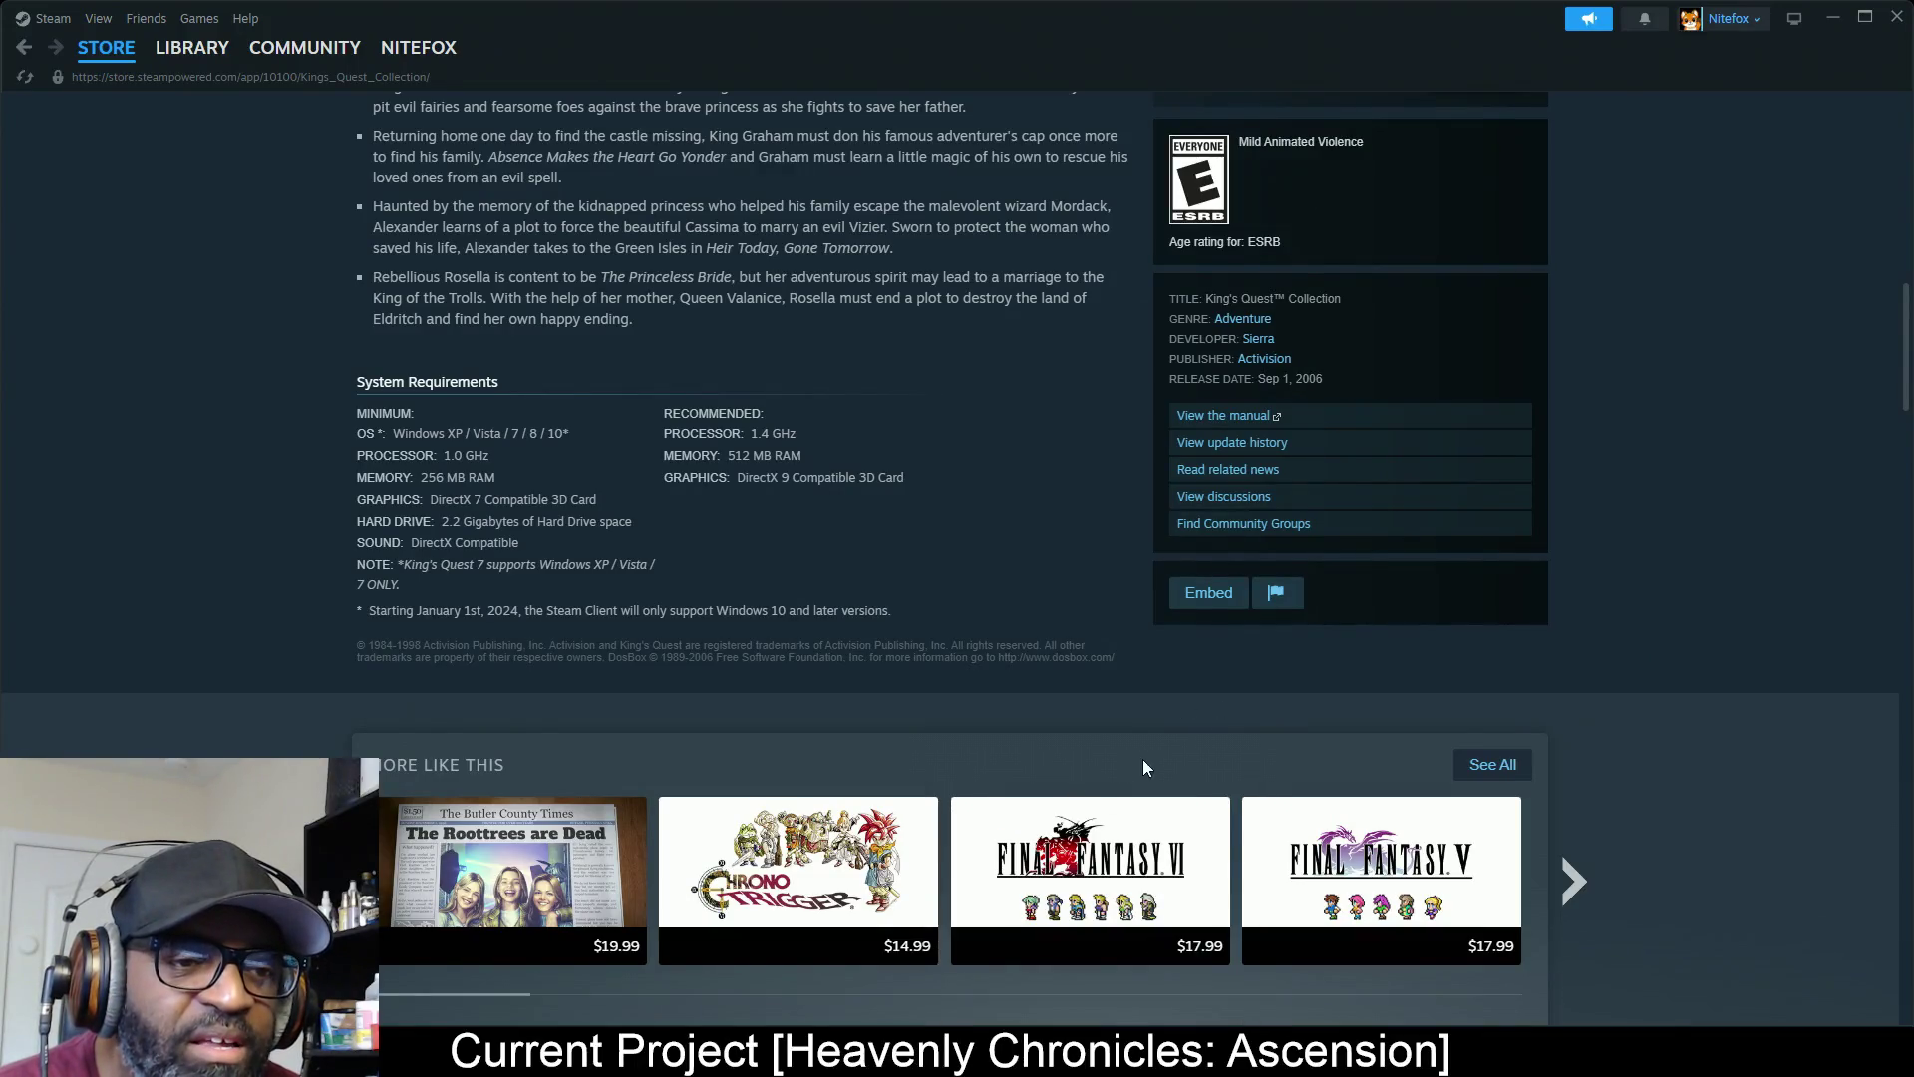
Page four times through the More Like This recommendations on the King's Quest Collection store page
click(1582, 884)
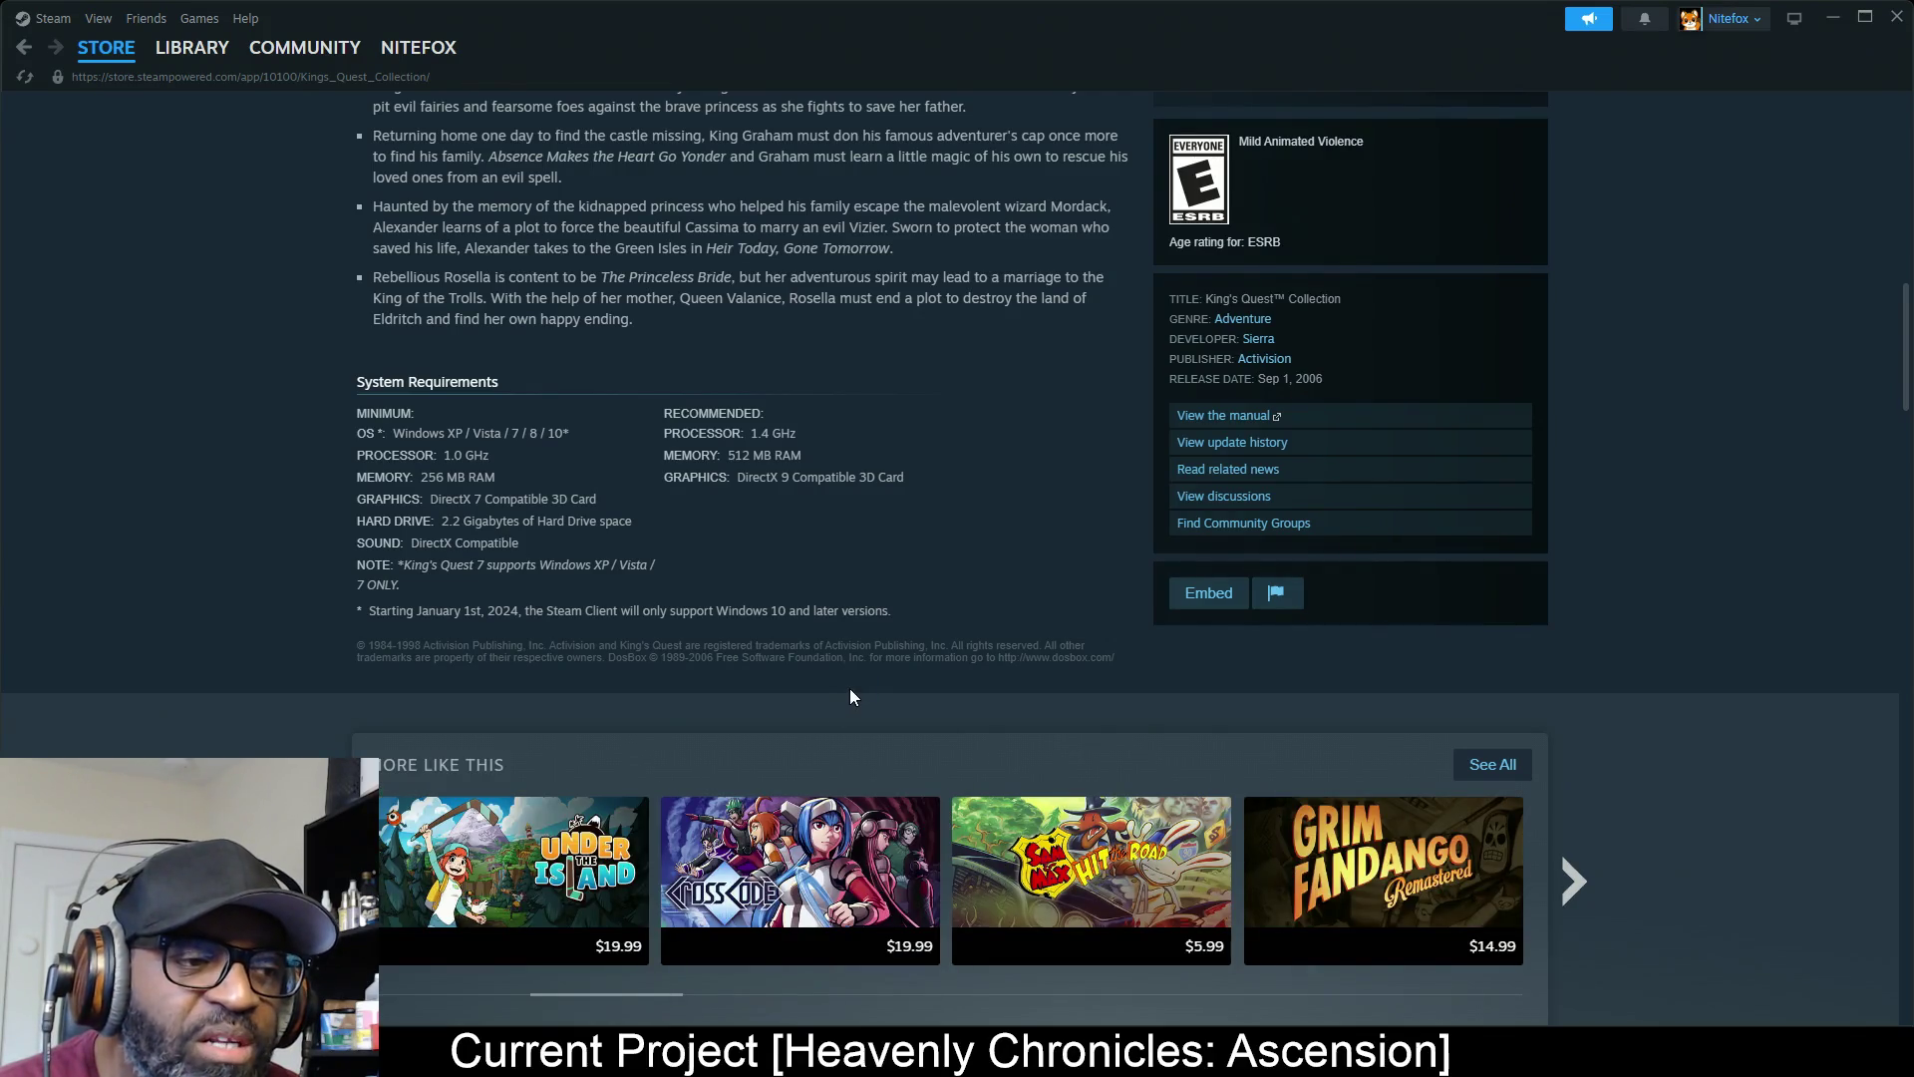
click(1572, 881)
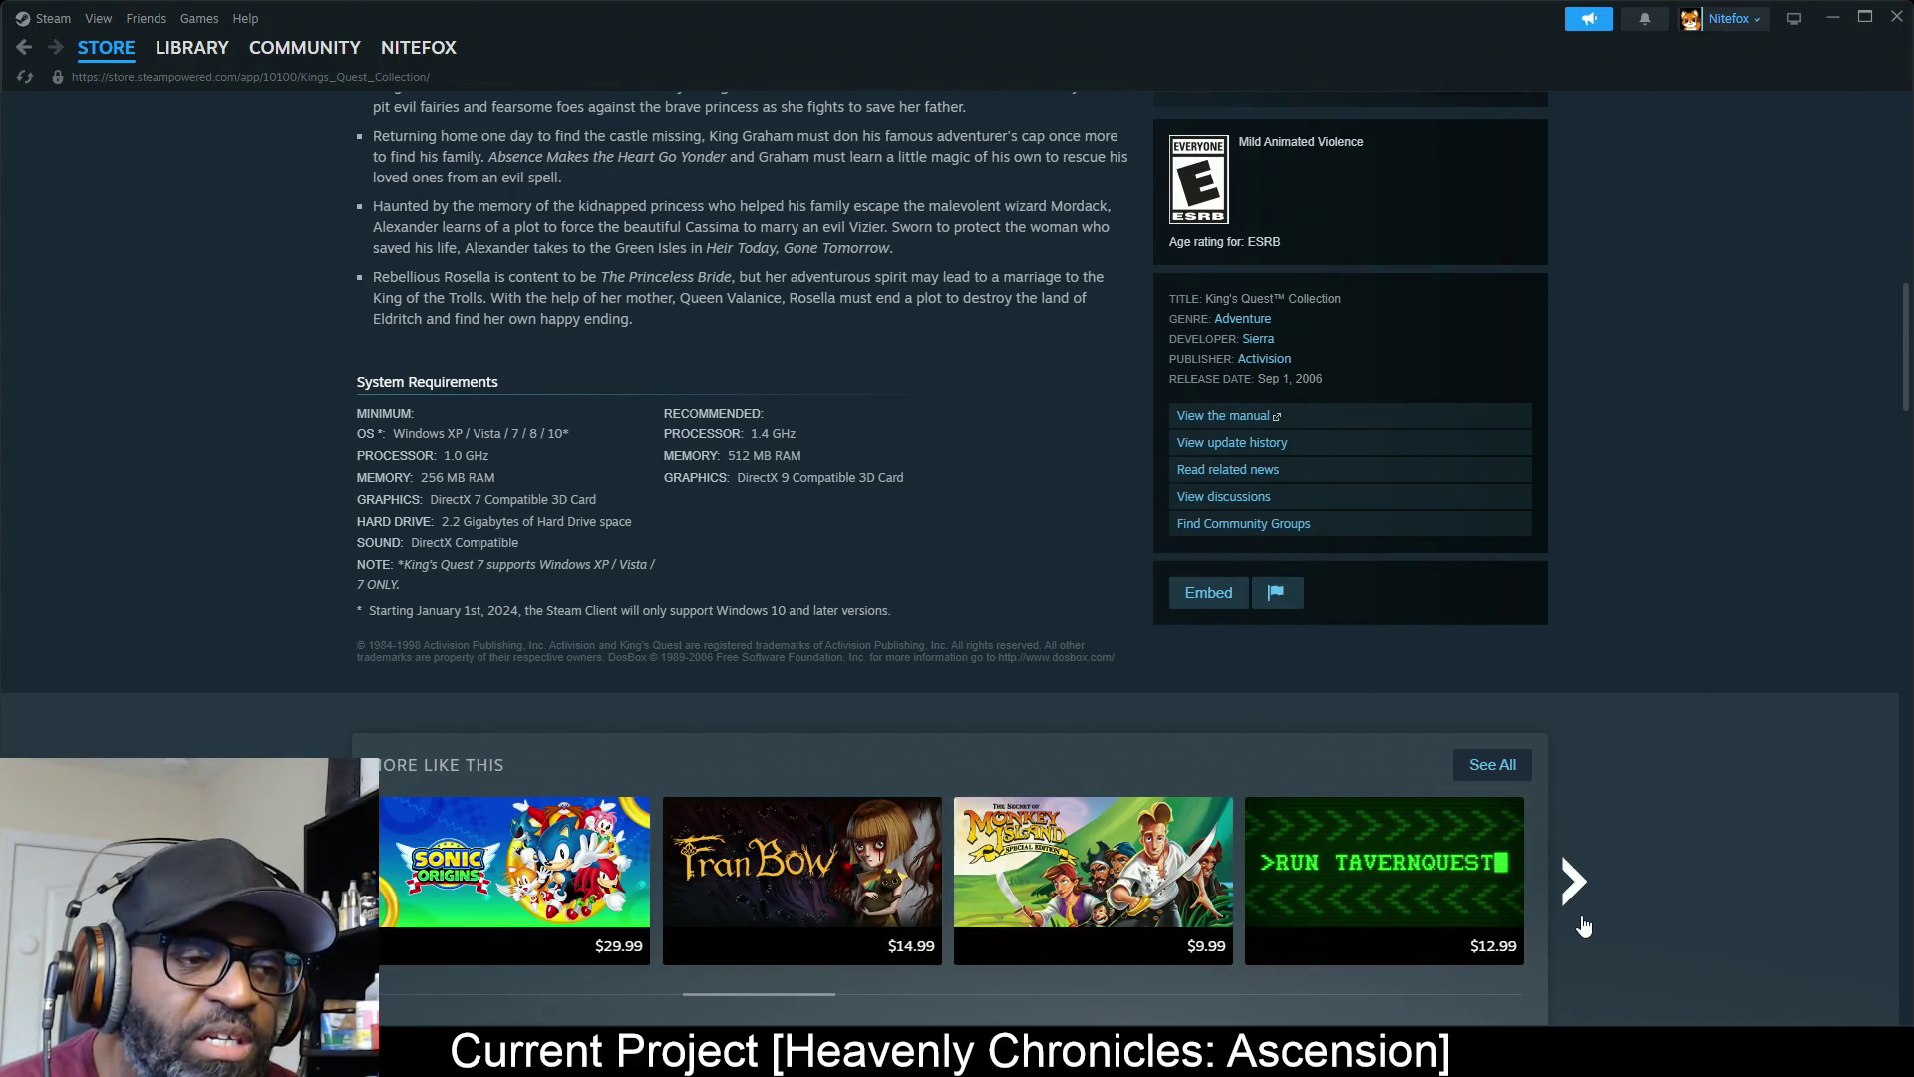
click(1572, 881)
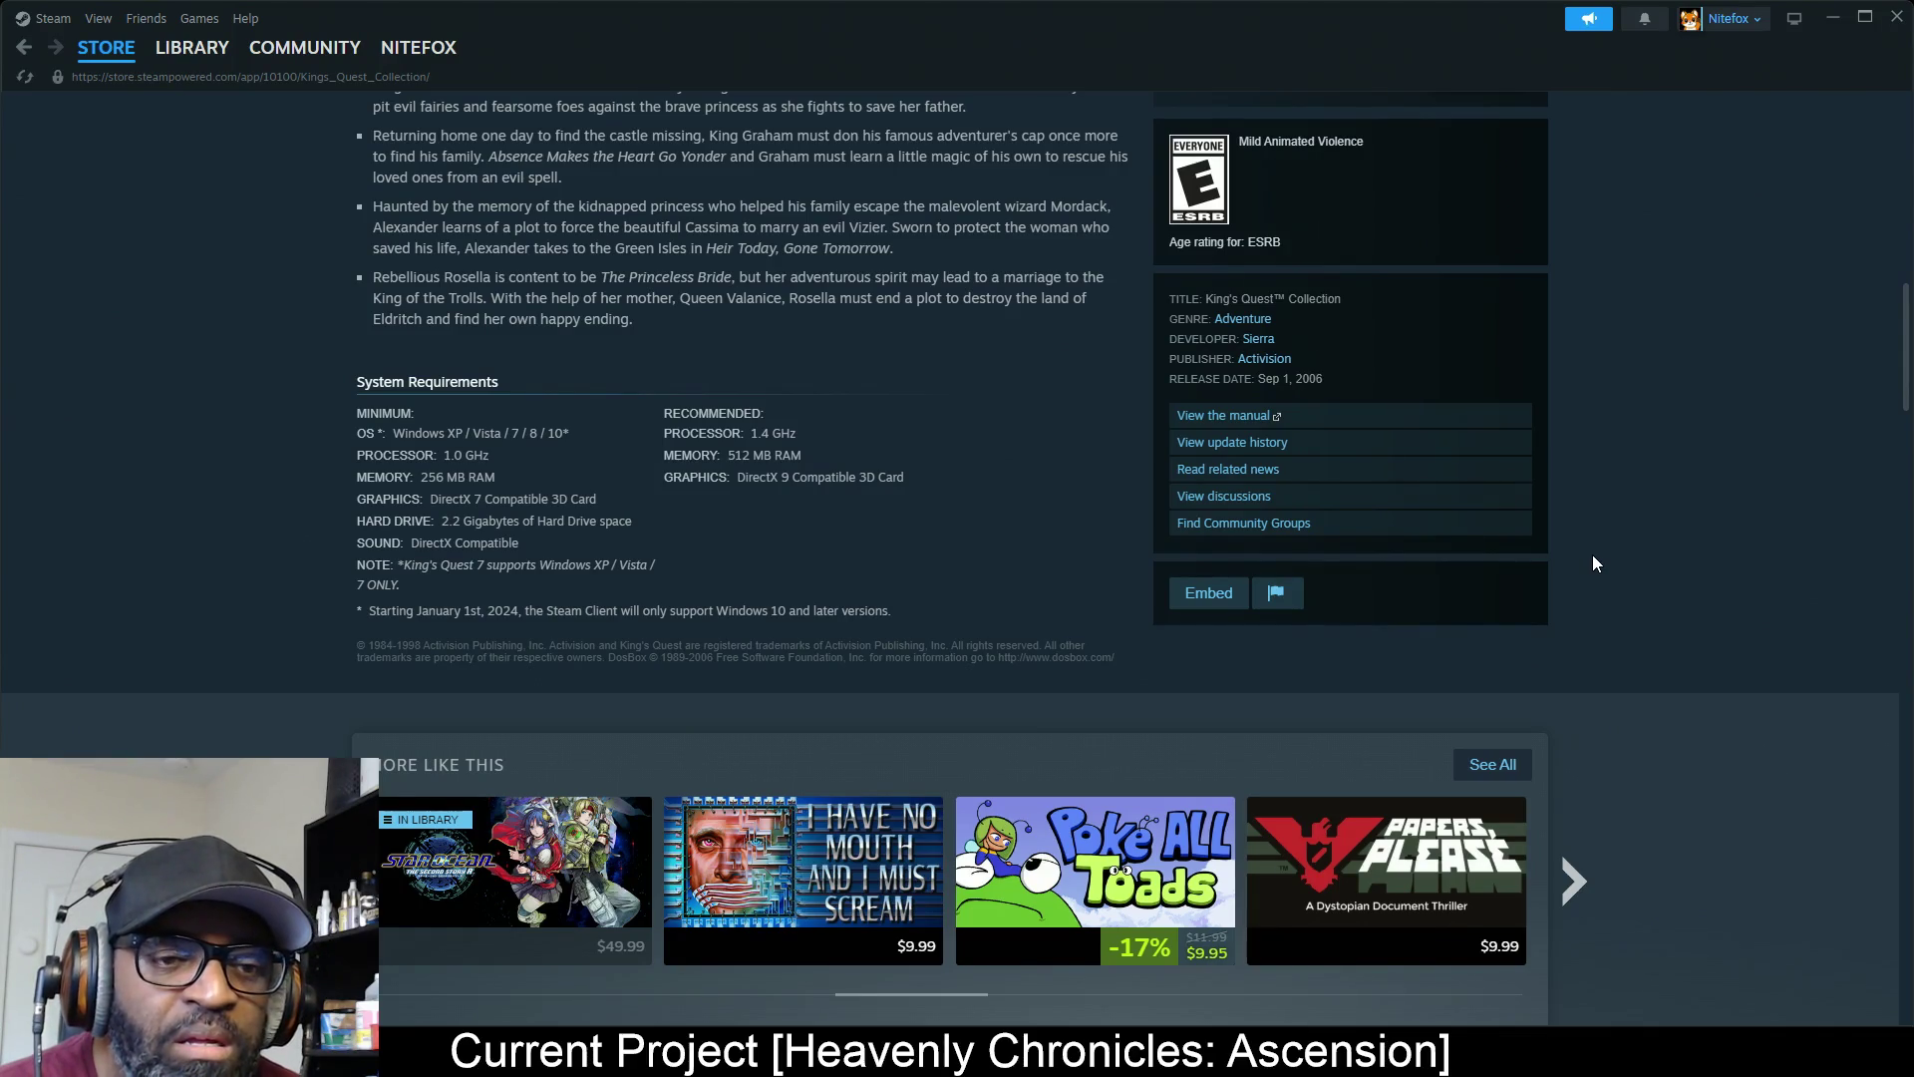
click(1574, 882)
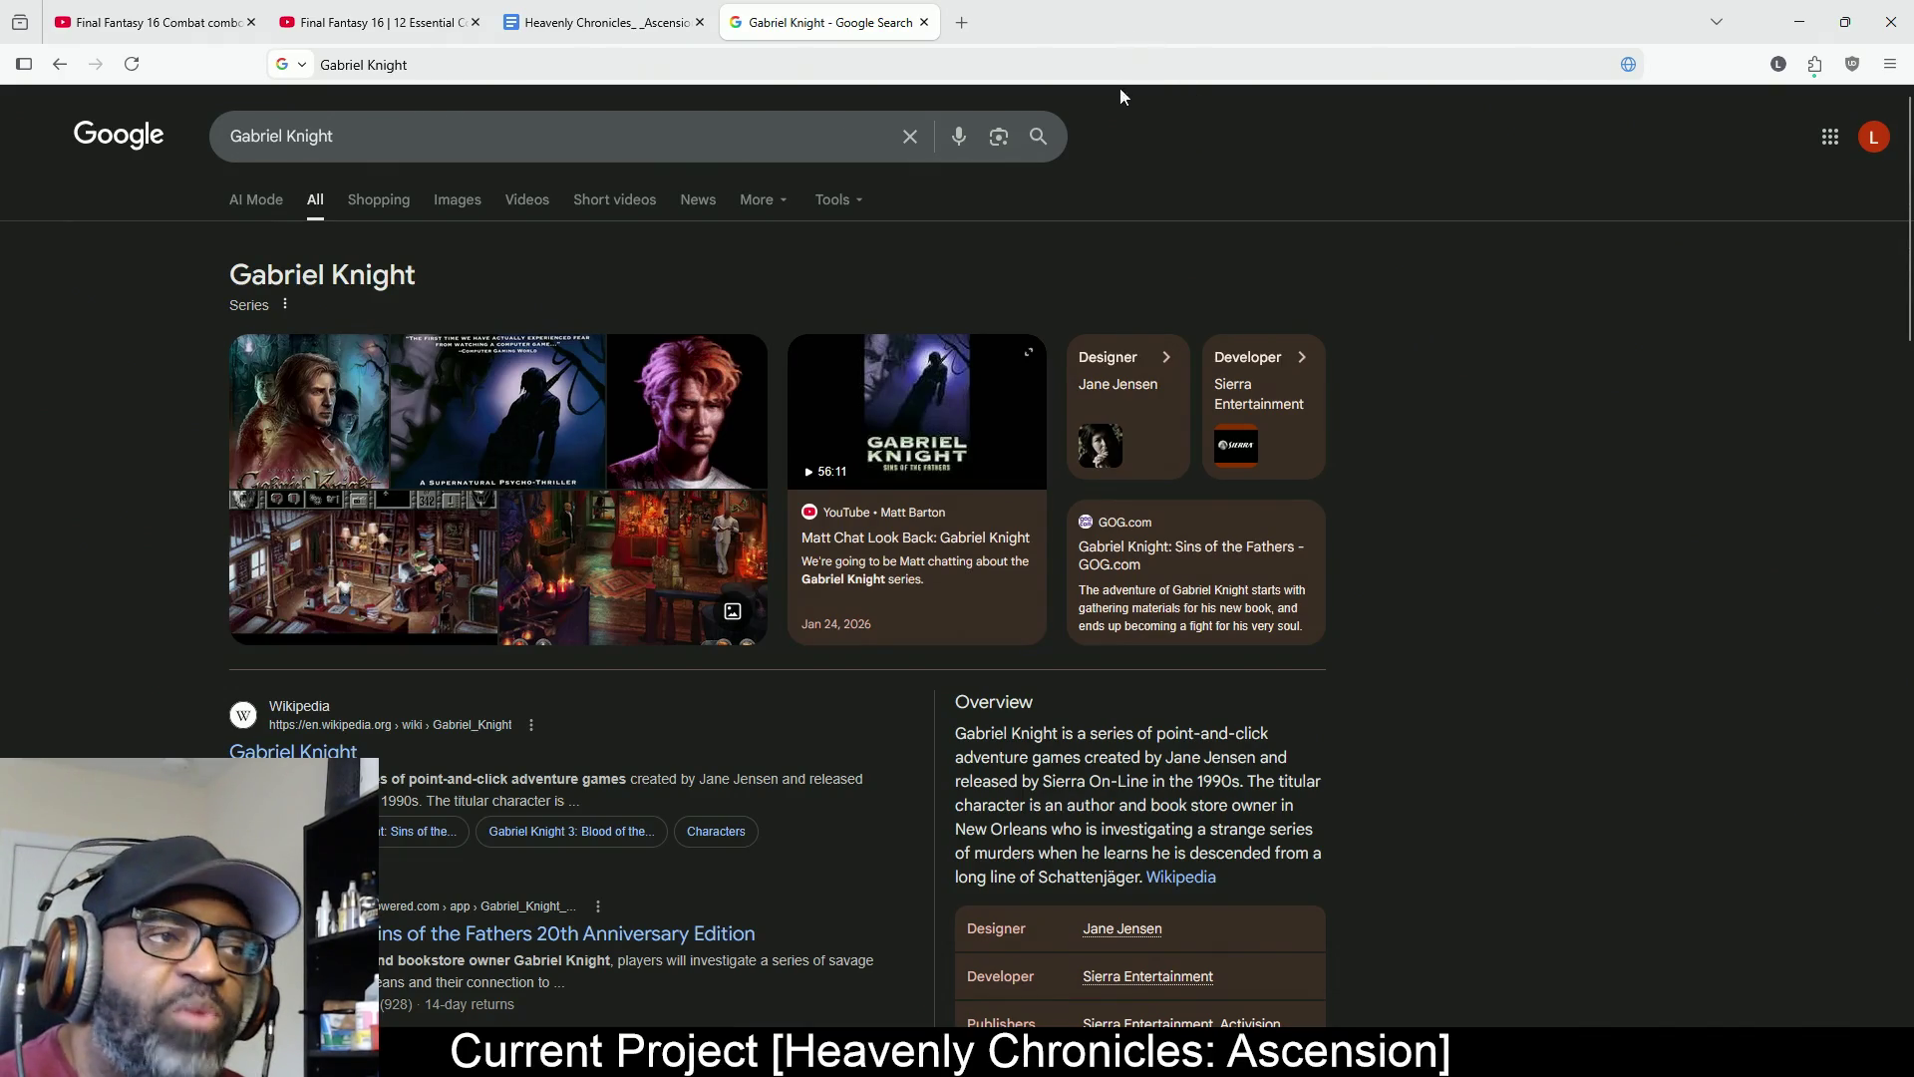
Minimize the browser twice to view Steam, bringing back the Police Quest, then Space Quest results
click(1800, 22)
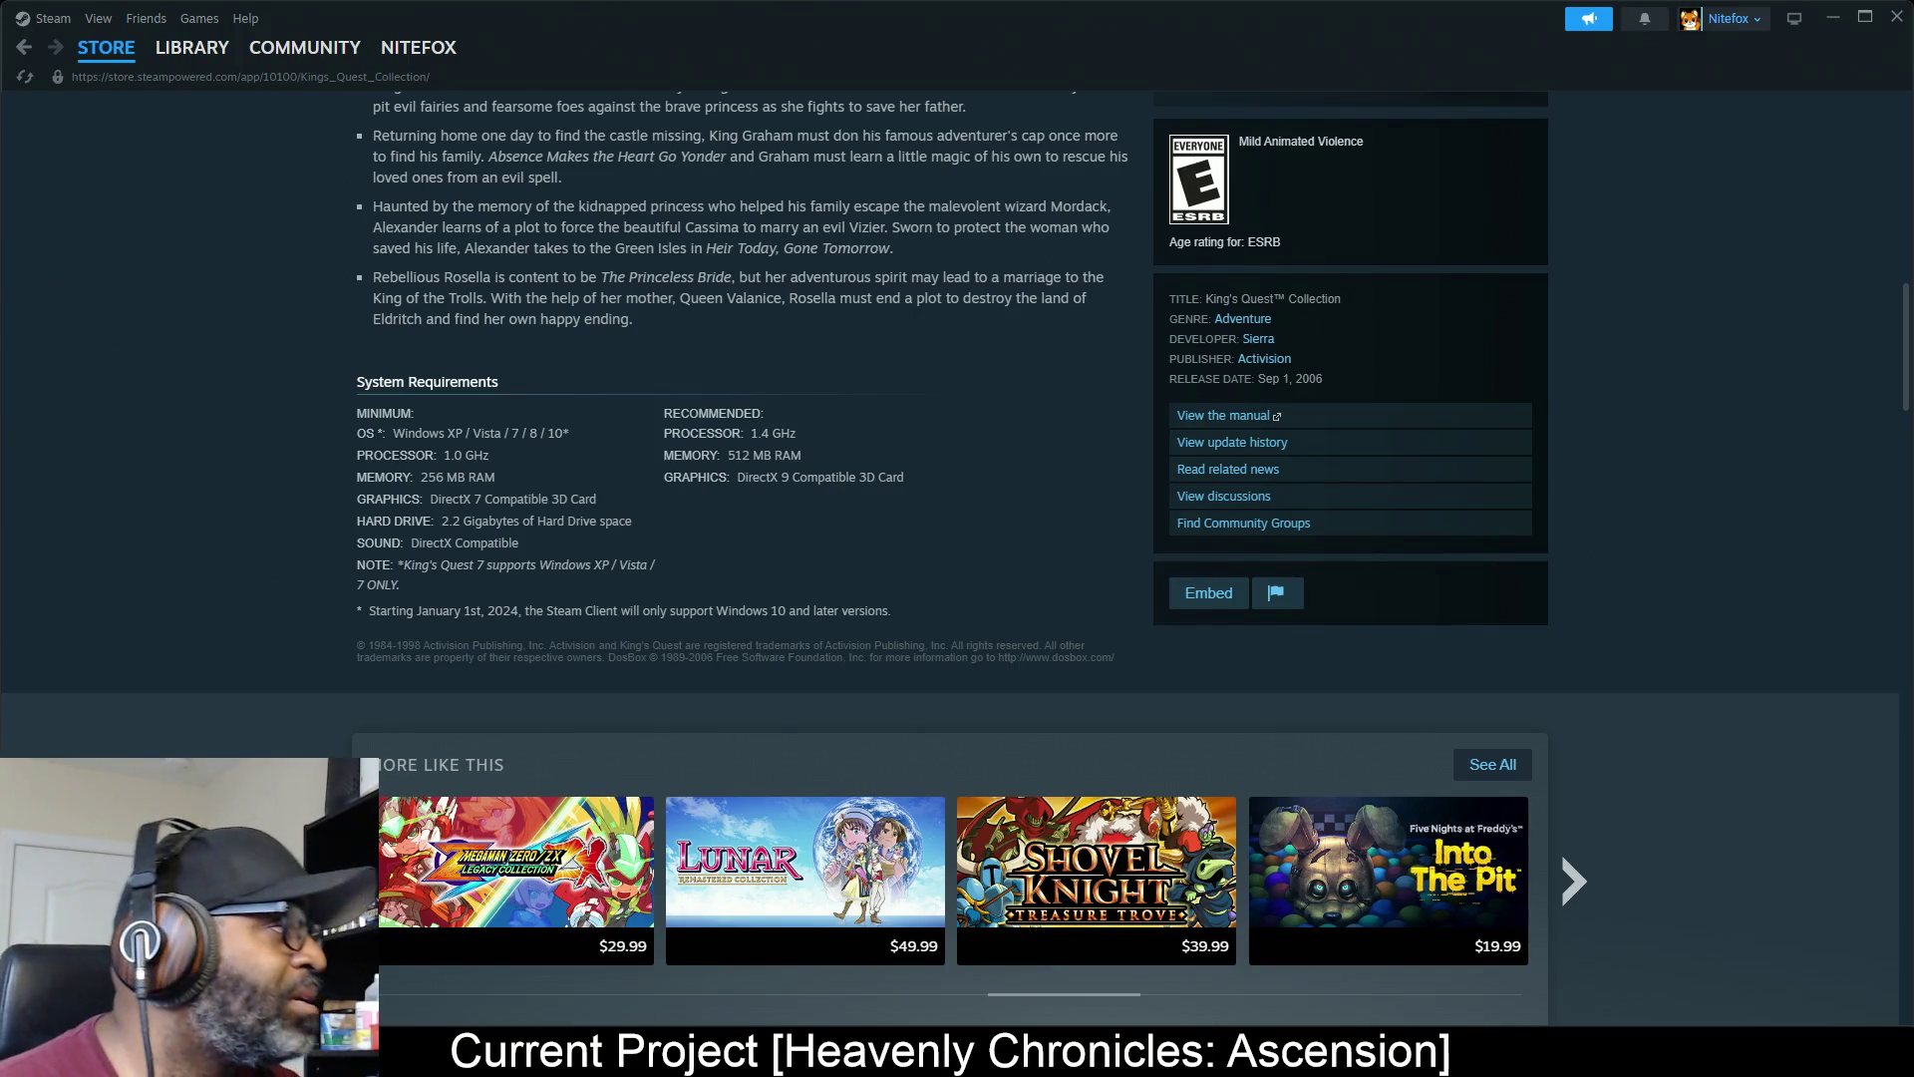
key(alt+Tab)
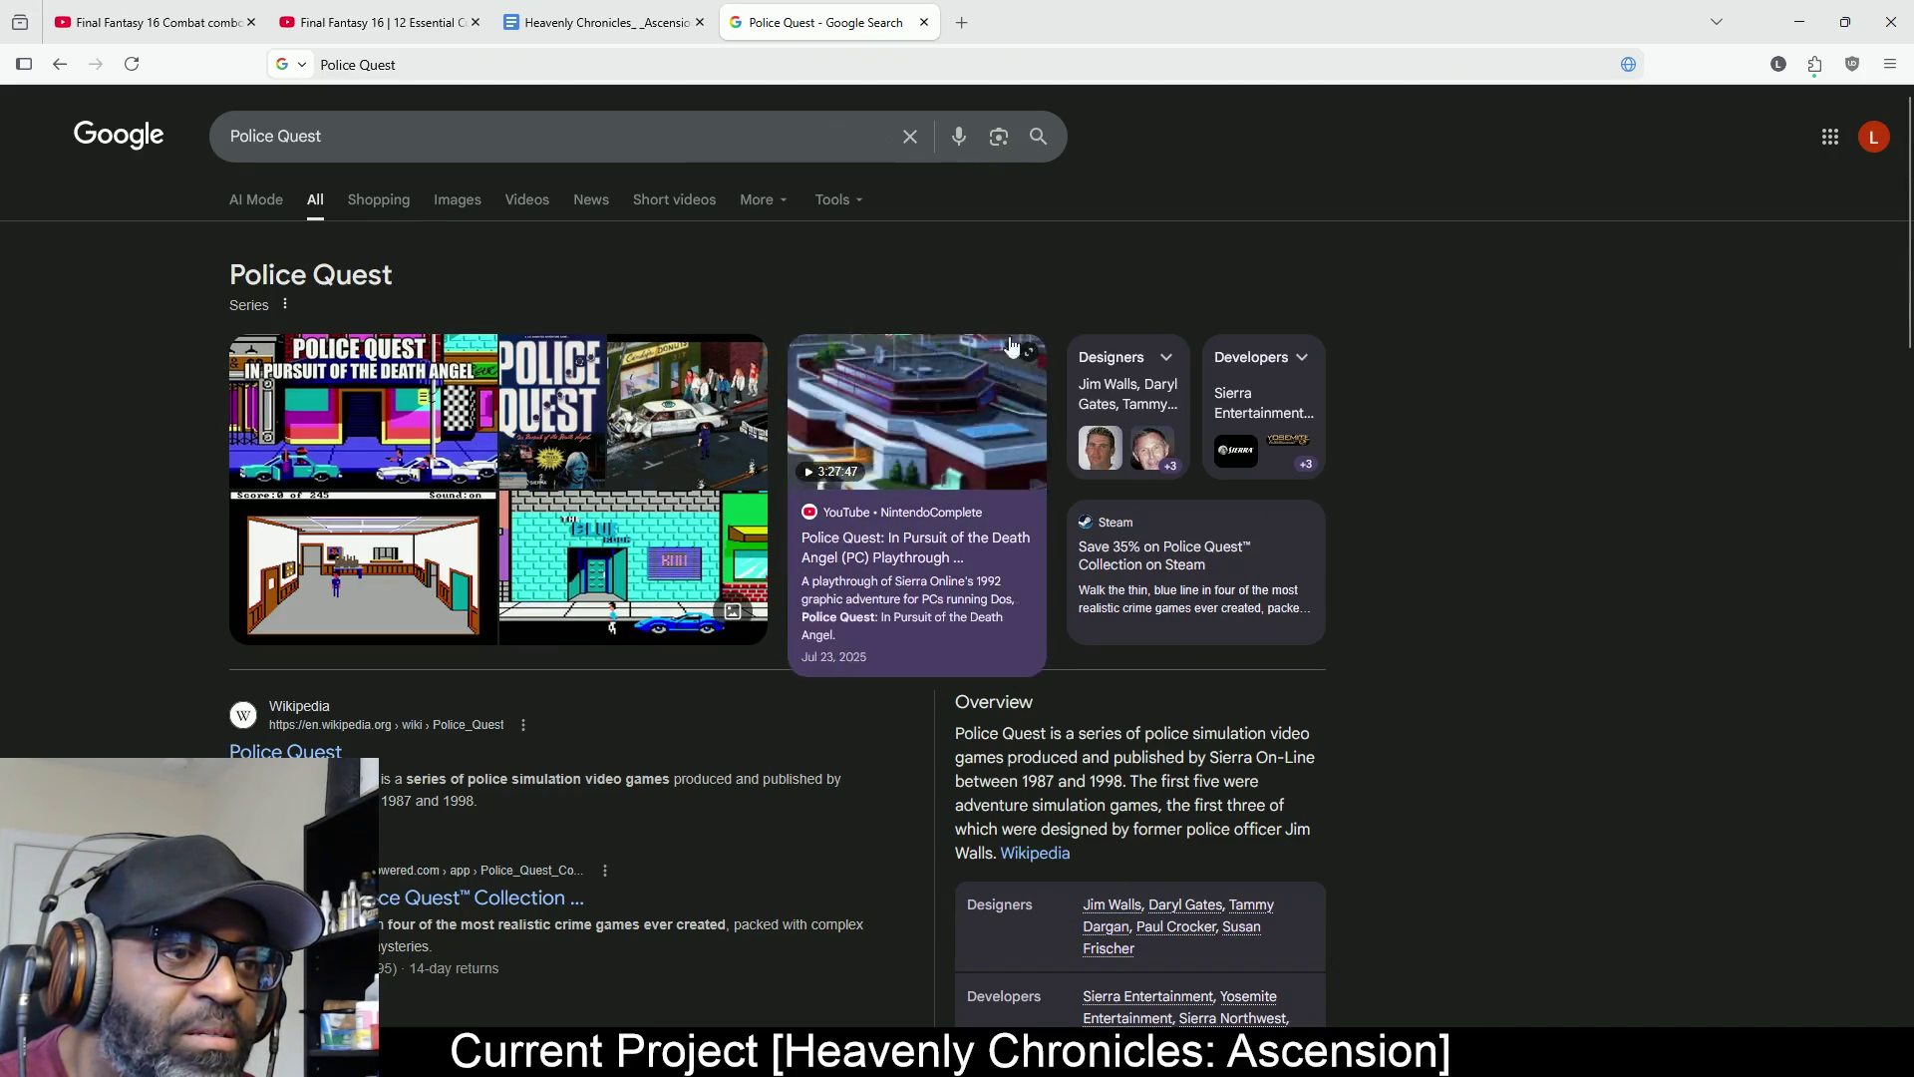
click(1800, 22)
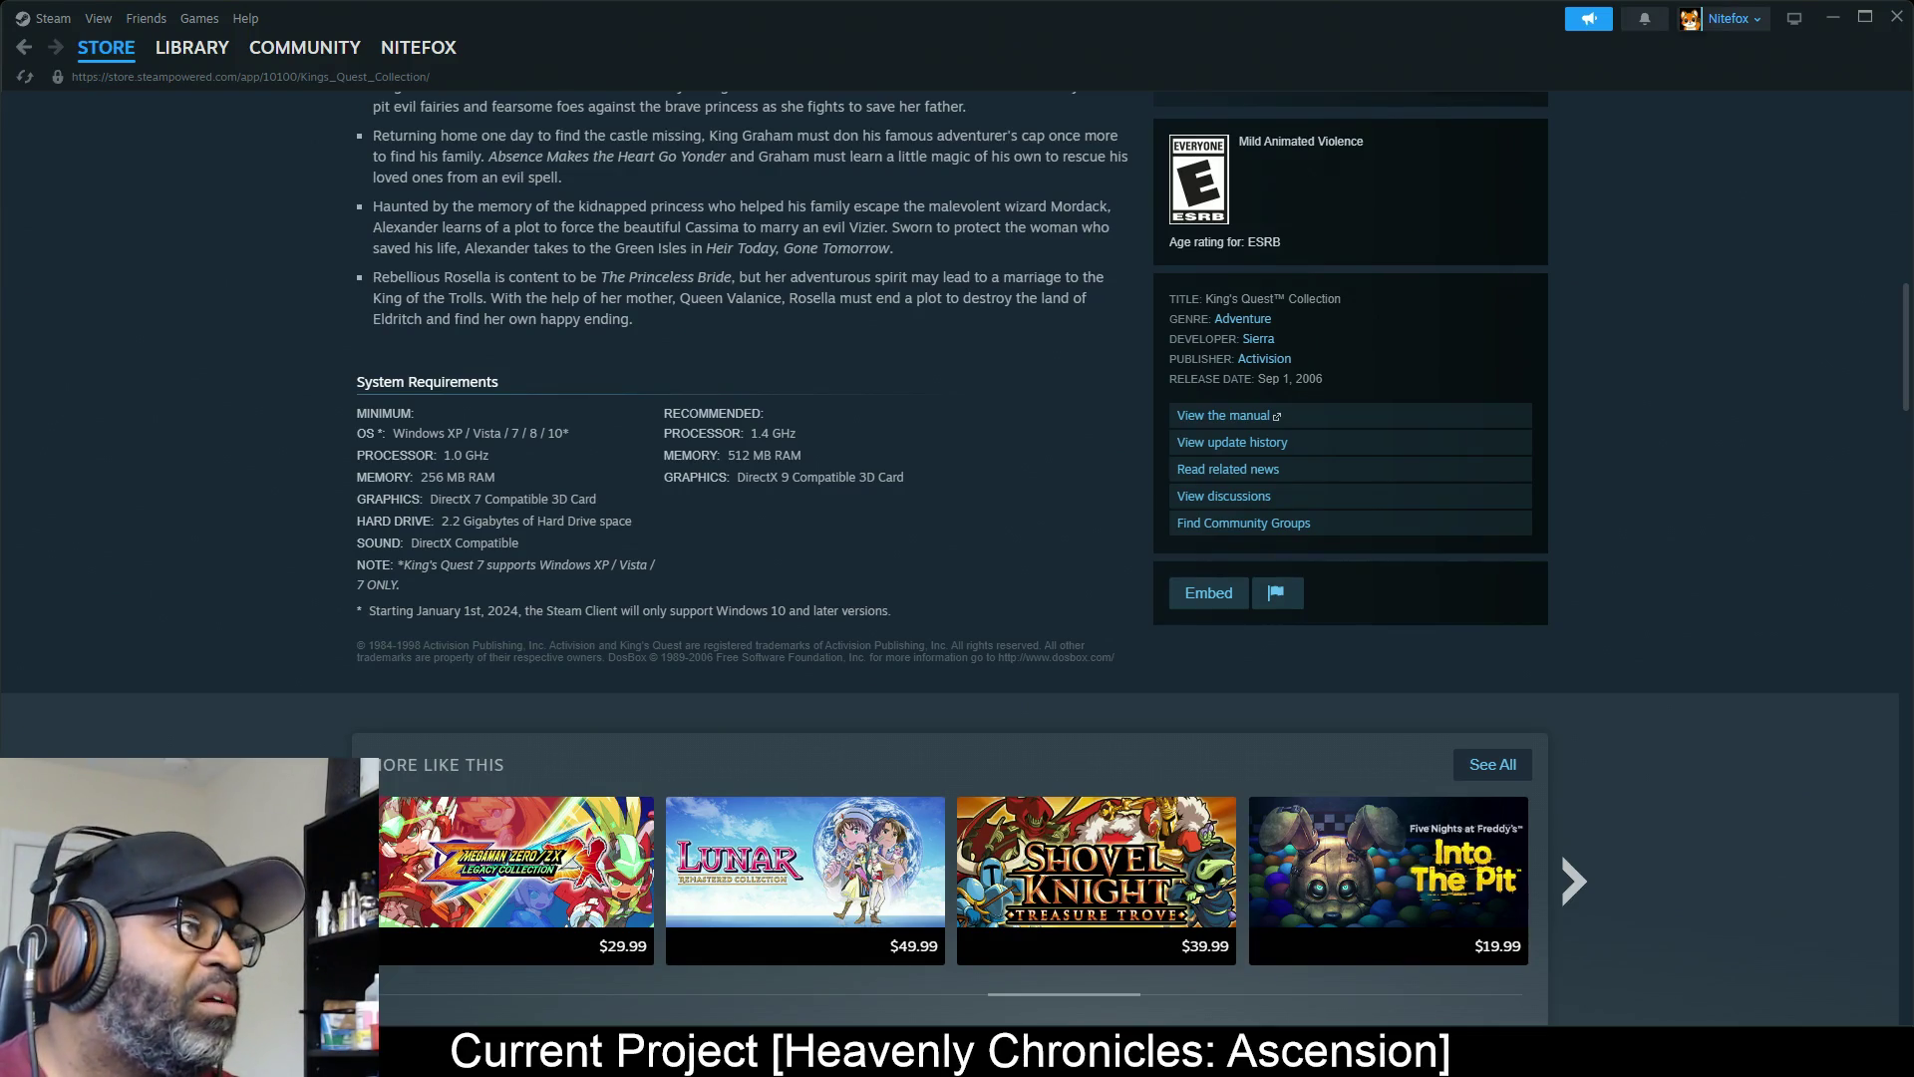
key(alt+Tab)
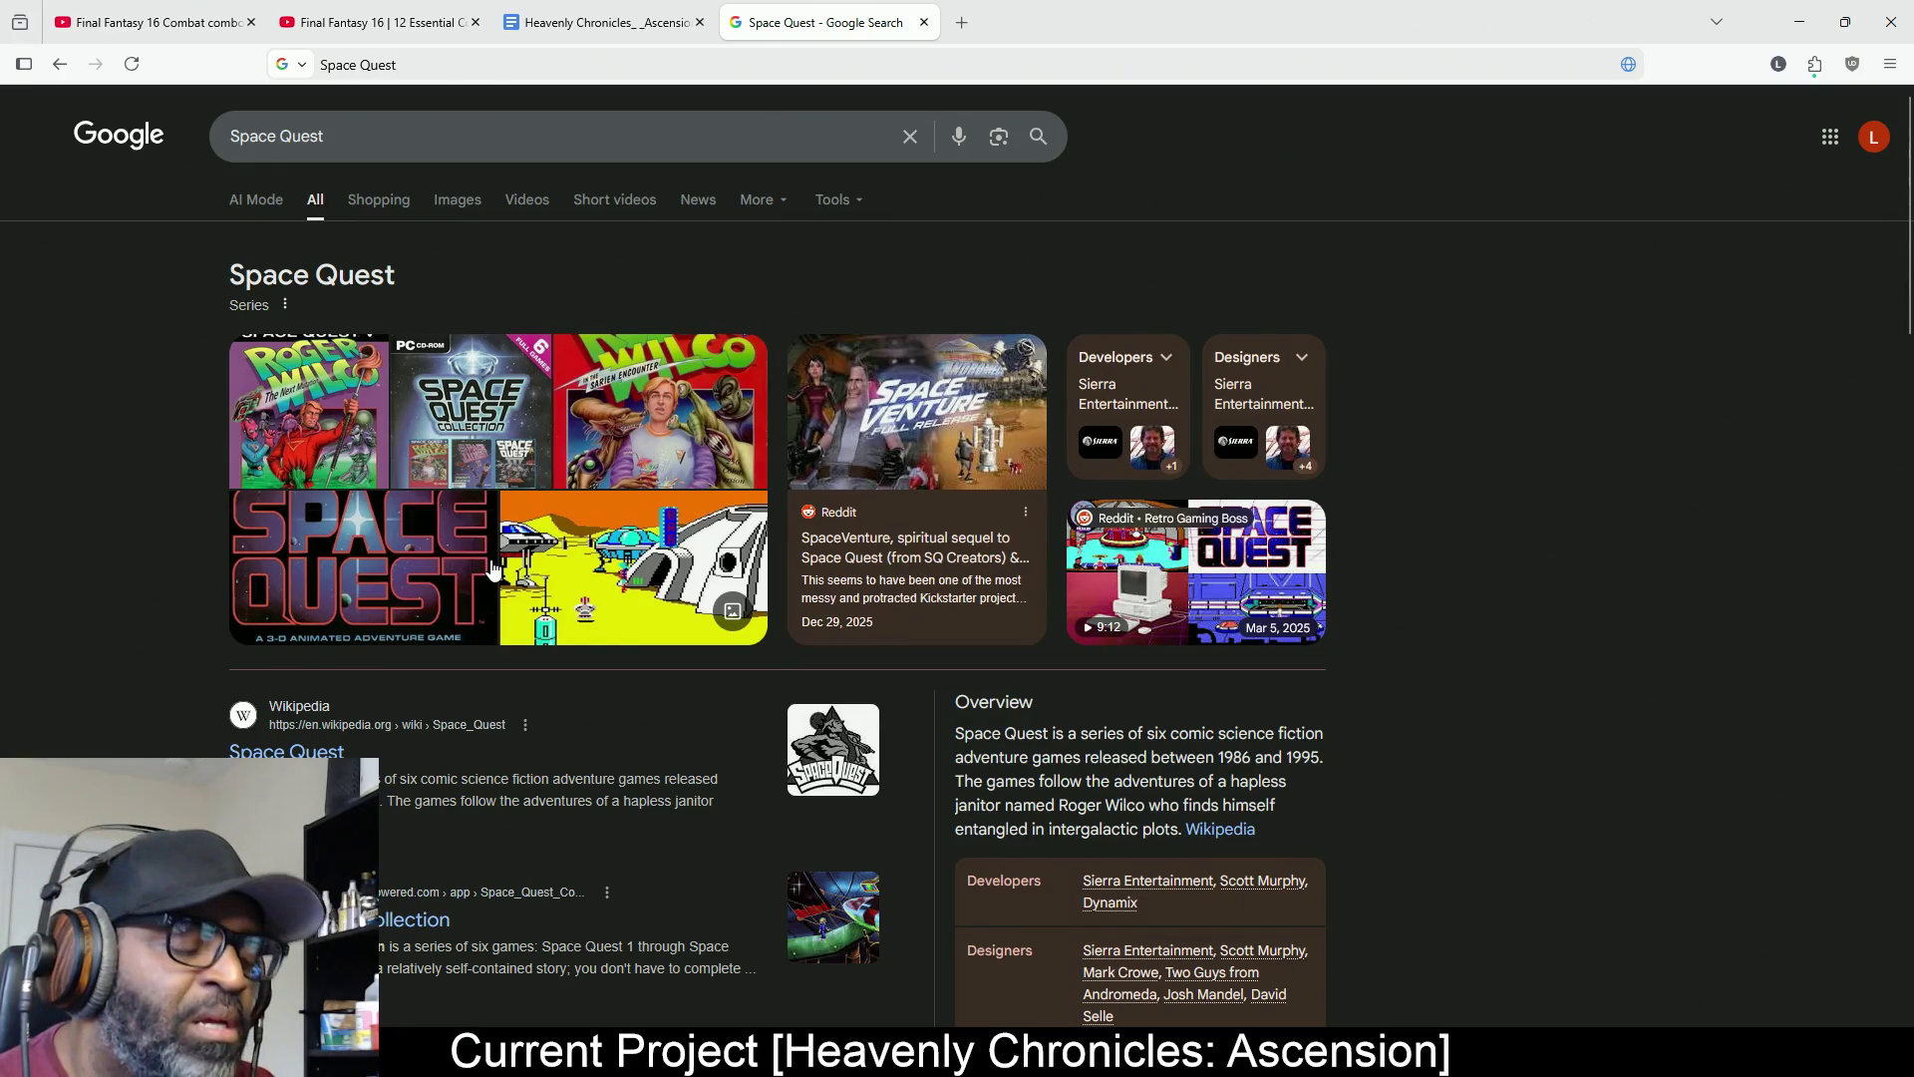
mouse_move(1338, 14)
mouse_down()
mouse_move(398, 140)
mouse_move(0, 149)
mouse_up()
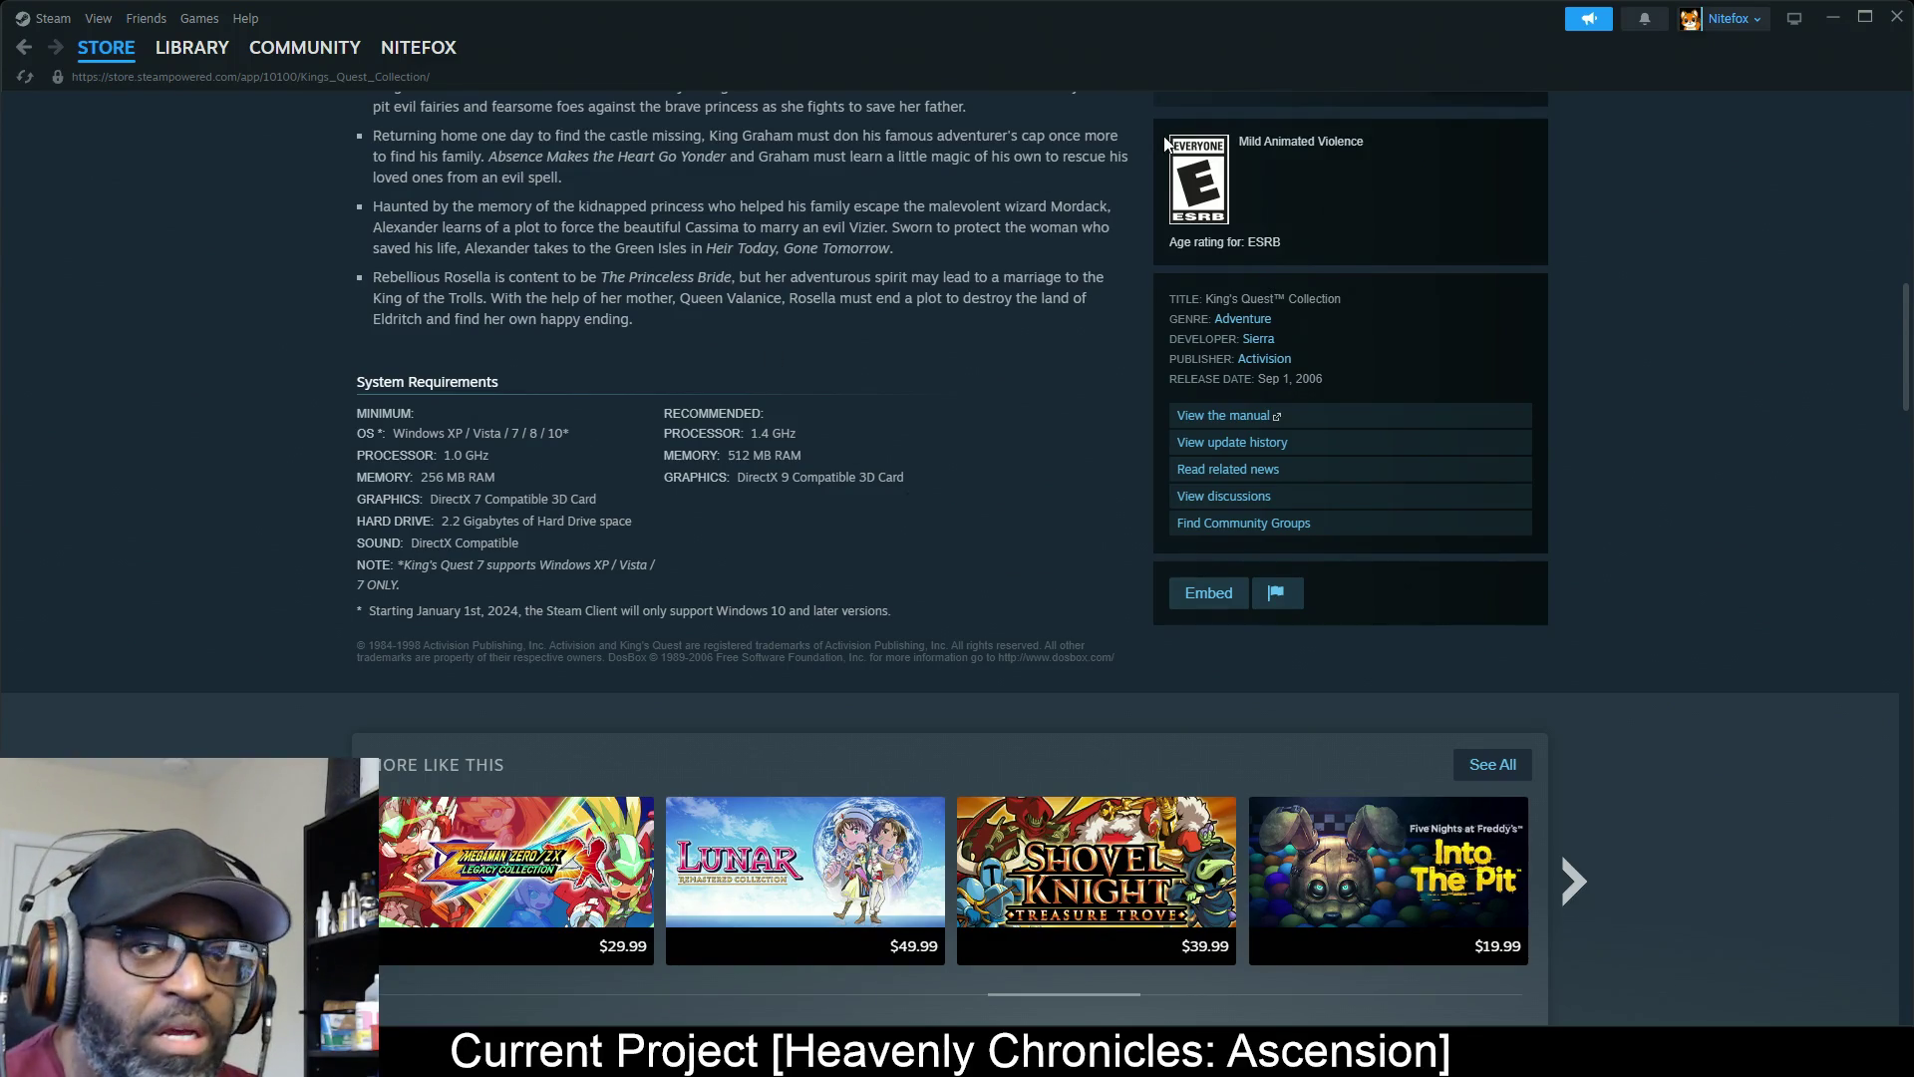
click(1897, 17)
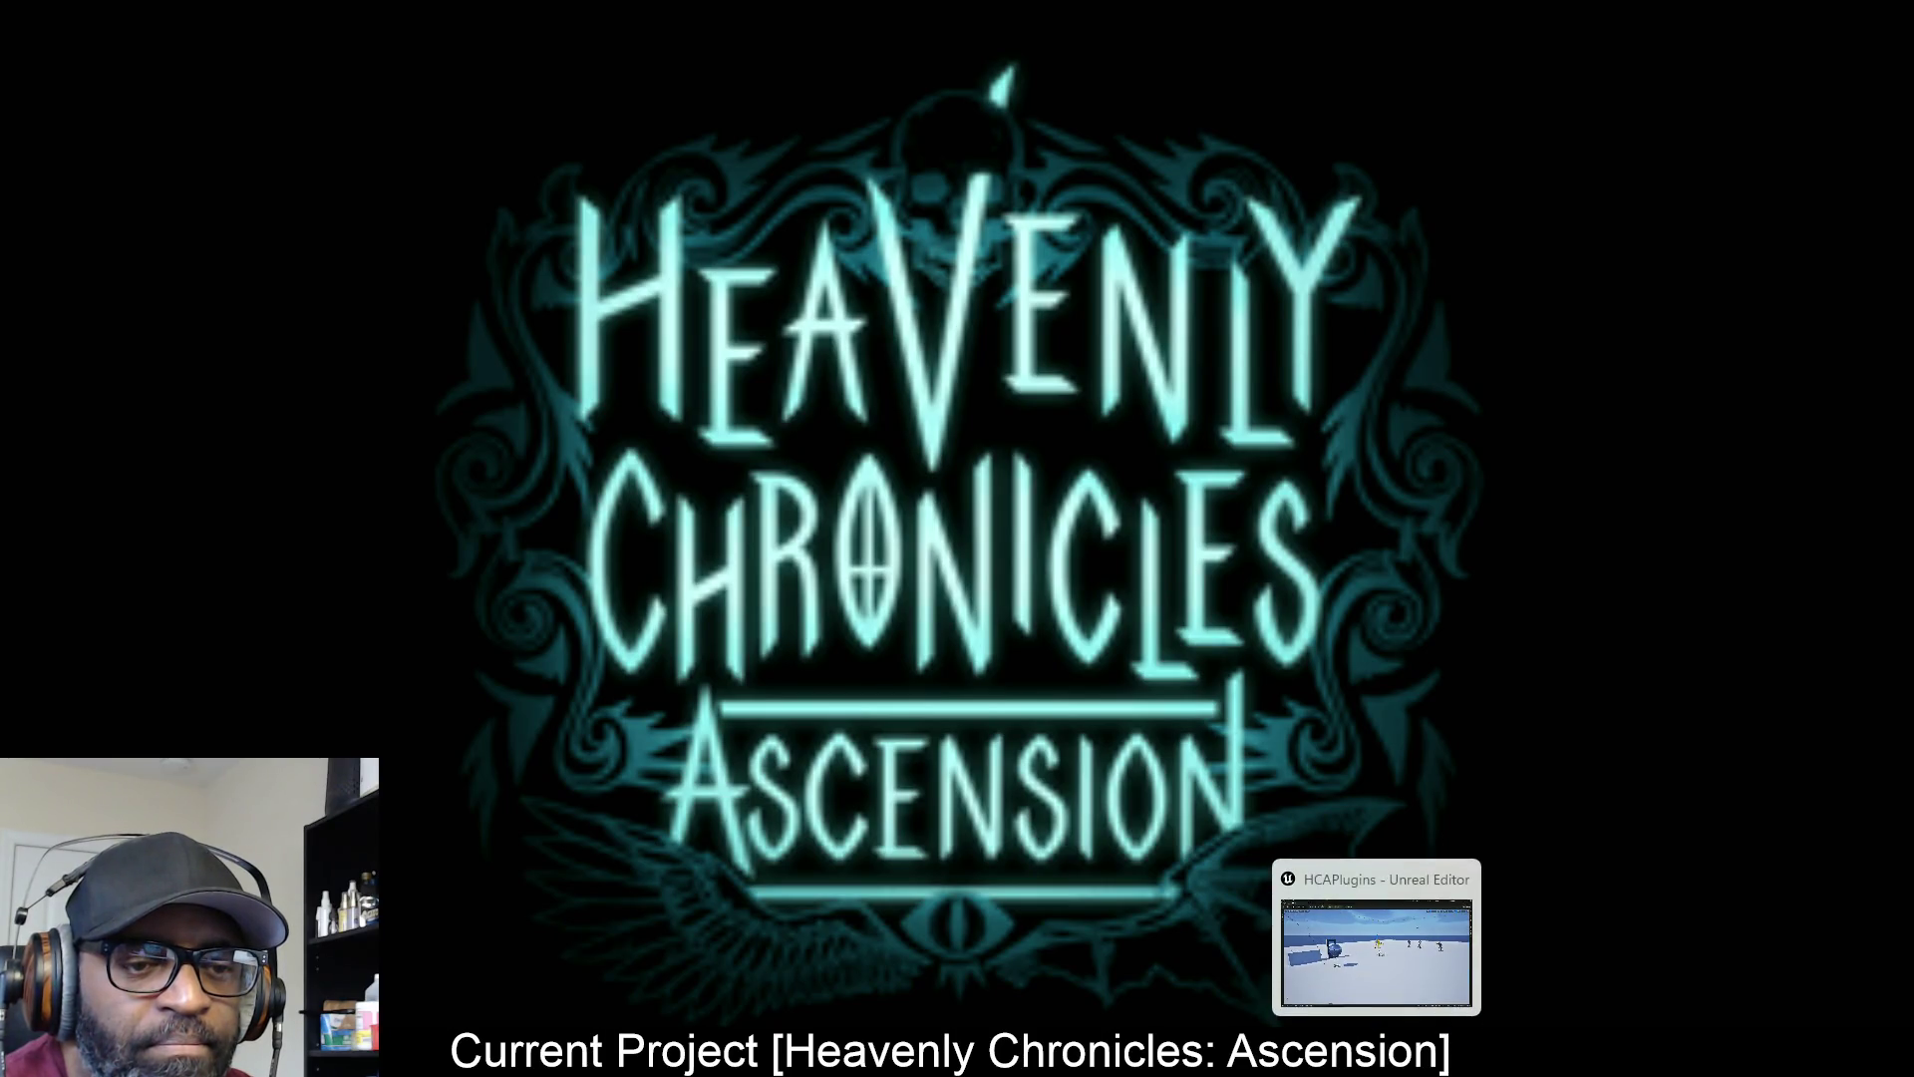
Bring up the Unreal RnDTesting level with three characters, then switch to the combat tutorial browser
click(1376, 938)
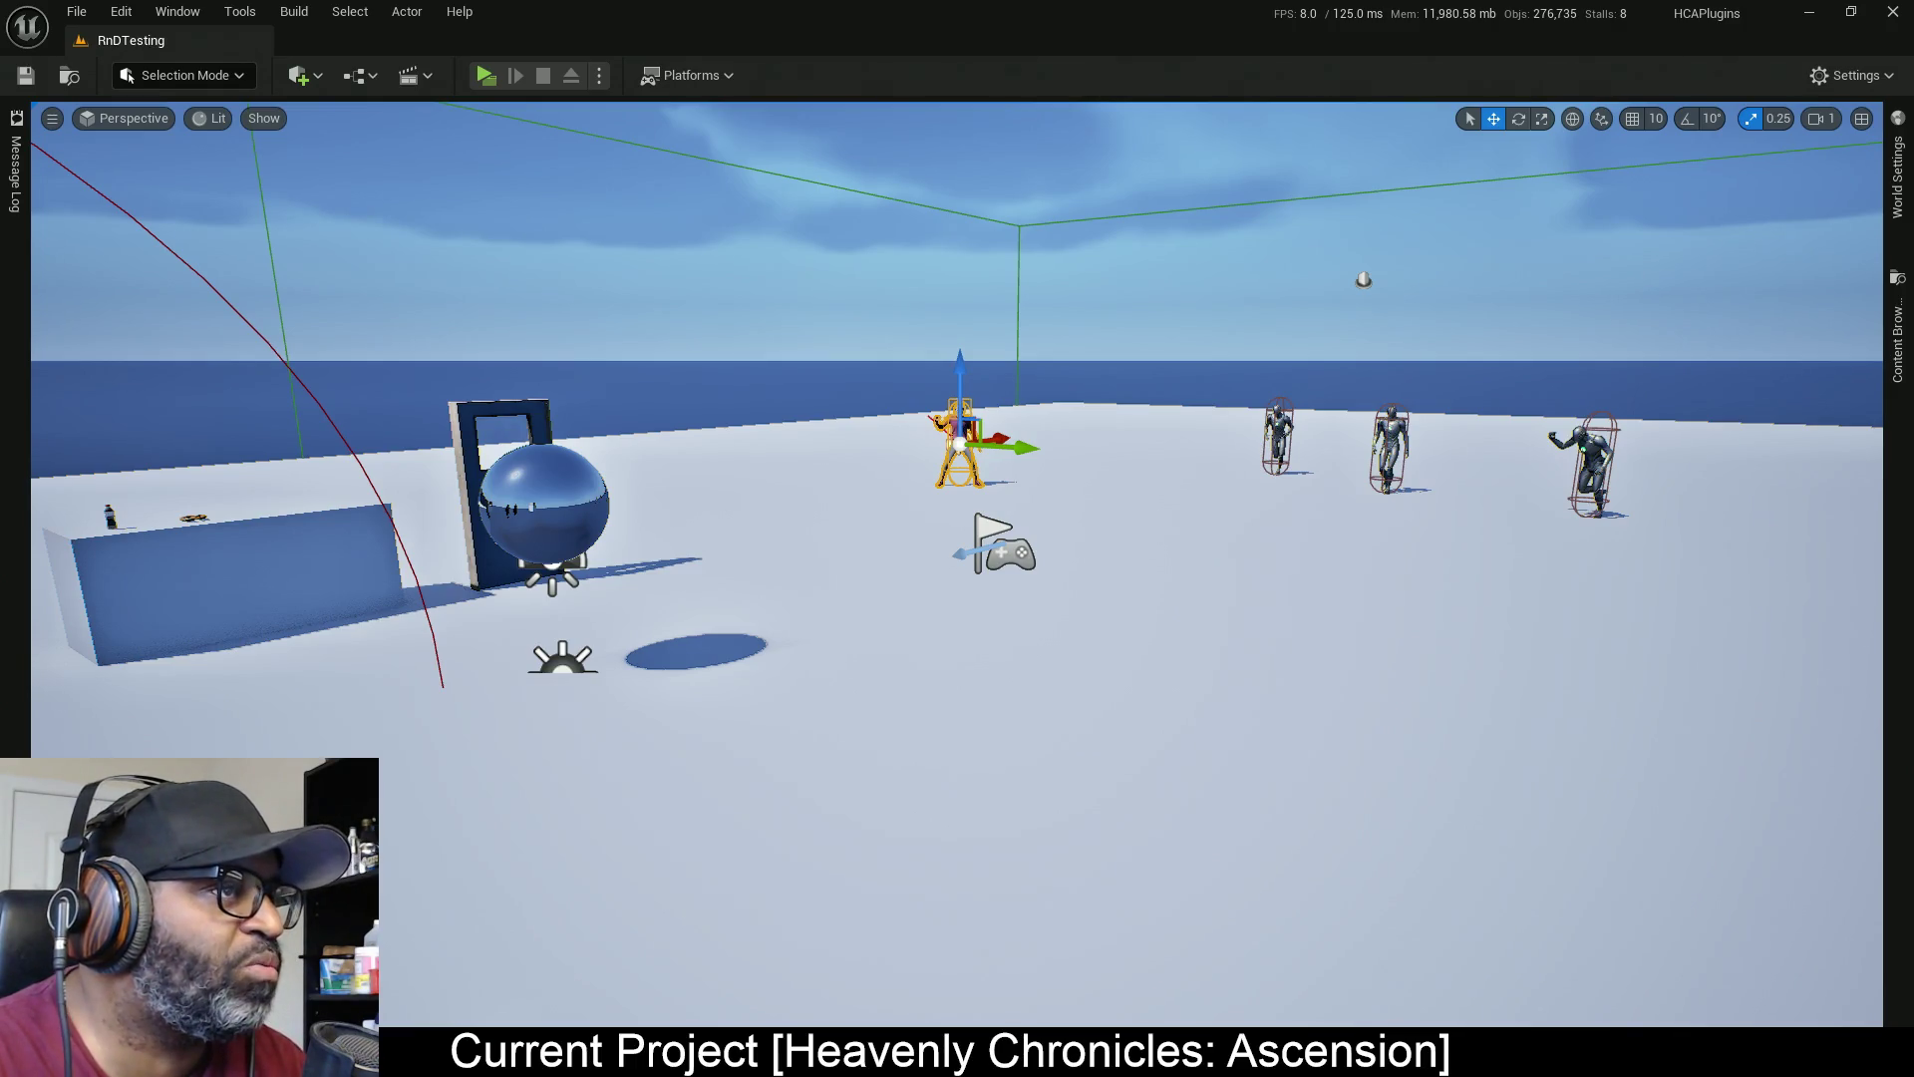
key(alt+Tab)
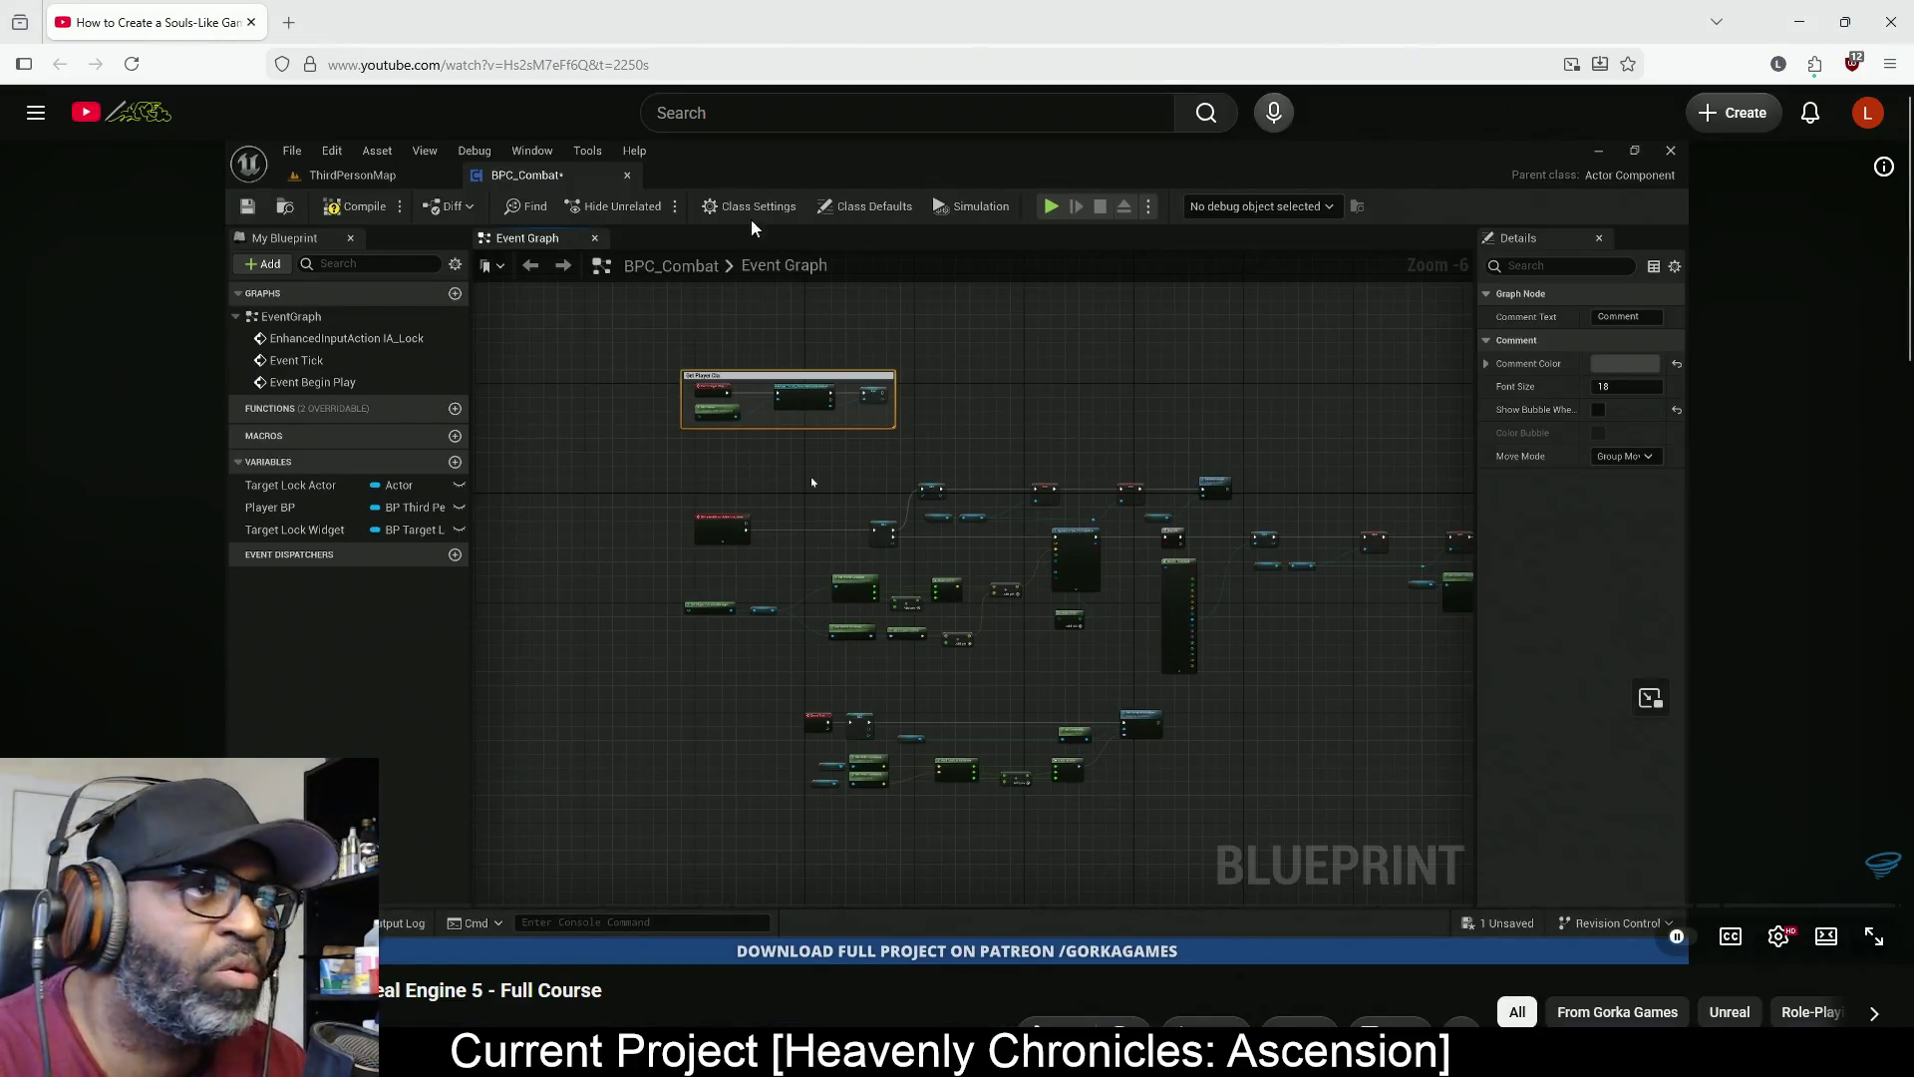
Play the Souls-like course video full screen, leaving and re-entering full screen once
click(1781, 942)
click(1784, 949)
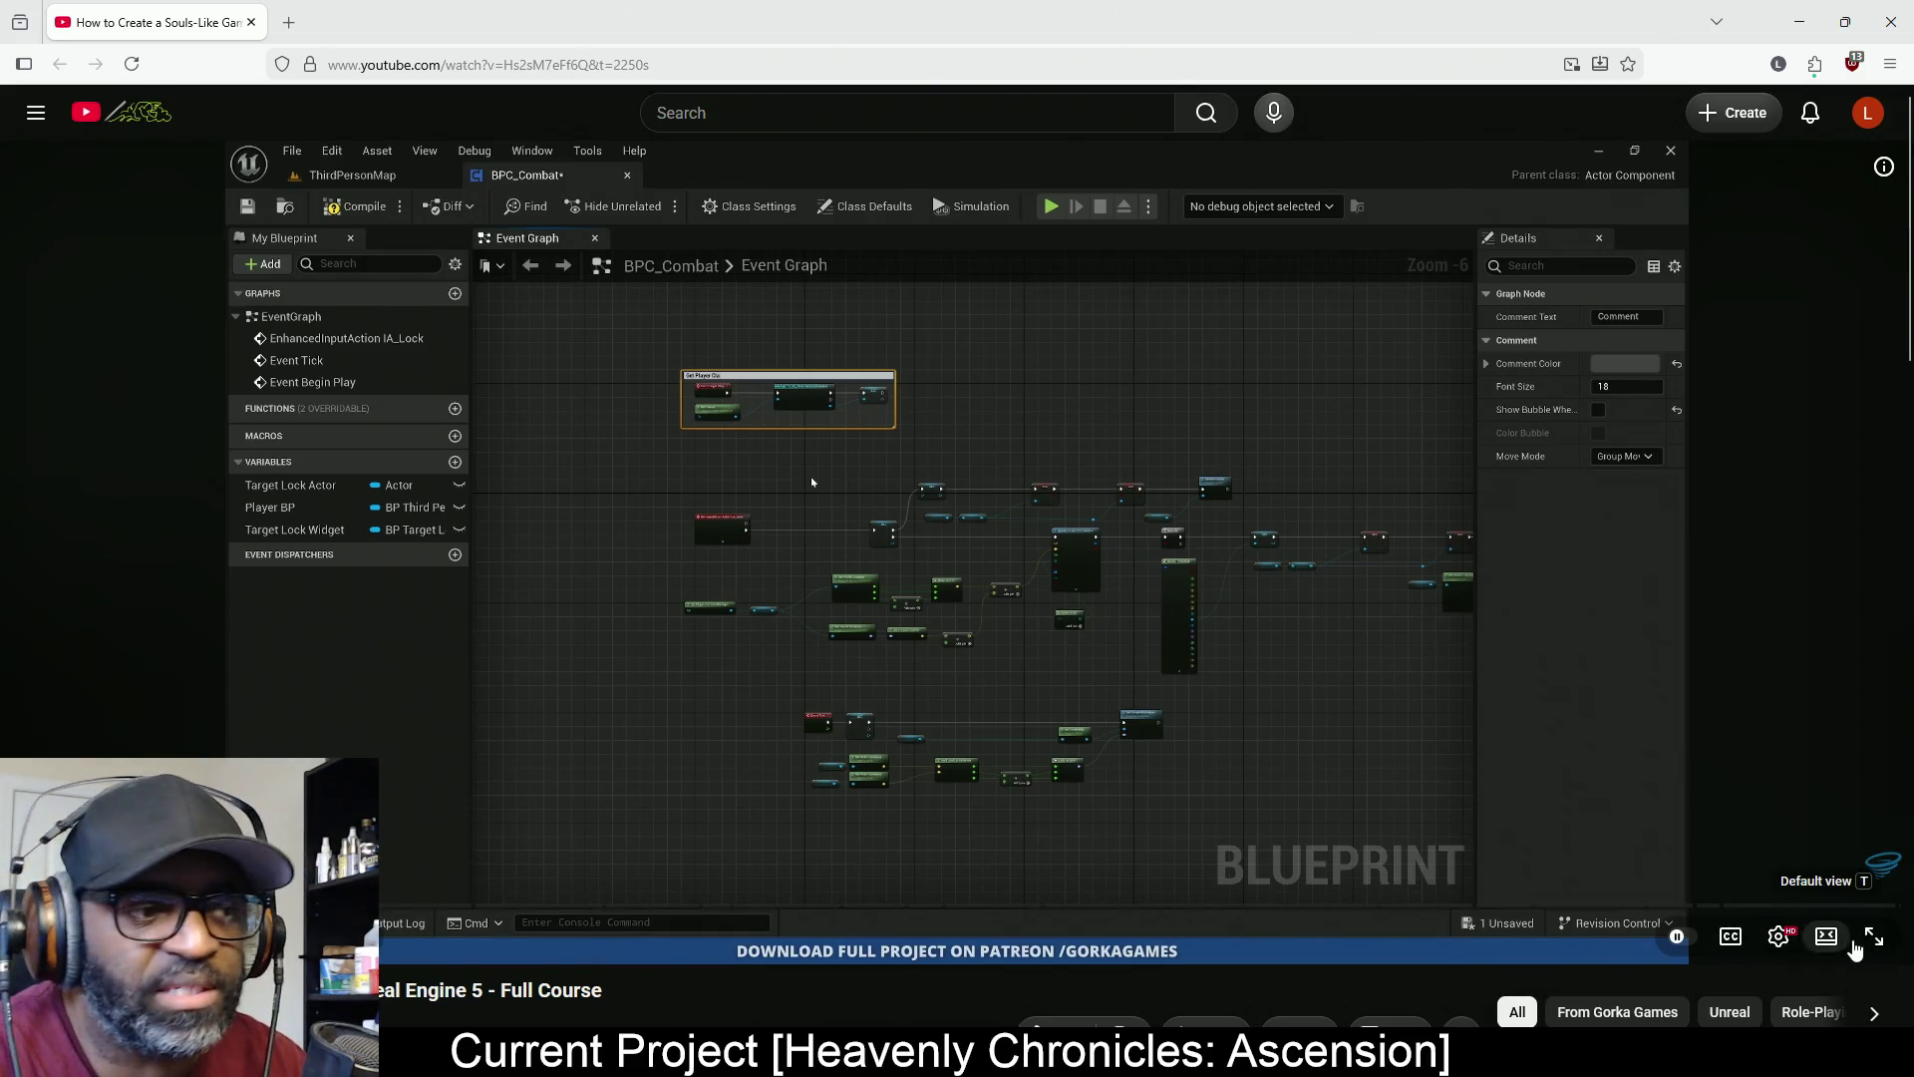
click(1872, 942)
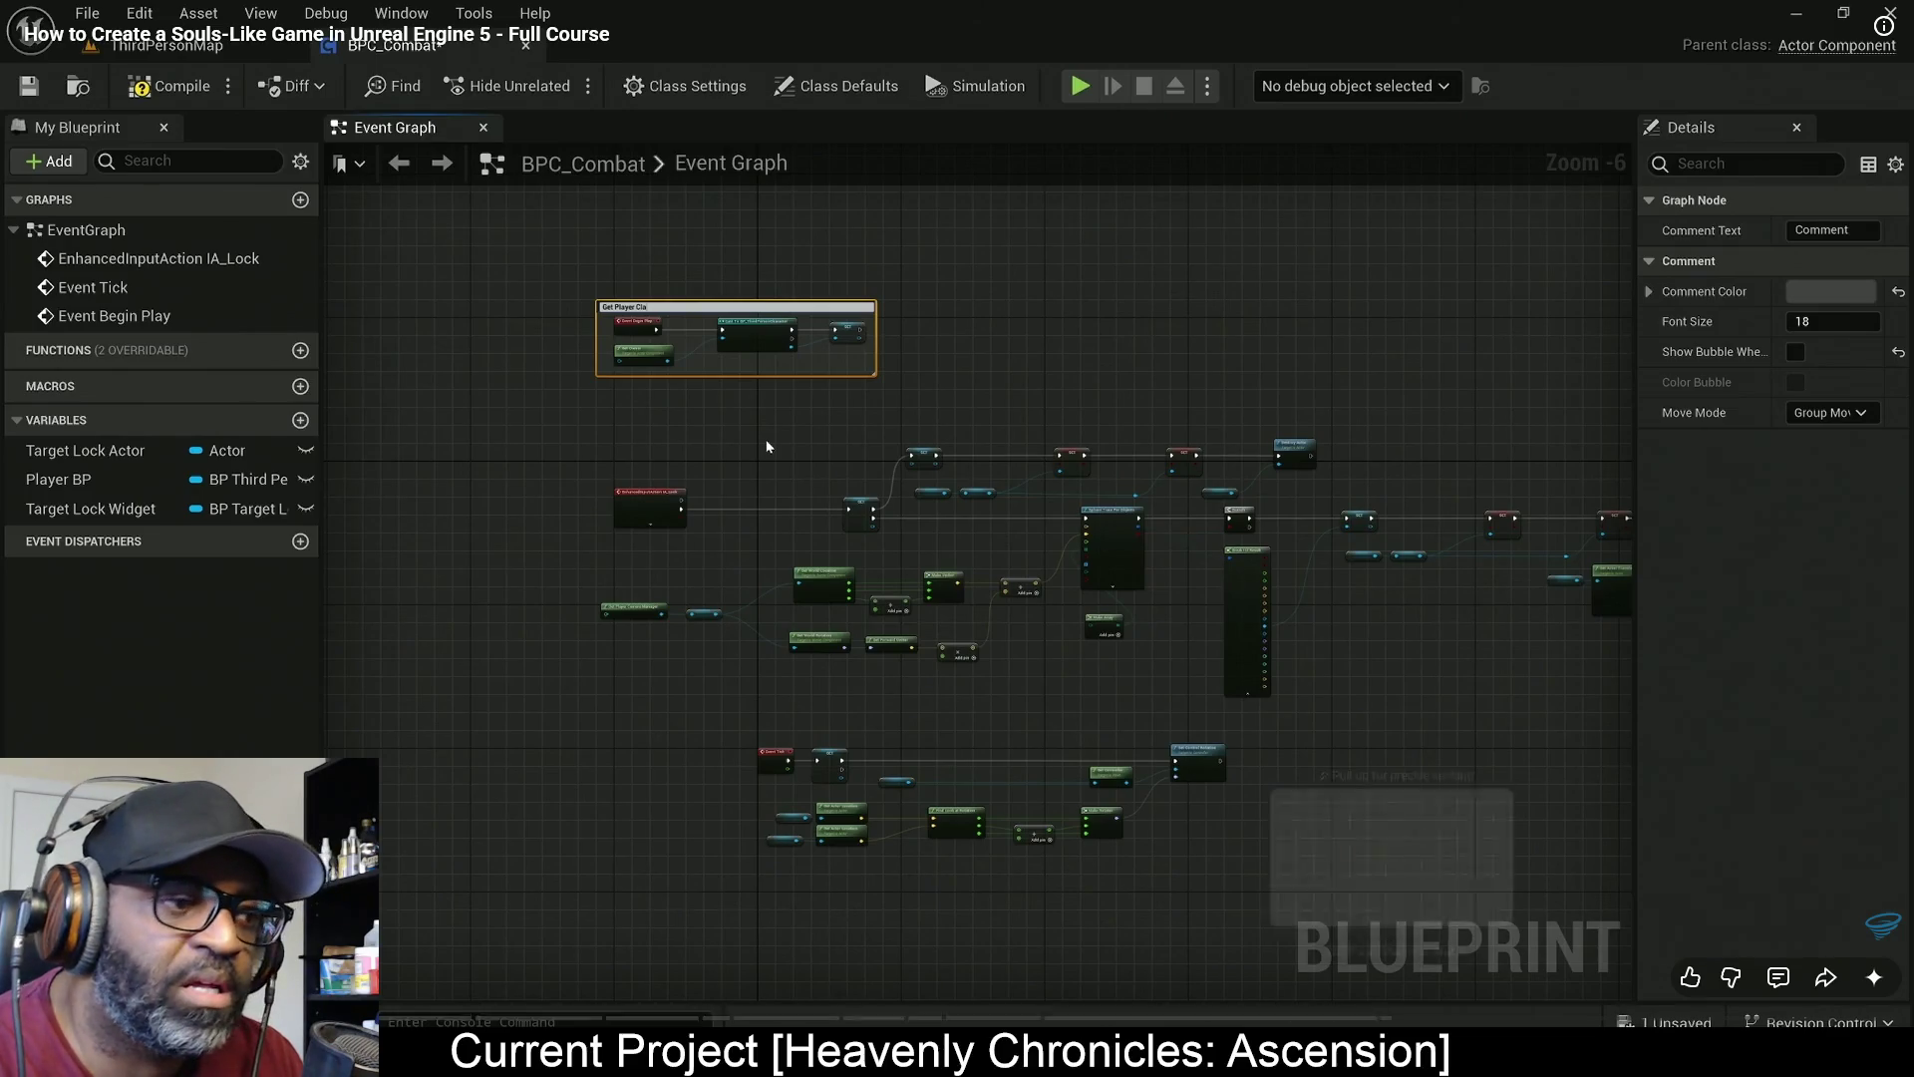
key(Escape)
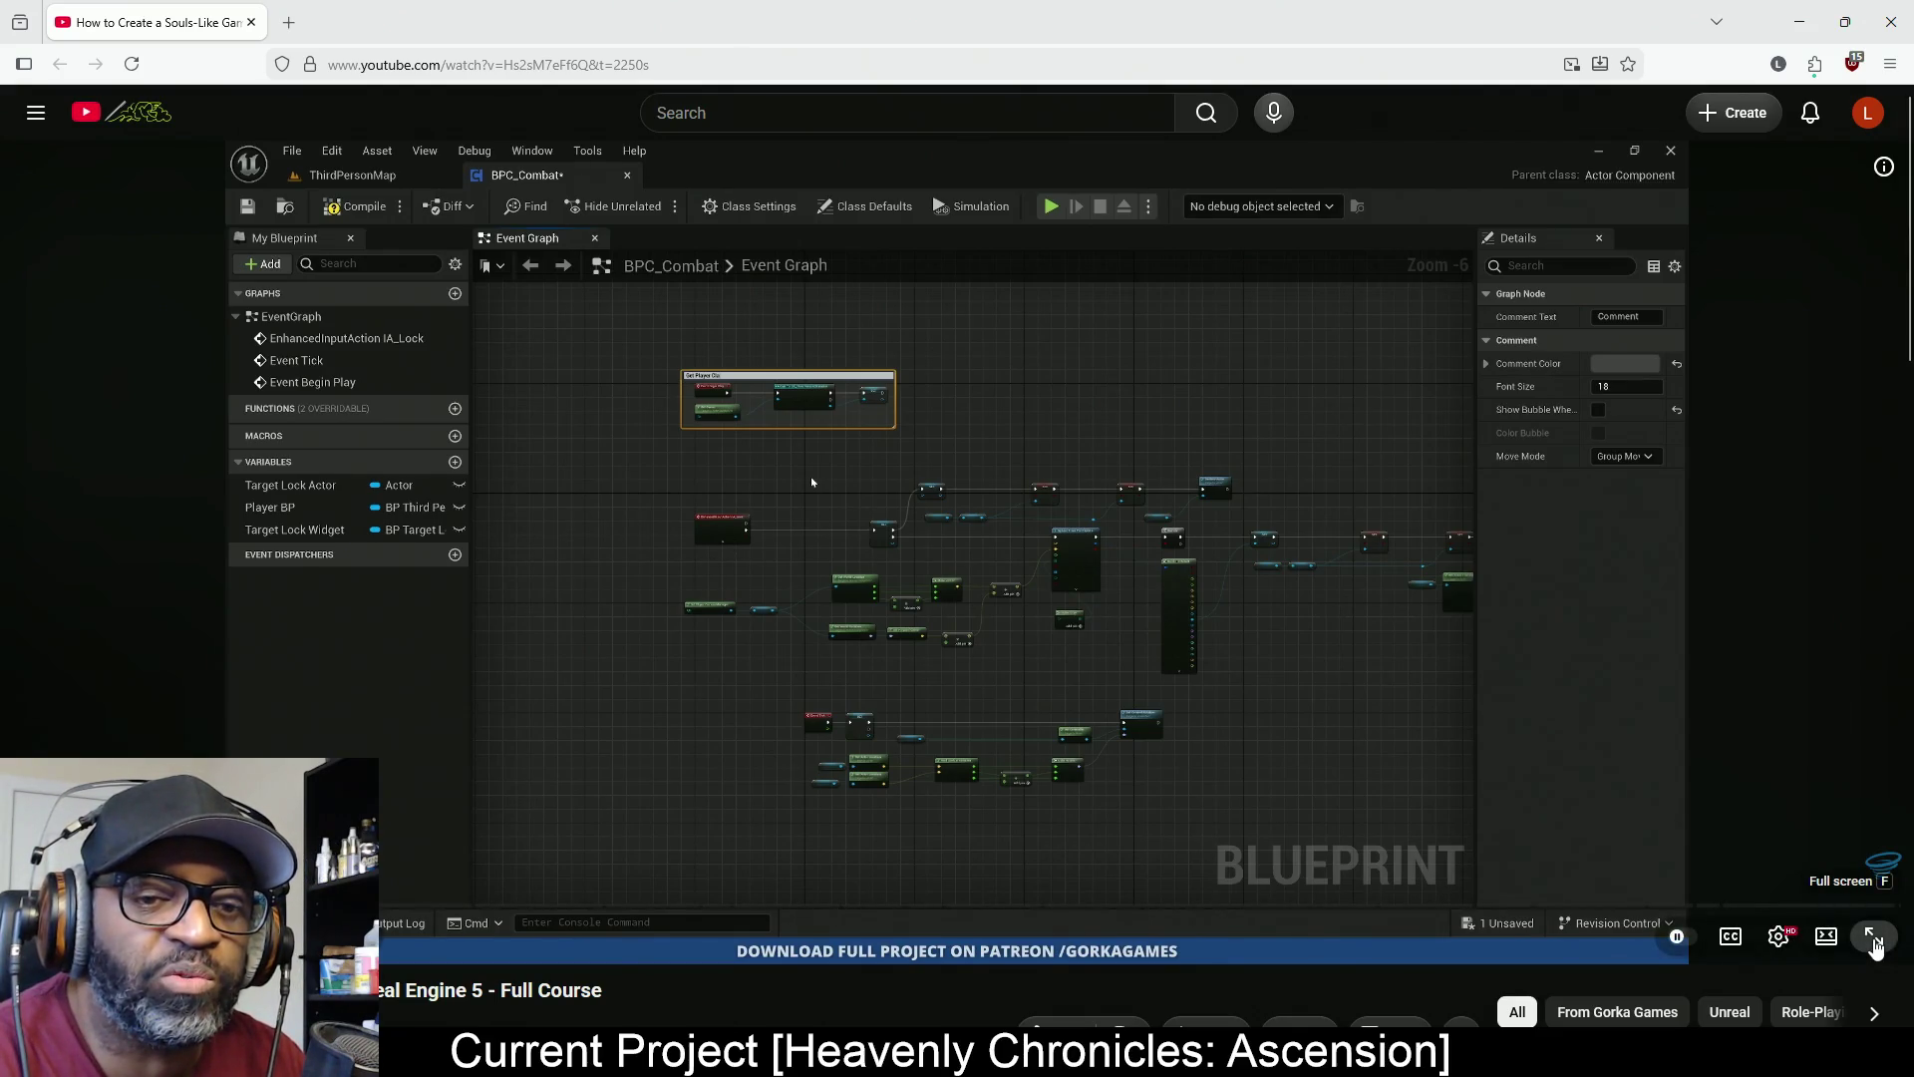
click(1875, 943)
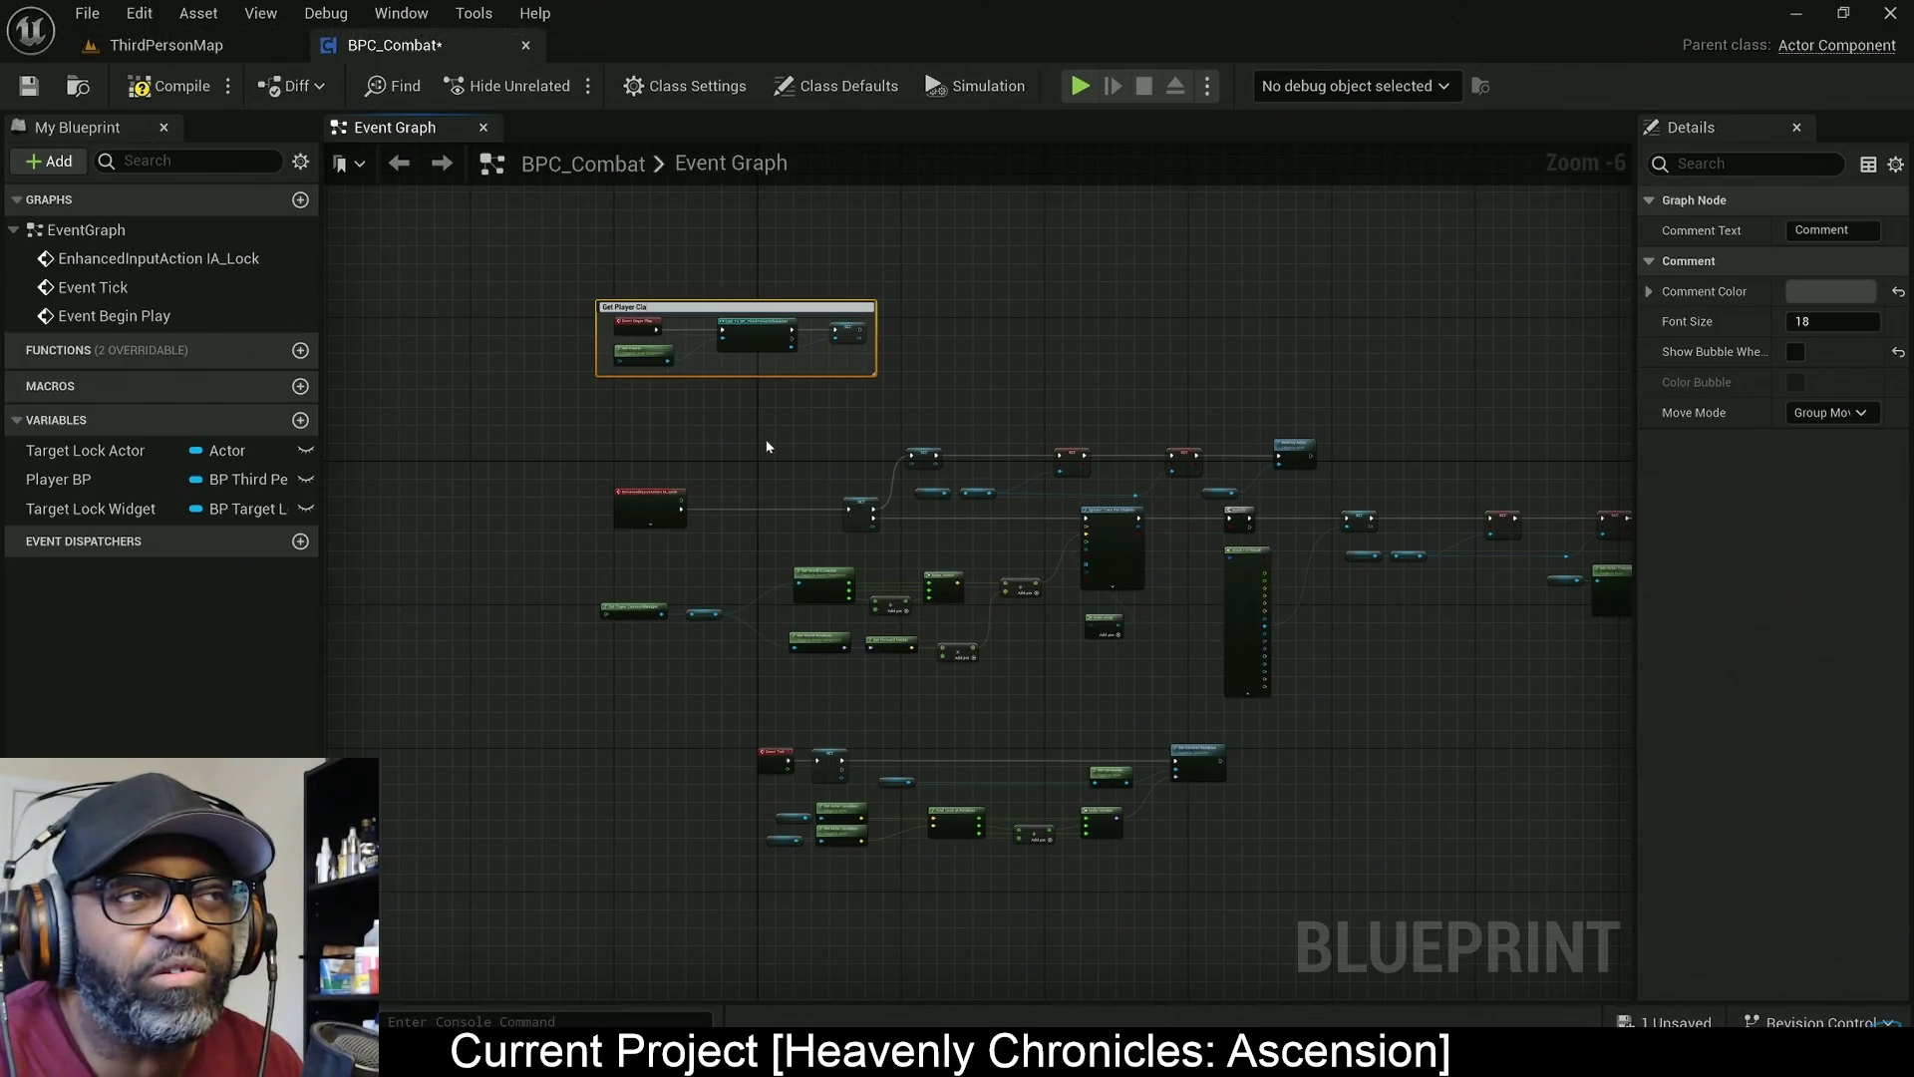
Exit full-screen playback of the Souls-like tutorial with Esc
mouse_move(1143, 496)
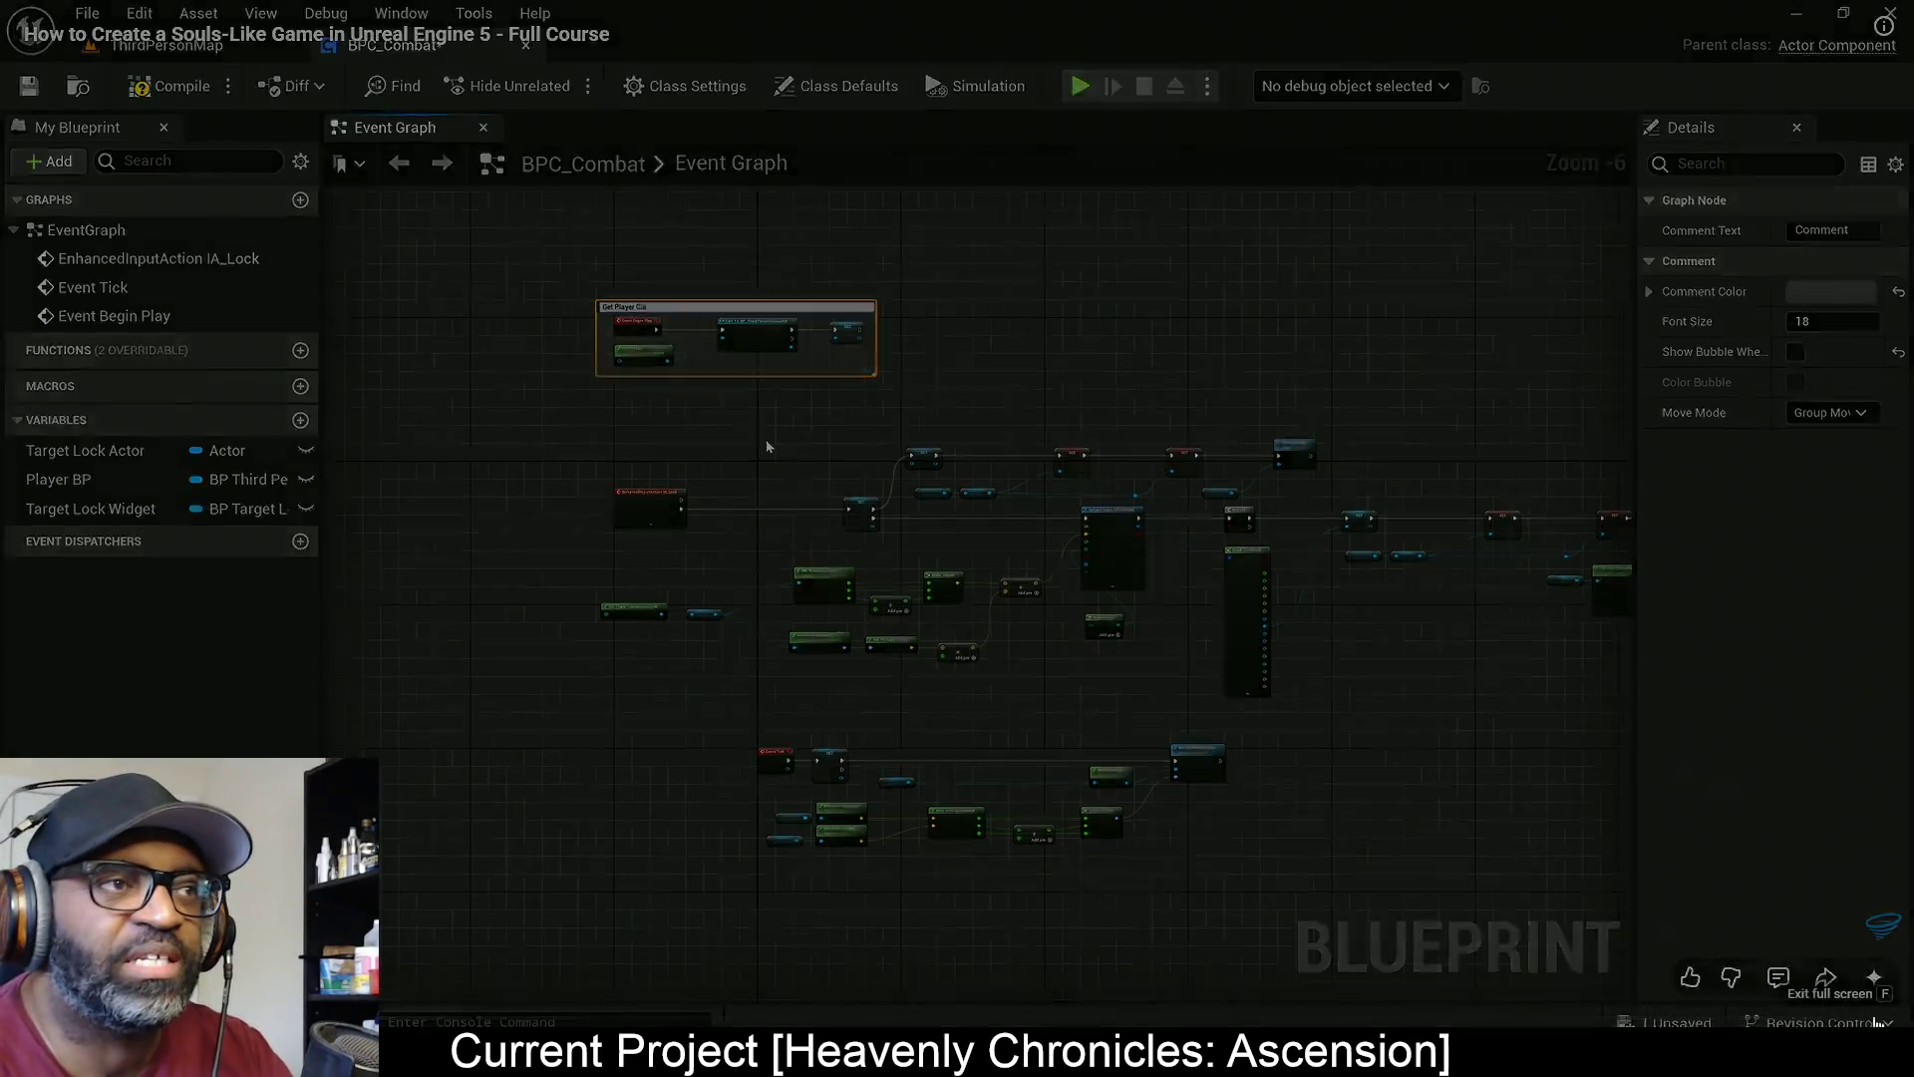
key(Escape)
Drag the browser window down to uncover the Unreal Editor RnDTesting level
drag(1288, 15, 0, 163)
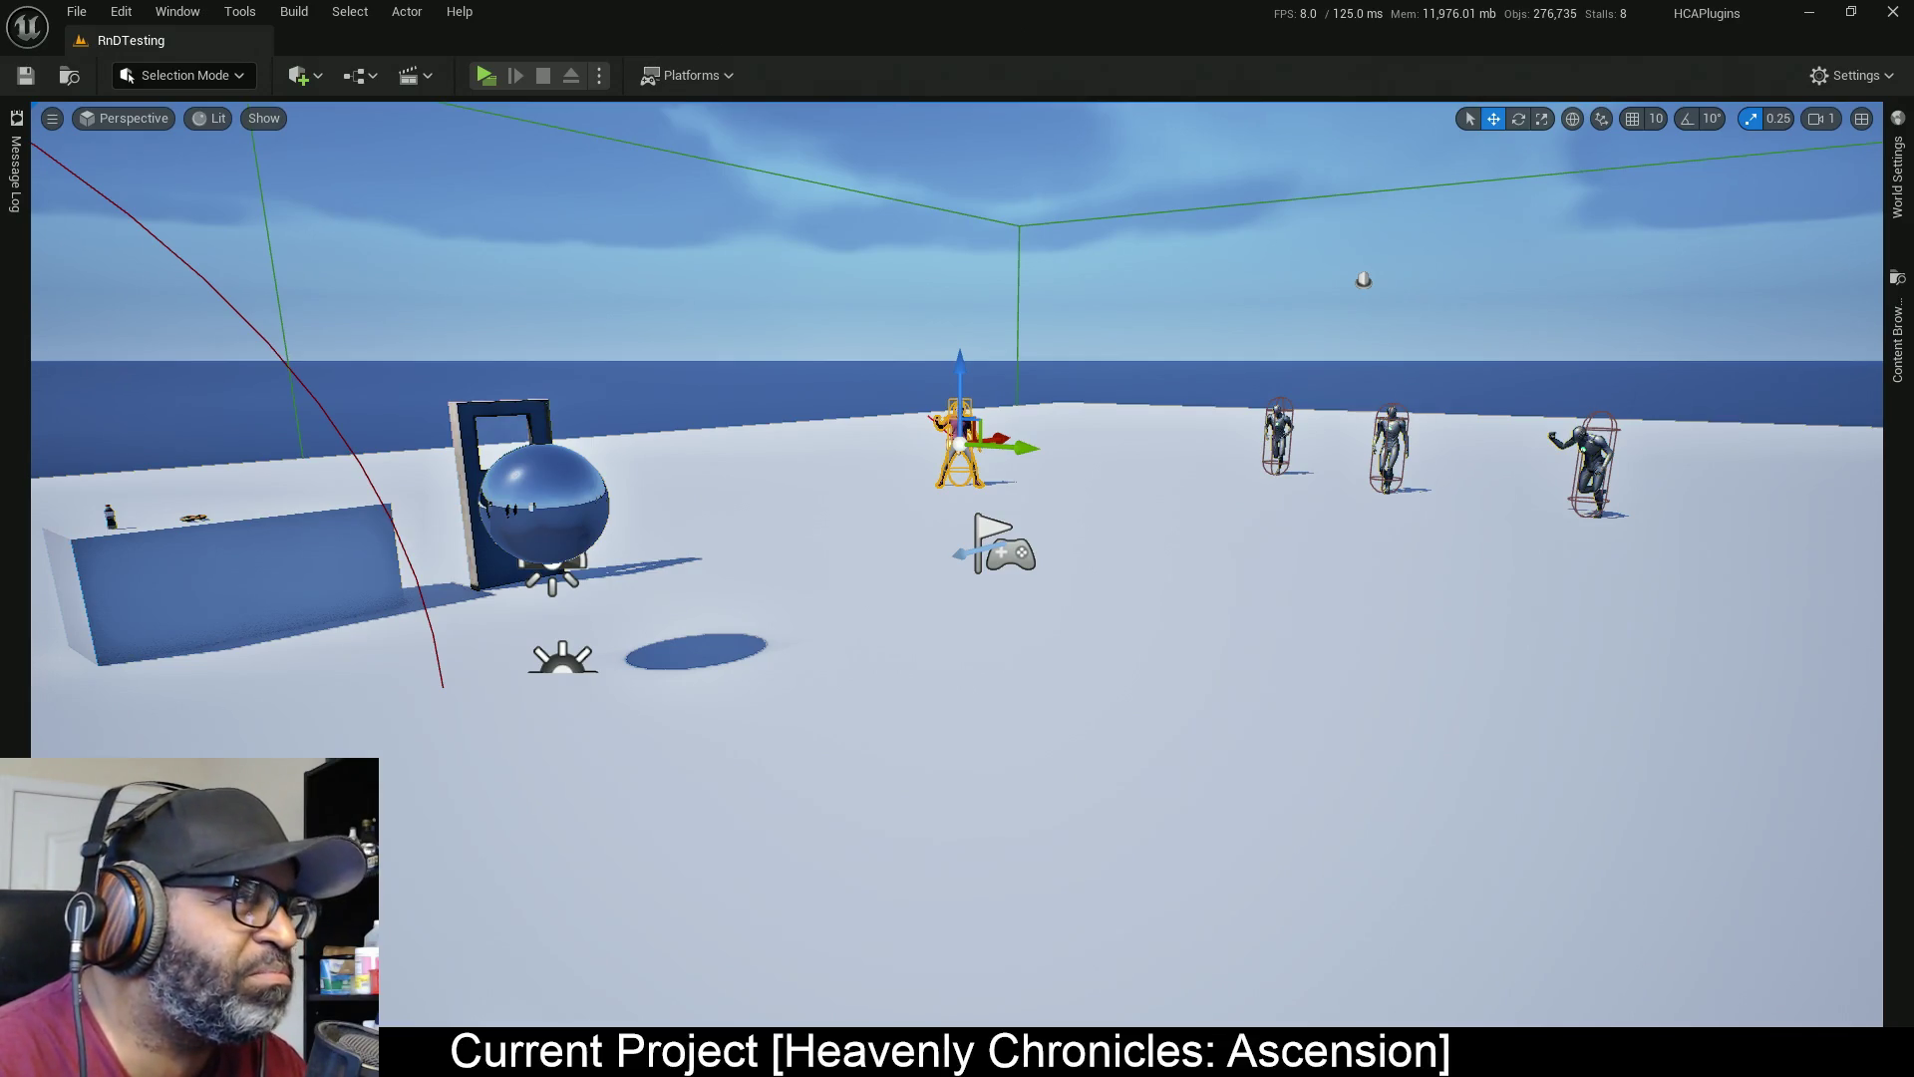
Switch from Unreal Editor to the browser's 'souls' channel search, then the combat tutorial tab
key(alt+Tab)
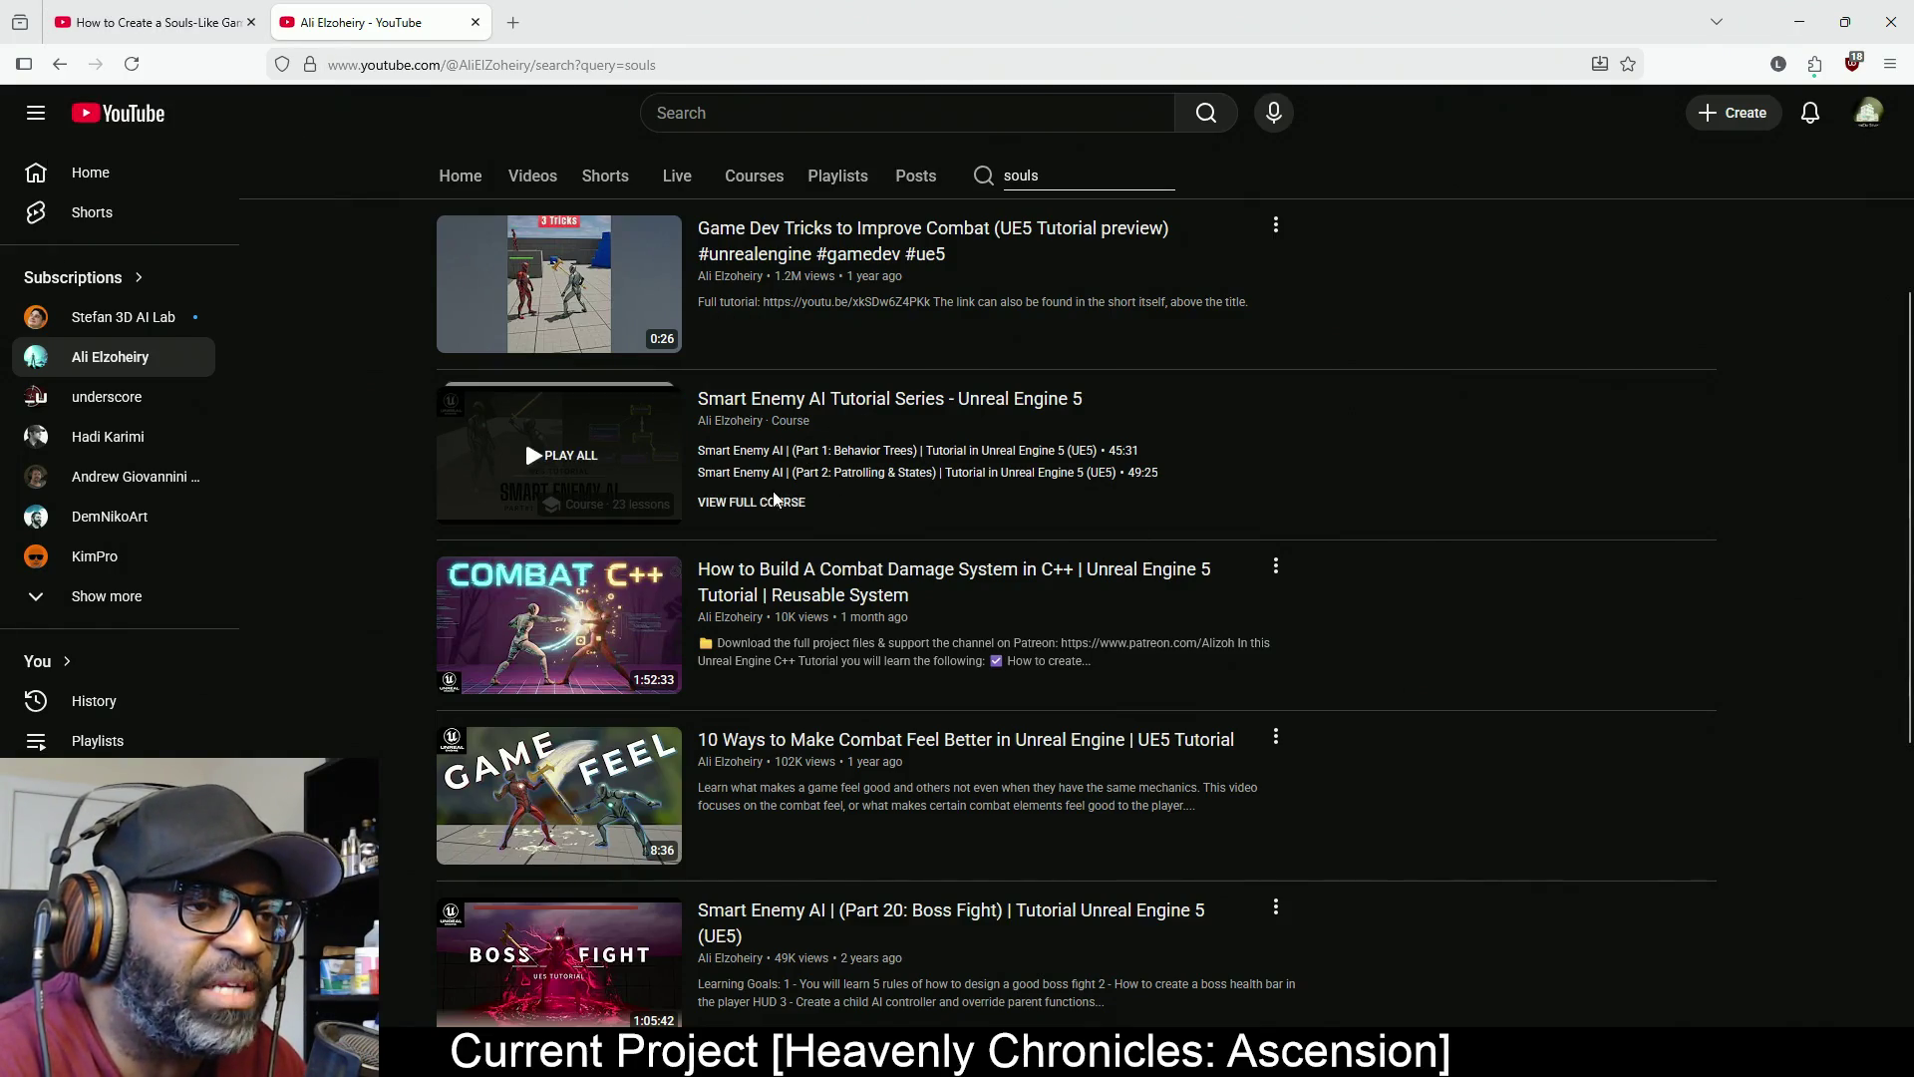
key(ctrl+Tab)
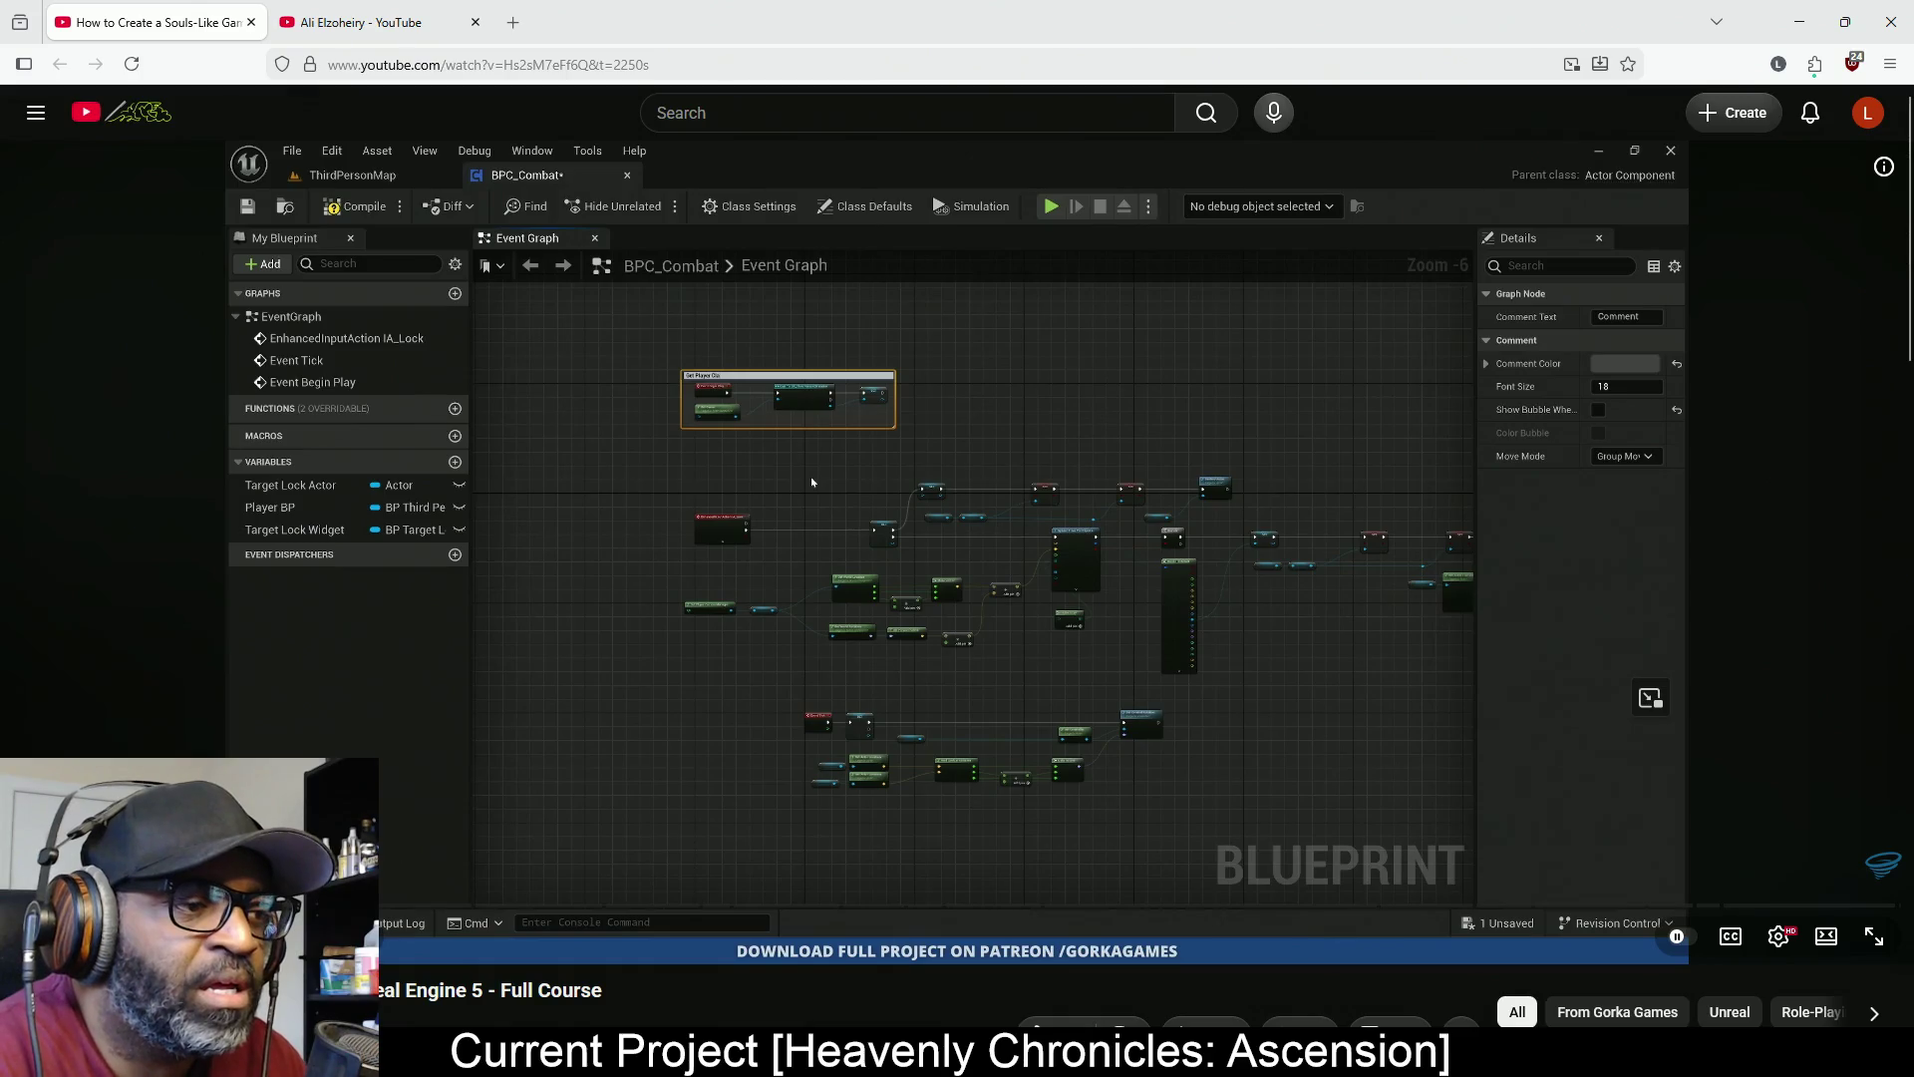
drag(1795, 906, 1816, 909)
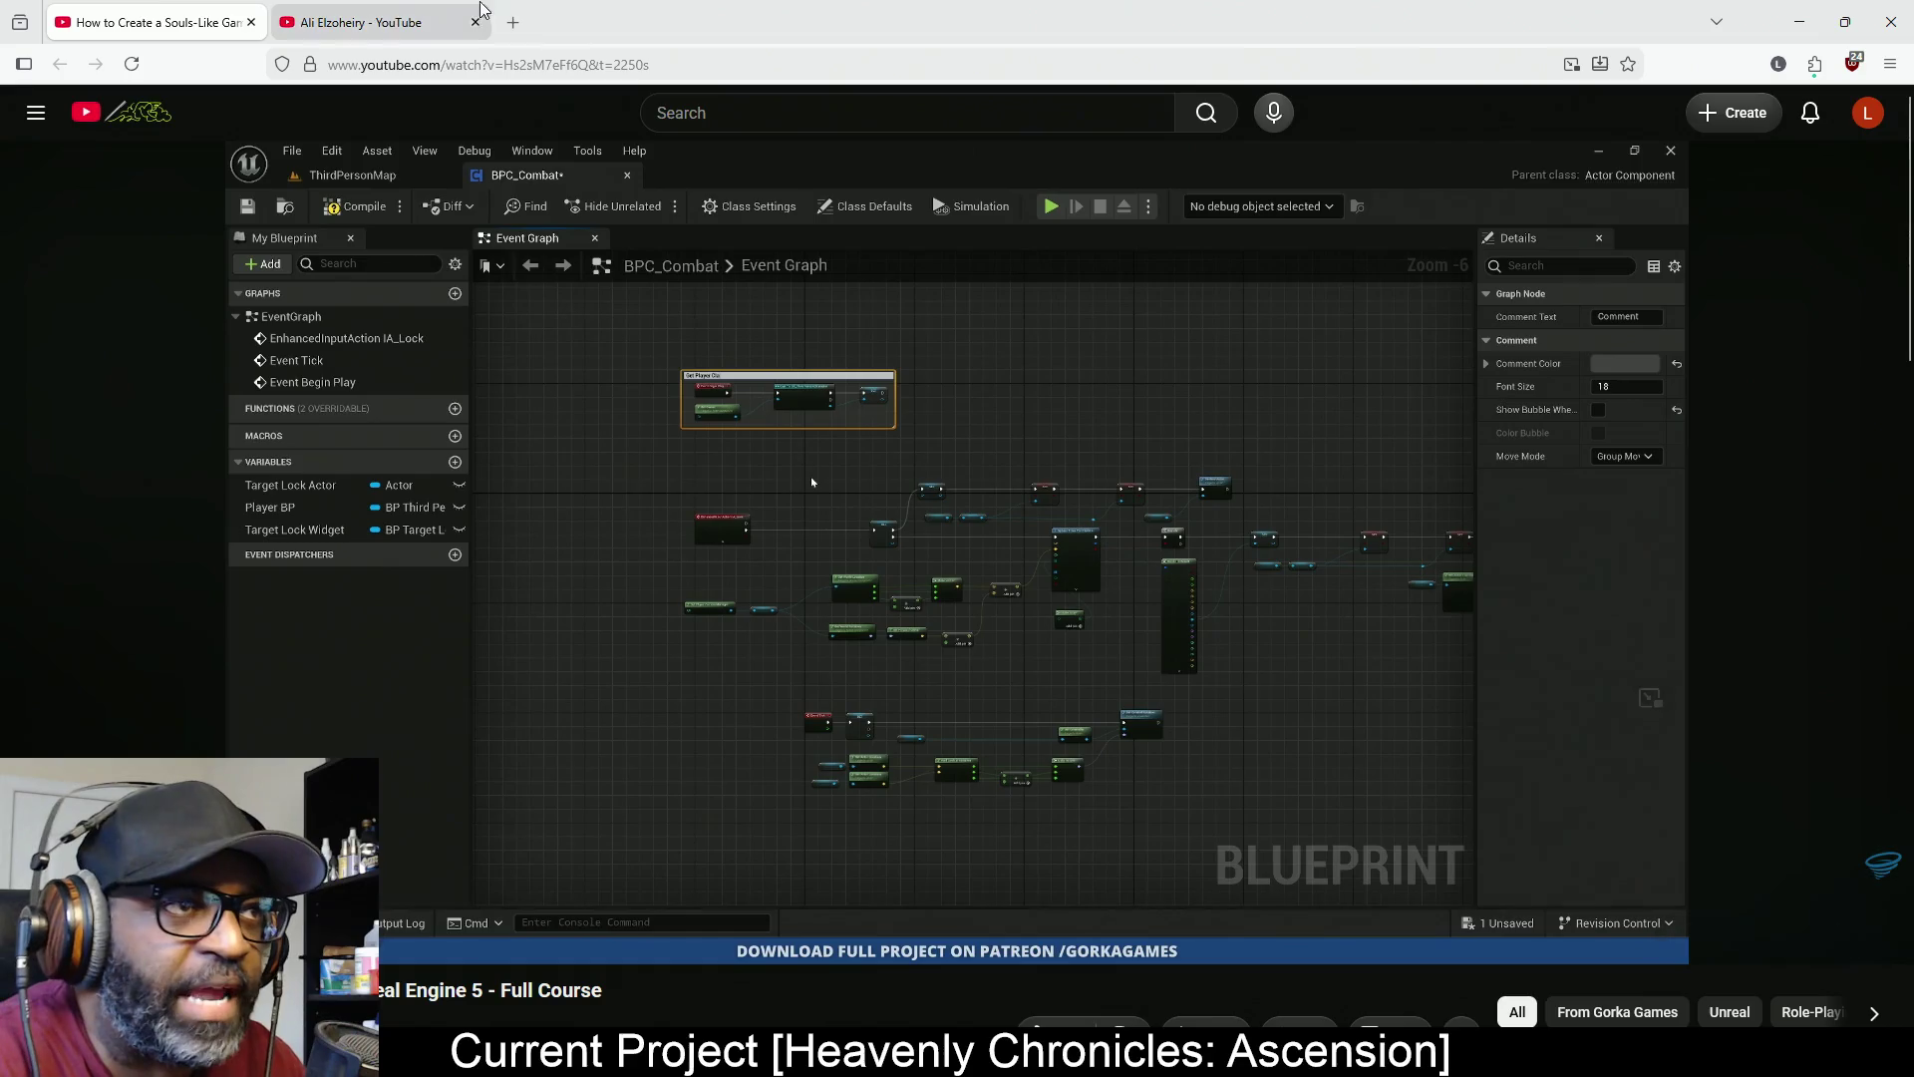
click(332, 22)
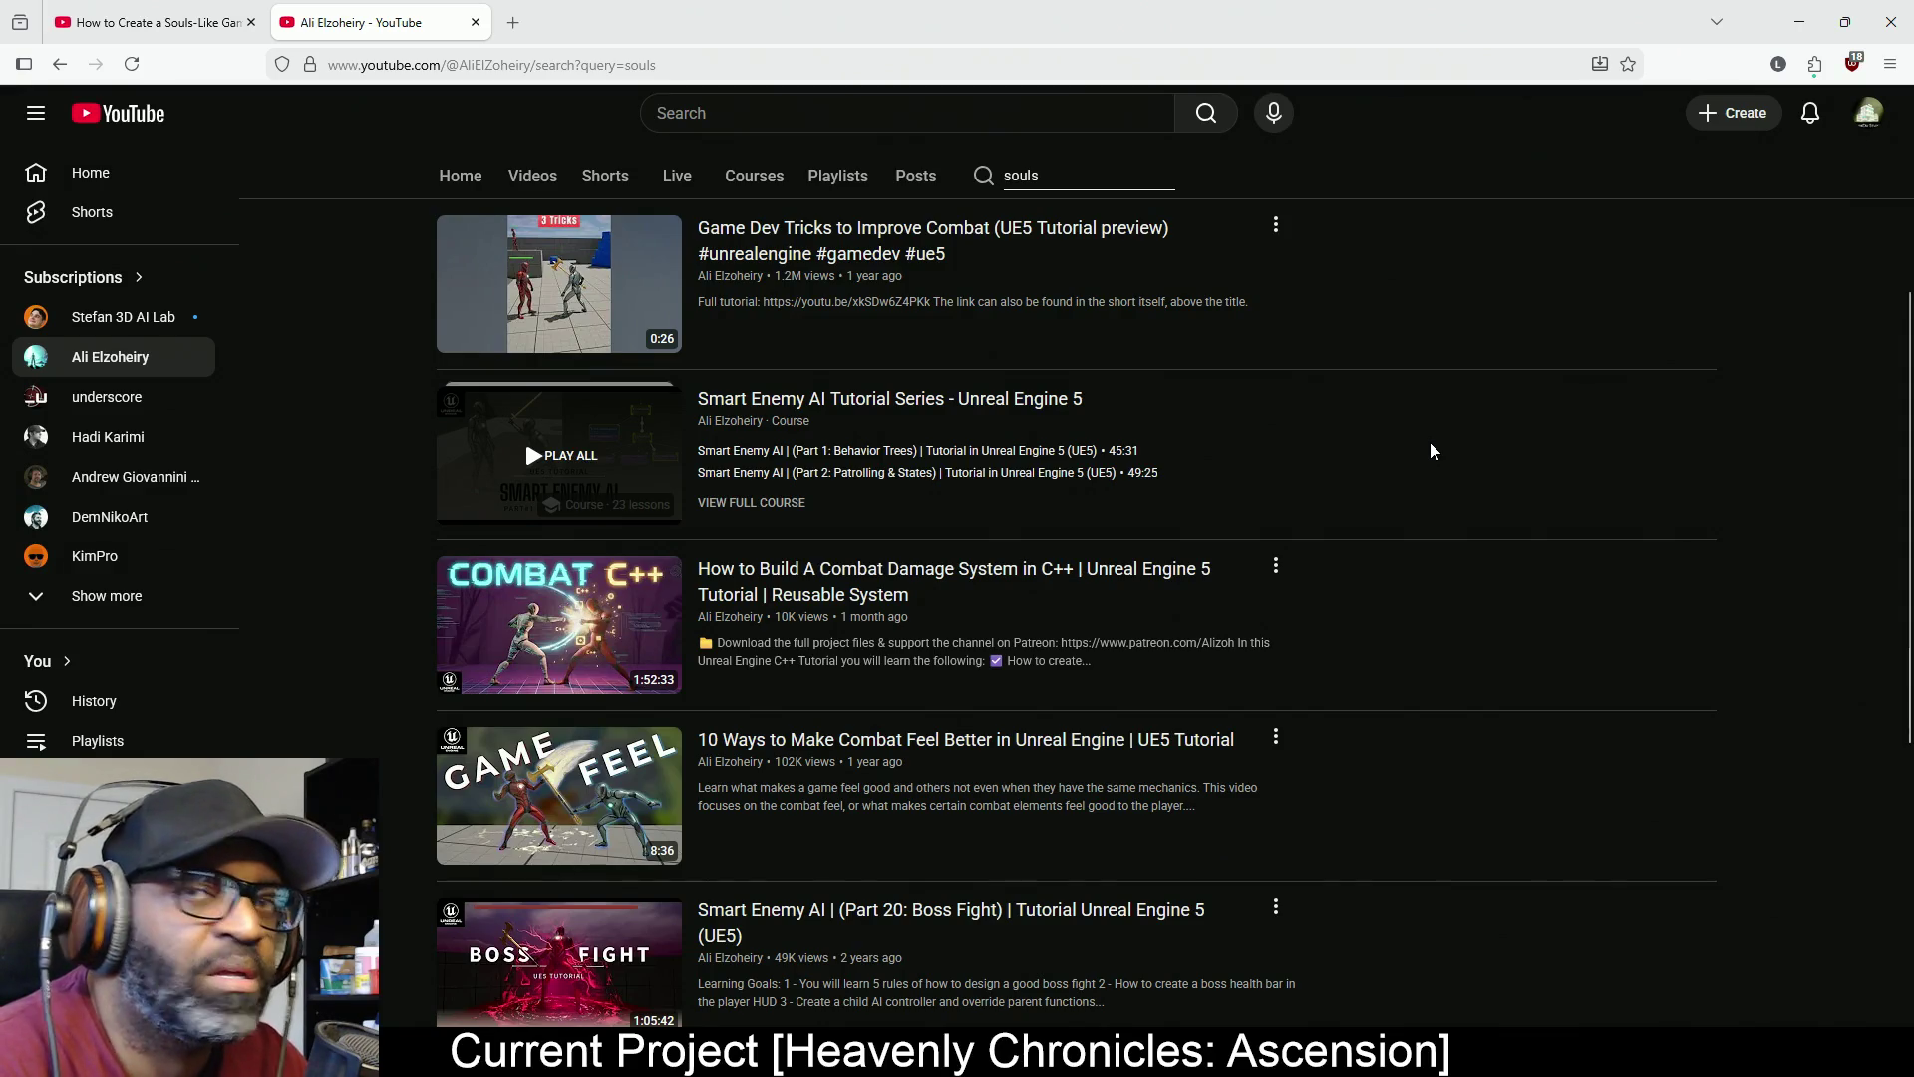
Open the Boss Fight showcase video from the search results in a new tab
scroll(1433, 450, down, 4)
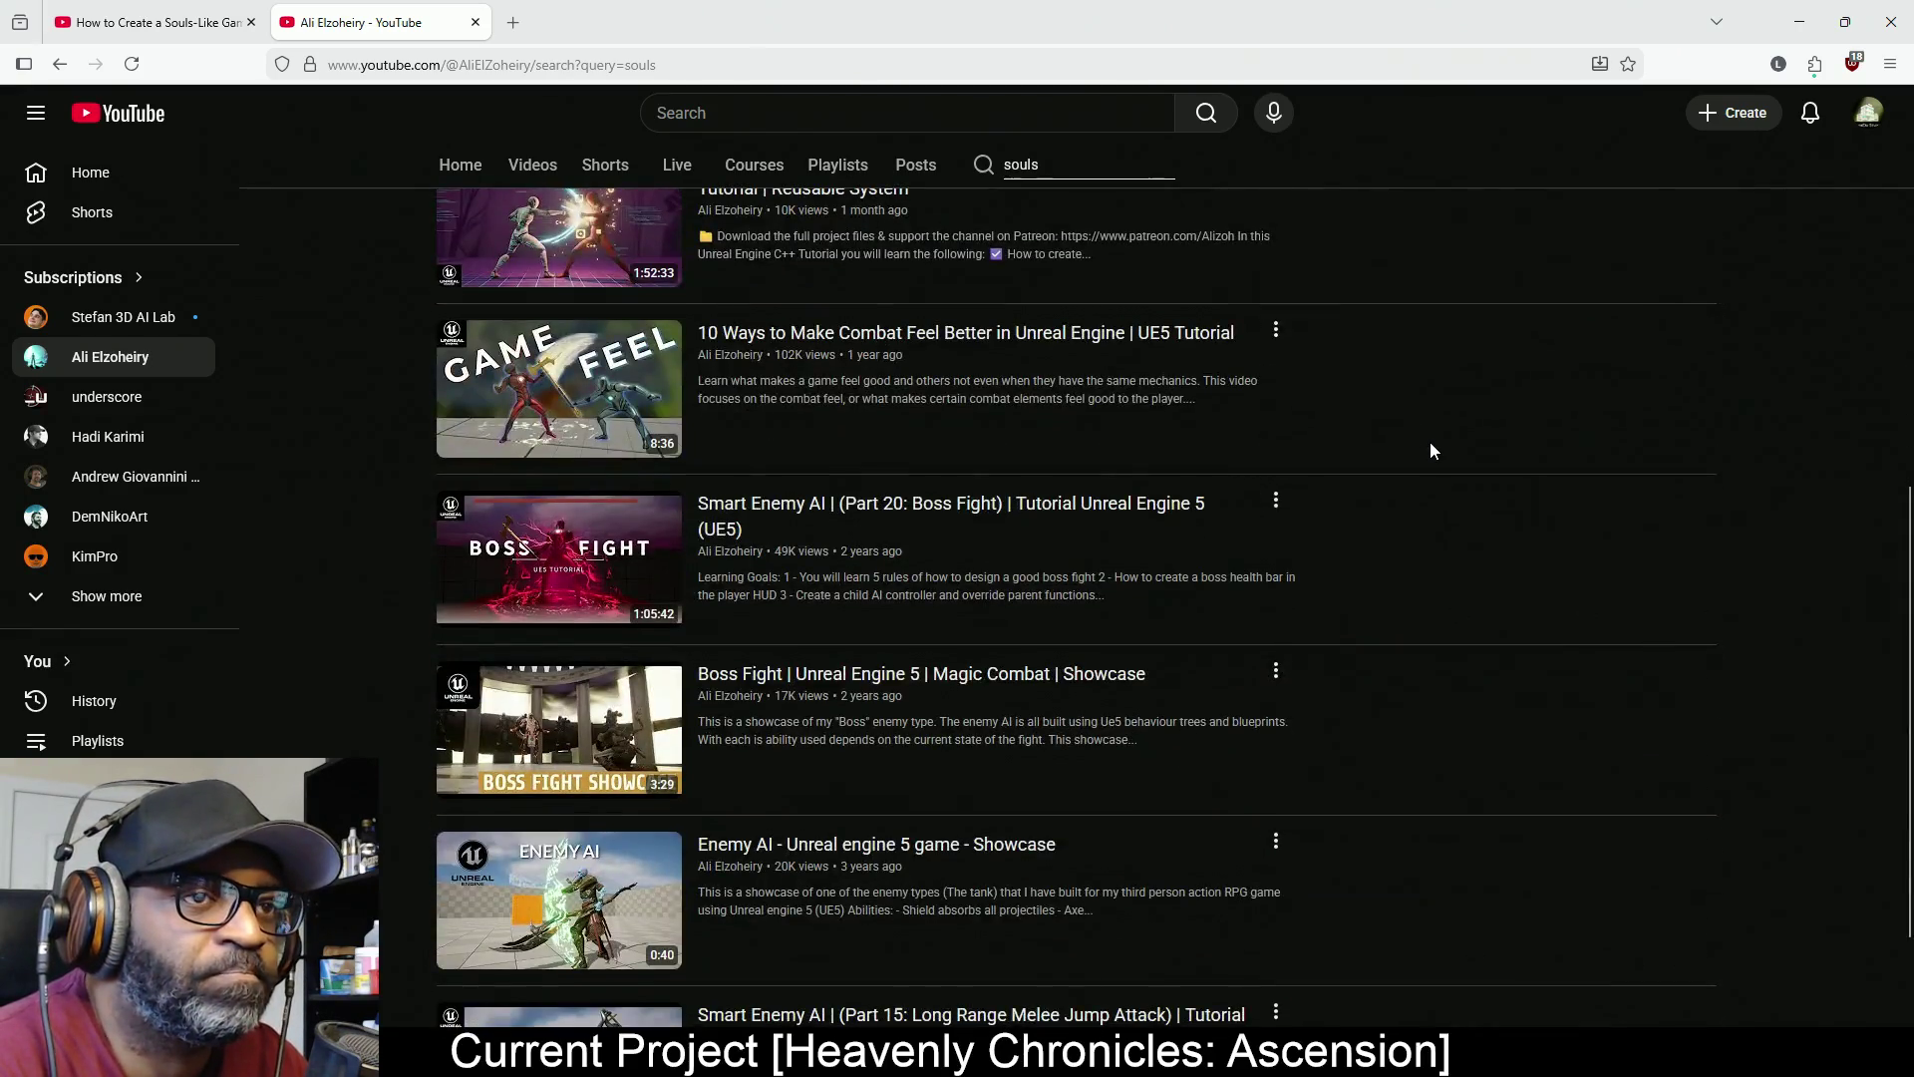
scroll(1433, 451, down, 3)
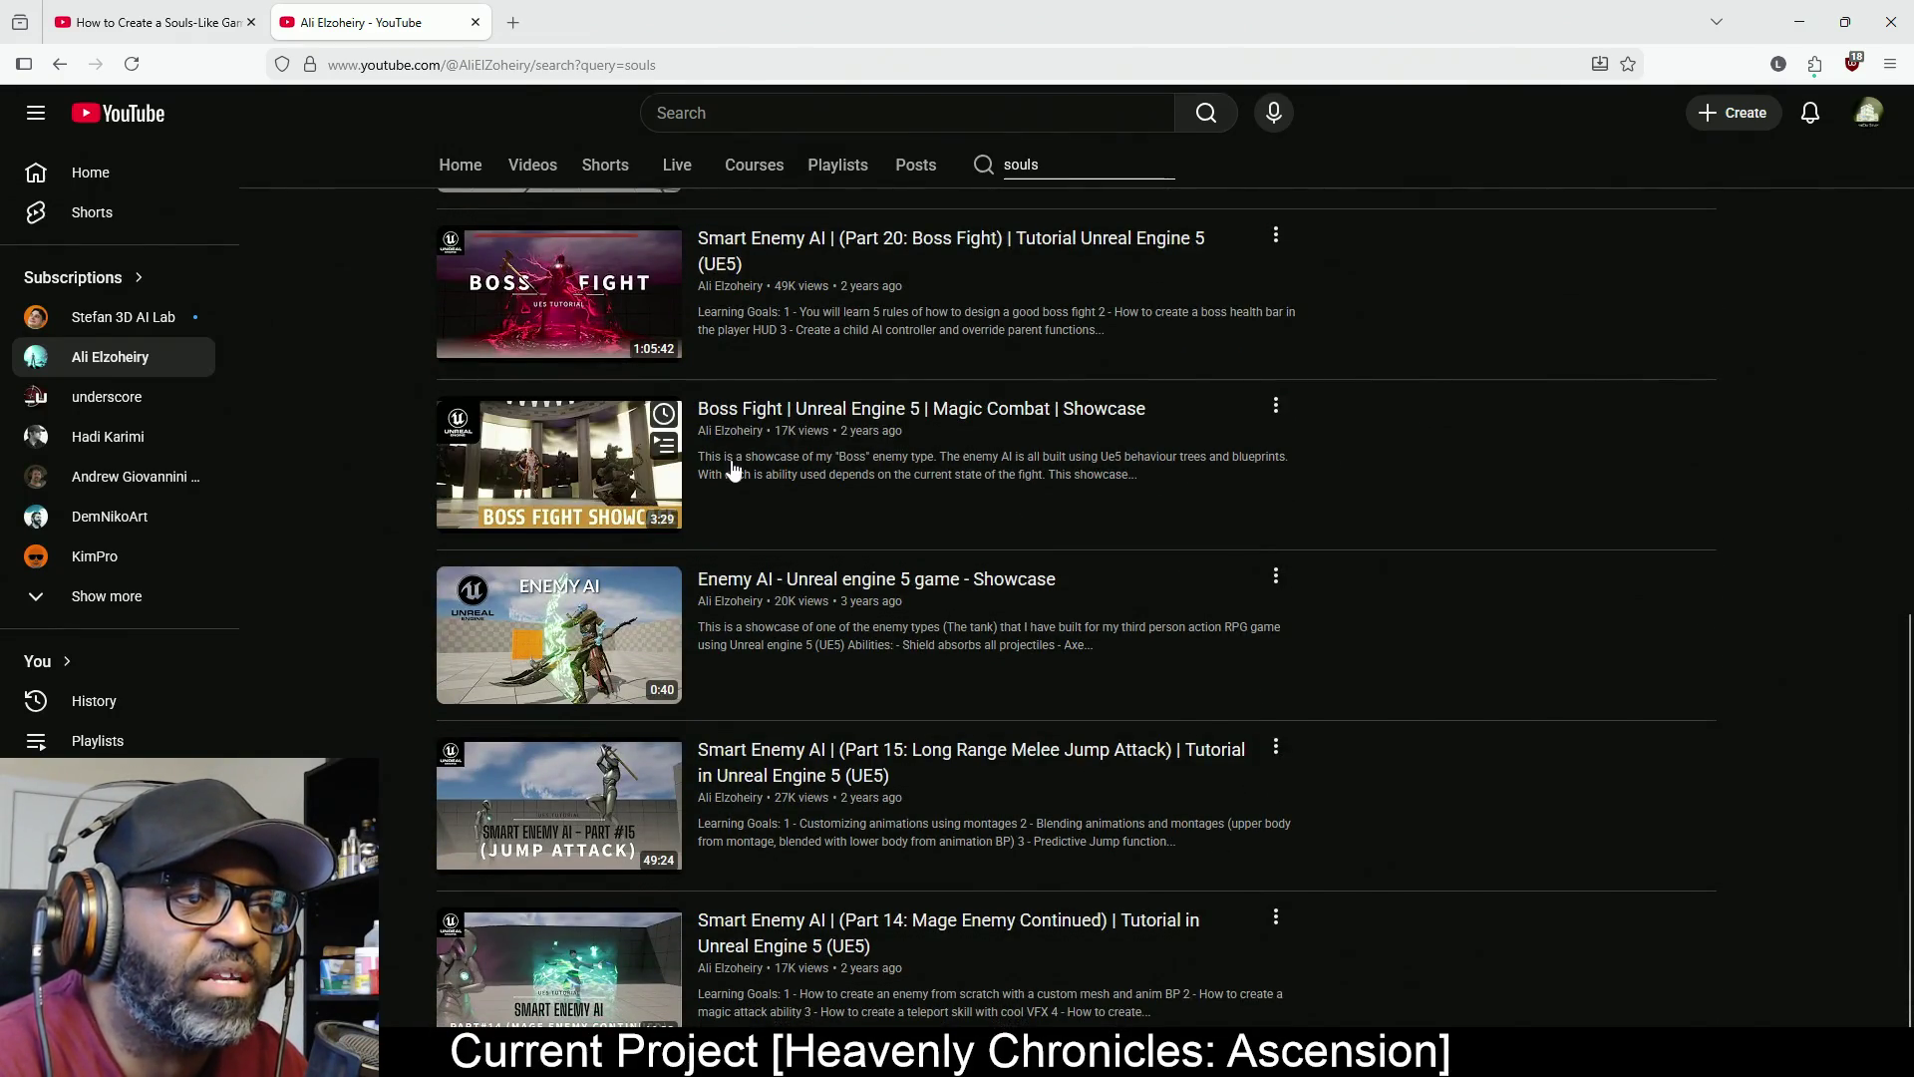
mouse_move(698, 479)
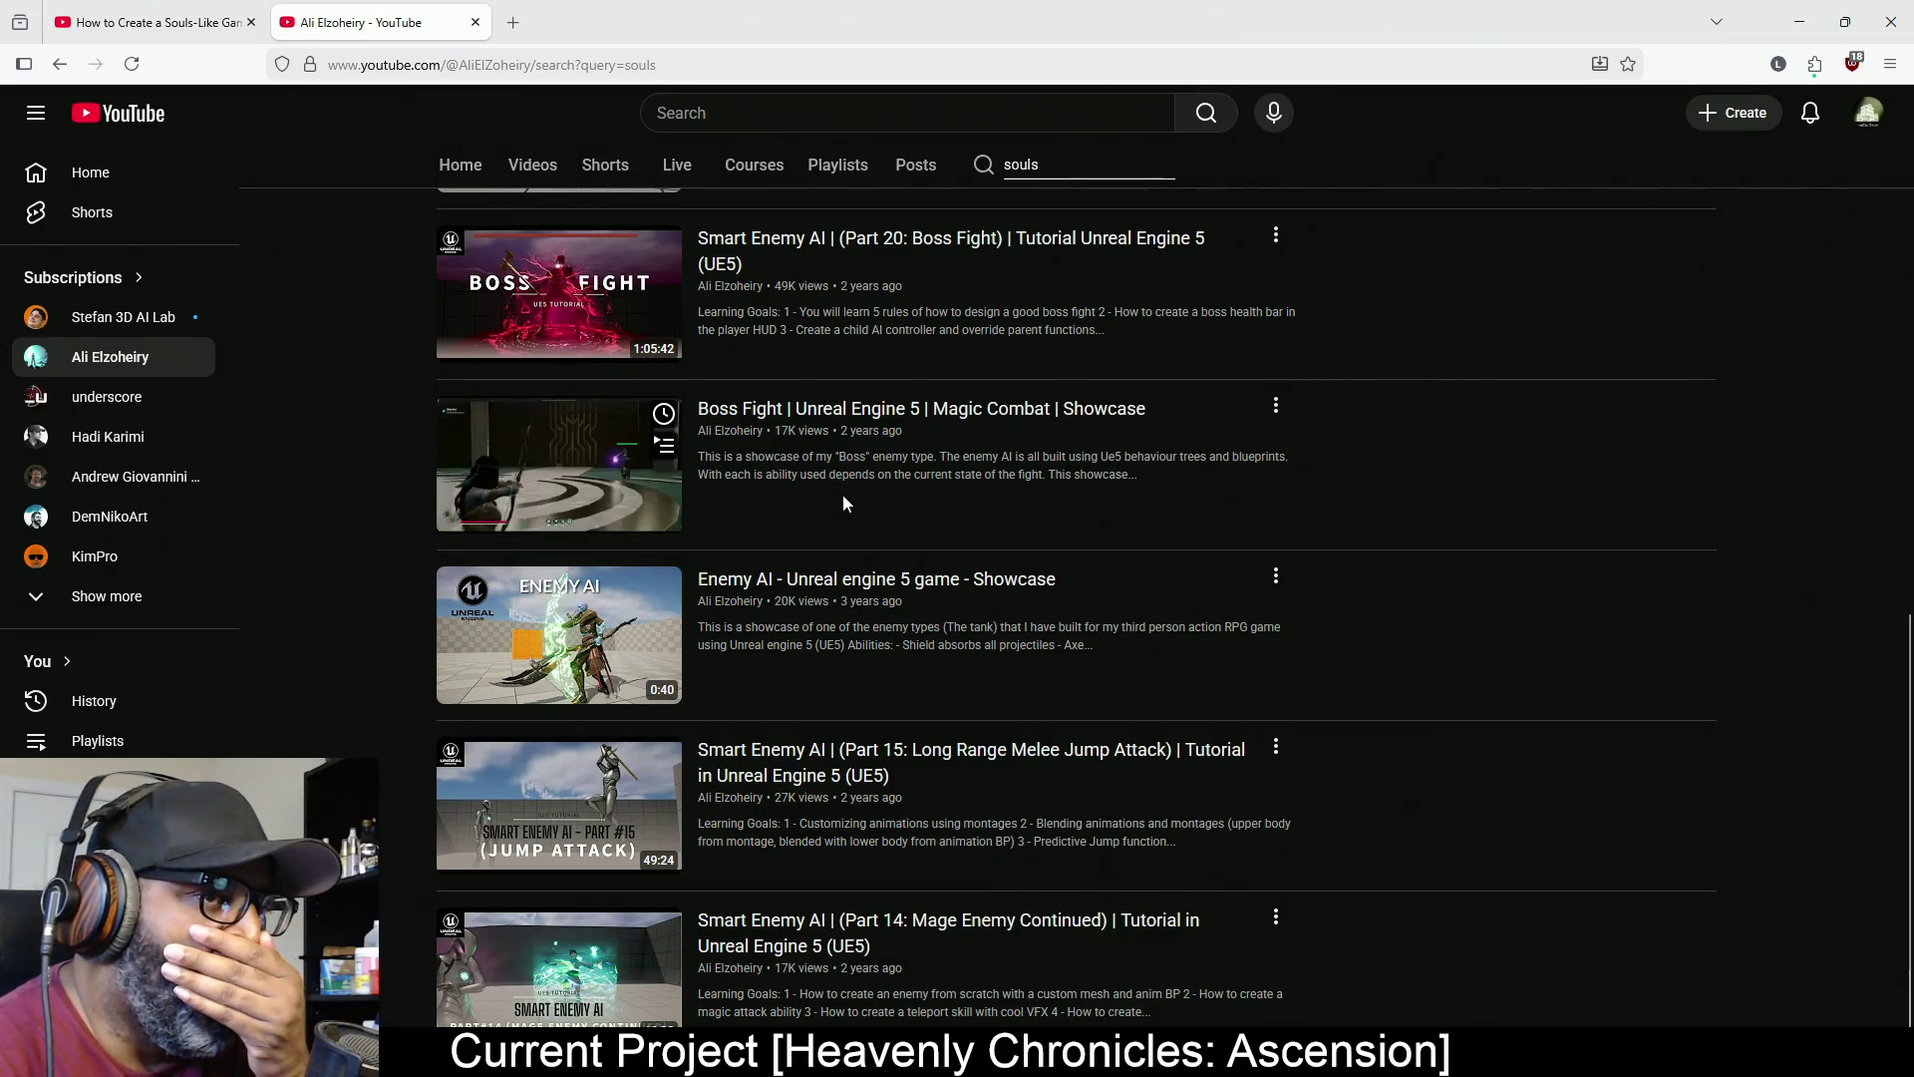
right_click(928, 407)
click(984, 427)
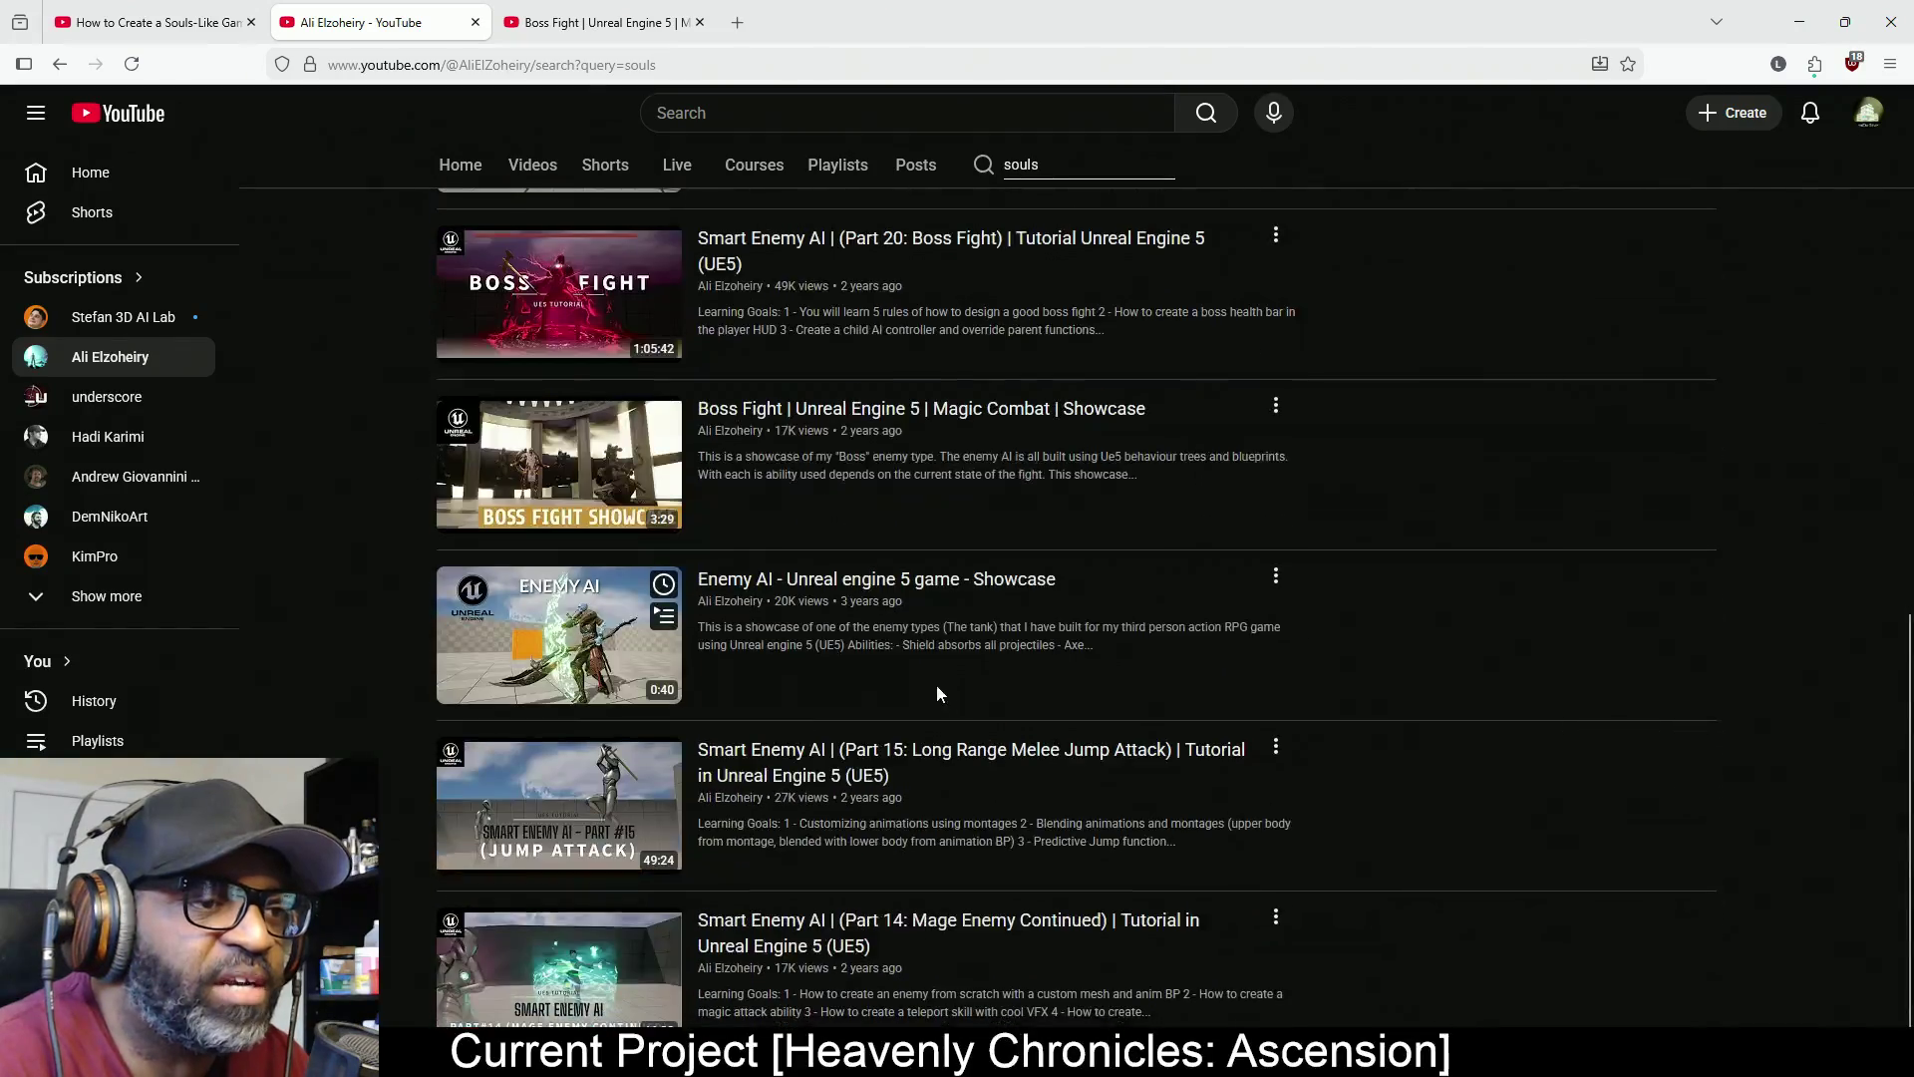
click(568, 22)
Pause the Boss Fight showcase and set its playback quality to Auto
click(1063, 686)
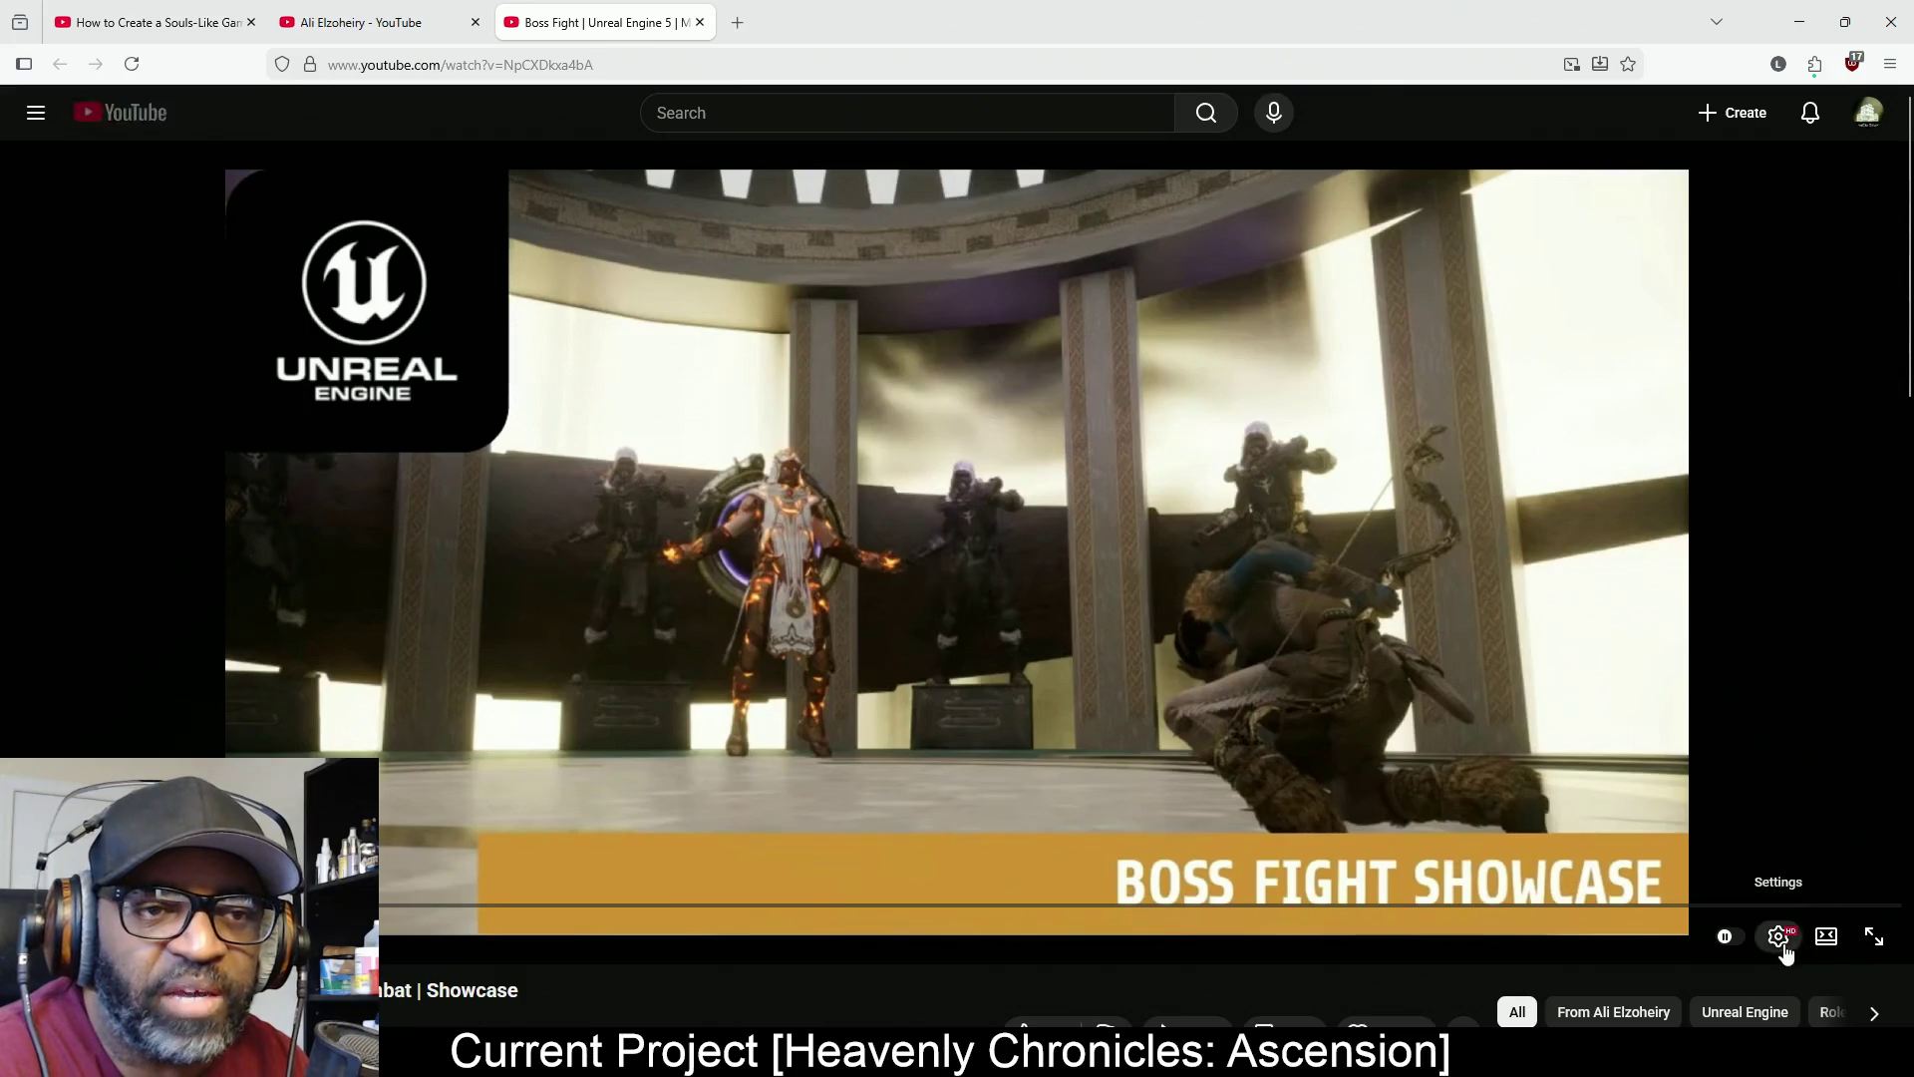
click(1779, 934)
click(1805, 876)
click(1822, 886)
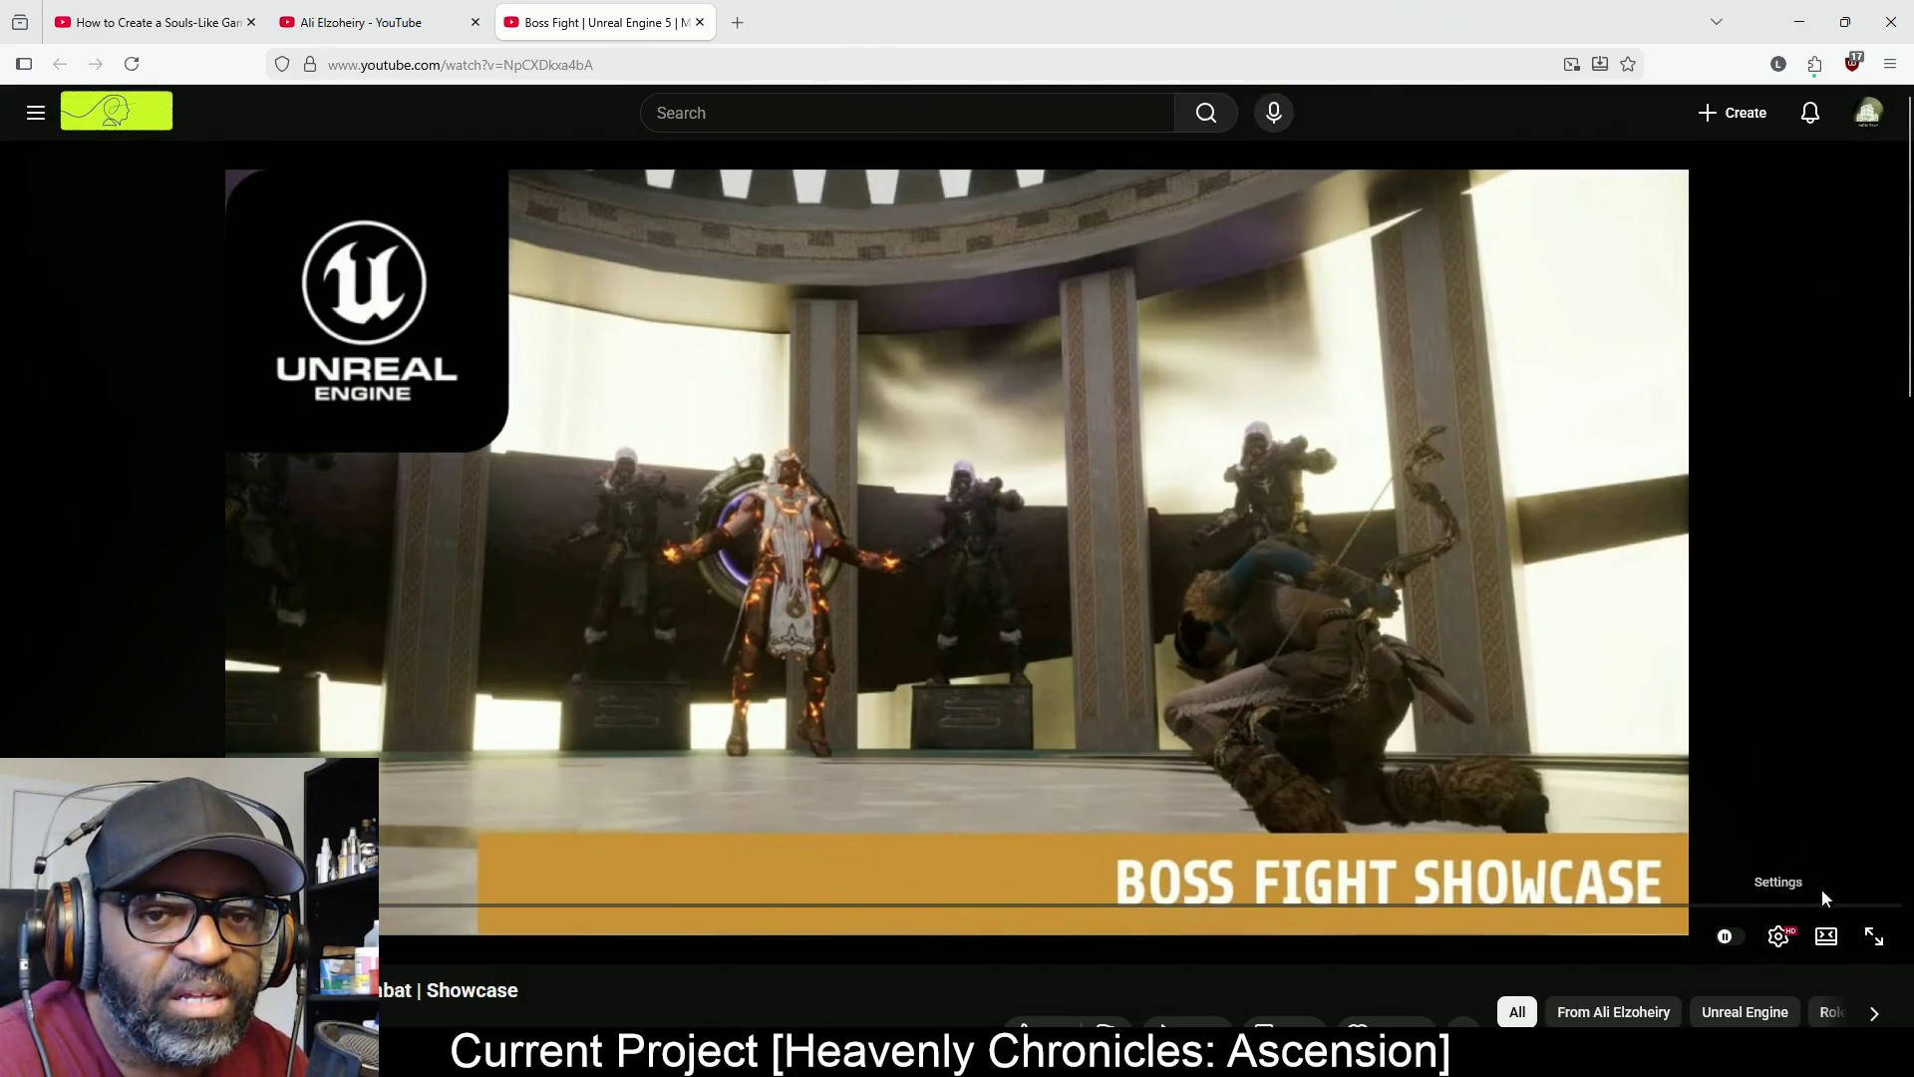
Watch the Boss Fight showcase full screen, pausing and resuming the archer's magic combat
click(1887, 944)
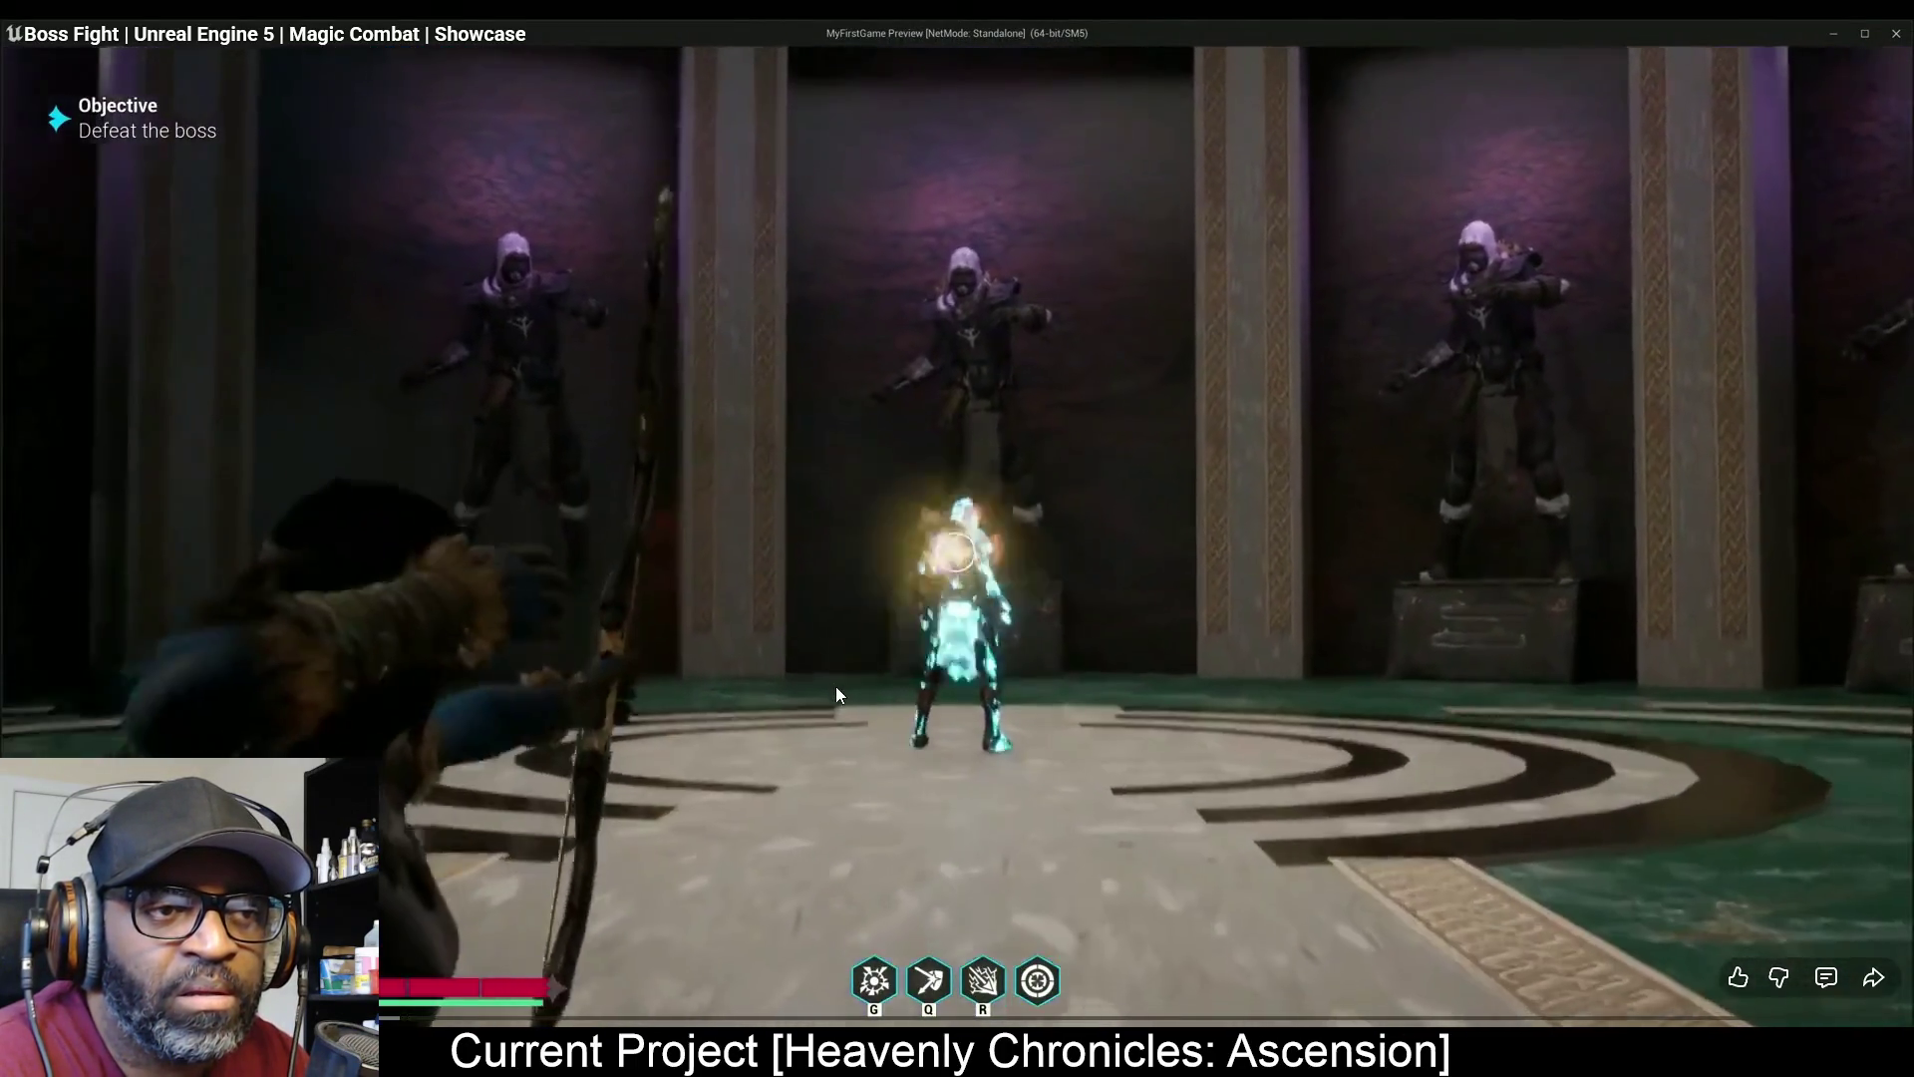
click(838, 681)
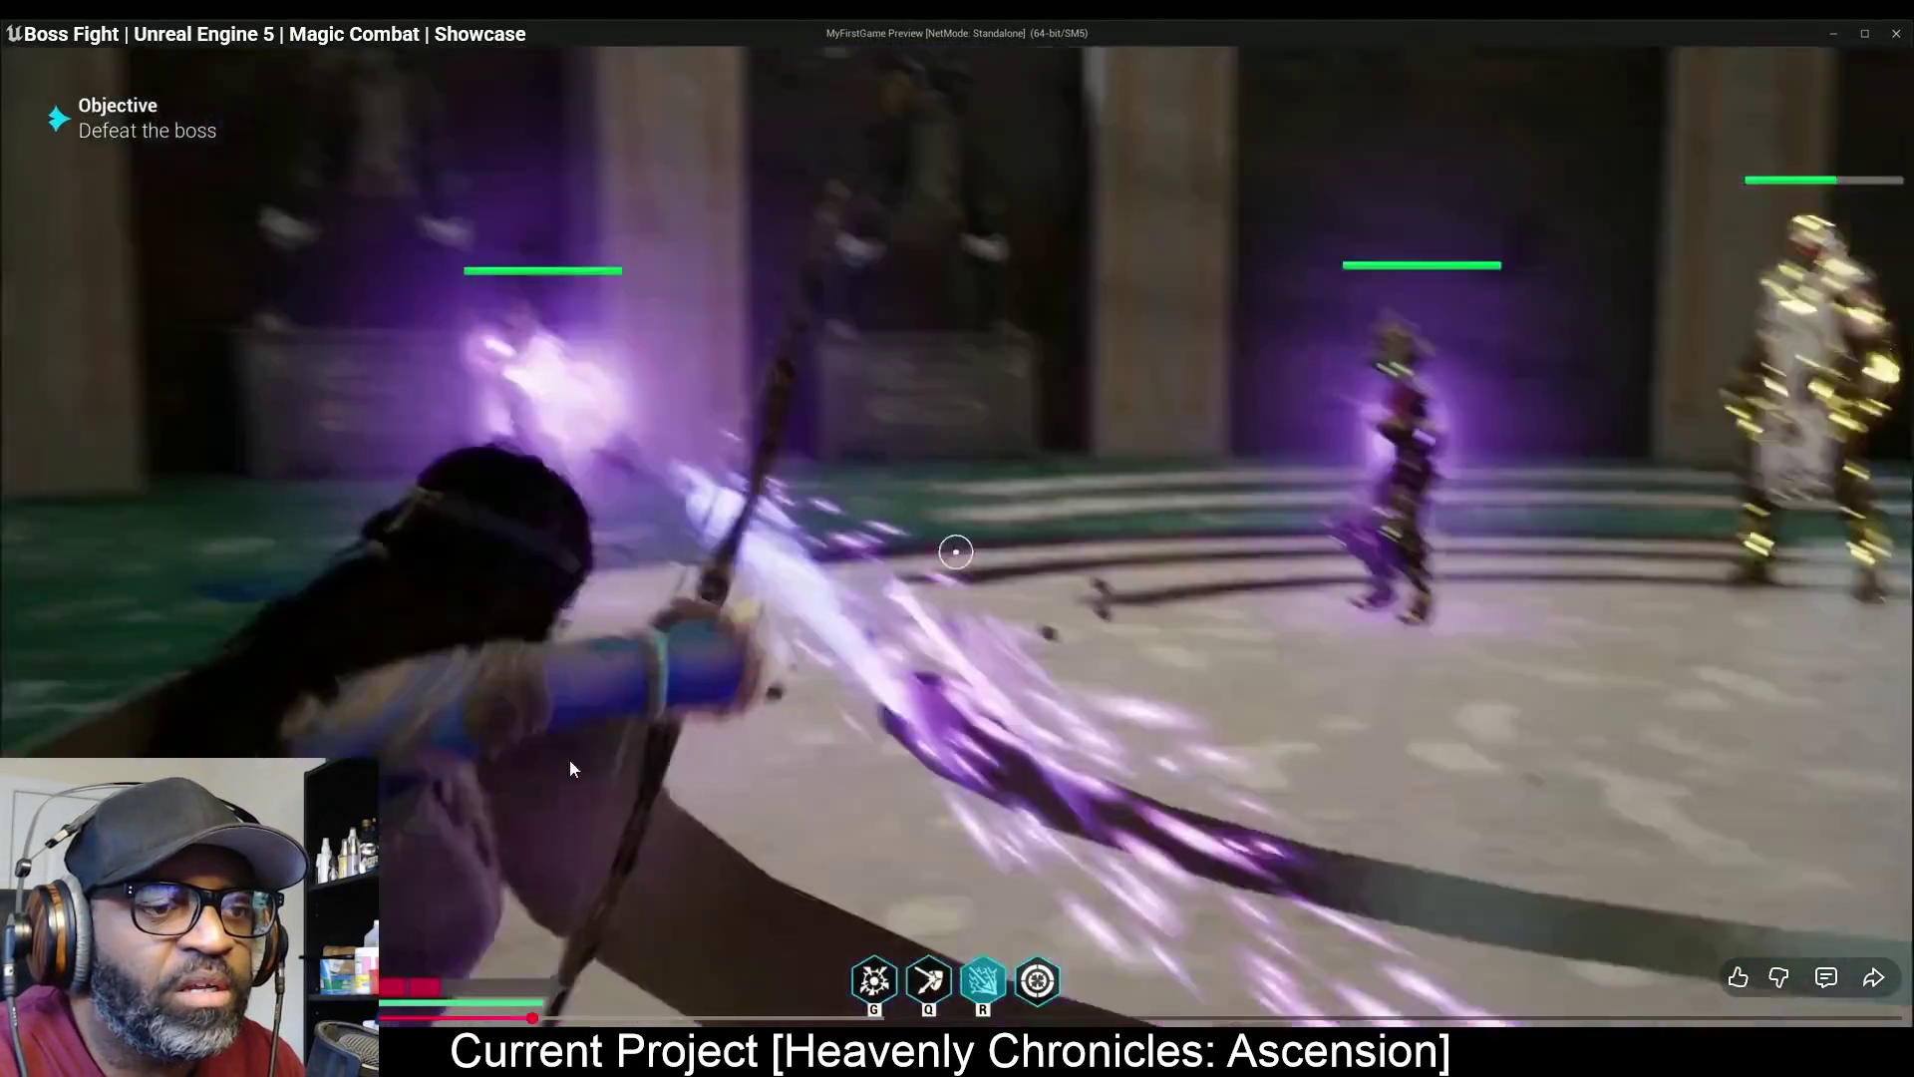
key(space)
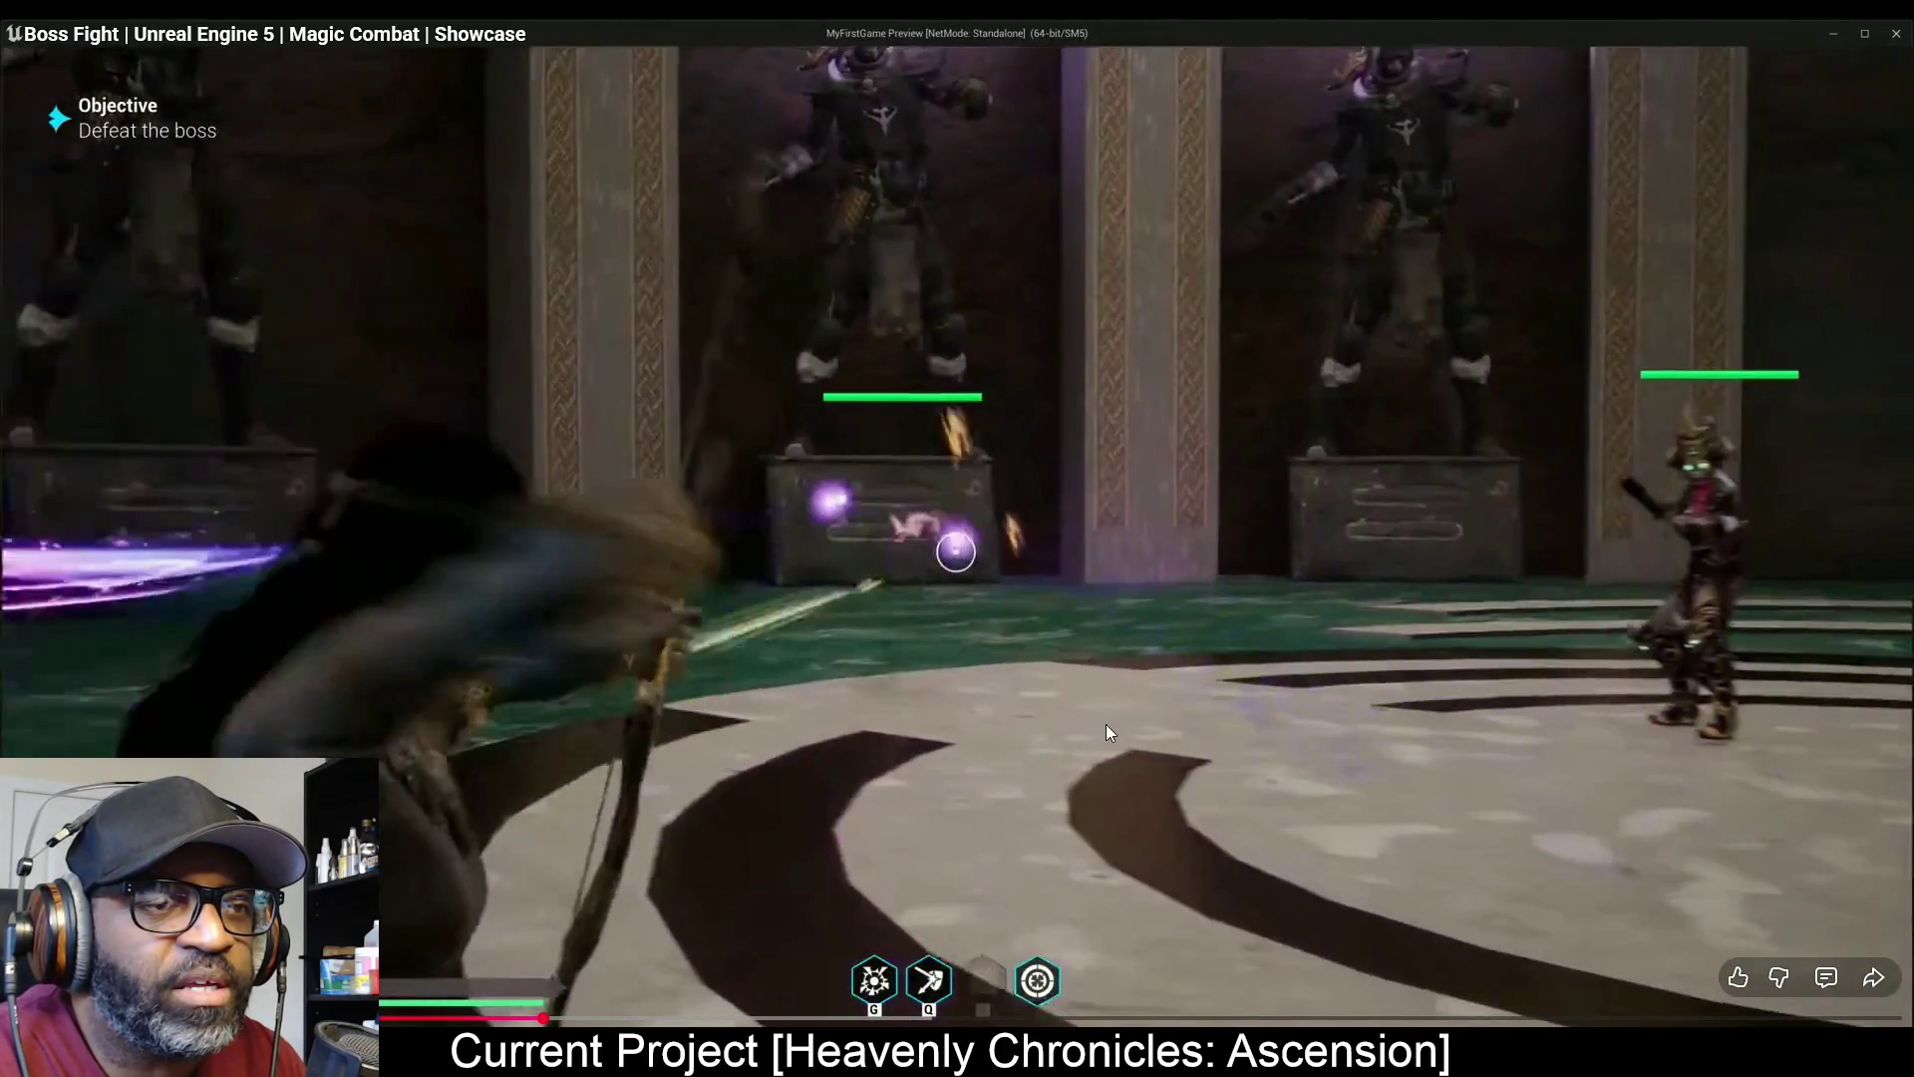
Pause and resume the boss fight gameplay several times, then exit full screen
key(space)
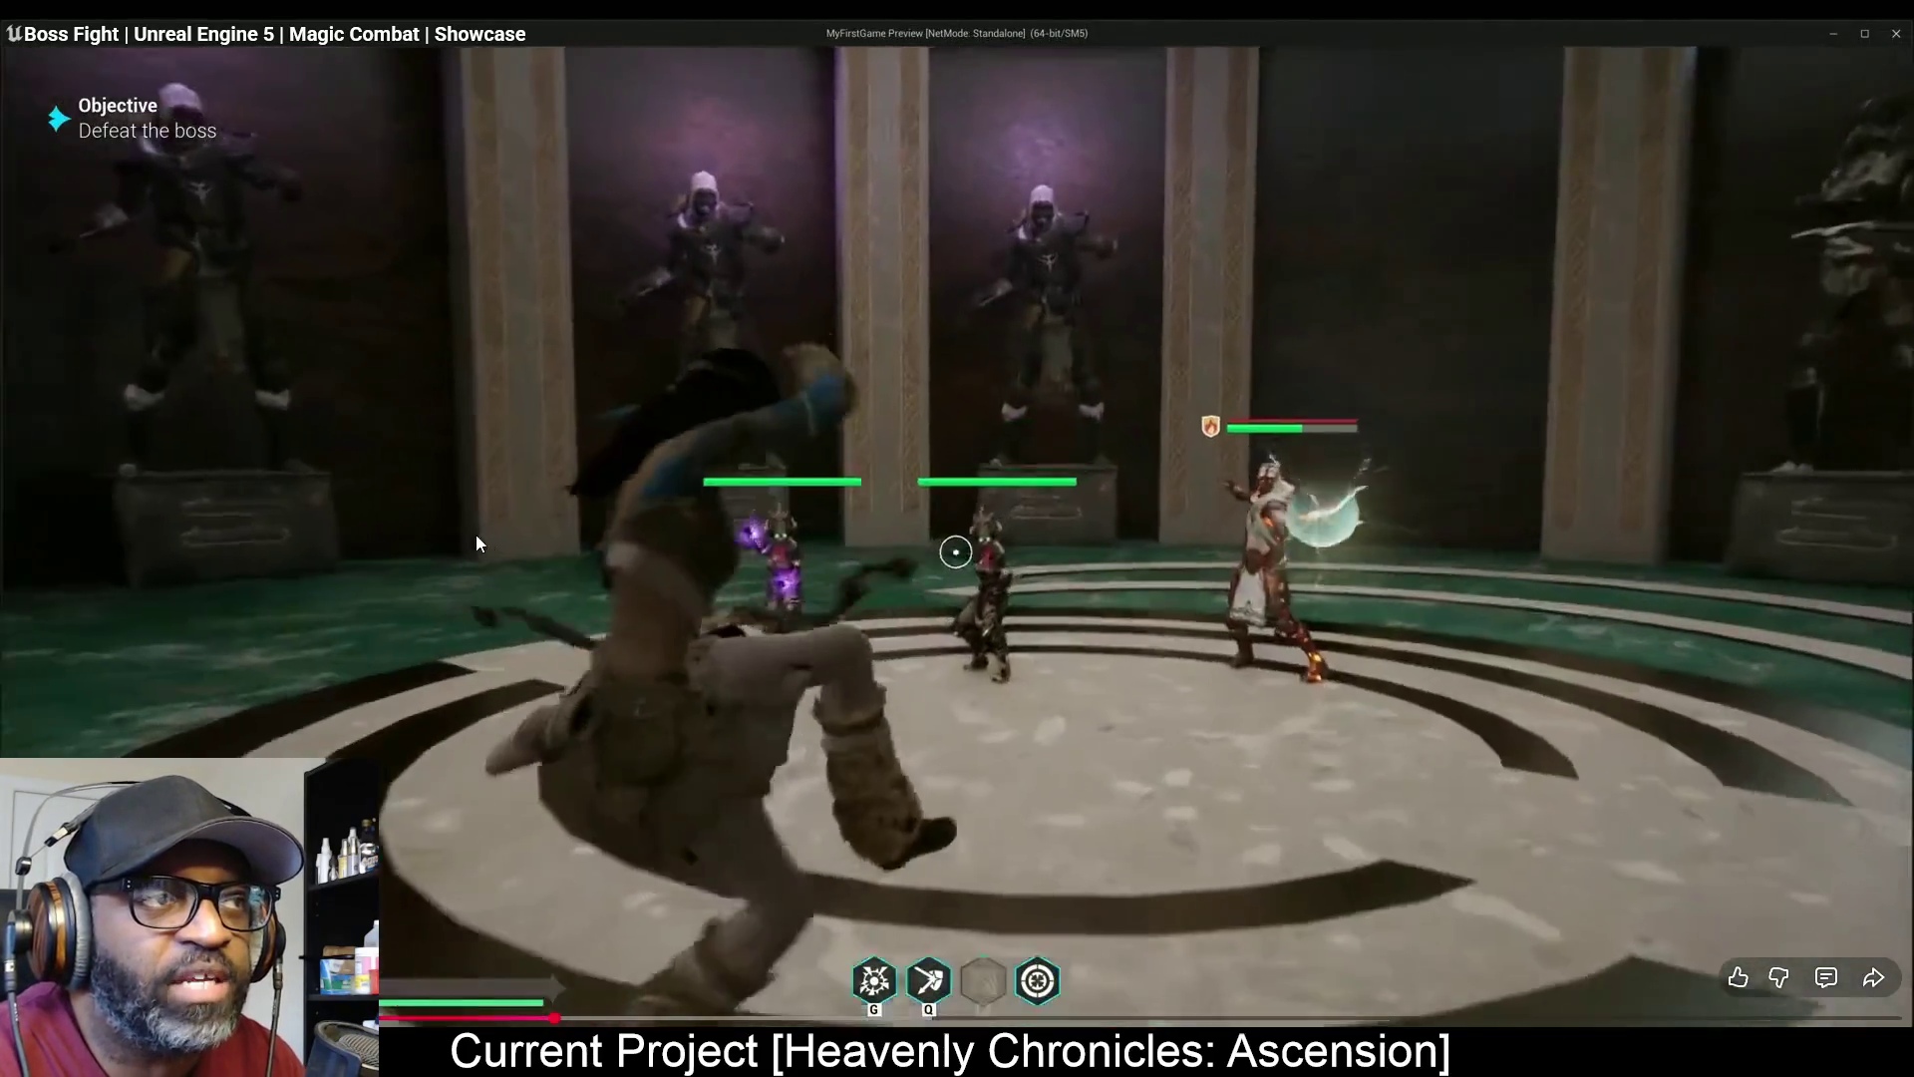
key(space)
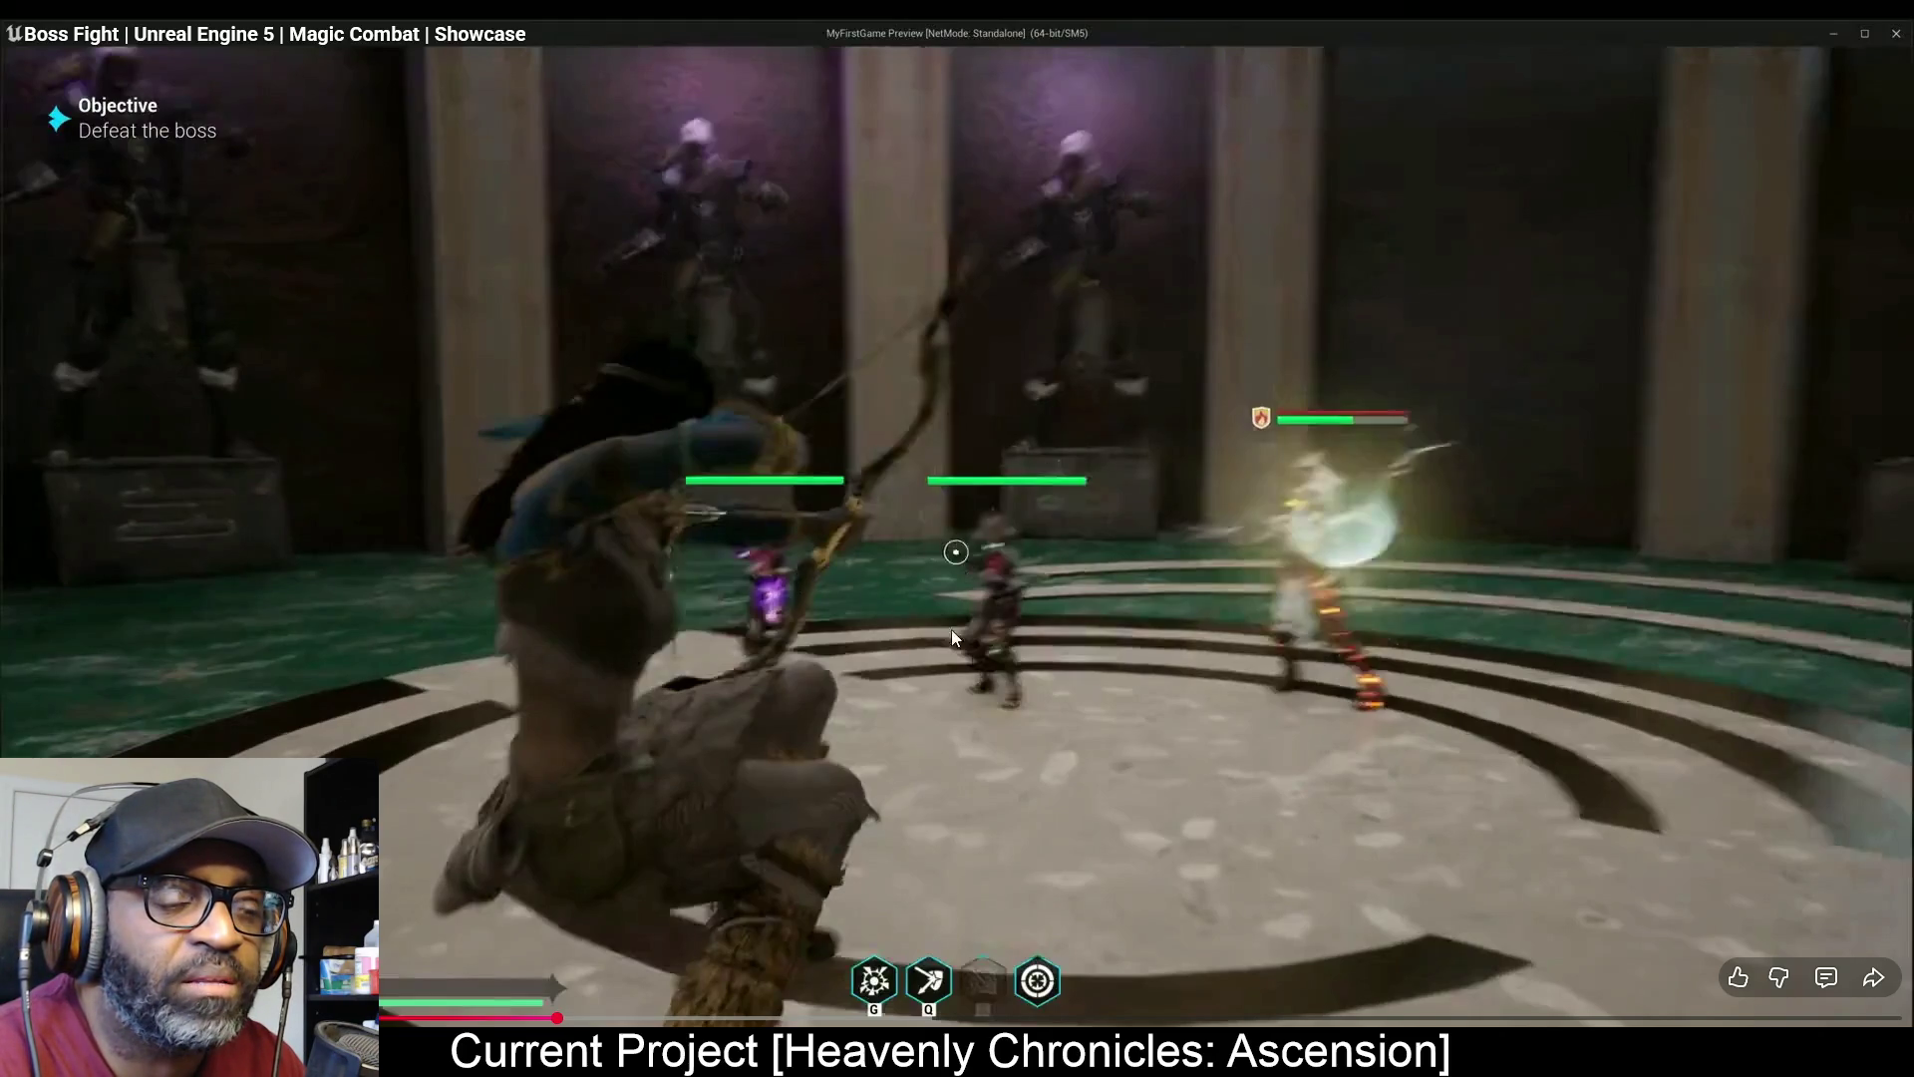
click(1220, 654)
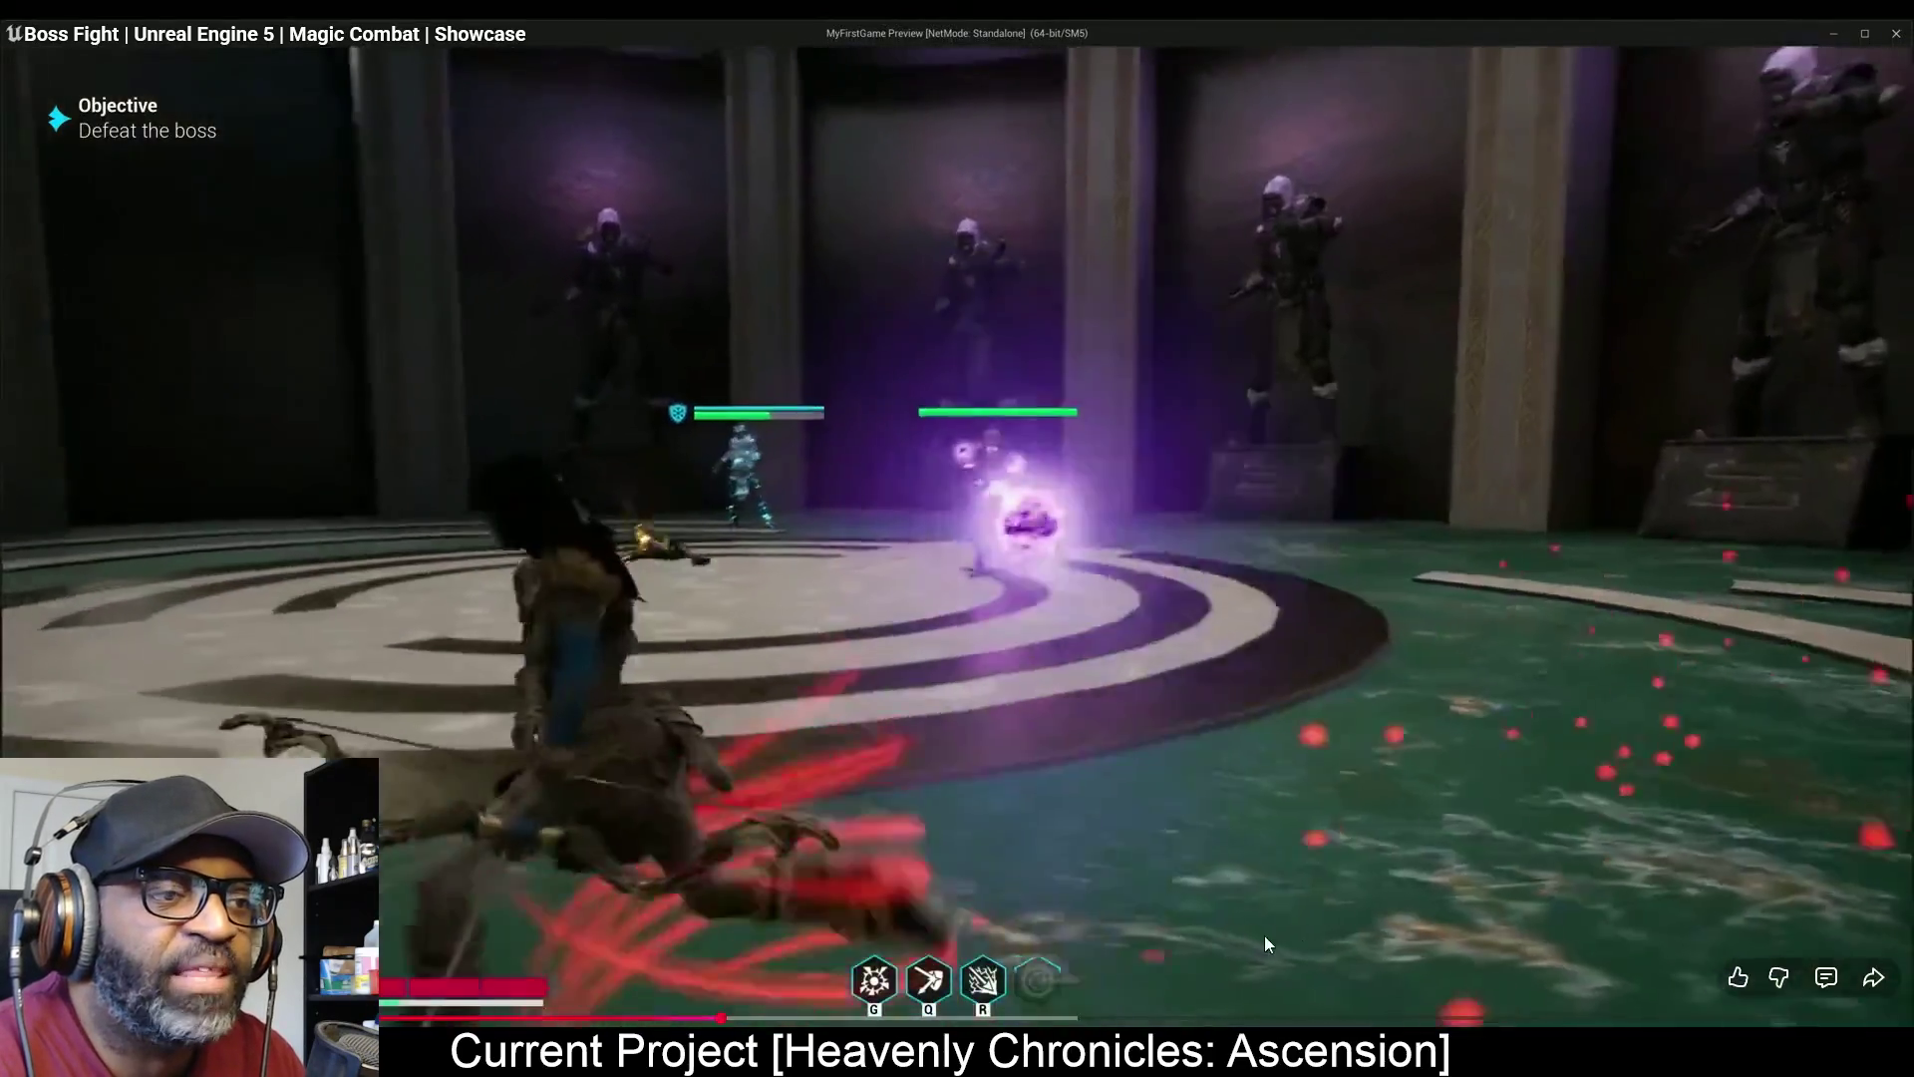
click(711, 907)
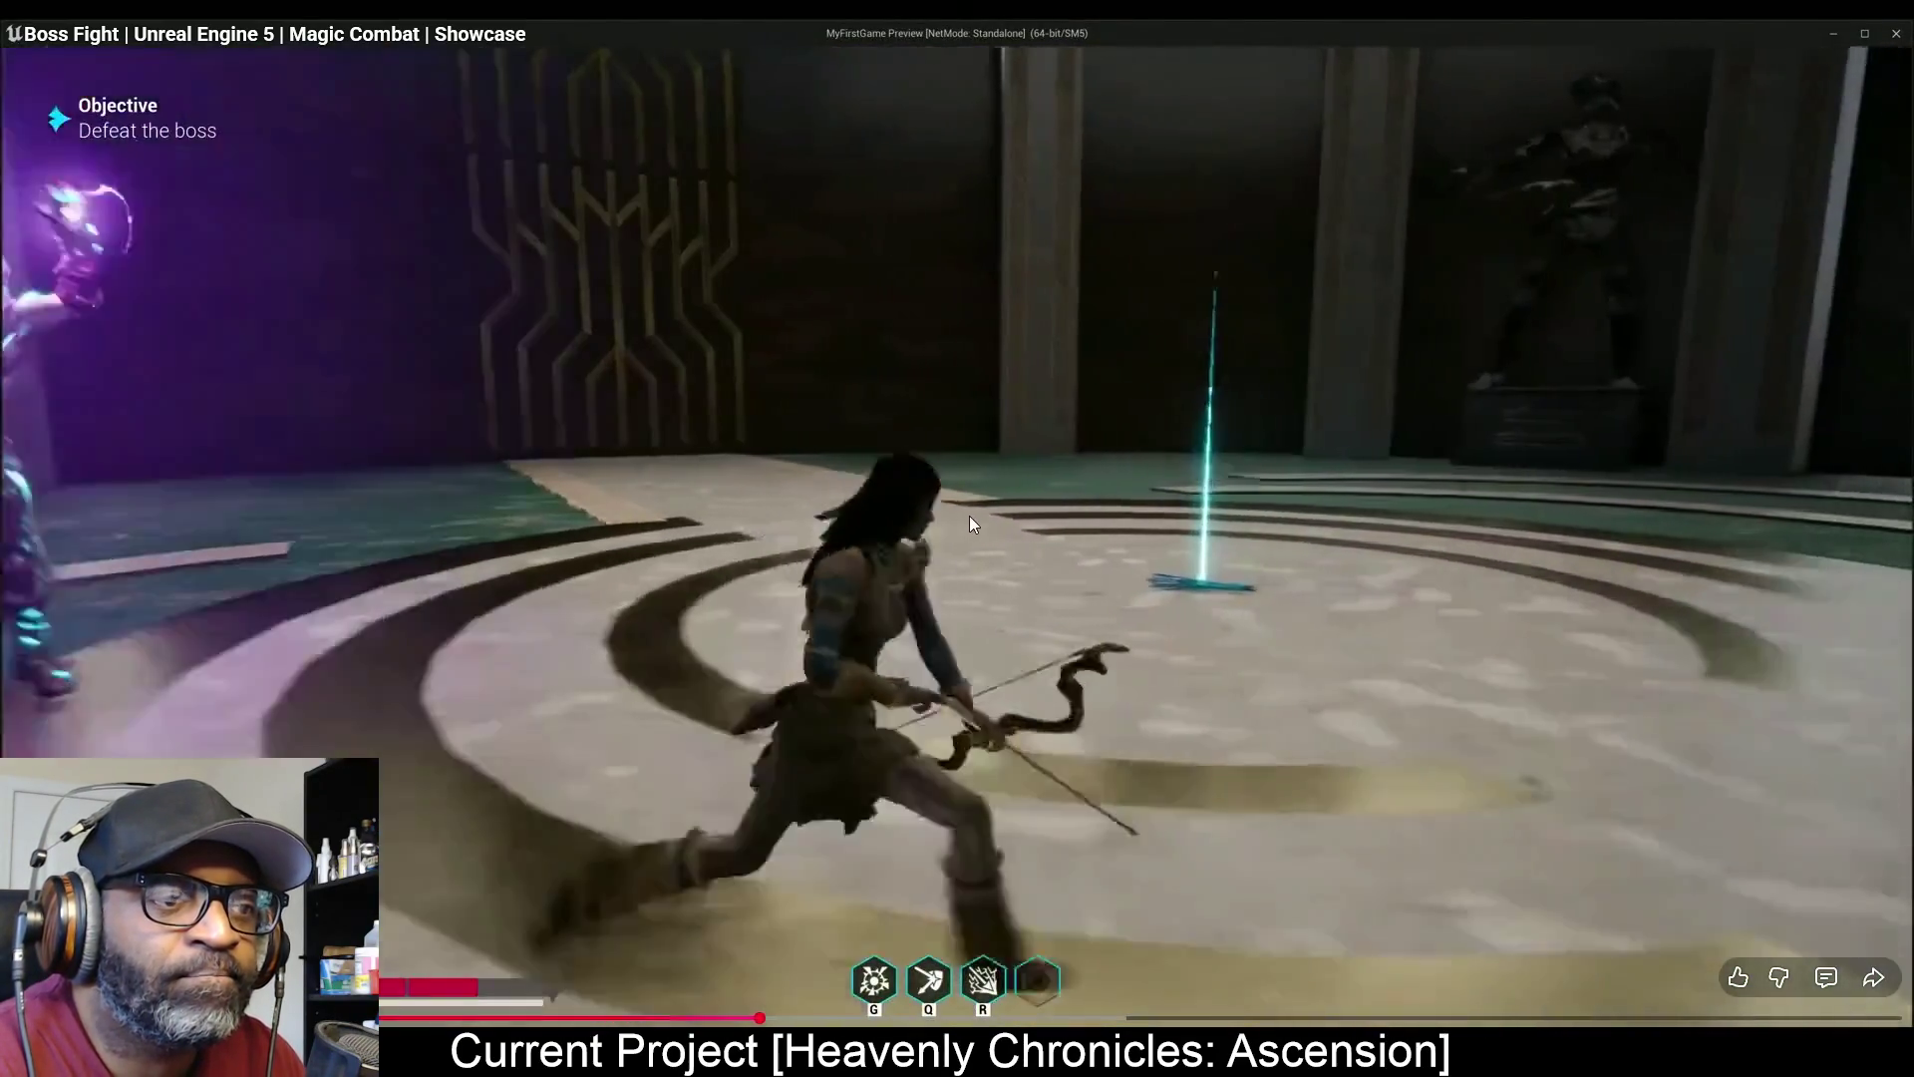
click(969, 516)
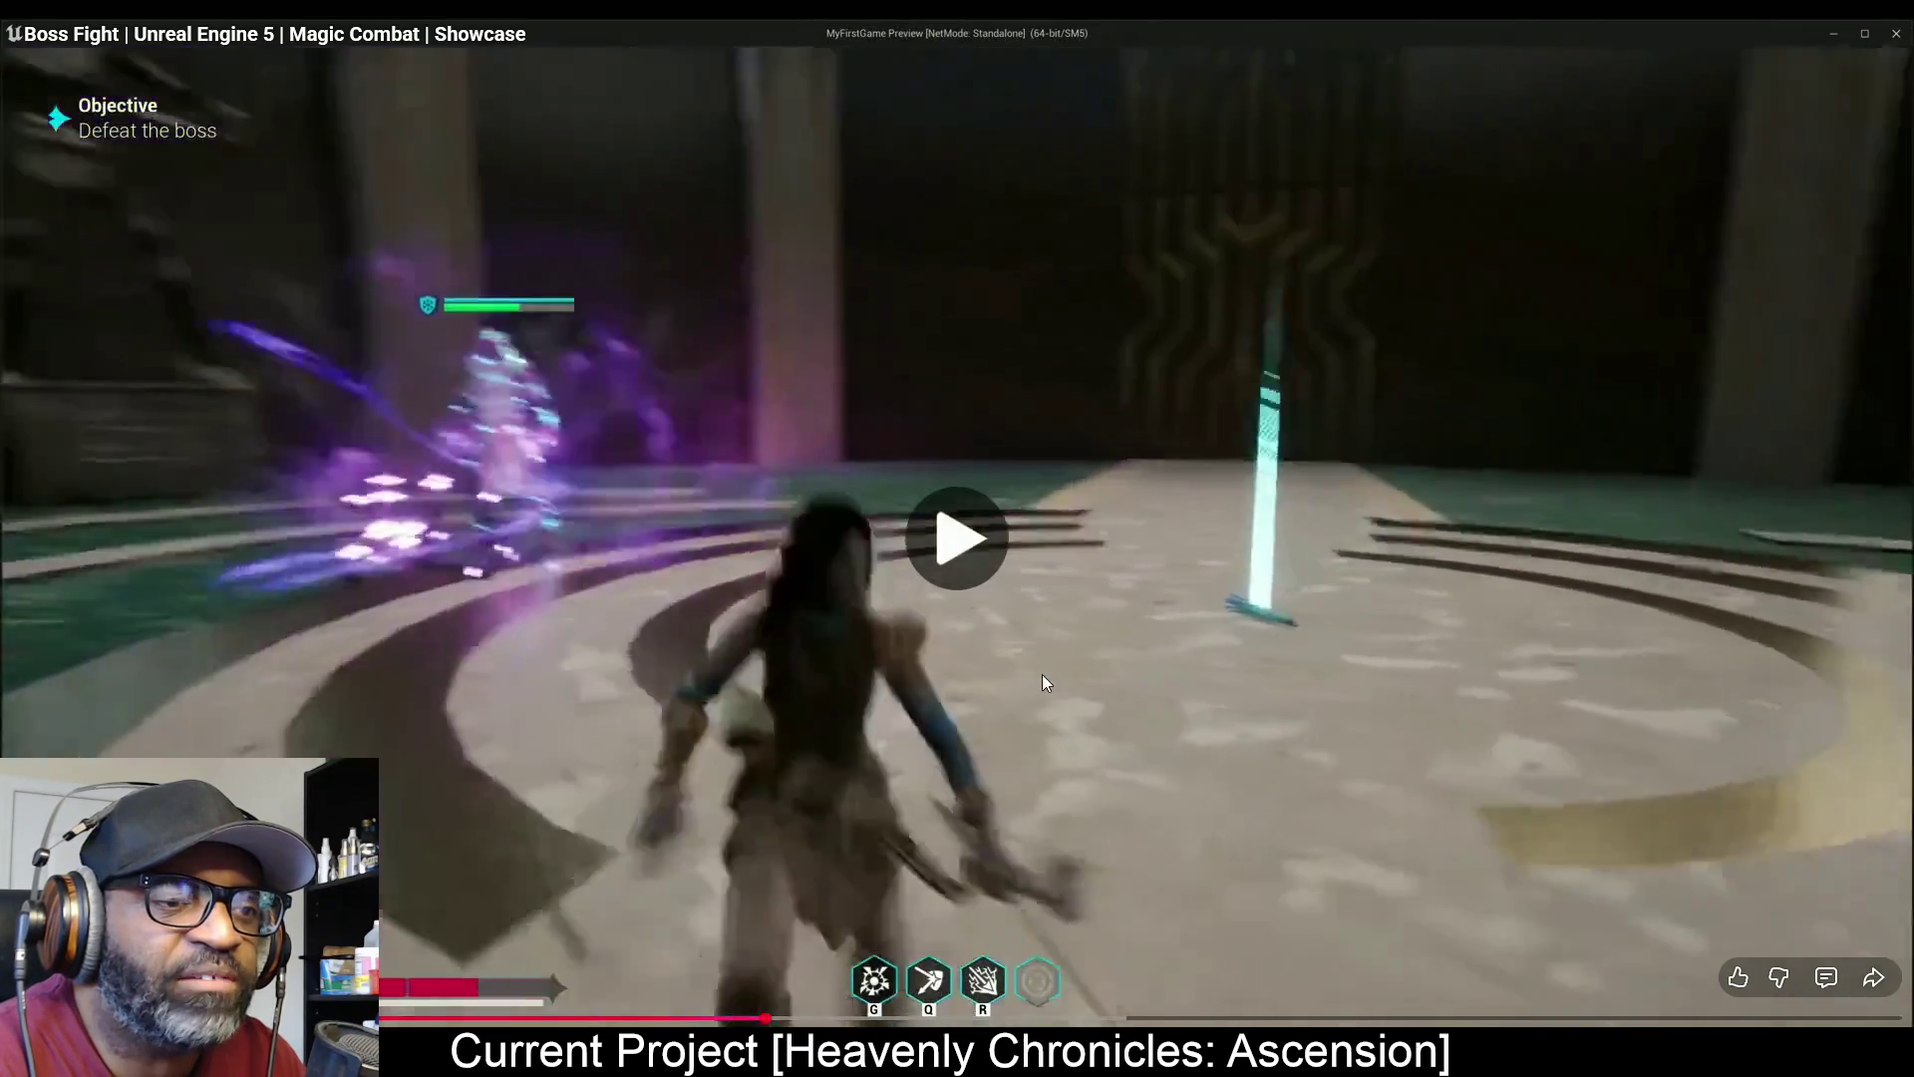
click(800, 765)
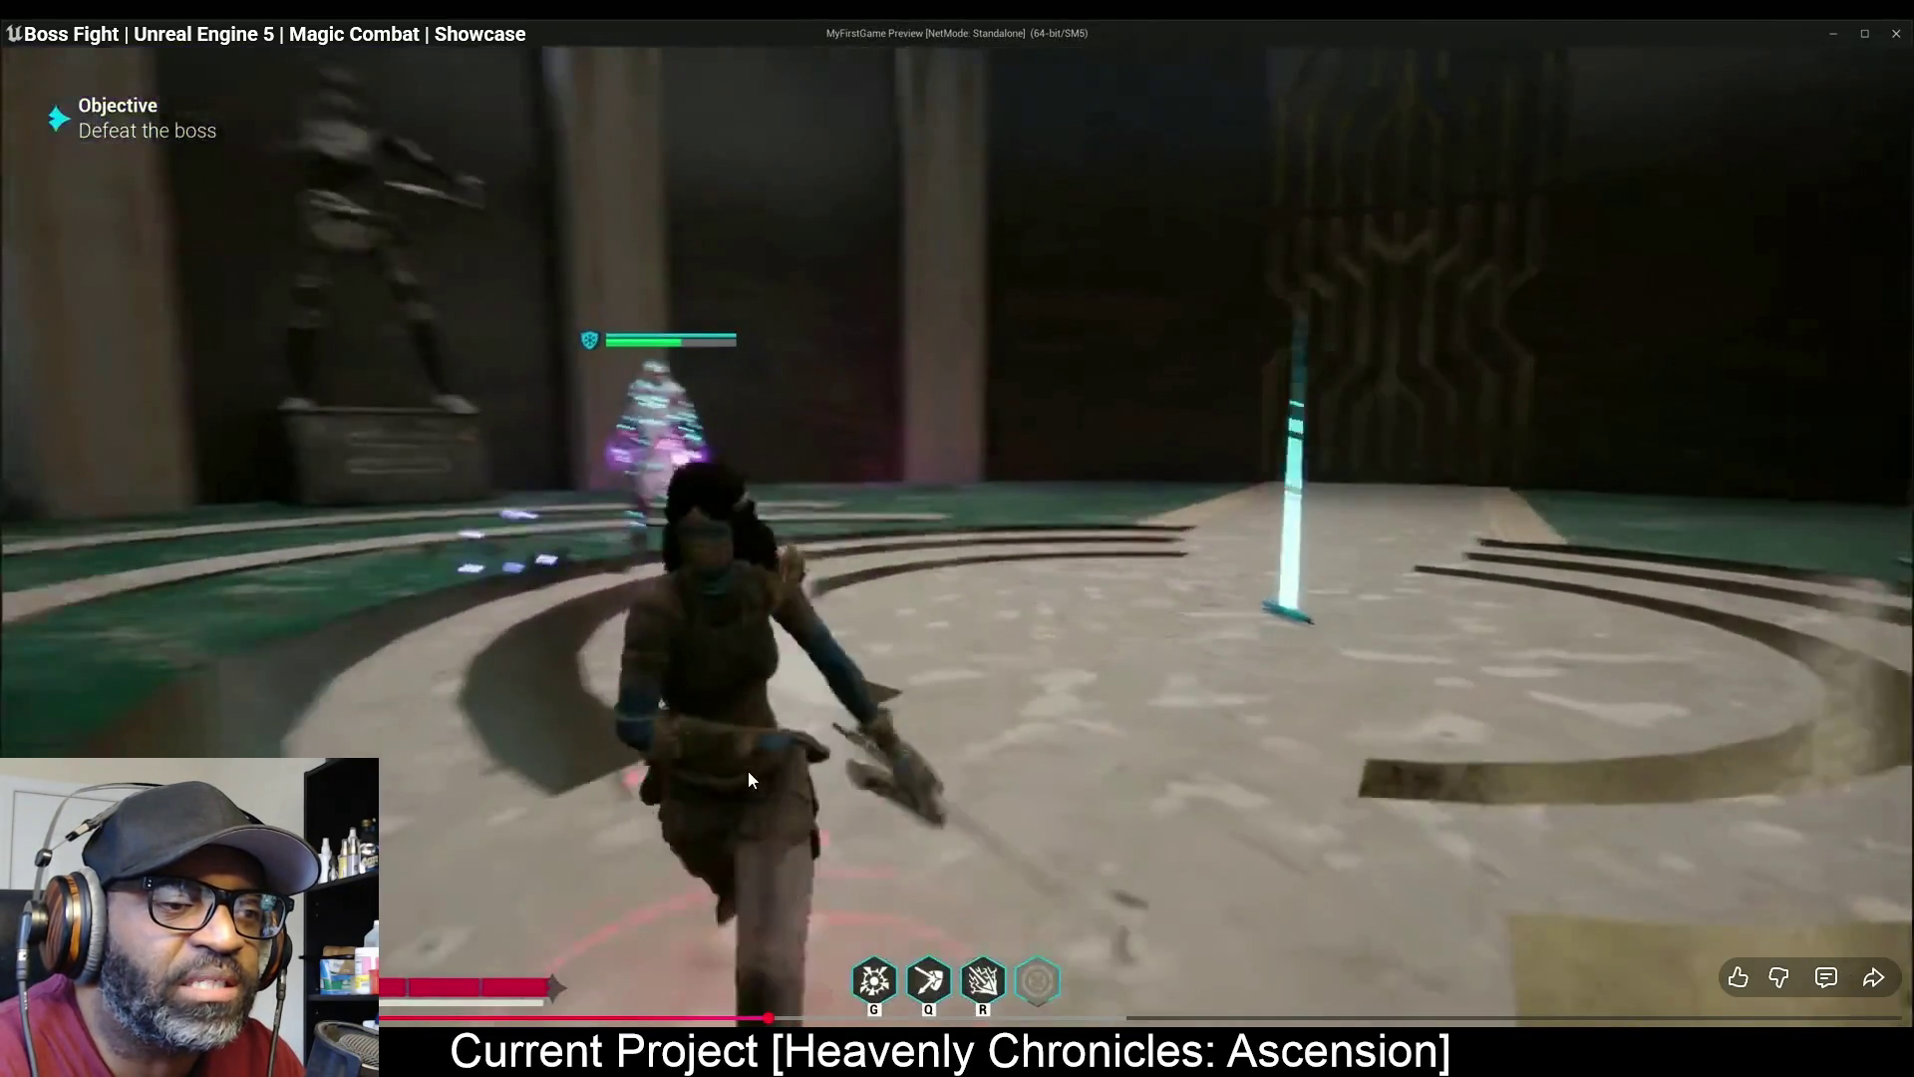
click(1168, 546)
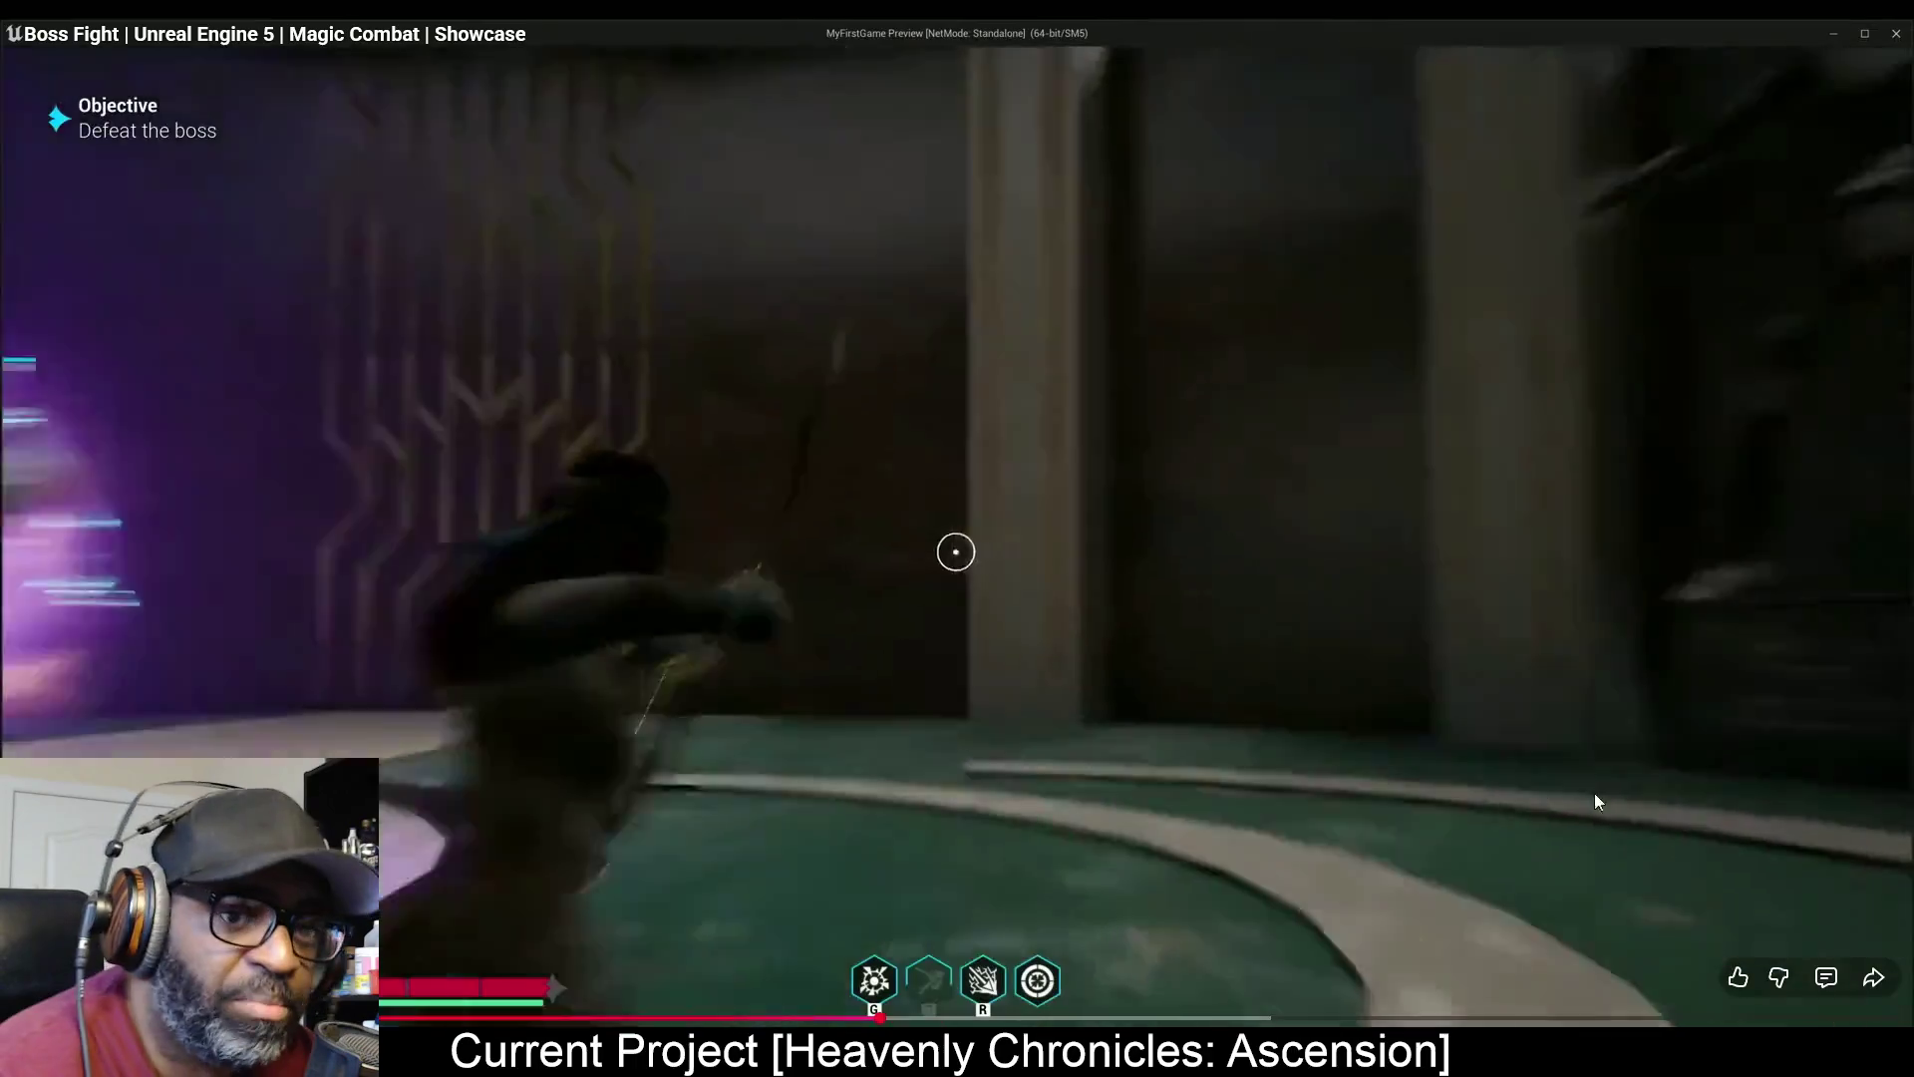
key(space)
key(Escape)
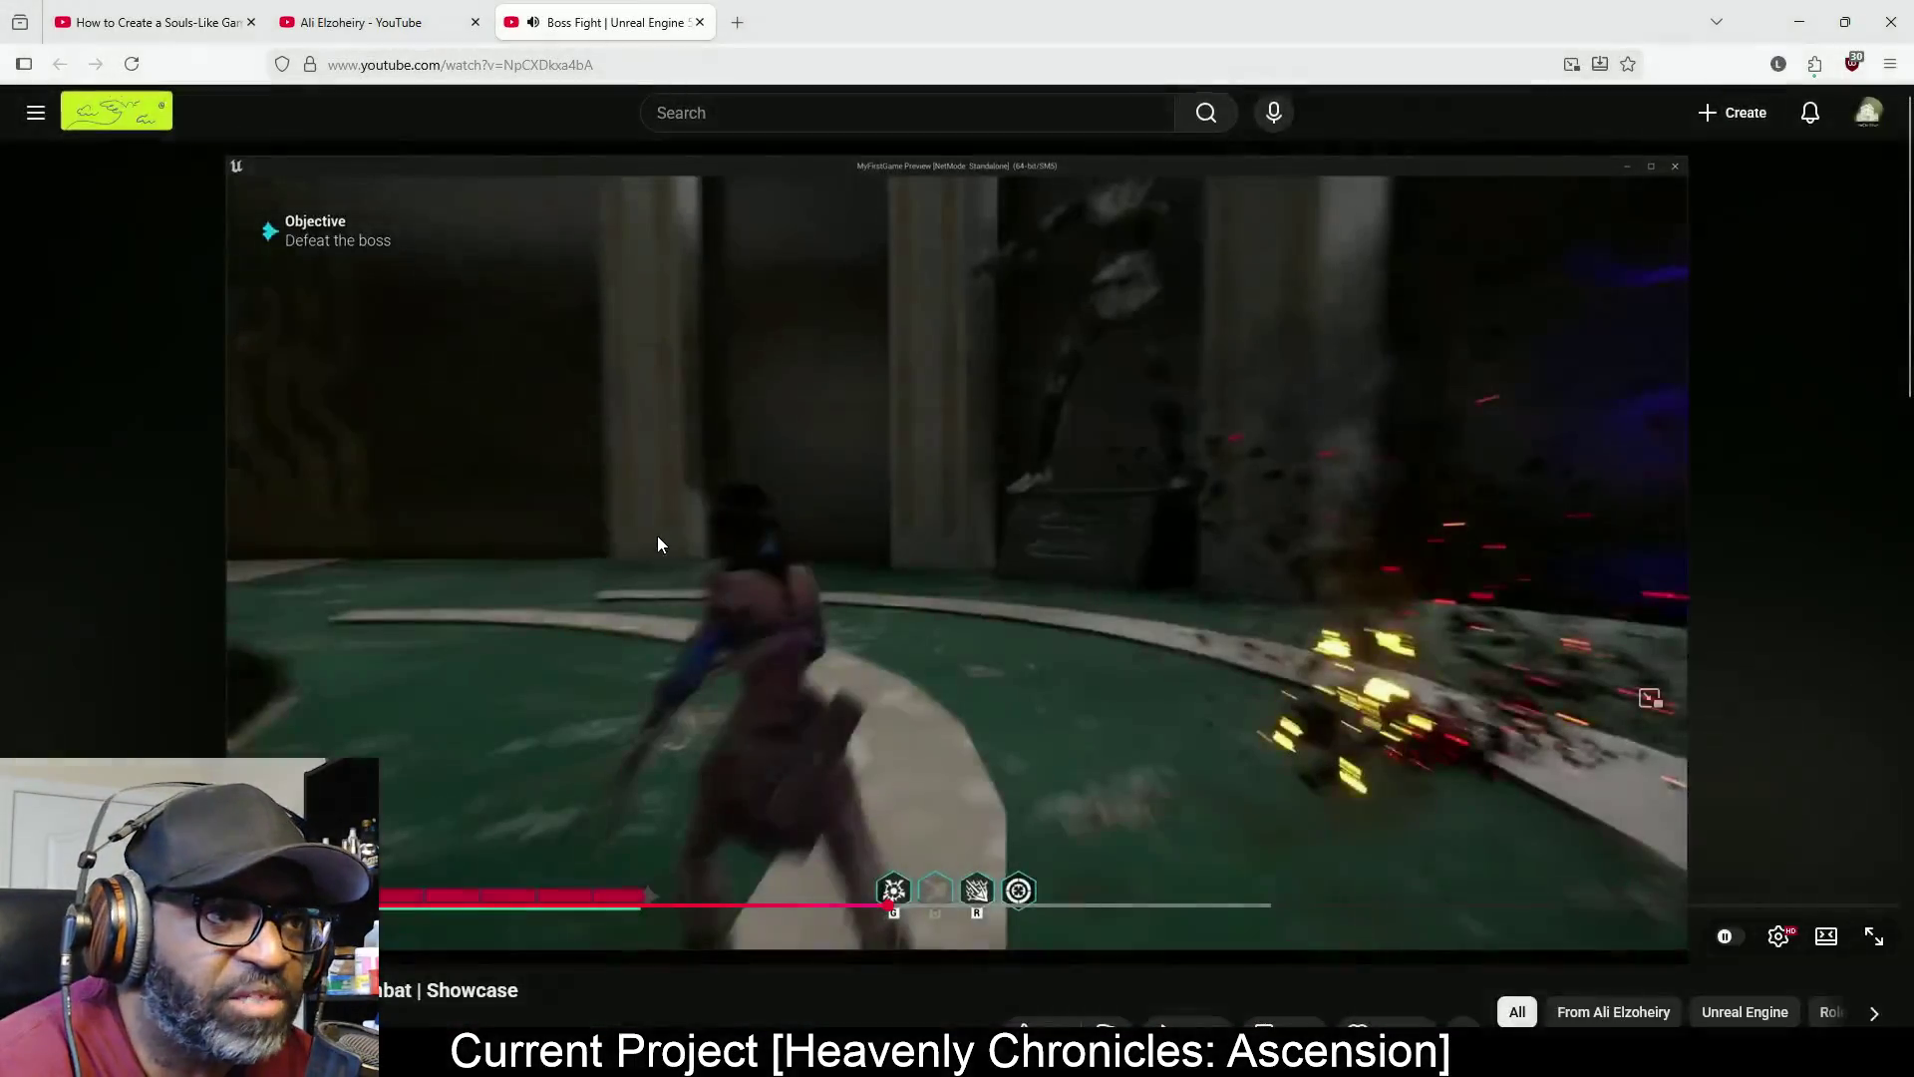
Bring the Souls-Like course tab forward from the channel's souls results, move it to the end, and return to the browser
click(409, 35)
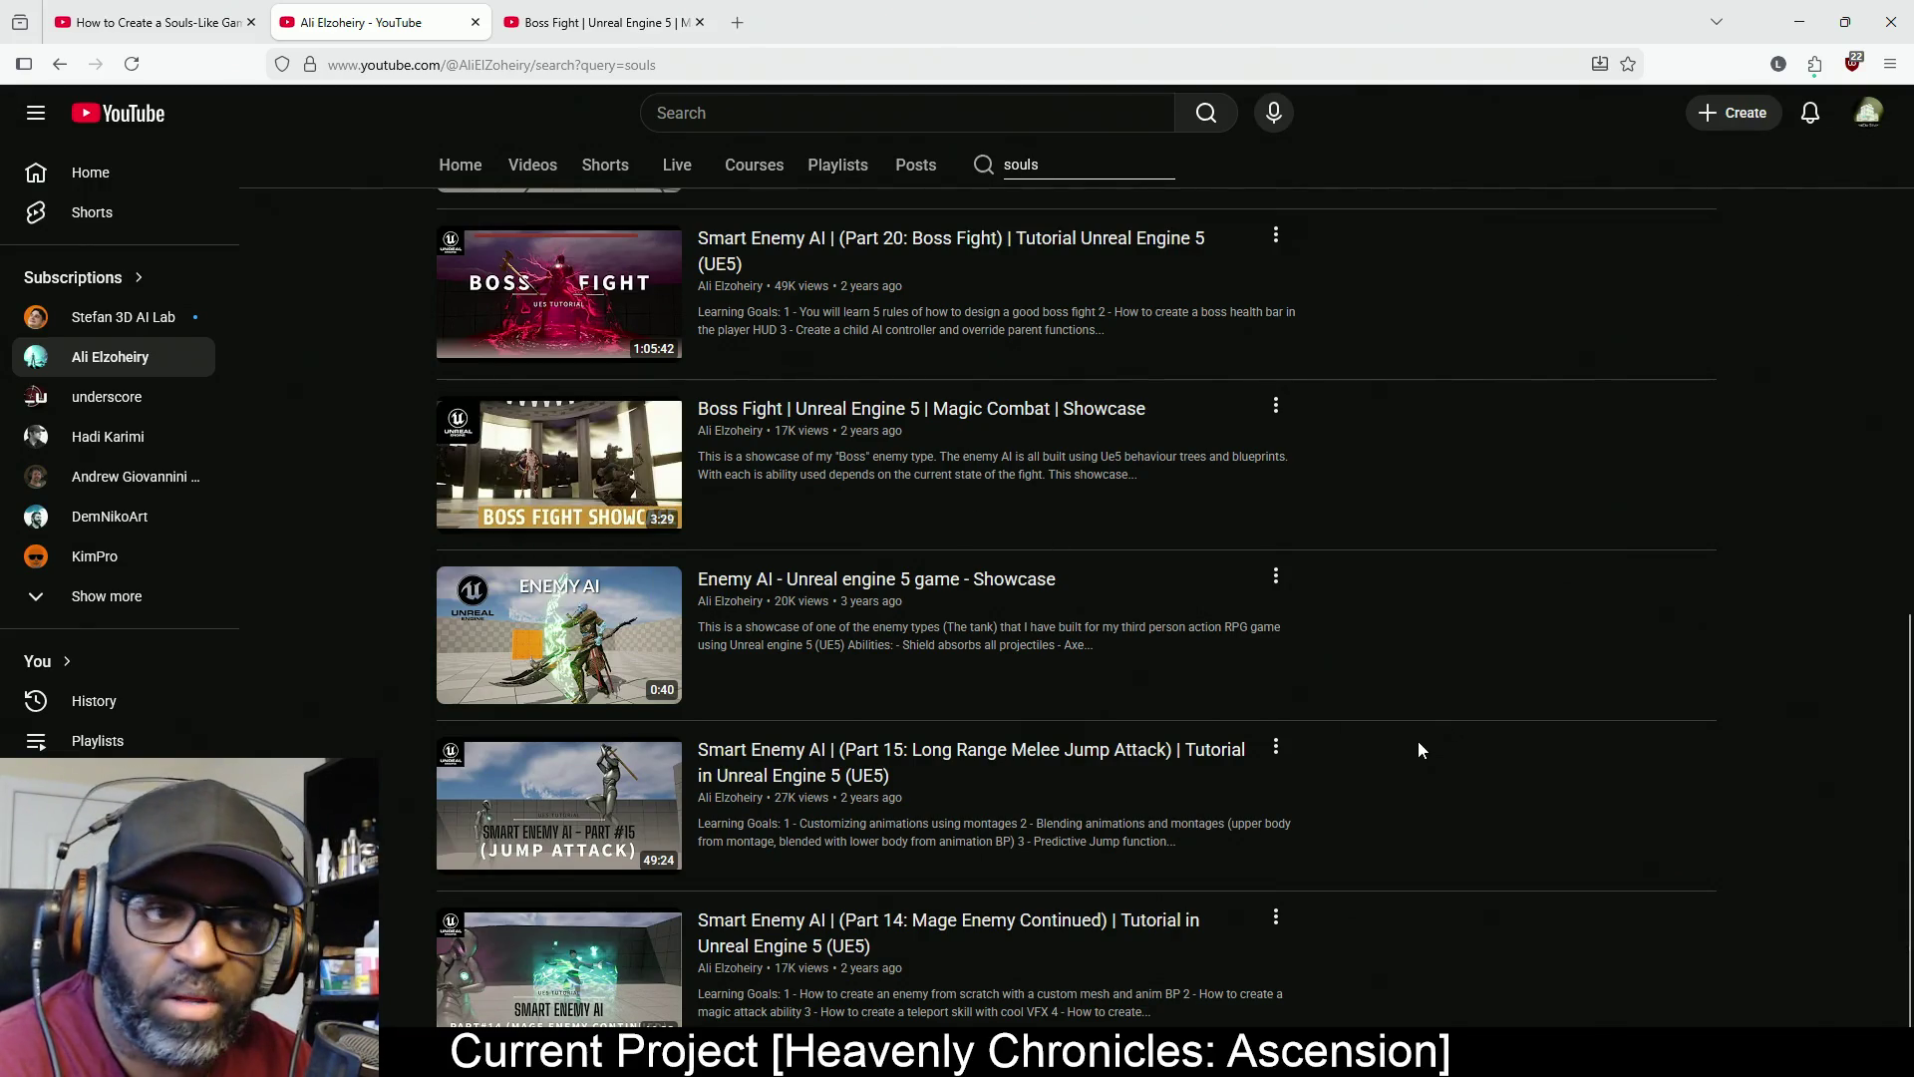
scroll(957, 761, up, 8)
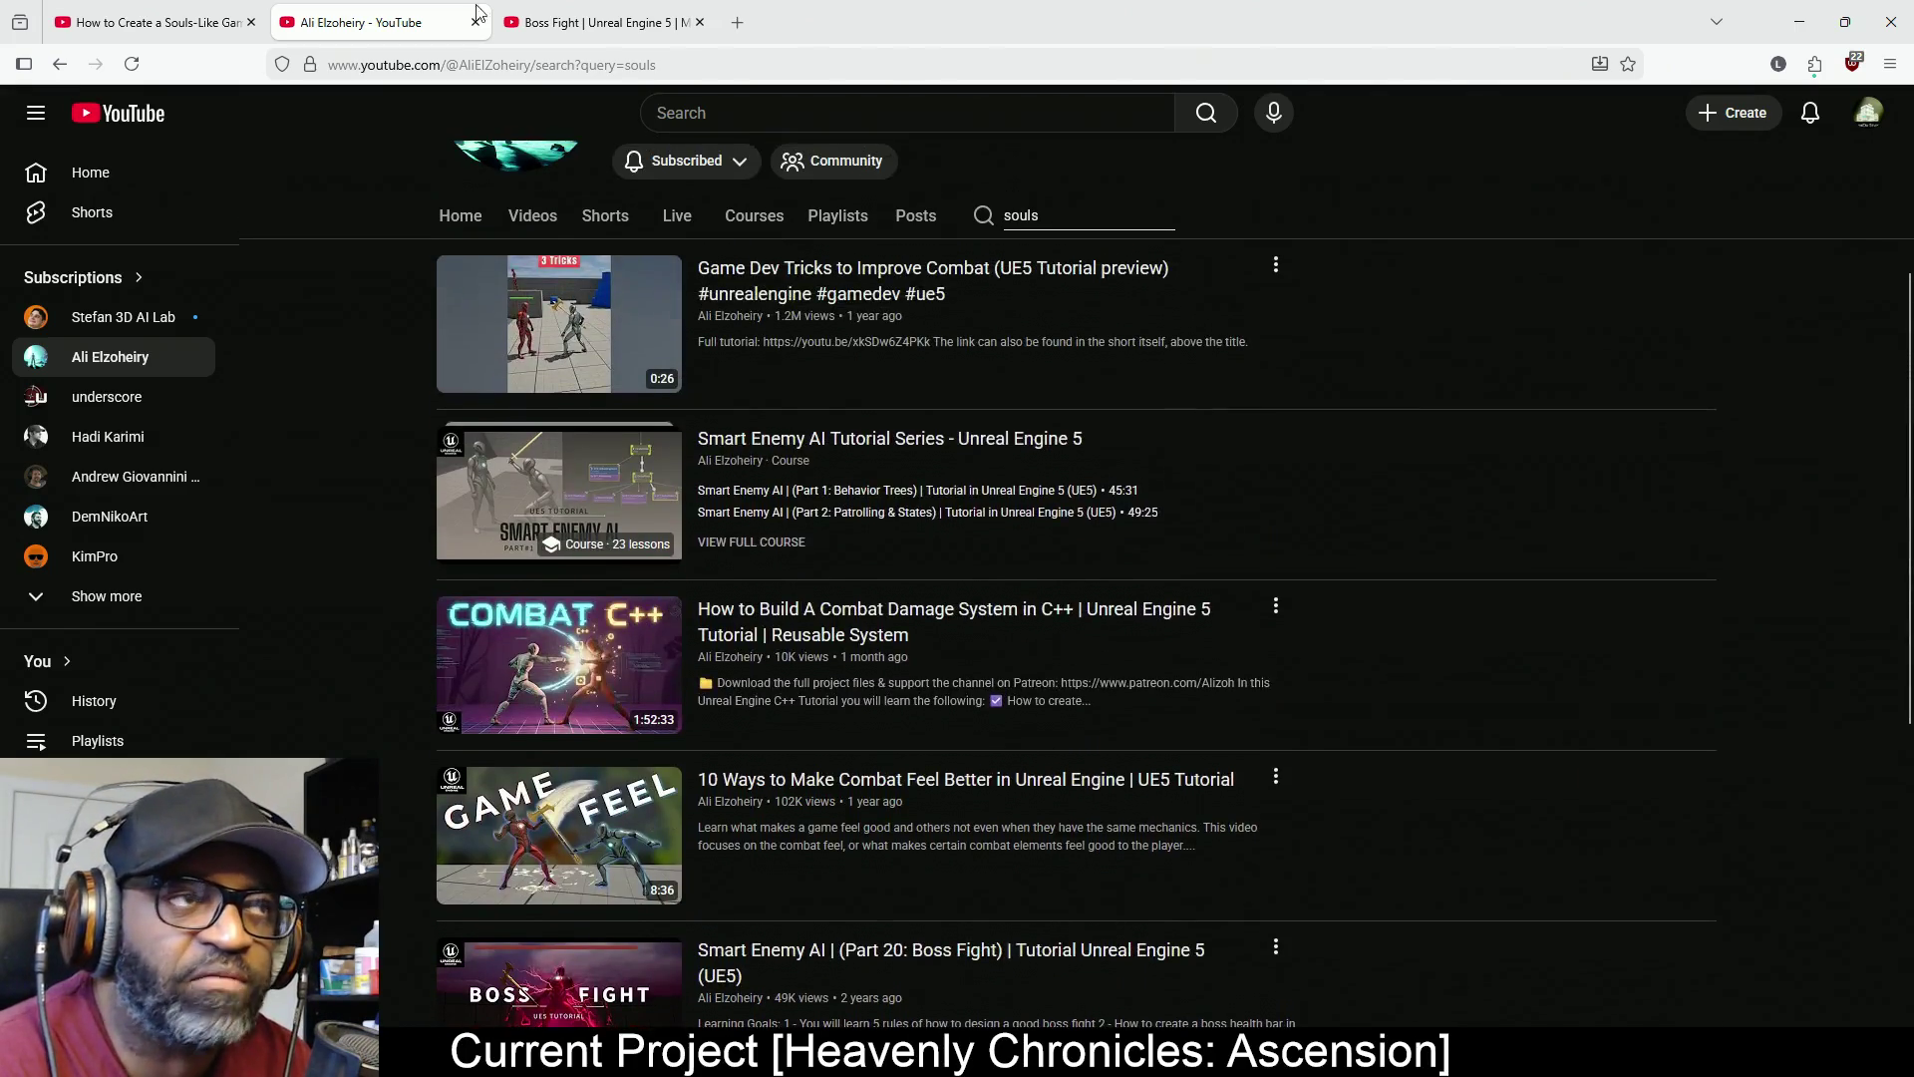
drag(199, 12, 714, 20)
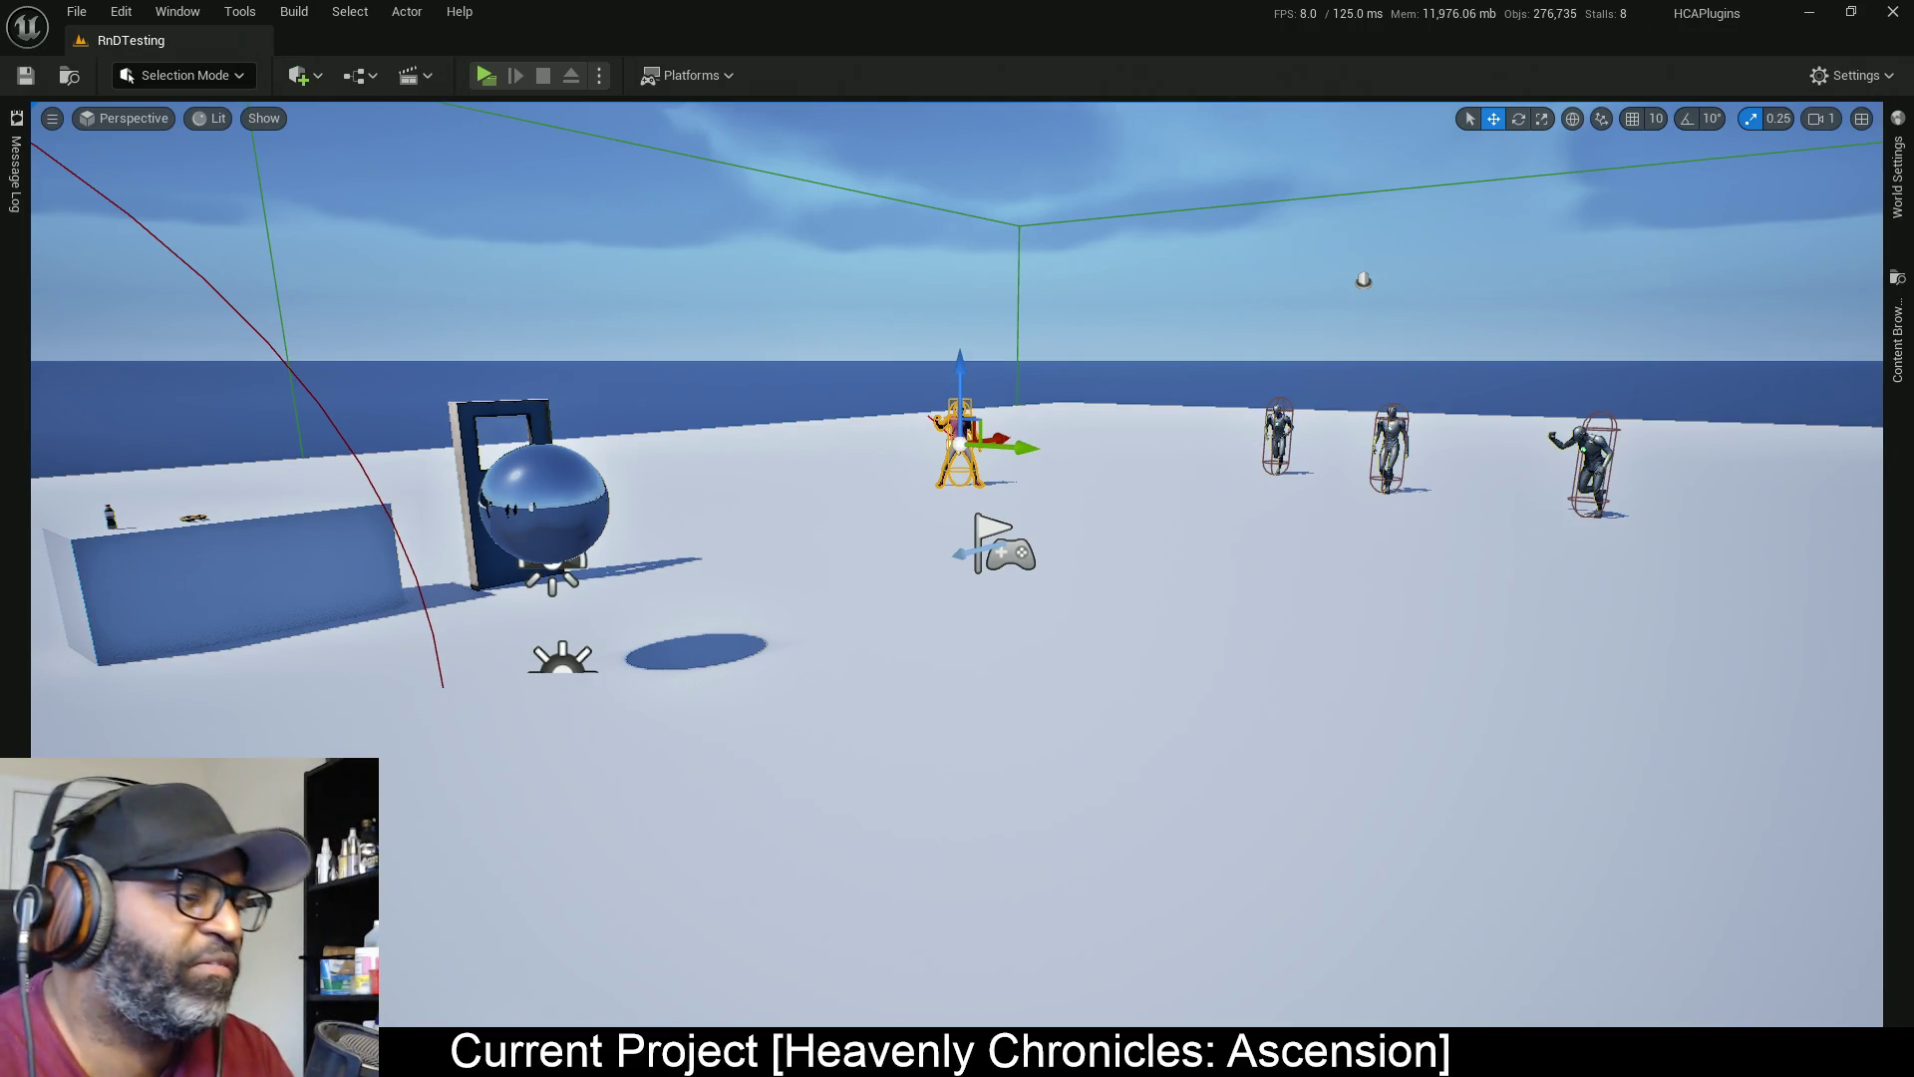
key(alt+Tab)
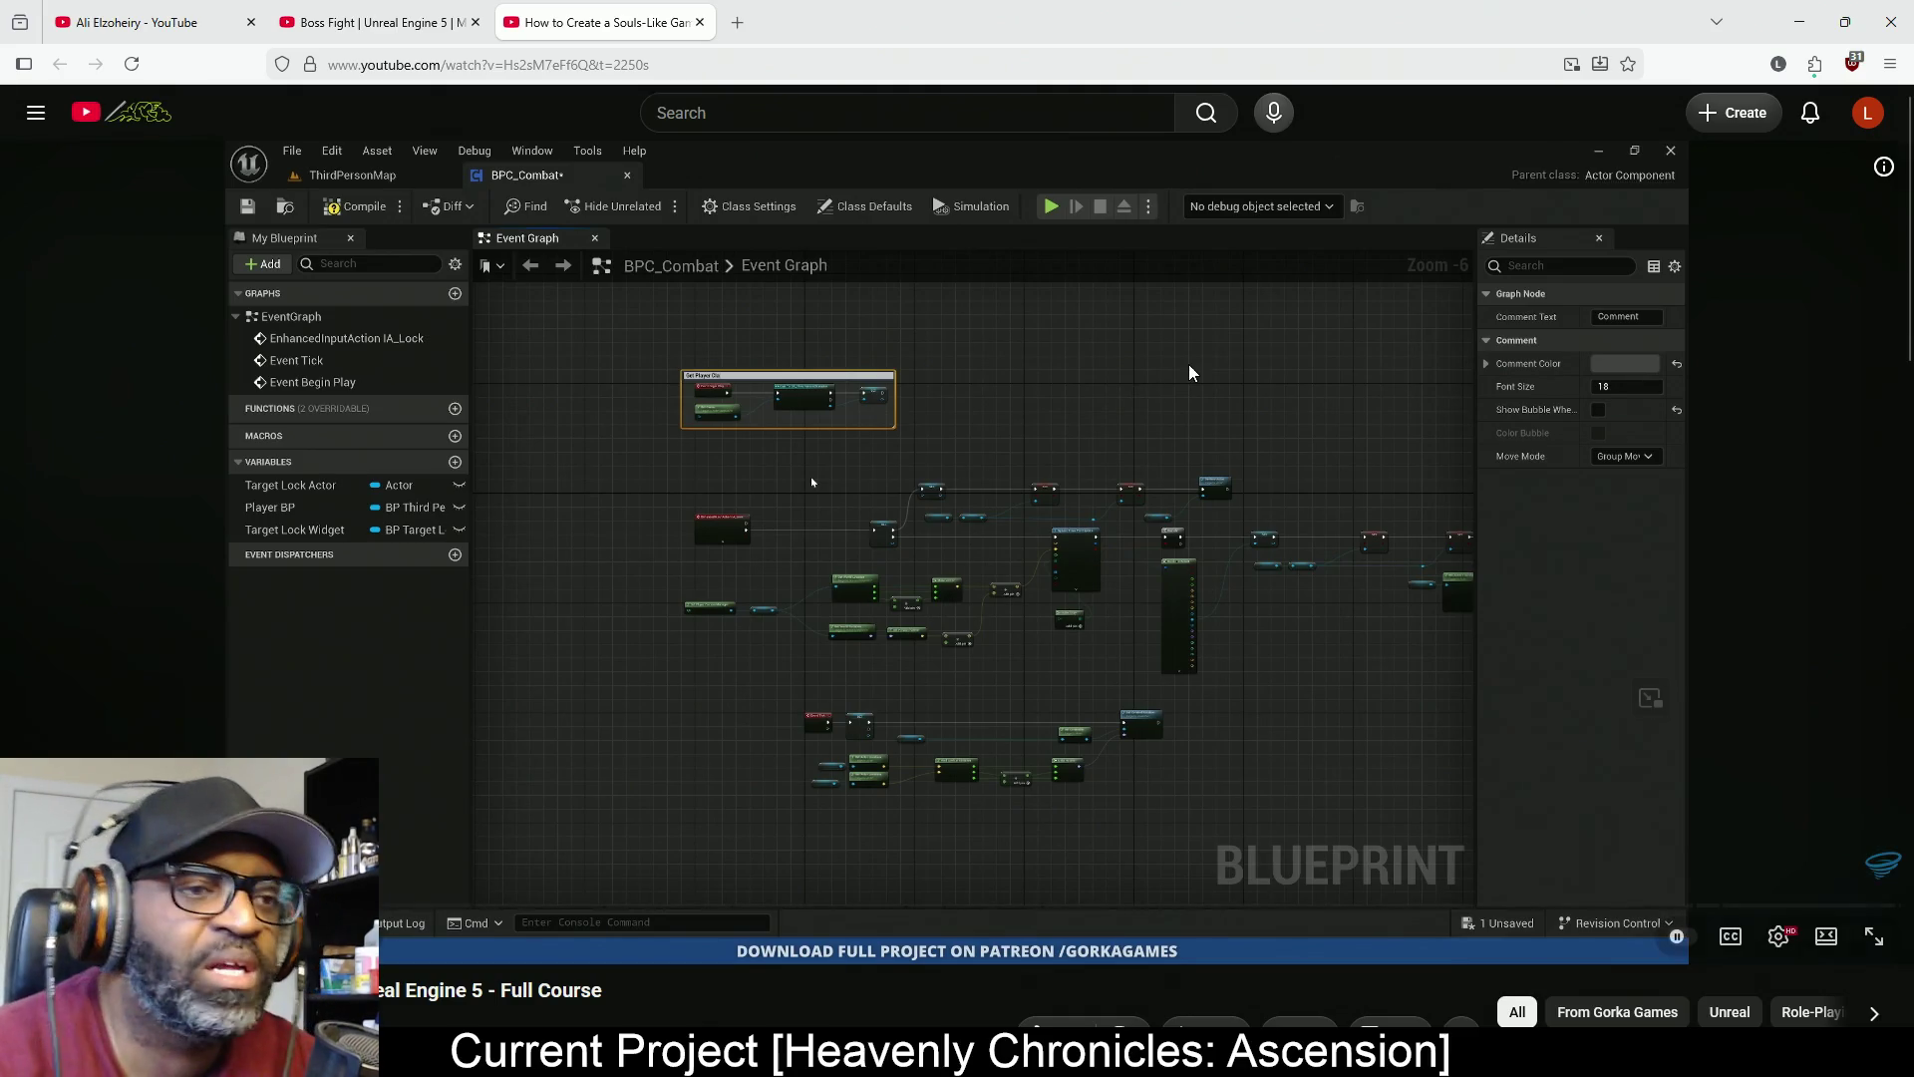
Watch the course full screen, skip ahead to the content browser part, pause, and minimize the browser
click(1875, 937)
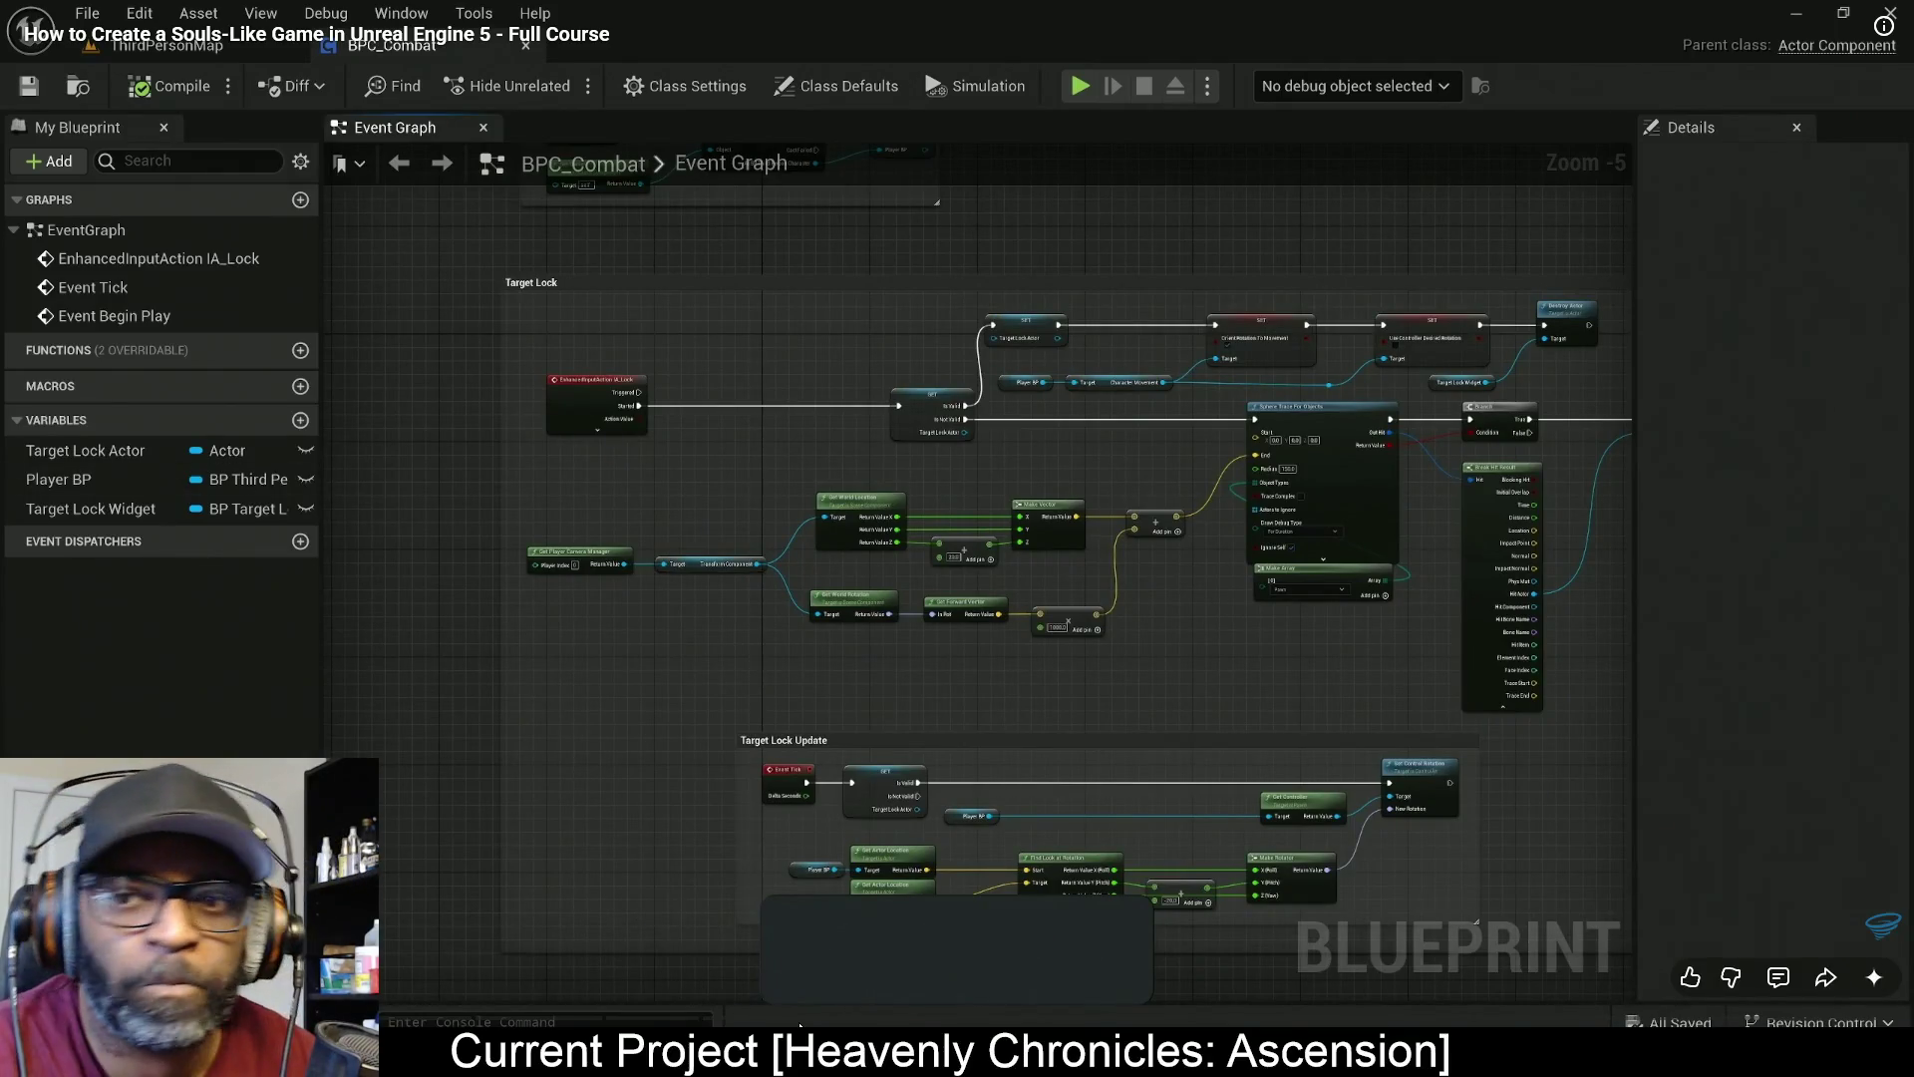
click(803, 1025)
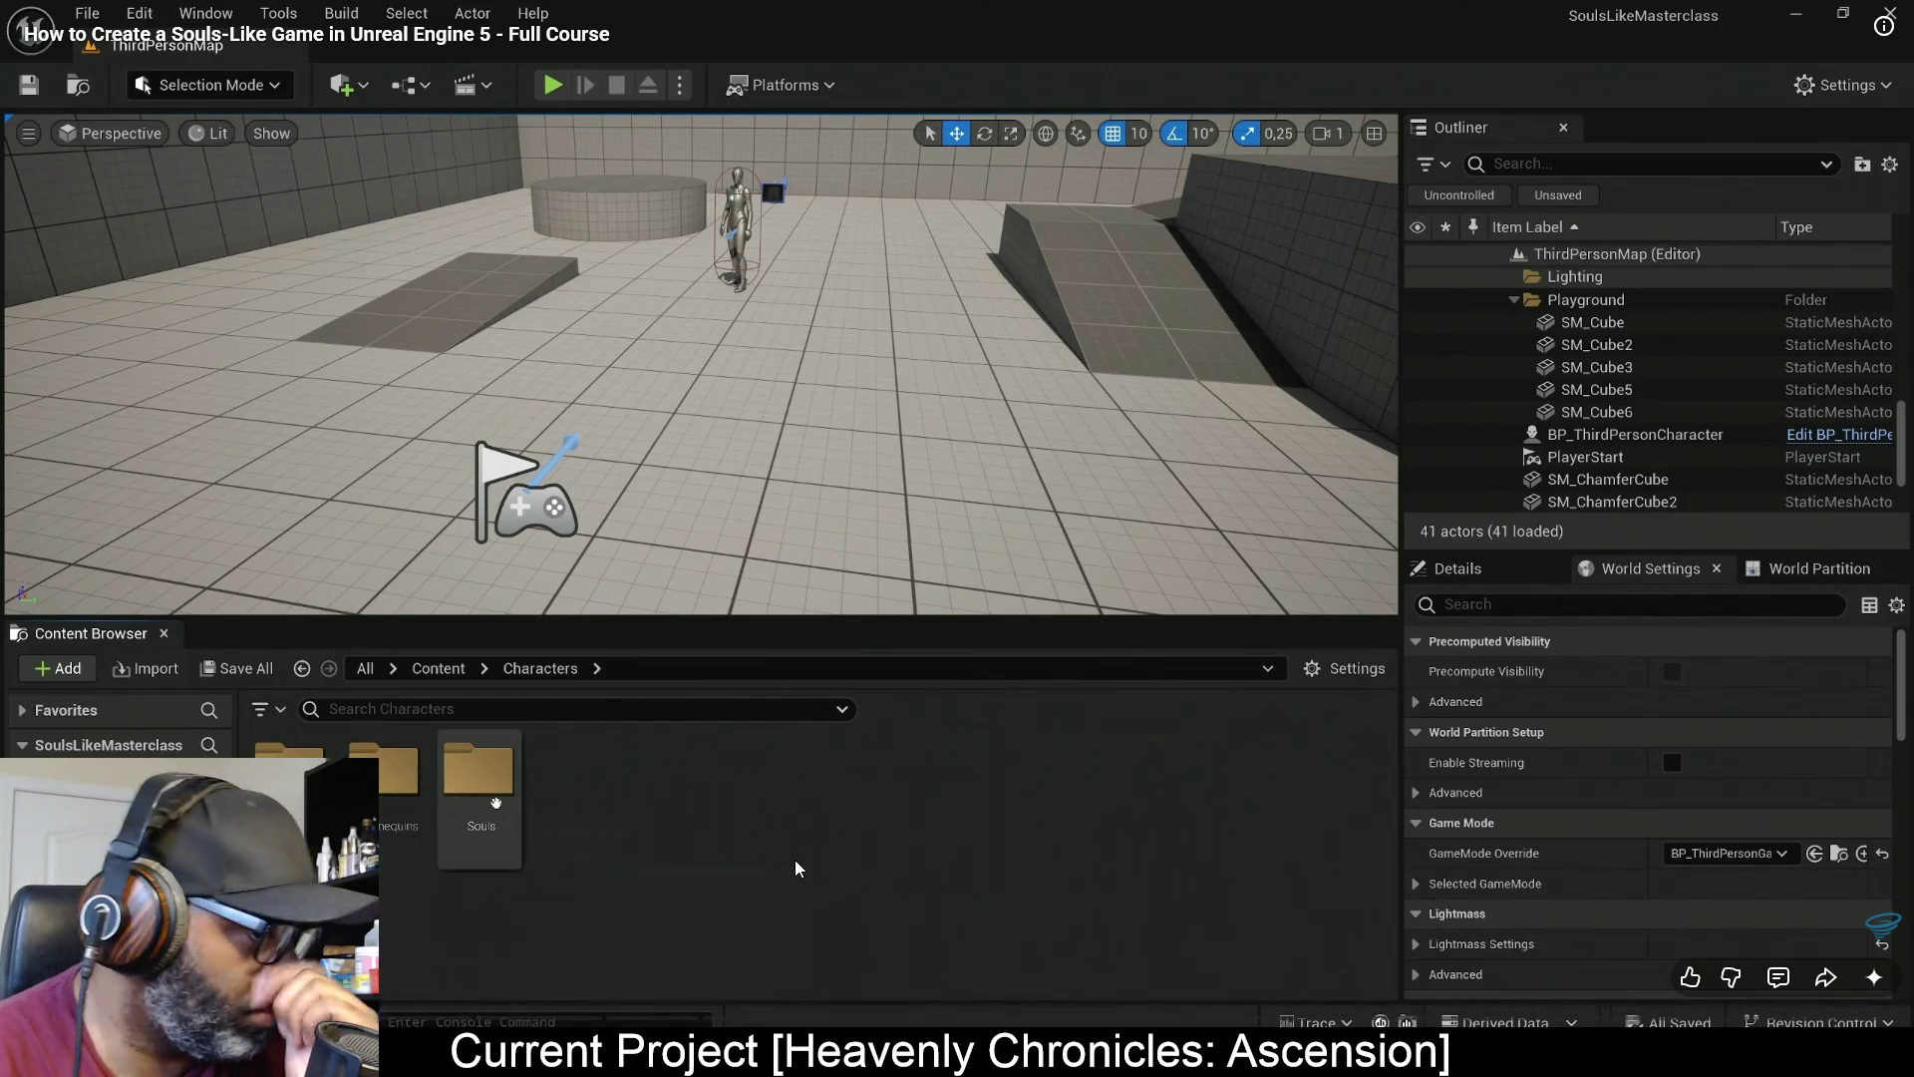
key(space)
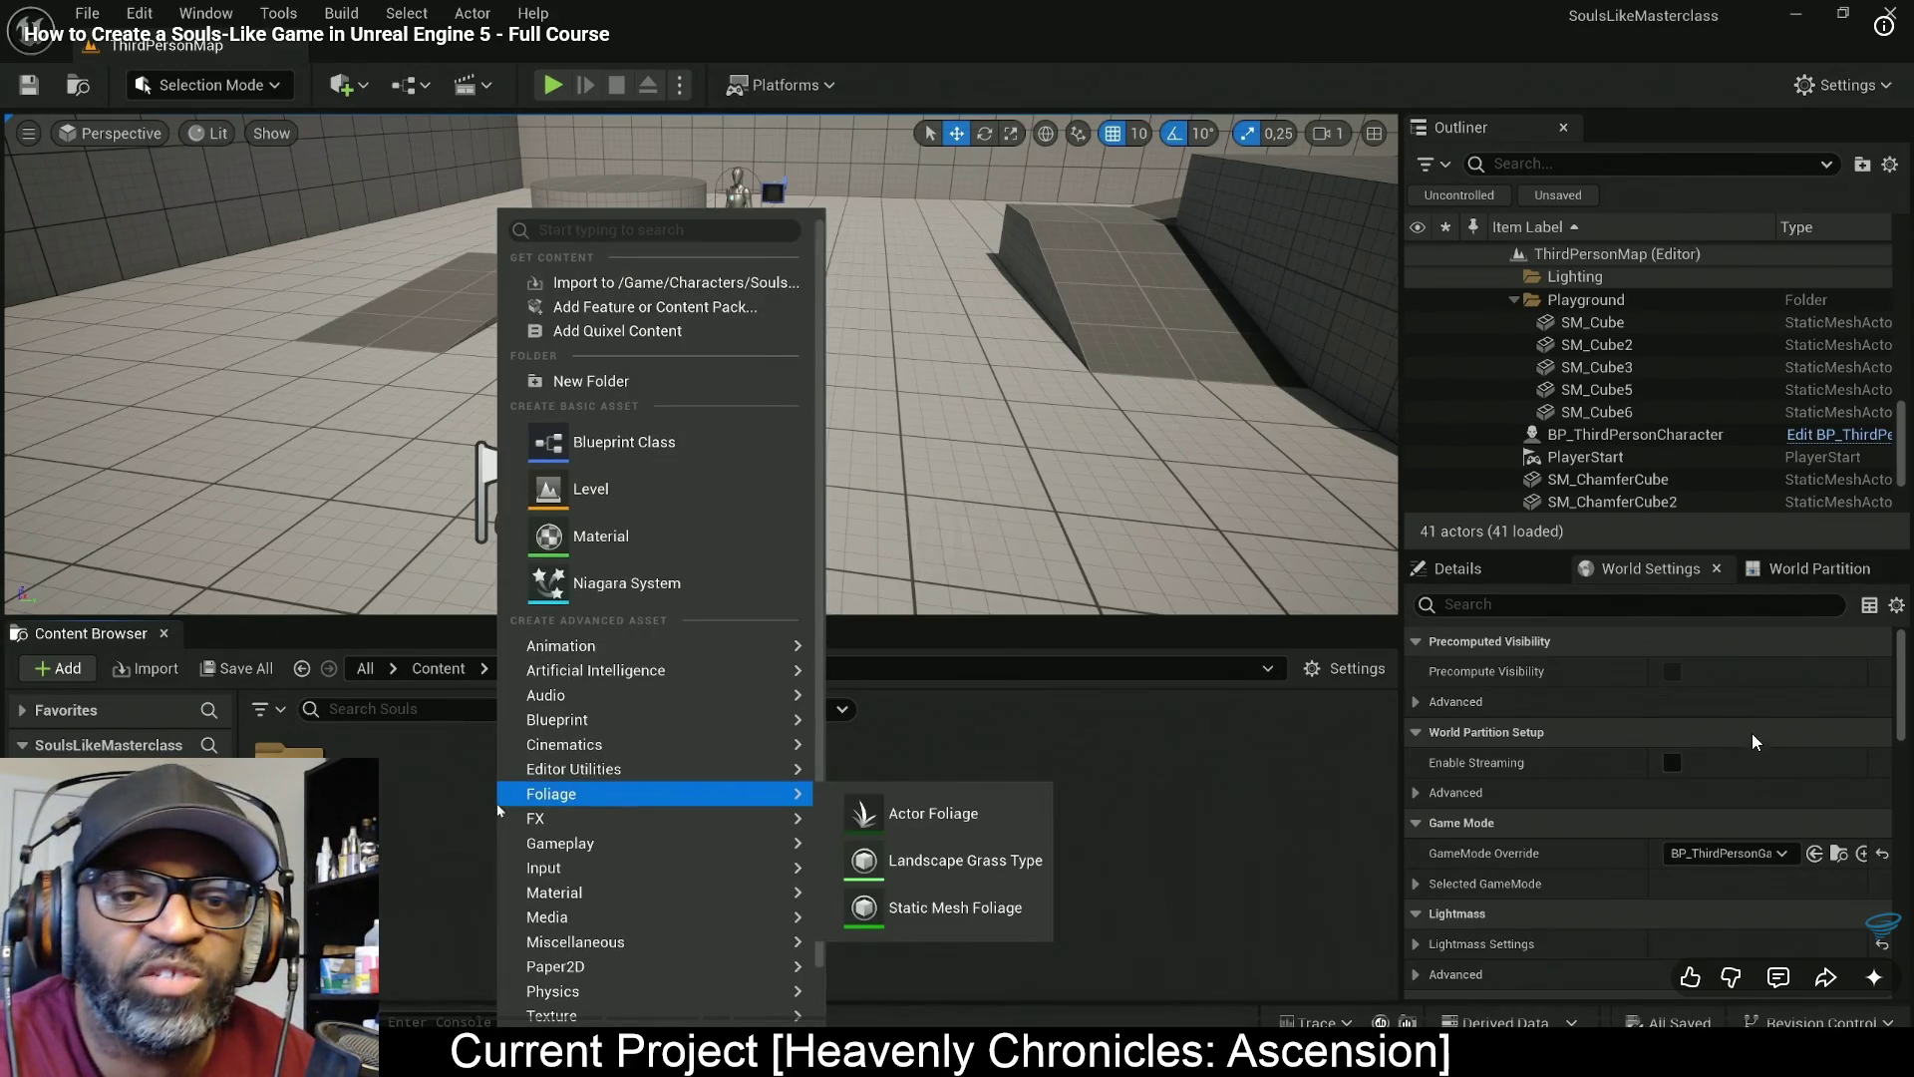
key(Escape)
click(1800, 12)
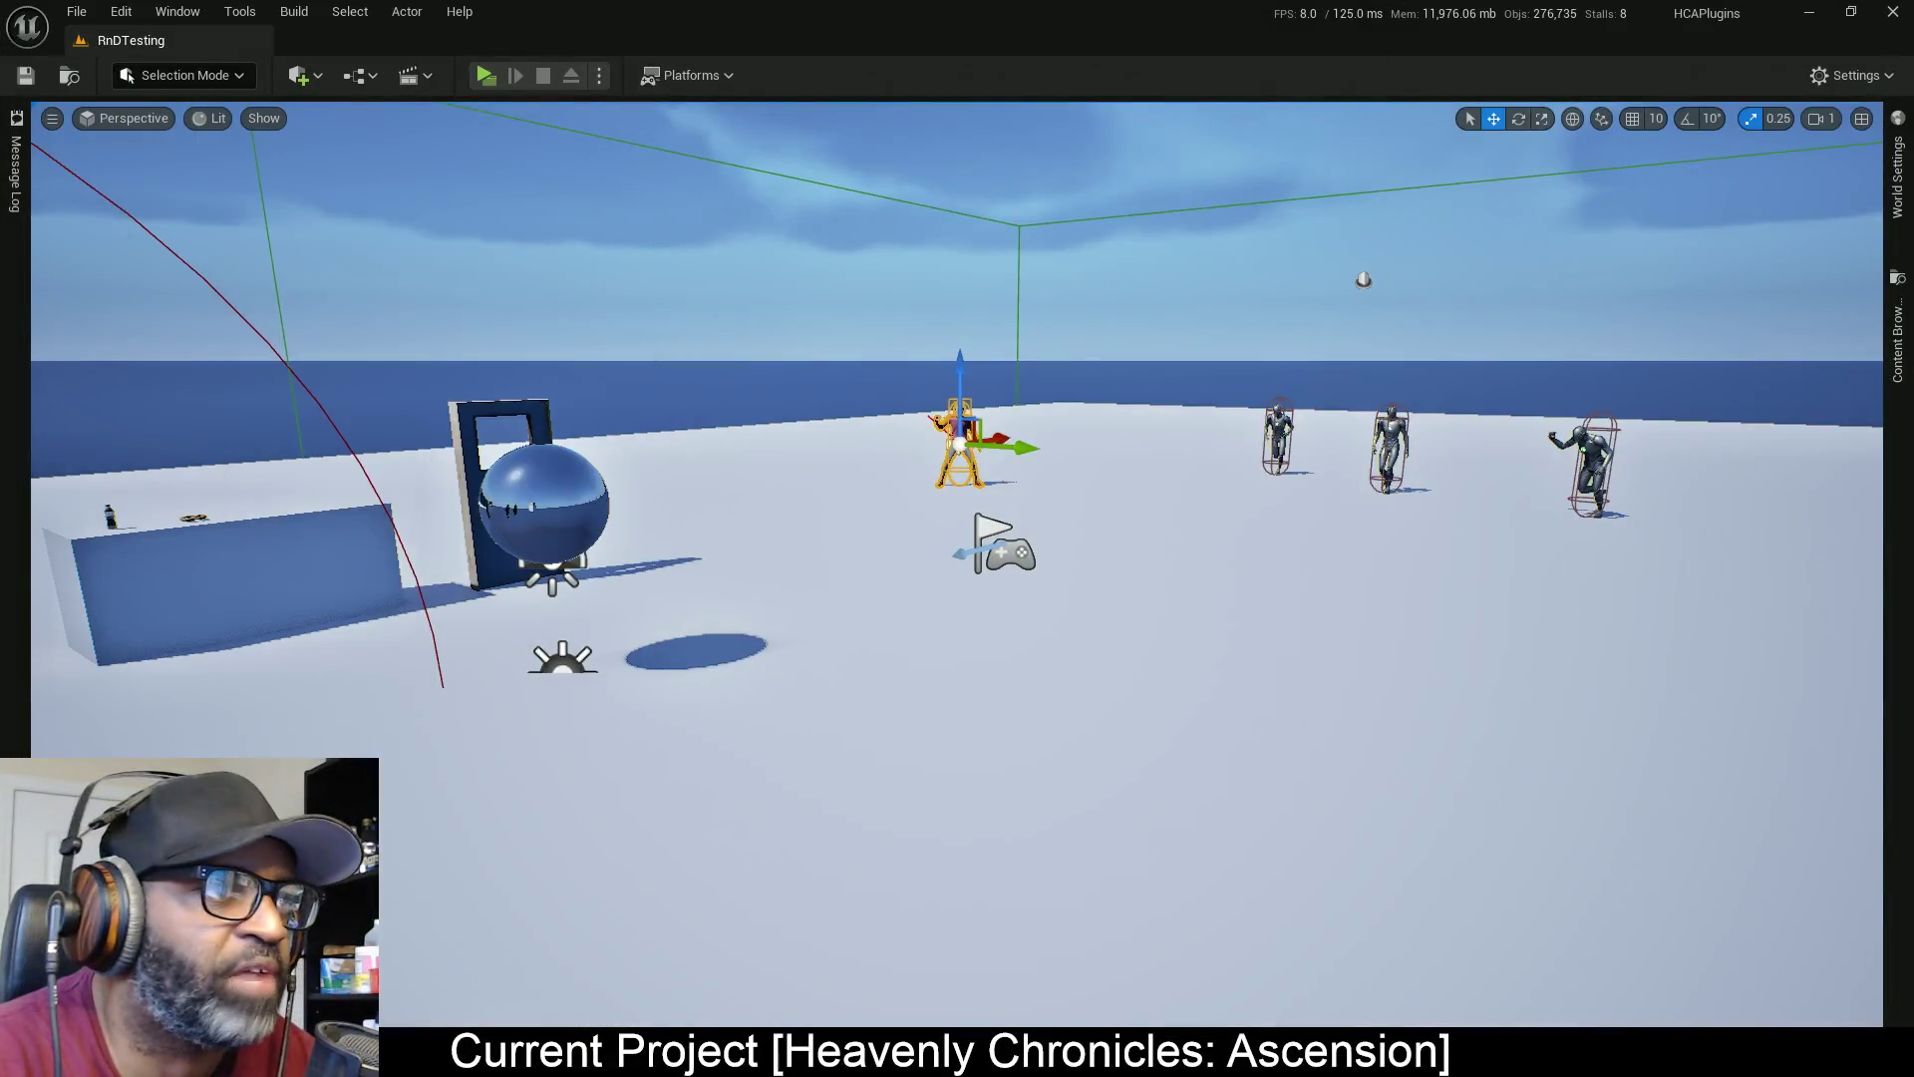
Open the content drawer, widen its folder tree, and expand HCACombat Content > LanceCombat
click(1900, 189)
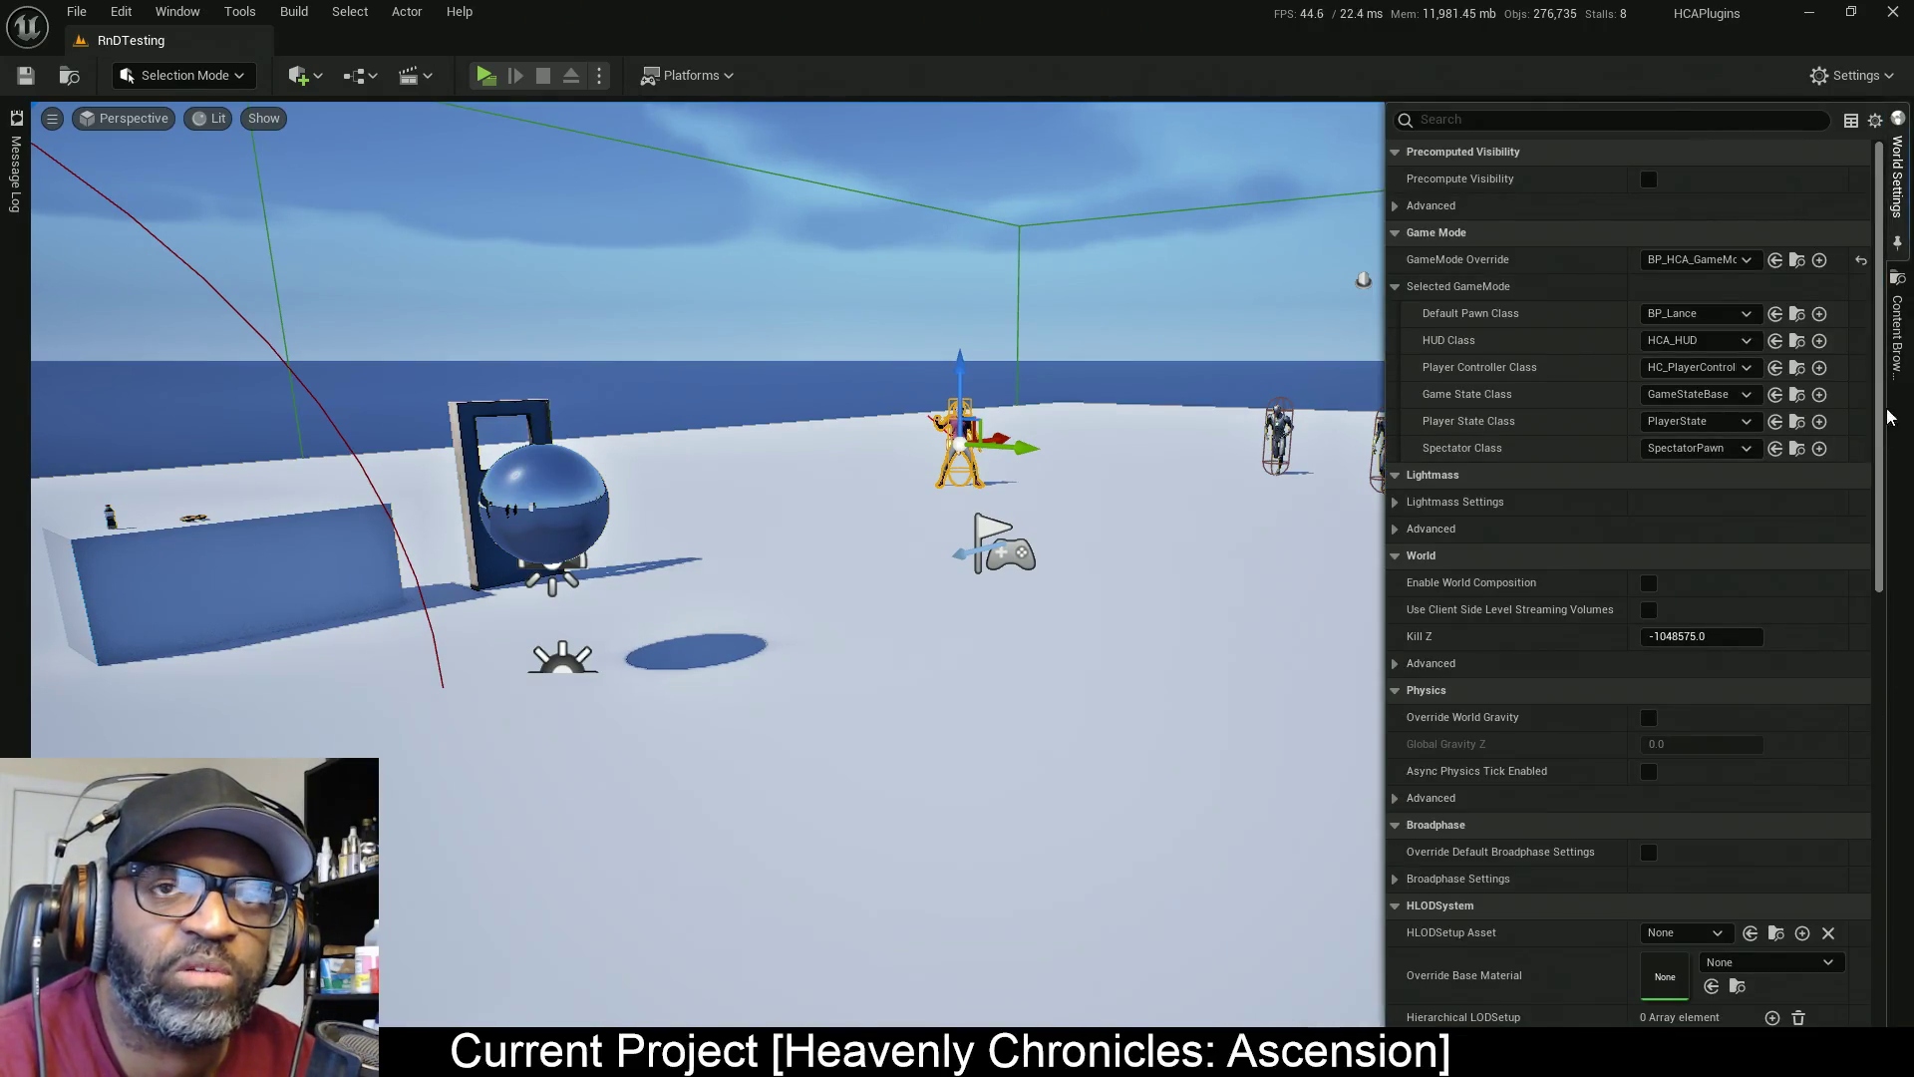
click(1898, 334)
scroll(1112, 867, down, 5)
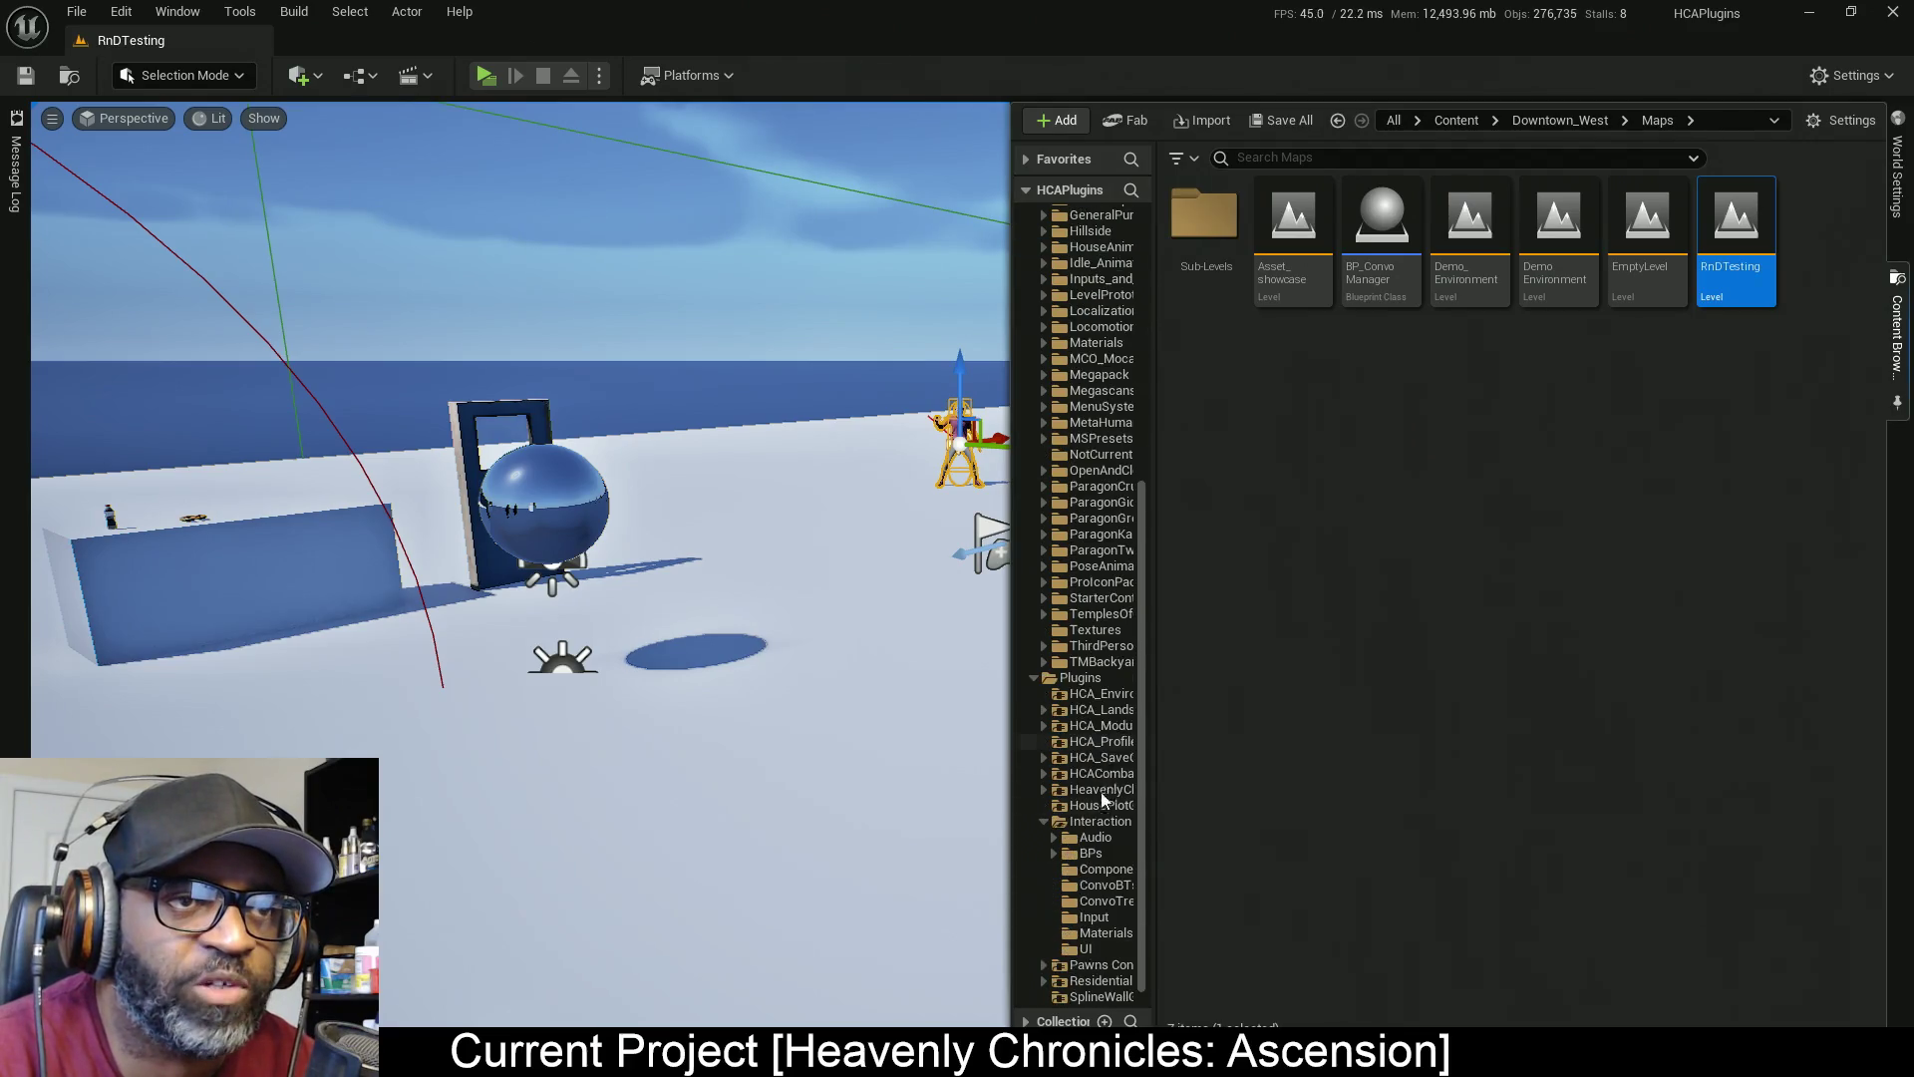
drag(1157, 632, 1299, 633)
click(1044, 820)
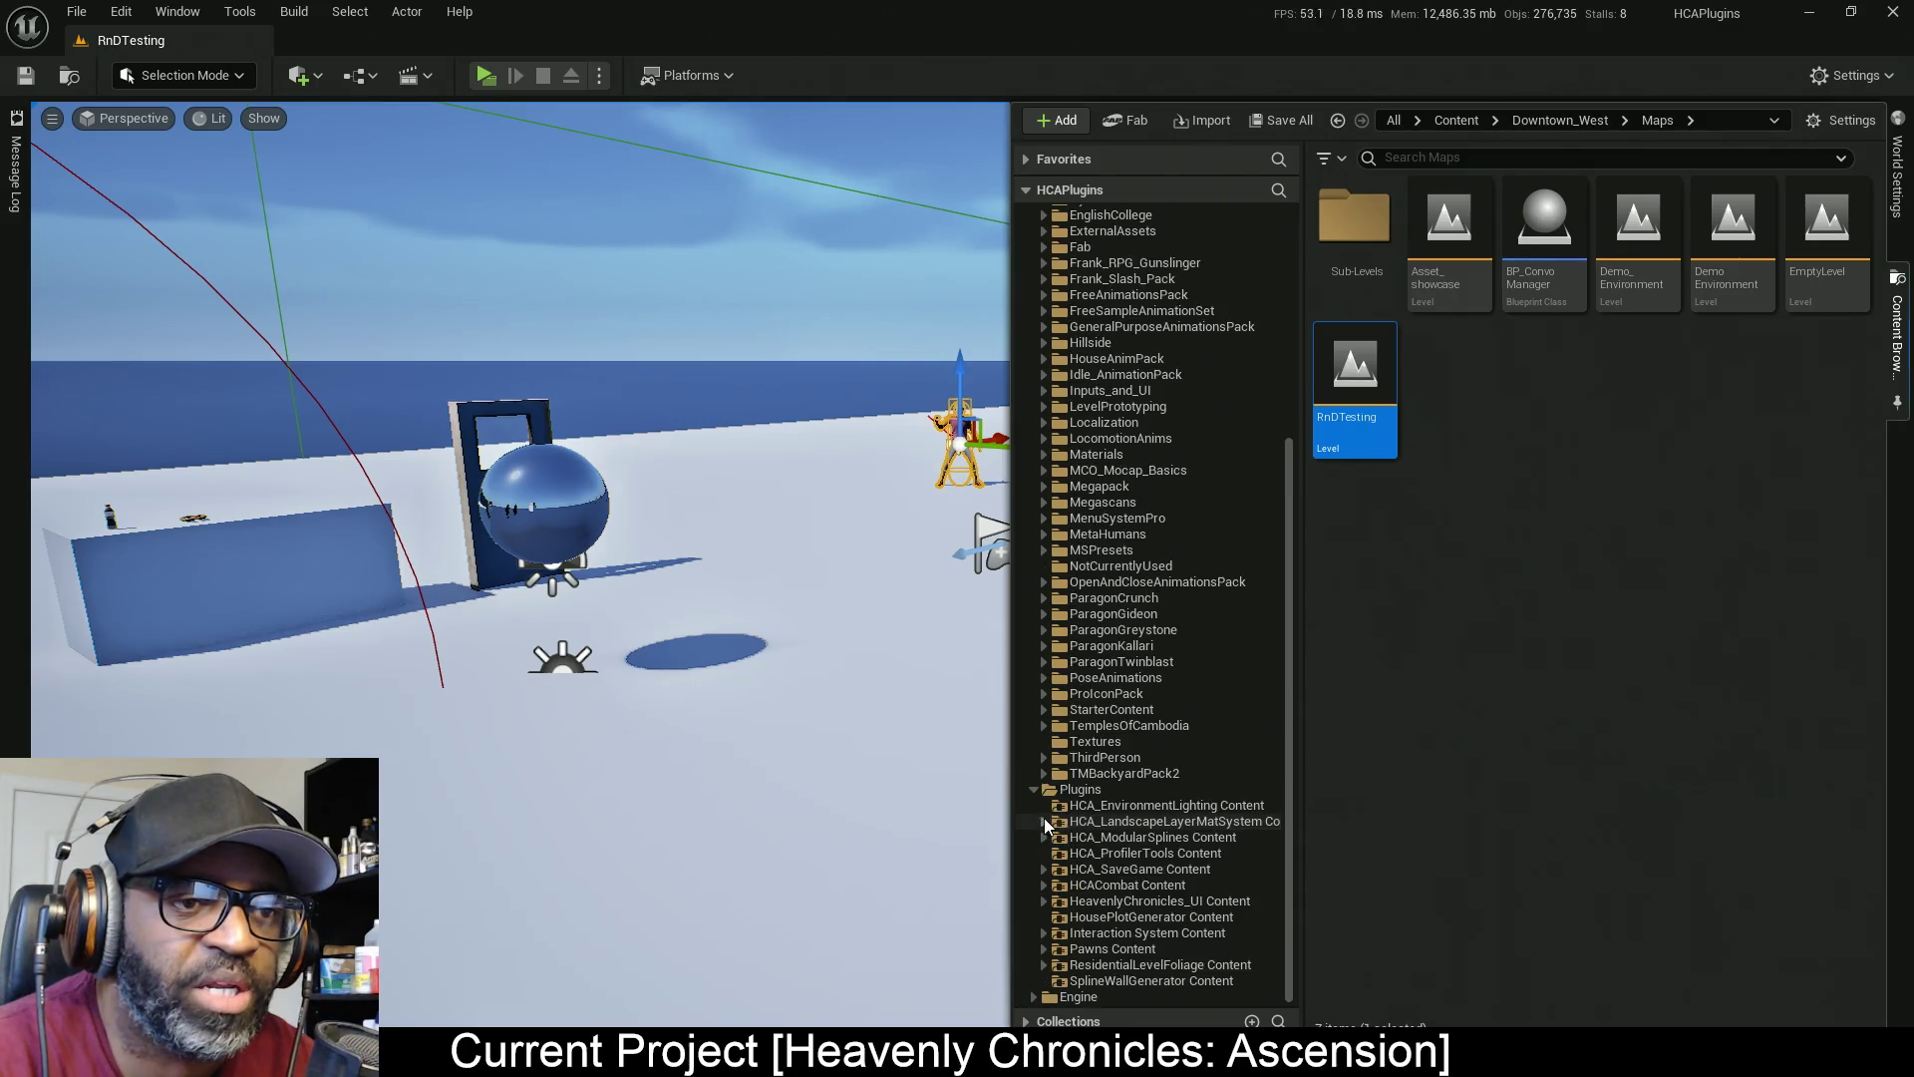
click(1044, 884)
click(1092, 917)
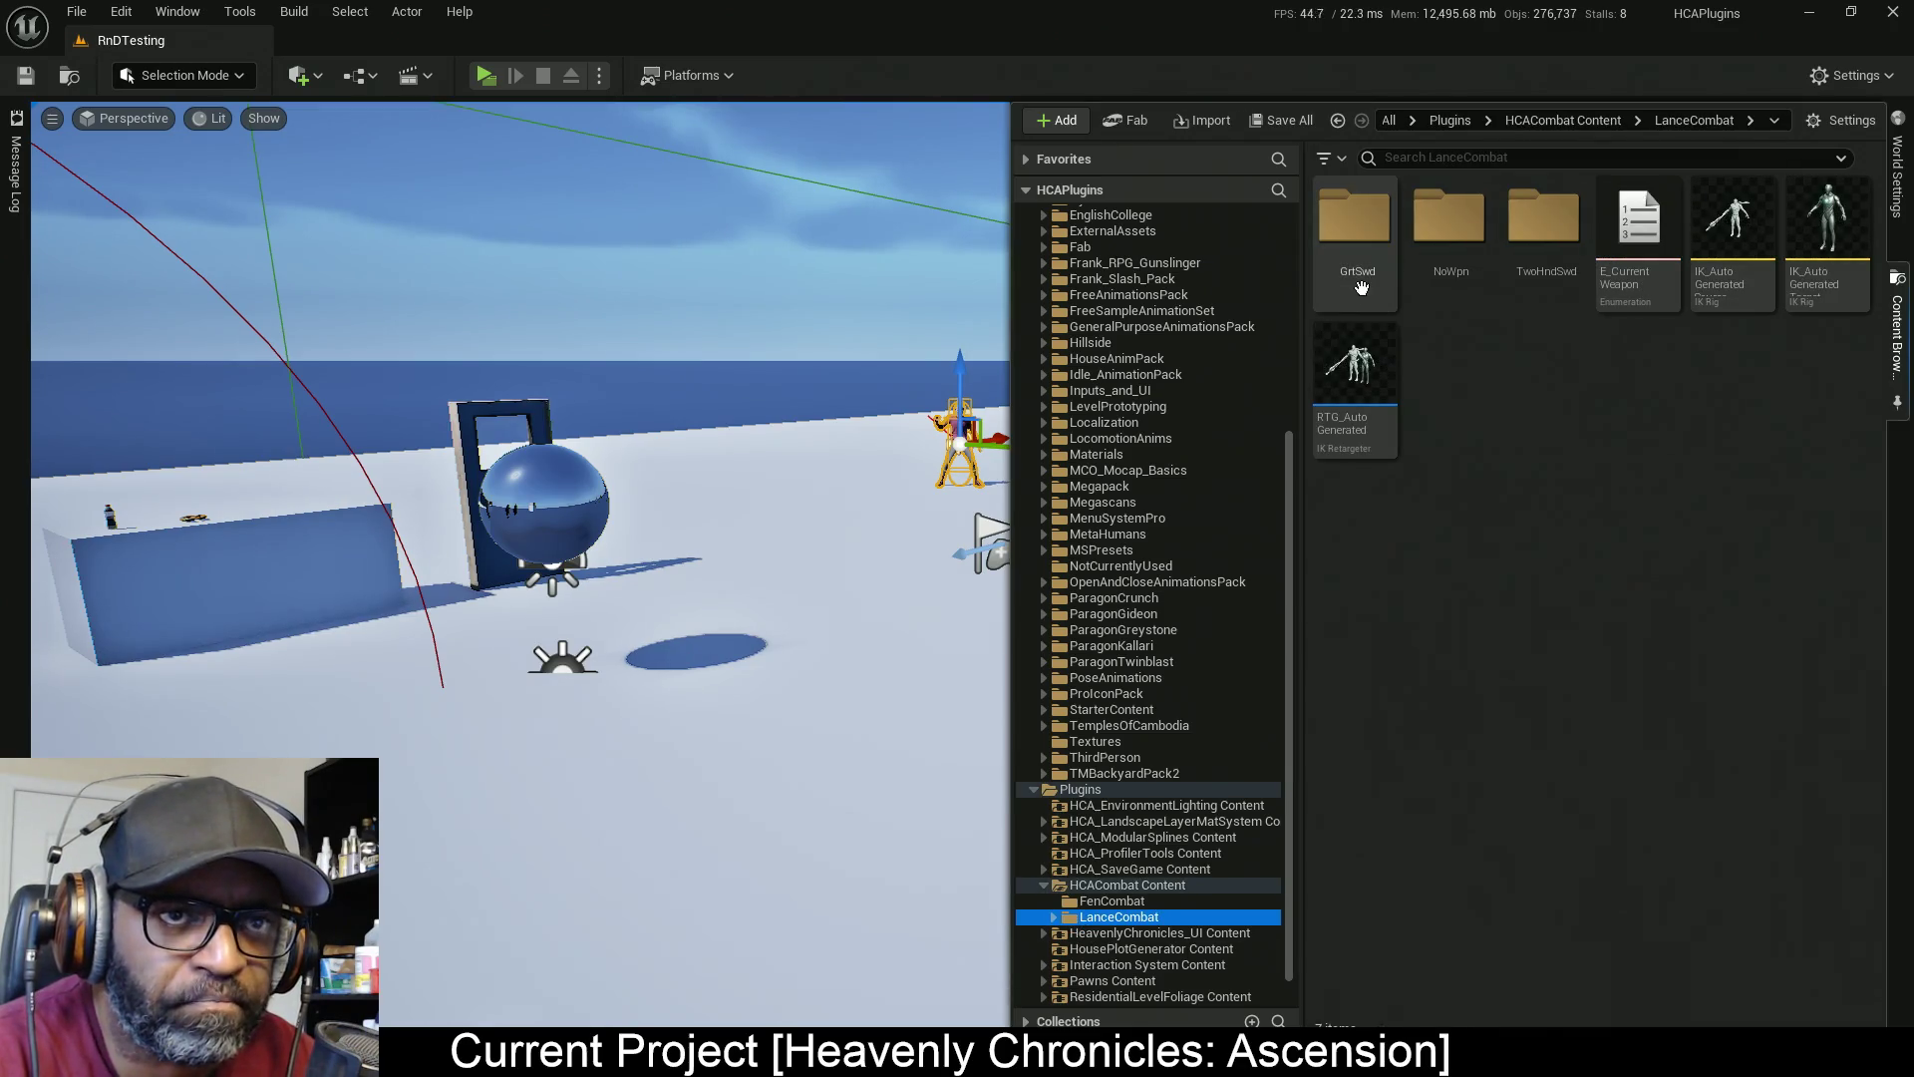
Open the GrtSwd folder and create a new folder named Atk inside it
click(1374, 233)
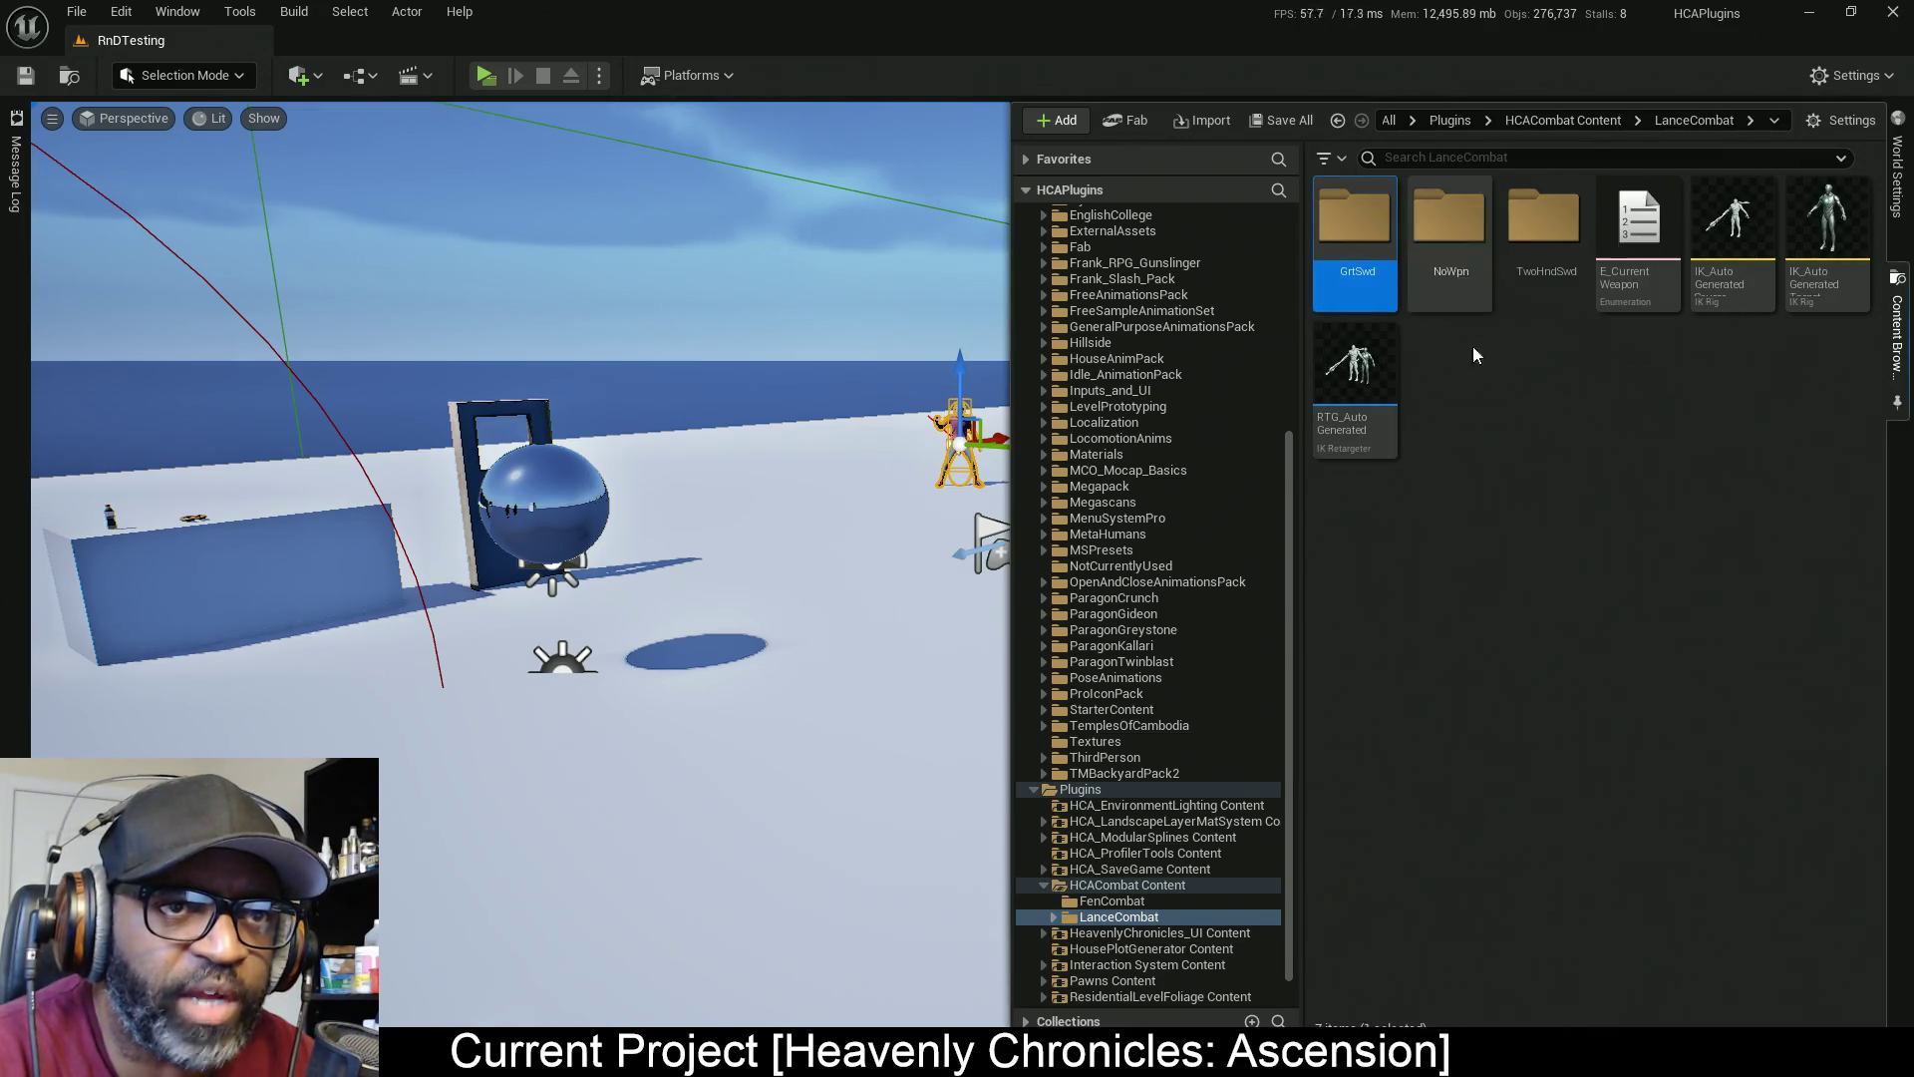
double_click(1357, 232)
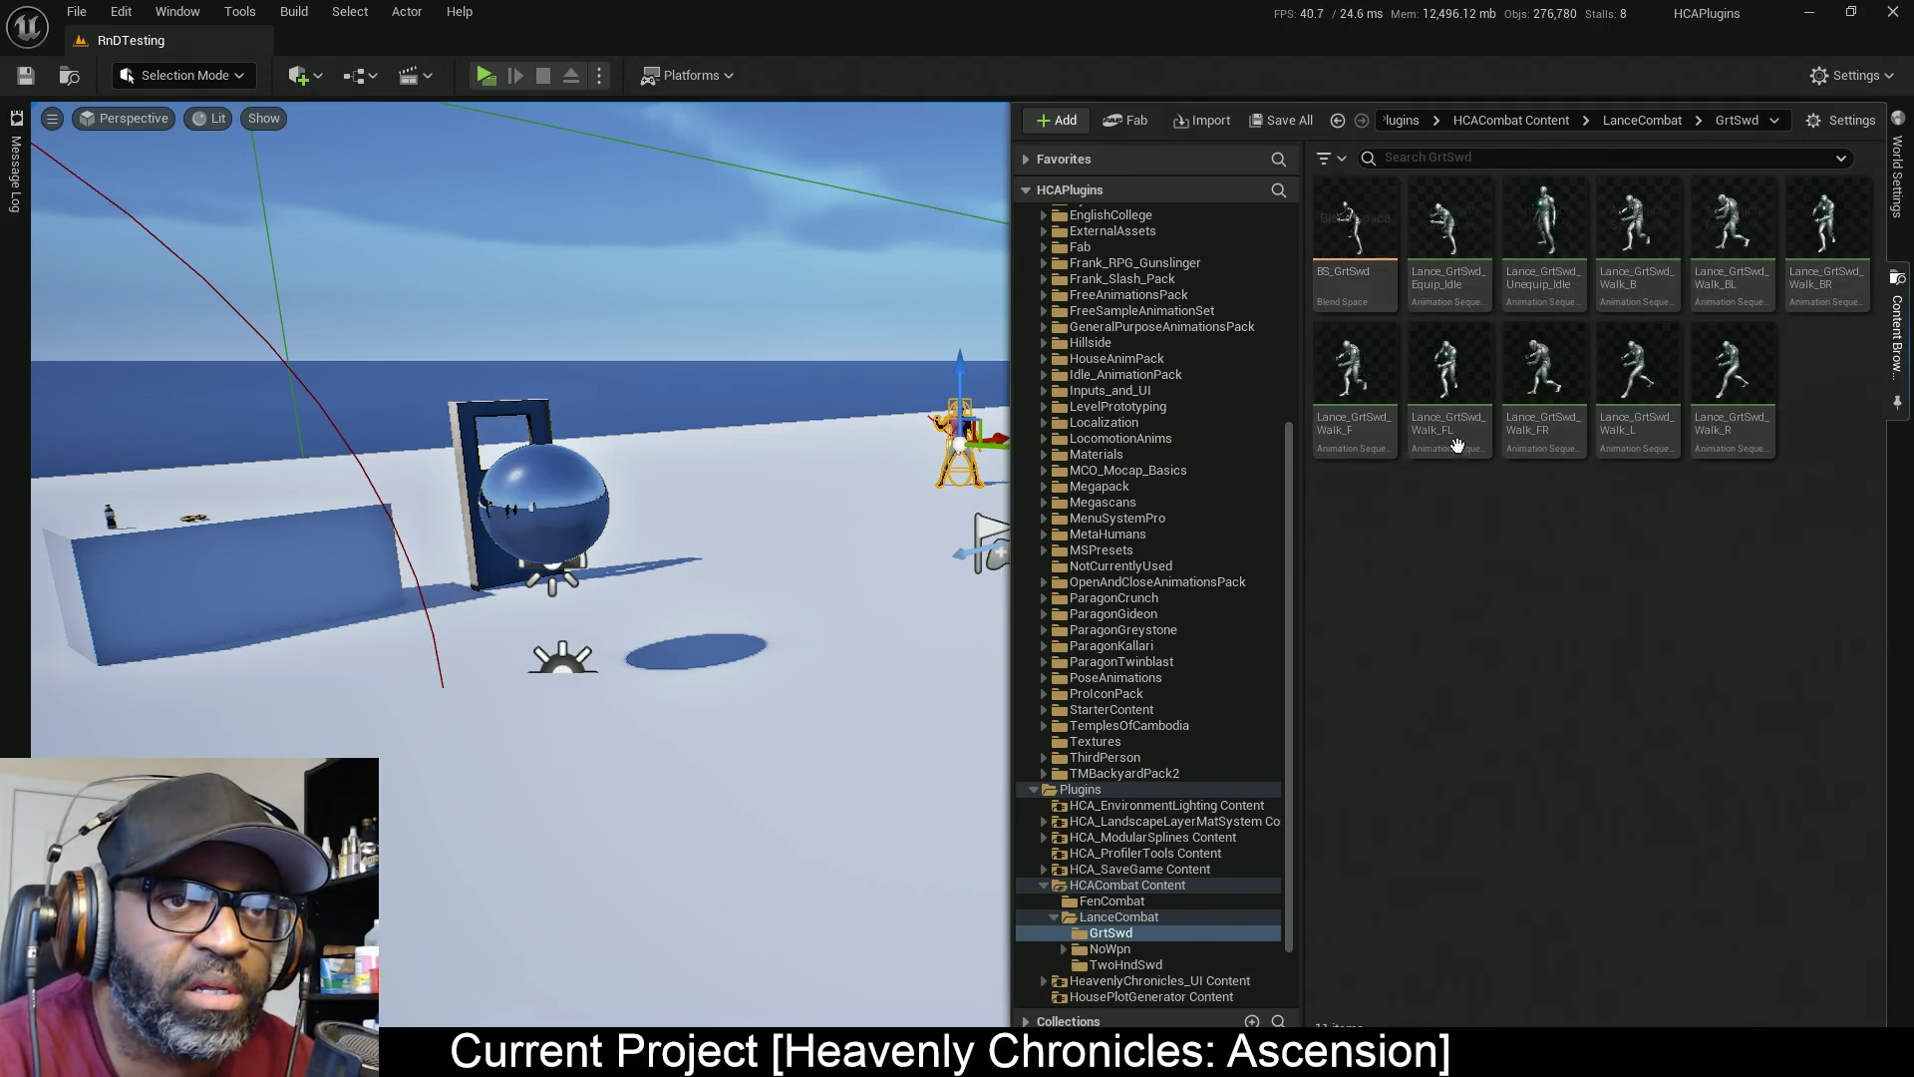
right_click(1370, 545)
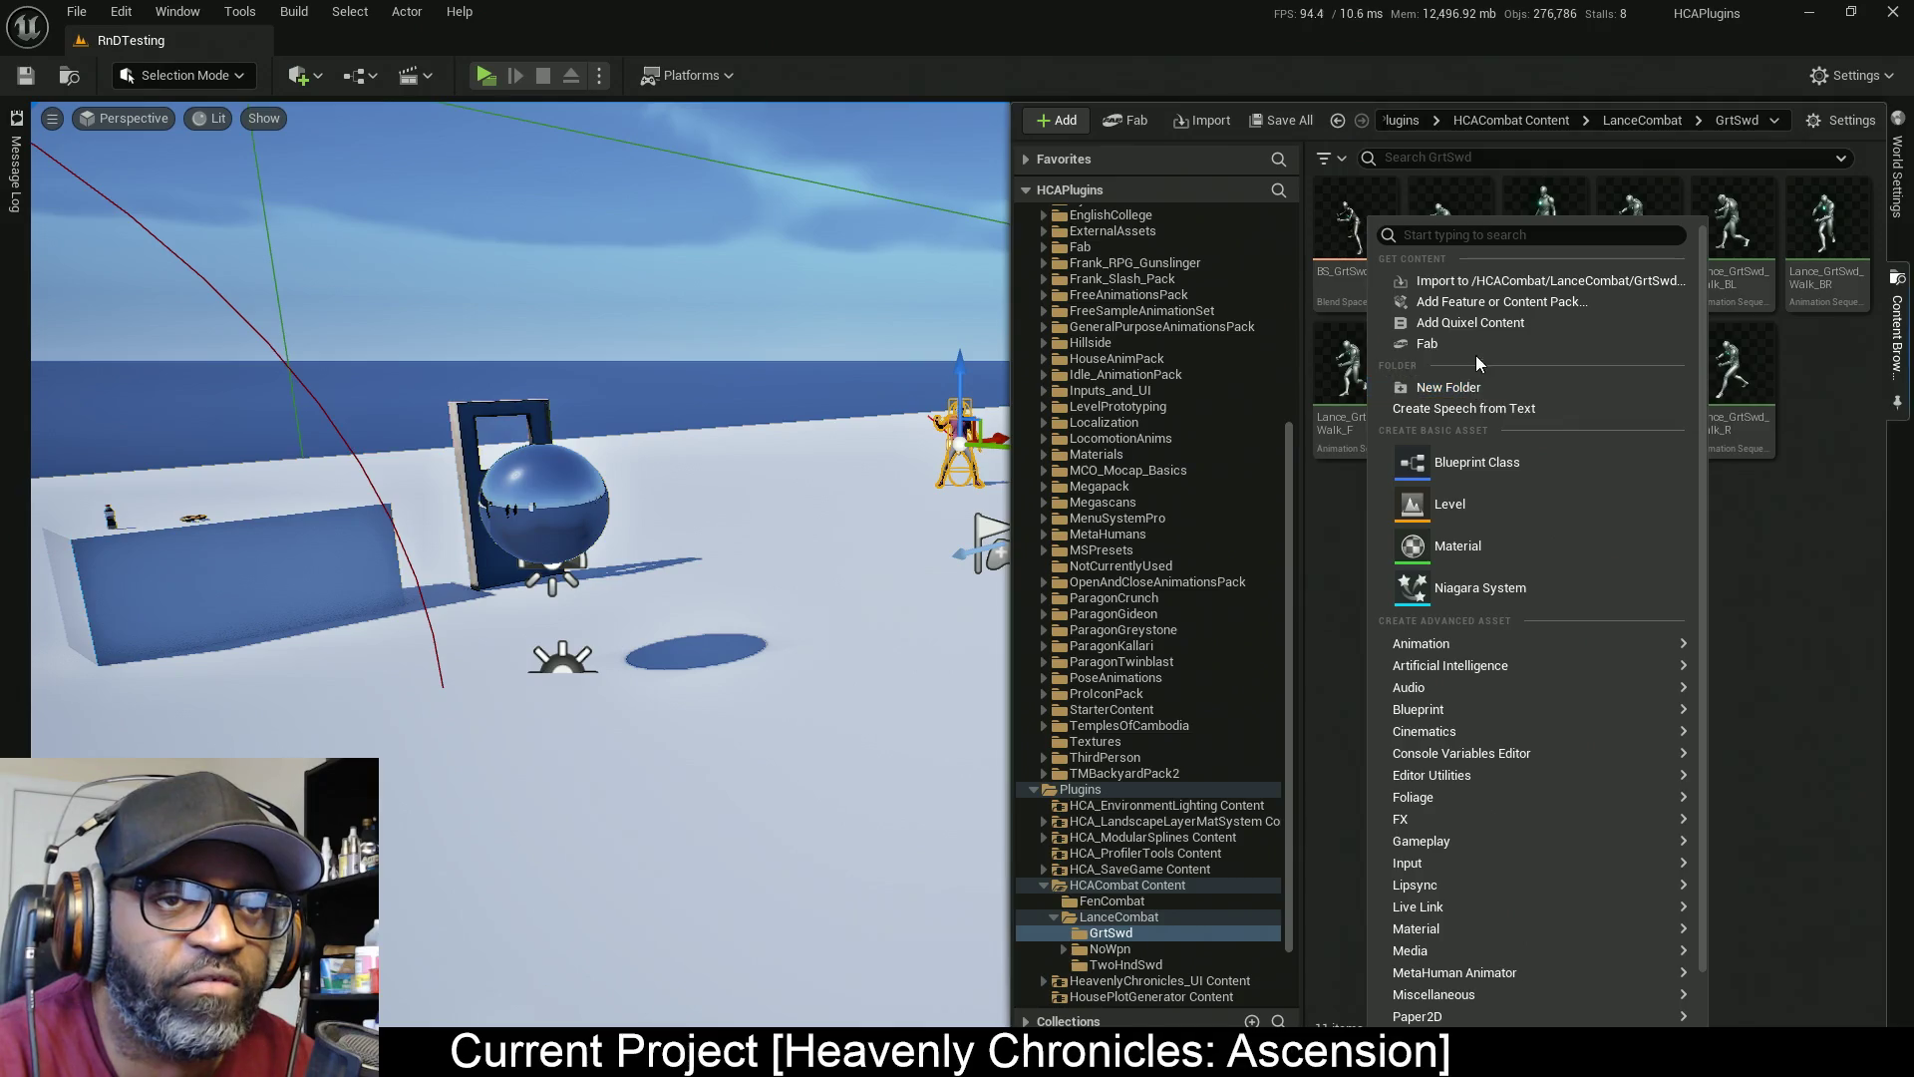
click(1476, 388)
text(Atk)
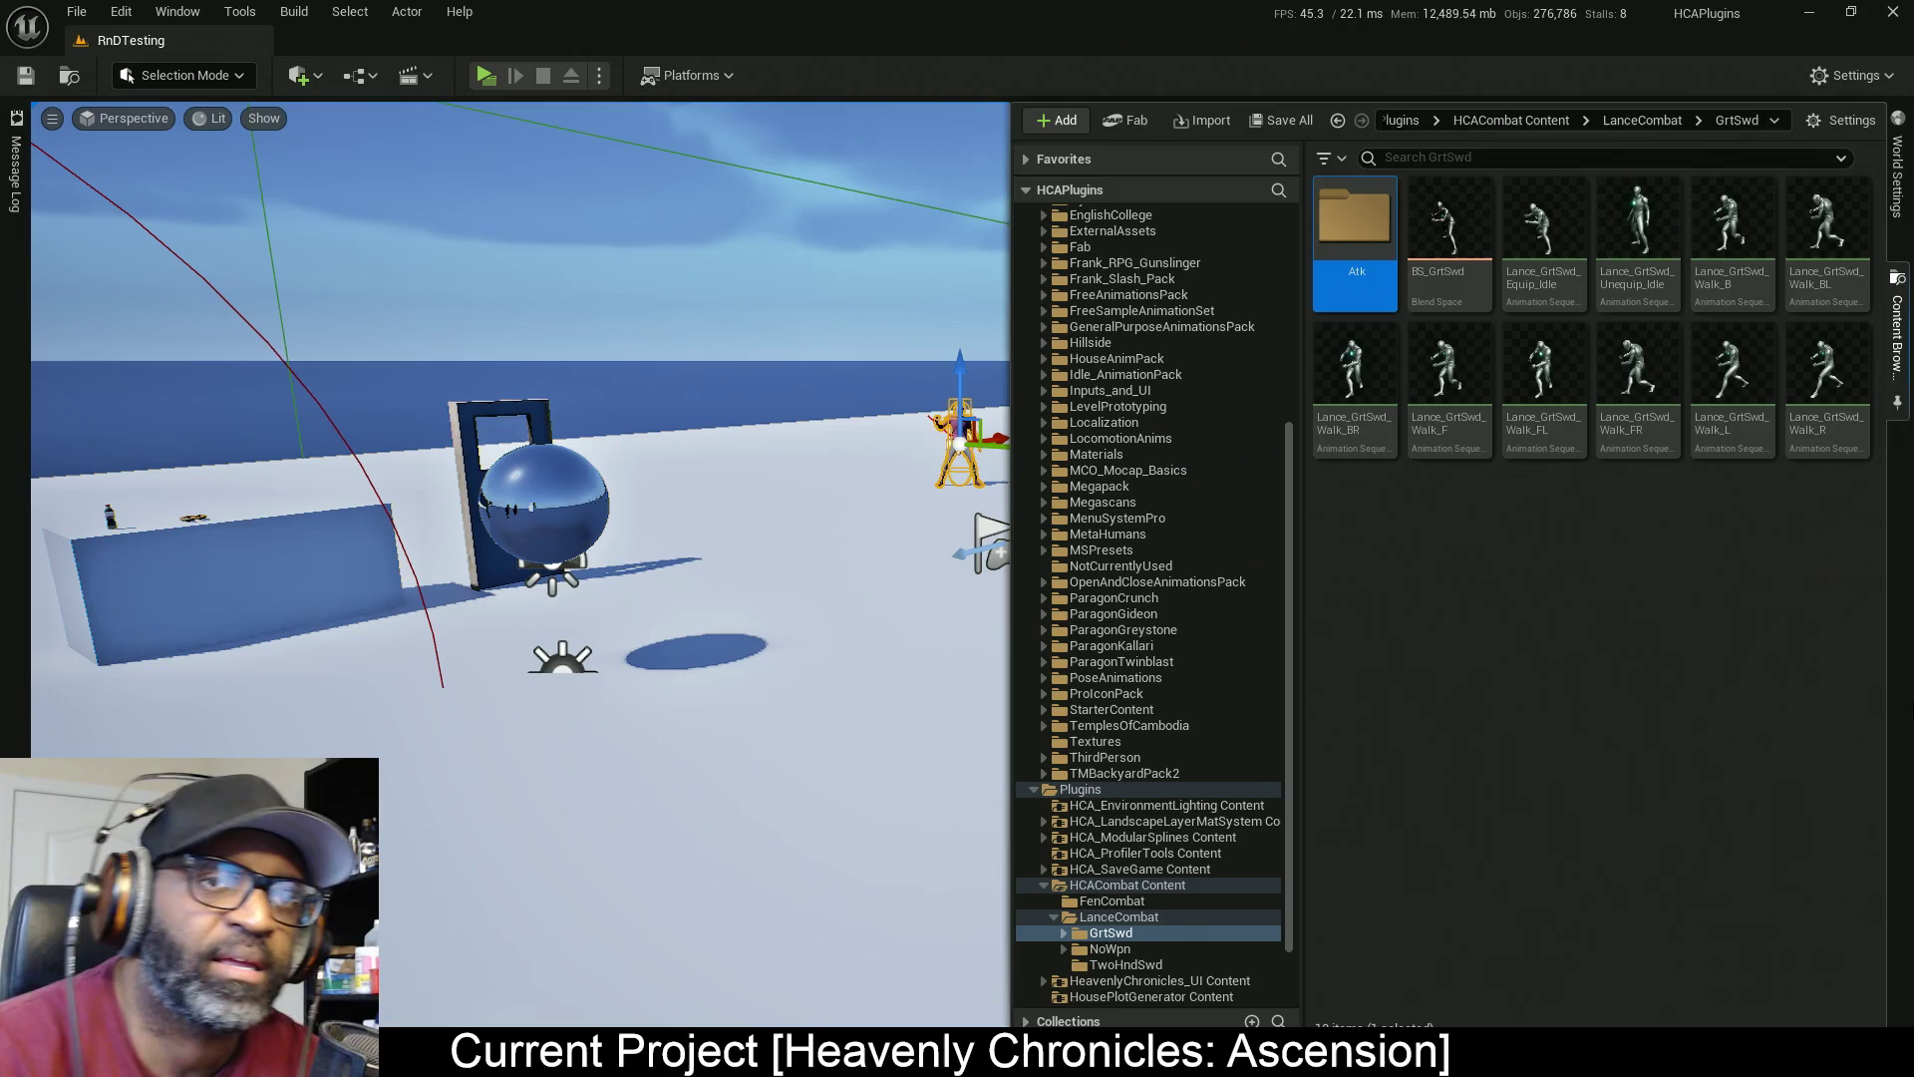
Browse Frank_Slash_Pack > Frank_2Handed_GreatSword > Animations > Mannequin_RM+IP and open 8Way_Run_BL
double_click(1350, 244)
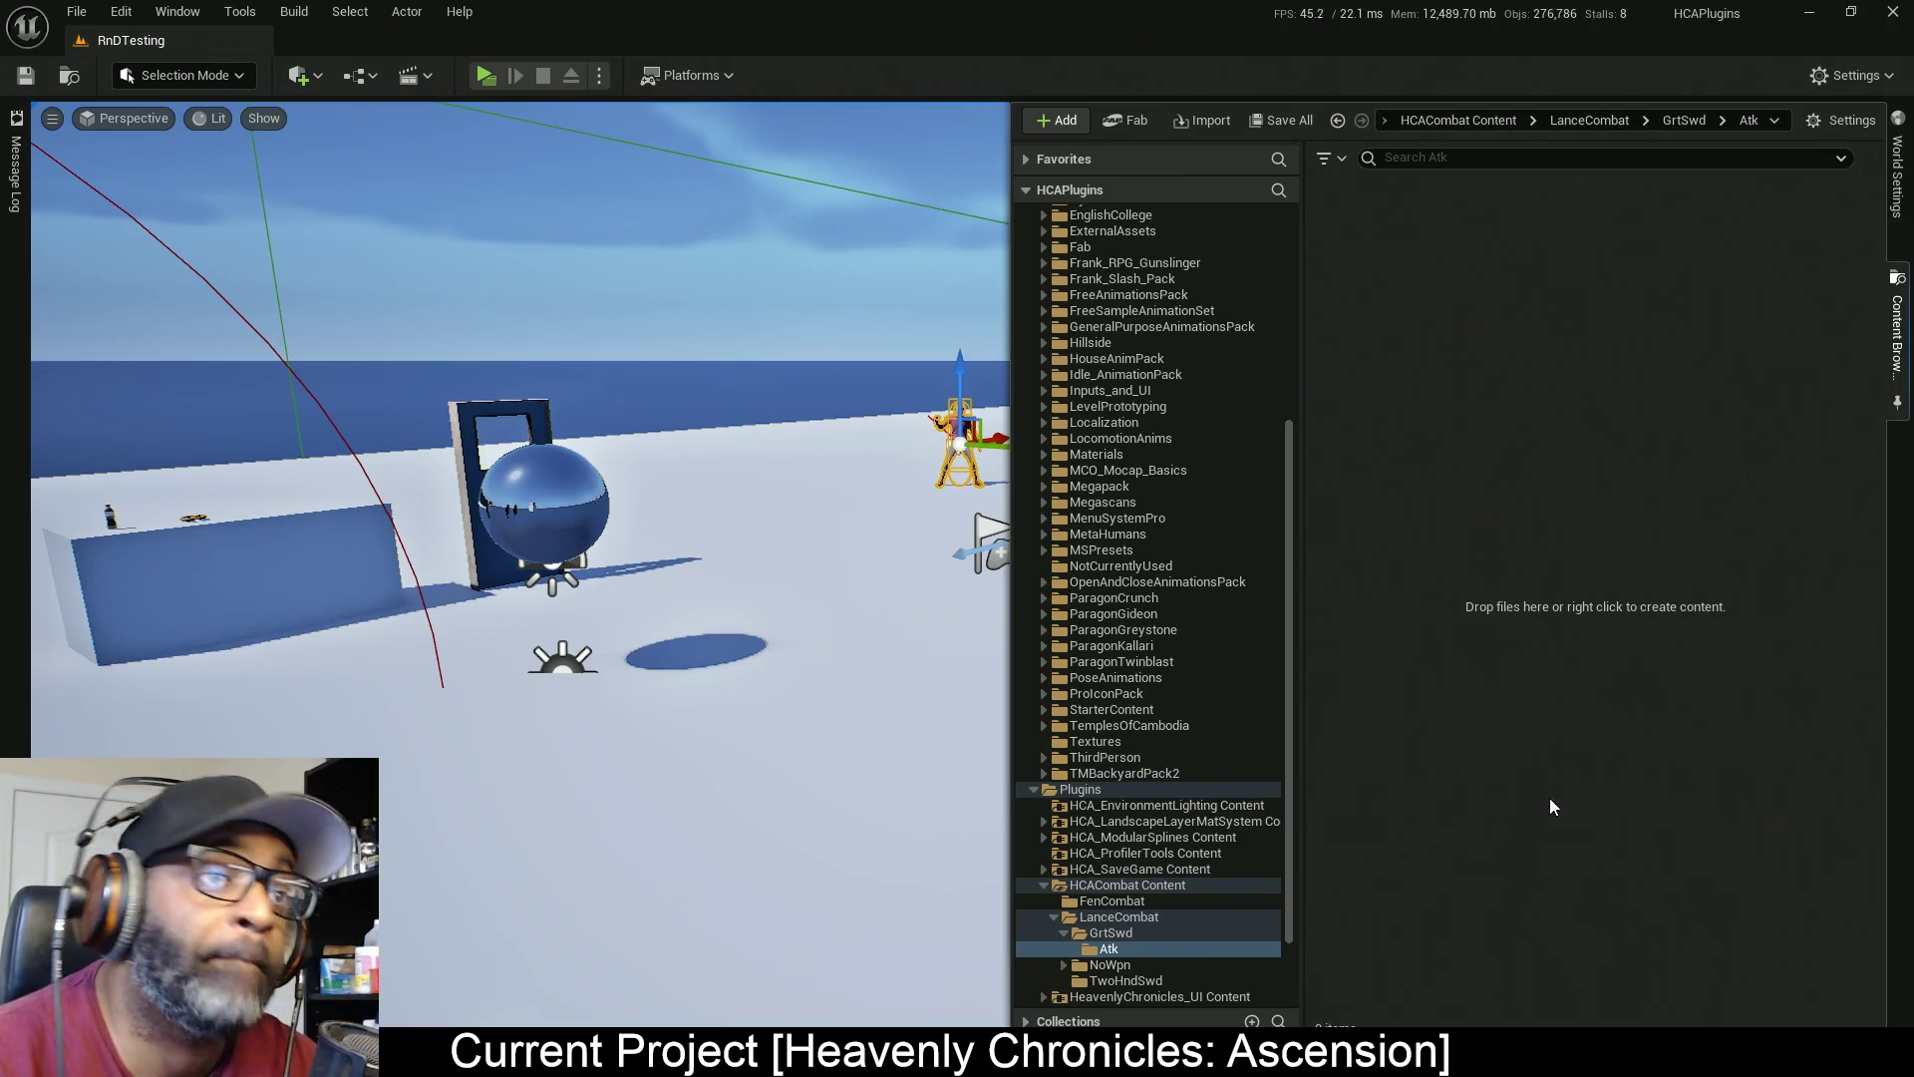
drag(1286, 530, 1326, 238)
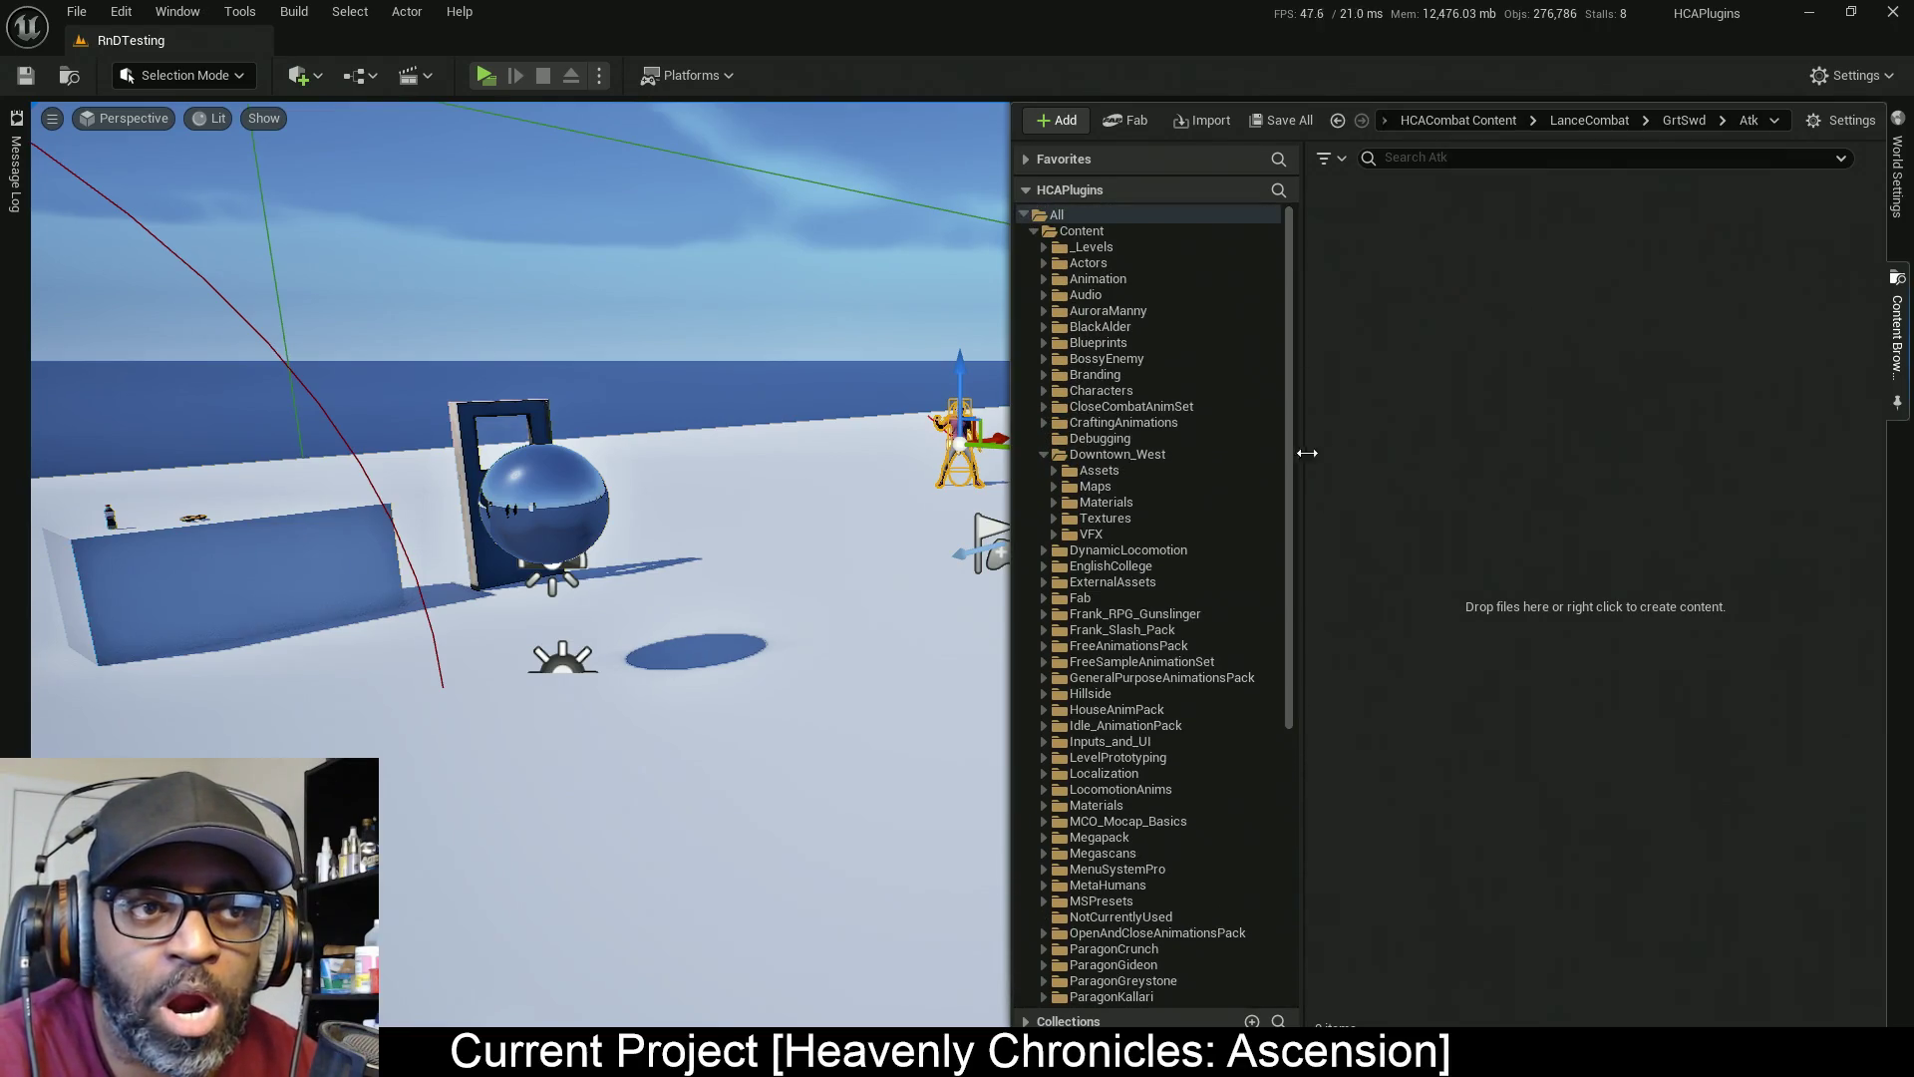
click(1043, 455)
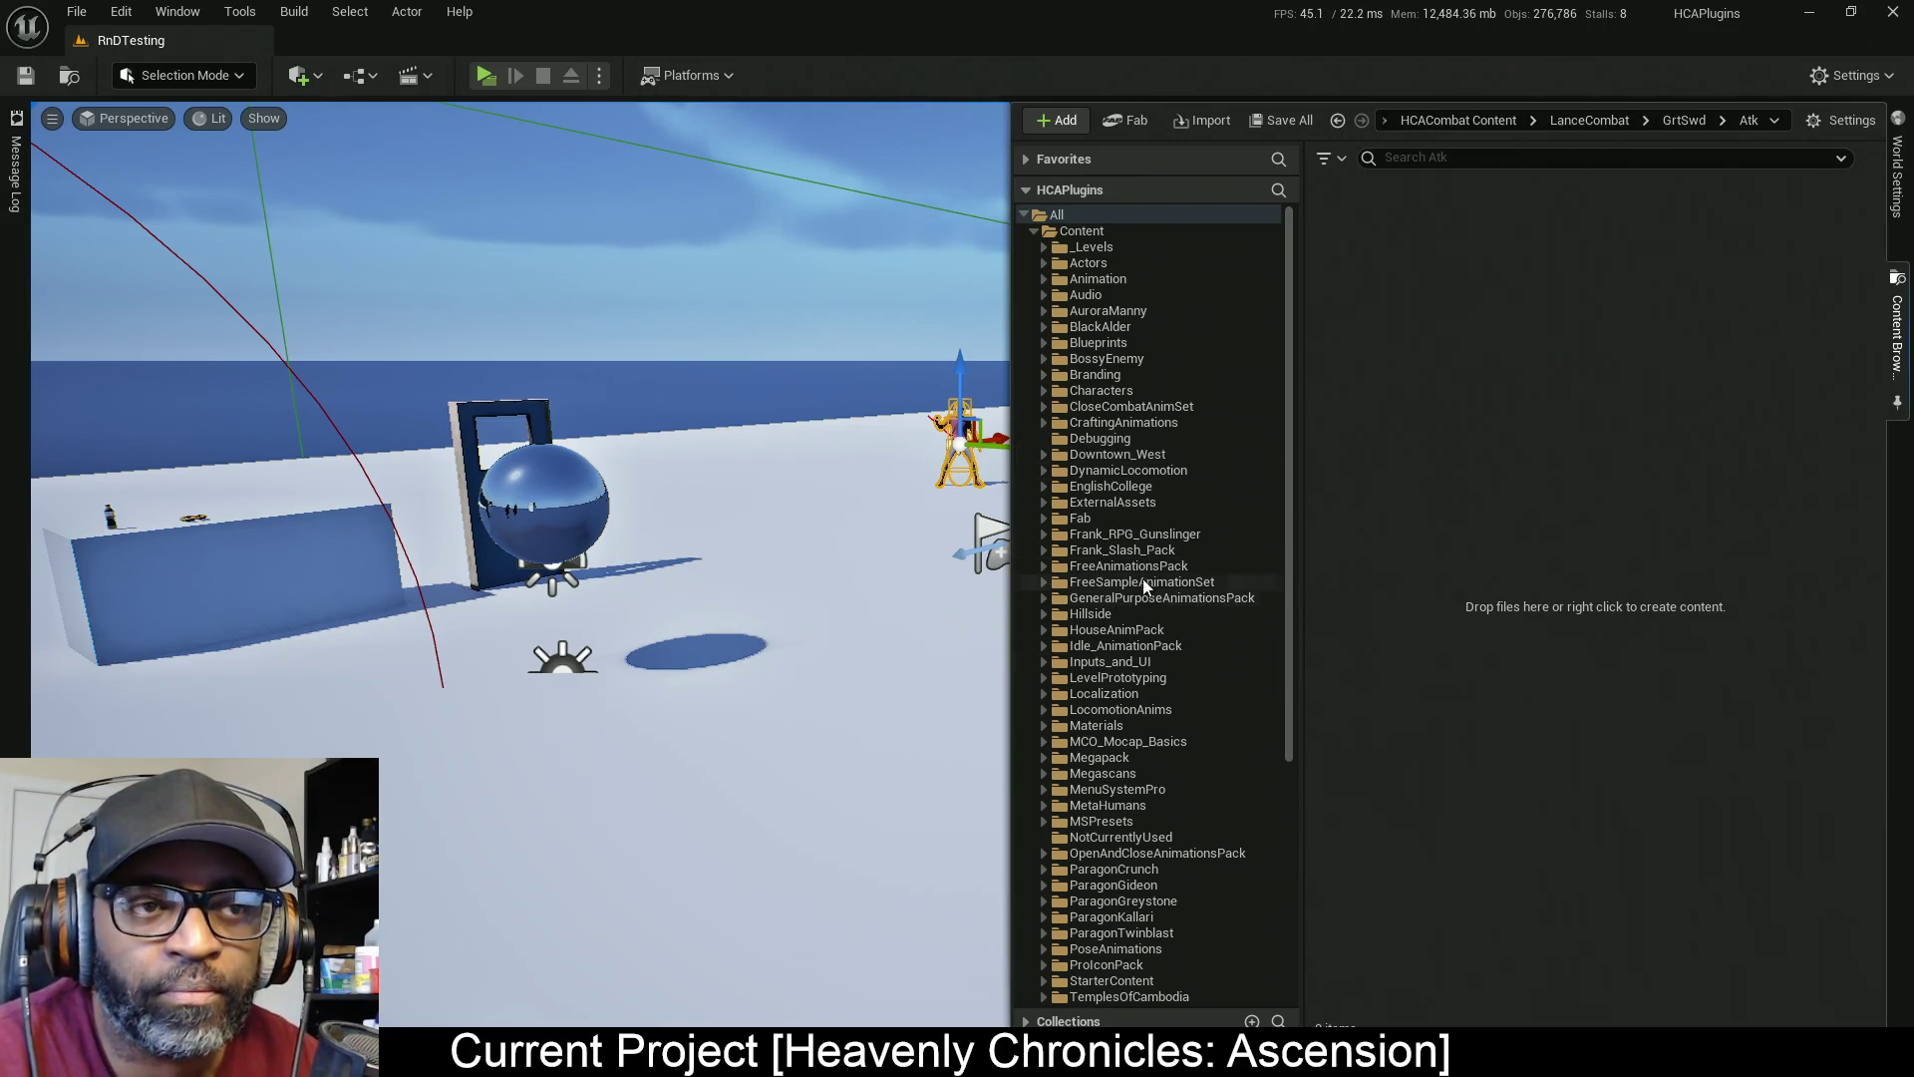
click(1151, 555)
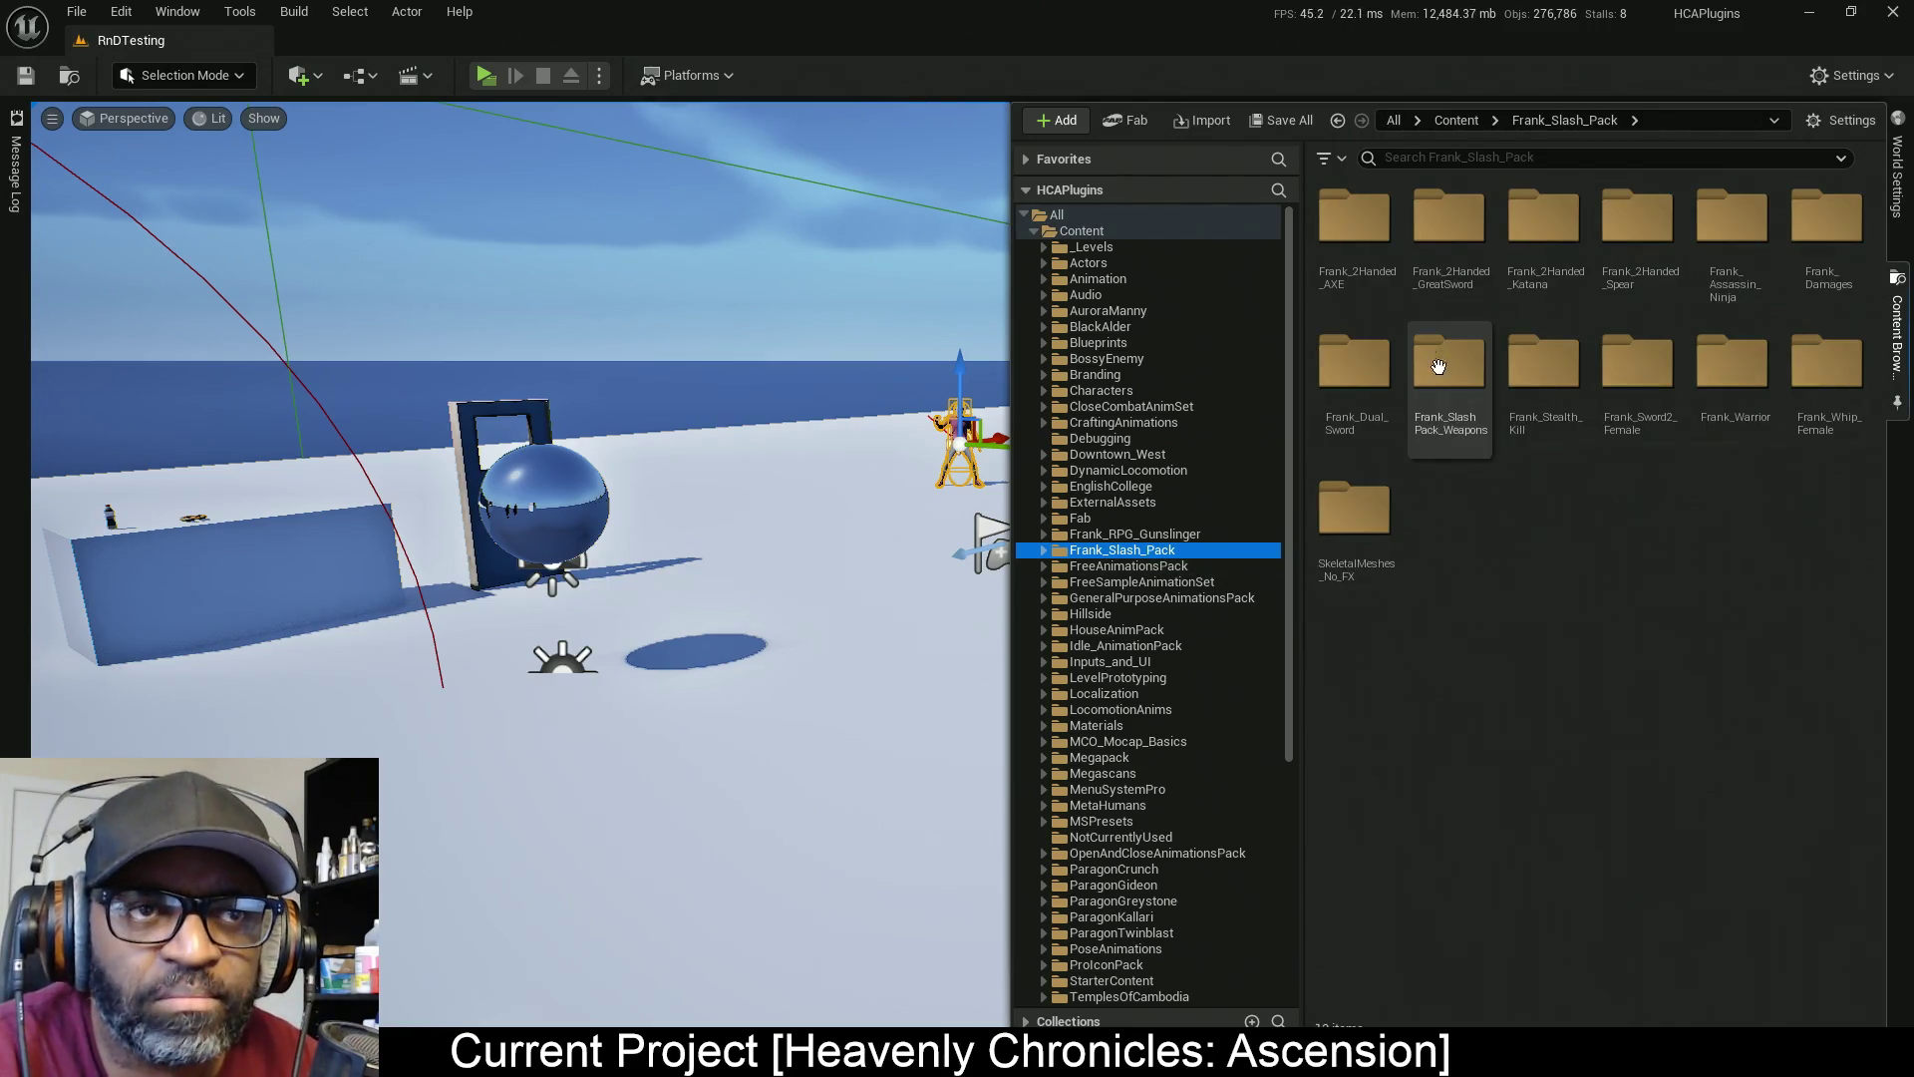
double_click(1449, 222)
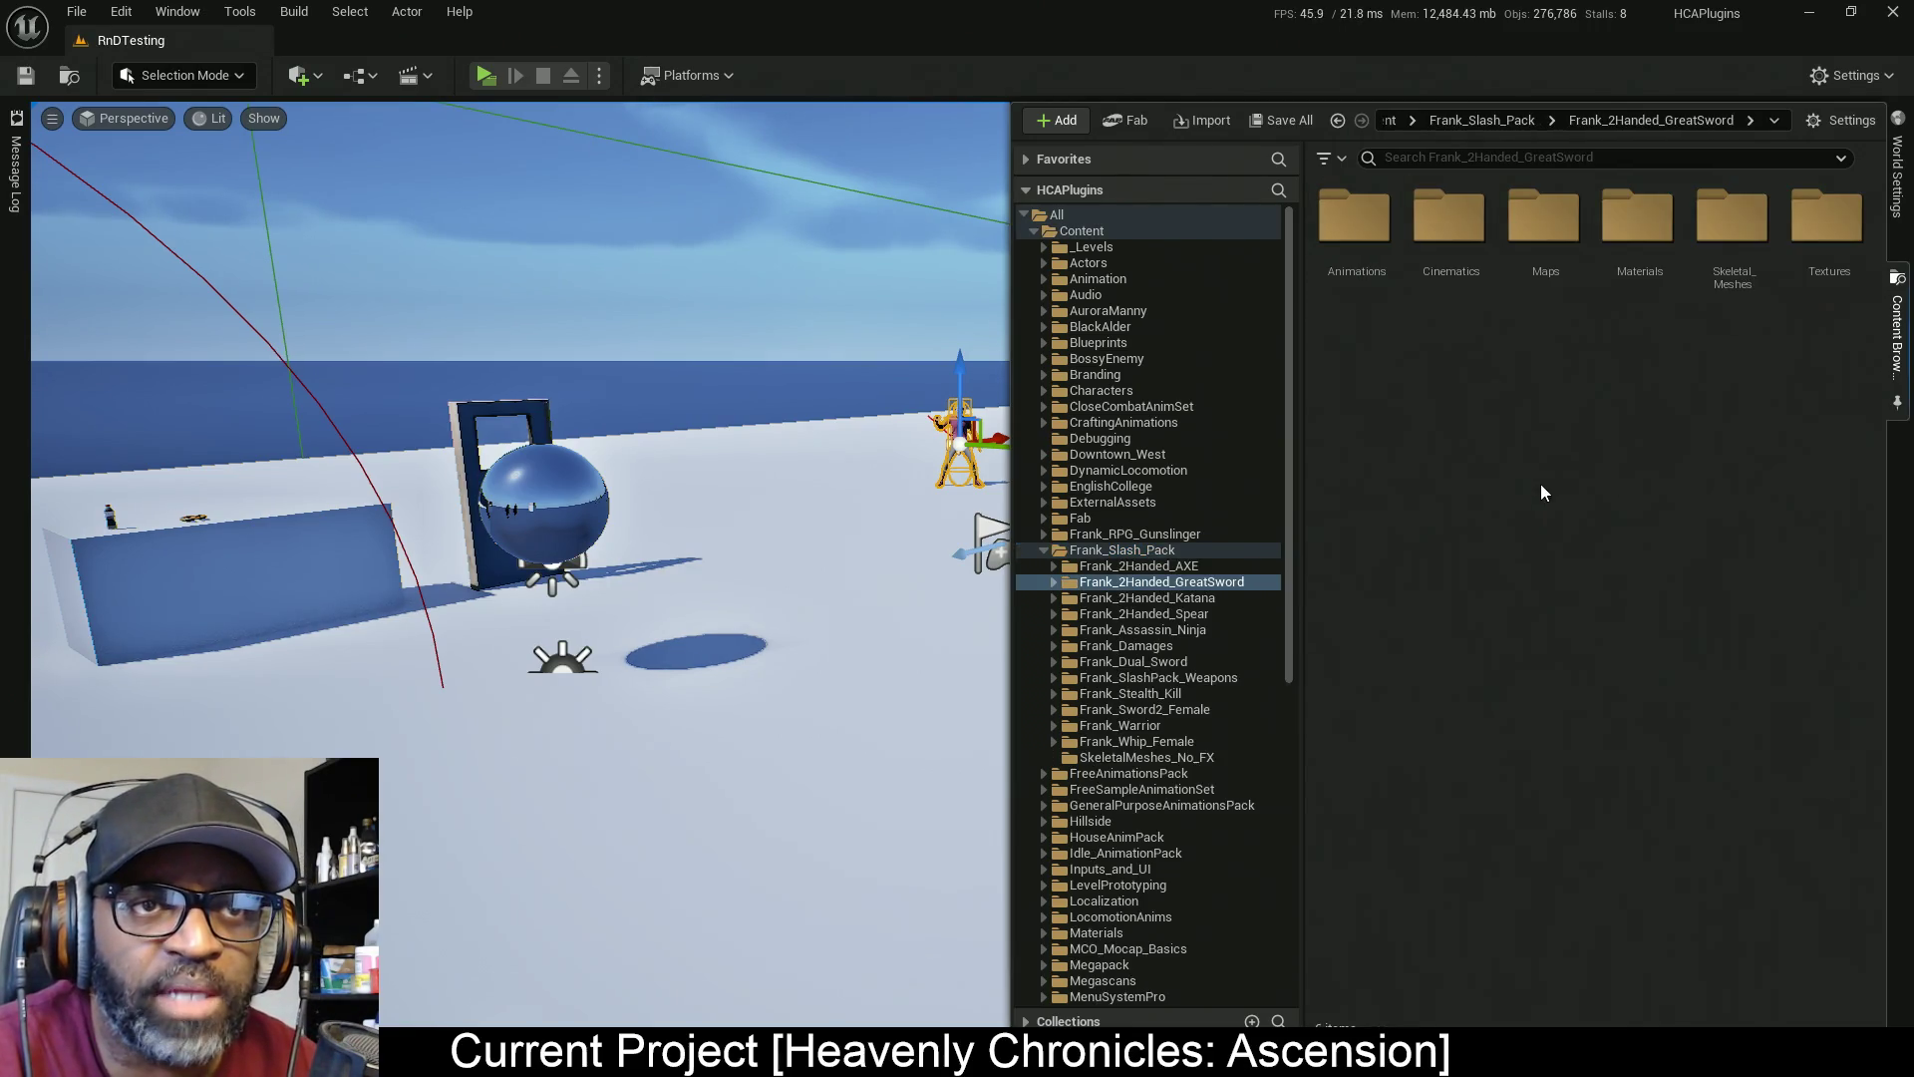
double_click(1356, 262)
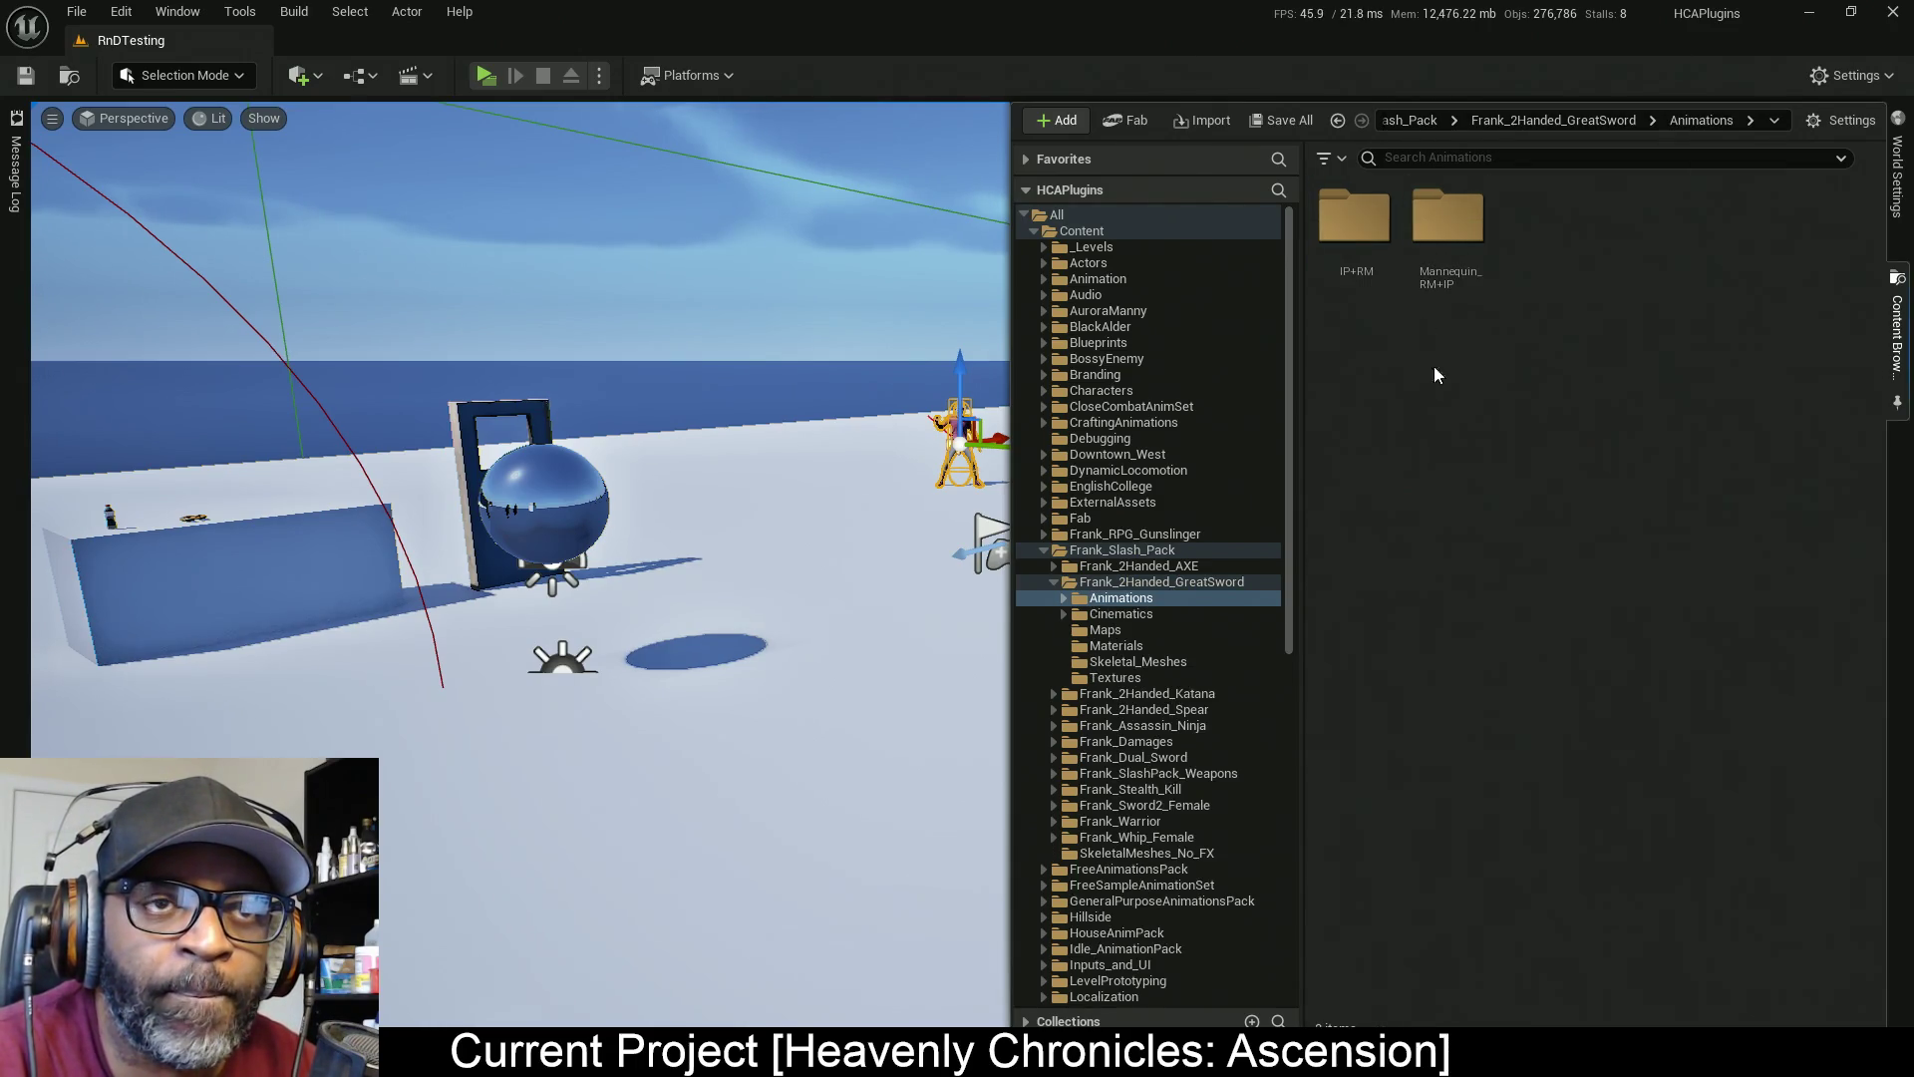
double_click(1454, 229)
click(1456, 239)
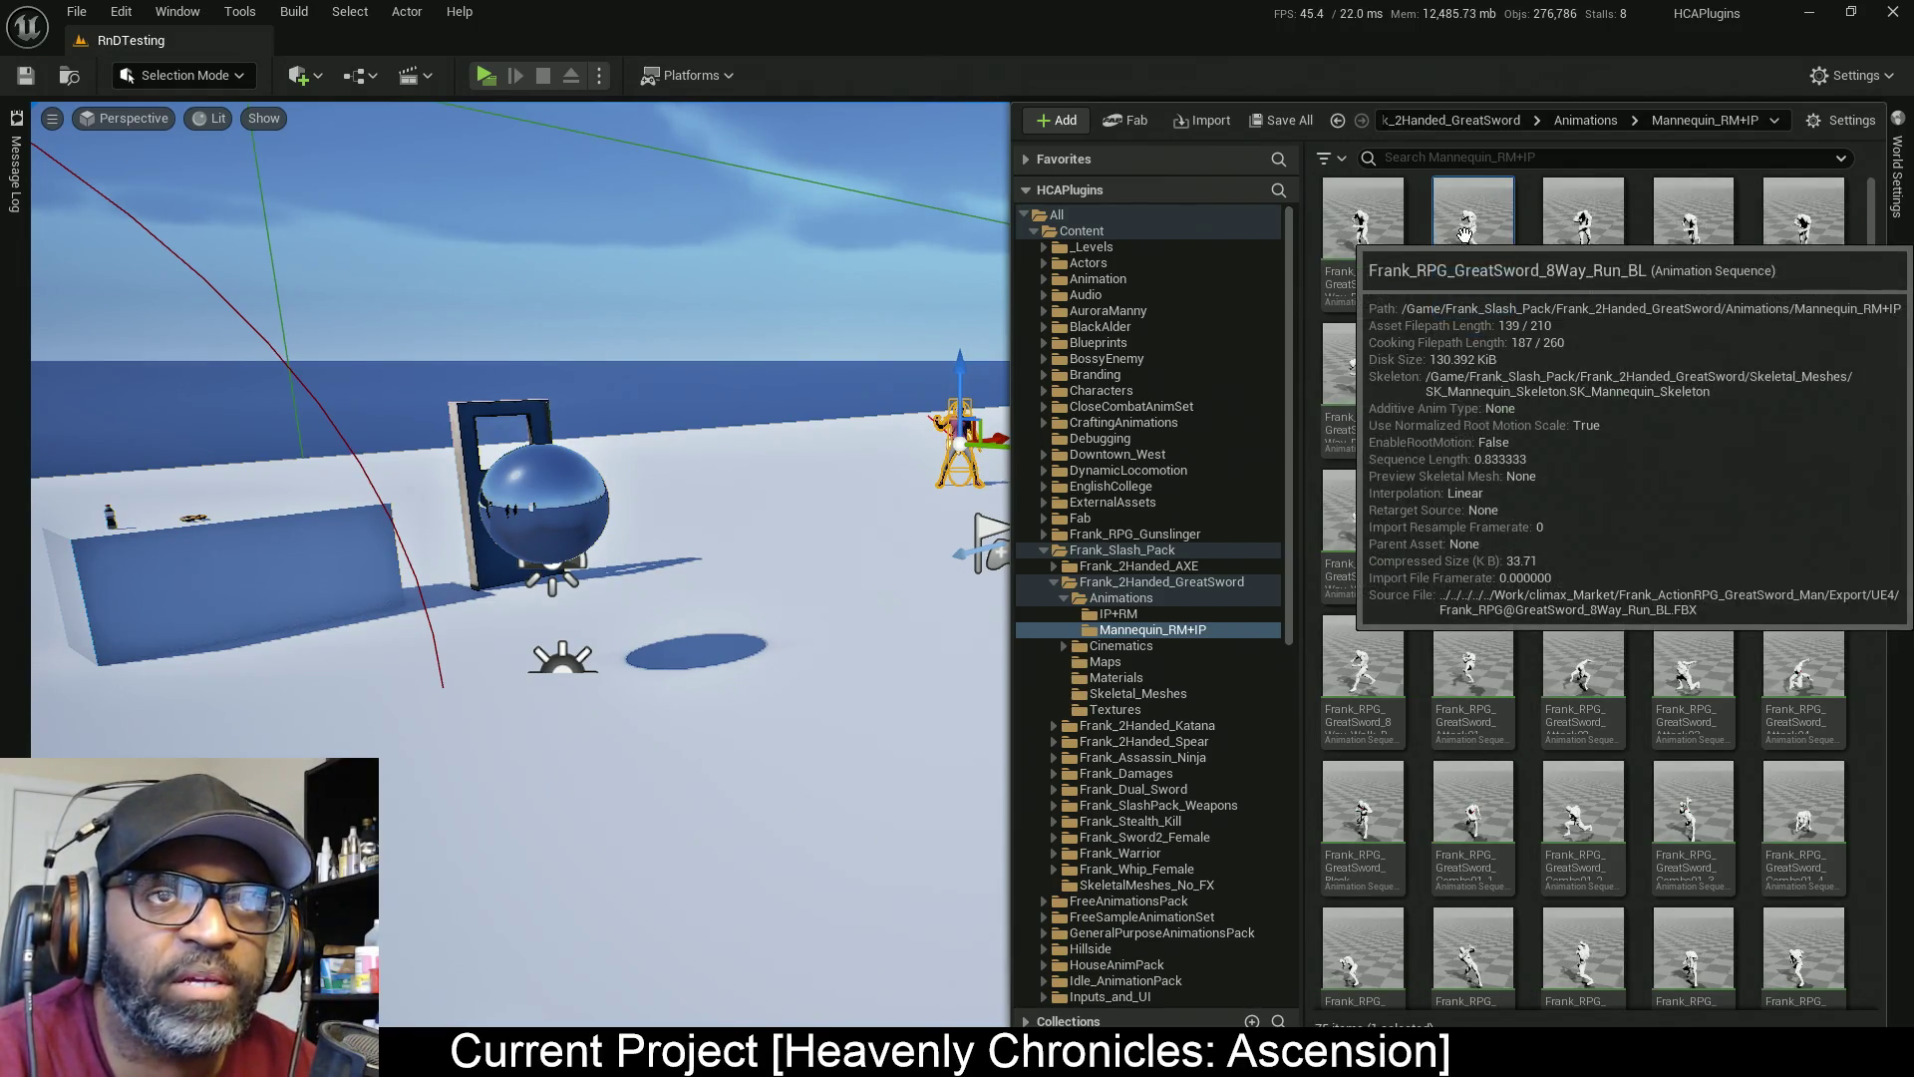
double_click(1465, 233)
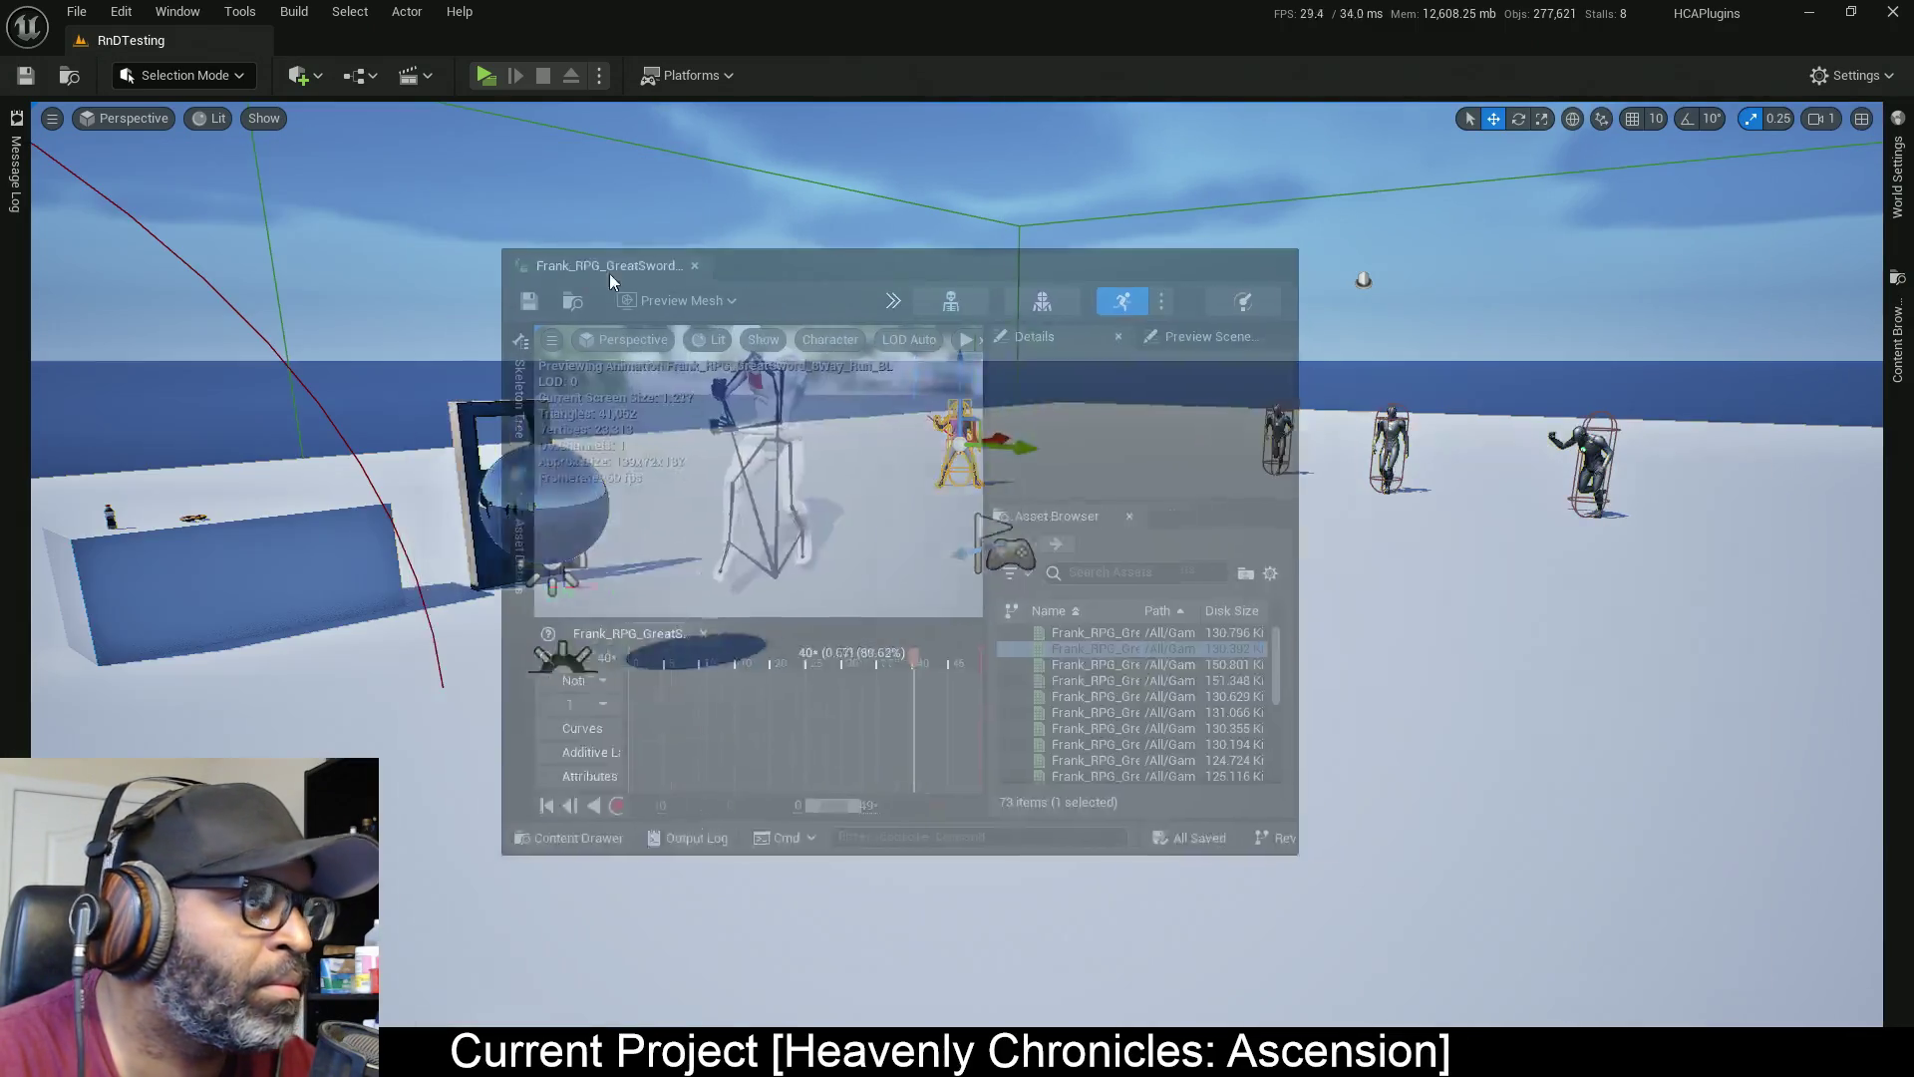
Maximize the animation editor, widen the Asset Browser, and preview the greatsword Block animation
click(1375, 258)
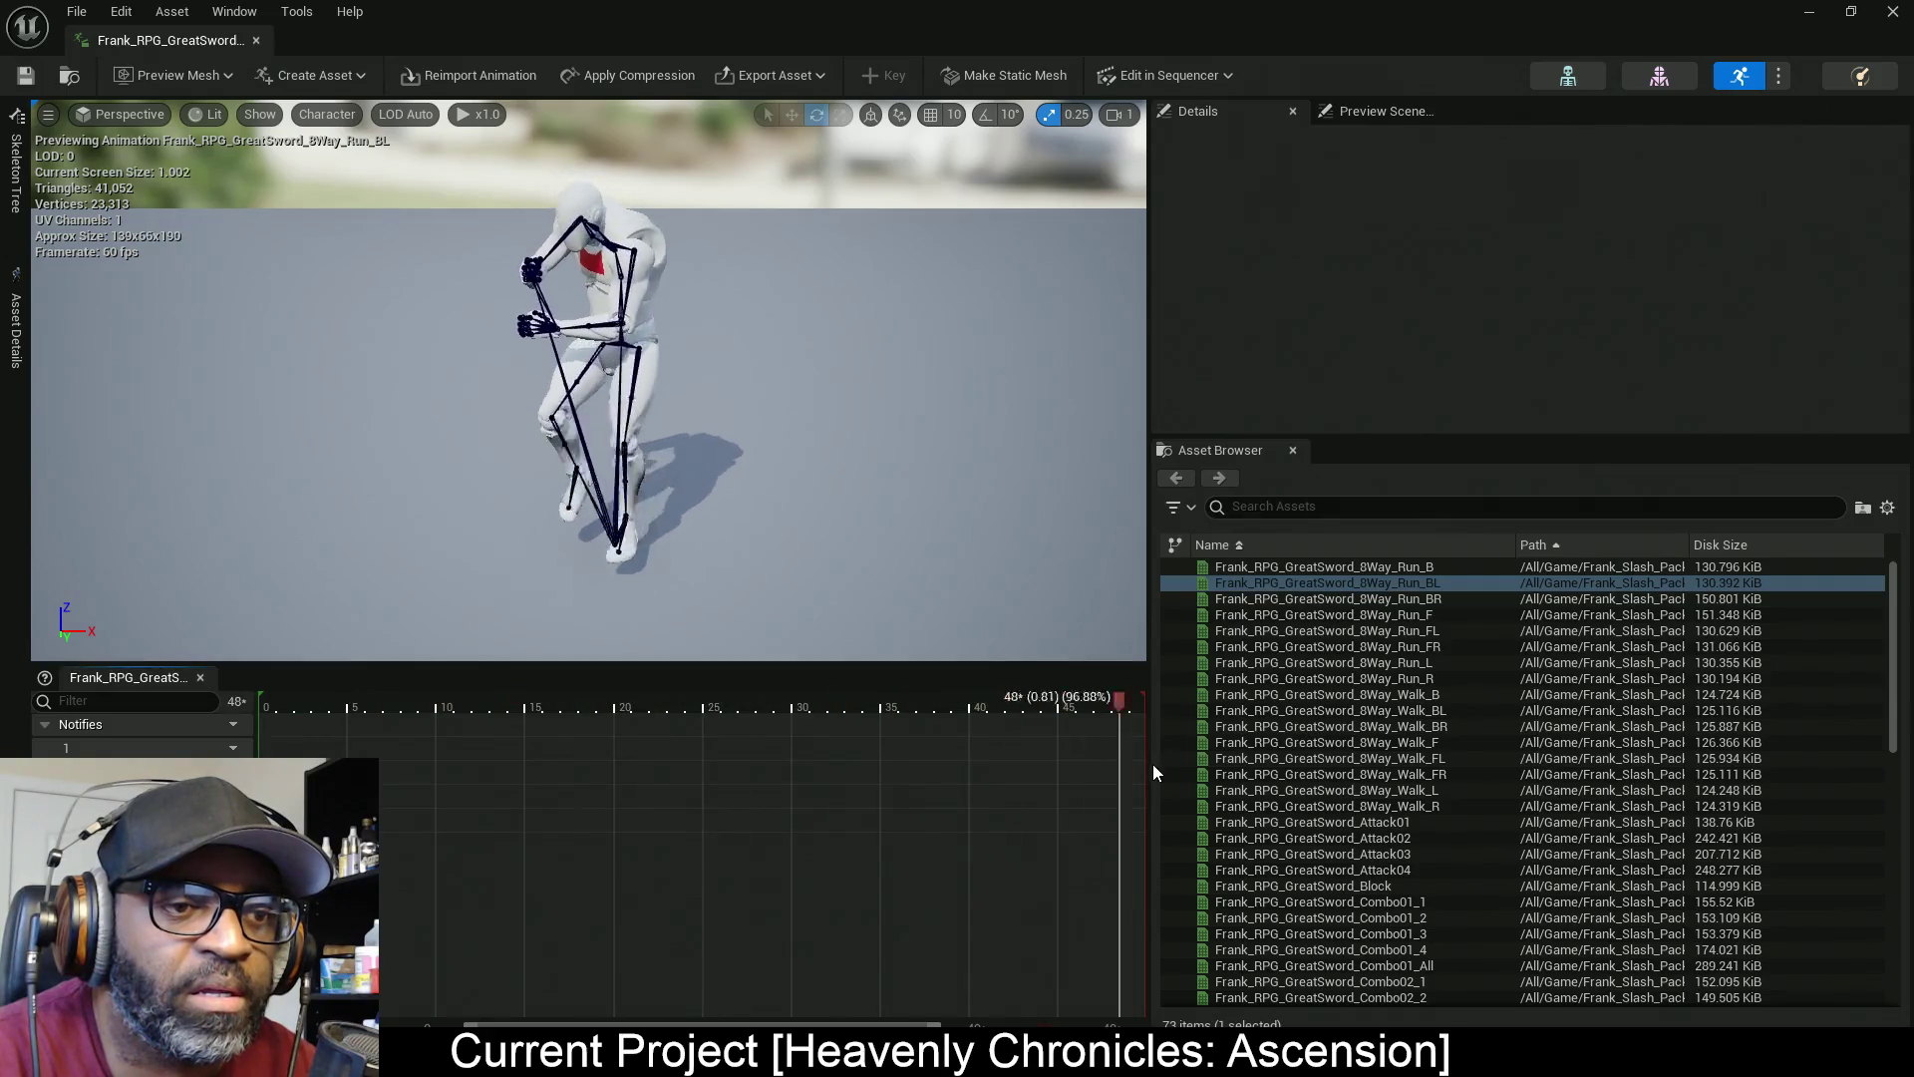
drag(1140, 764, 993, 765)
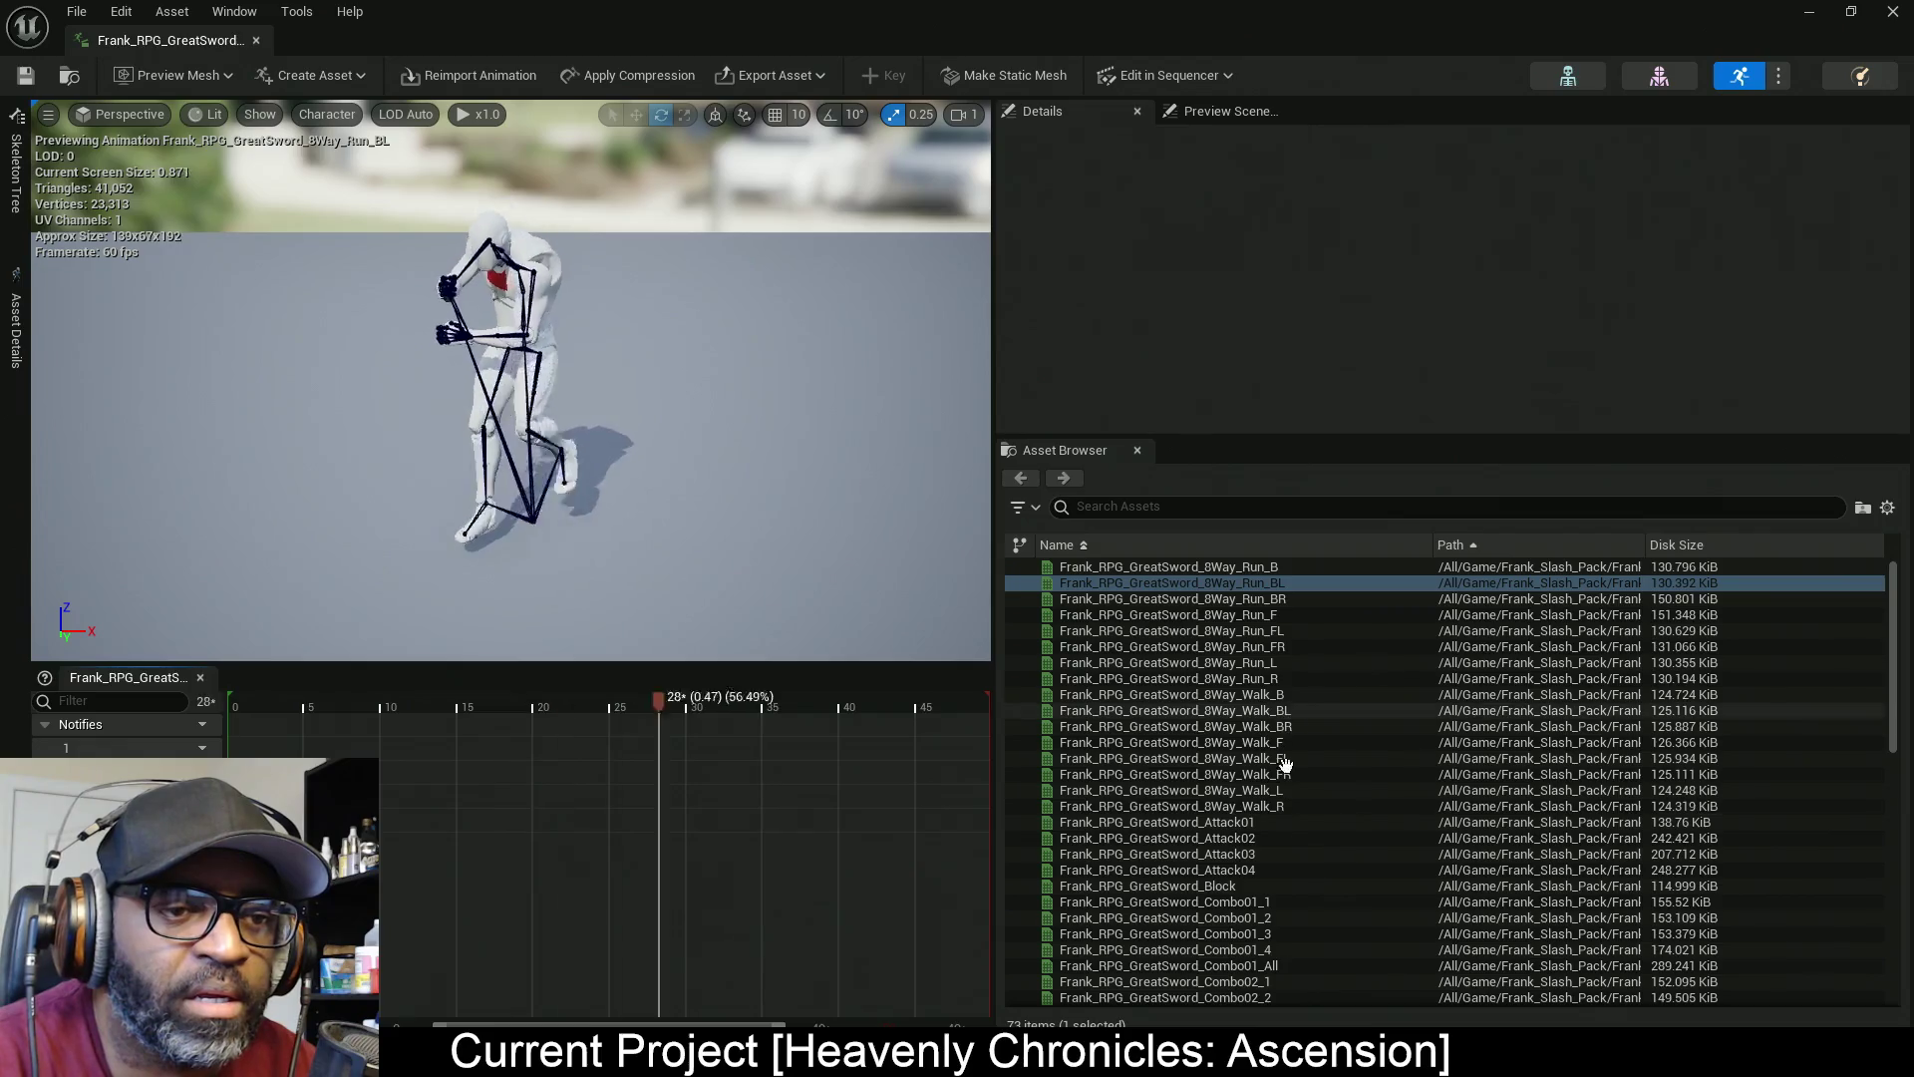
scroll(1296, 821, down, 2)
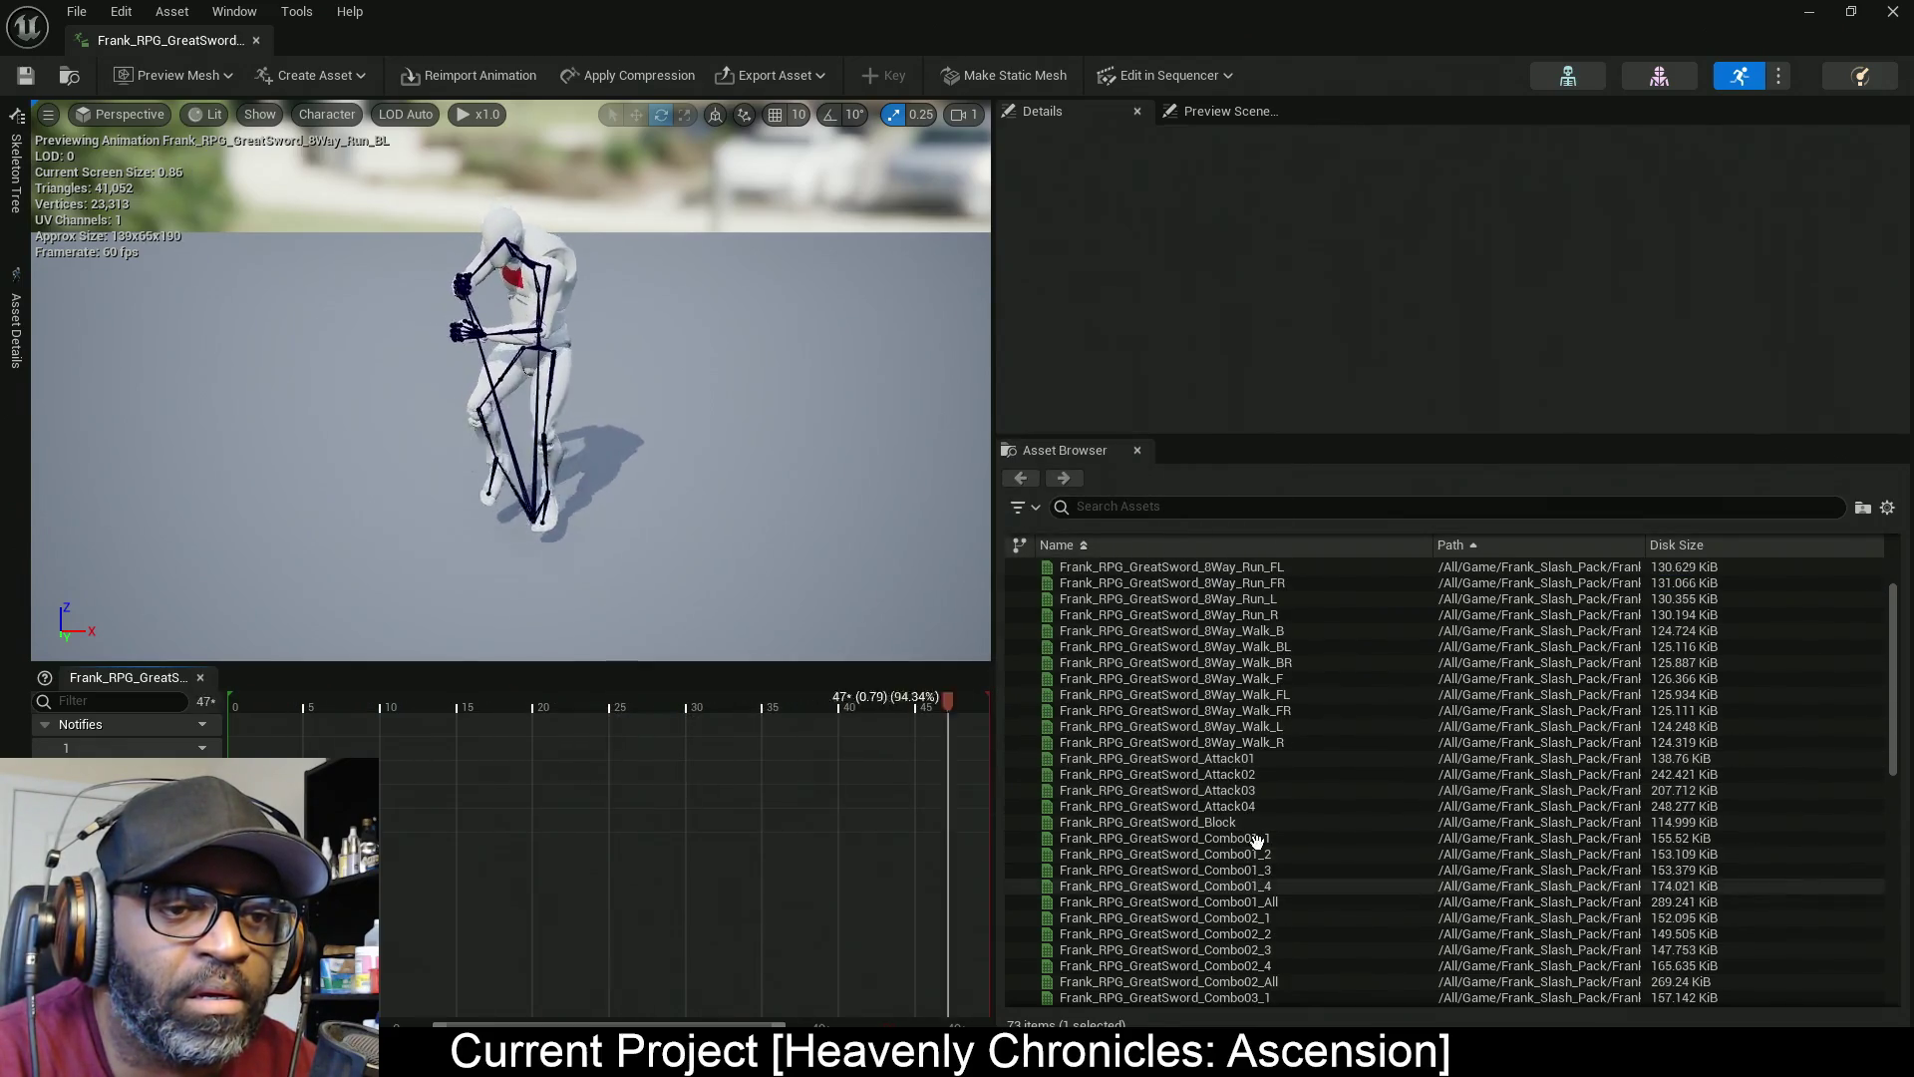
scroll(1261, 780, down, 2)
scroll(1260, 779, down, 1)
click(1251, 726)
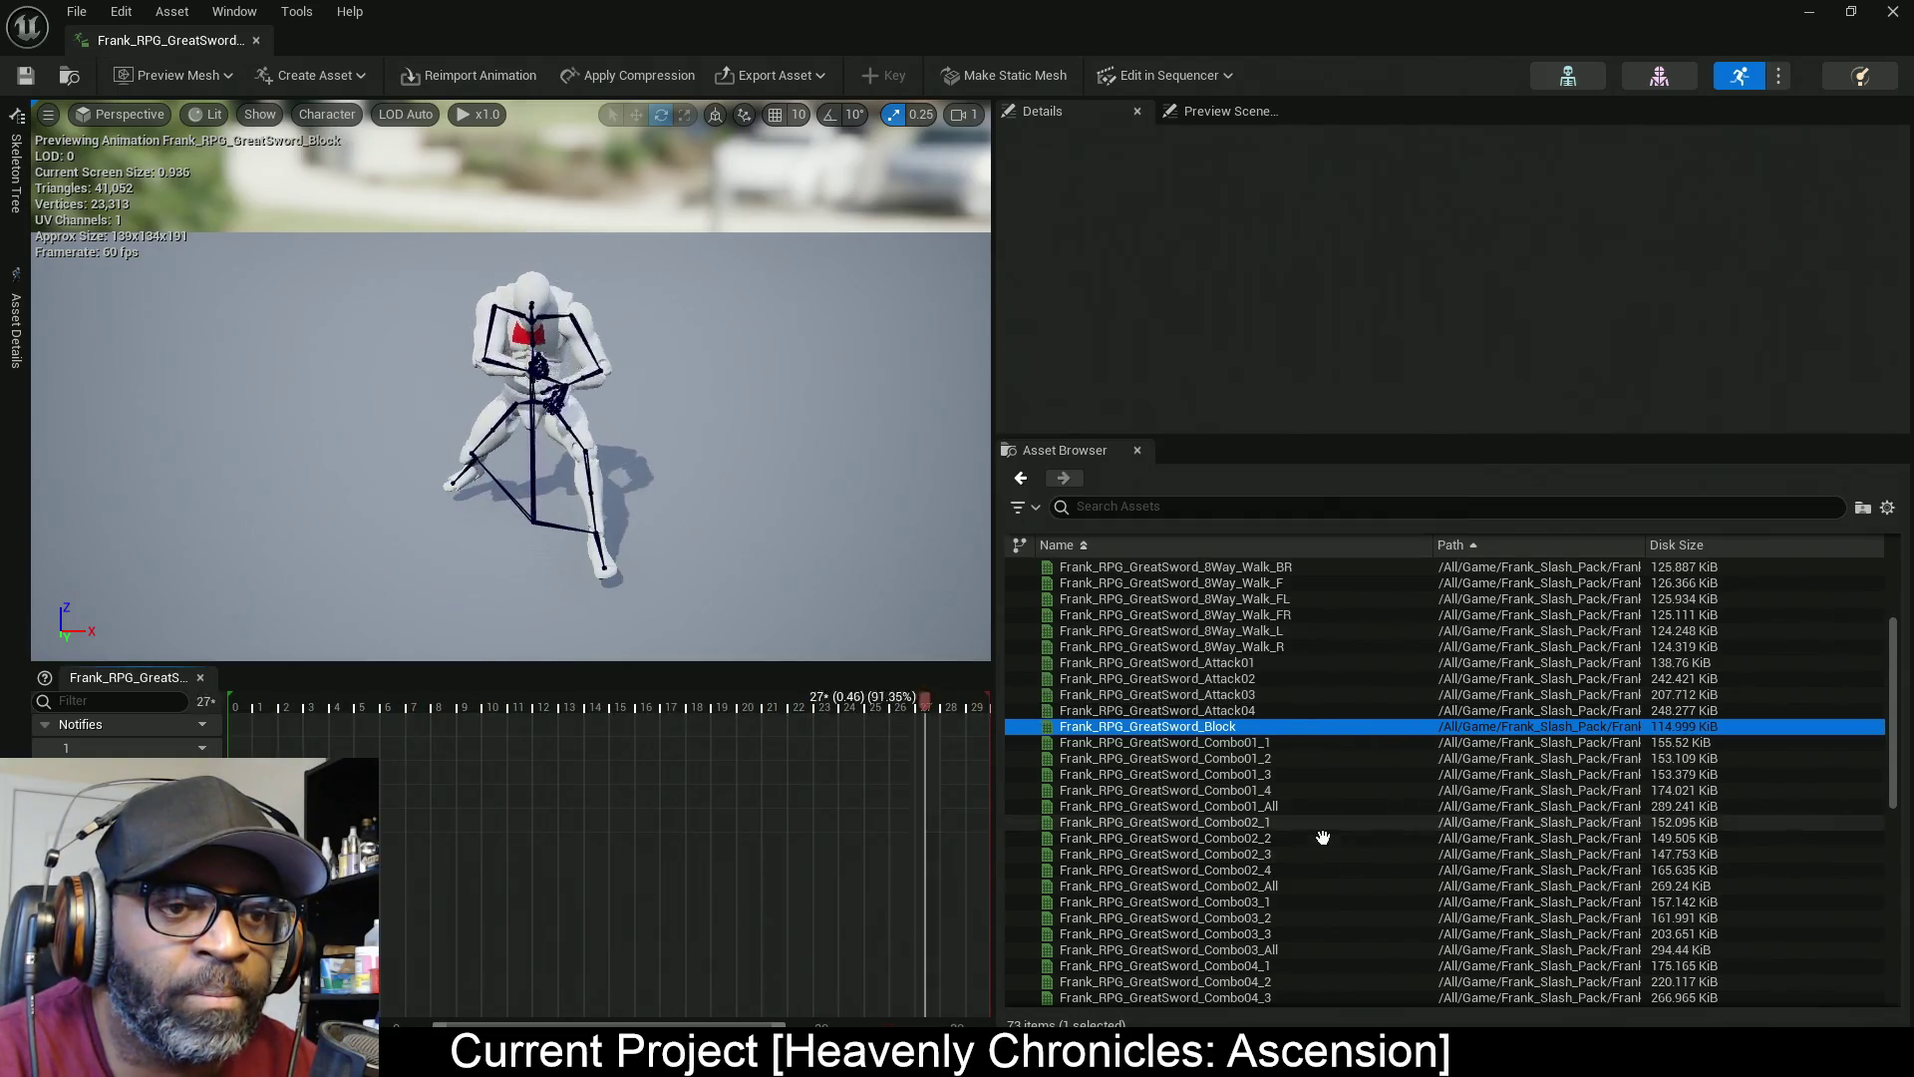
Preview the greatsword Guard, Step_F and Step_B animations in turn
scroll(1279, 861, down, 1)
scroll(1280, 862, down, 7)
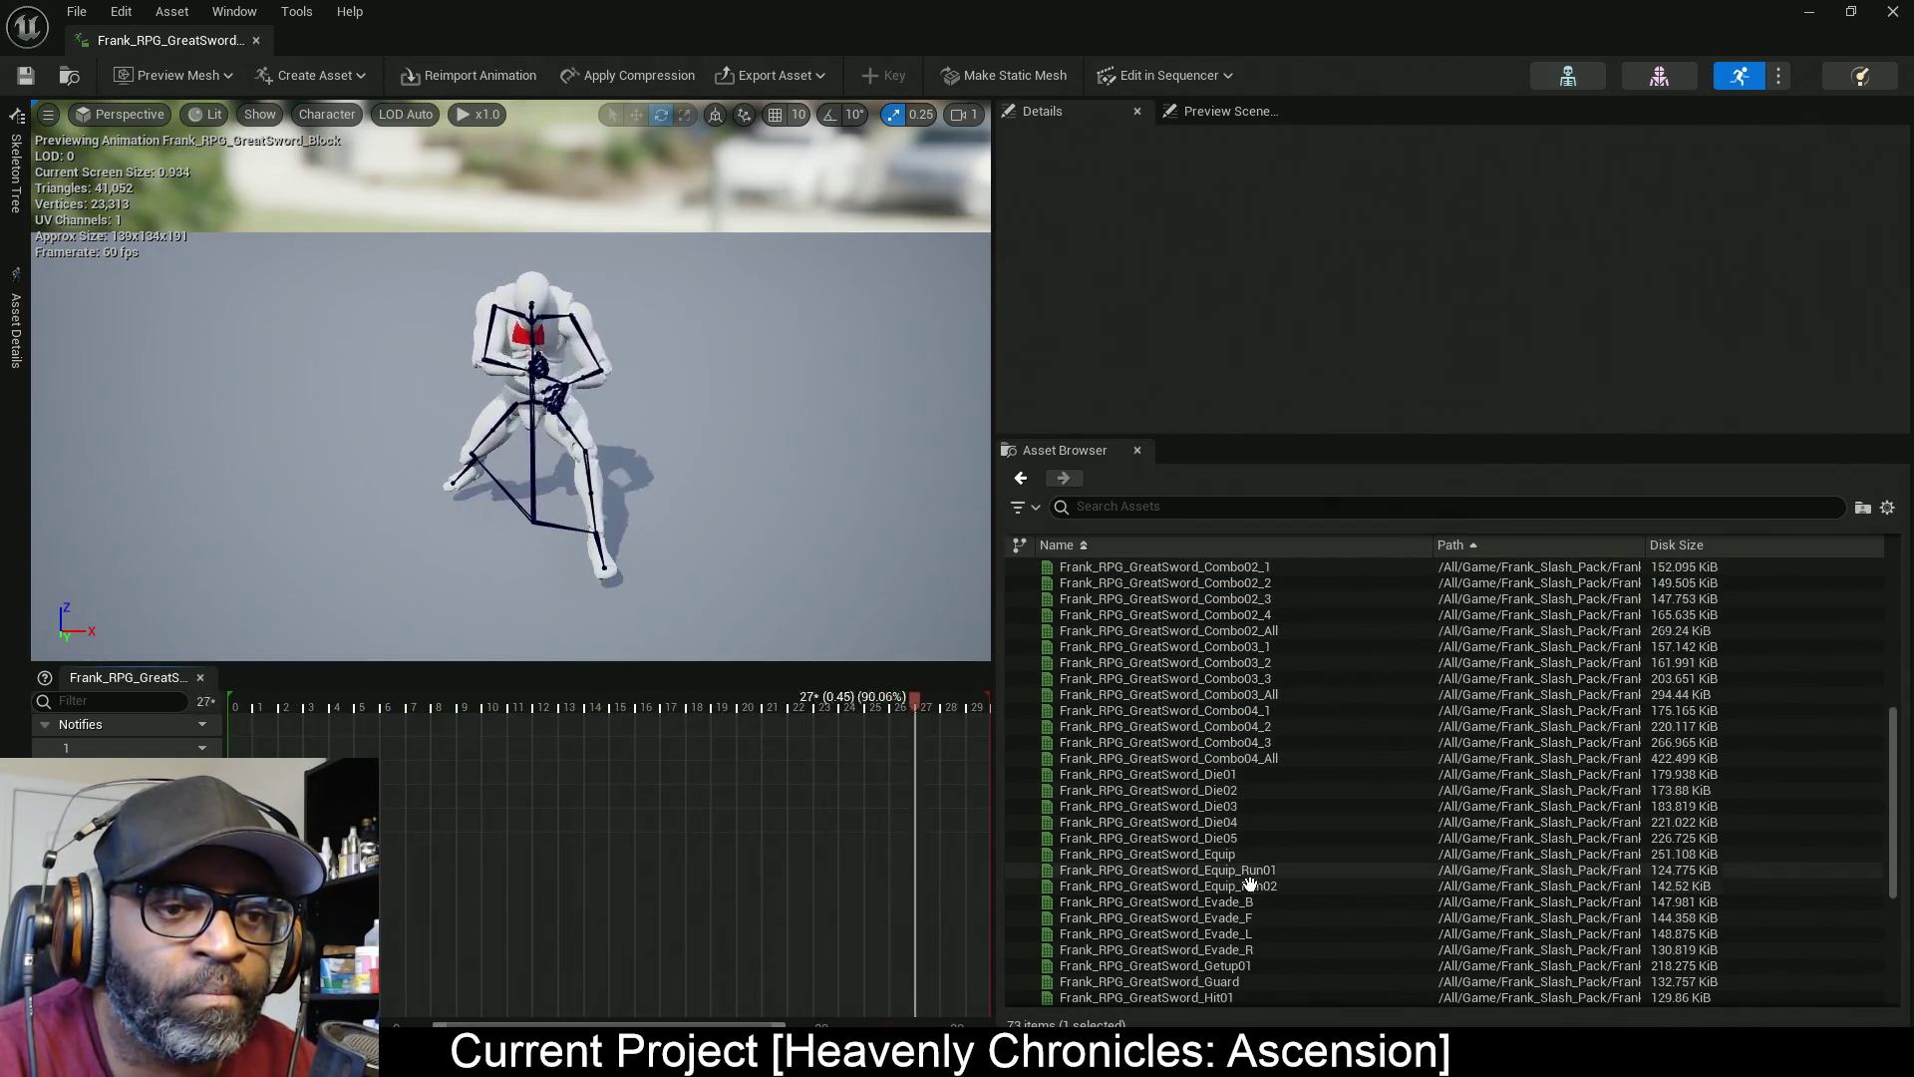
scroll(1270, 918, down, 4)
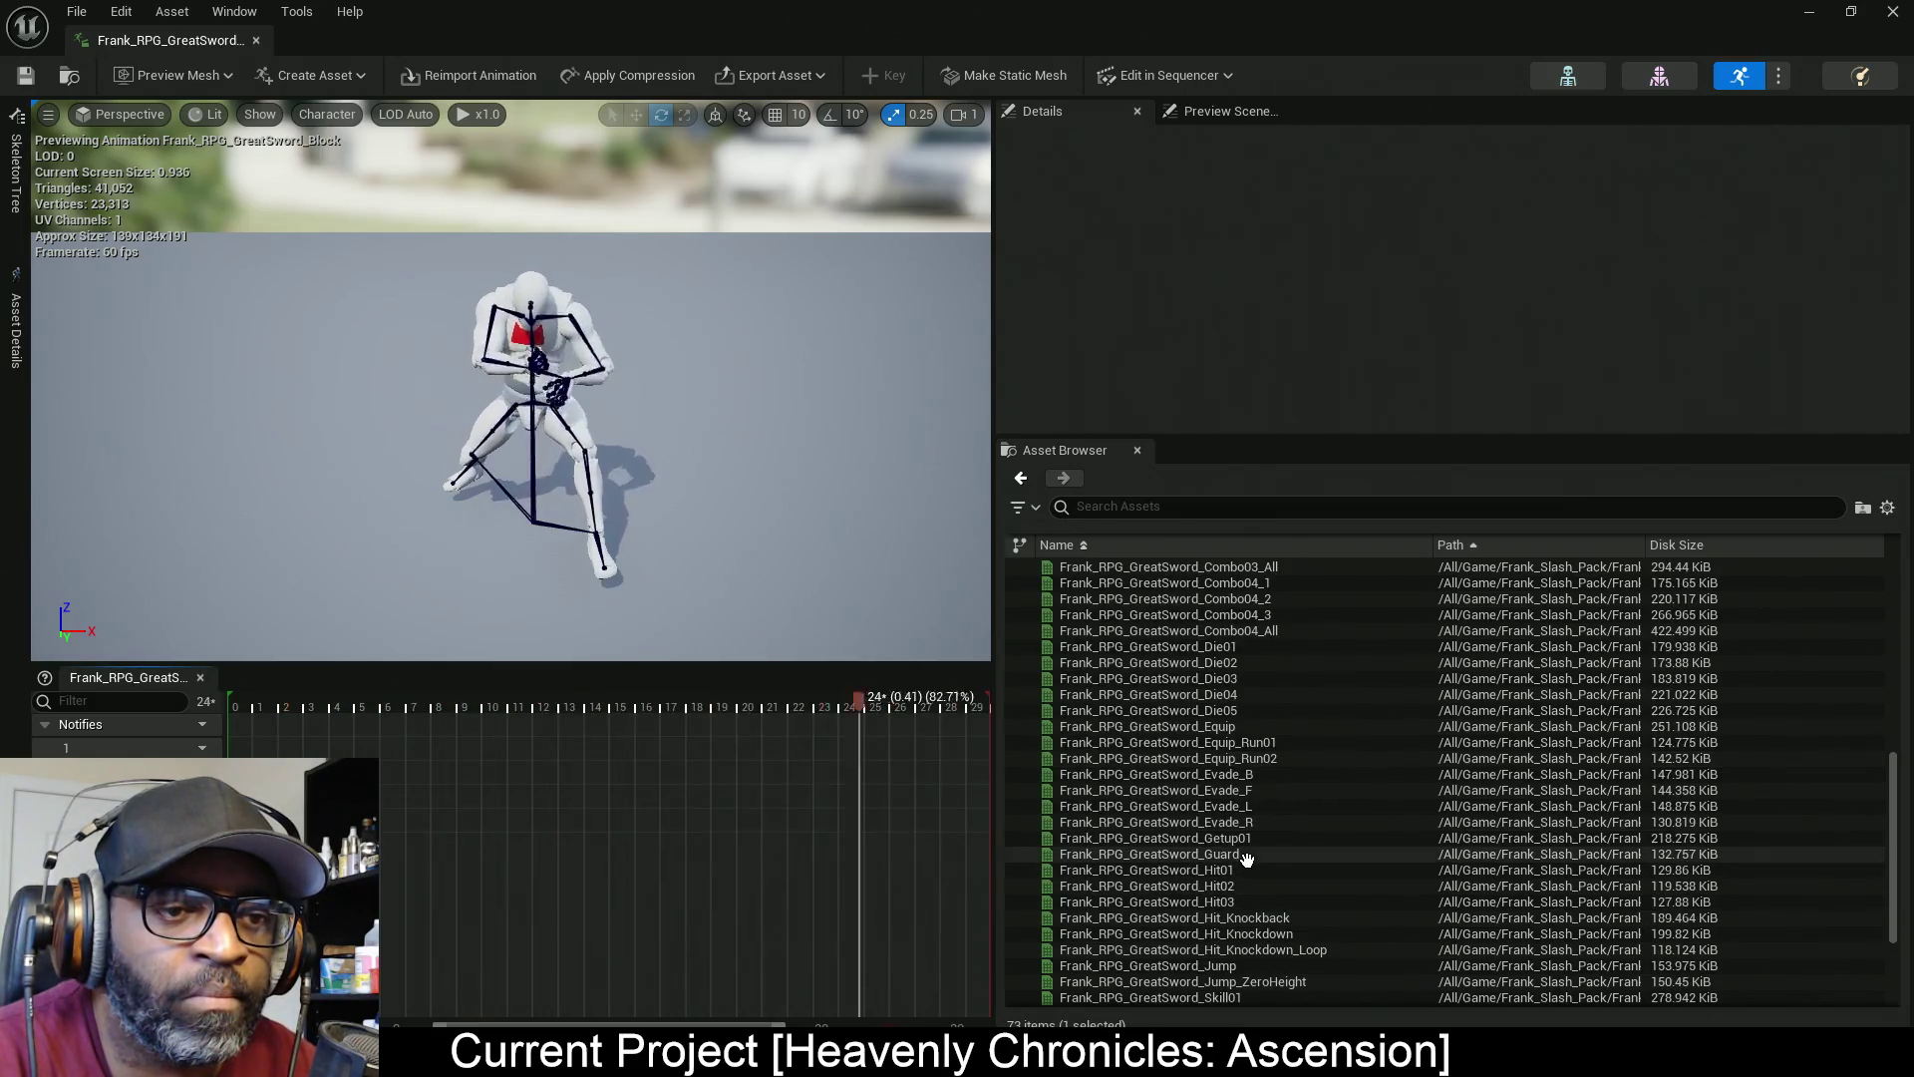
click(1249, 854)
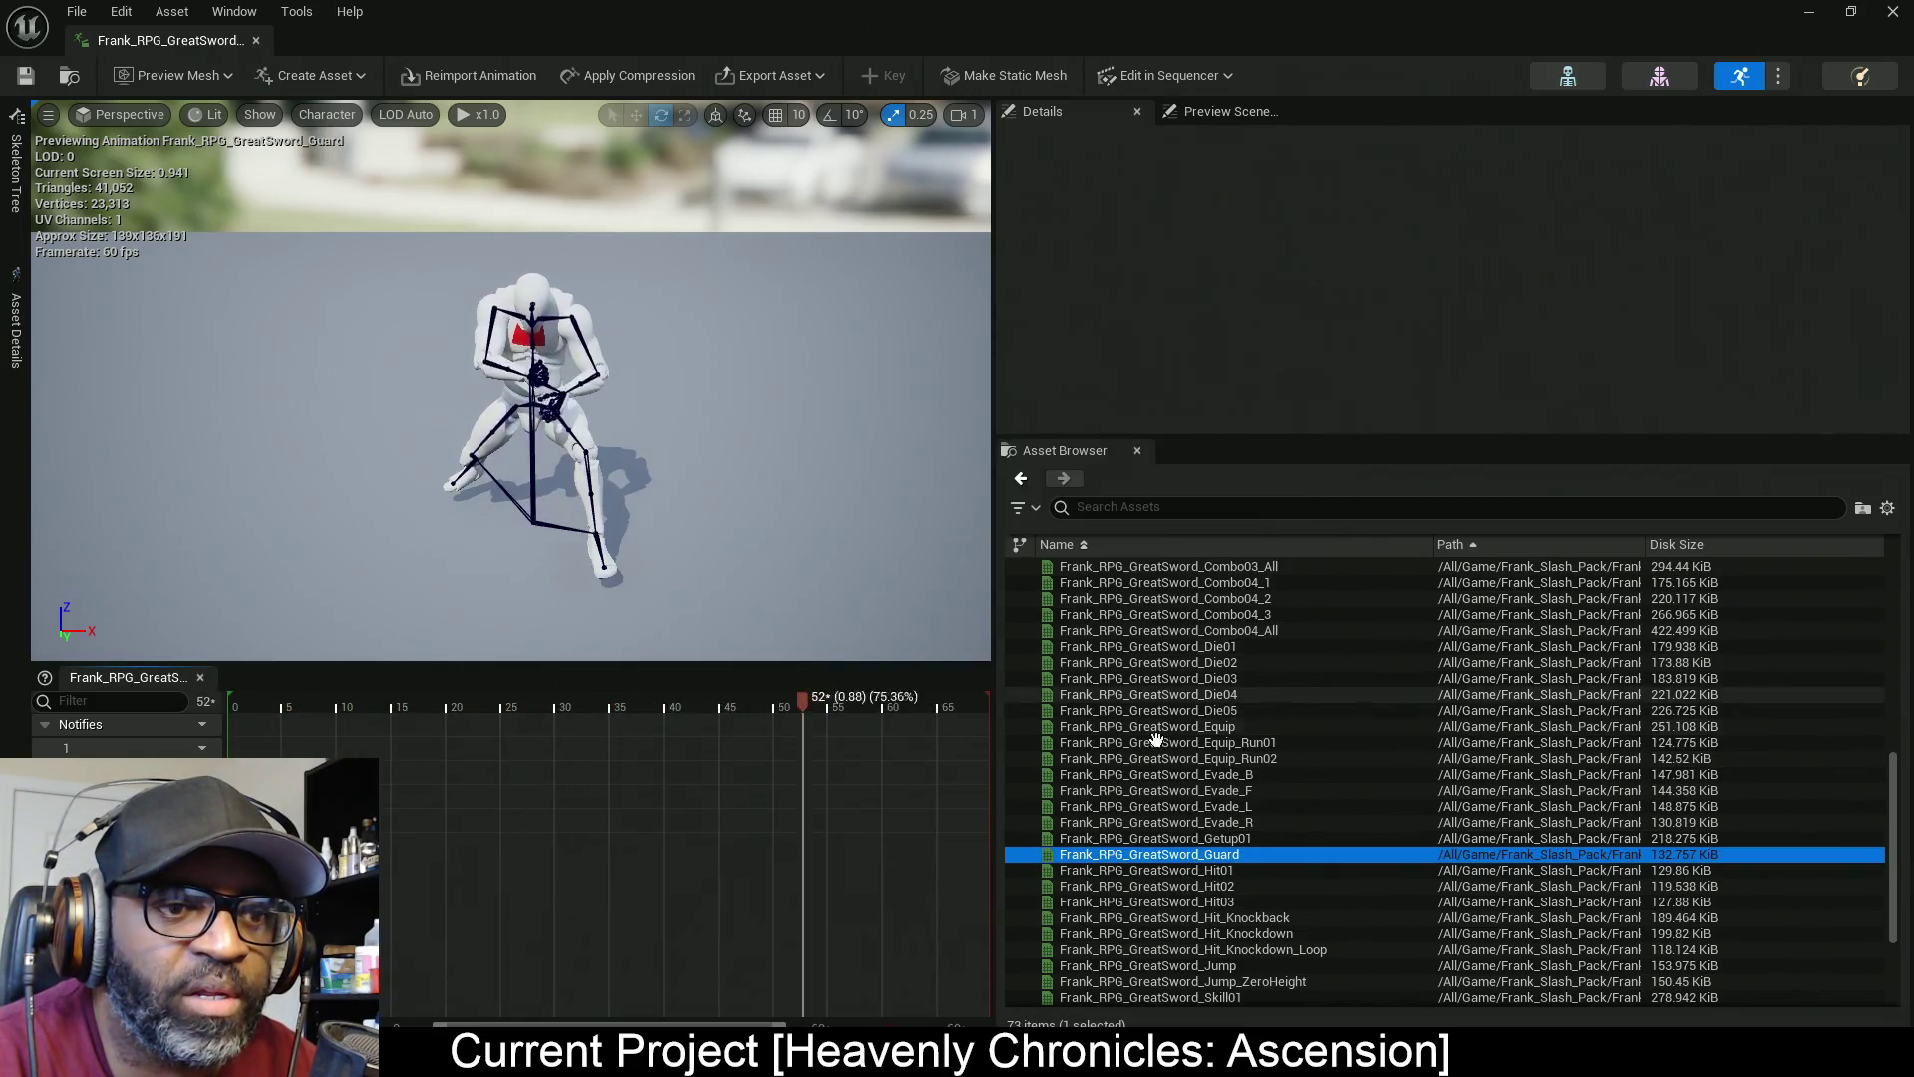
scroll(1276, 838, down, 5)
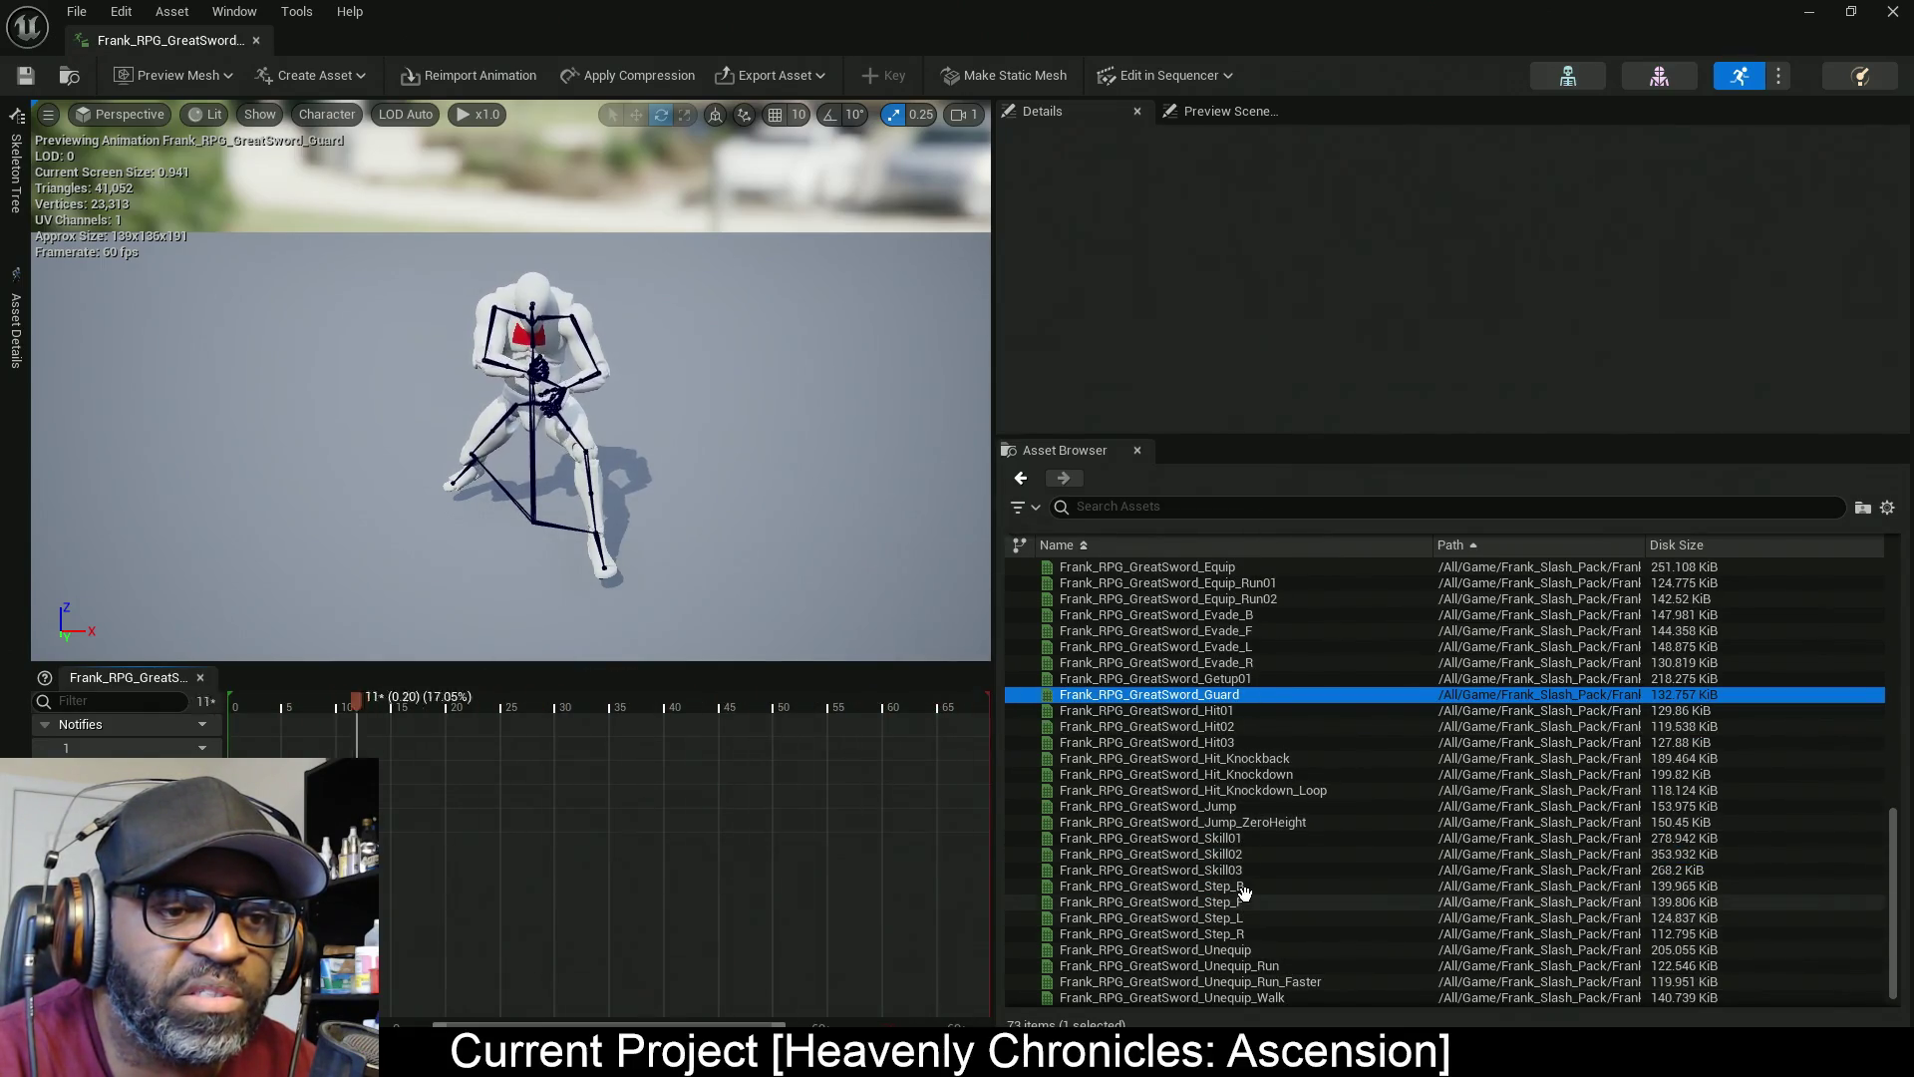
scroll(1286, 878, down, 1)
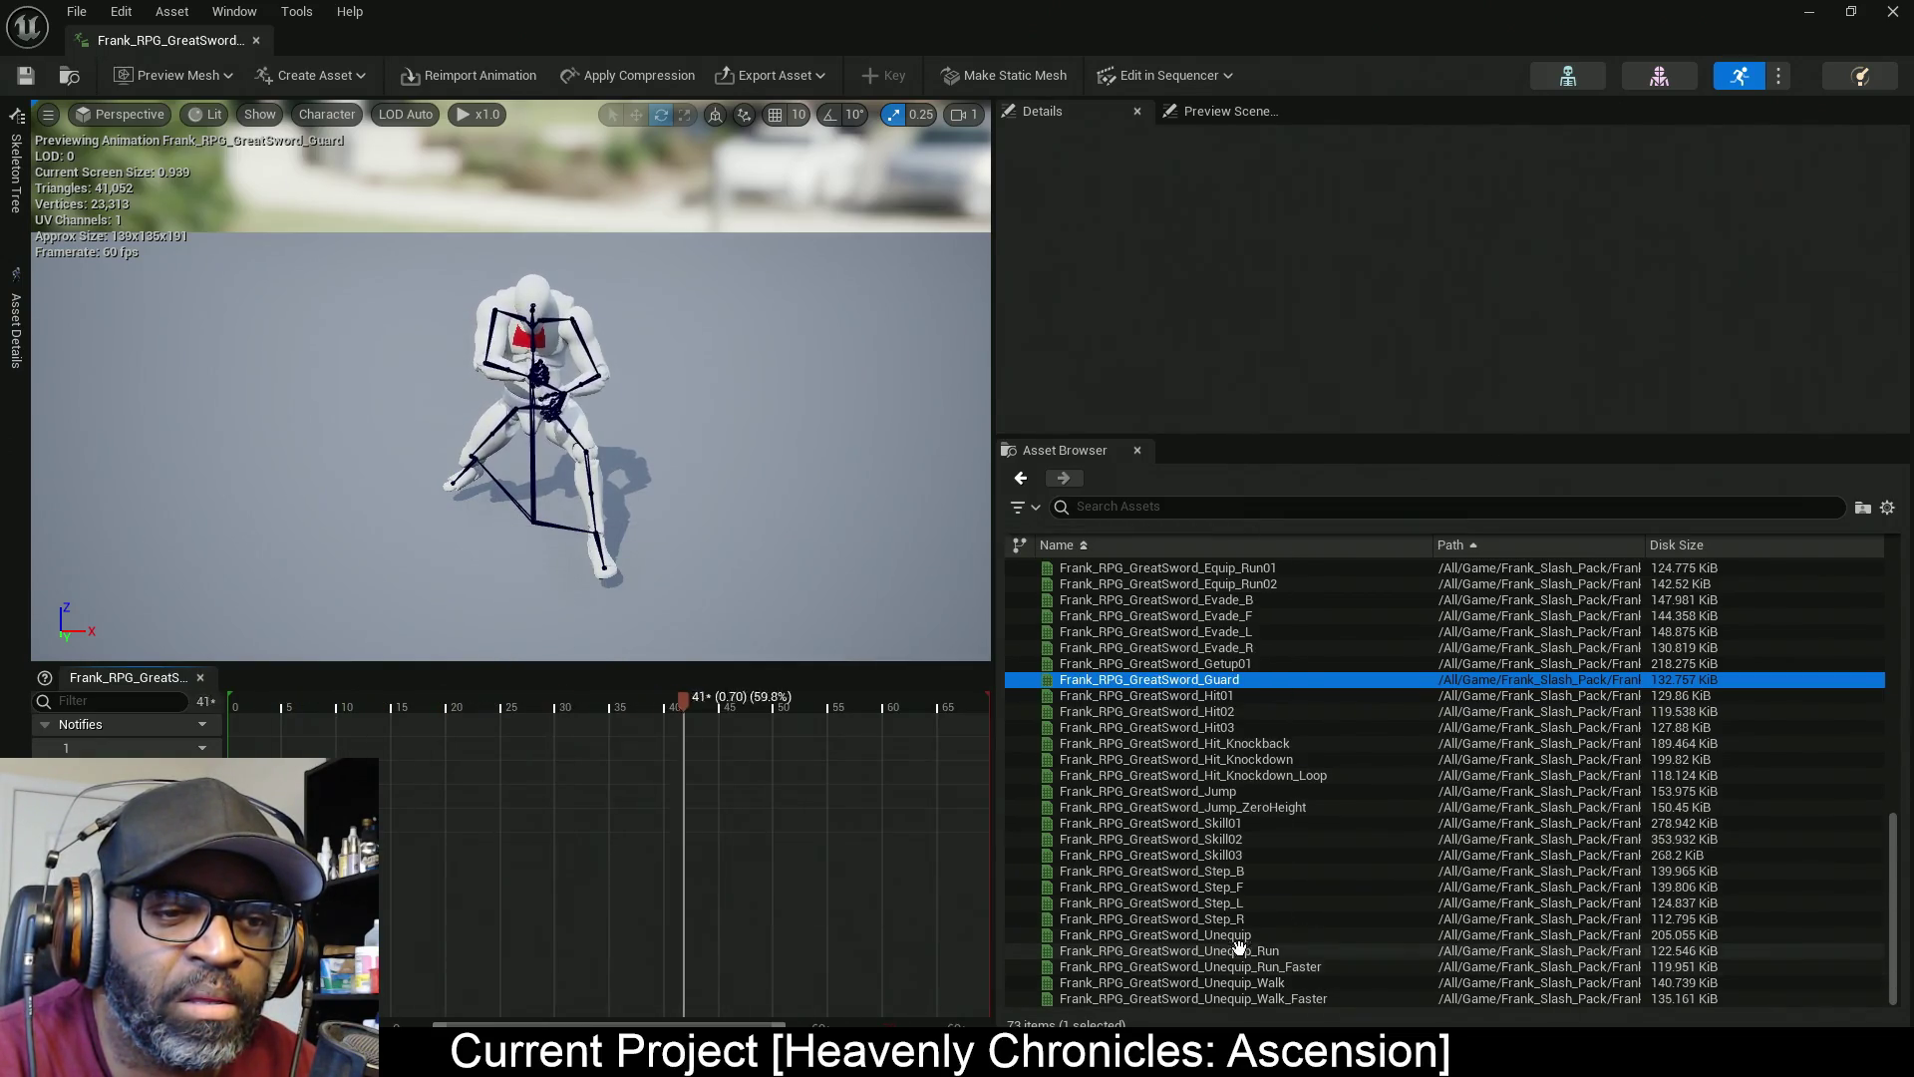
click(1252, 882)
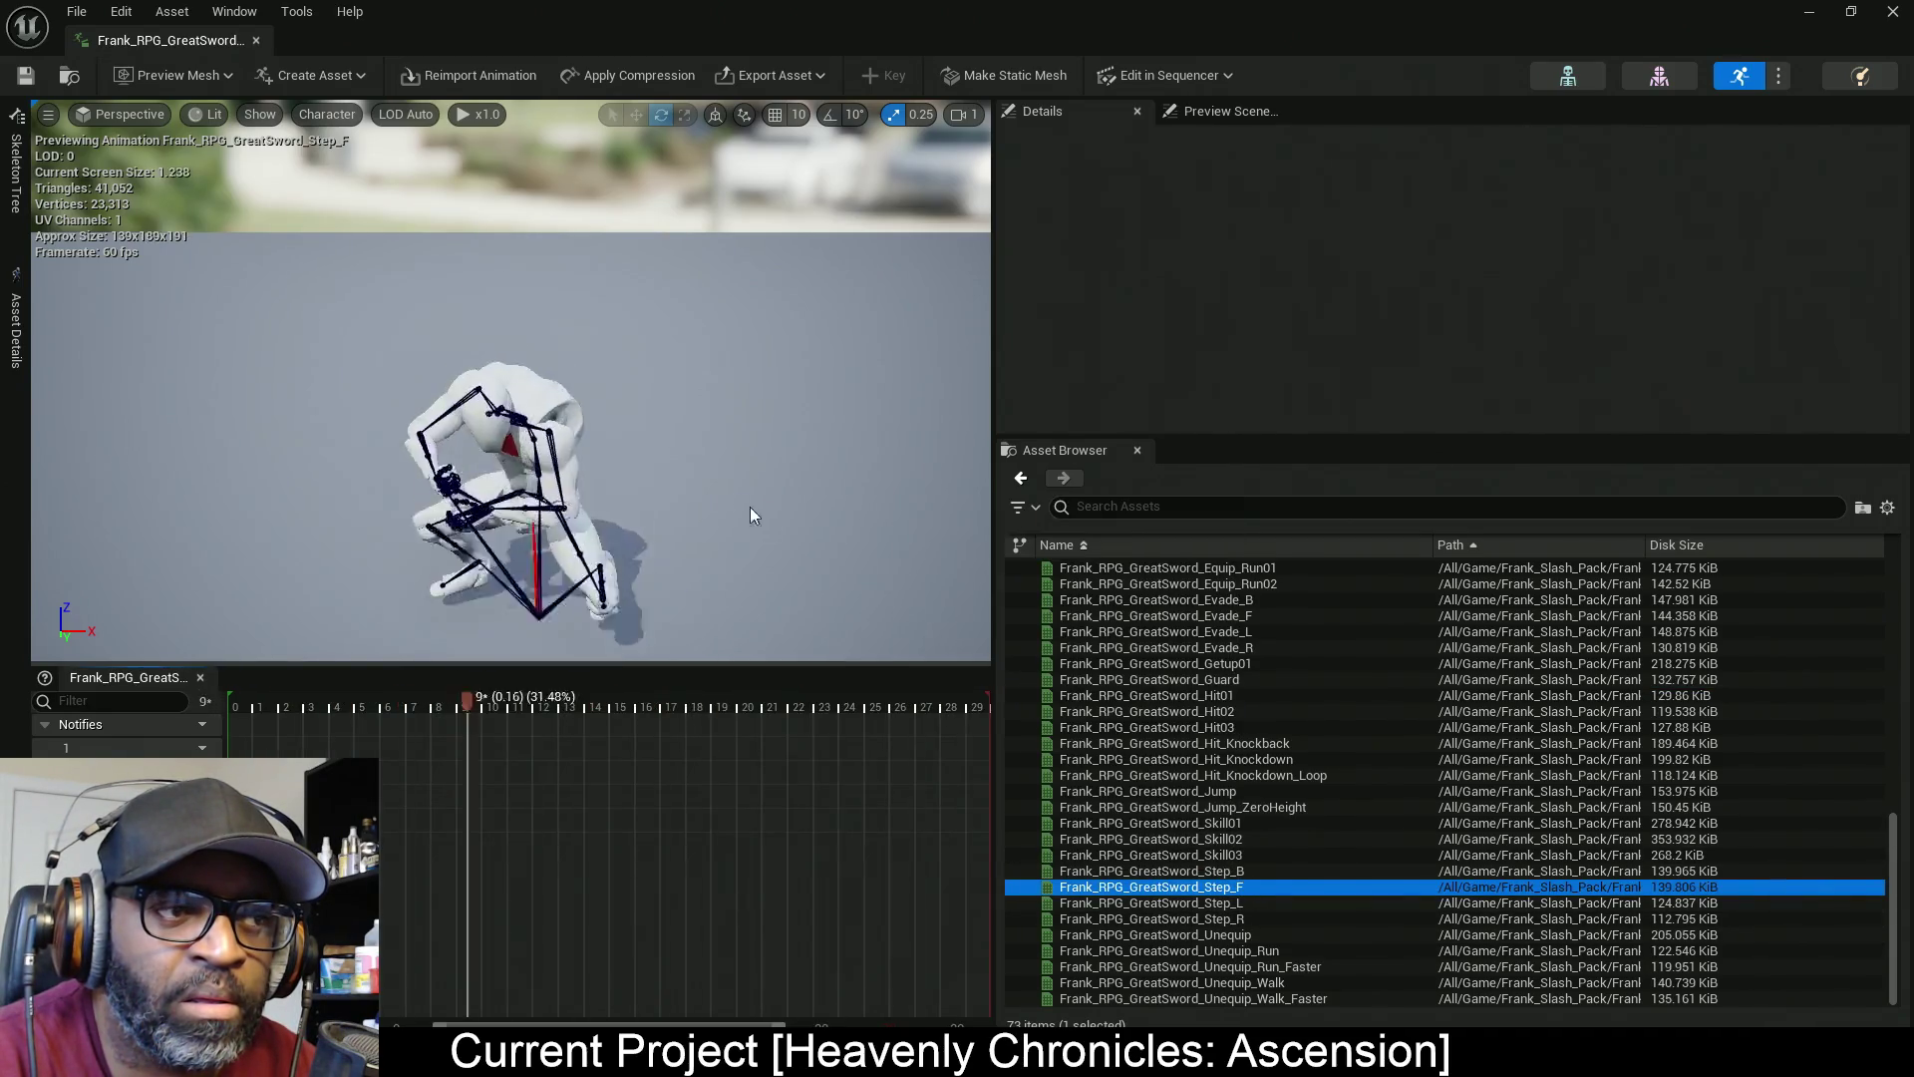
click(1251, 872)
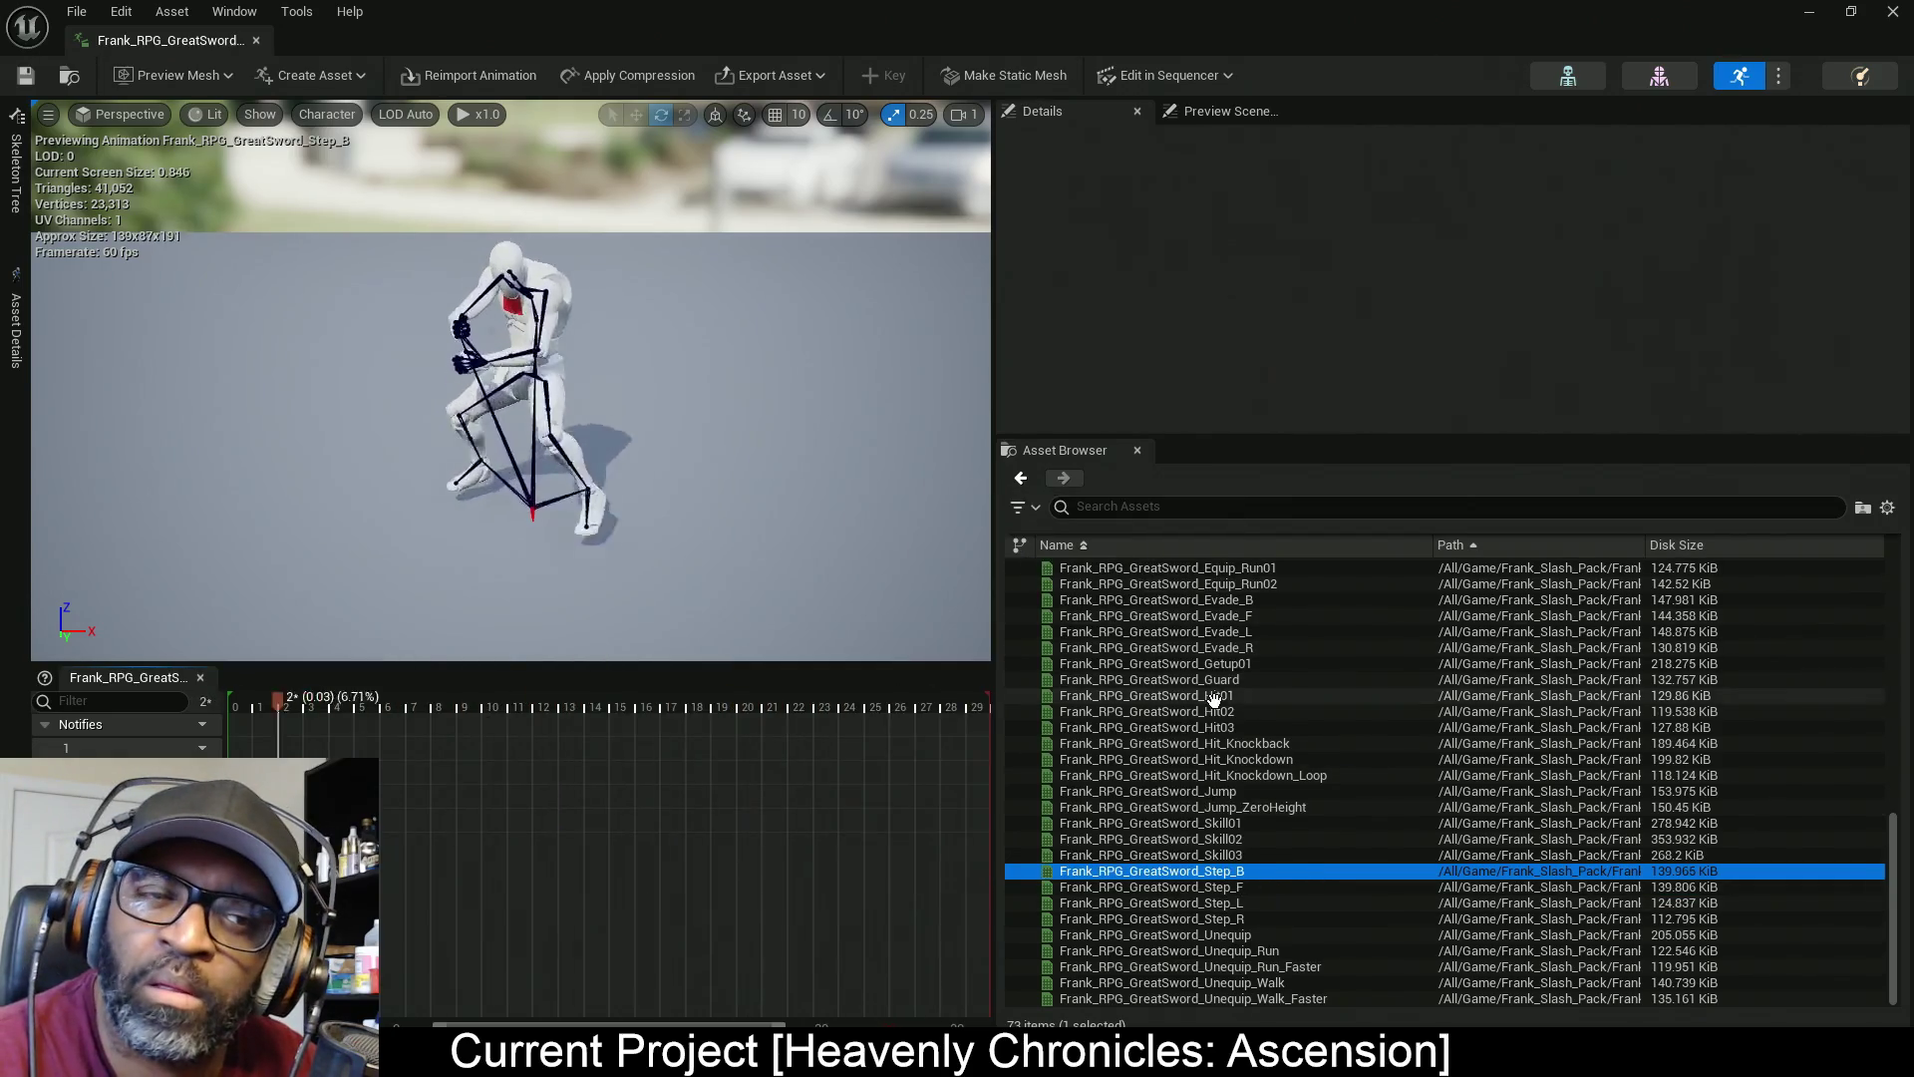
click(1162, 506)
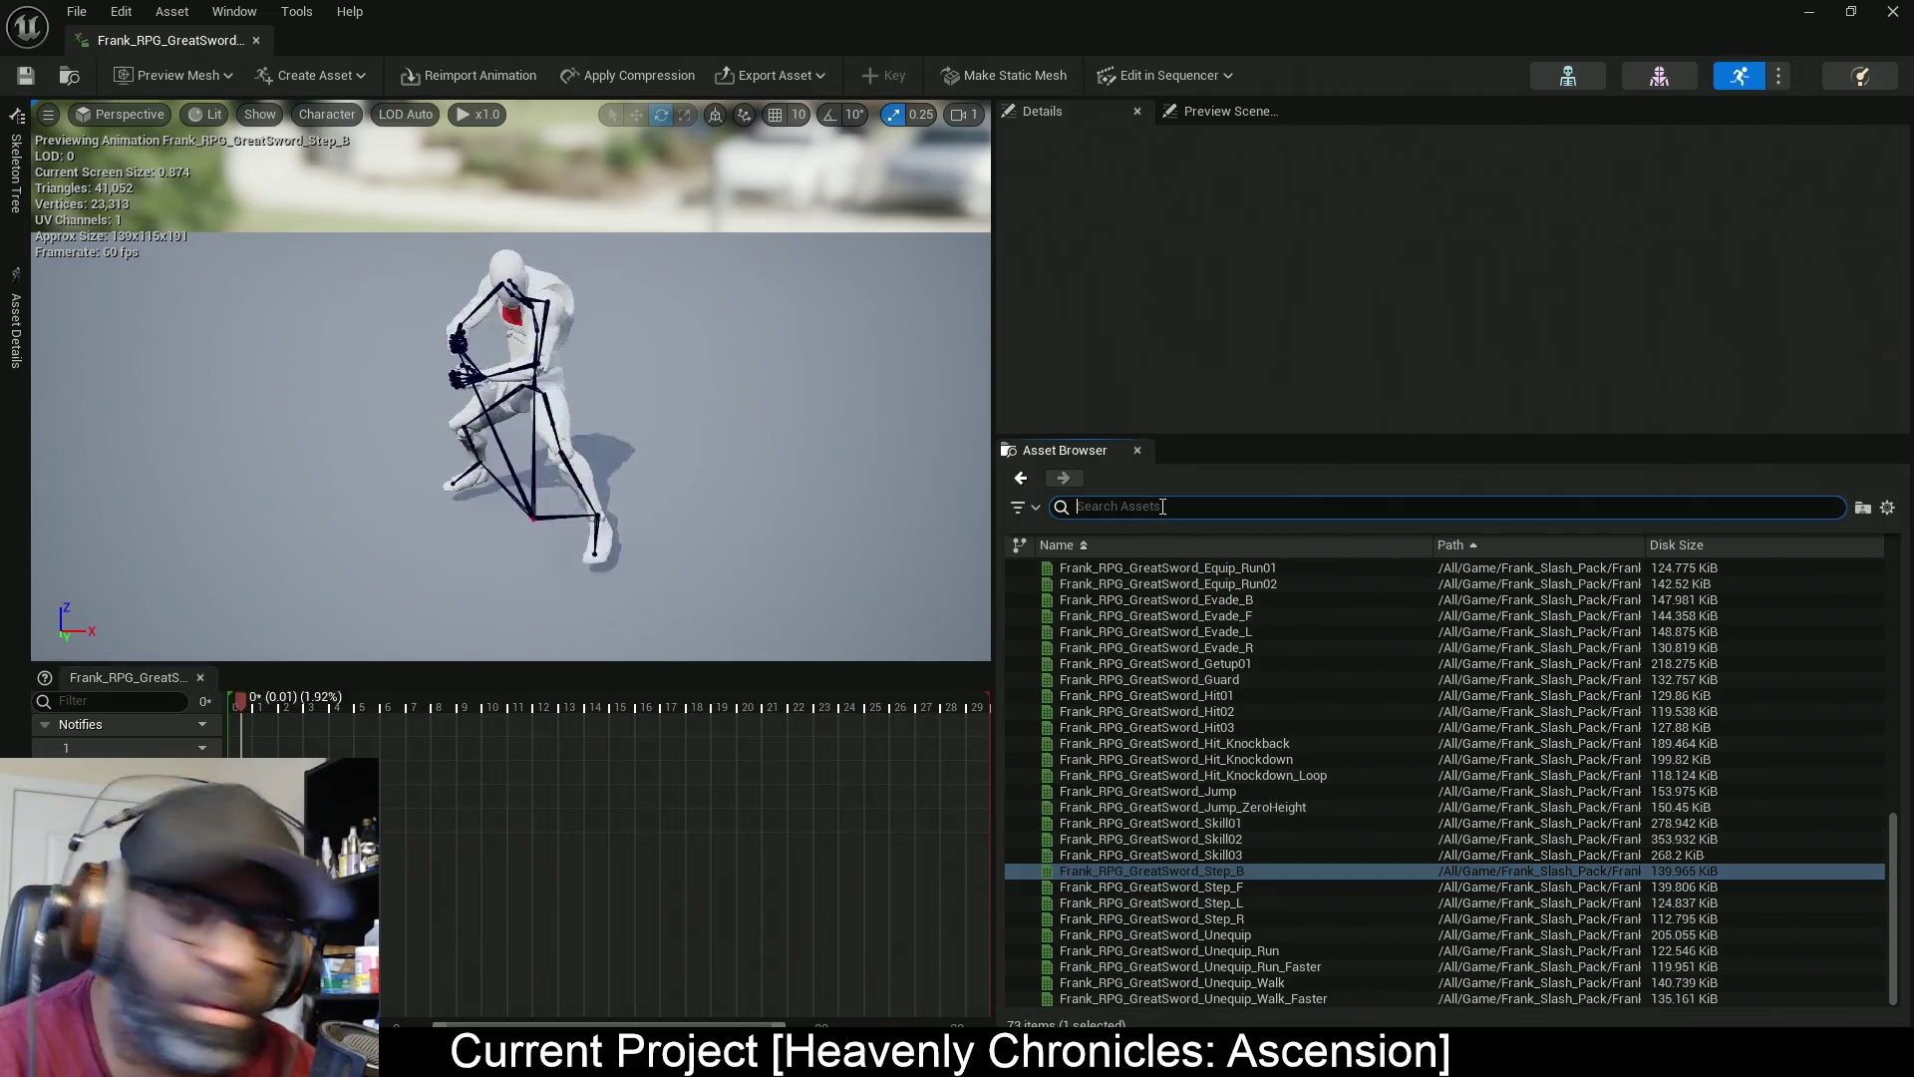
Search the greatsword animation list for 'idle', find none, and clear the search
text(idle)
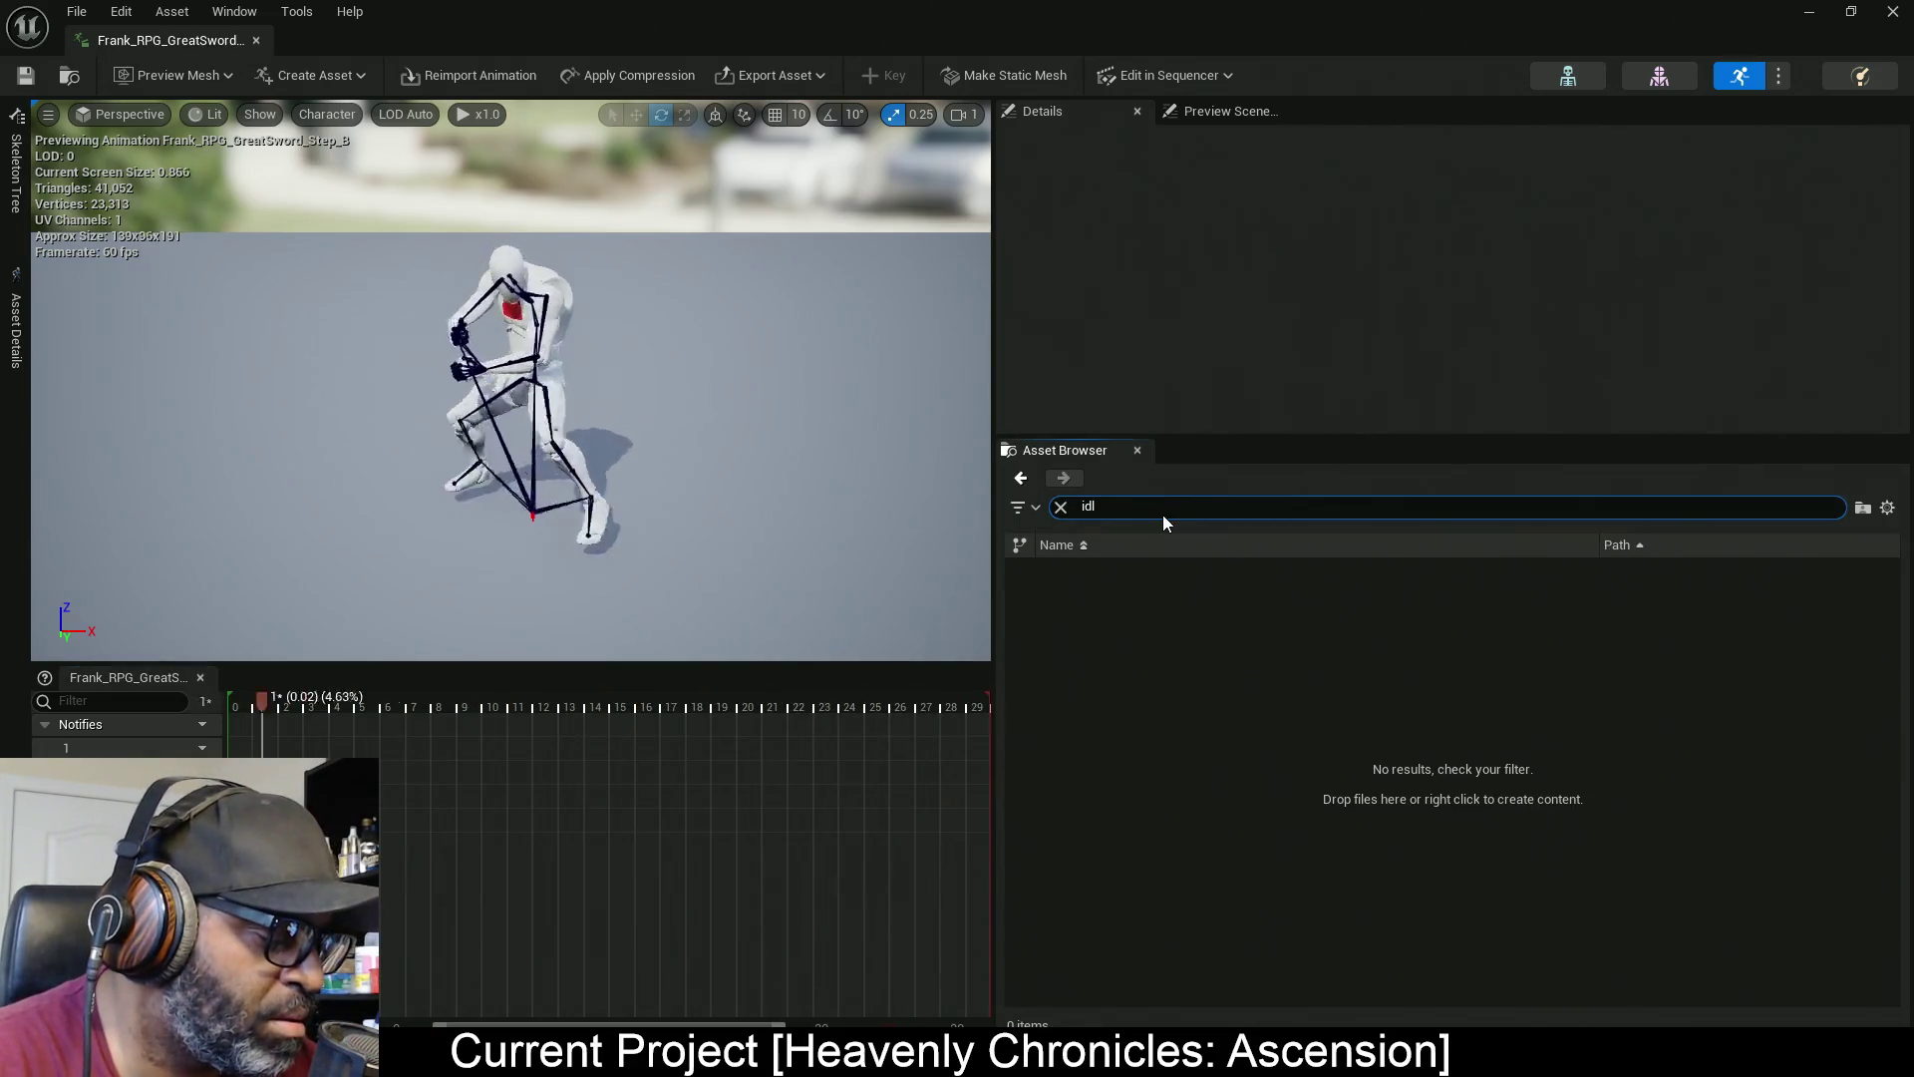
click(1061, 507)
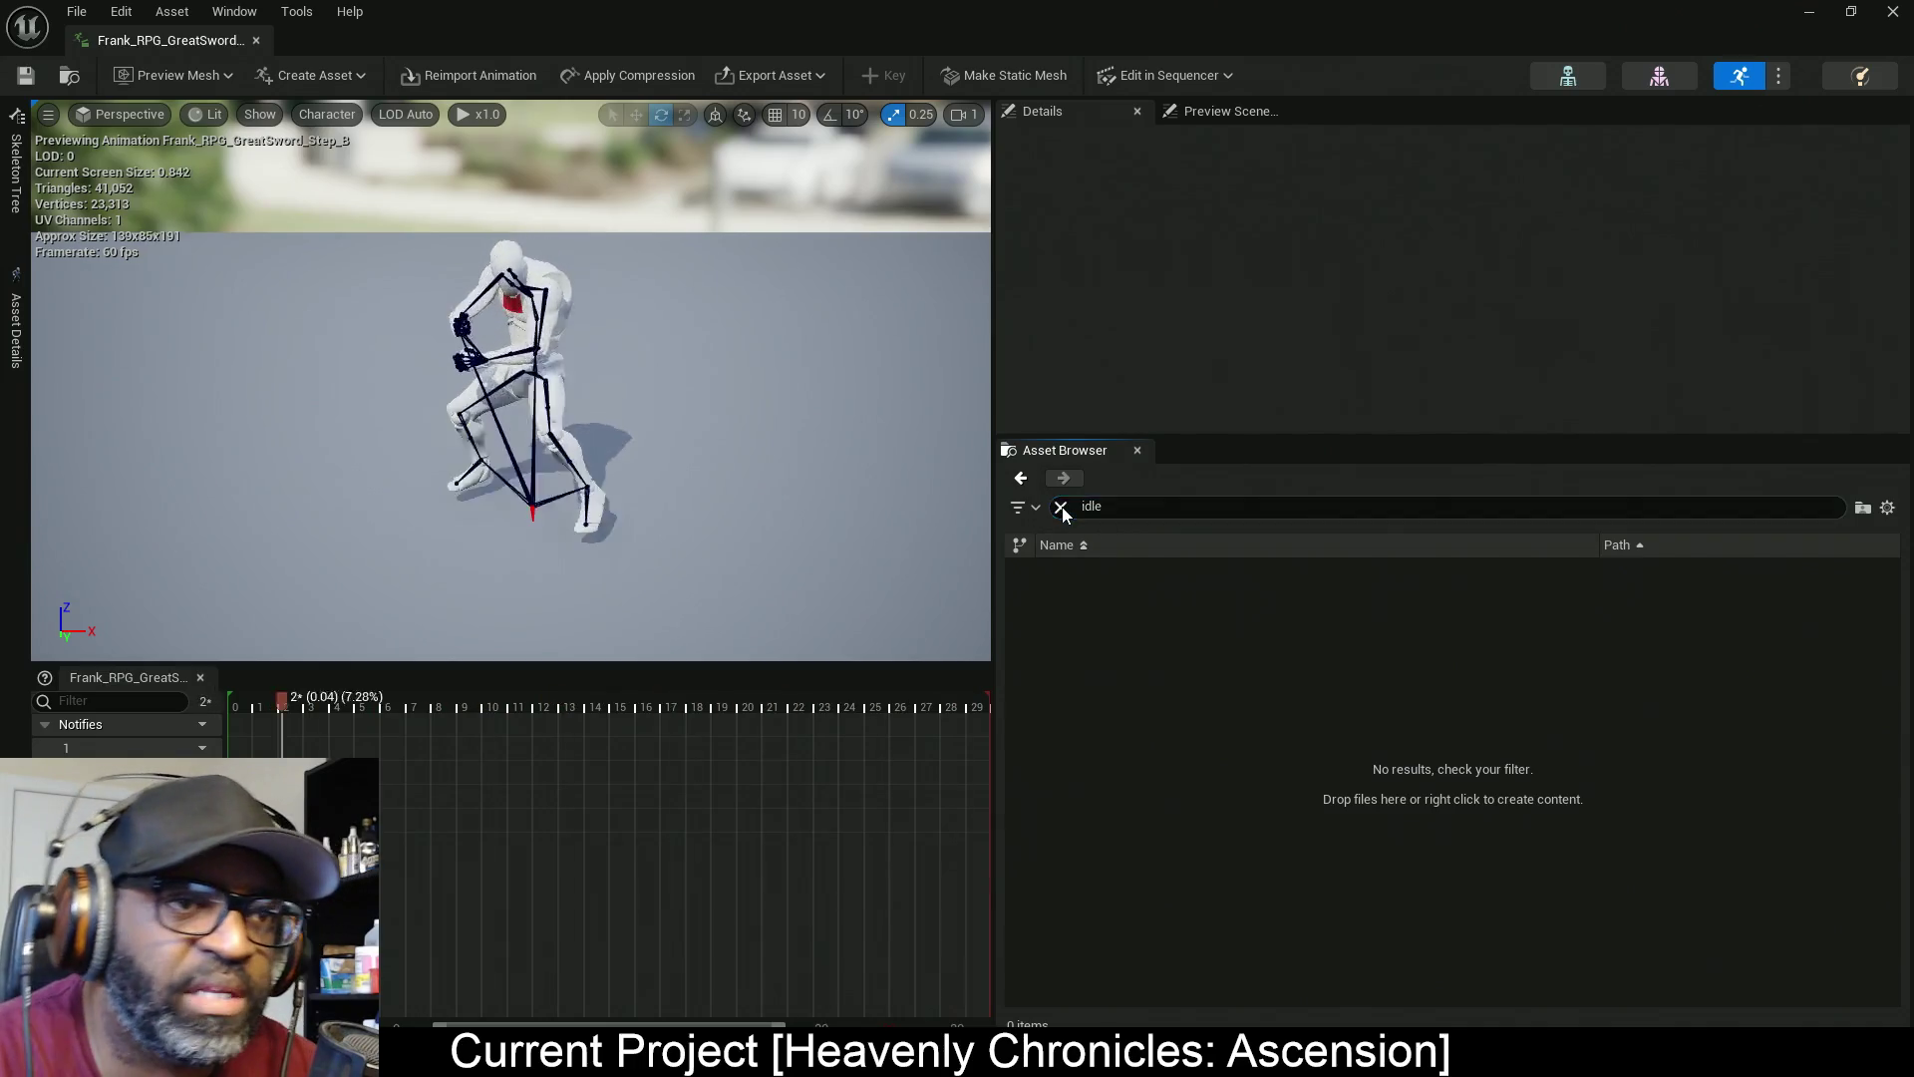
mouse_move(1127, 646)
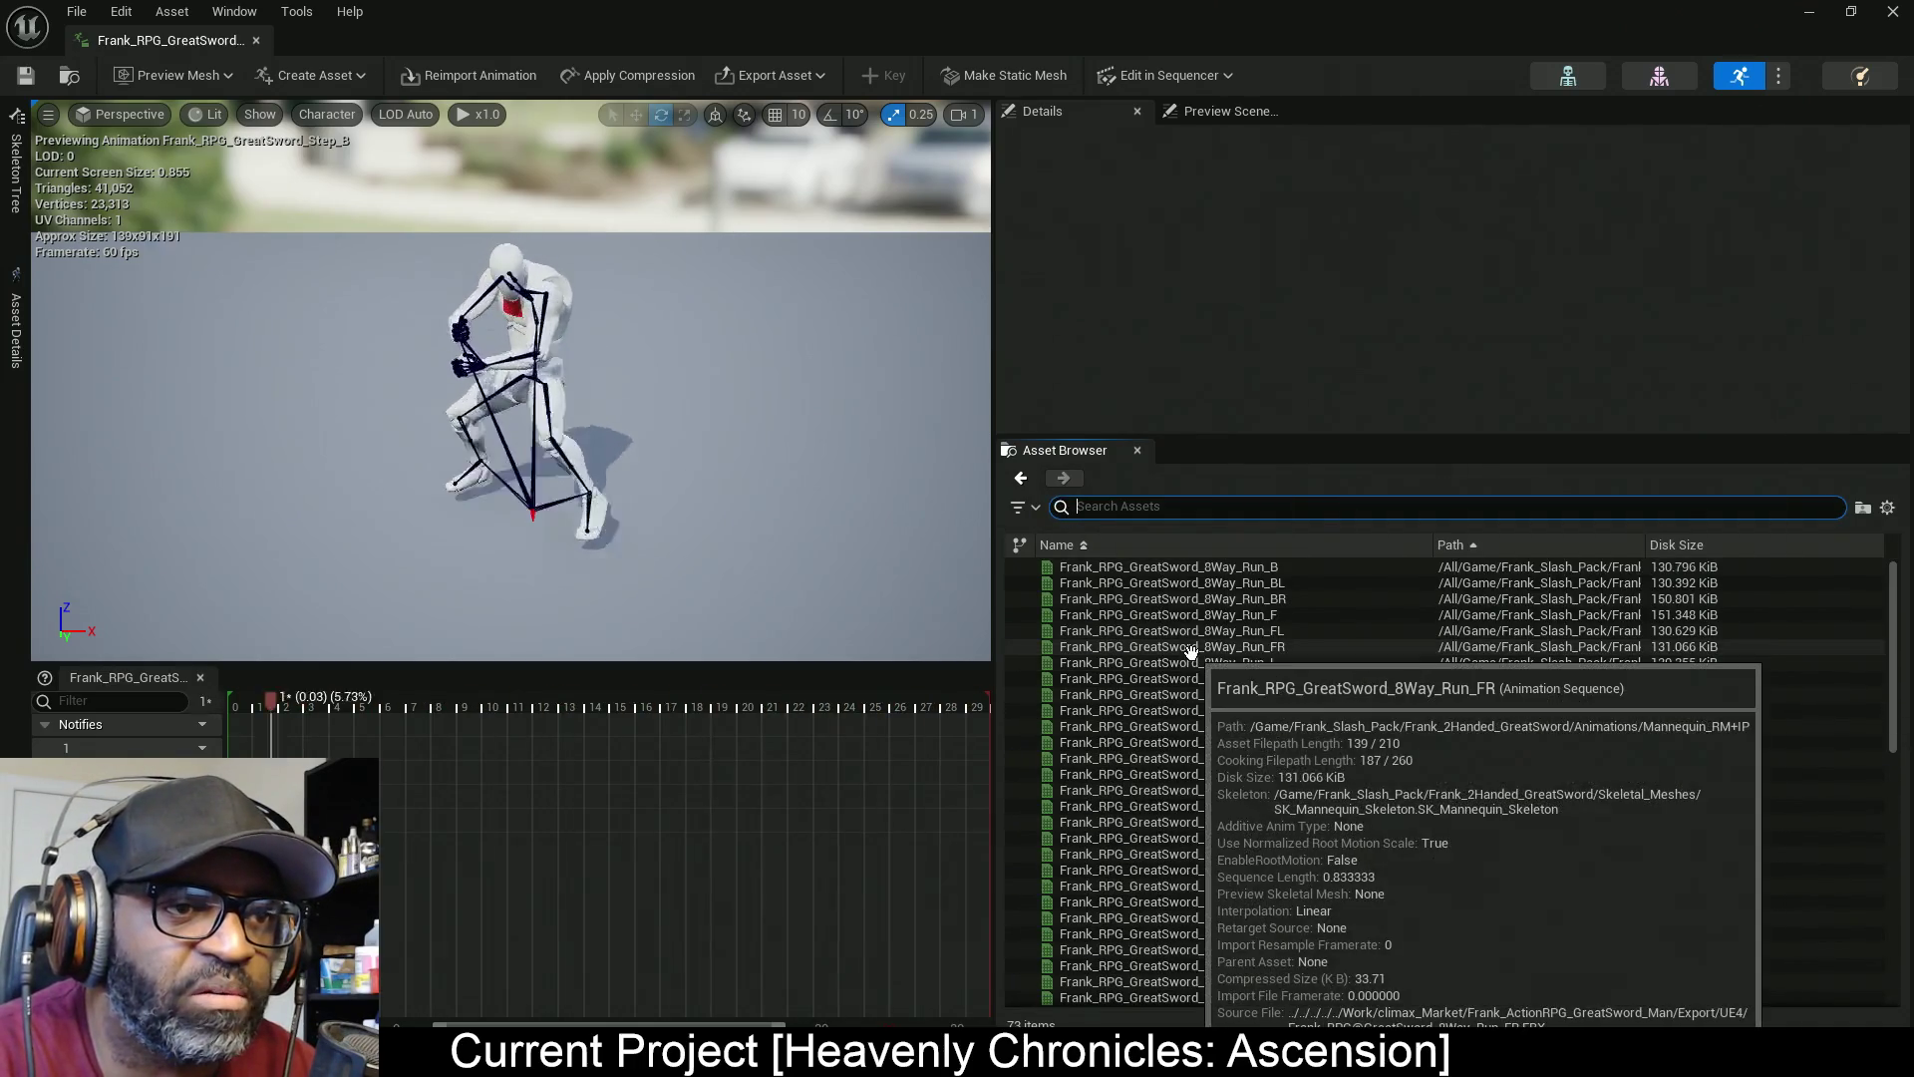
mouse_move(1299, 838)
mouse_move(1337, 703)
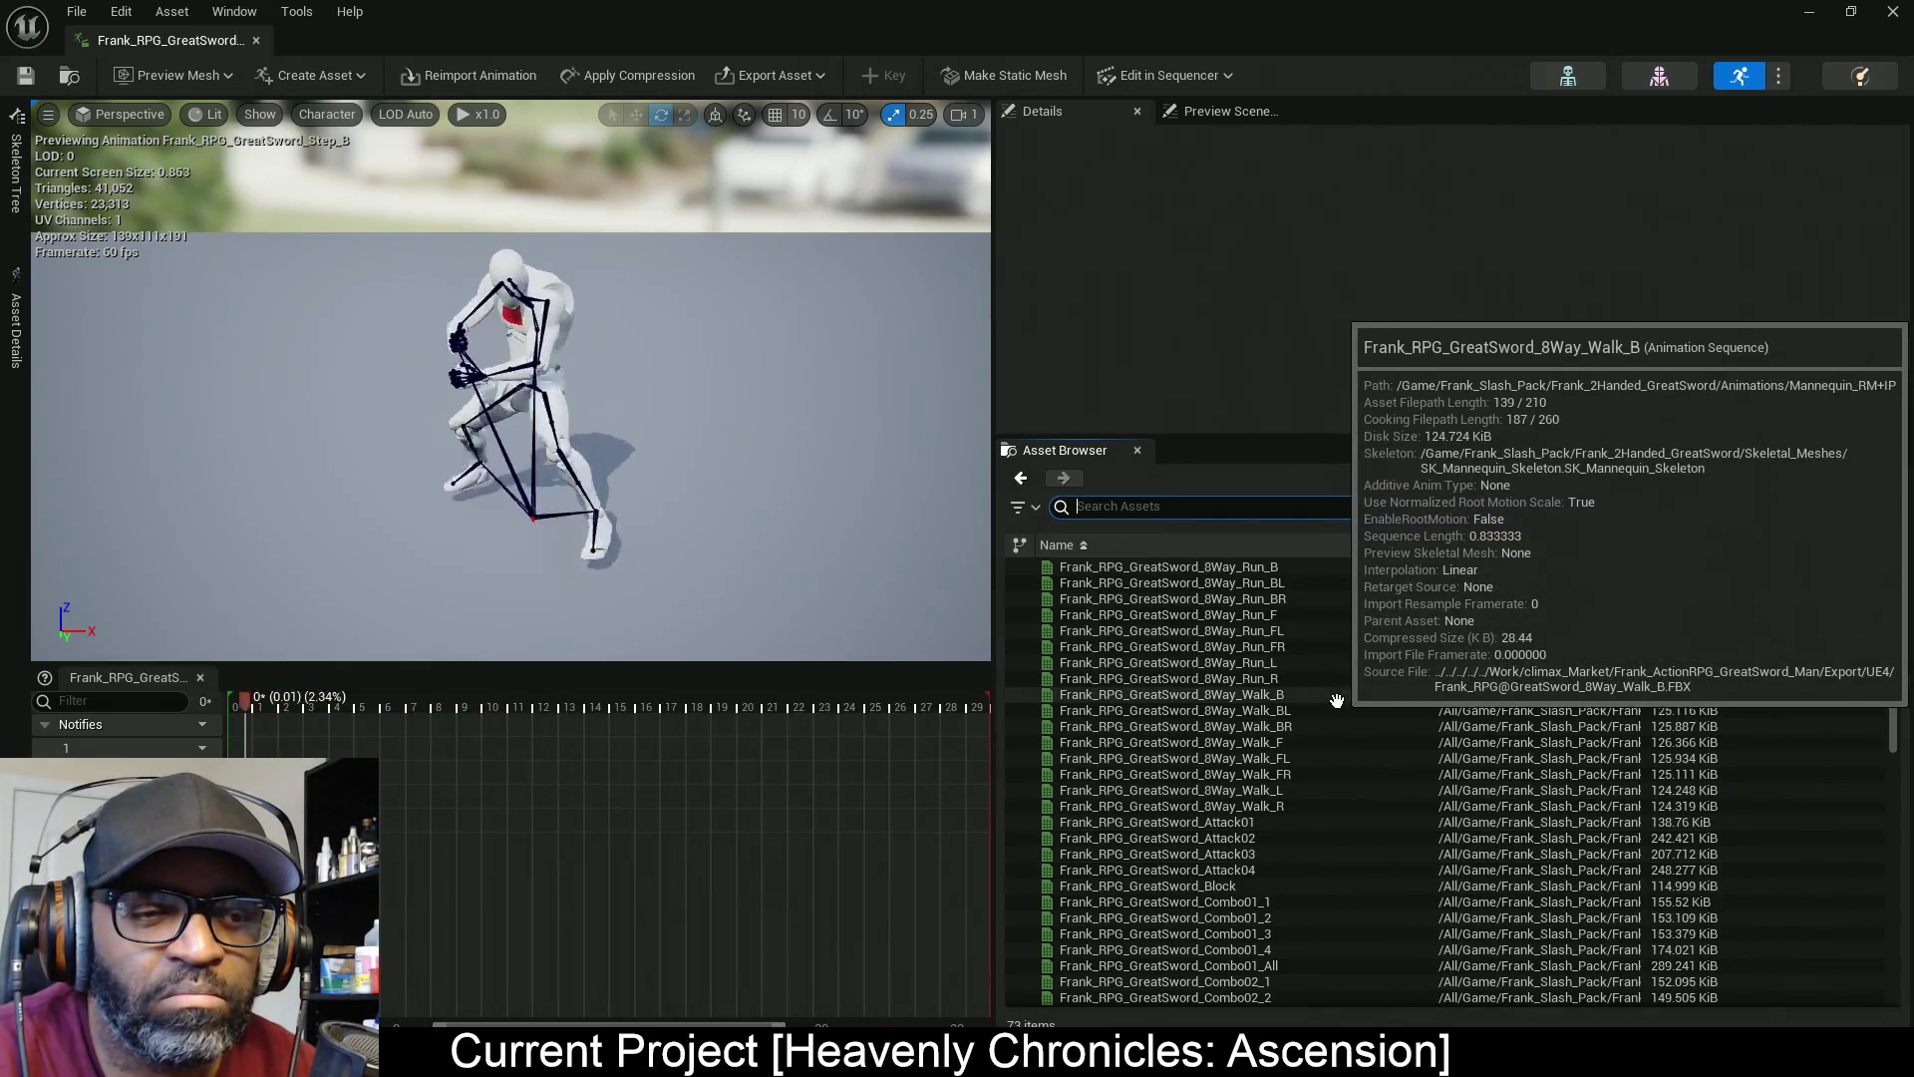
Preview Frank_RPG_GreatSword_Guard again and orbit to view the guard pose from the side
scroll(1324, 768, down, 5)
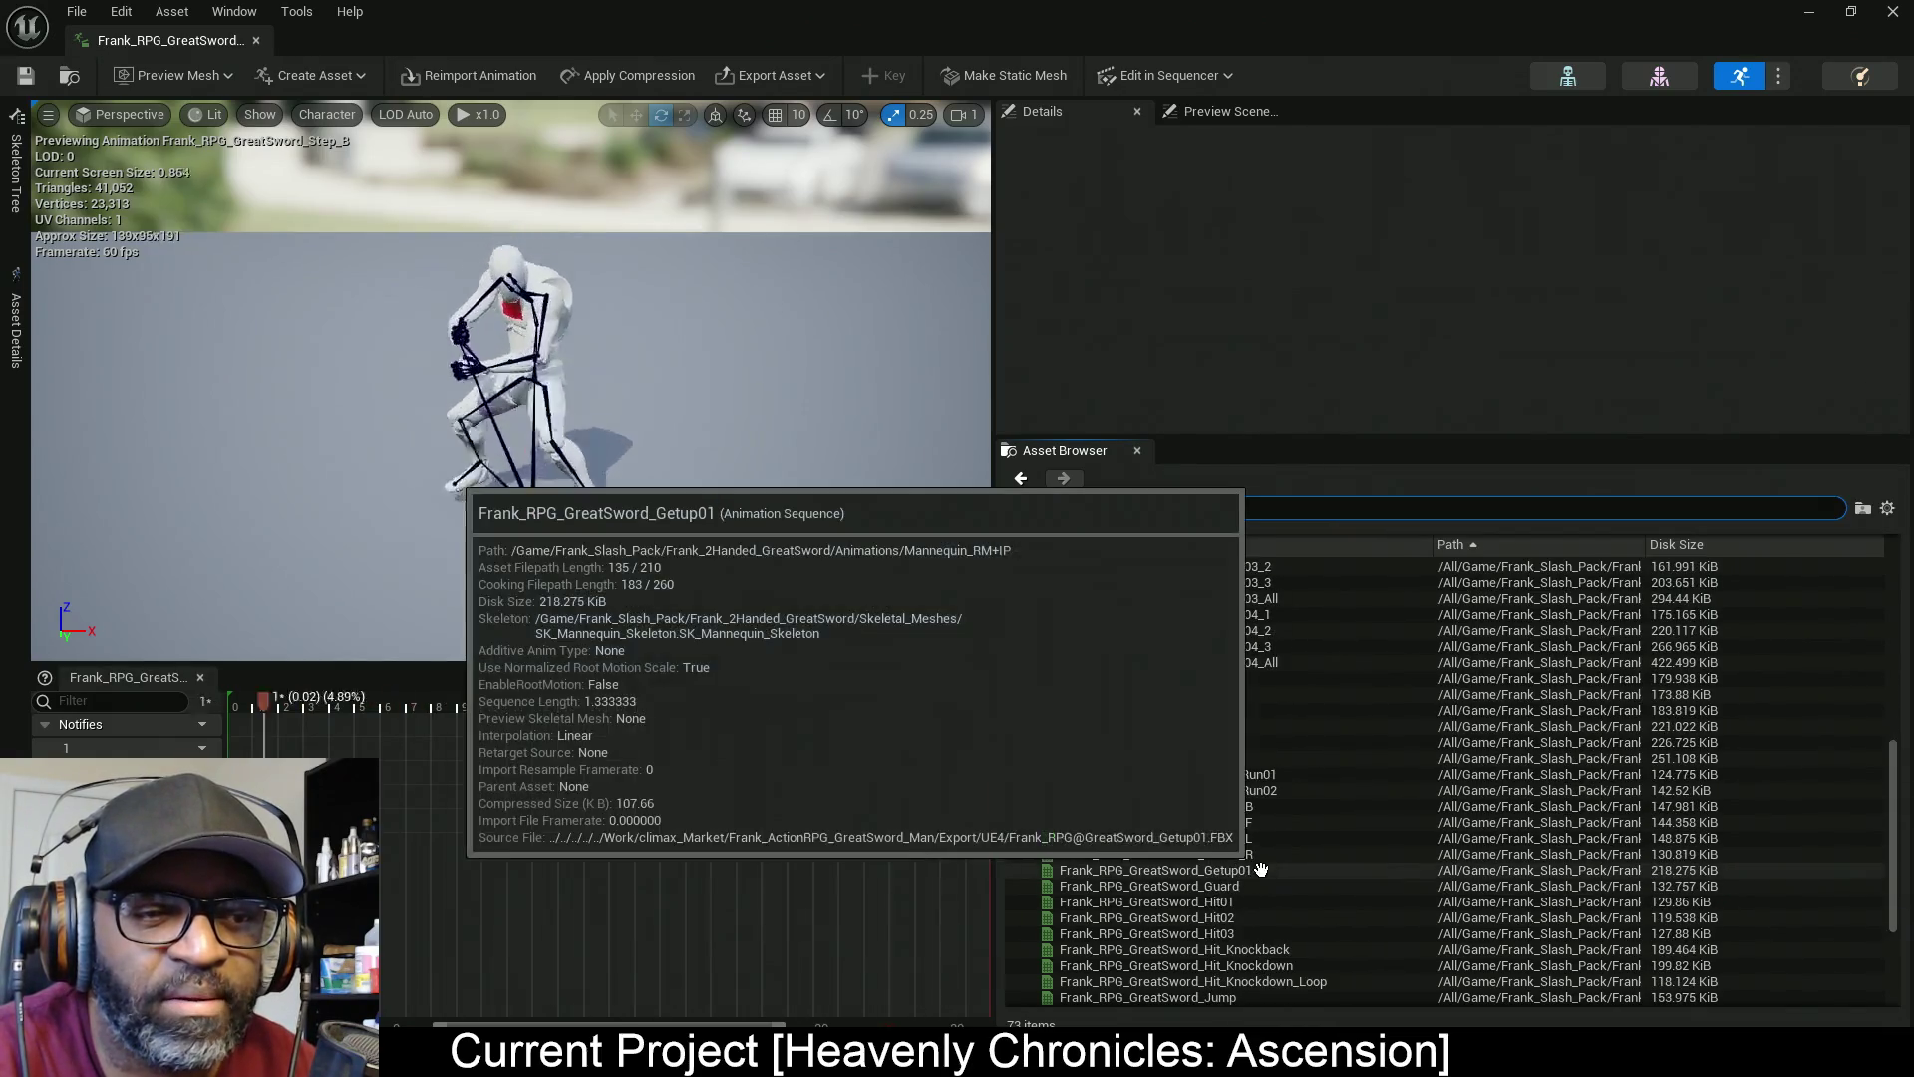
scroll(1254, 883, down, 2)
click(1252, 887)
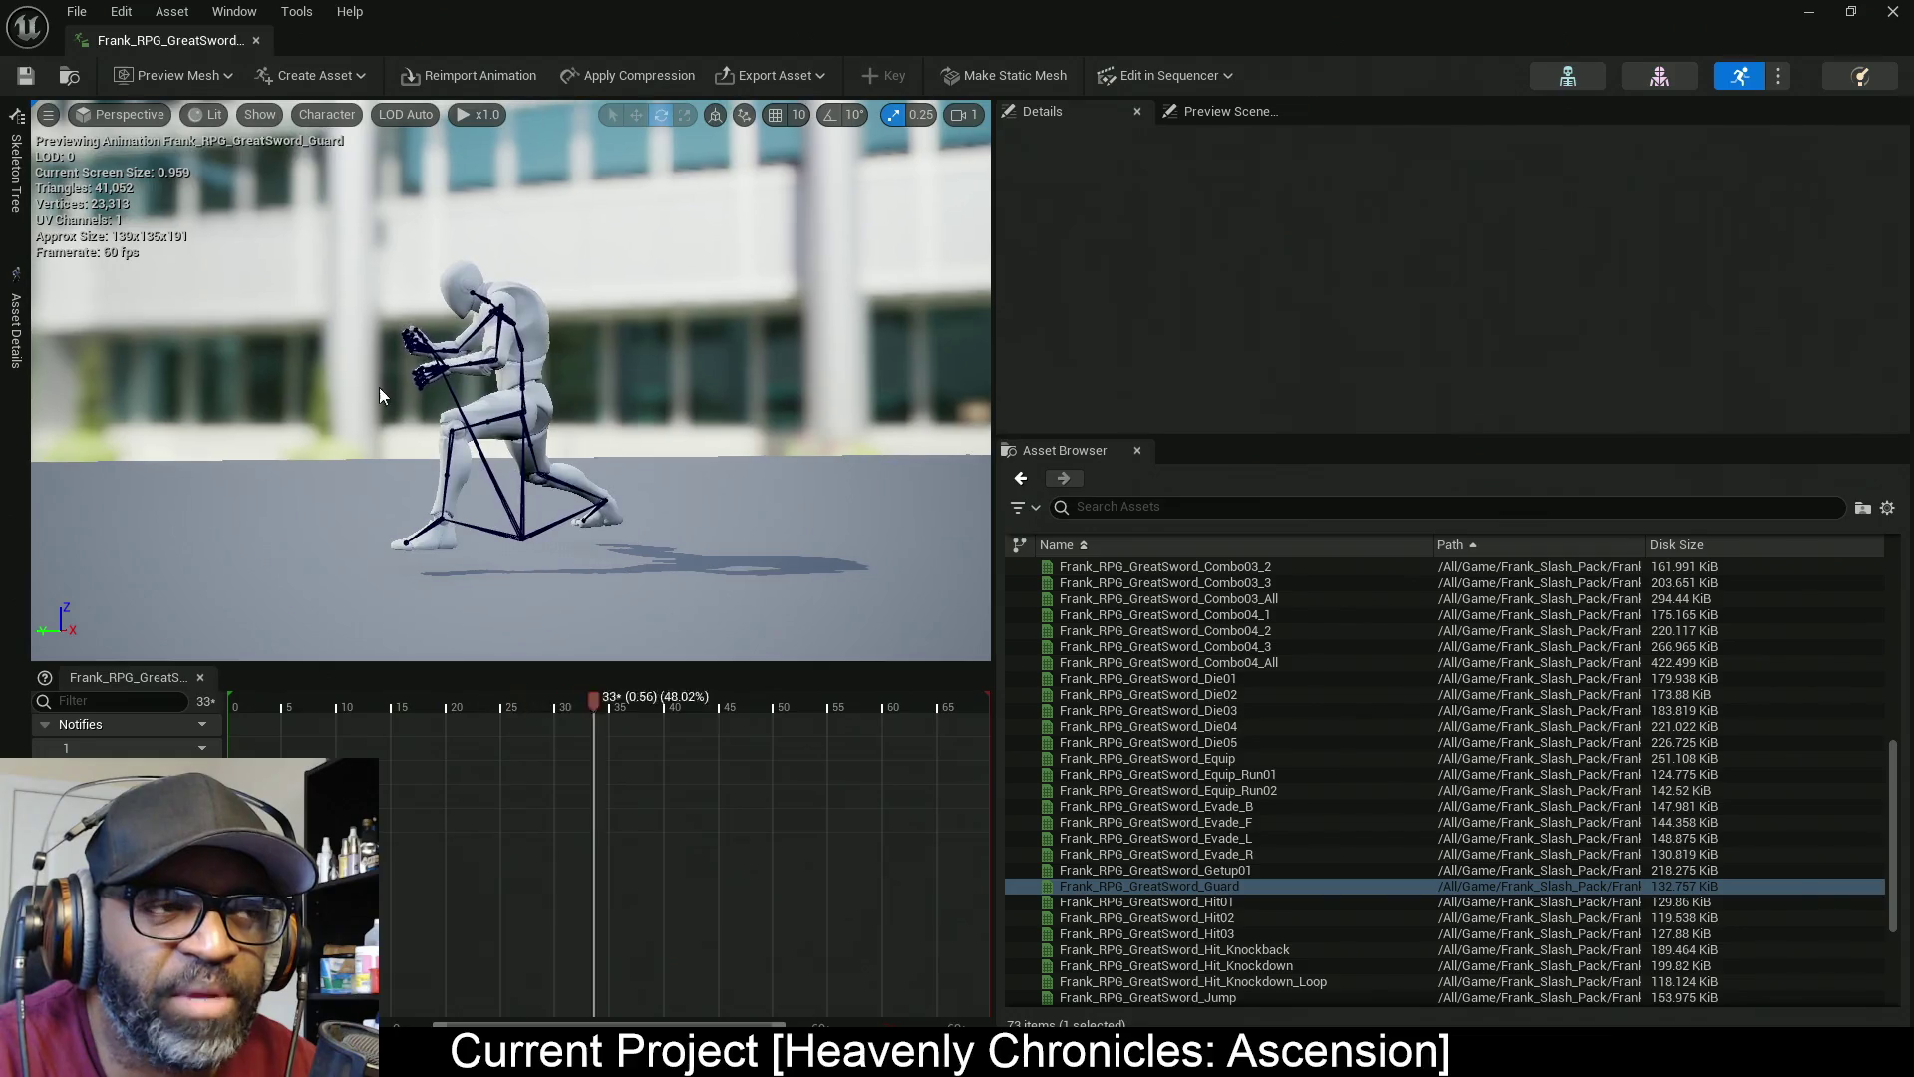
drag(643, 461, 399, 404)
Set the preview's Character > Bones display to None and orbit around the guarding character
click(278, 117)
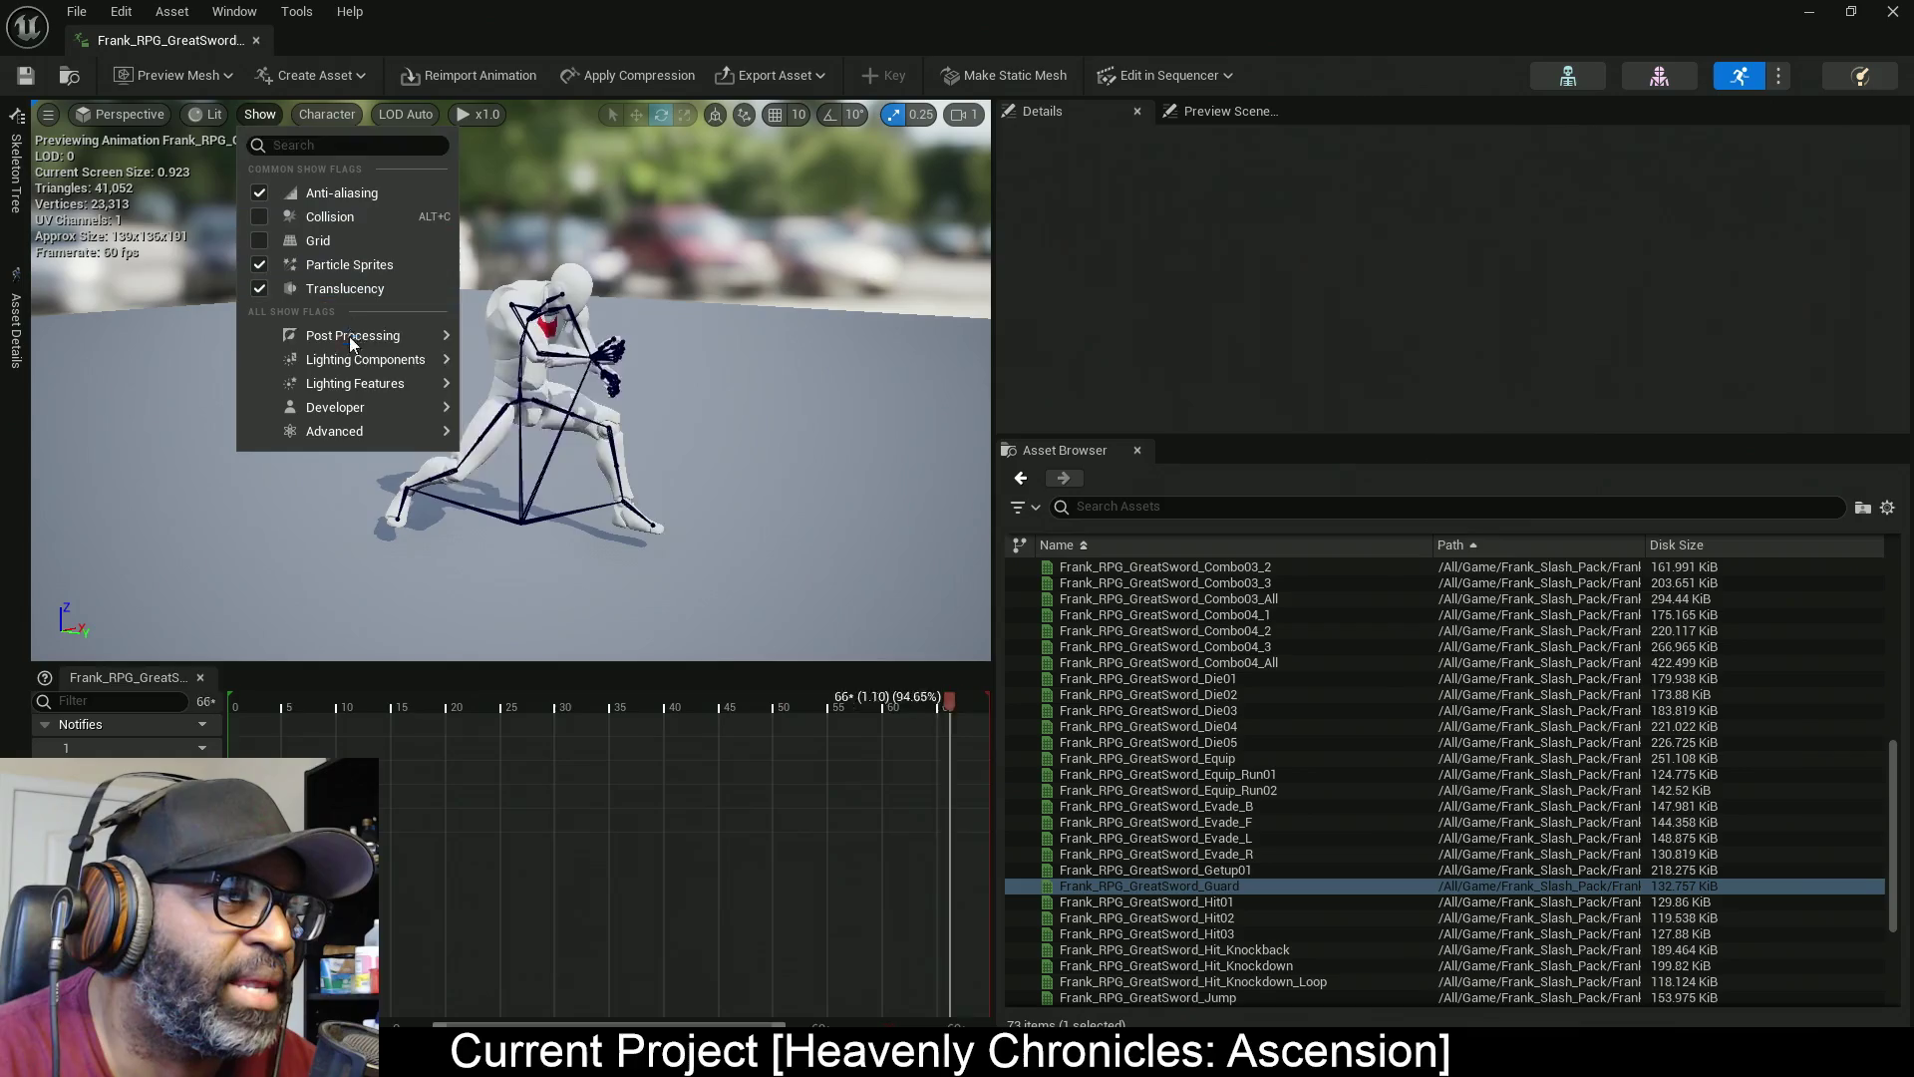
mouse_move(358, 430)
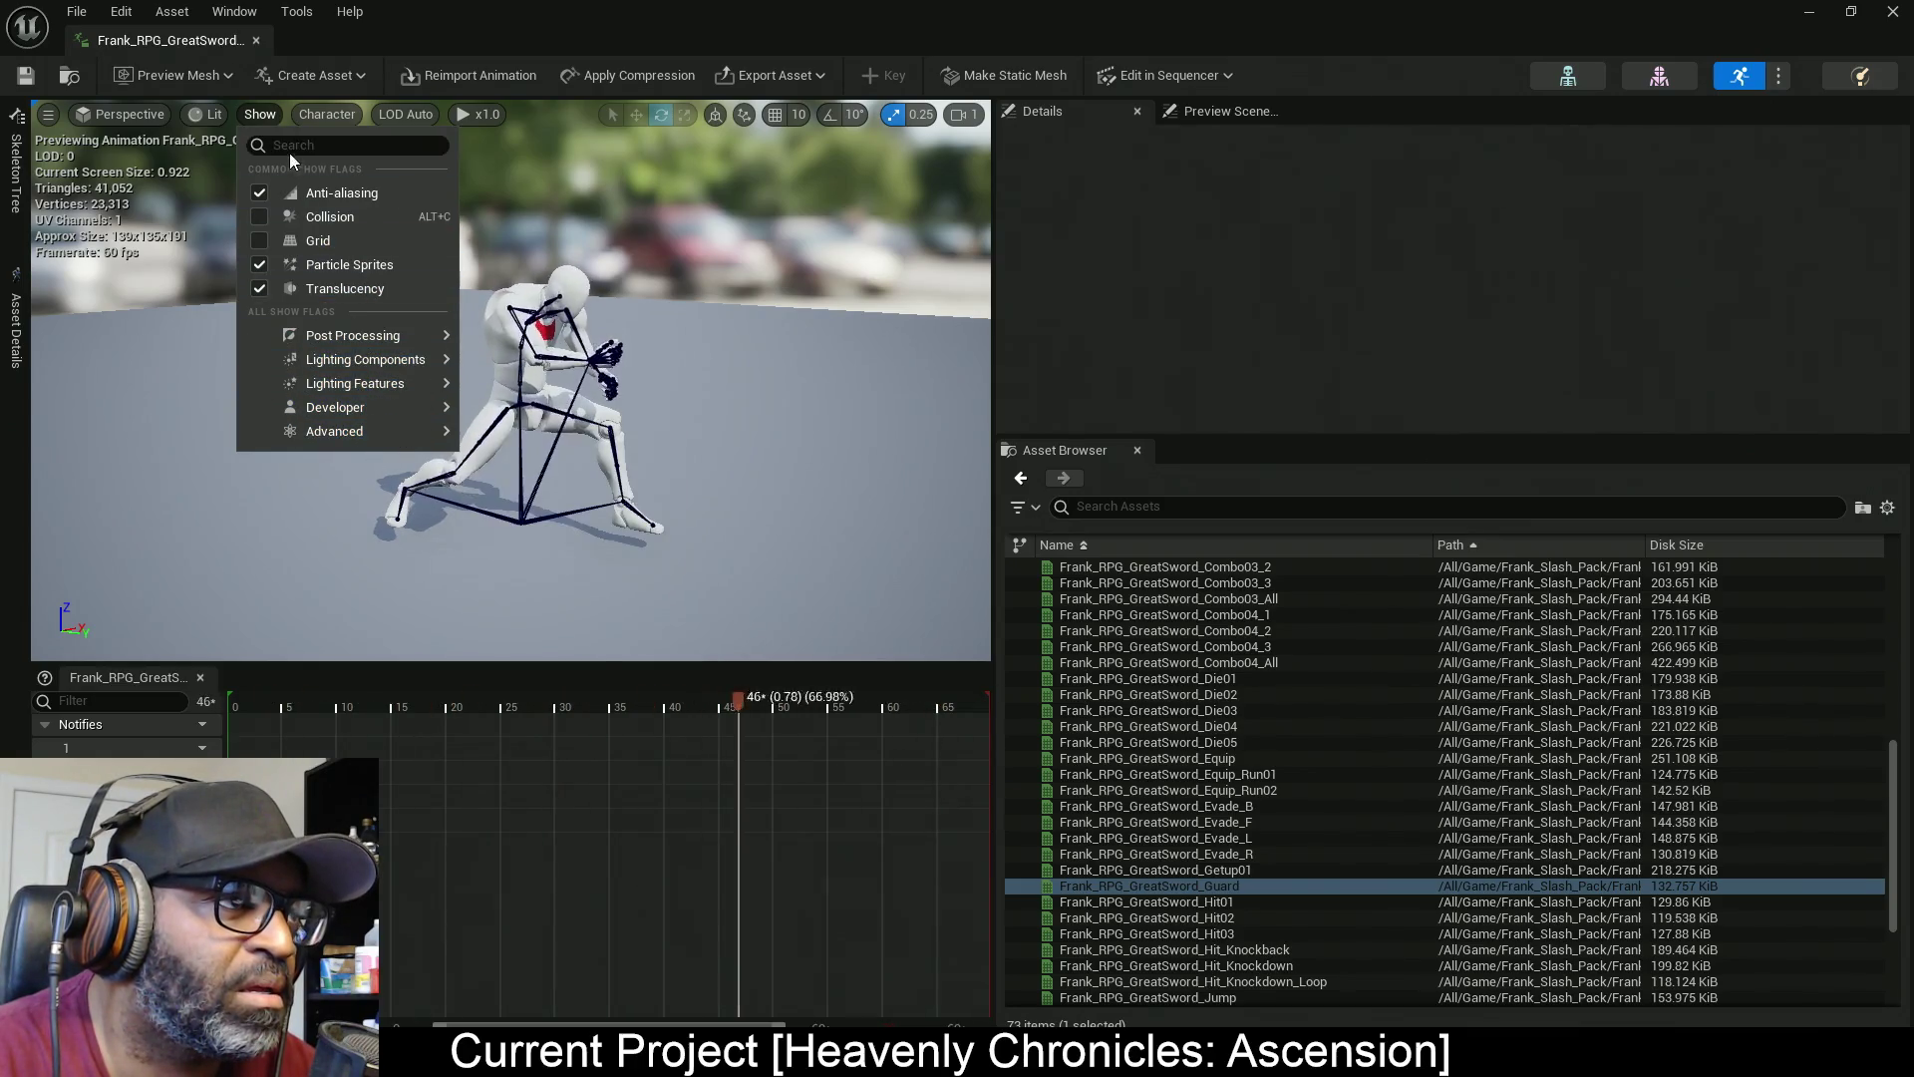
click(335, 117)
mouse_move(369, 213)
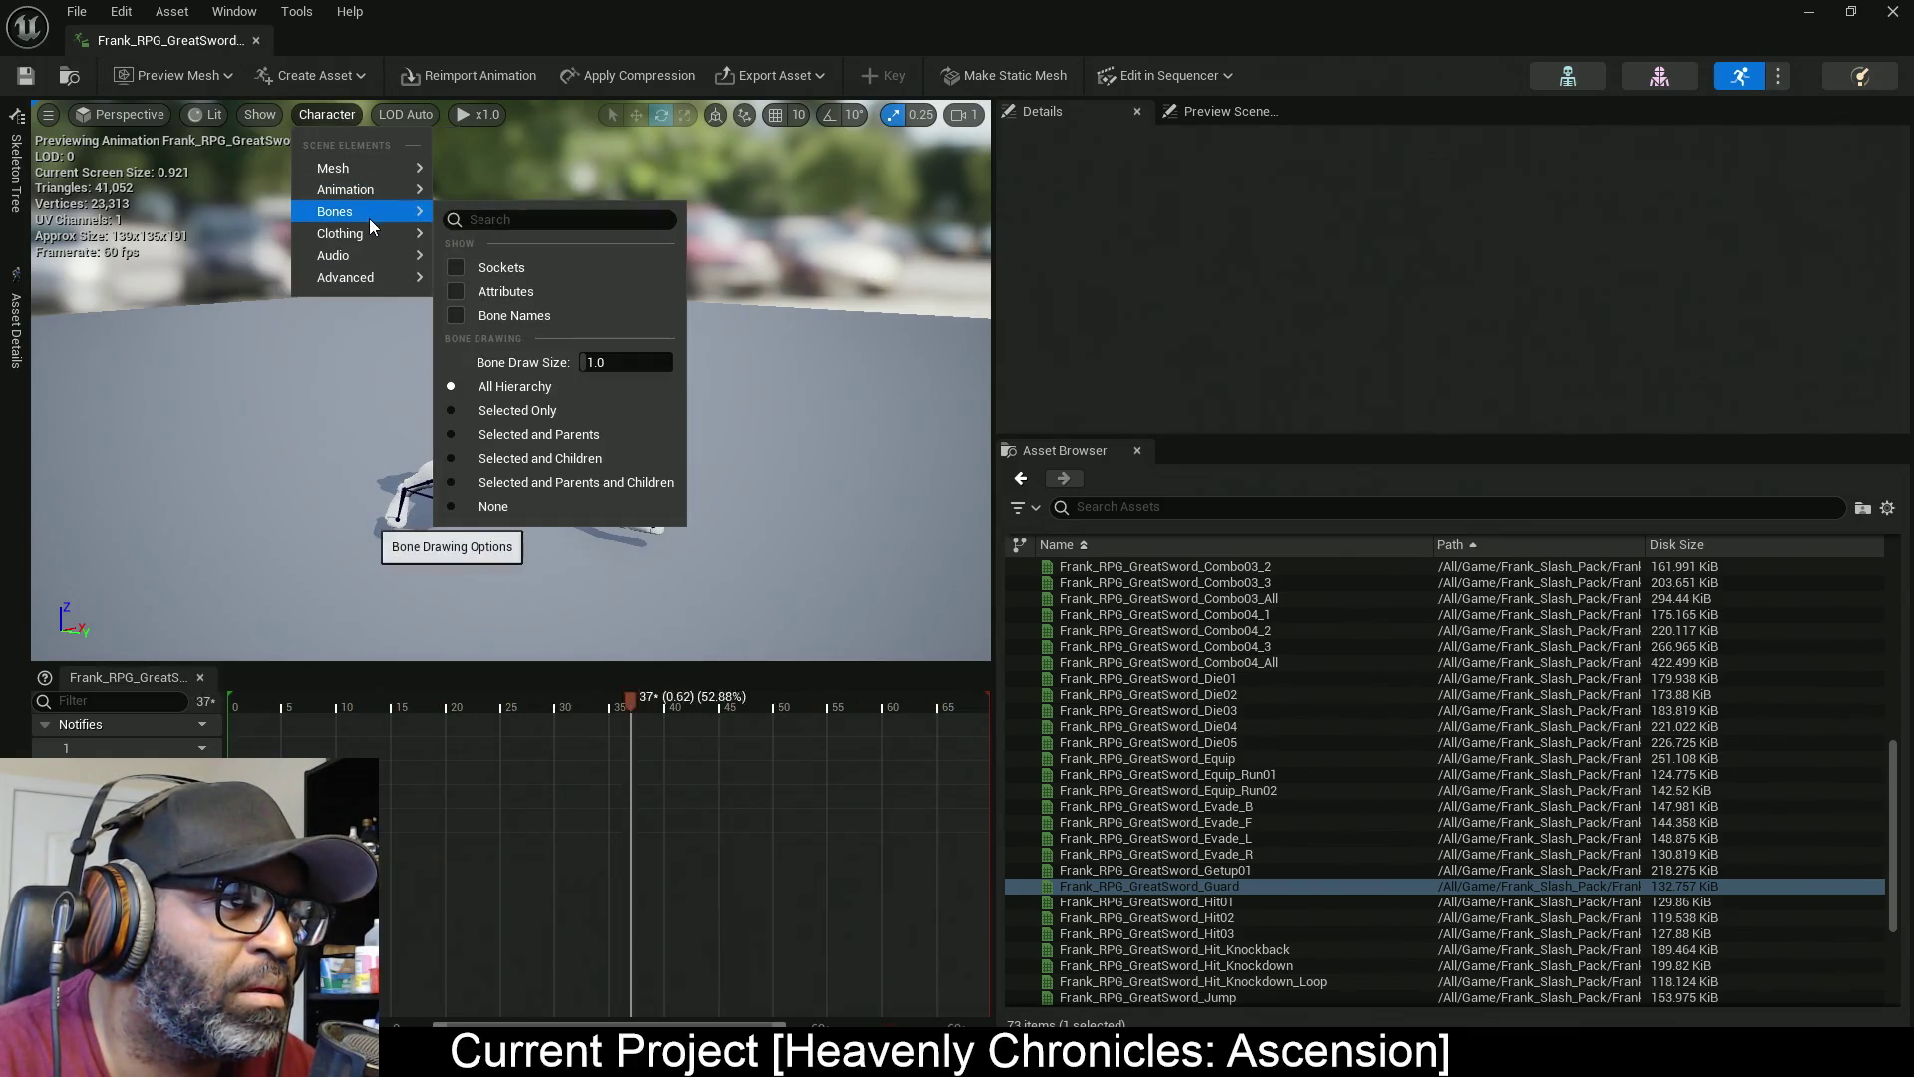
click(478, 506)
click(755, 431)
drag(755, 431, 756, 413)
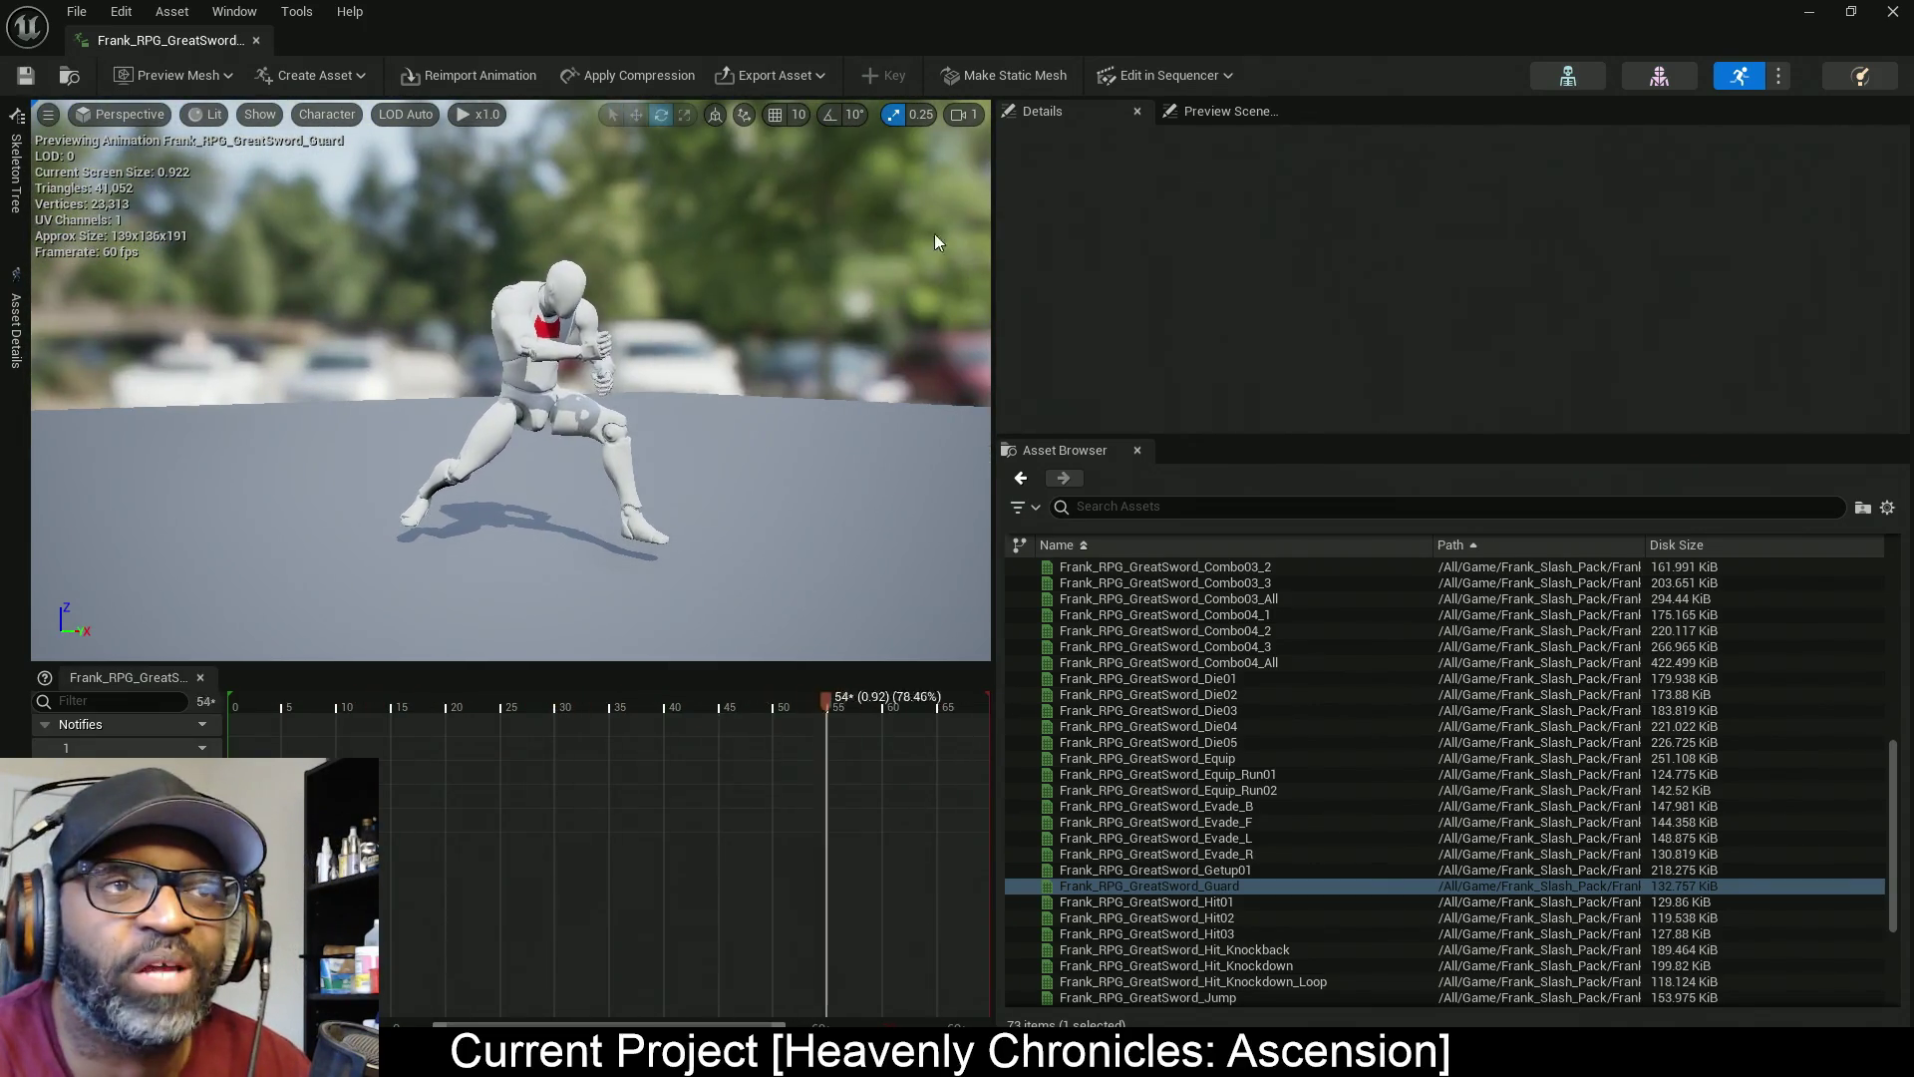
Switch back to the RnDTesting level editor window and open its content drawer
key(alt+Tab)
click(787, 170)
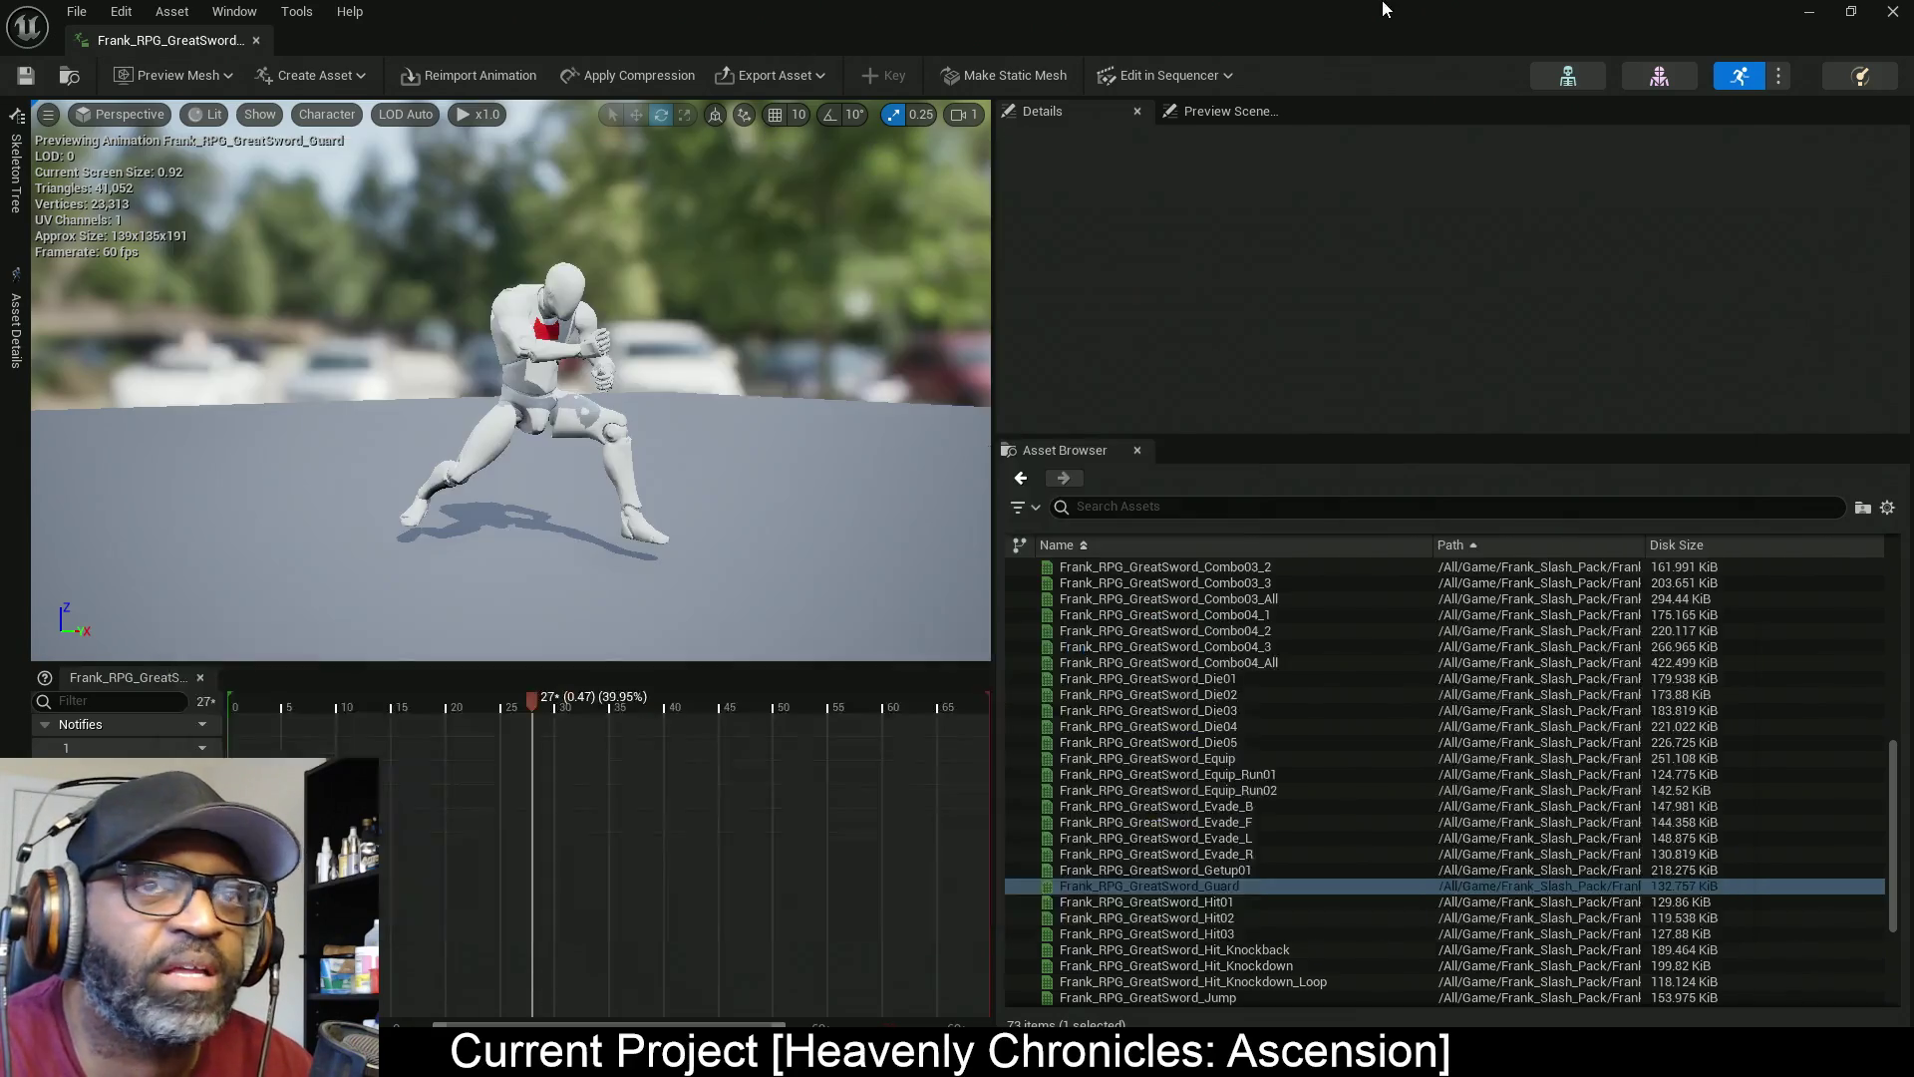
click(1899, 341)
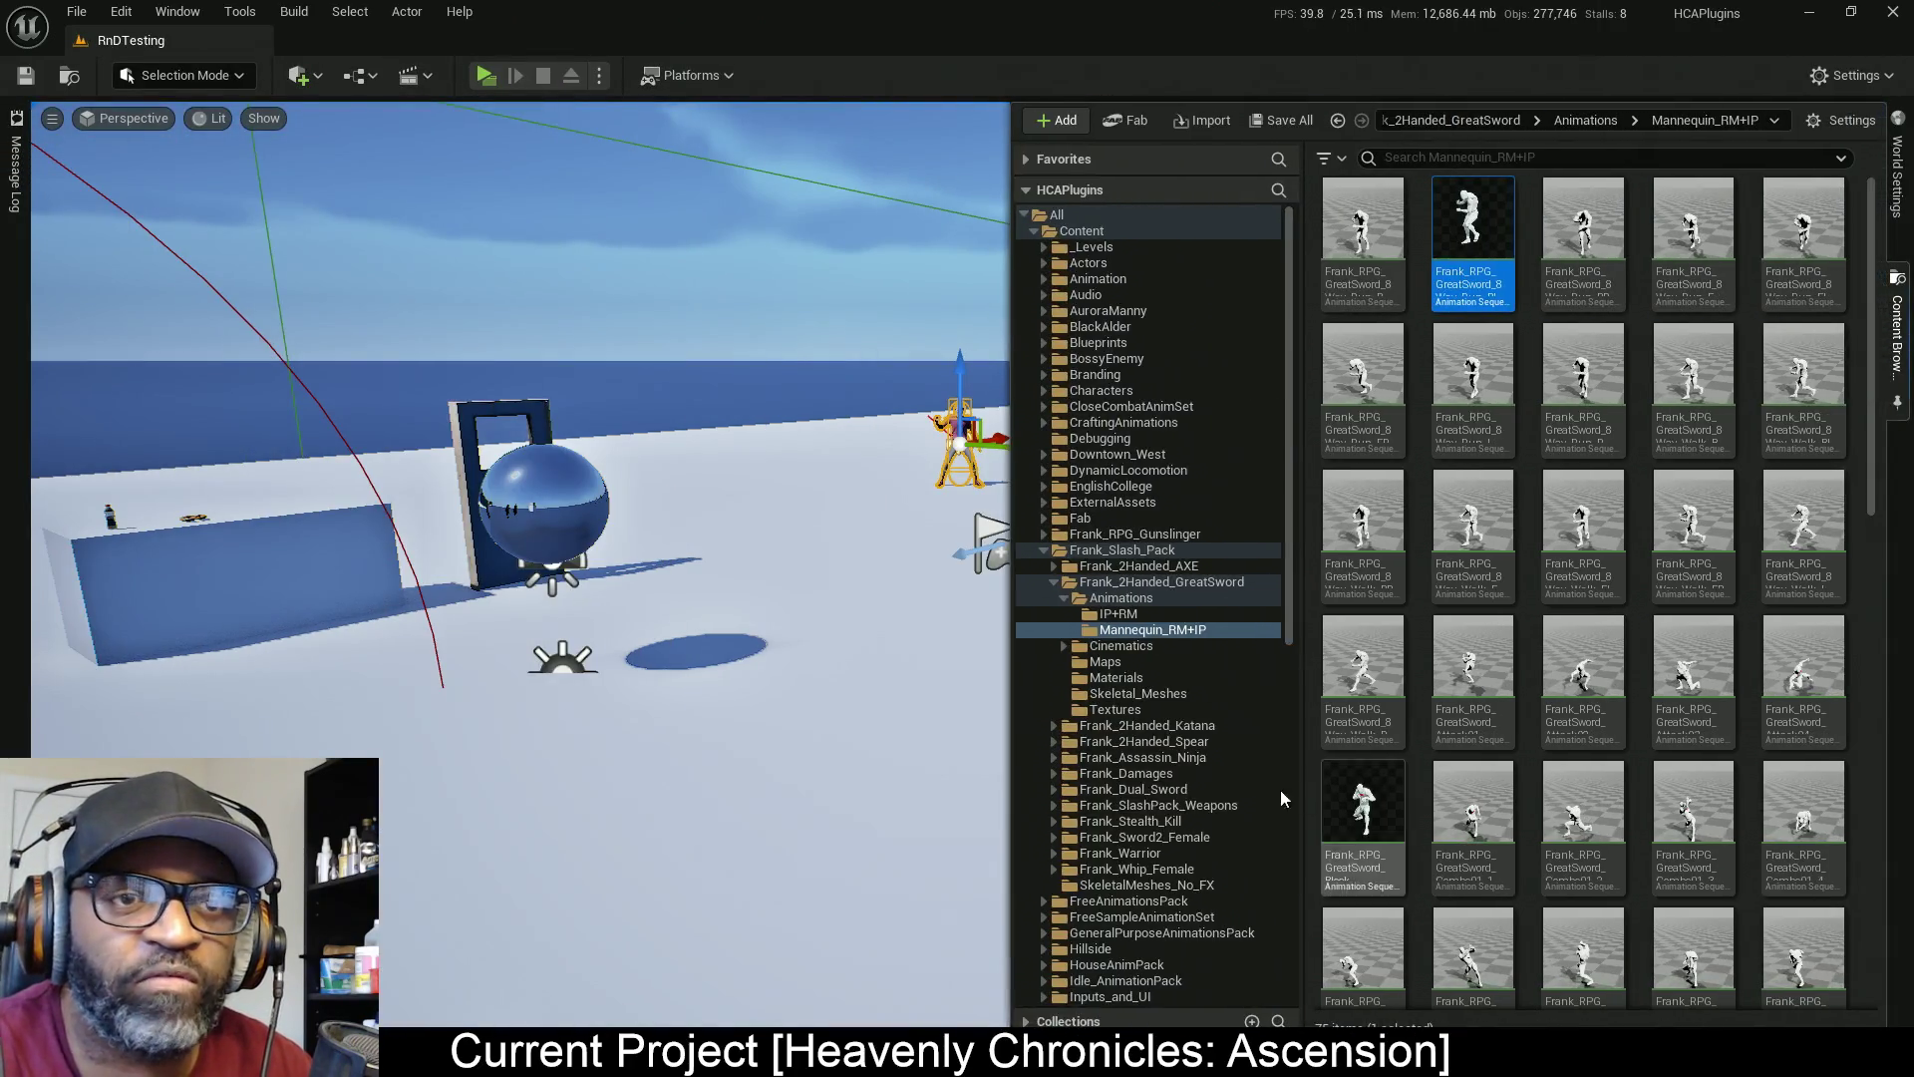
Browse to HCACombat Content > LanceCombat > TwoHndSwd in the content drawer
scroll(1175, 797, down, 10)
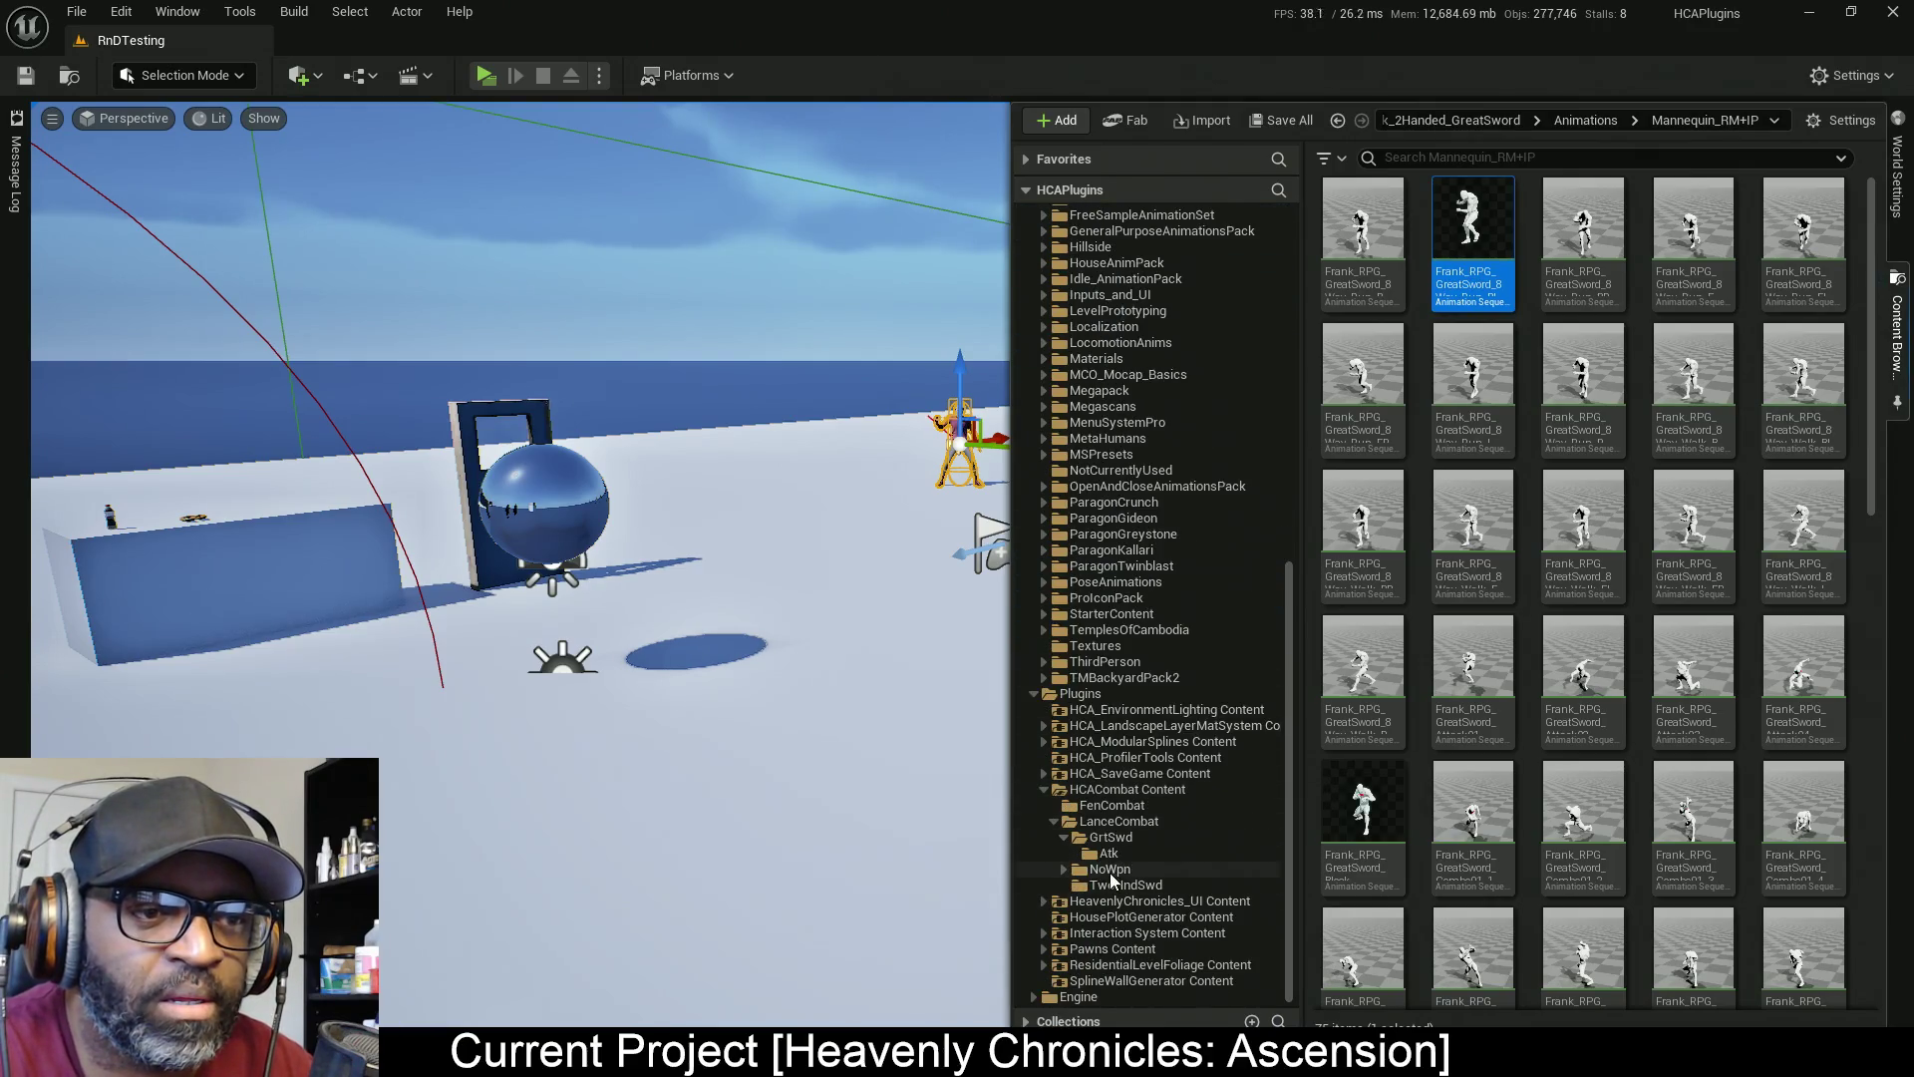
click(1119, 821)
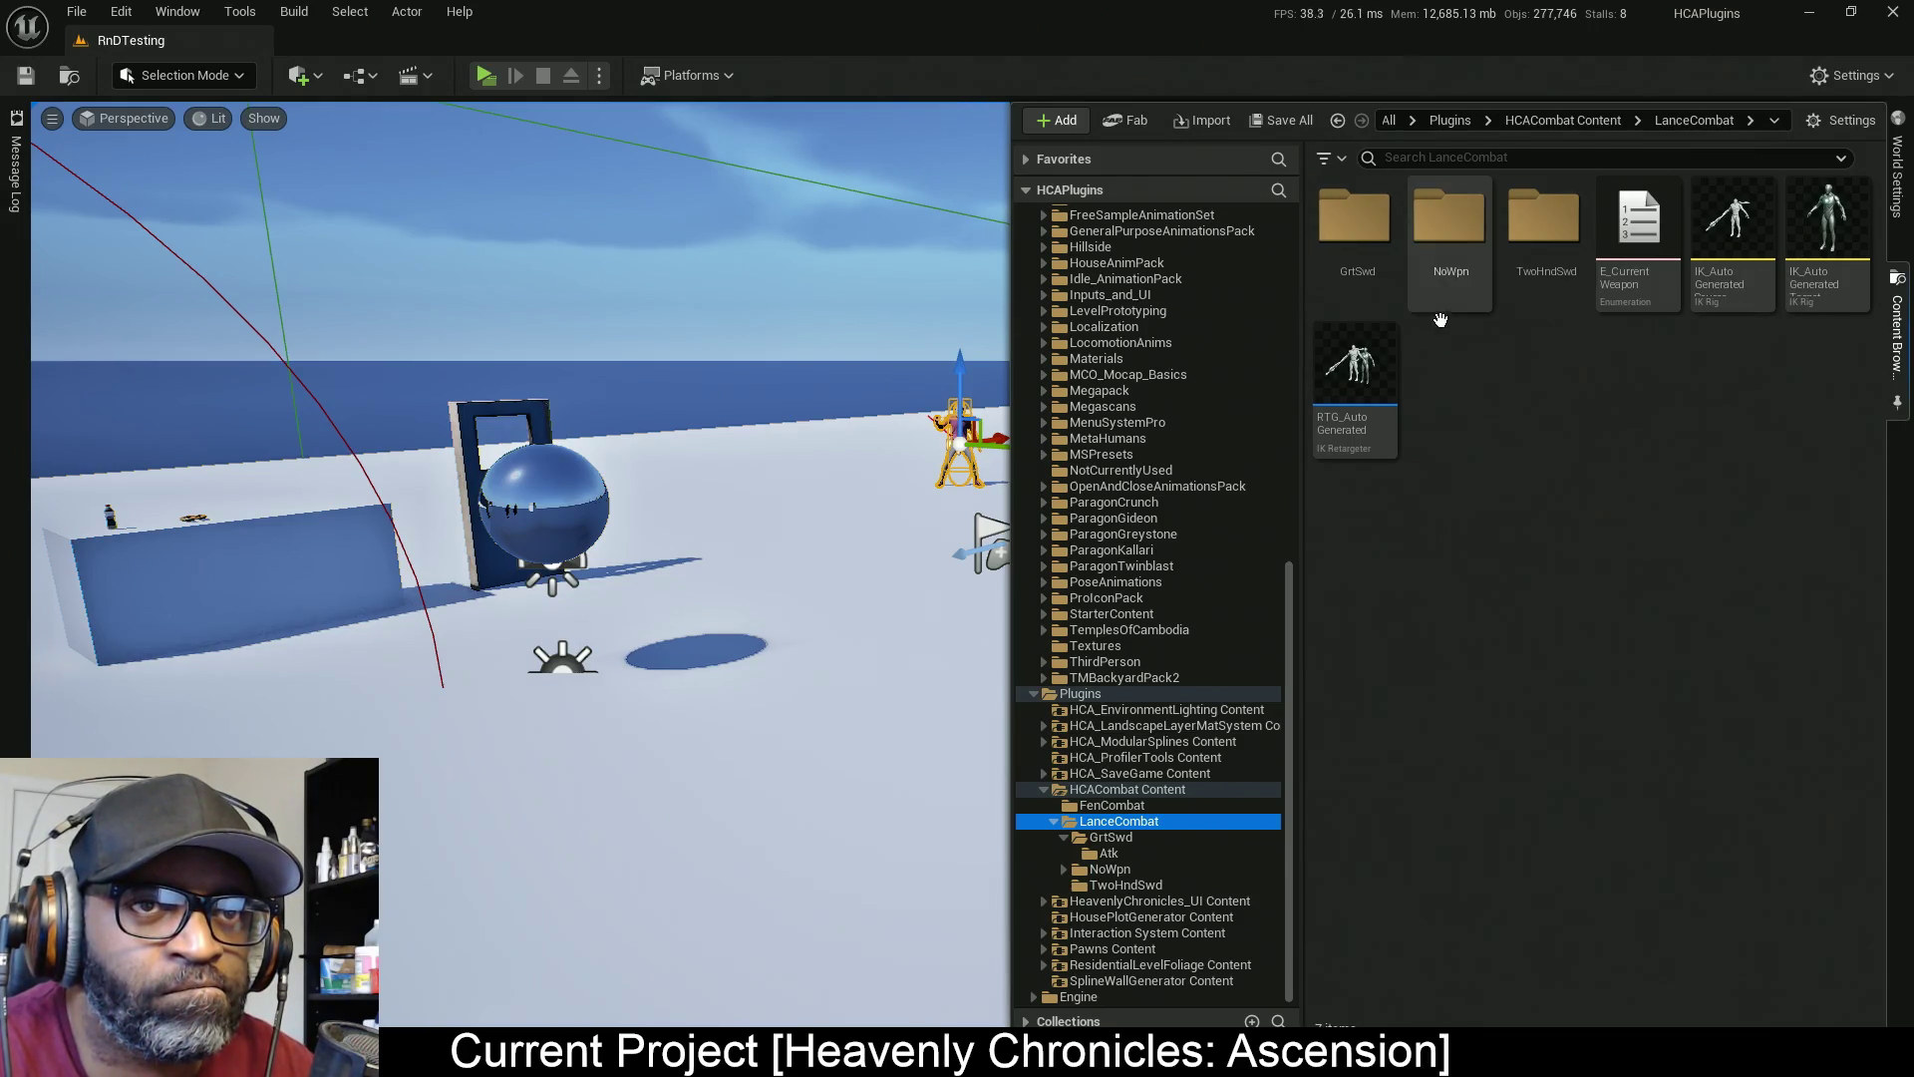
double_click(1553, 231)
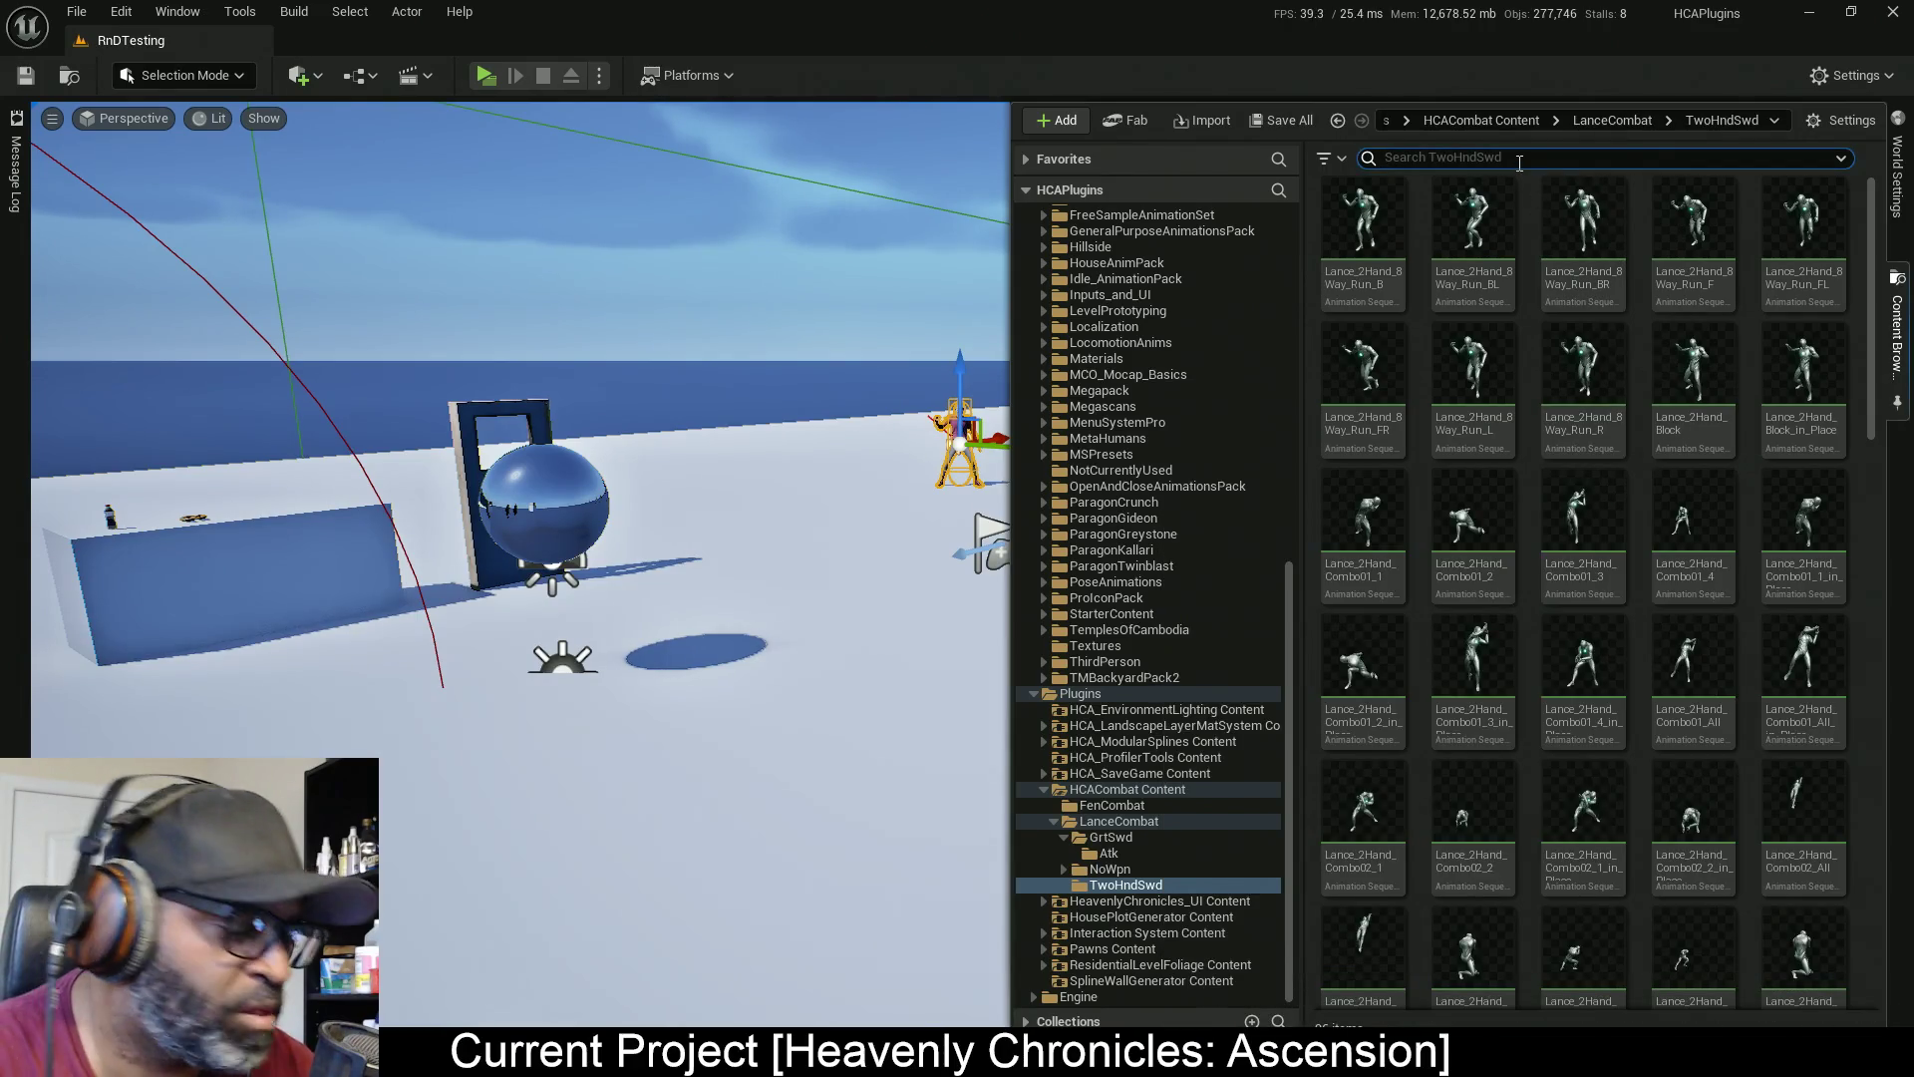
Filter TwoHndSwd by 'guar' and open Lance_2Hand_Guard in the animation editor
text(idle)
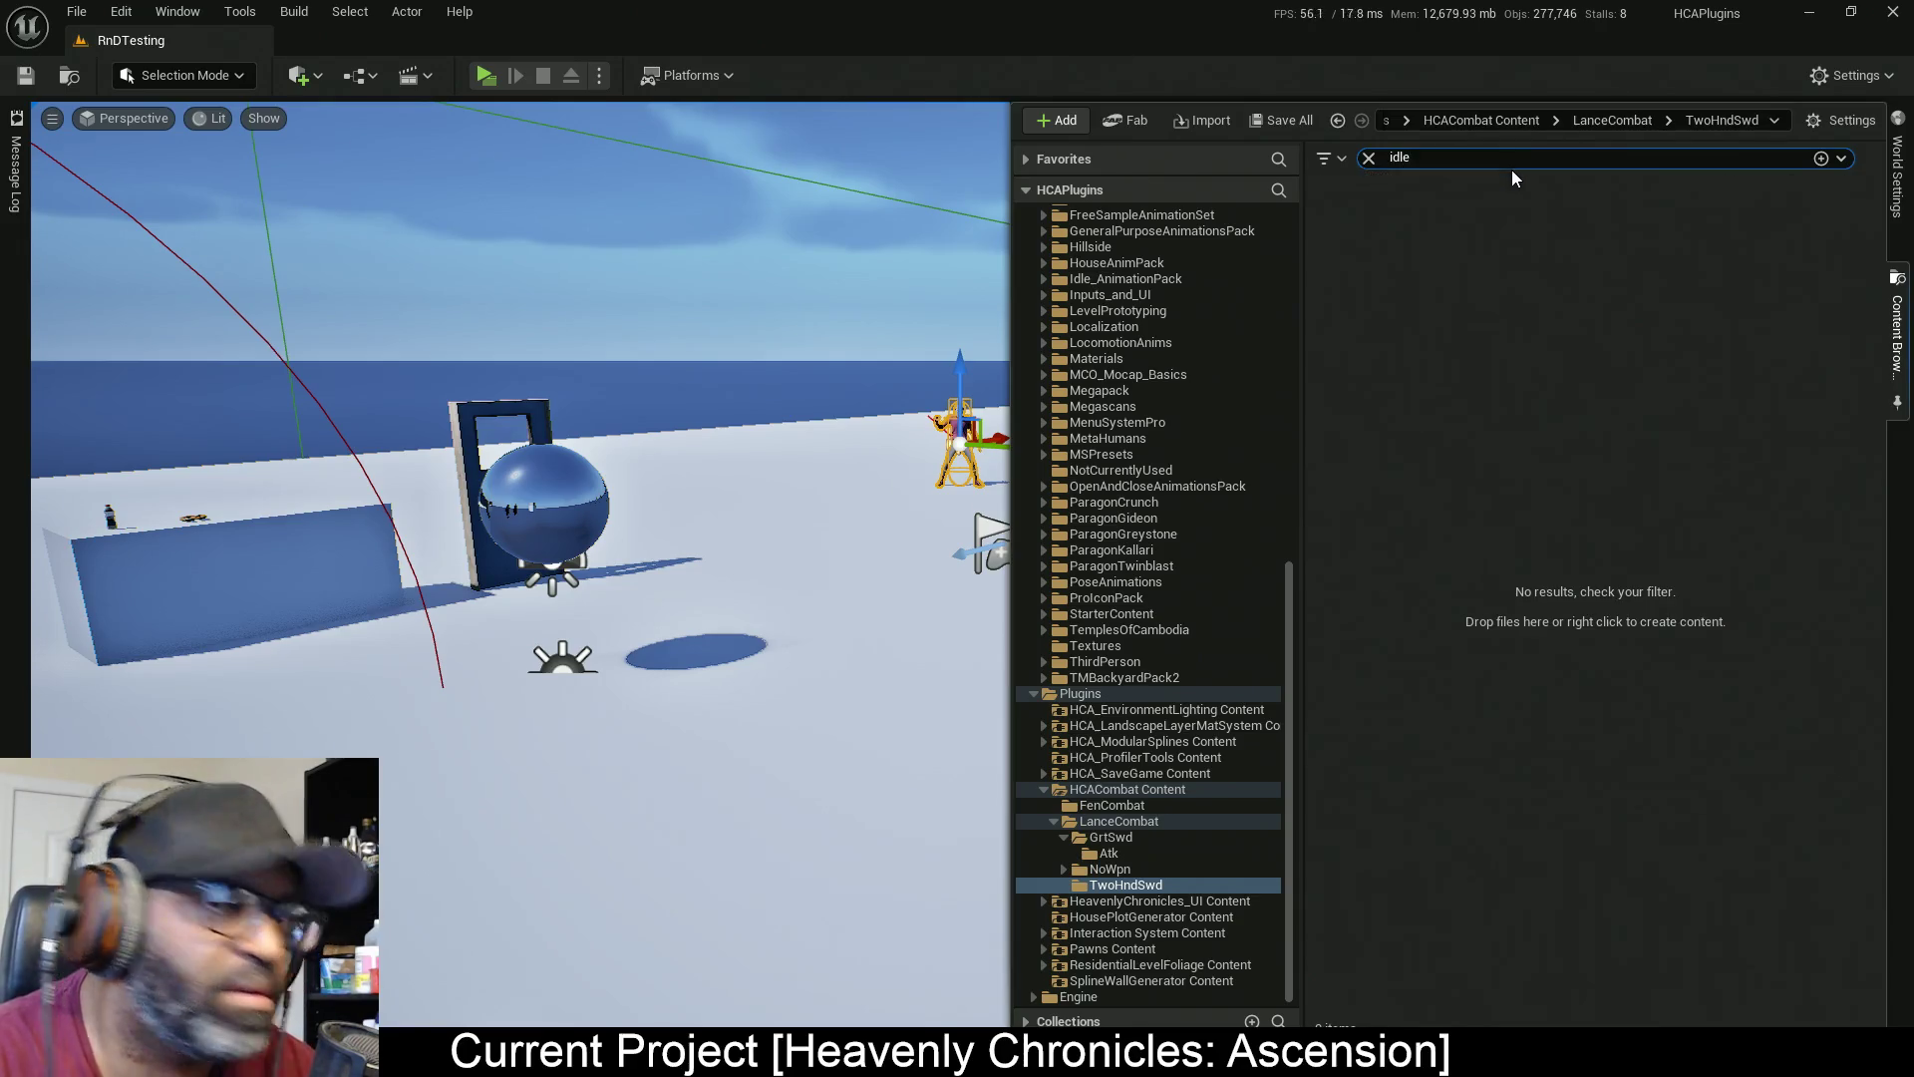
click(1369, 158)
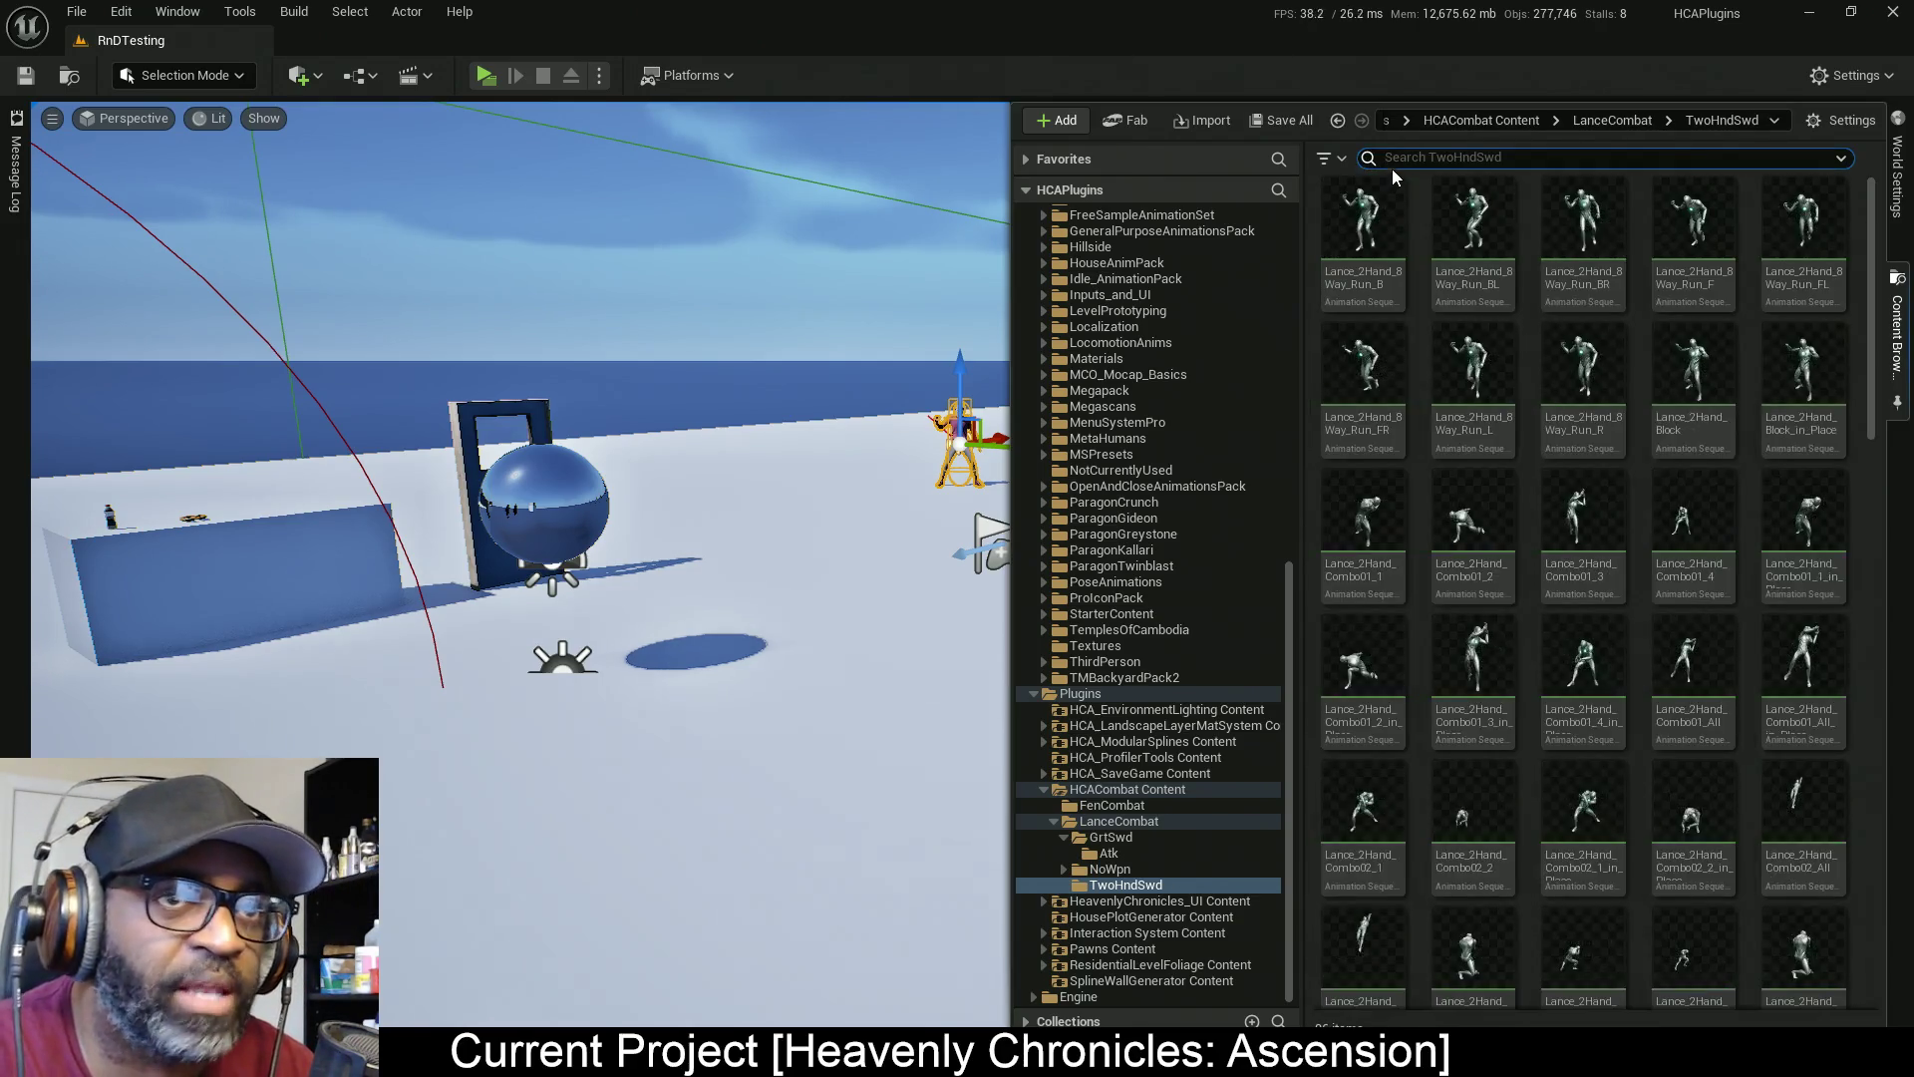
text(ga)
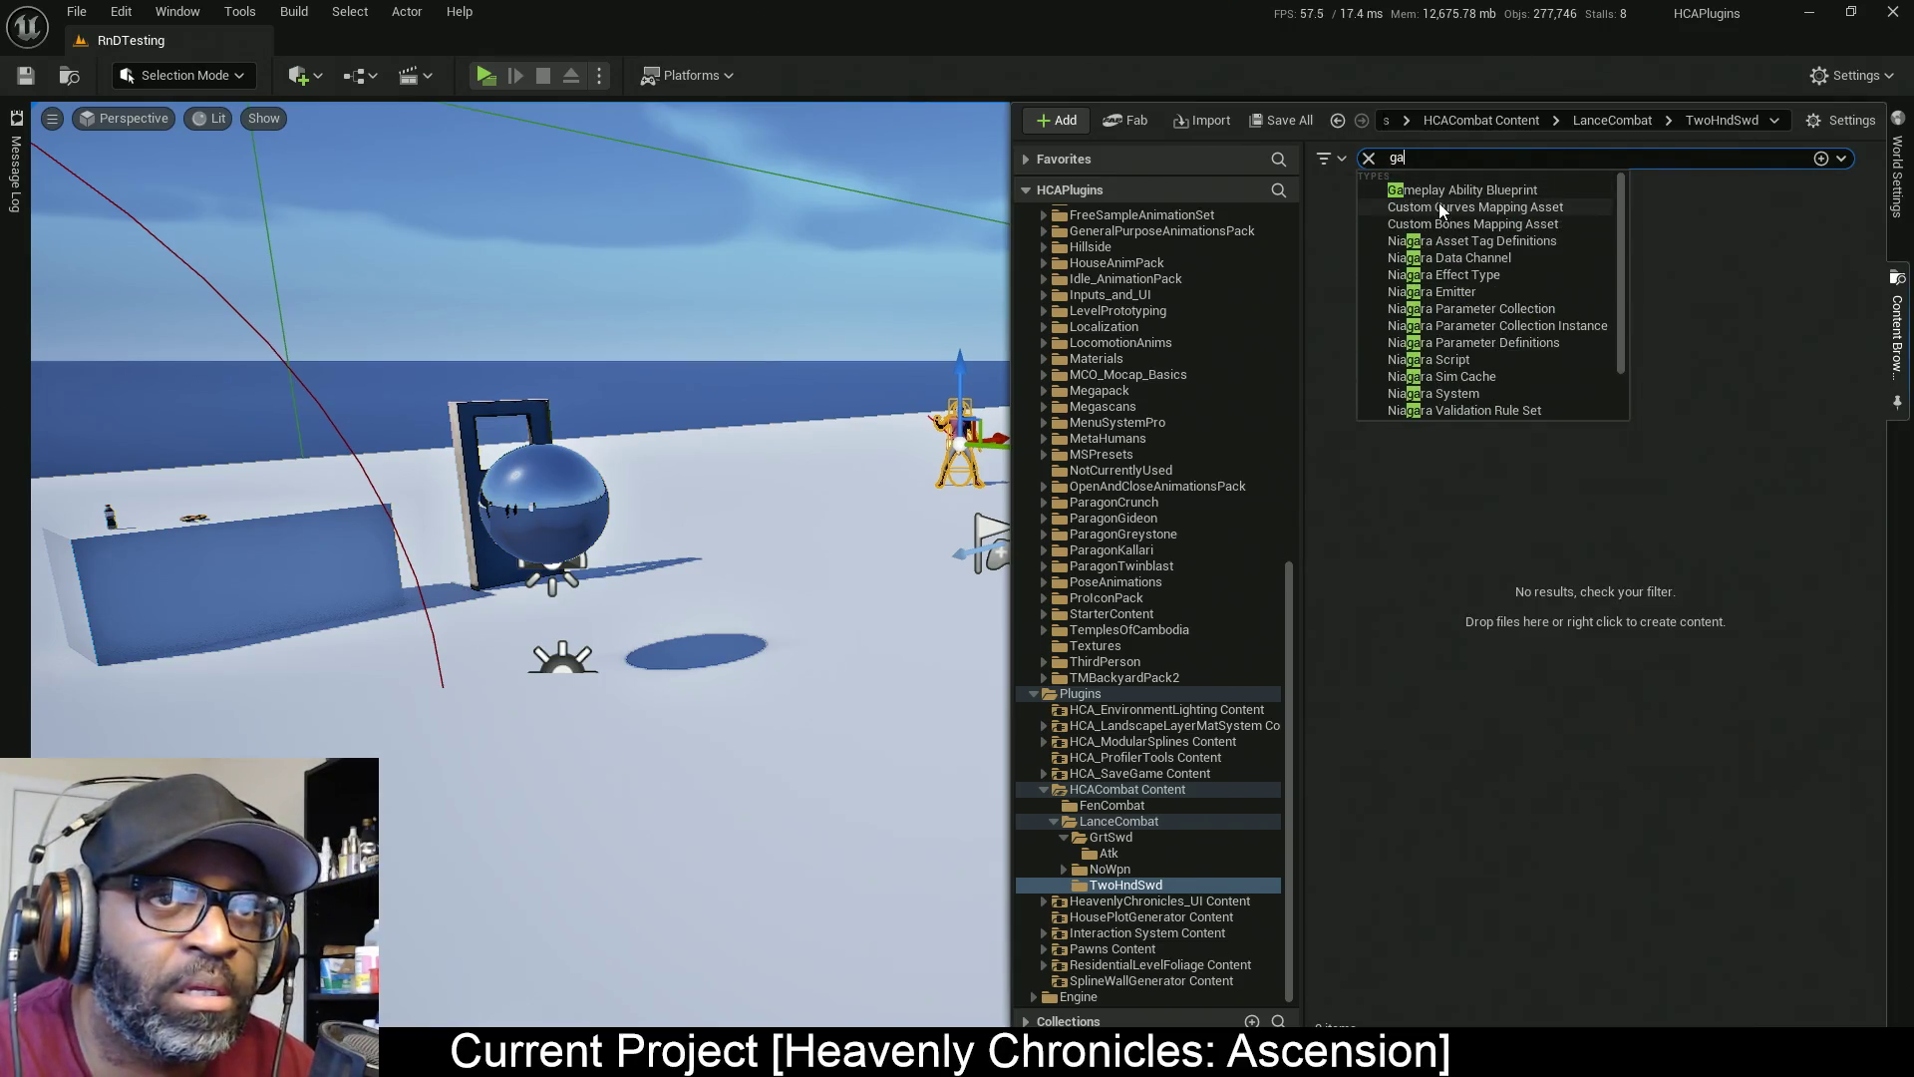
key(BackSpace)
text(uar)
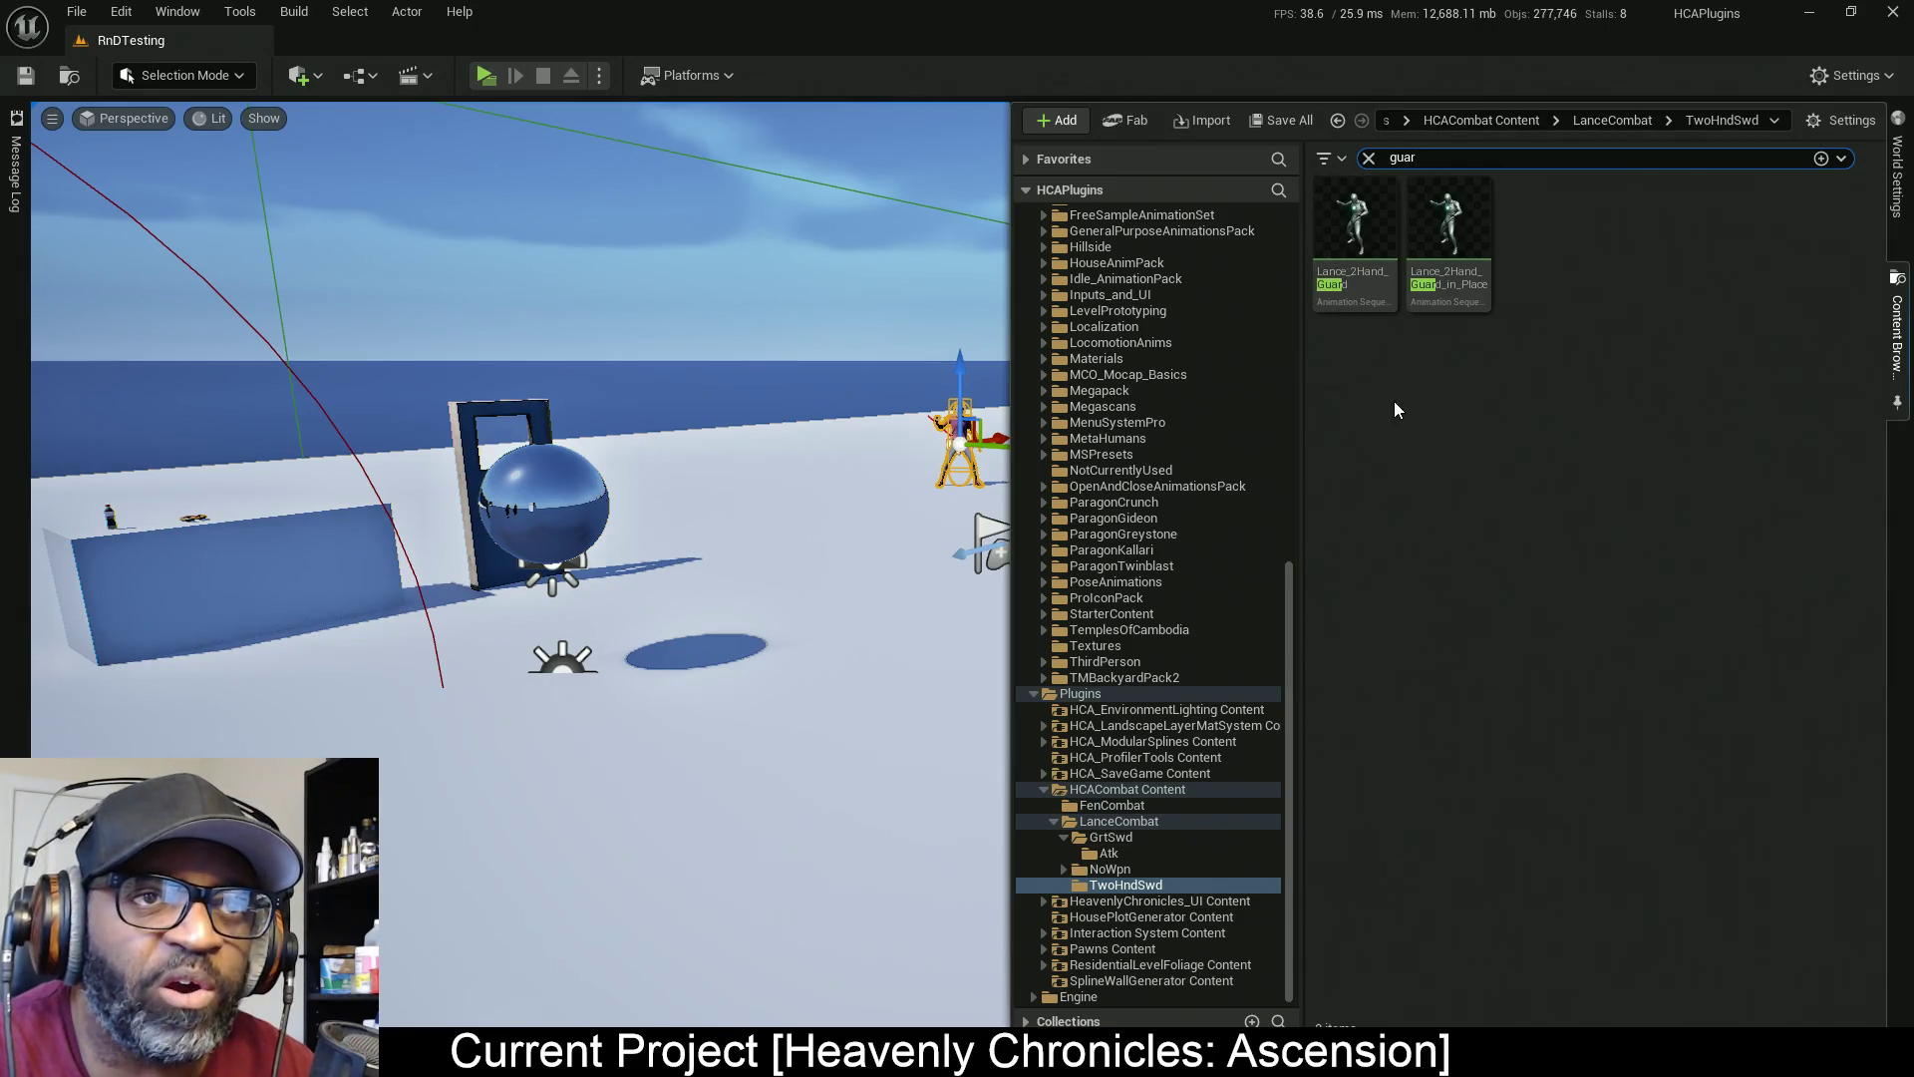
drag(1367, 220, 890, 317)
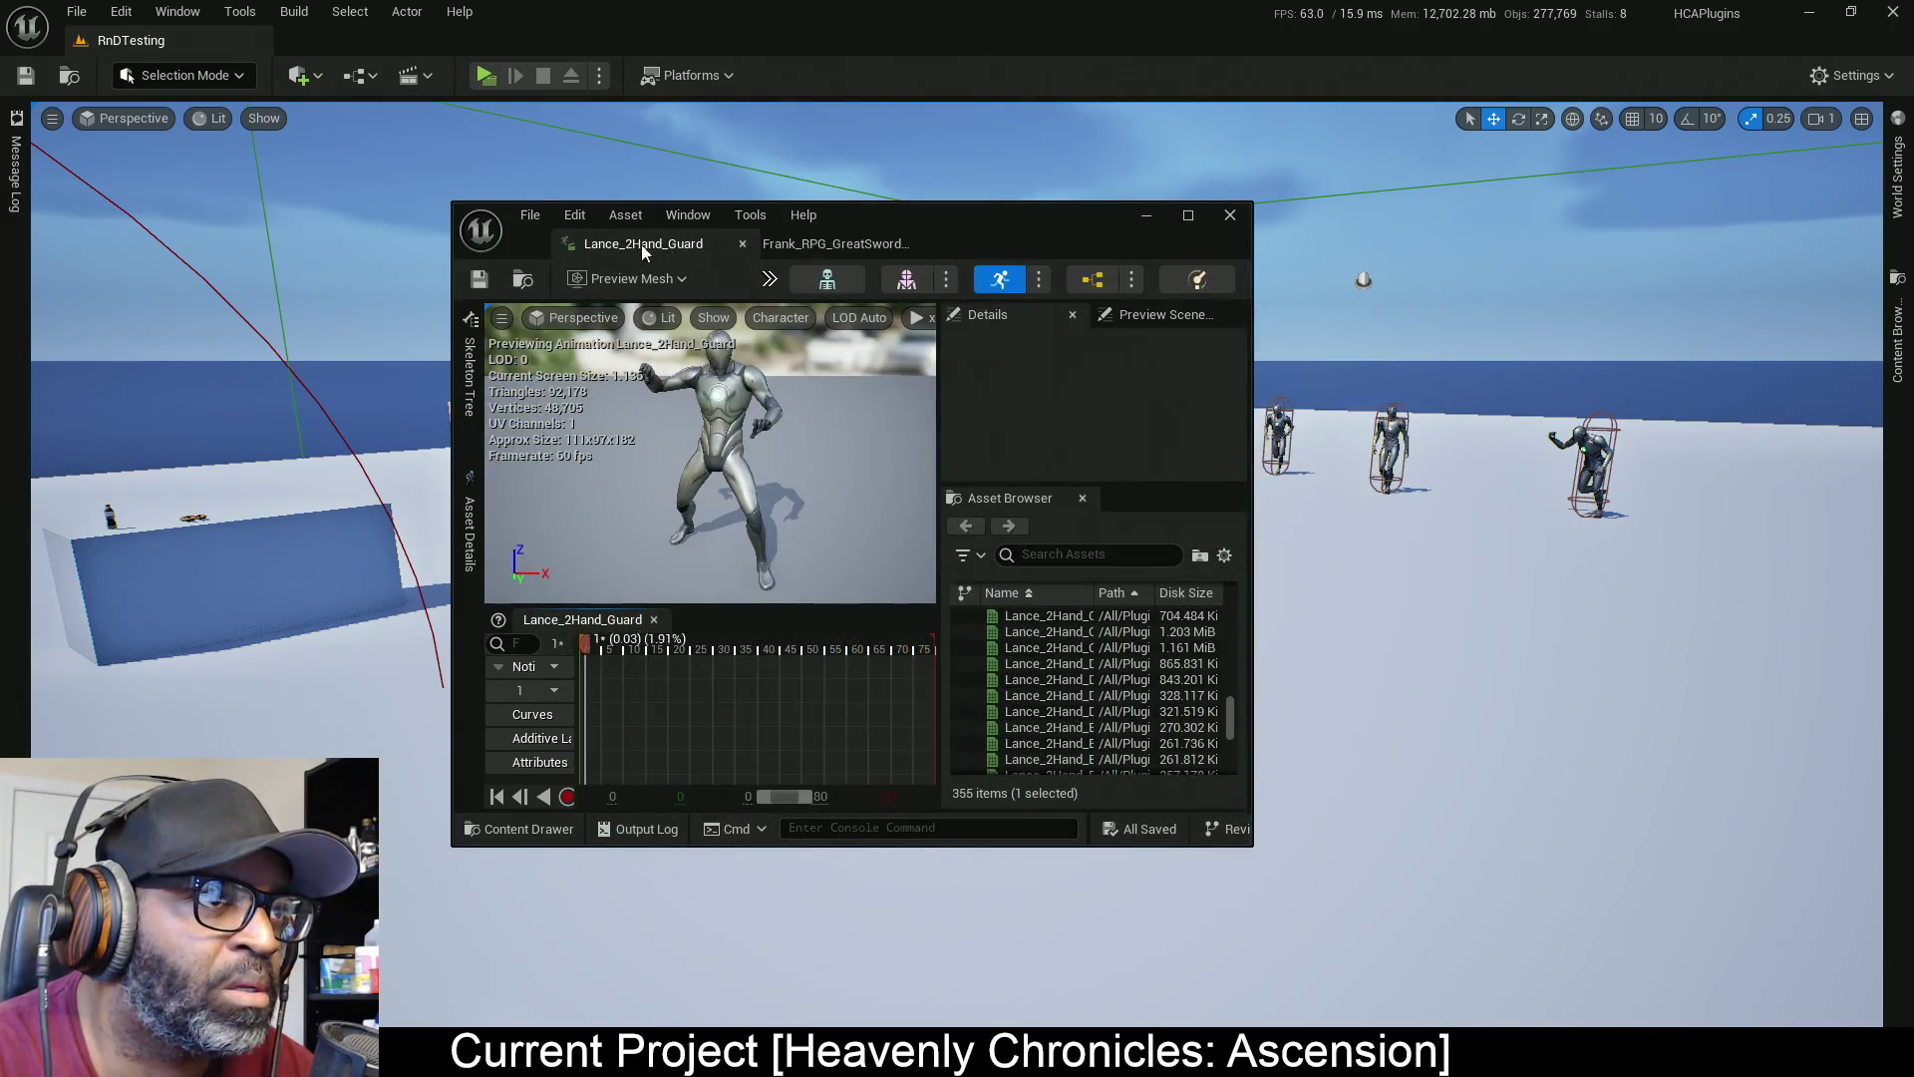
Maximize the editor, alternate between the Lance_2Hand_Guard and Frank greatsword guard tabs while orbiting, then return to the level
click(1187, 215)
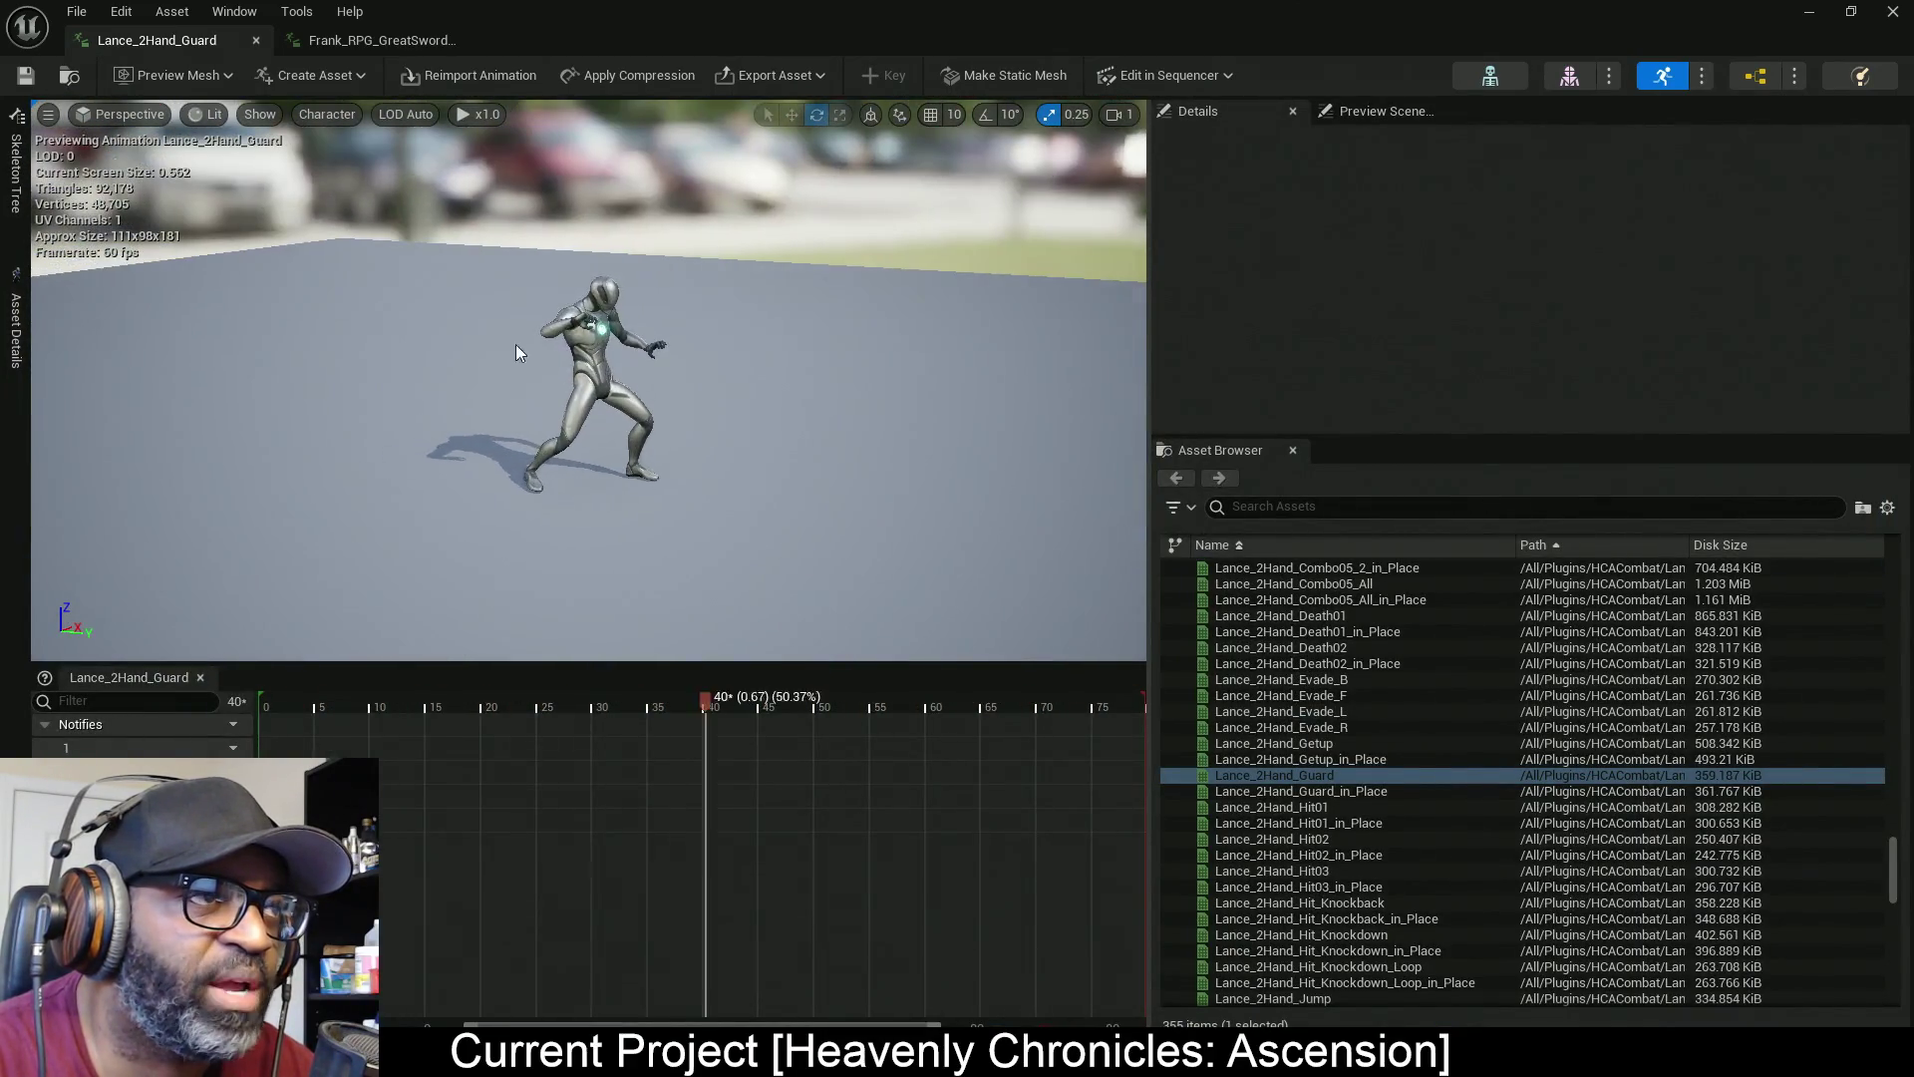
click(361, 42)
mouse_move(397, 148)
mouse_down()
mouse_move(379, 155)
mouse_move(399, 159)
mouse_up()
click(155, 44)
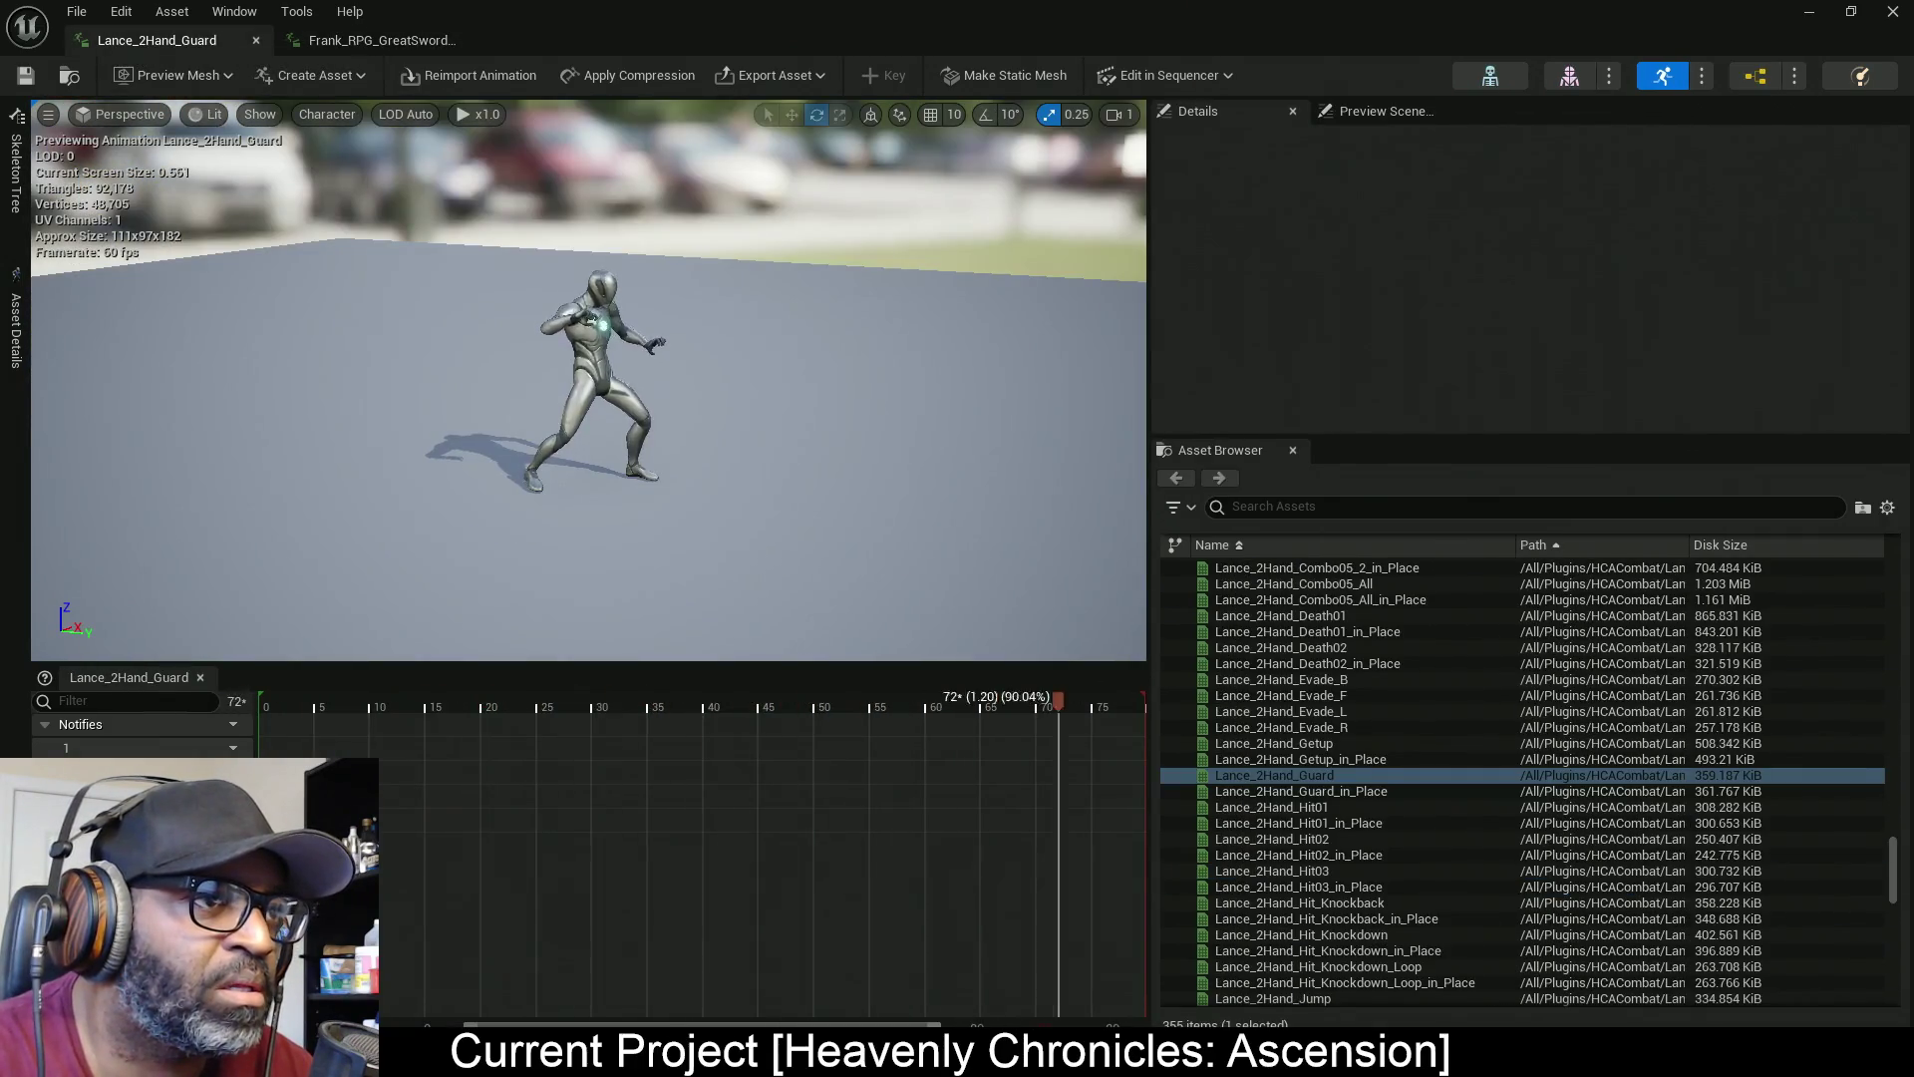
mouse_move(399, 159)
mouse_down()
mouse_move(444, 239)
mouse_move(568, 244)
mouse_move(578, 215)
mouse_up()
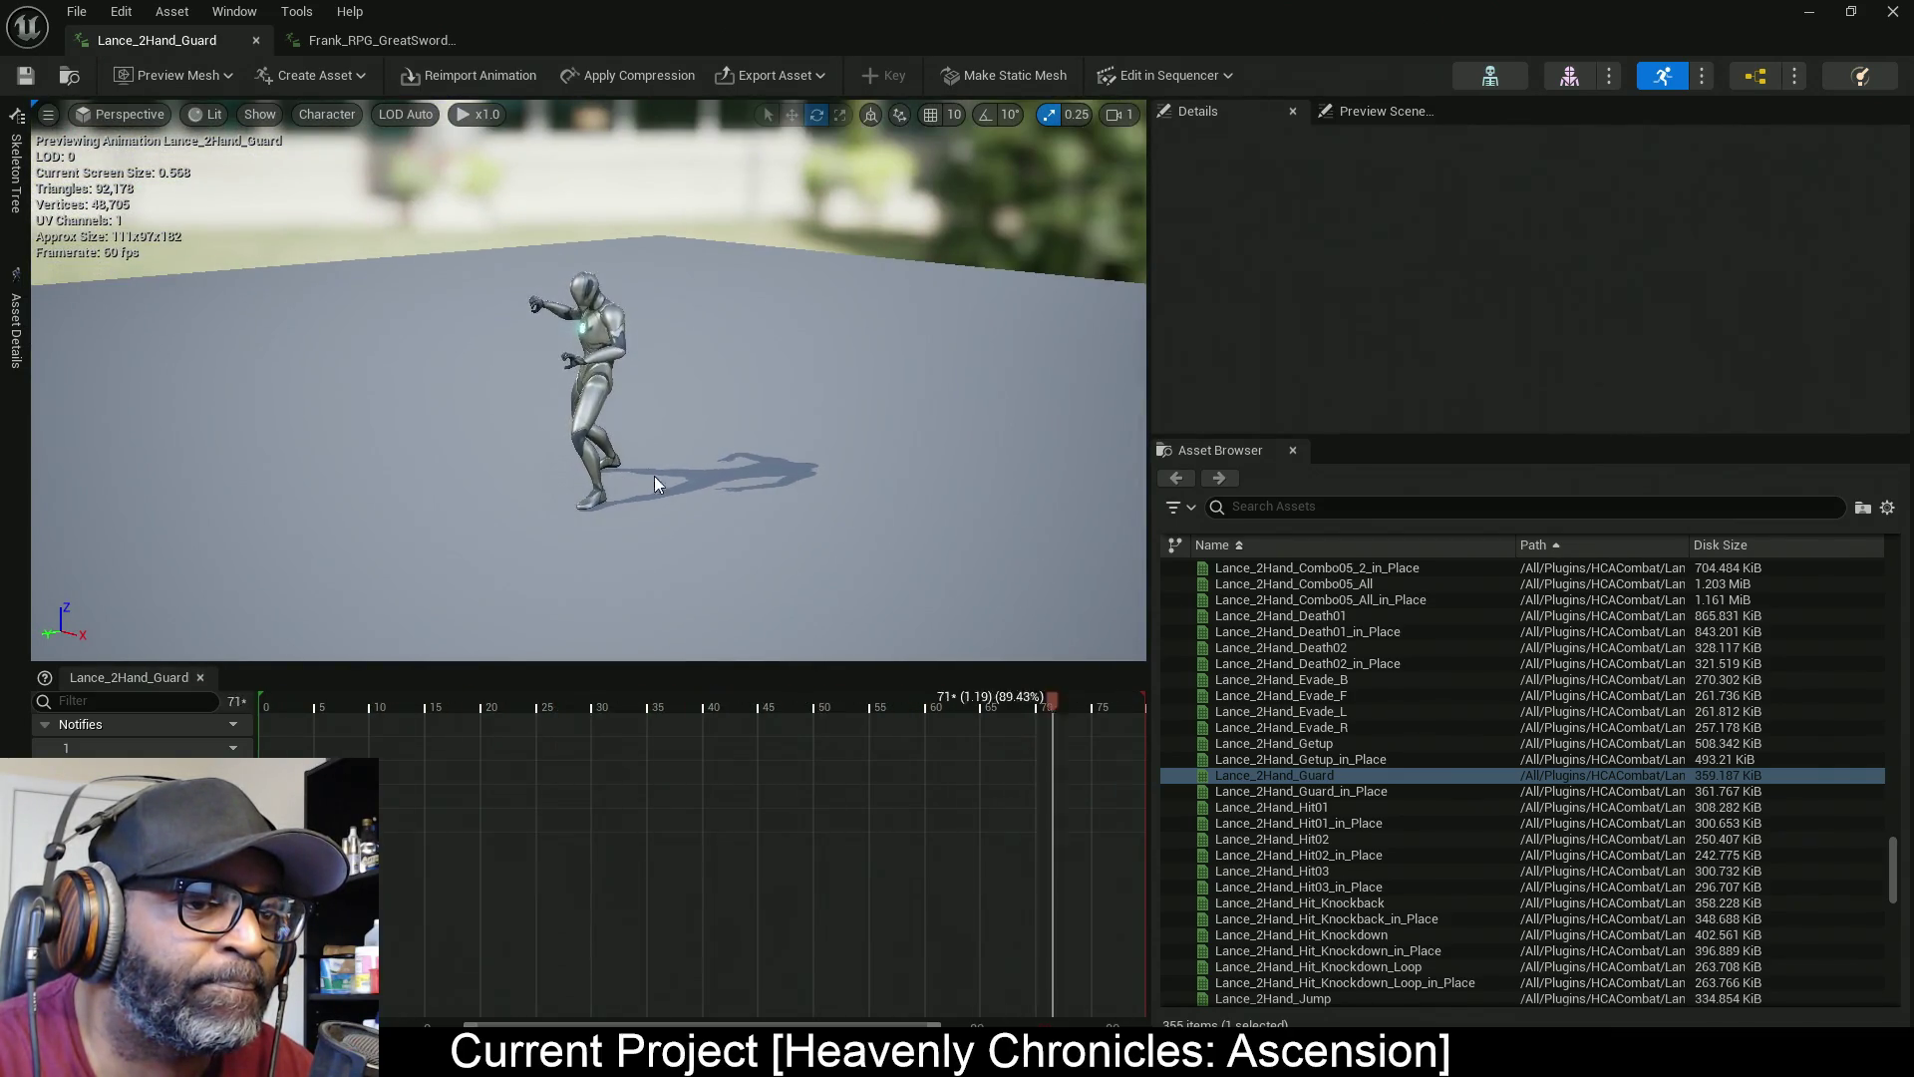
click(330, 38)
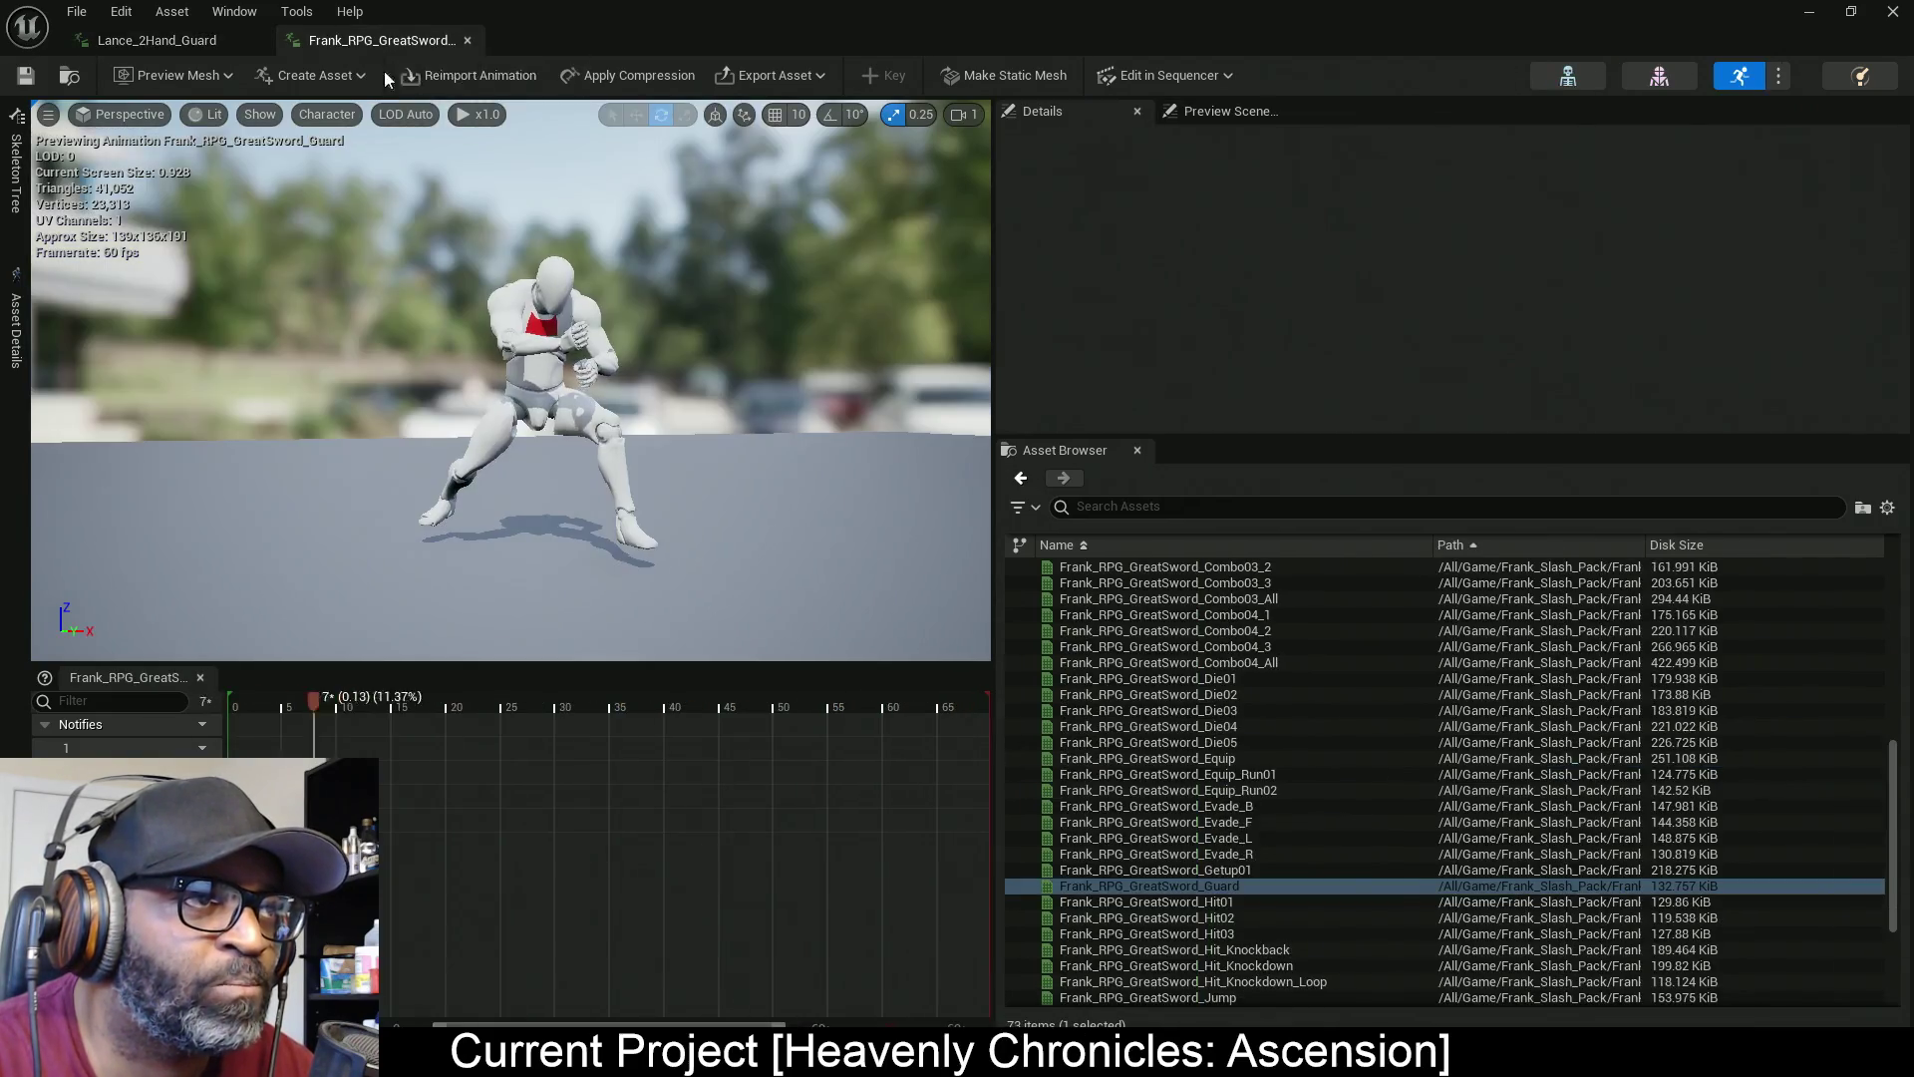
mouse_move(668, 463)
mouse_down()
mouse_move(848, 466)
mouse_move(867, 558)
mouse_move(897, 498)
mouse_move(979, 467)
mouse_up()
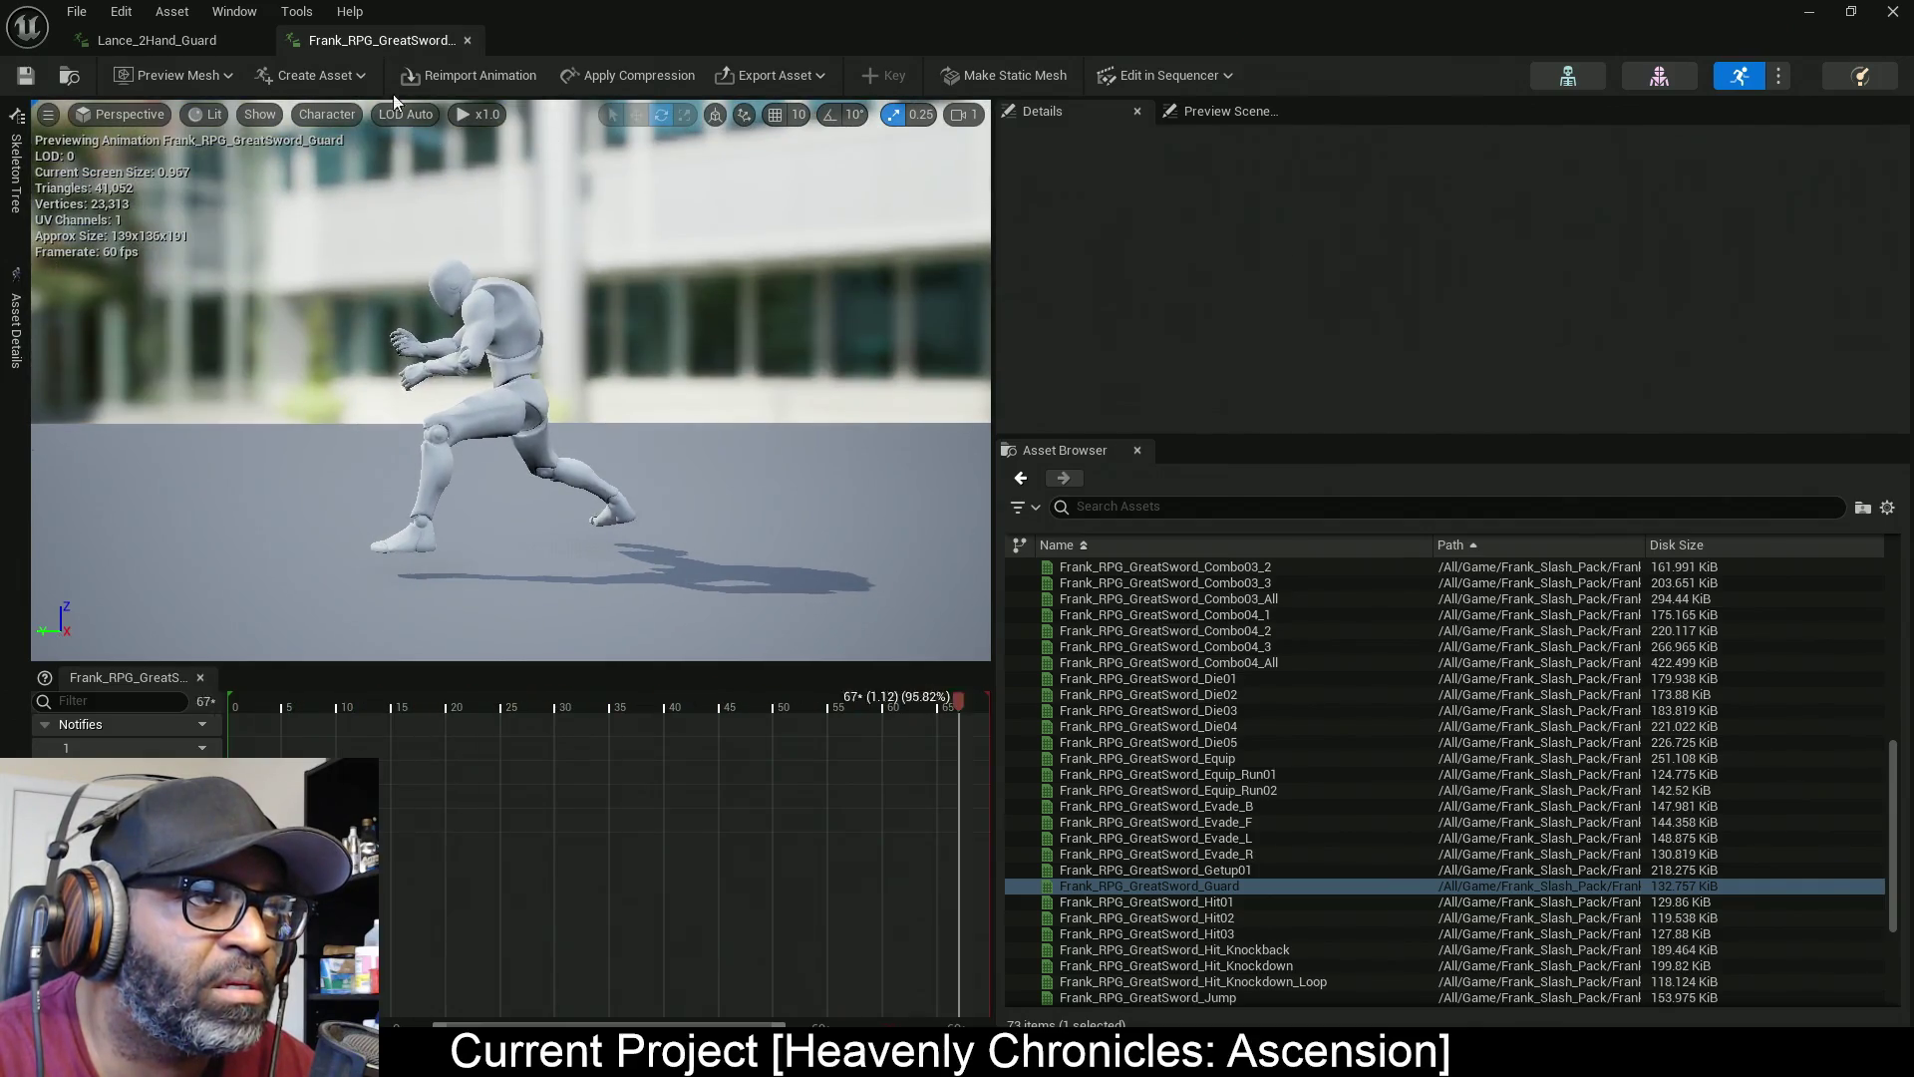
click(159, 40)
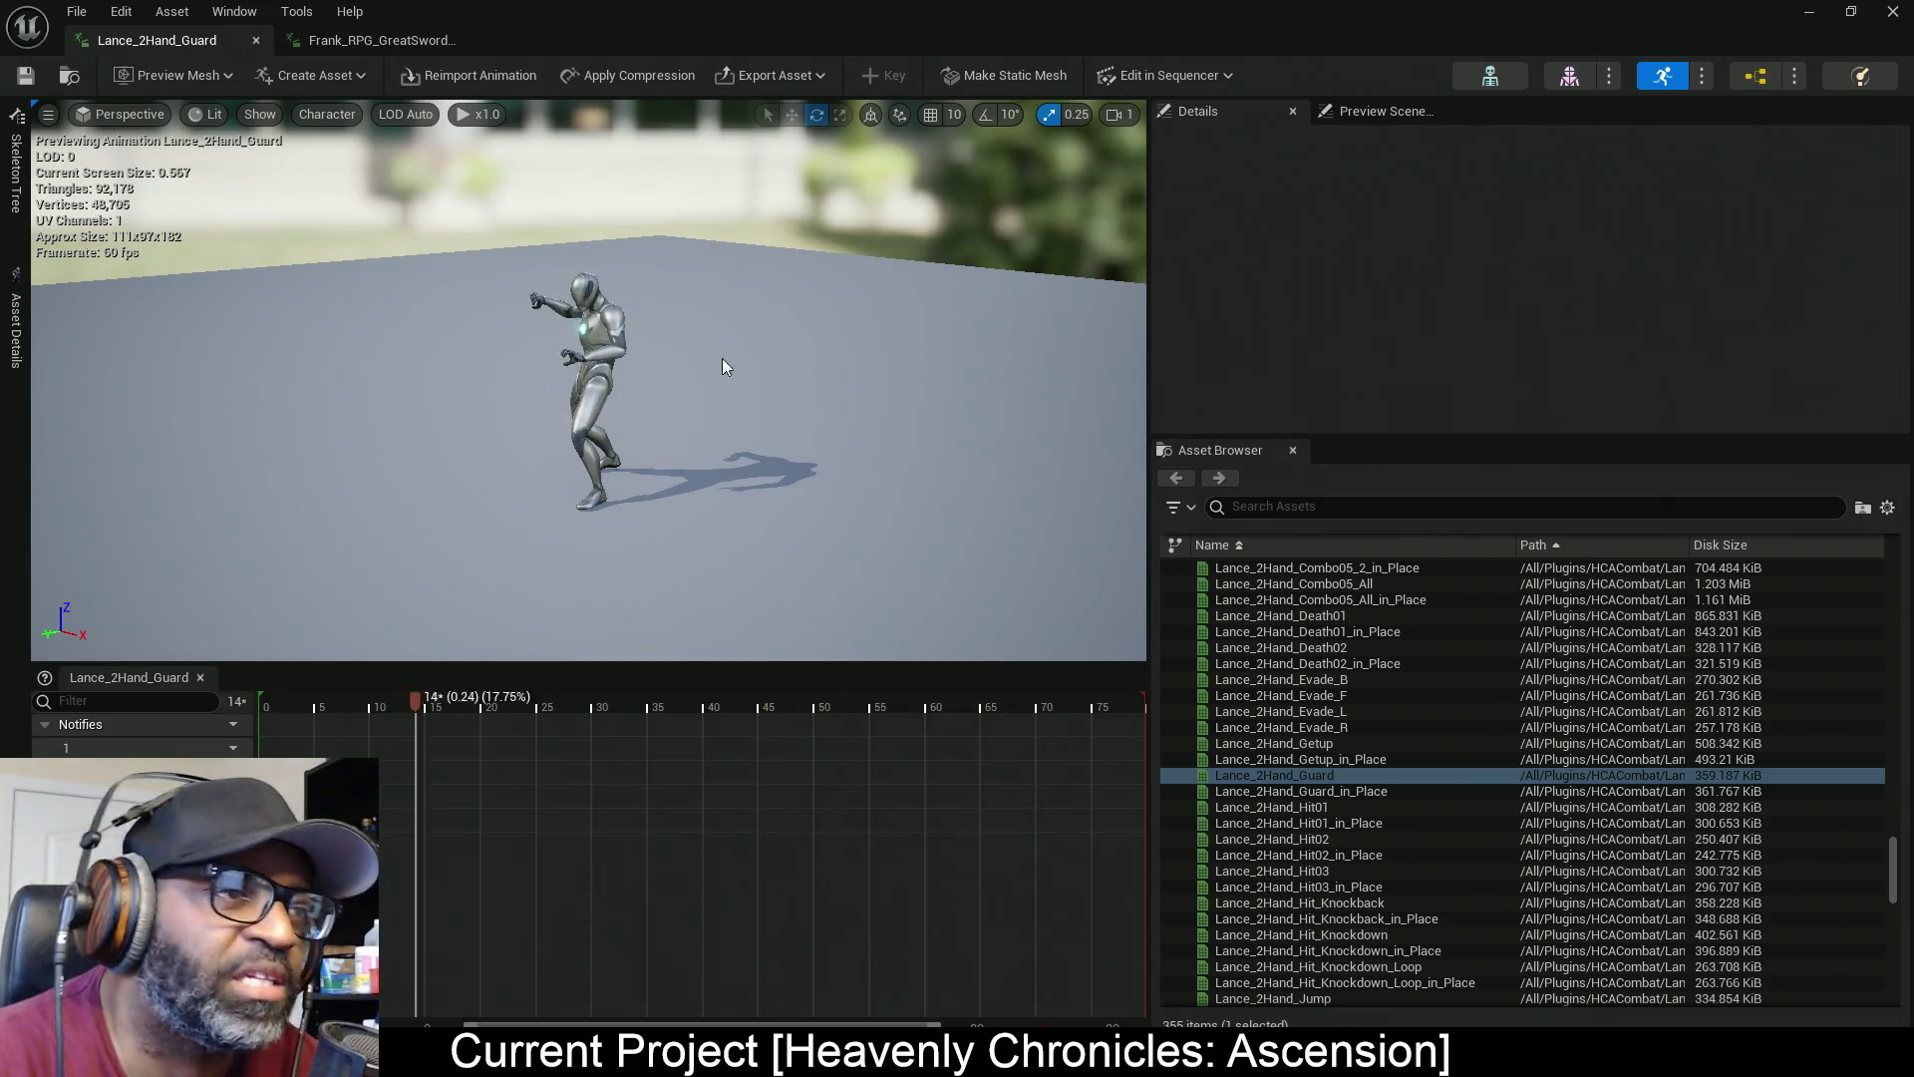
drag(941, 556, 943, 573)
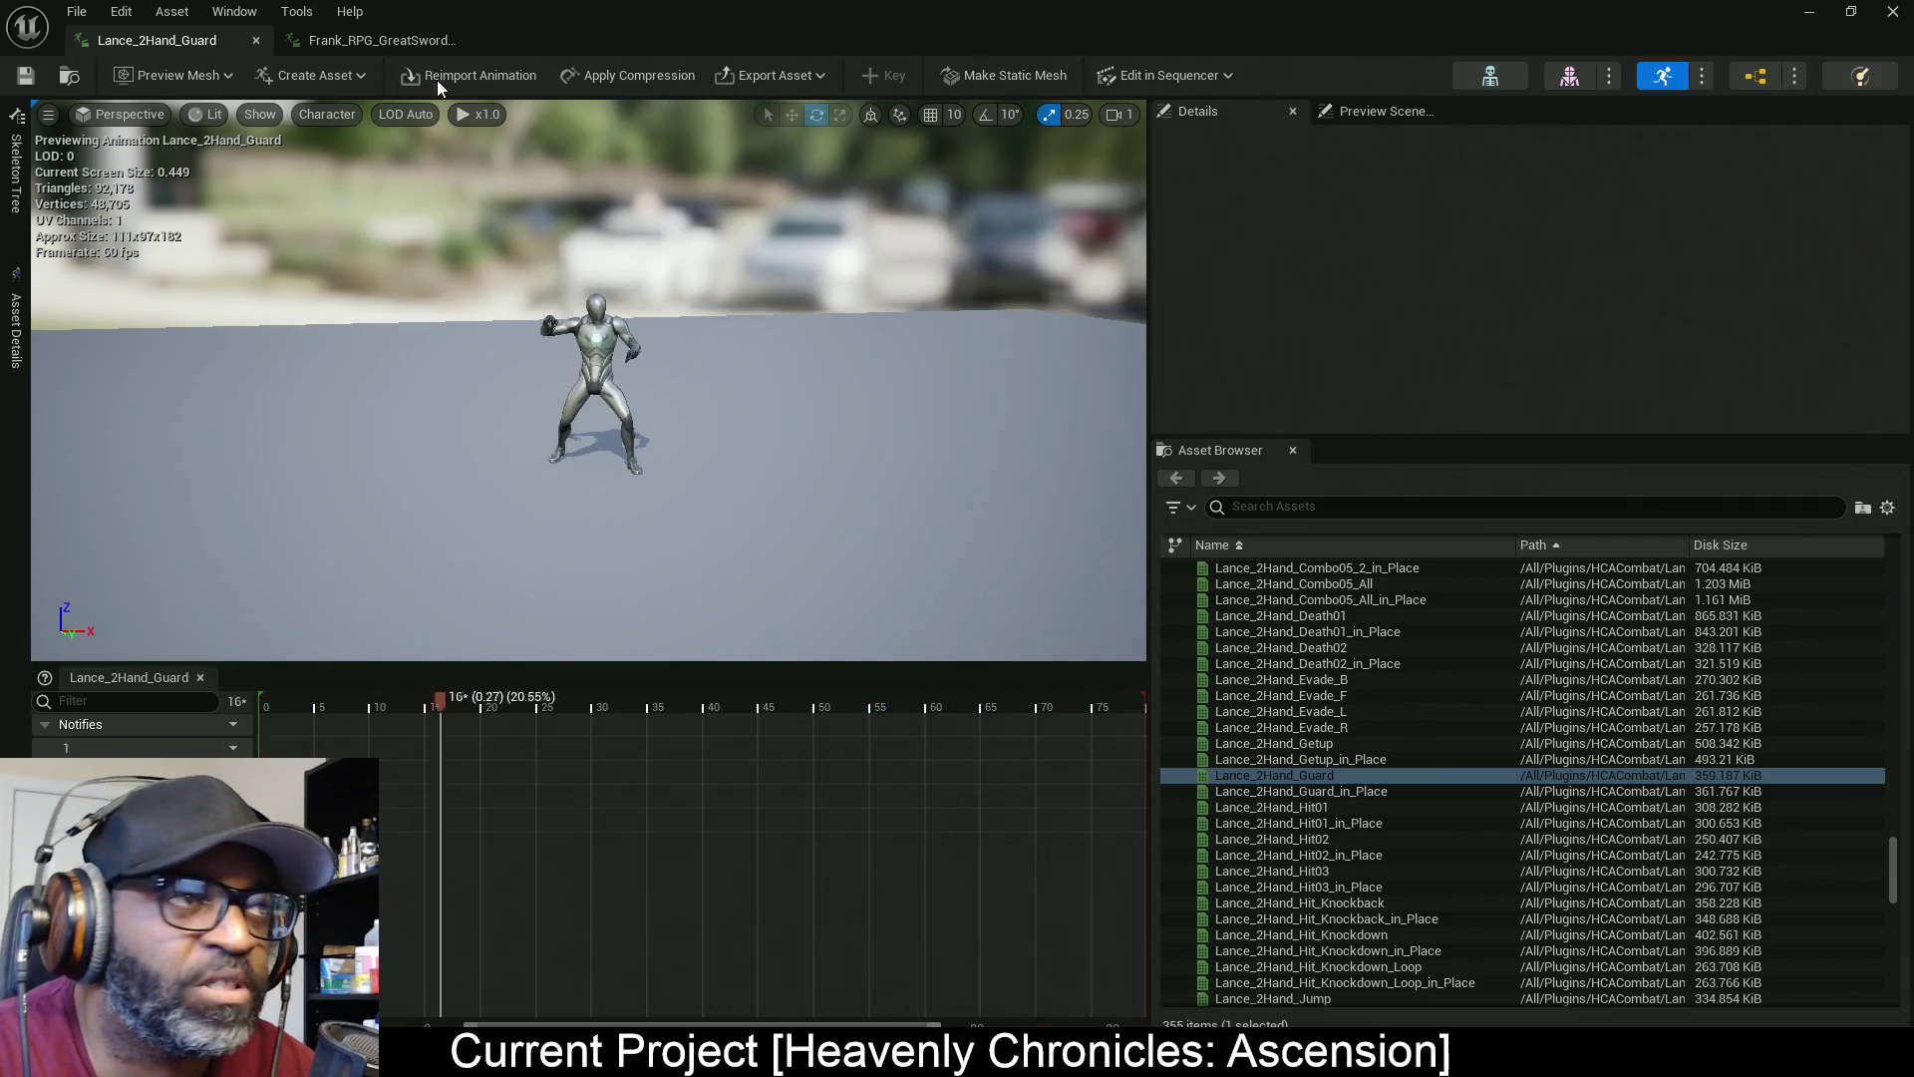
click(399, 40)
scroll(1271, 788, up, 10)
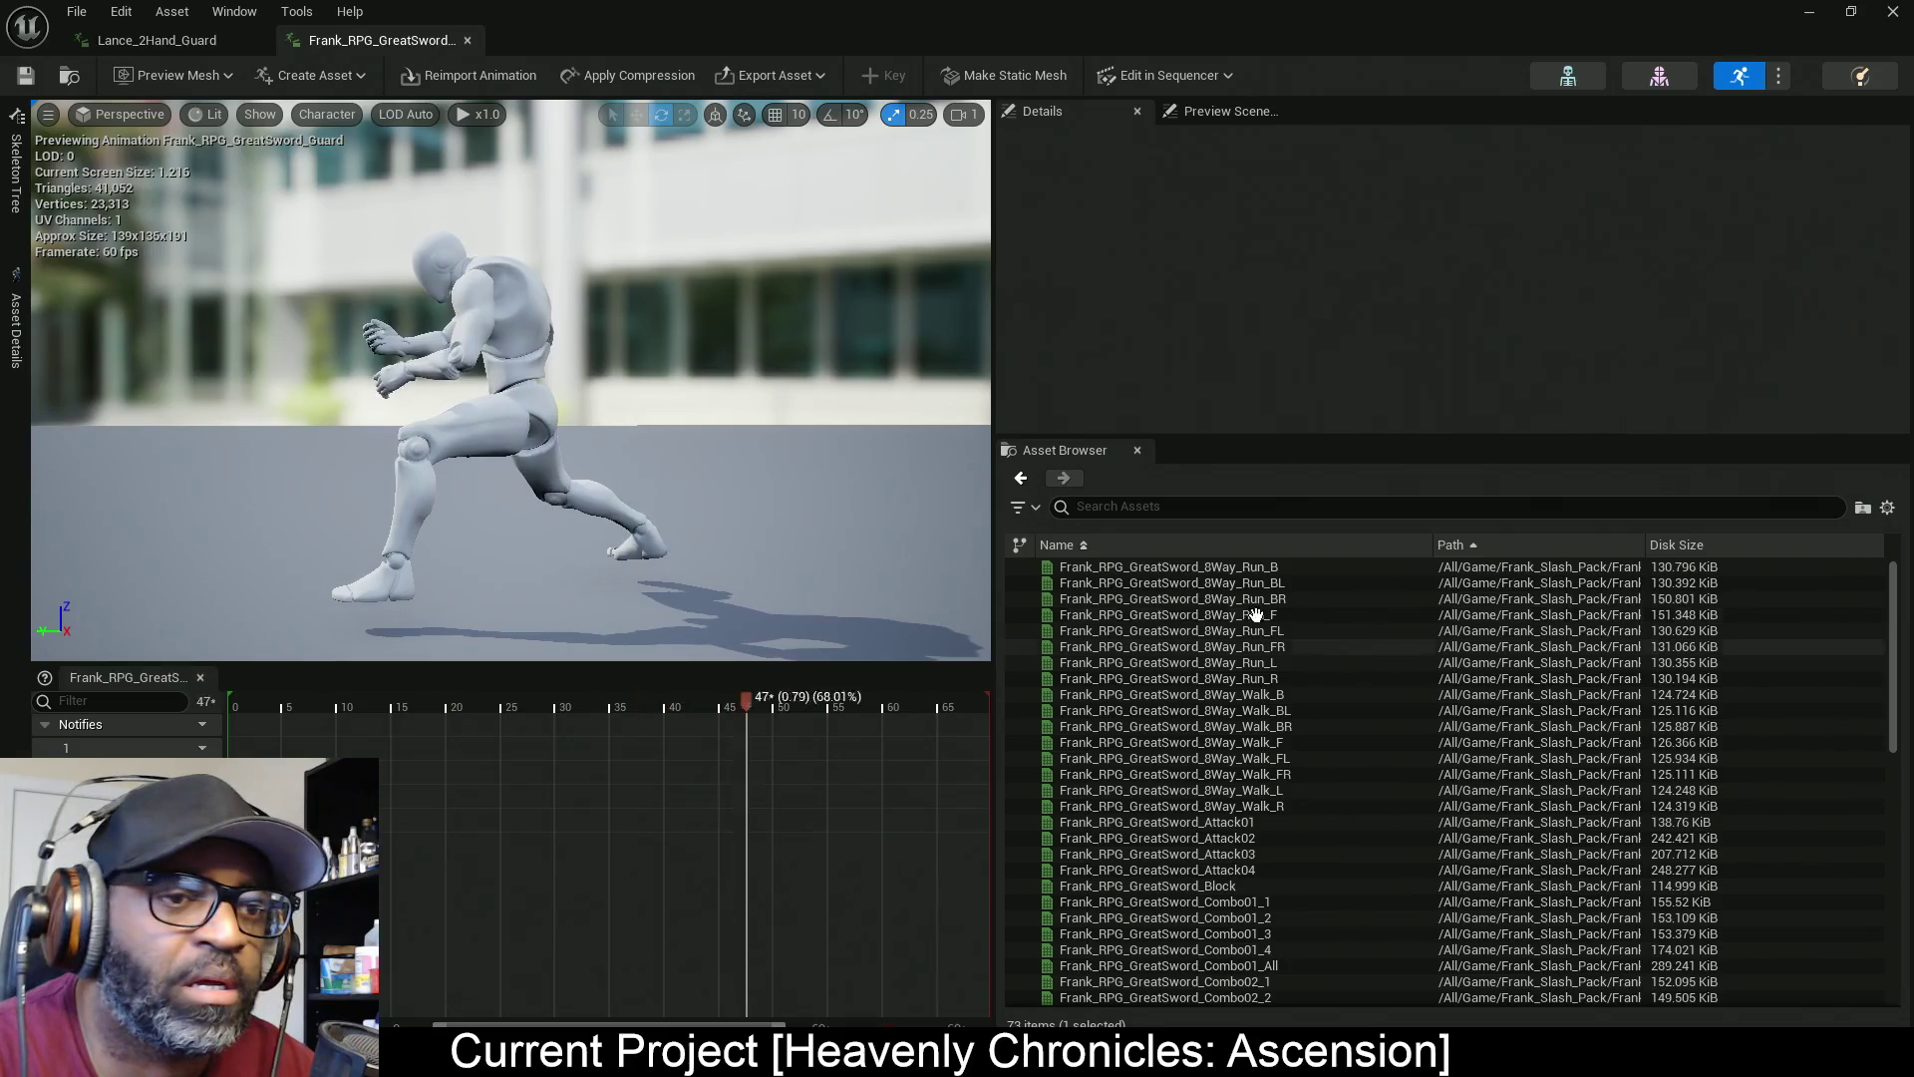
click(1893, 11)
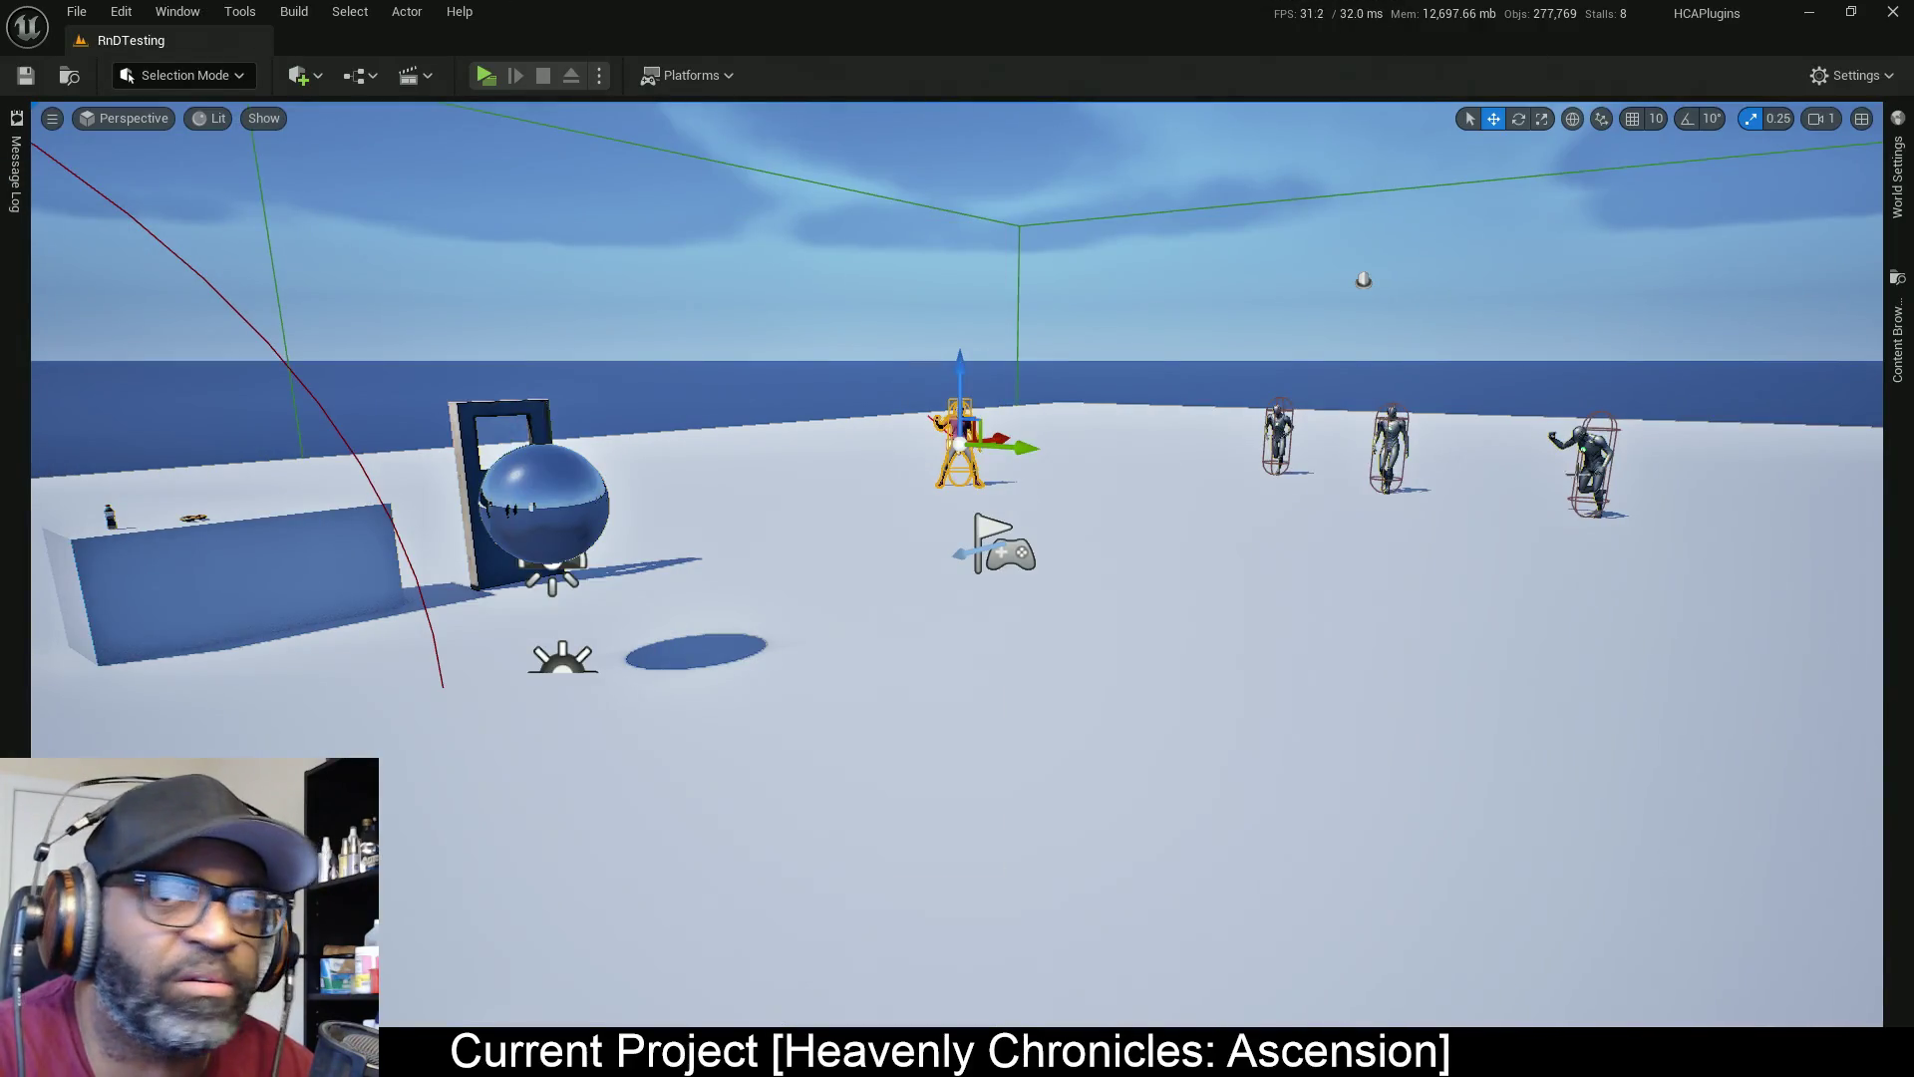
Clear the 'guar' filter, open Frank_2Handed_GreatSword > Animations > IP+RM, and close the content drawer
click(1897, 329)
scroll(1139, 463, up, 8)
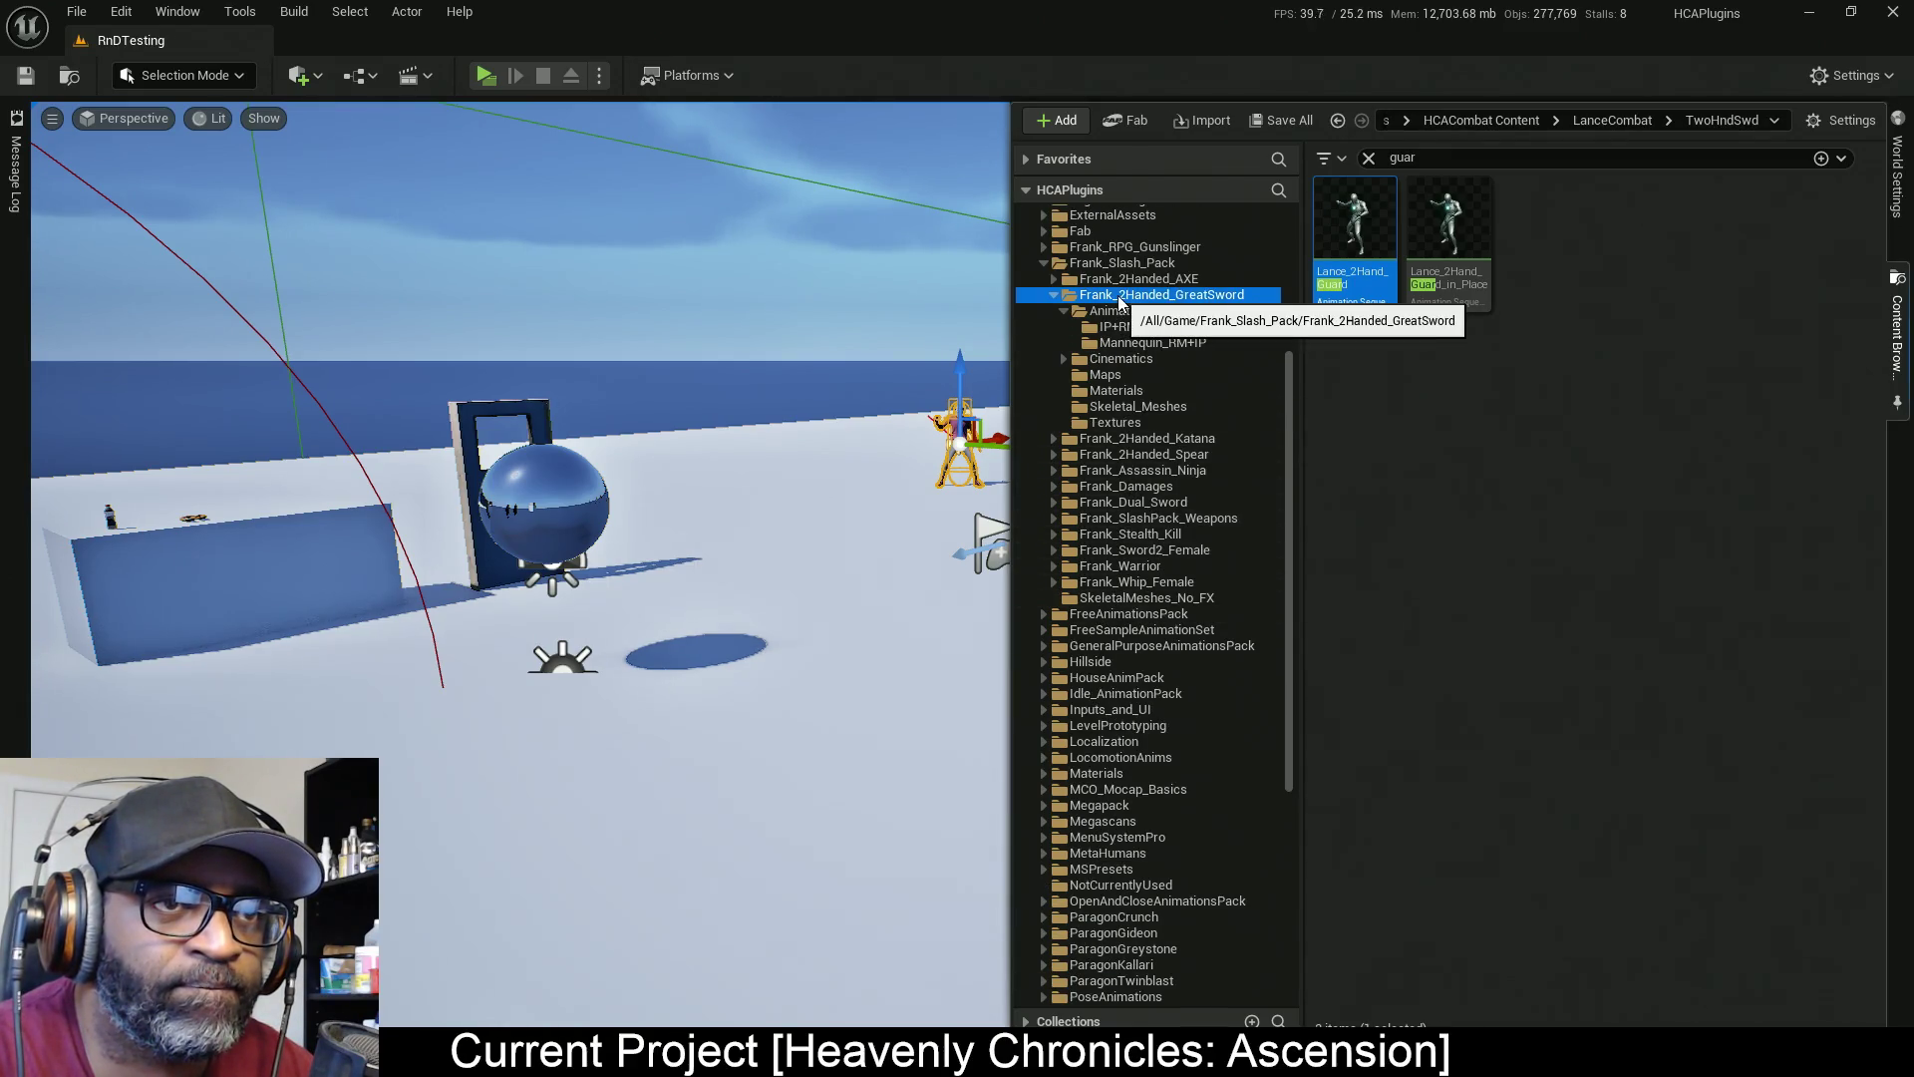
click(1157, 296)
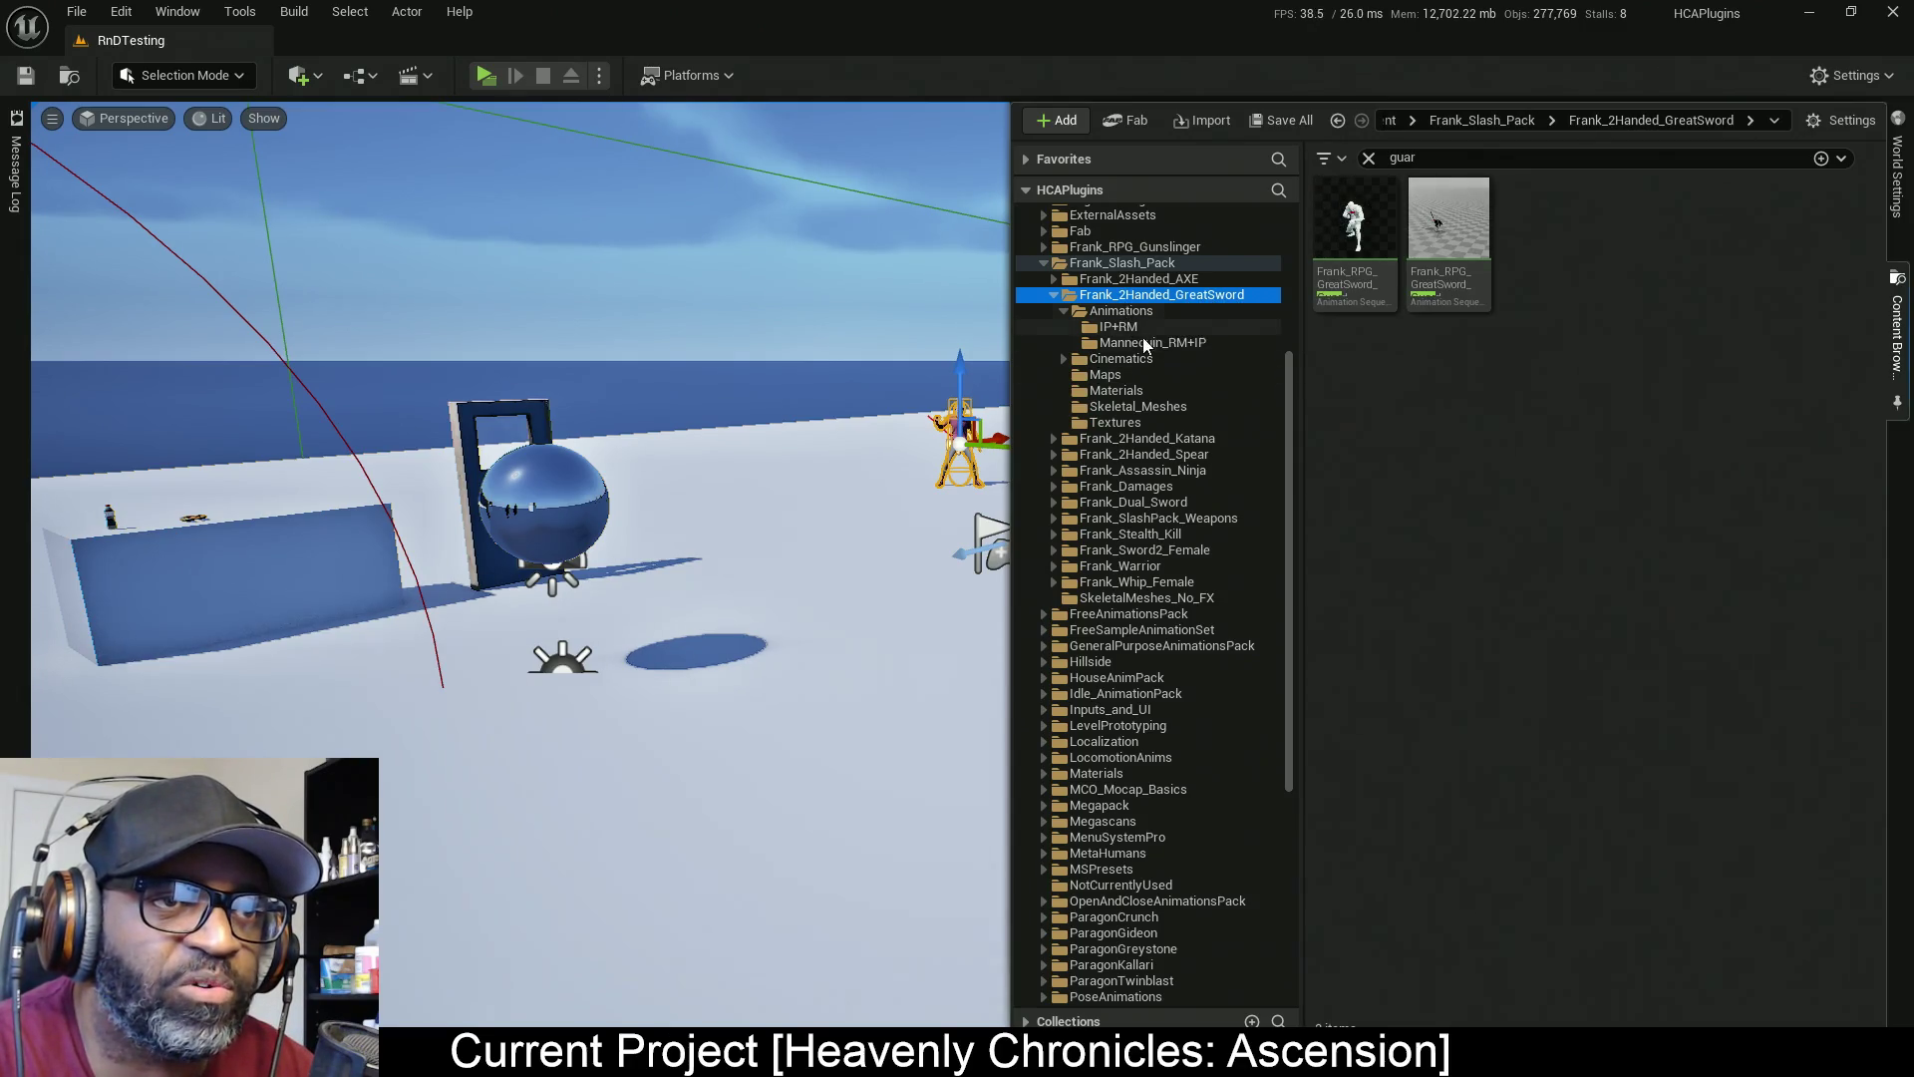
click(1147, 311)
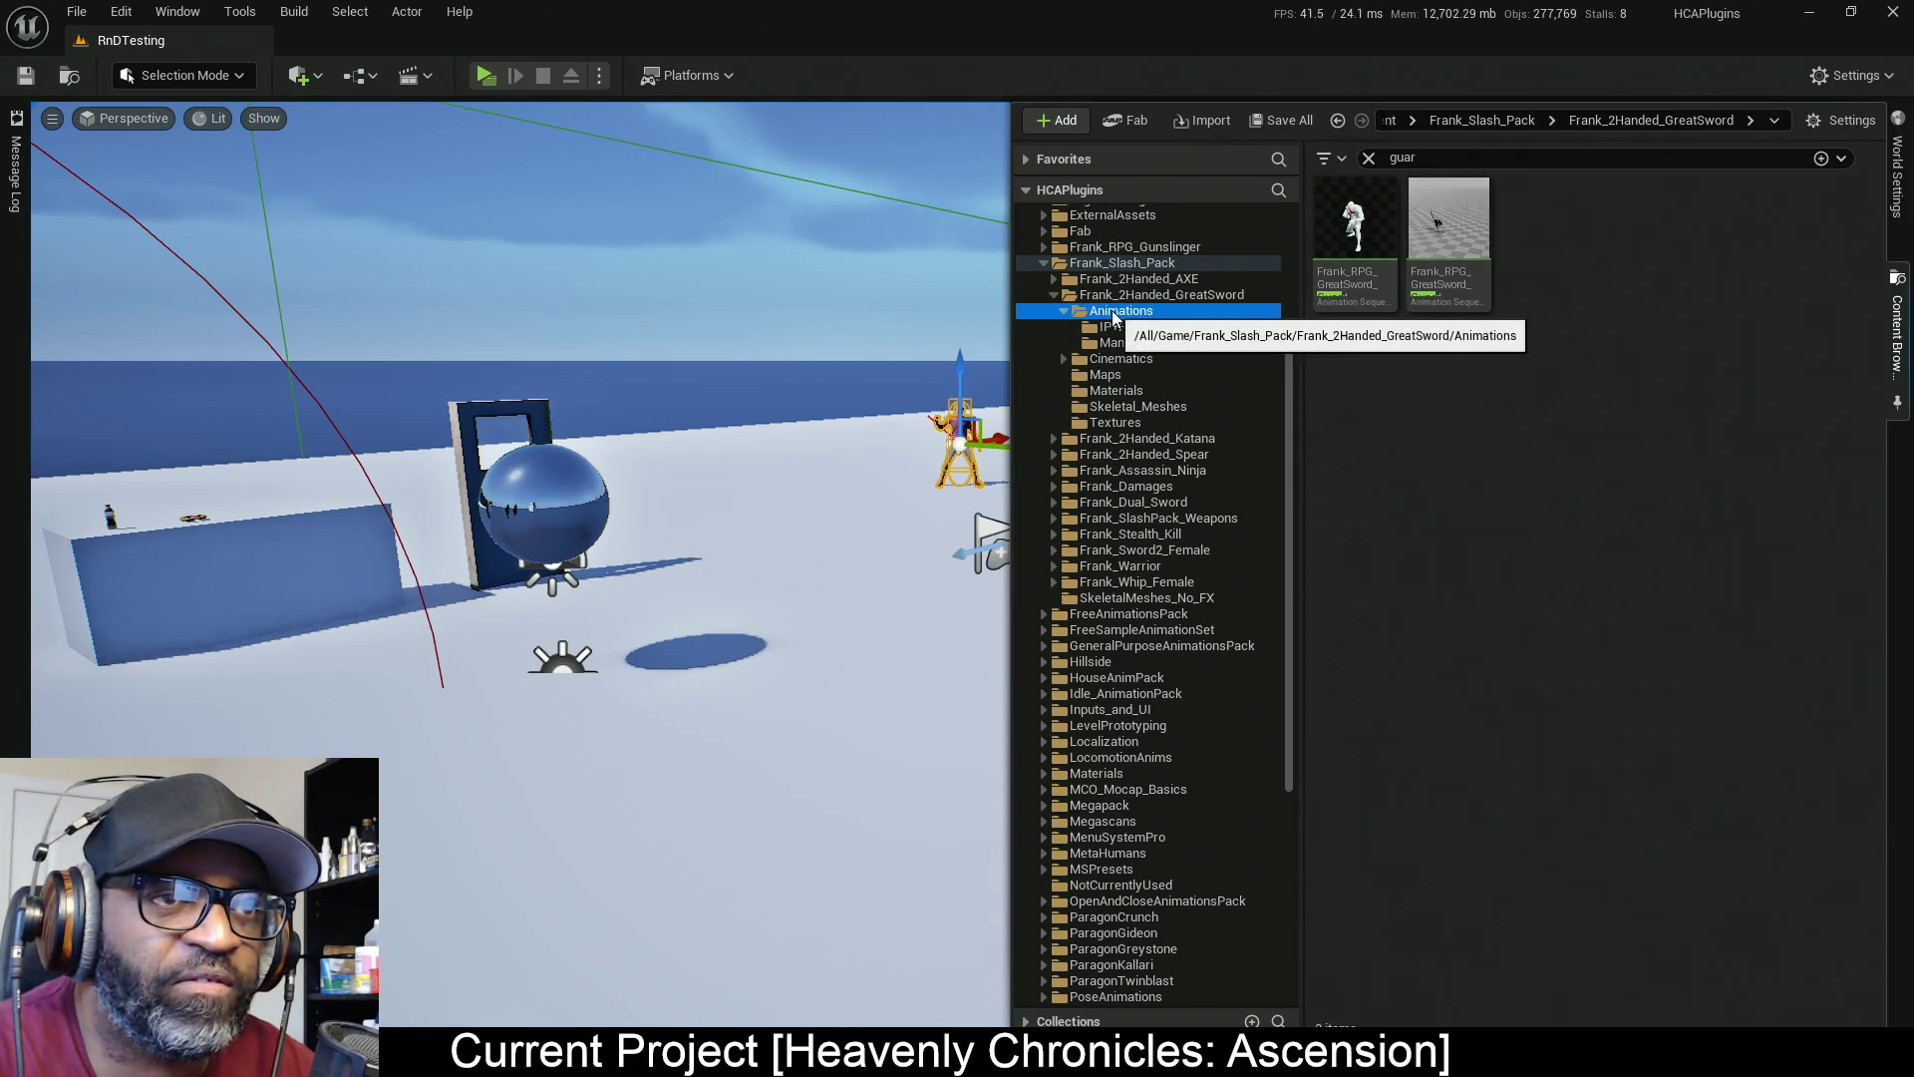
key(Escape)
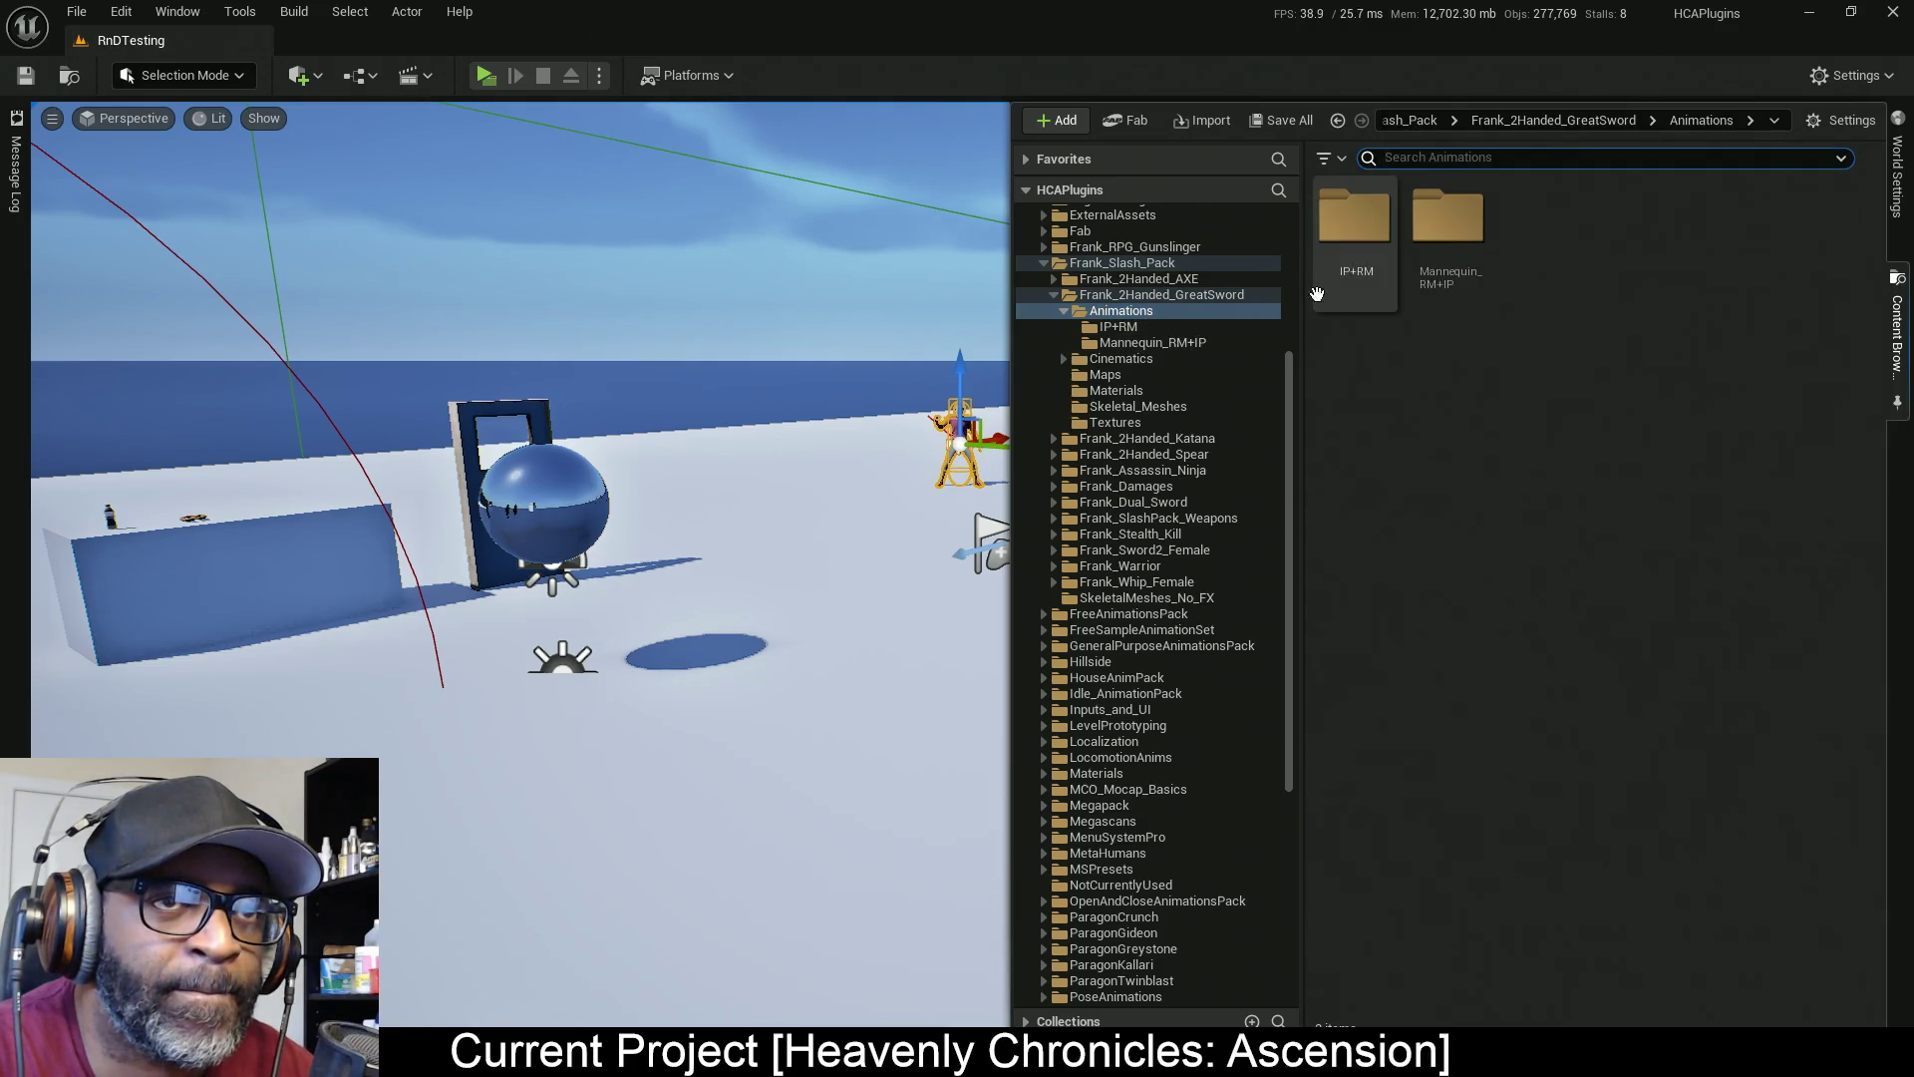
click(1362, 218)
double_click(1362, 218)
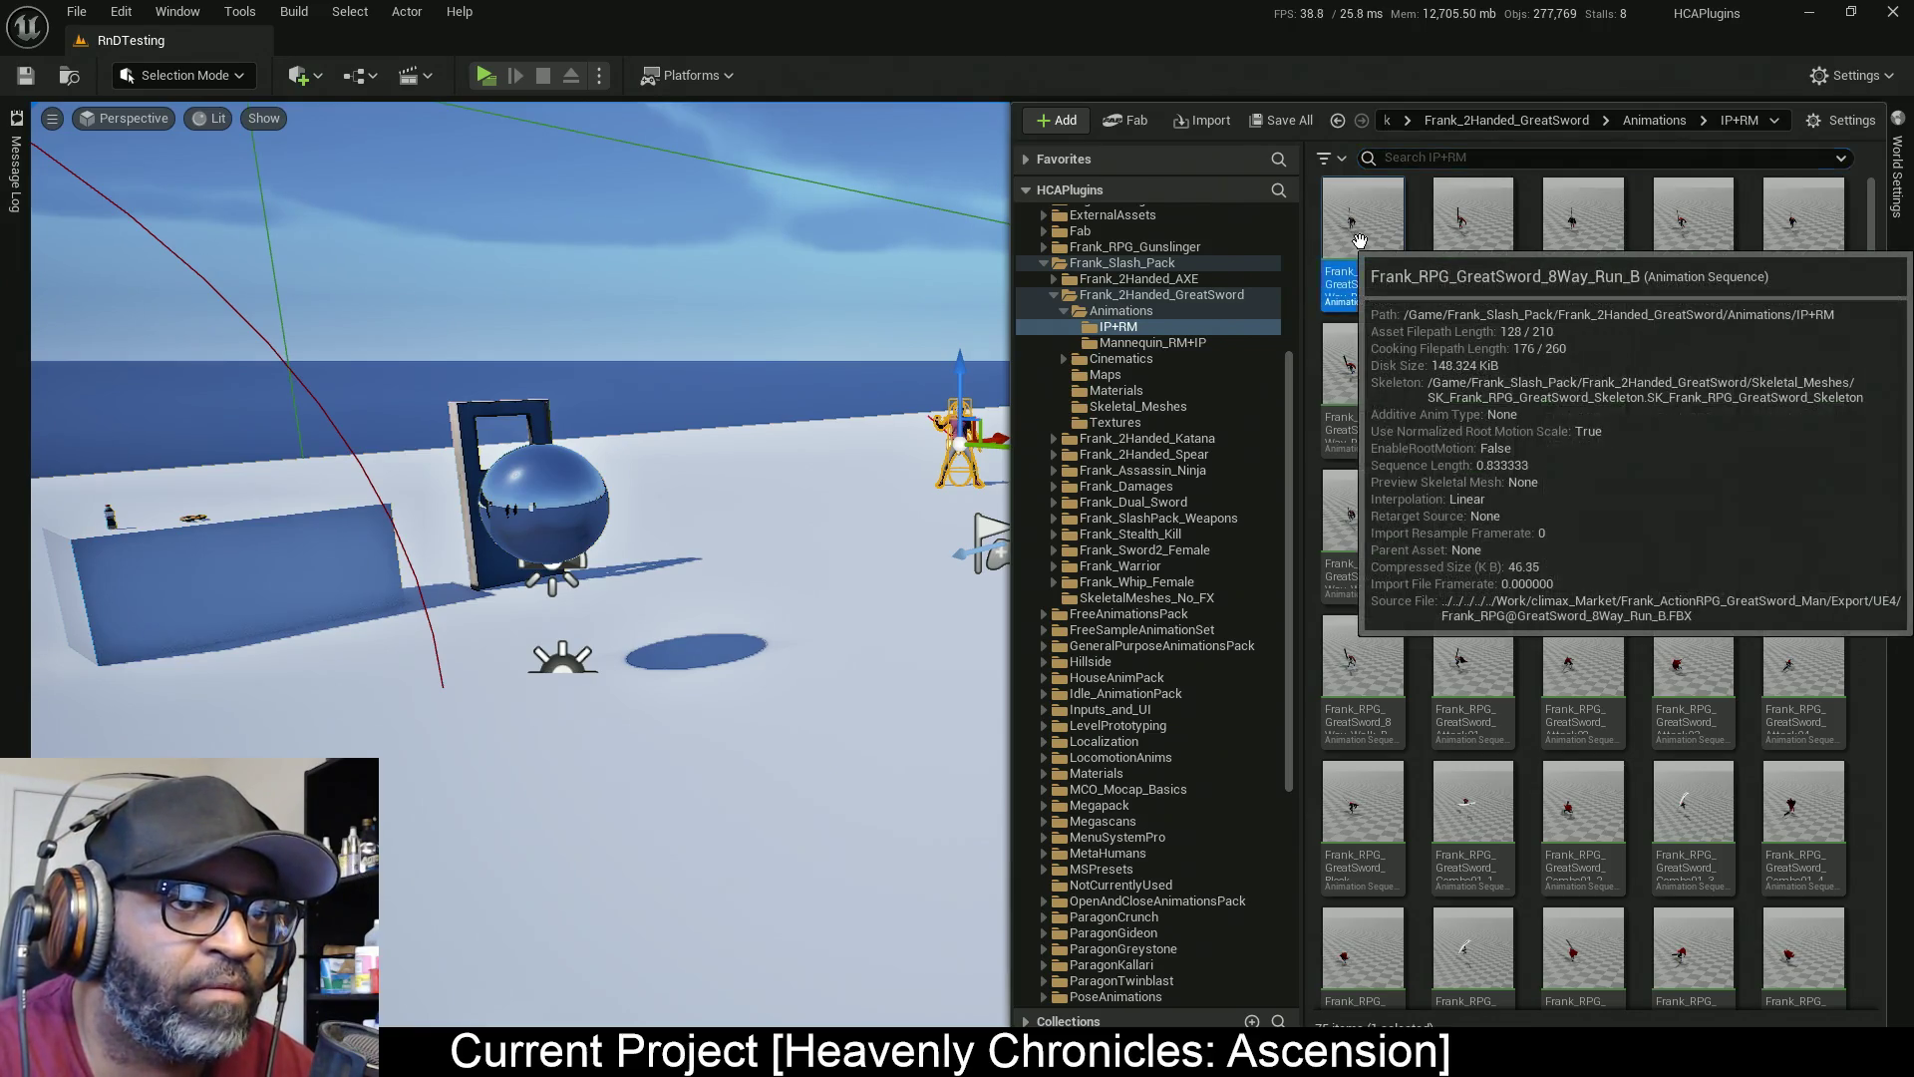
key(ctrl+space)
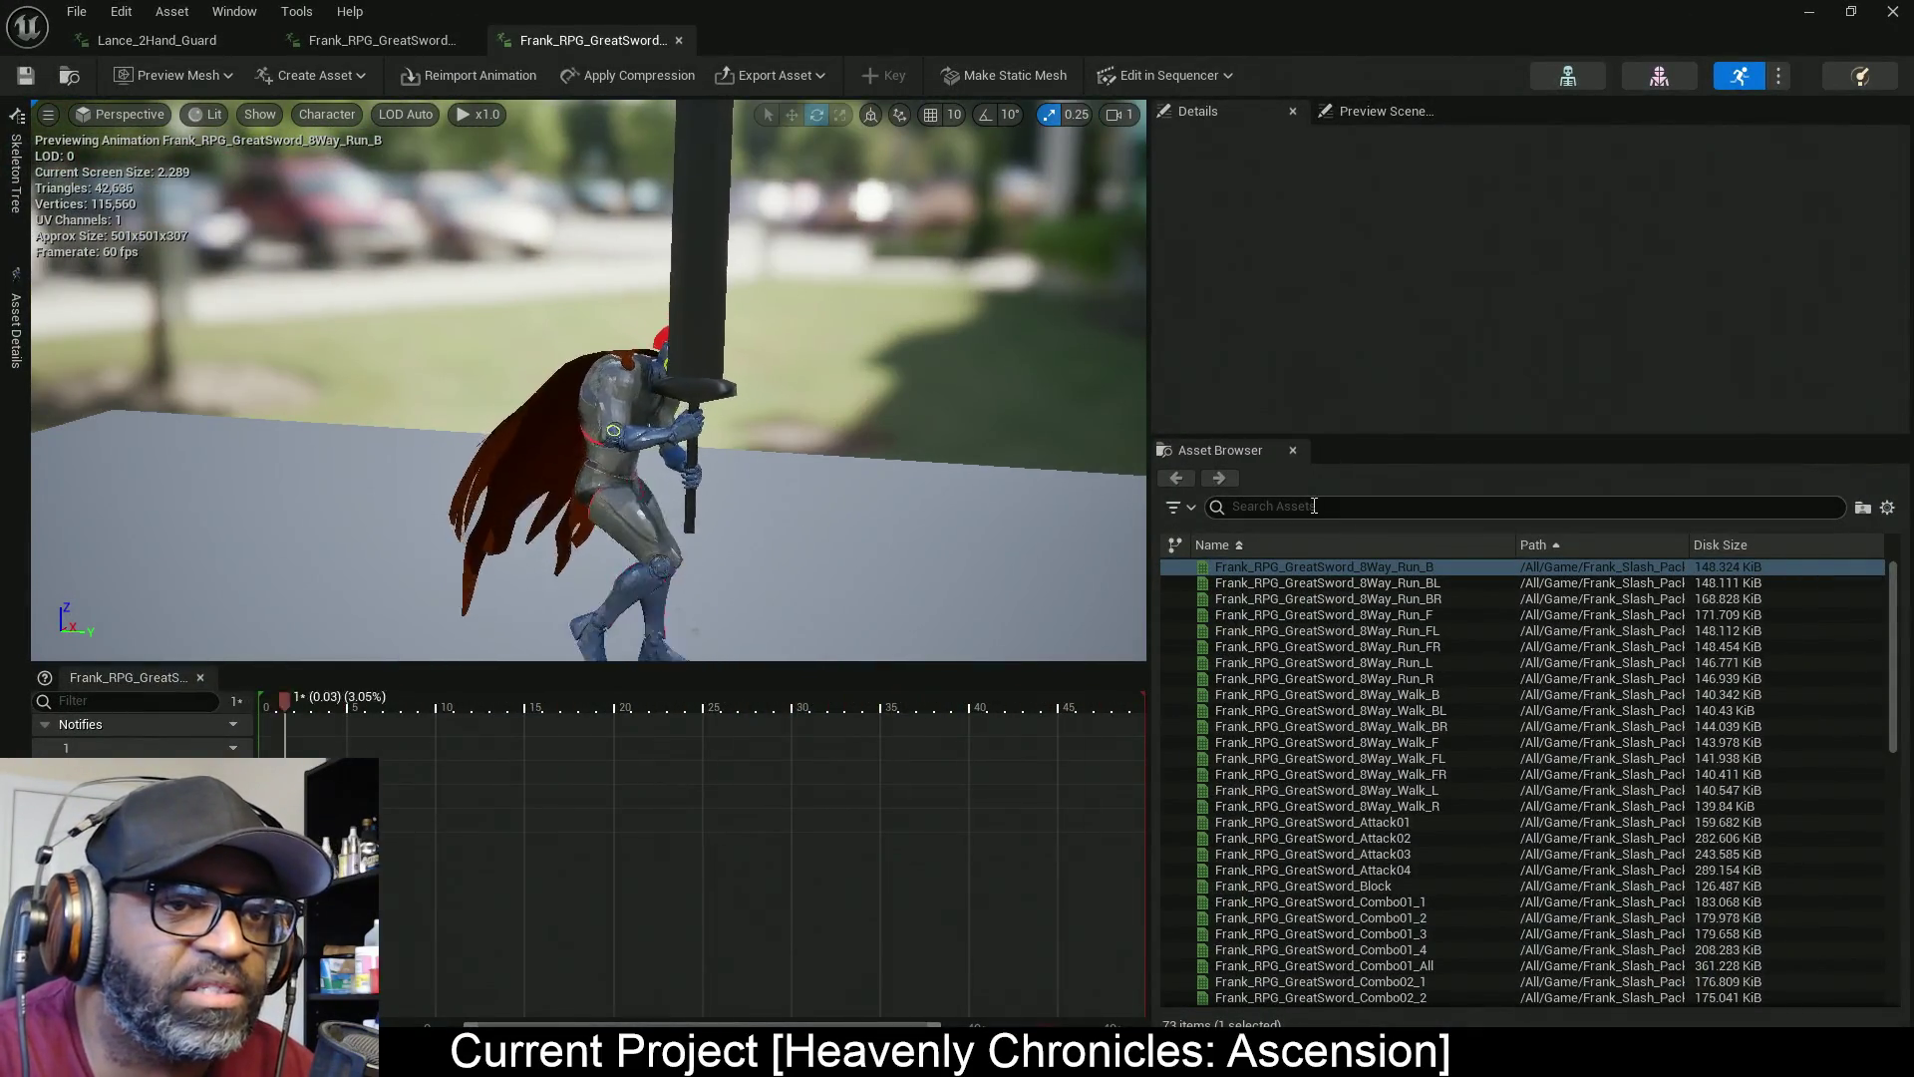
Search the animation list for 'gua' and open Frank_RPG_GreatSword_Guard
click(1314, 504)
text(idl)
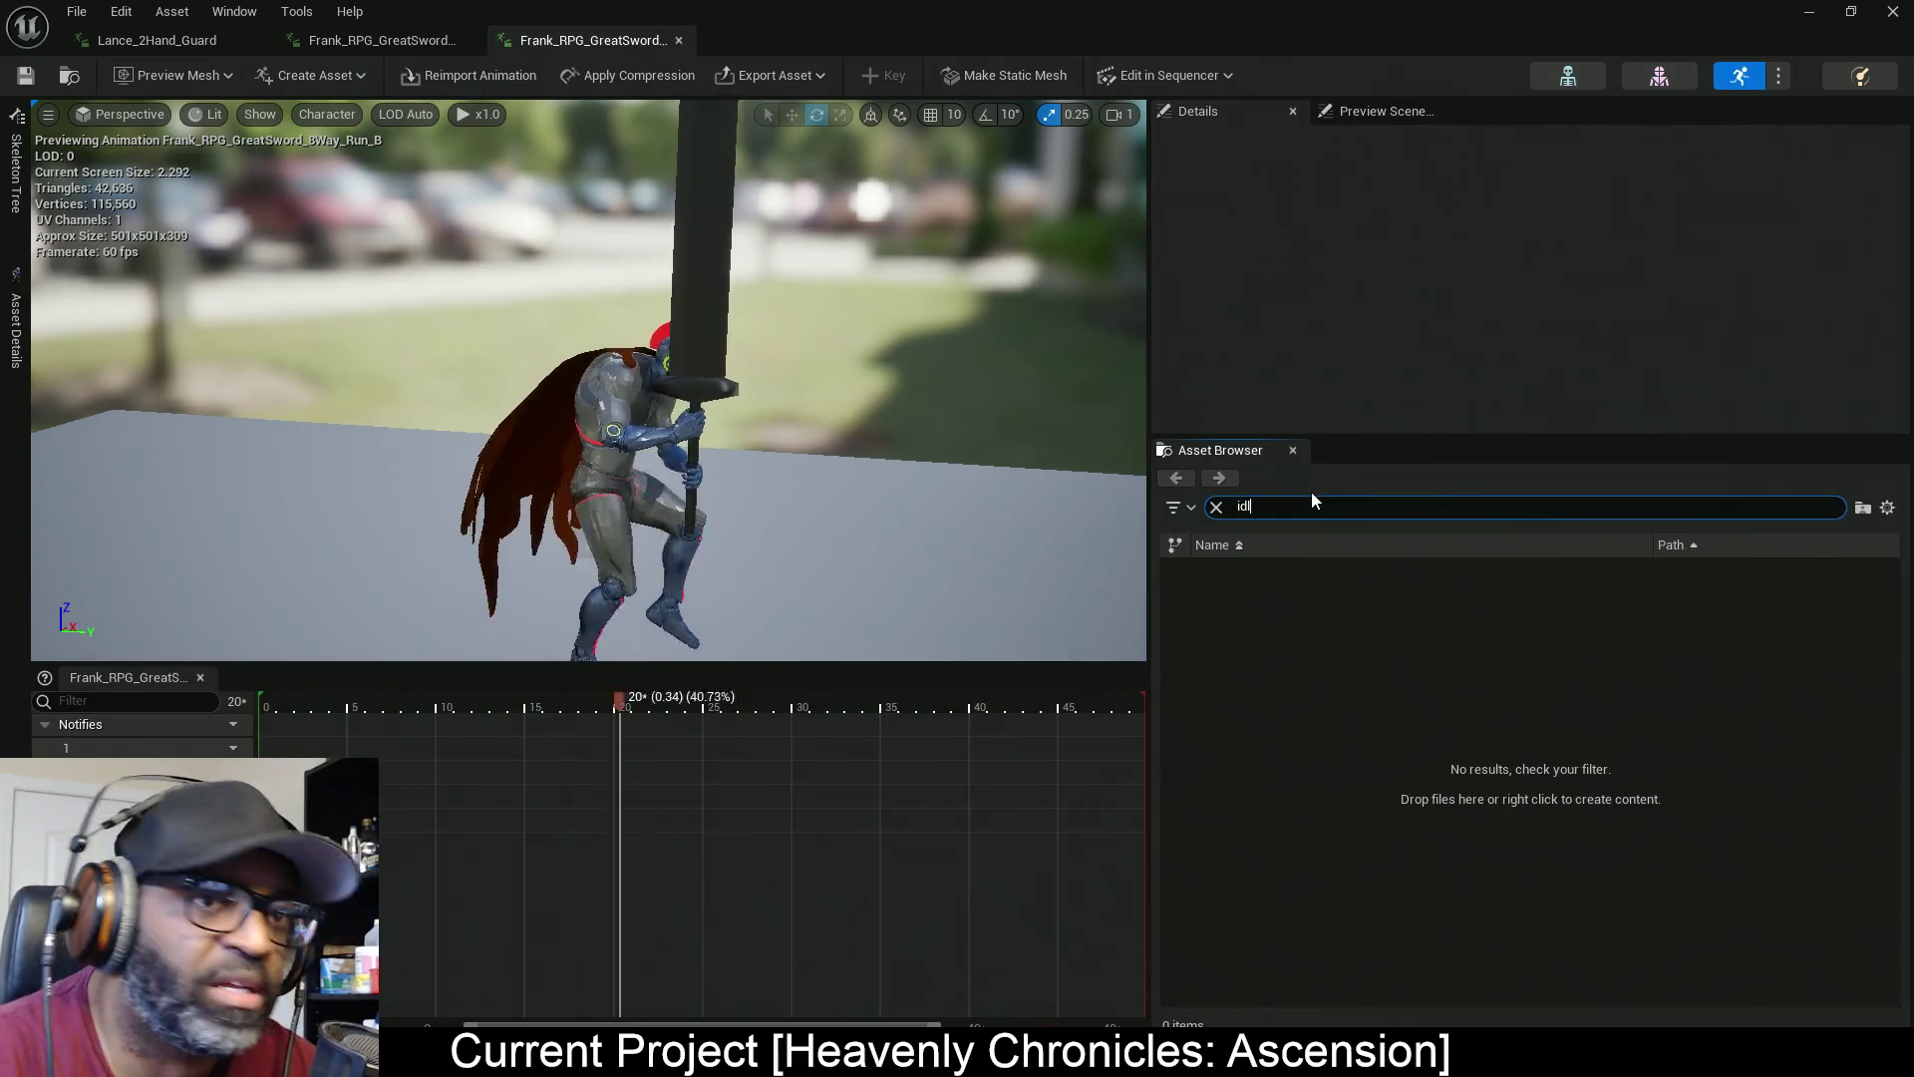
click(1213, 506)
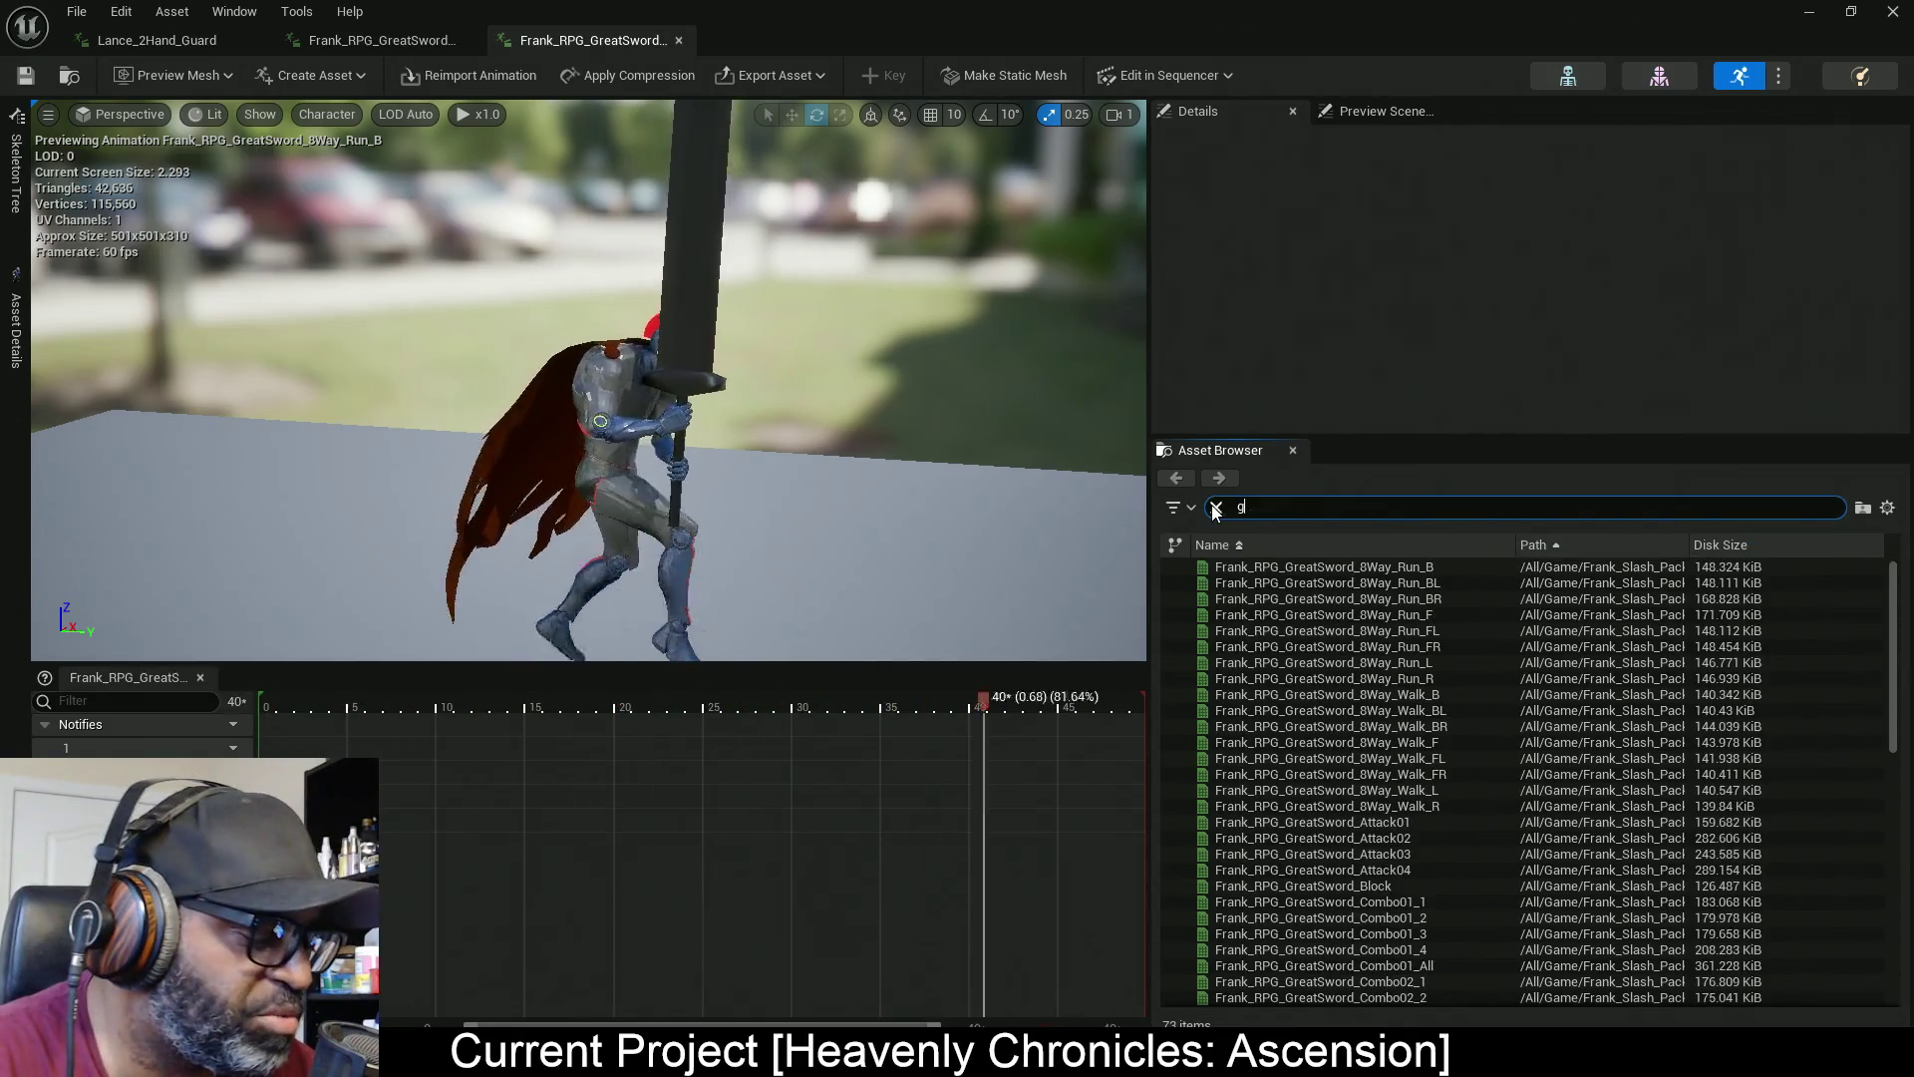
text(gua)
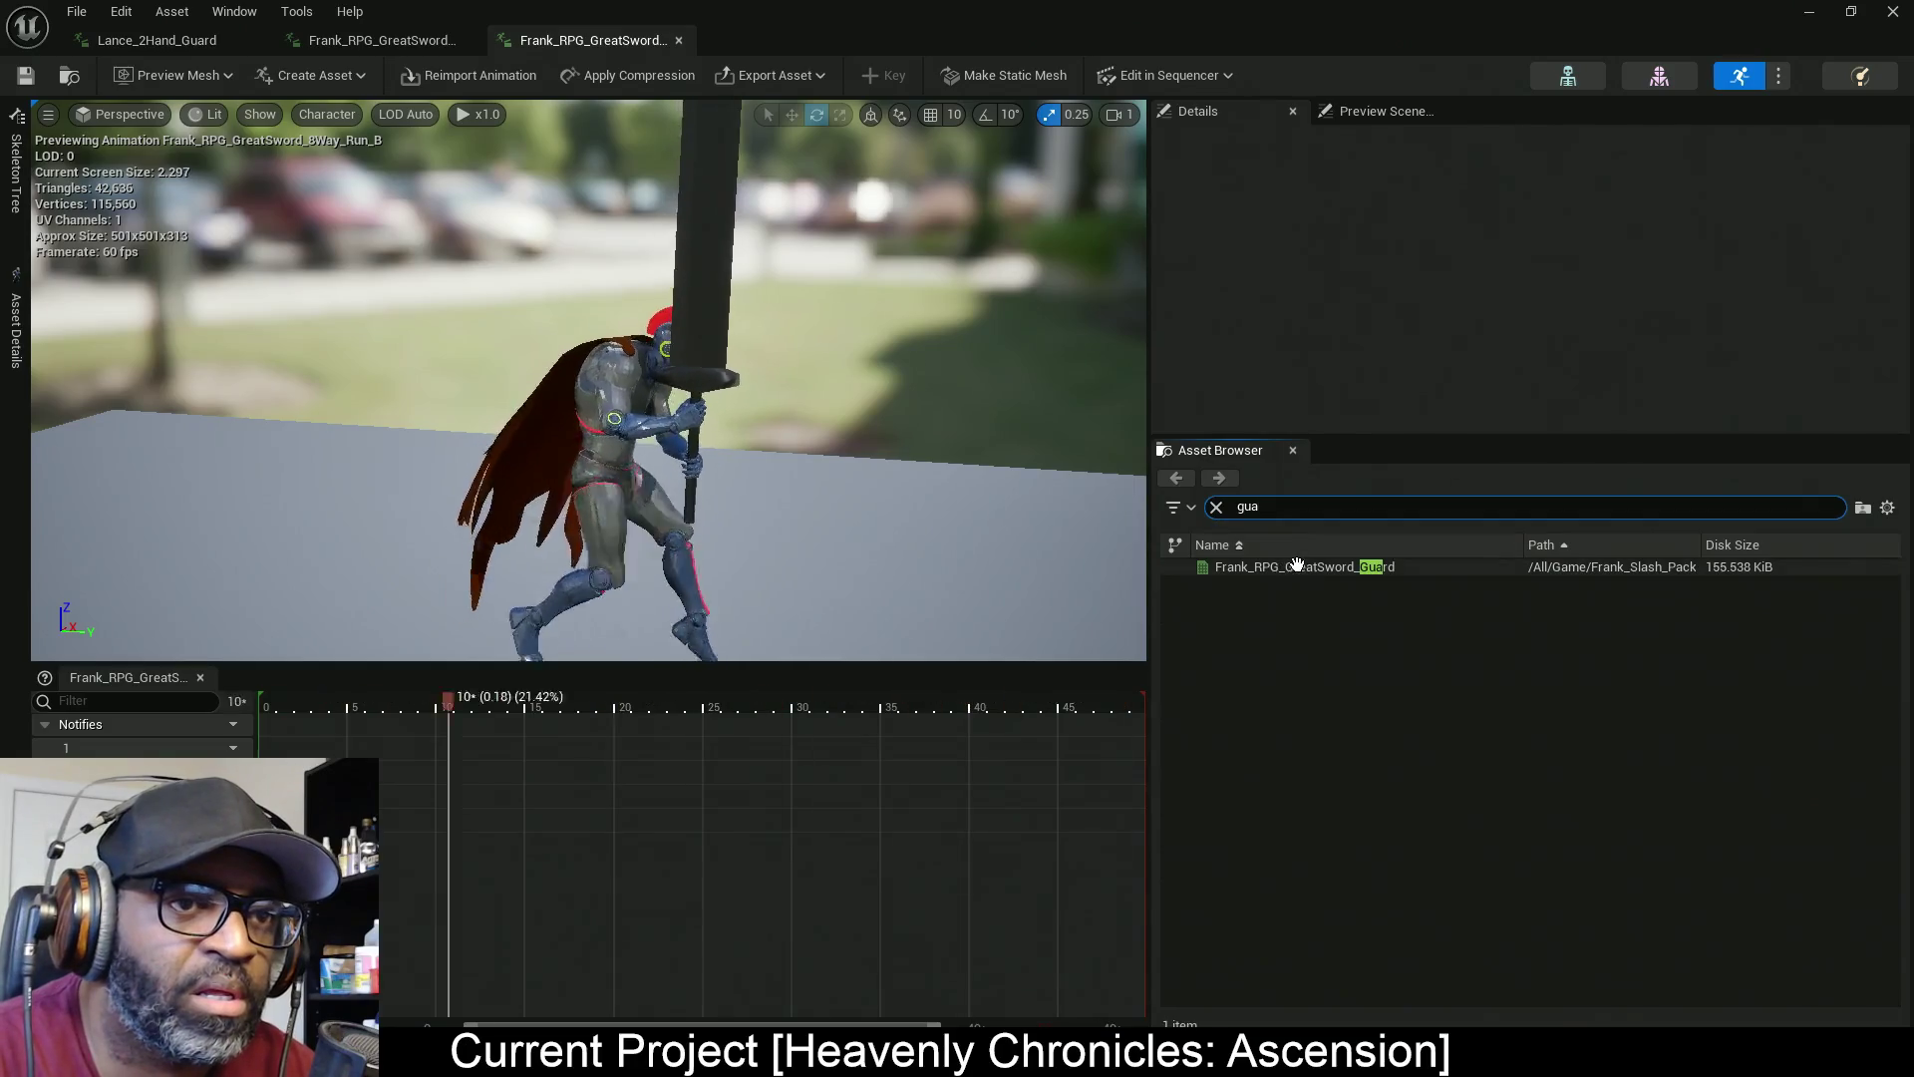
click(1294, 568)
double_click(1294, 569)
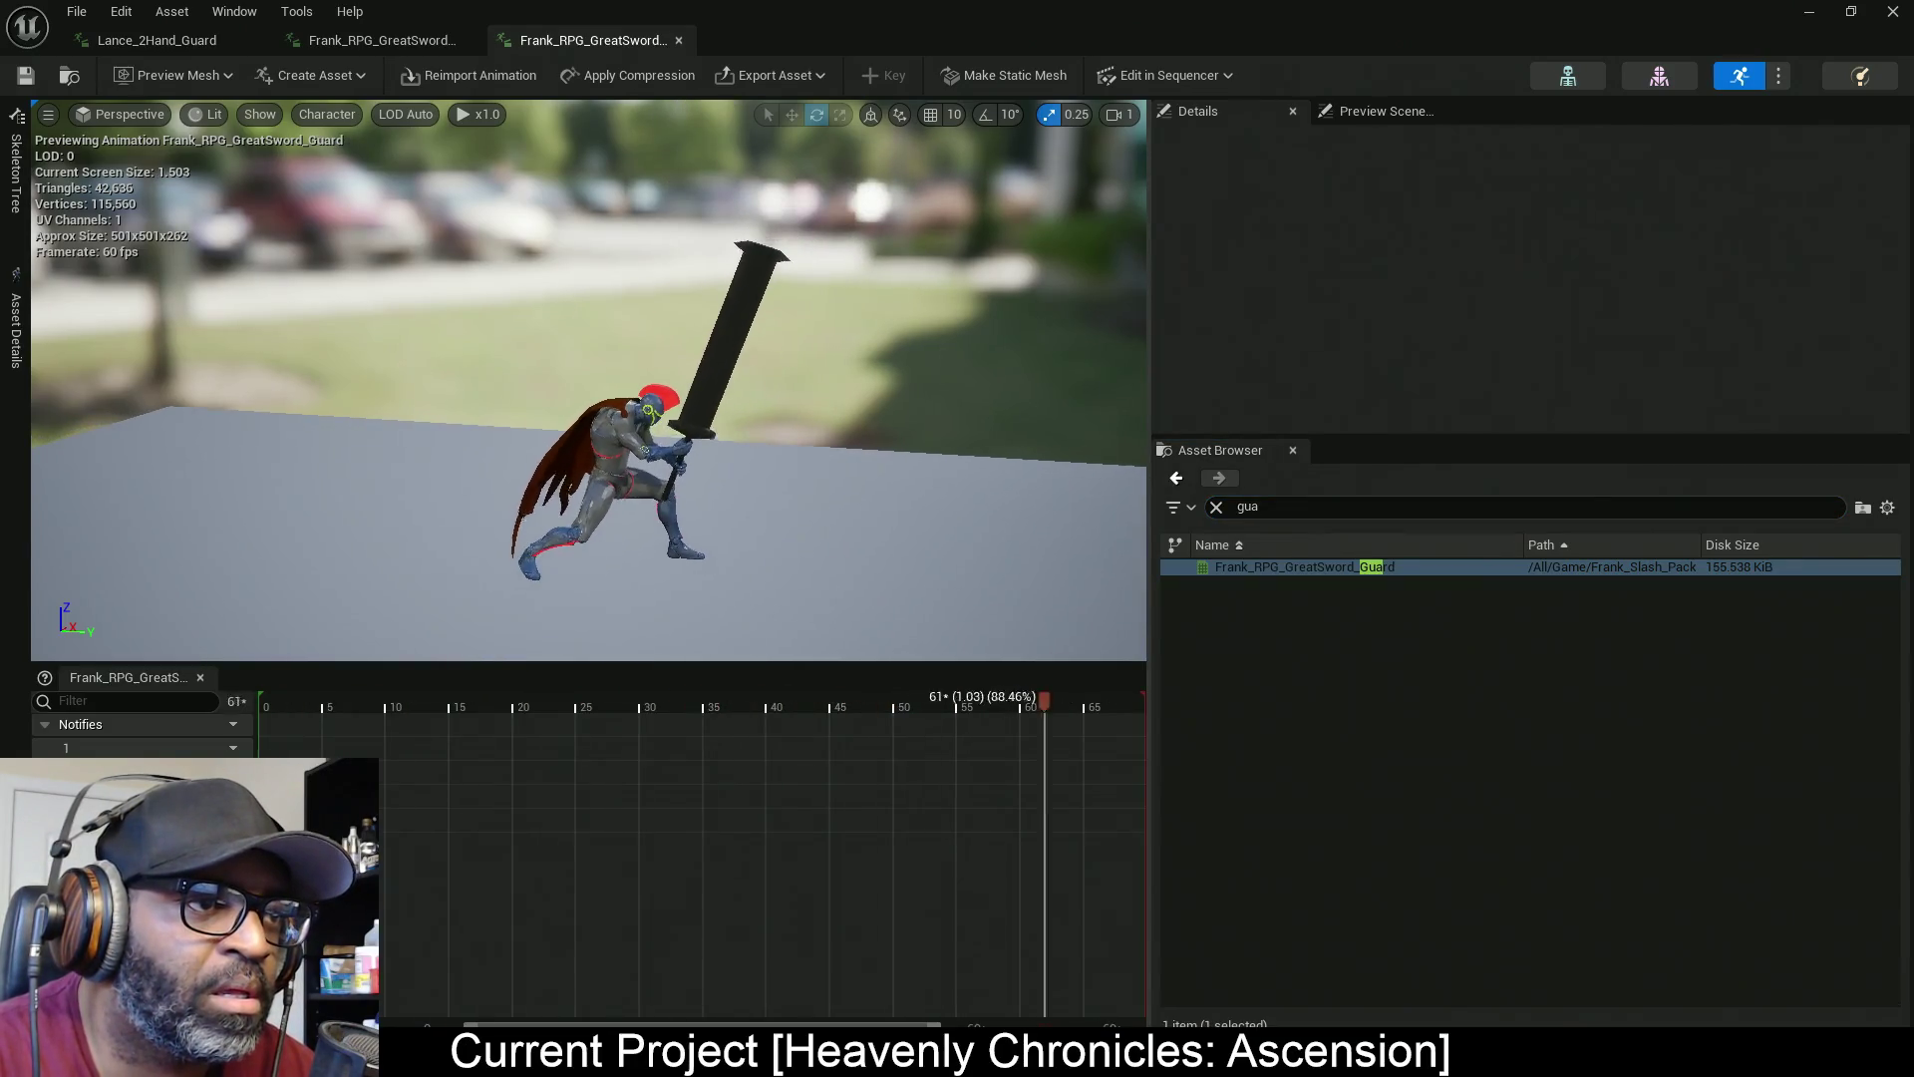
Orbit around the knight, compare it with Lance_2Hand_Guard, then minimize the editor
drag(598, 399, 947, 399)
mouse_move(545, 523)
mouse_down()
mouse_move(798, 524)
mouse_move(387, 420)
mouse_up()
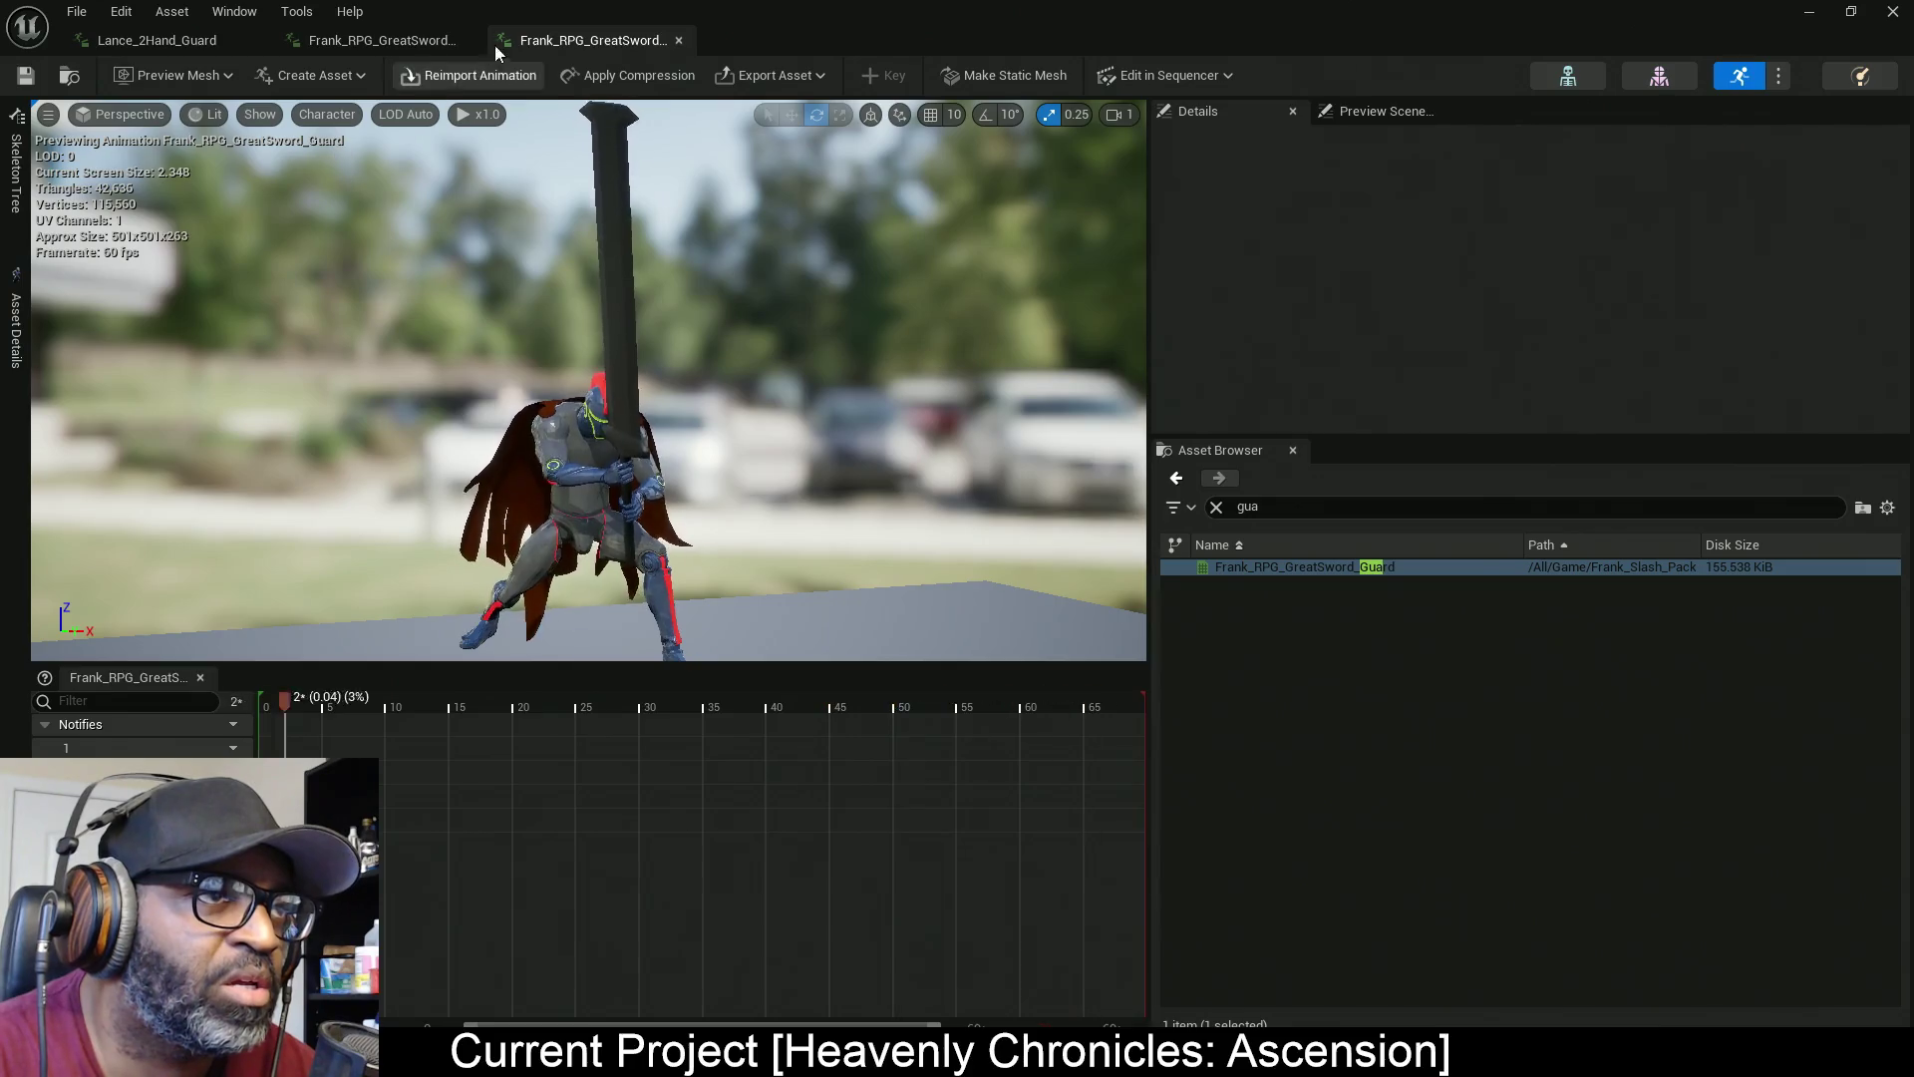
click(379, 44)
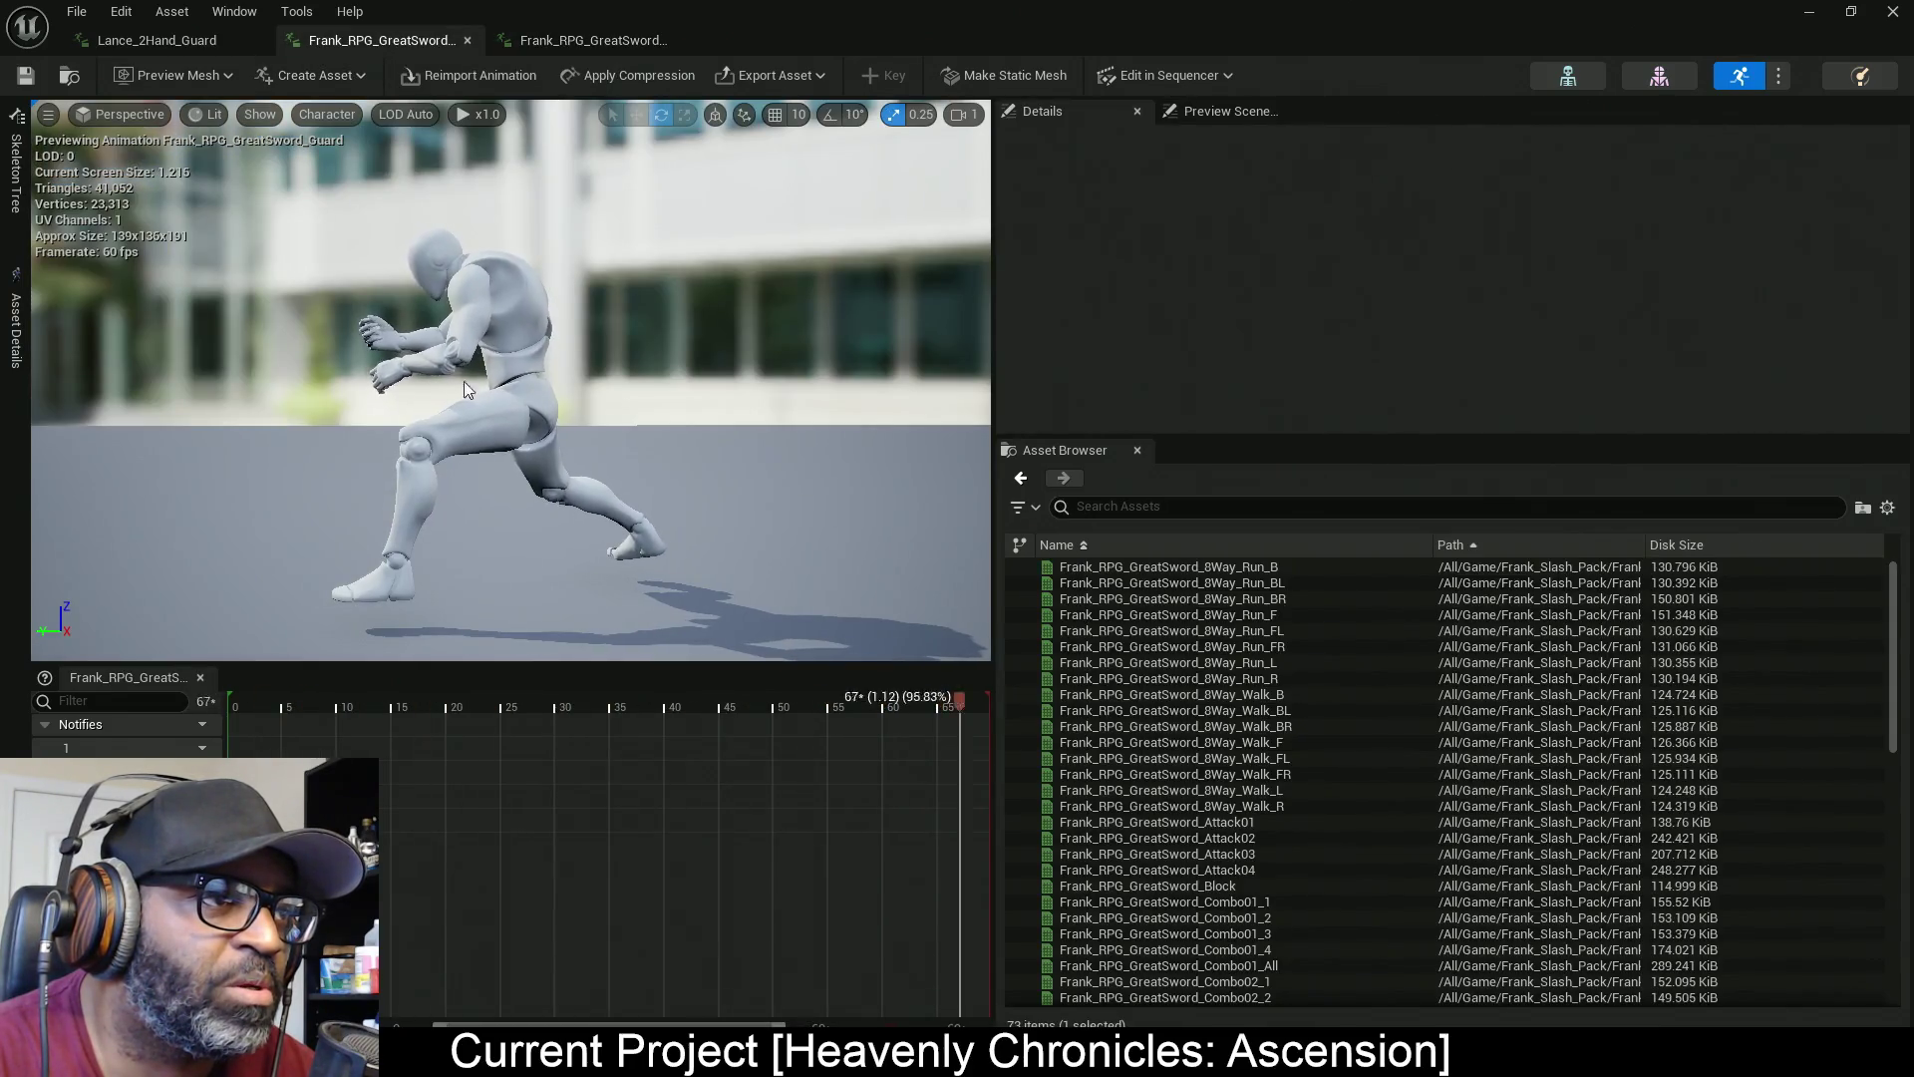
click(200, 46)
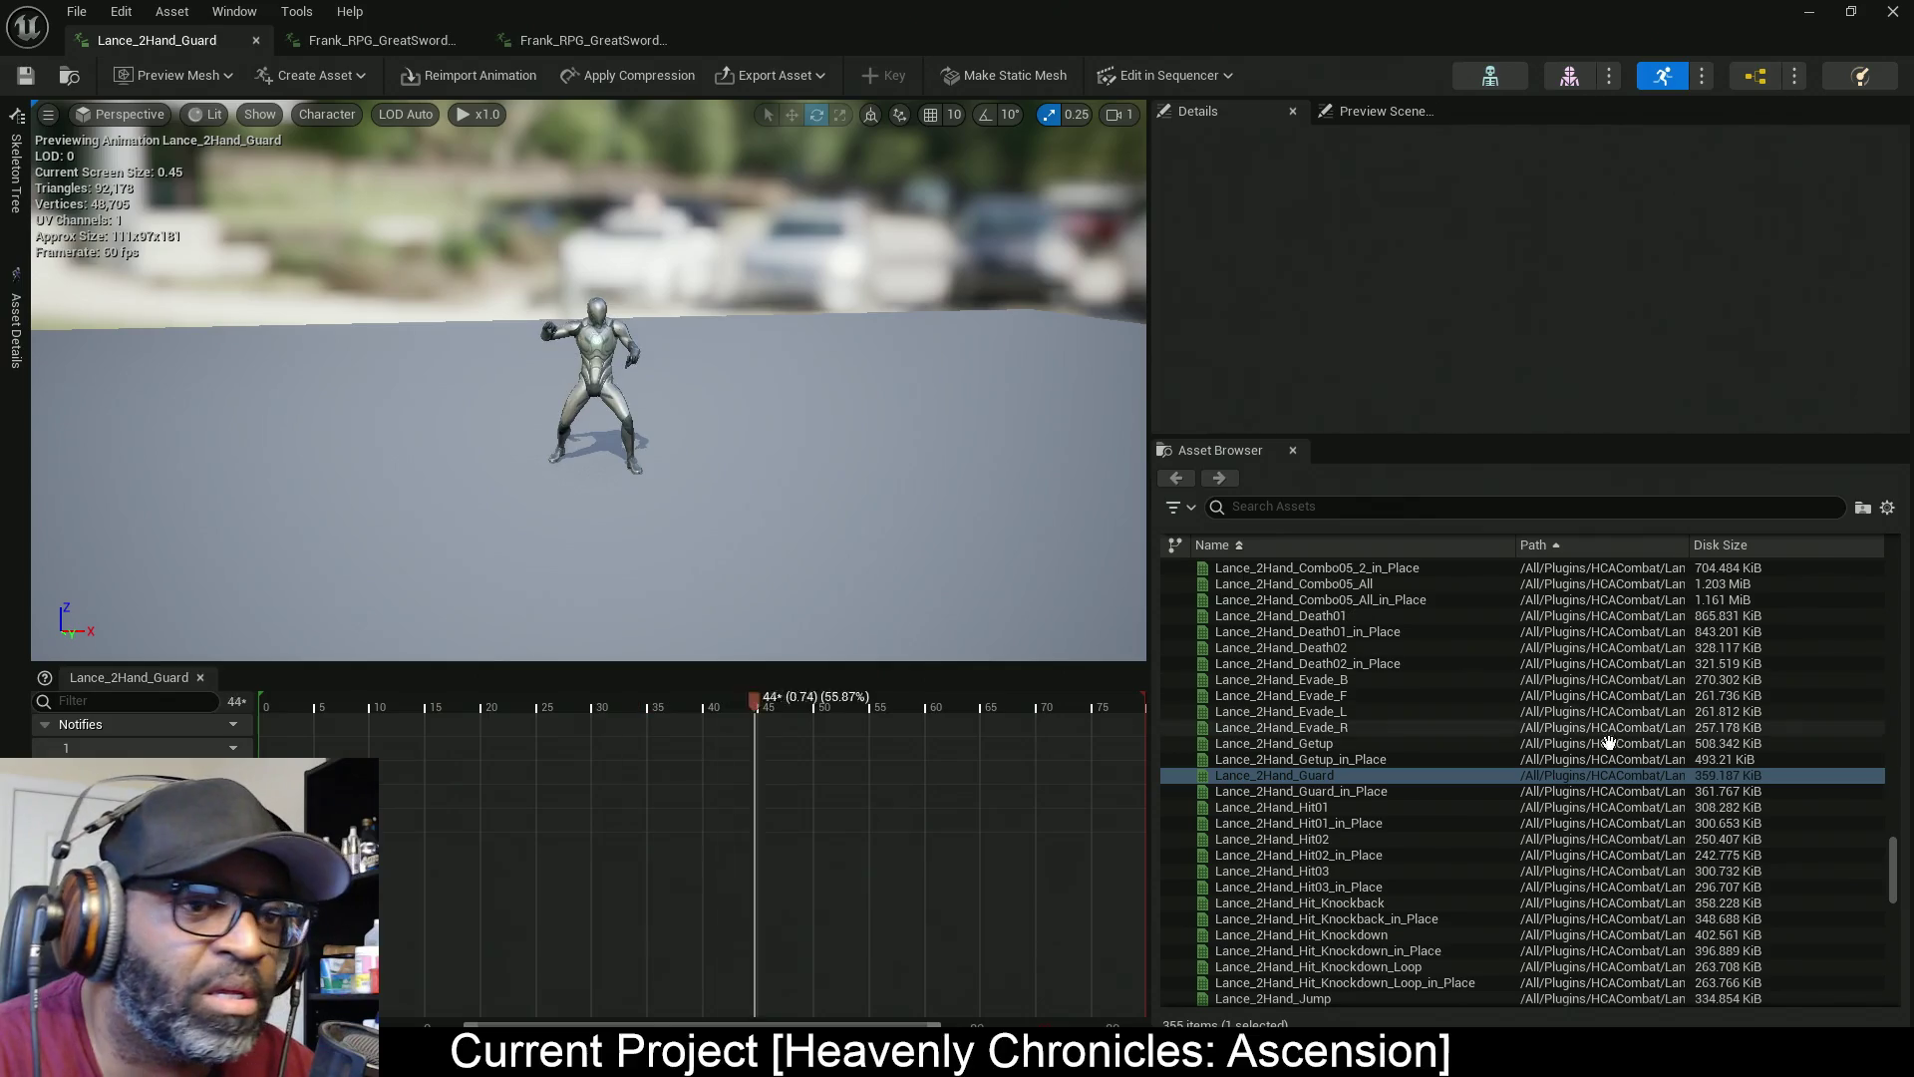
click(591, 44)
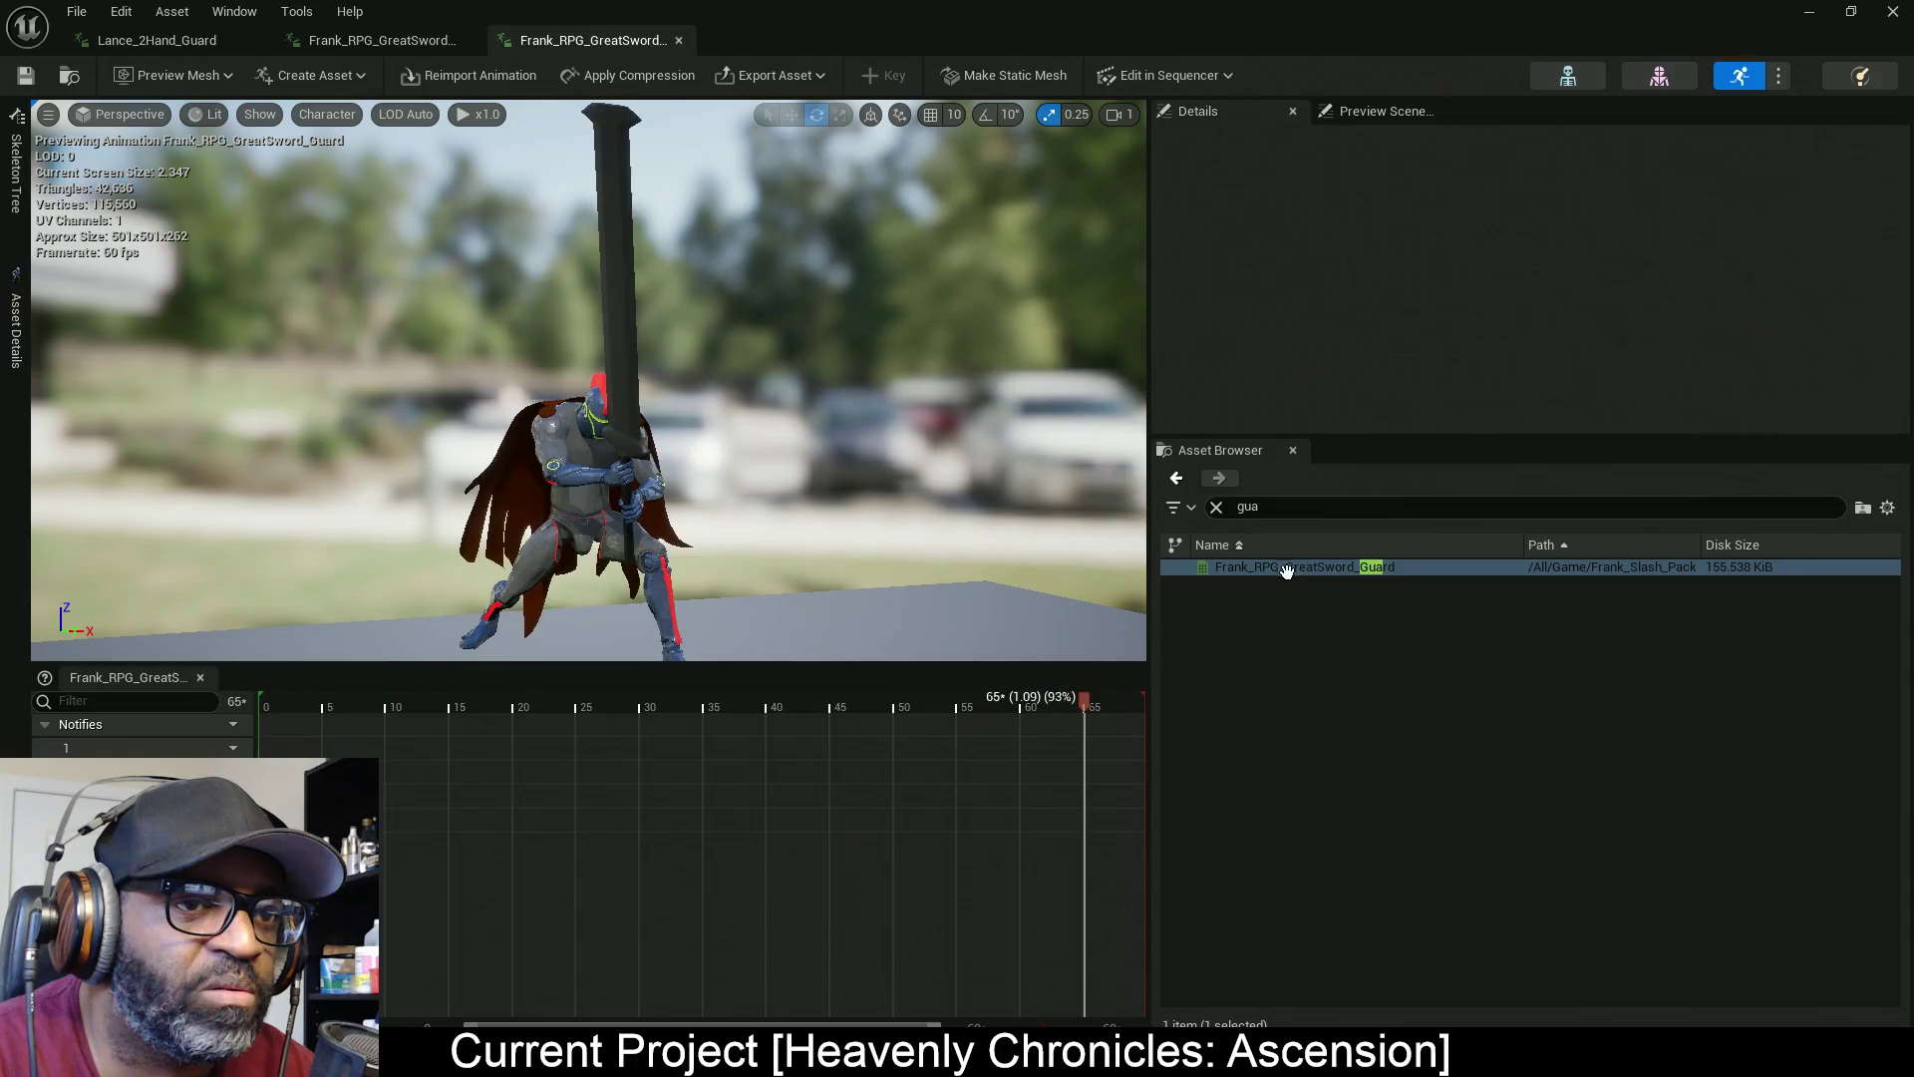
click(1807, 11)
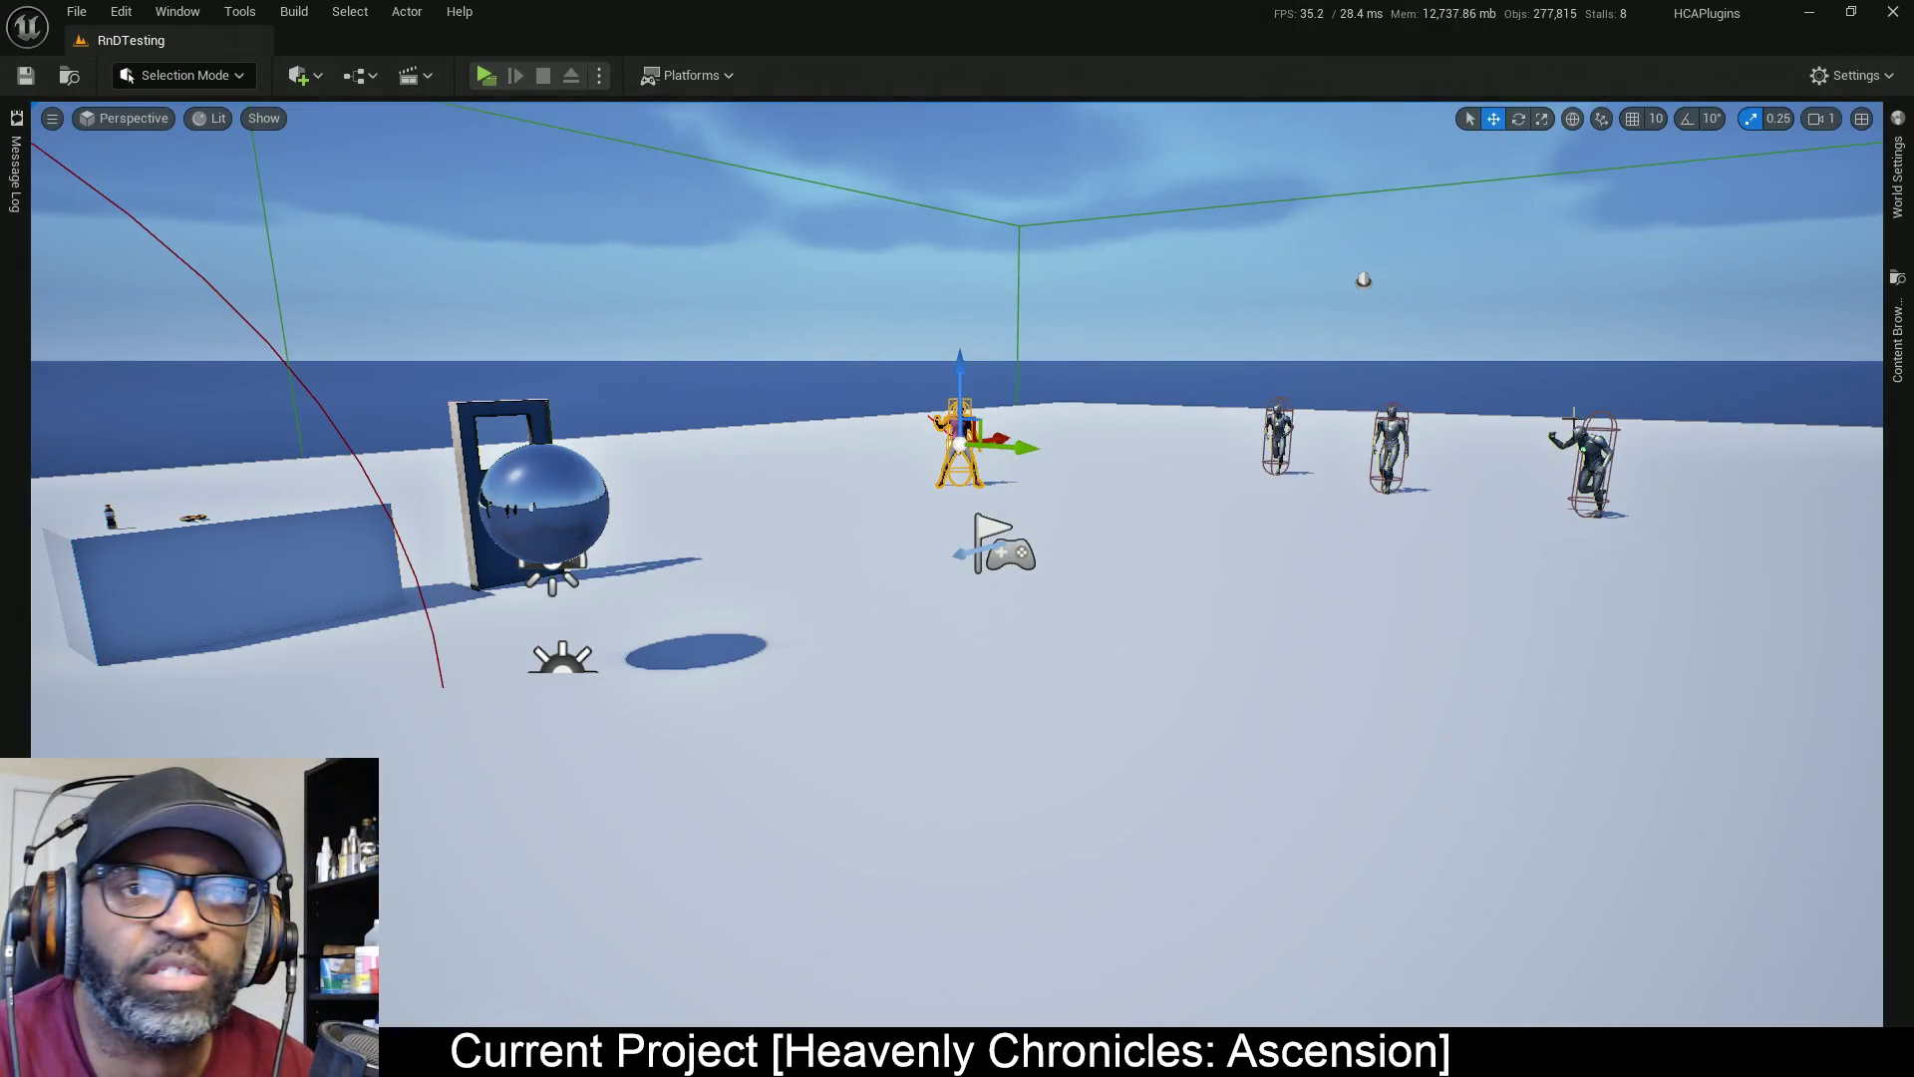
Open the Content Drawer and expand Frank_Warrior down to its Frank_Warrior_IP animations
click(1898, 329)
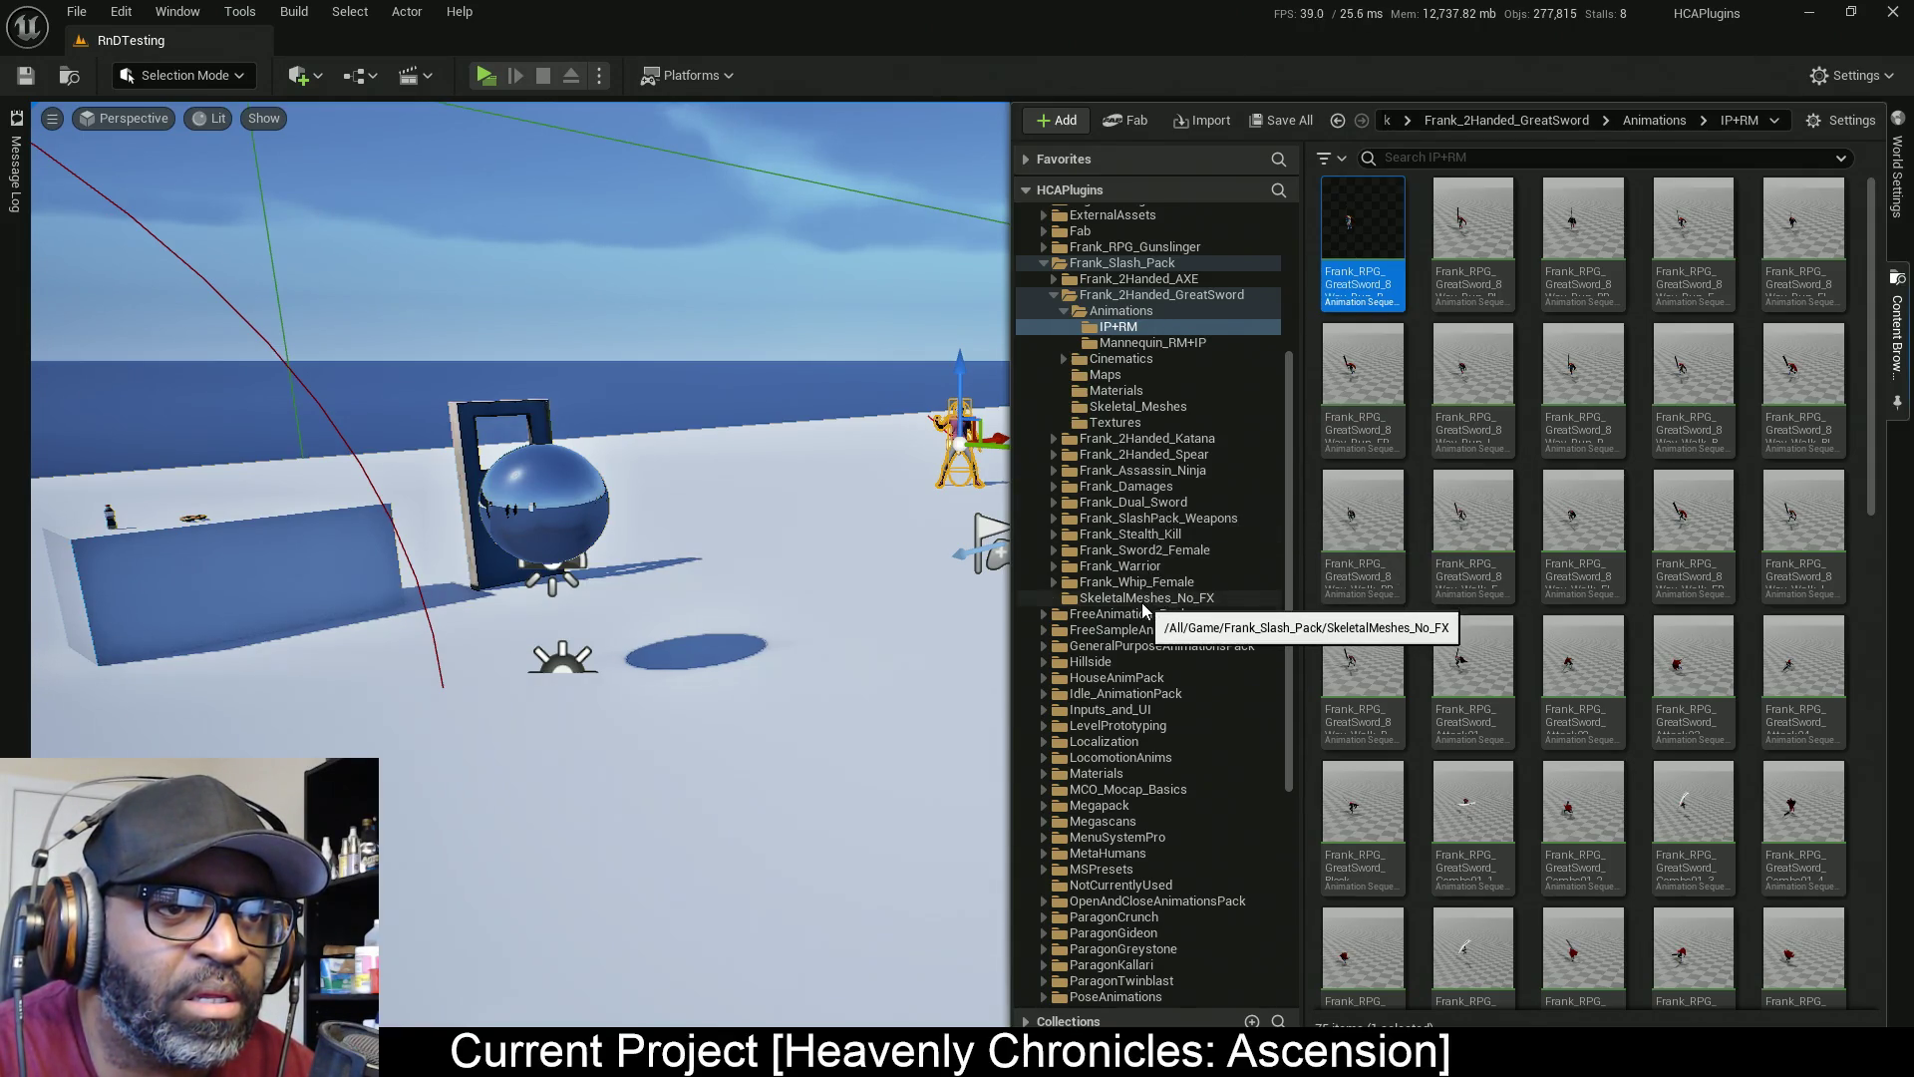
click(1054, 567)
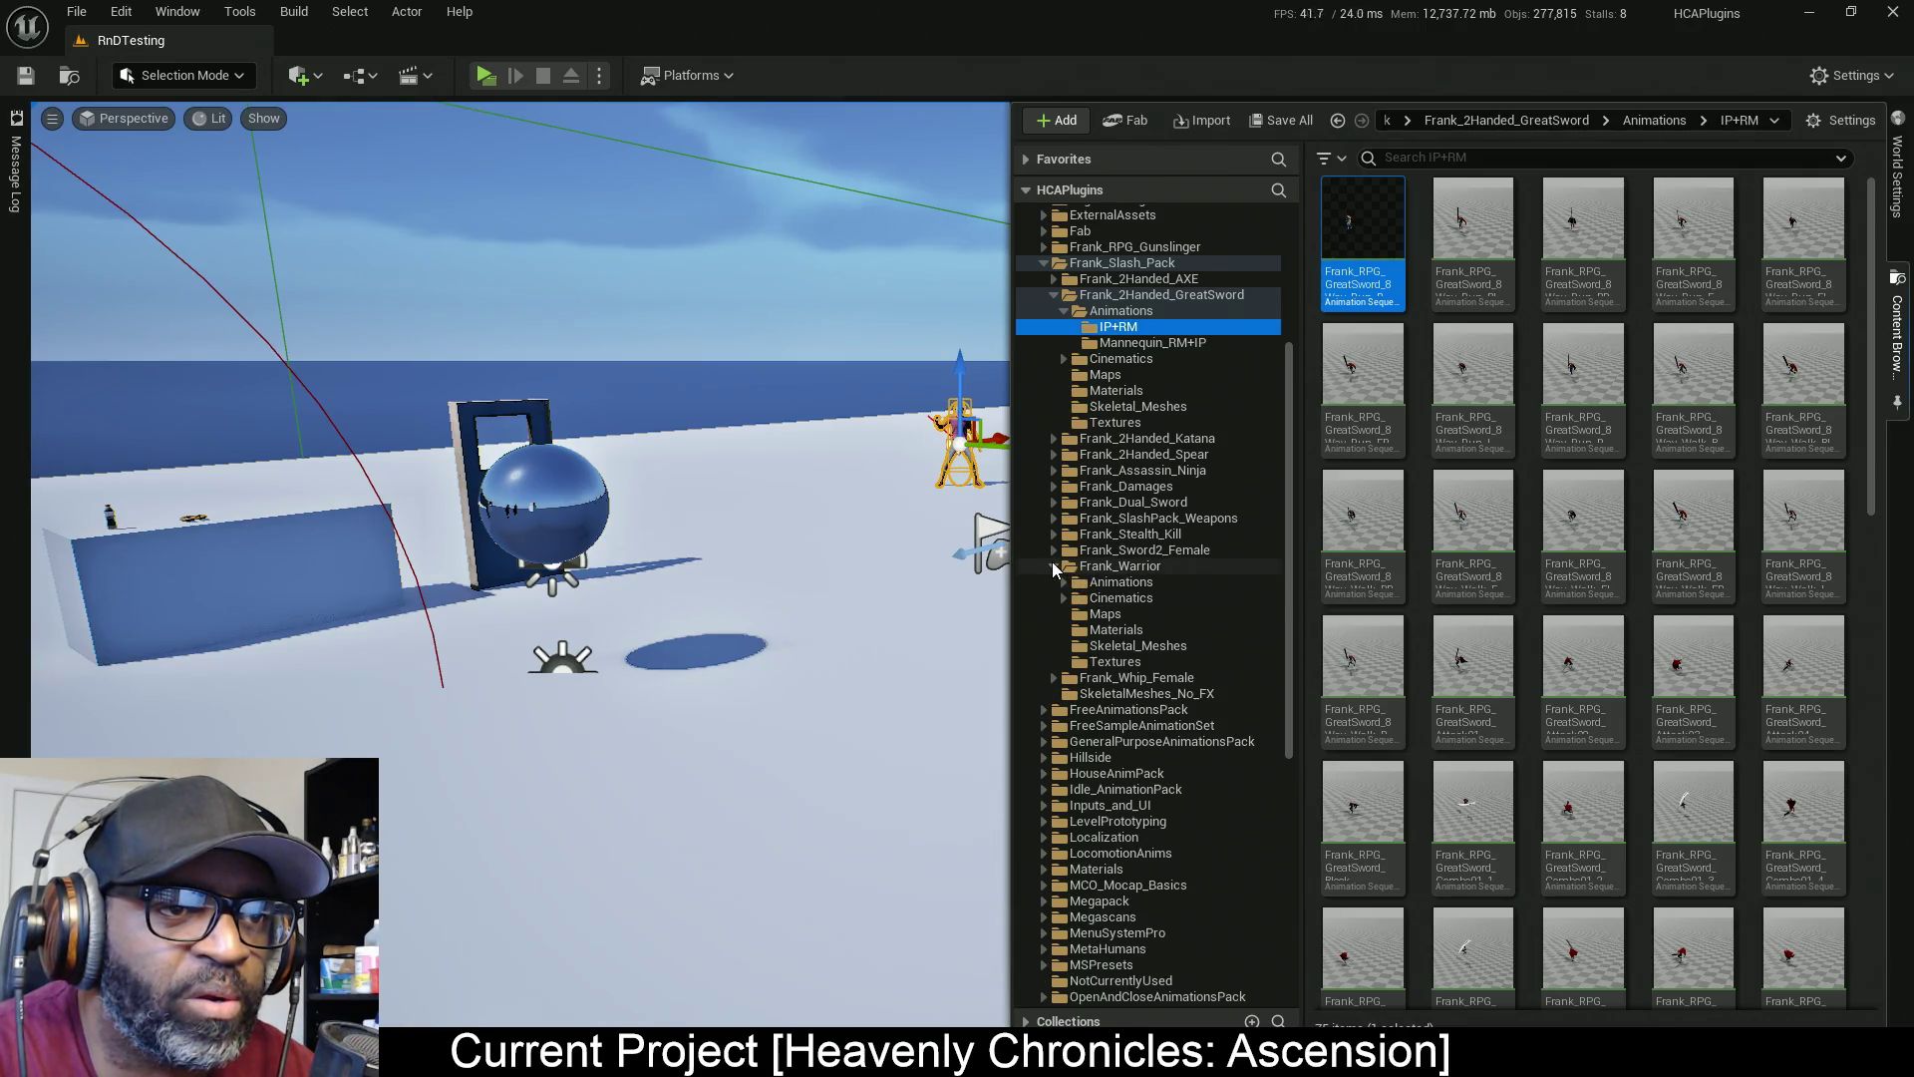
click(1054, 567)
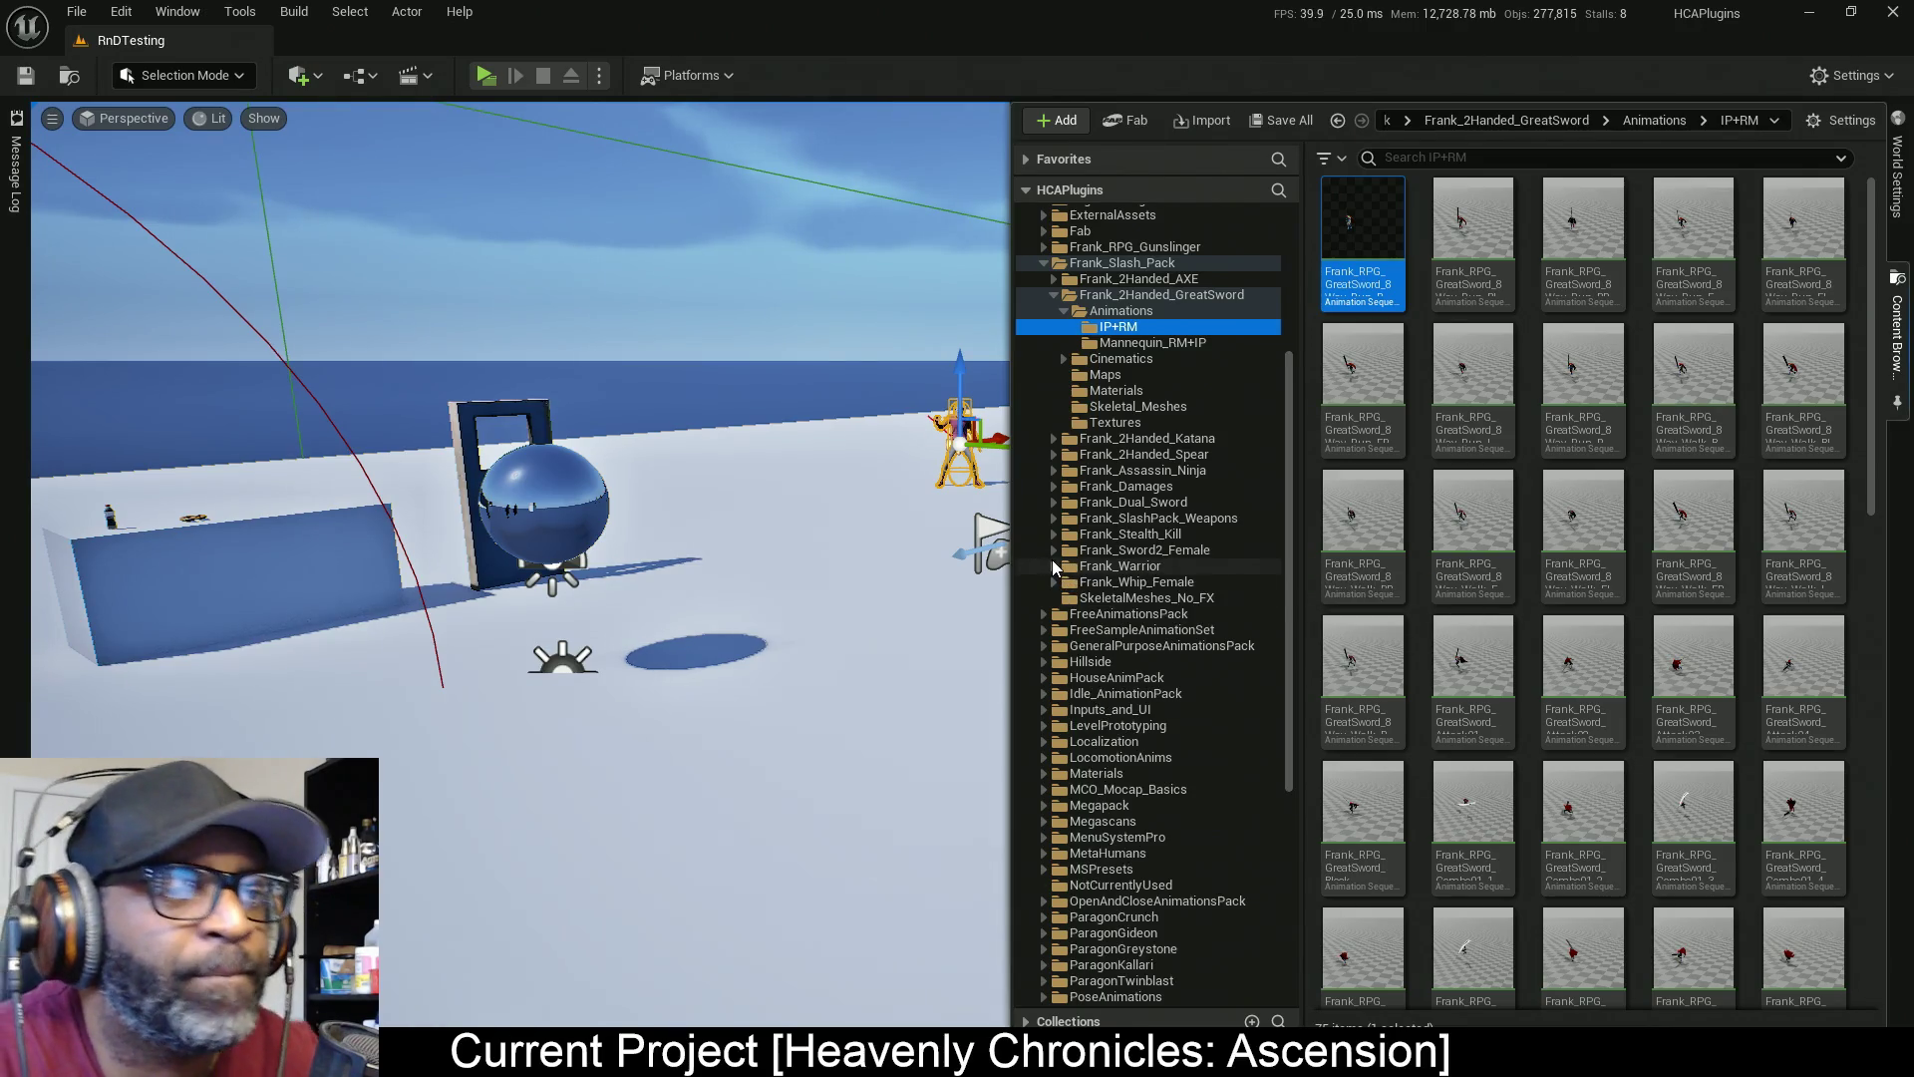
click(1054, 567)
click(1064, 582)
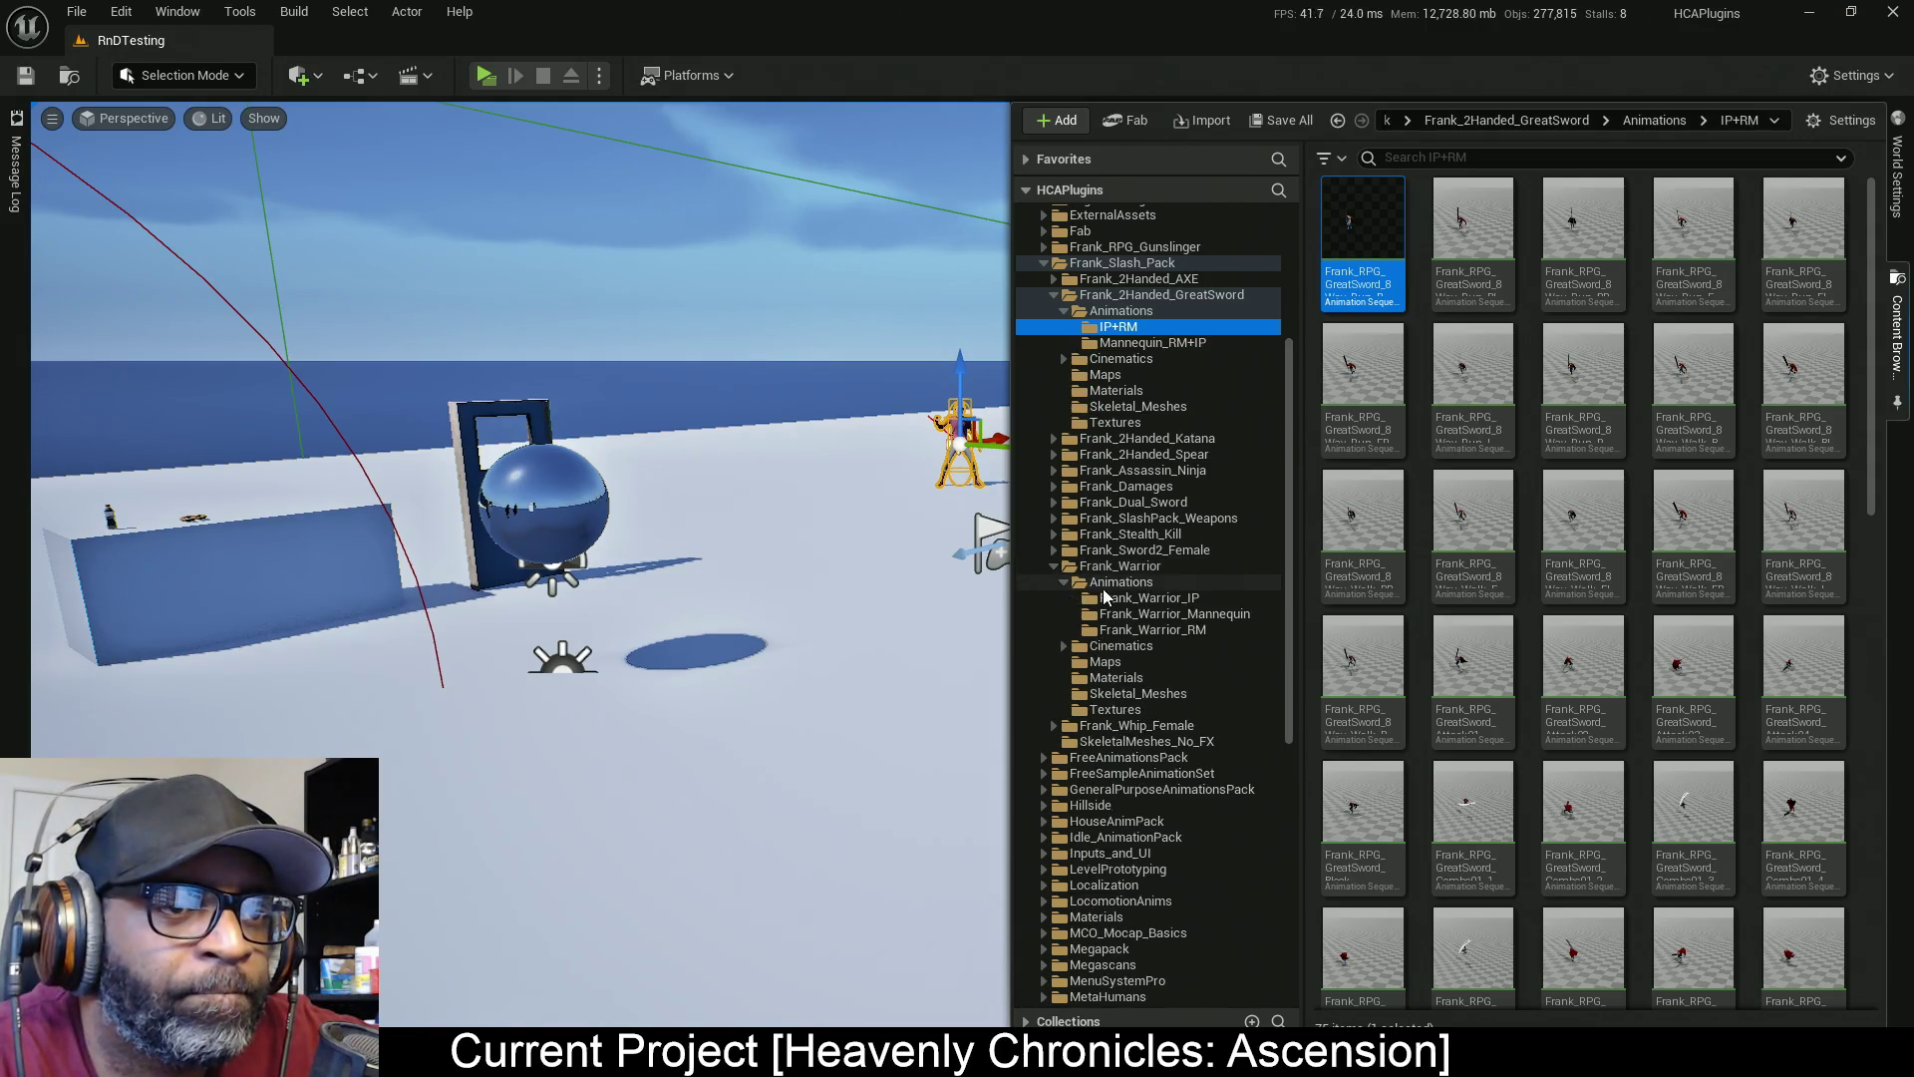
click(1166, 600)
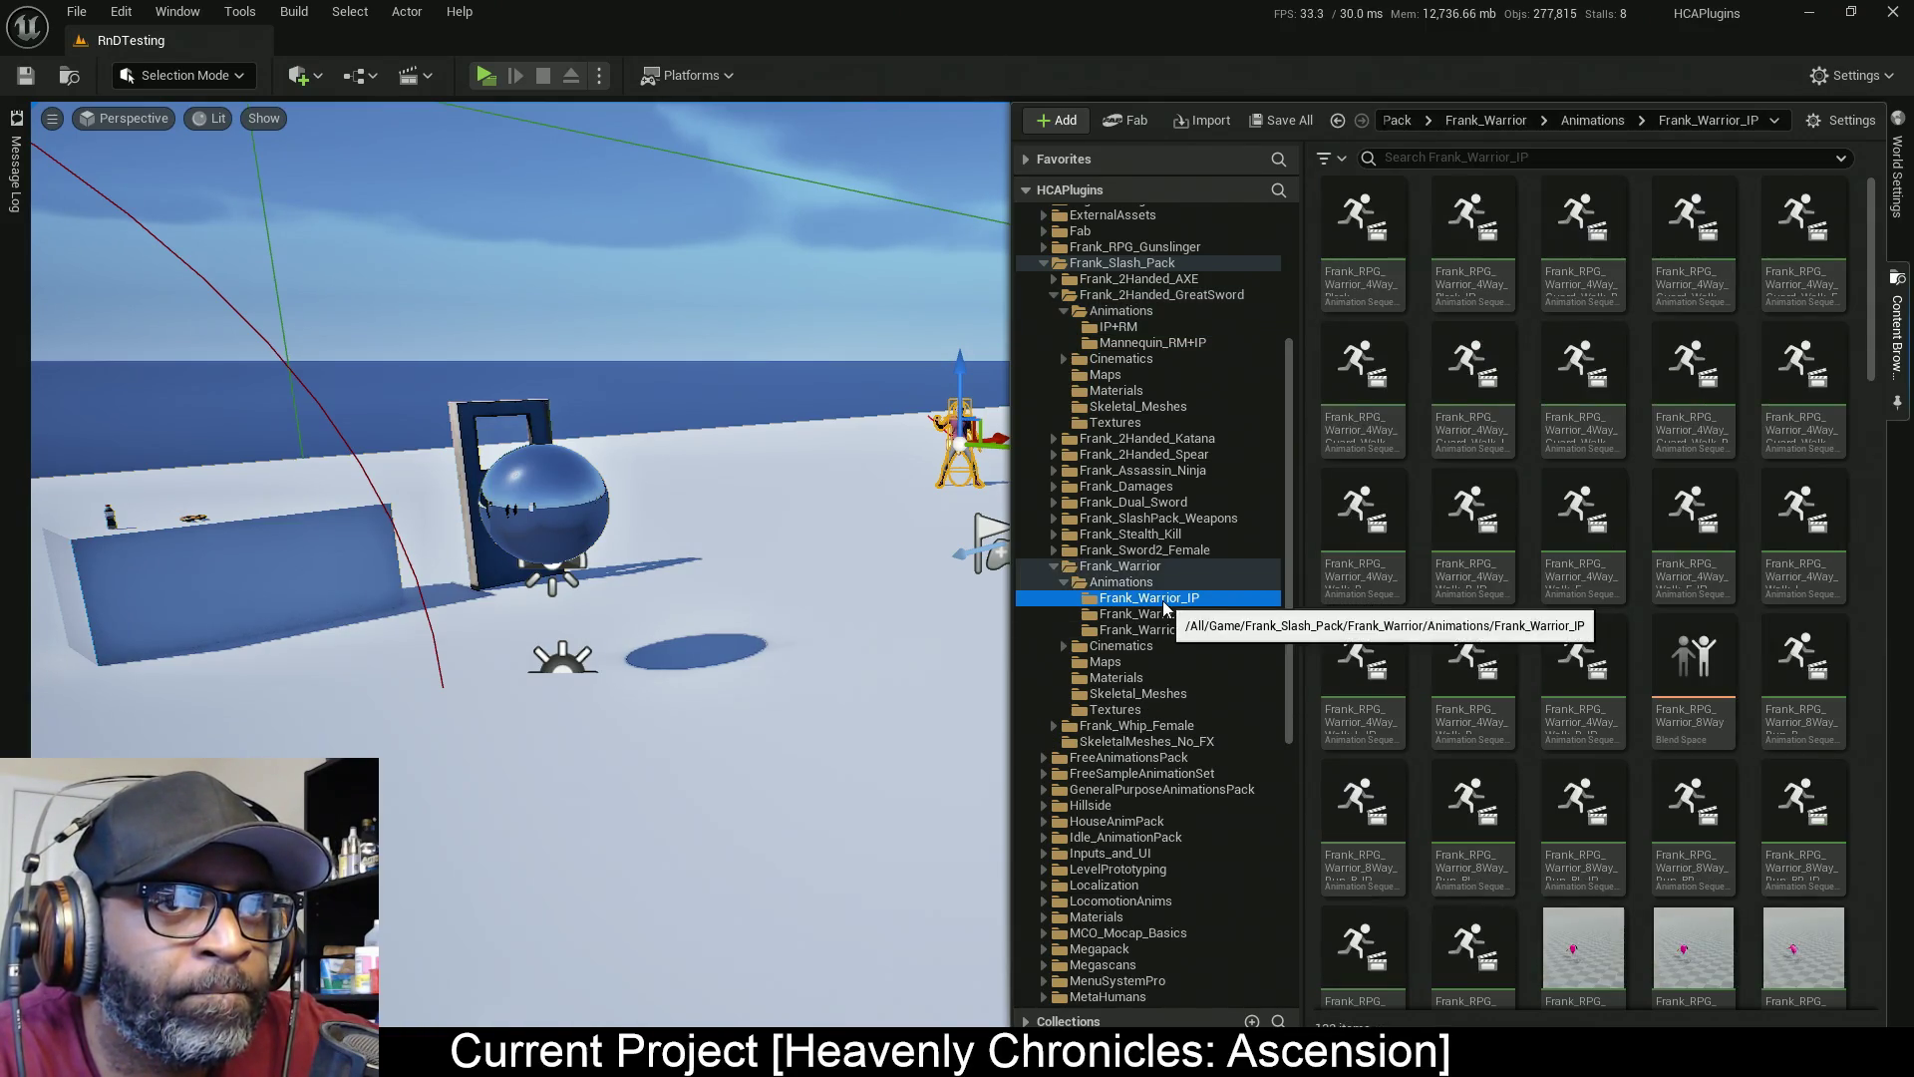
click(1055, 567)
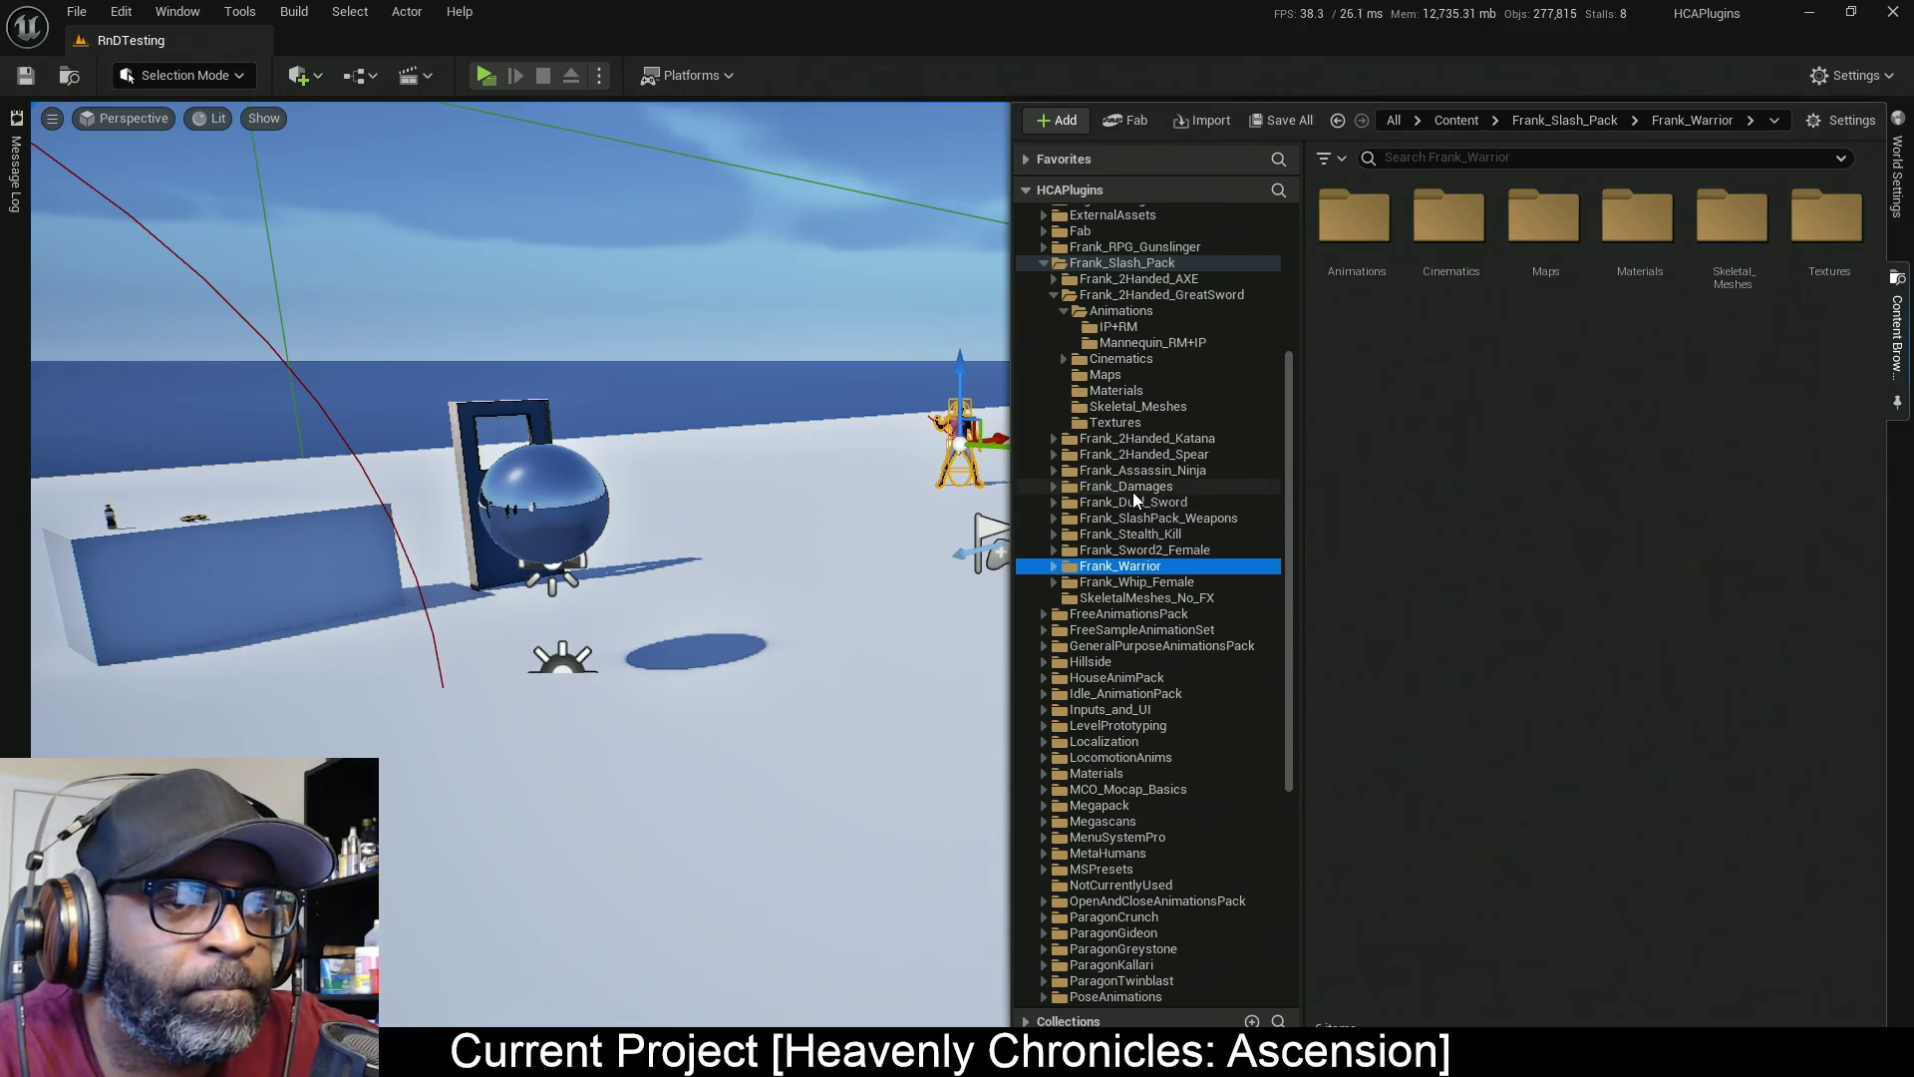
Peek into Frank_Damages, then expand Frank_2Handed_Spear > Animations > Frank_Spear_Mannequin
click(1051, 487)
click(1063, 504)
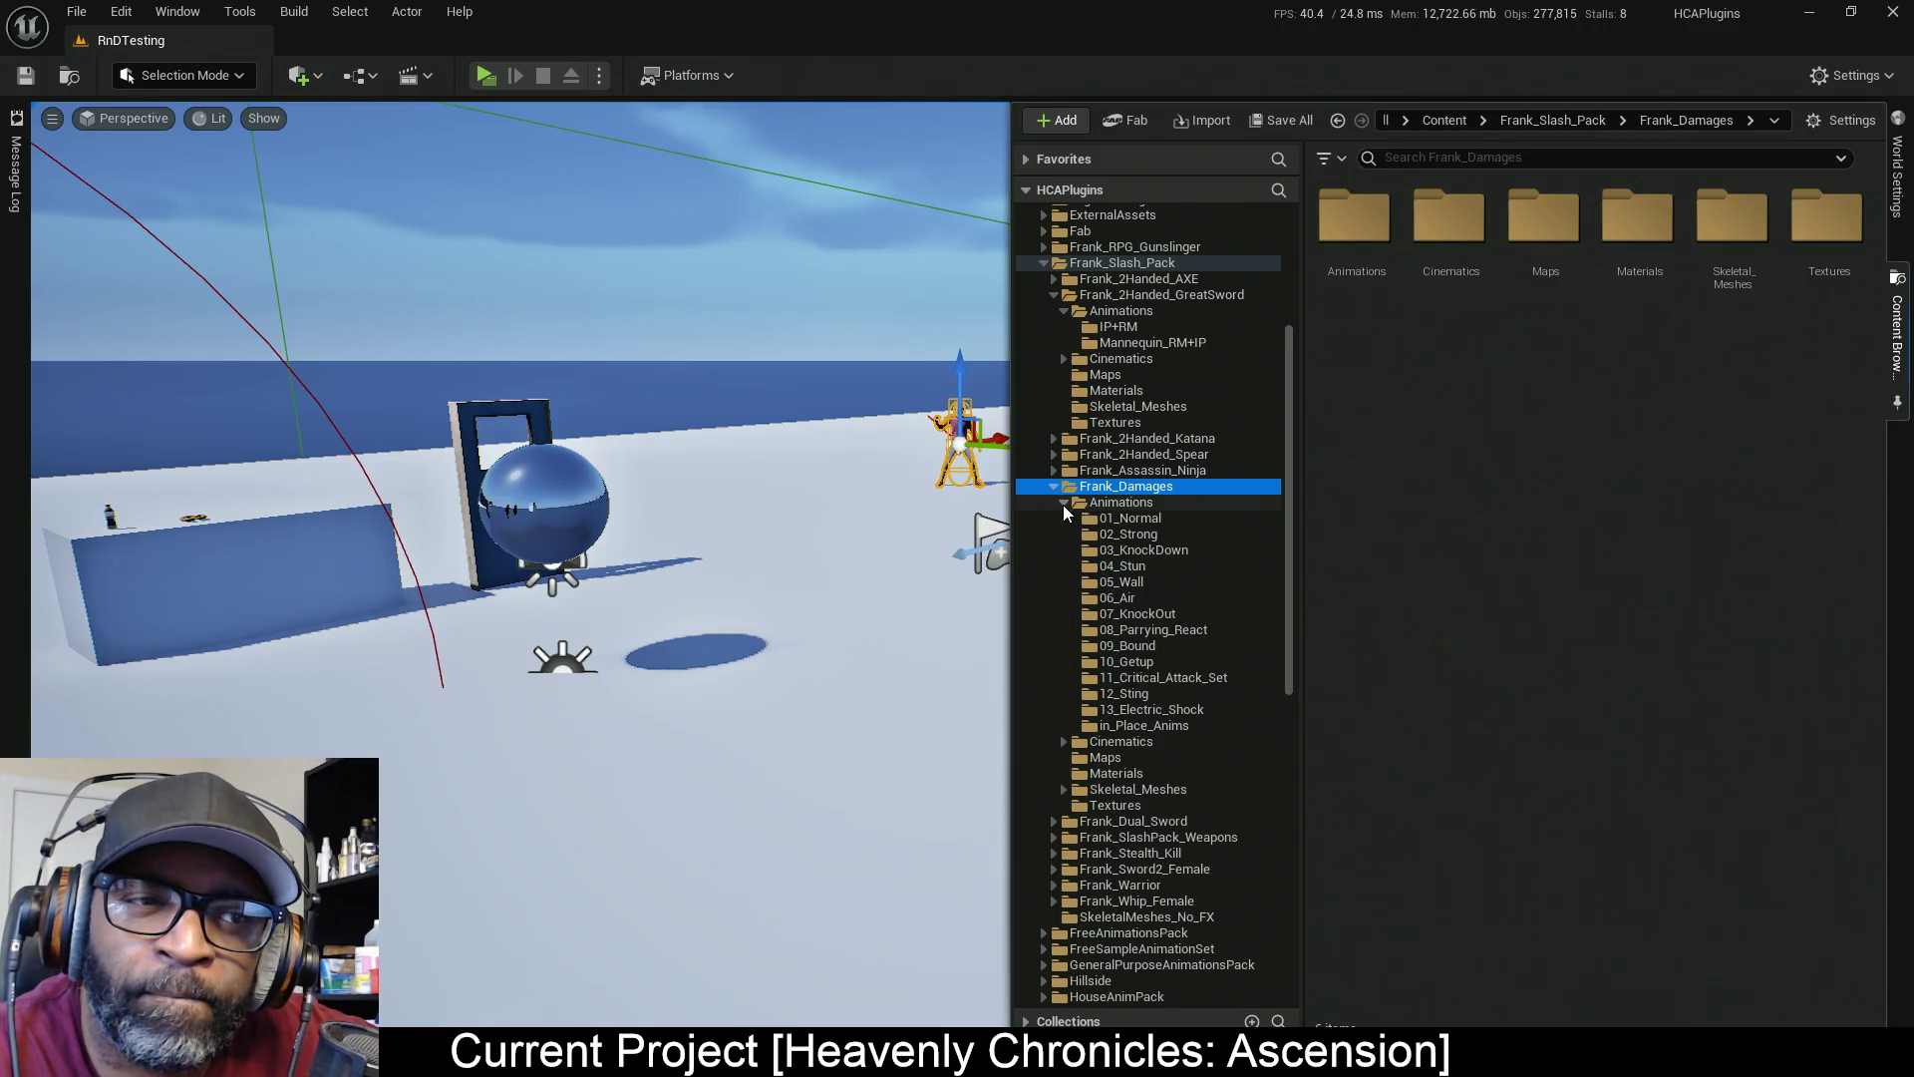
click(1063, 503)
click(1052, 486)
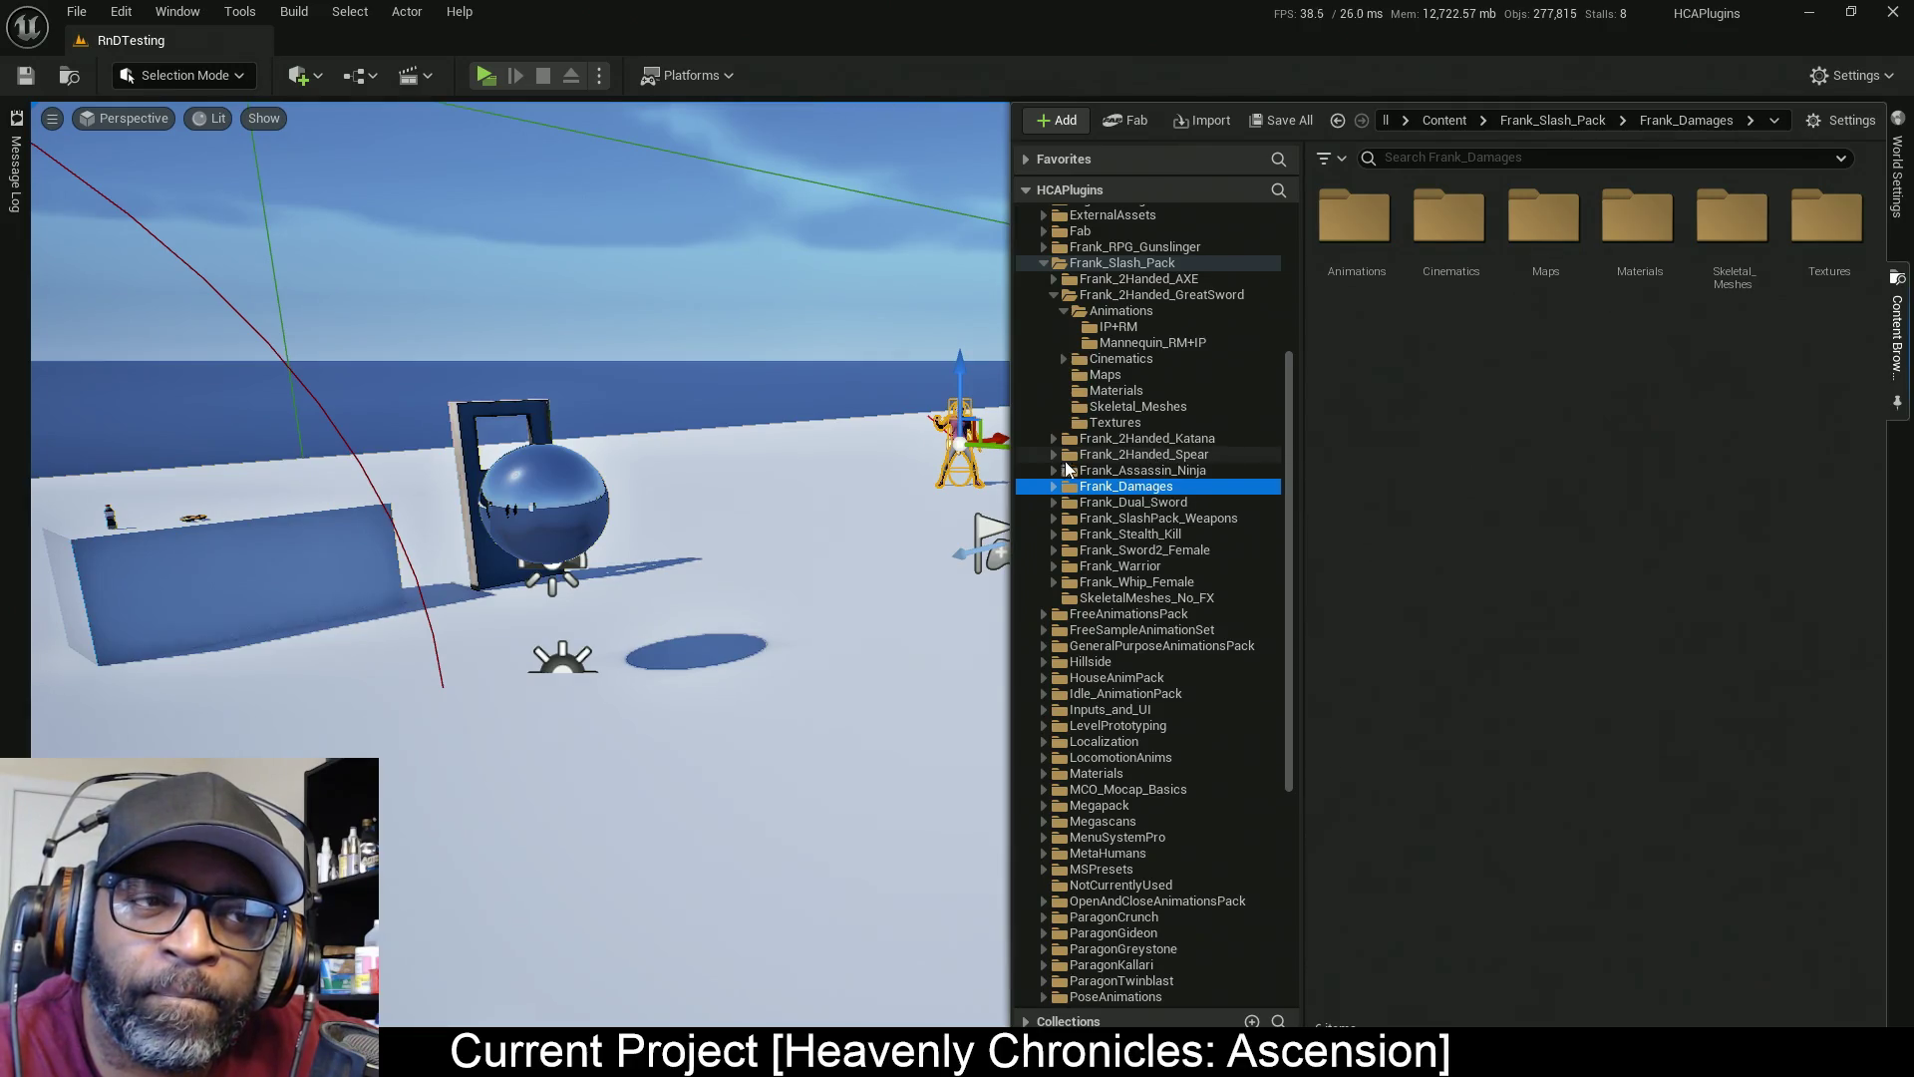
click(1054, 455)
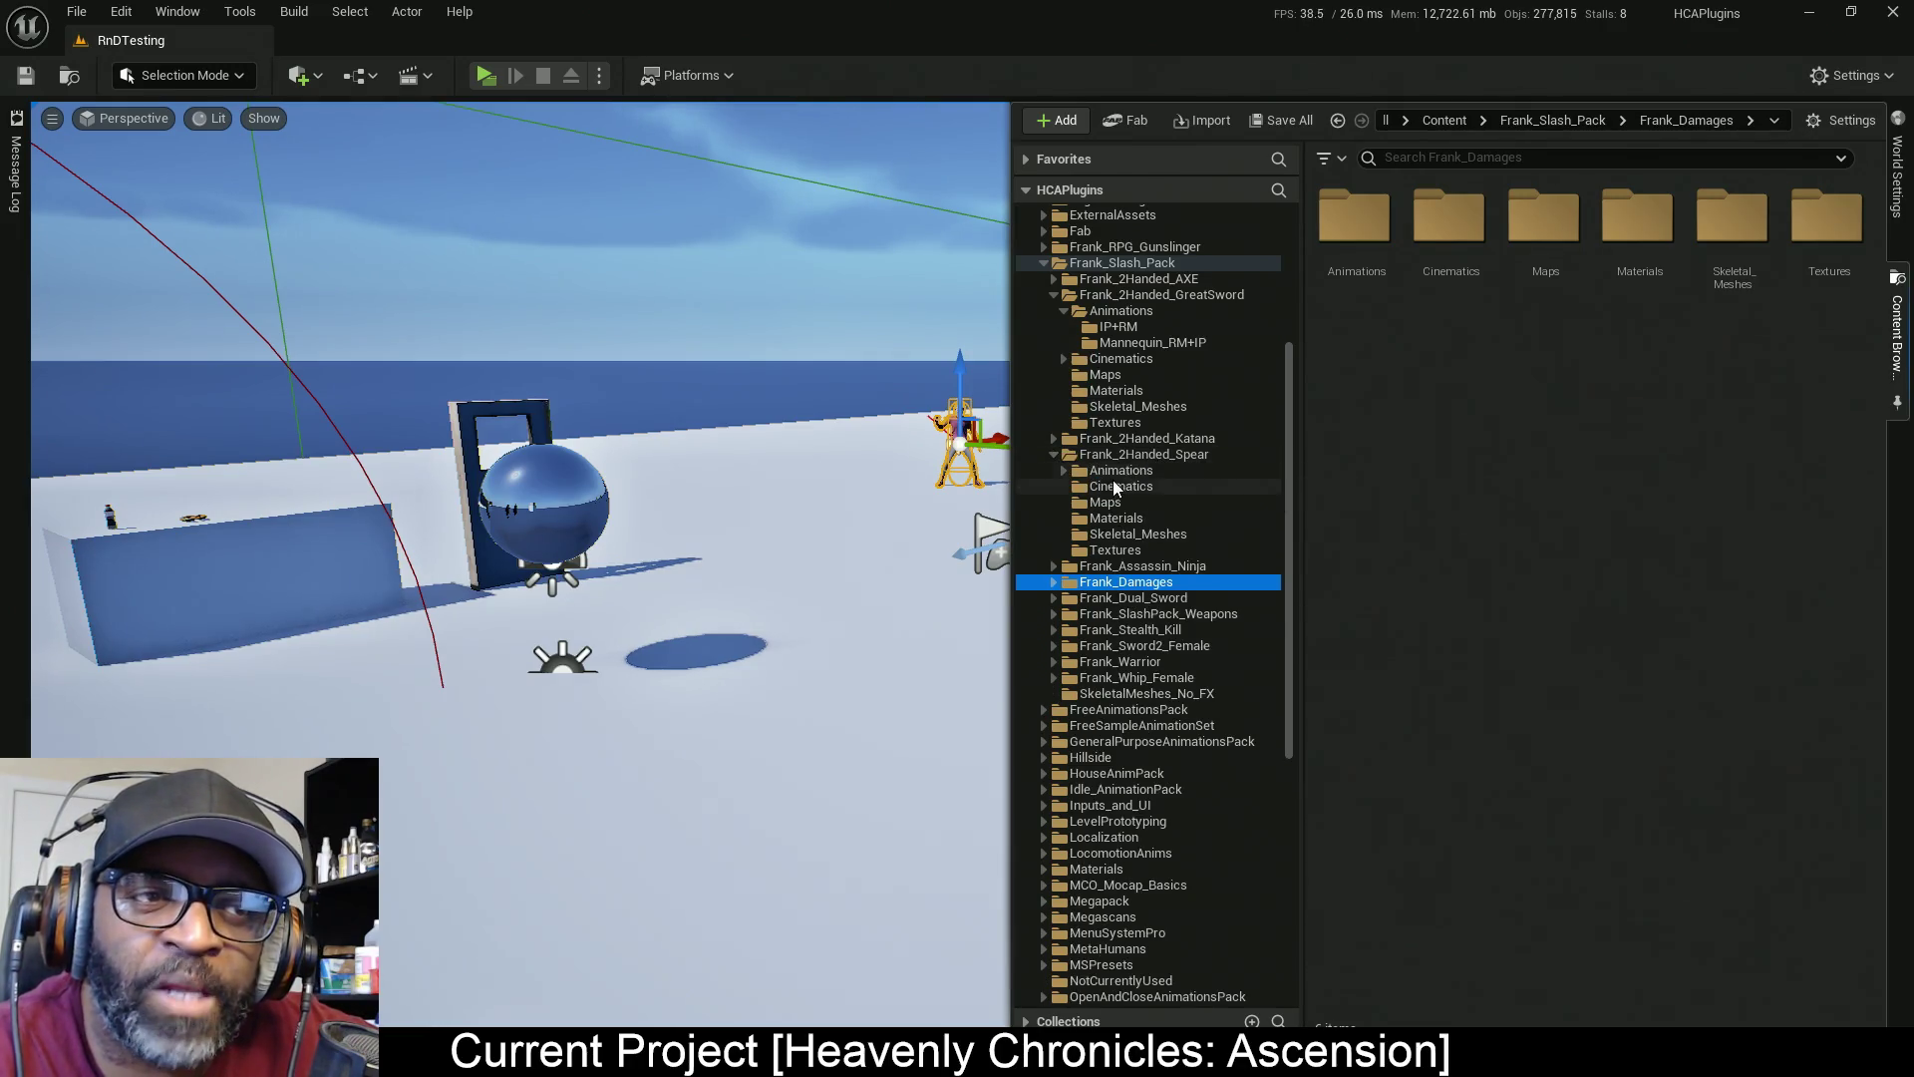
click(1062, 470)
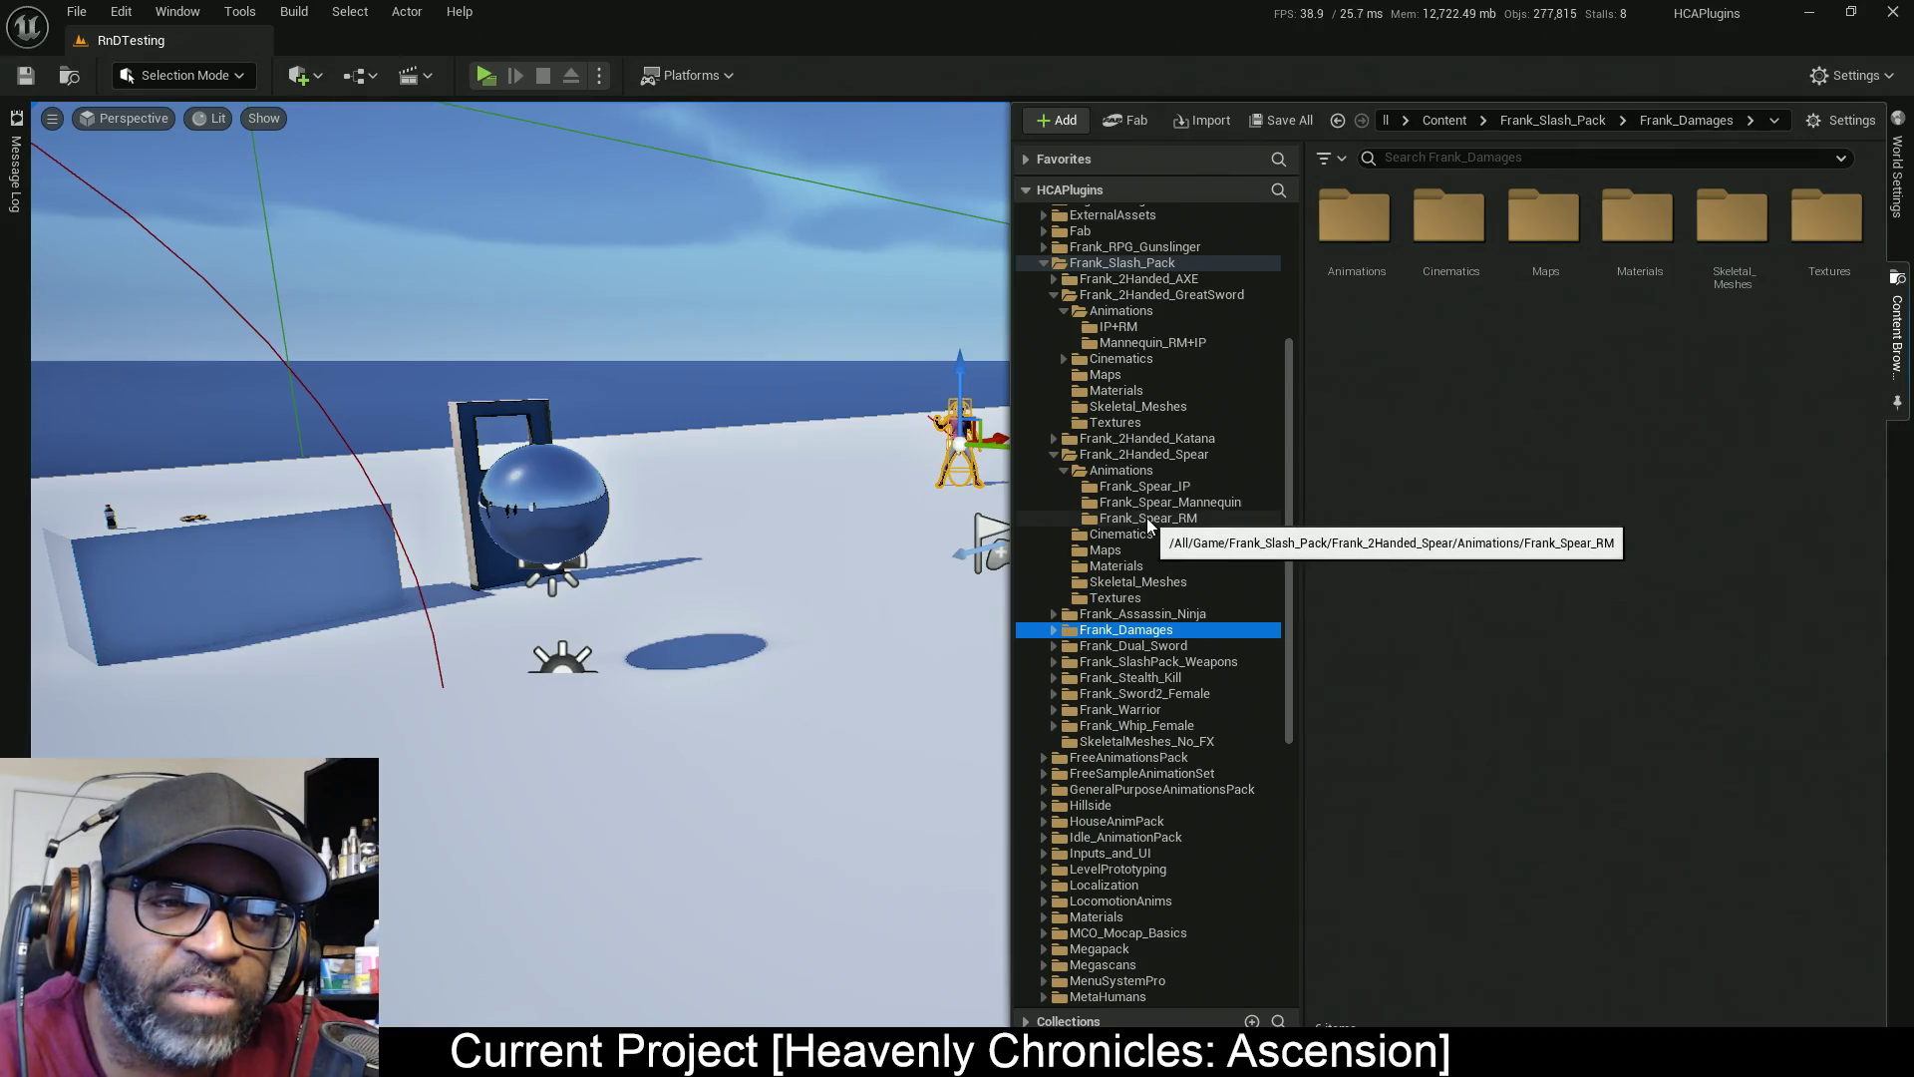
click(1154, 503)
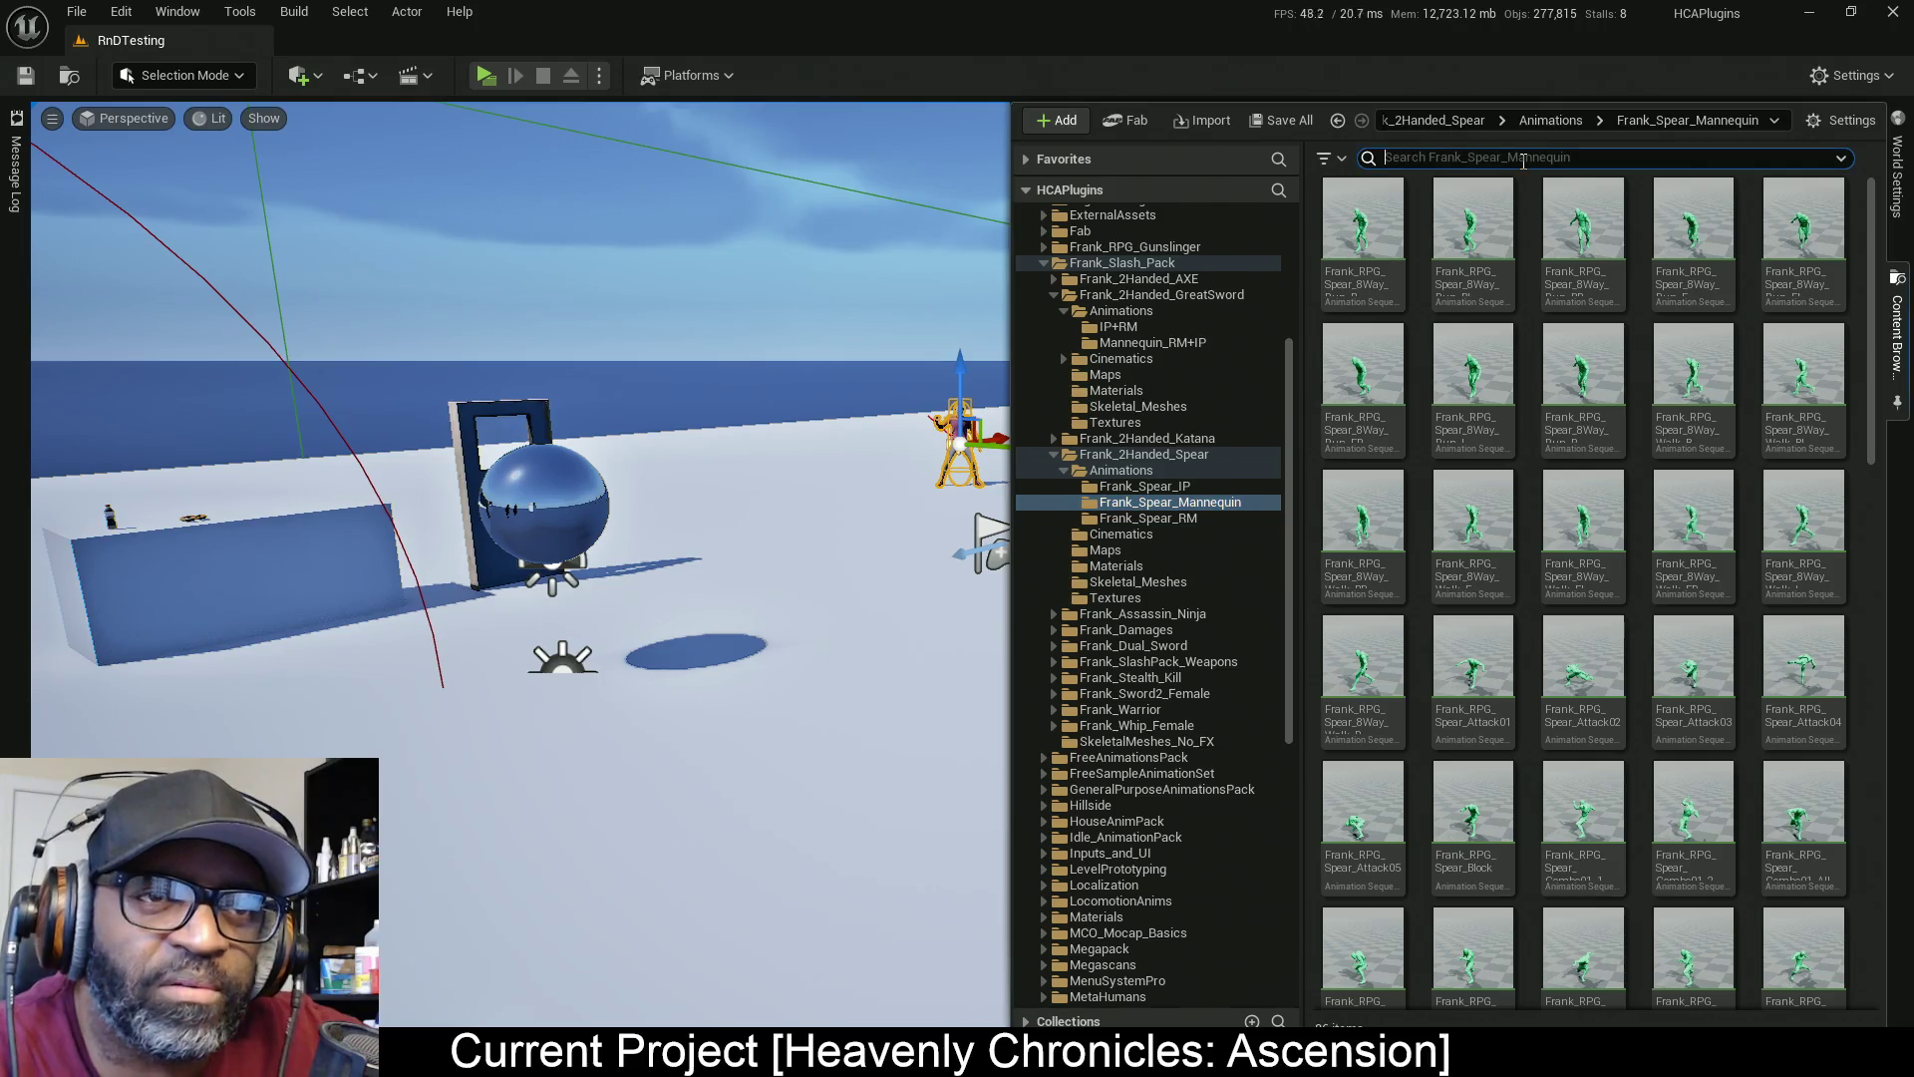
Filter Frank_Spear_Mannequin by 'id' to look for idle animations, then clear the search
text(id)
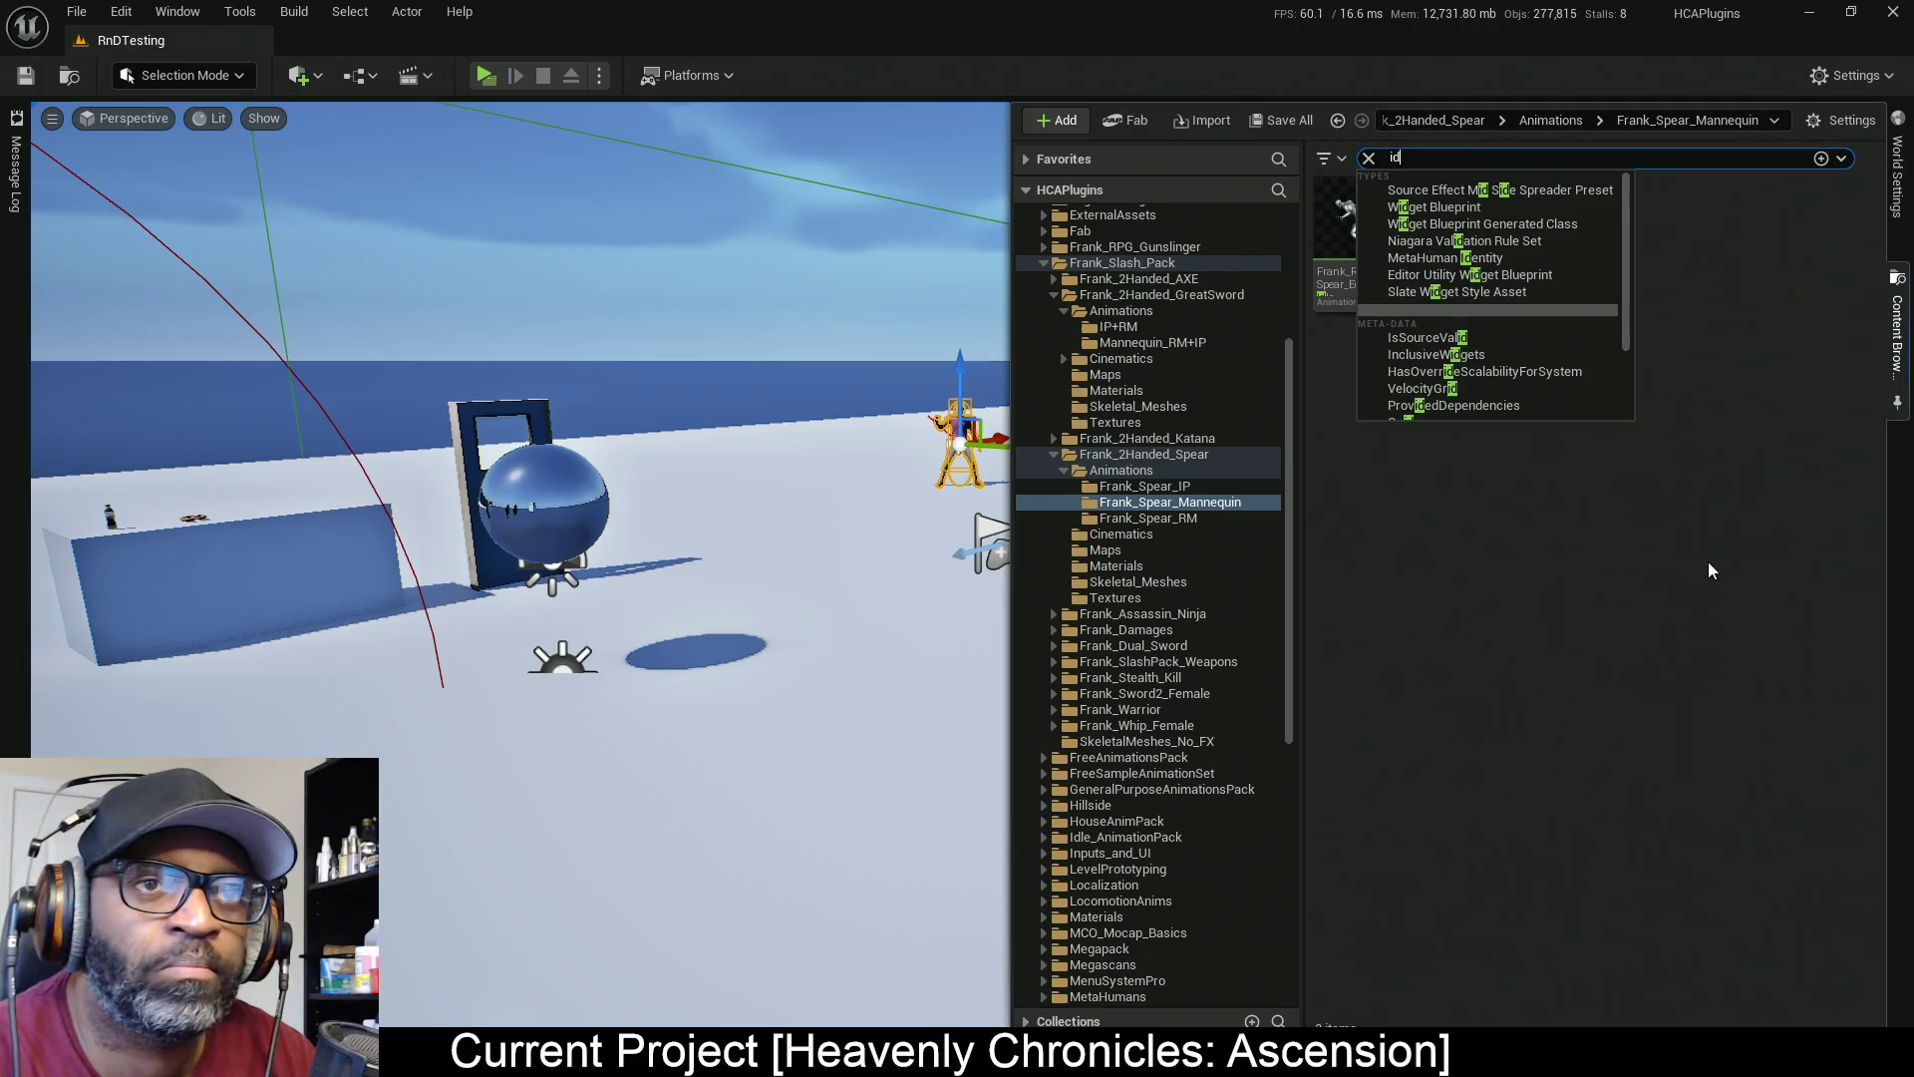
click(1708, 560)
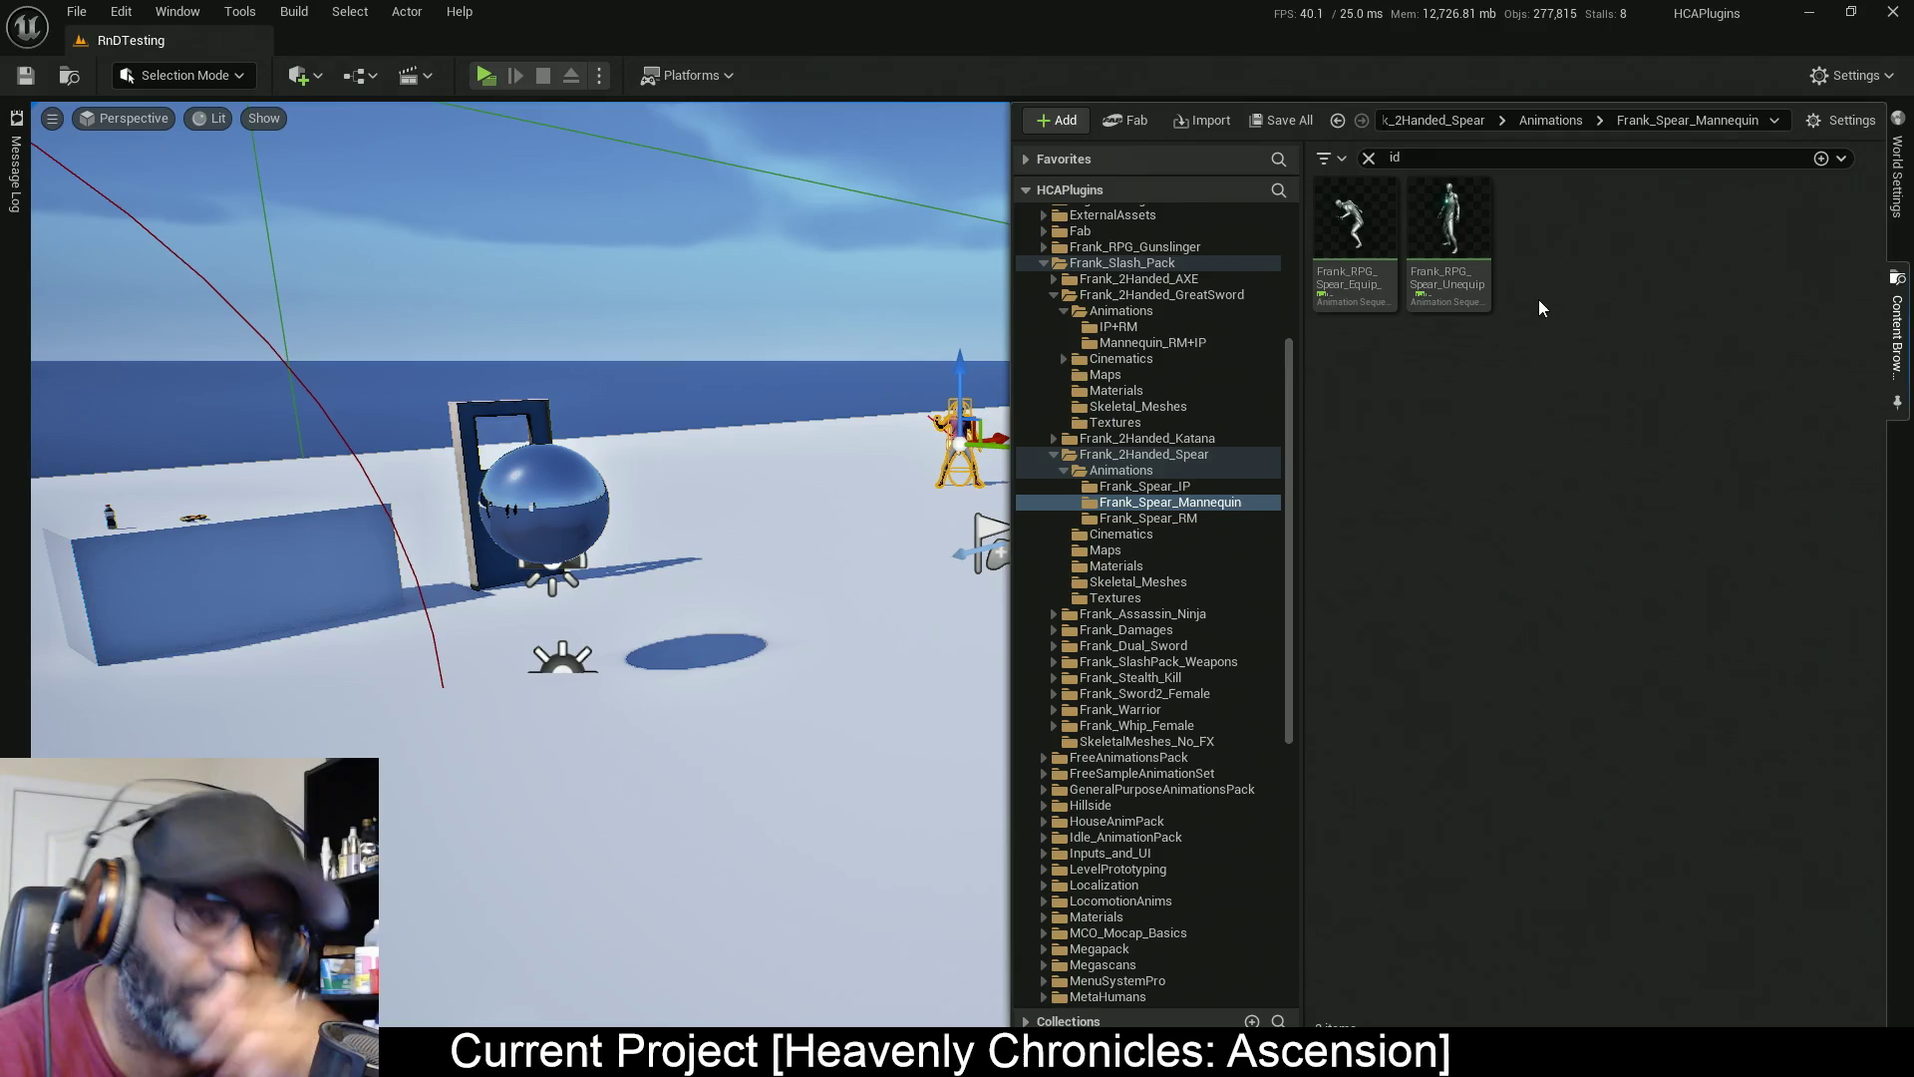
click(1369, 158)
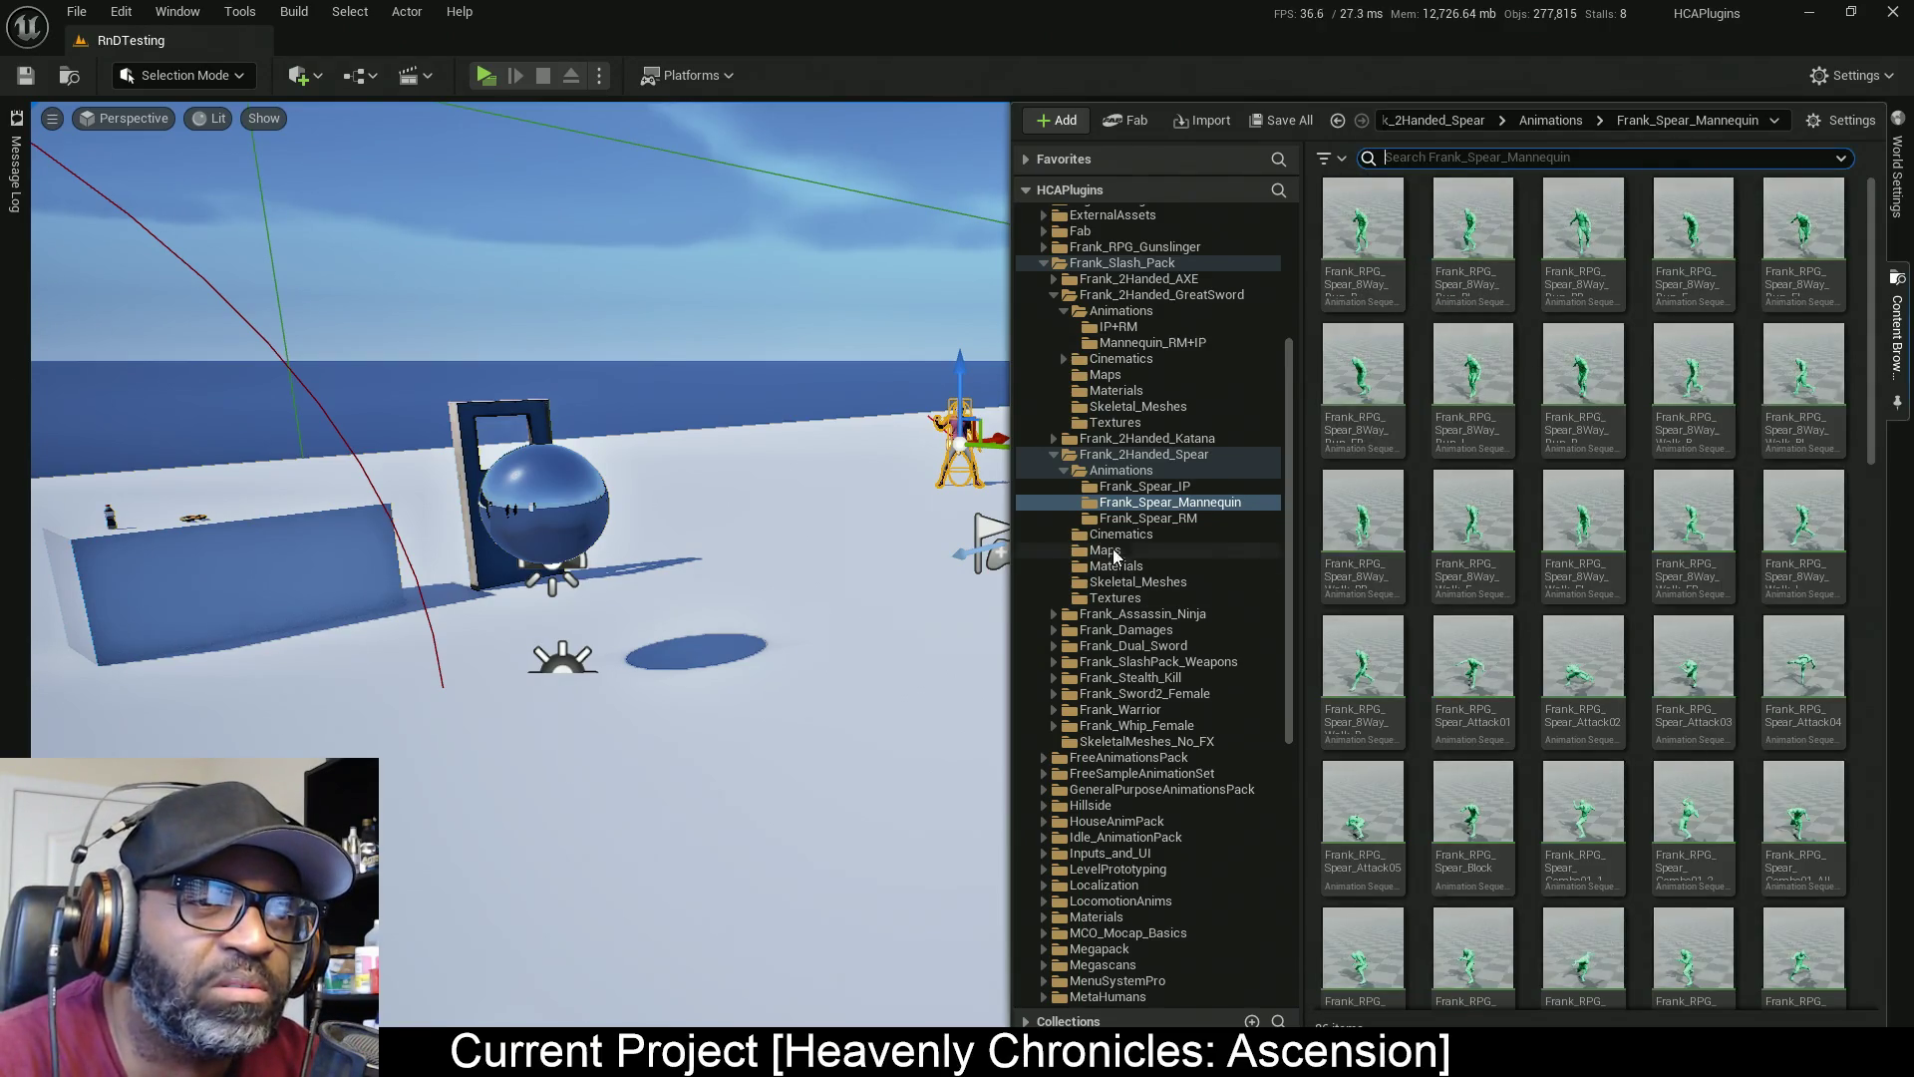
Collapse Frank_2Handed_Spear and open Frank_2Handed_Katana > Animations > Frank_Katana_Mannequin
click(1053, 454)
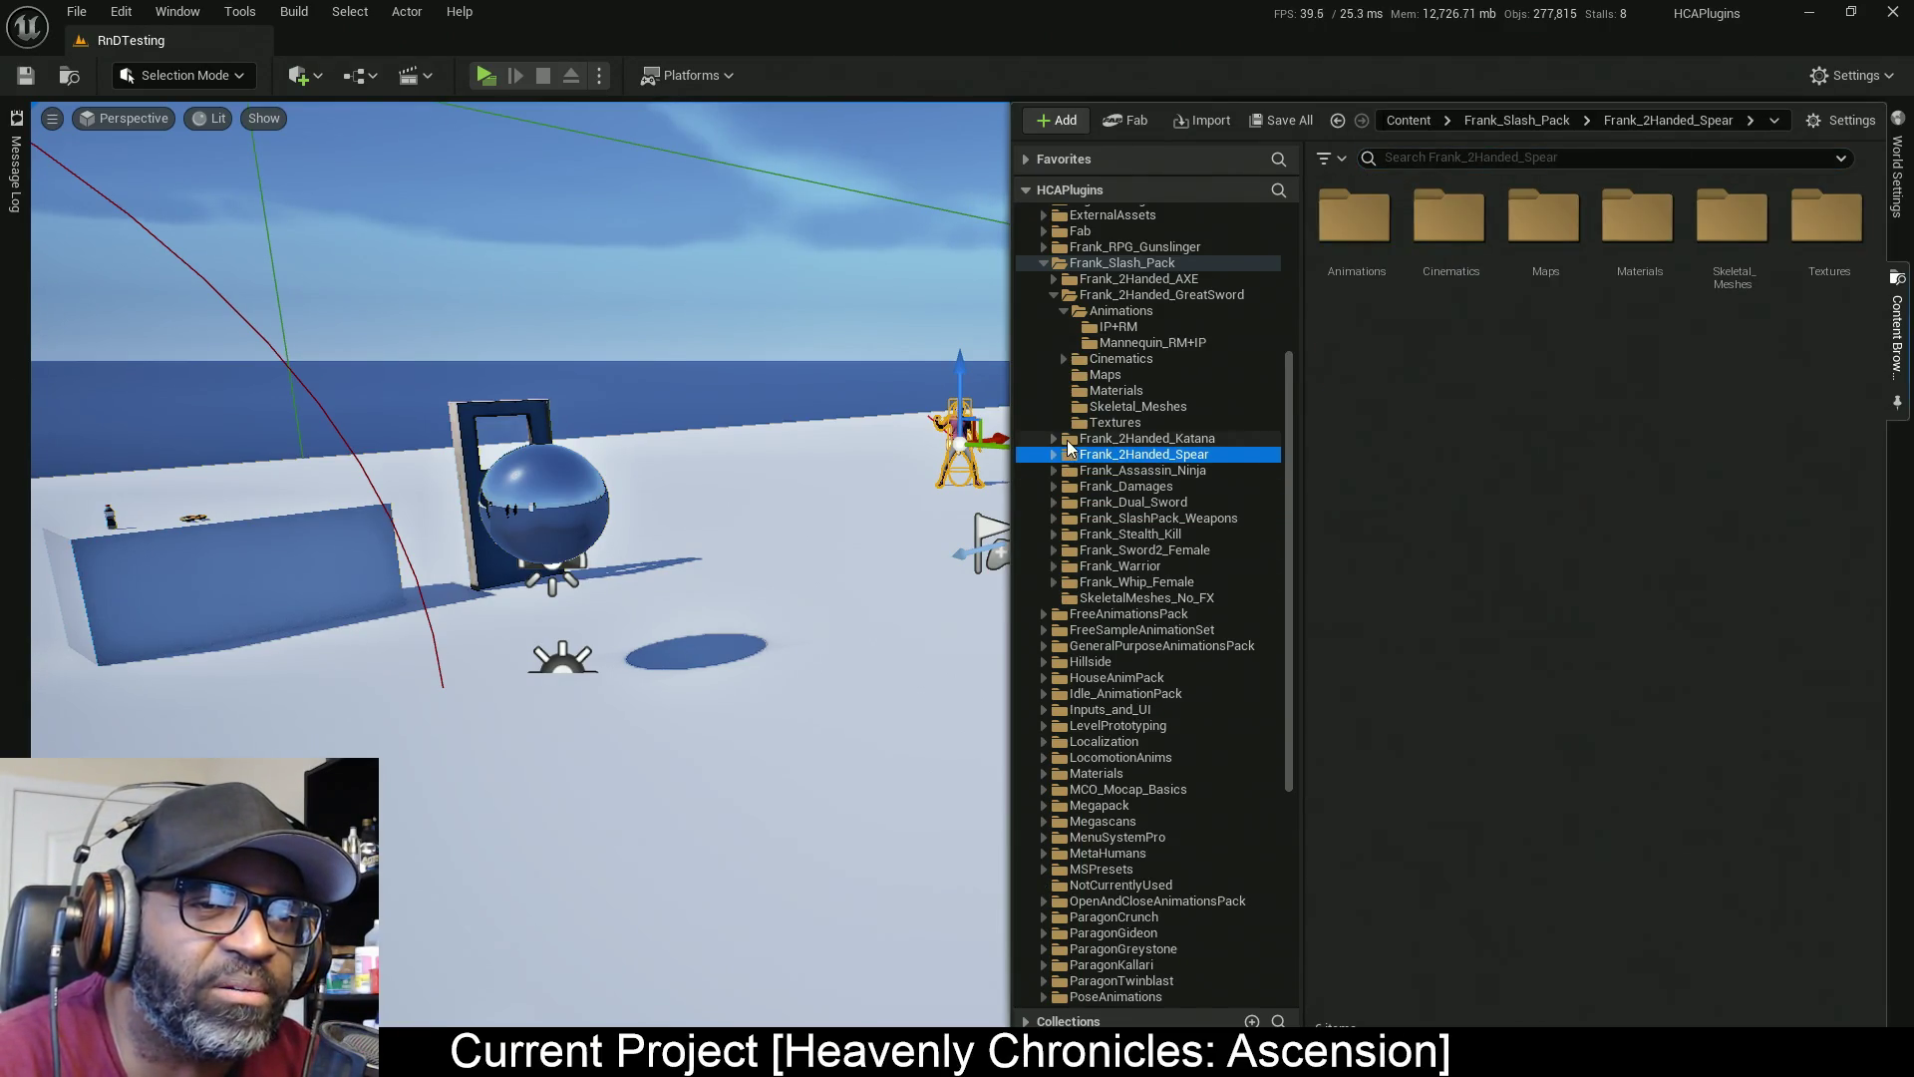
click(1054, 440)
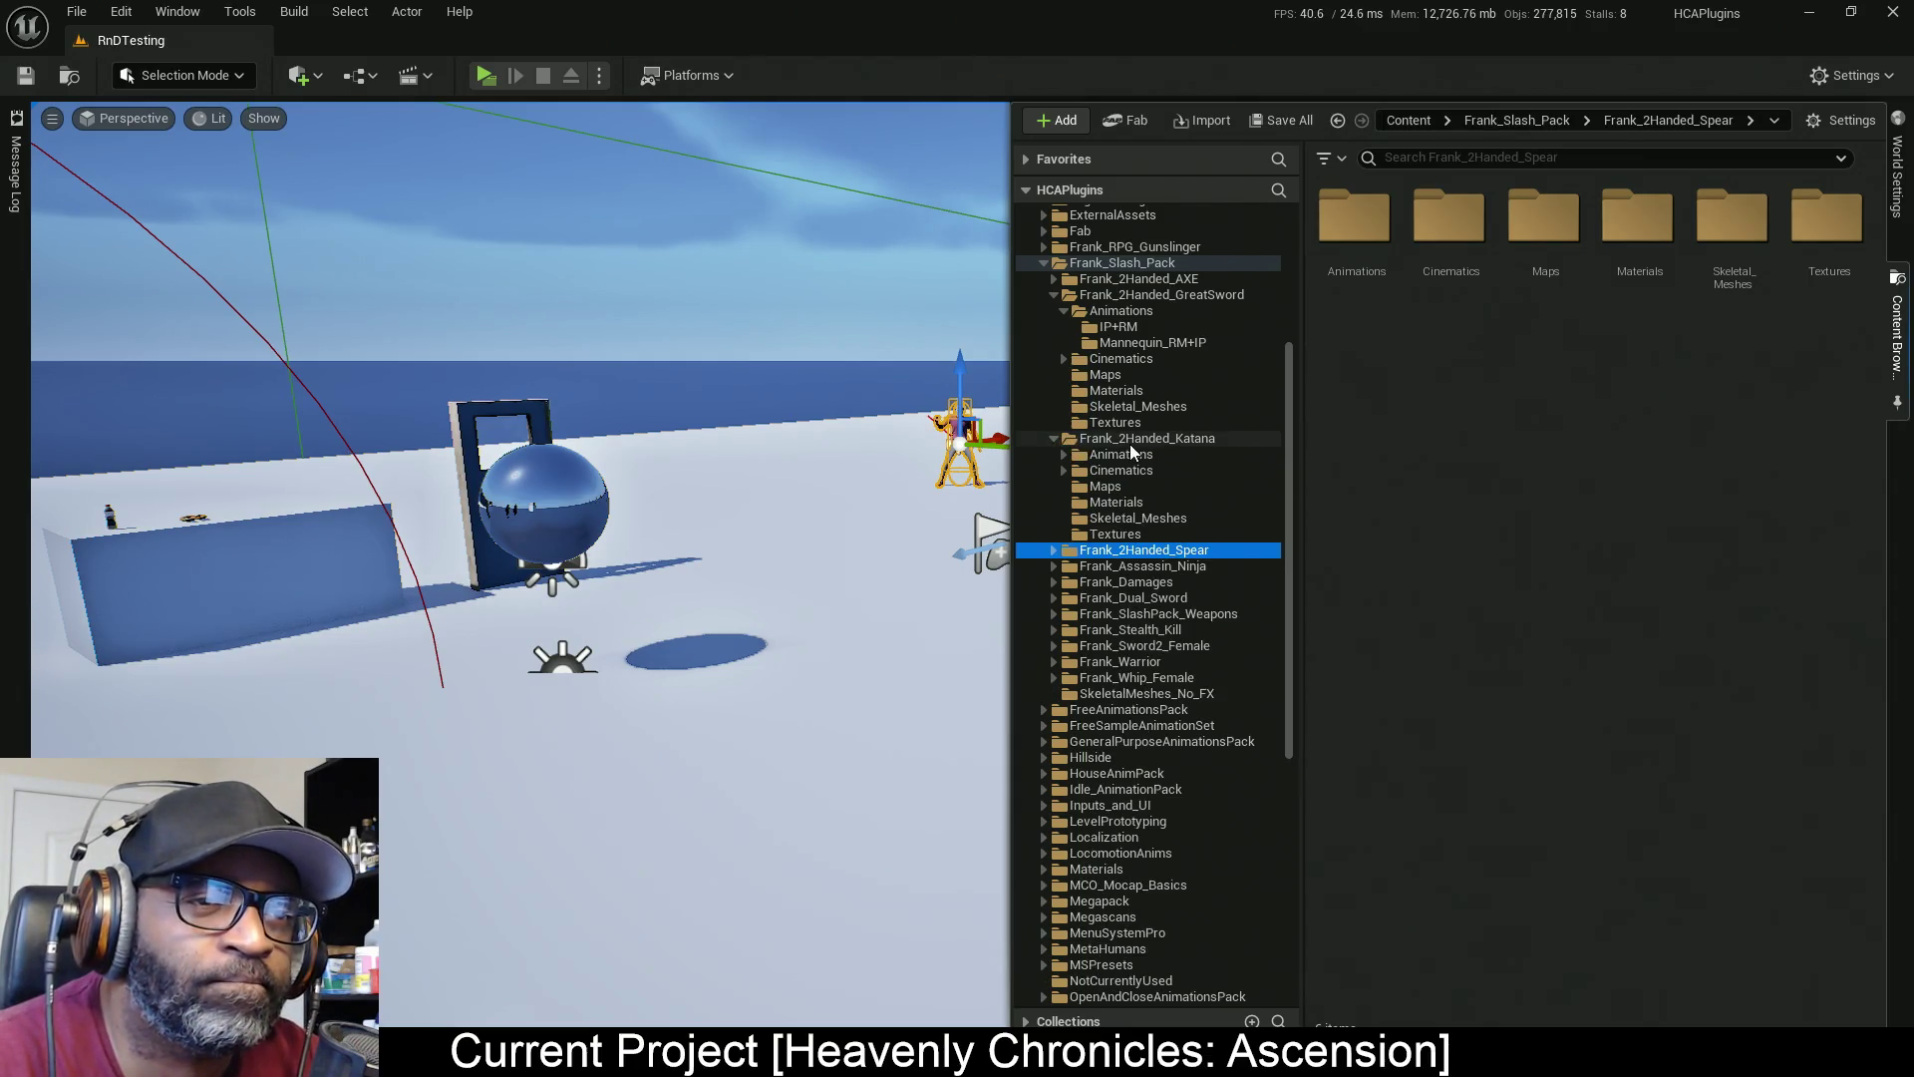
click(1062, 455)
click(1173, 485)
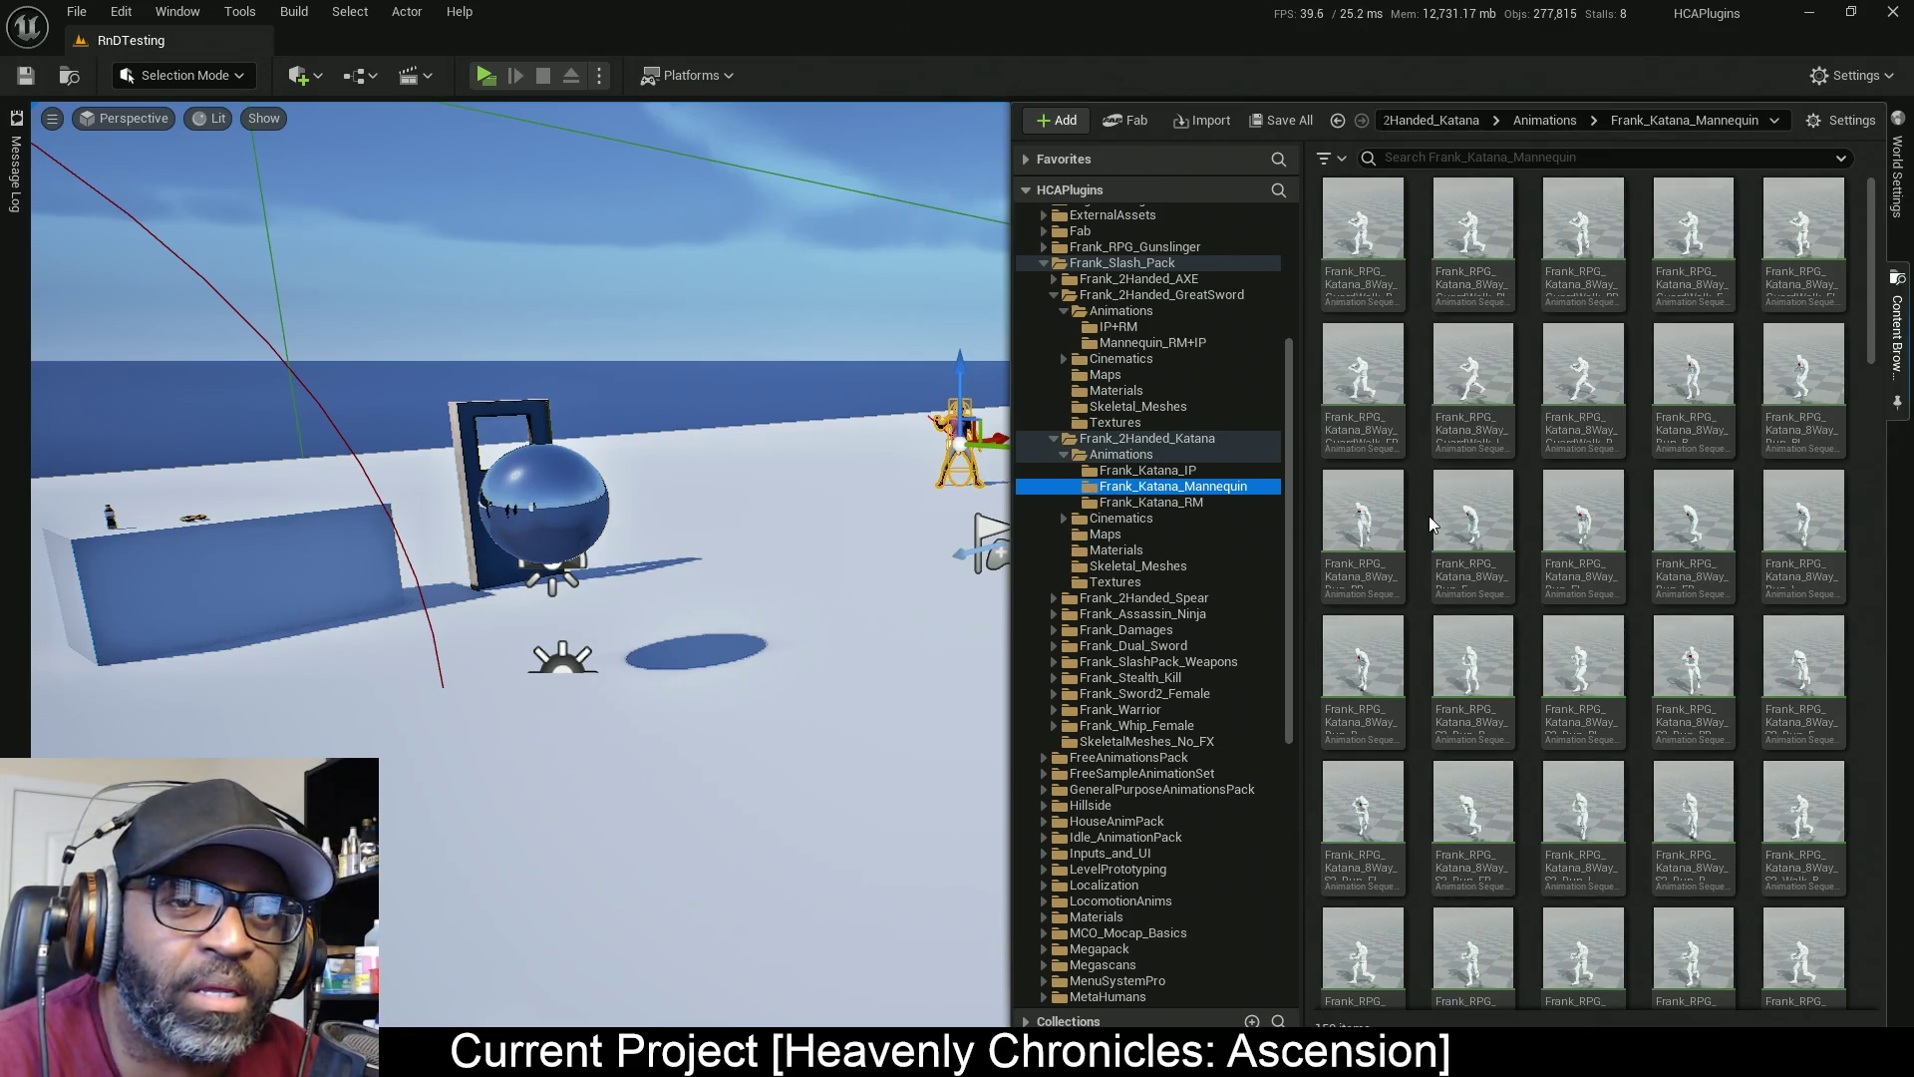
click(1527, 158)
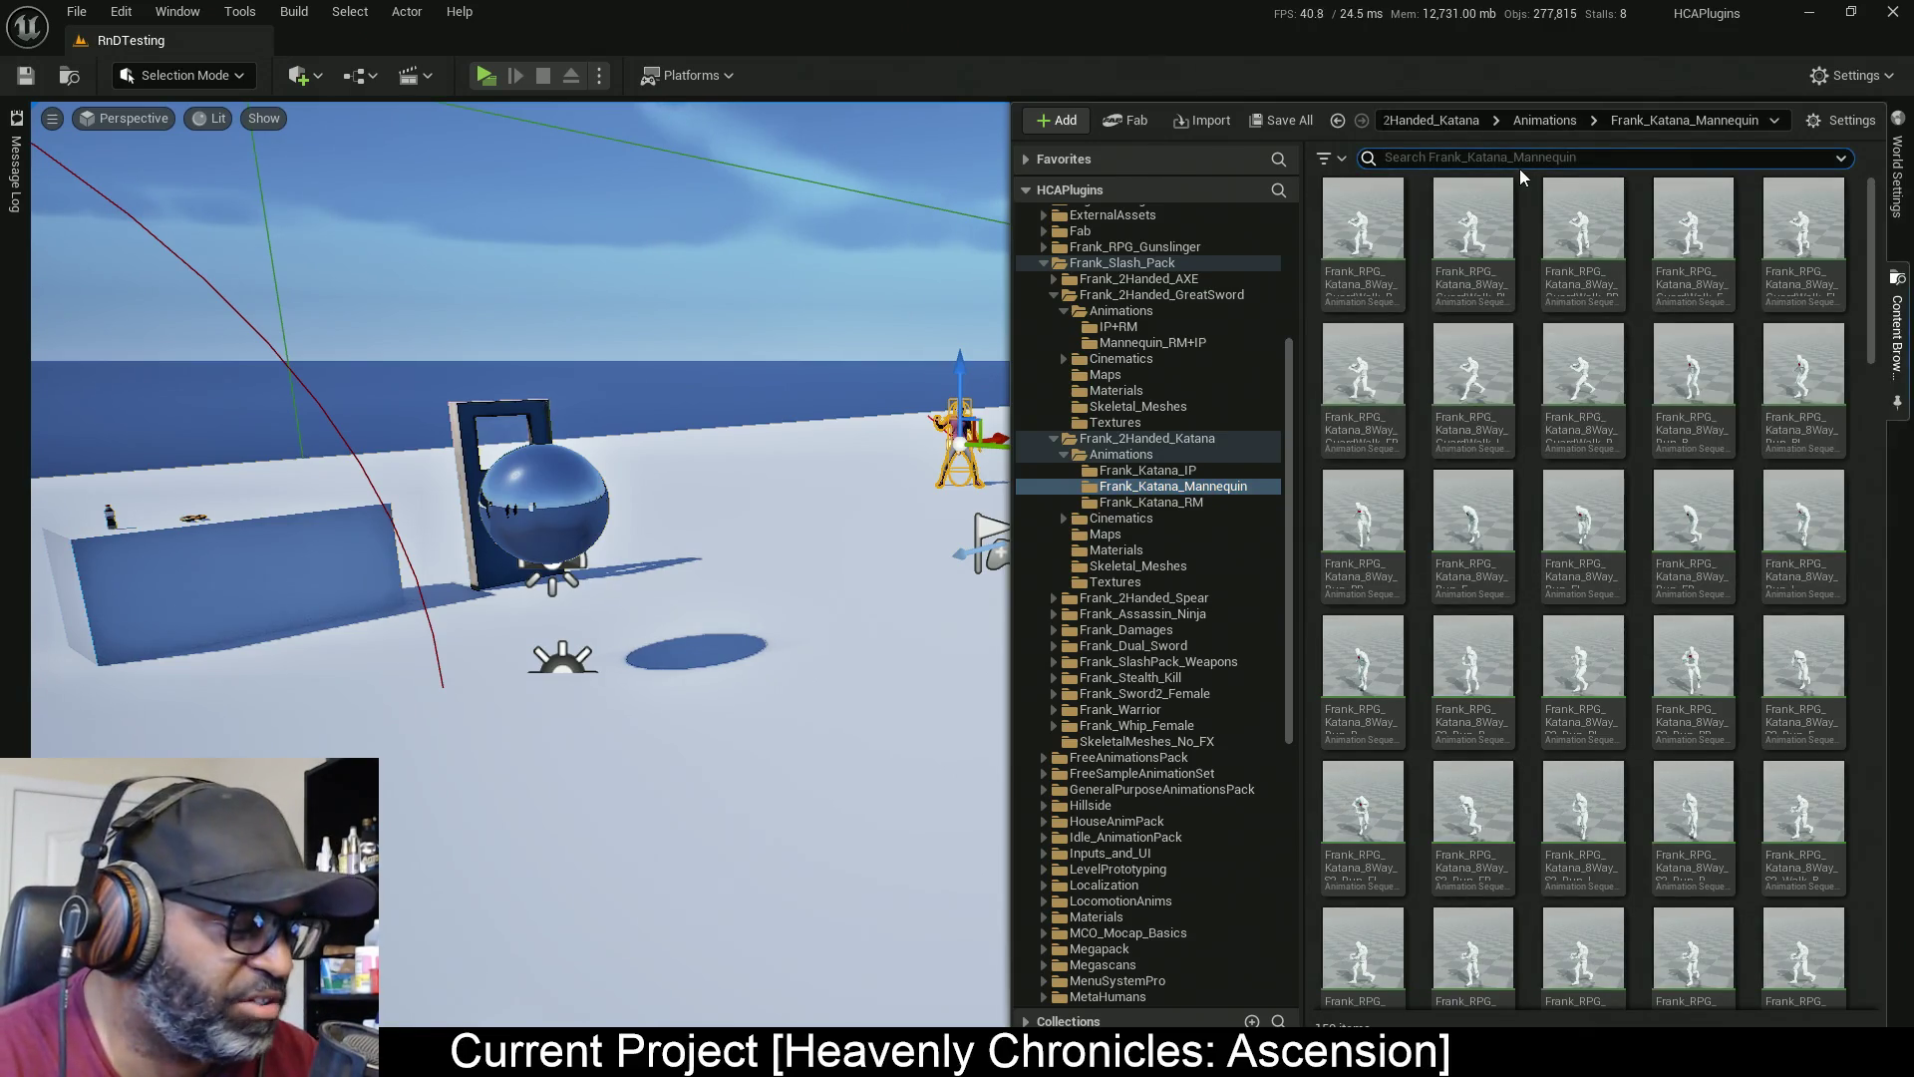
text(idl)
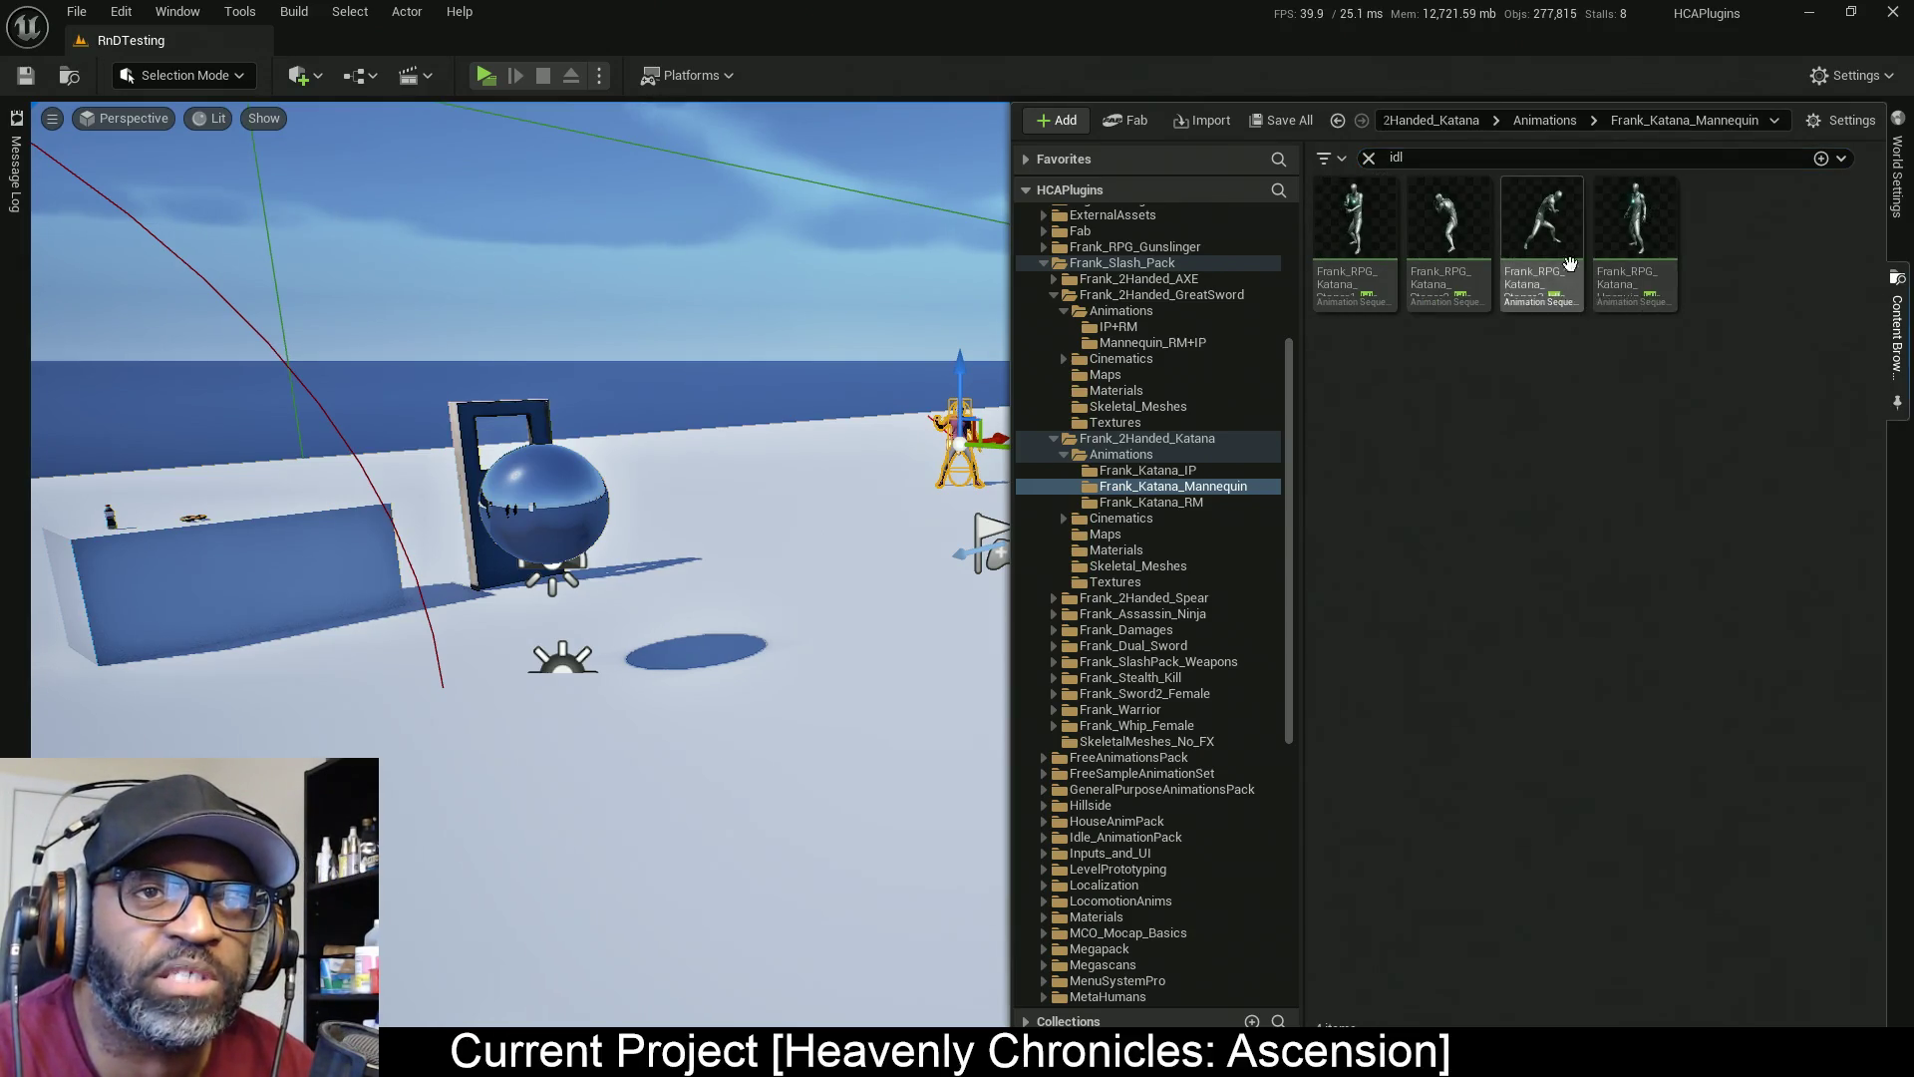
click(1369, 158)
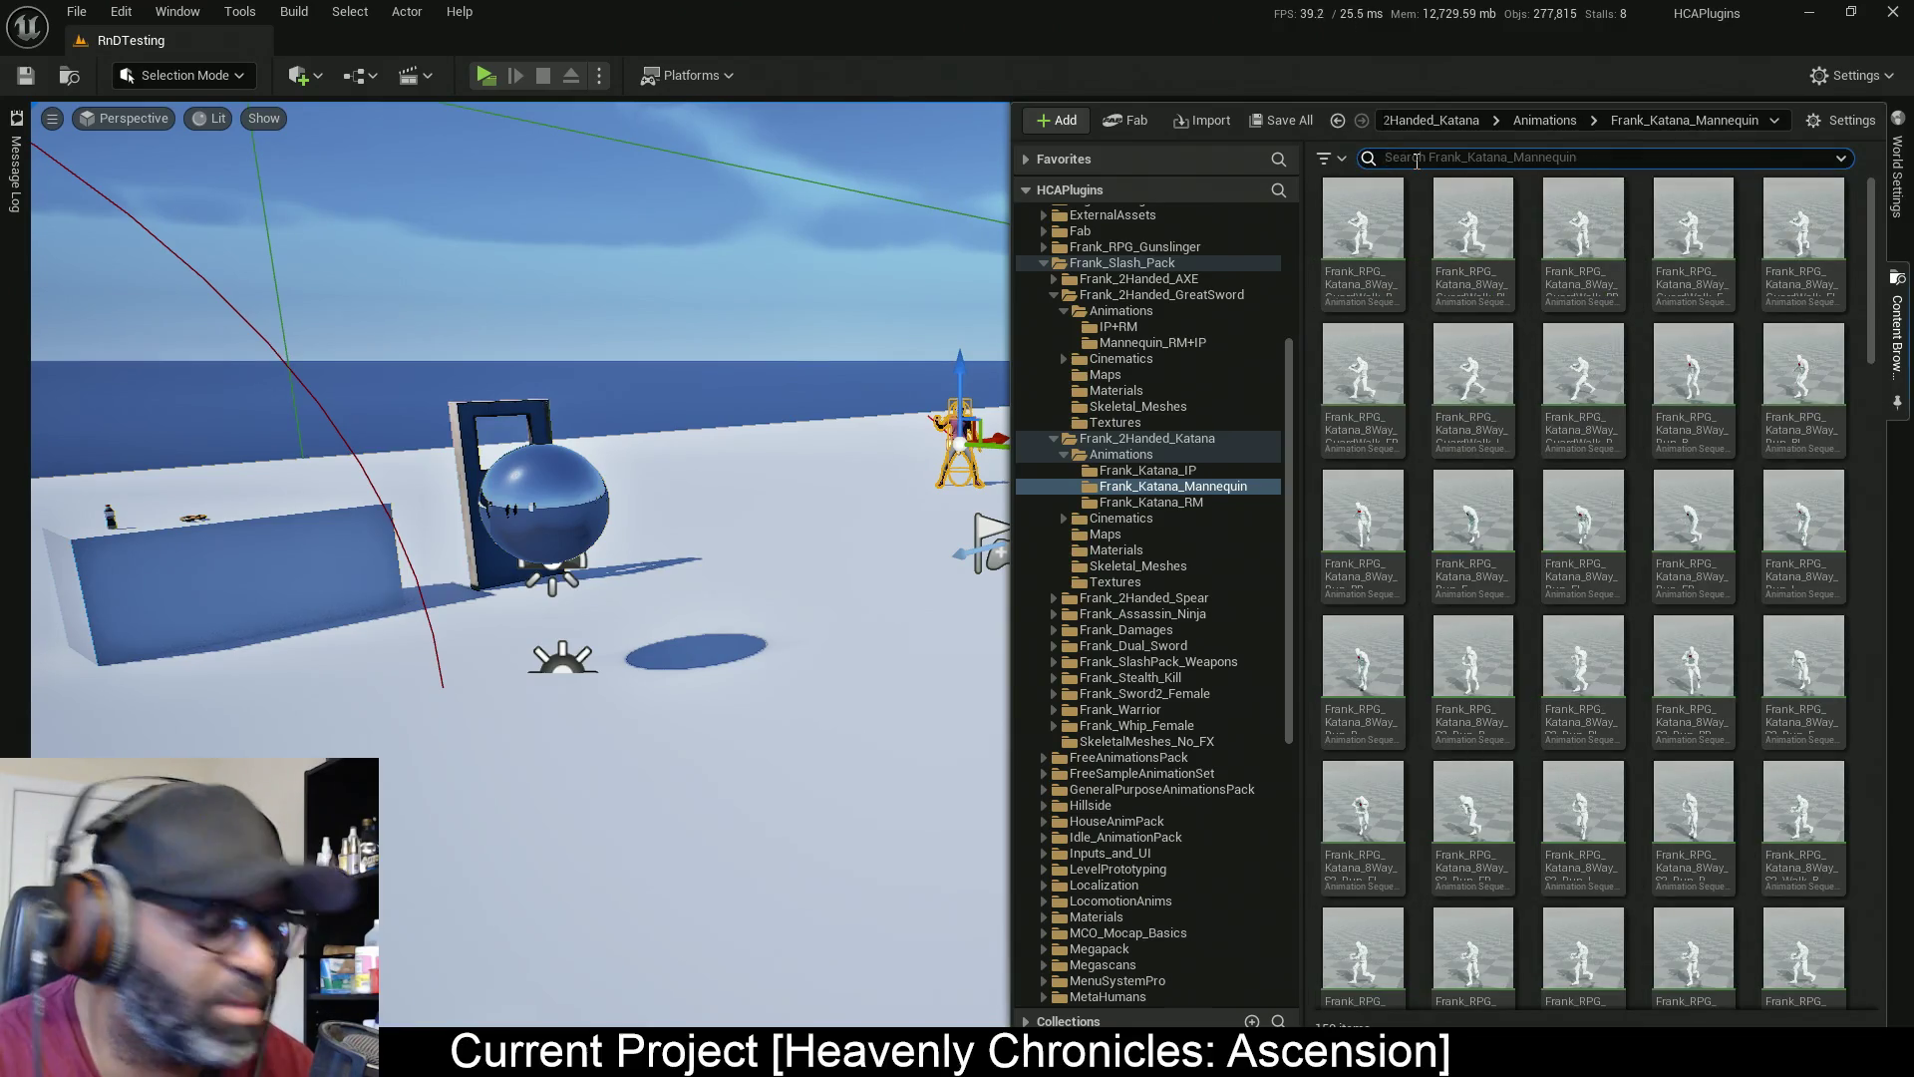
text(gua)
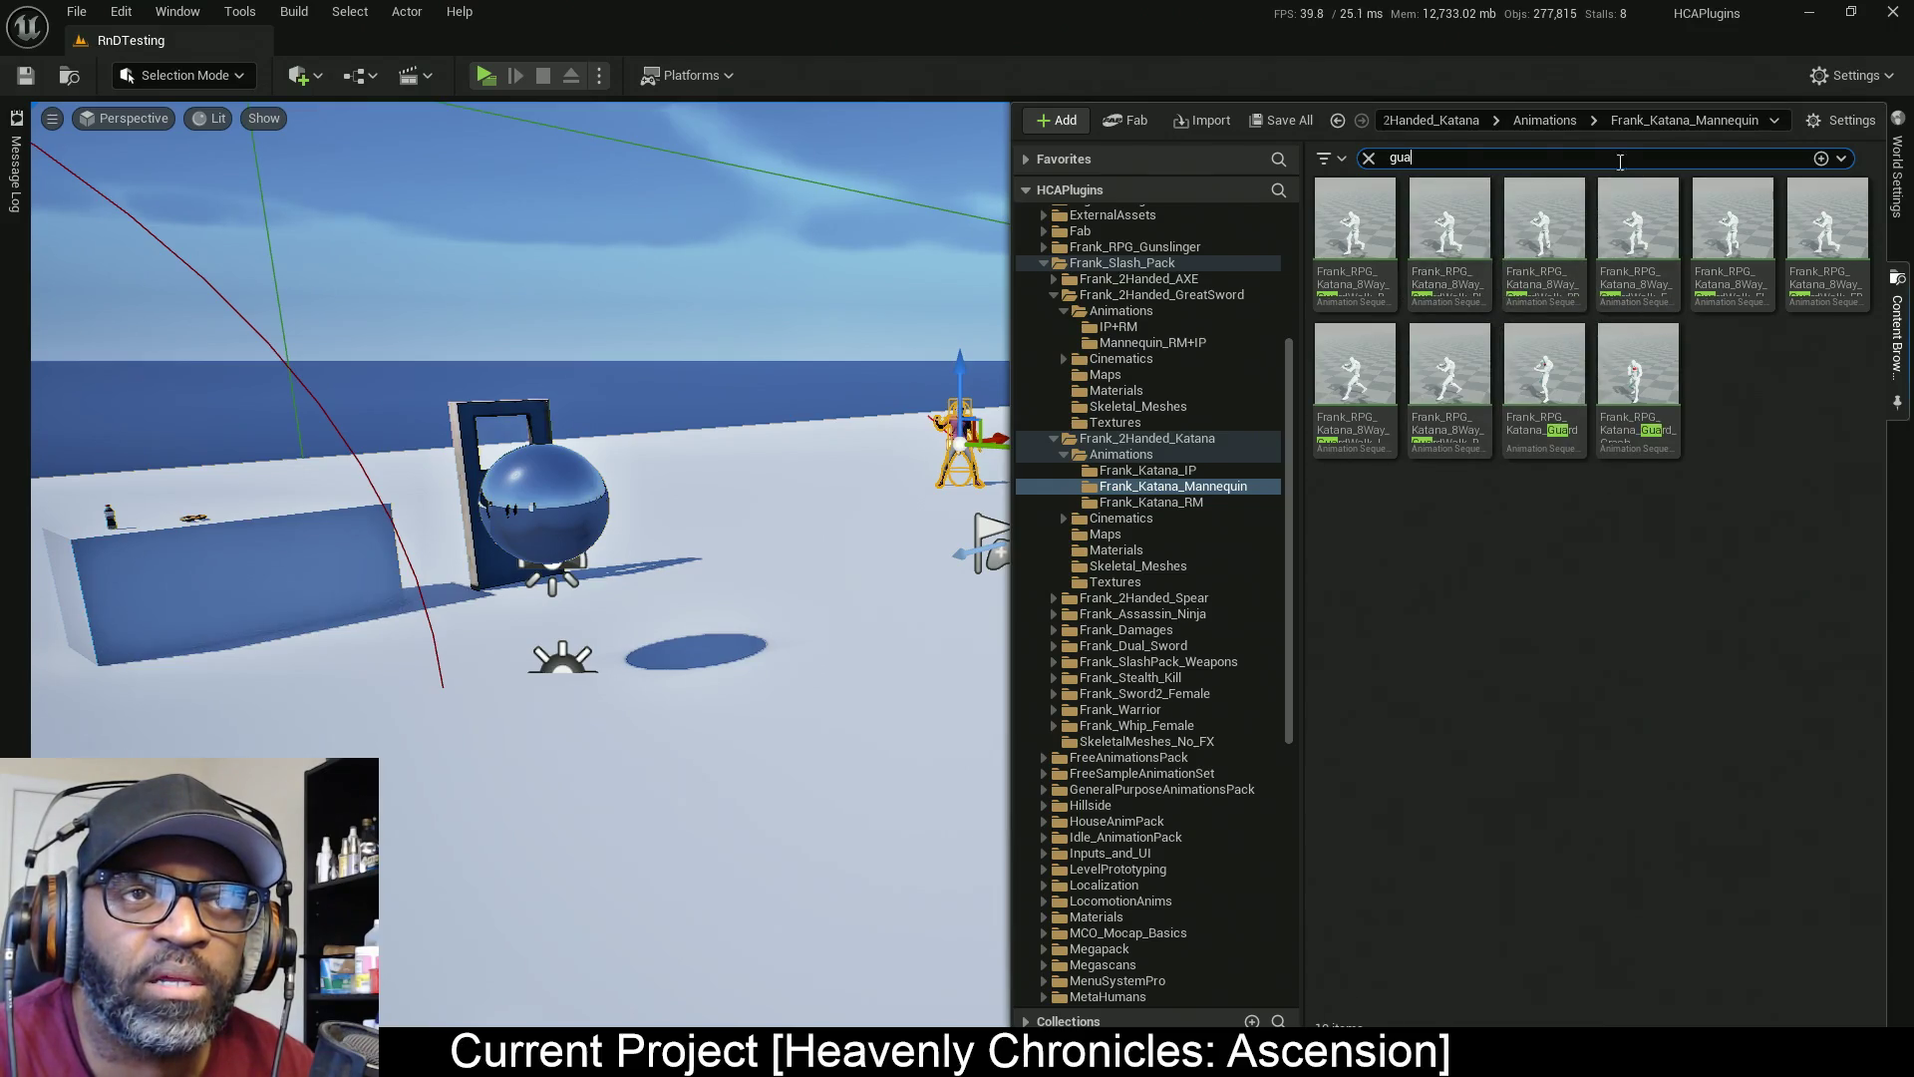
click(1369, 158)
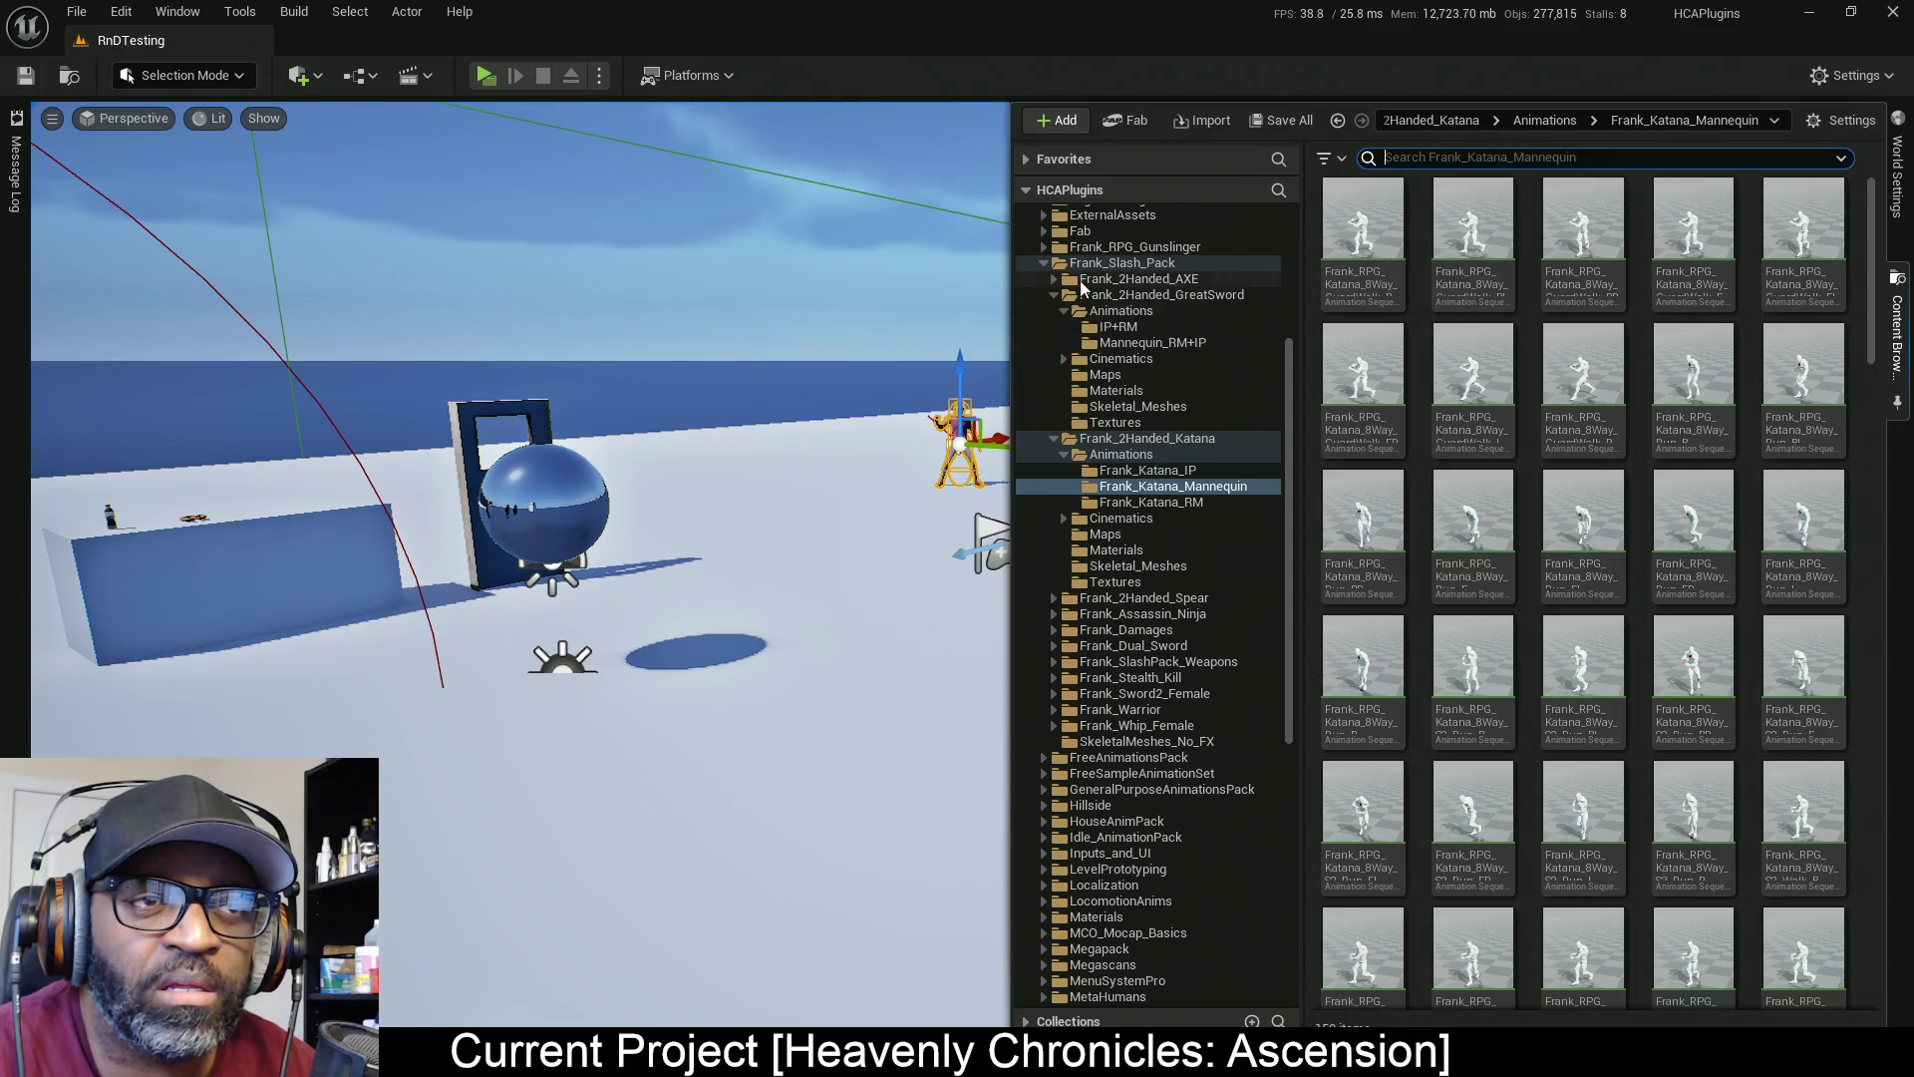
Restrict the katana folder's content filter to Animation Sequence, then return to the animation editor
scroll(1086, 296, up, 2)
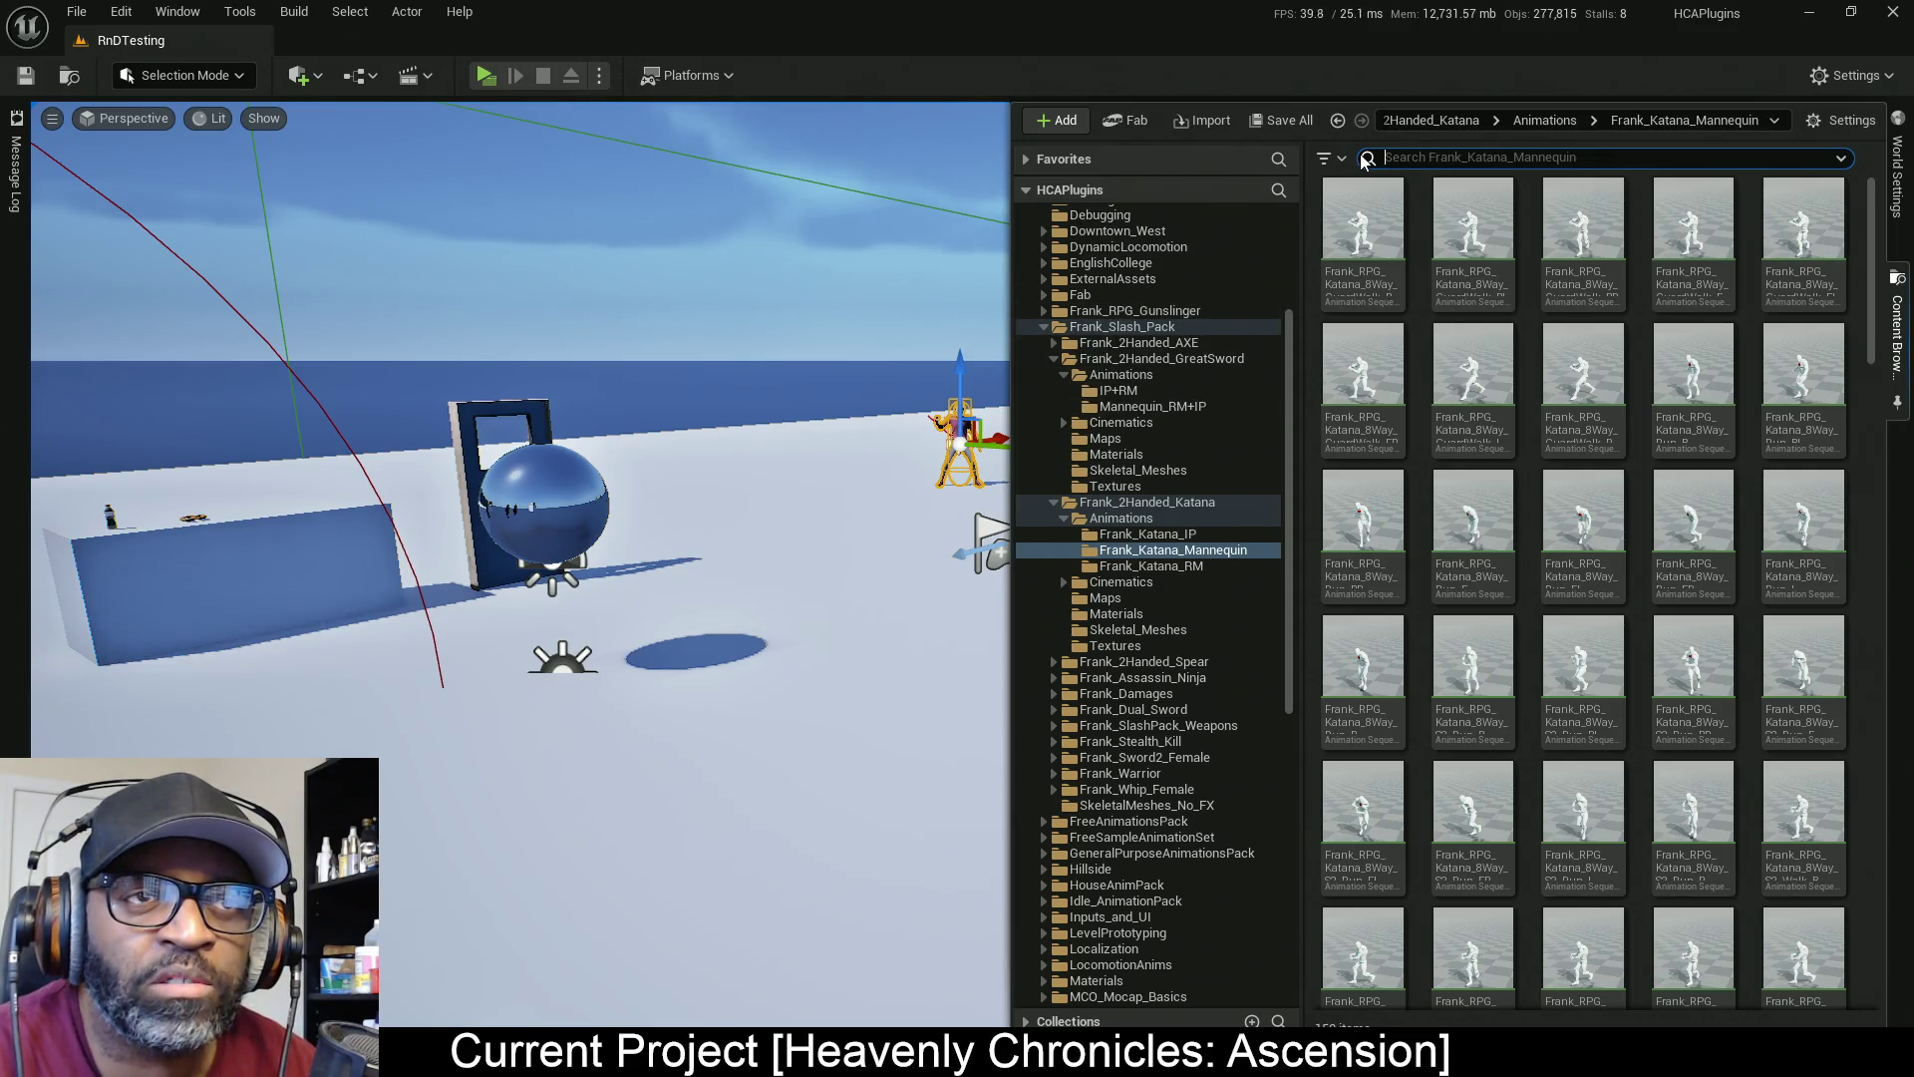
click(1329, 157)
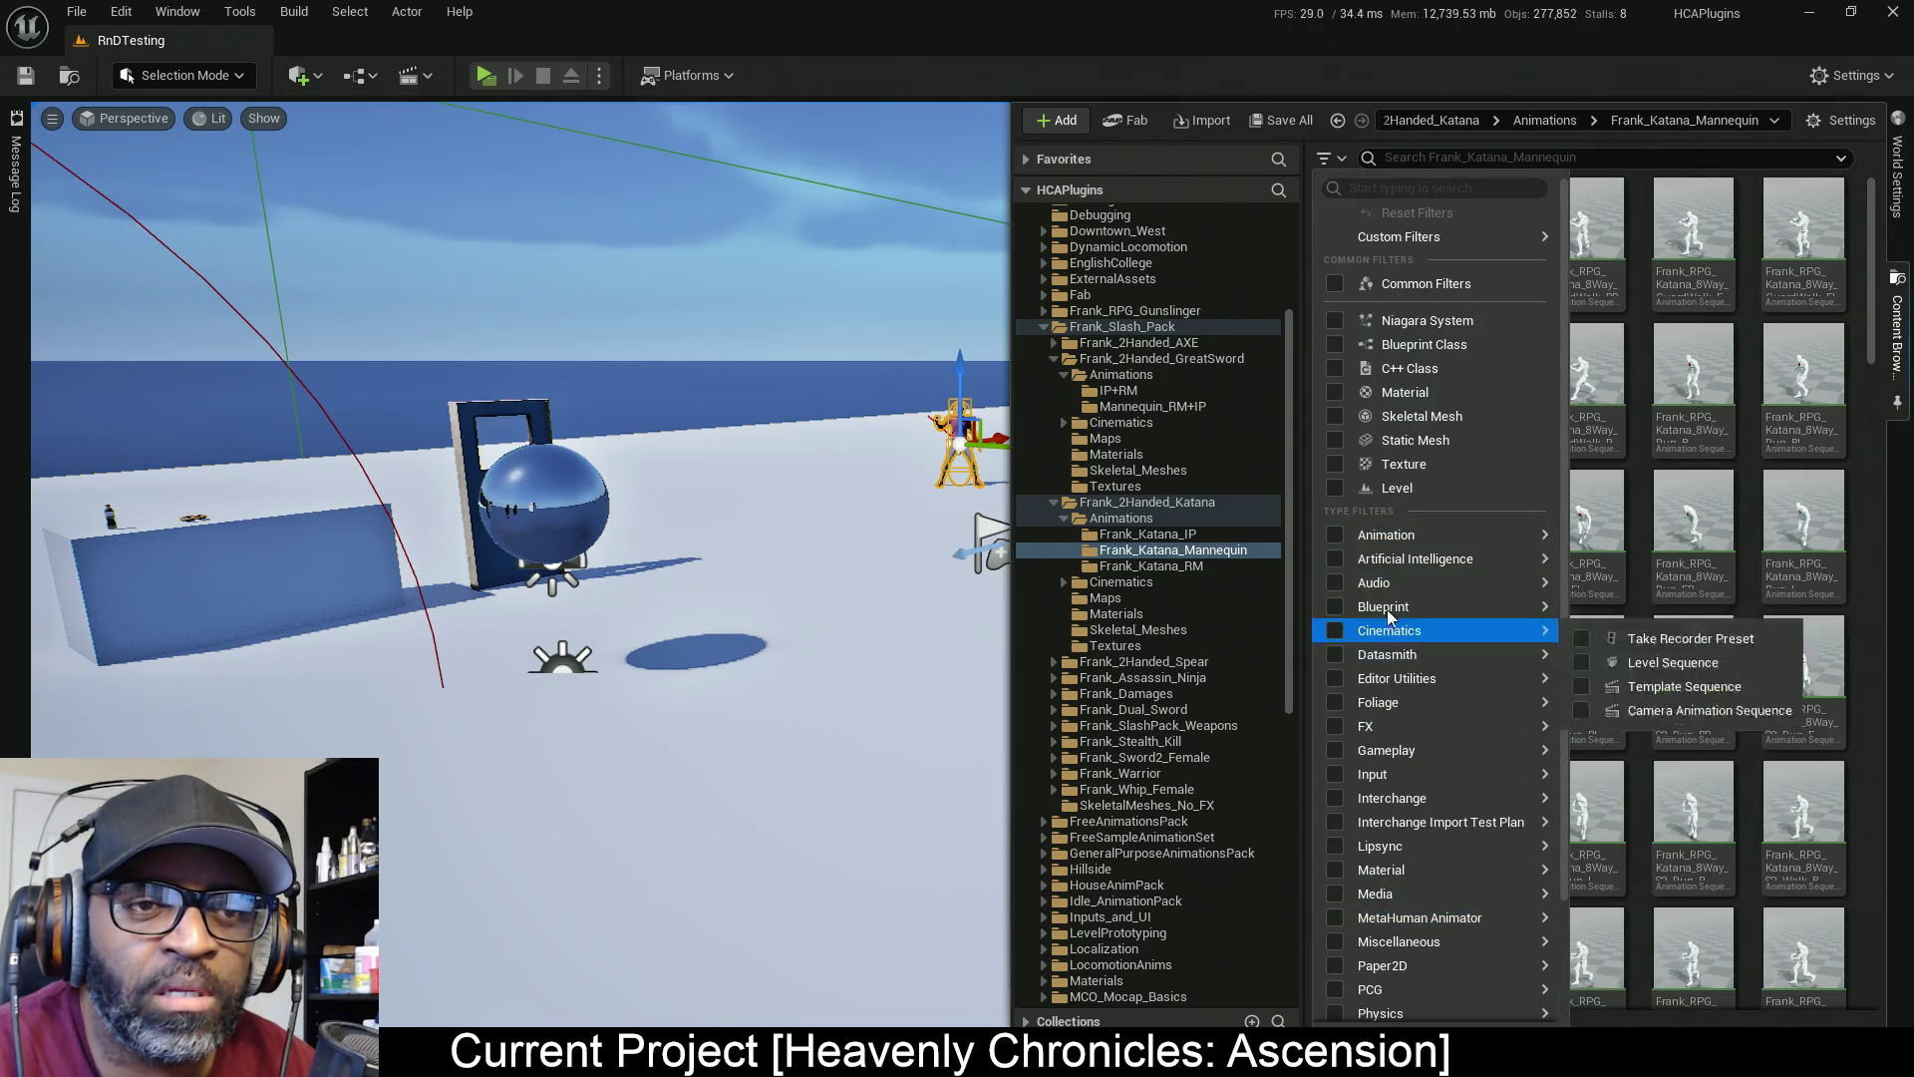
mouse_move(1396, 535)
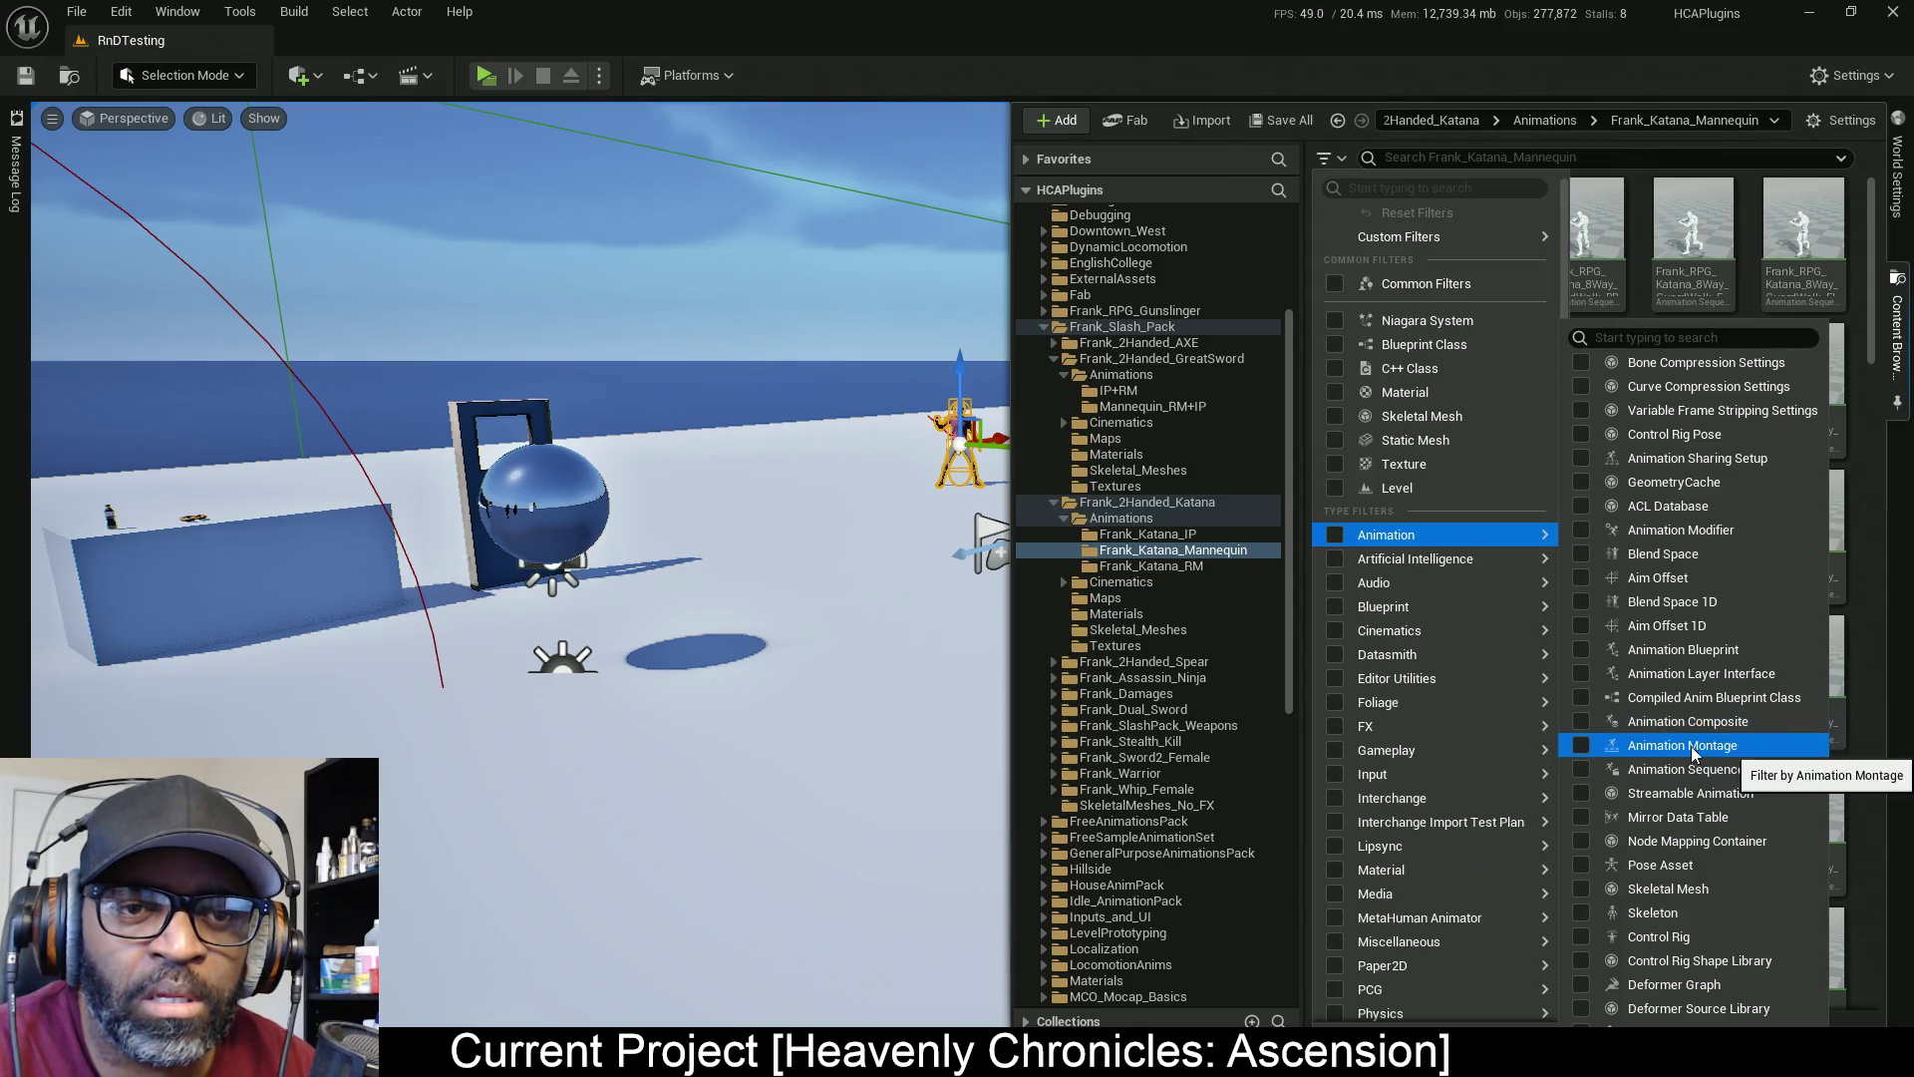
click(1582, 777)
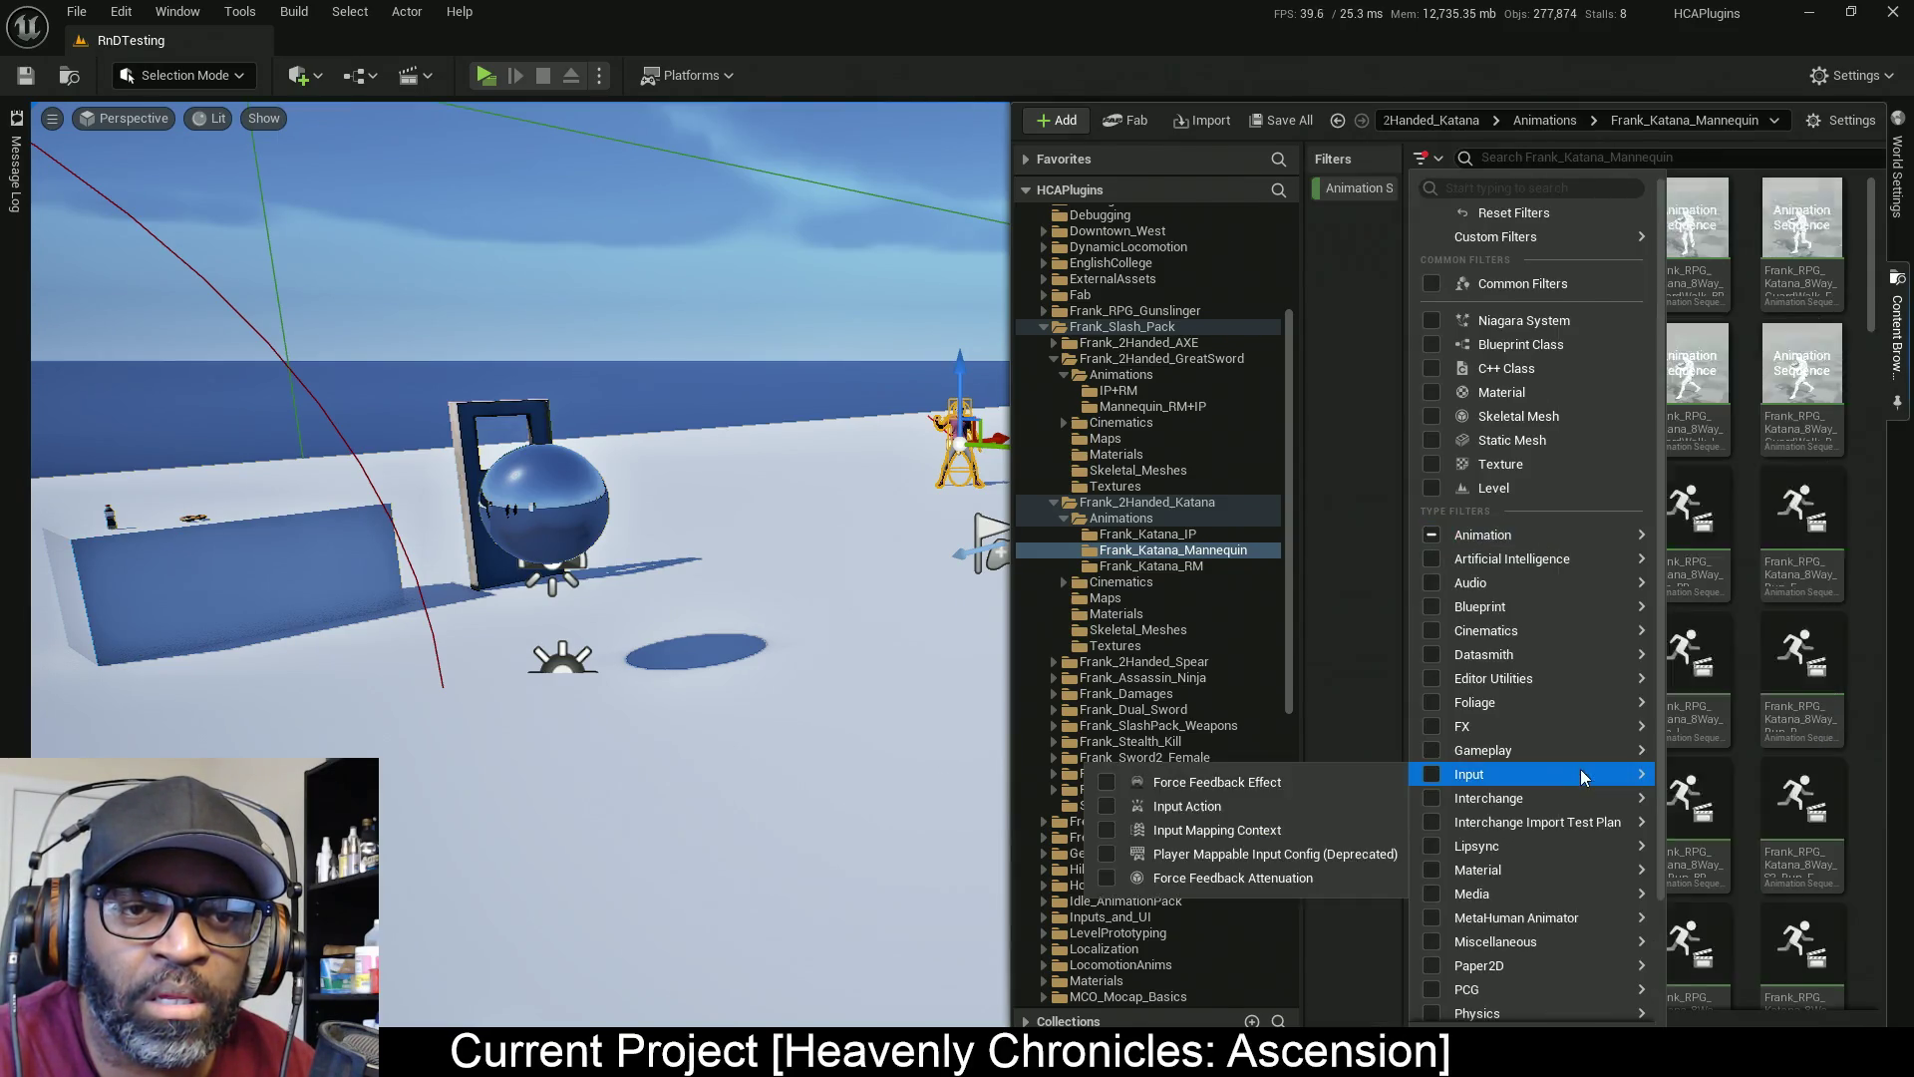
click(1358, 282)
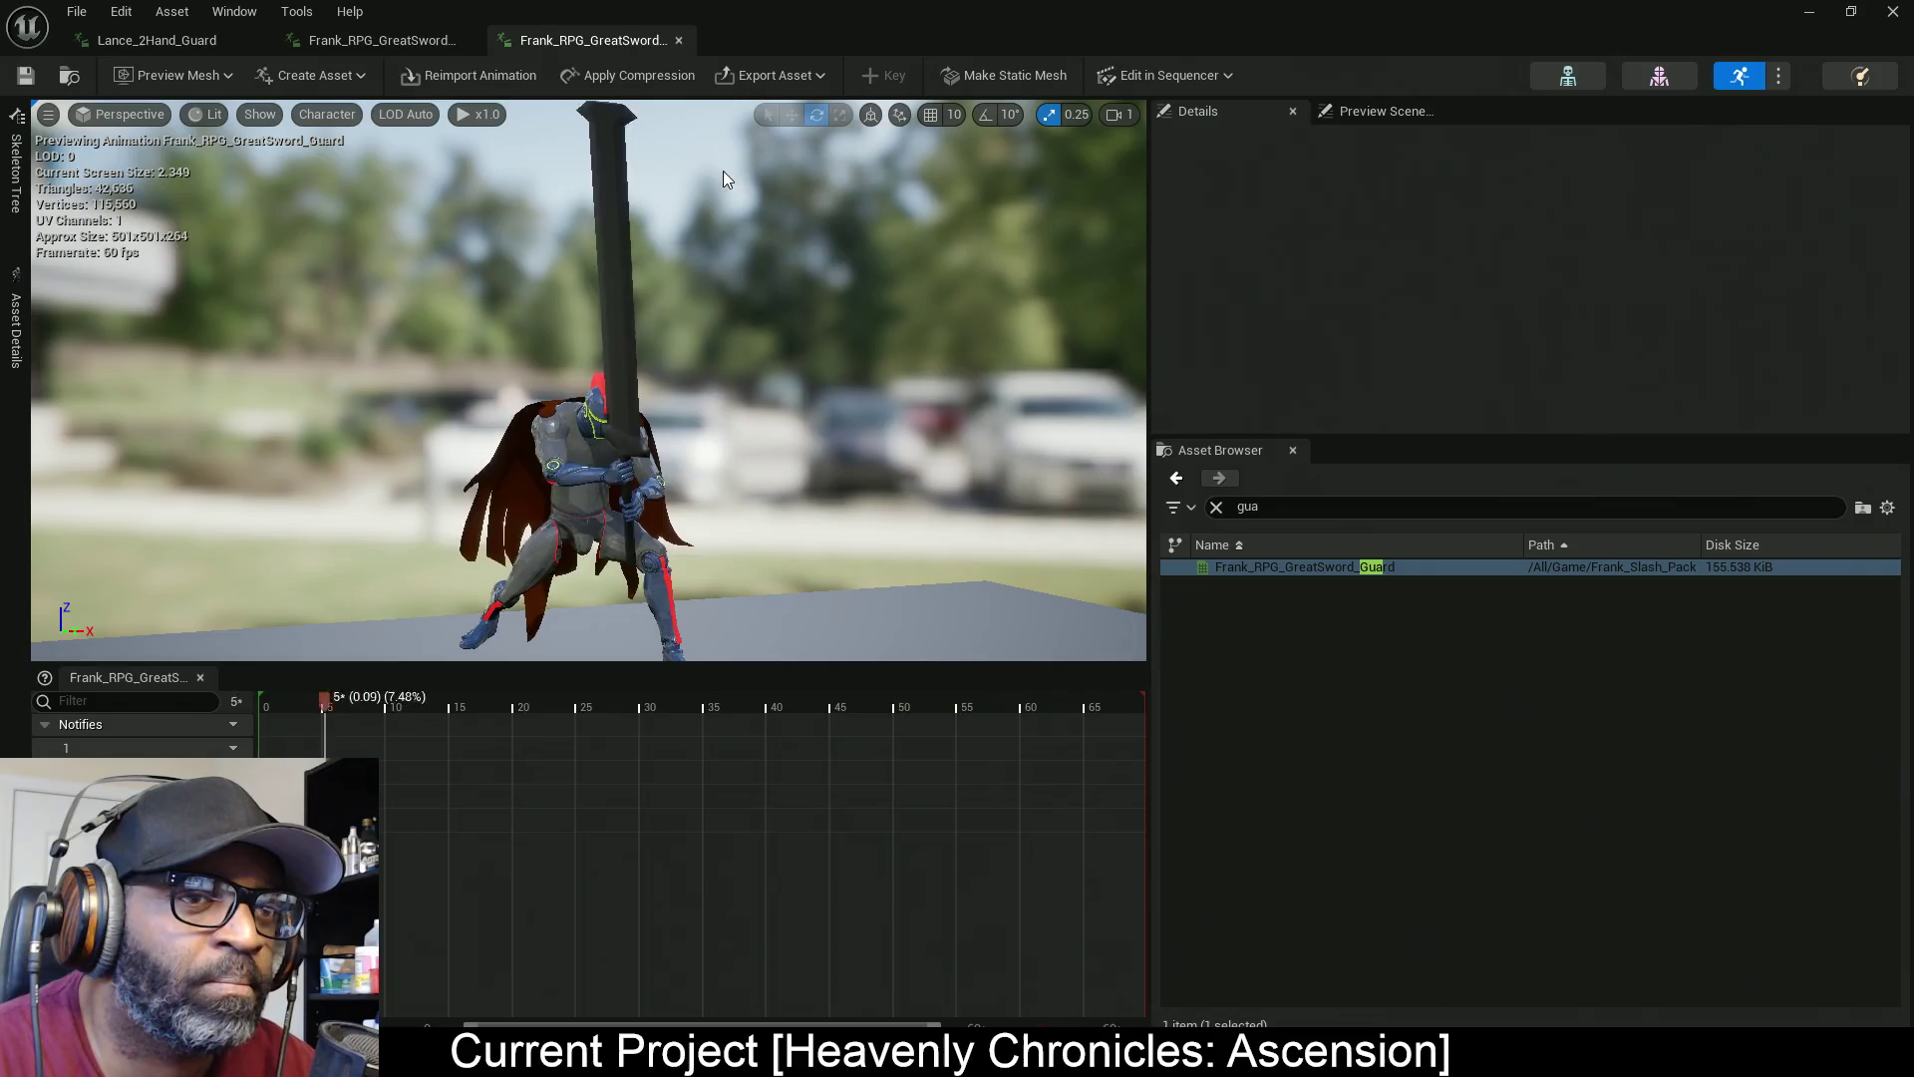
click(154, 40)
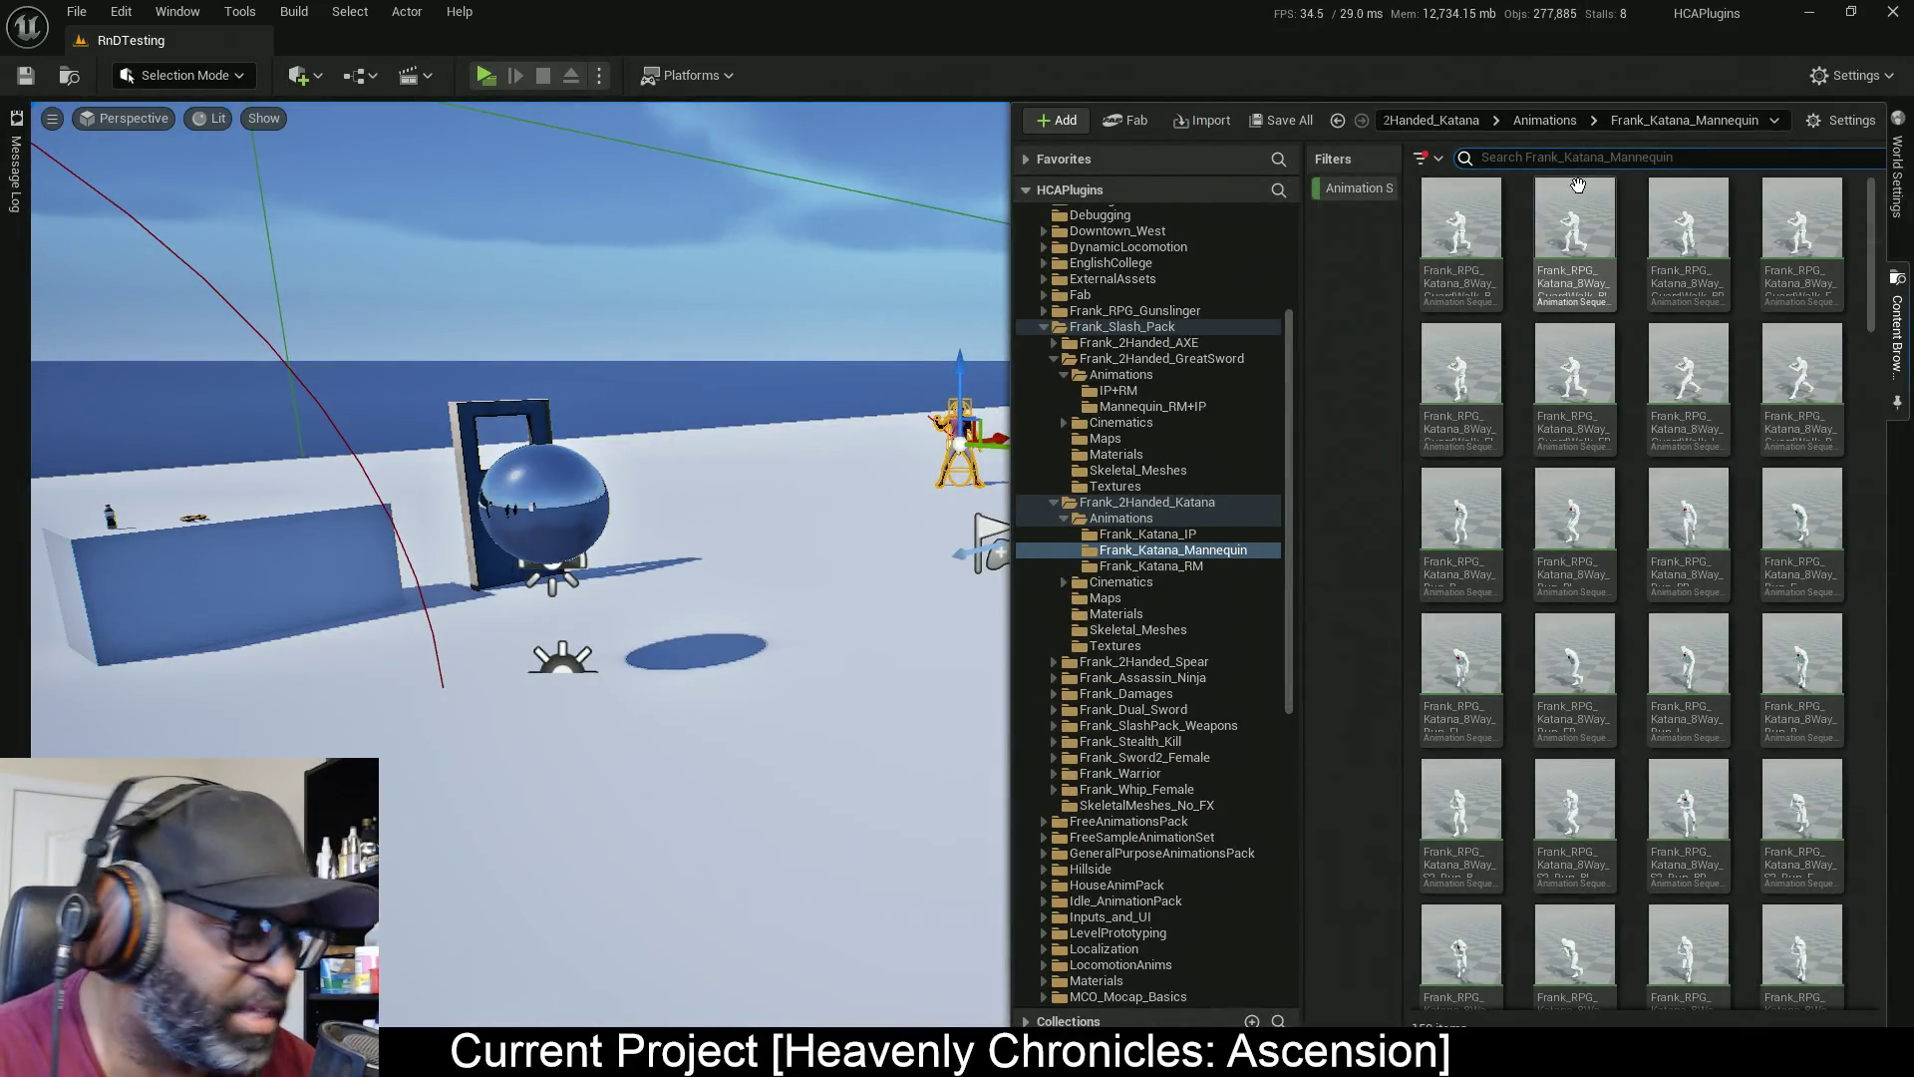
Search '2hand' across all project Content and open Frank_RPG_2Hand_Combo01_1
text(2han)
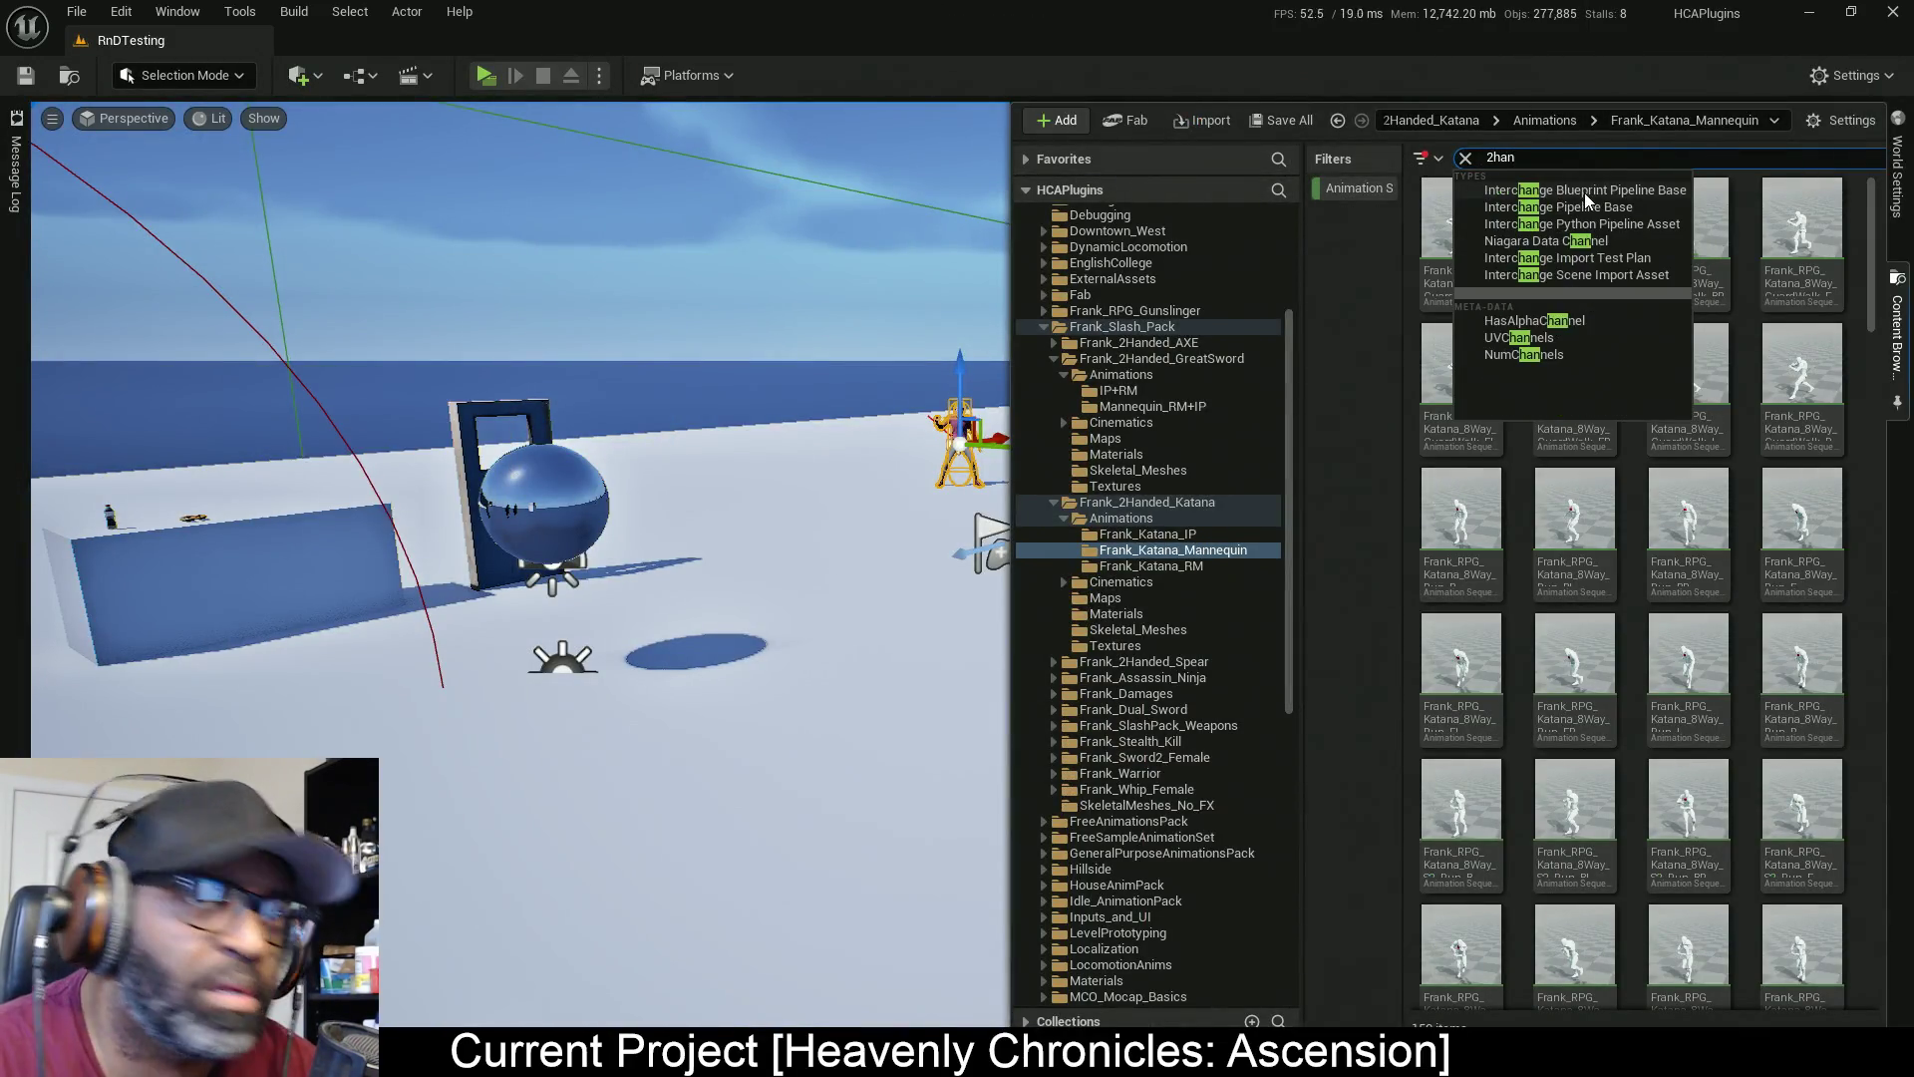
text(d)
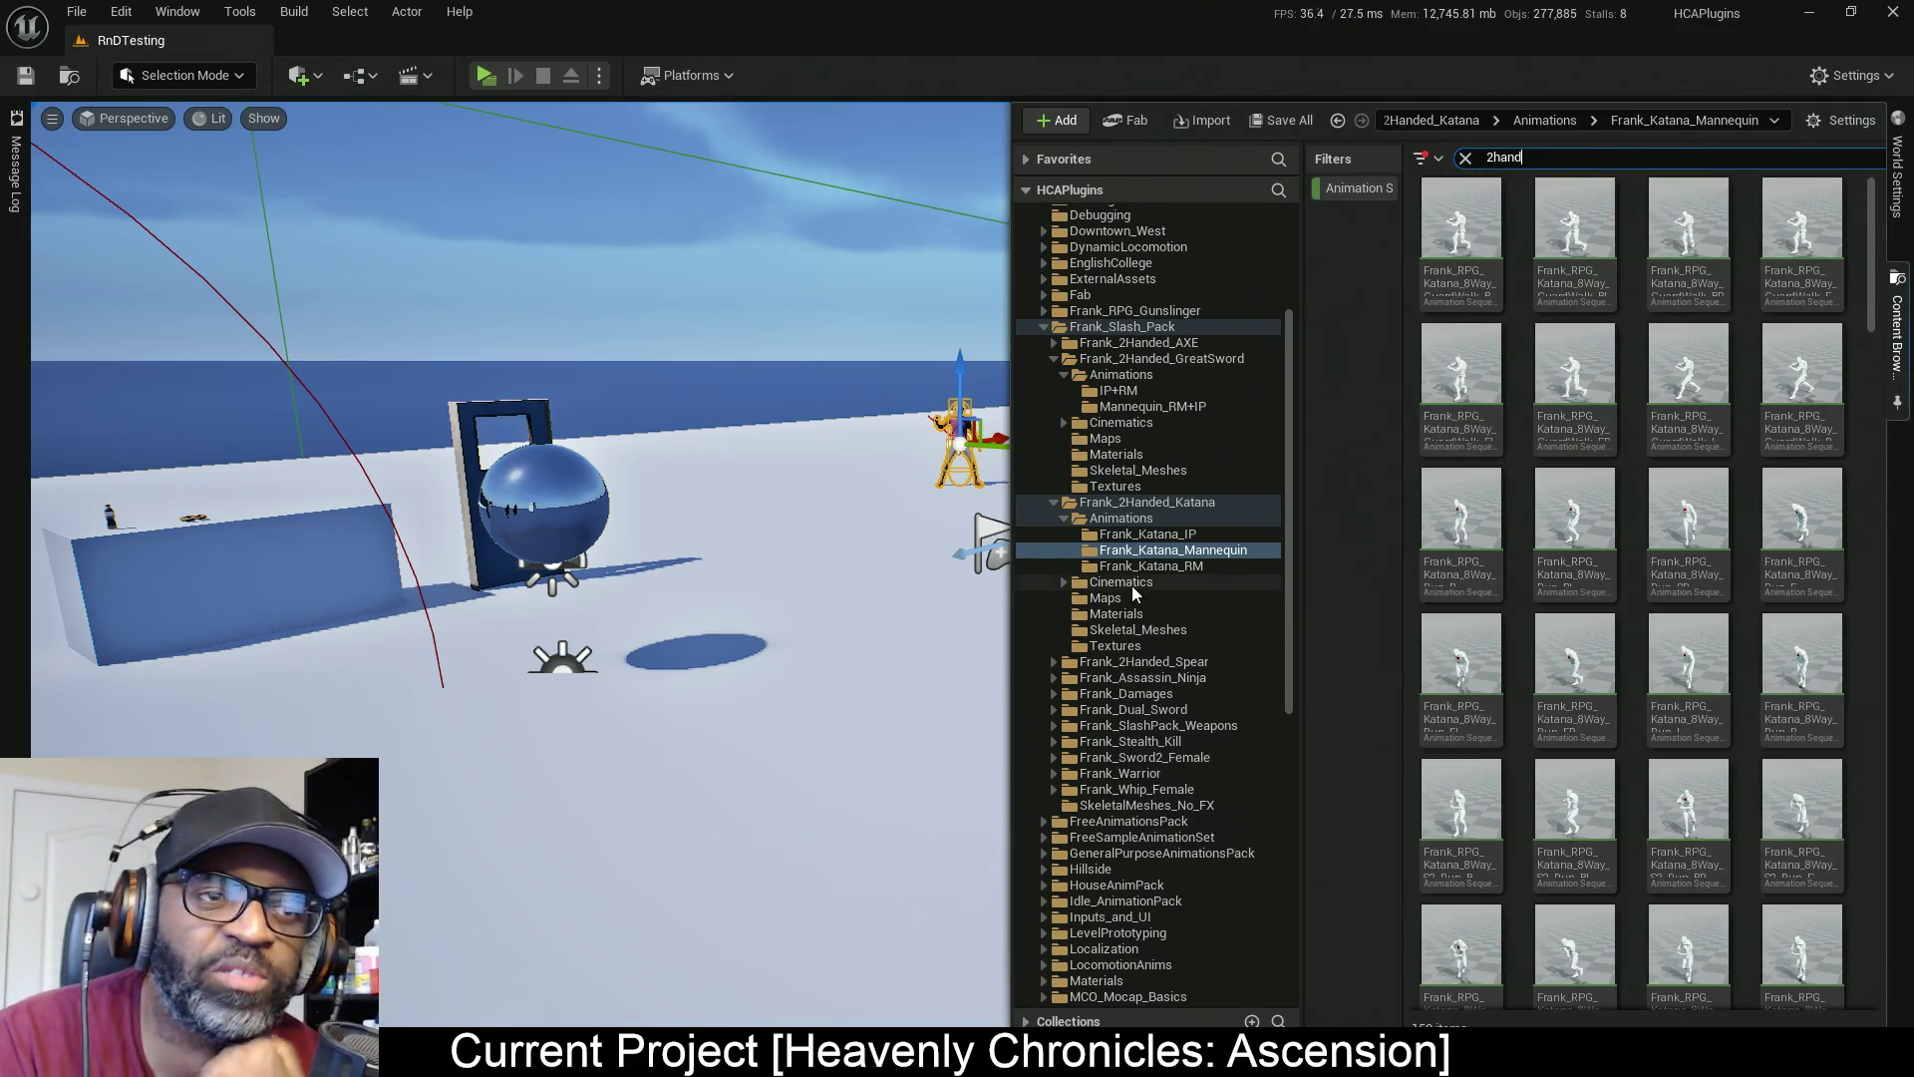
click(1102, 326)
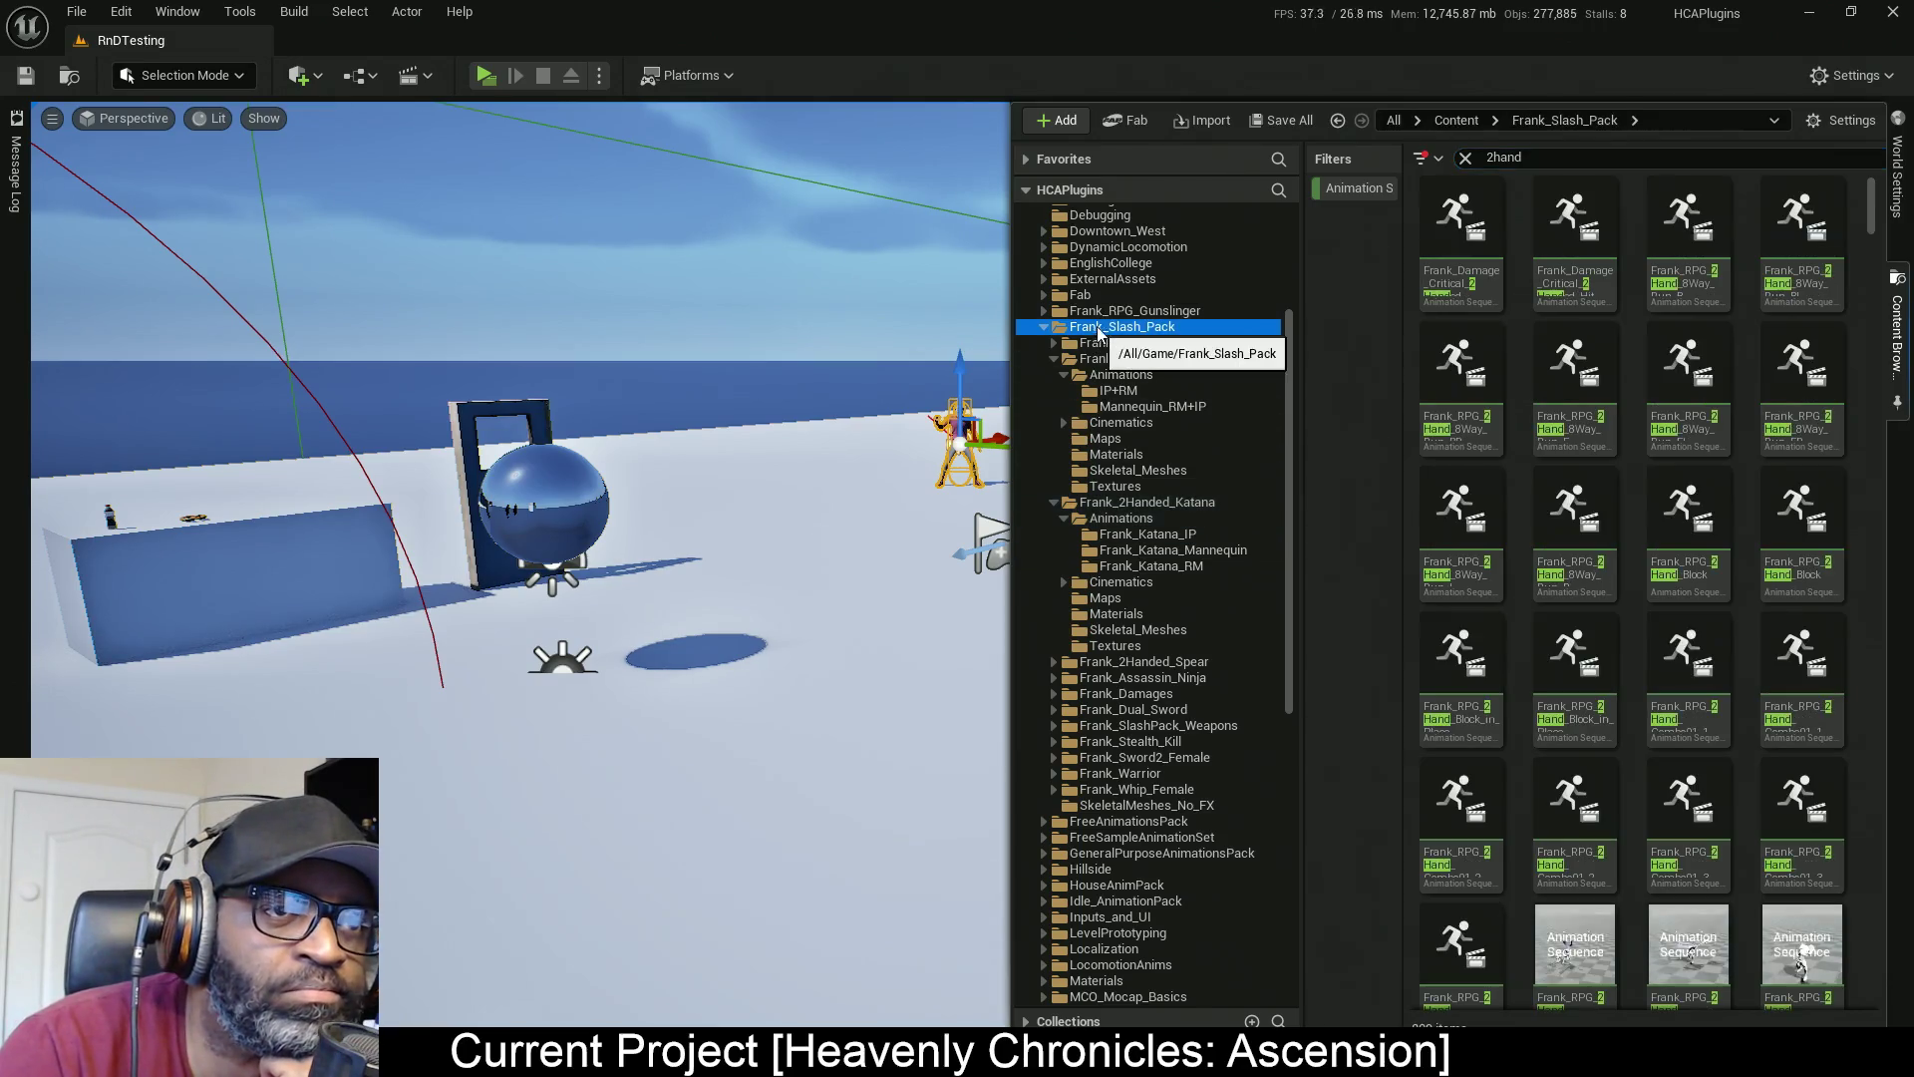
scroll(1133, 303, up, 4)
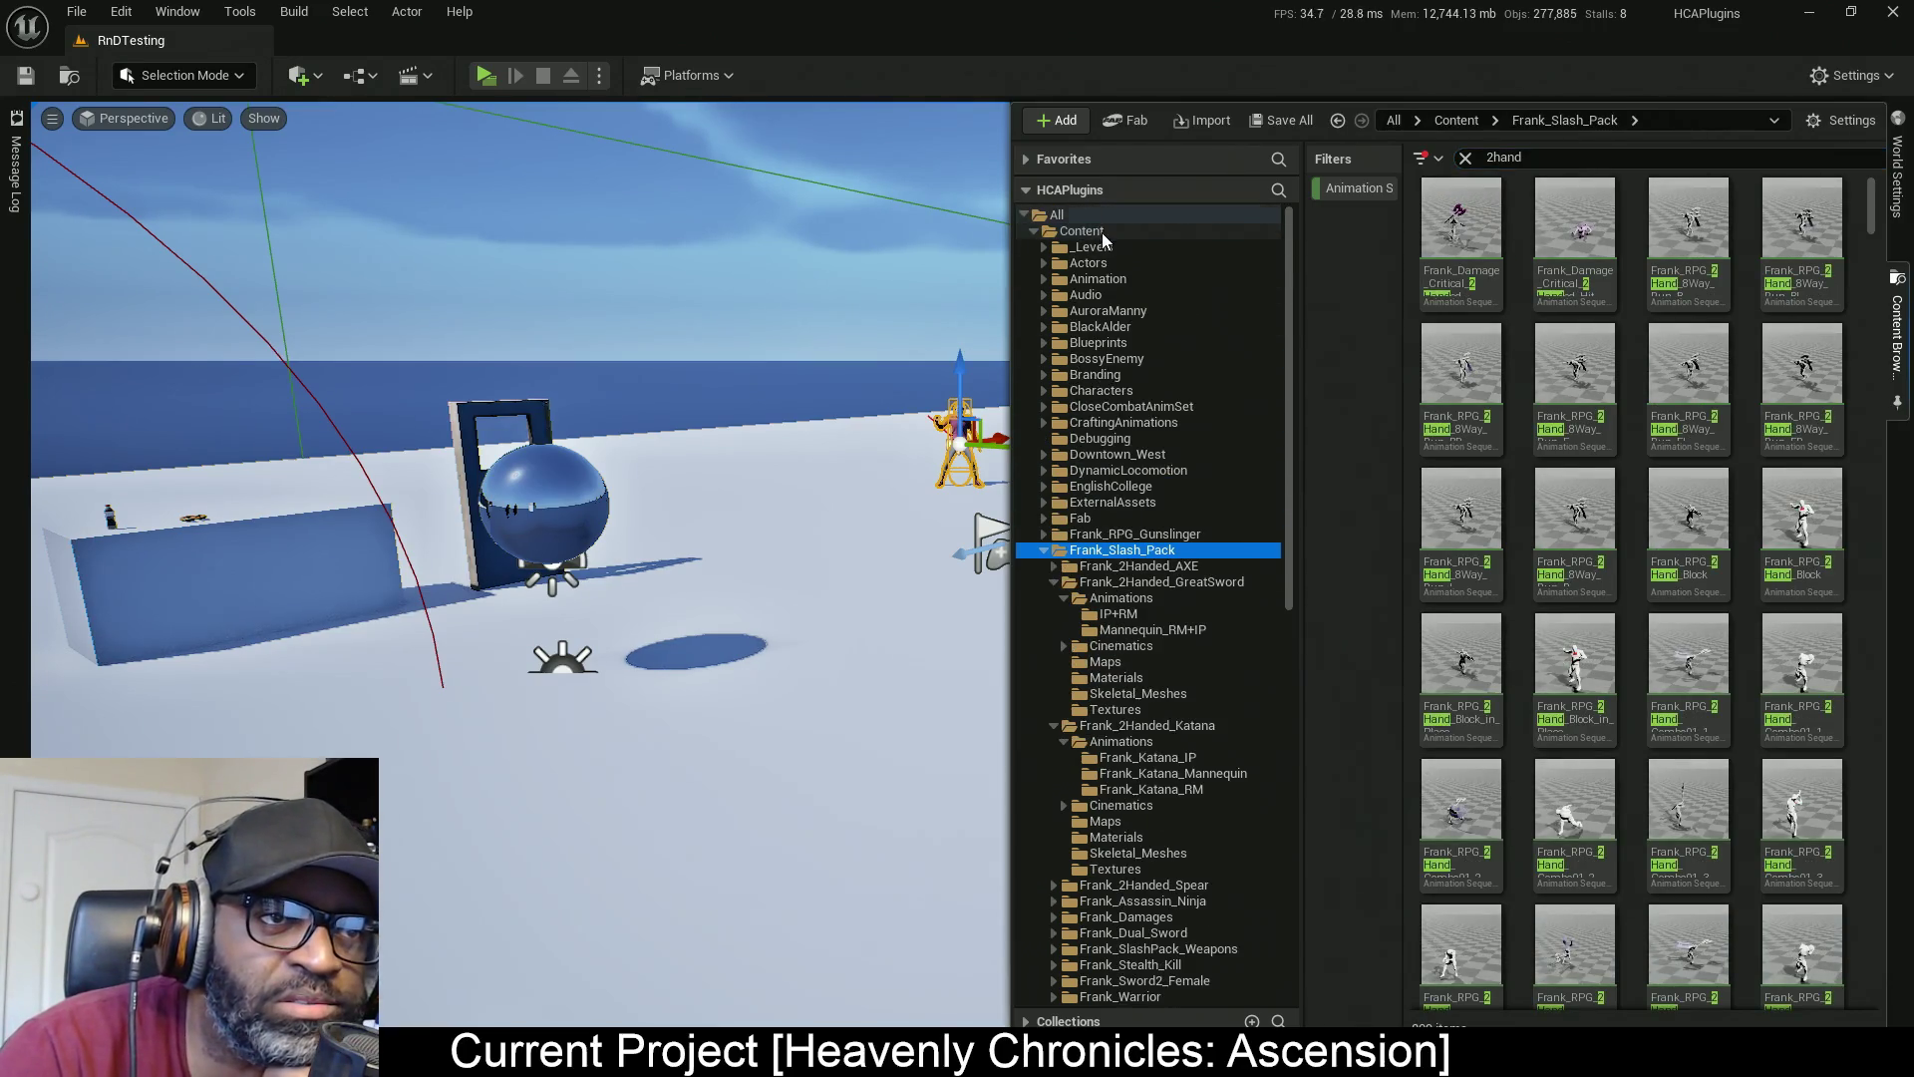
click(1082, 230)
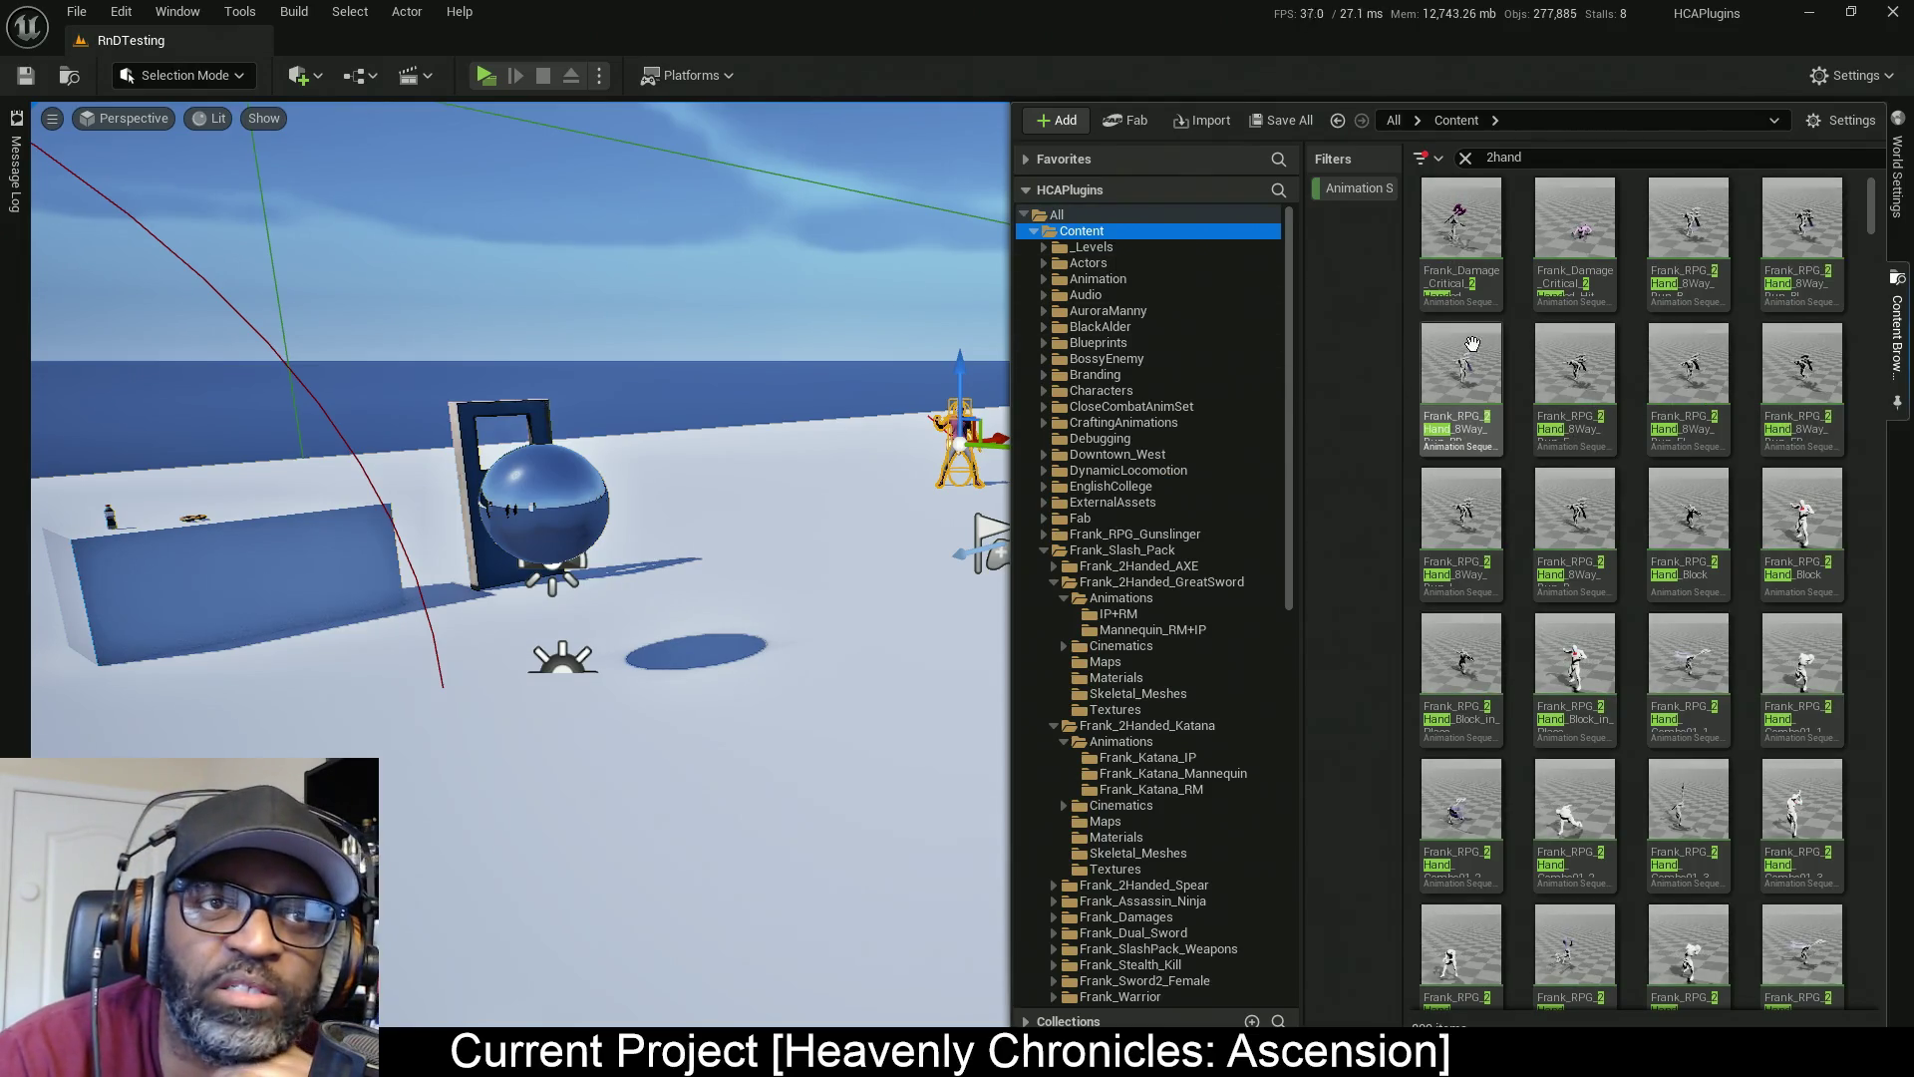
mouse_move(1685, 493)
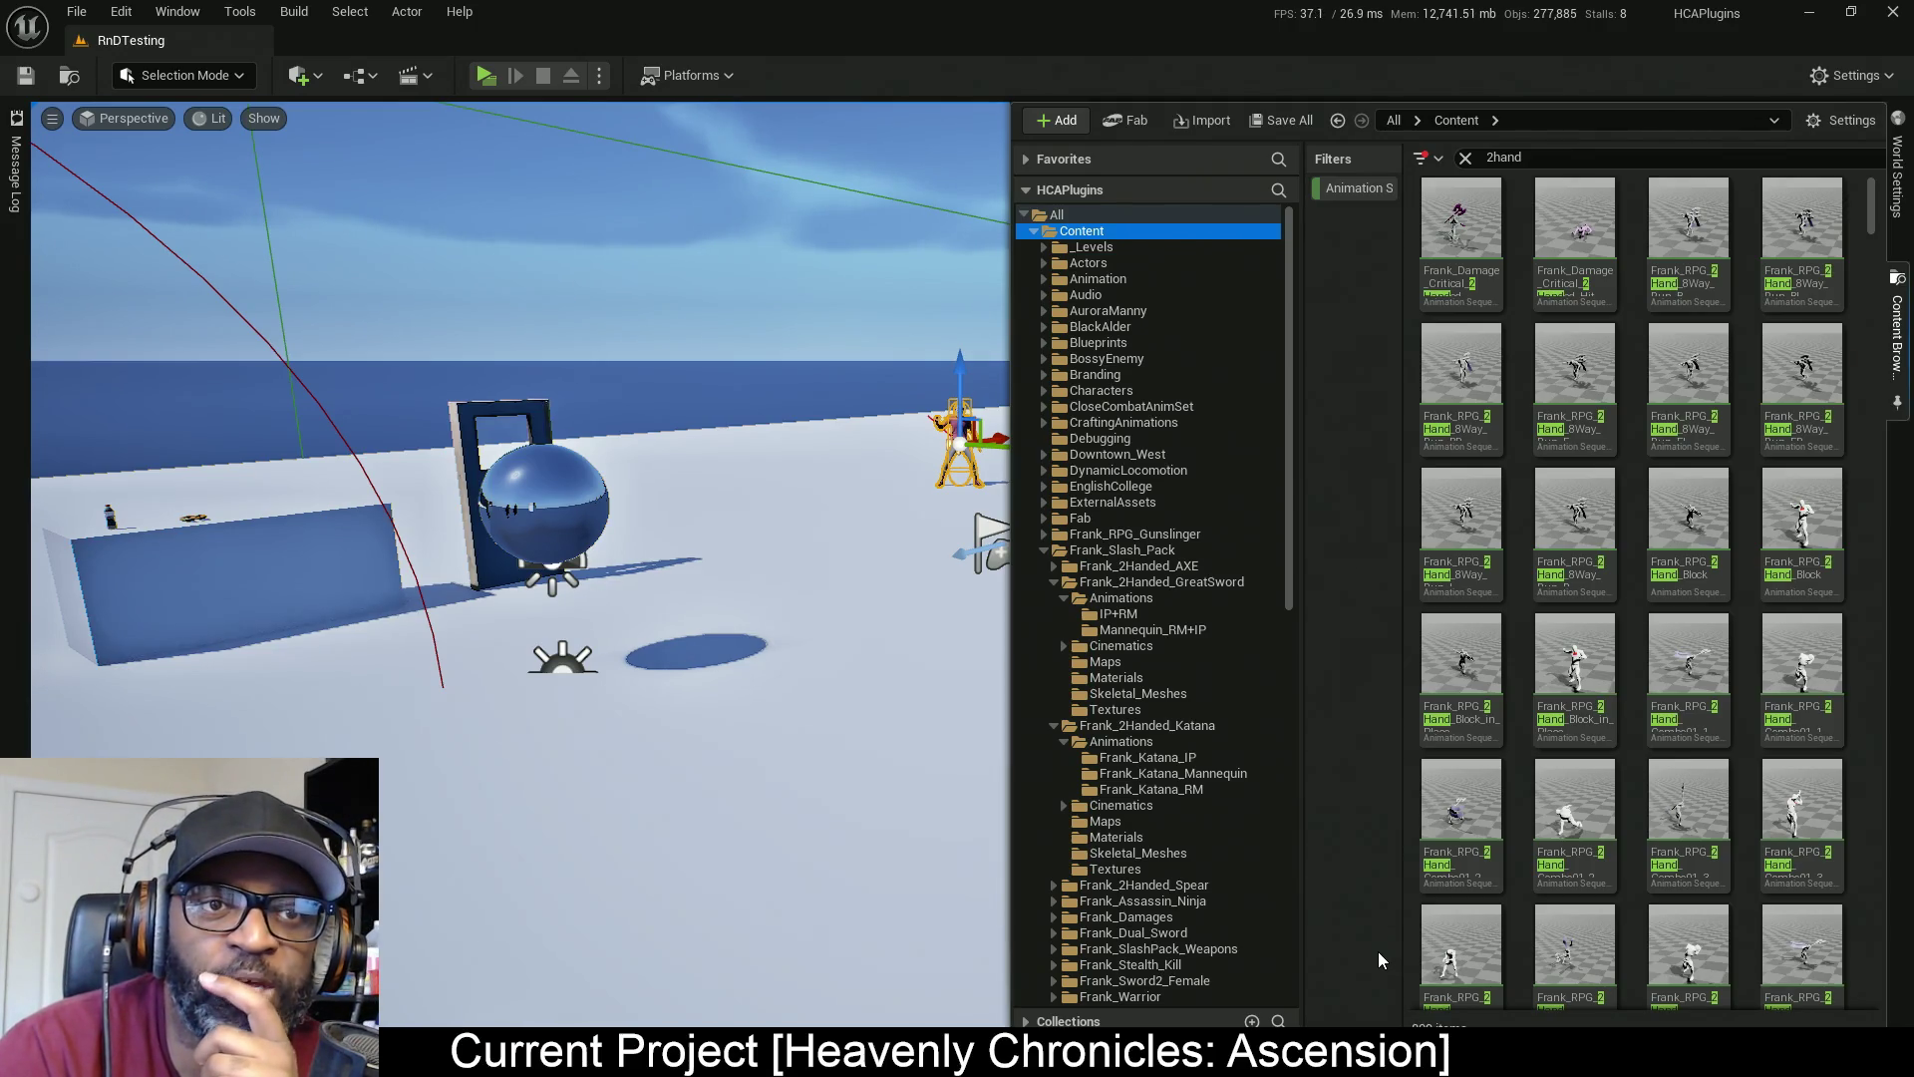
scroll(1619, 761, down, 2)
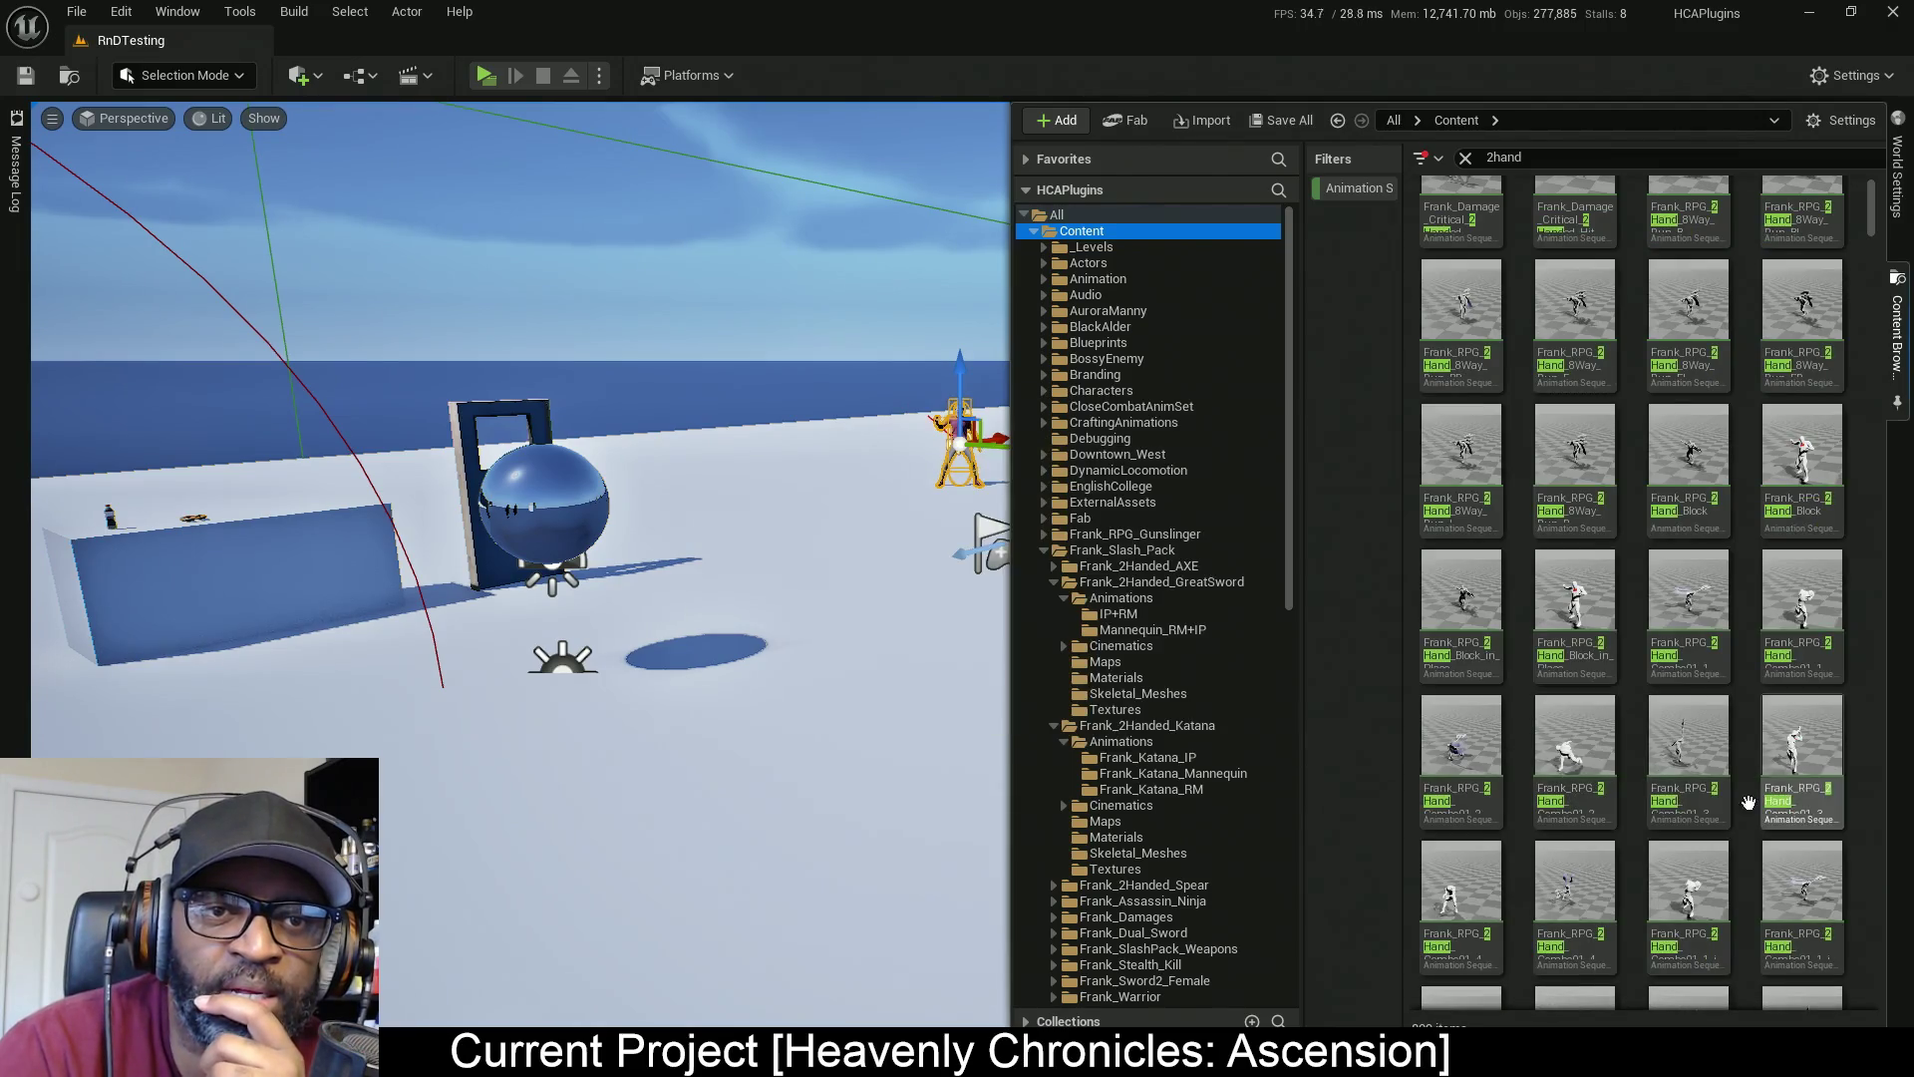
scroll(1686, 573, down, 3)
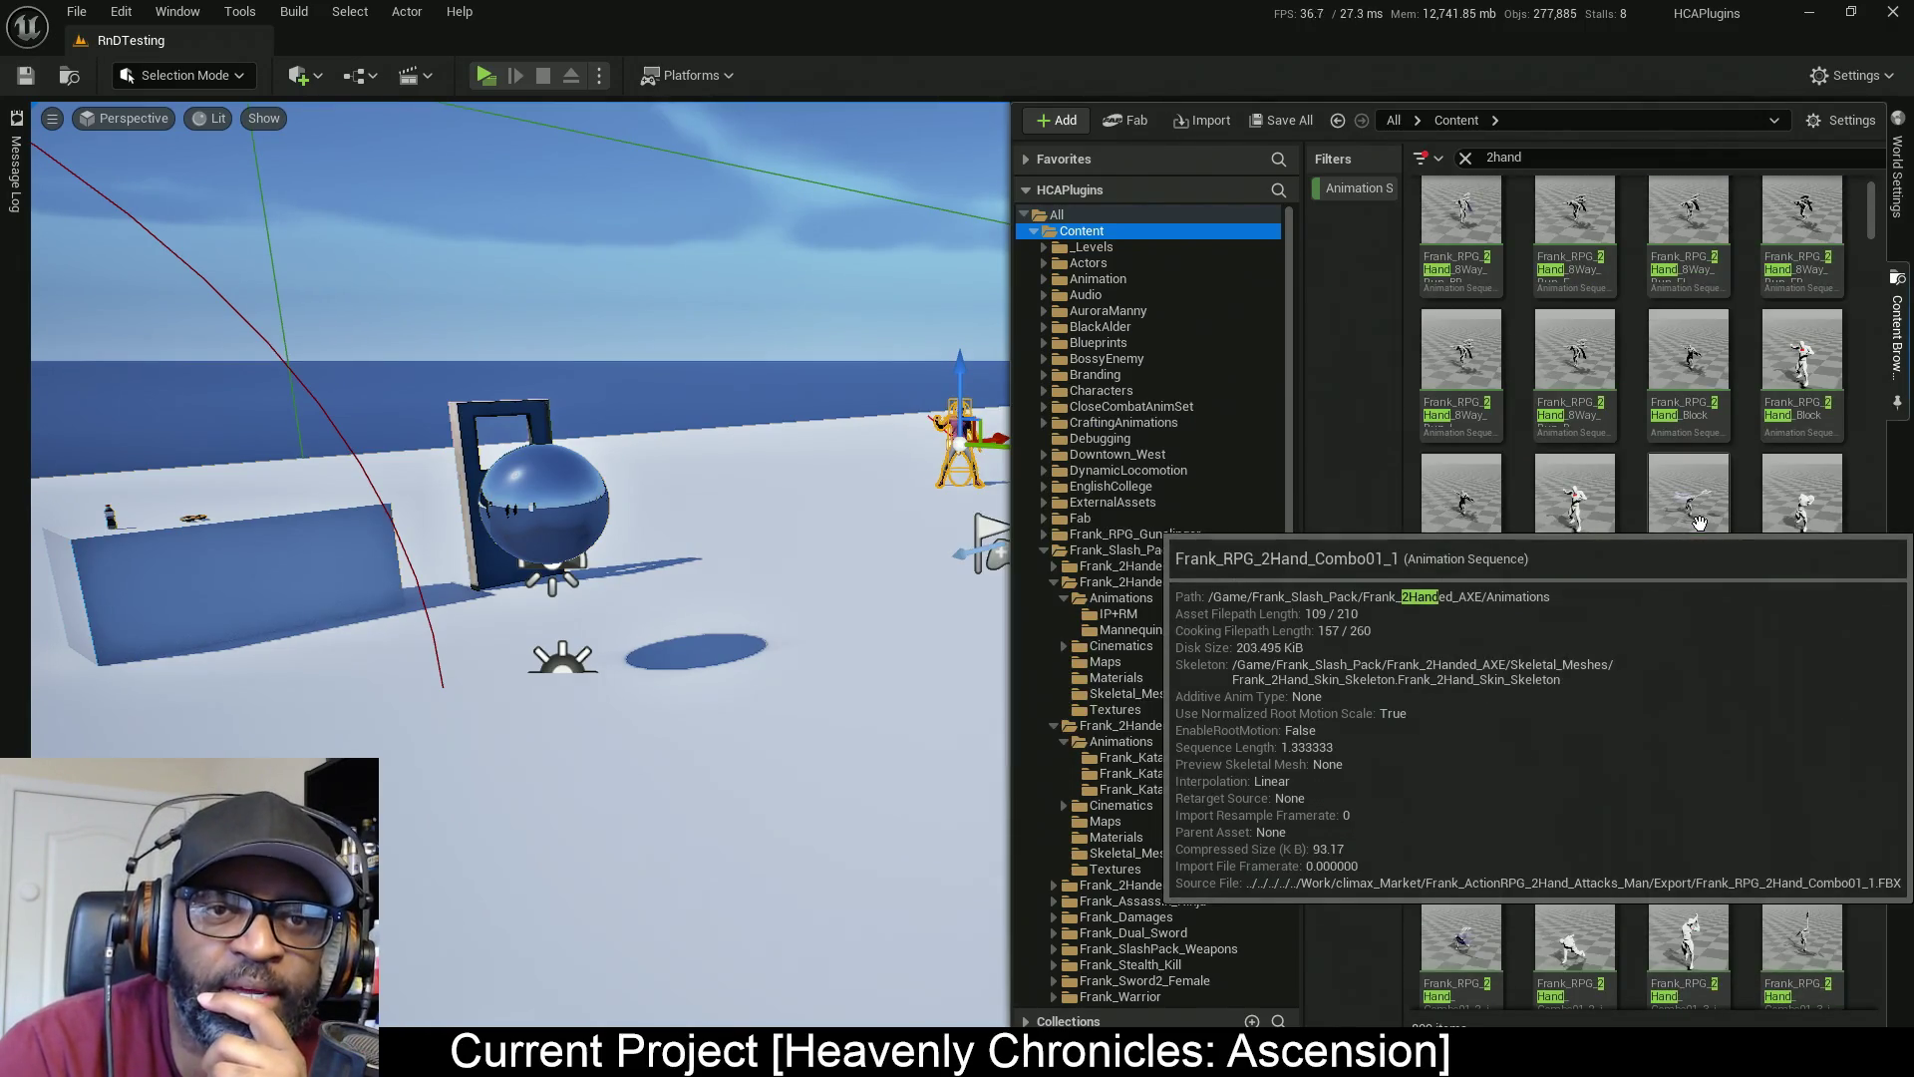
double_click(1699, 523)
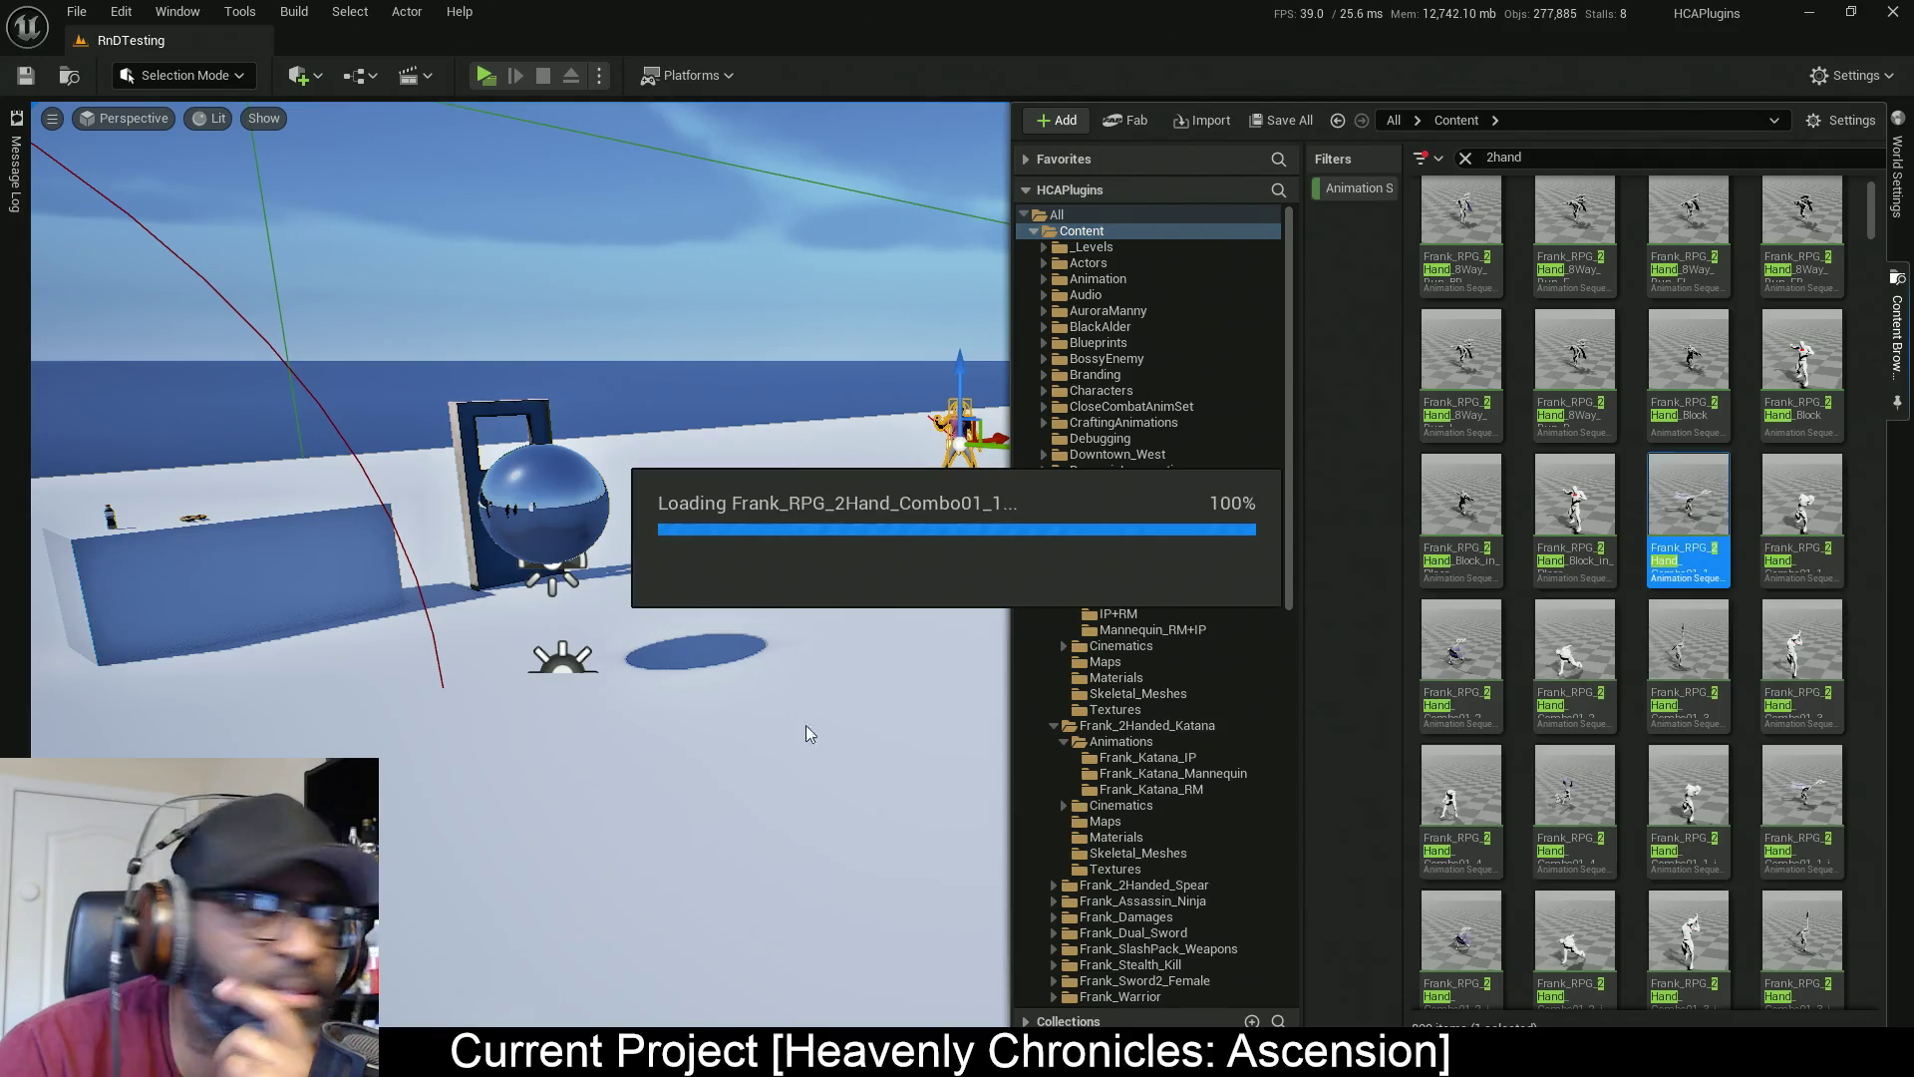
Close the drawer, search 'gua' to preview Frank_RPG_2Hand_Guard, then go back to Lance_2Hand_Guard
click(504, 792)
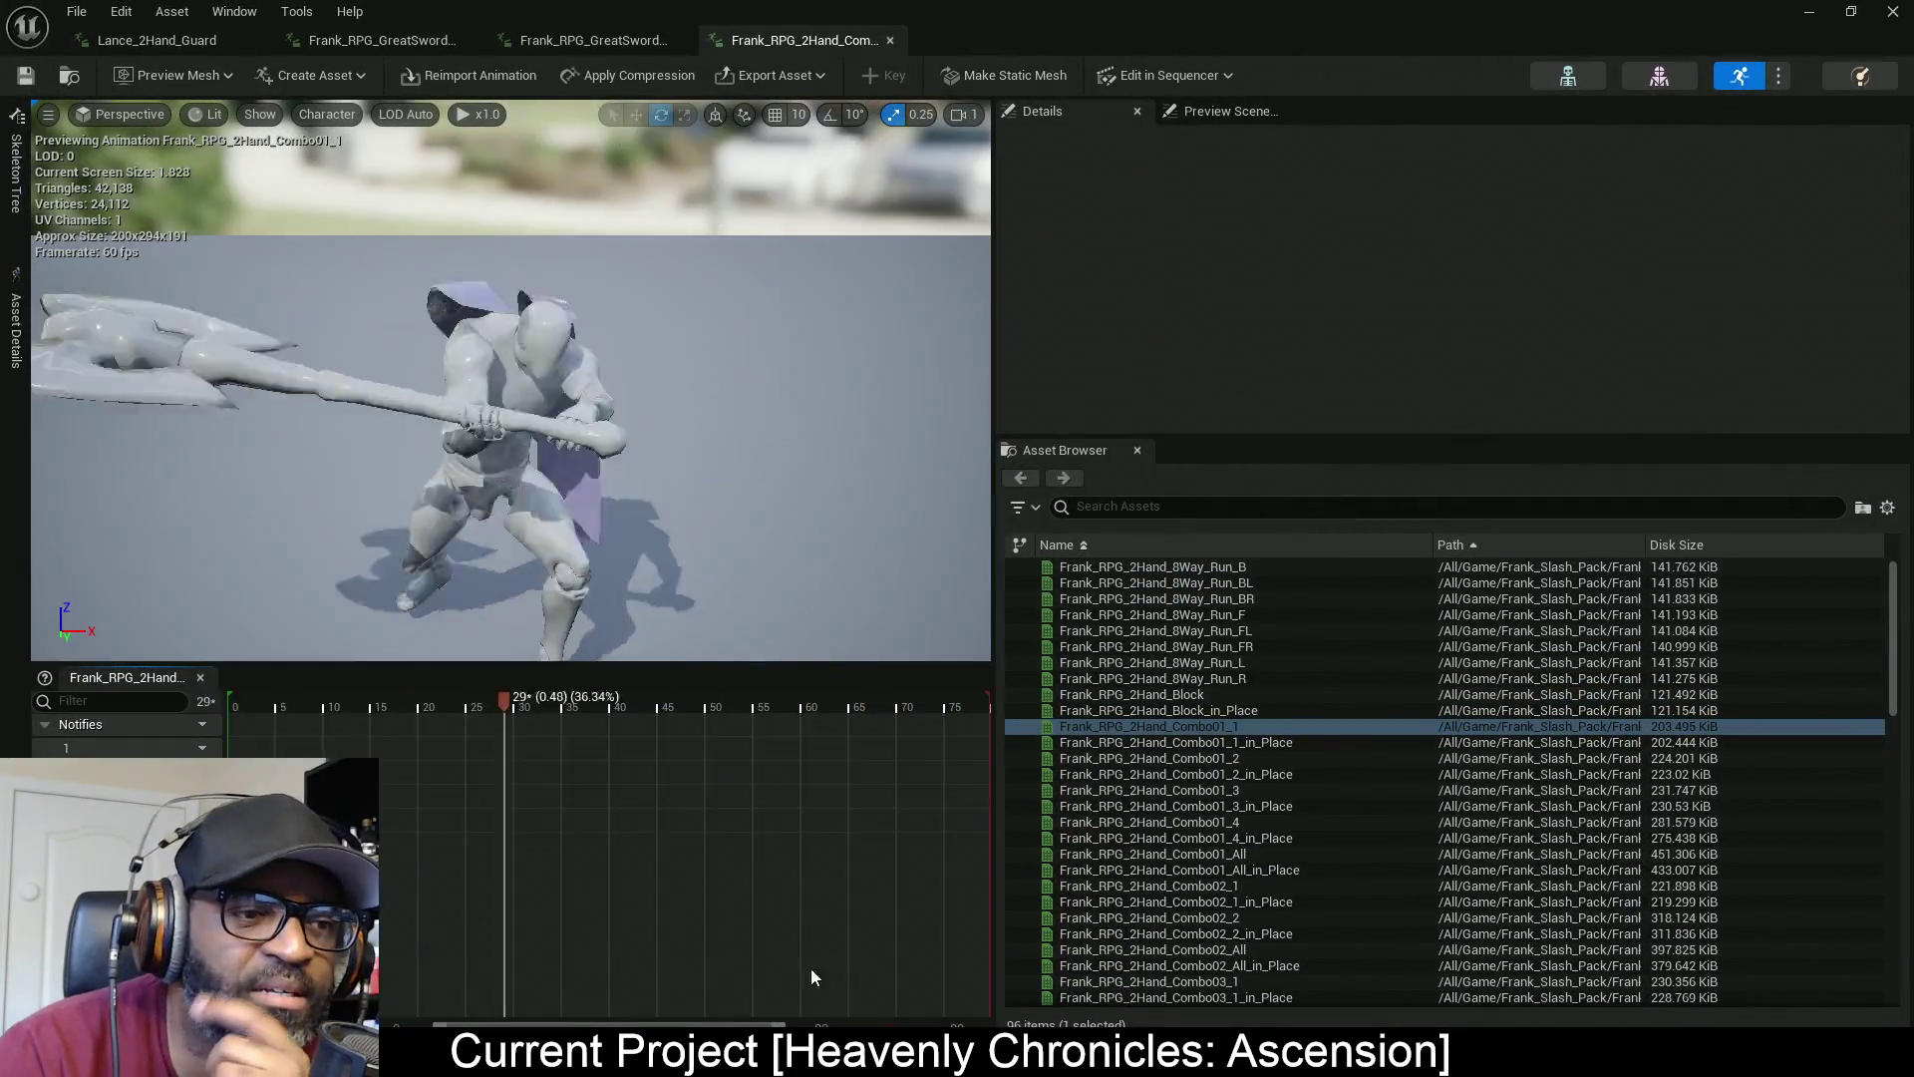
click(1221, 506)
text(gua)
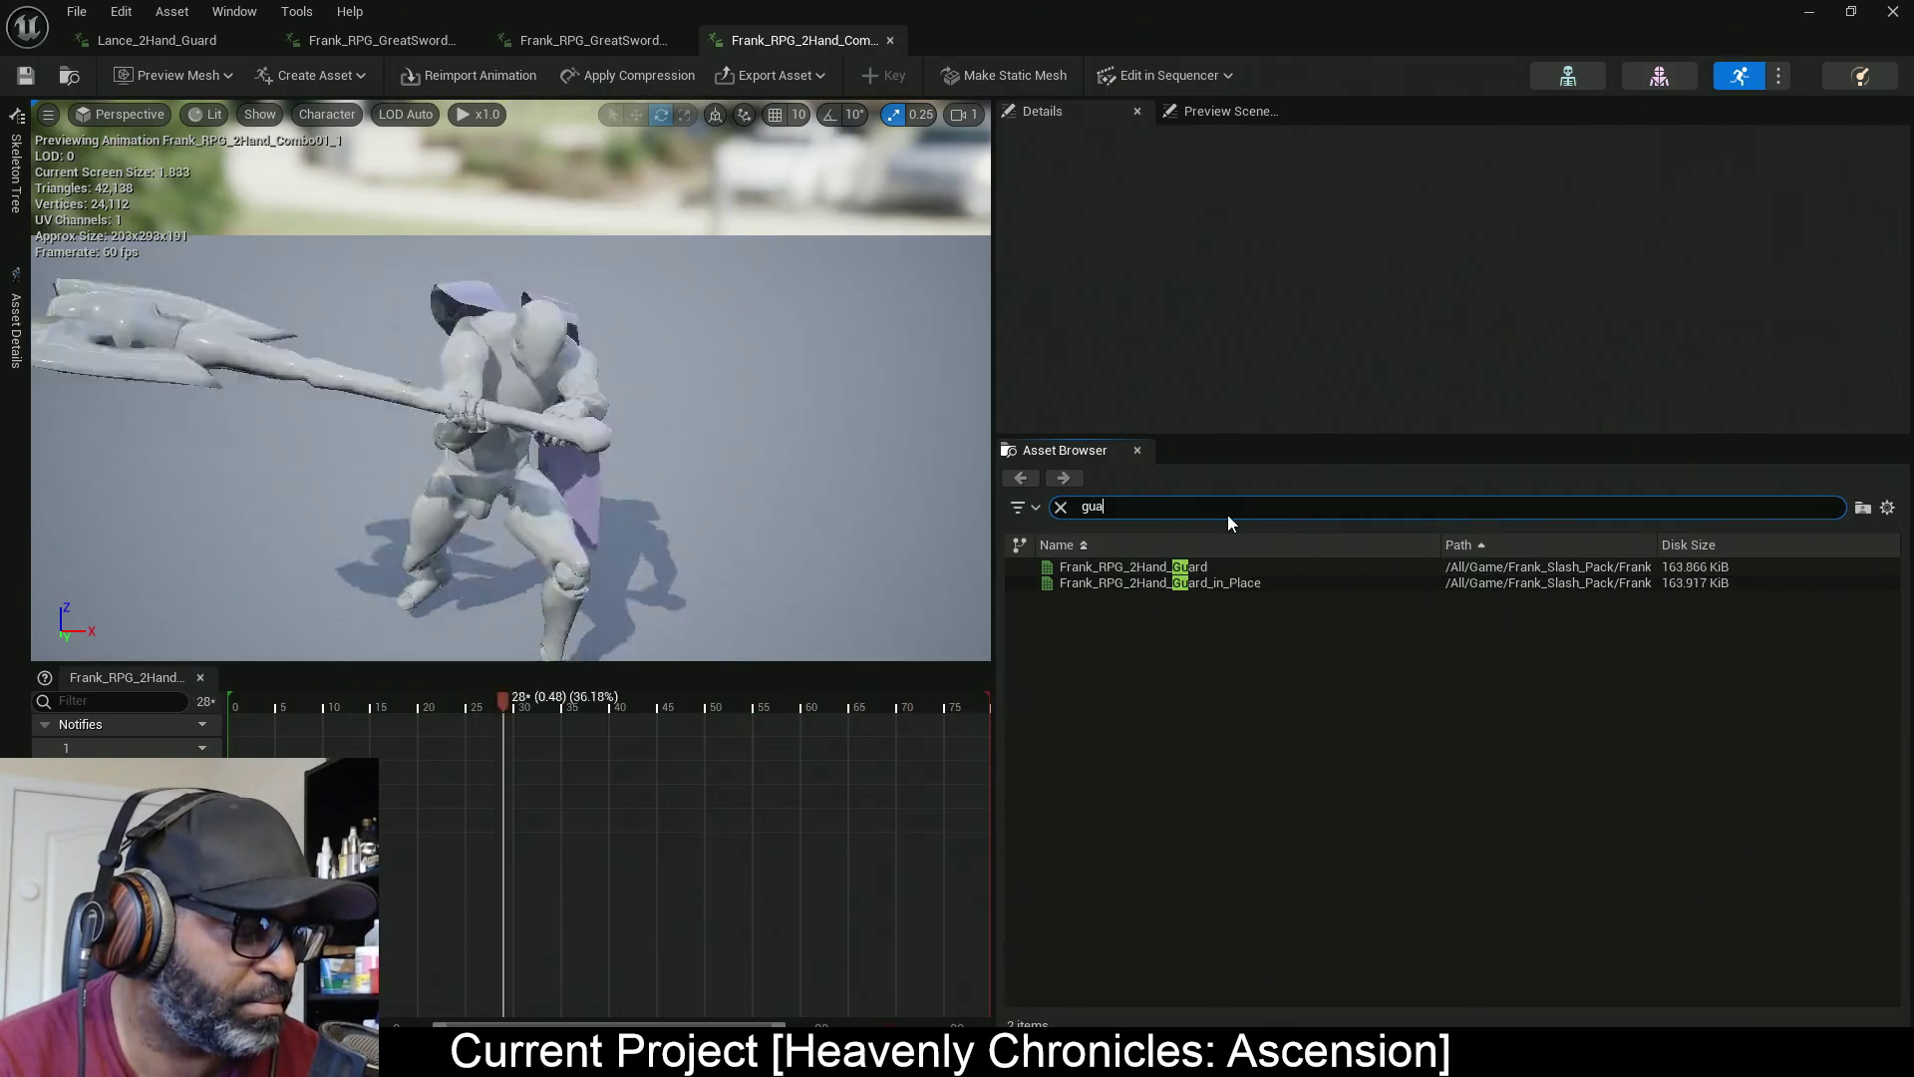
click(1211, 567)
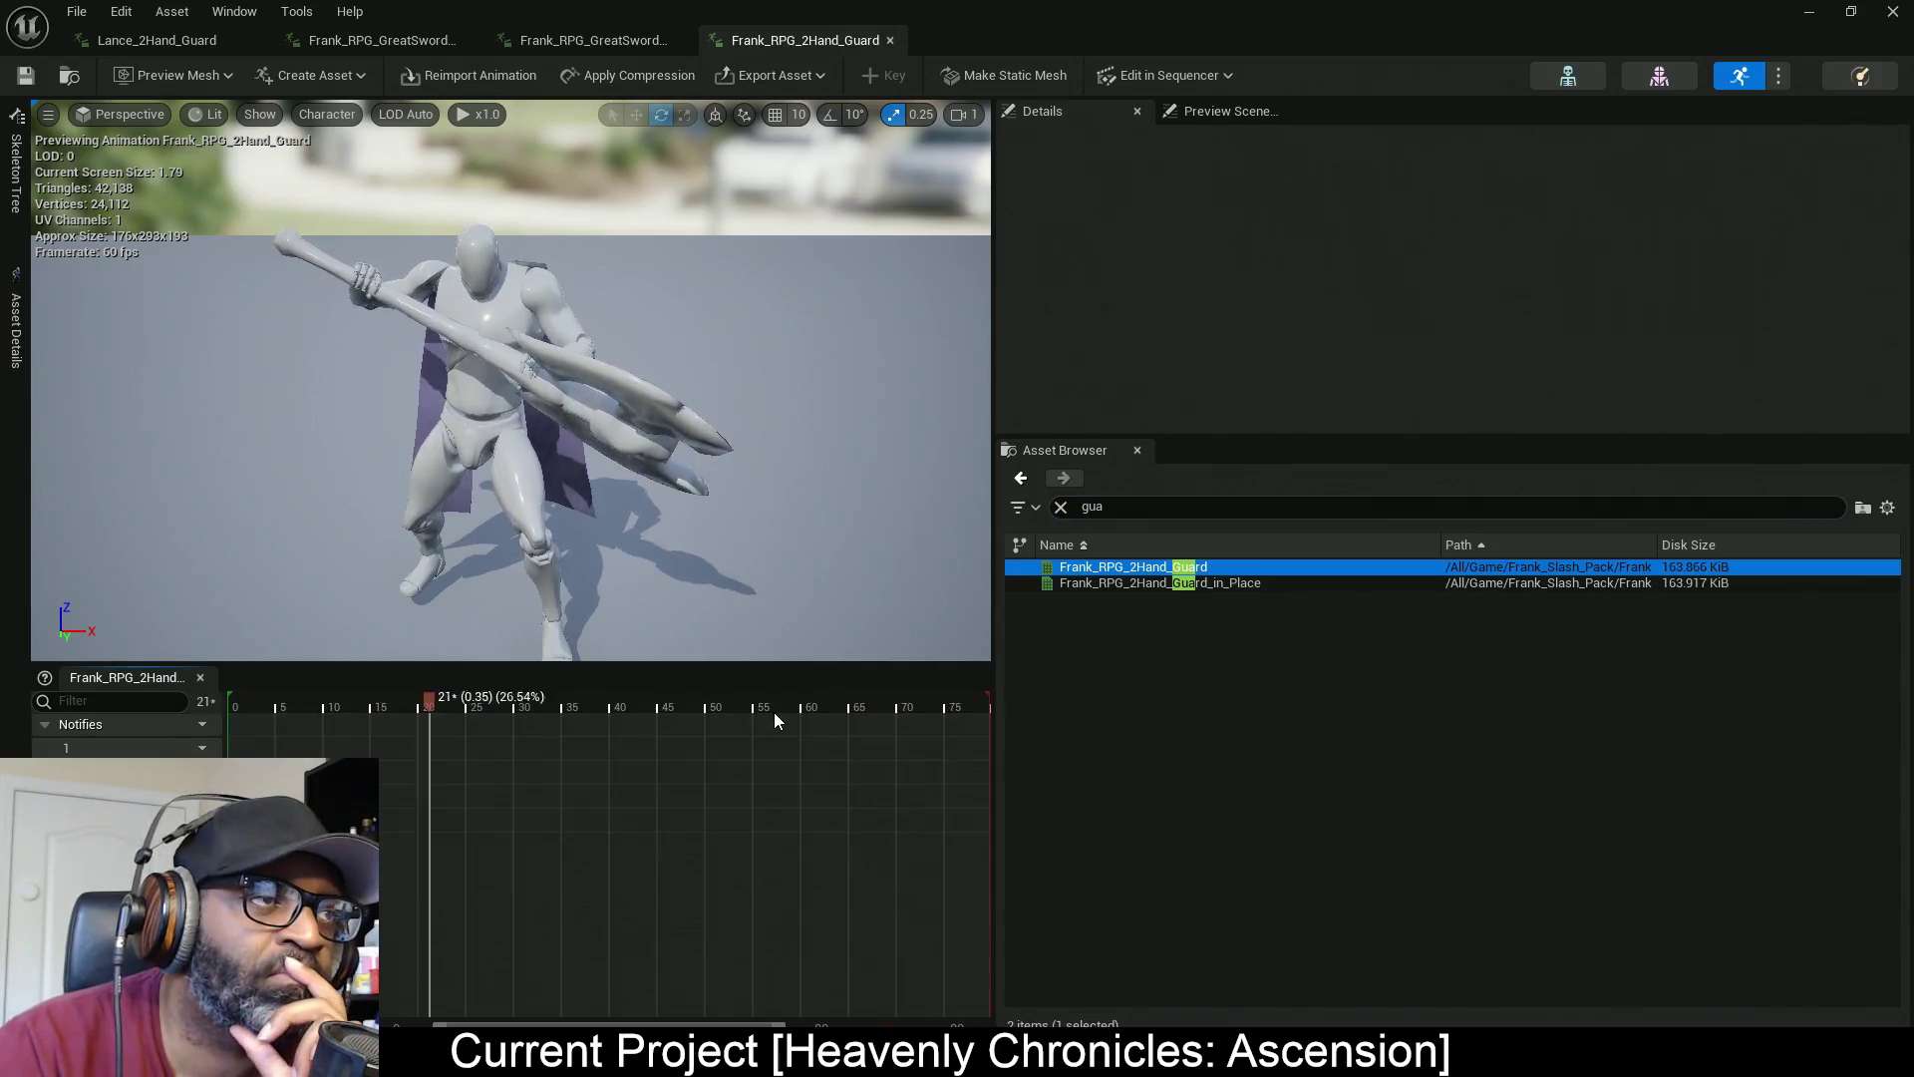
click(169, 44)
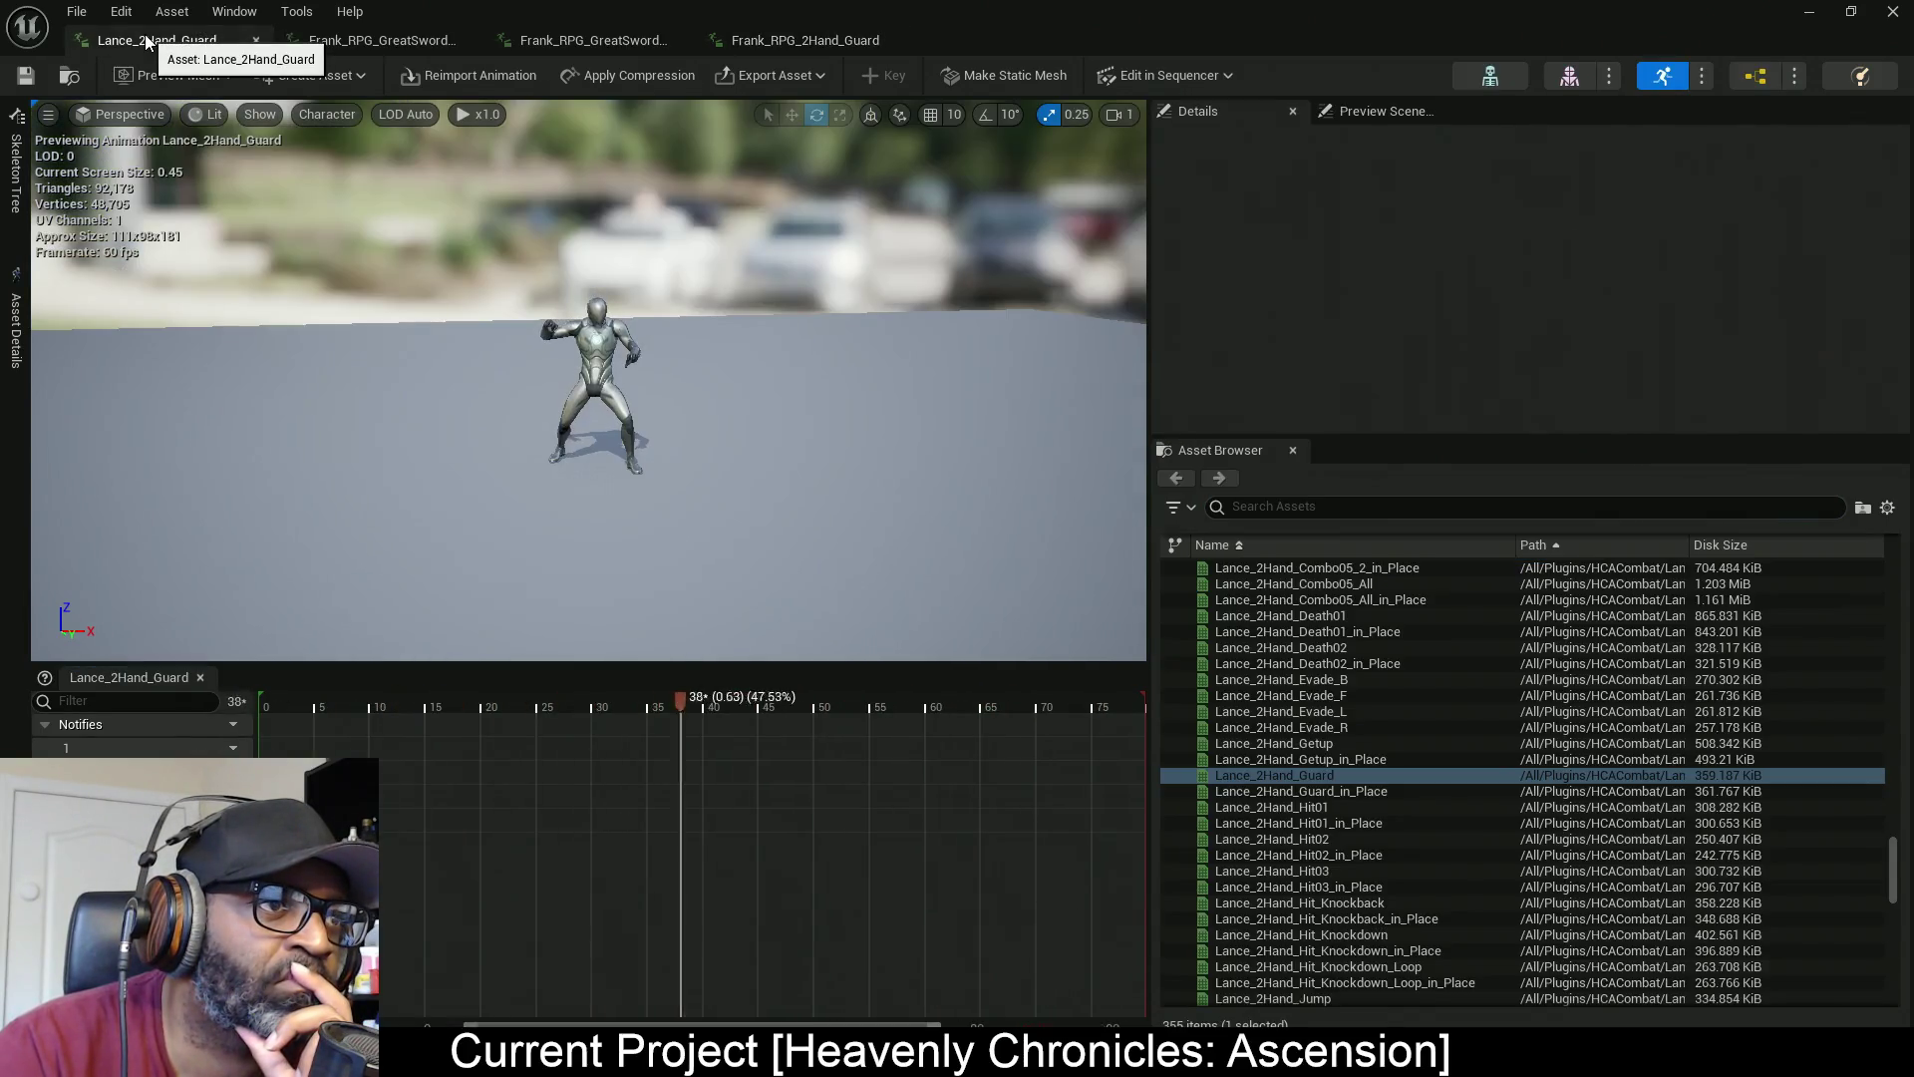
Flip between Frank_RPG_2Hand_Guard, Lance_2Hand_Guard and Frank_RPG_GreatSword_Guard, orbiting the mannequin
click(798, 44)
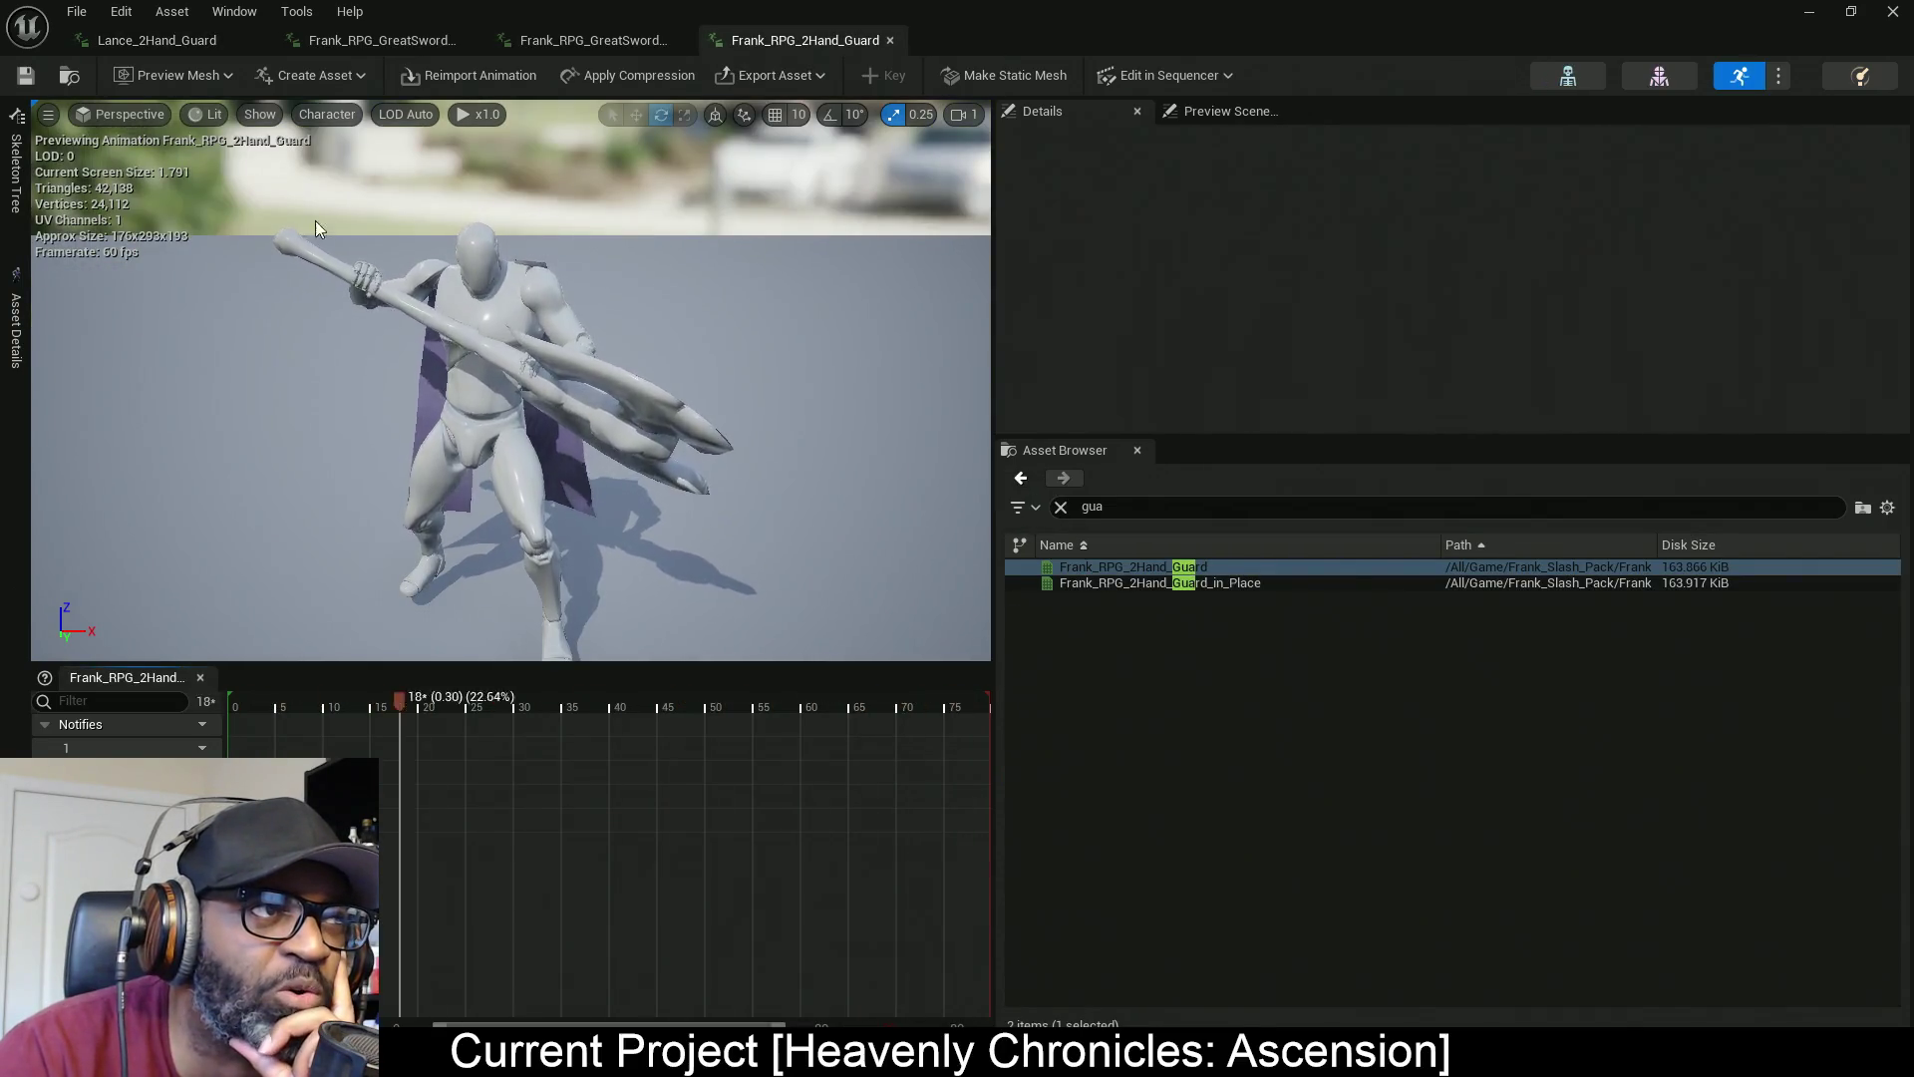
click(170, 45)
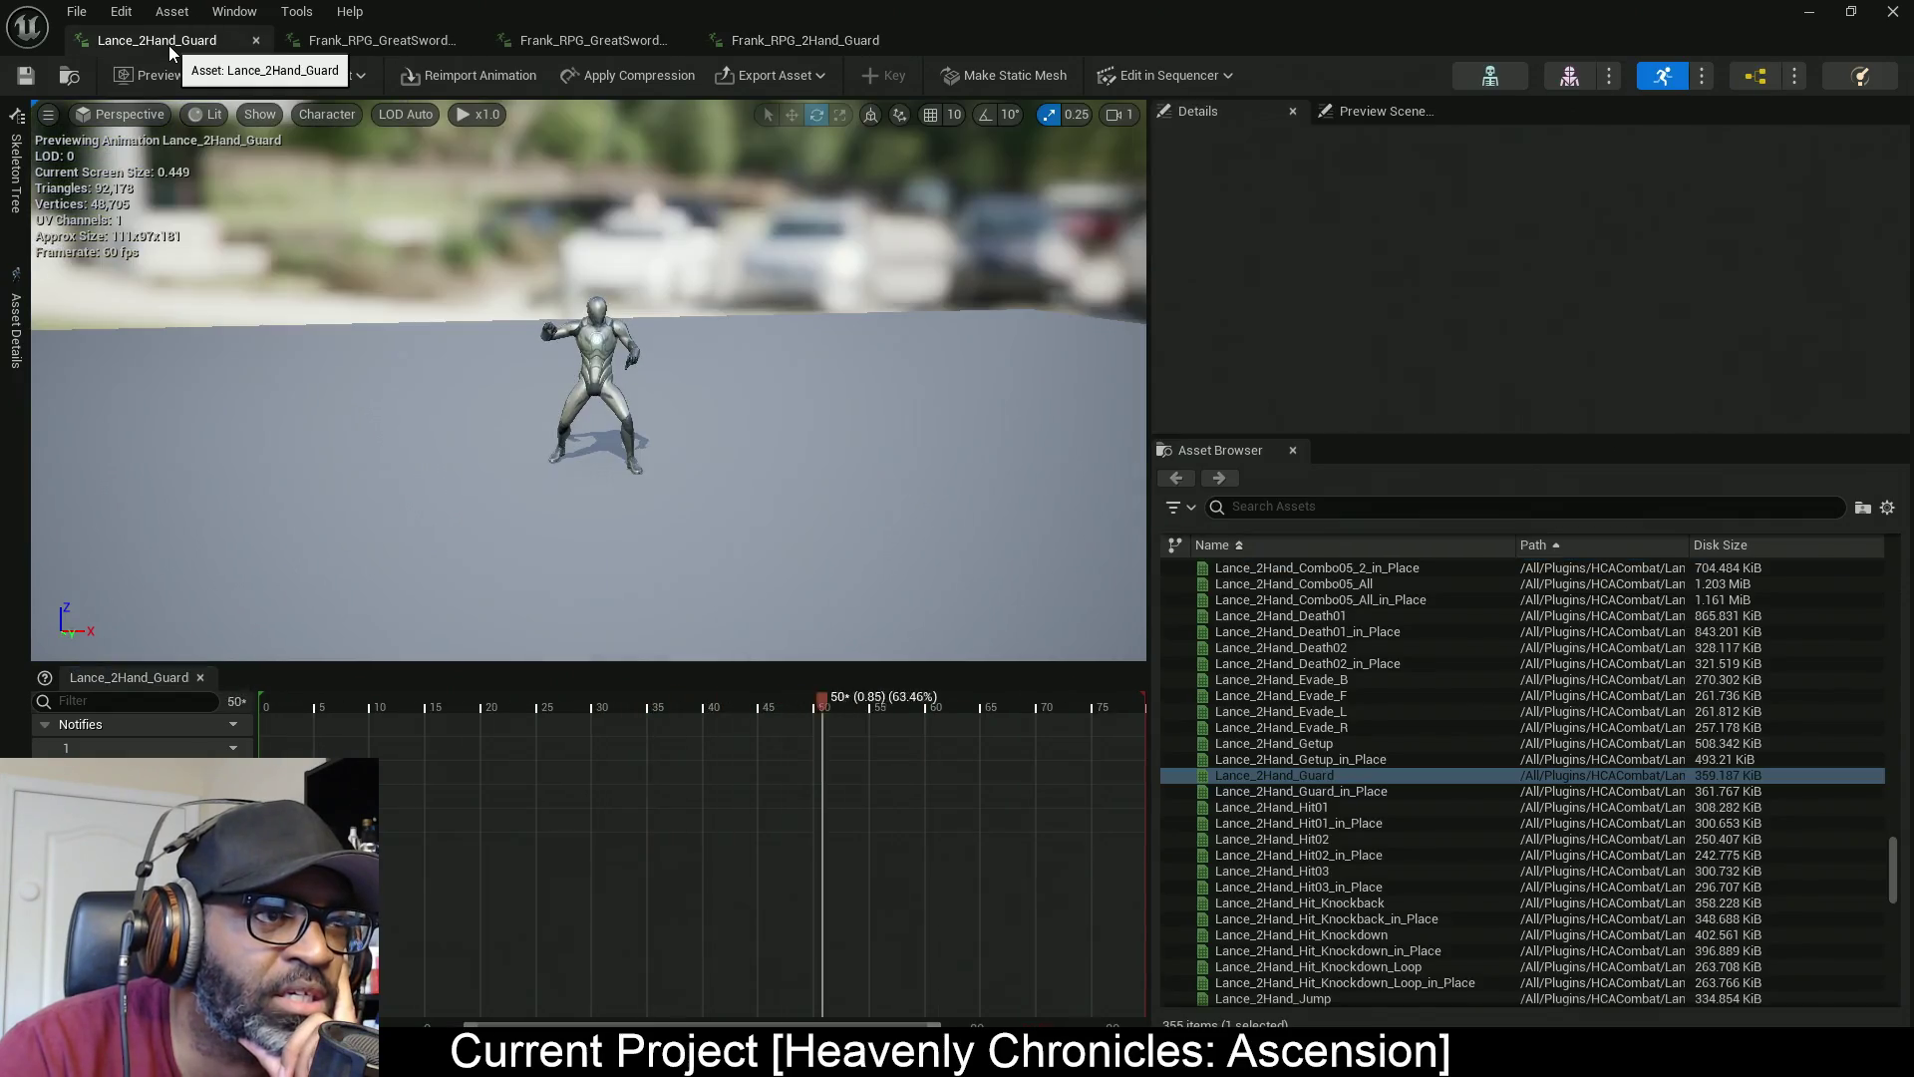
click(800, 43)
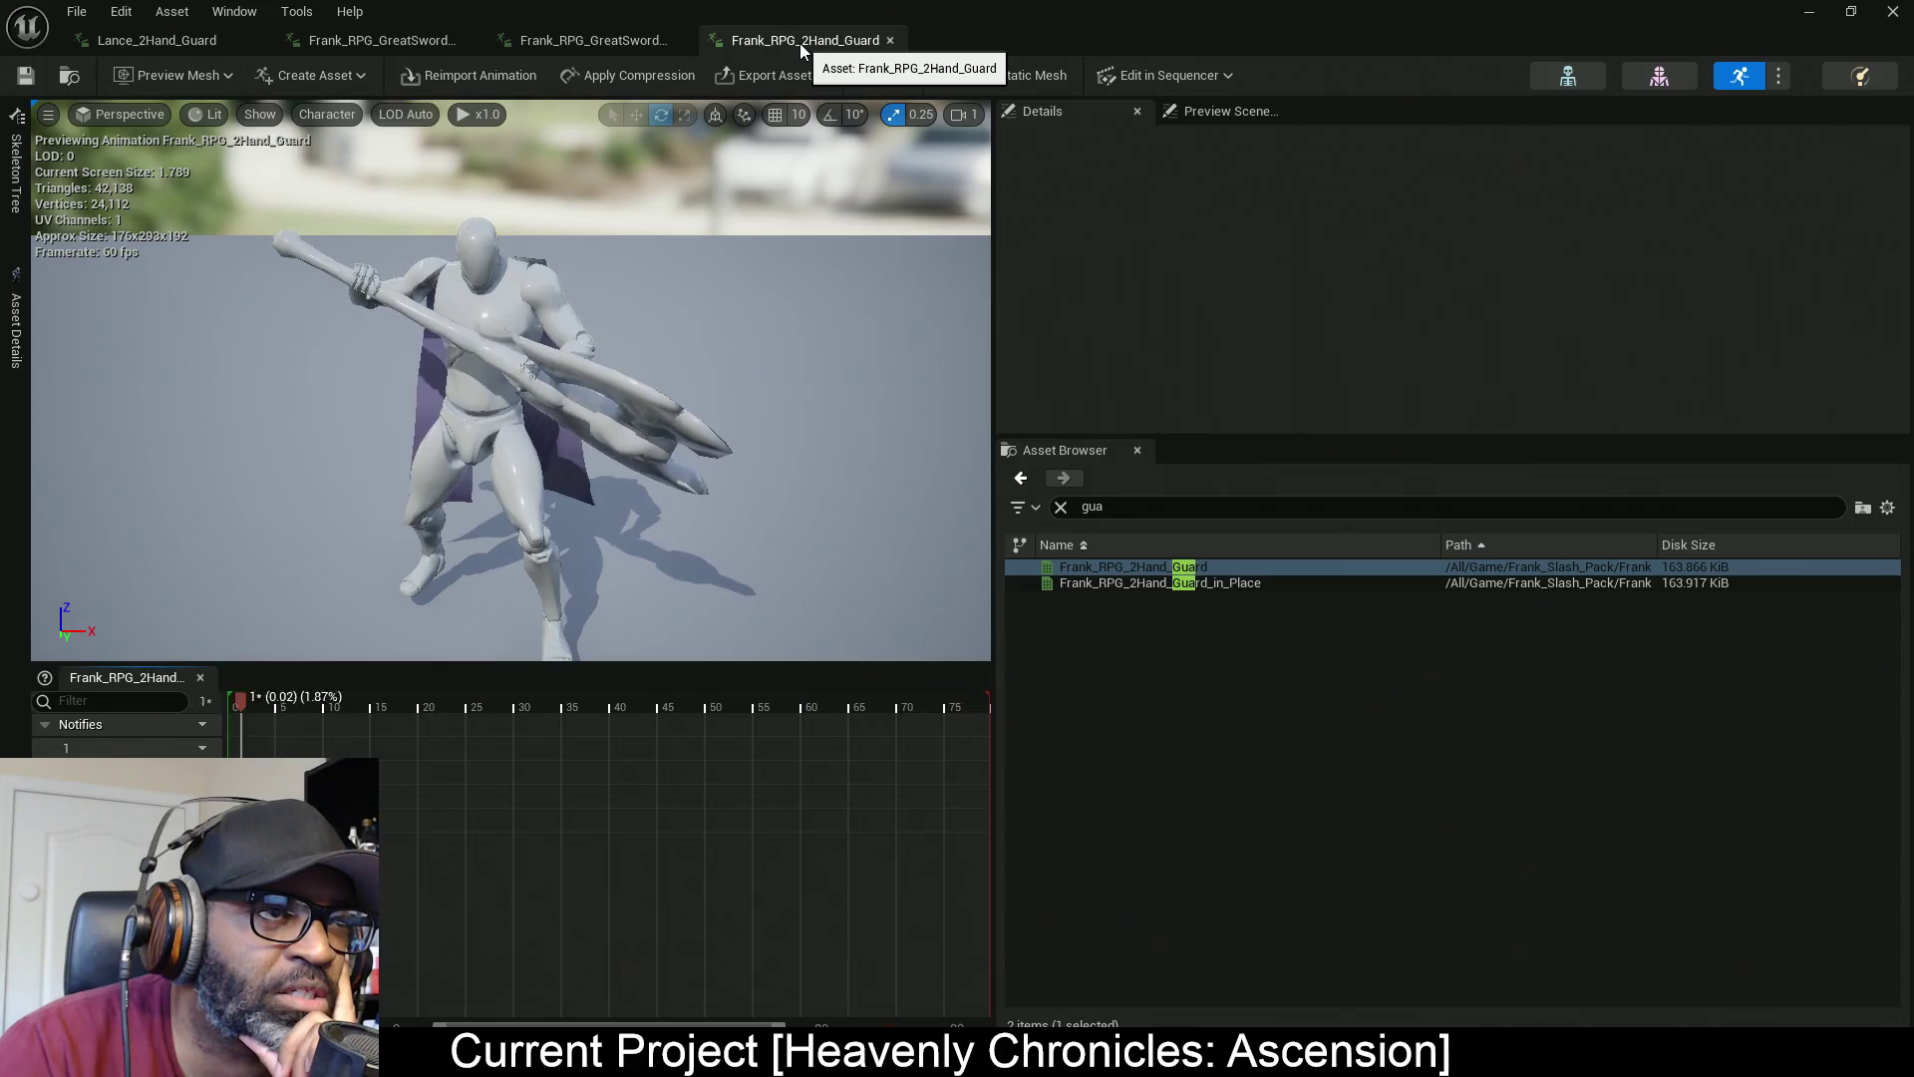
click(404, 39)
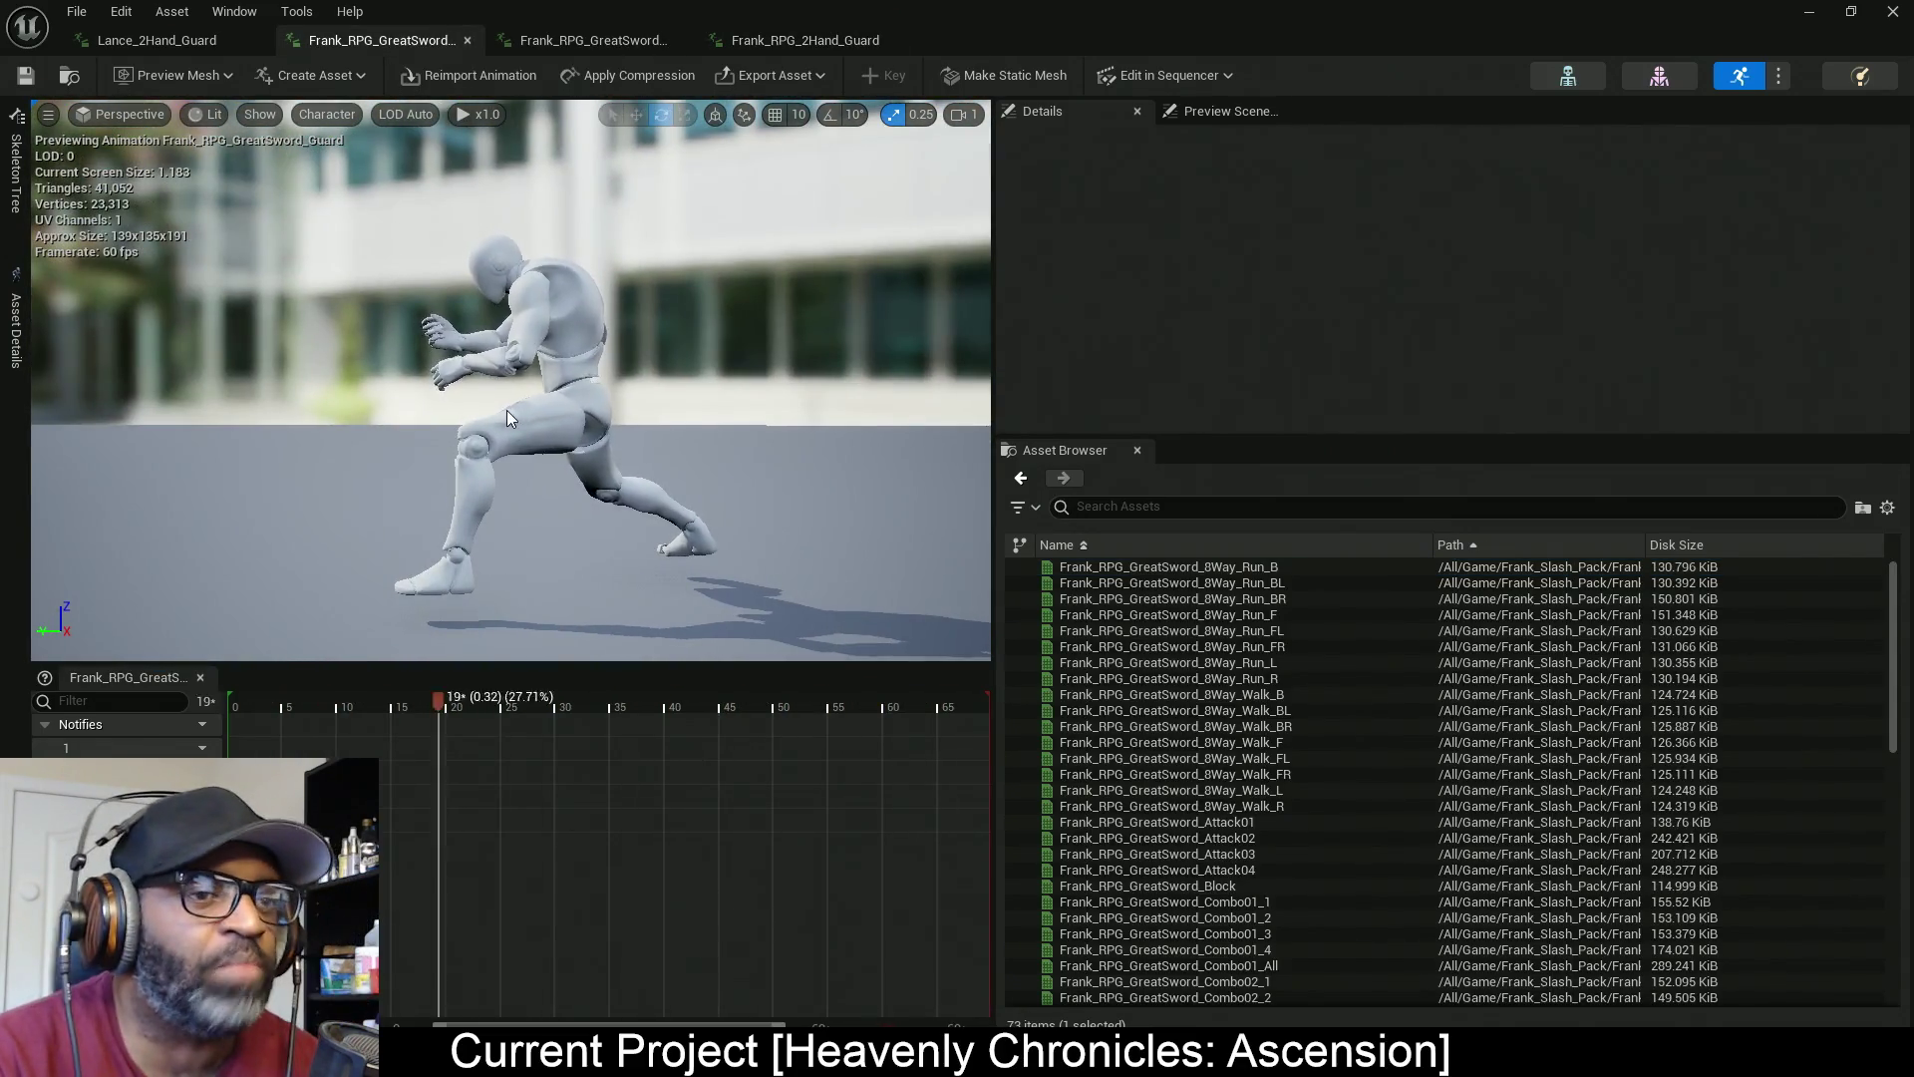
drag(475, 427, 337, 313)
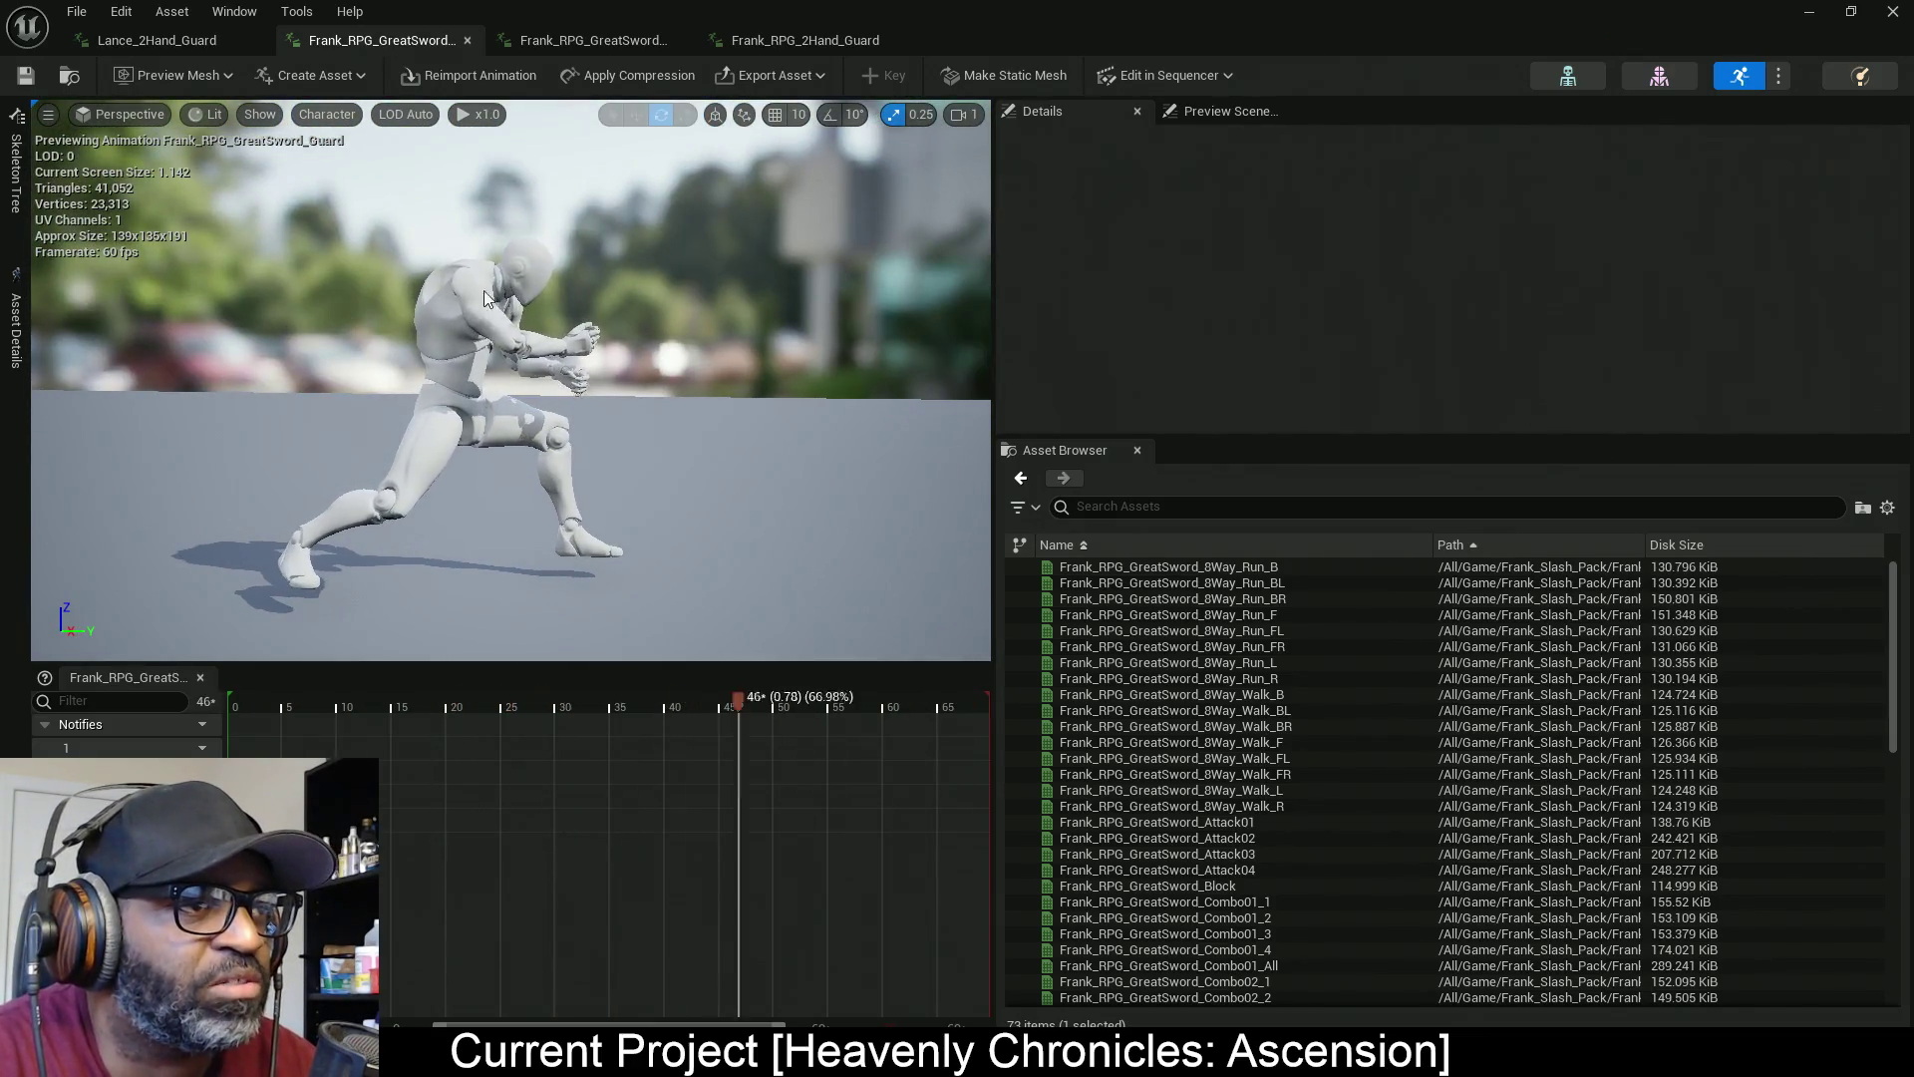
Compare the Lance, mannequin GreatSword and armored greatsword guard previews side by side
click(160, 39)
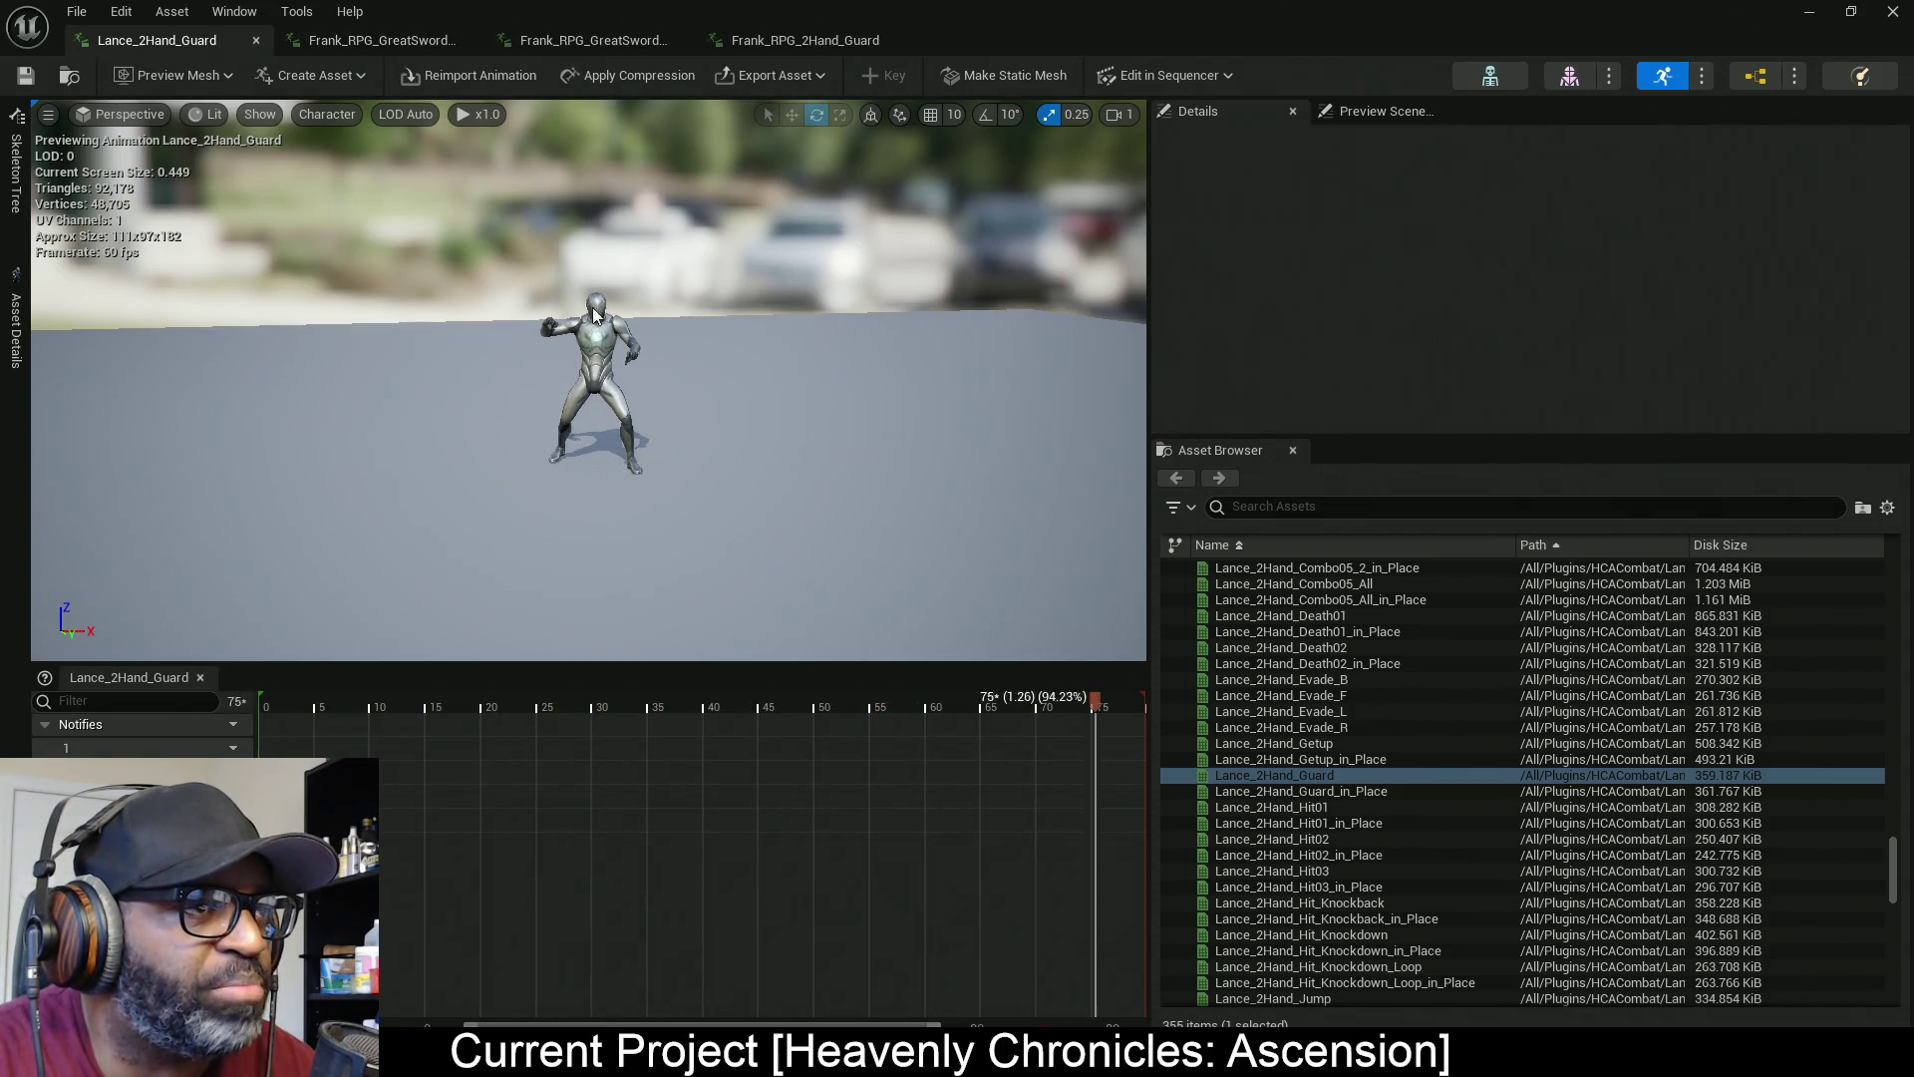
click(354, 42)
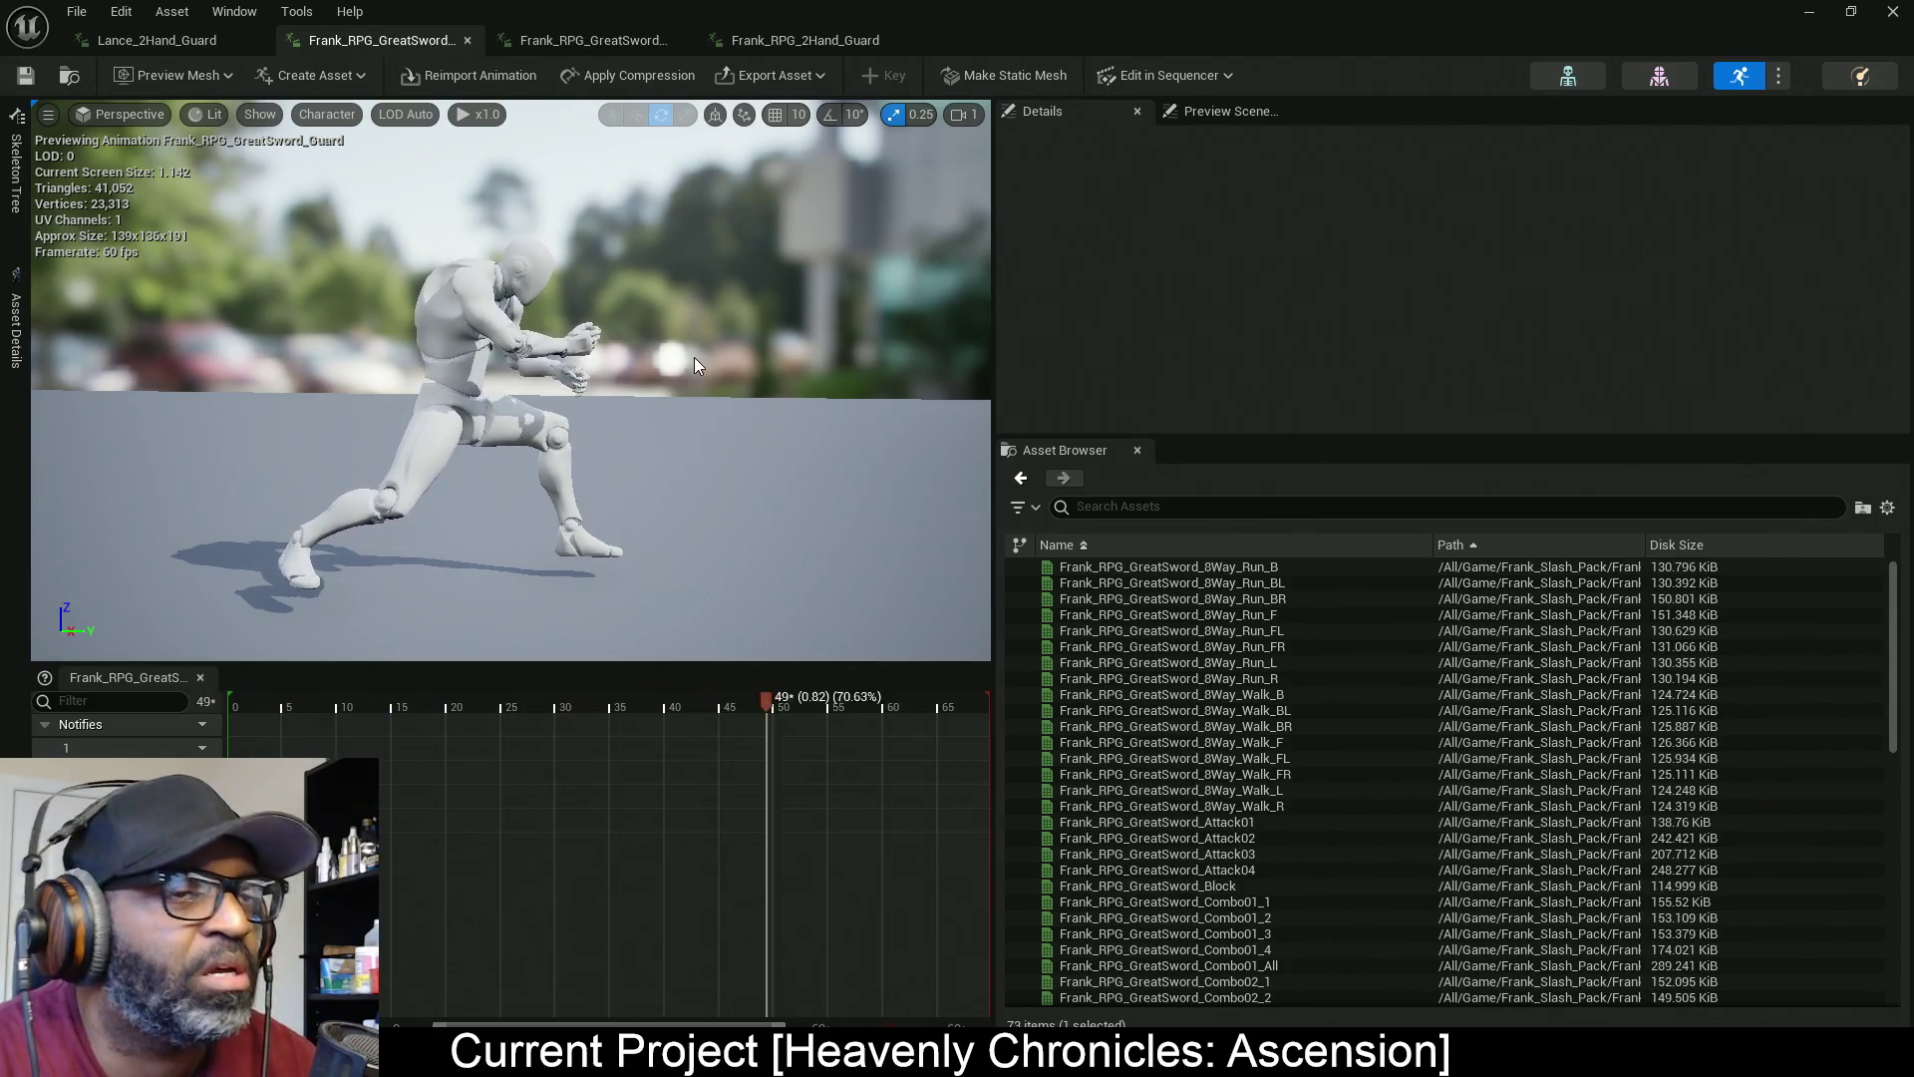
click(604, 40)
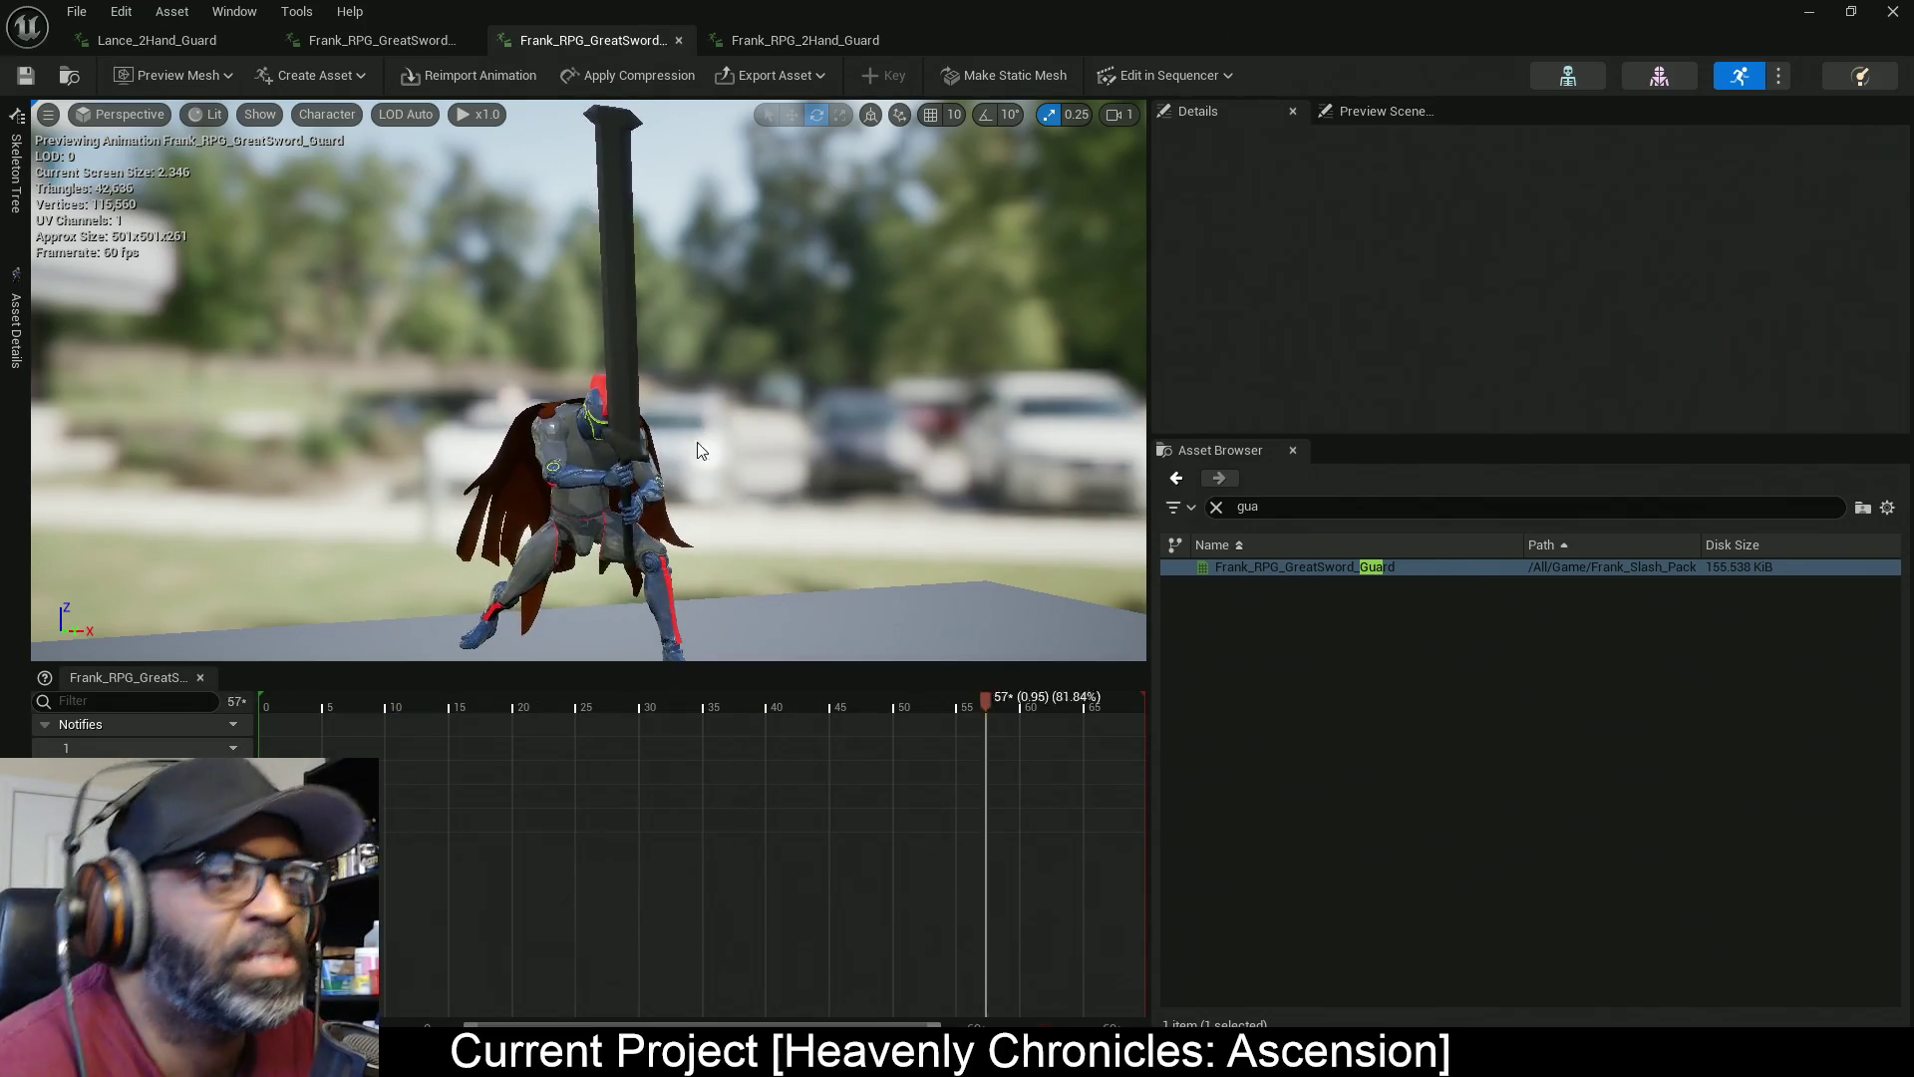
drag(589, 379, 698, 379)
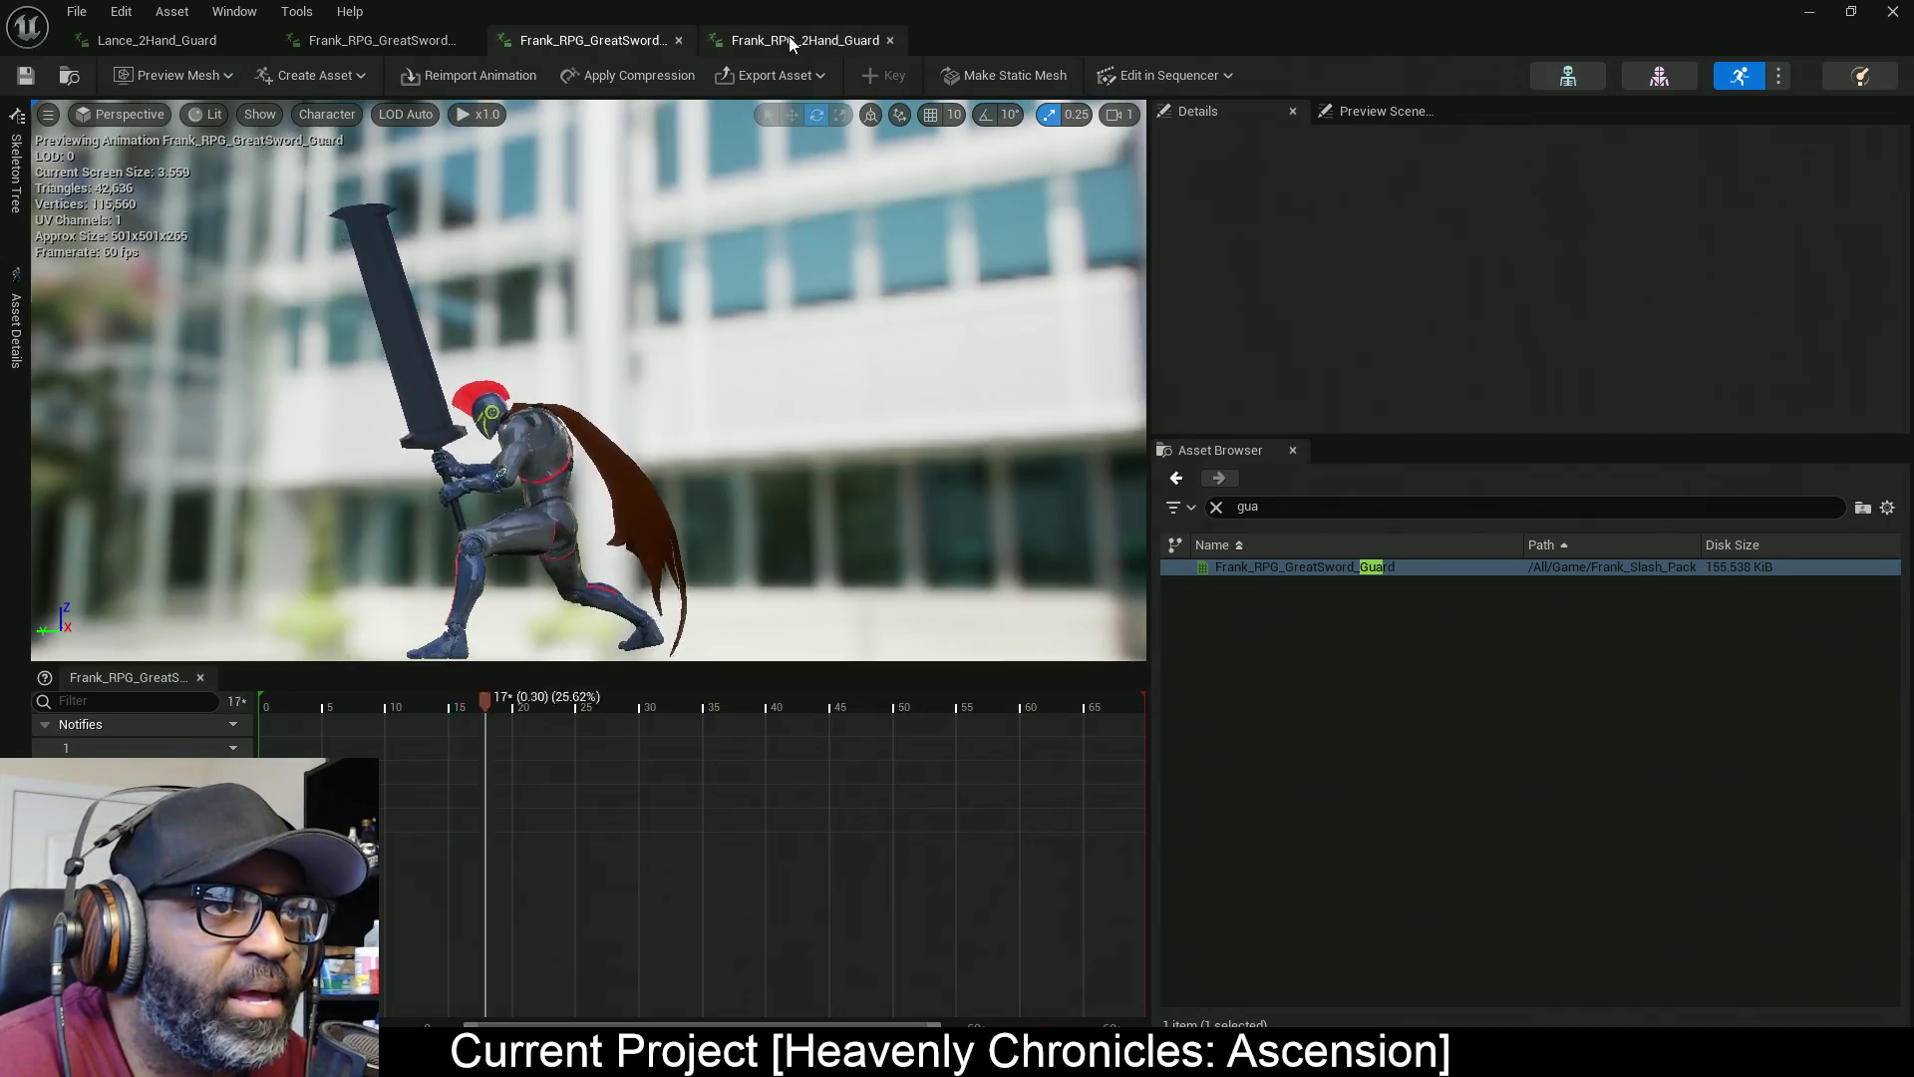
click(788, 38)
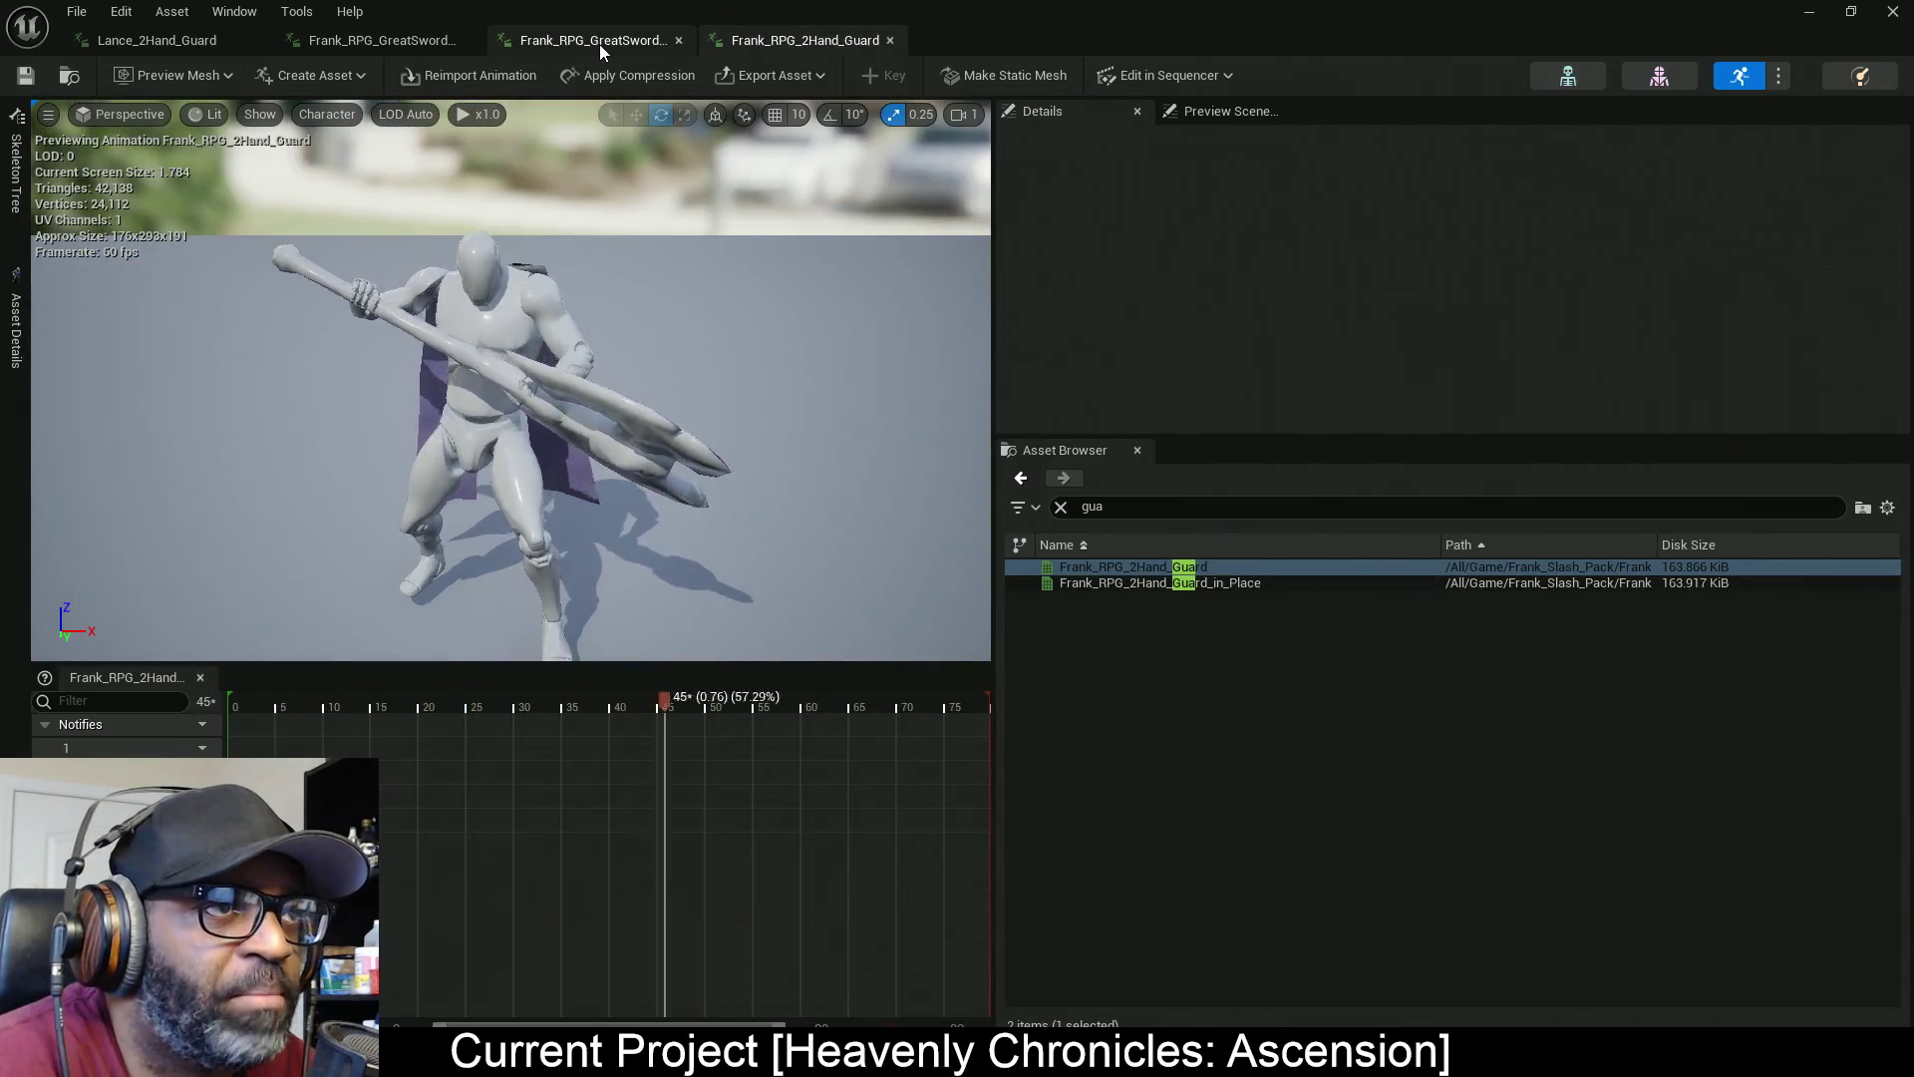
click(600, 44)
click(421, 45)
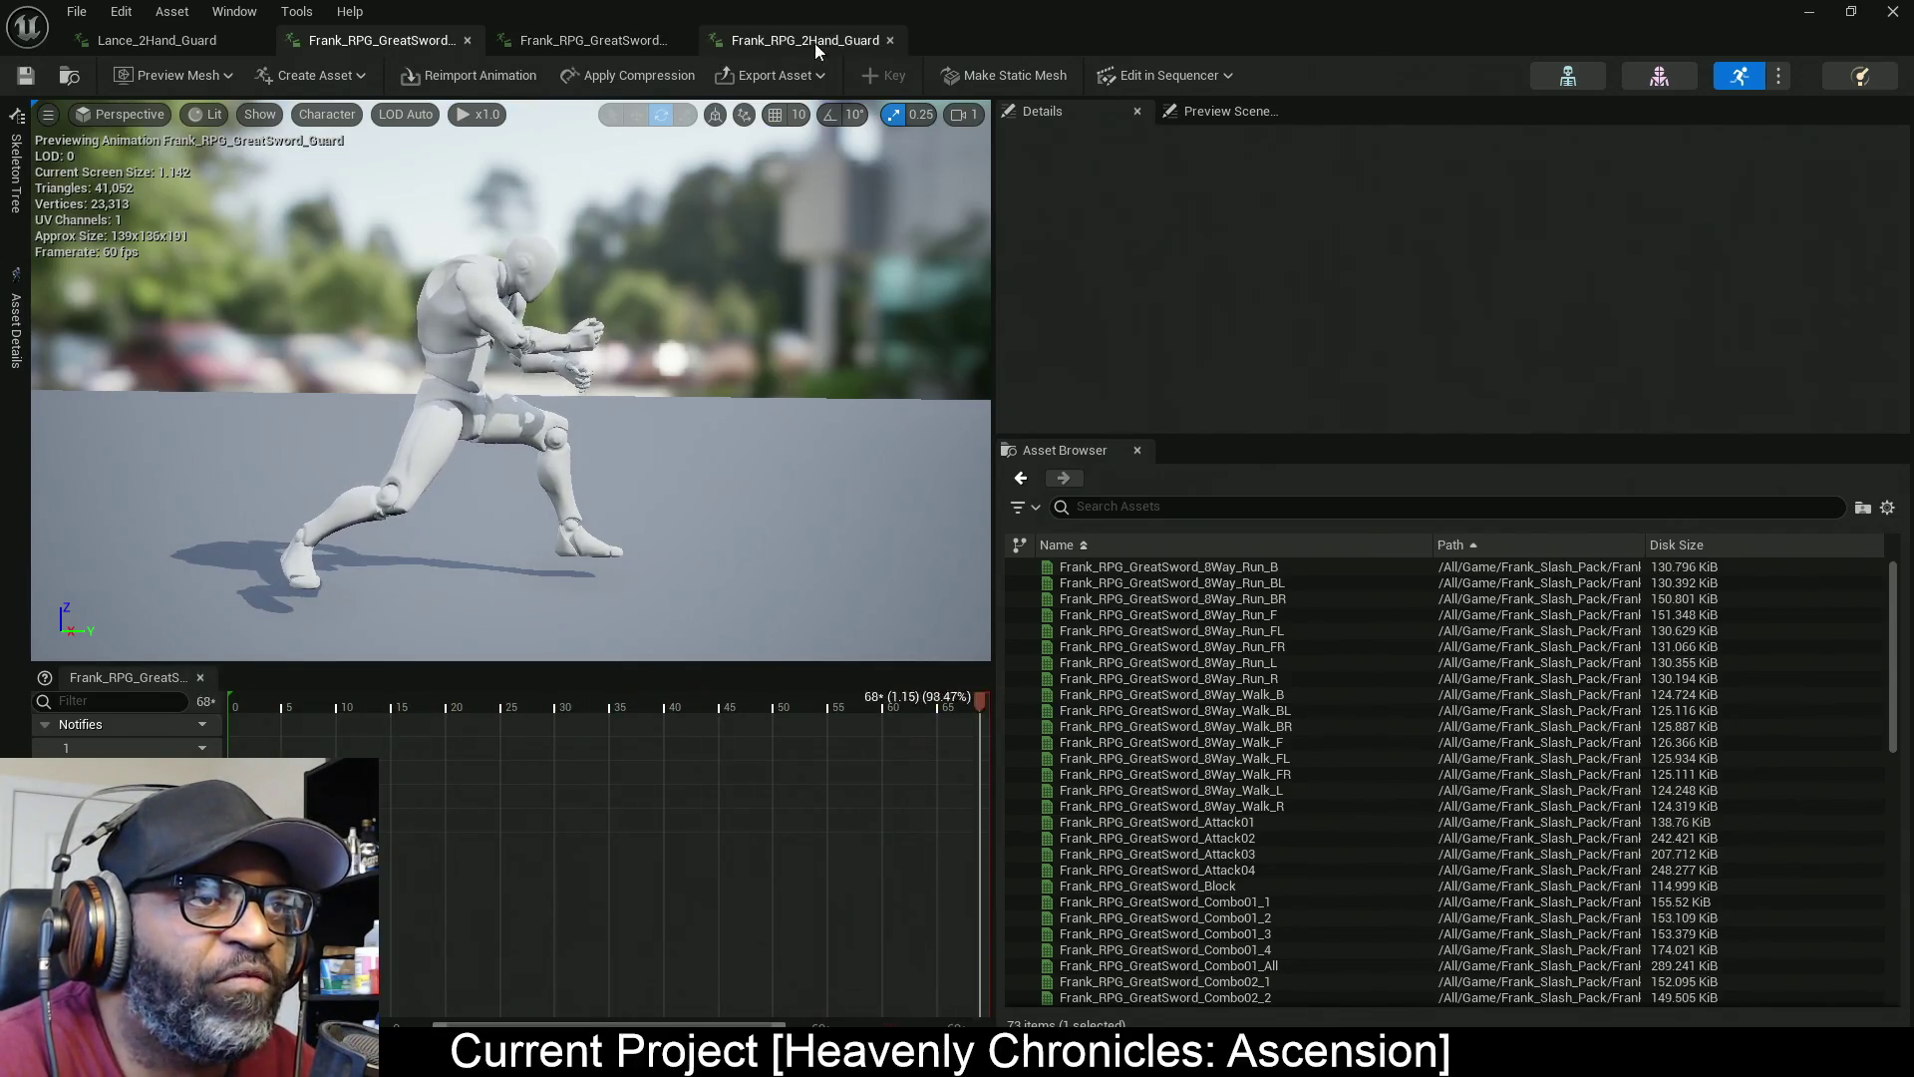
Dock the Frank_RPG_2Hand_Guard tab first, recheck both greatsword guards, then switch to YouTube
drag(816, 44, 209, 44)
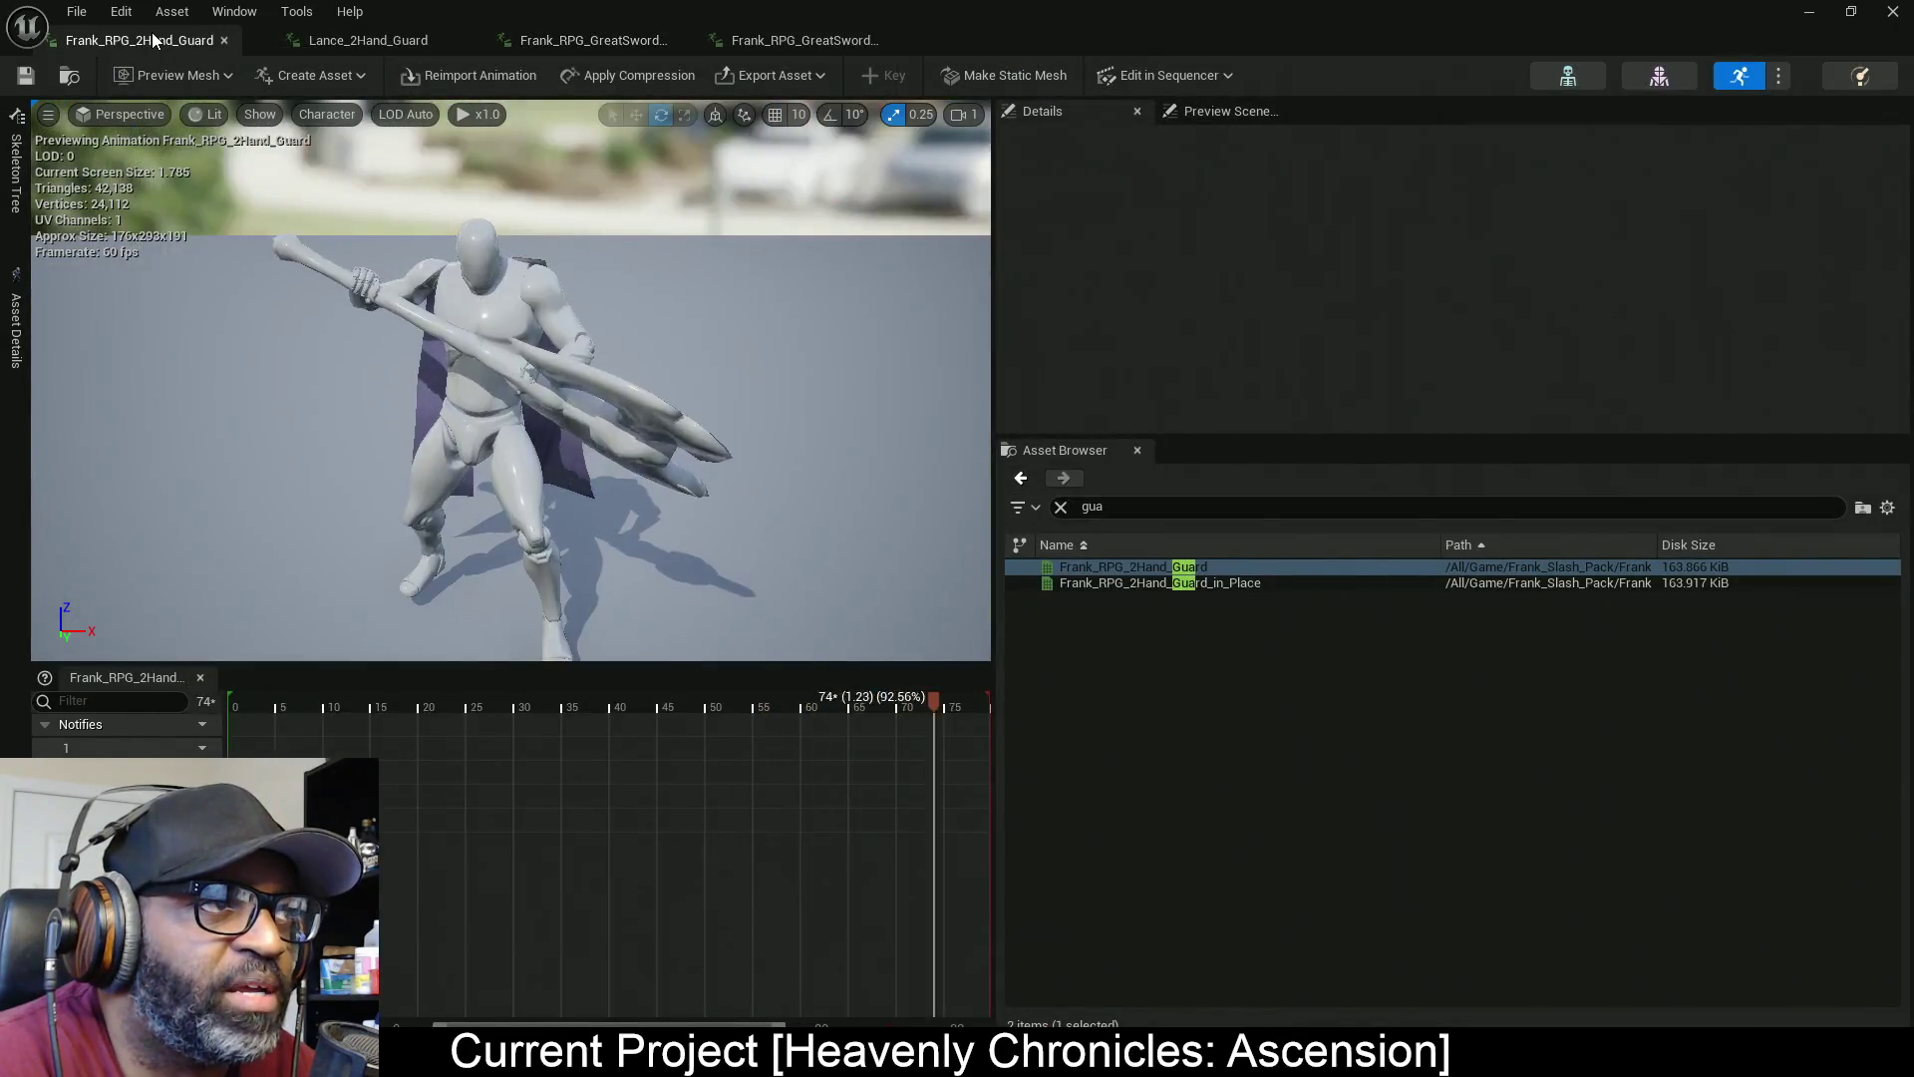
click(822, 42)
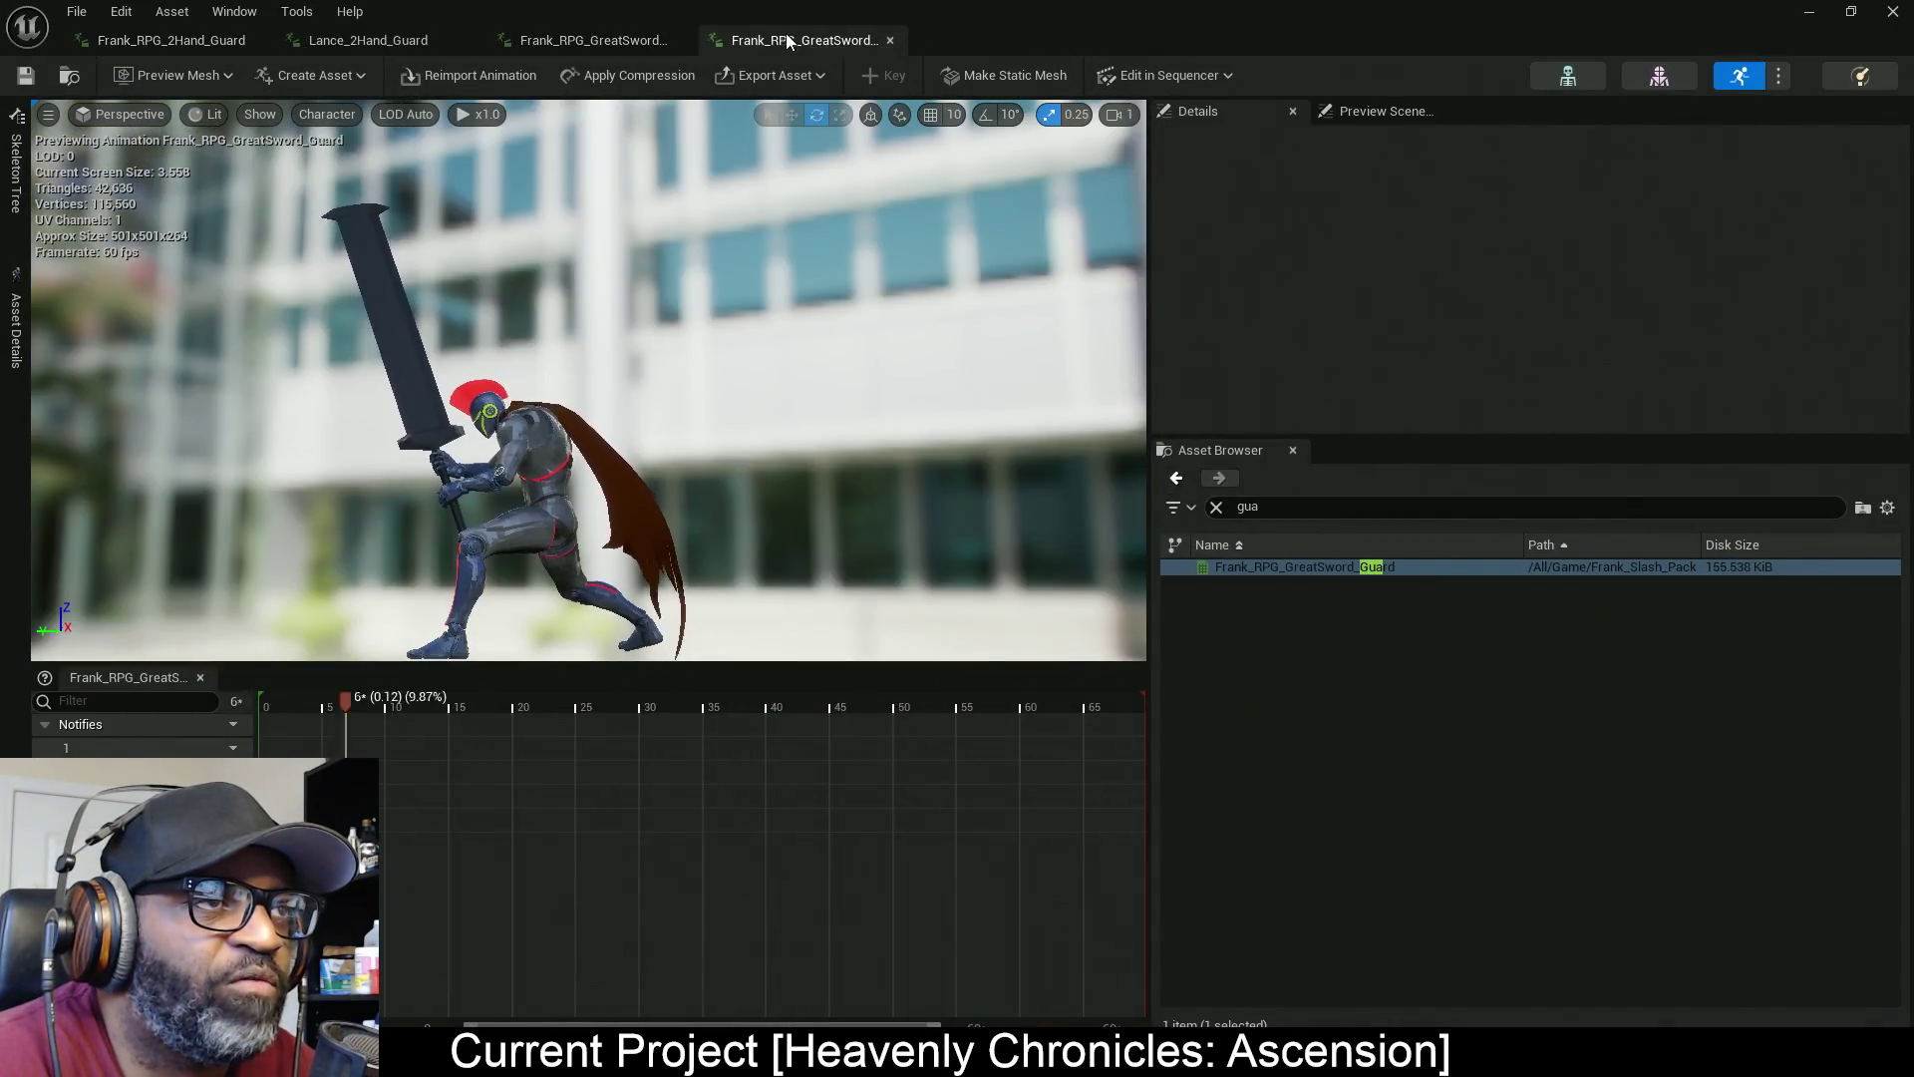
click(580, 42)
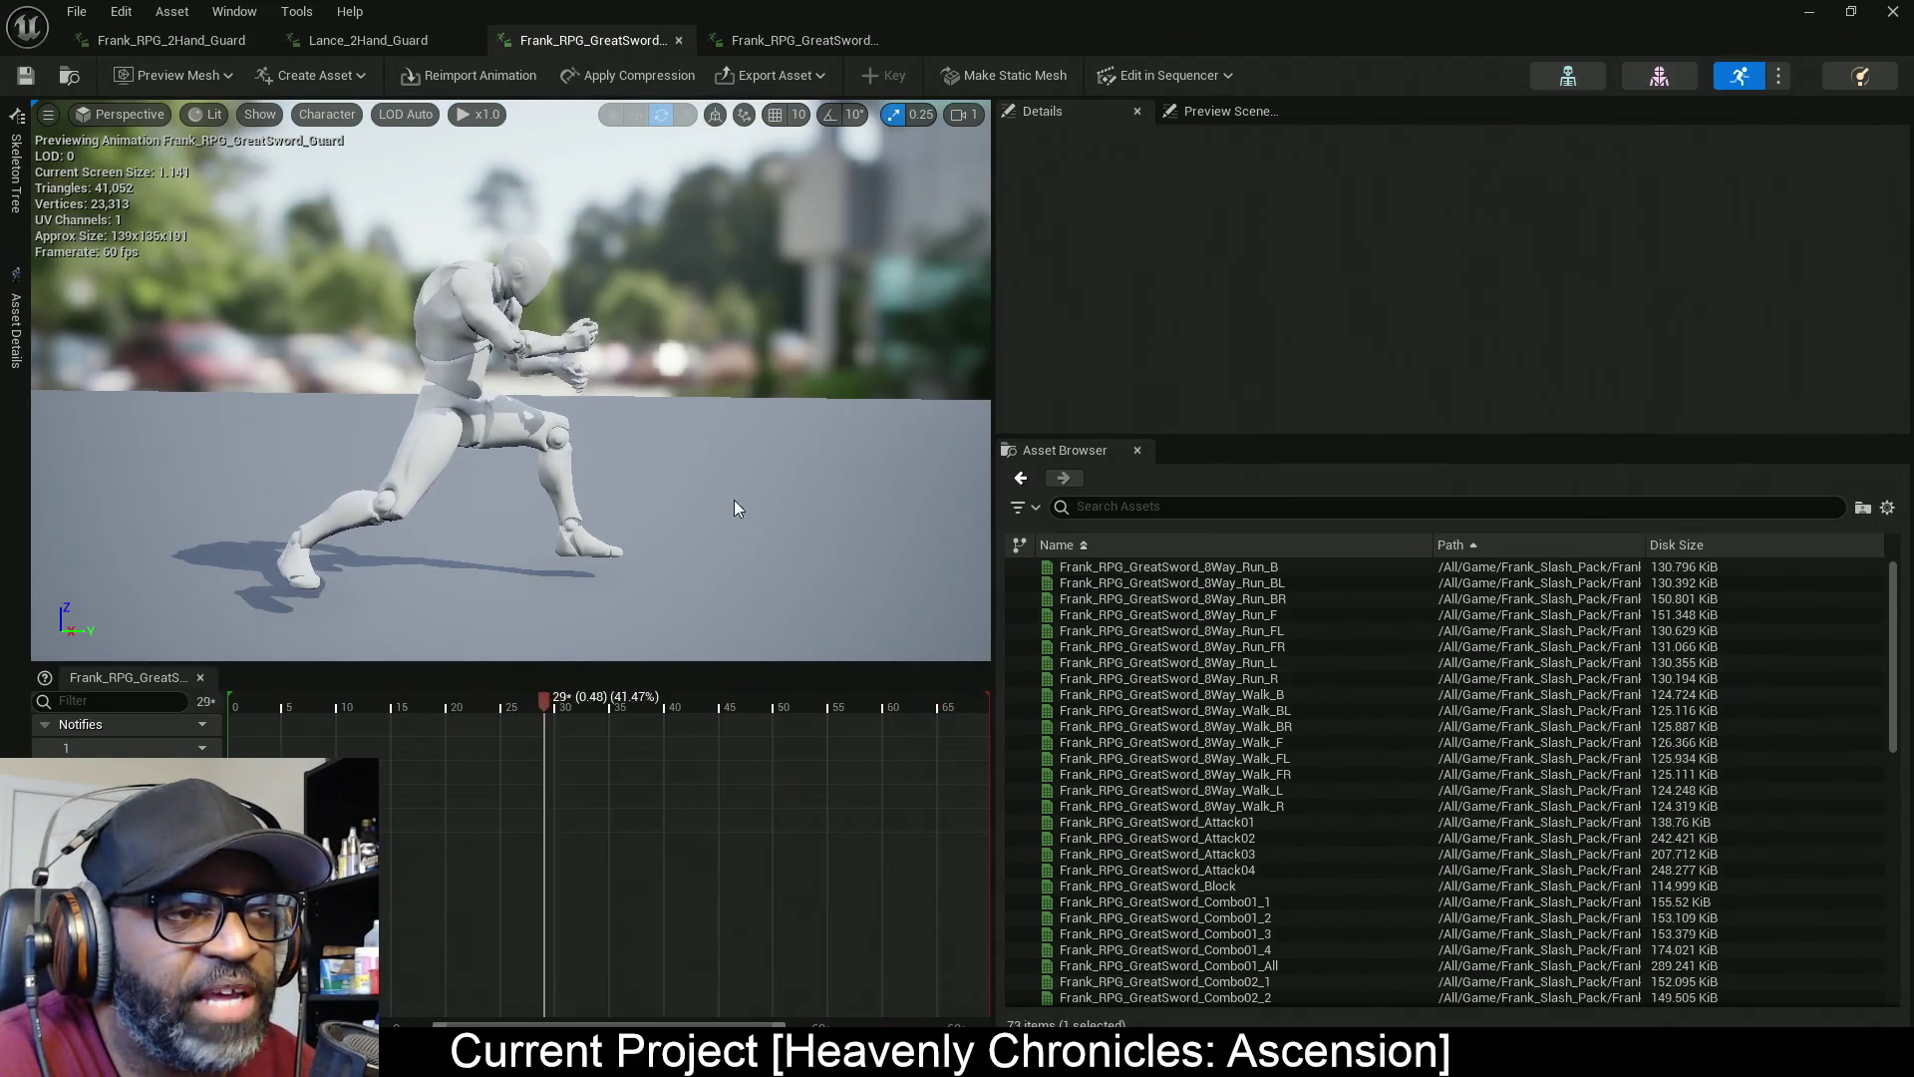
click(809, 40)
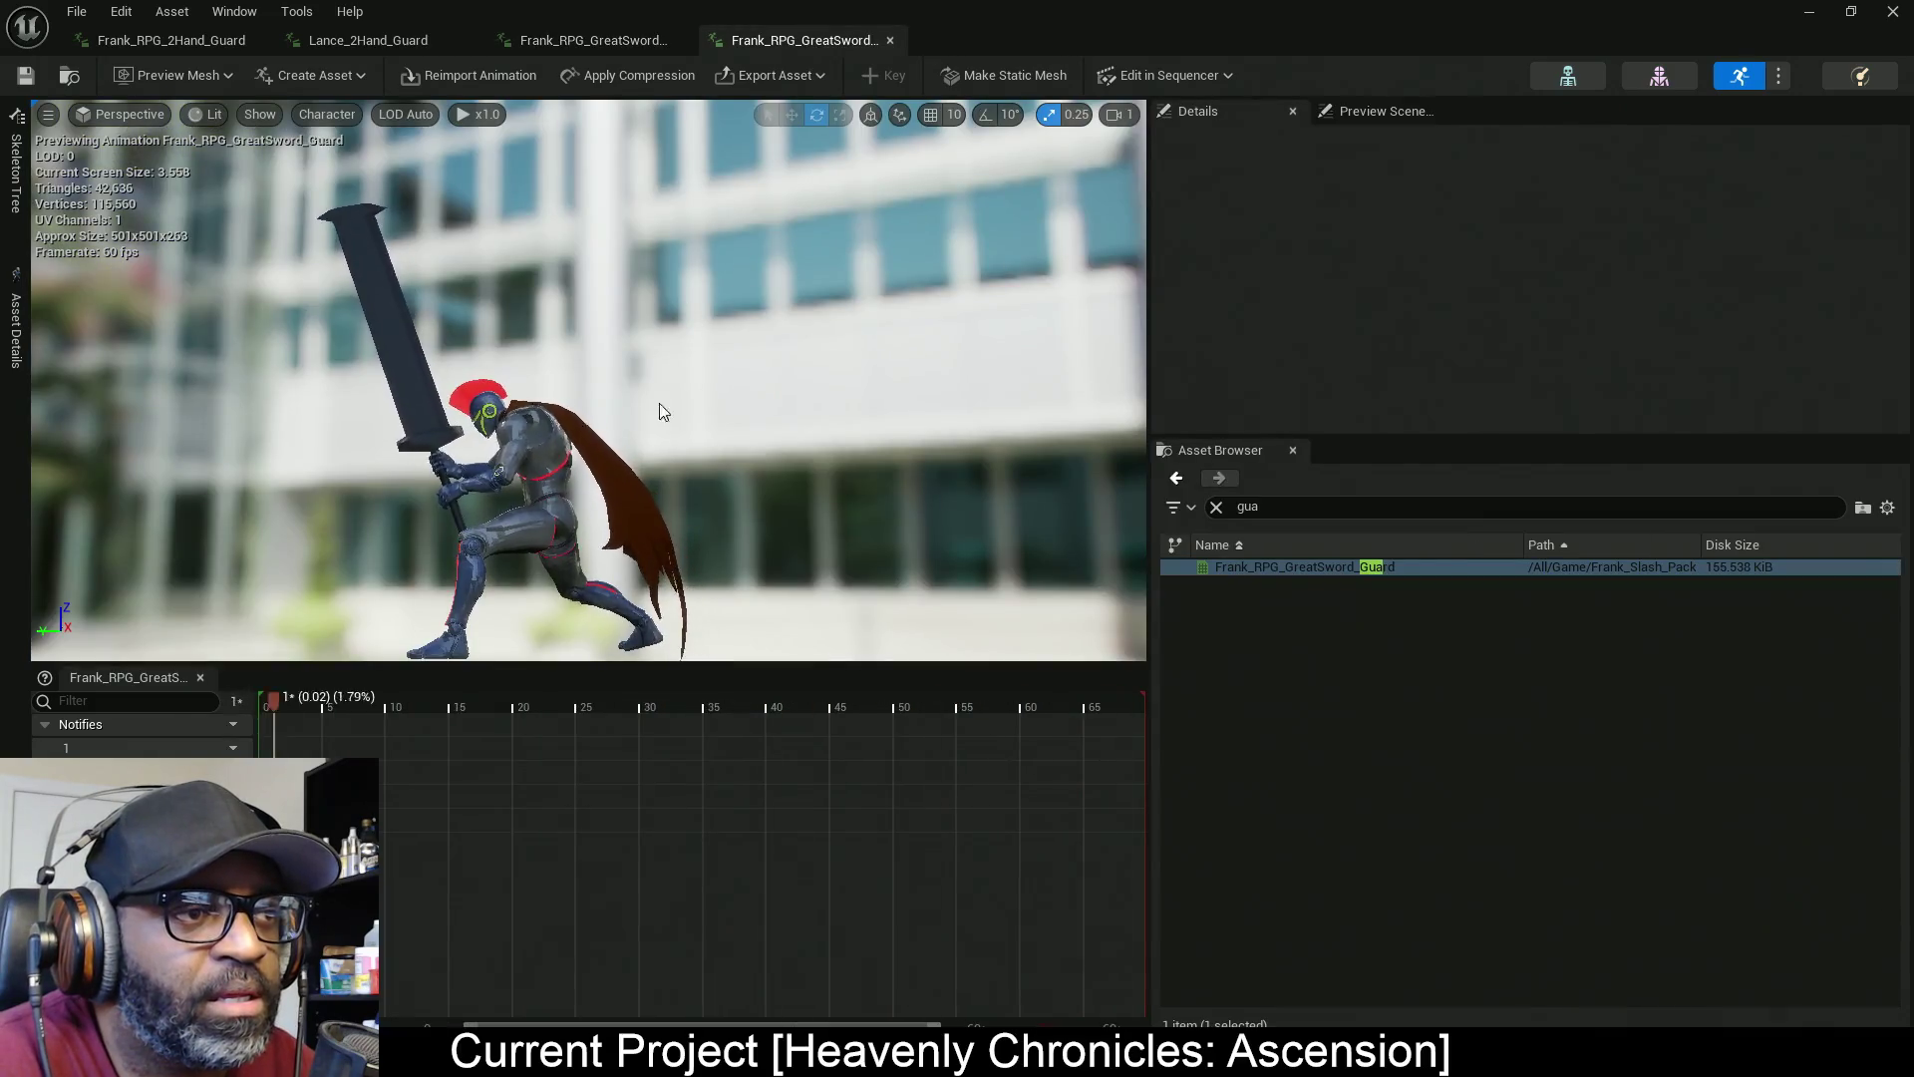
drag(558, 399, 917, 399)
click(595, 40)
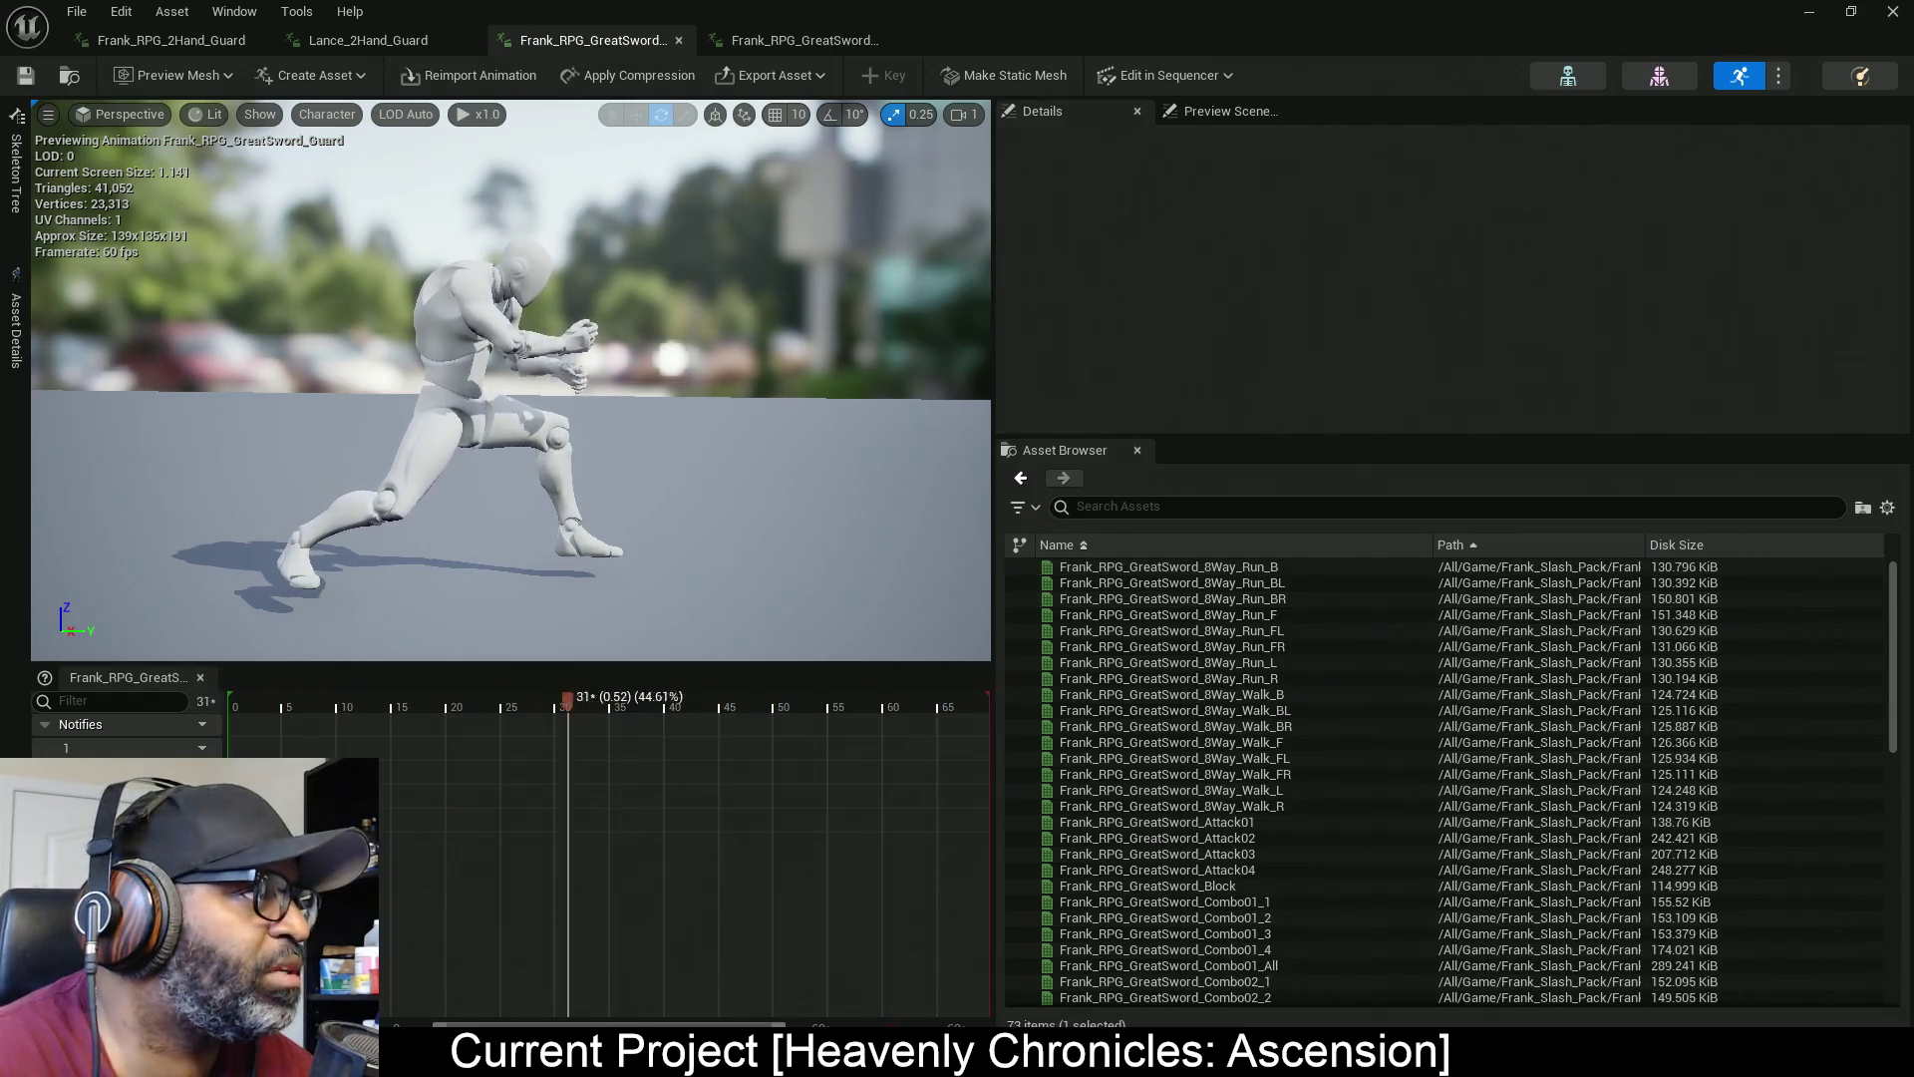
key(alt+Tab)
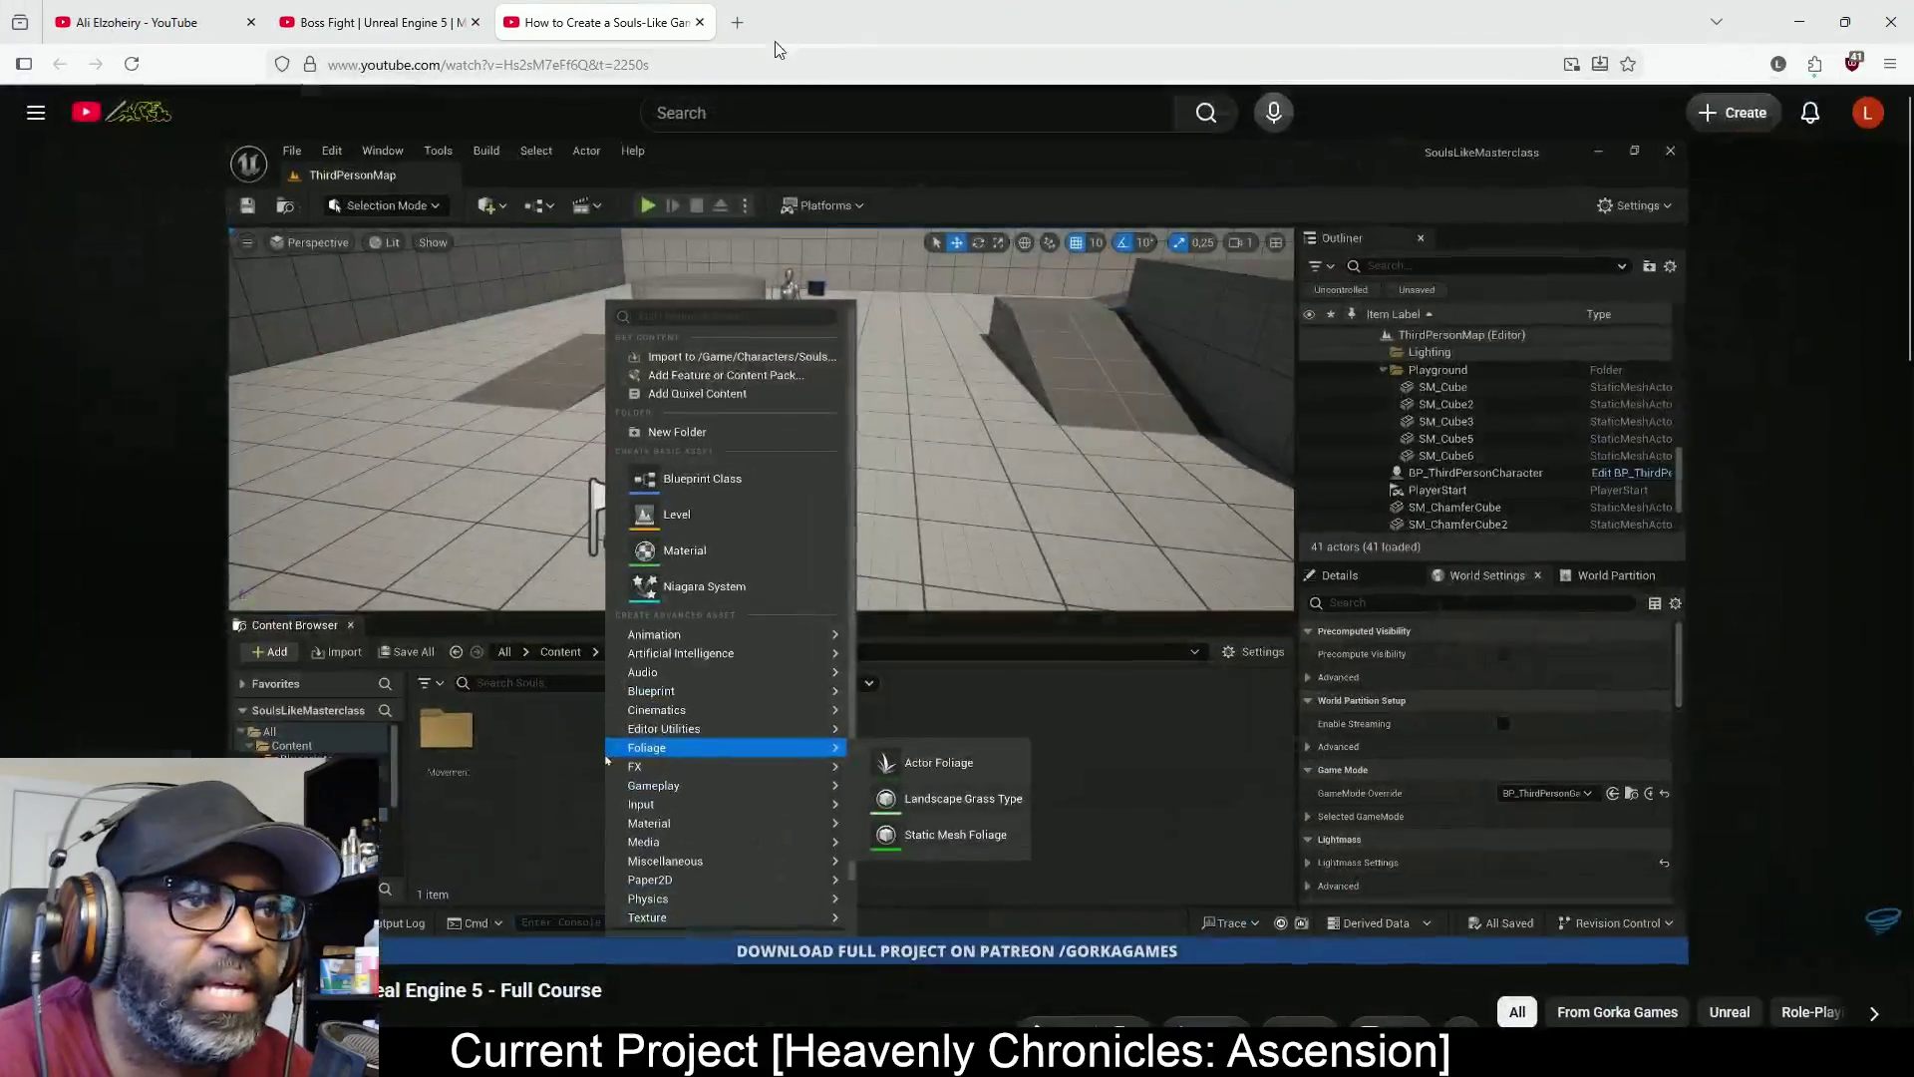
Play the tutorial up to the FBX Import Options, pause there, and go full screen
click(1027, 626)
click(1440, 722)
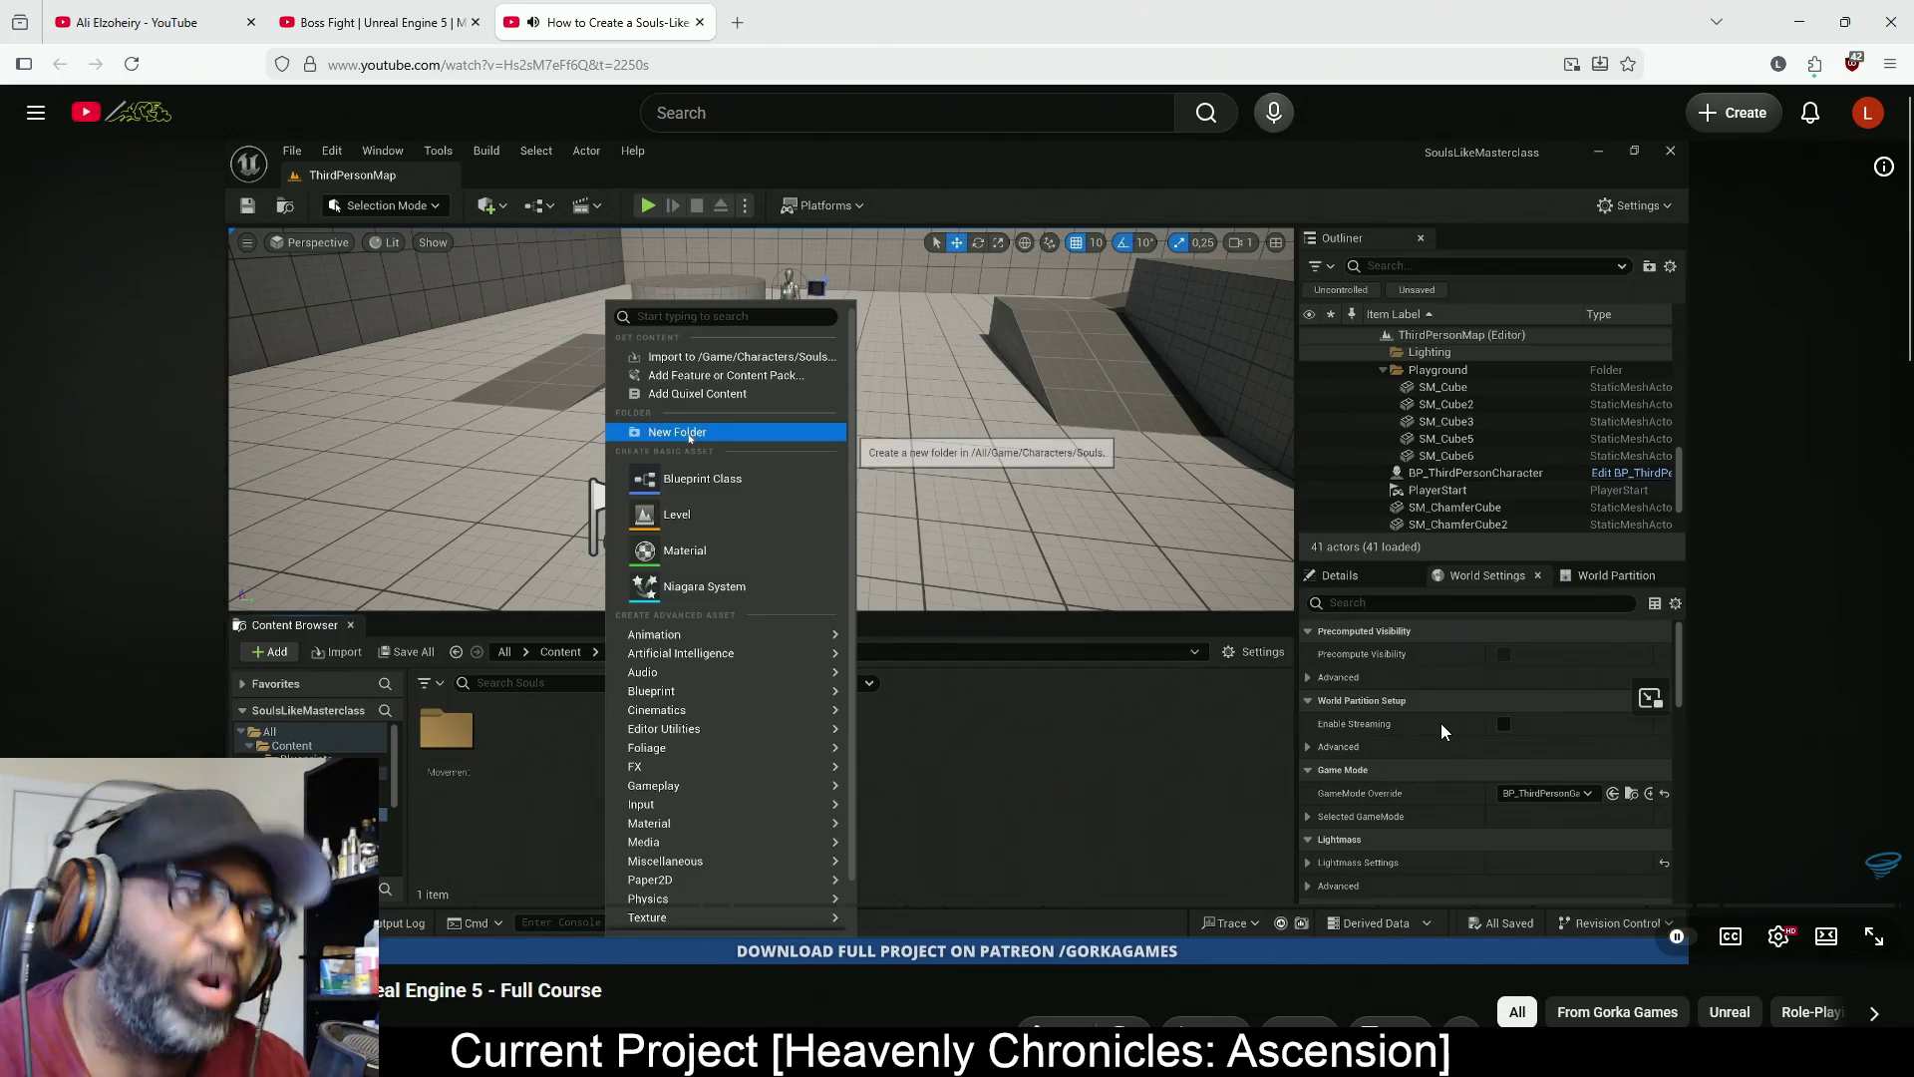
click(1391, 706)
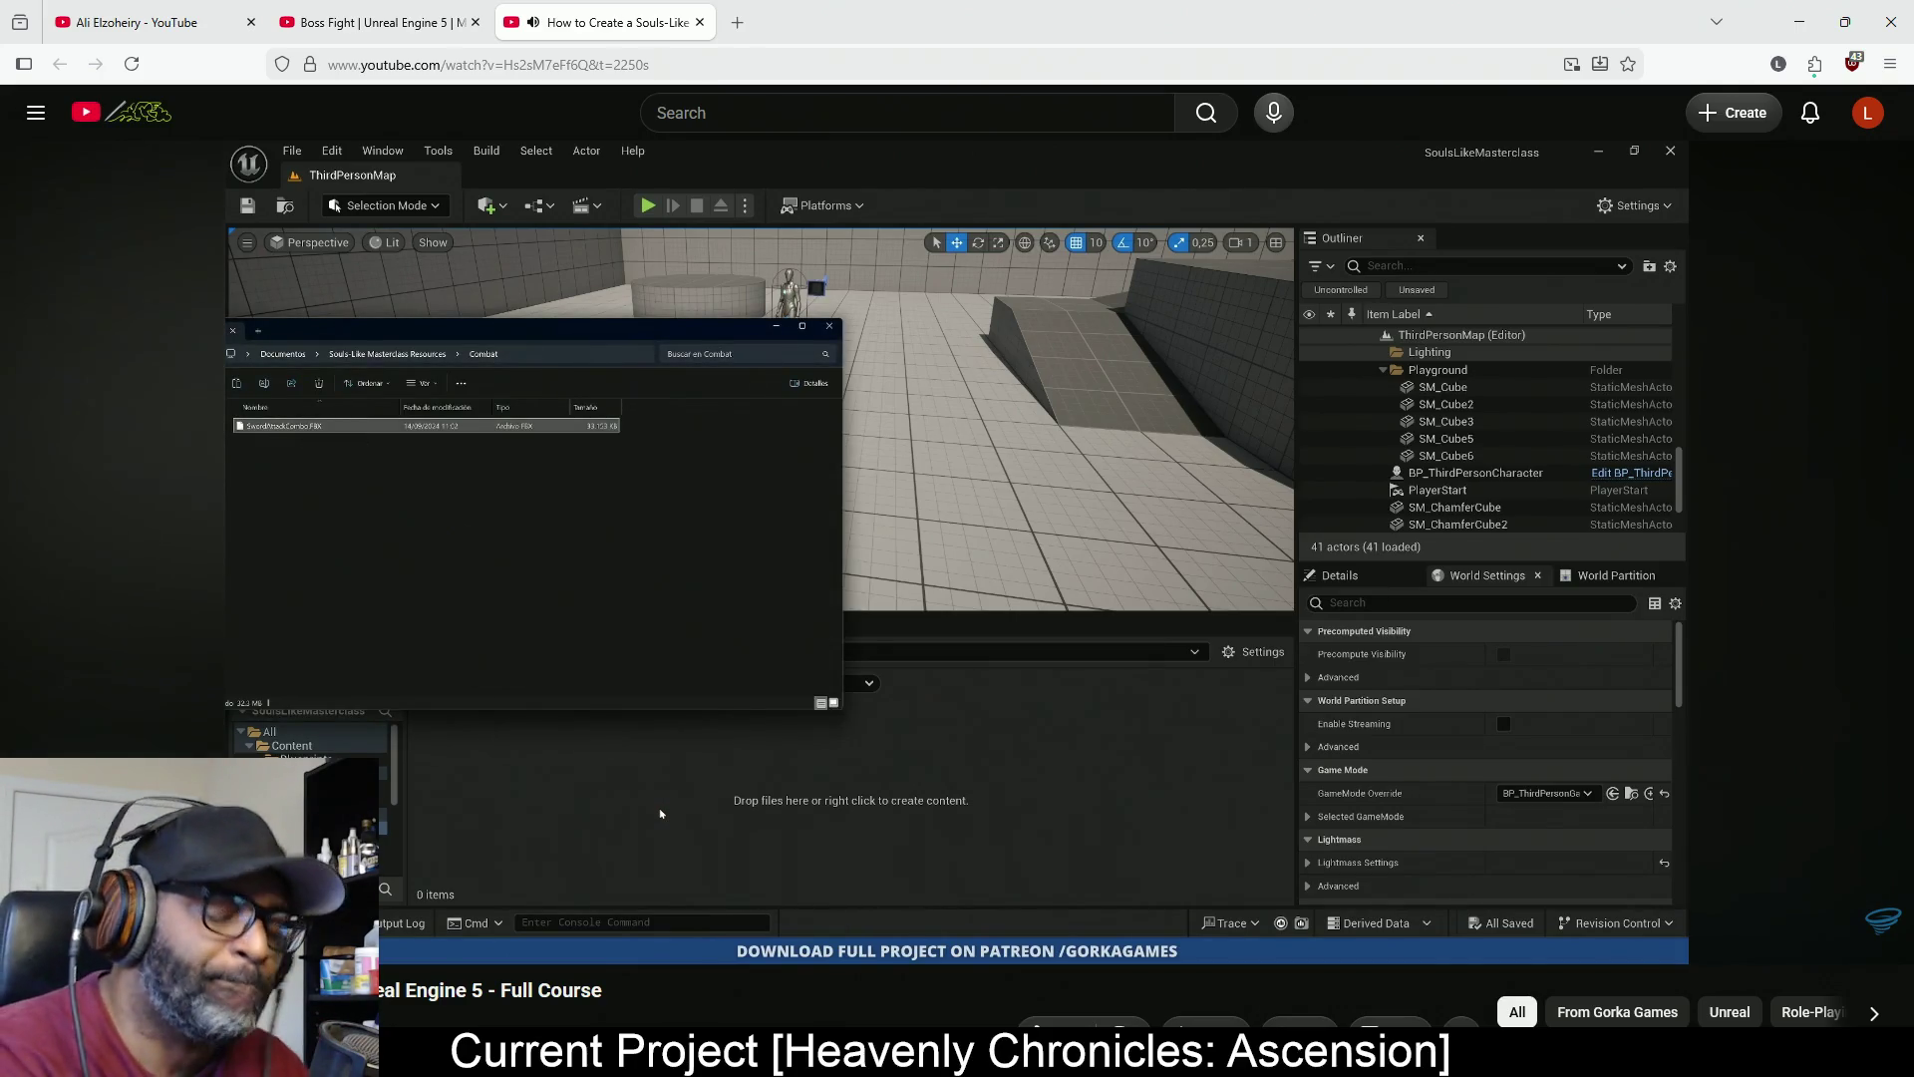
click(752, 533)
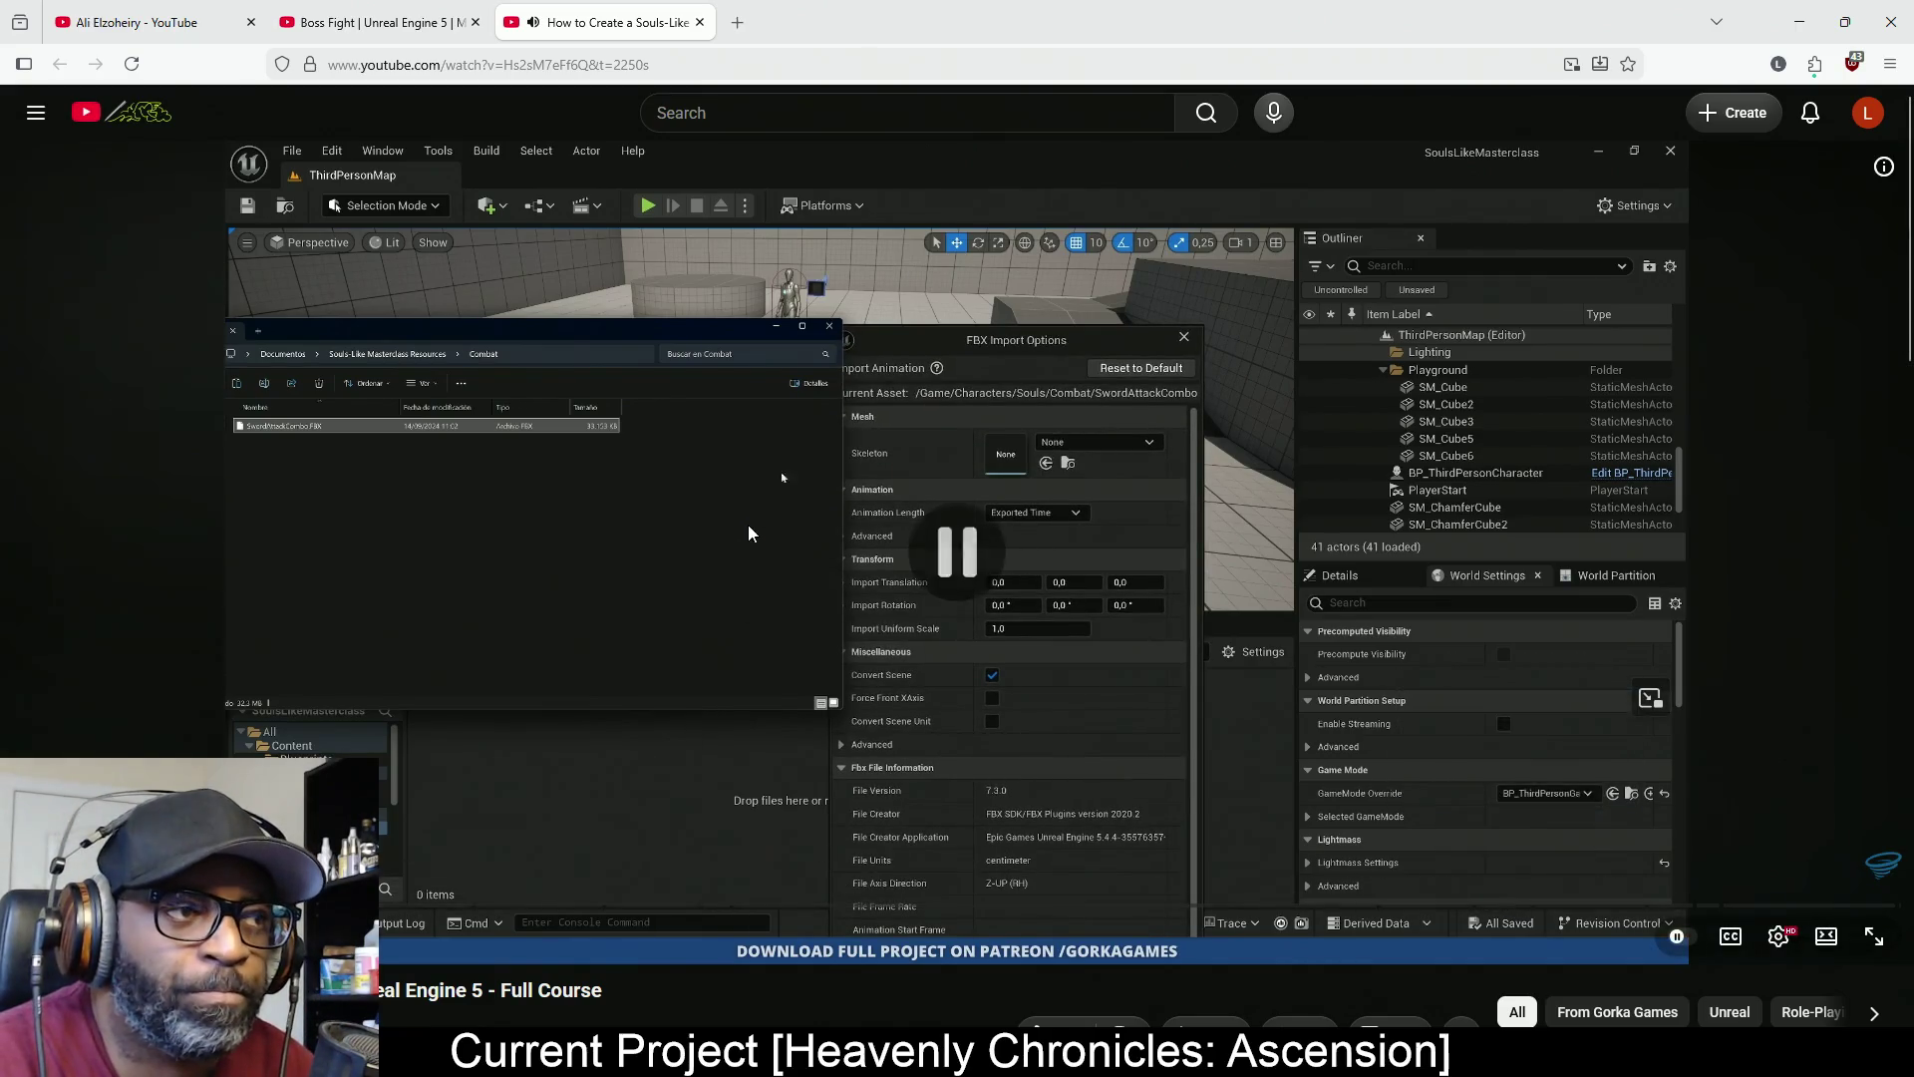
click(1874, 936)
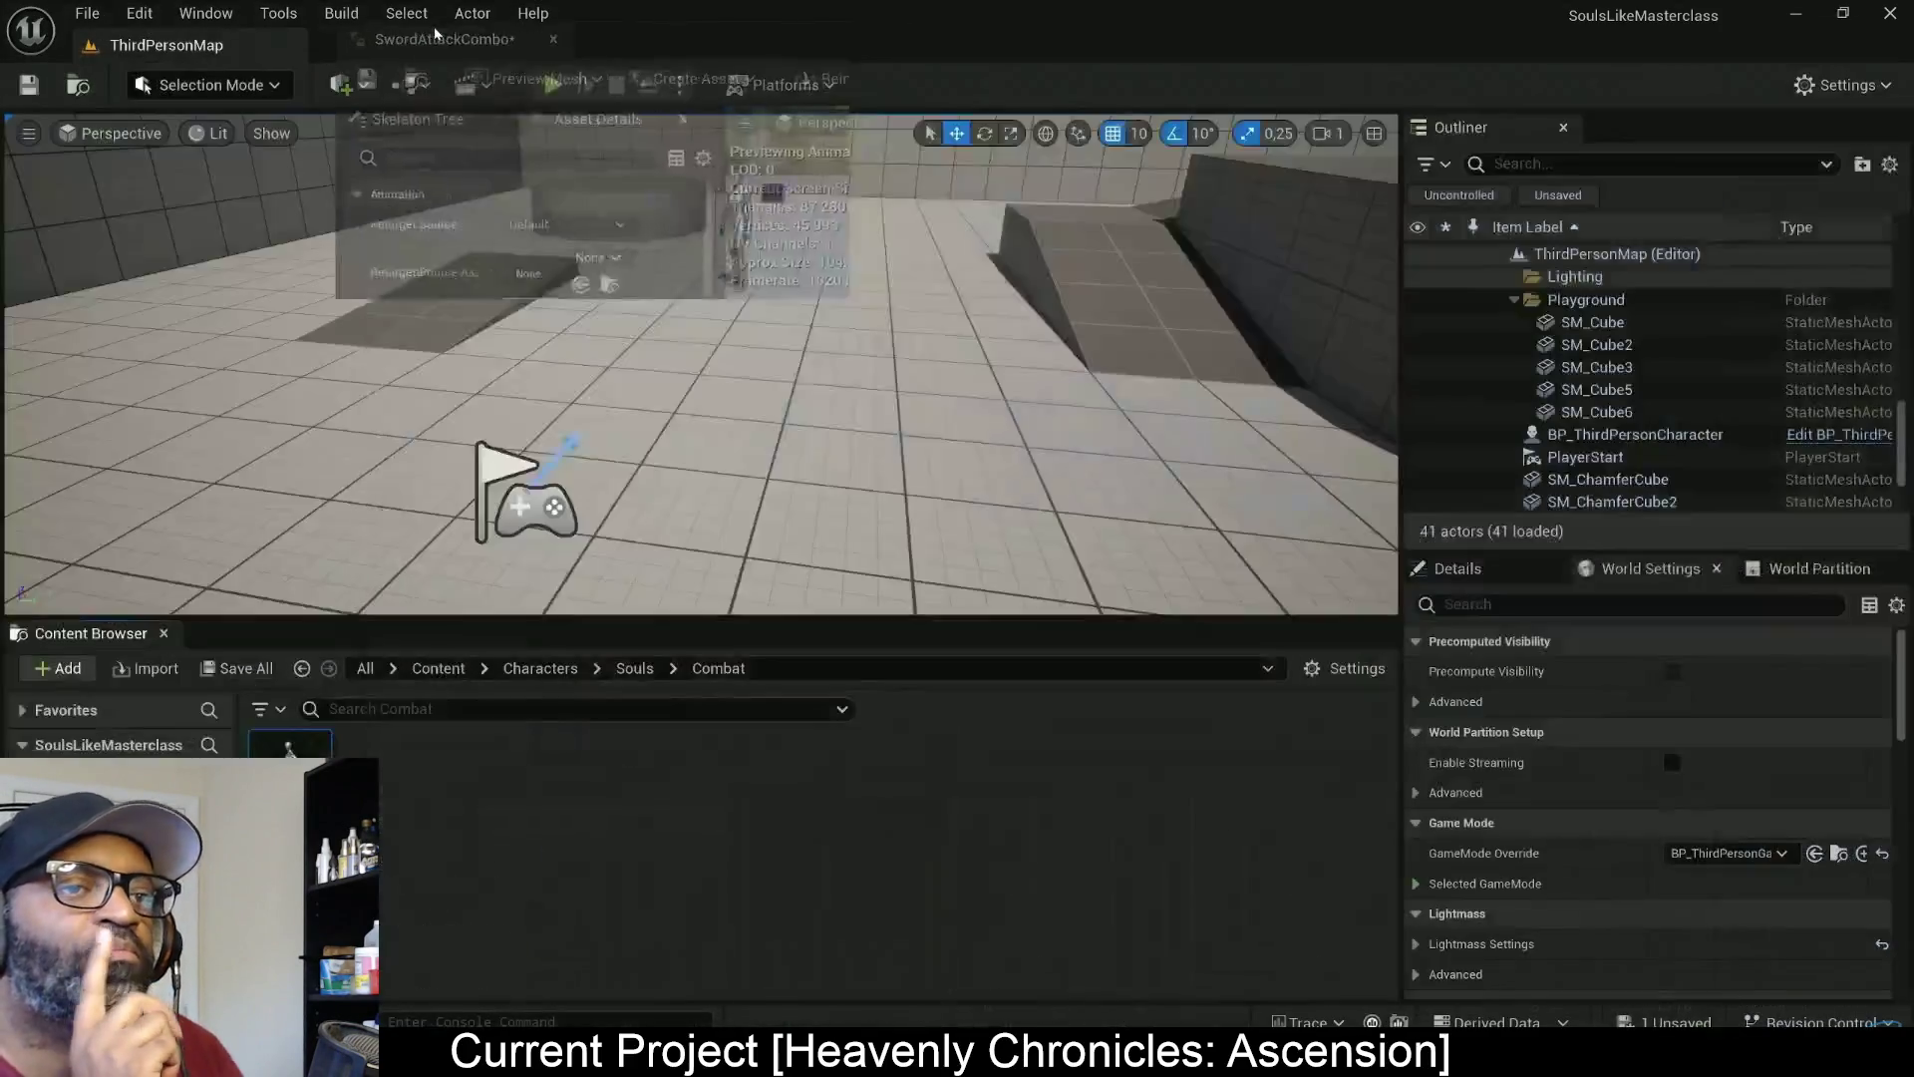
Work in the tutorial's content browser around the SwordAttackCombo animation
drag(433, 68, 419, 45)
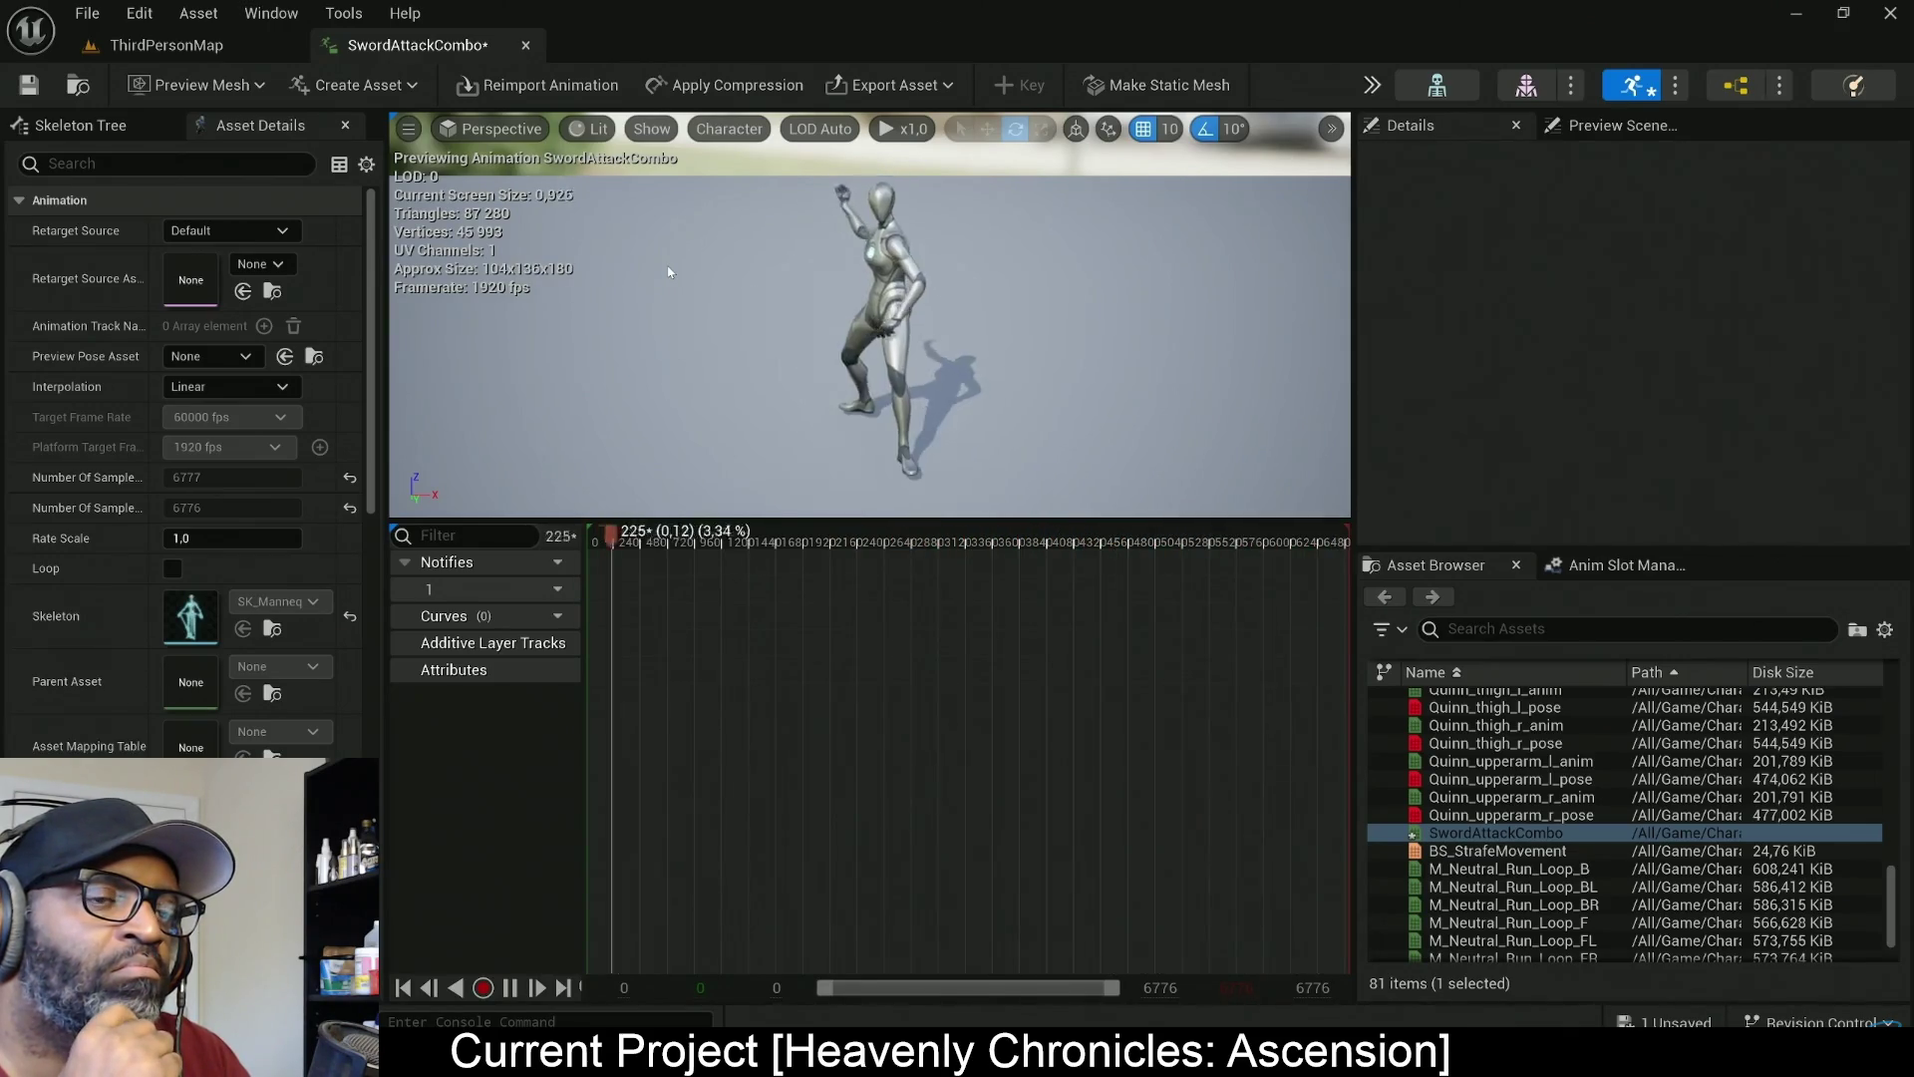
mouse_move(1000, 401)
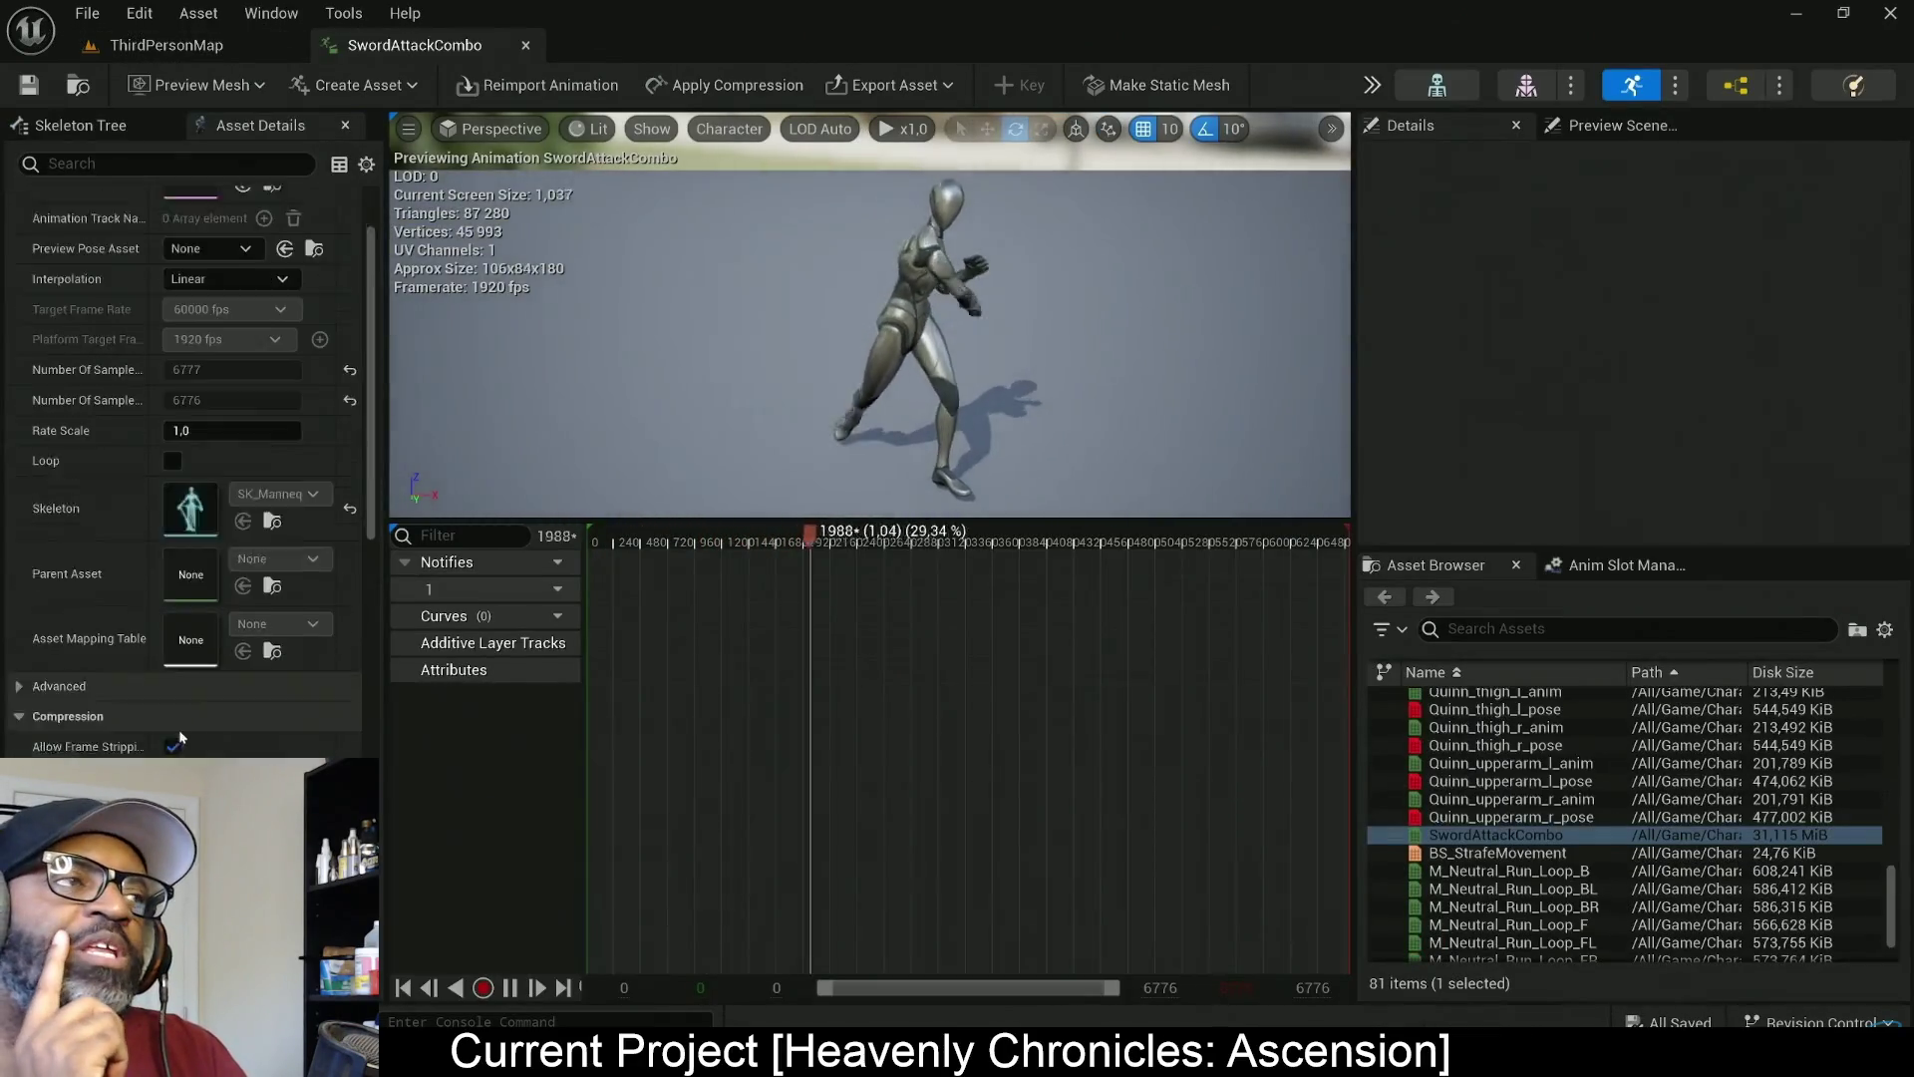
scroll(199, 718, down, 5)
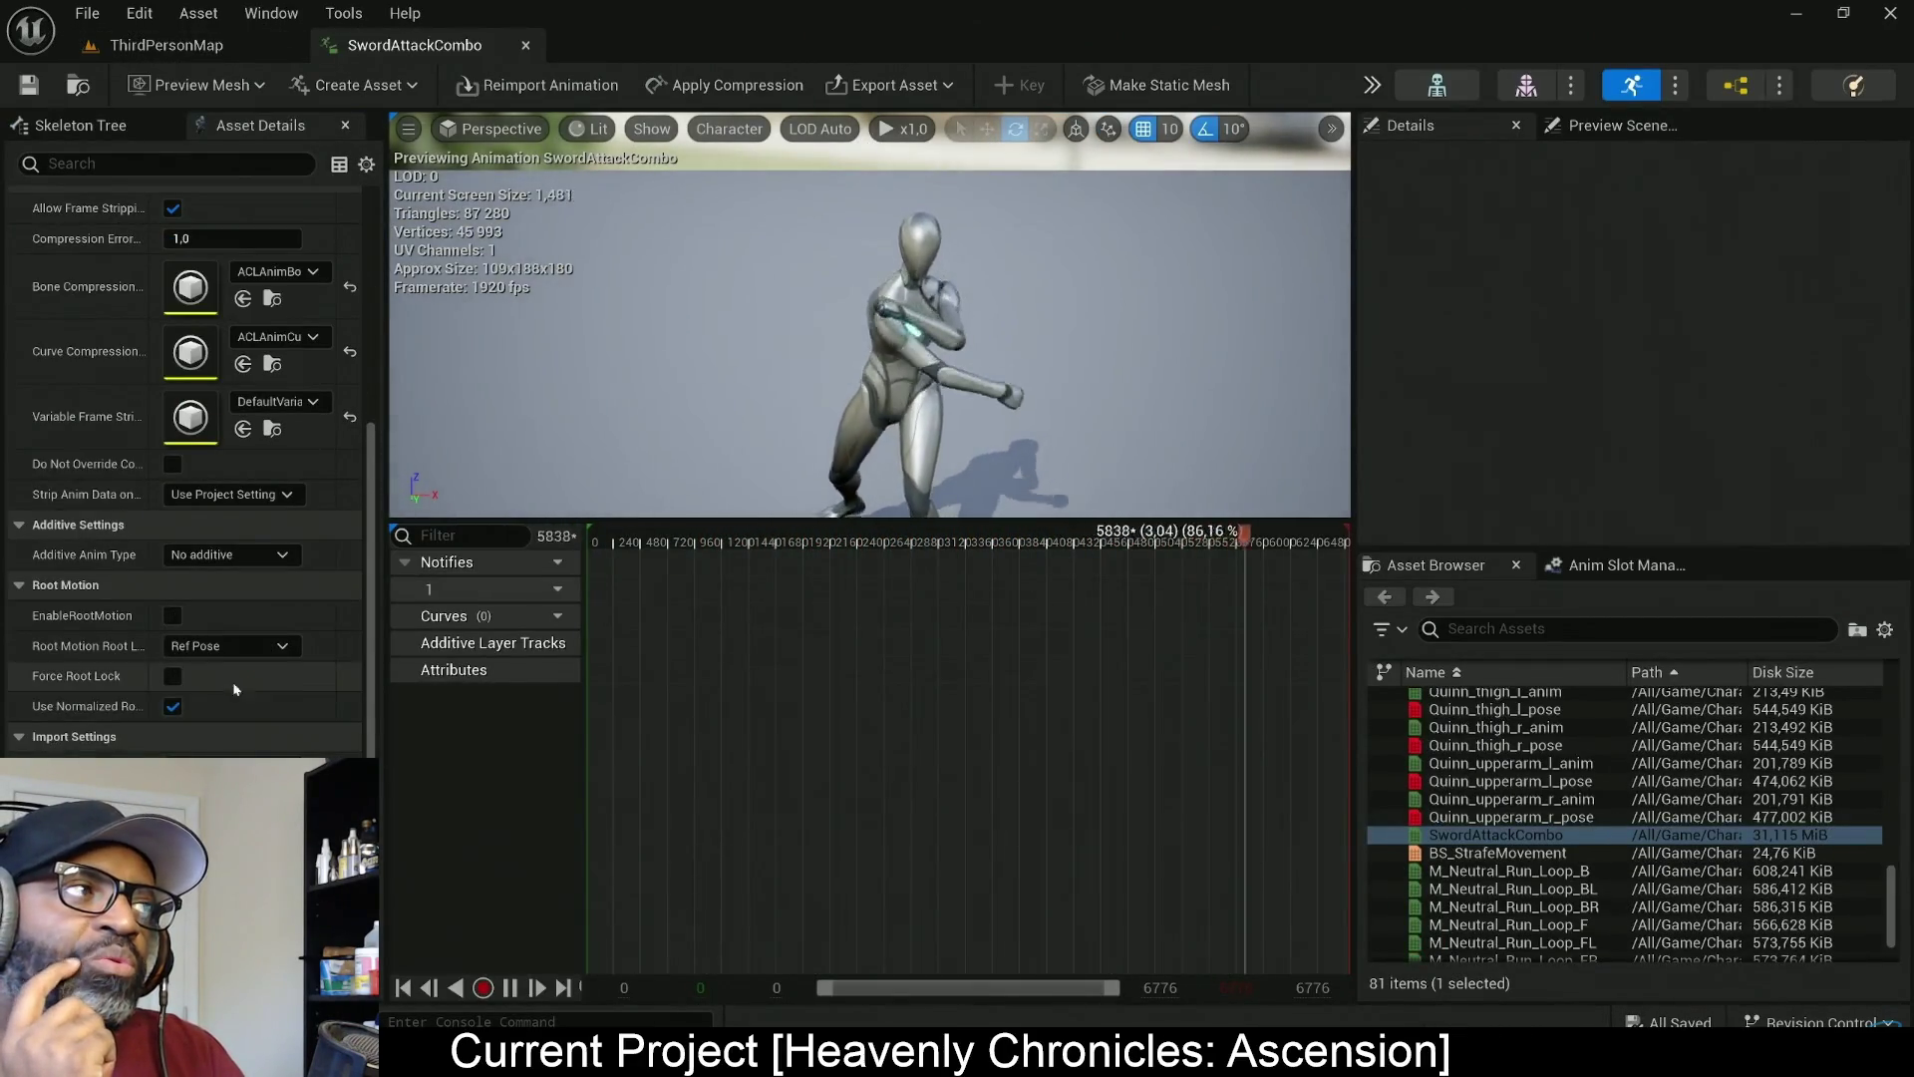
click(172, 615)
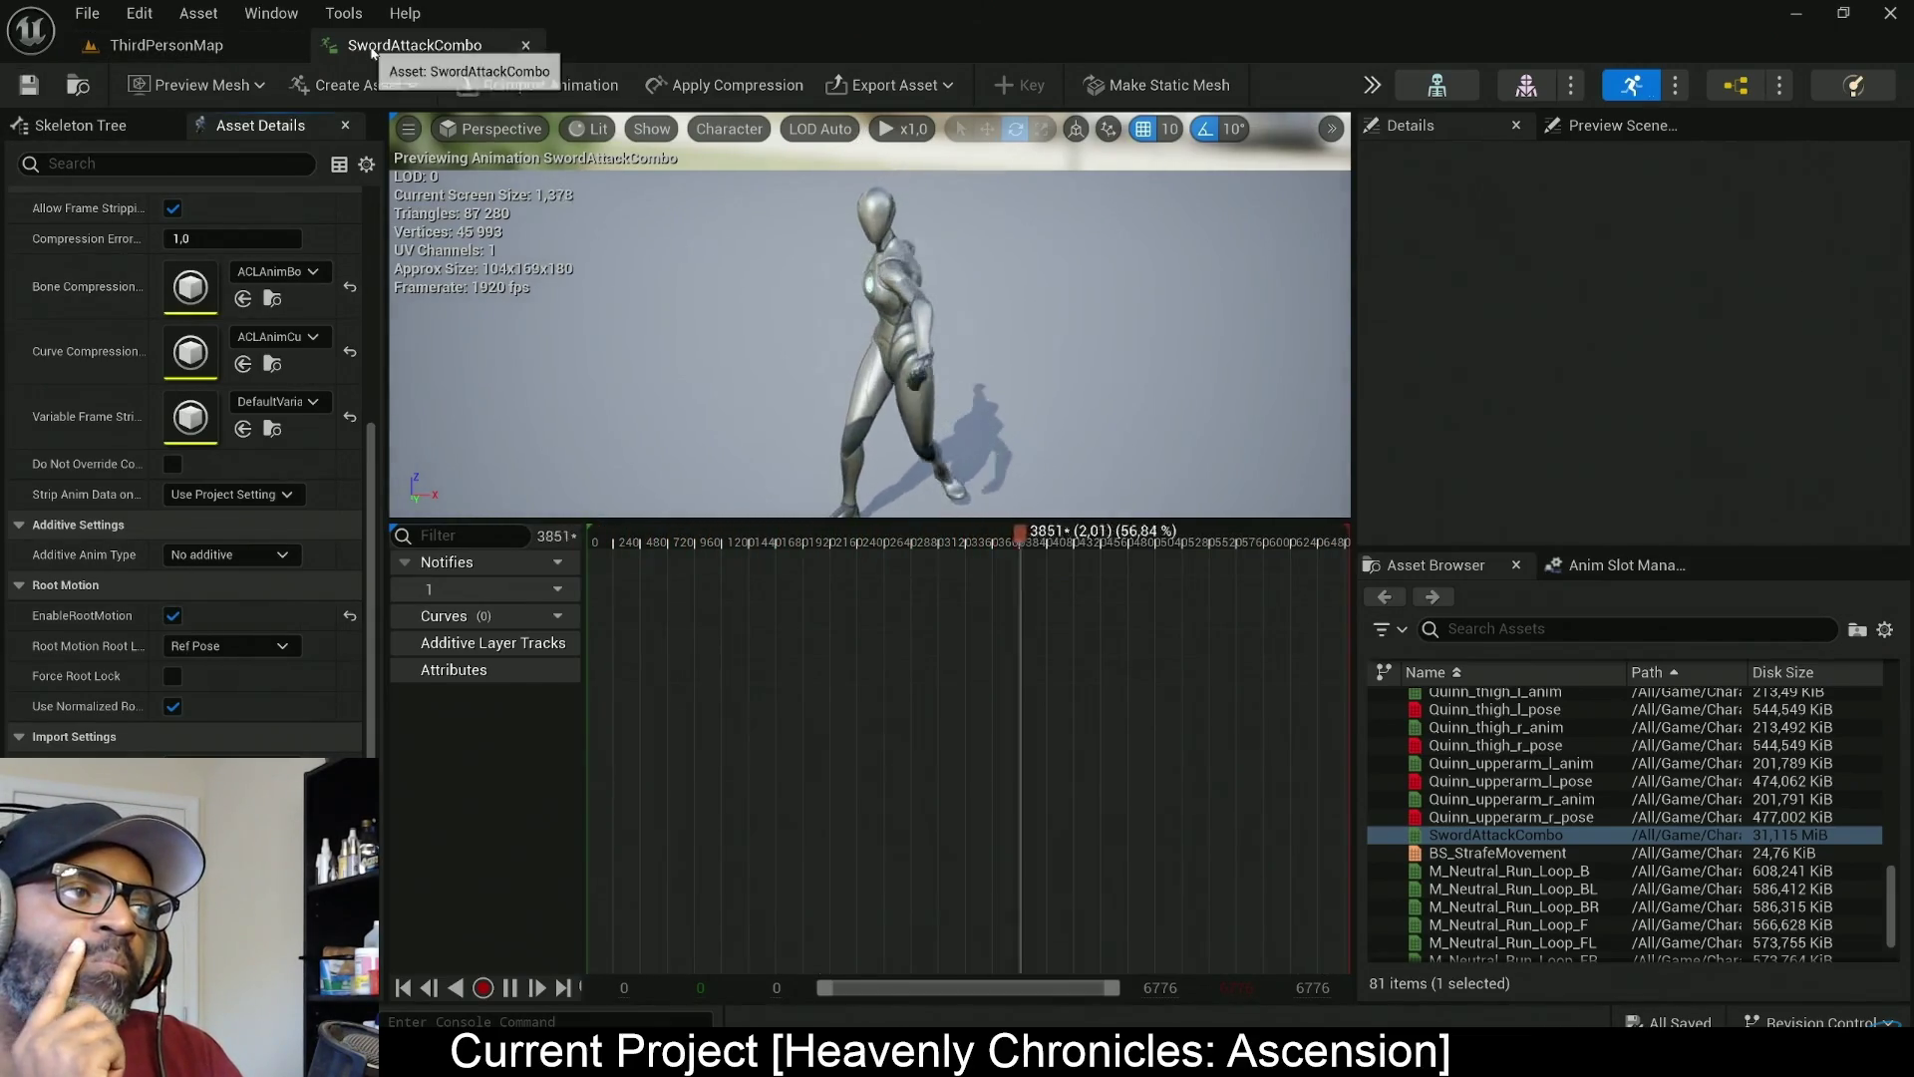
click(27, 90)
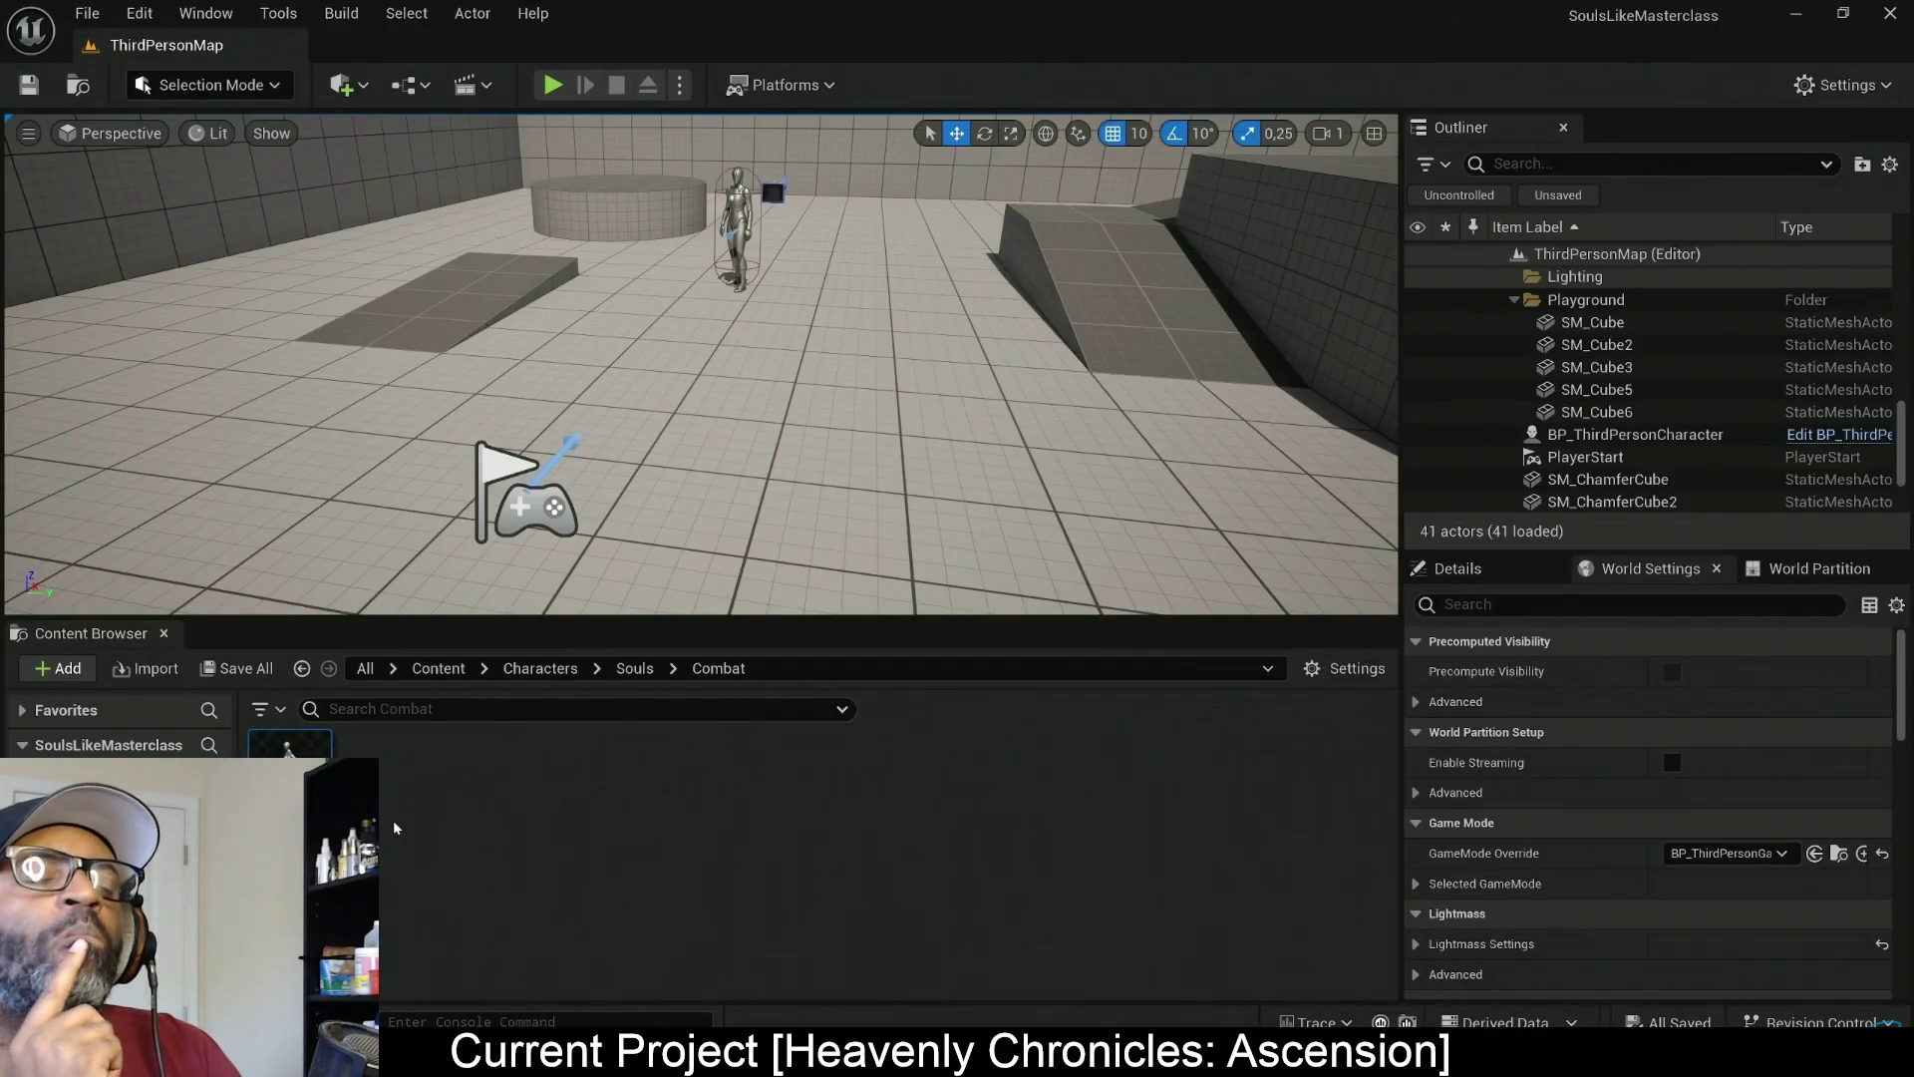
double_click(290, 743)
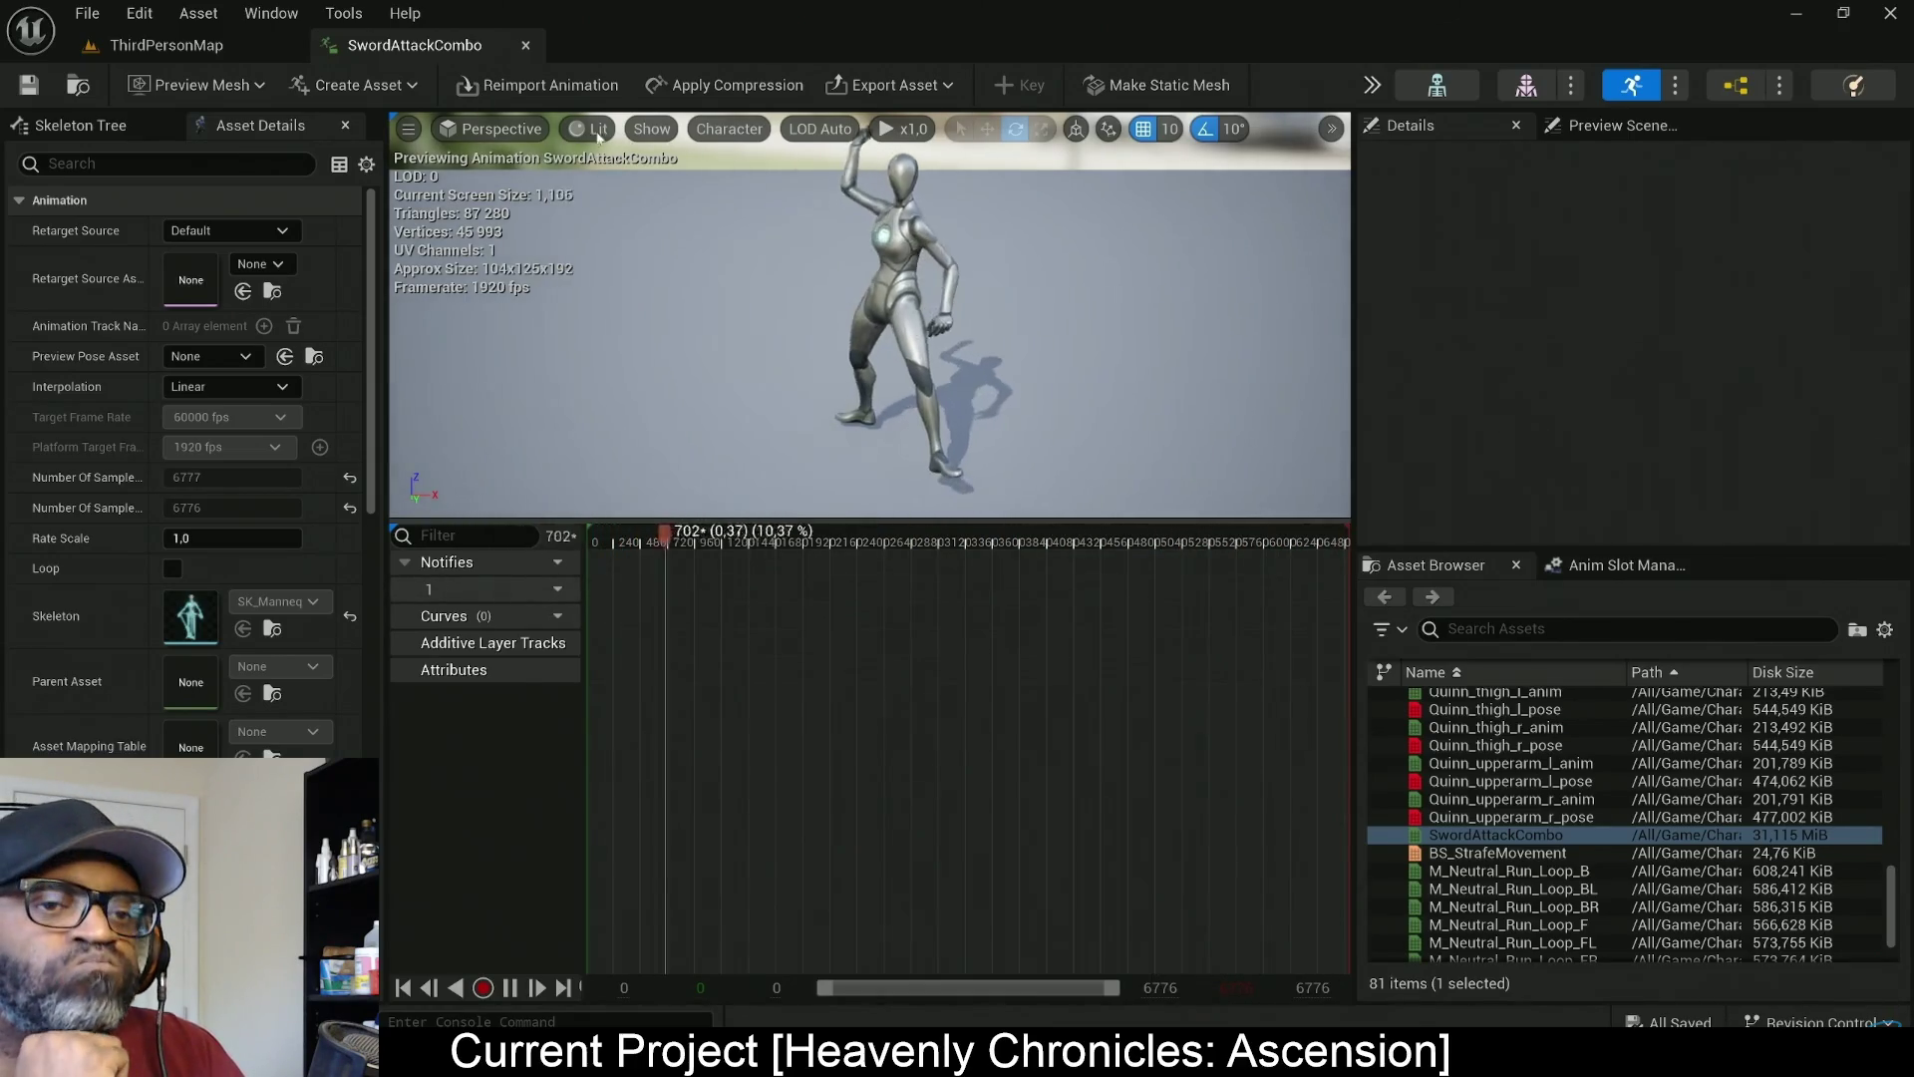
Make SwordAttackCombo_Montage via the context menu, close its tab, and open the Blueprints folder
click(526, 45)
right_click(328, 755)
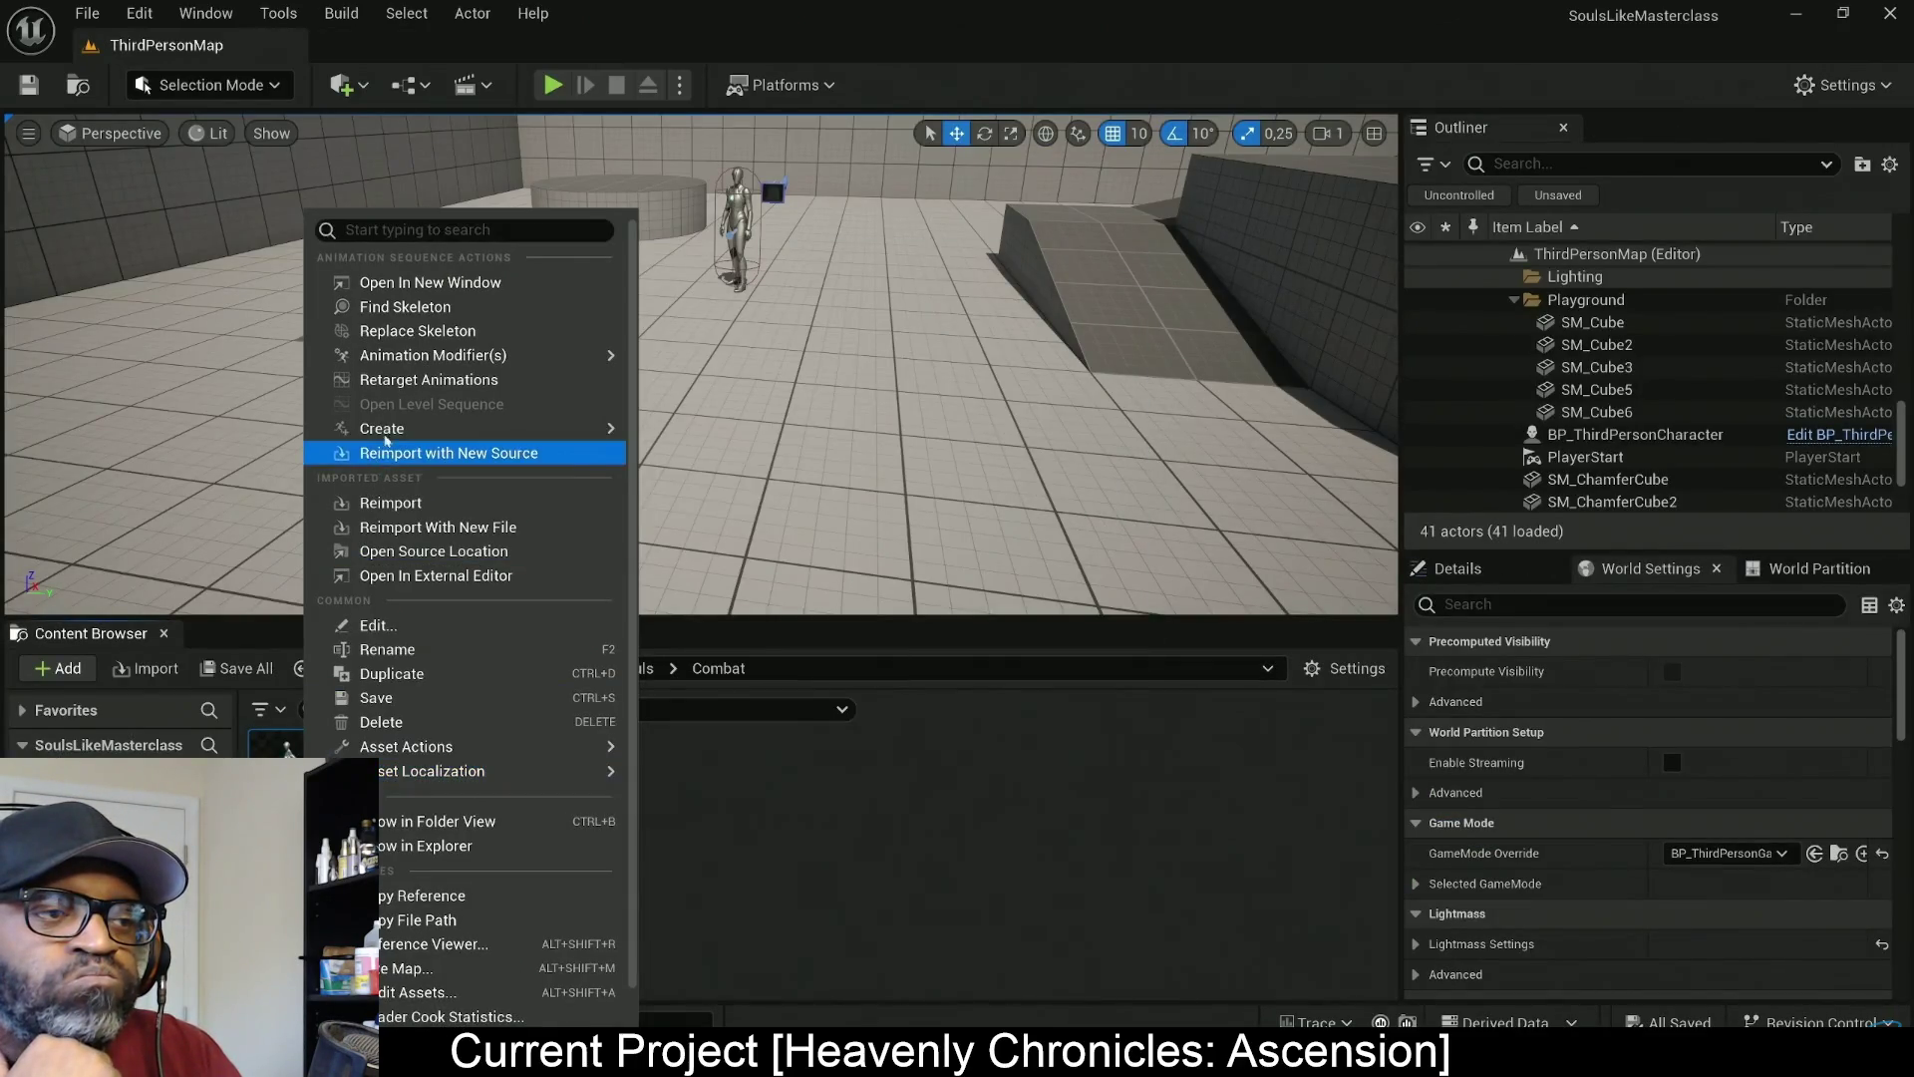
mouse_move(598, 427)
click(713, 469)
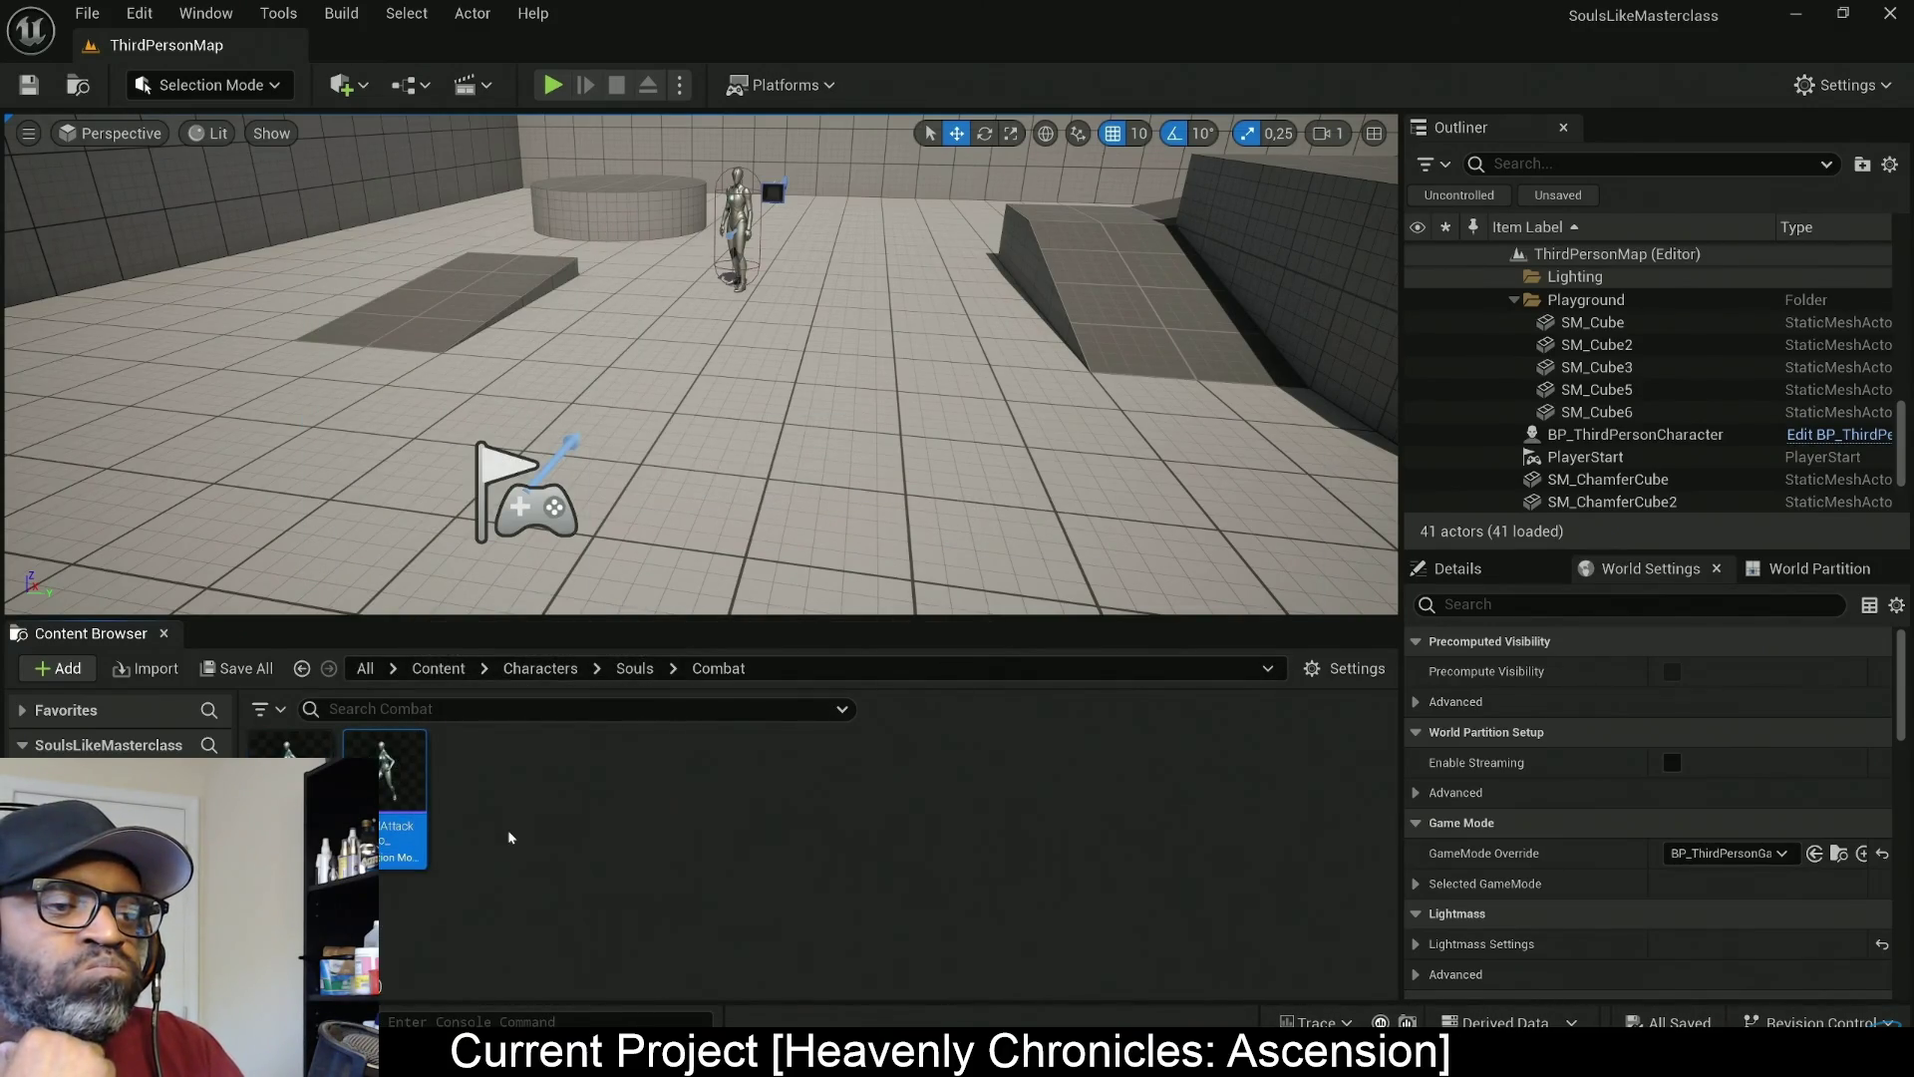
double_click(389, 797)
mouse_move(299, 175)
mouse_down()
mouse_move(386, 57)
mouse_move(428, 45)
mouse_up()
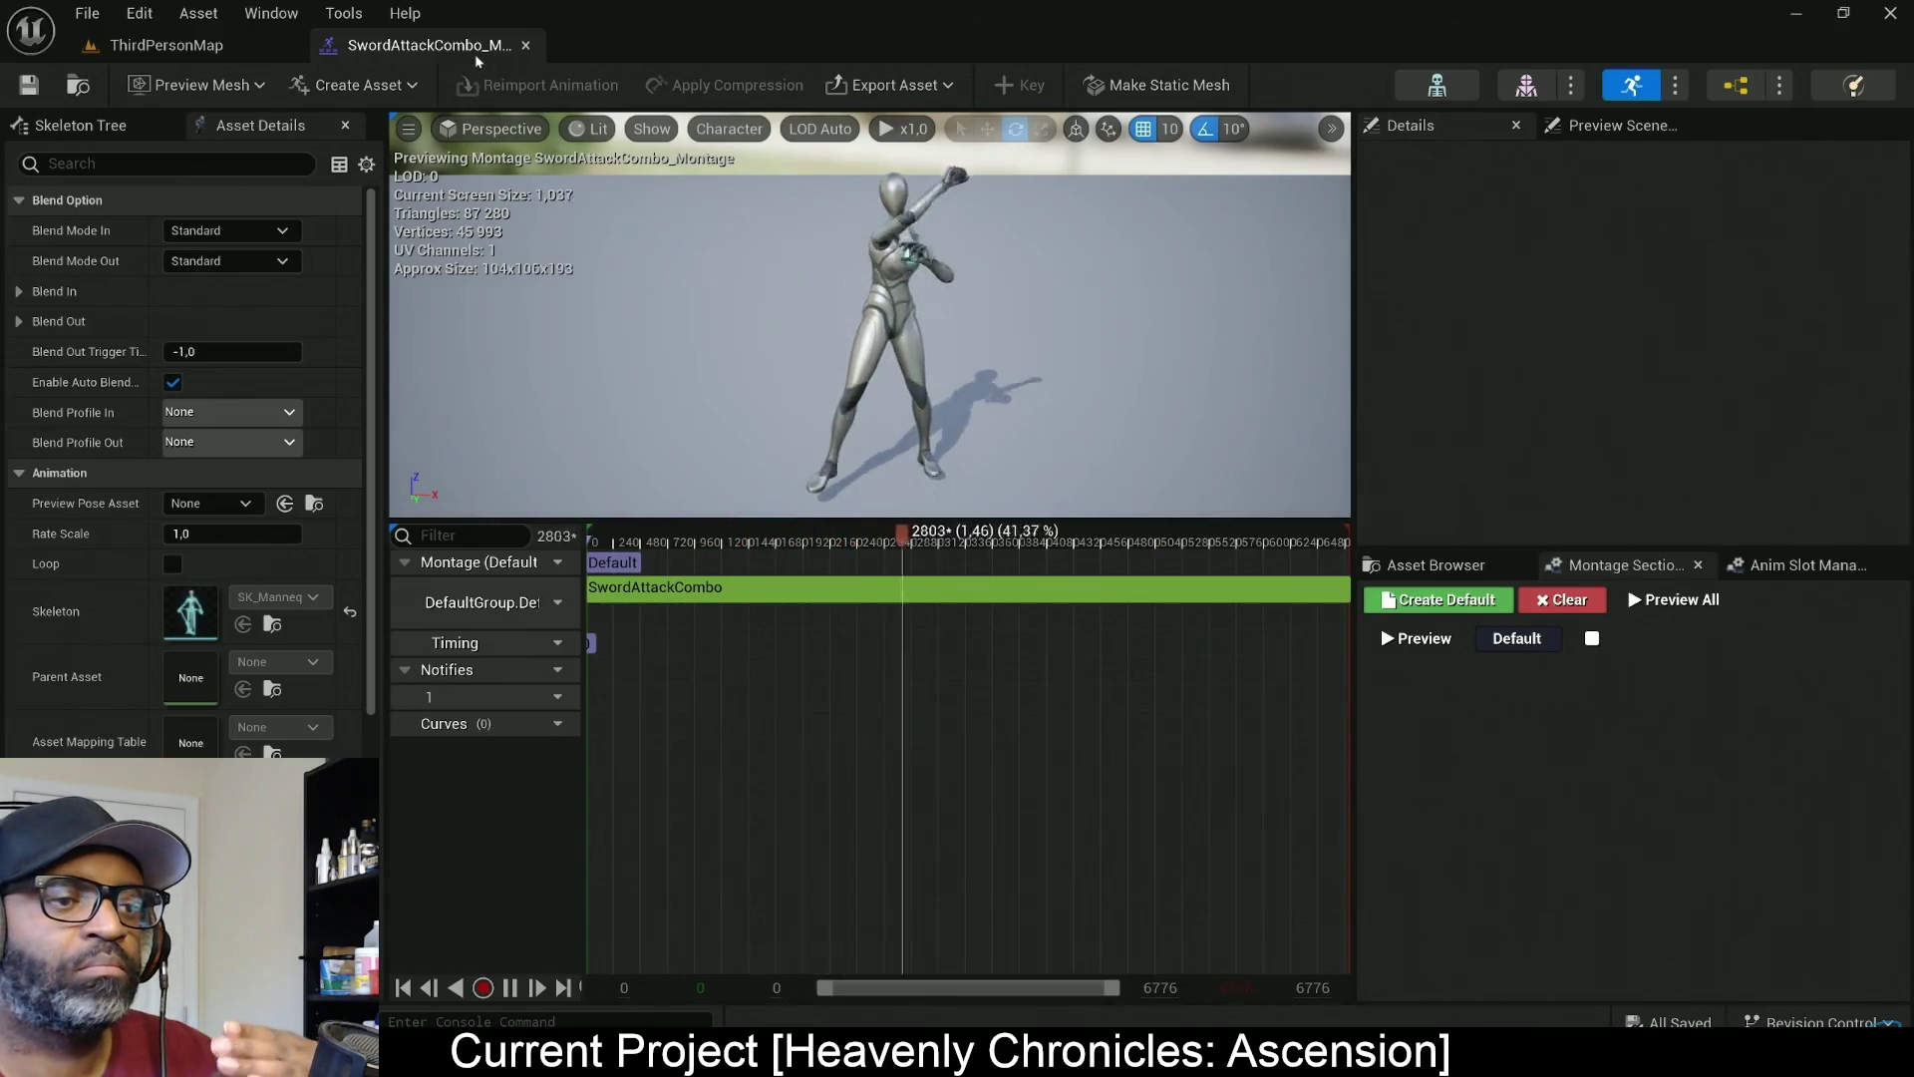
click(525, 45)
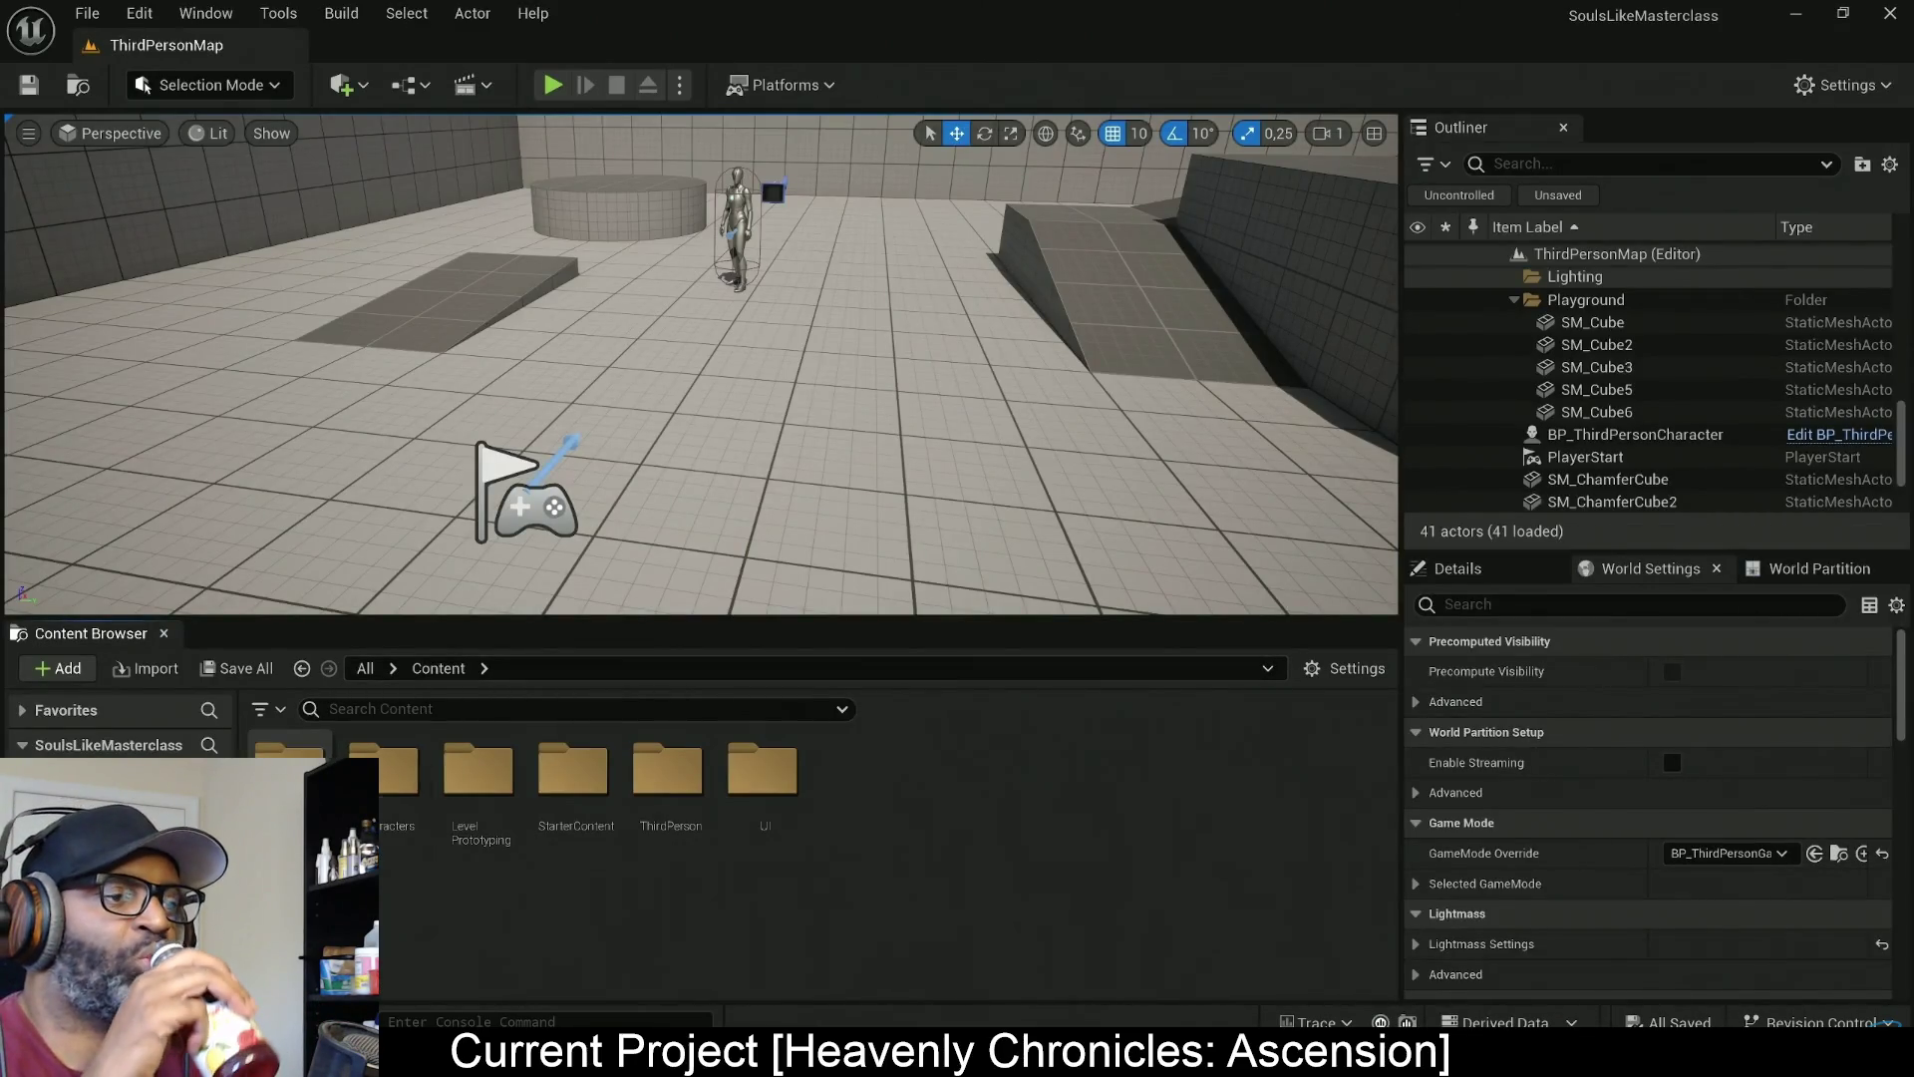
double_click(291, 750)
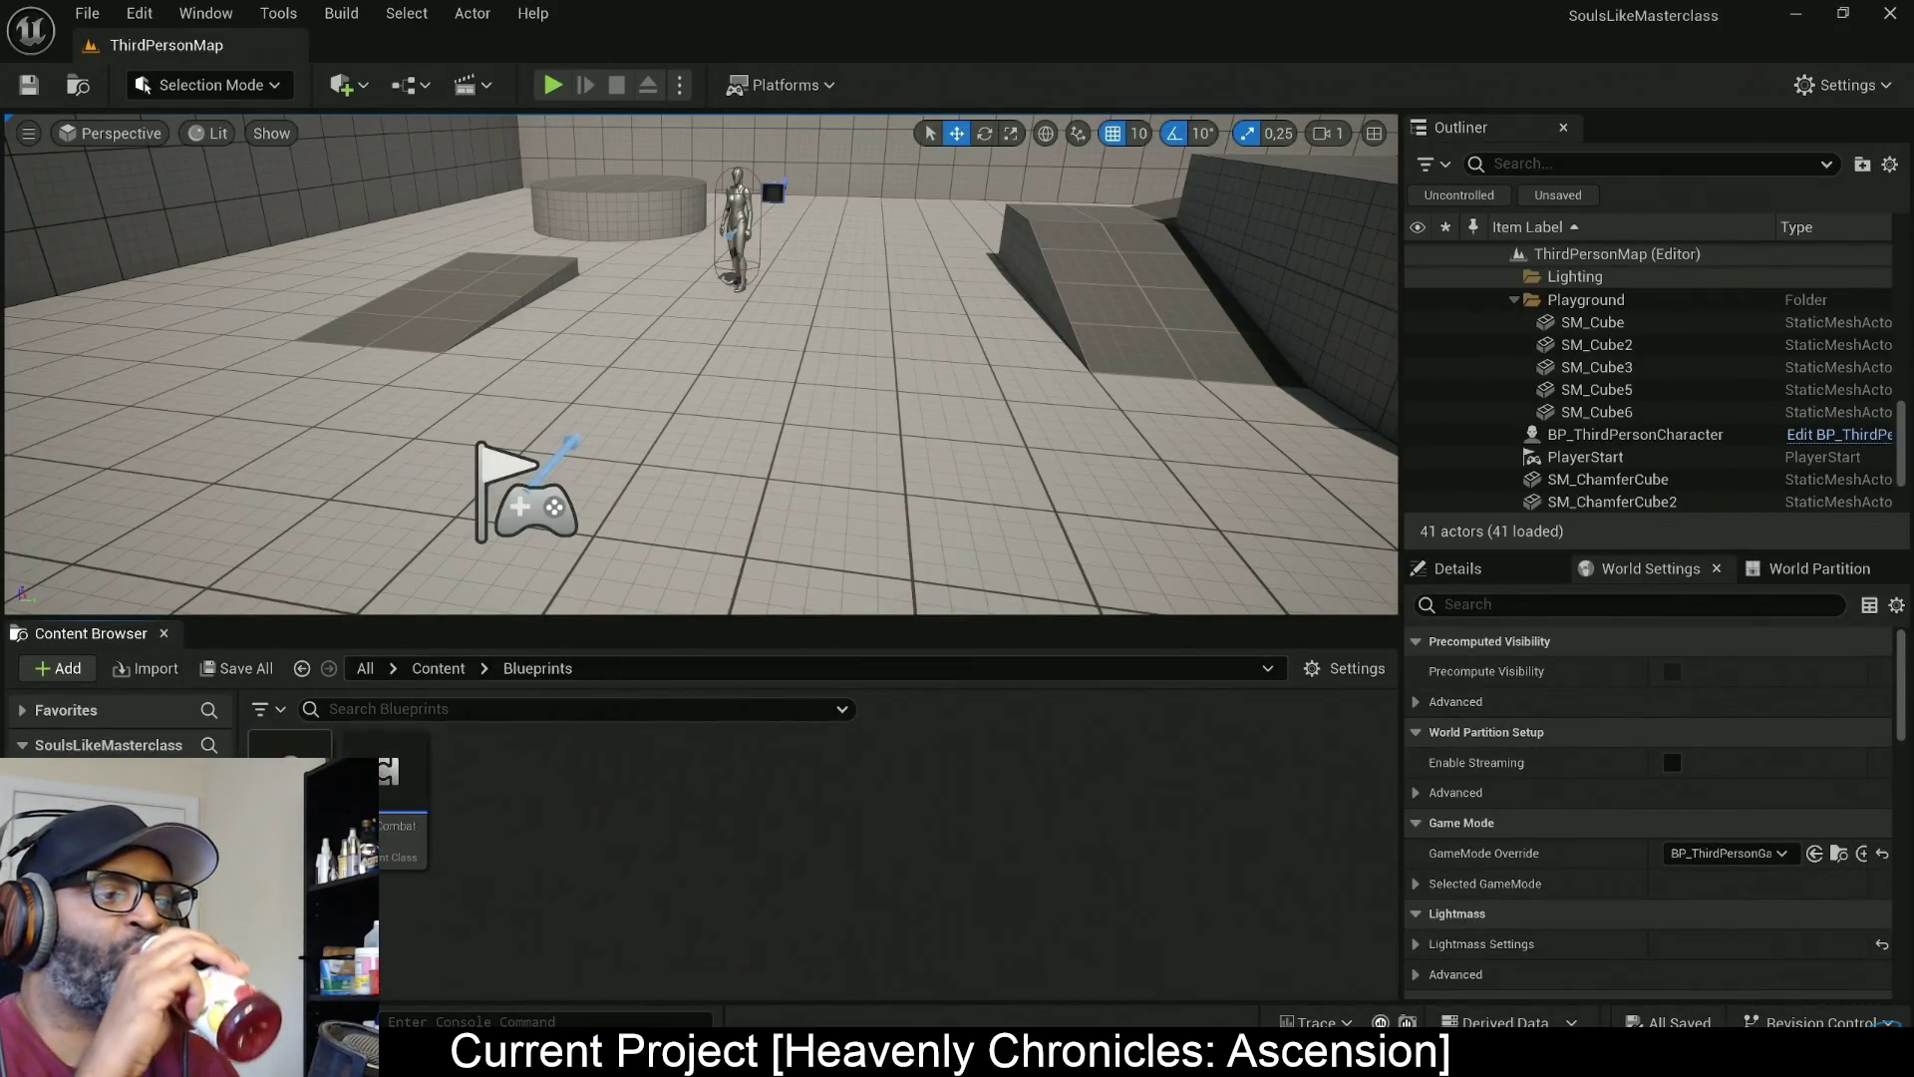
Glance at BPC_Combat's event graph, then navigate to ThirdPerson > Input > Actions
double_click(406, 778)
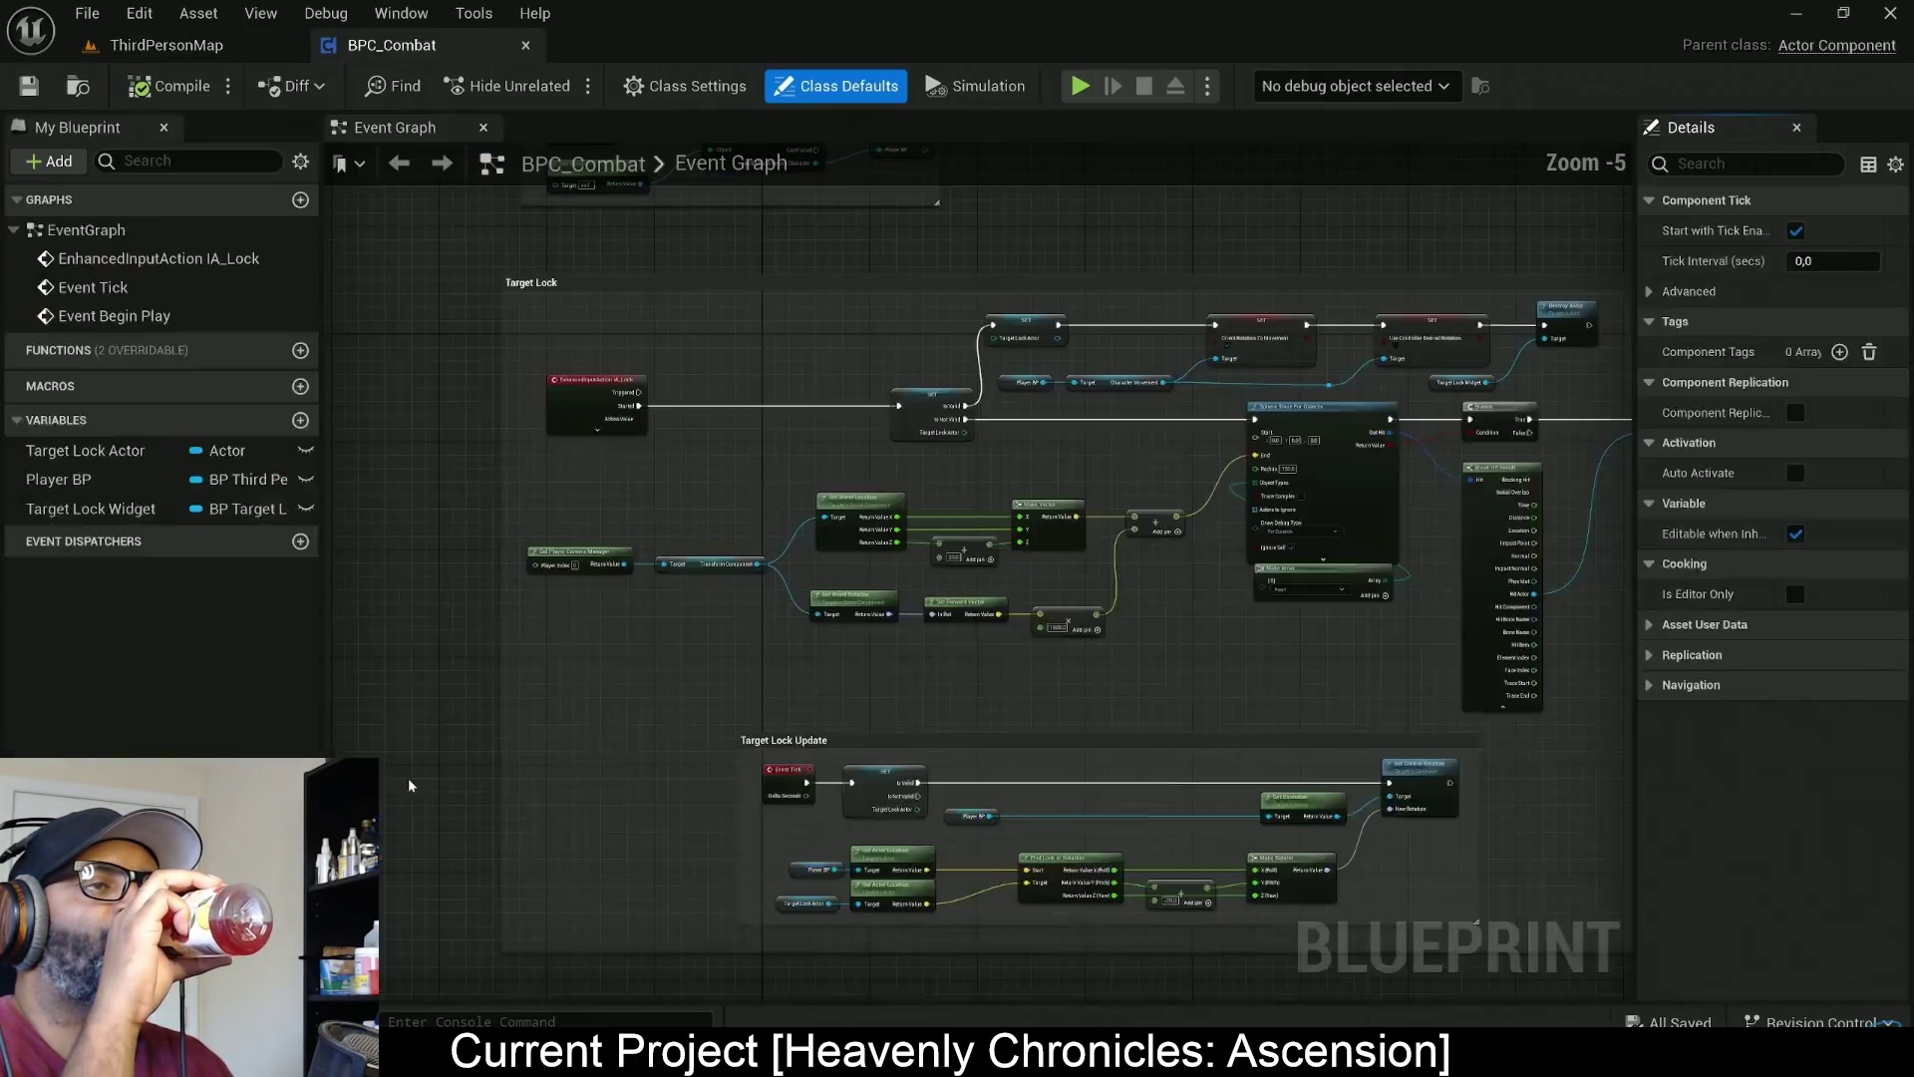
scroll(604, 638, down, 1)
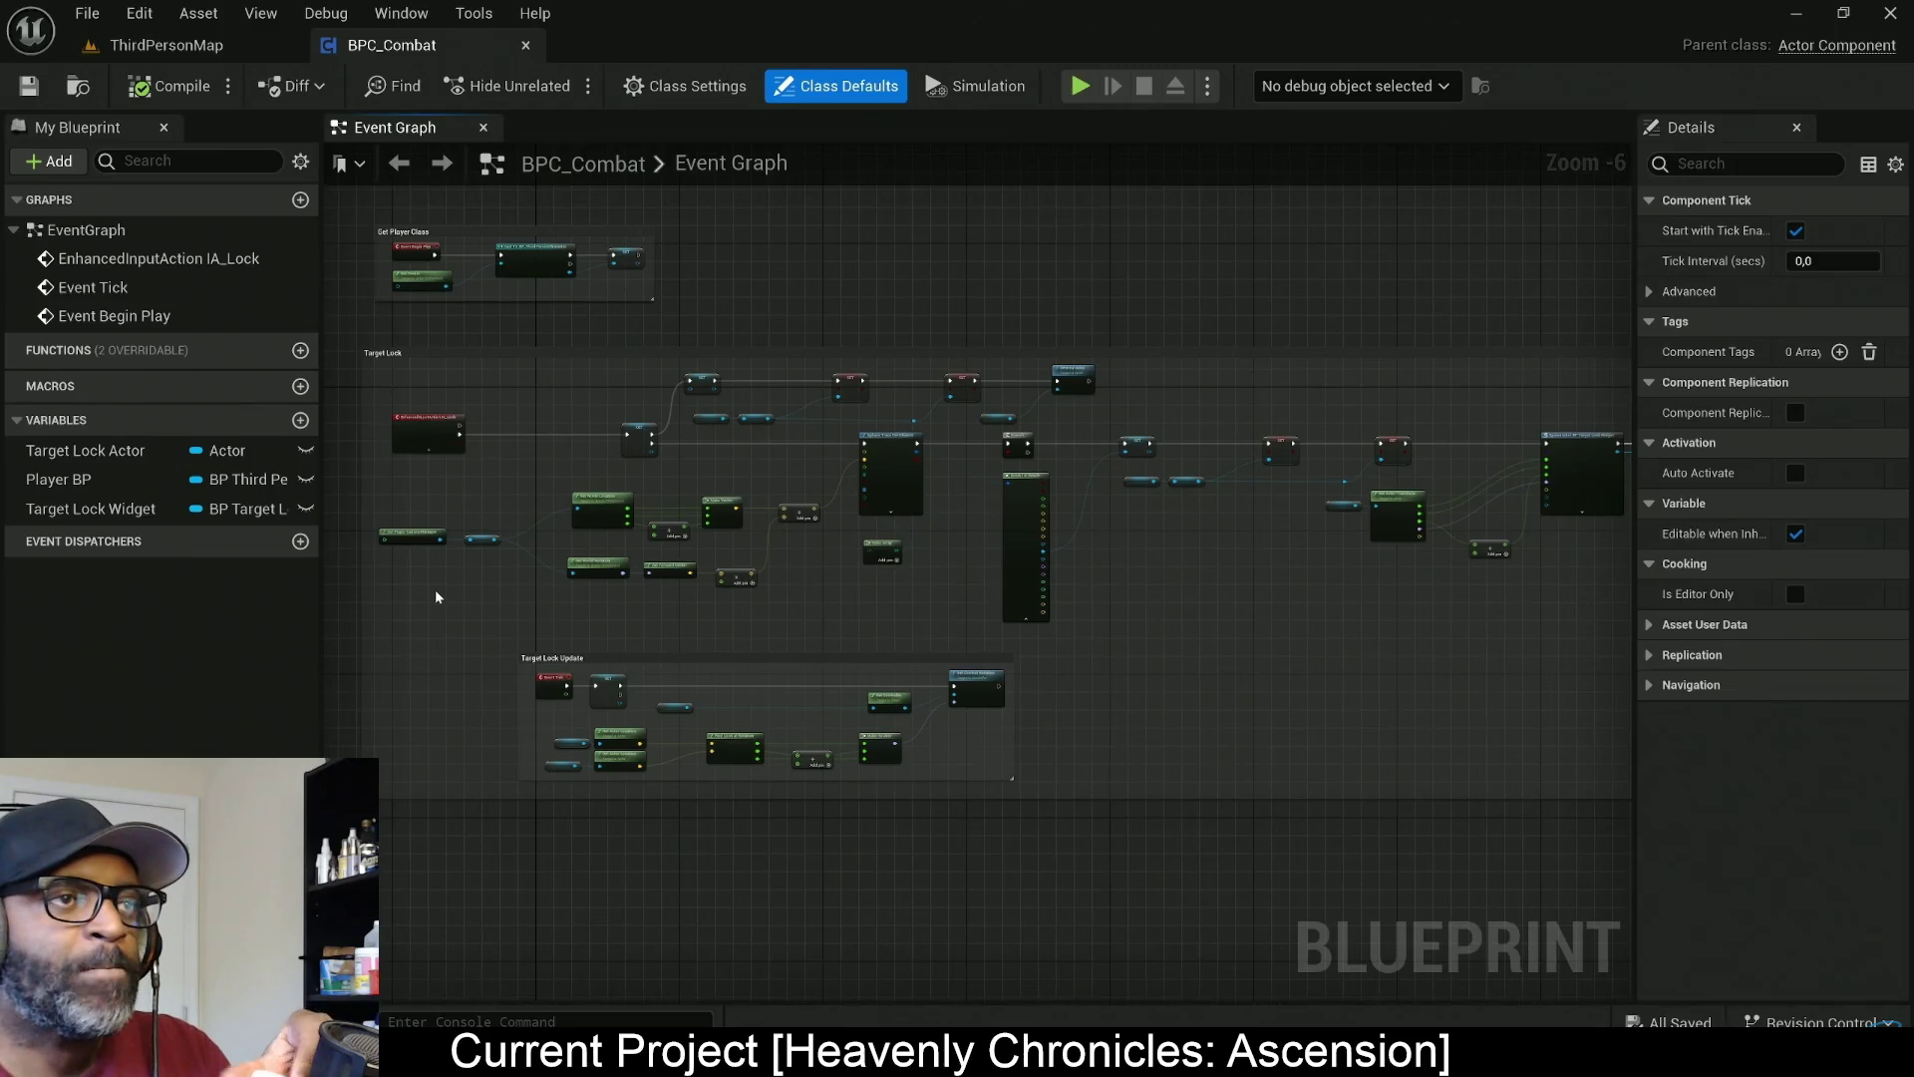
scroll(401, 441, up, 1)
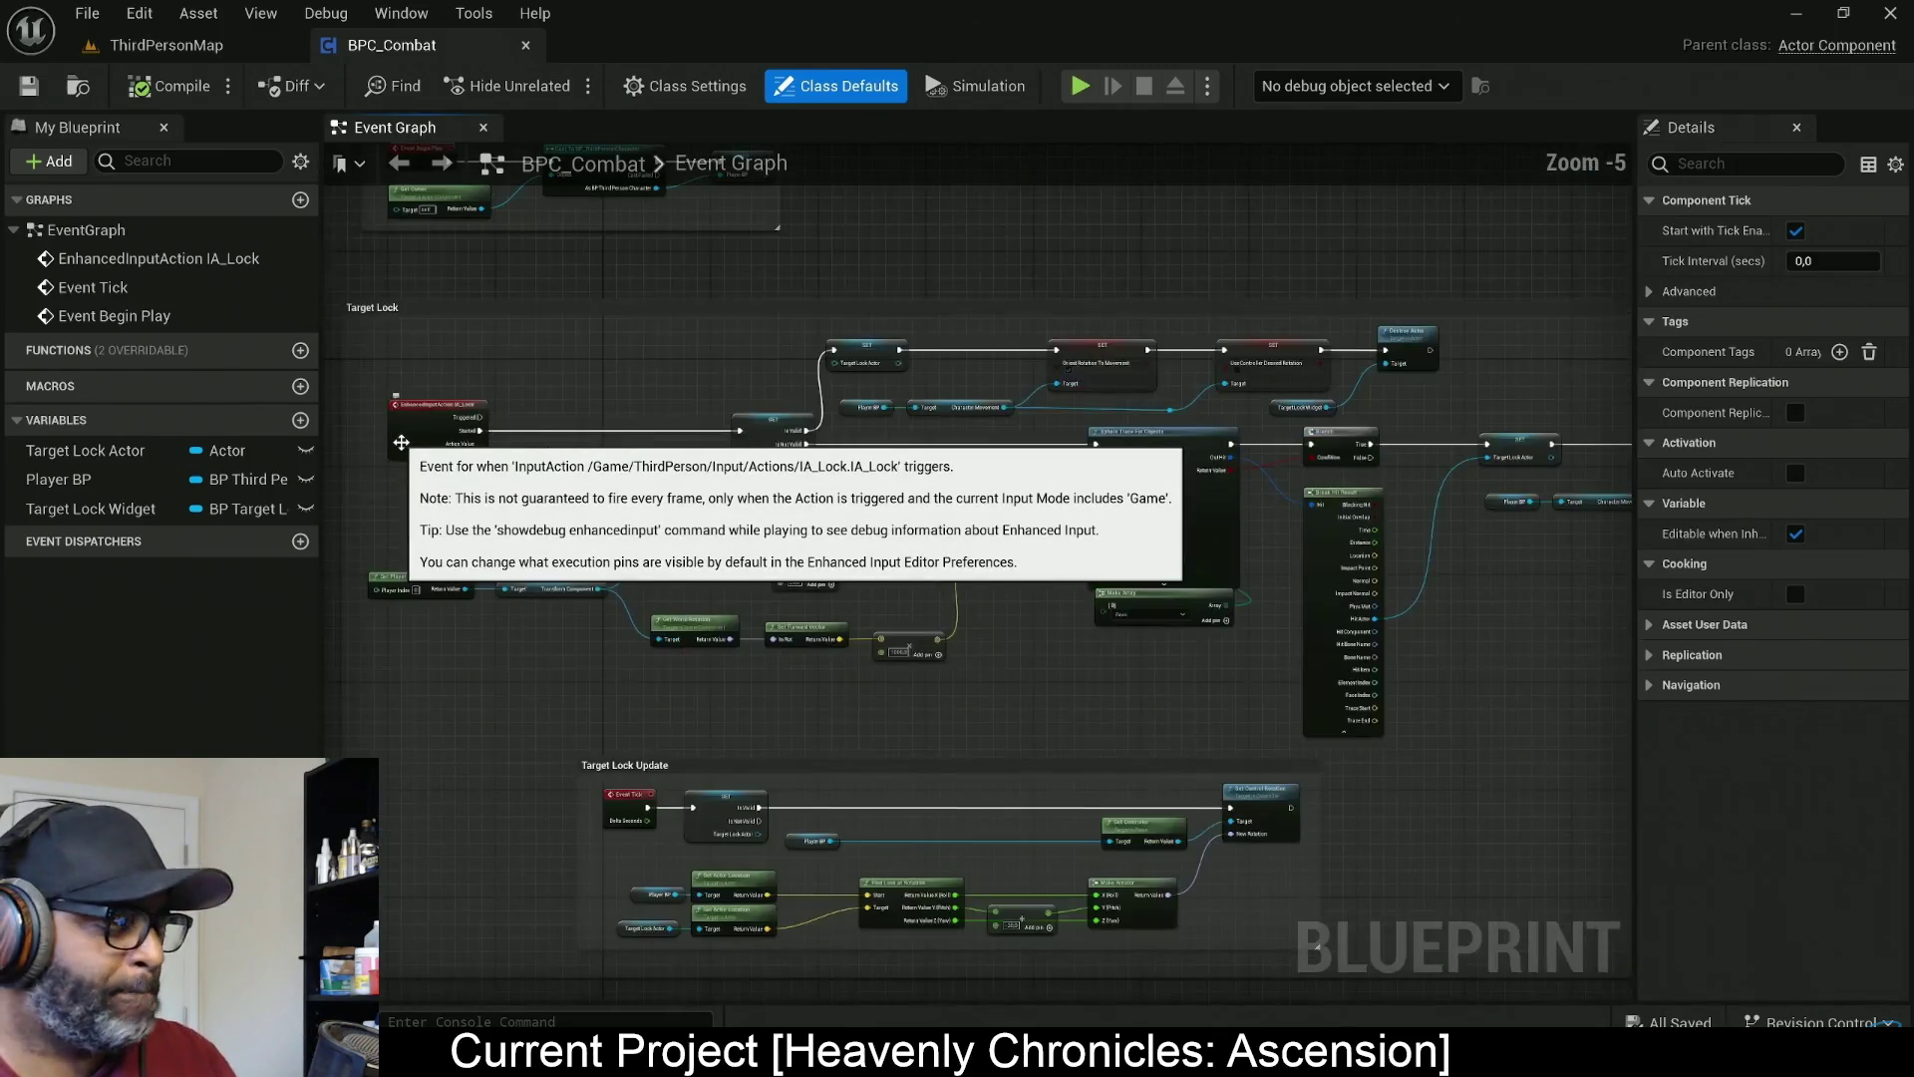
click(167, 45)
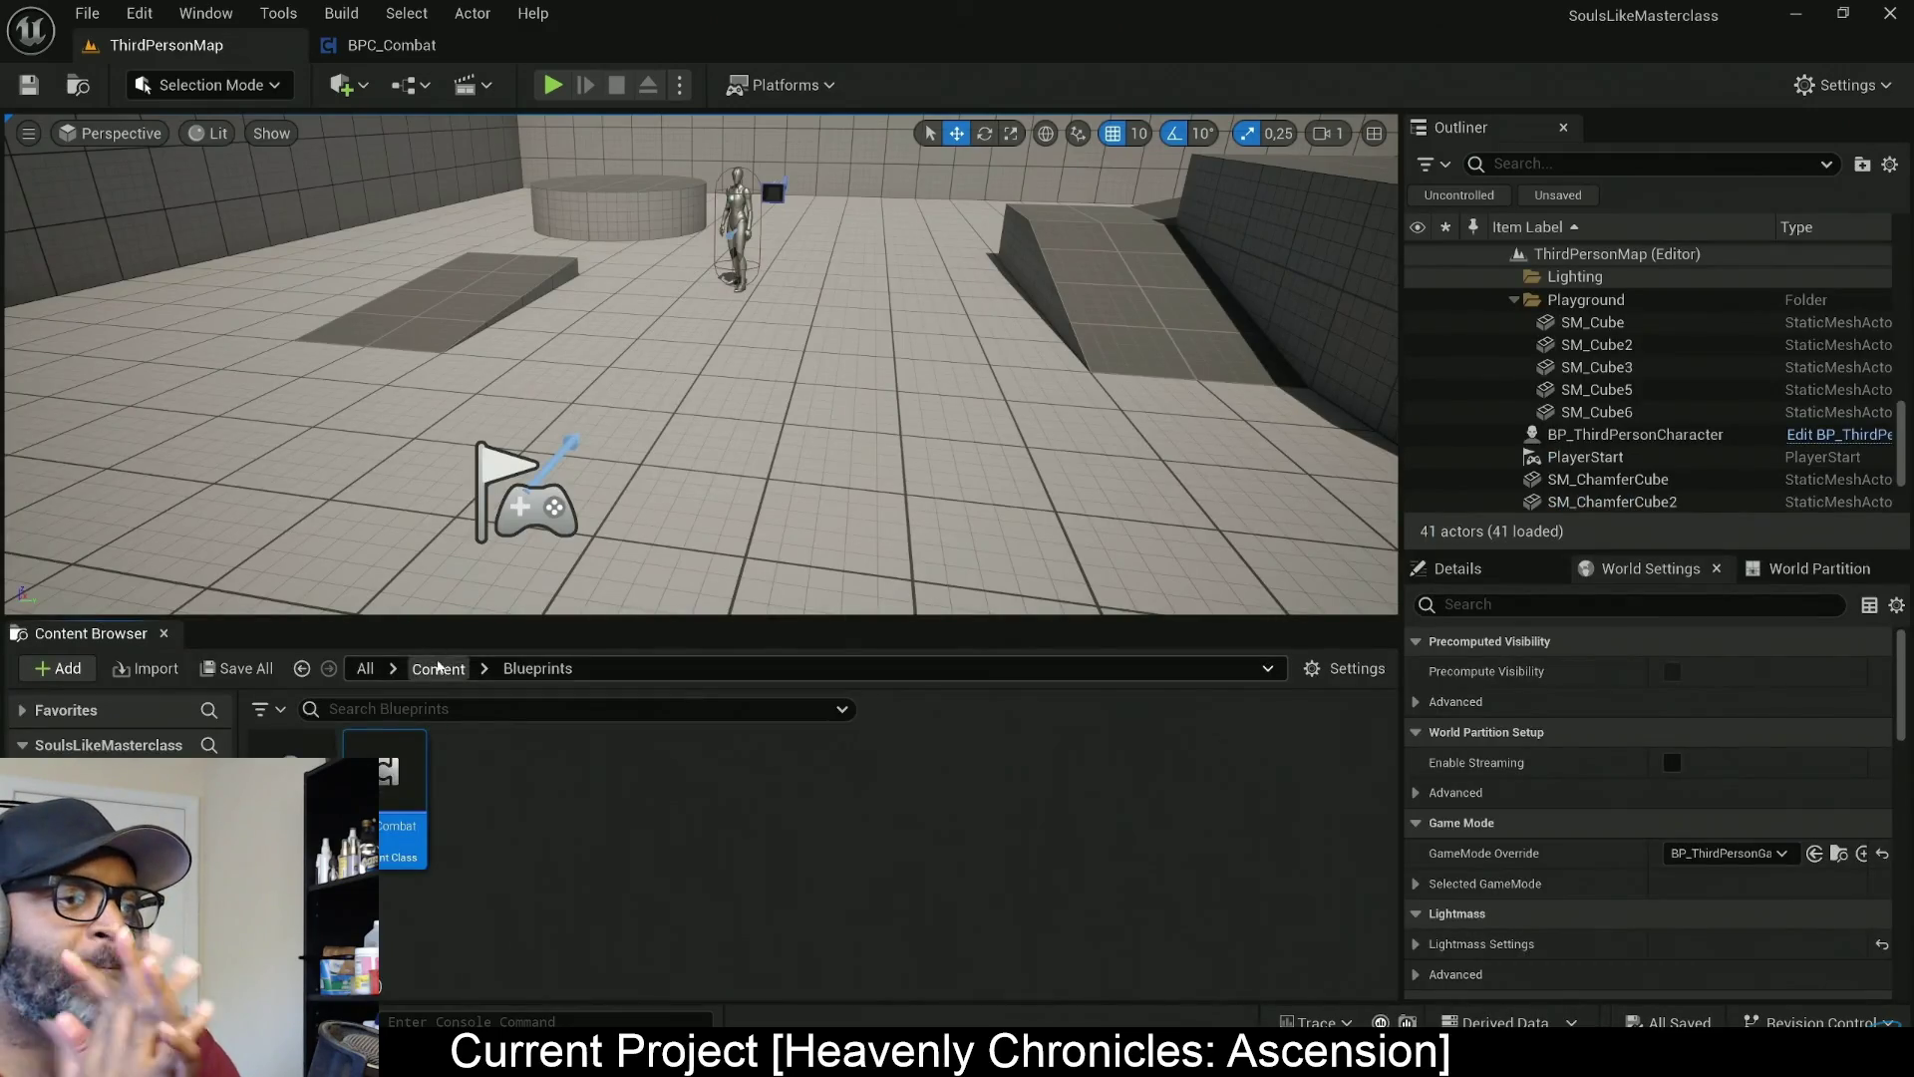
double_click(697, 776)
double_click(384, 772)
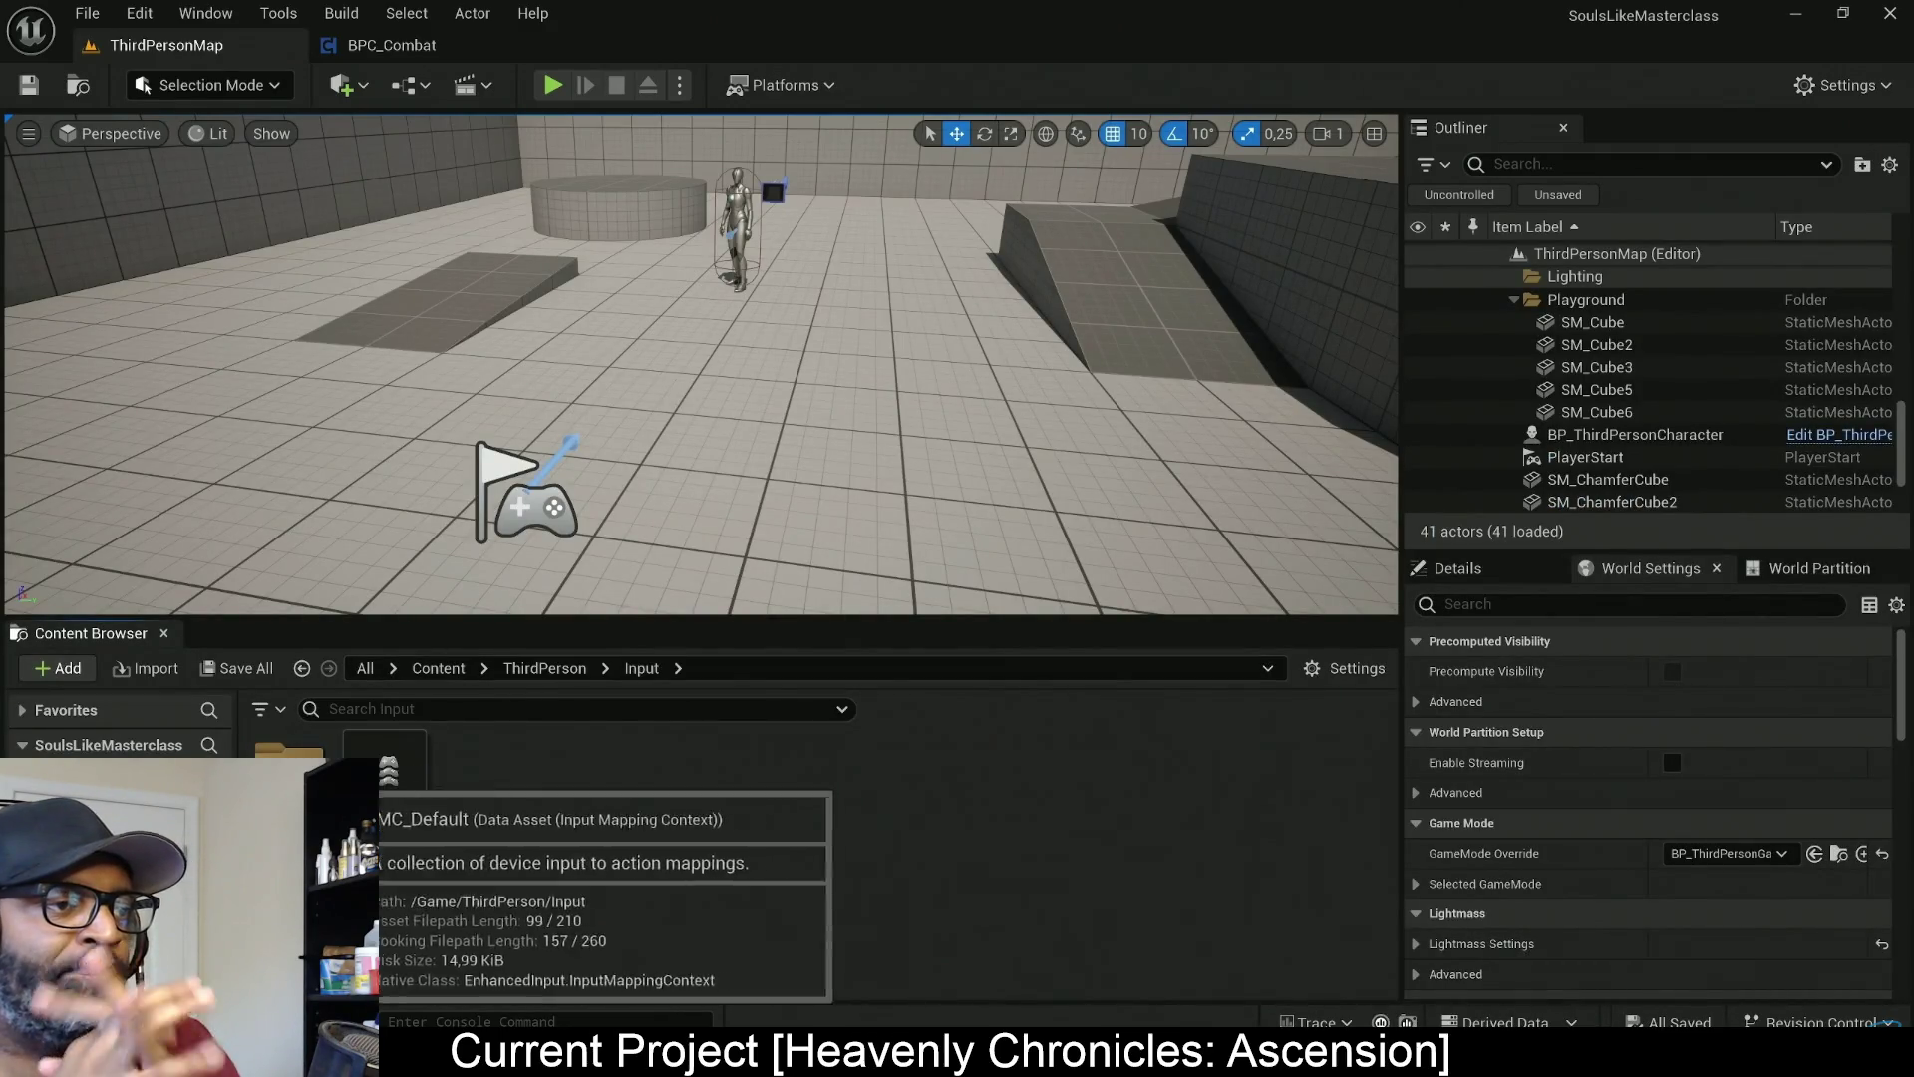
double_click(289, 773)
Create a new Input Action named IA_Attack
right_click(665, 814)
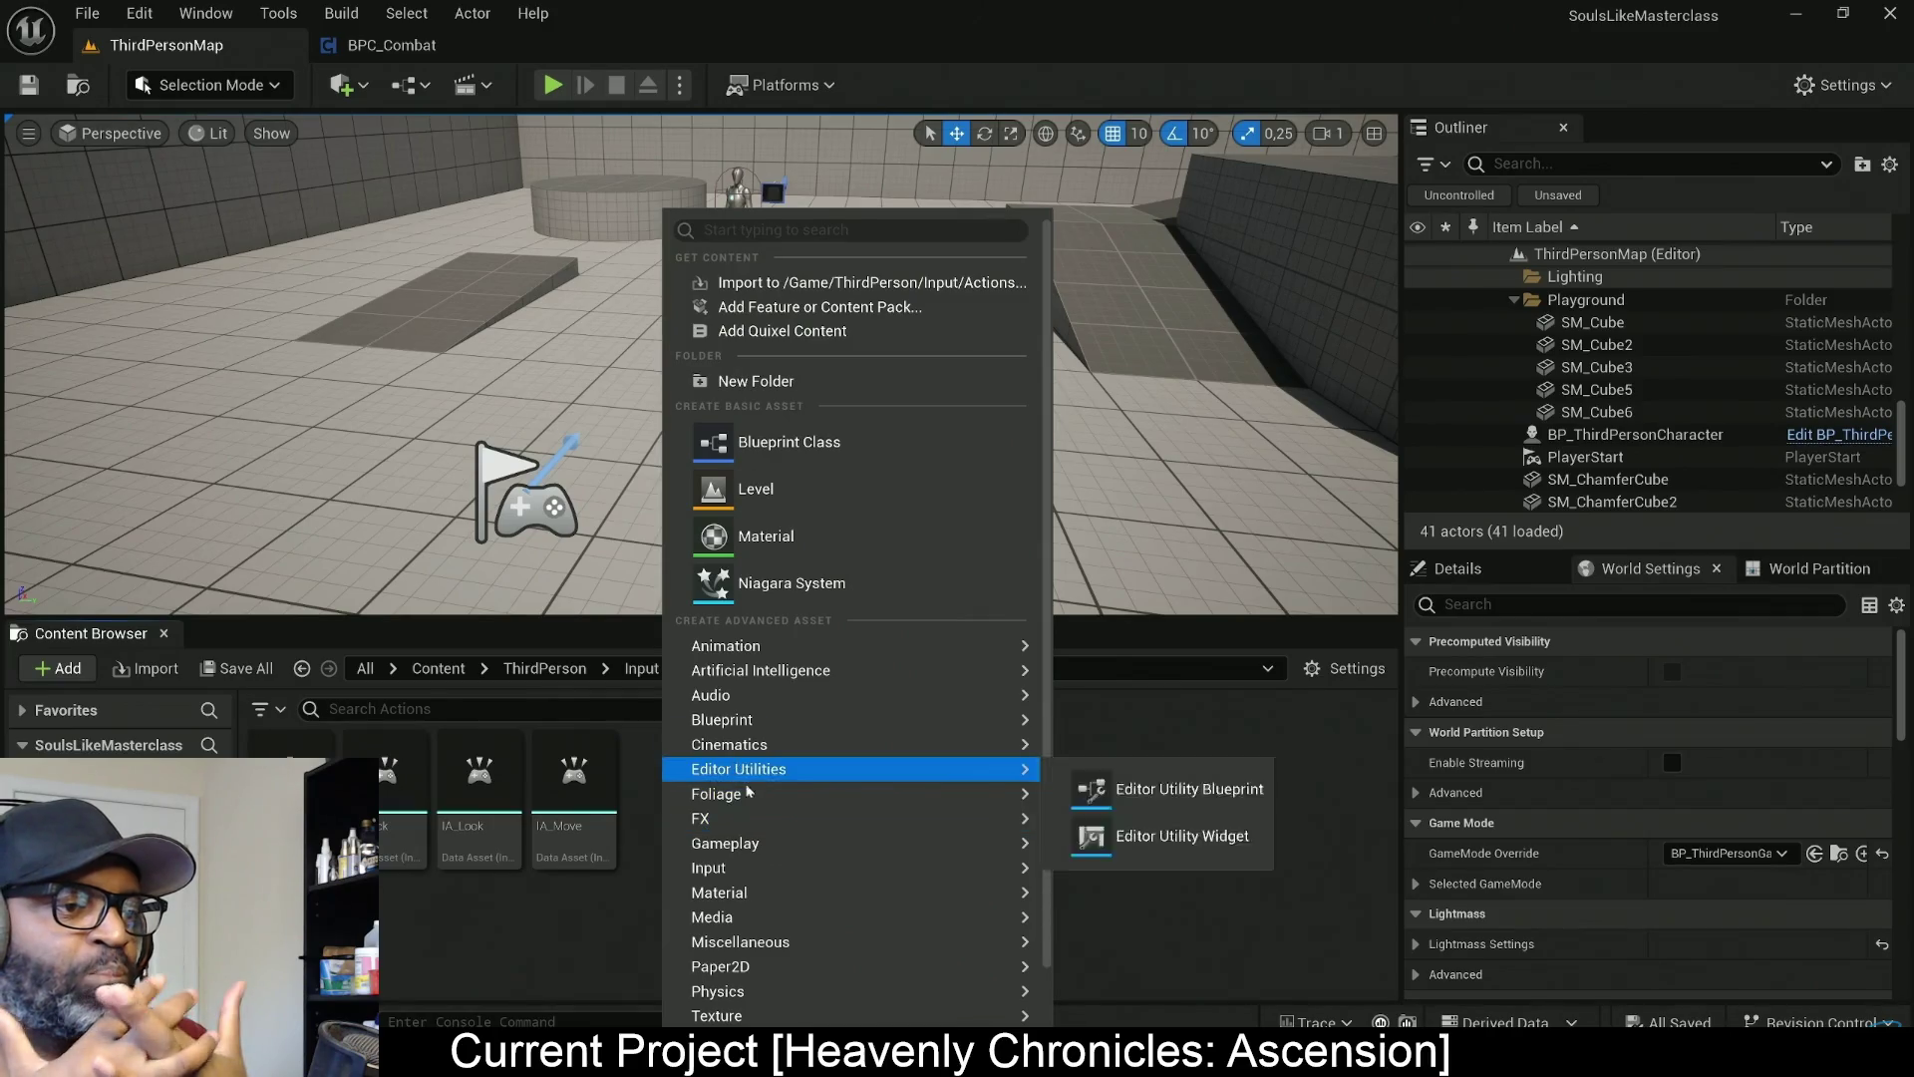
mouse_move(997, 868)
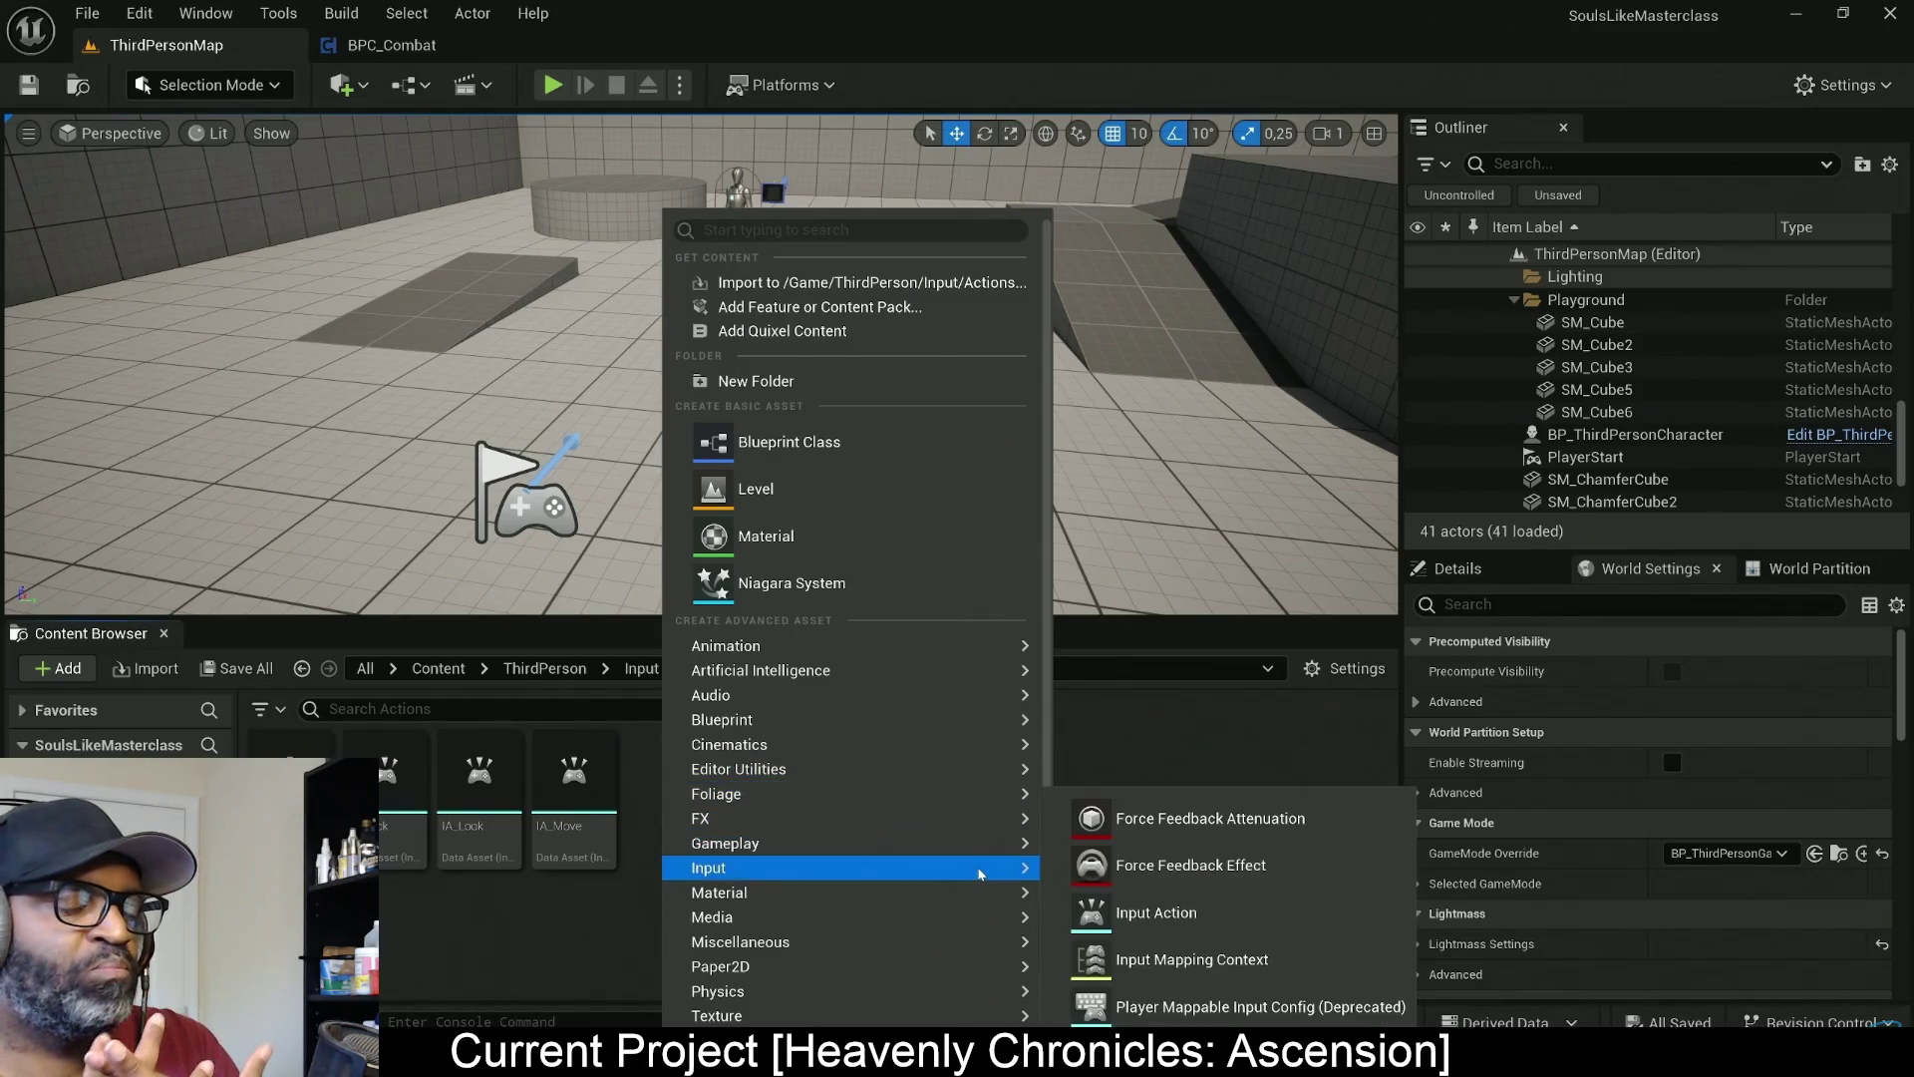
click(1125, 908)
text(IA_Attack)
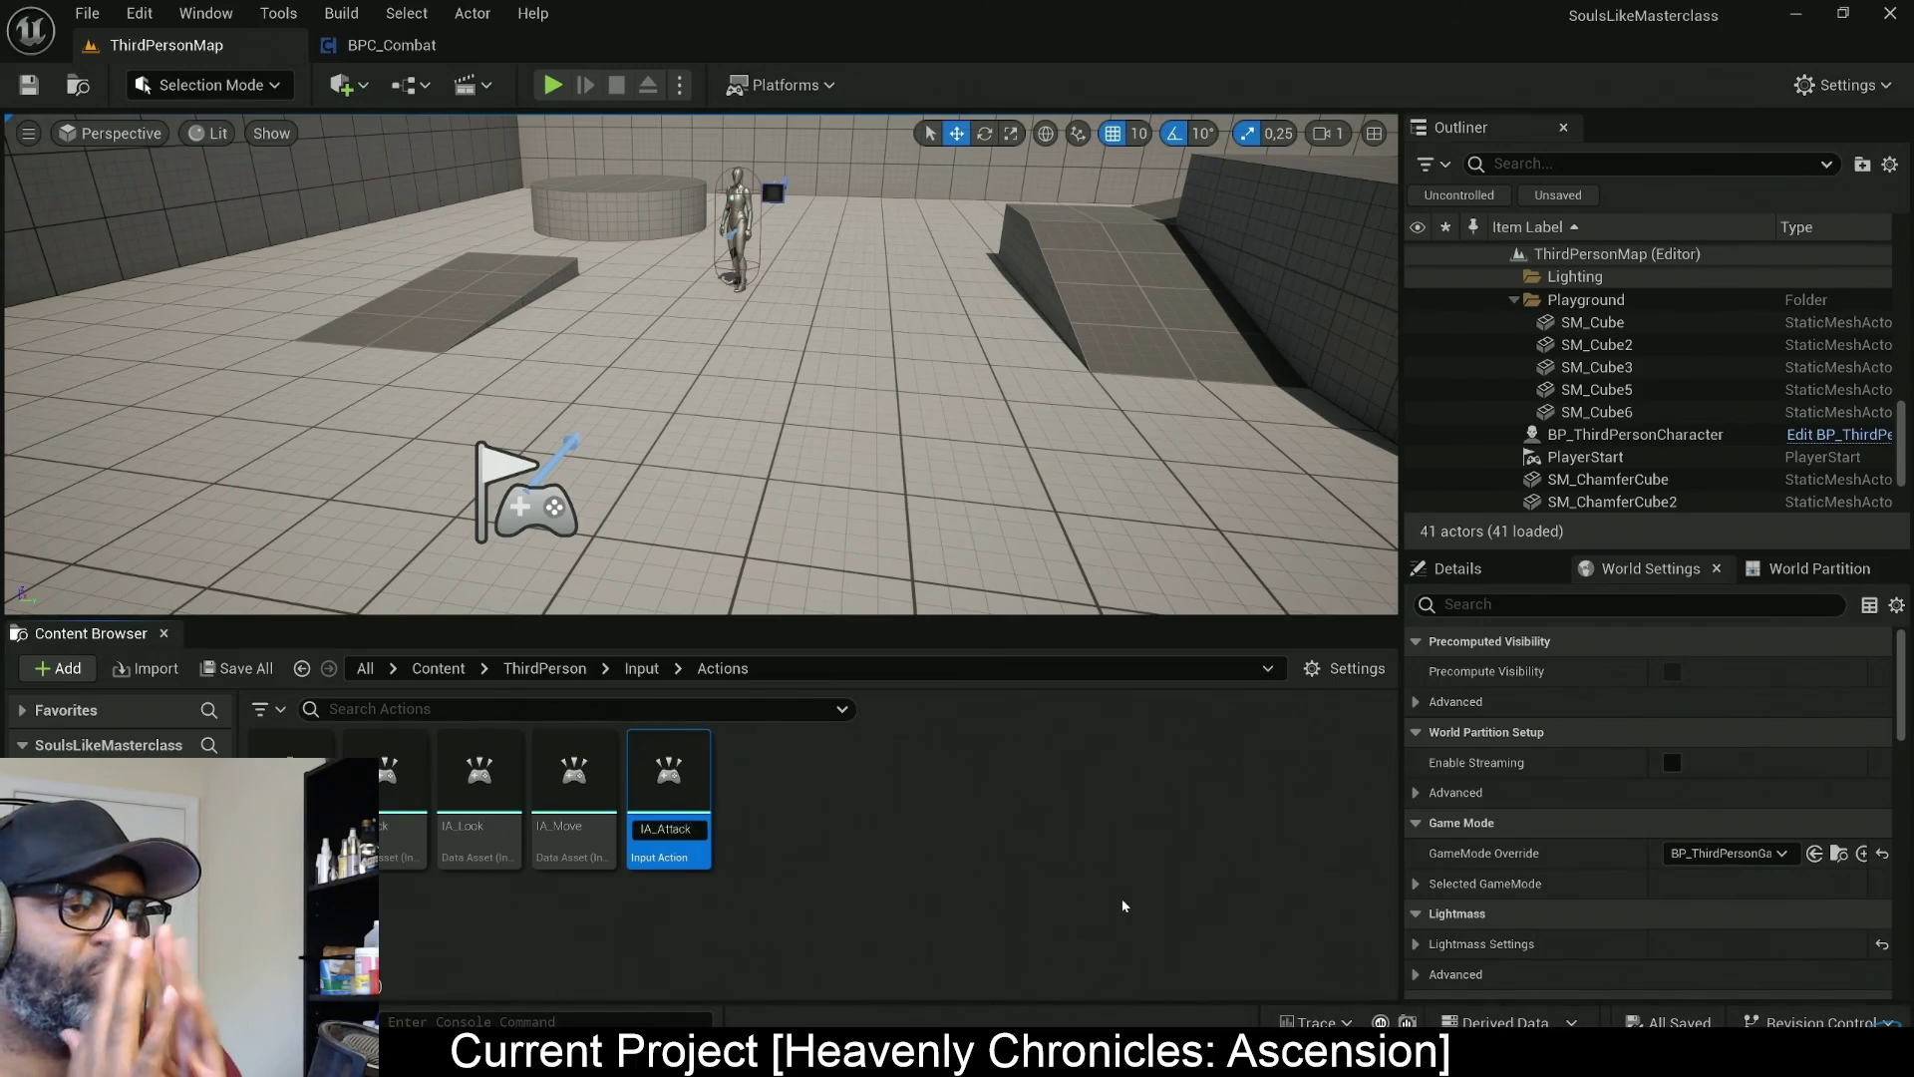
key(Return)
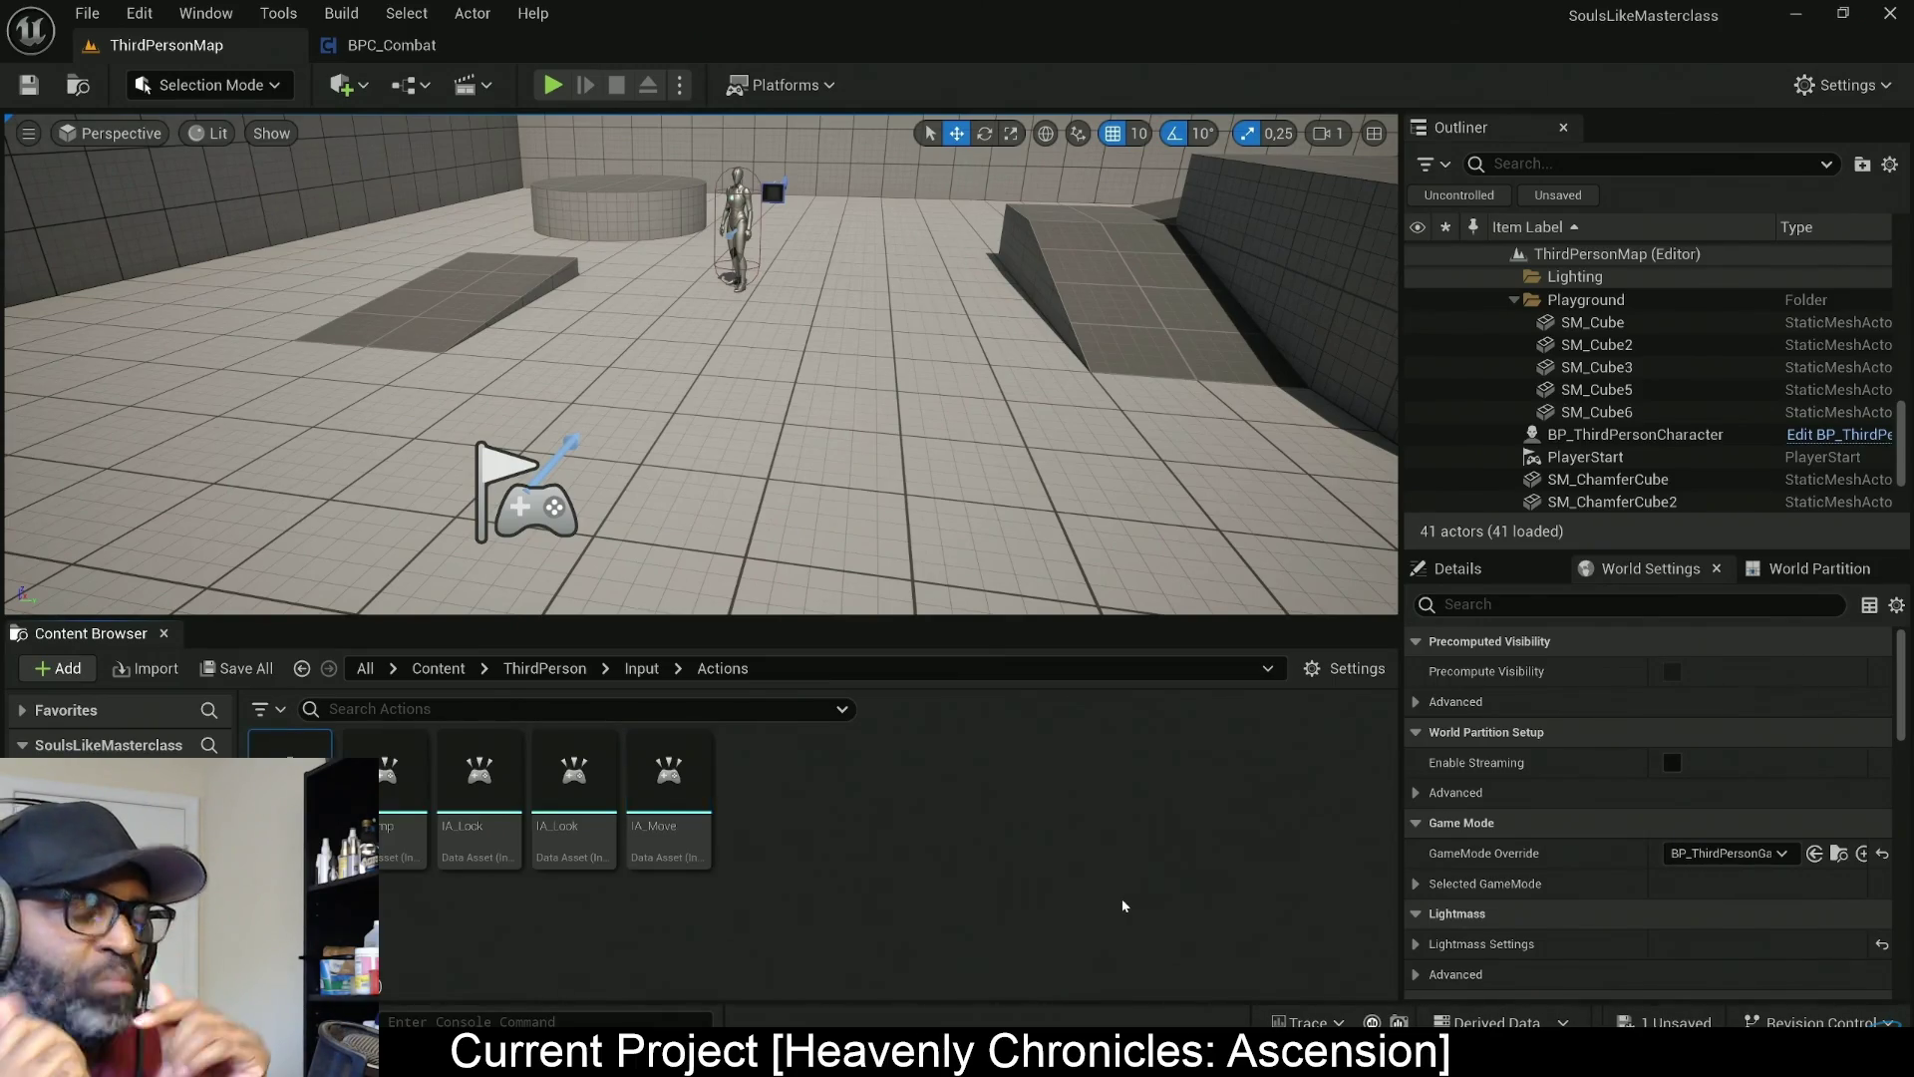
In IMC_Default, add a mapping for IA_Attack bound to Left Mouse Button
click(641, 668)
double_click(416, 767)
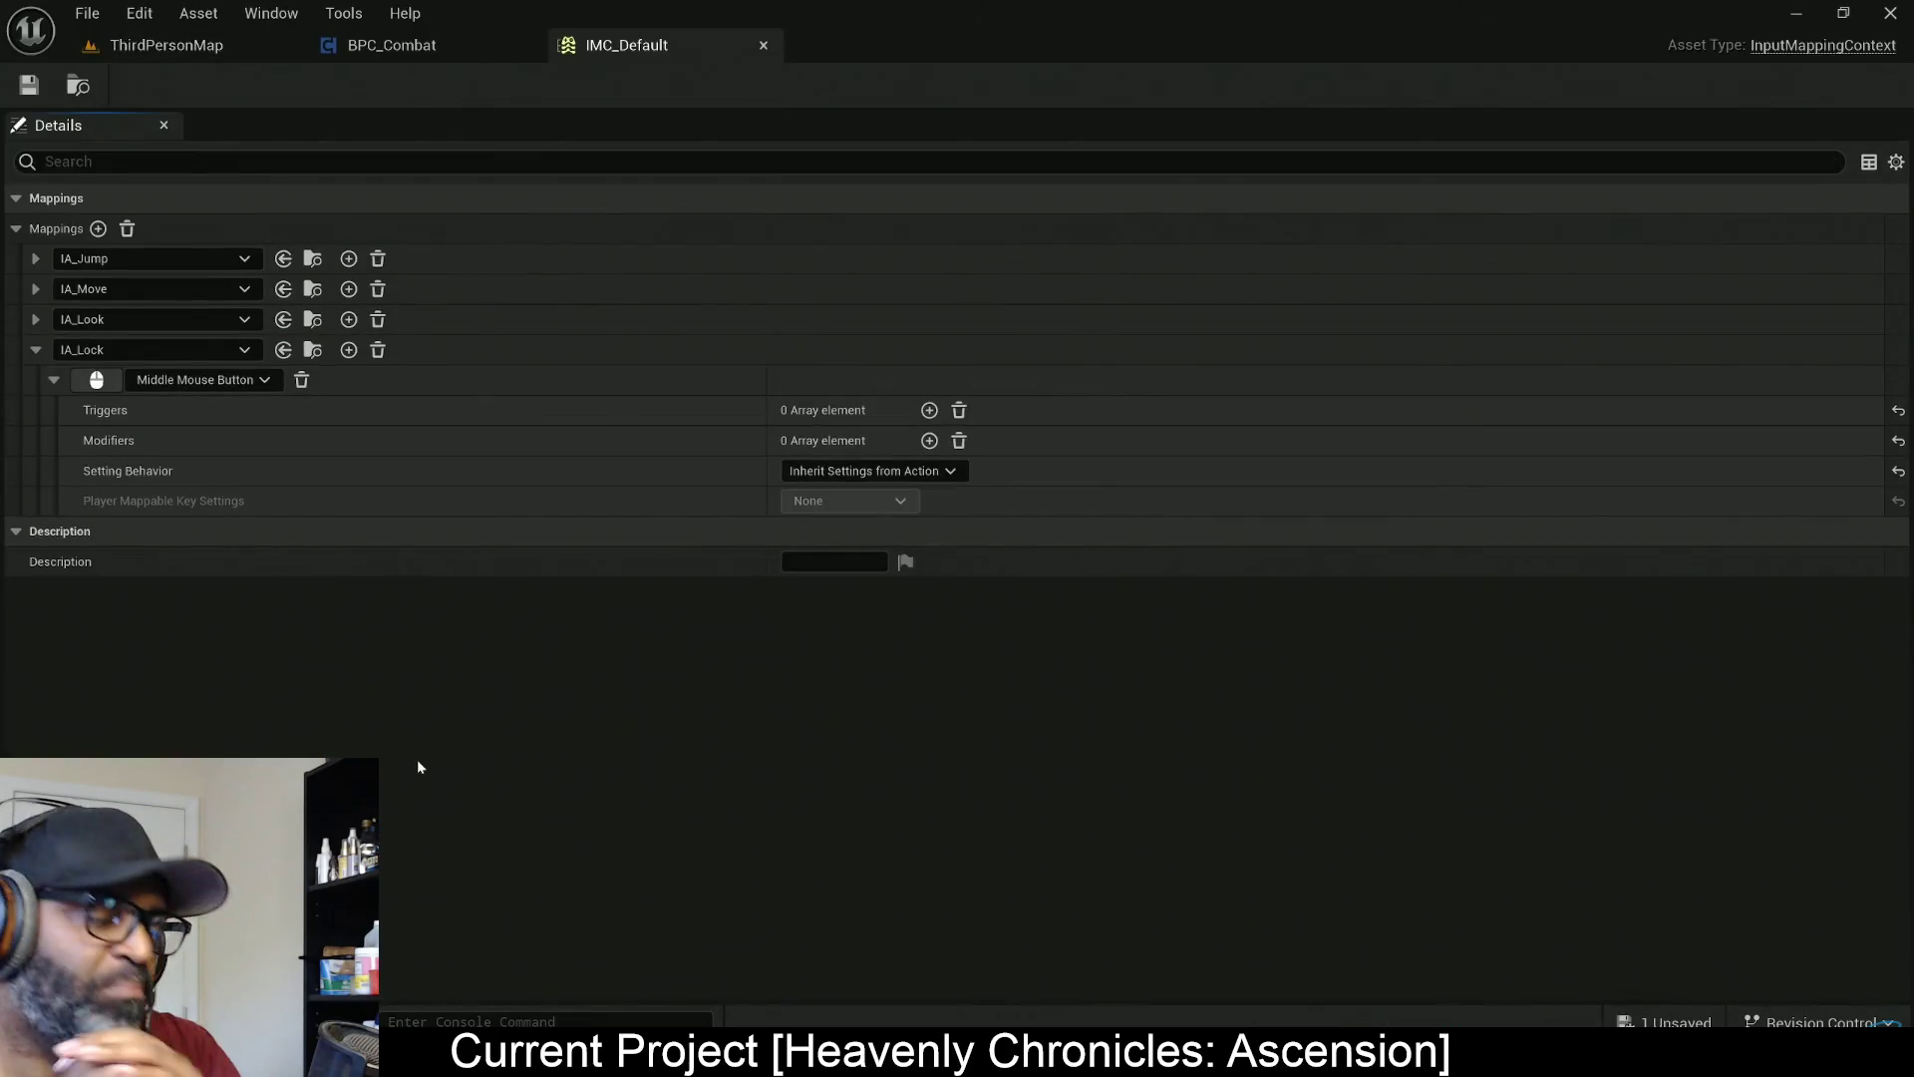
click(98, 229)
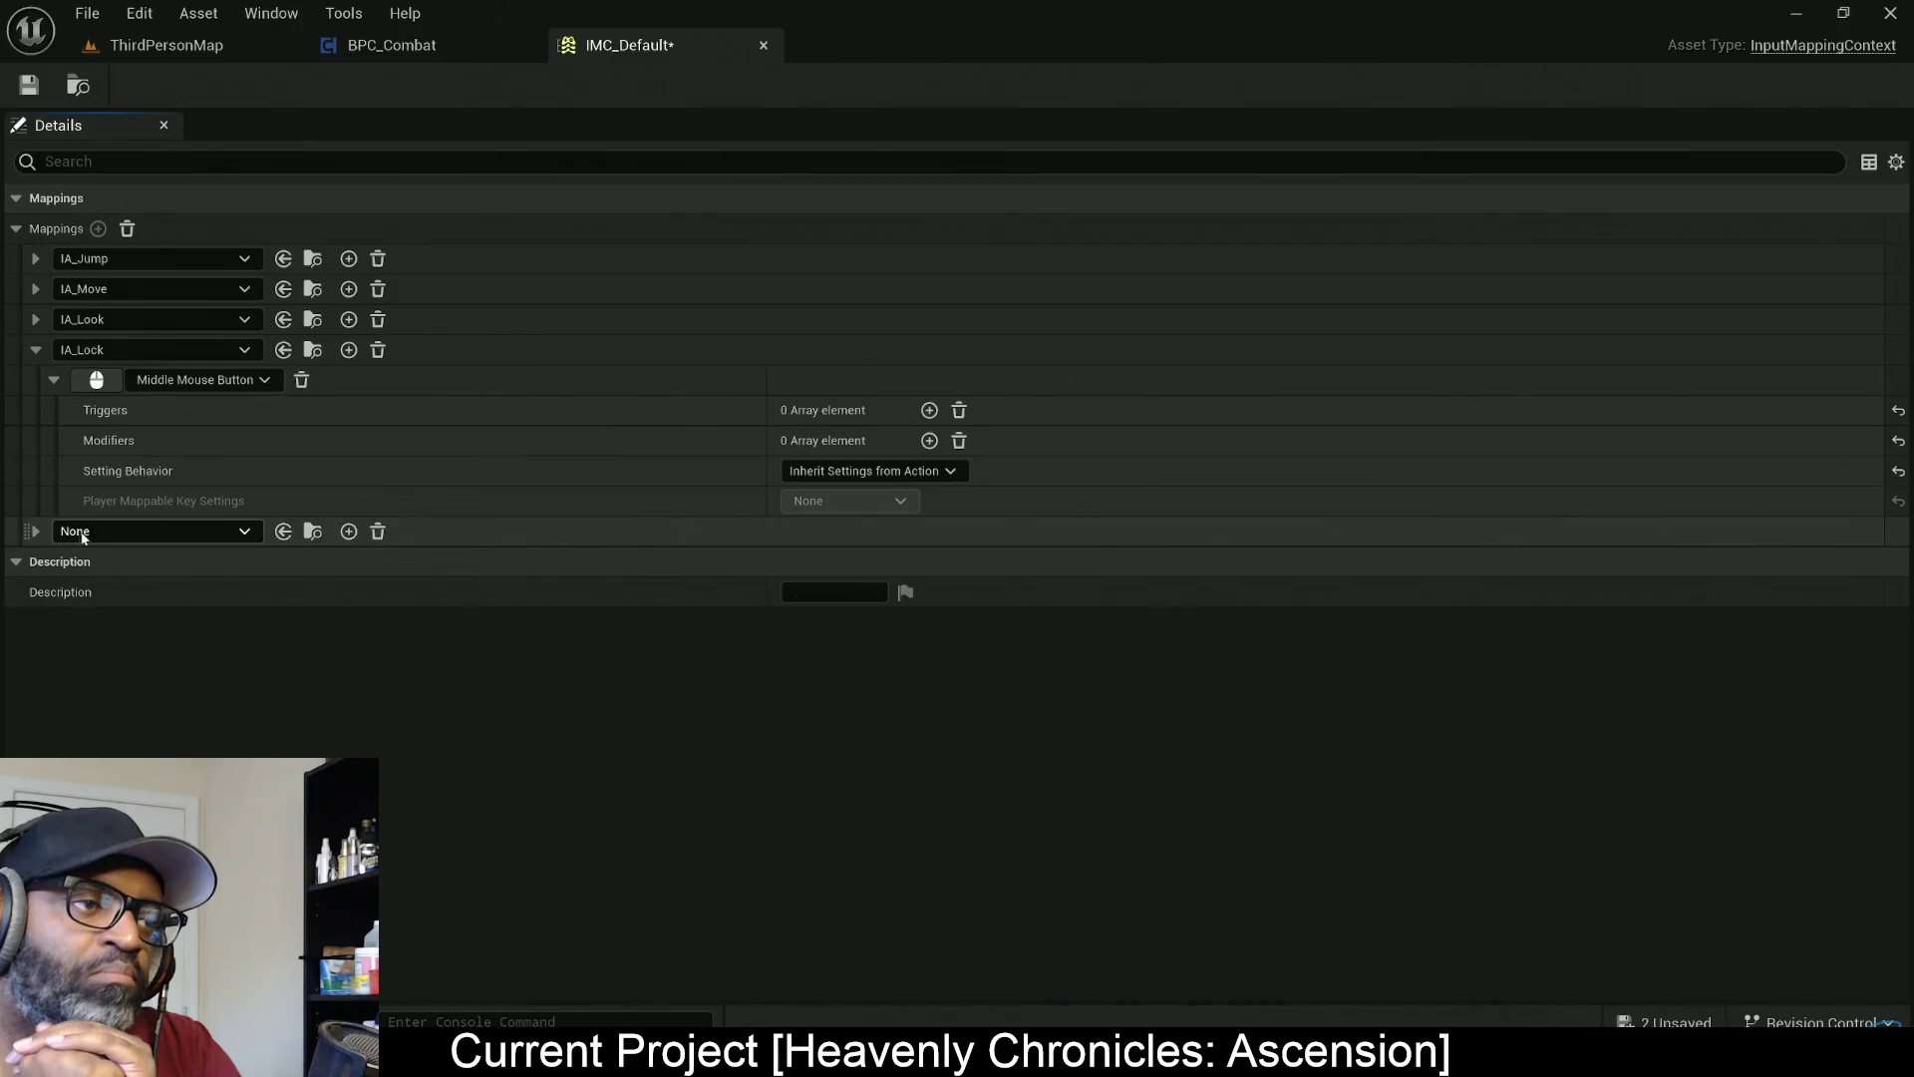
click(100, 530)
click(429, 801)
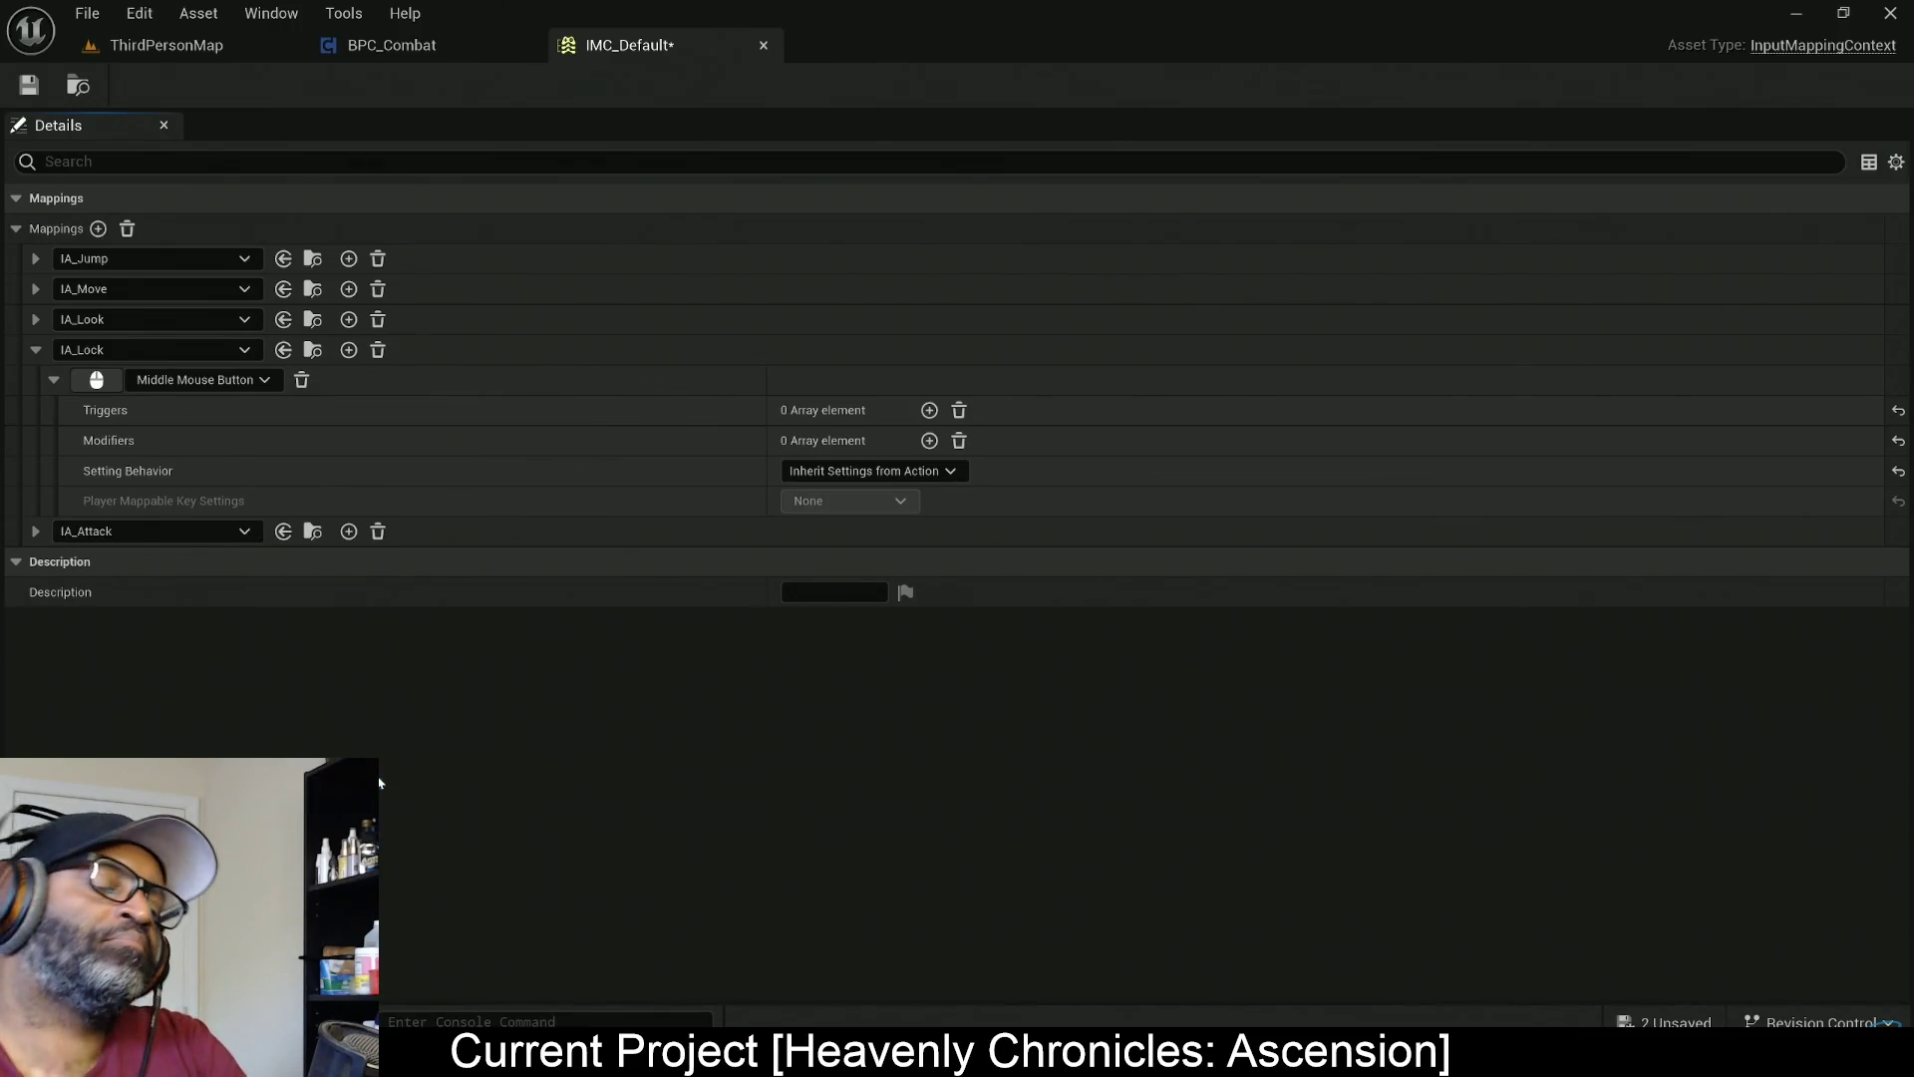
click(37, 531)
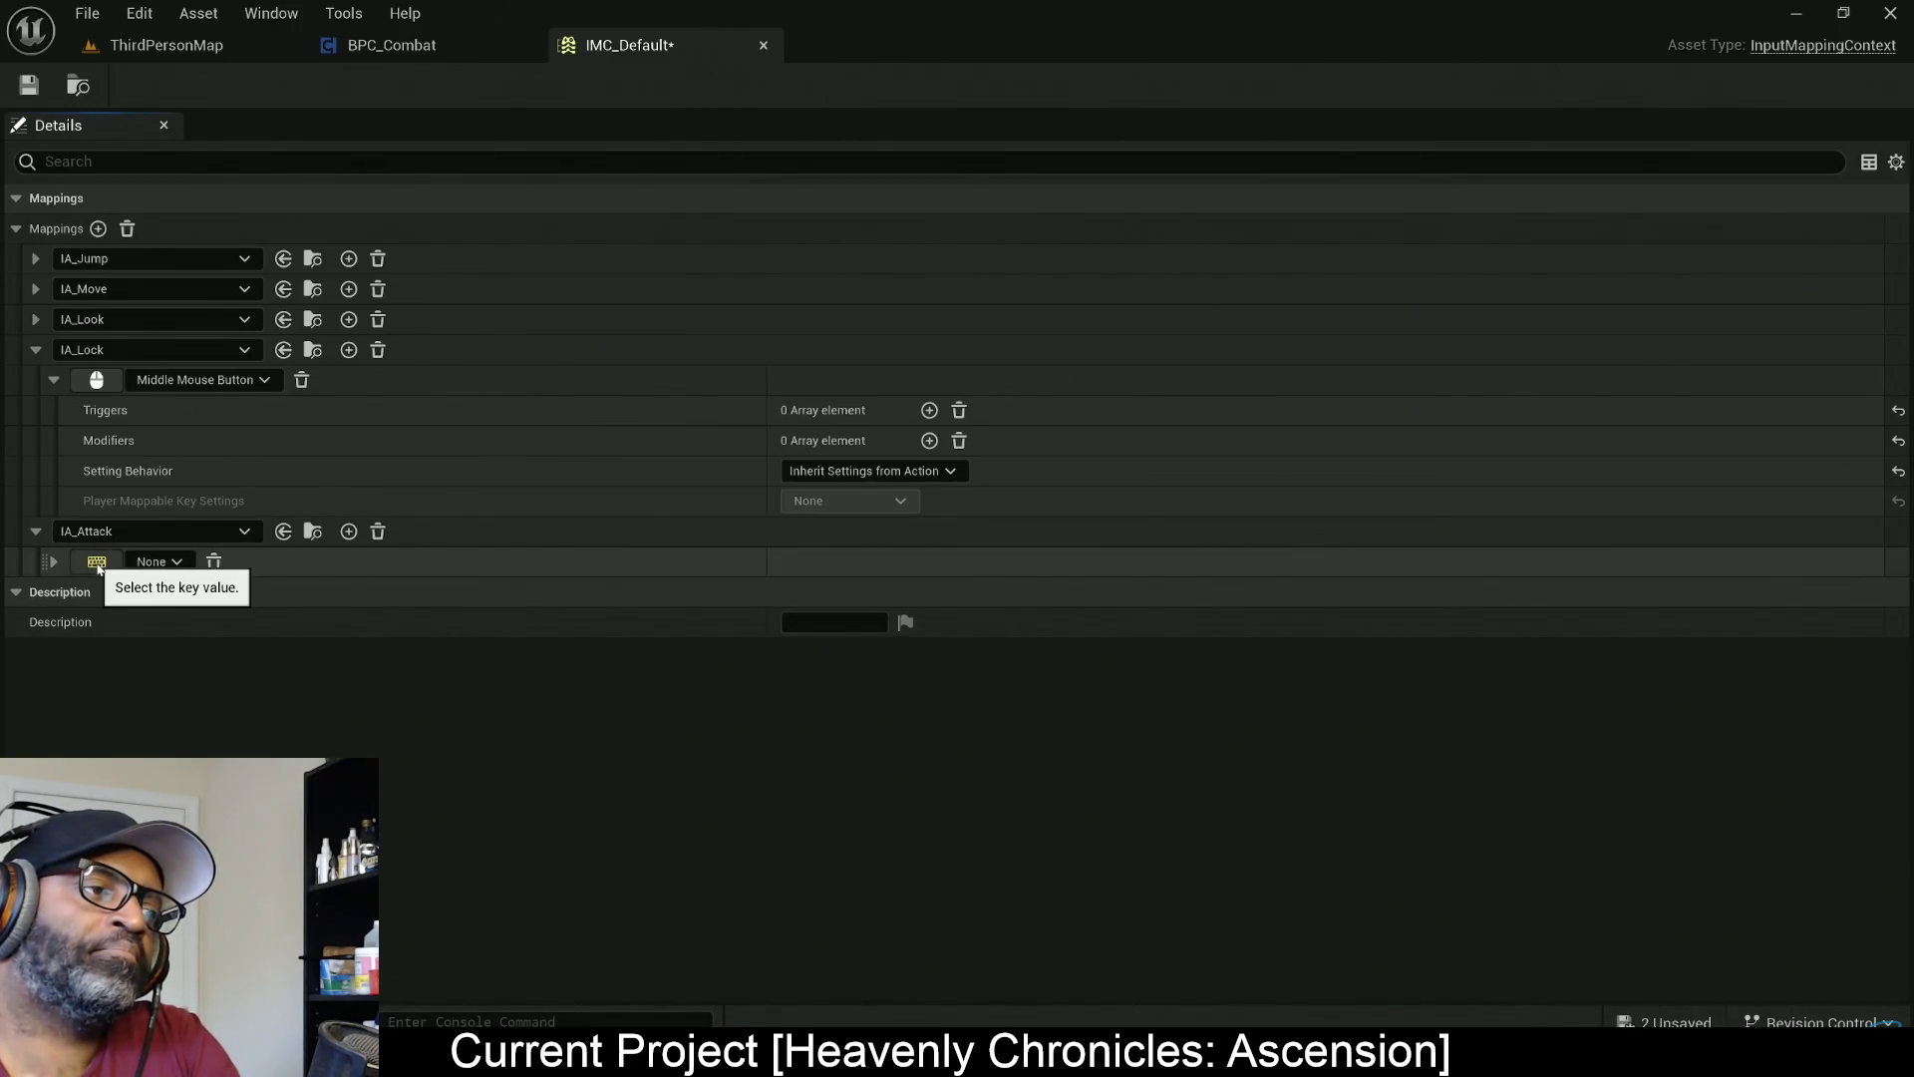
click(127, 698)
key(Escape)
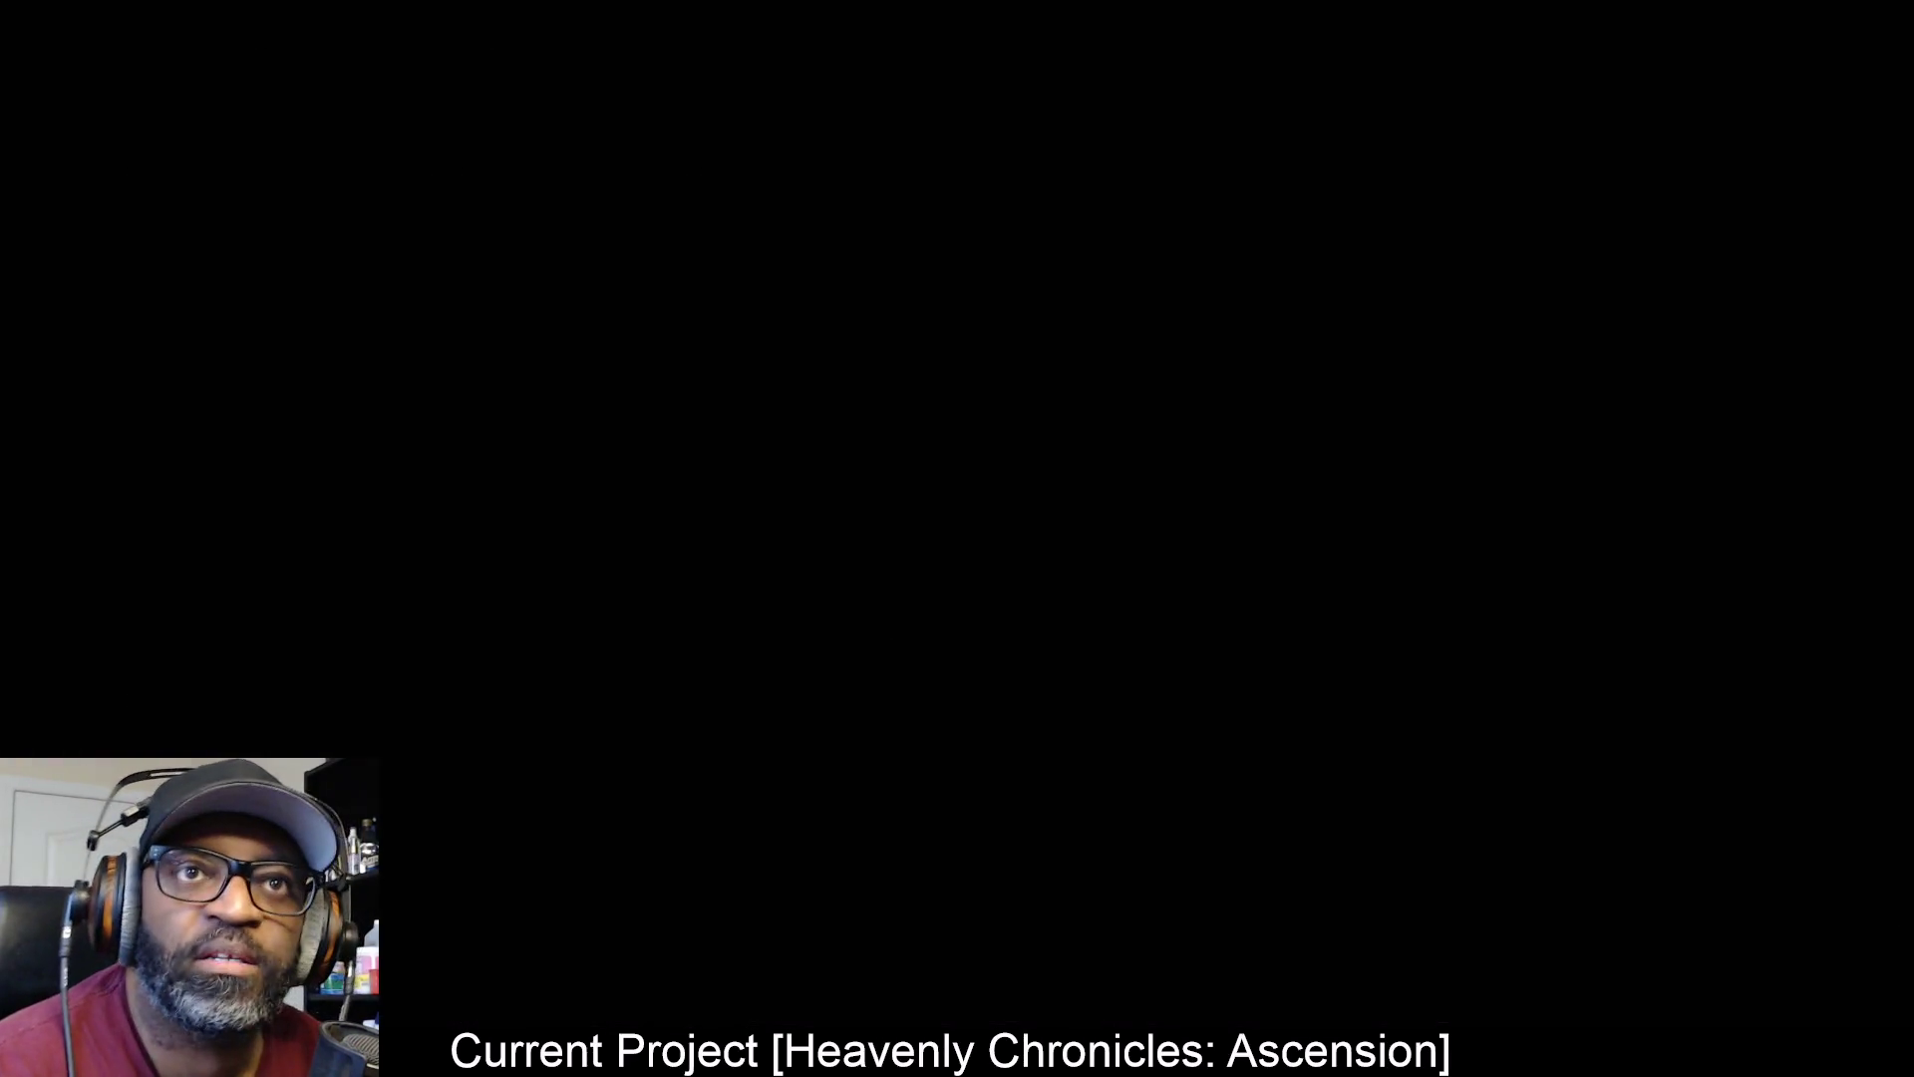
Un-maximize the Frank_RPG_GreatSword_Guard animation editor over the RnDTesting level, then cycle through BP_InteractWorldWidget
key(alt+Tab)
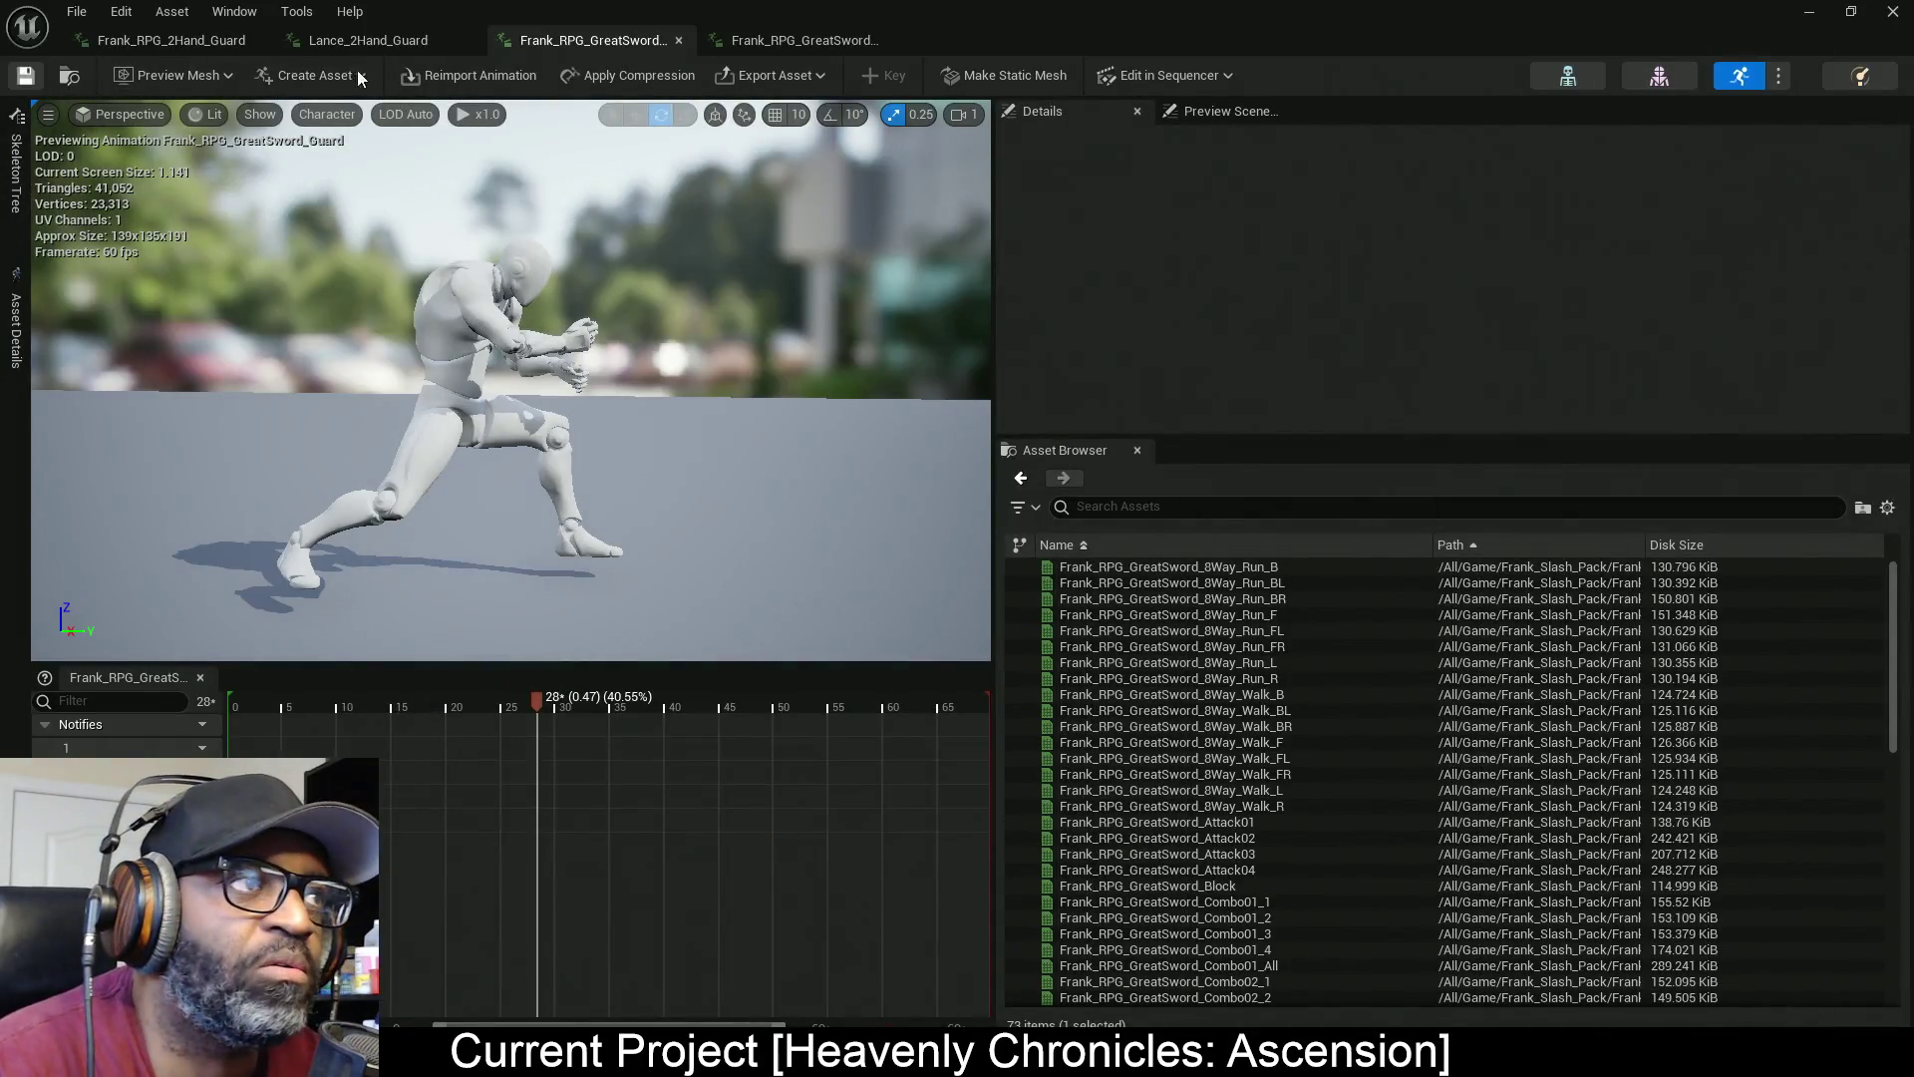
mouse_move(1309, 10)
mouse_down()
mouse_move(326, 433)
mouse_move(832, 376)
mouse_up()
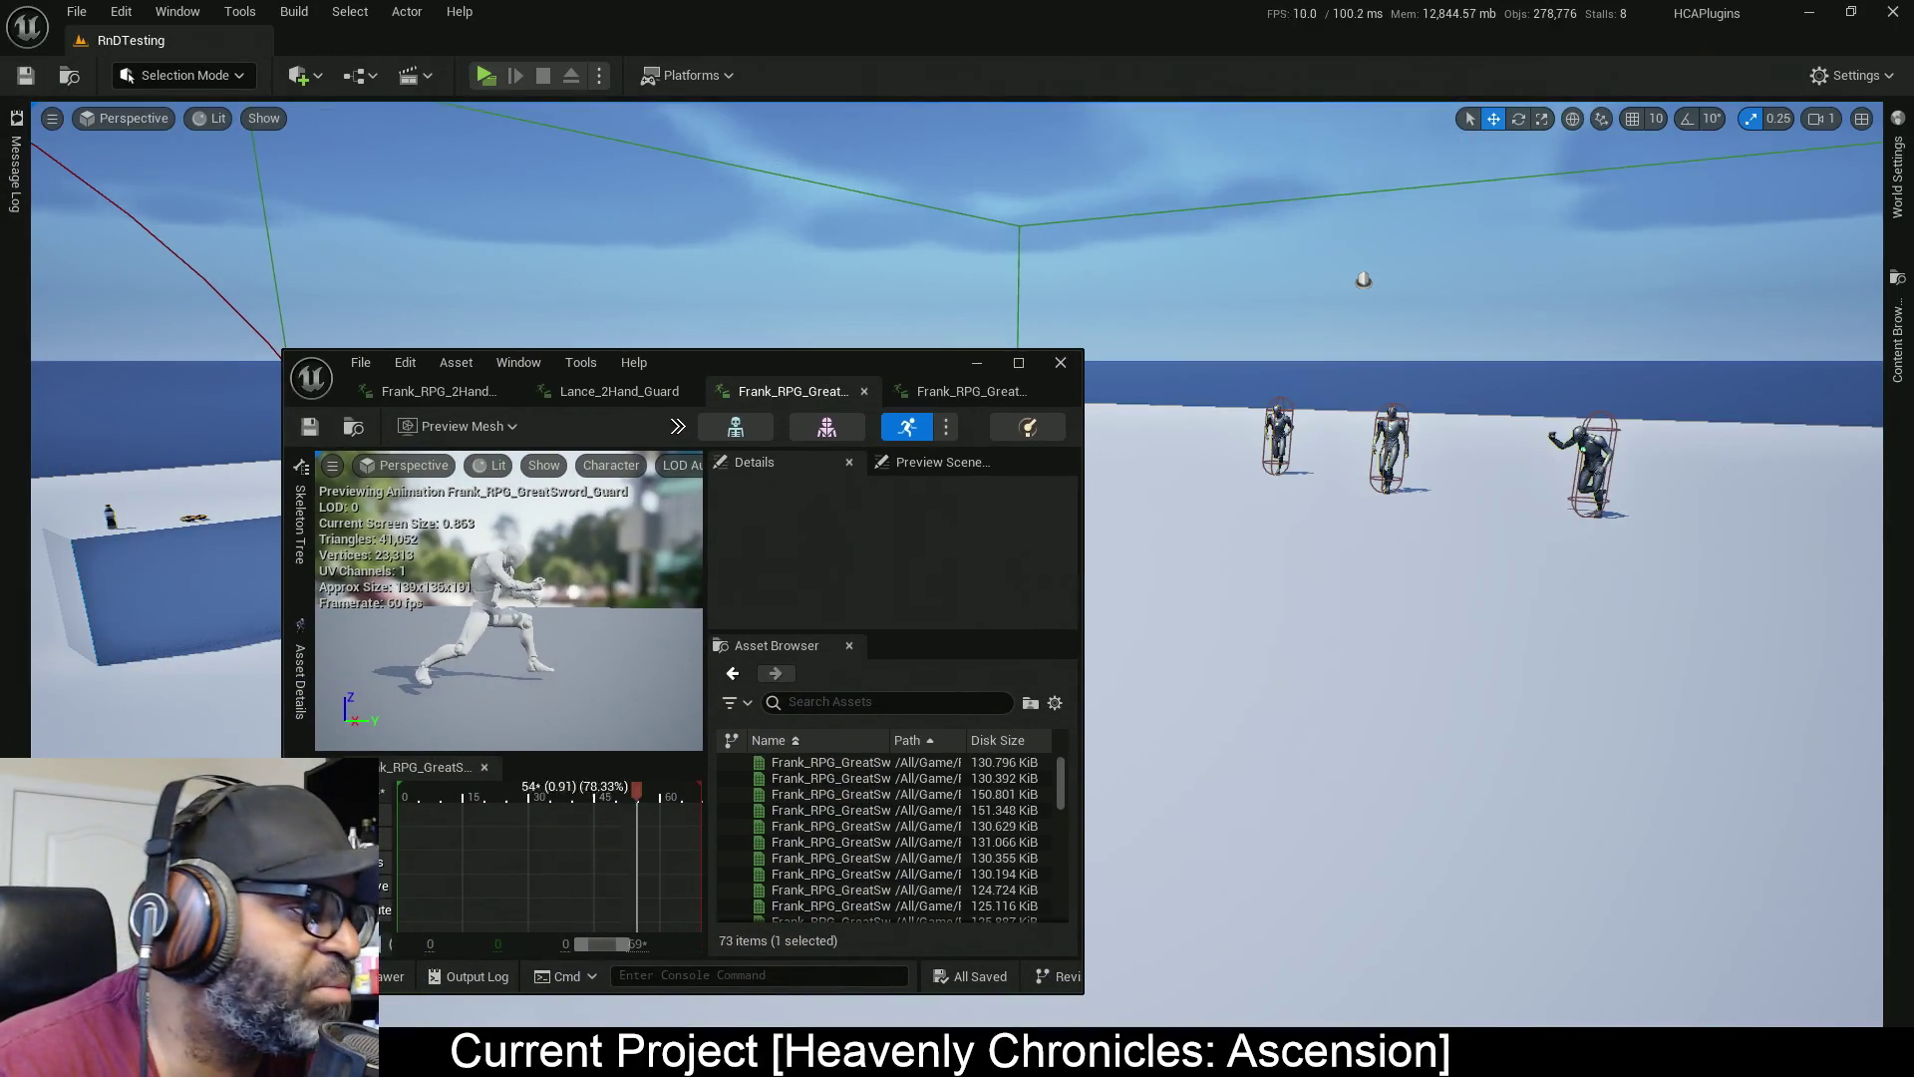
key(alt+Tab)
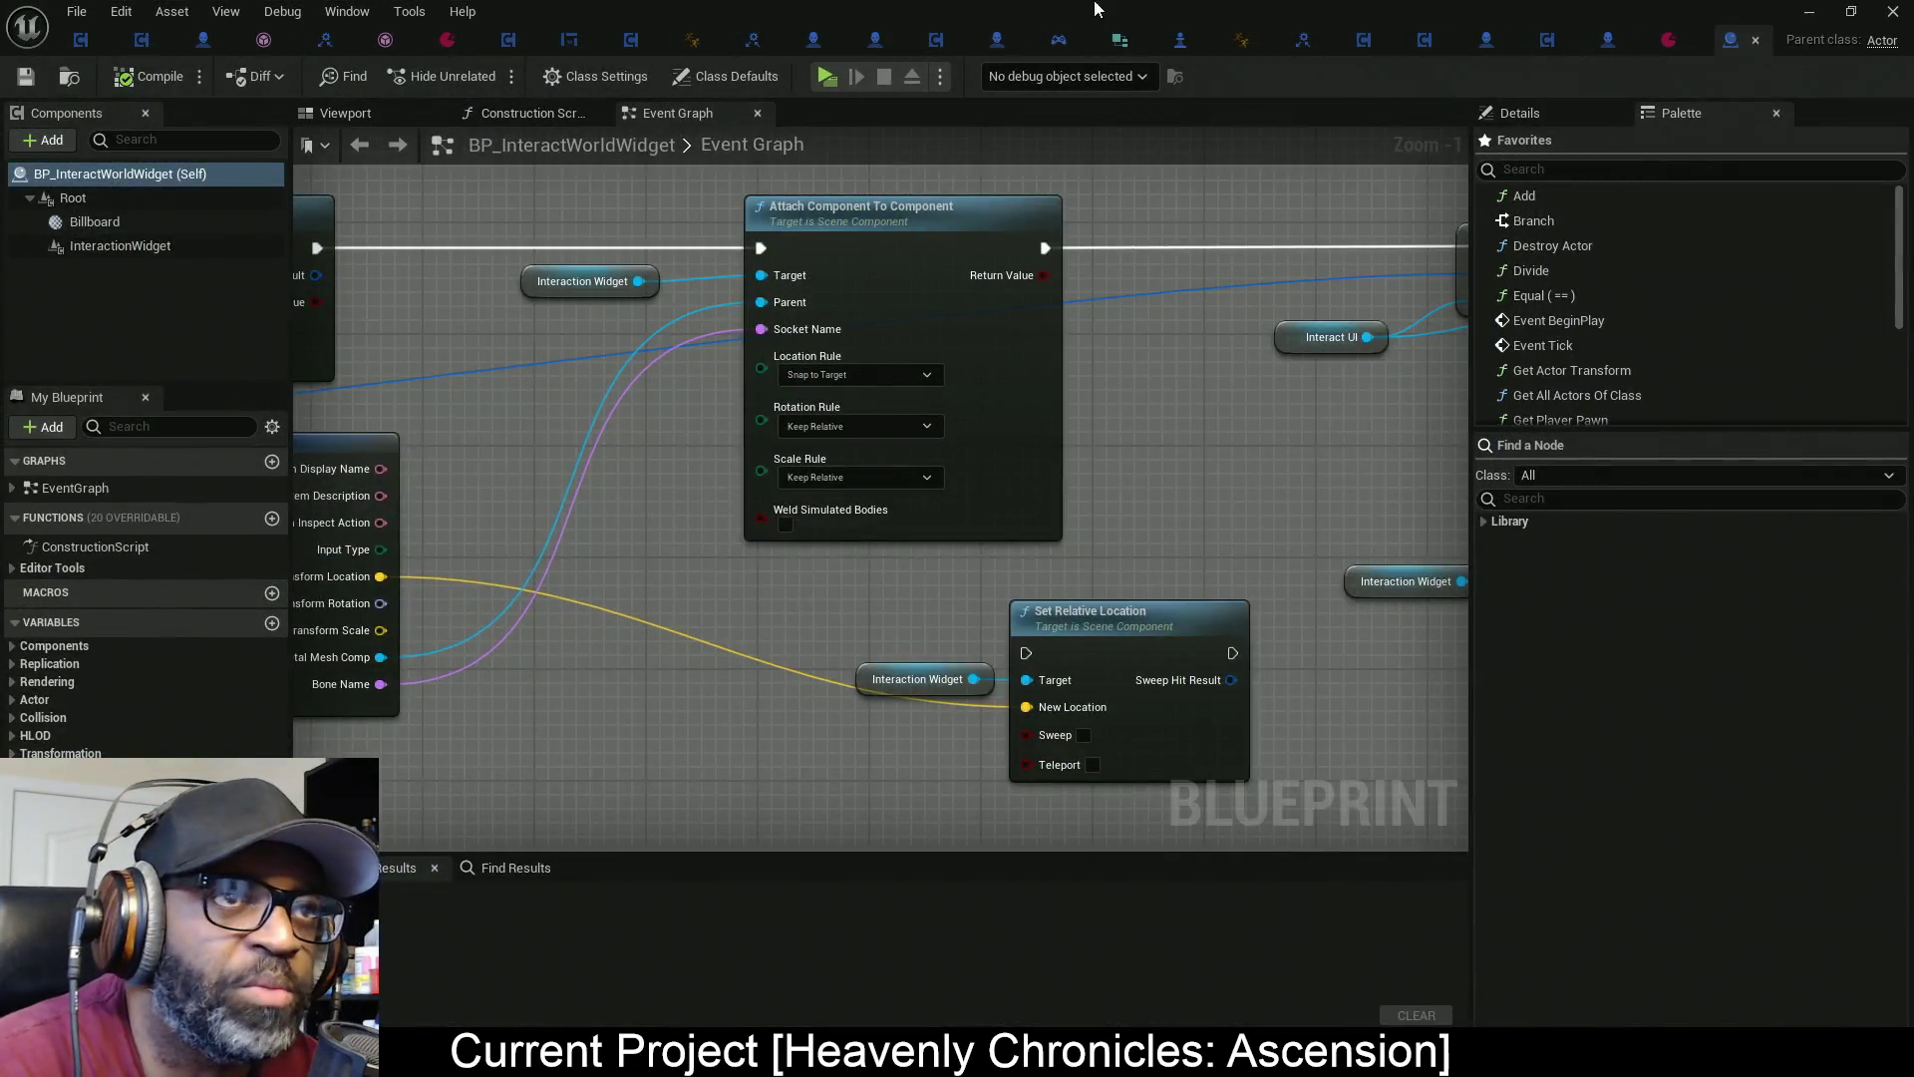
key(alt+Tab)
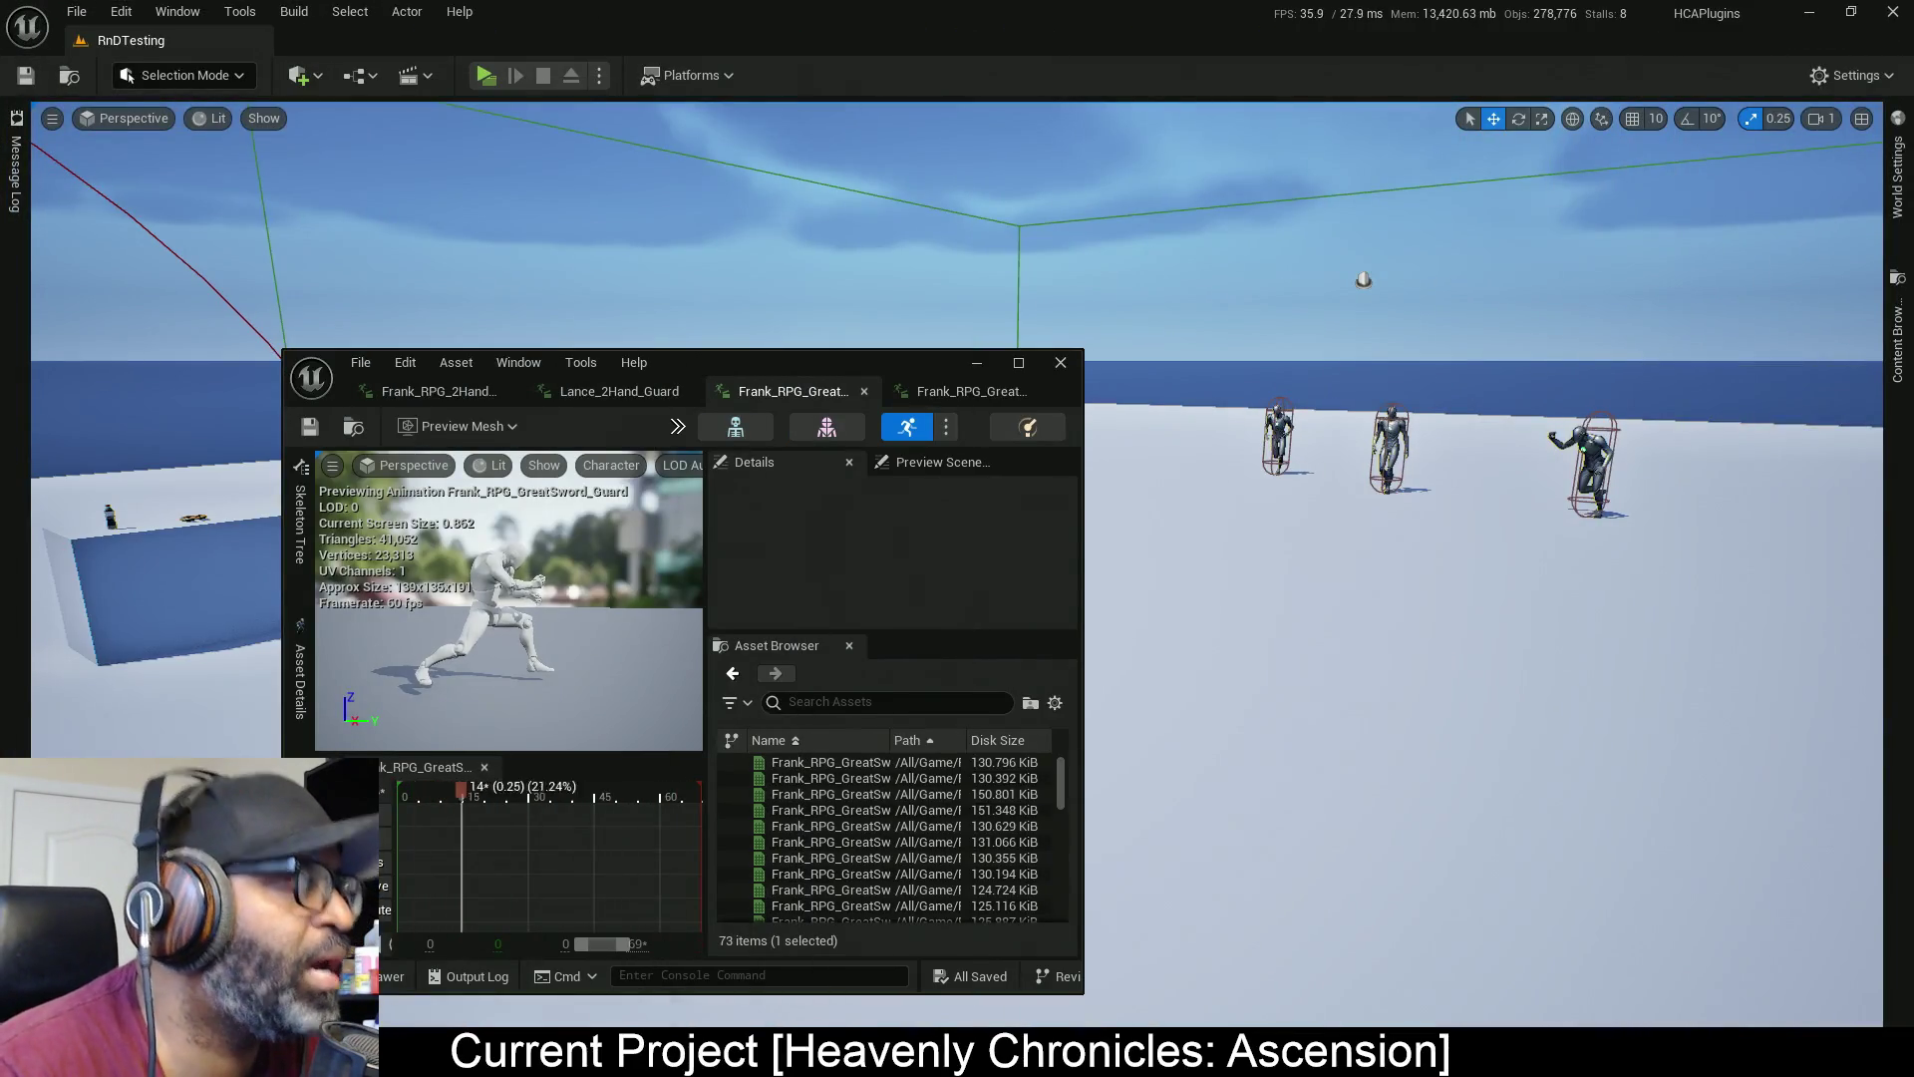
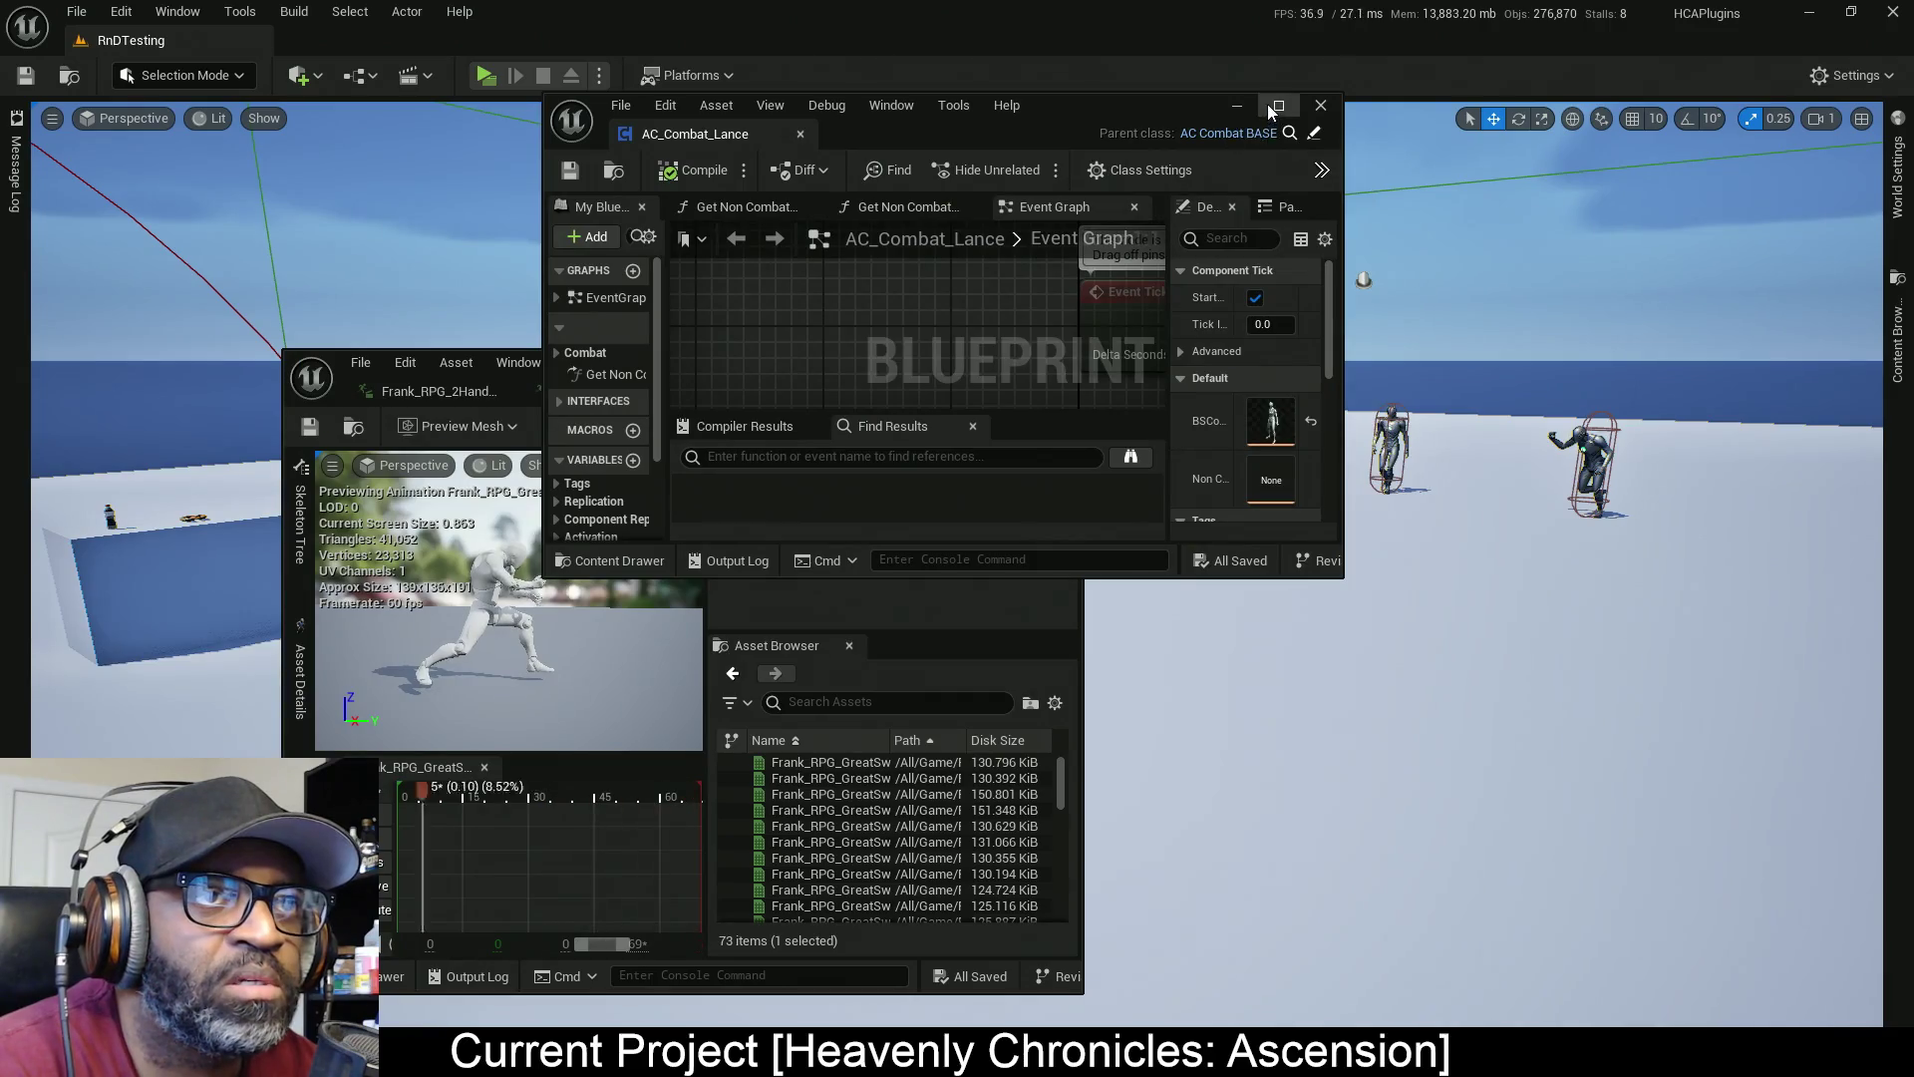
Maximize the AC_Combat_Lance editor, open AC_CombatBASE, and place AC_Combat_Lance's tab next to it
click(1276, 107)
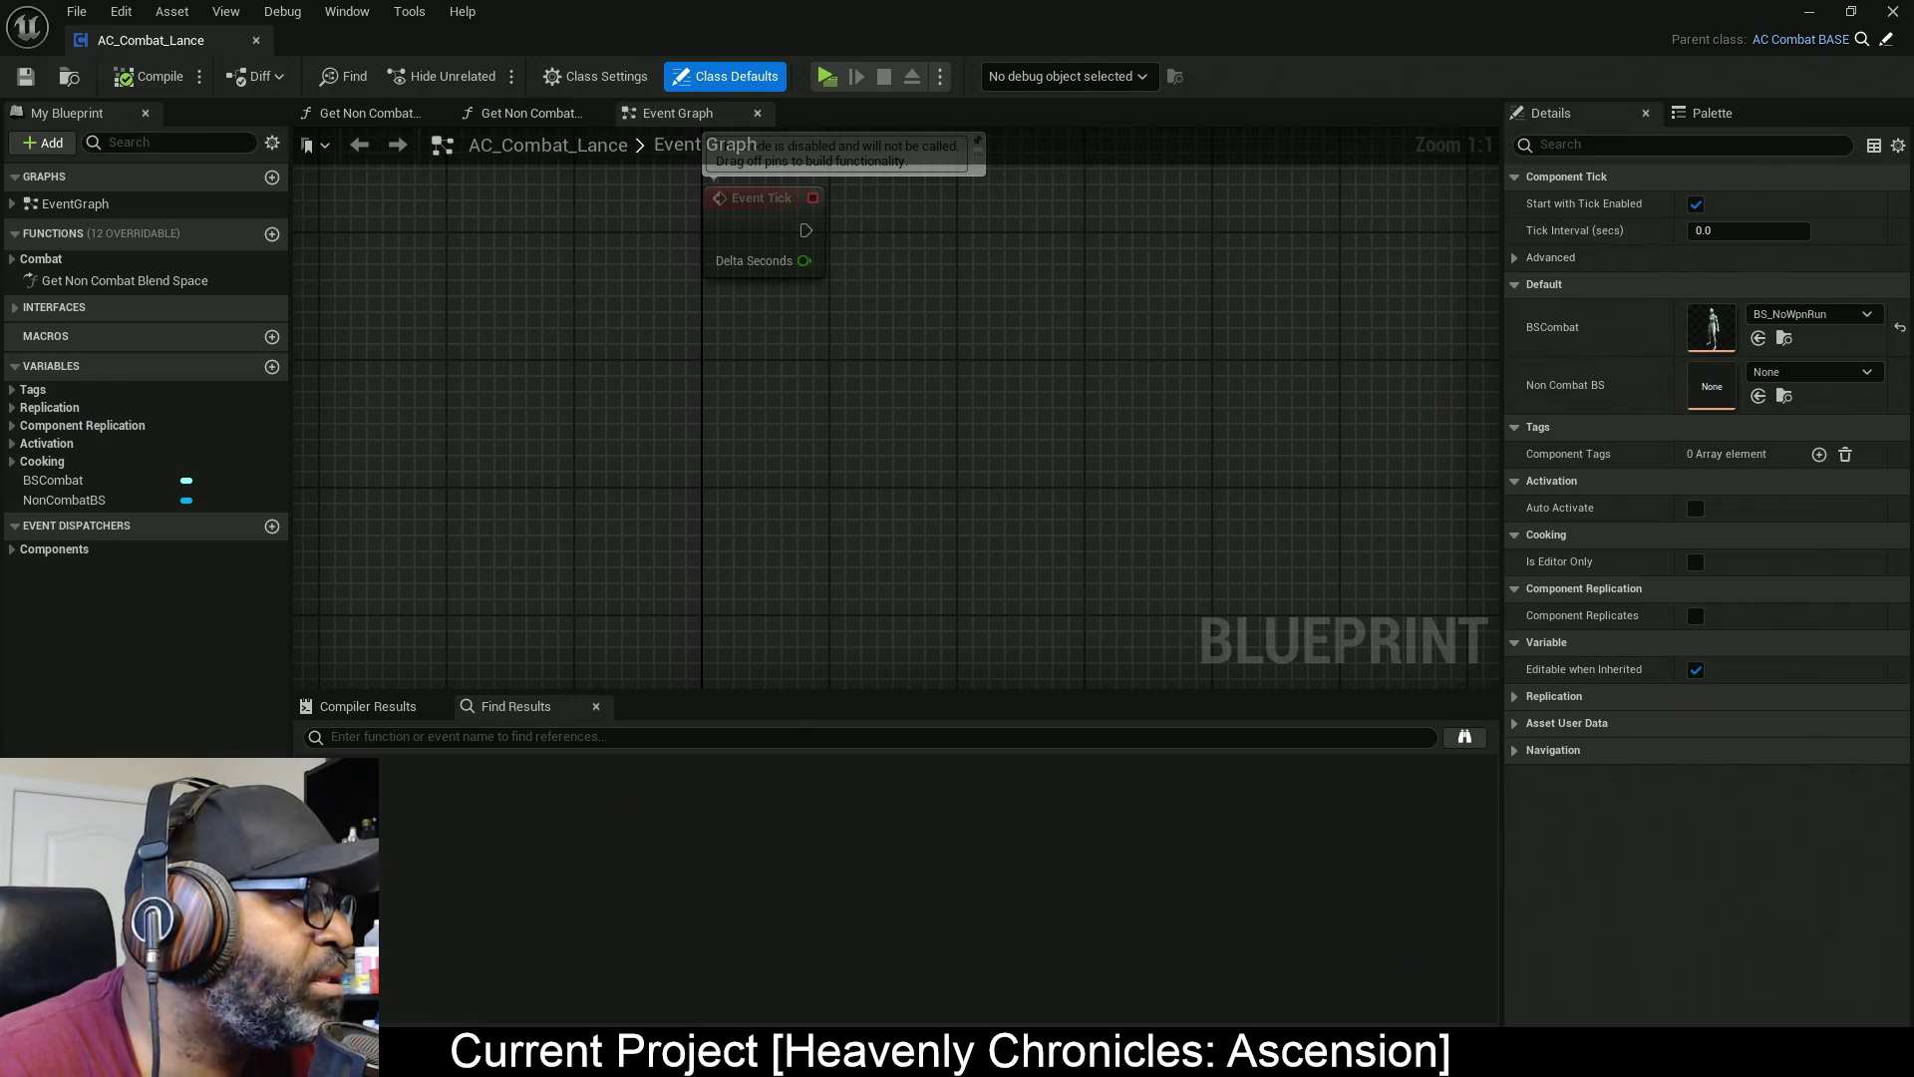
click(531, 112)
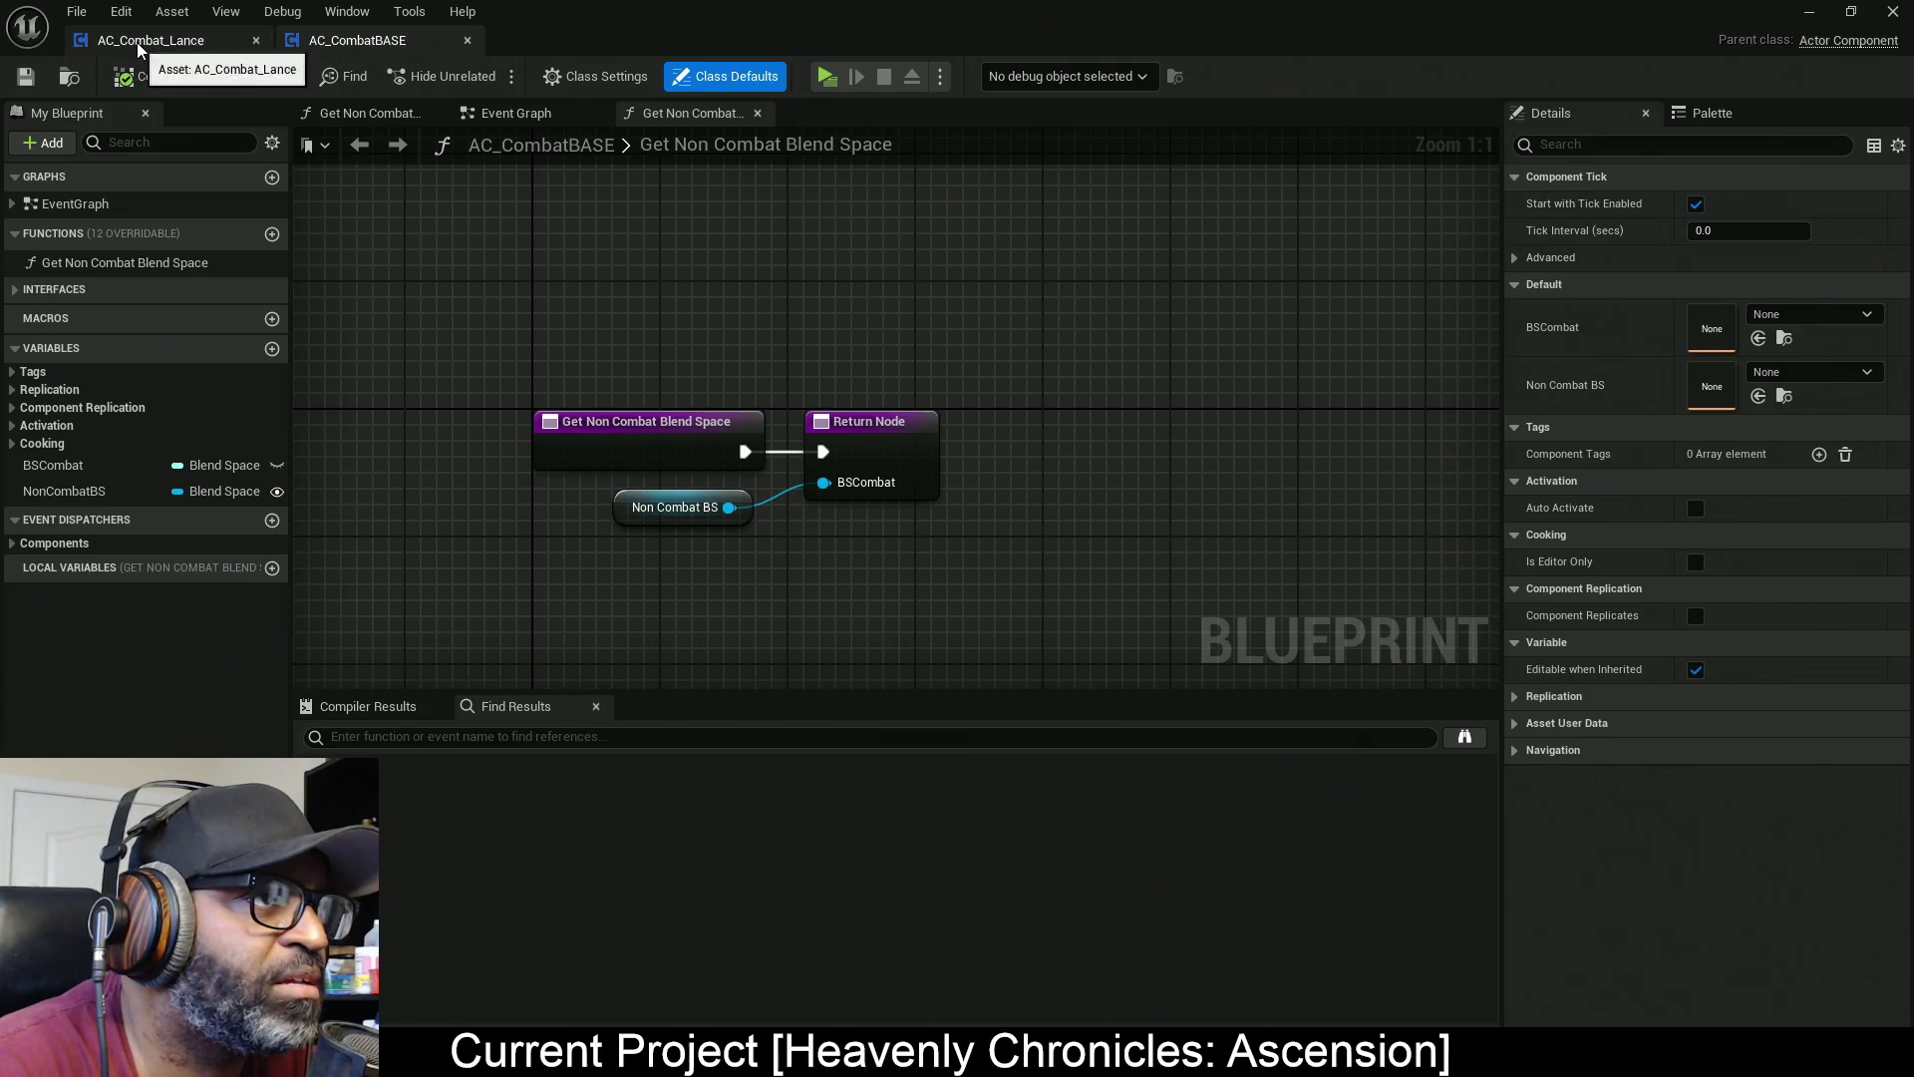
drag(150, 40, 364, 39)
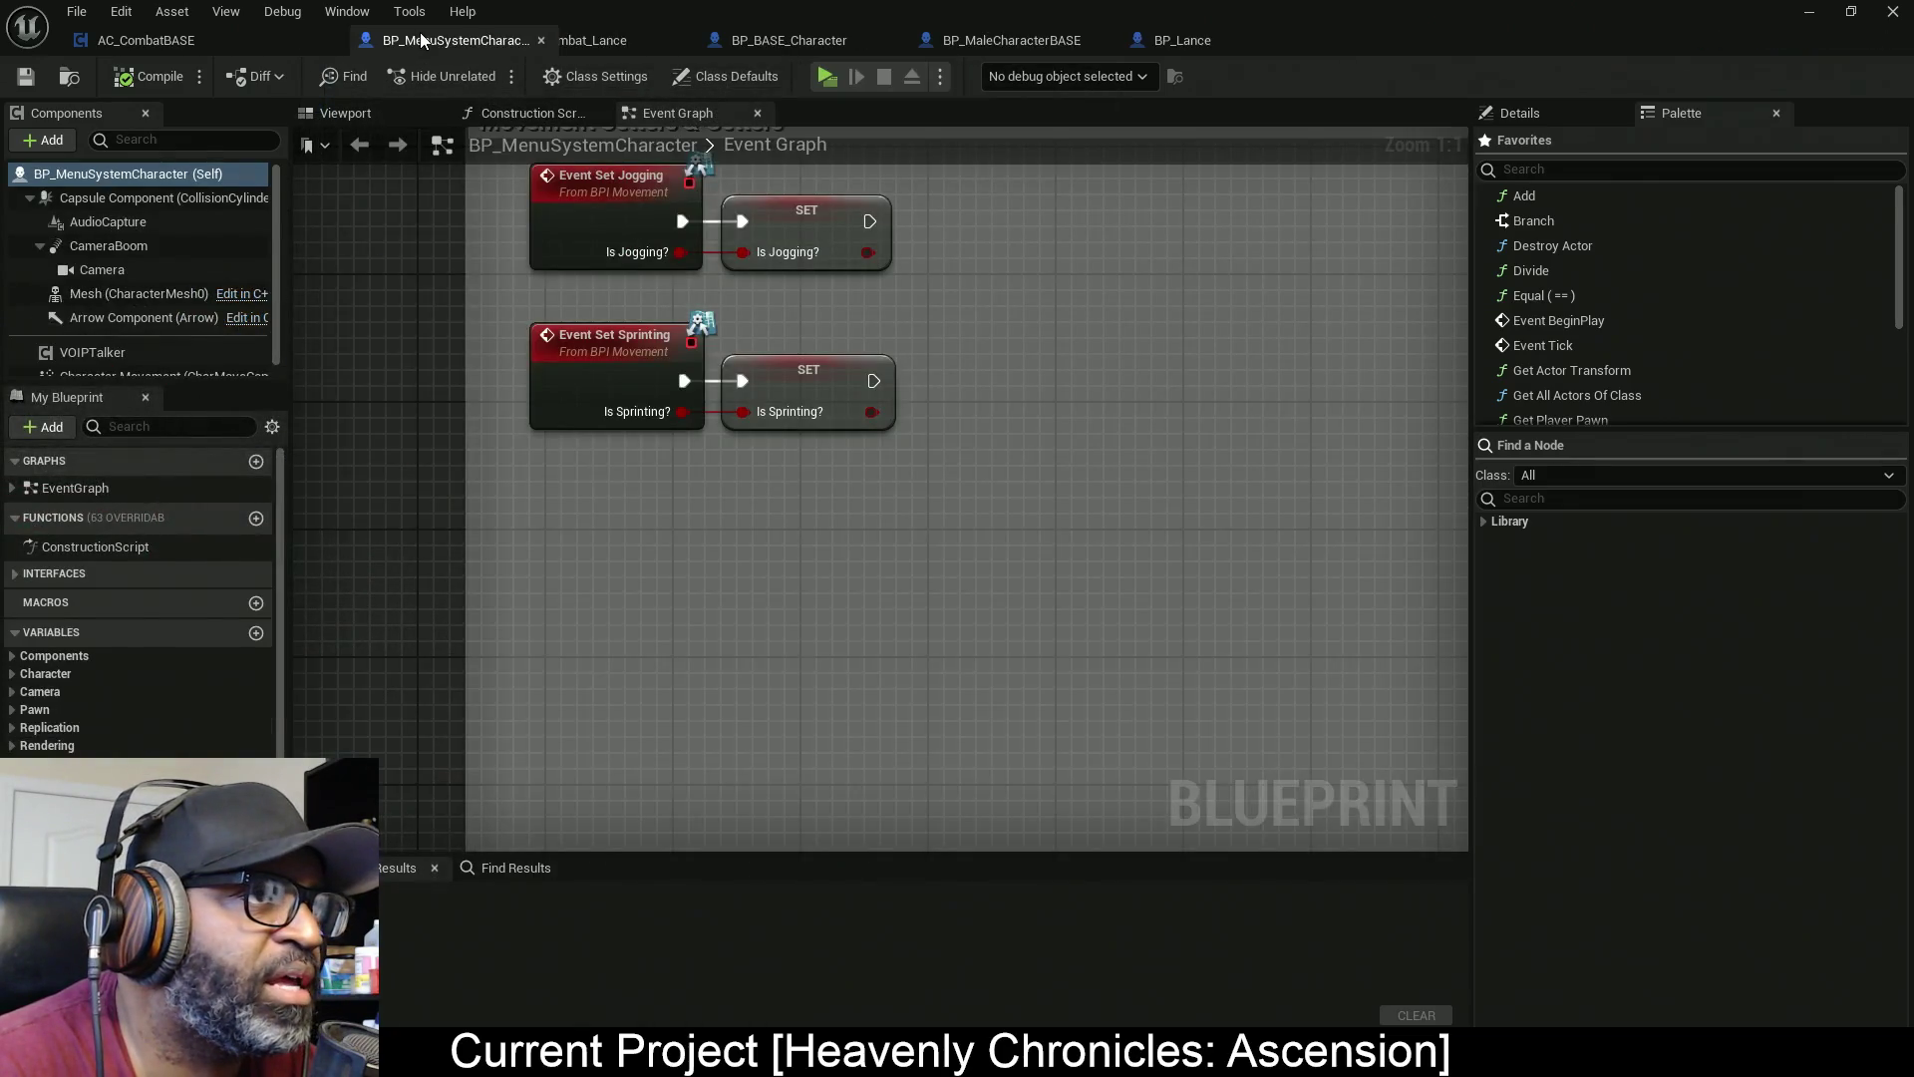
Dock BP_MenuSystemCharacter, AC_EnhancedInput and BP_Lance in the main tab bar, then open BP_MenuSystemPlayerController
mouse_move(578, 40)
mouse_down()
mouse_move(504, 40)
mouse_move(272, 296)
mouse_up()
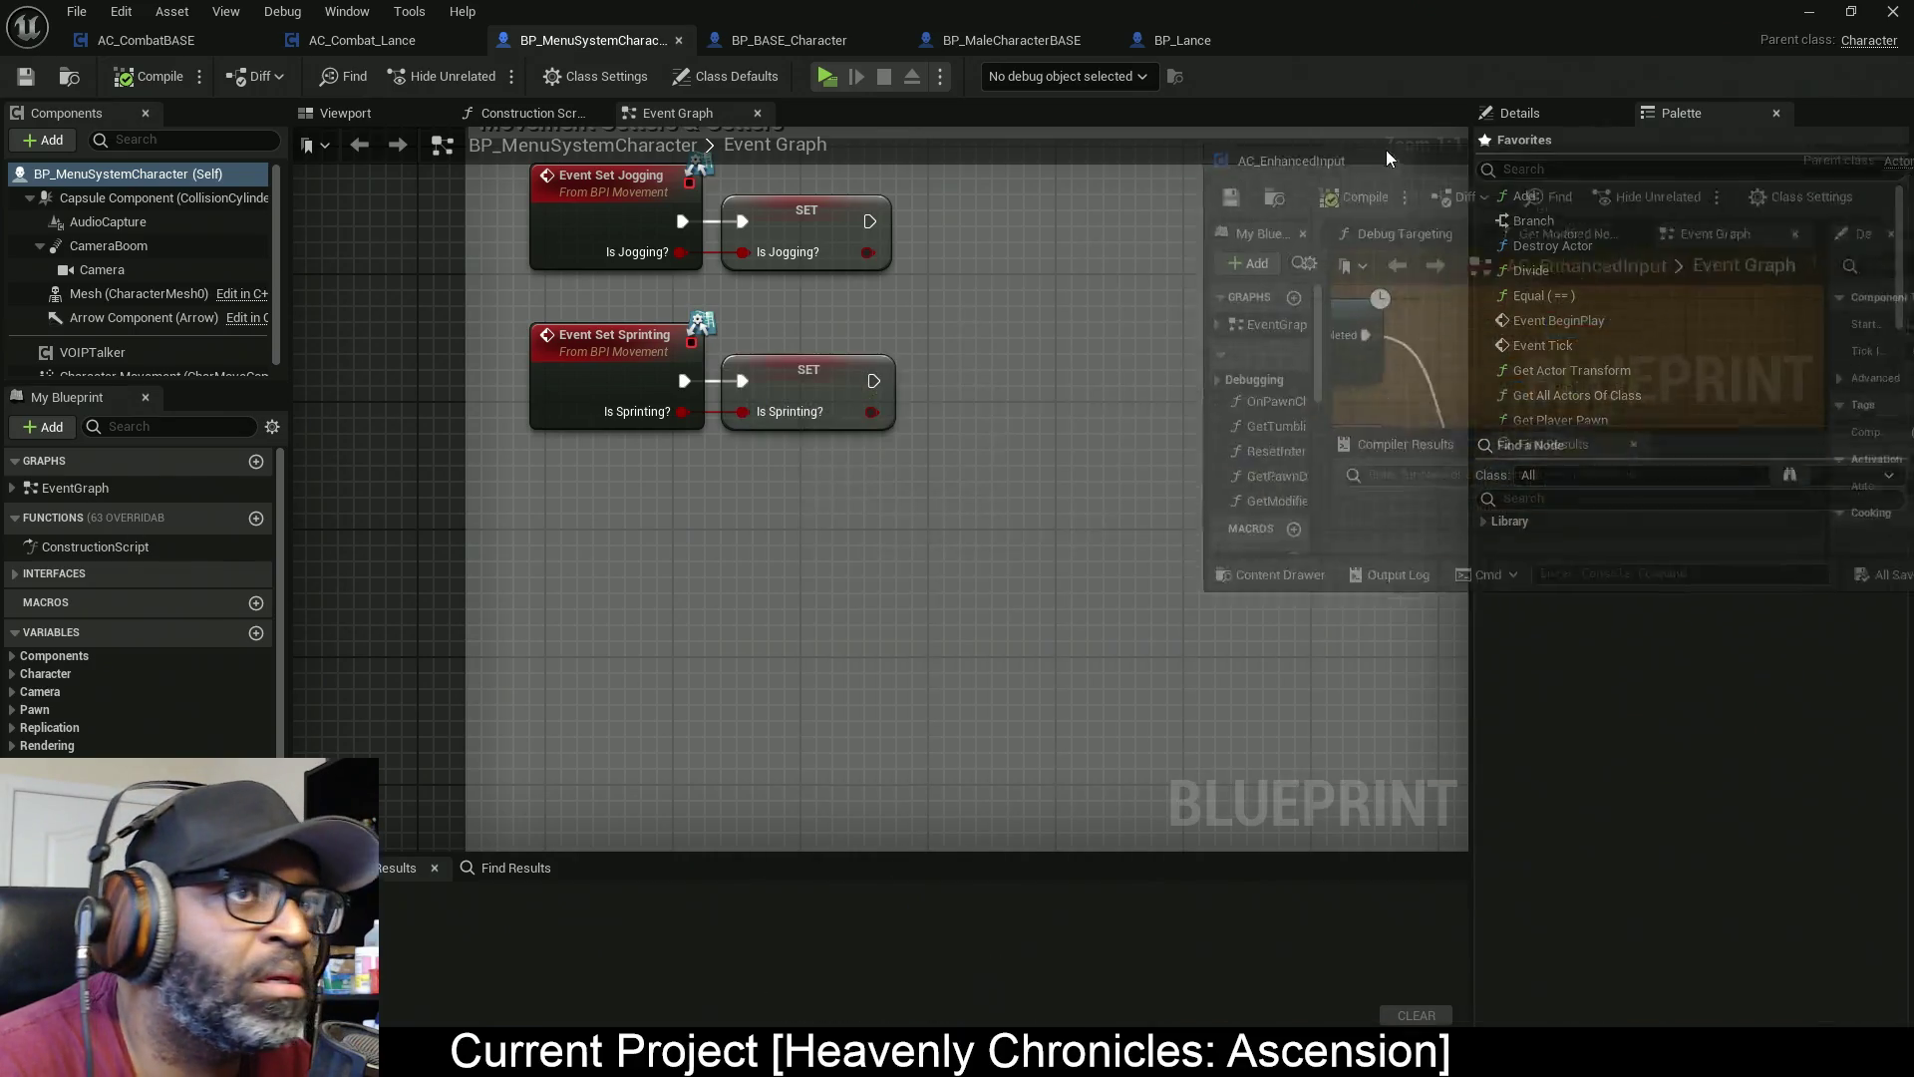
drag(1386, 150, 1402, 50)
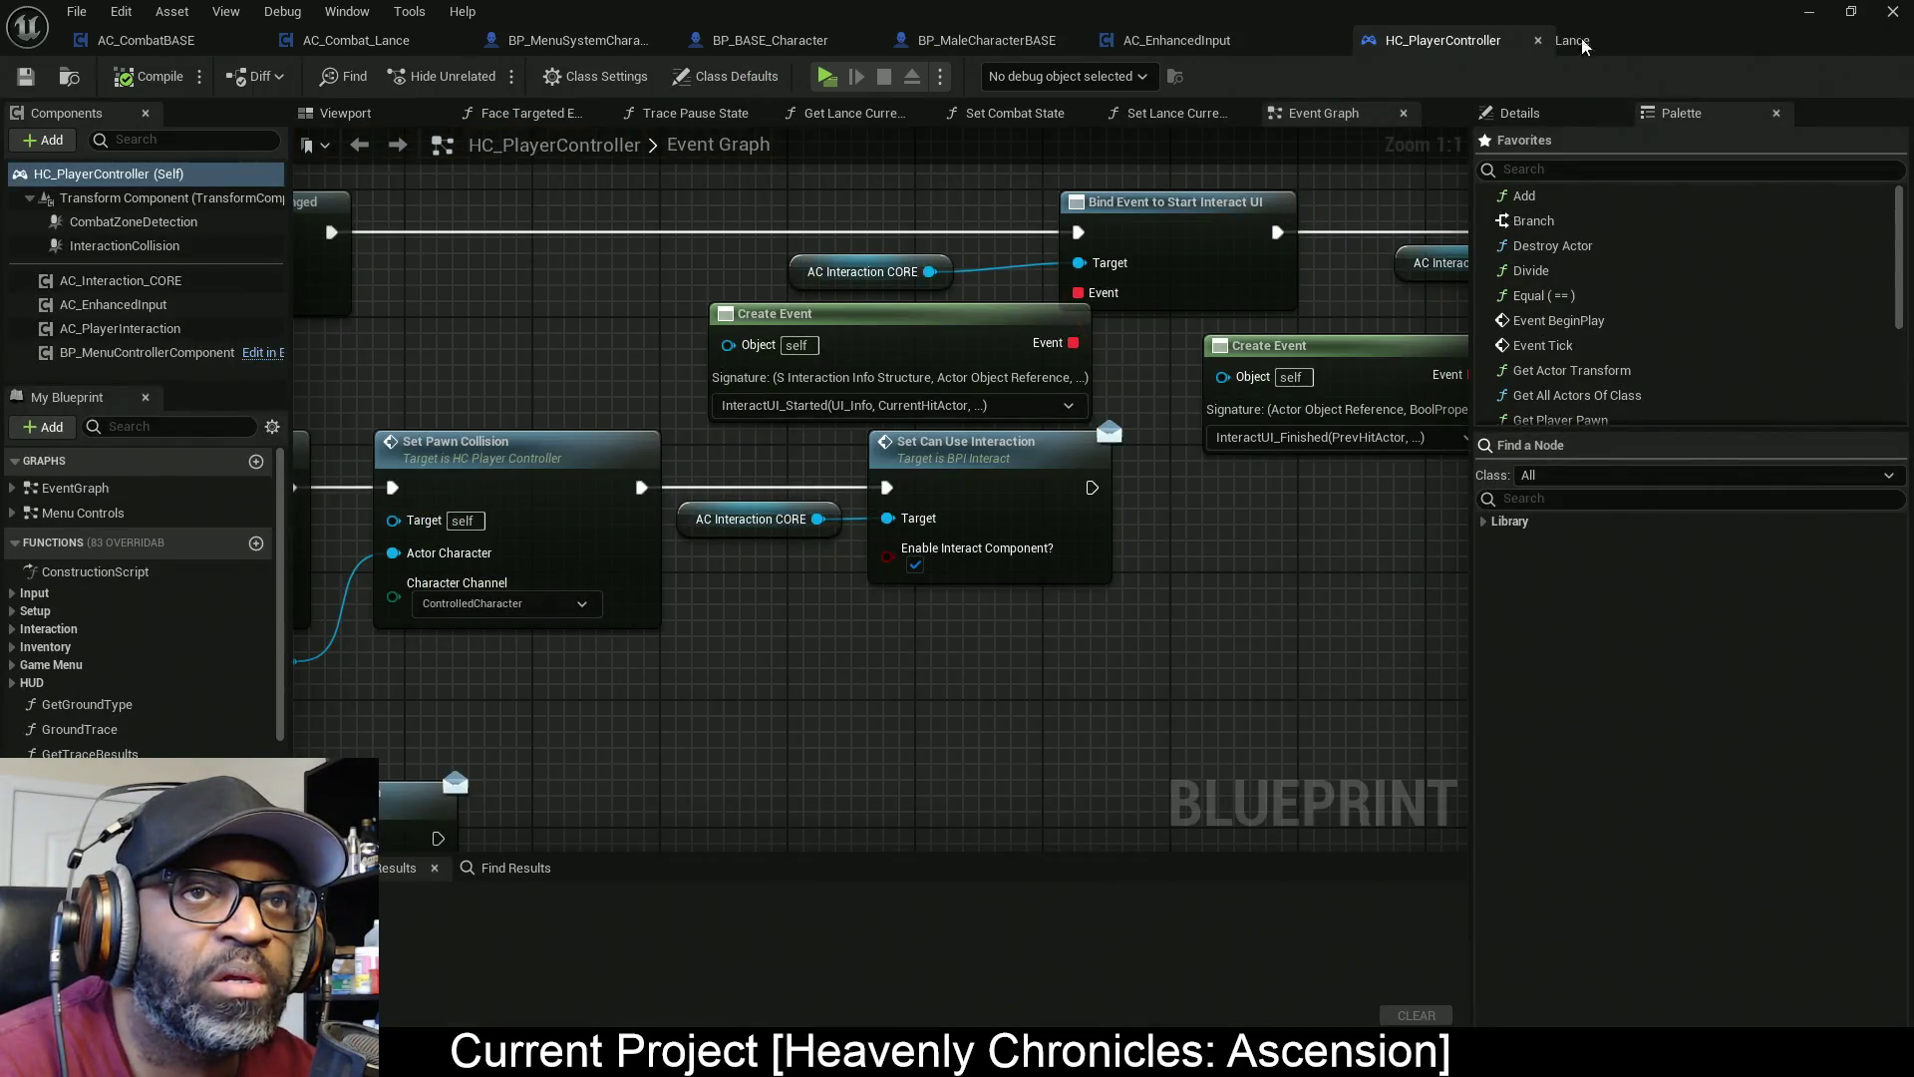
drag(1583, 46, 1581, 45)
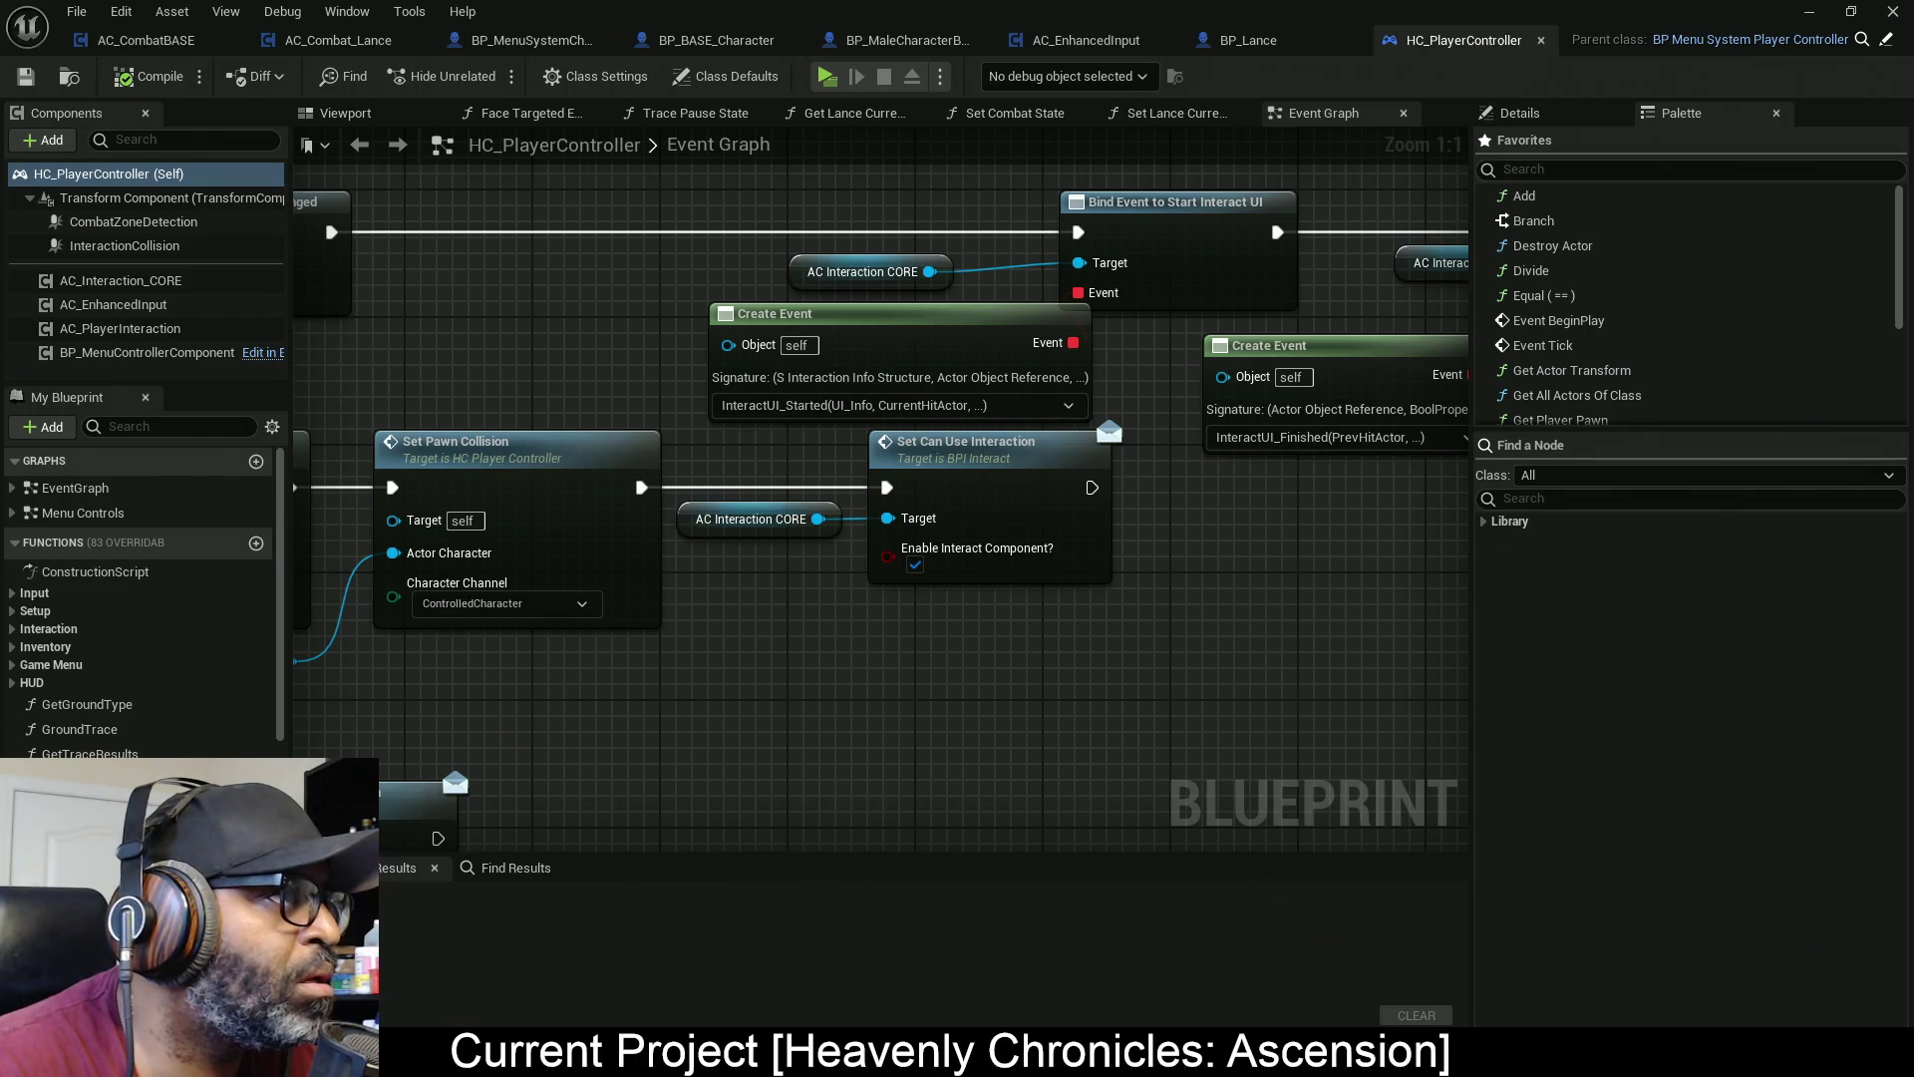
click(1750, 40)
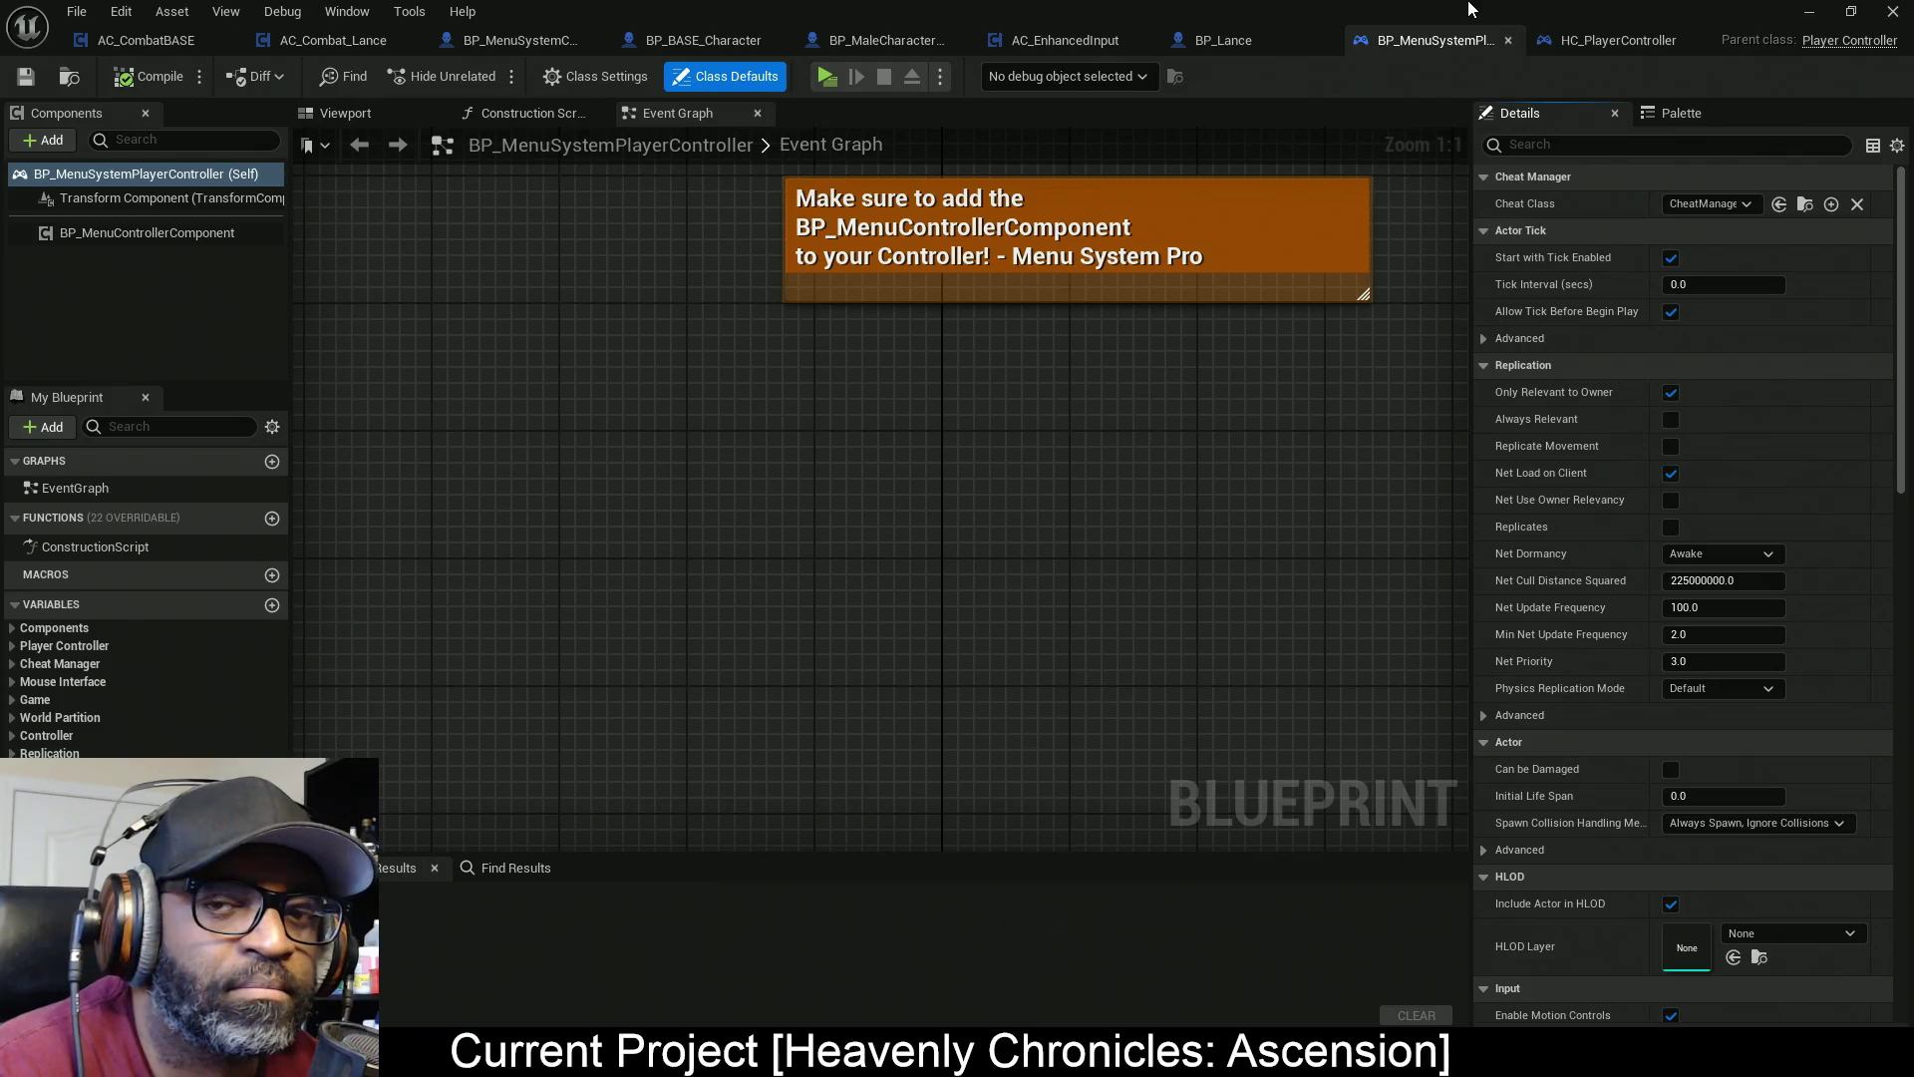
Look over the parent controller's event graph, then survey HC_PlayerController's event graph
scroll(738, 415, down, 3)
drag(761, 414, 549, 579)
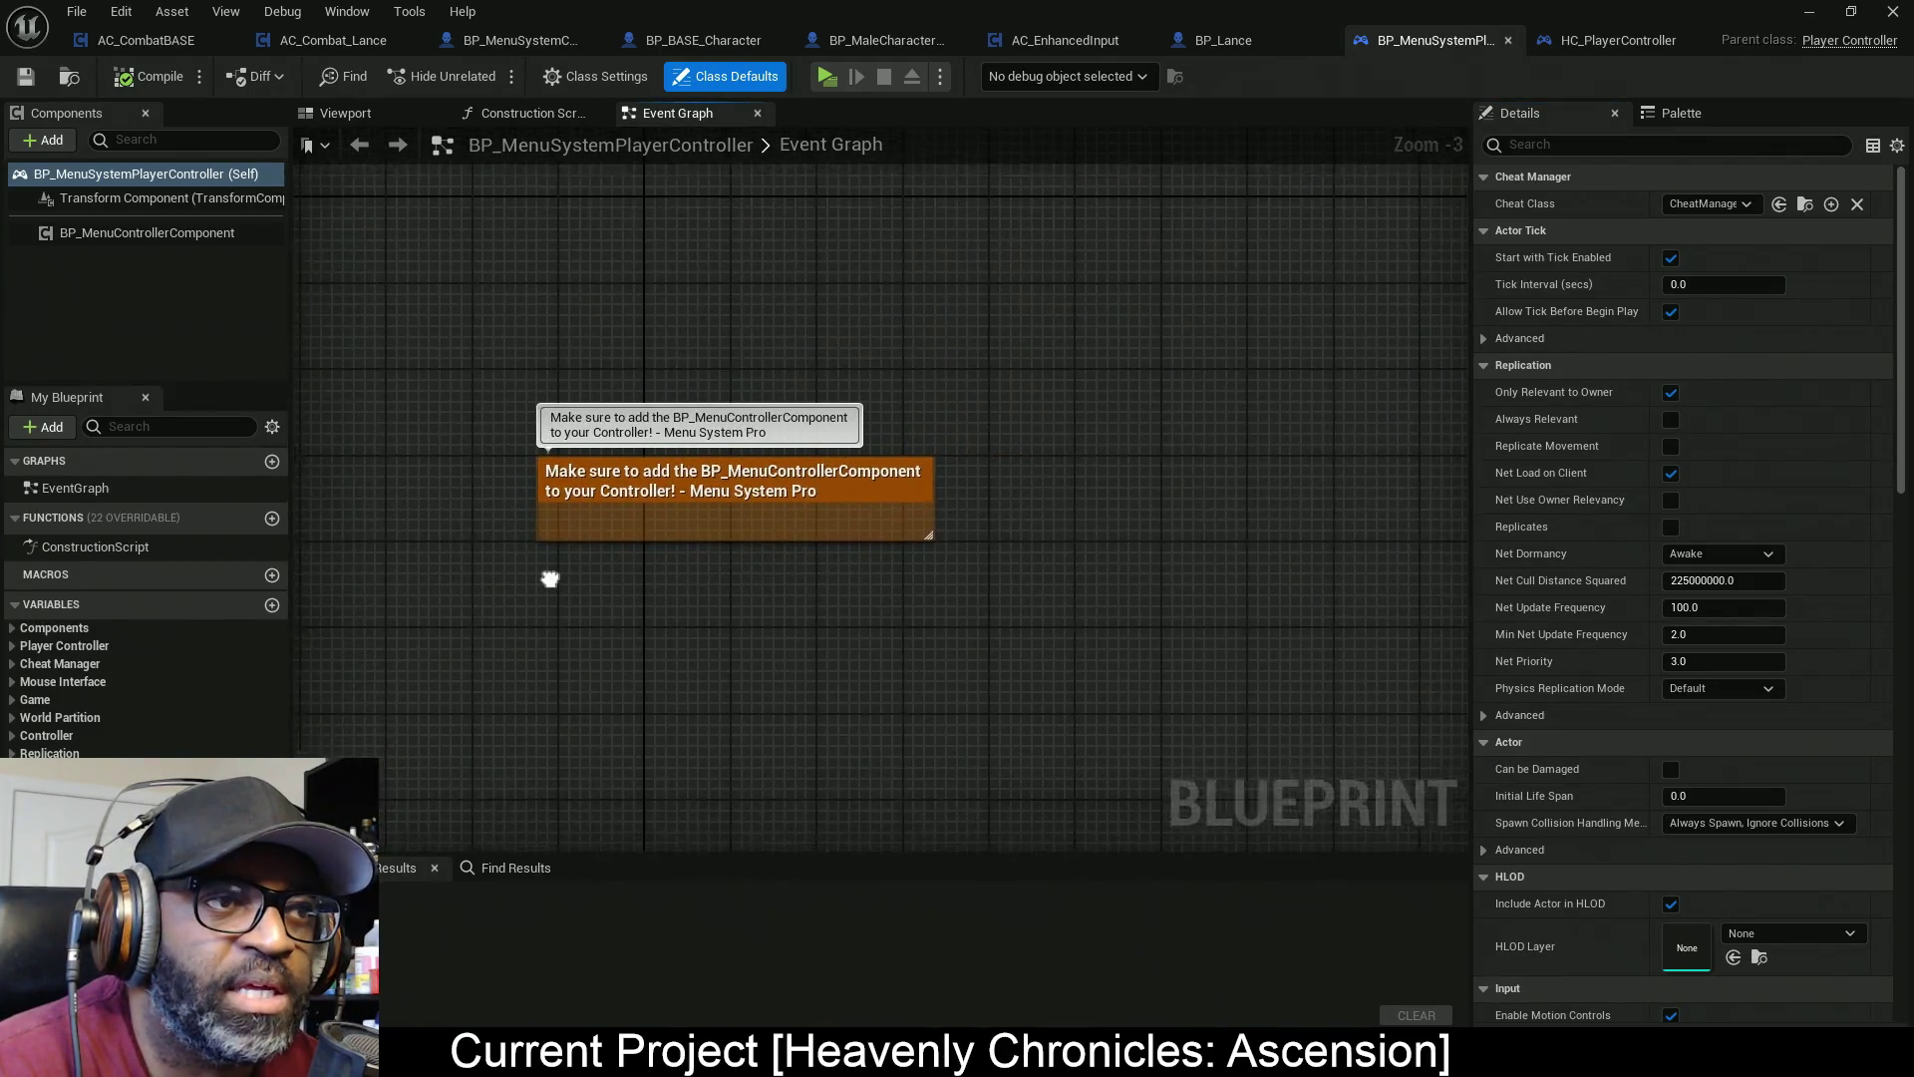
click(1602, 42)
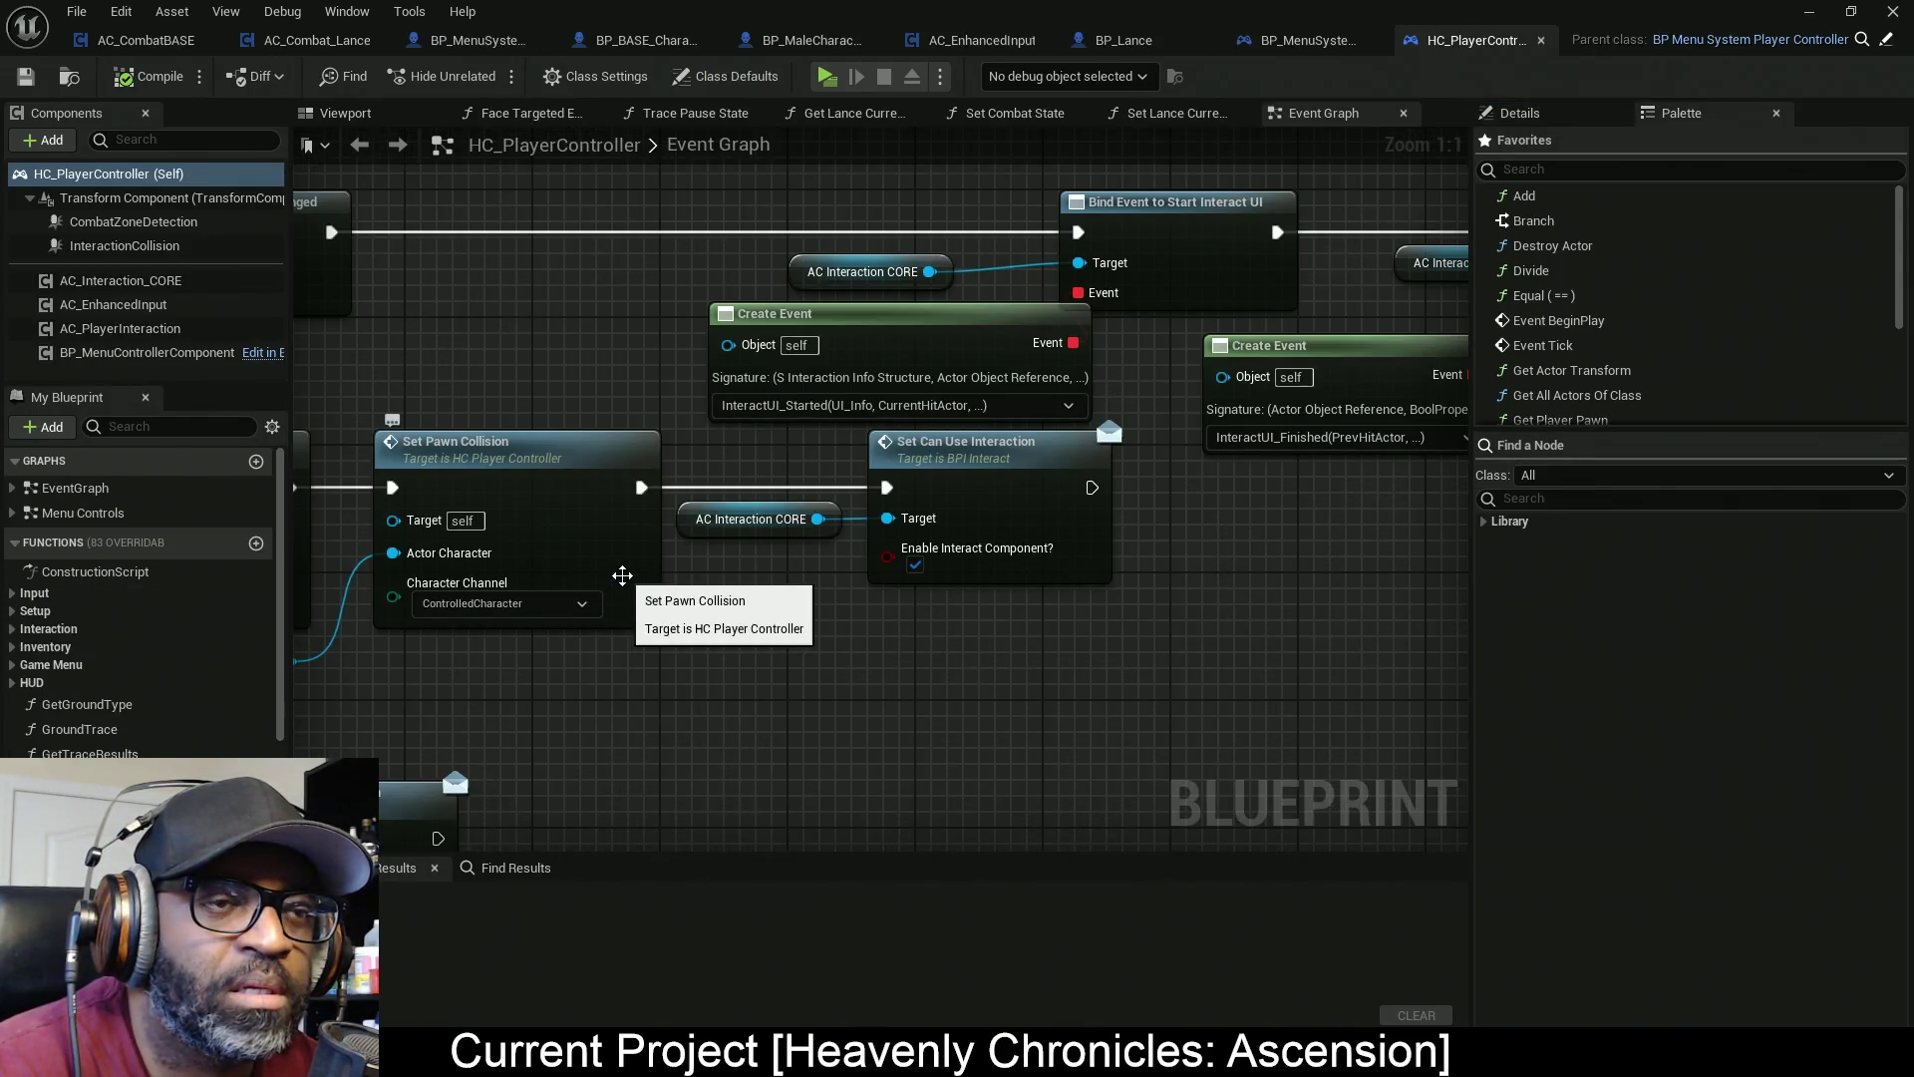
scroll(625, 571, down, 10)
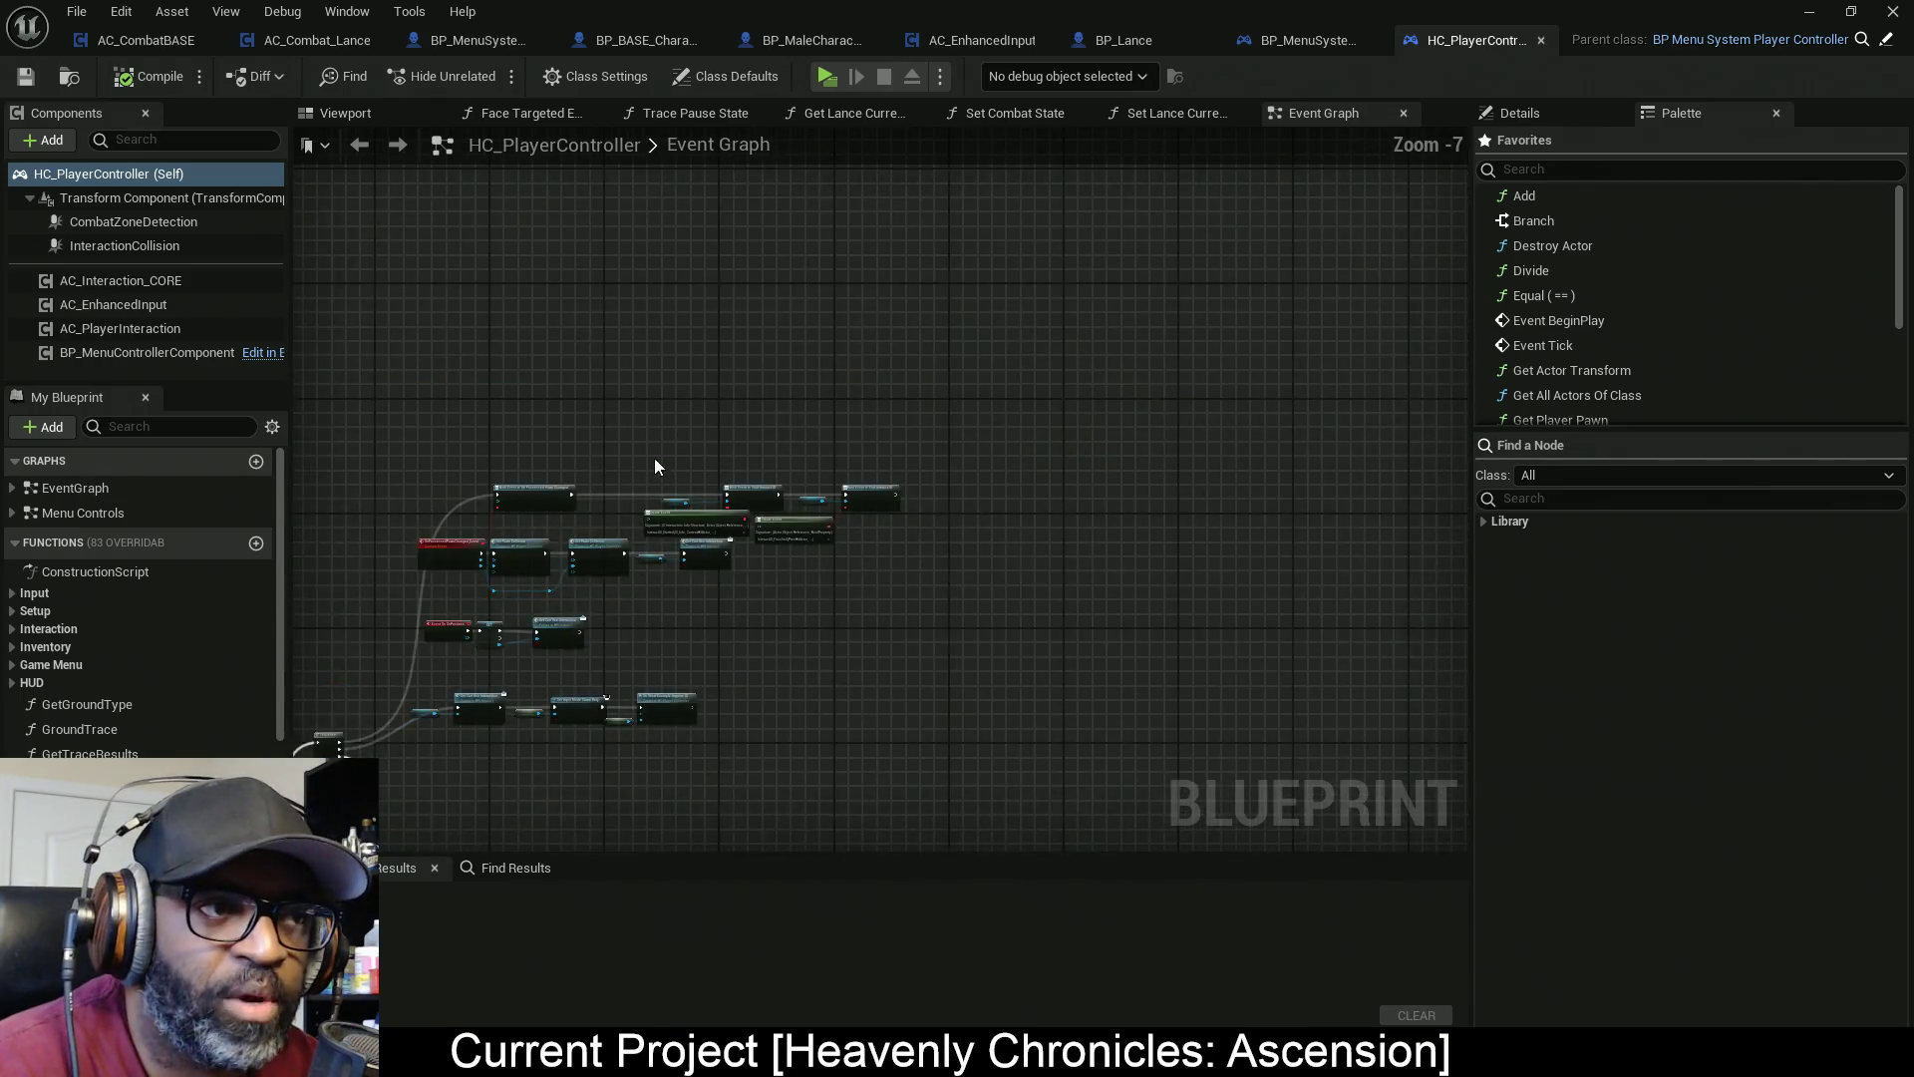
mouse_move(603, 510)
mouse_down()
mouse_move(735, 340)
mouse_move(810, 297)
mouse_up()
scroll(850, 479, up, 6)
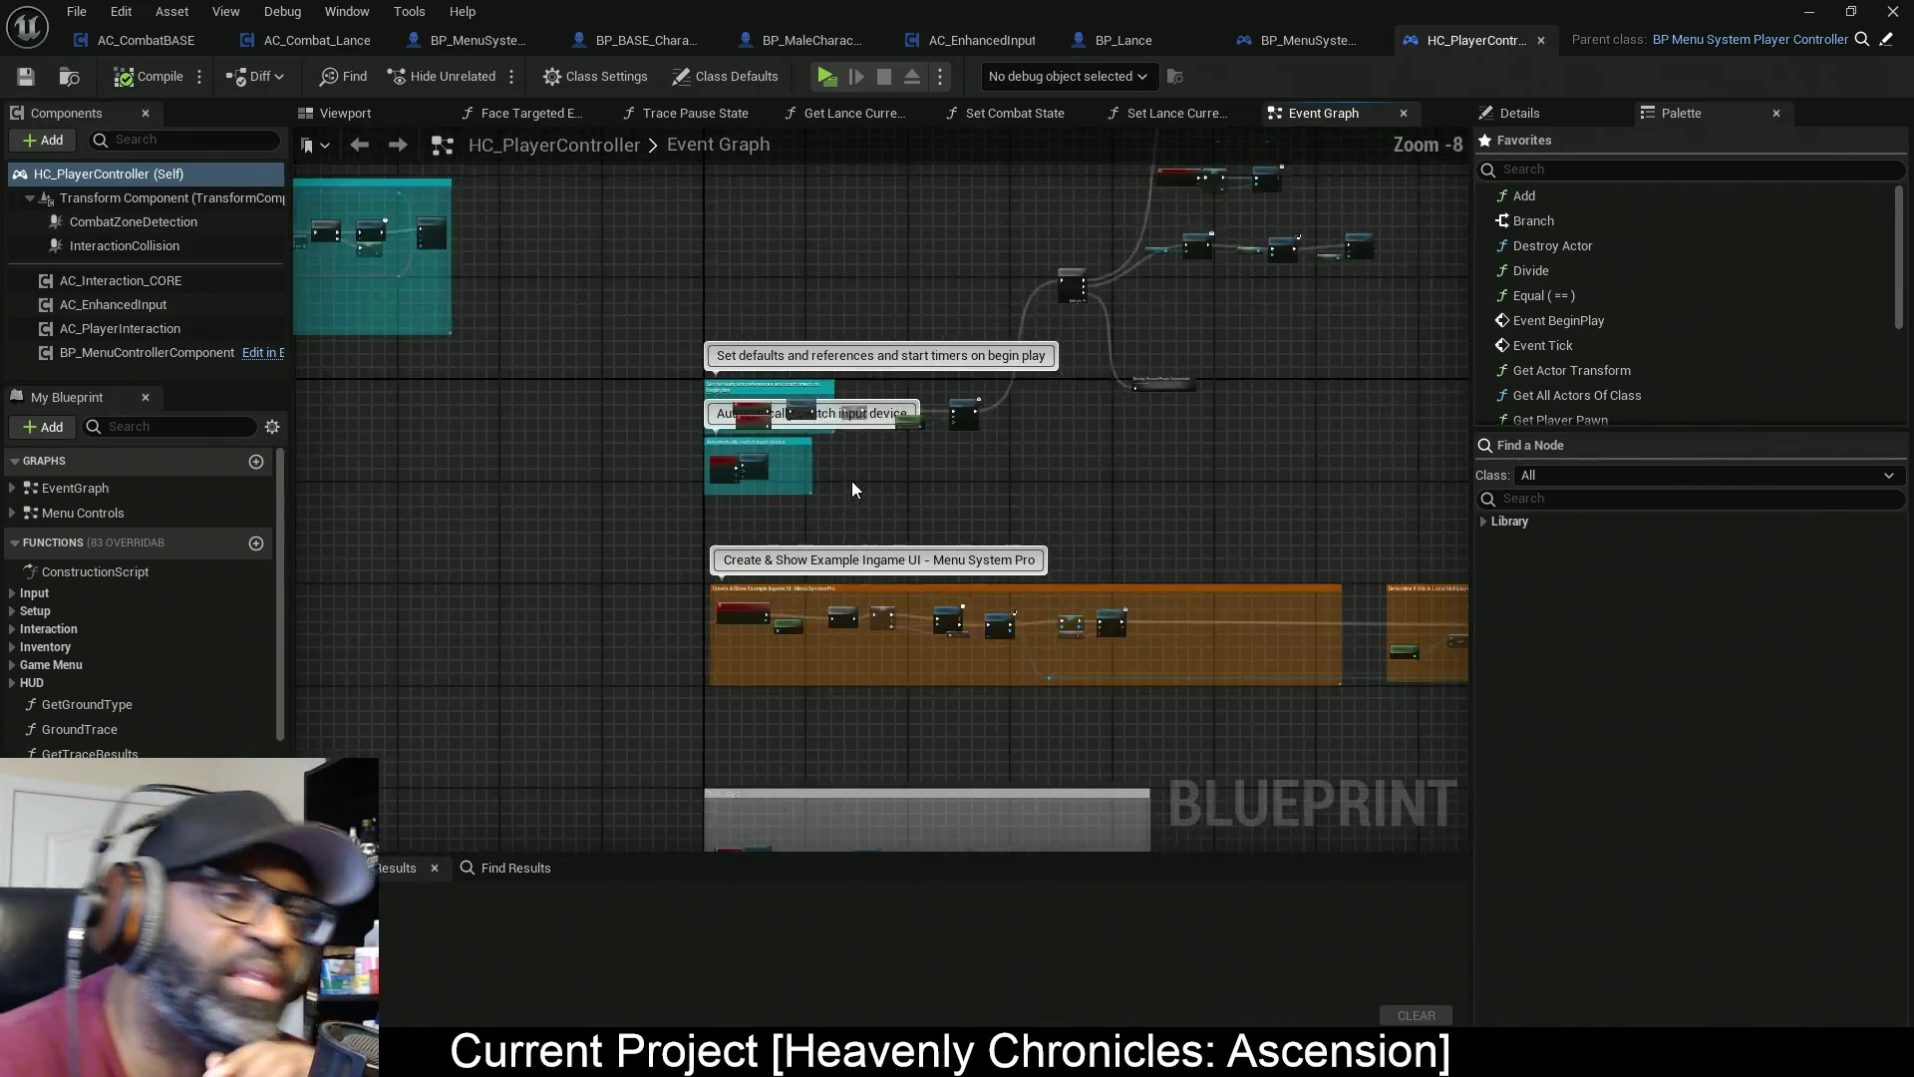
scroll(743, 329, up, 2)
Open the Initialize function and browse to the Add Mapping Context's IMC_CharacterOnFoot asset
double_click(738, 289)
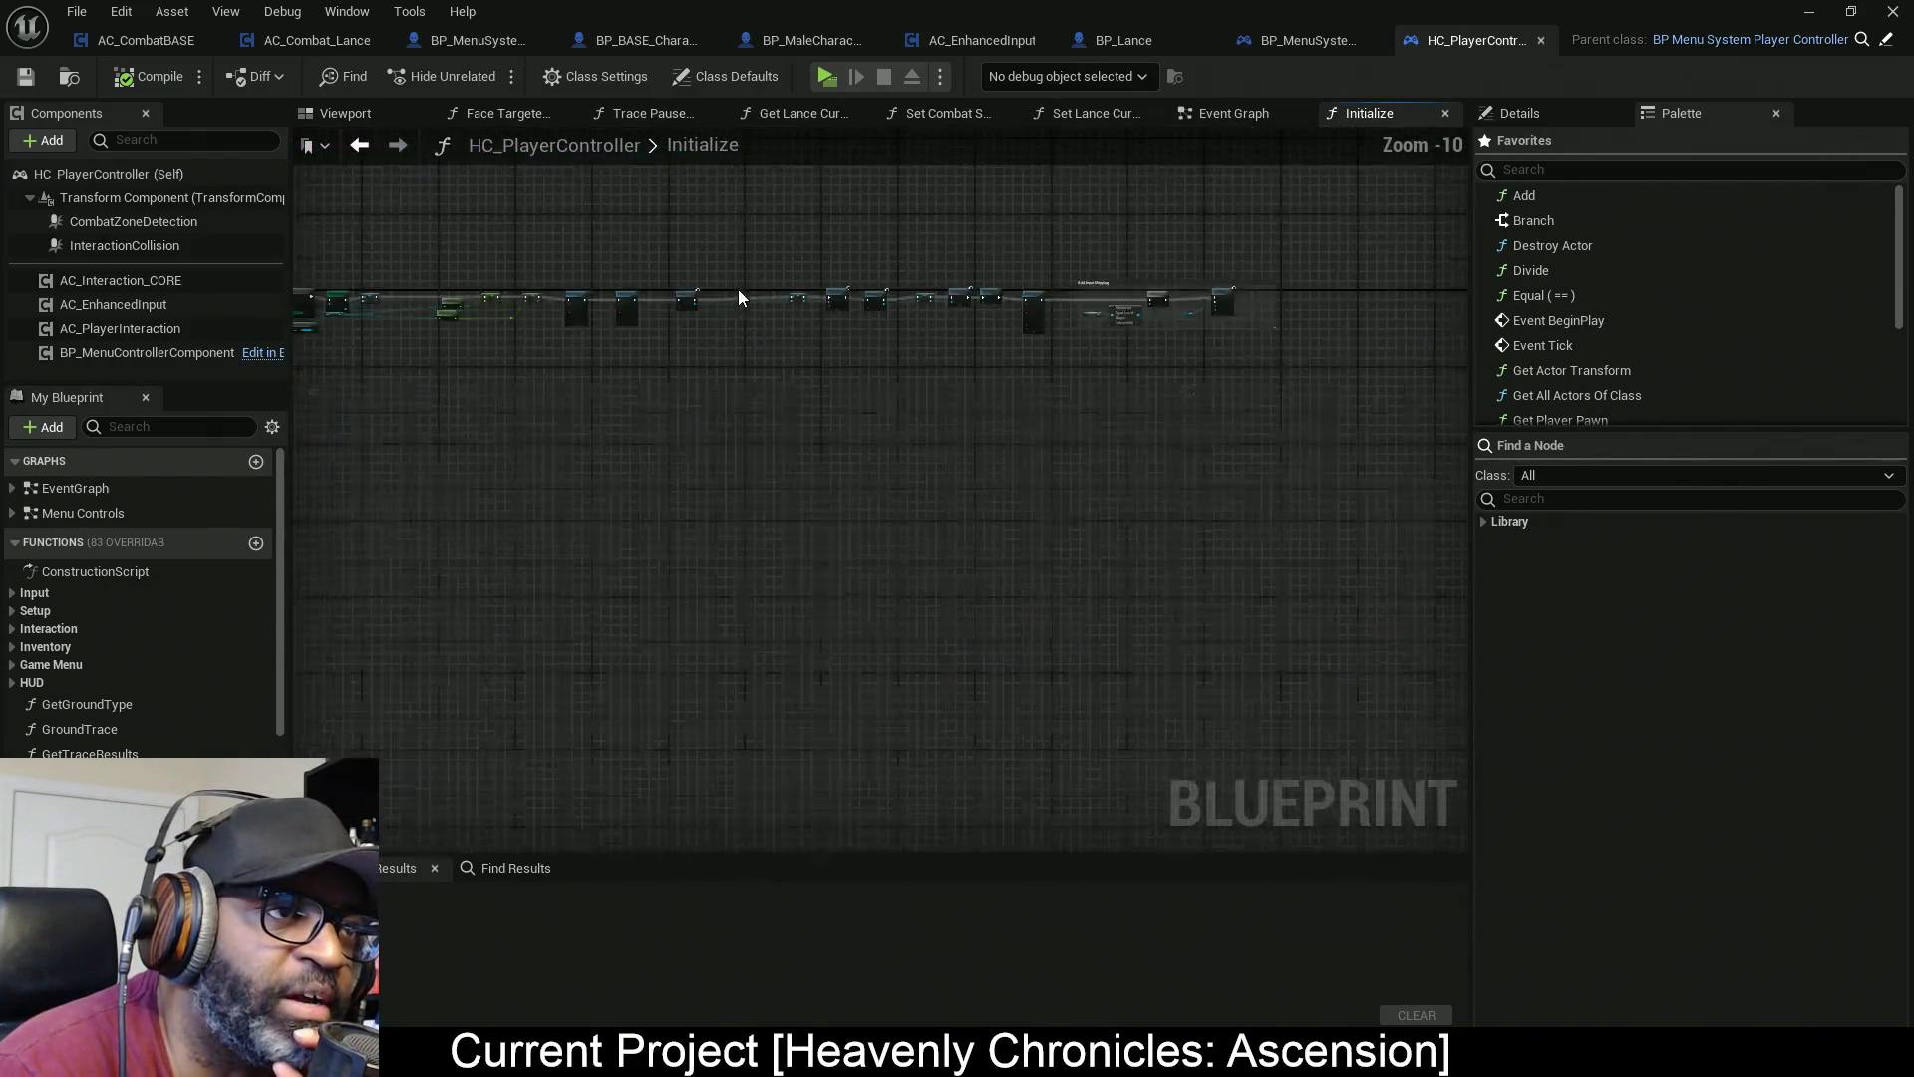
scroll(832, 550, up, 7)
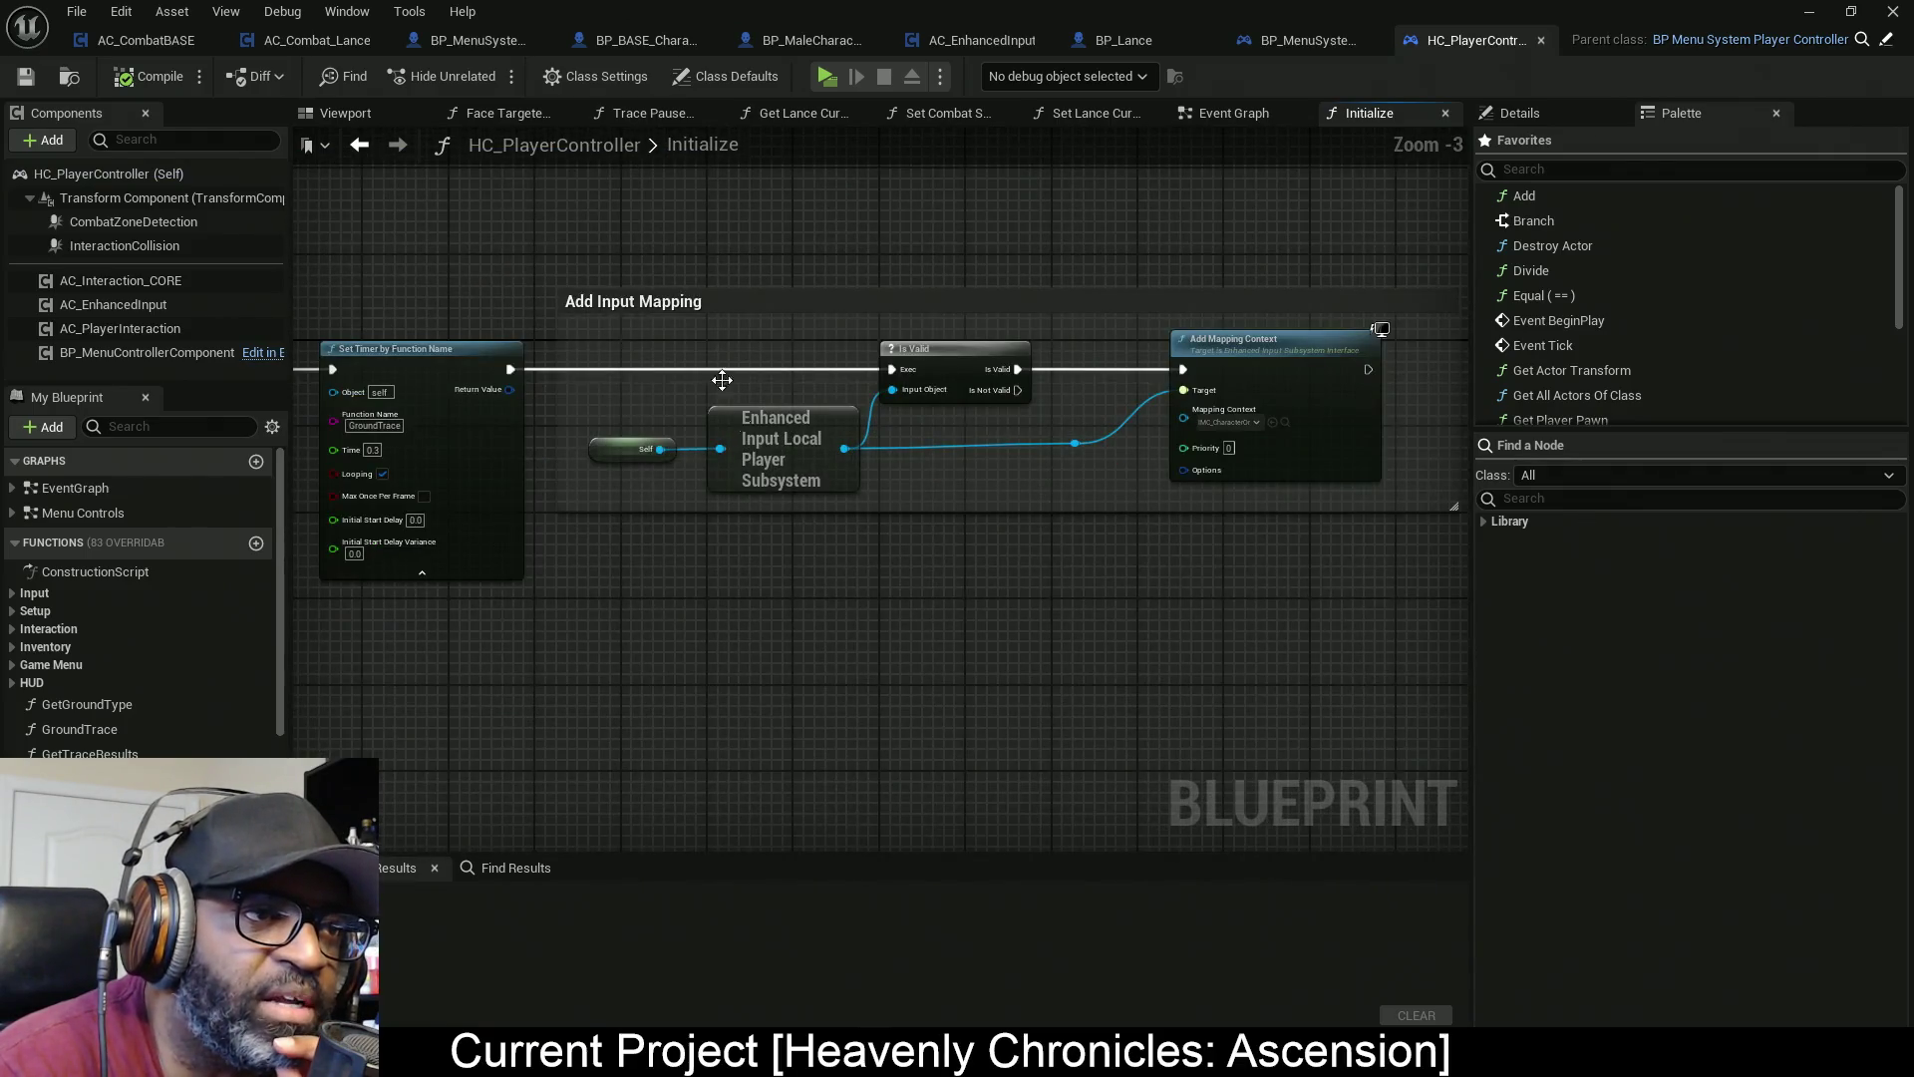
drag(722, 380, 731, 725)
mouse_move(866, 670)
mouse_down()
mouse_move(906, 379)
mouse_move(856, 326)
mouse_up()
scroll(1209, 514, up, 3)
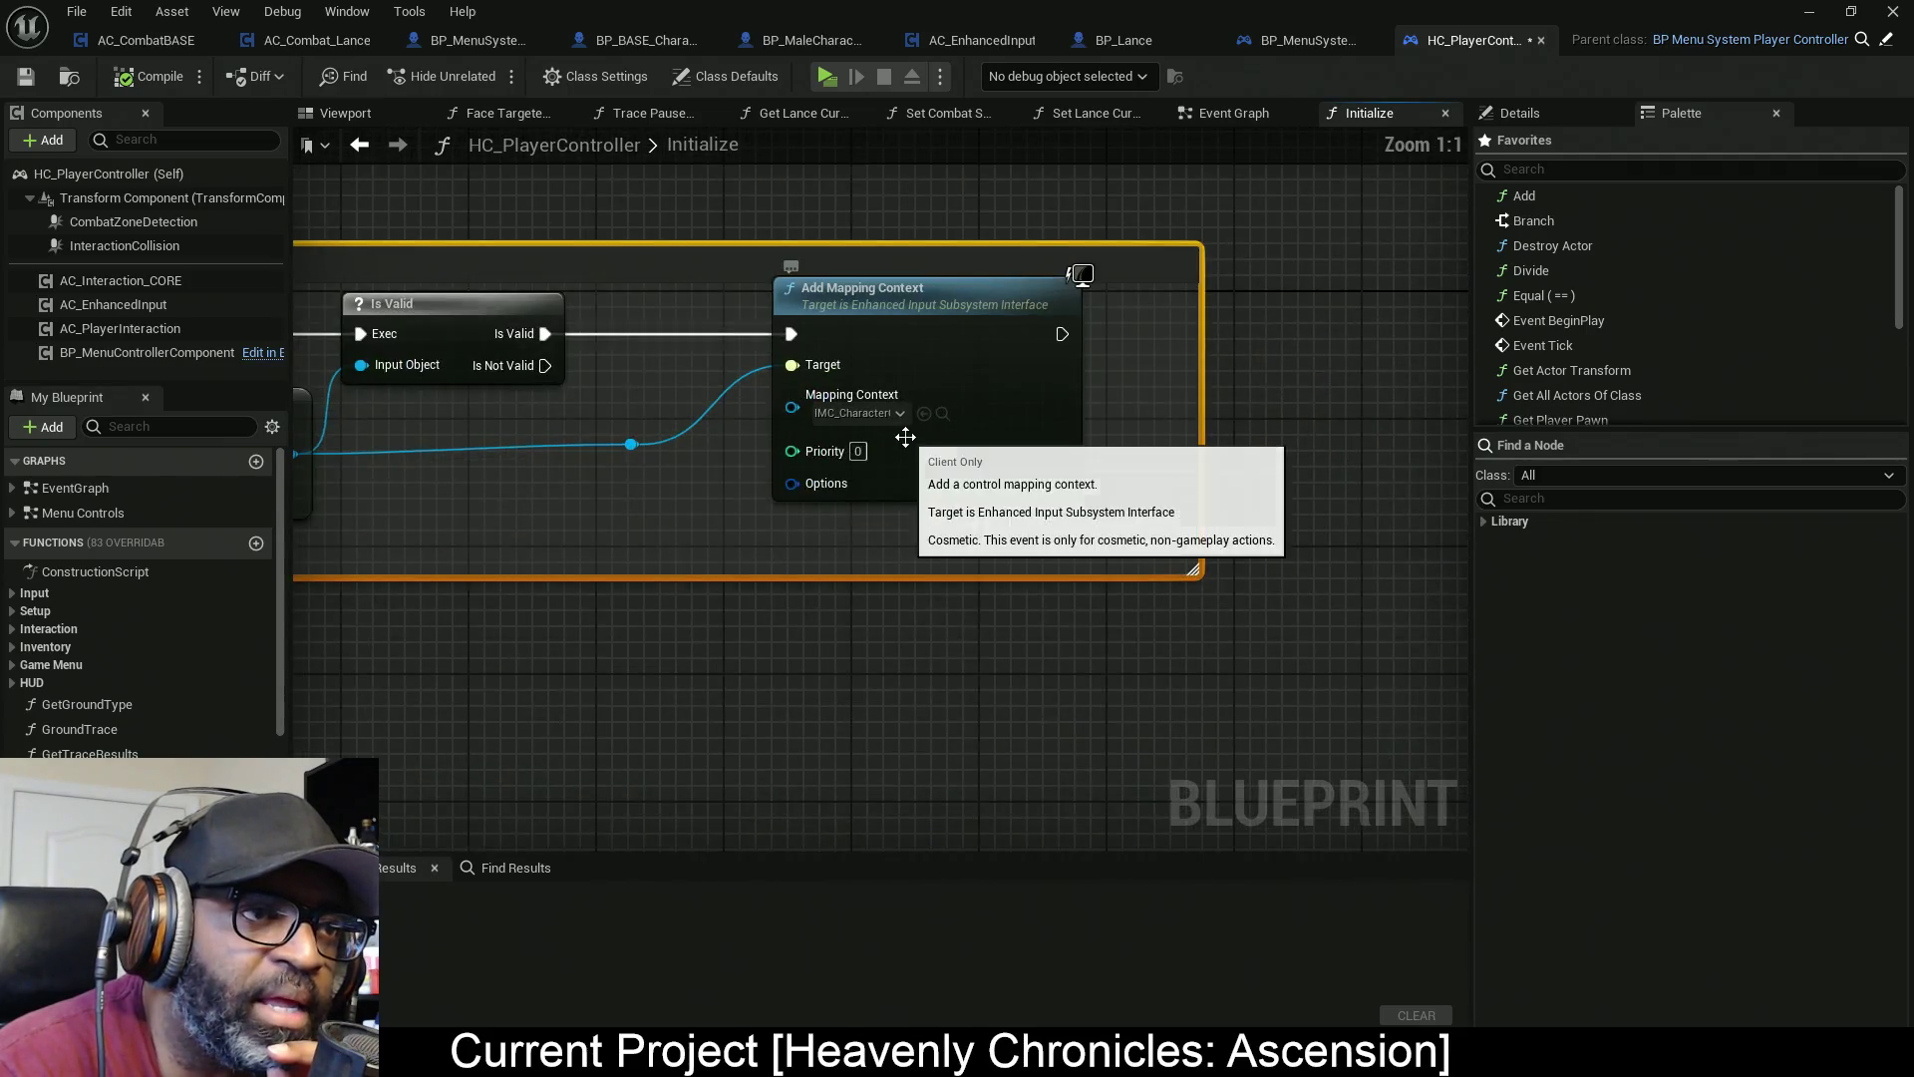
mouse_move(859, 671)
mouse_down()
mouse_move(781, 650)
mouse_move(600, 659)
mouse_up()
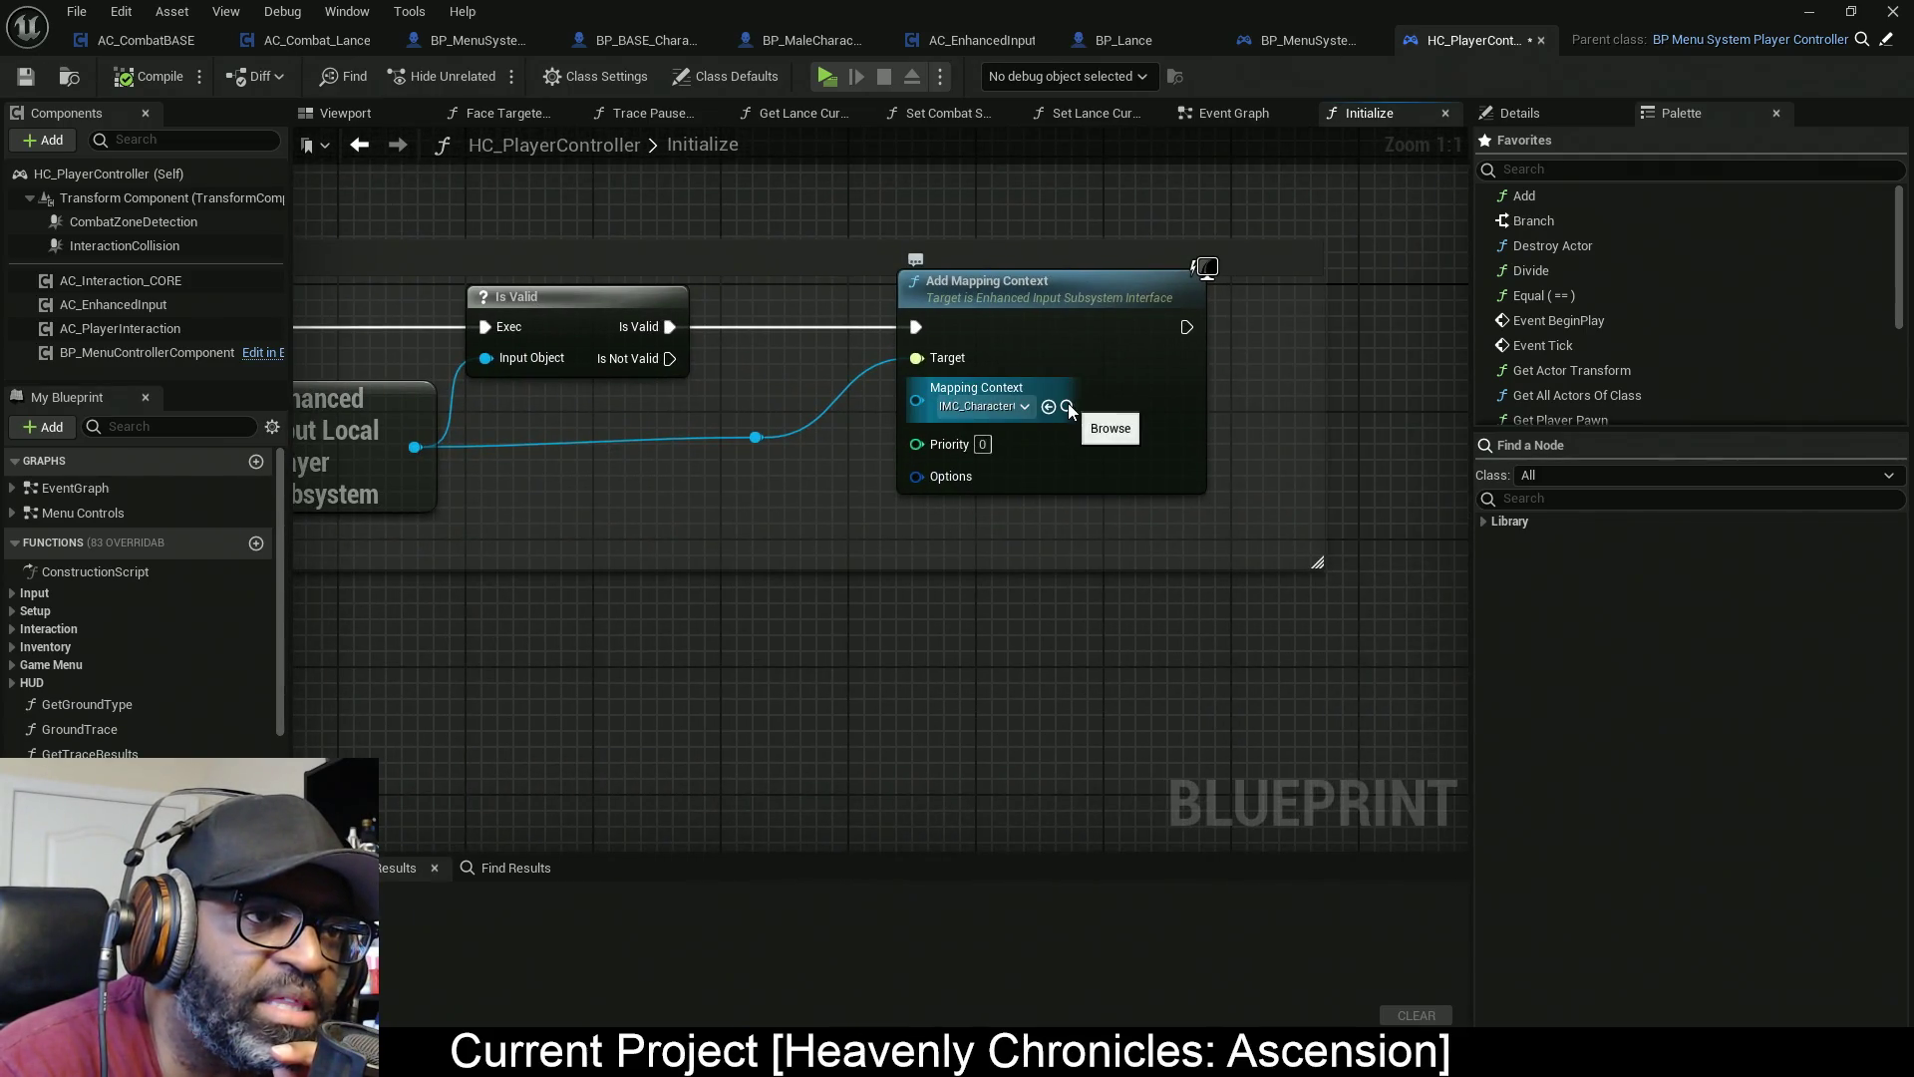
click(1067, 407)
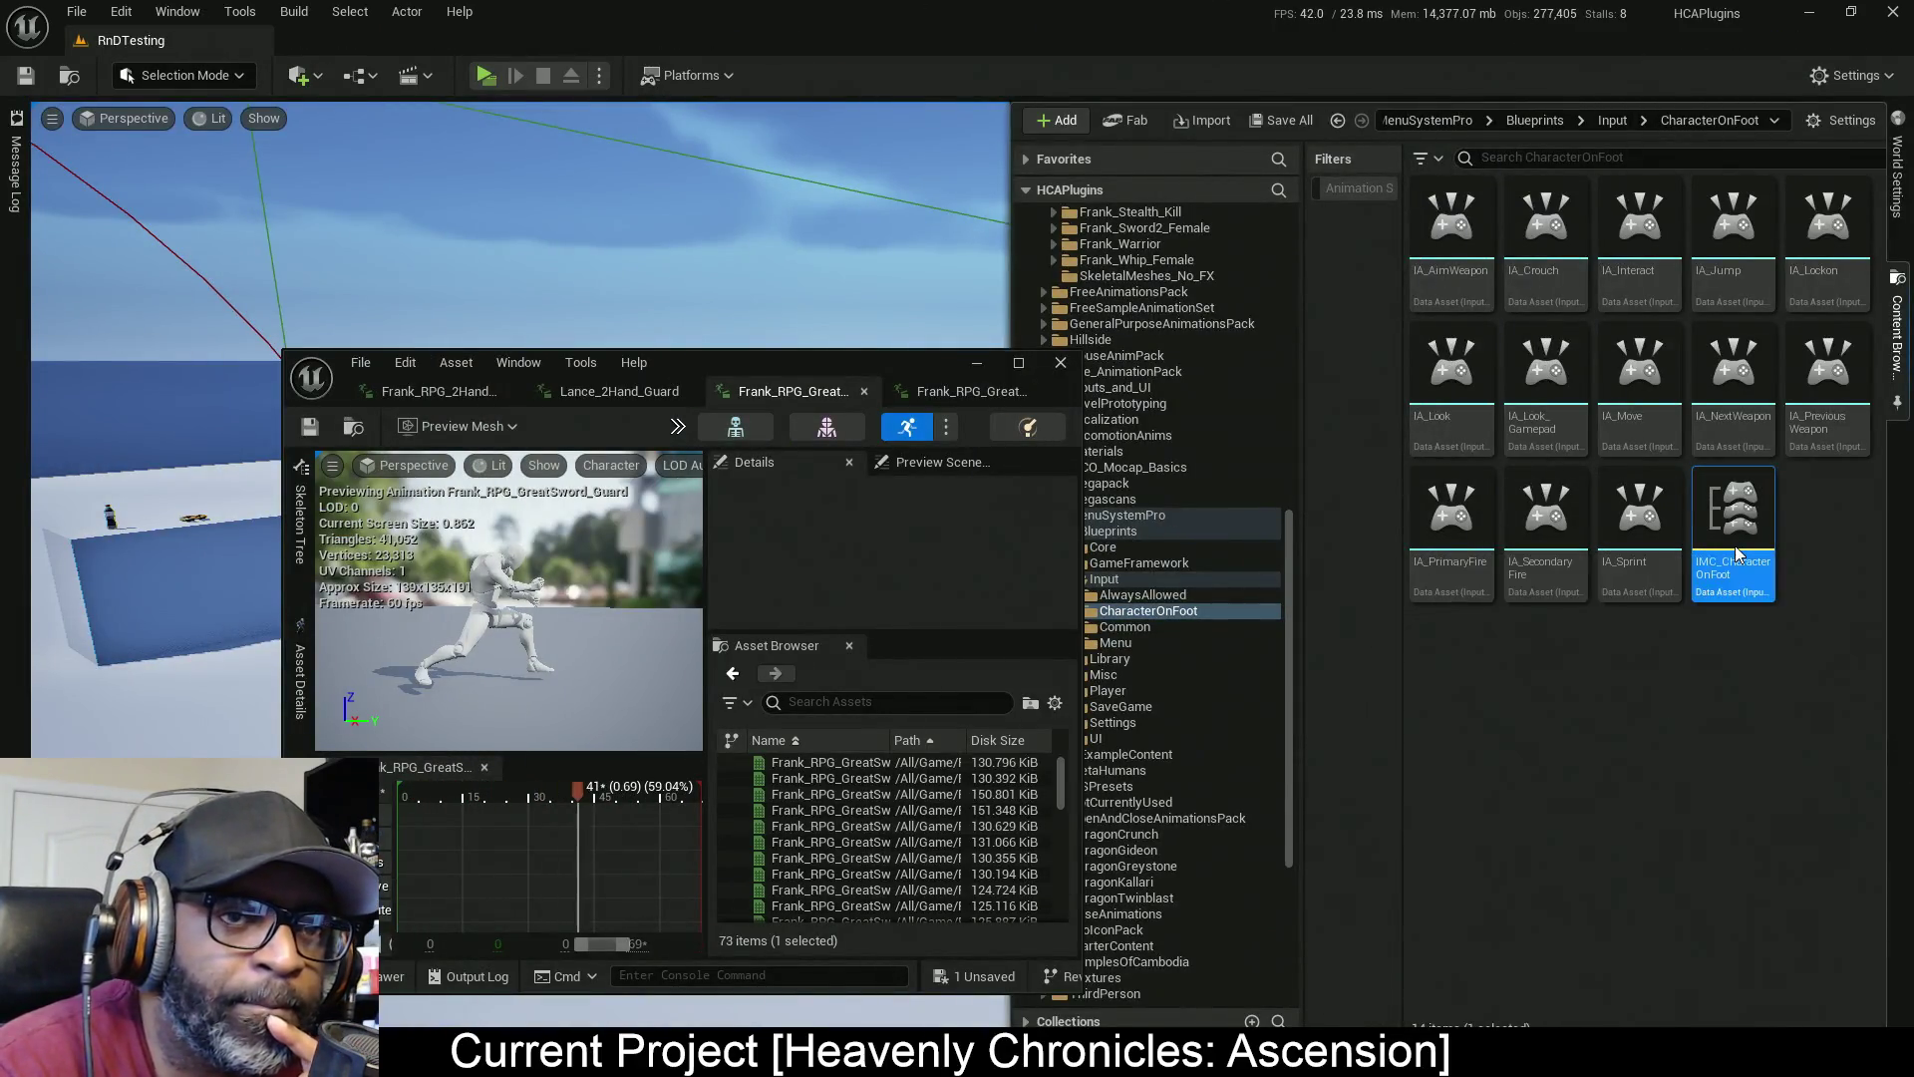
Open IMC_CharacterOnFoot, close its duplicate tab, and dismiss the validation-failed notice
double_click(1733, 513)
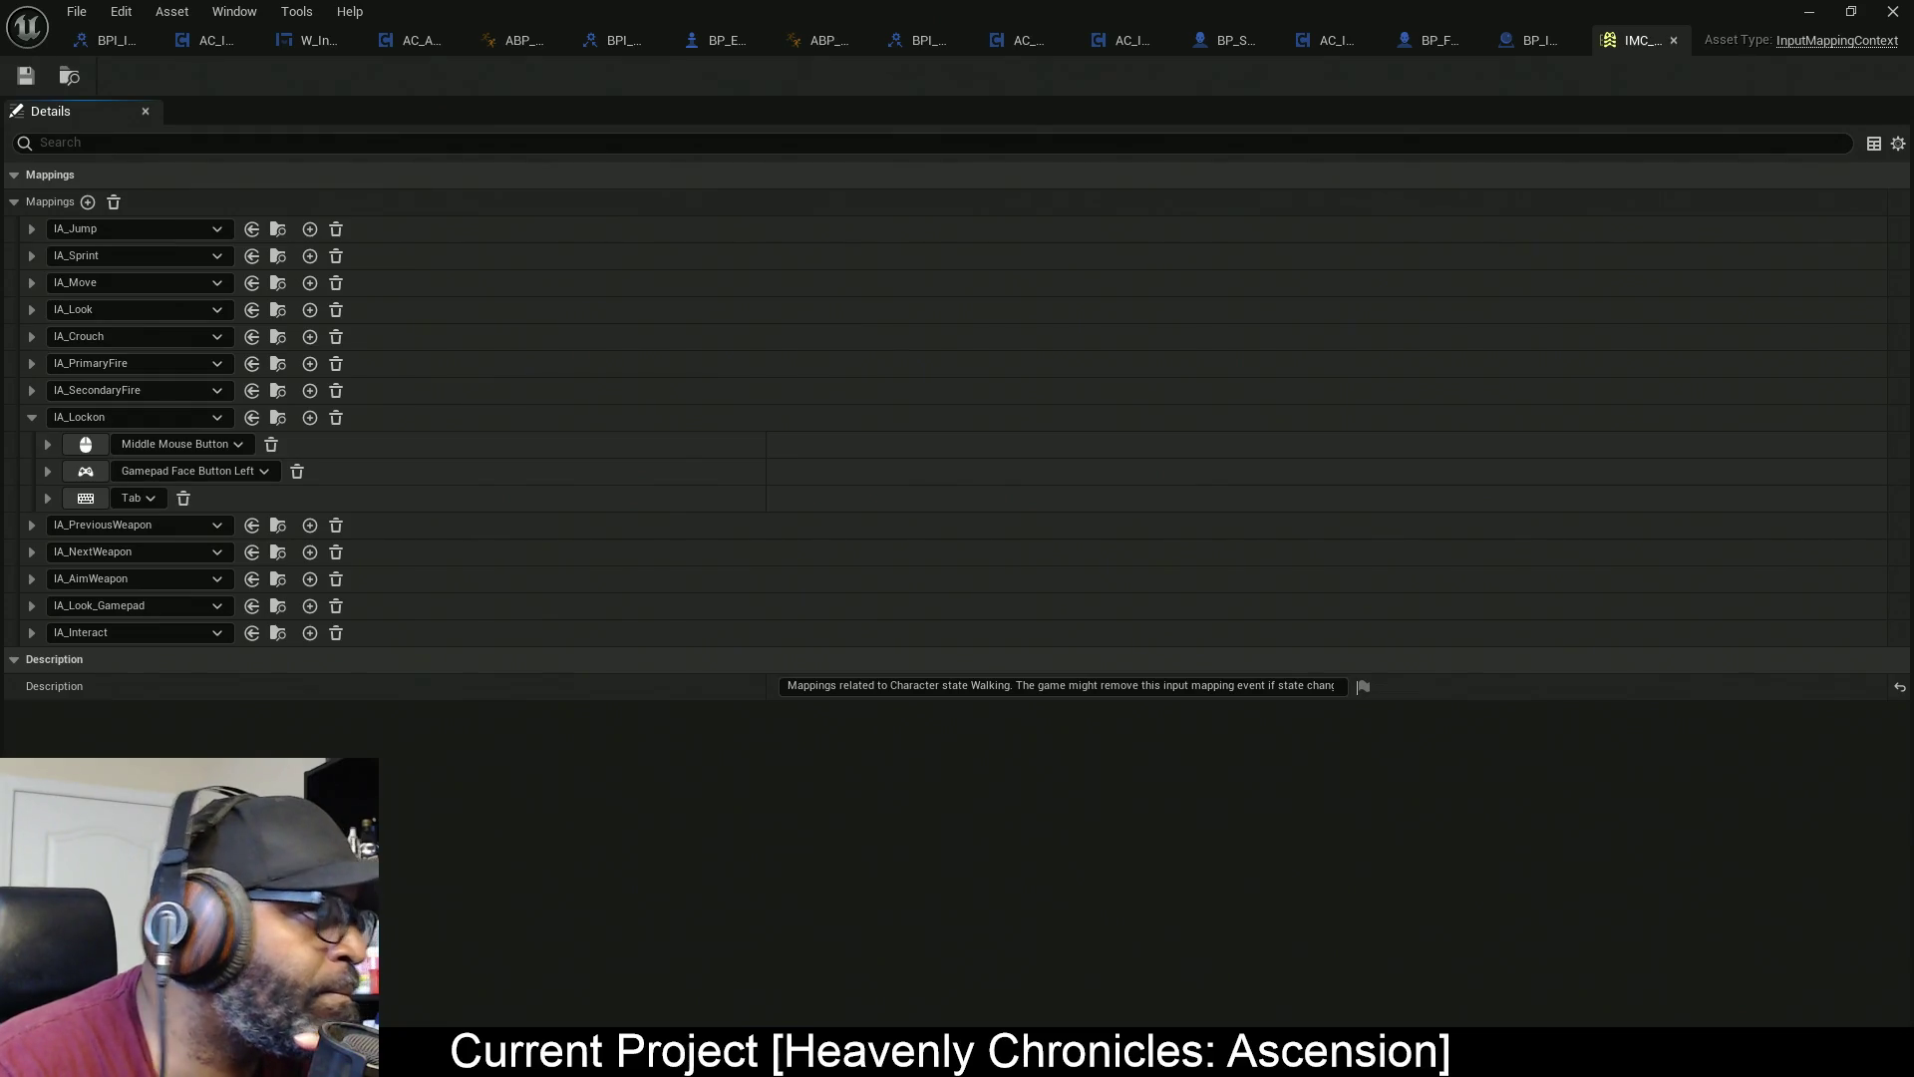
click(1674, 39)
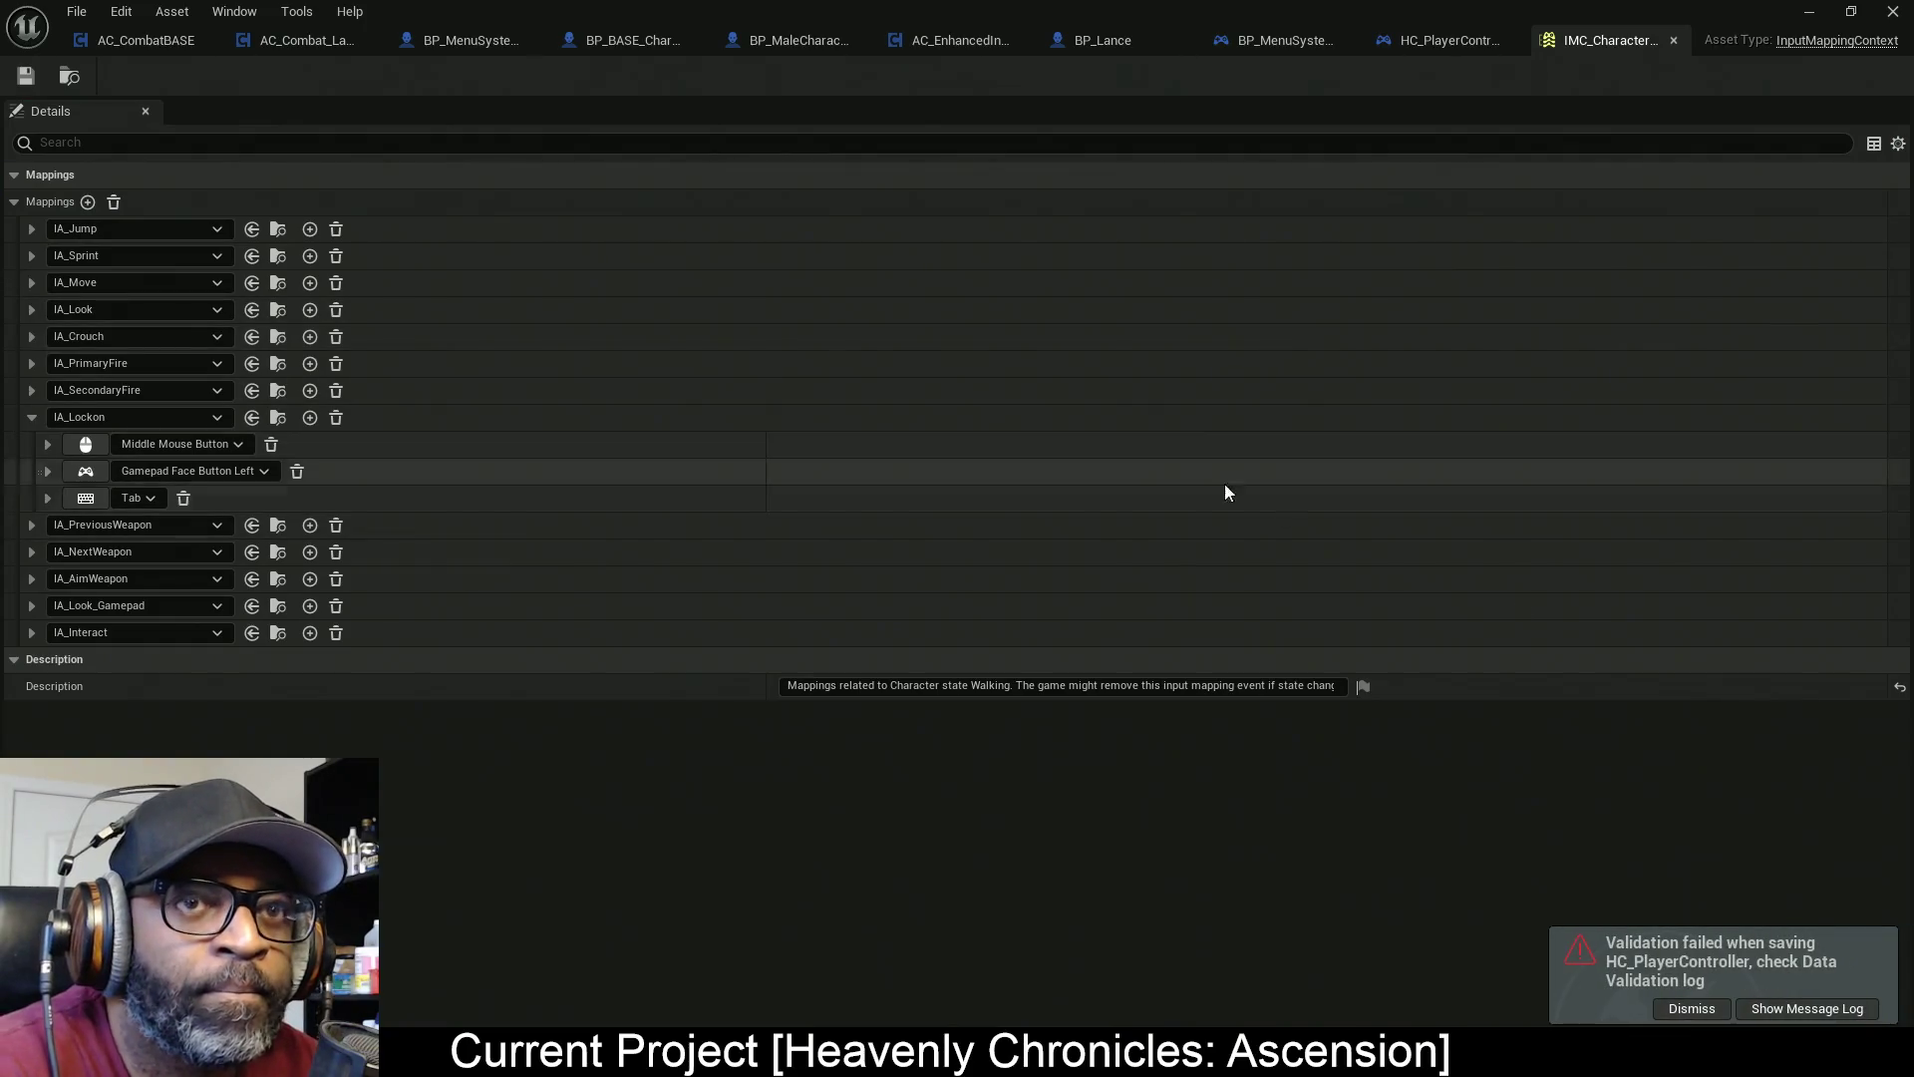
click(1735, 1009)
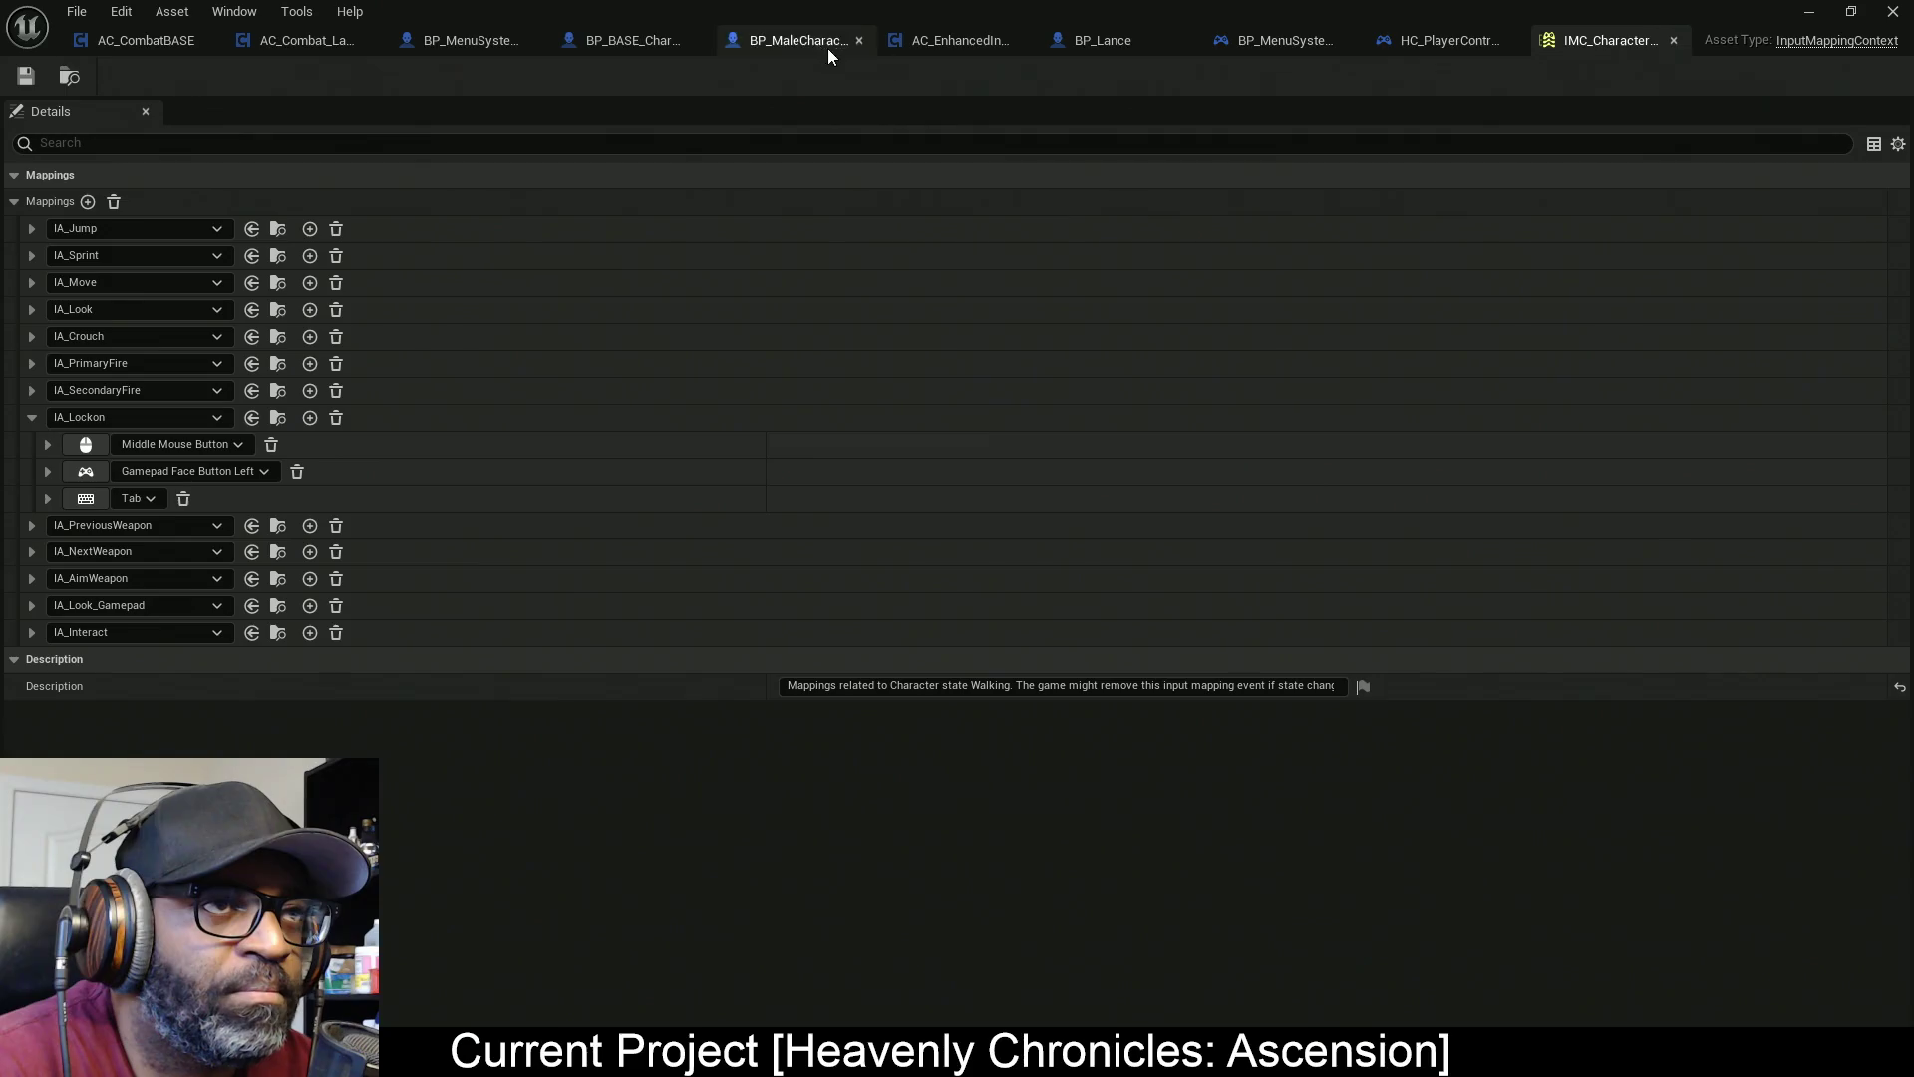
In AC_EnhancedInput, extend the orange comment box and move the Targeting (Lockon) group lower
click(971, 48)
scroll(922, 429, down, 5)
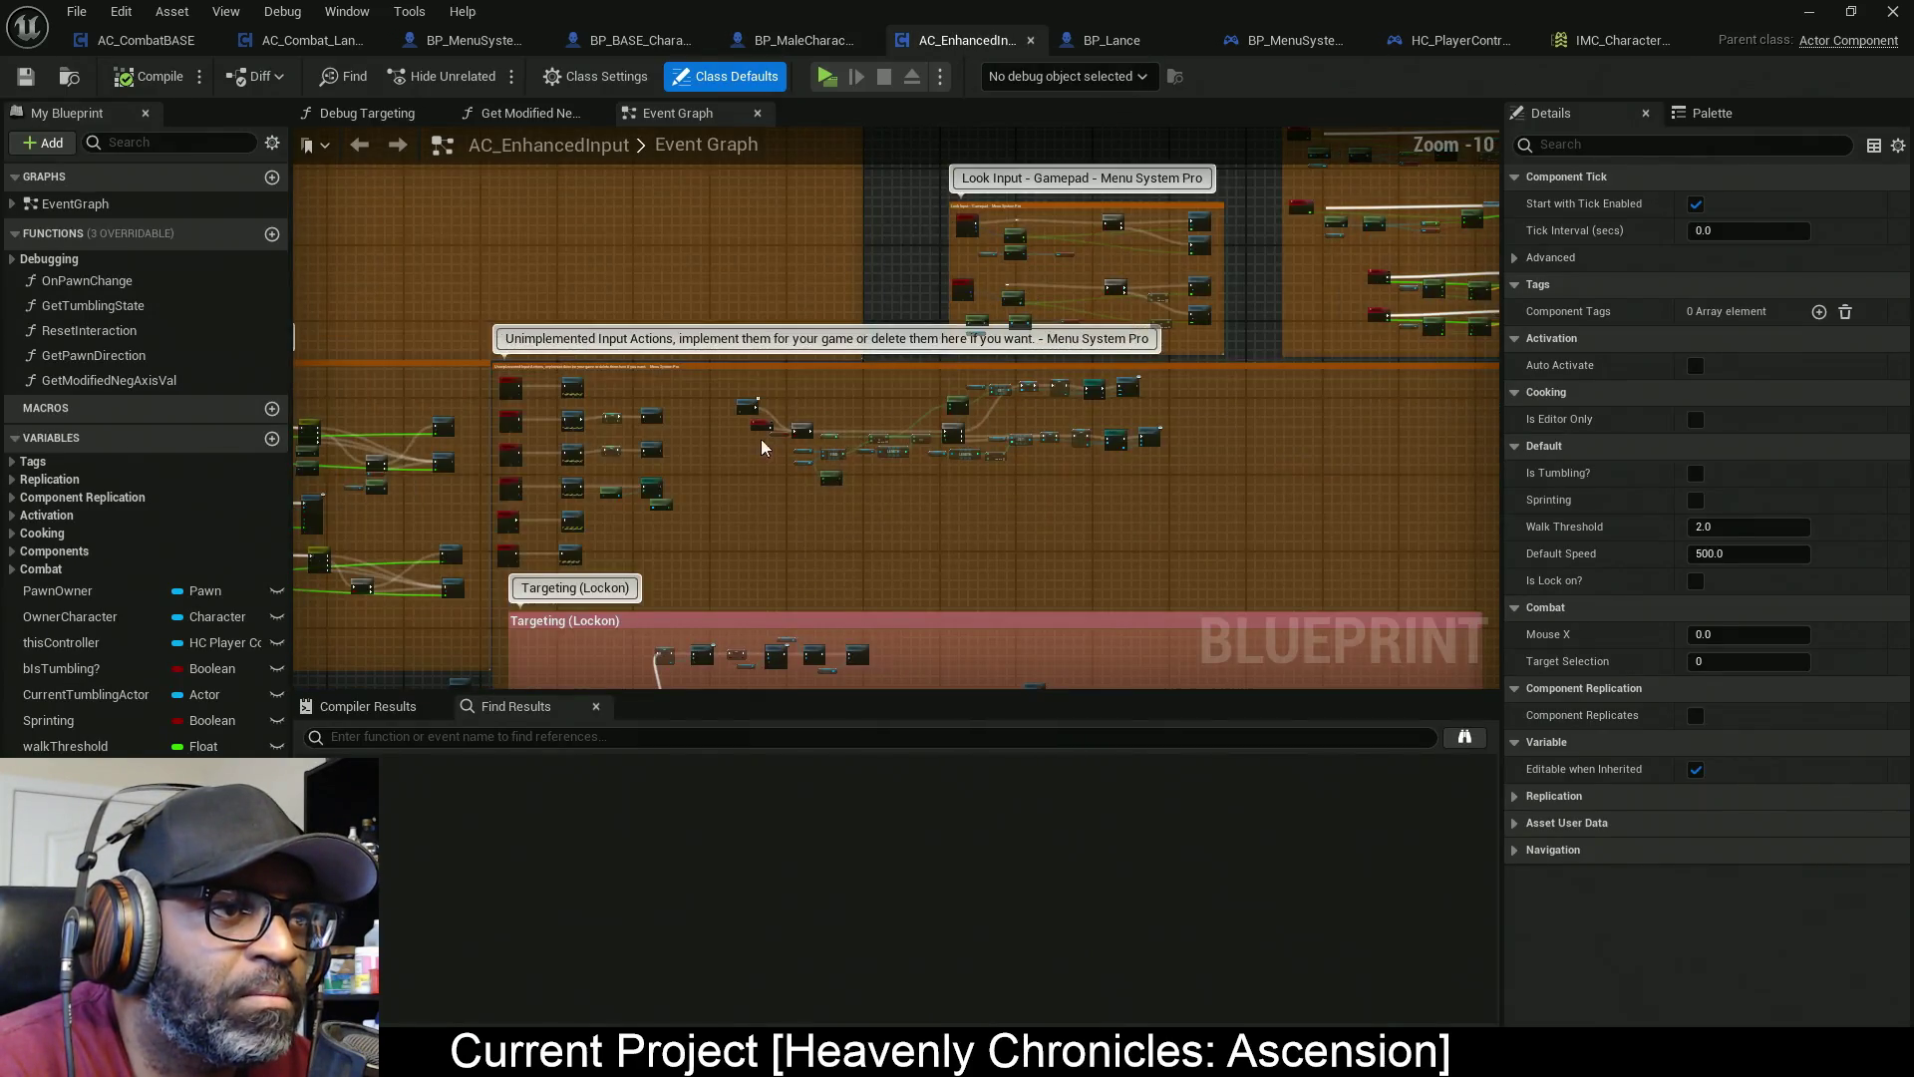
mouse_move(671, 496)
mouse_down()
mouse_move(968, 436)
mouse_move(718, 278)
mouse_move(1026, 458)
mouse_move(996, 200)
mouse_up()
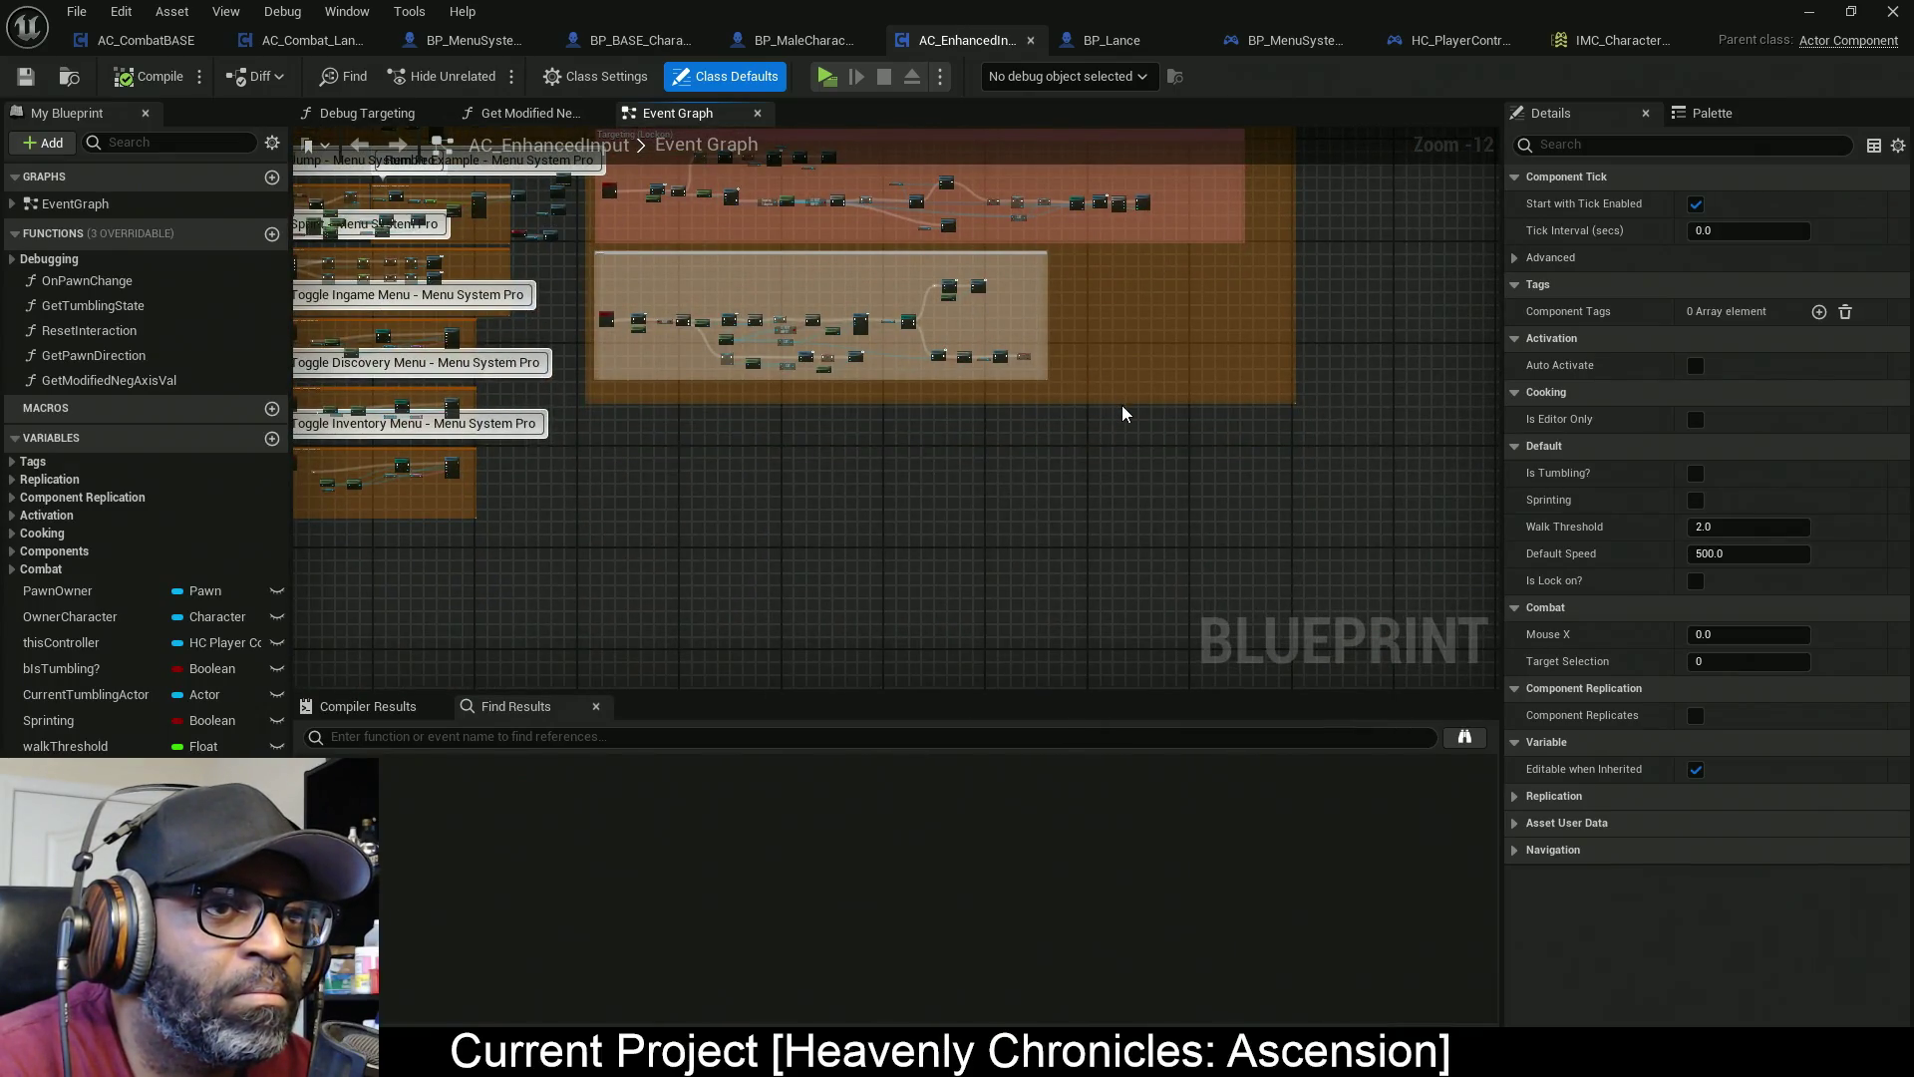
drag(1123, 402, 1130, 665)
drag(1083, 445, 1052, 588)
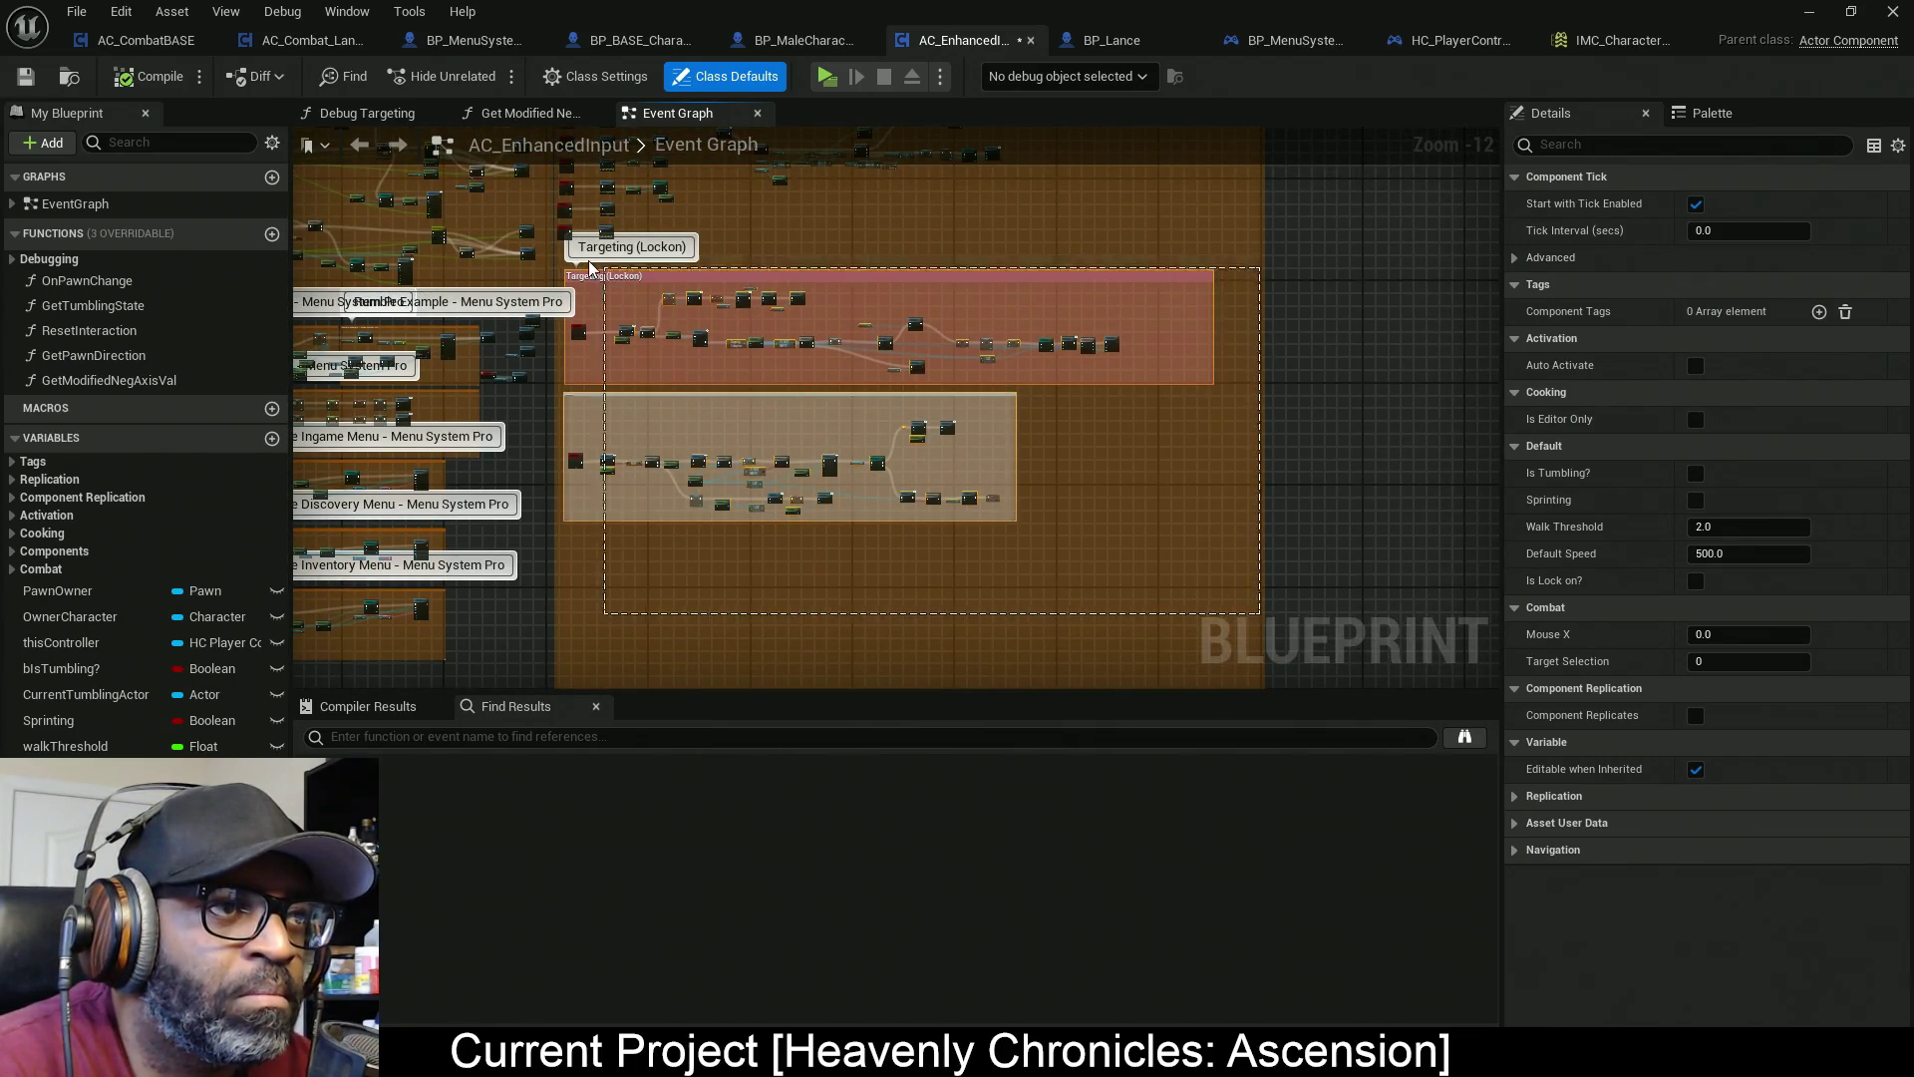
click(564, 341)
mouse_move(565, 341)
mouse_down()
mouse_move(586, 670)
mouse_move(612, 399)
mouse_up()
Select the IA_SecondaryFire event and nudge the input events, reviewing the Look and Generalized groups
scroll(578, 347, up, 12)
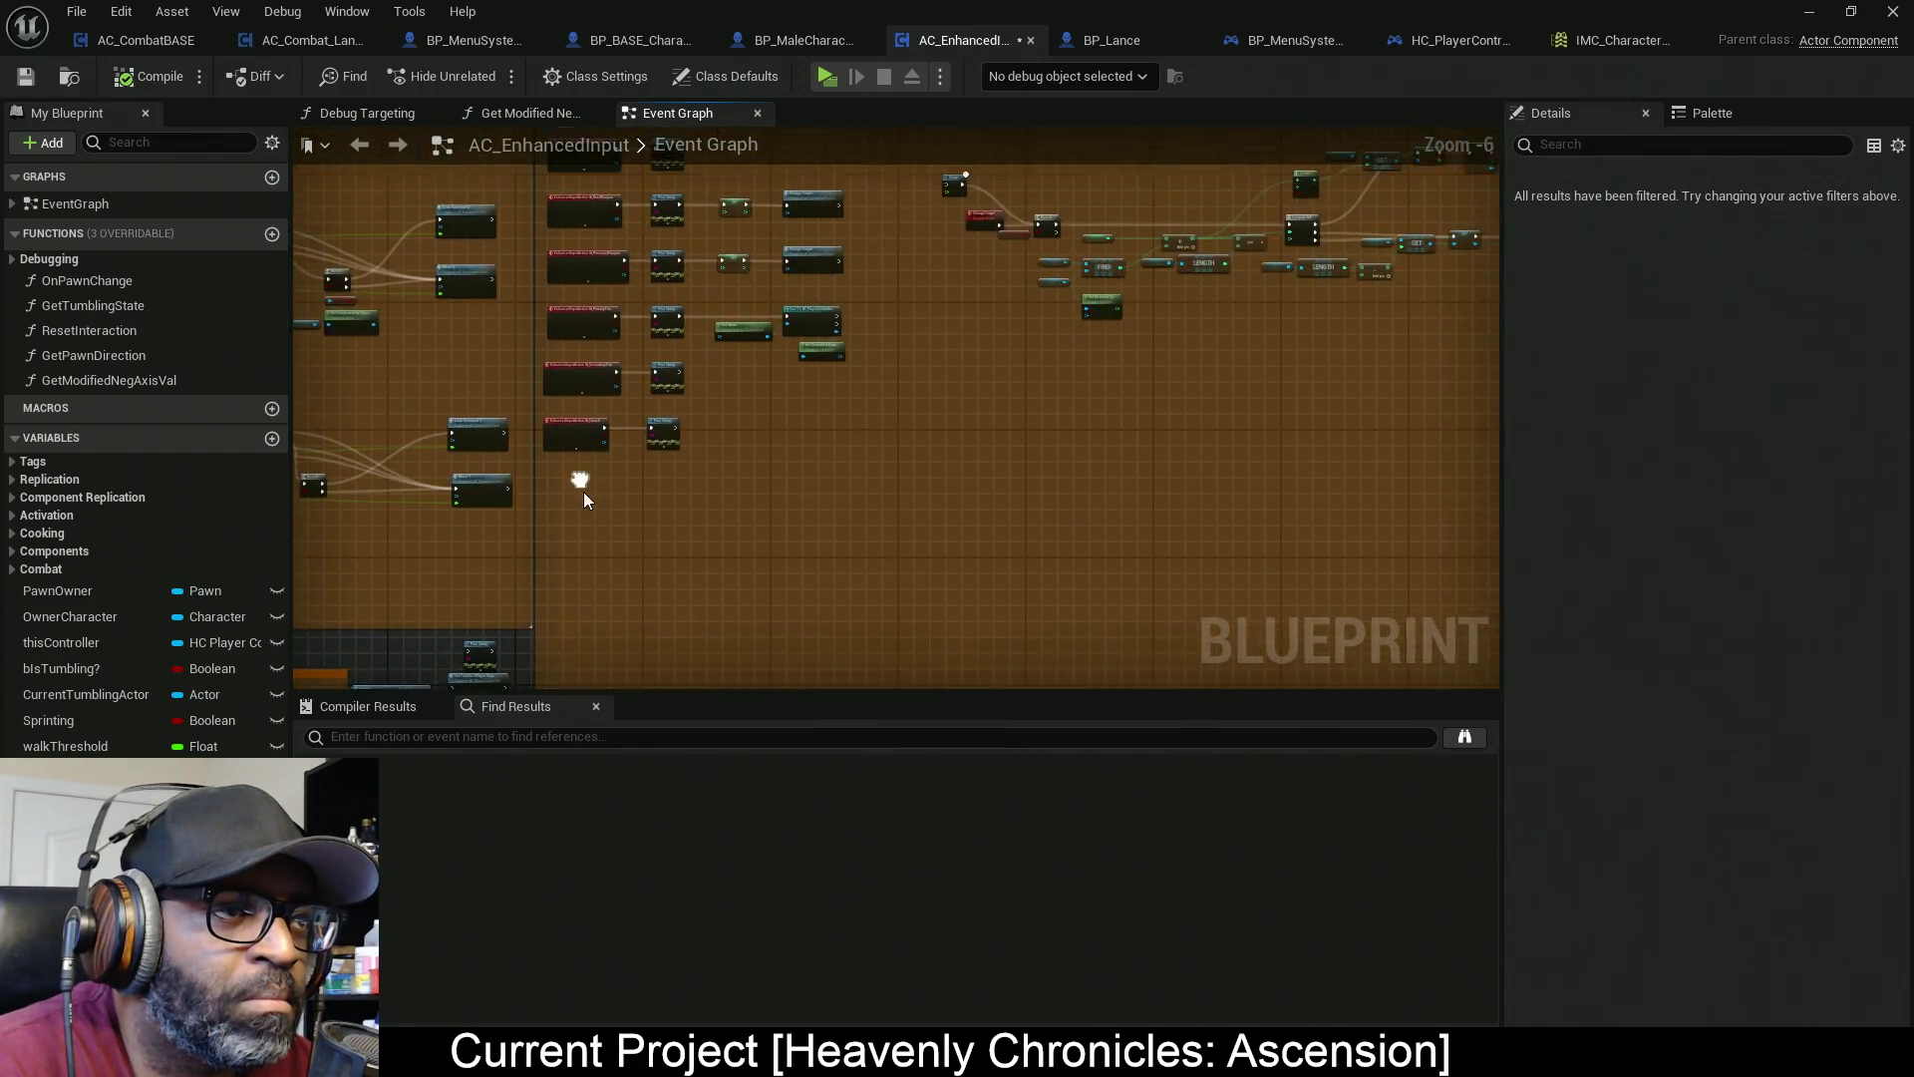
mouse_move(780, 592)
mouse_down()
mouse_move(790, 414)
mouse_move(771, 502)
mouse_up()
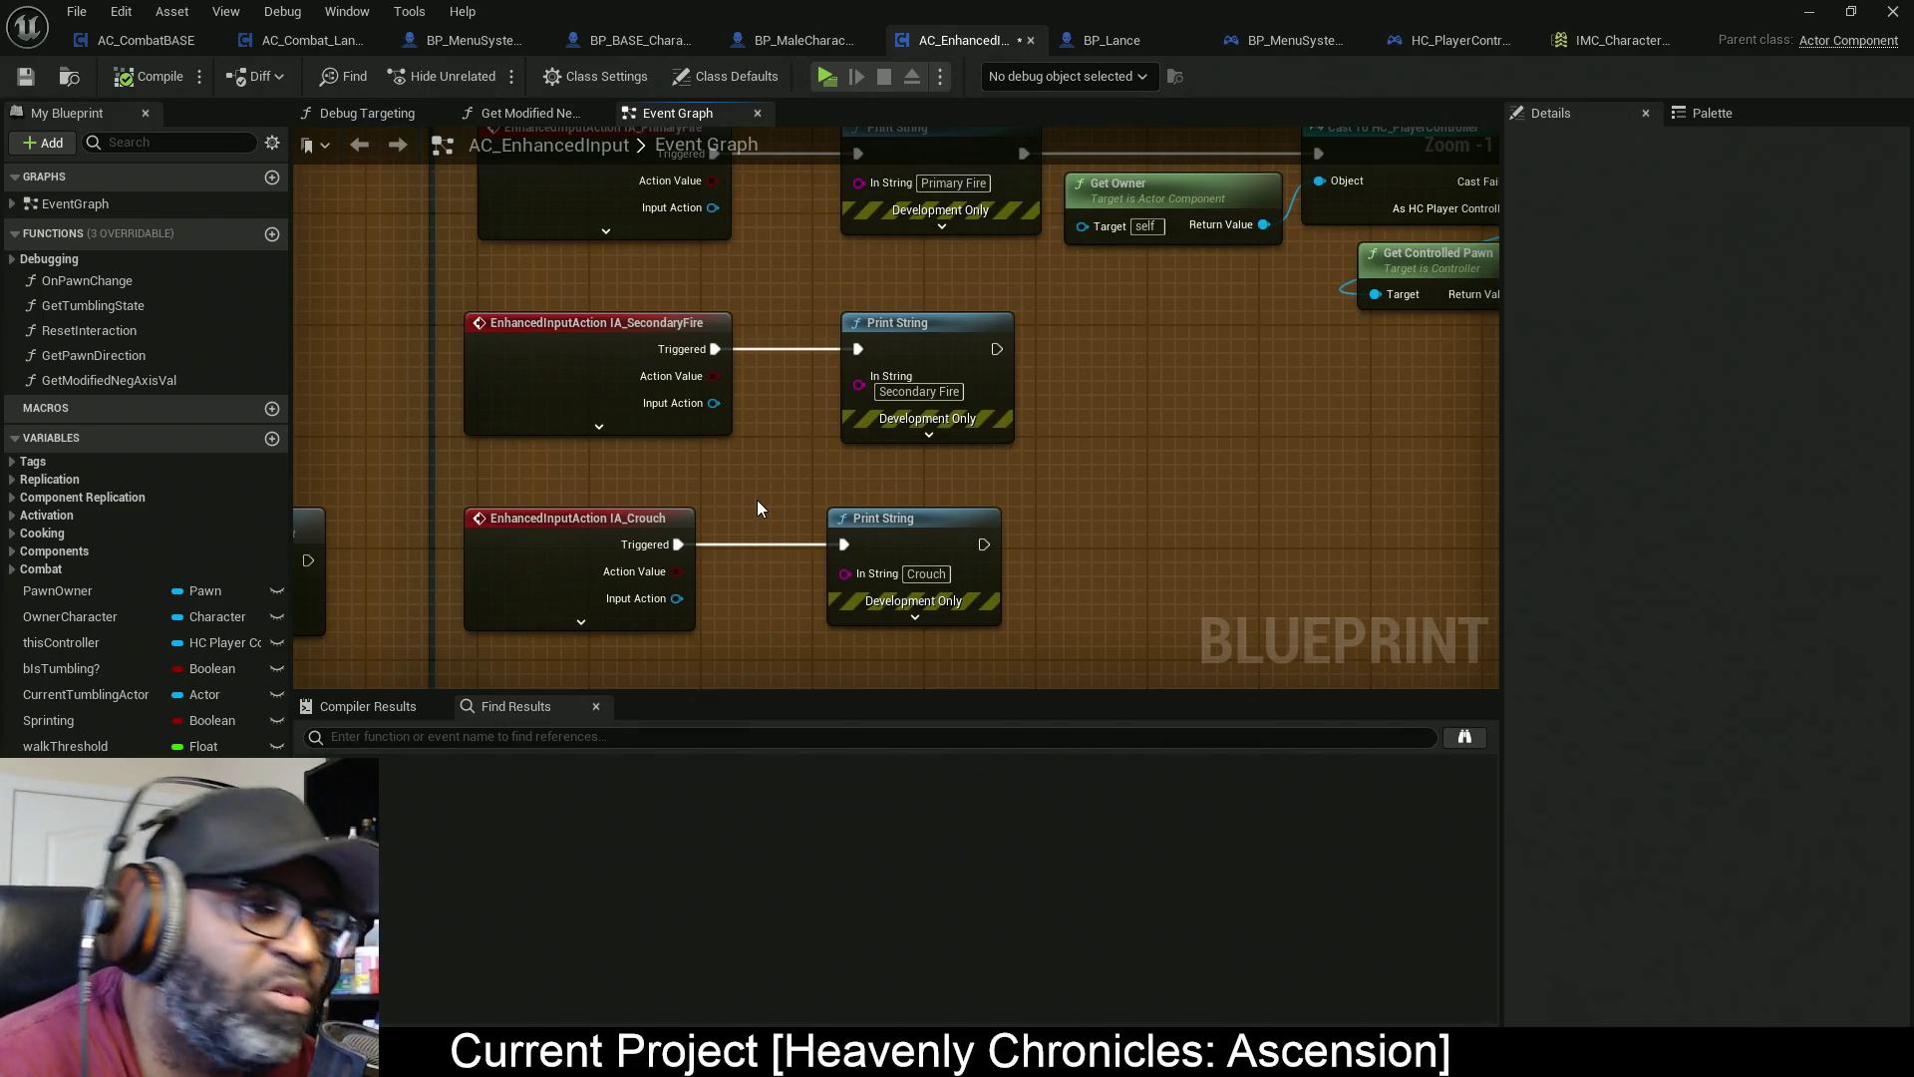
mouse_move(757, 502)
mouse_down()
mouse_move(791, 505)
mouse_move(774, 619)
mouse_move(790, 356)
mouse_up()
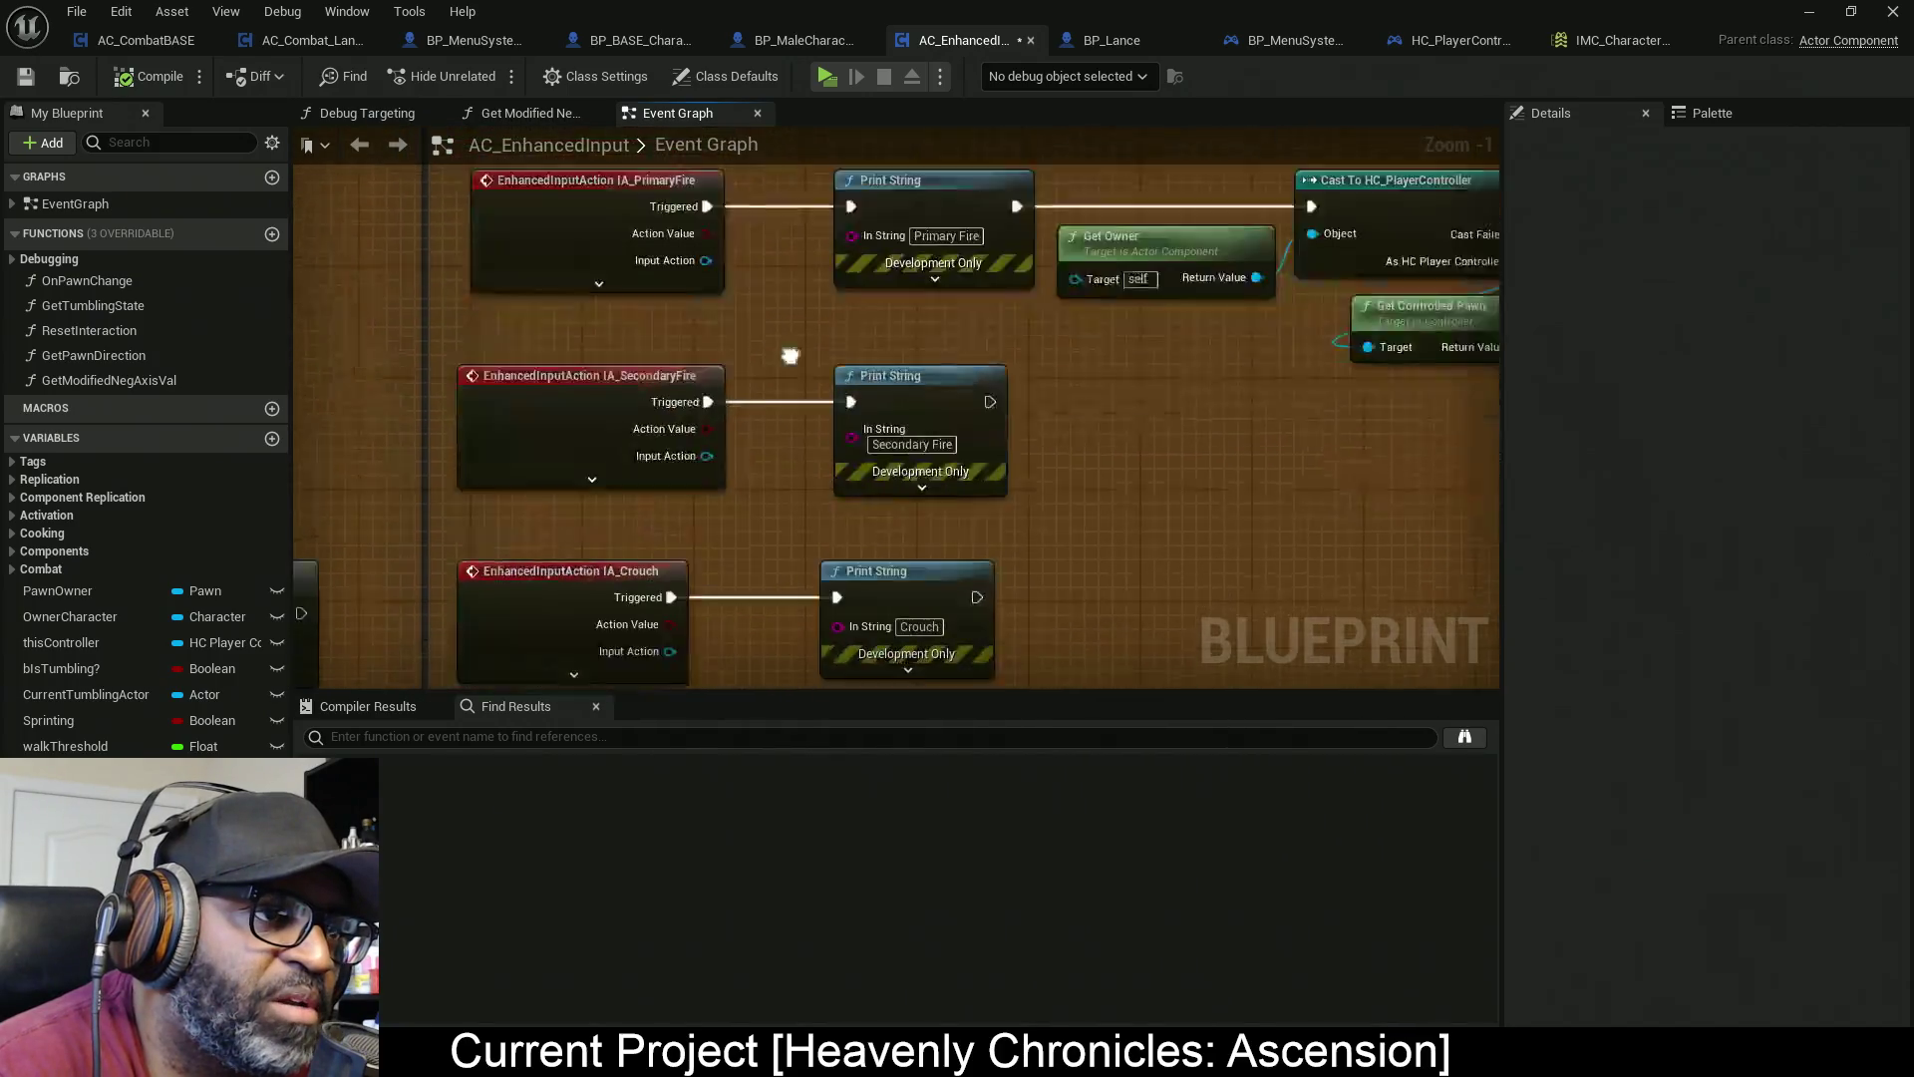
scroll(791, 356, down, 4)
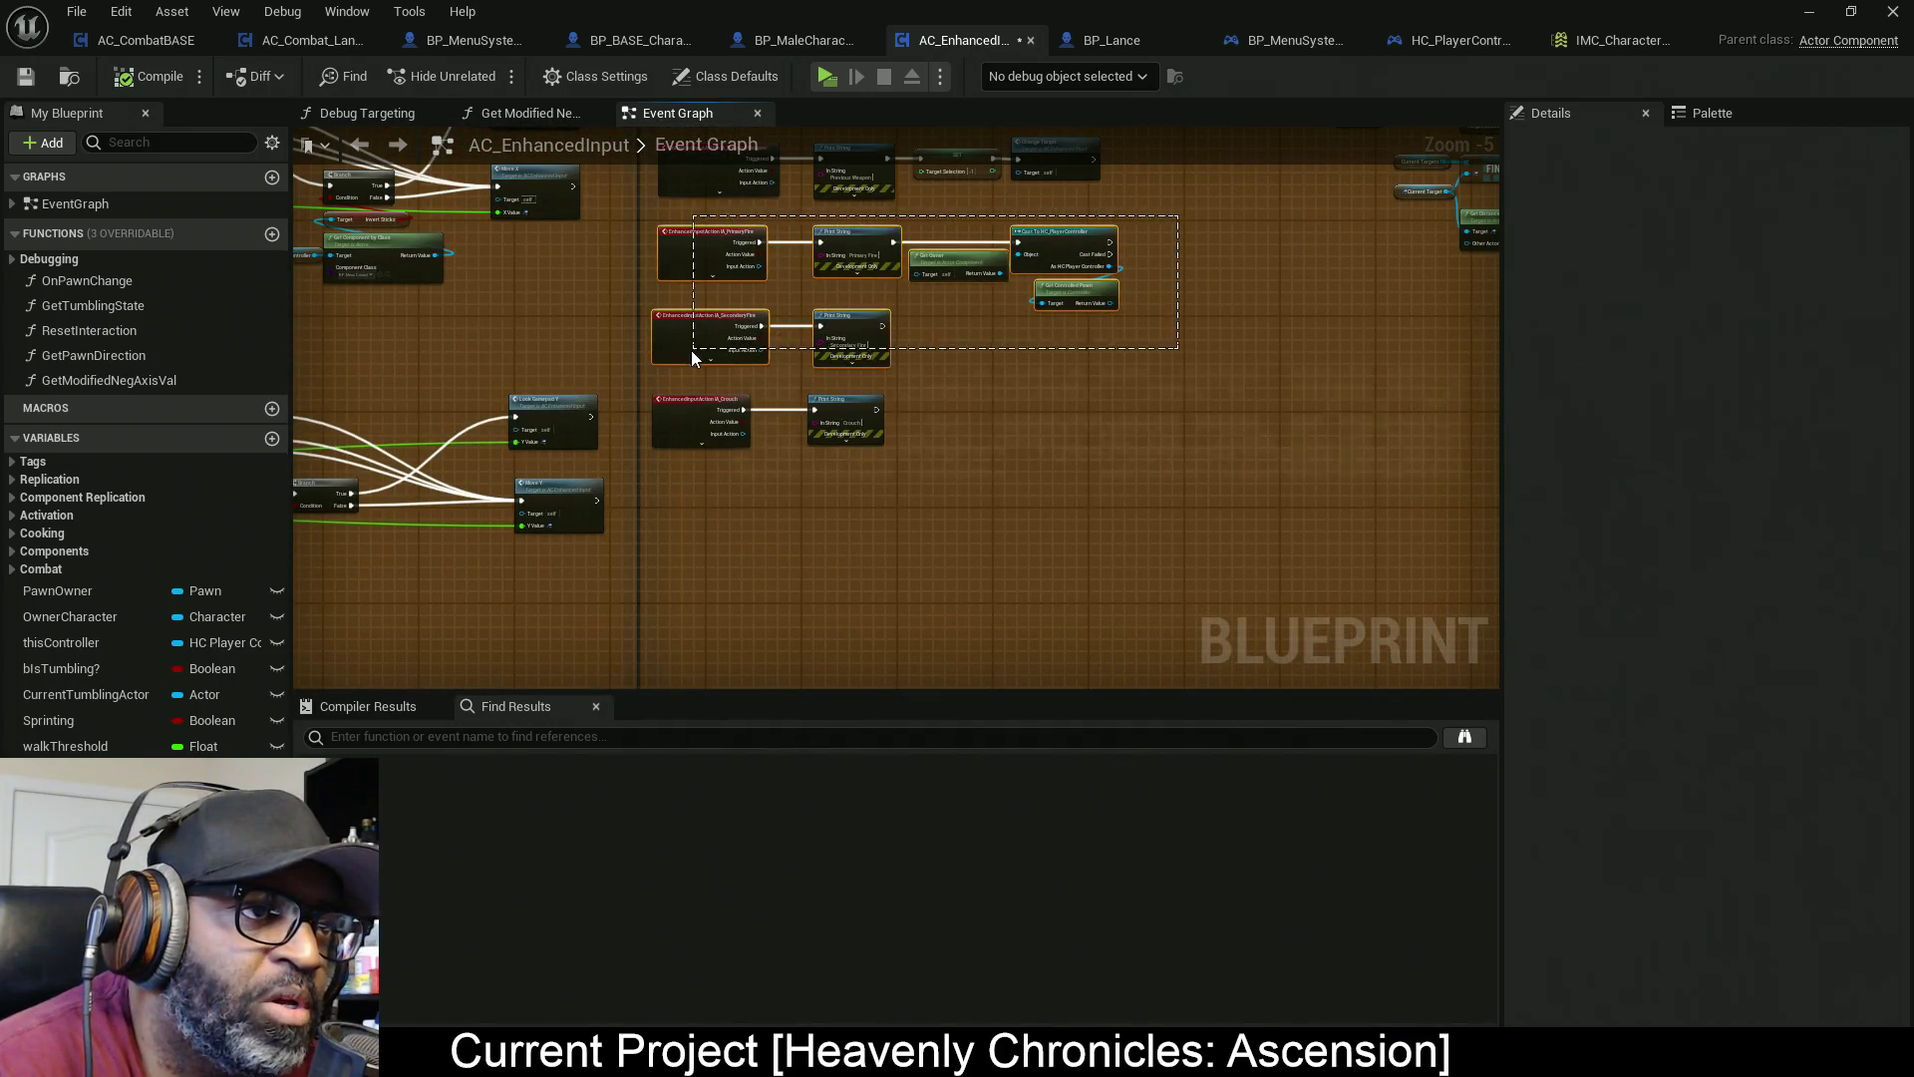
click(698, 344)
scroll(744, 356, down, 2)
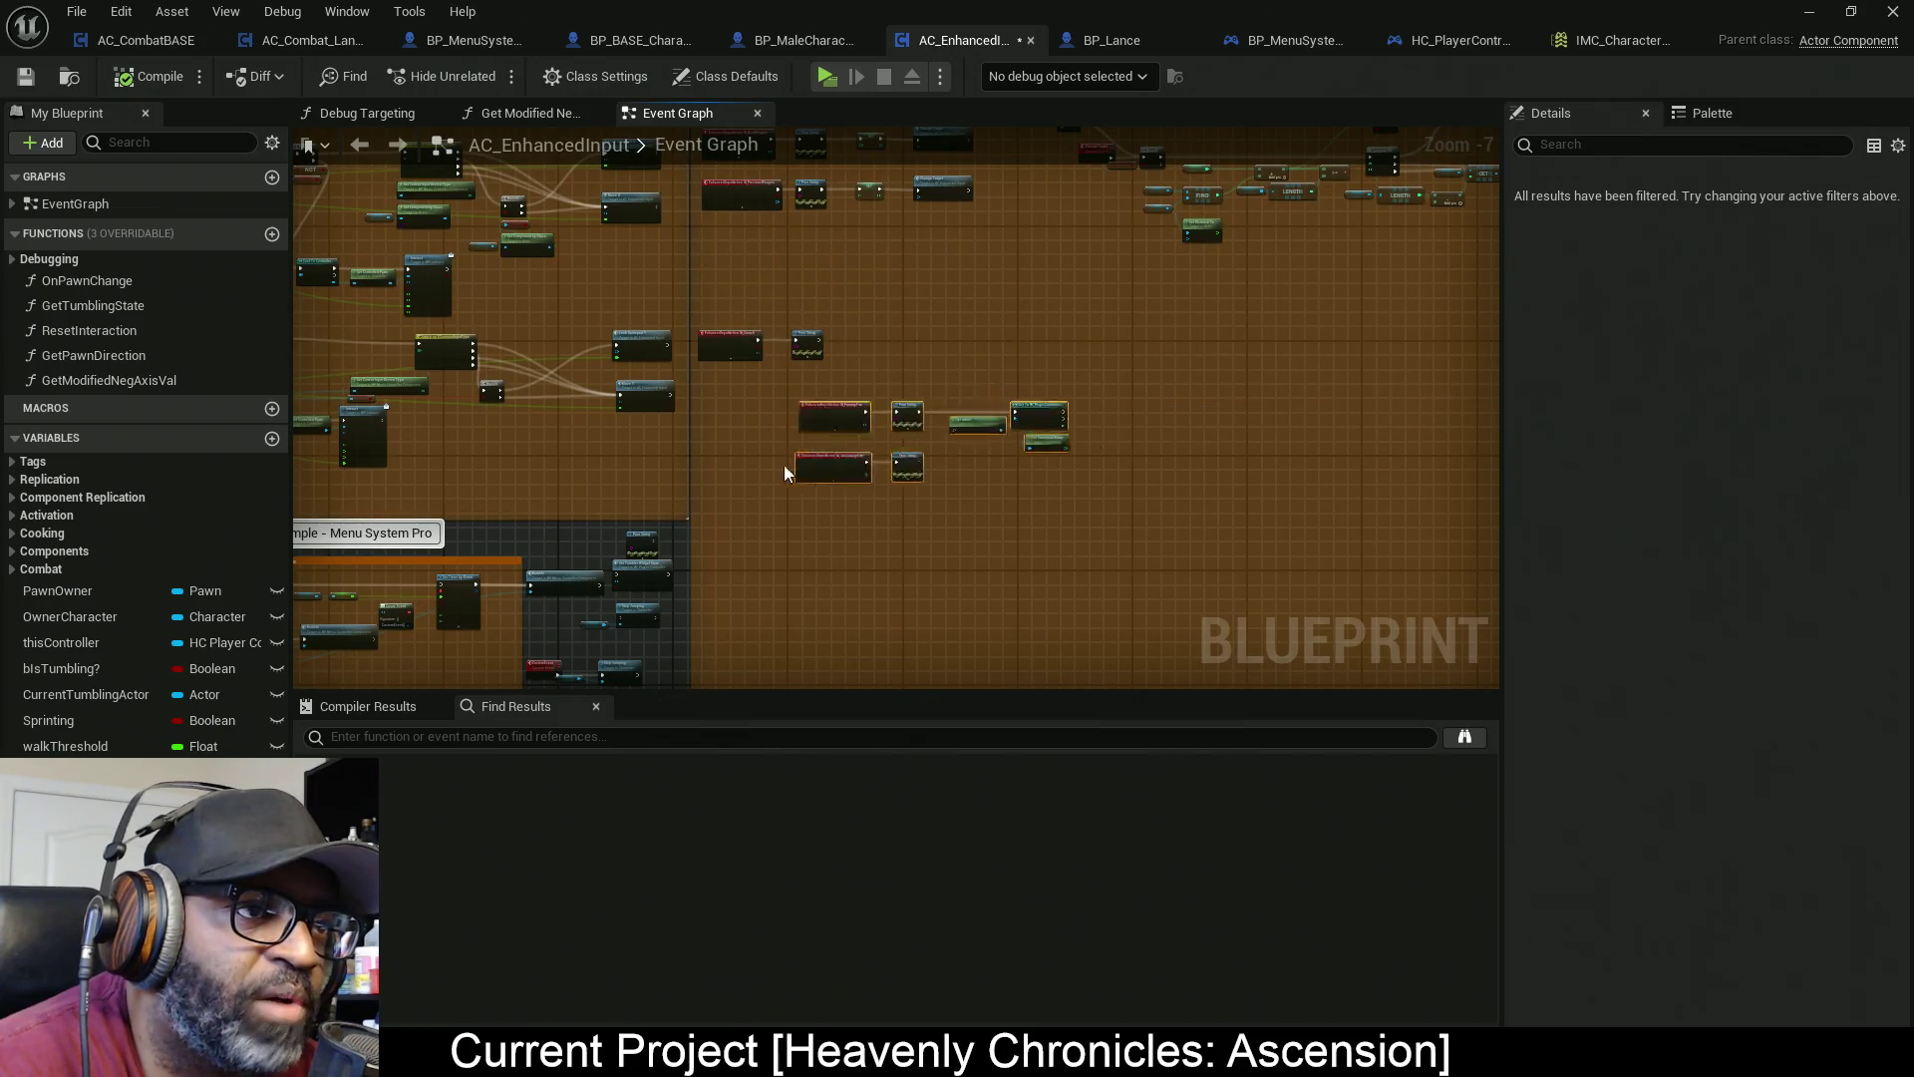
drag(758, 295, 770, 299)
scroll(758, 301, up, 5)
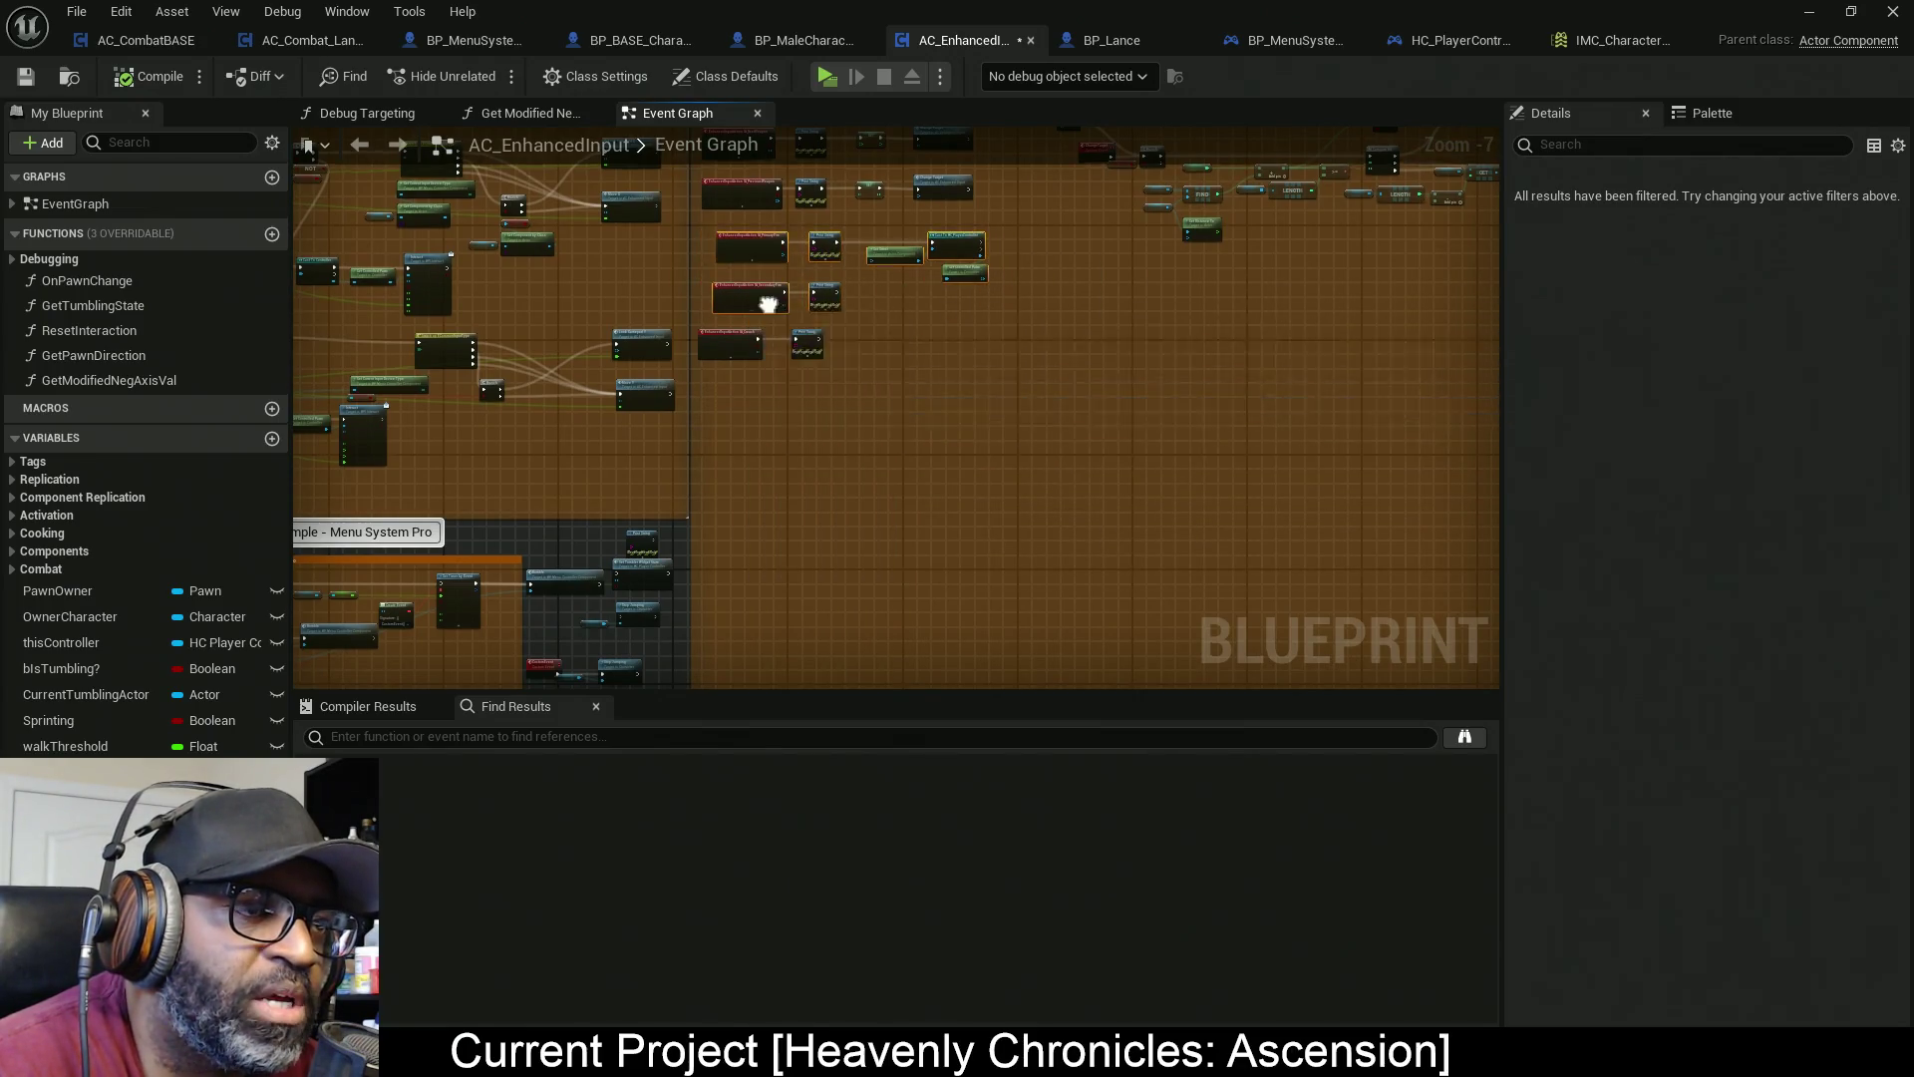
drag(834, 297, 847, 425)
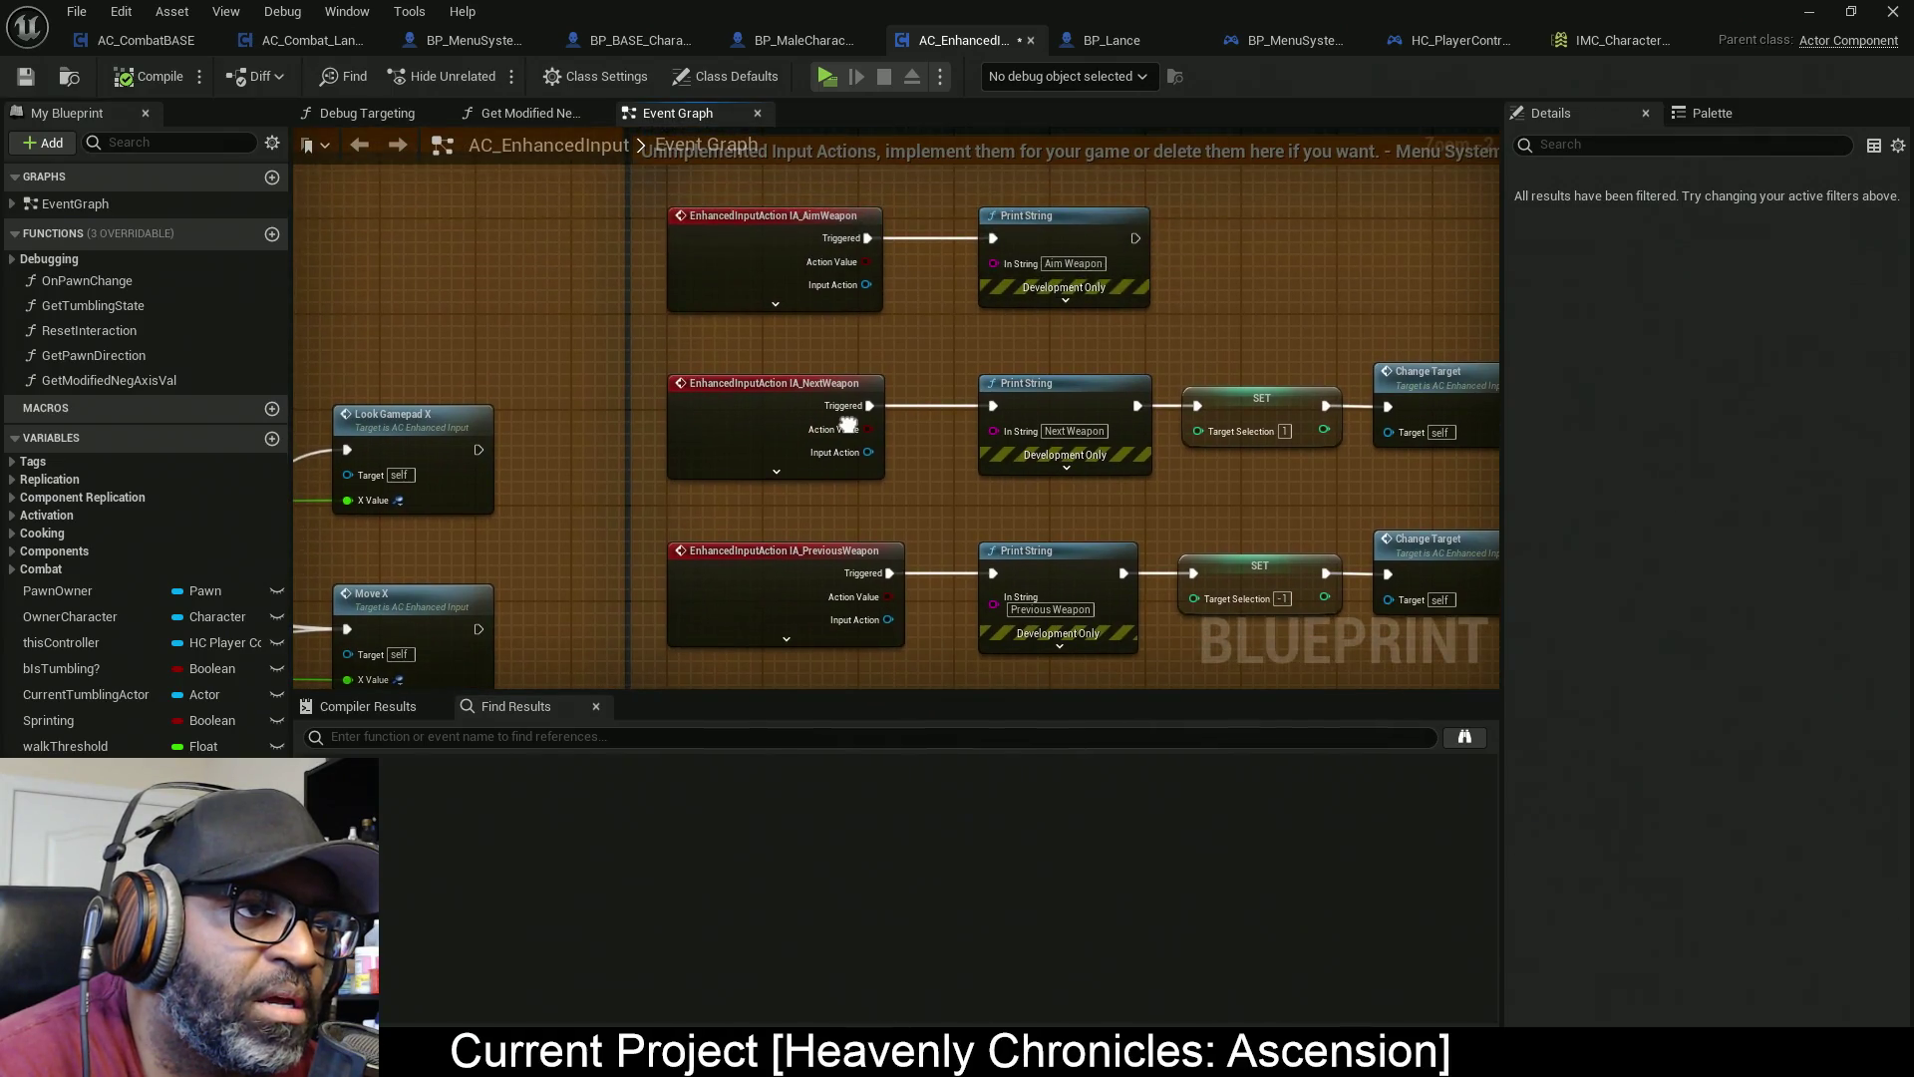
scroll(1162, 304, down, 4)
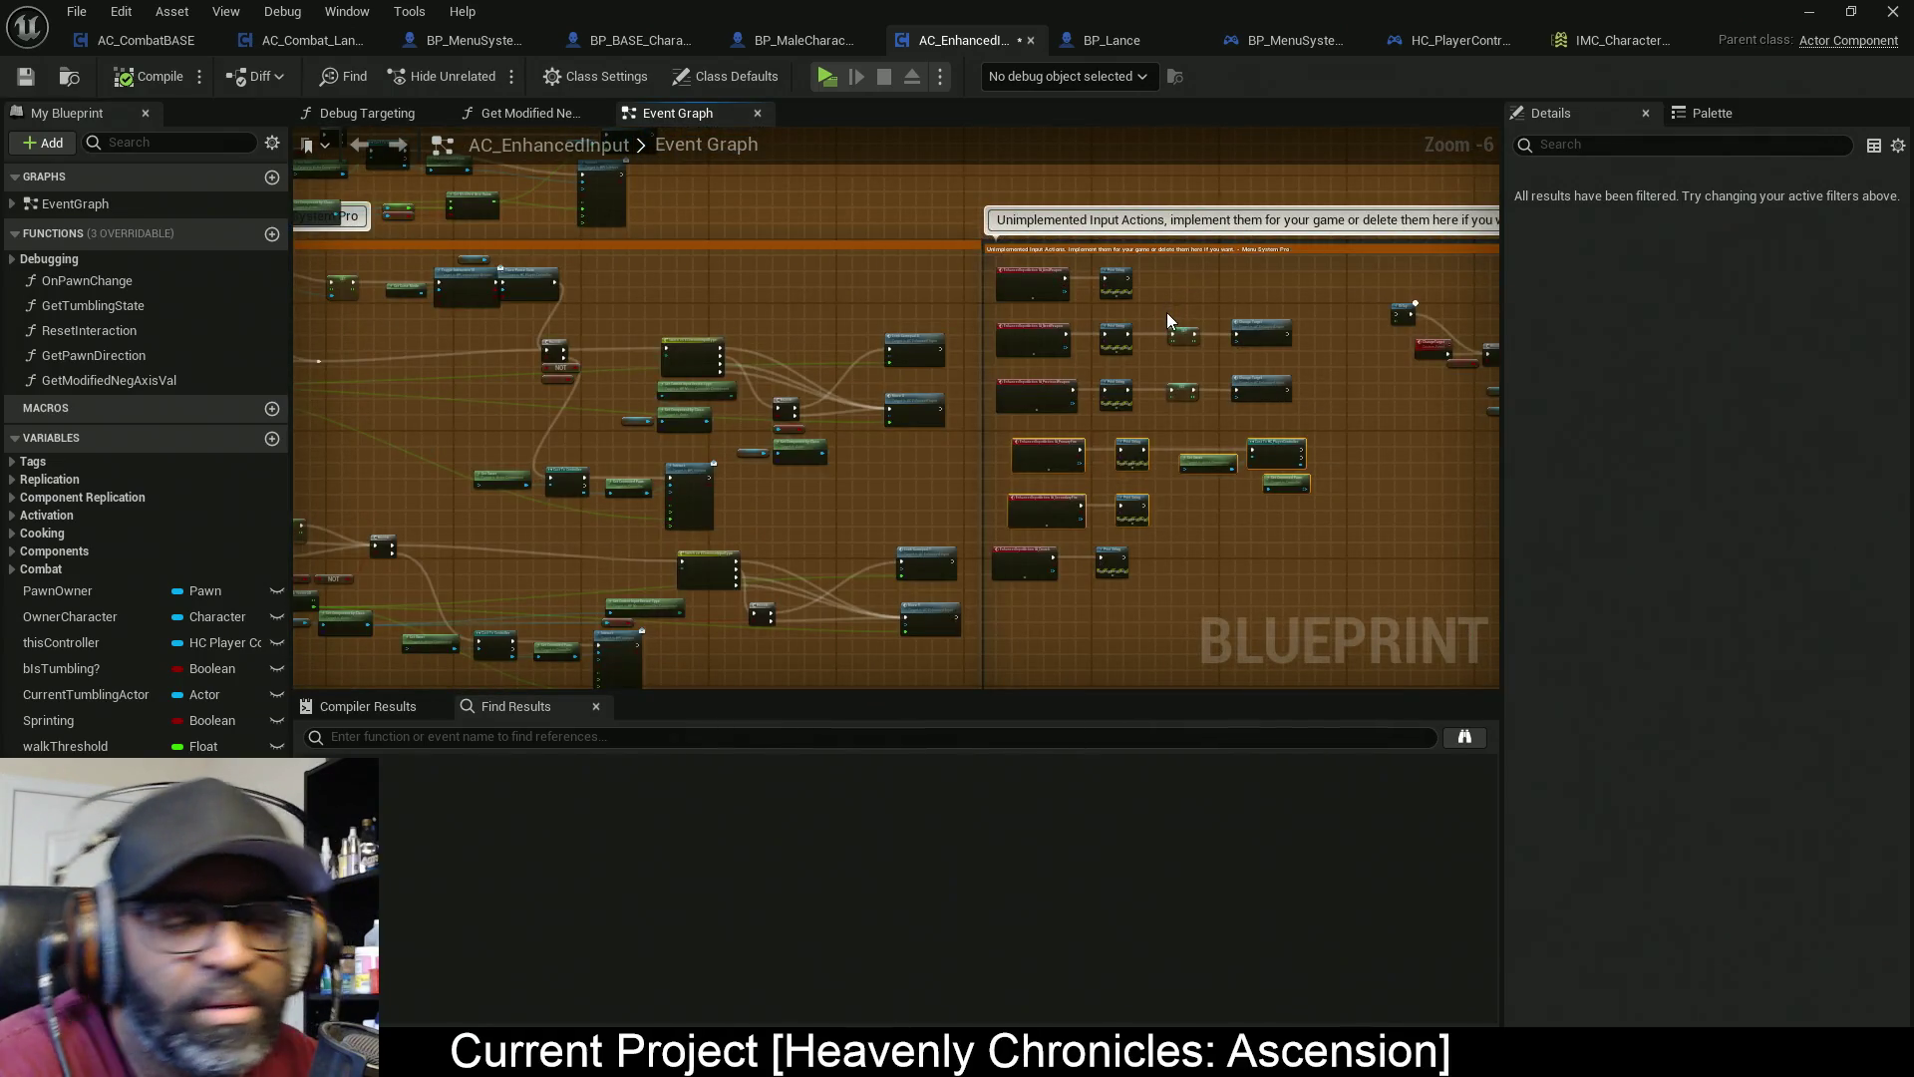
scroll(1169, 321, down, 4)
mouse_move(957, 325)
mouse_down()
mouse_move(812, 526)
mouse_move(436, 440)
mouse_up()
drag(1282, 470, 972, 592)
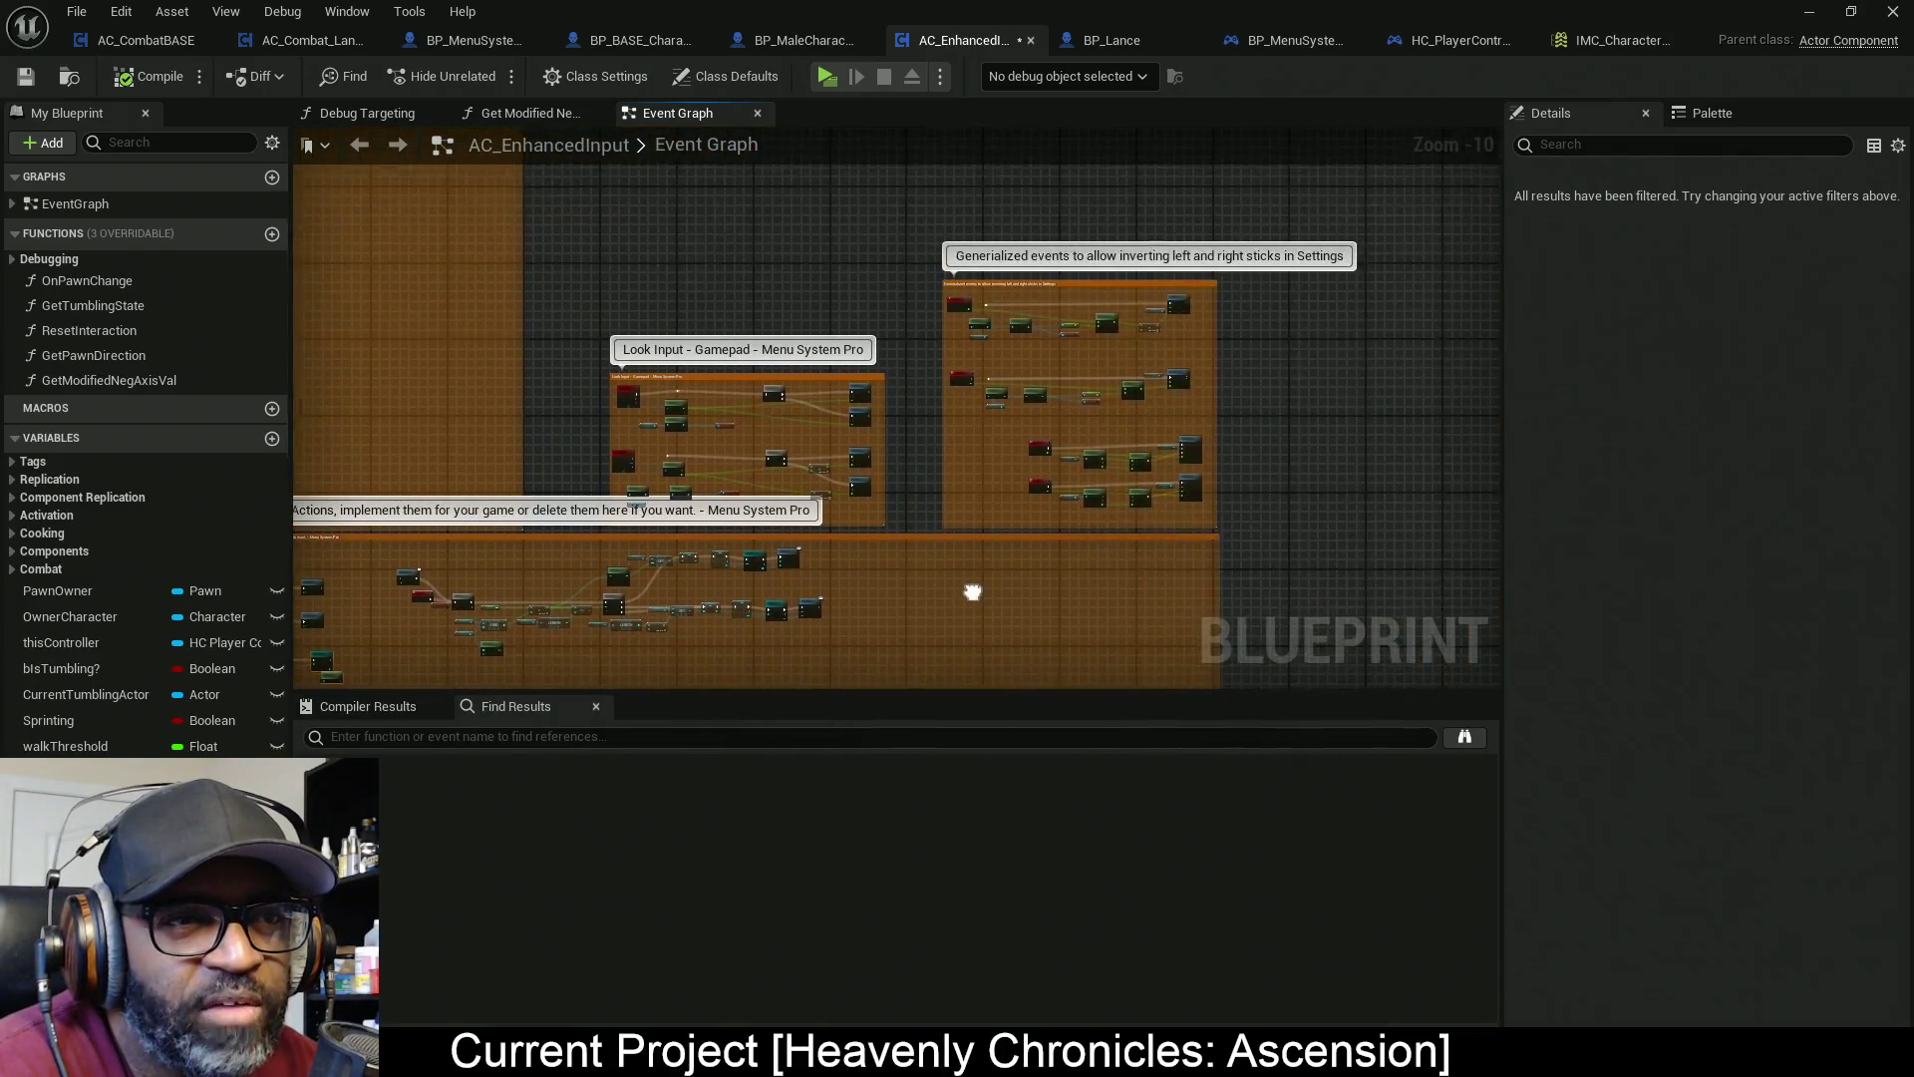
scroll(968, 311, up, 6)
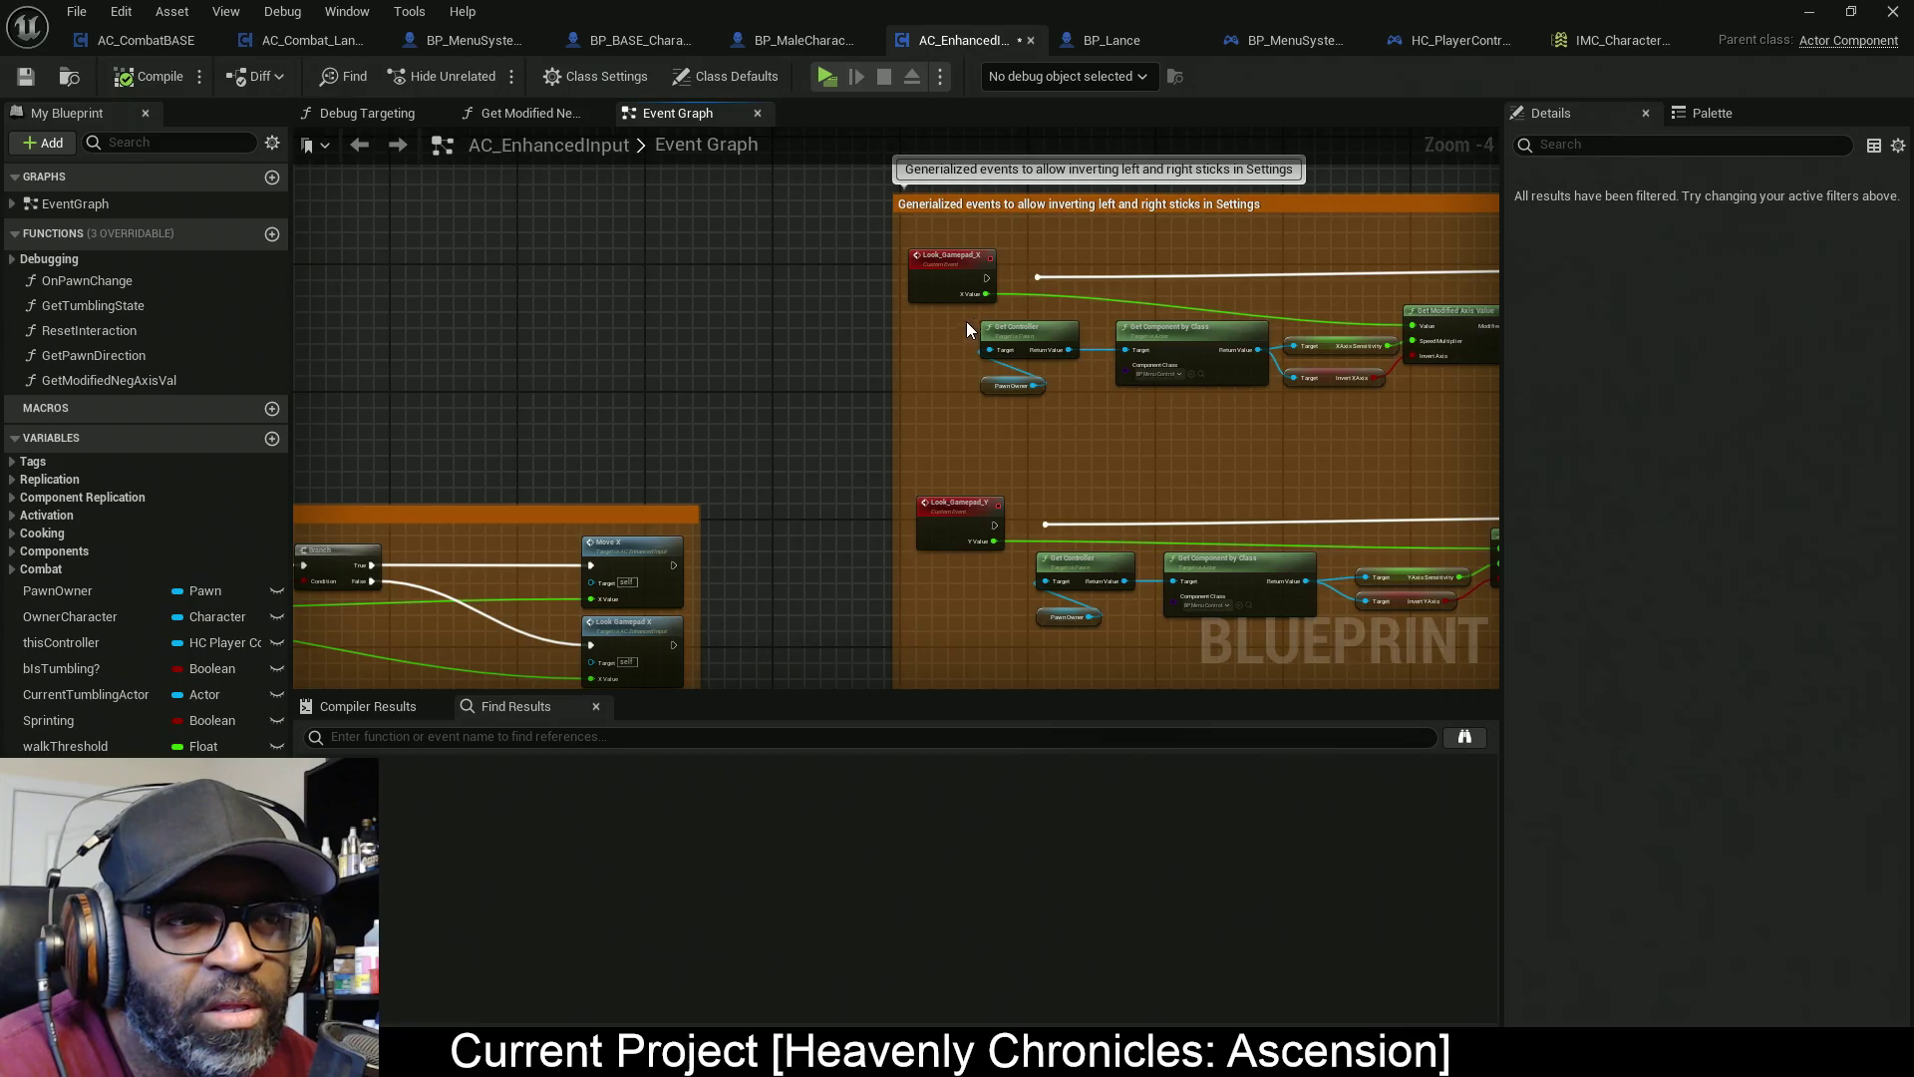
scroll(966, 329, down, 8)
scroll(697, 325, up, 9)
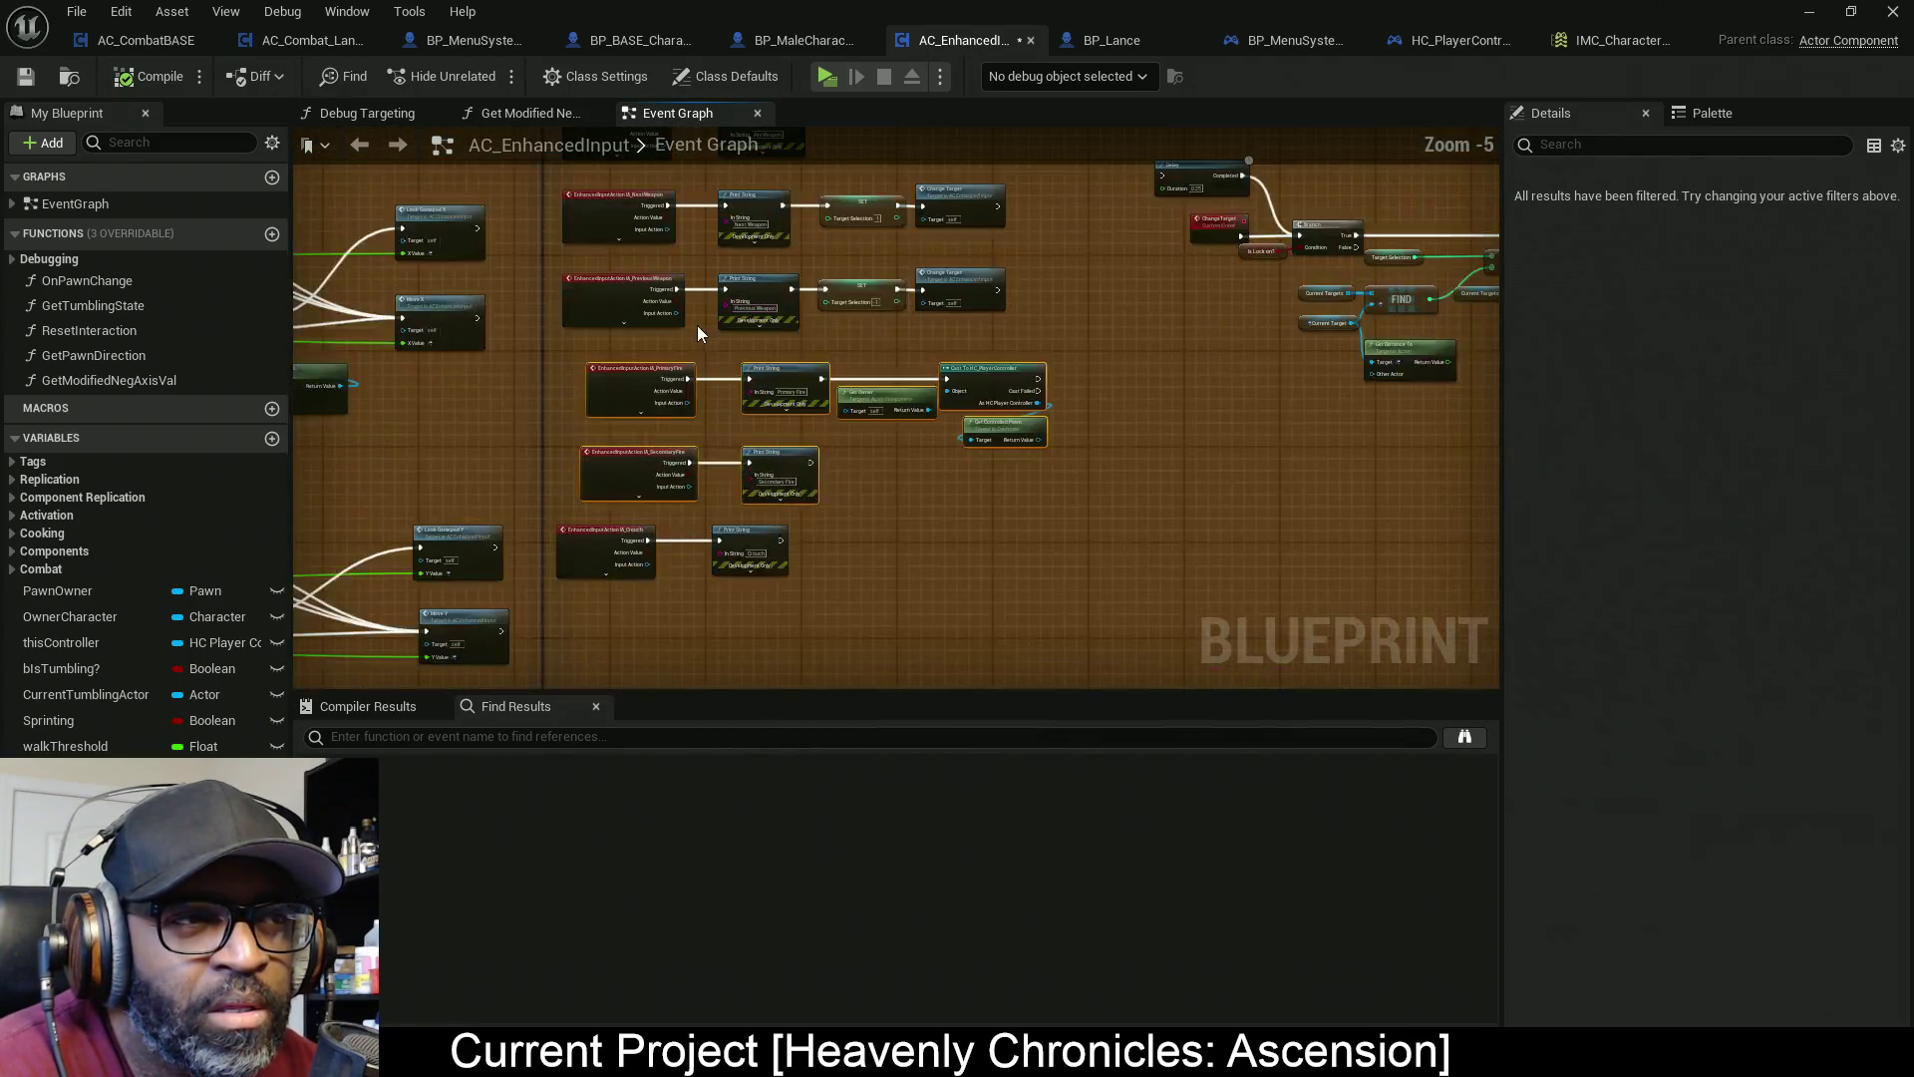
Move the IA_Crouch event and its Print String below SecondaryFire, then select the three events
drag(655, 379, 697, 223)
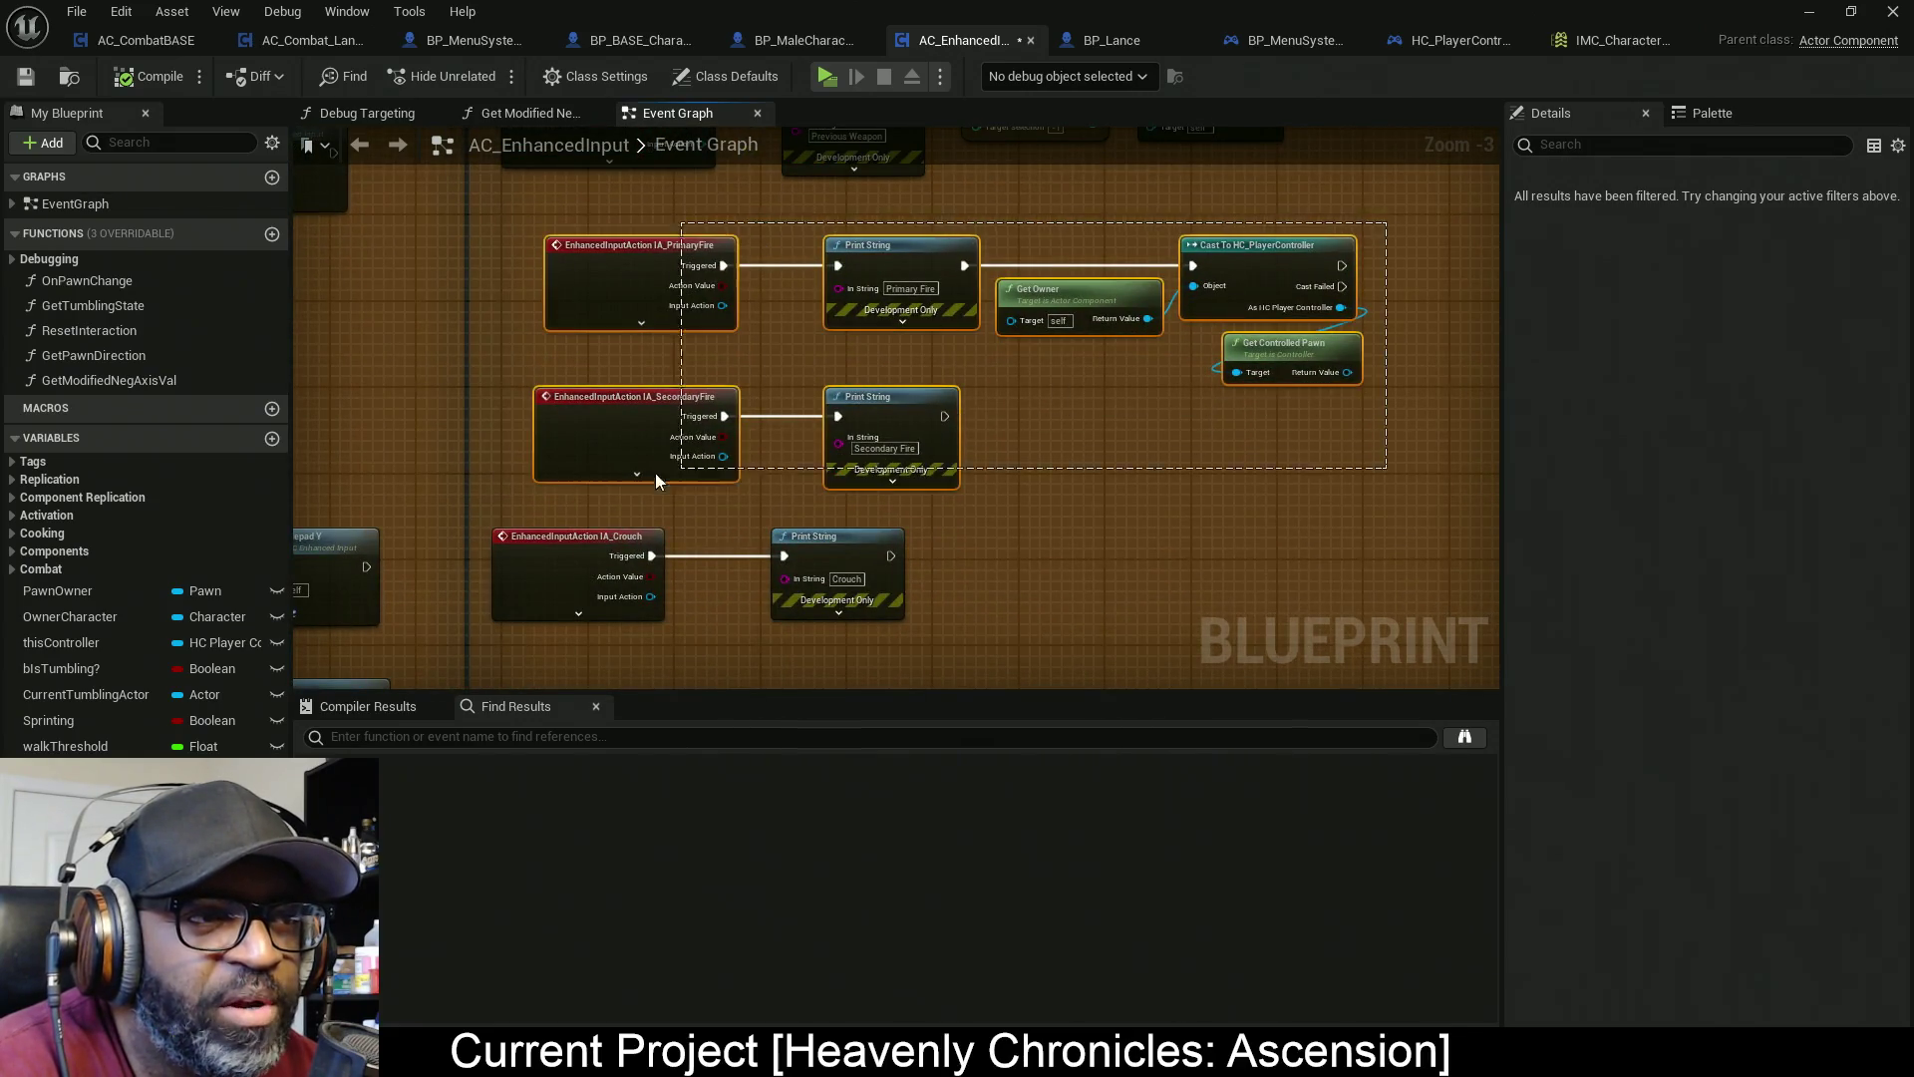
mouse_move(558, 491)
mouse_down()
mouse_move(578, 299)
mouse_move(771, 197)
mouse_move(715, 600)
mouse_up()
mouse_move(730, 463)
mouse_down()
mouse_move(758, 292)
mouse_move(770, 417)
mouse_up()
scroll(770, 417, down, 6)
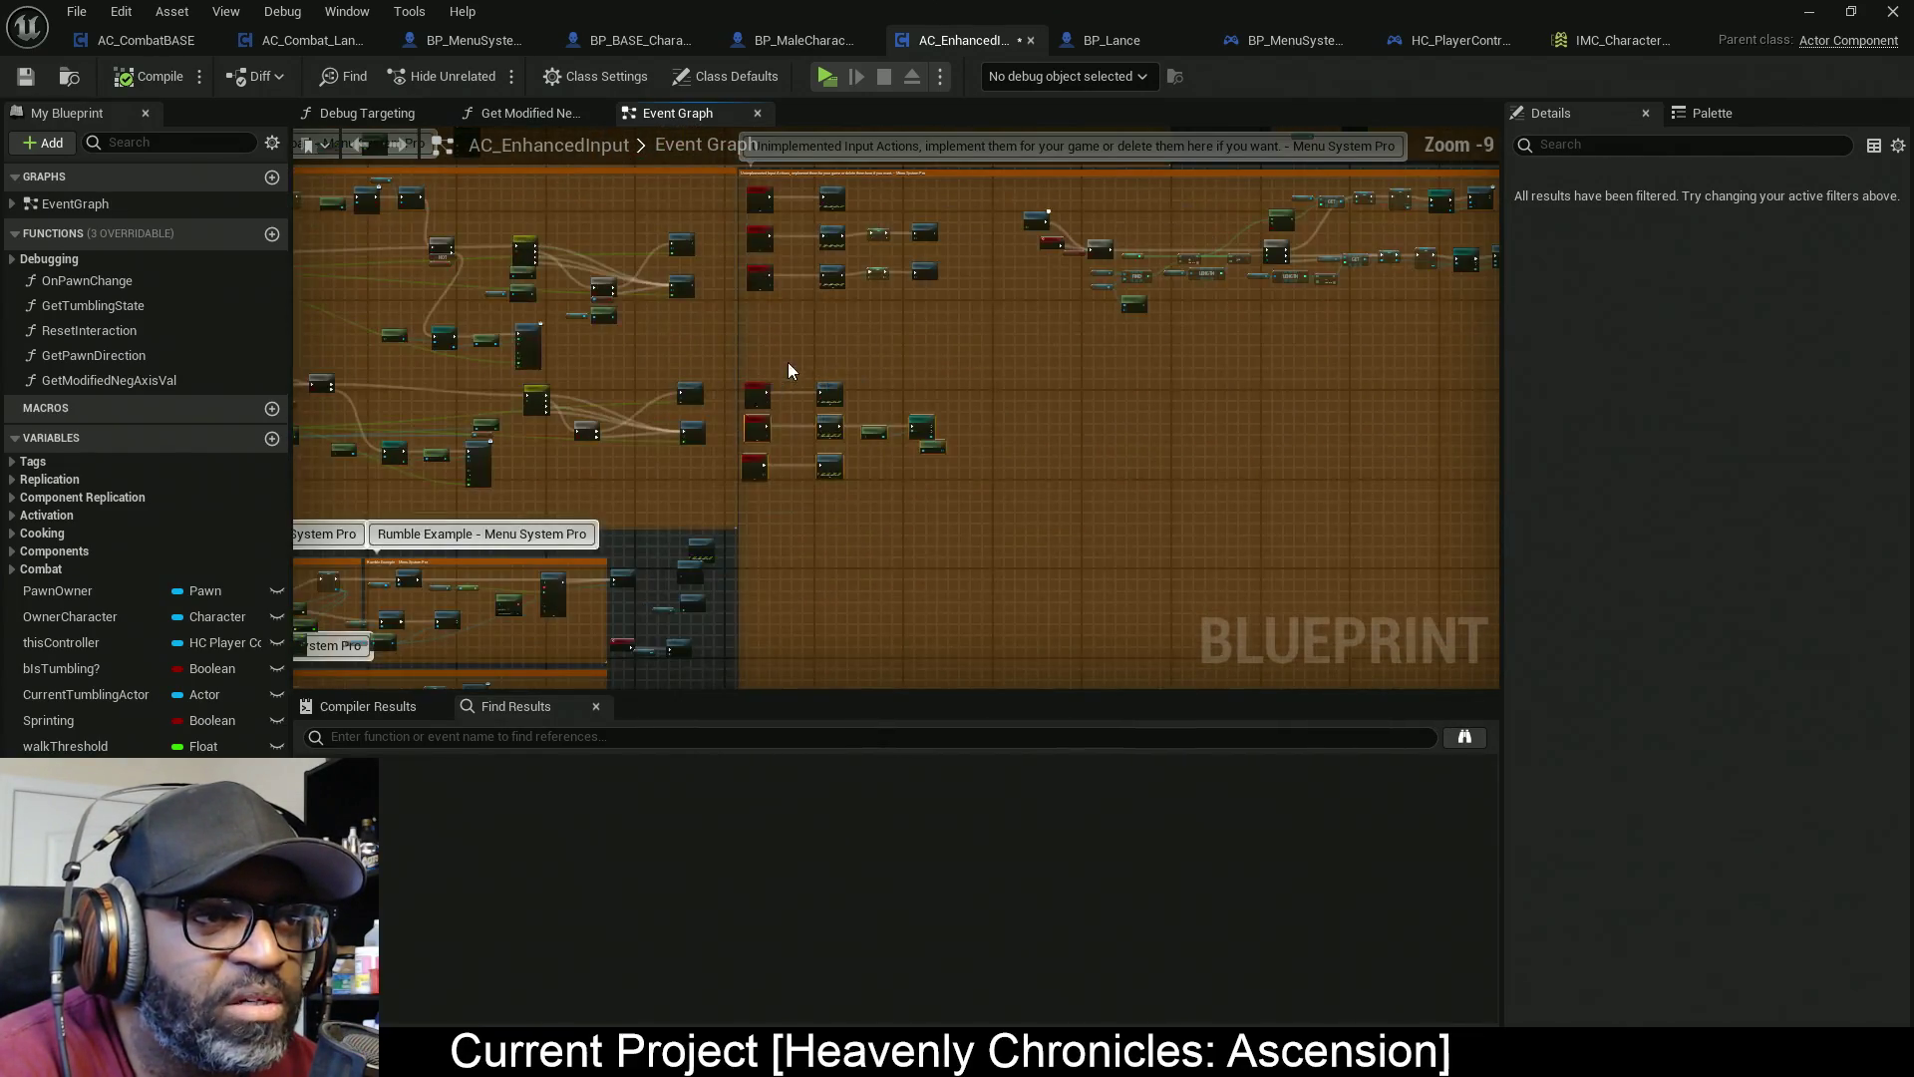
click(746, 412)
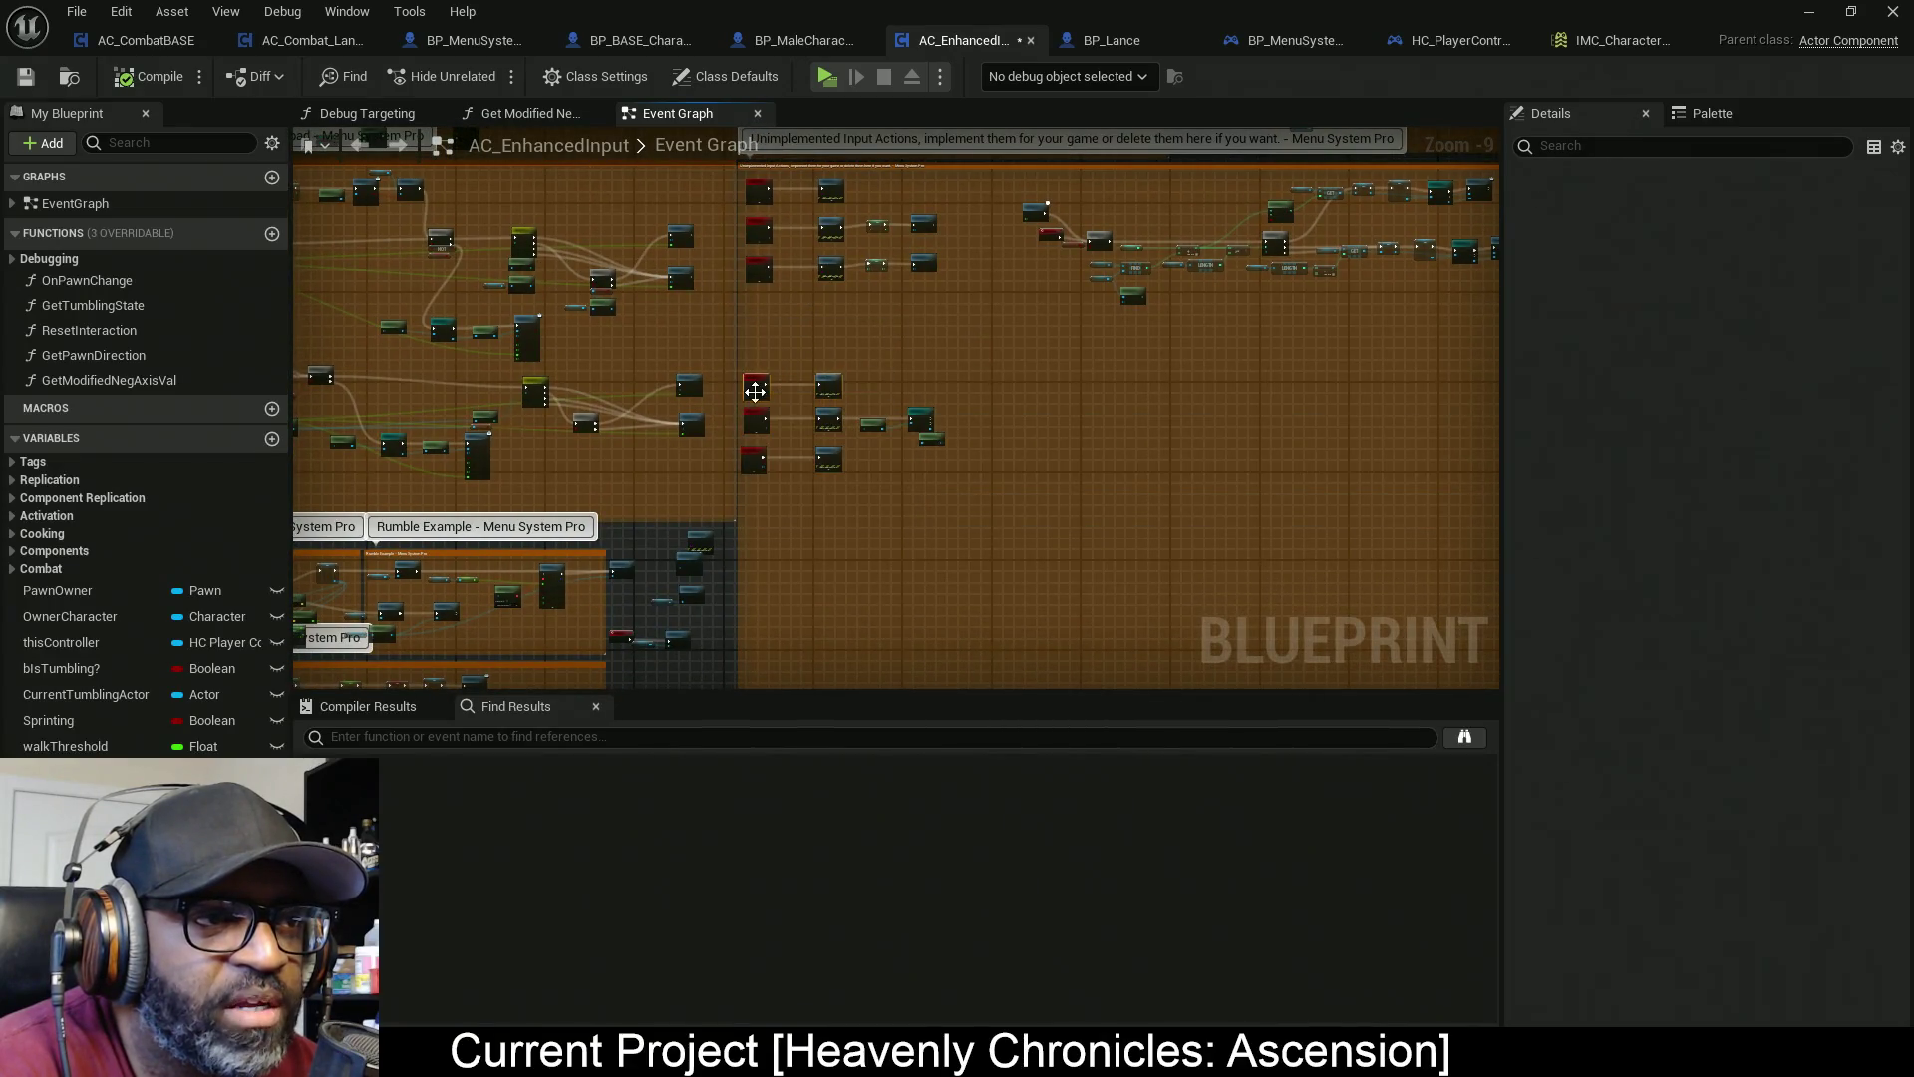
scroll(848, 397, up, 4)
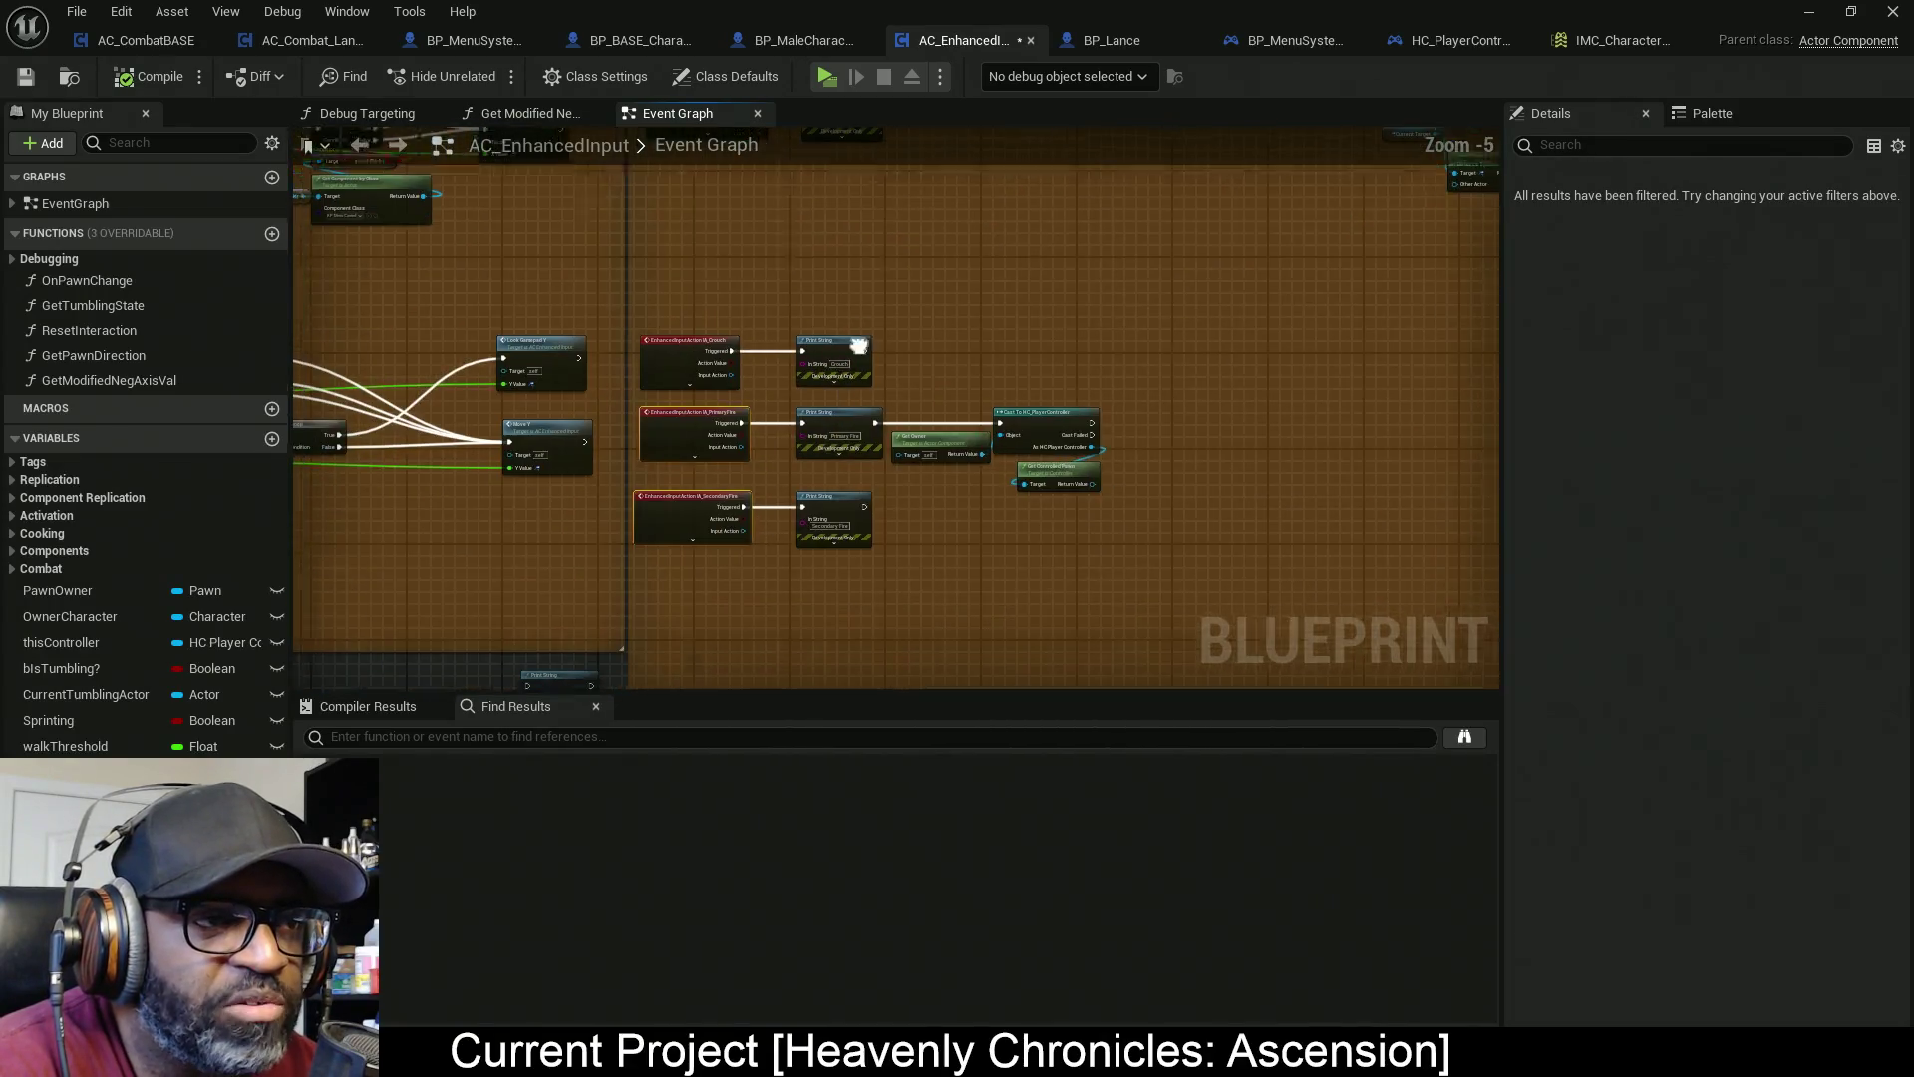
drag(813, 276, 812, 515)
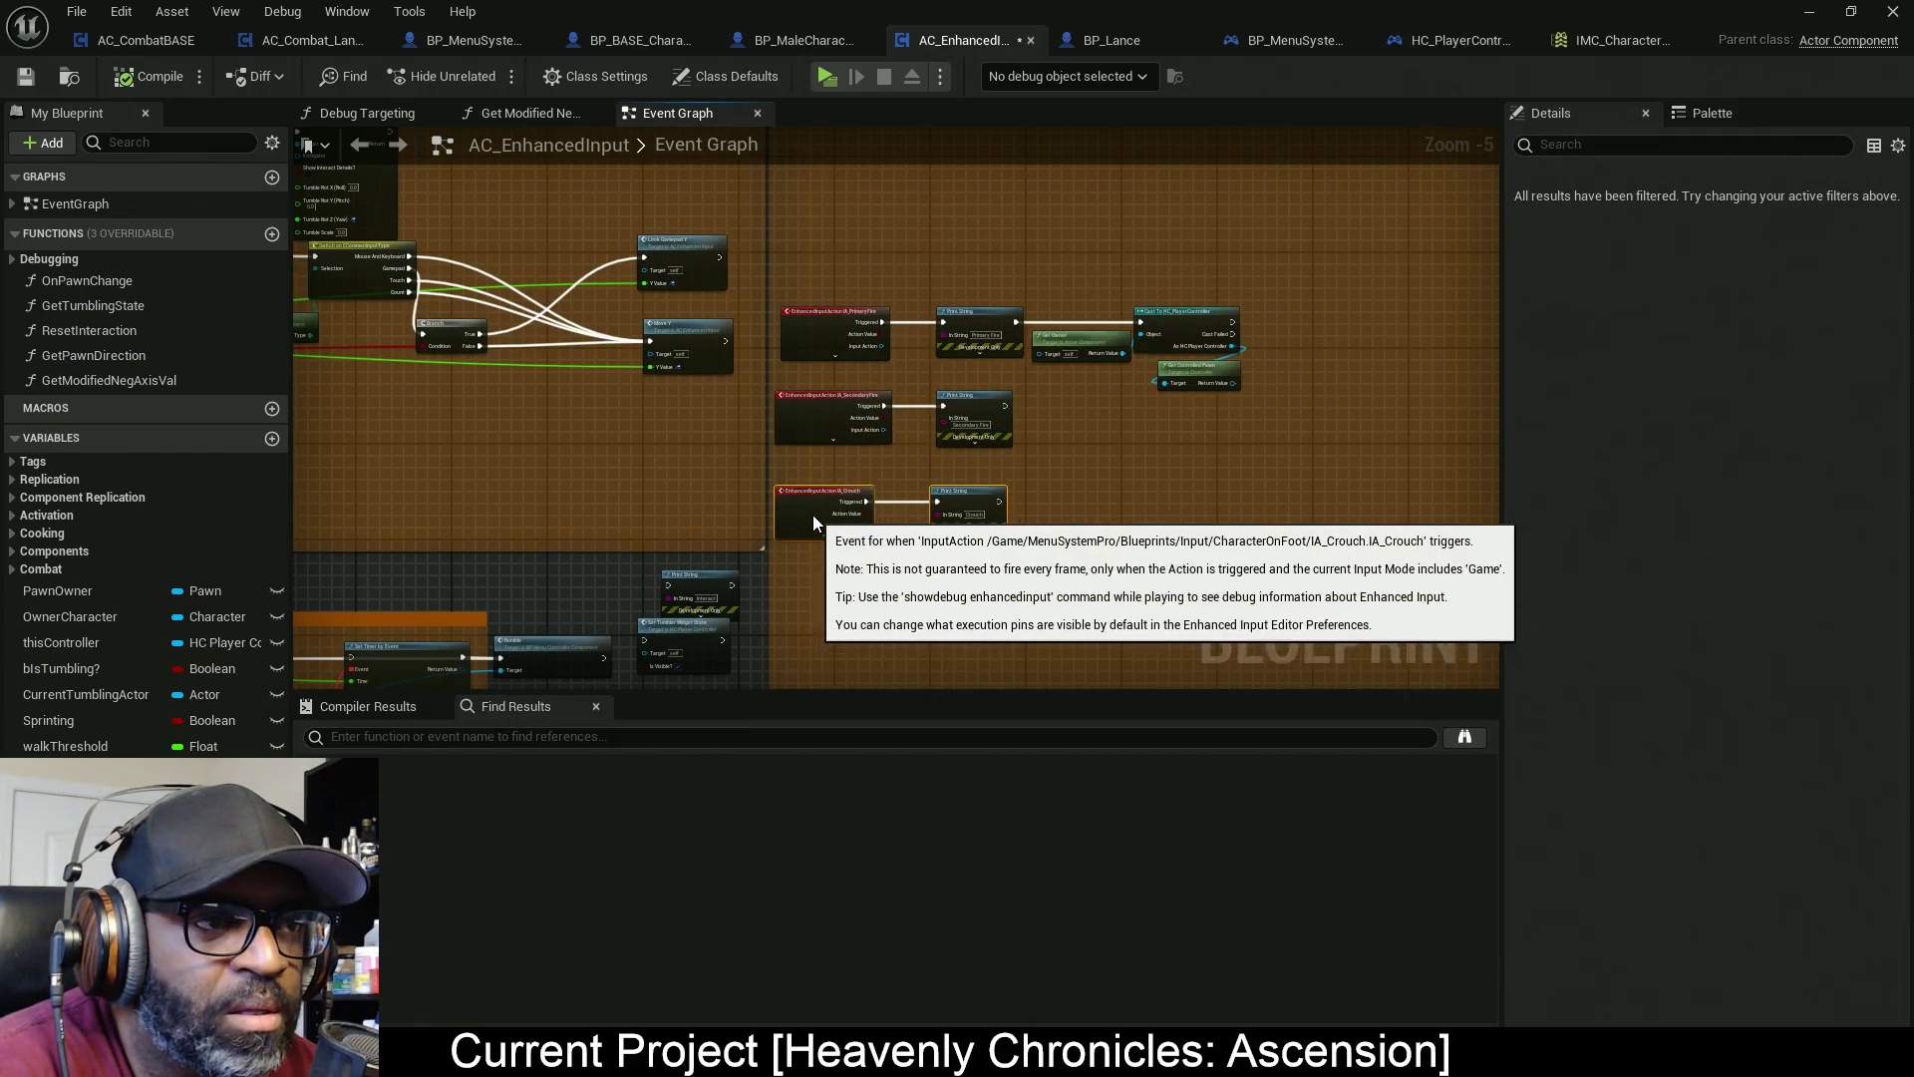
drag(816, 253, 811, 604)
scroll(868, 493, up, 4)
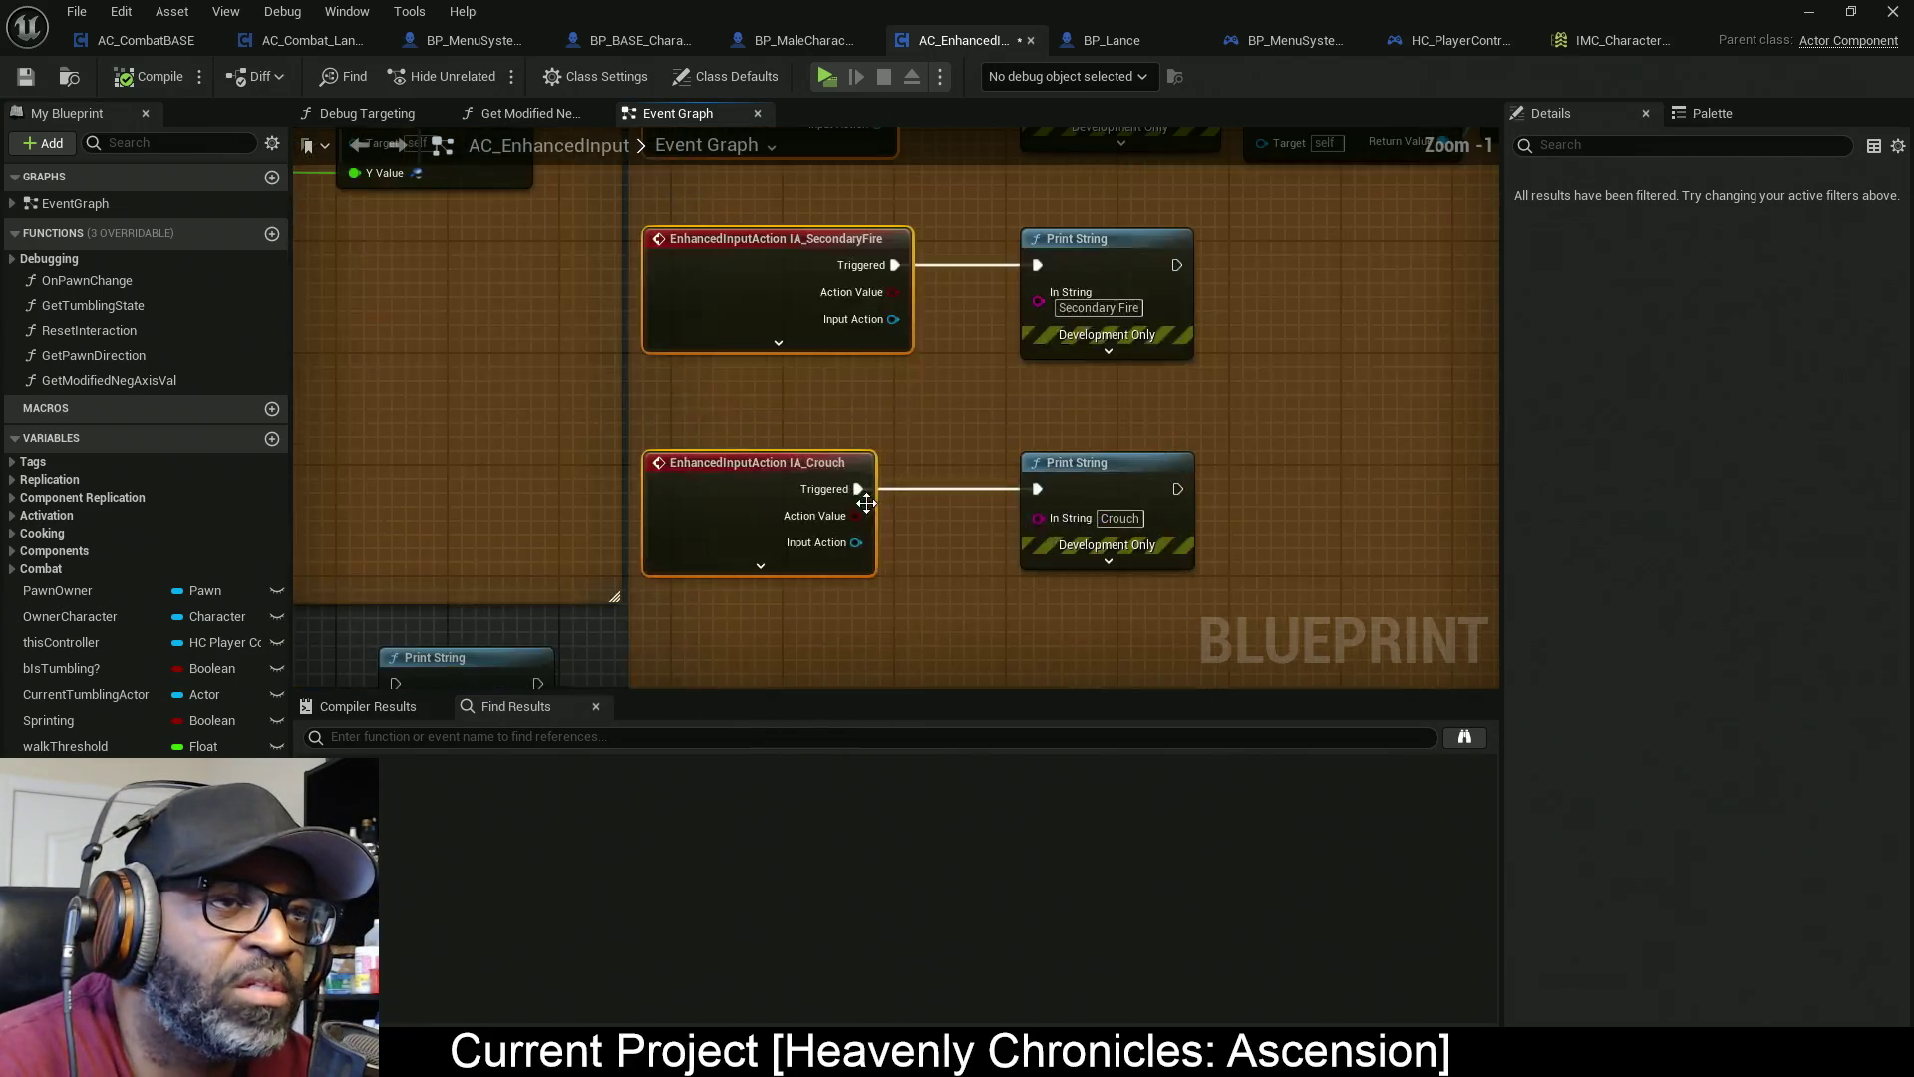
scroll(906, 590, down, 2)
drag(1038, 694, 1059, 818)
mouse_move(1088, 548)
mouse_down()
mouse_move(1073, 589)
mouse_move(755, 561)
mouse_up()
scroll(639, 553, up, 2)
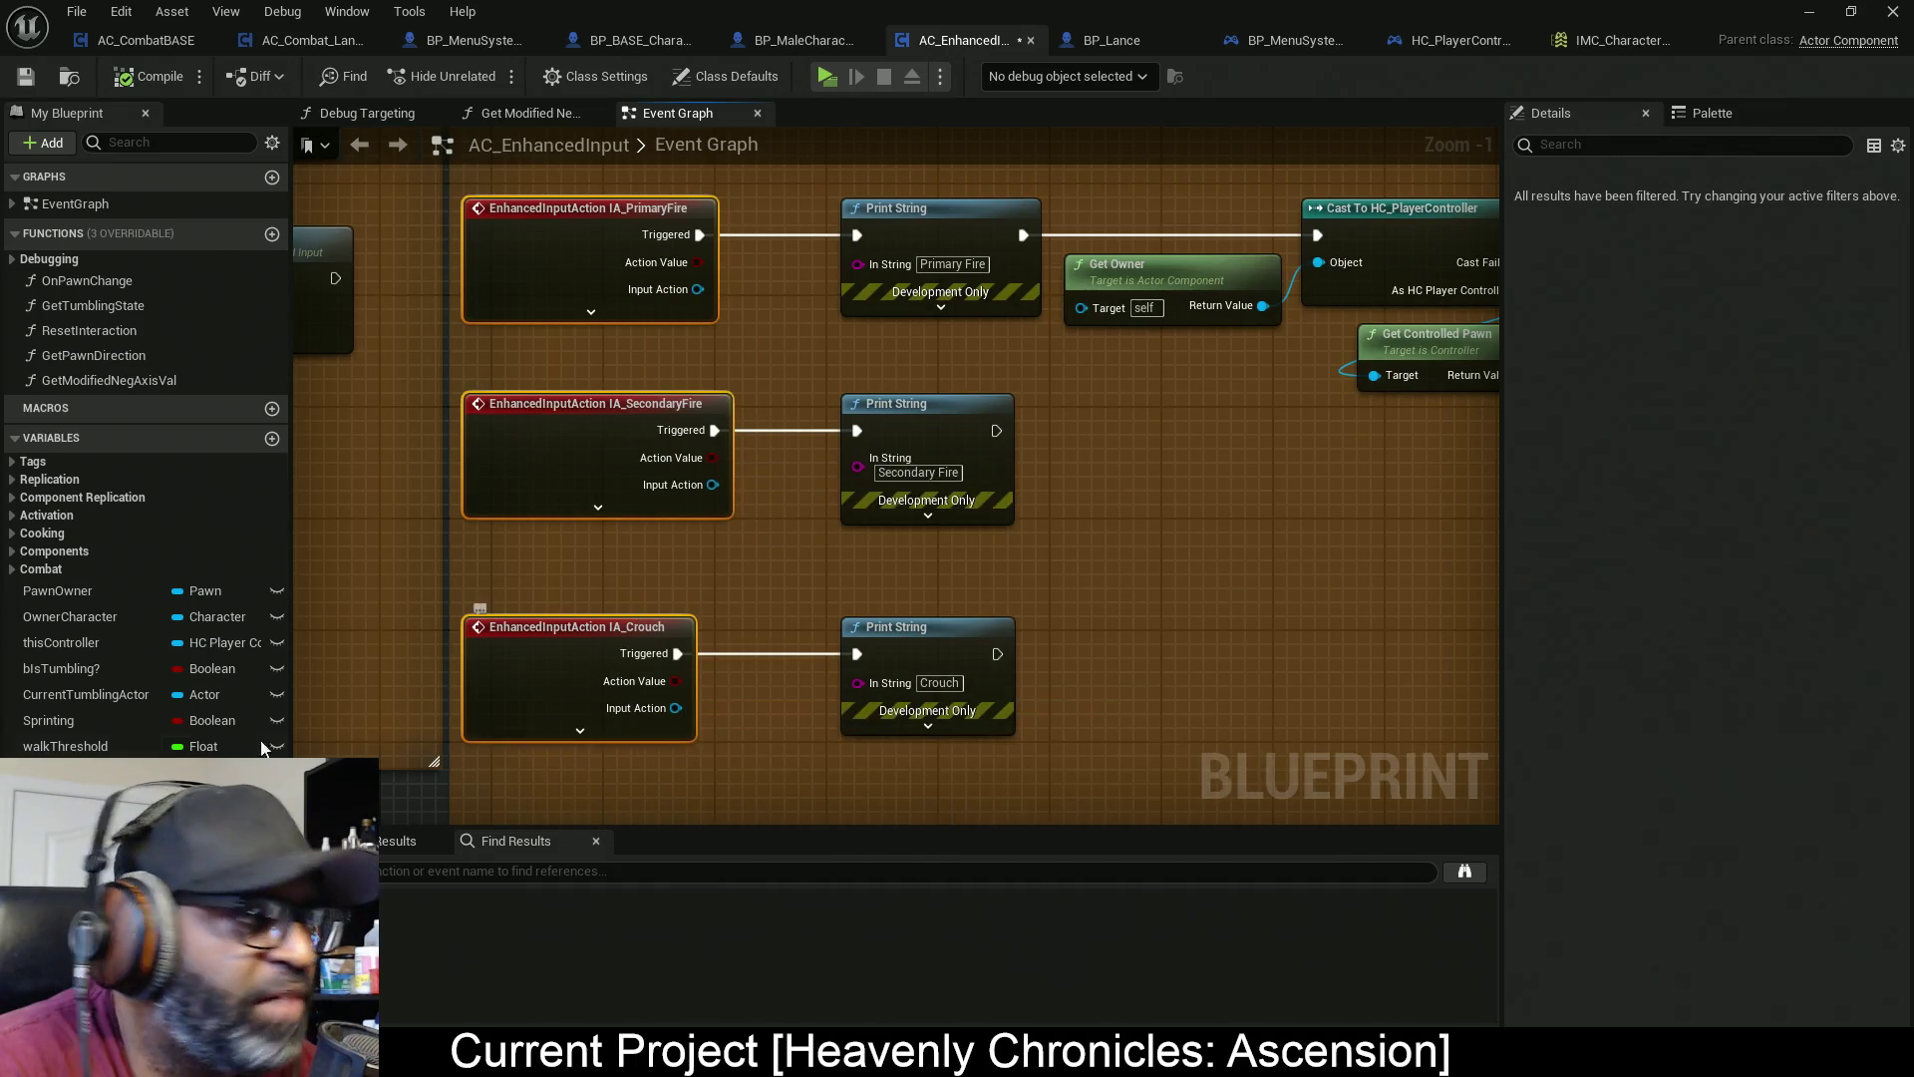
click(1583, 43)
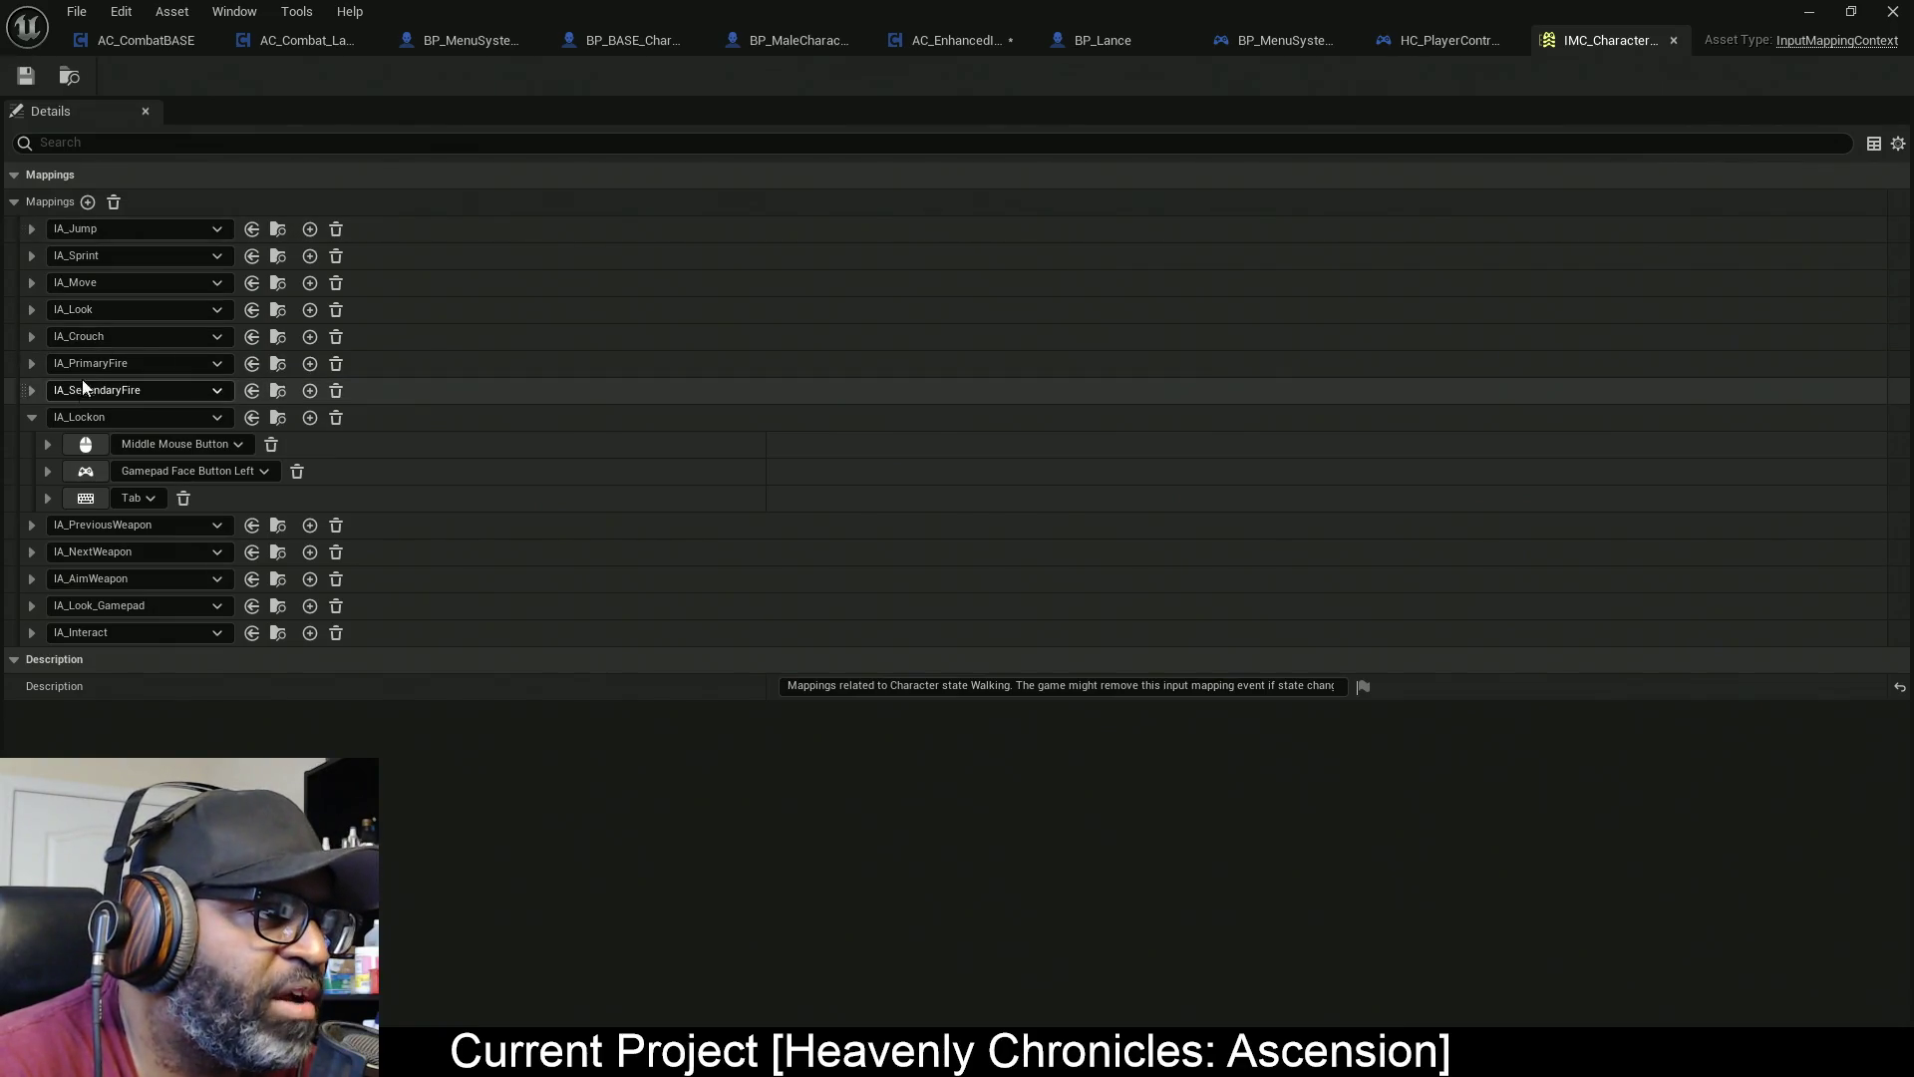
Rename the IA_PrimaryFire input action asset to IA_LightAttack in the CharacterOnFoot folder
drag(1350, 12, 152, 197)
click(1476, 564)
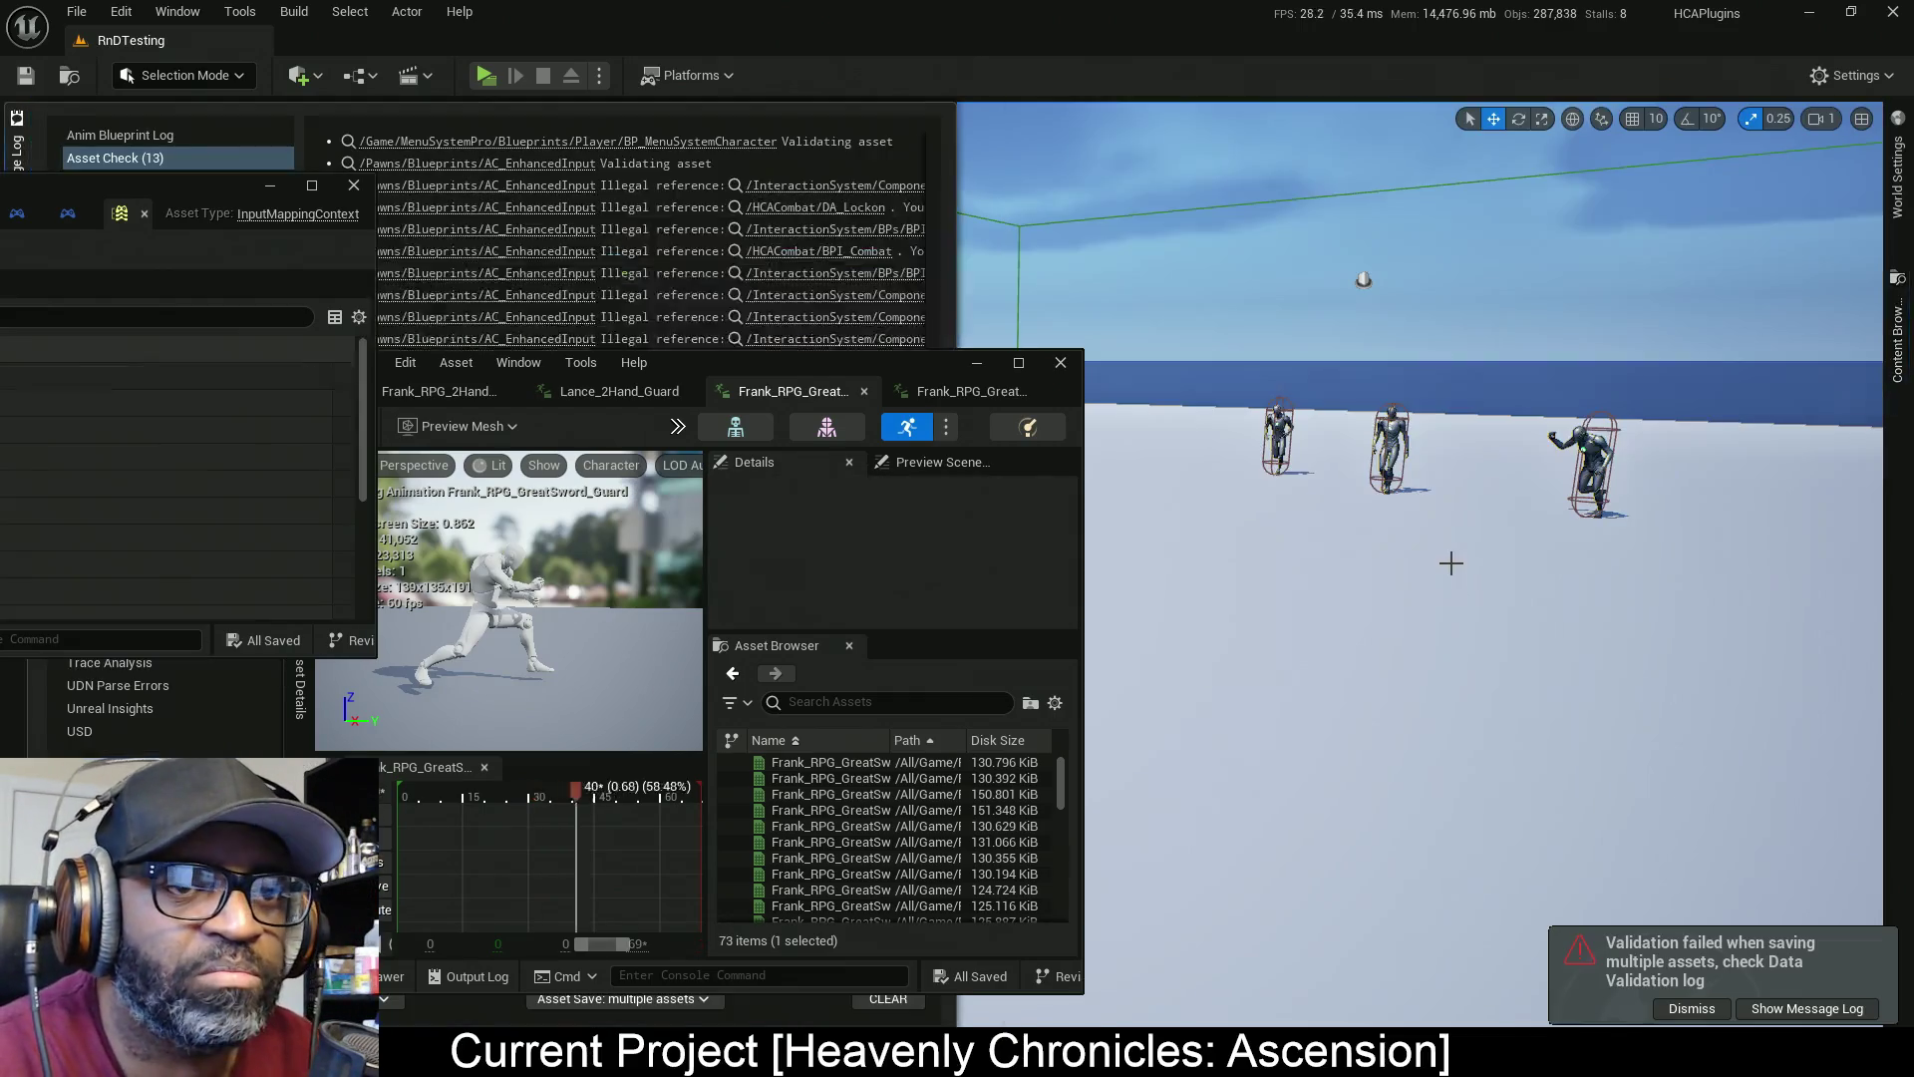
click(1692, 1009)
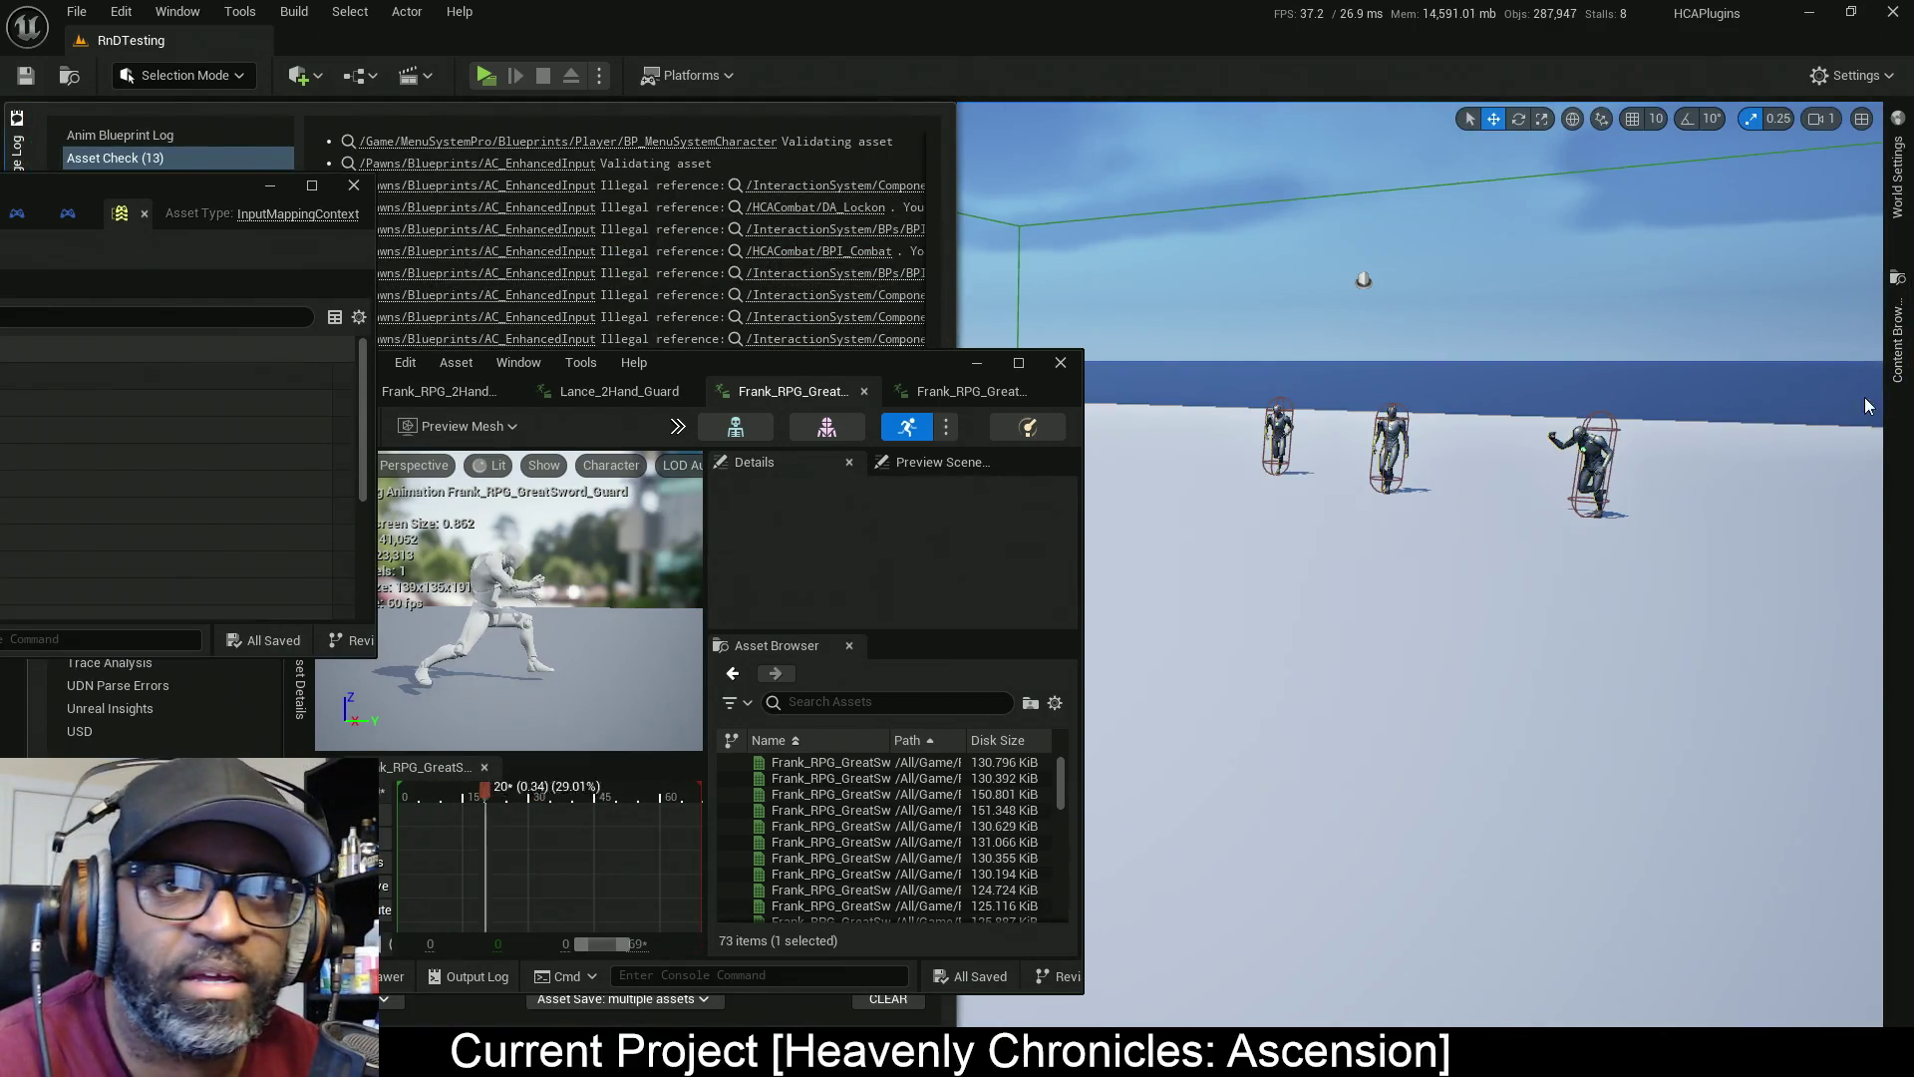
click(1898, 344)
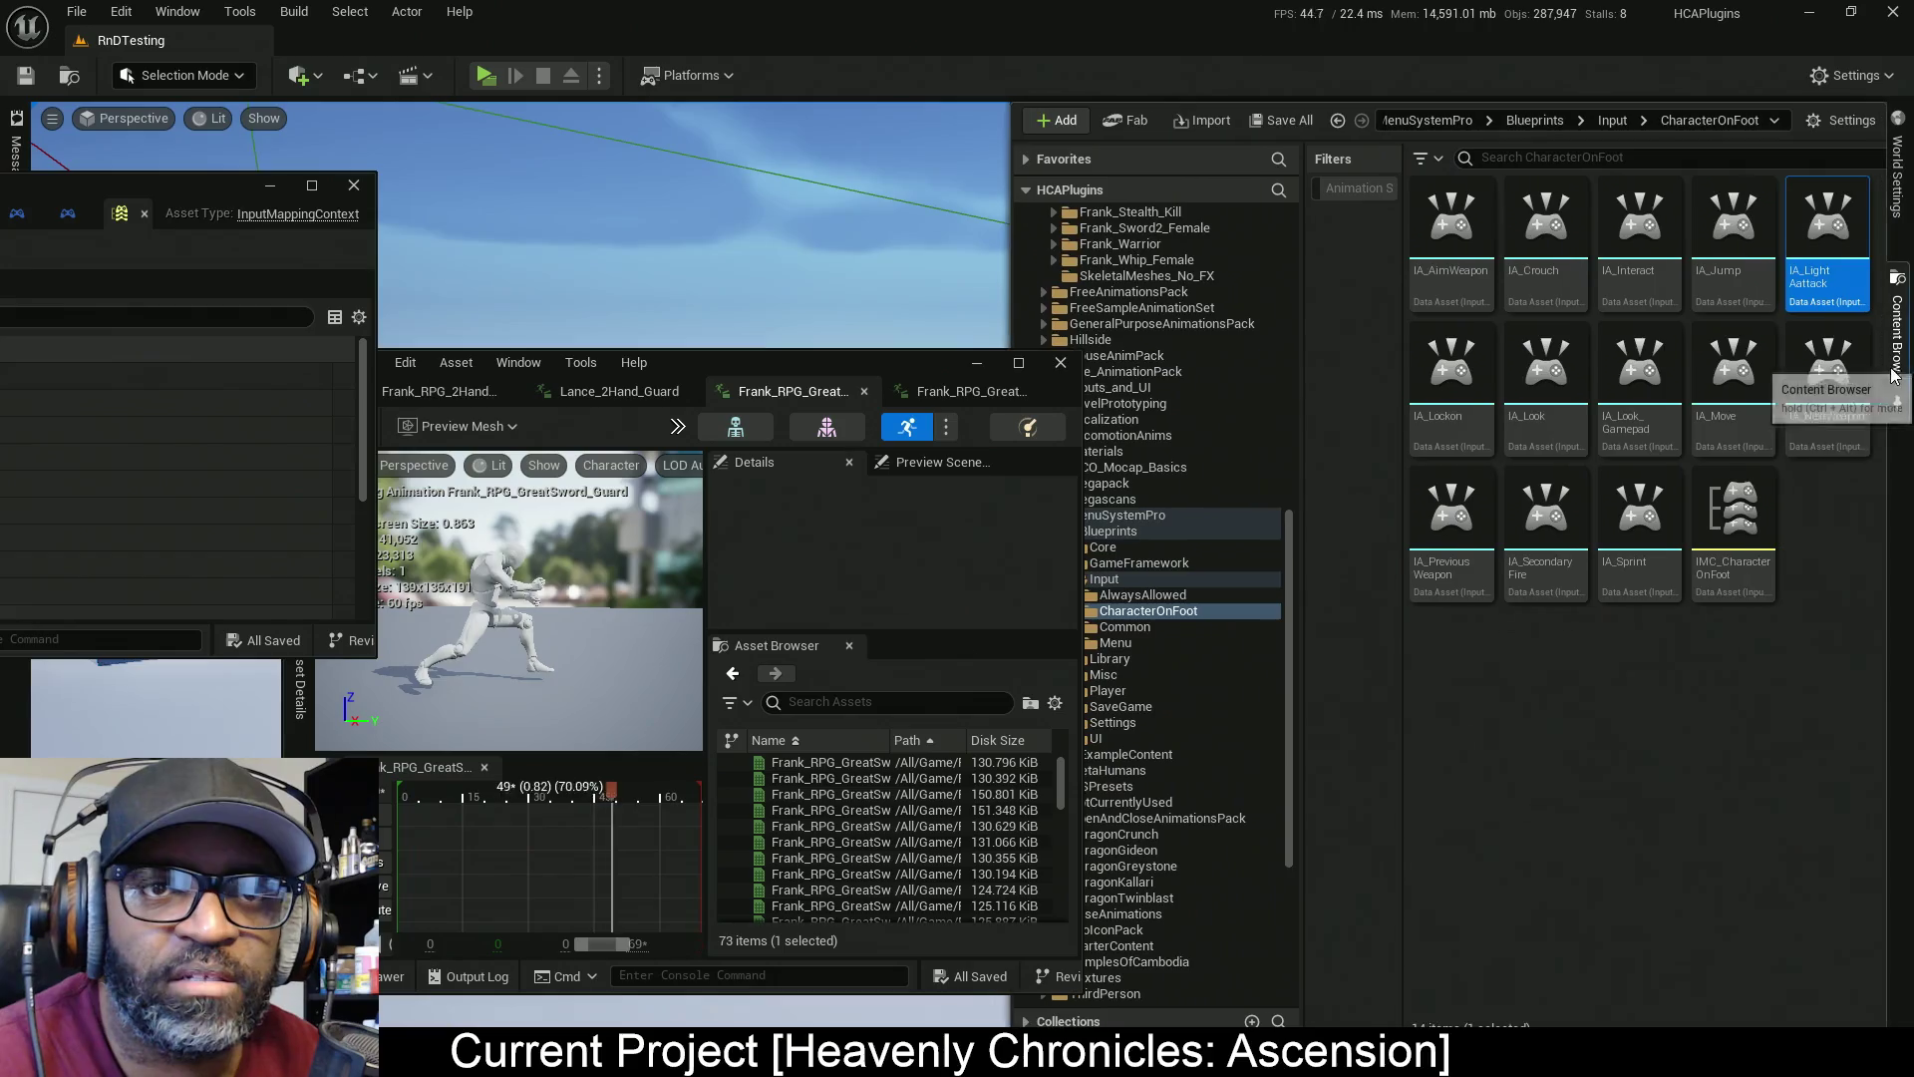
click(1807, 282)
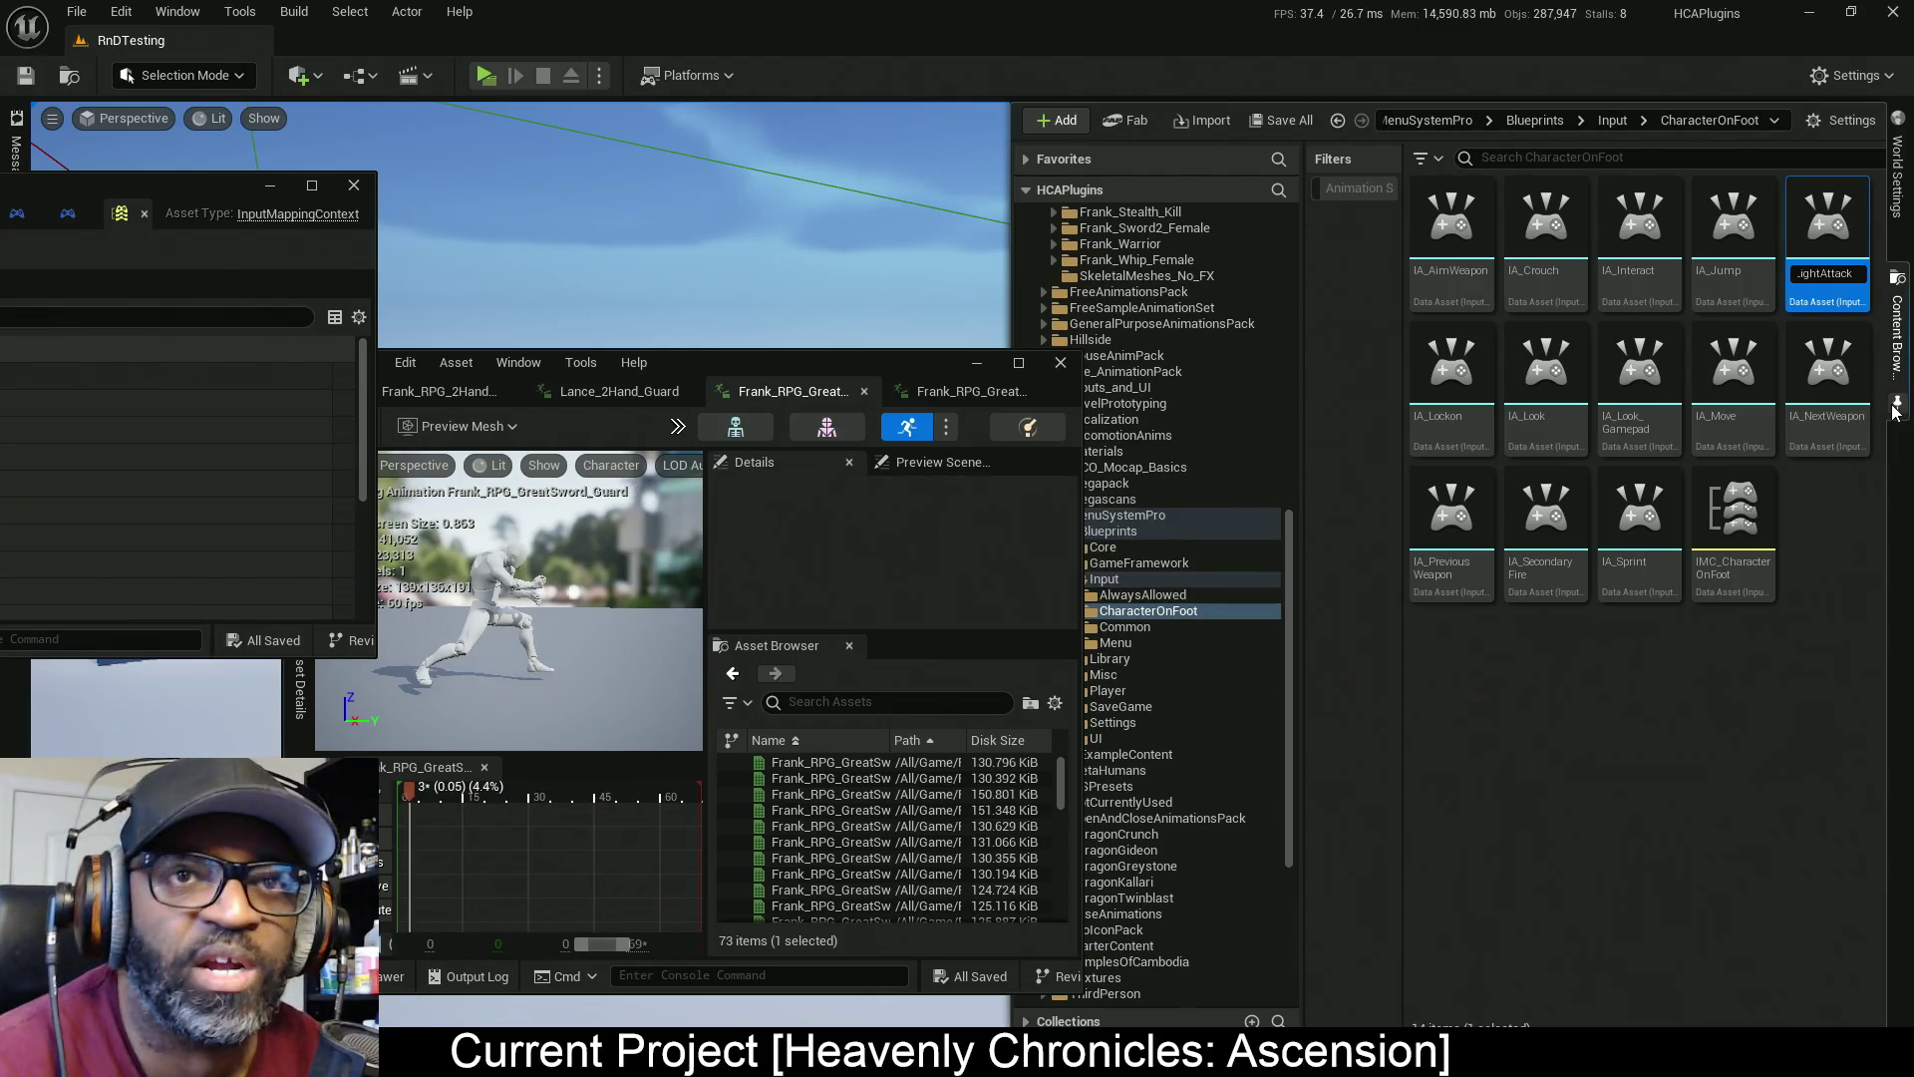
click(1238, 723)
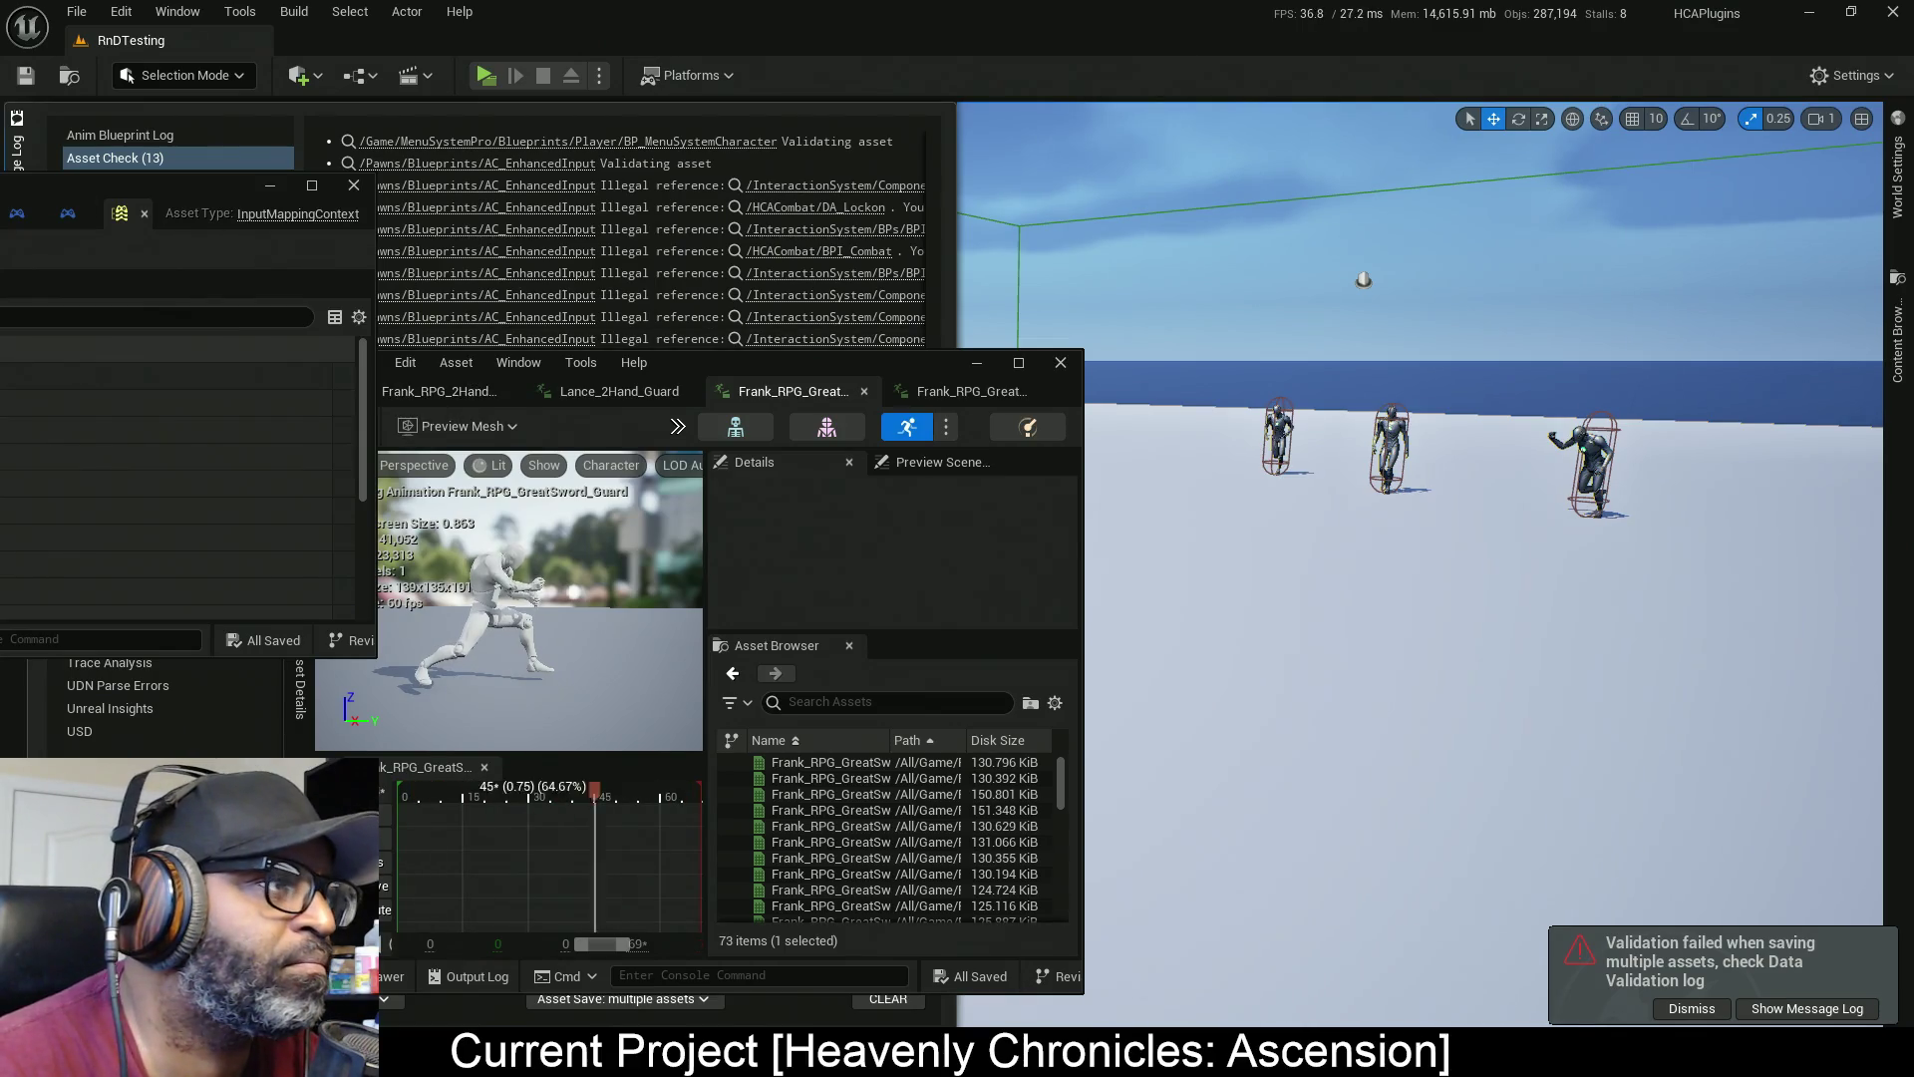
click(311, 186)
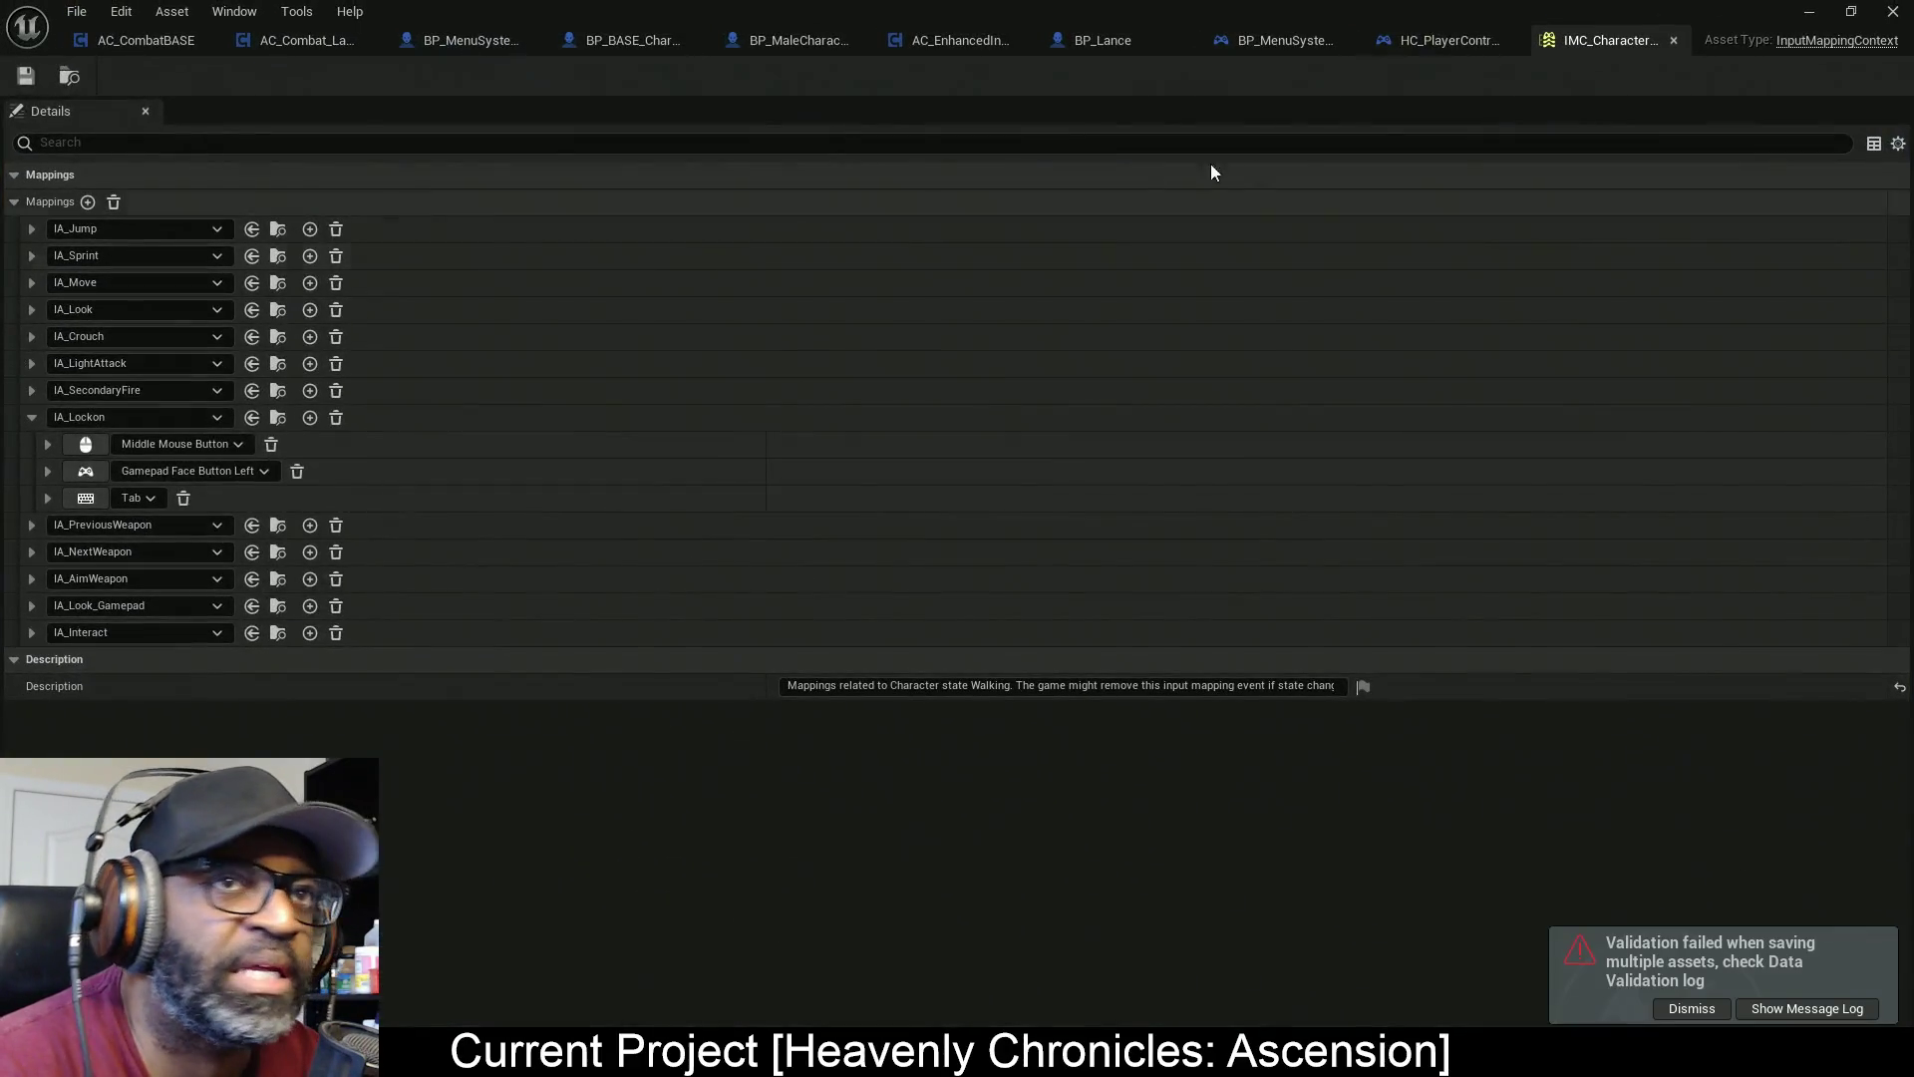
click(924, 38)
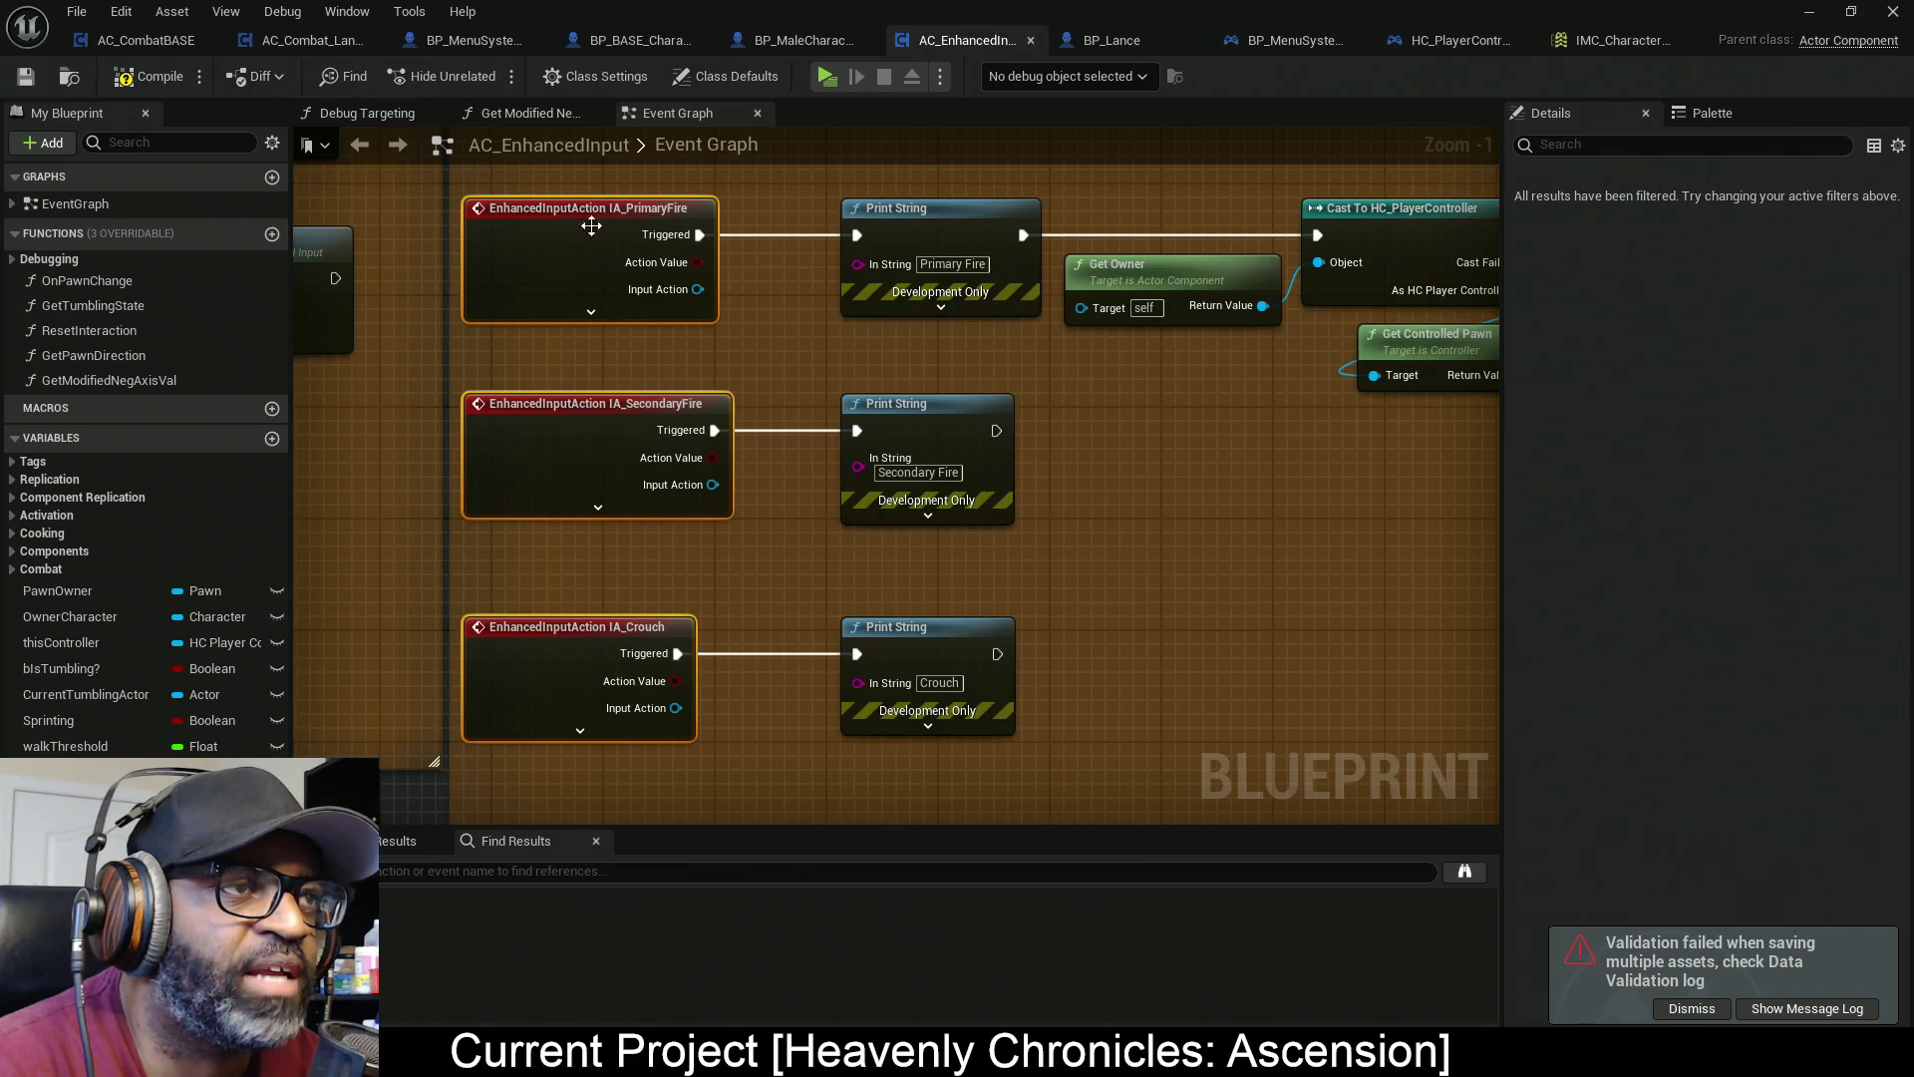
Delete the old IA_PrimaryFire event node from the AC_EnhancedInput graph
right_click(561, 272)
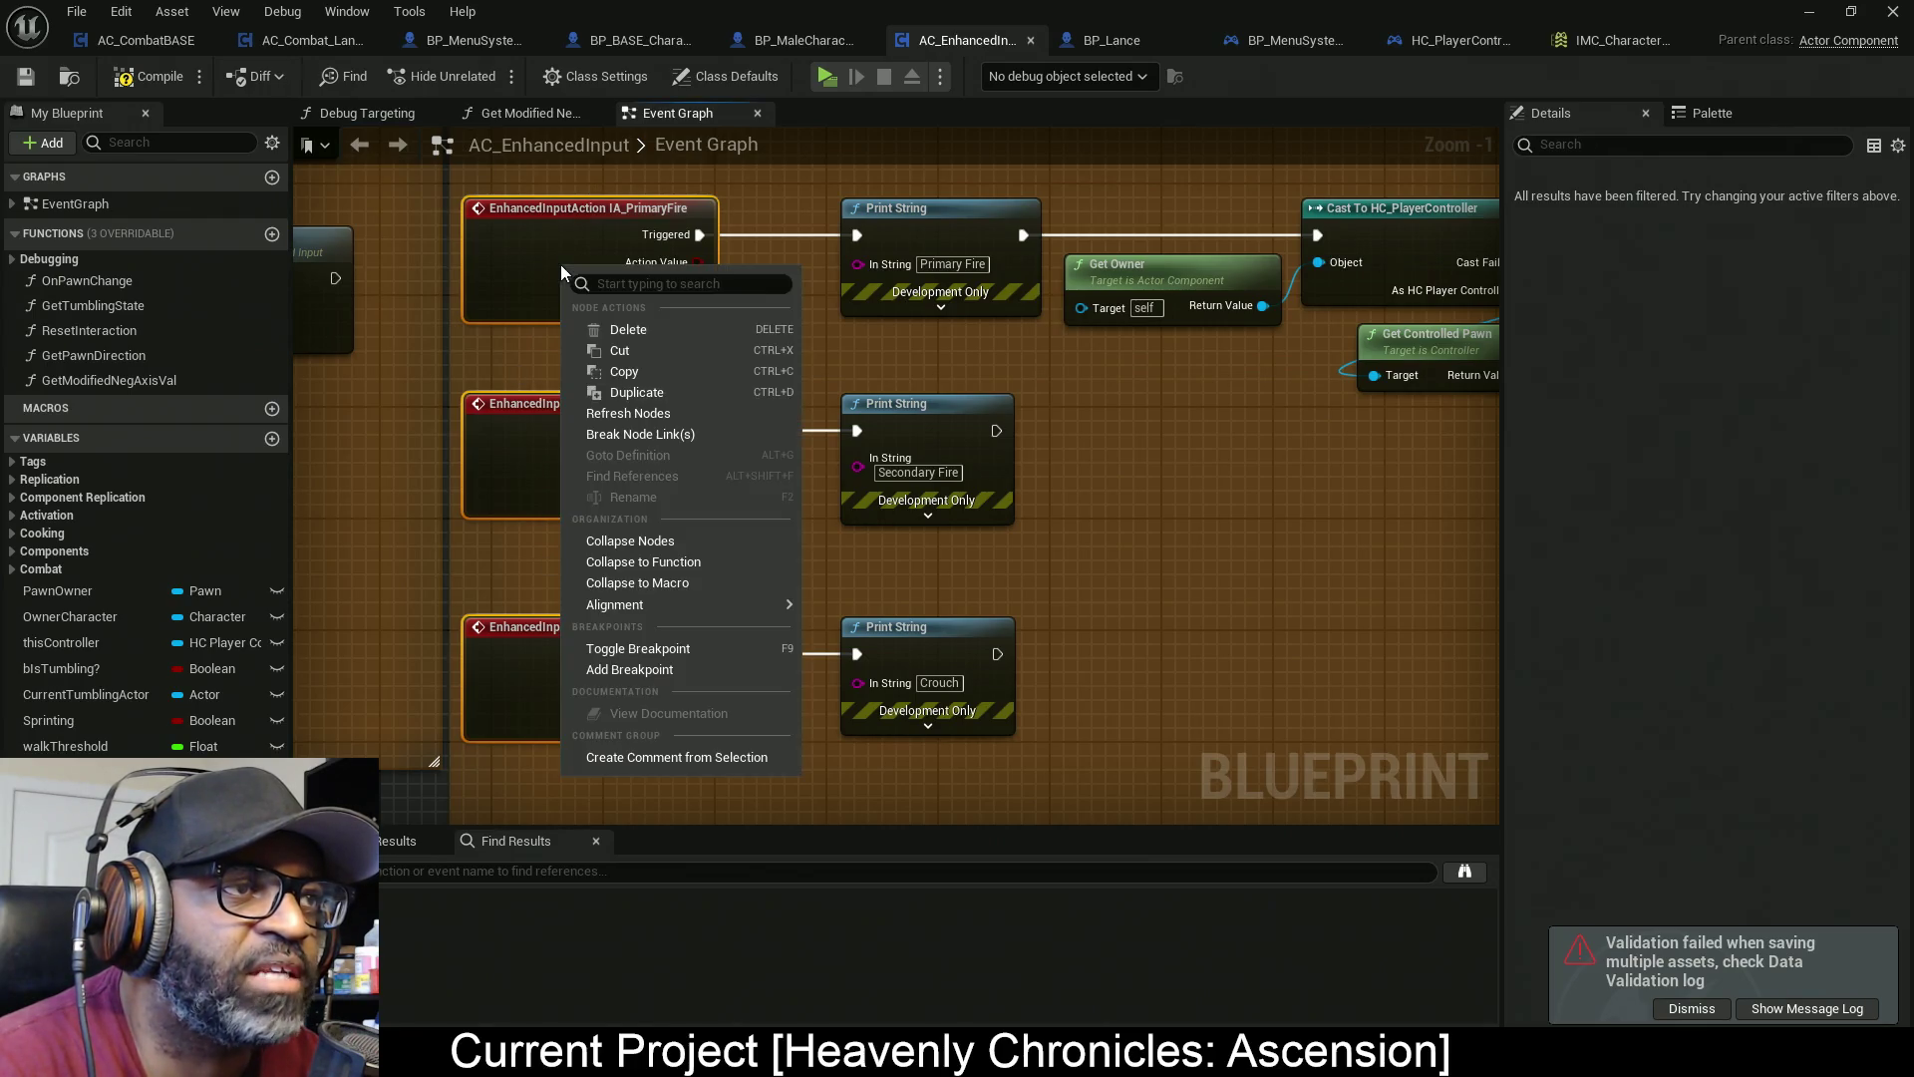
click(653, 414)
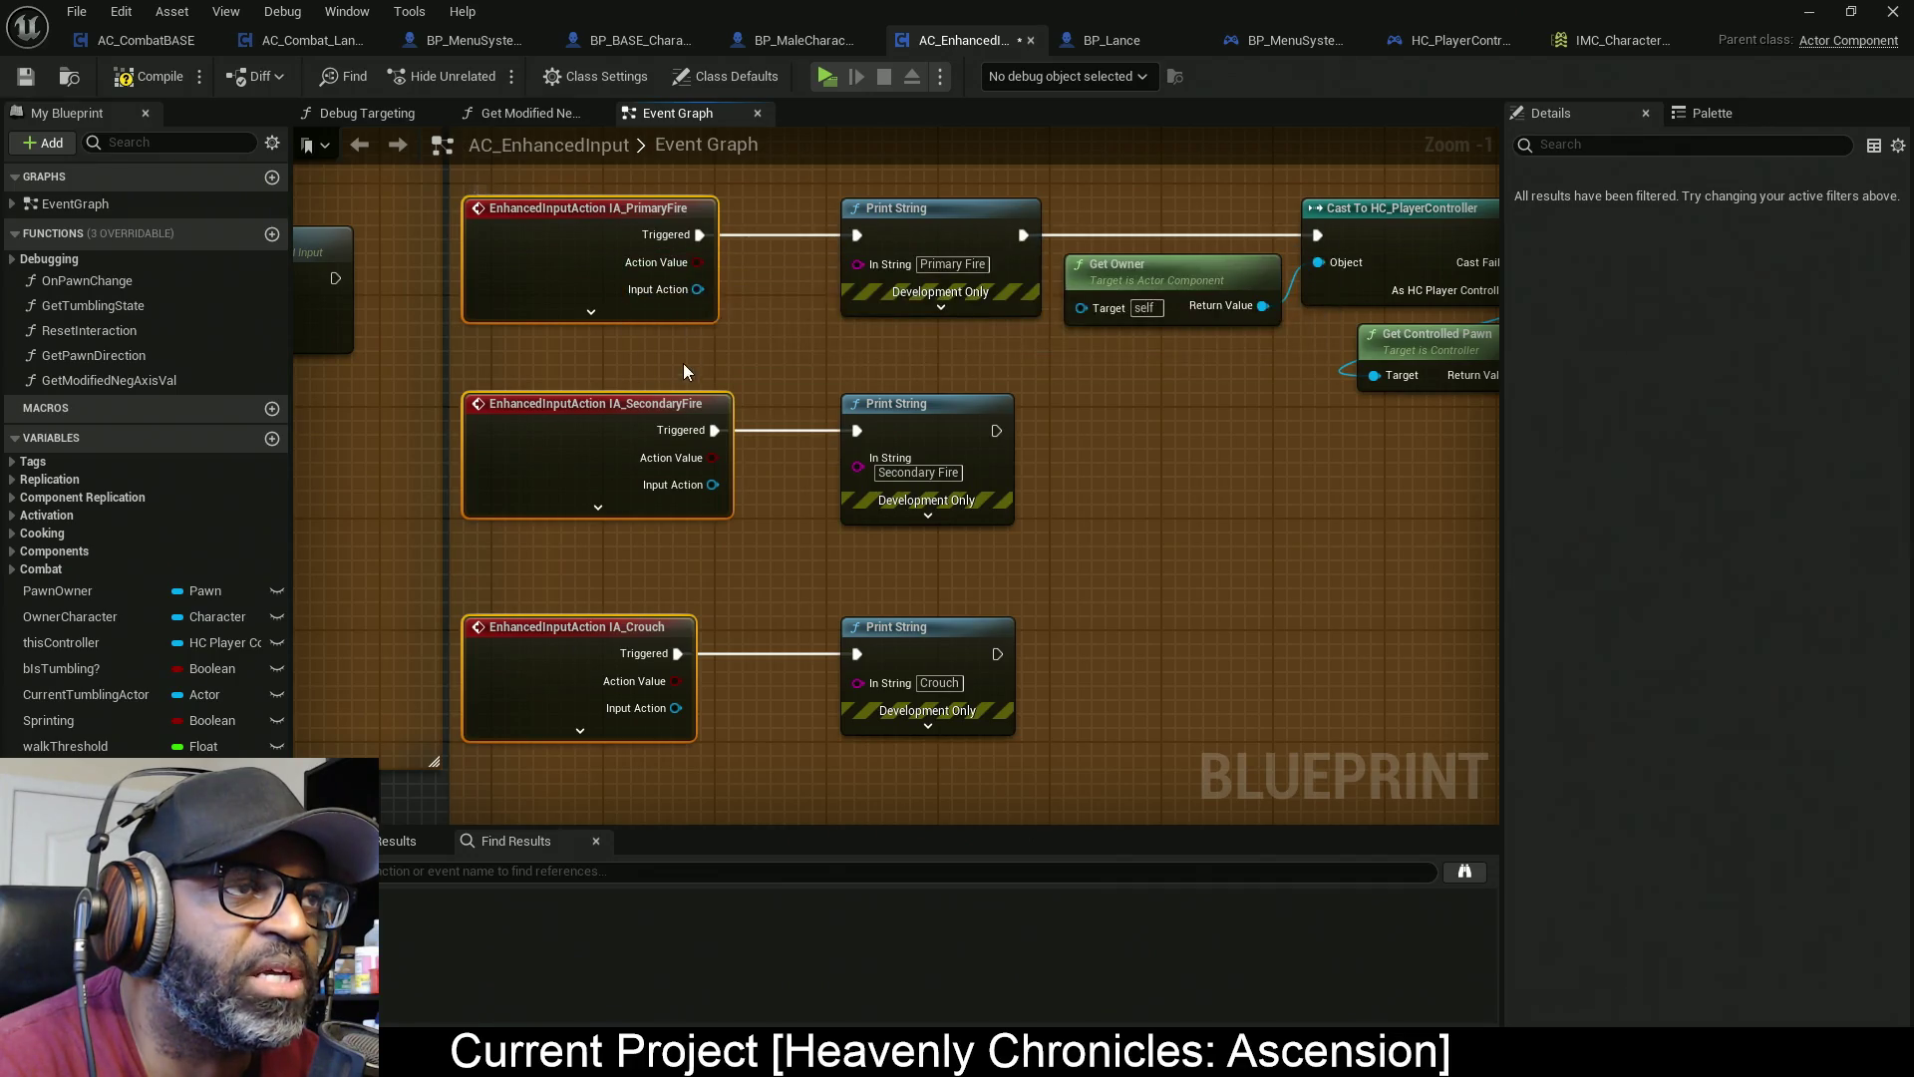
drag(810, 209, 688, 387)
drag(535, 413, 532, 409)
key(Delete)
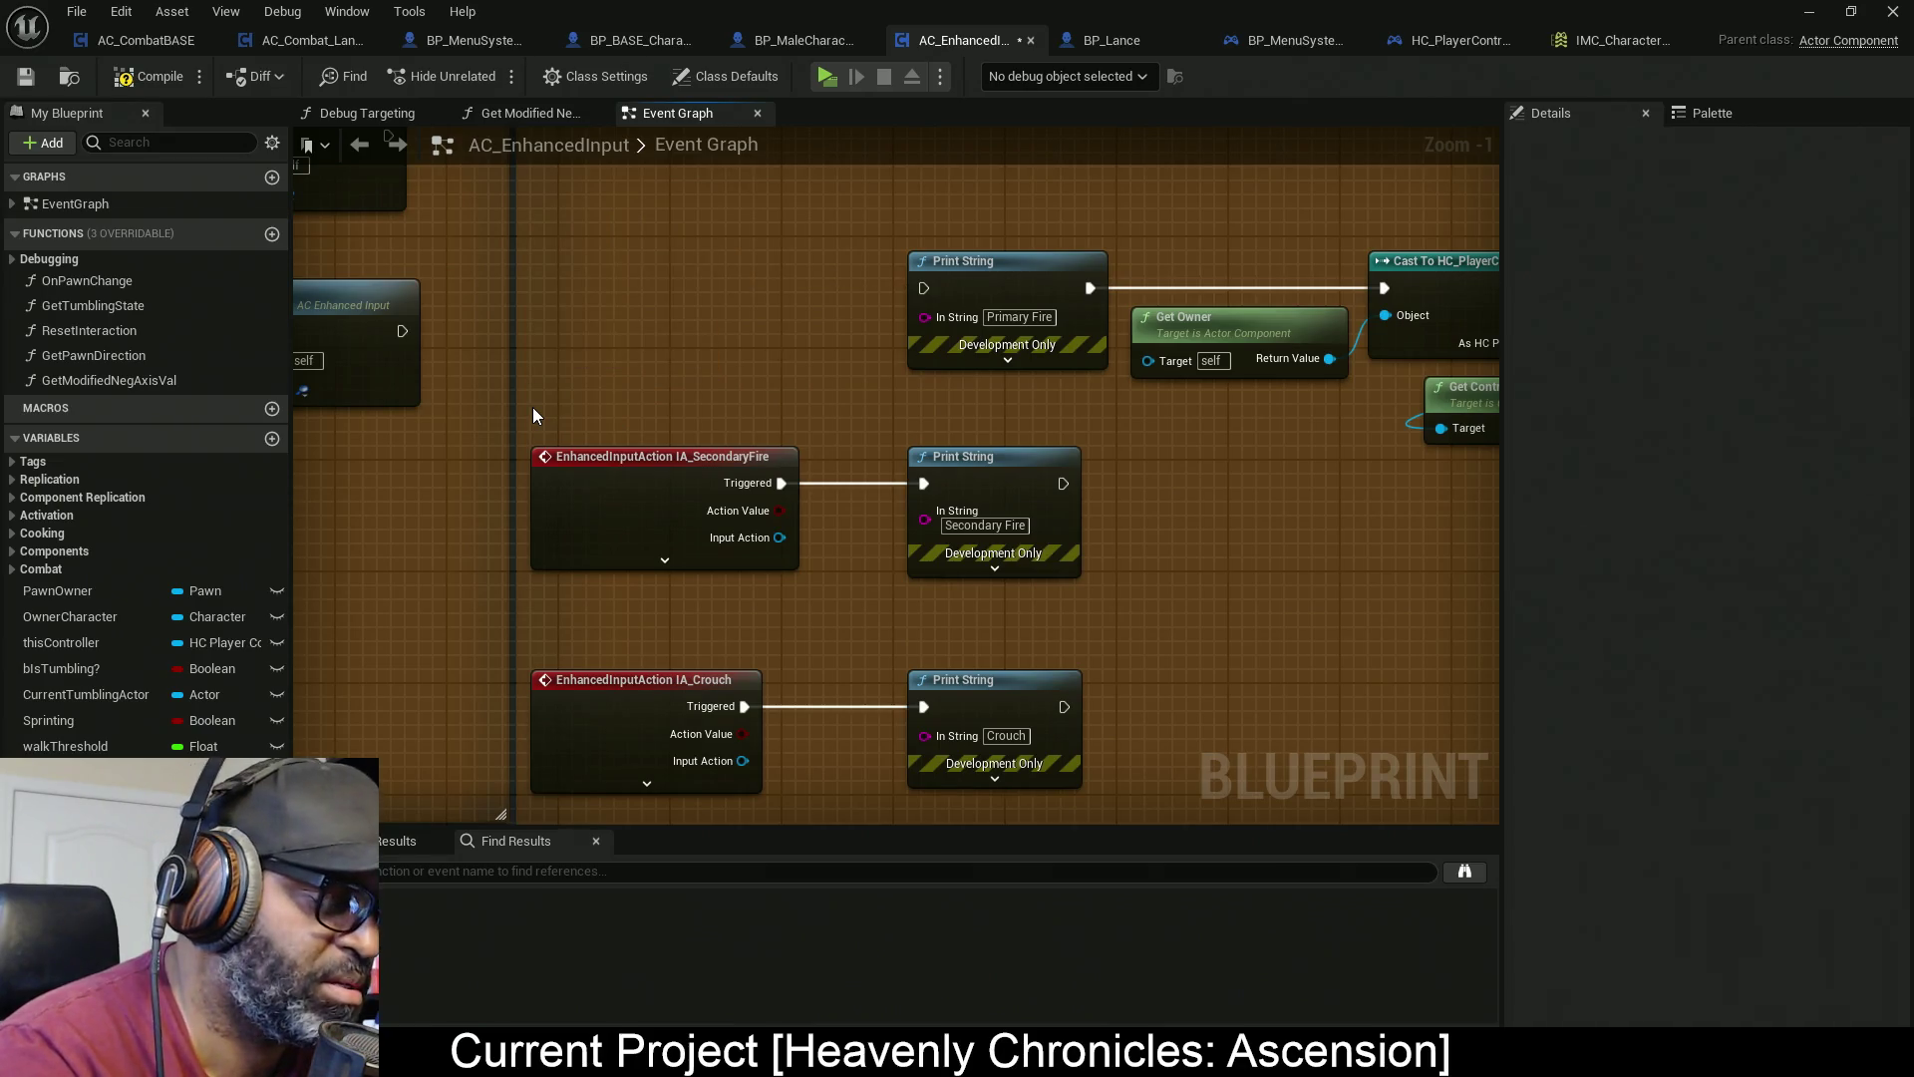
Add an IA_LightAttack event node where PrimaryFire was, leaving only its basic pins shown
right_click(631, 255)
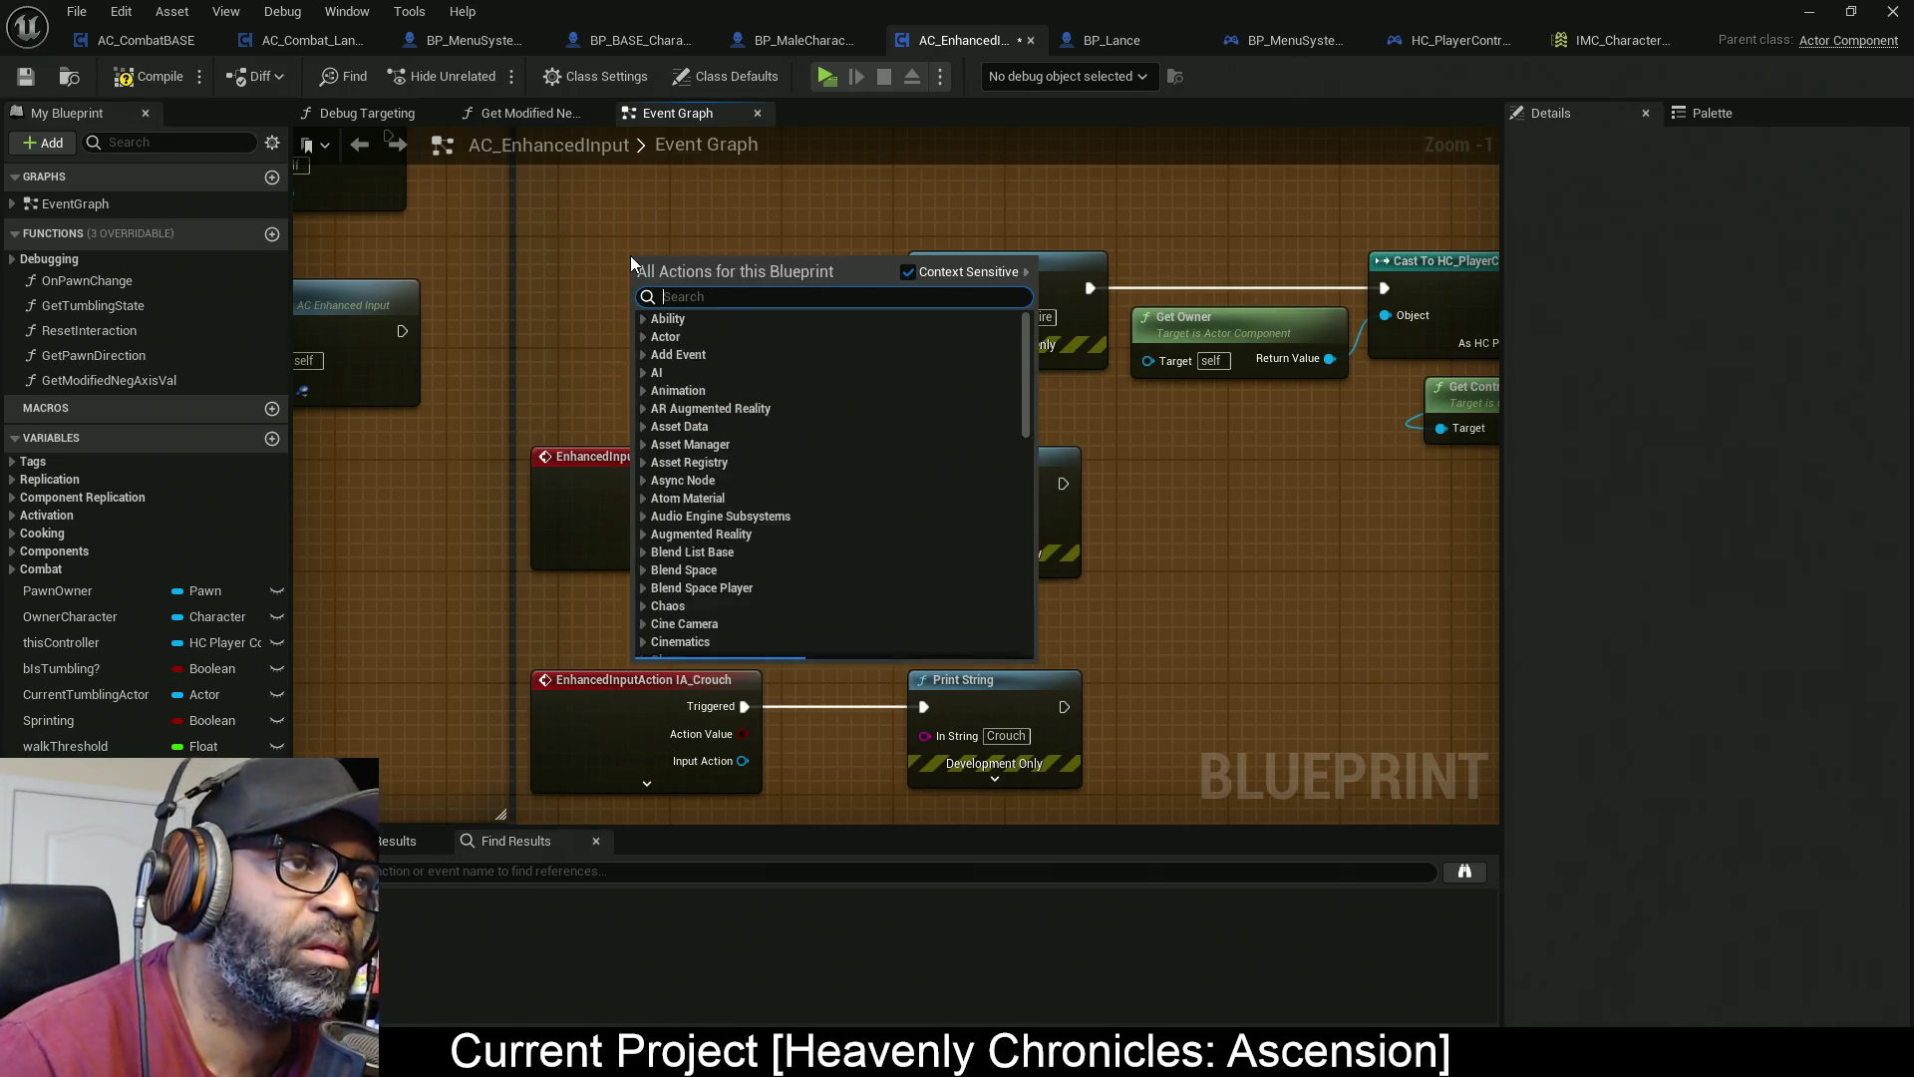
text(L)
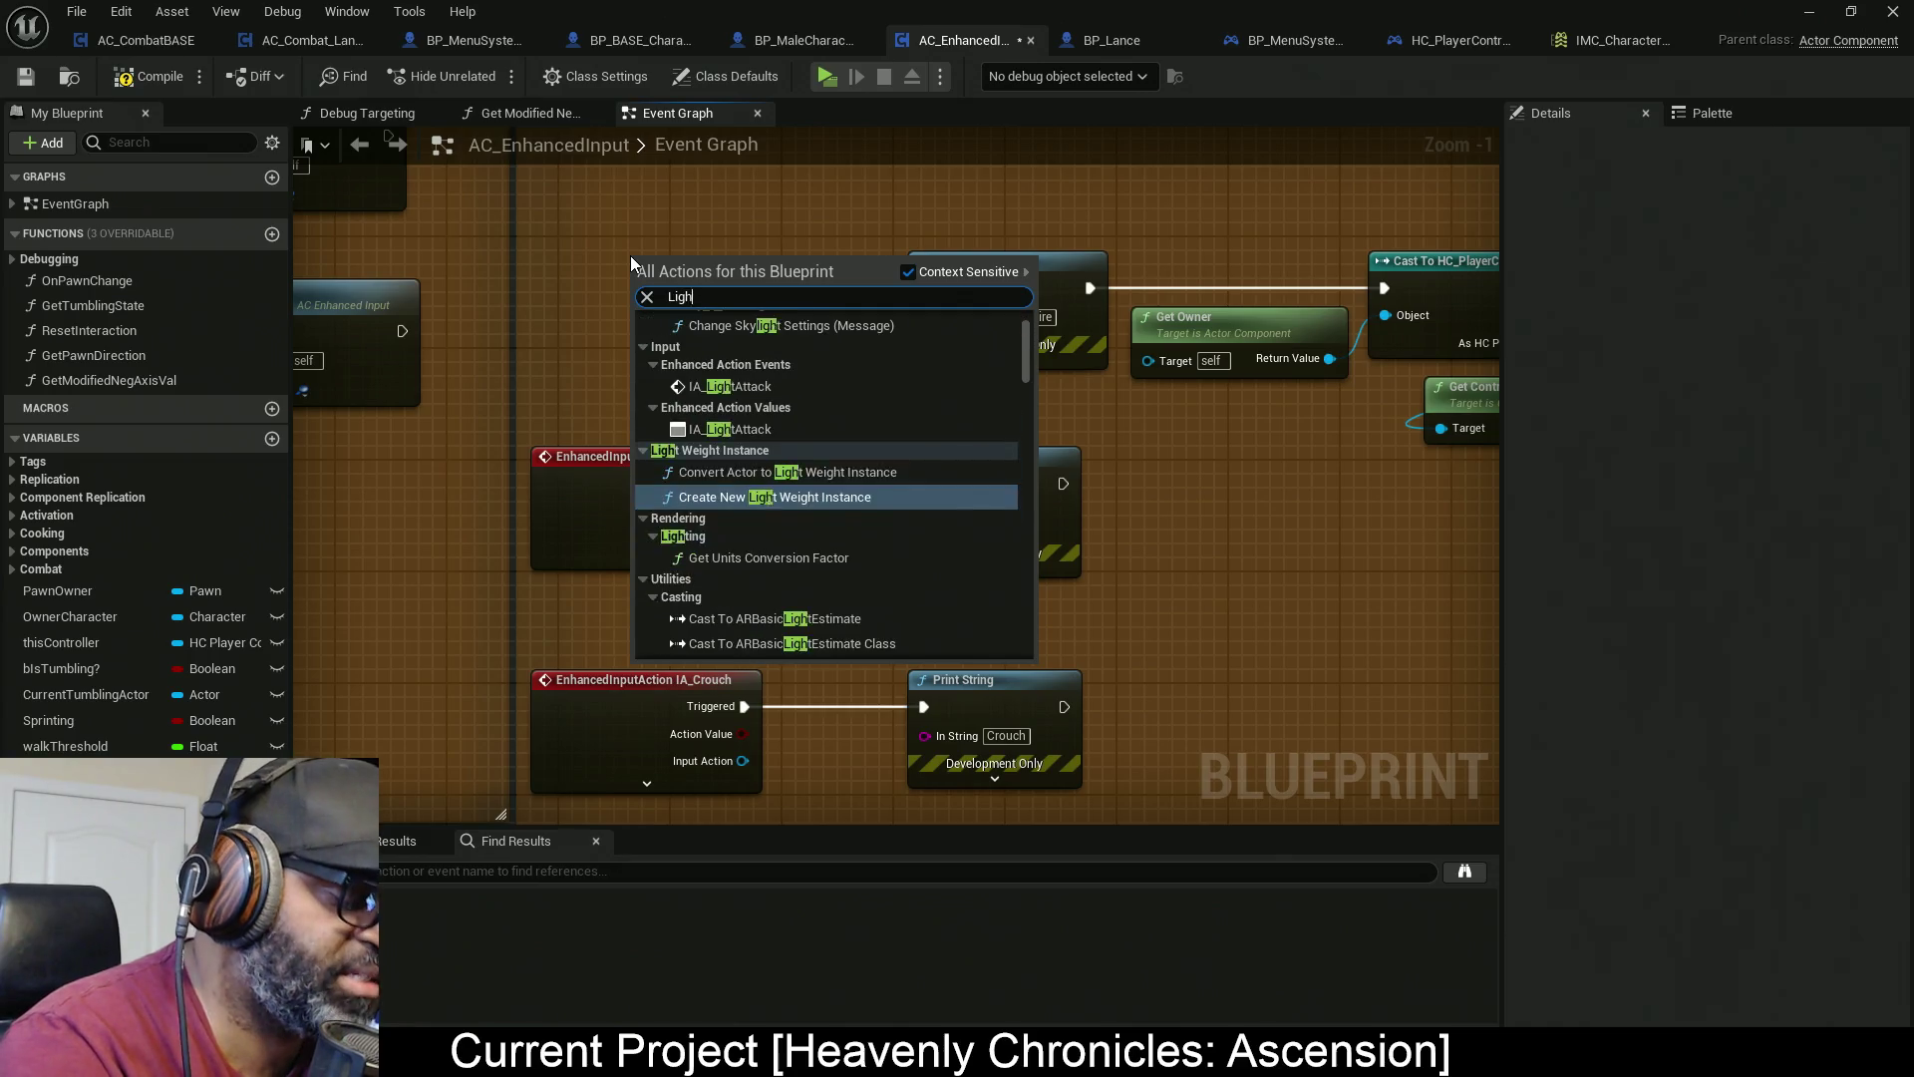
key(BackSpace)
text(IA)
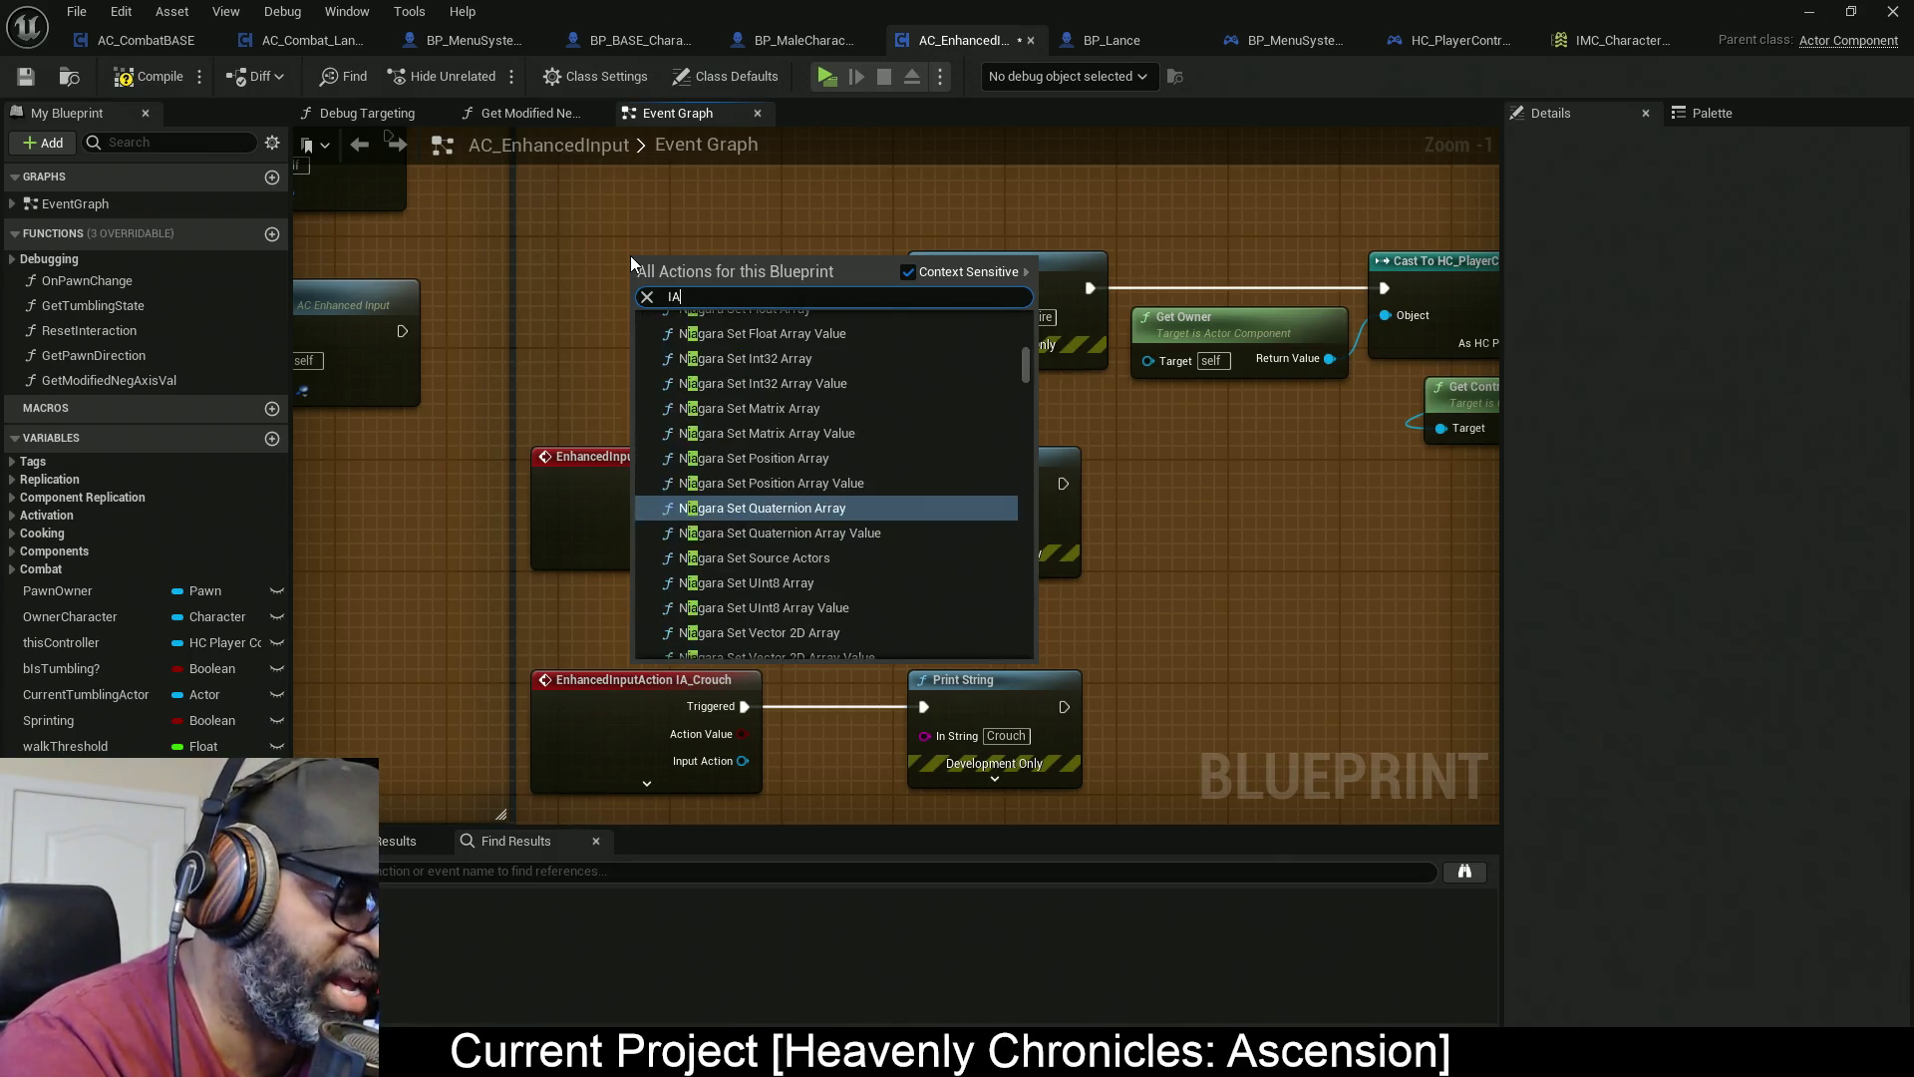
text(_Light)
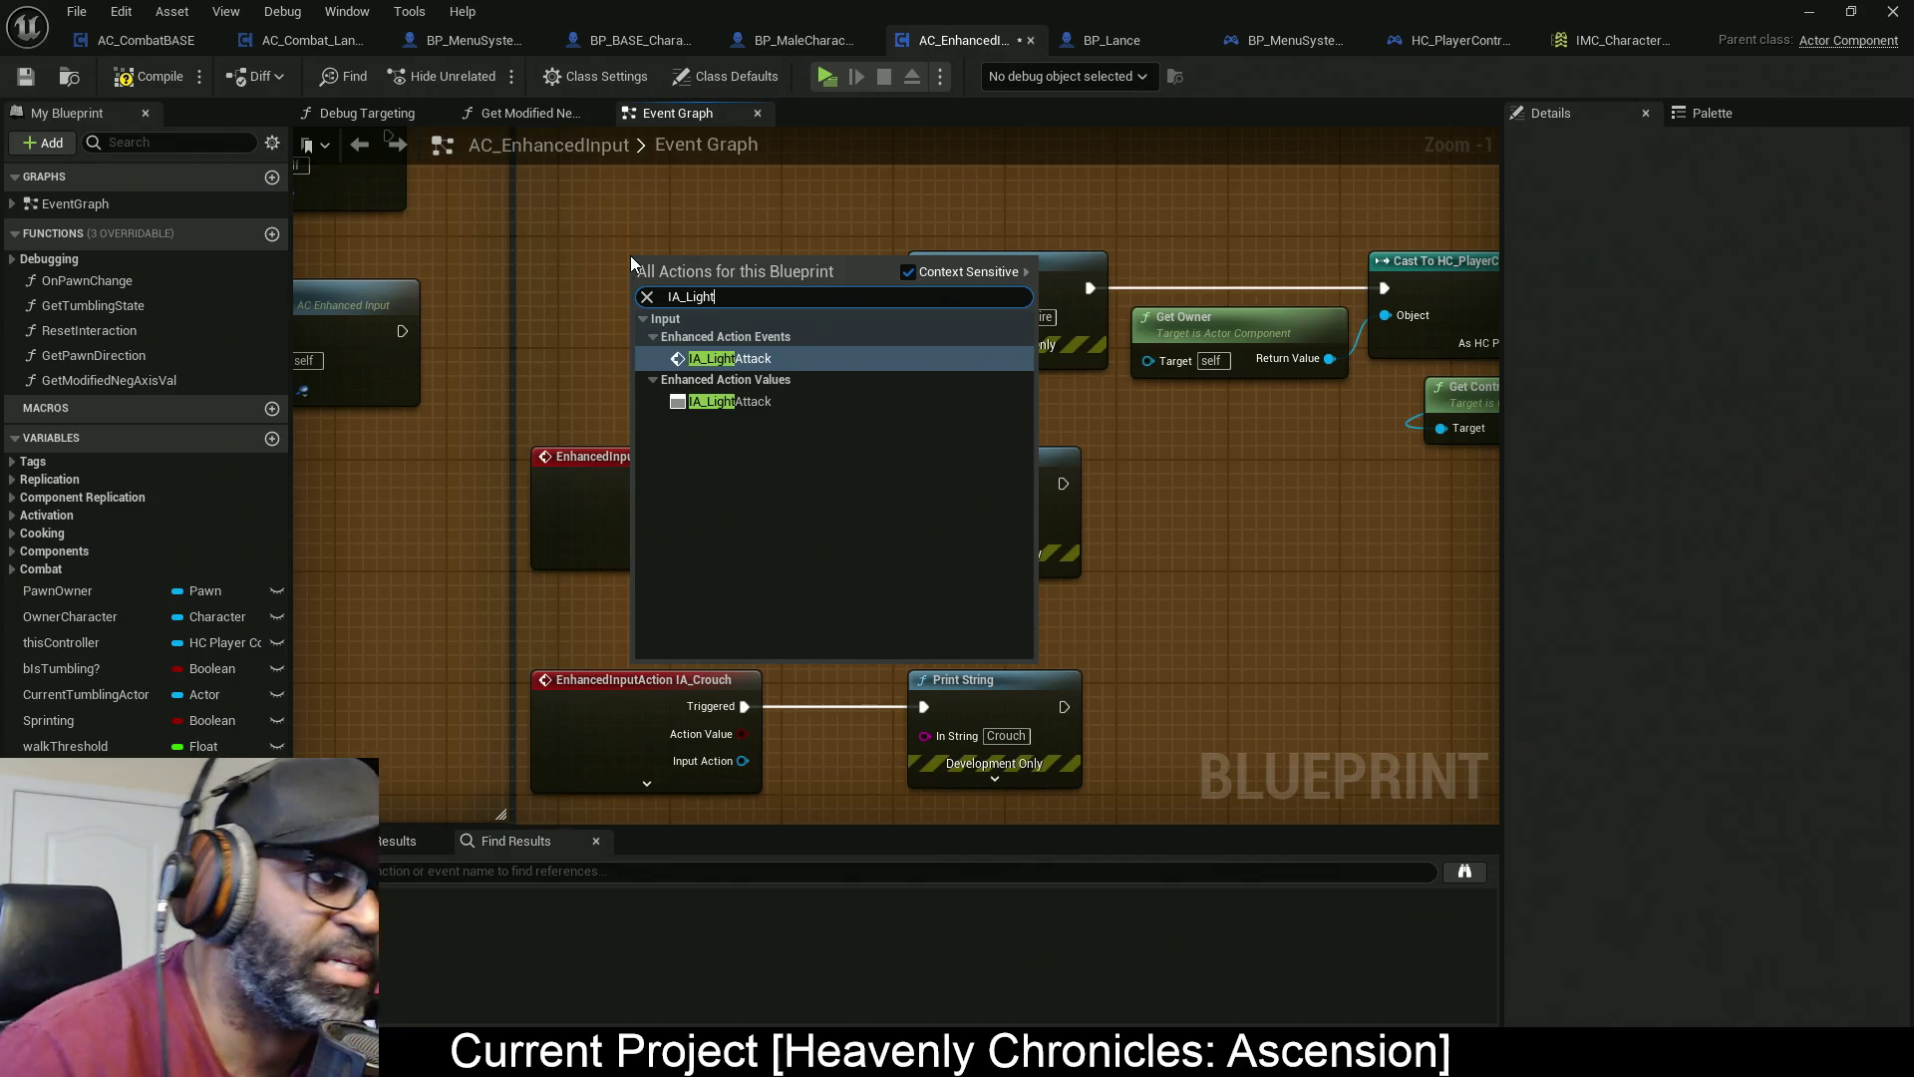
click(752, 357)
drag(730, 339, 650, 289)
click(671, 339)
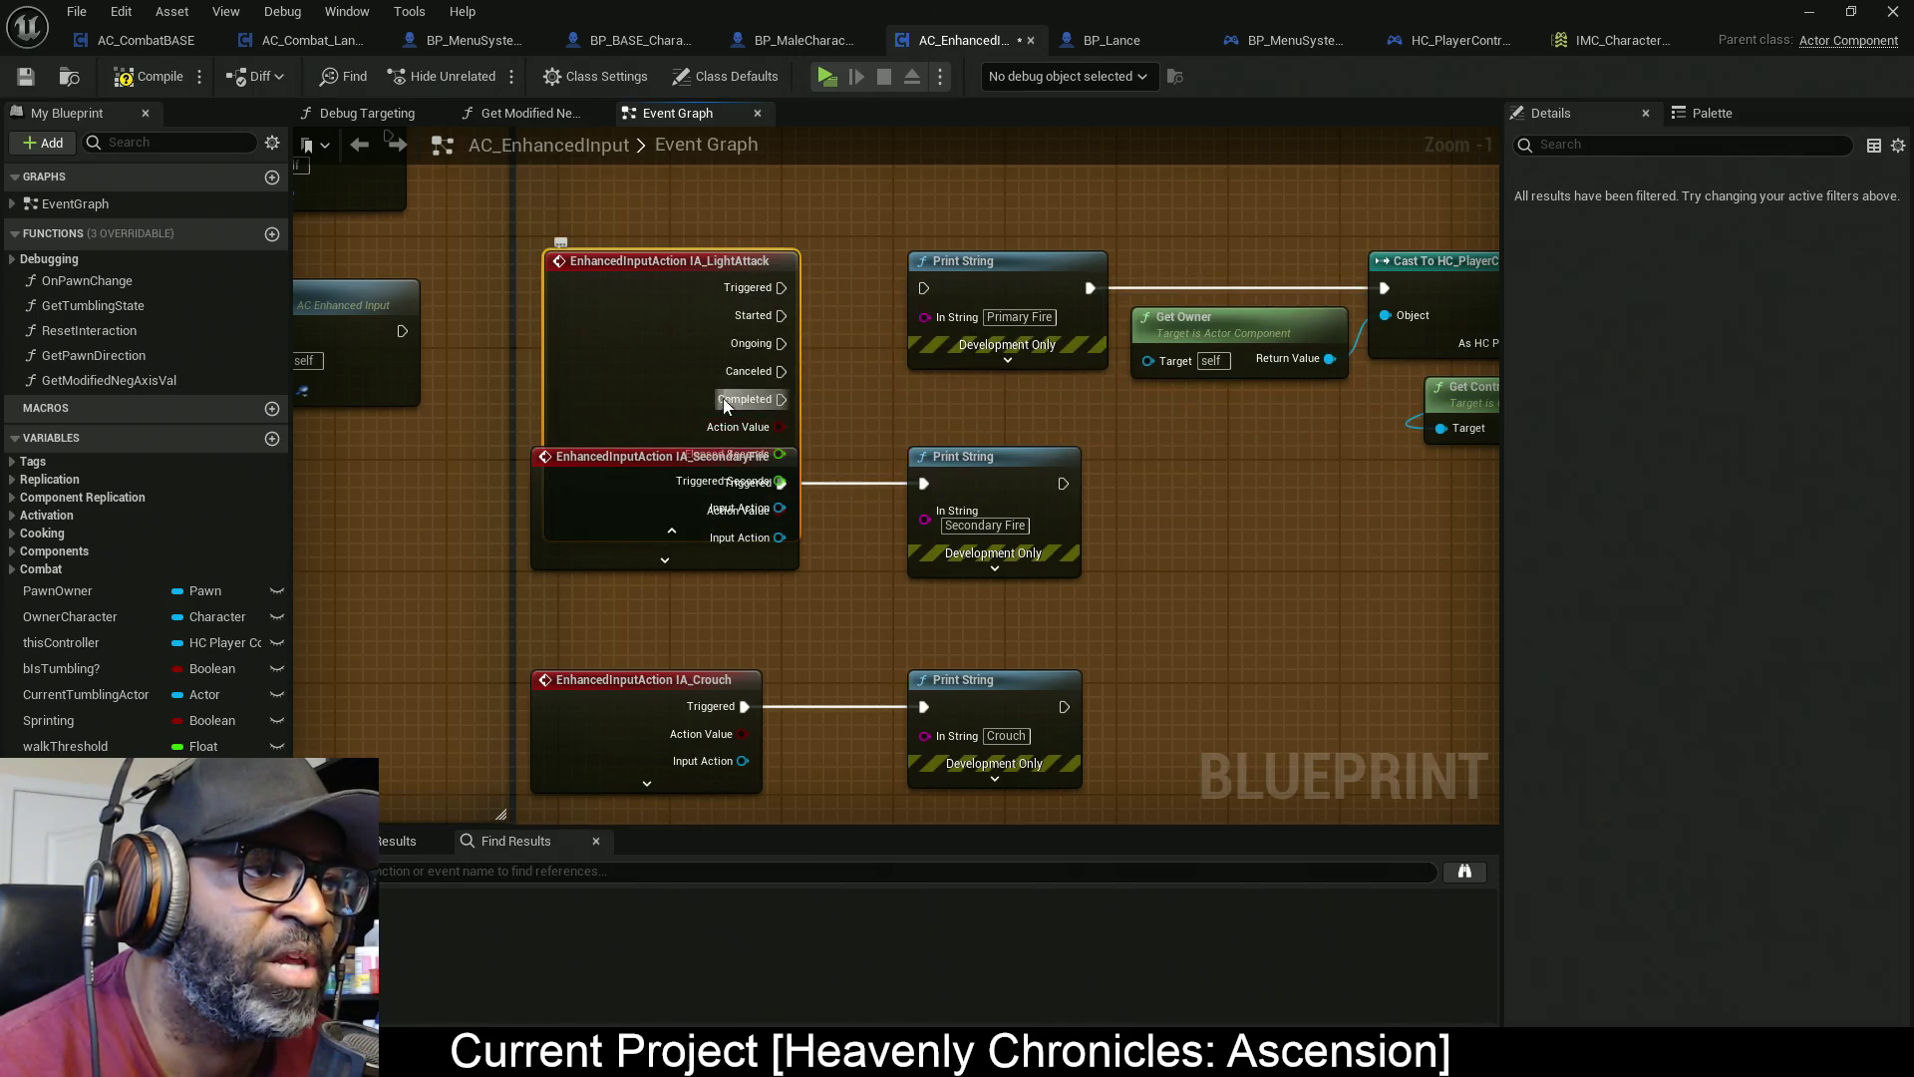
click(674, 506)
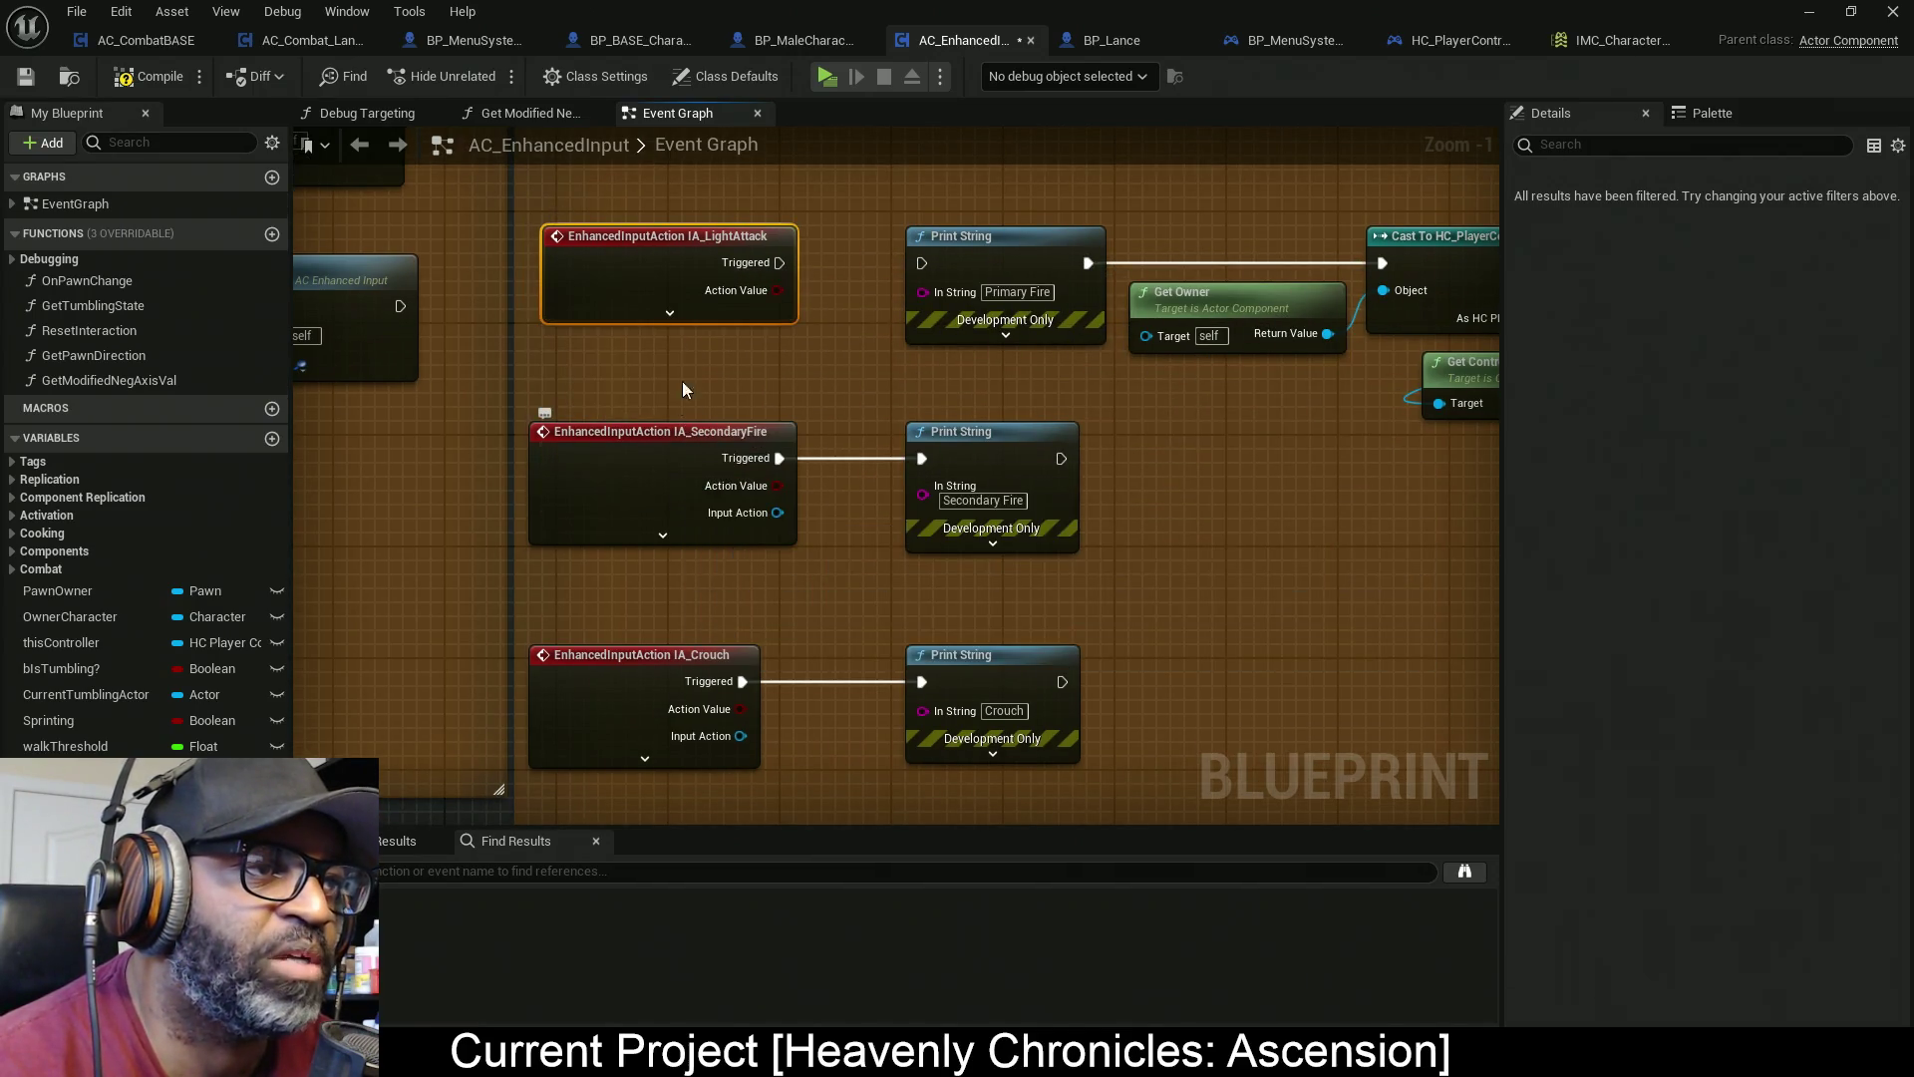
click(1607, 38)
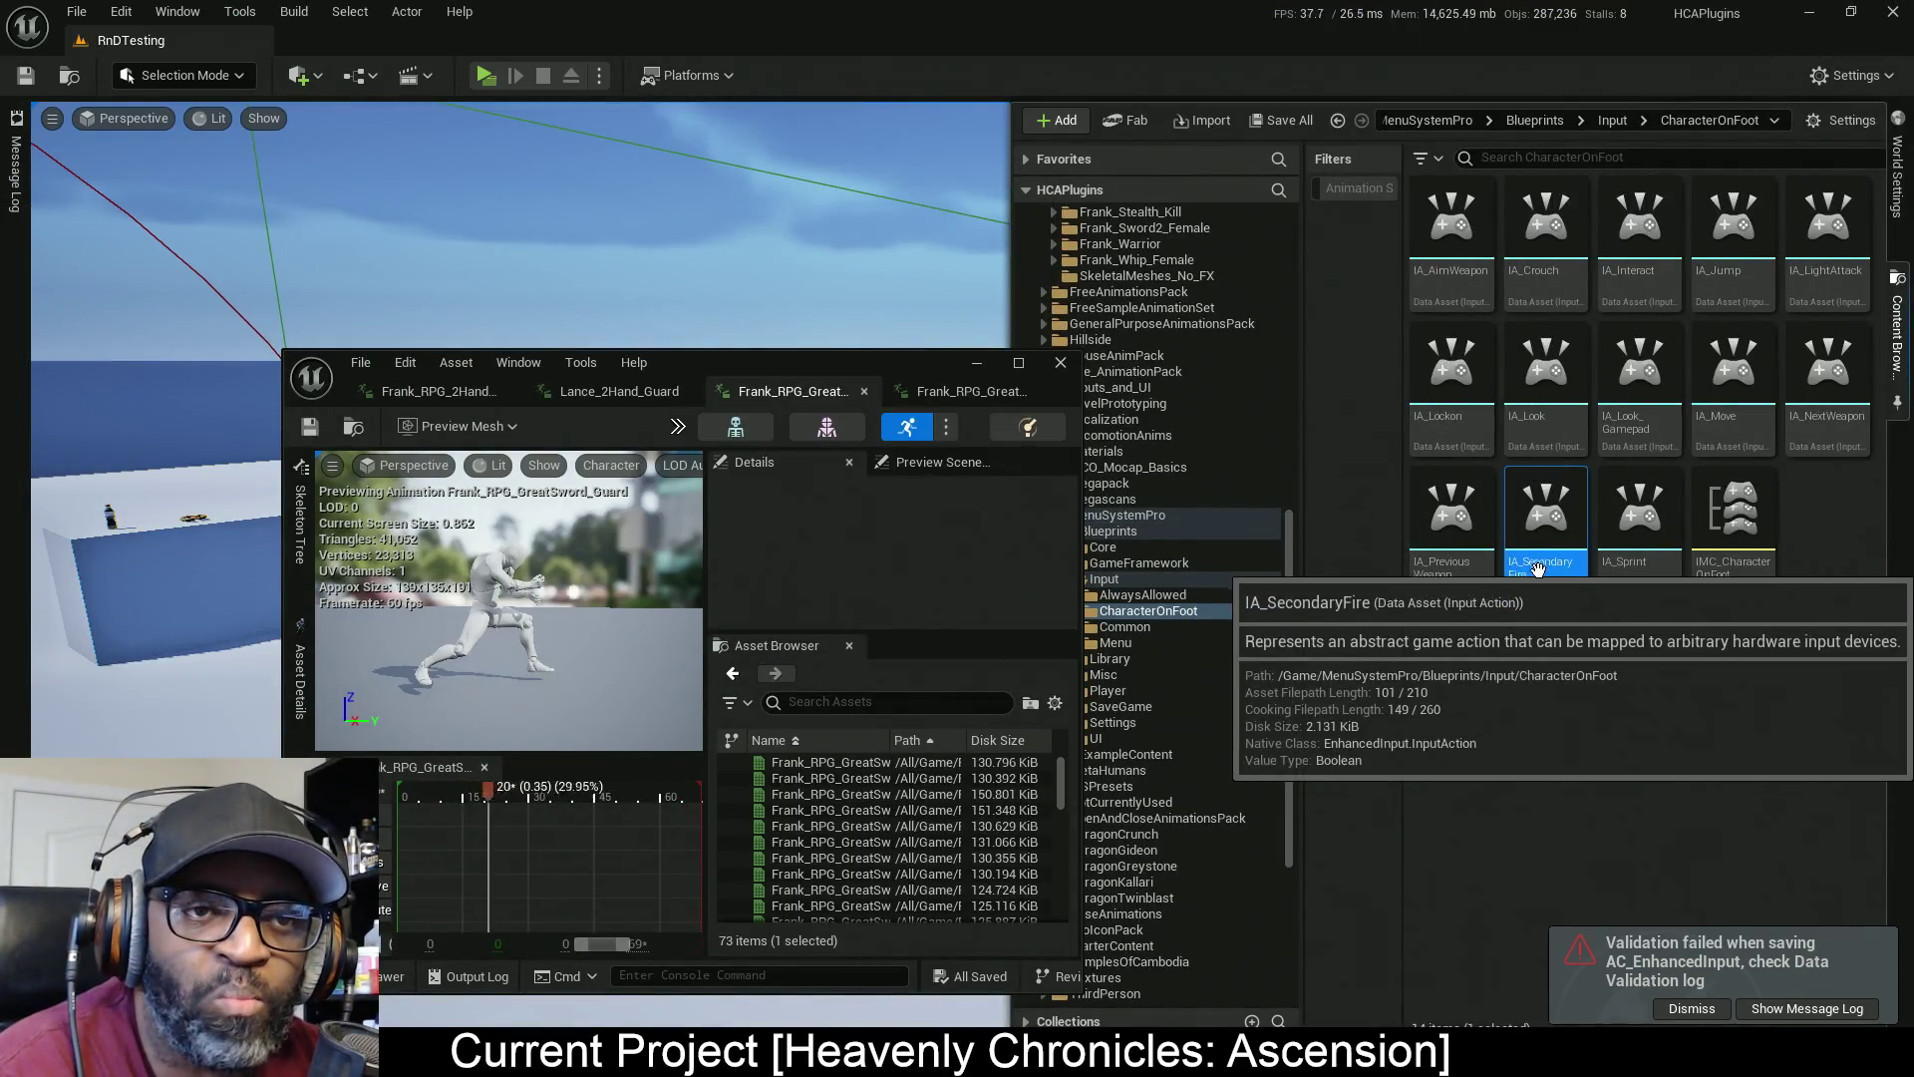
Rename the IA_SecondaryFire asset to IA_MediumAttack
key(F2)
text(IA_Medium)
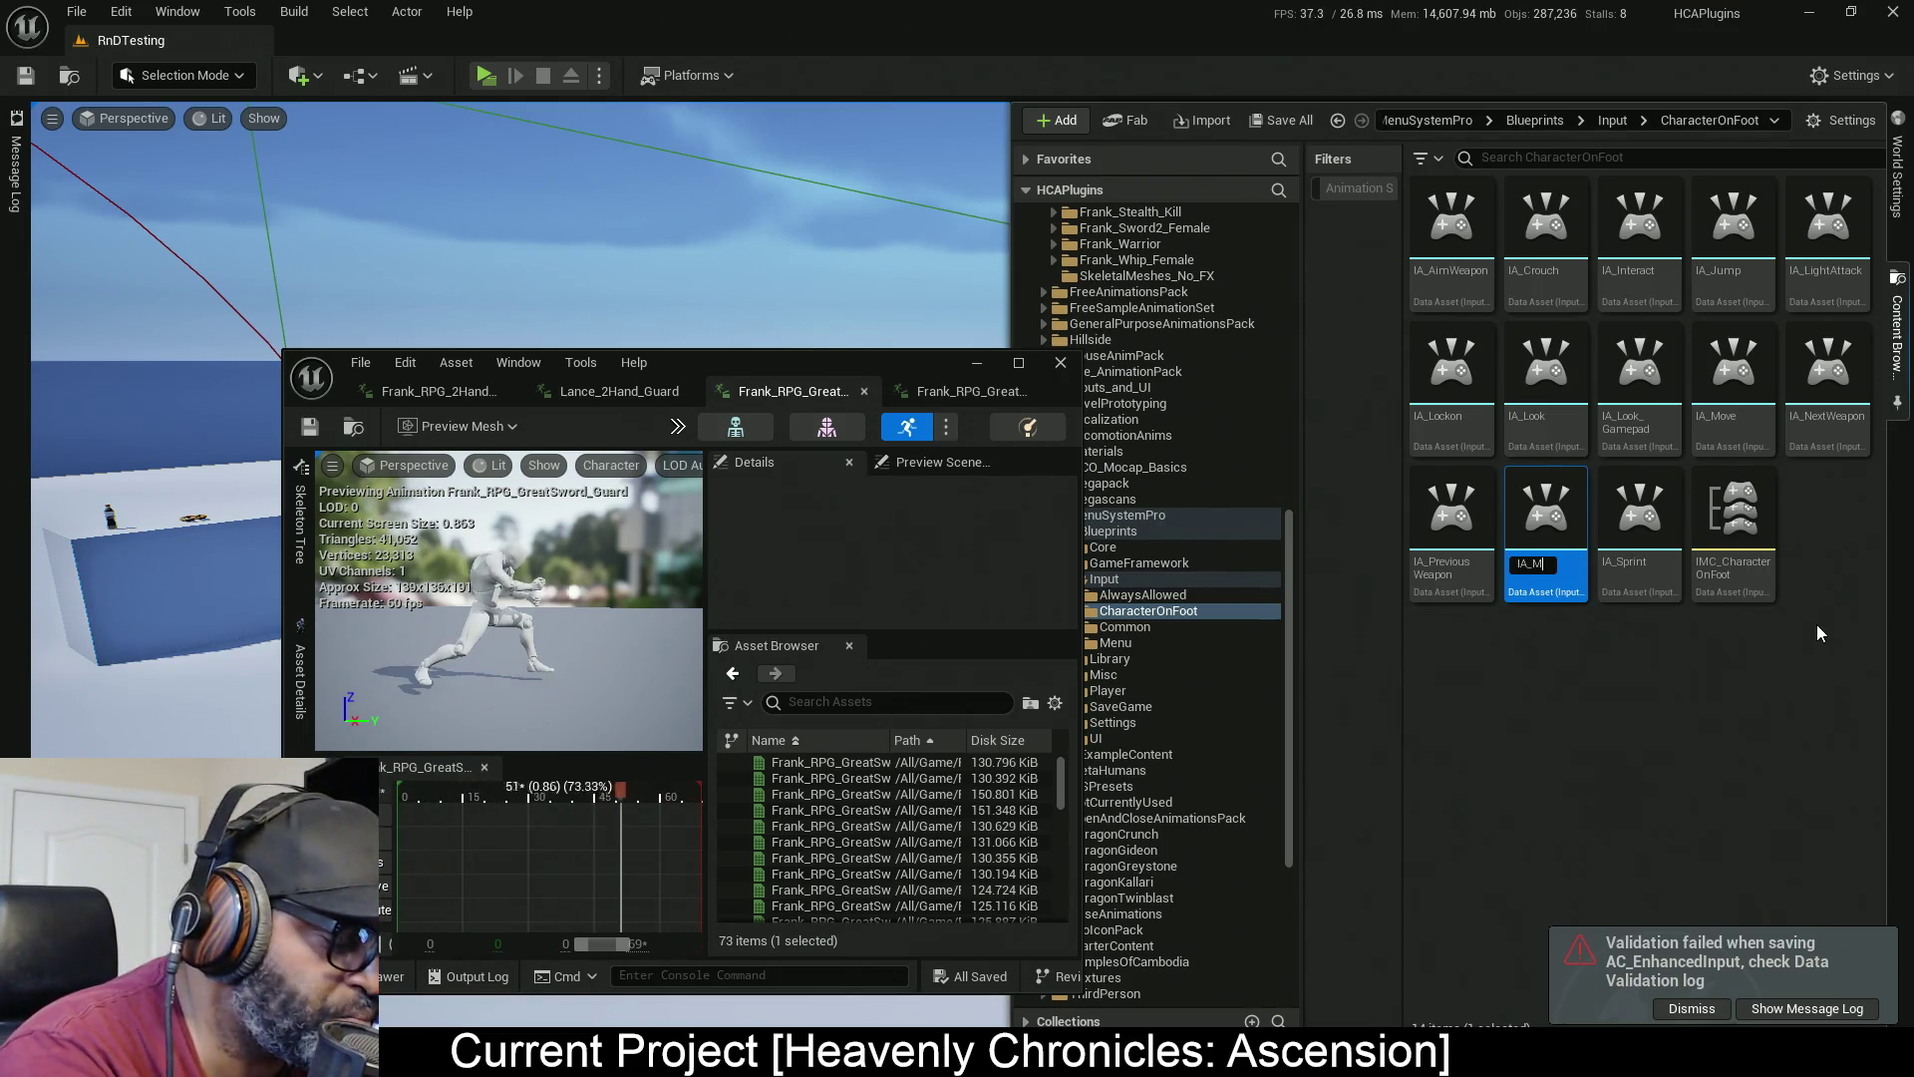
text(A)
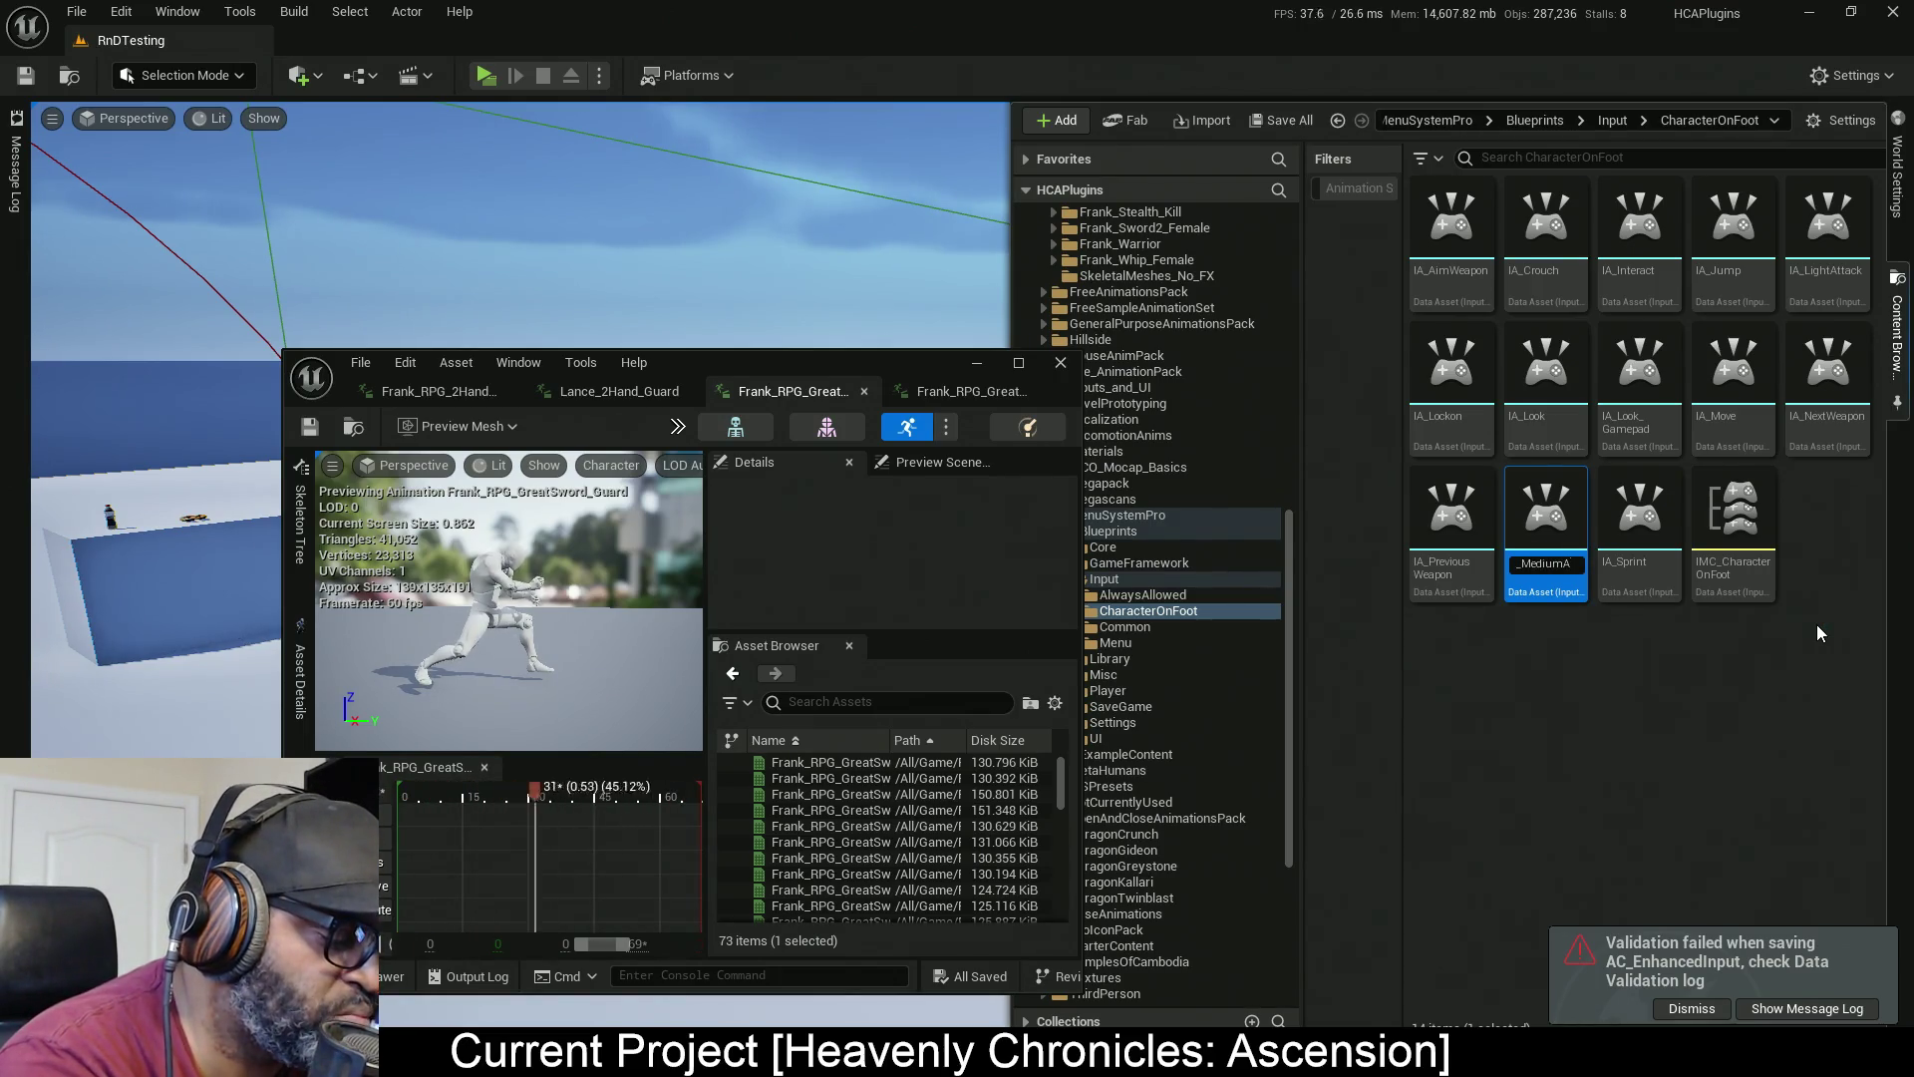
text(ttack)
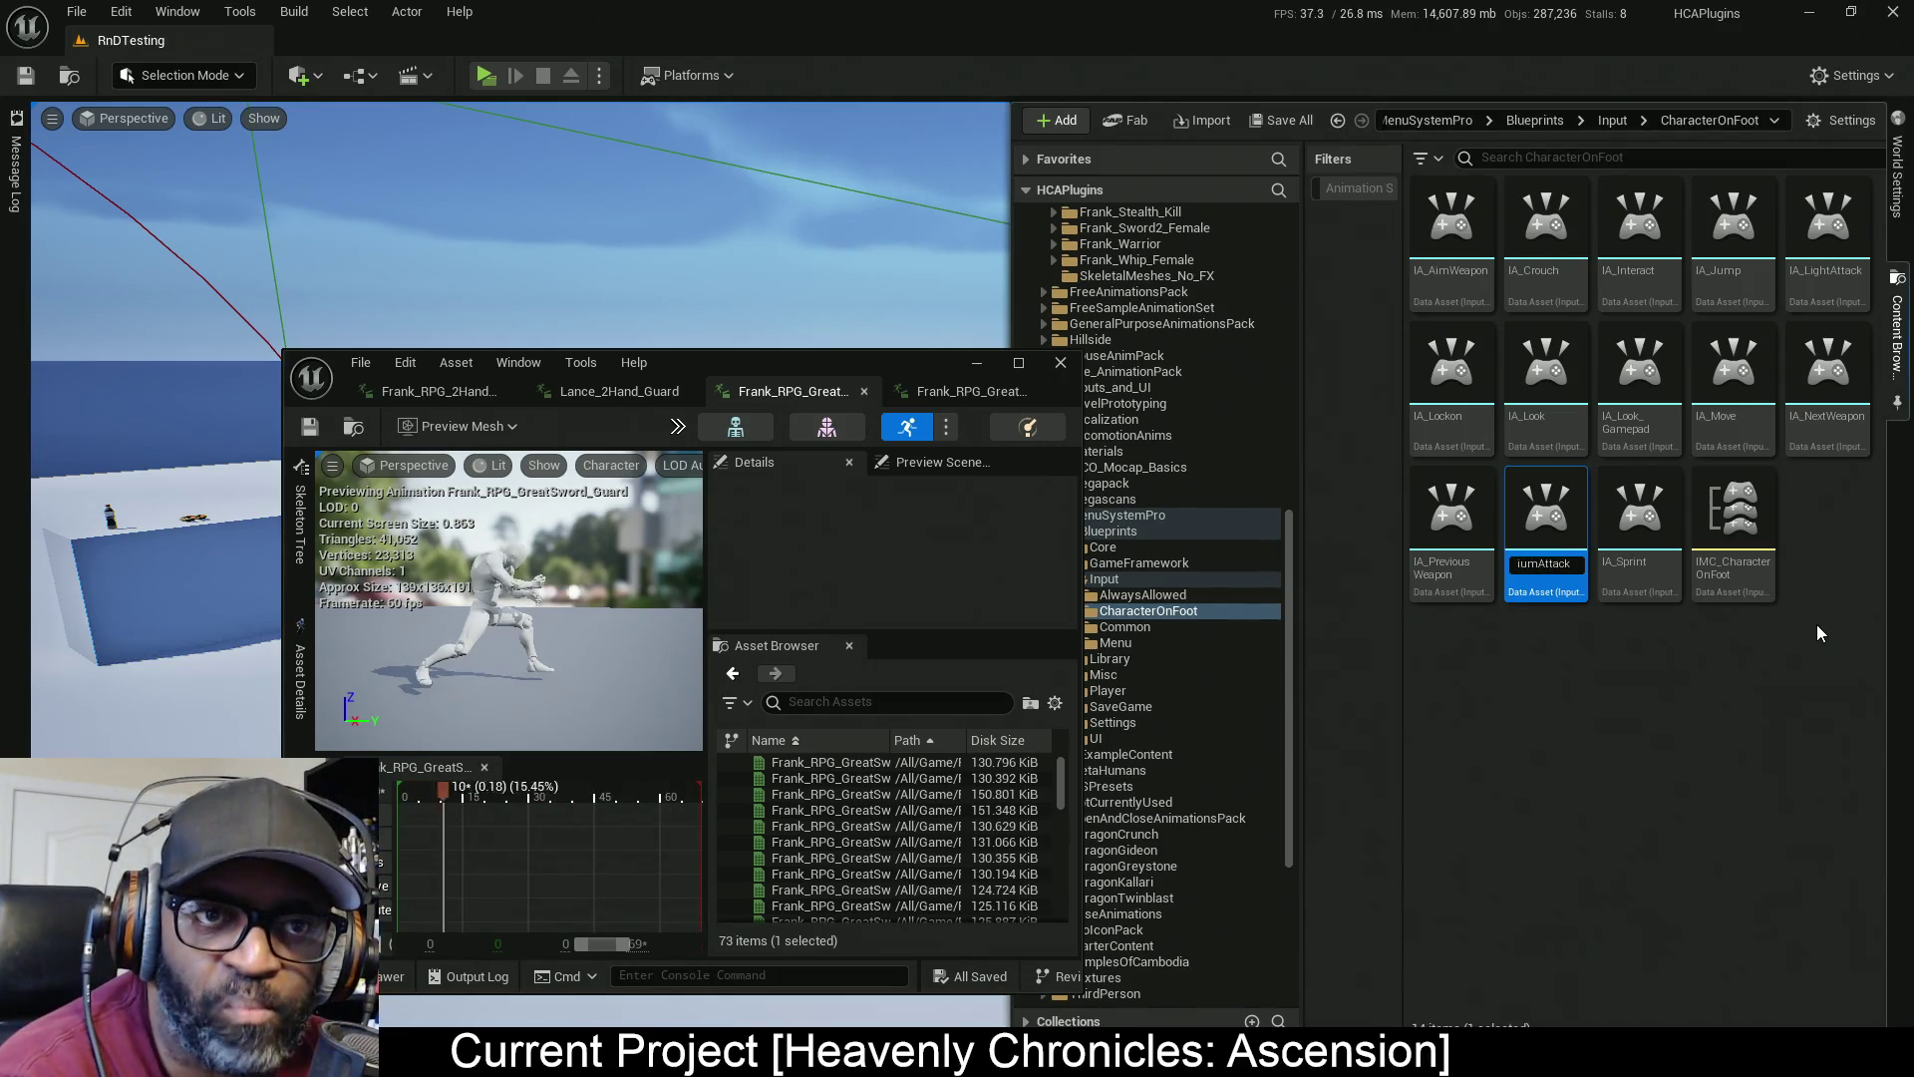
key(Return)
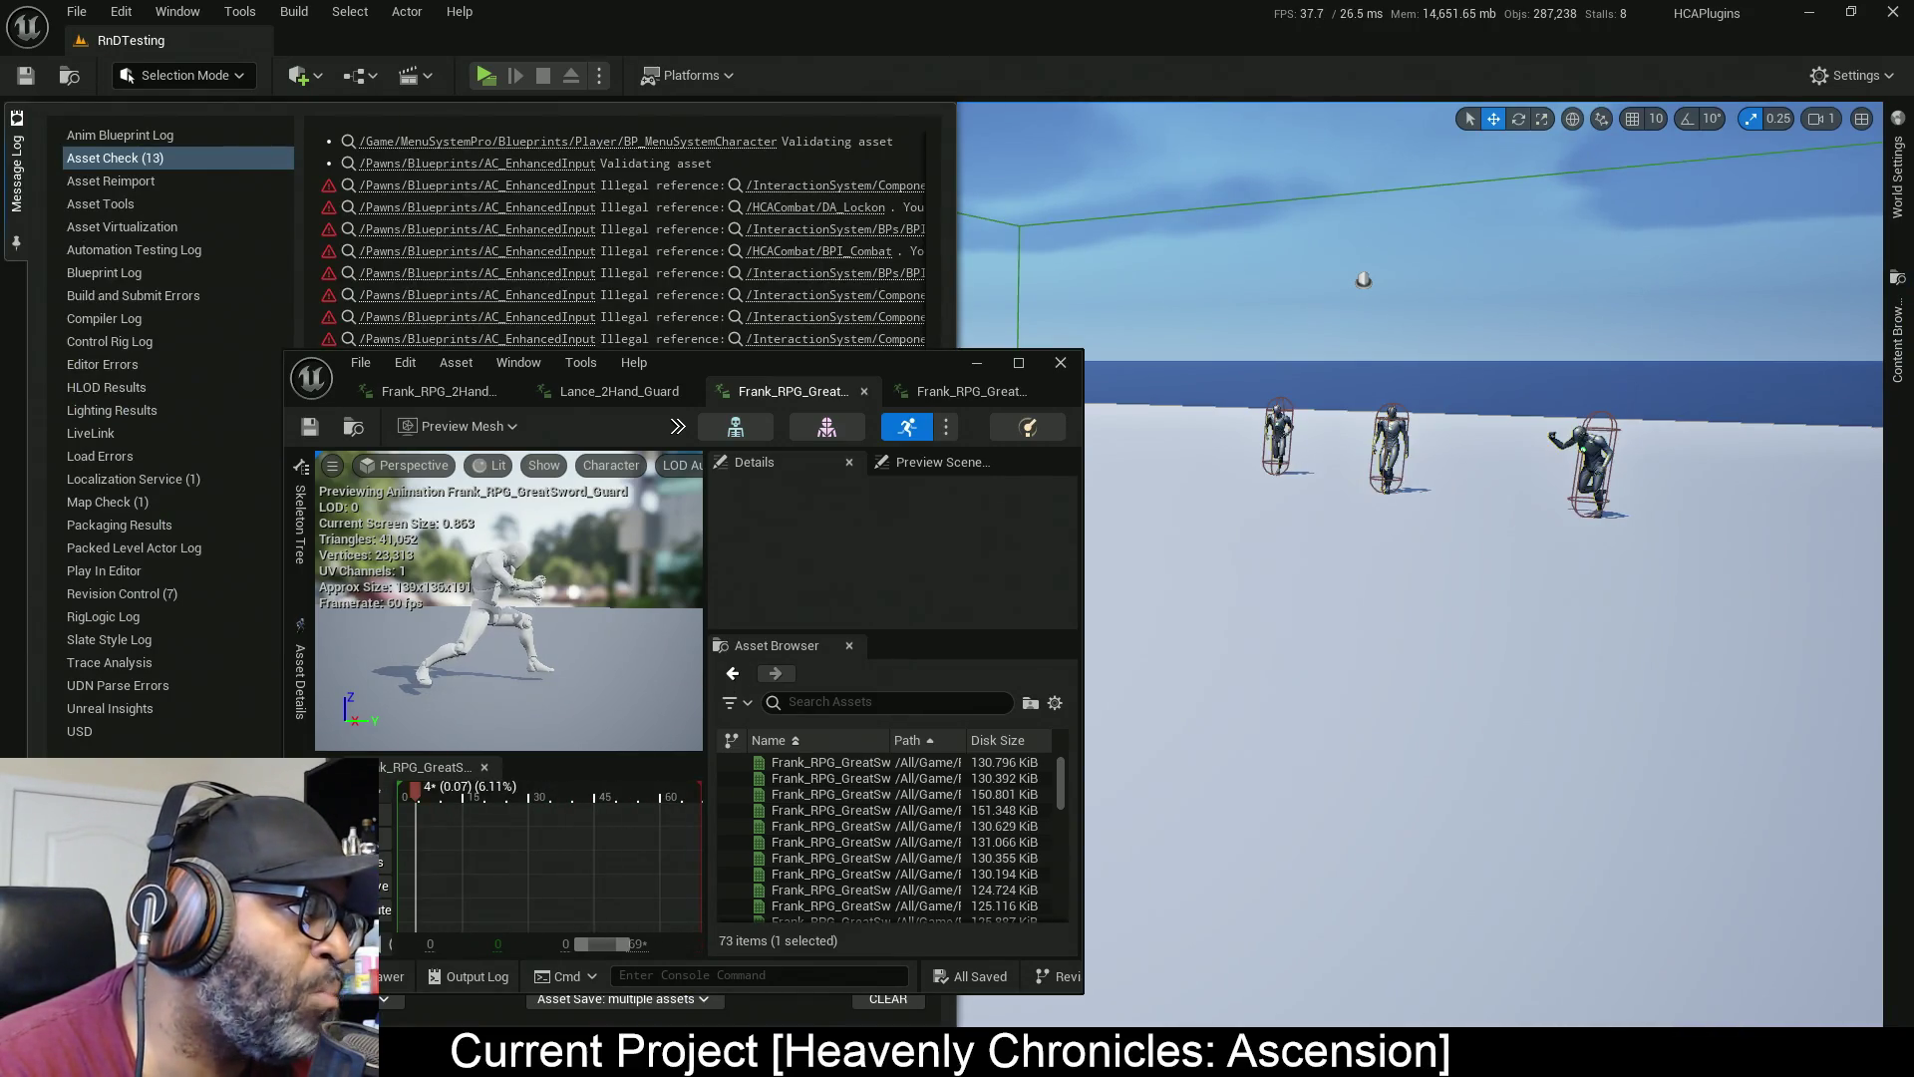
key(alt+Tab)
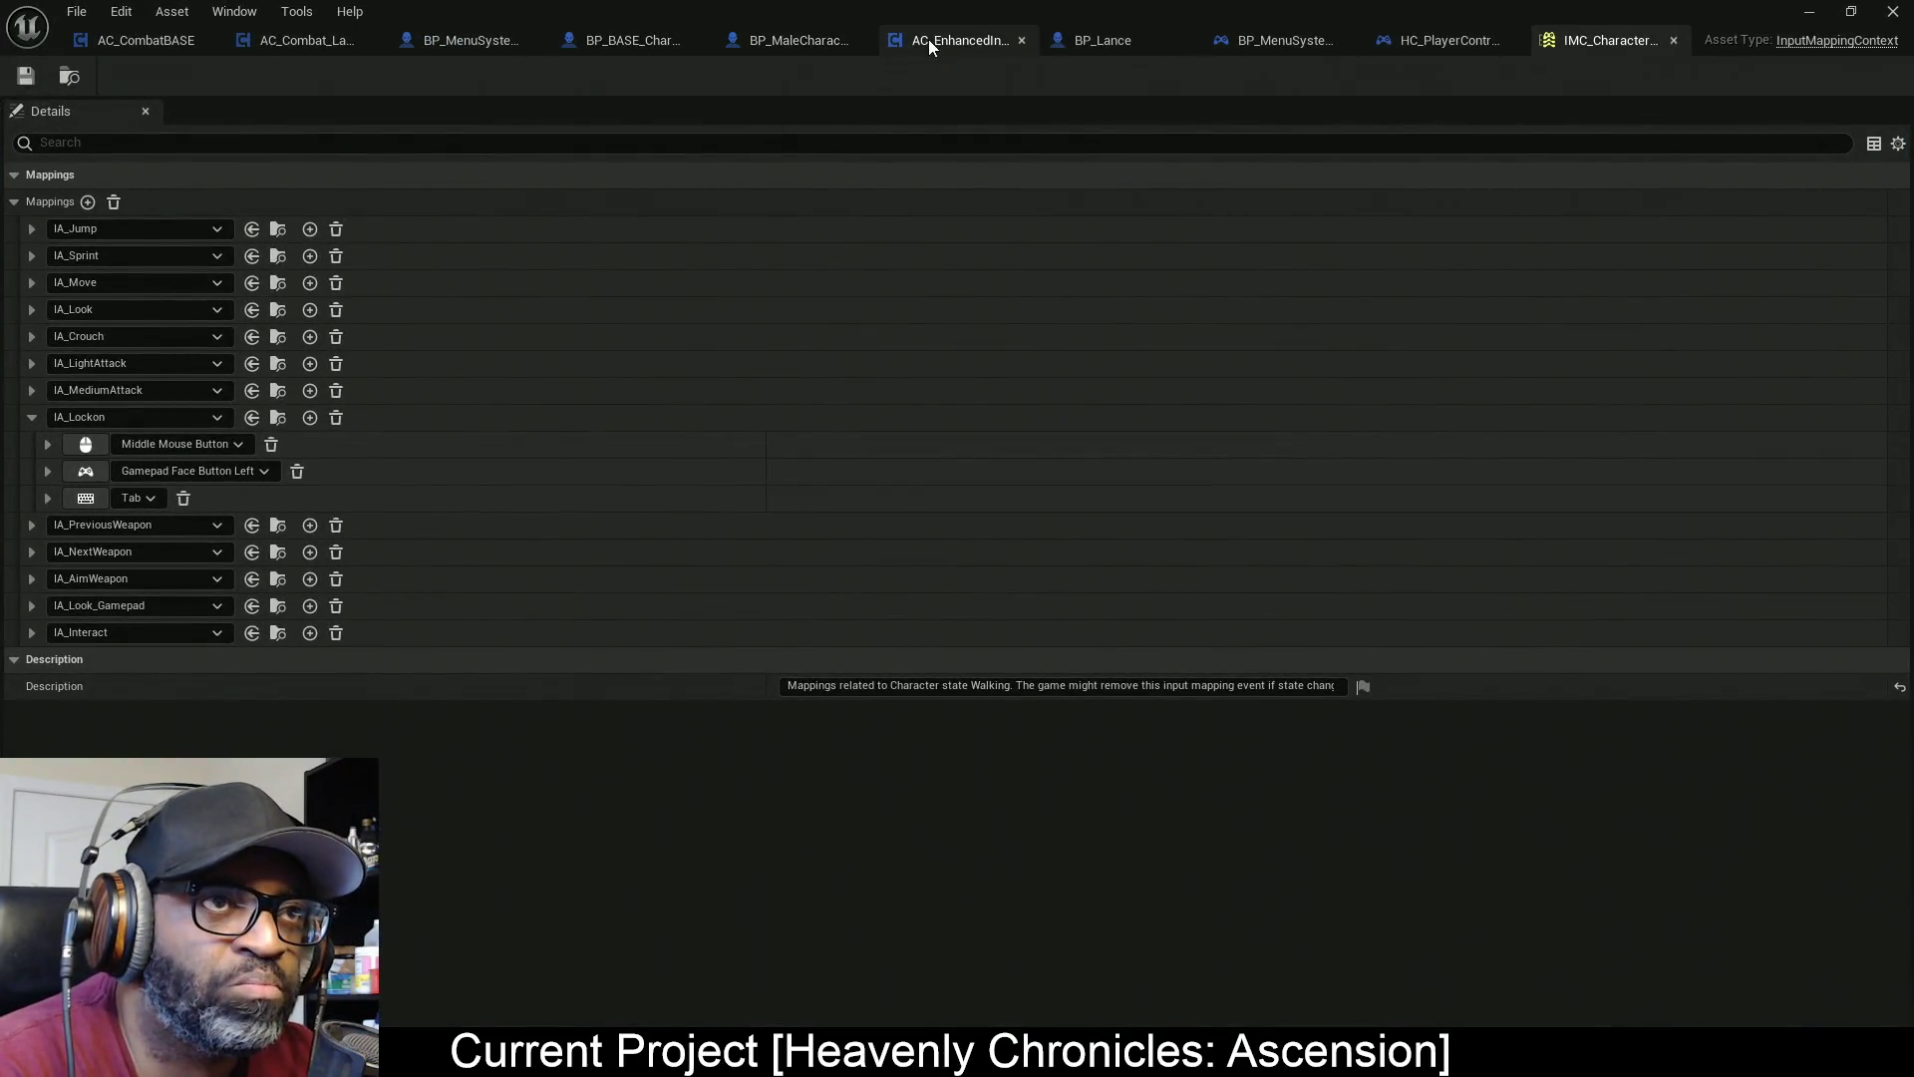
Delete the IA_SecondaryFire event and add an IA_MediumAttack event aligned with the others
click(929, 40)
click(599, 508)
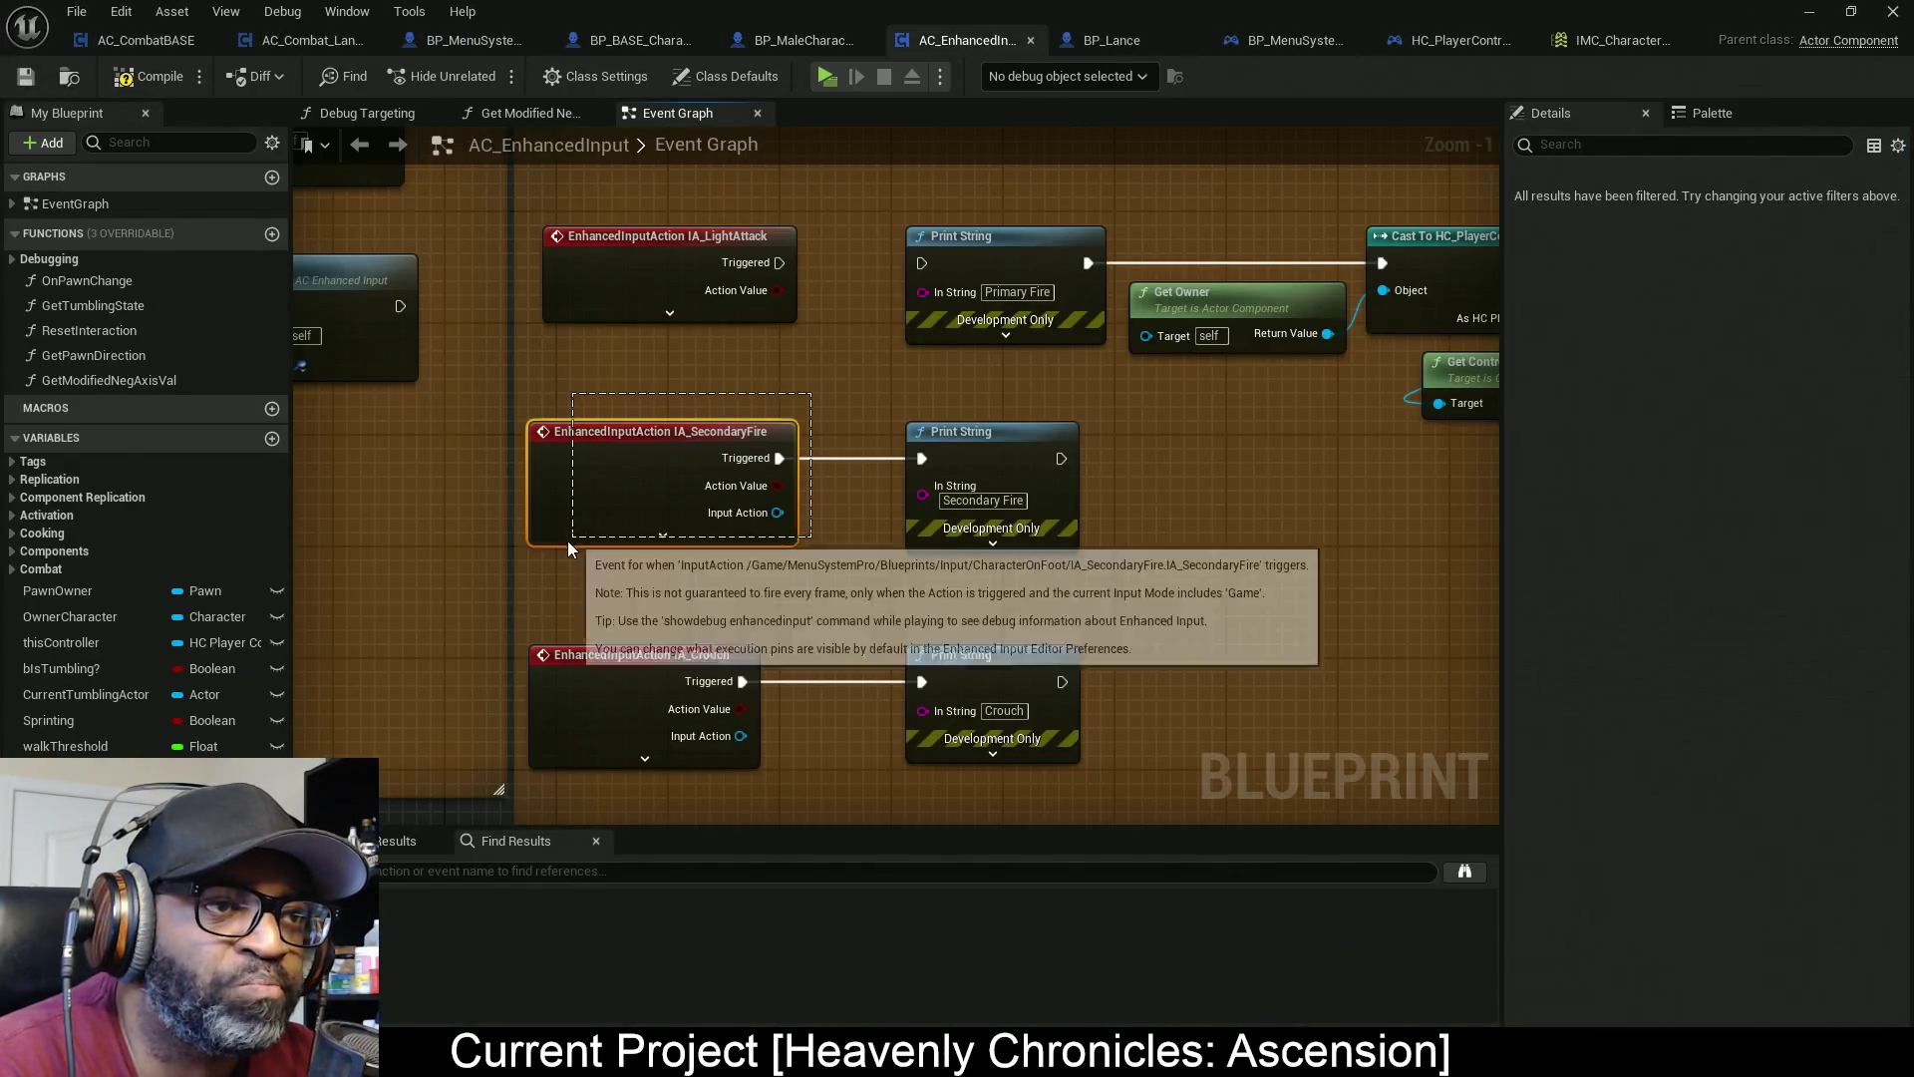
key(Delete)
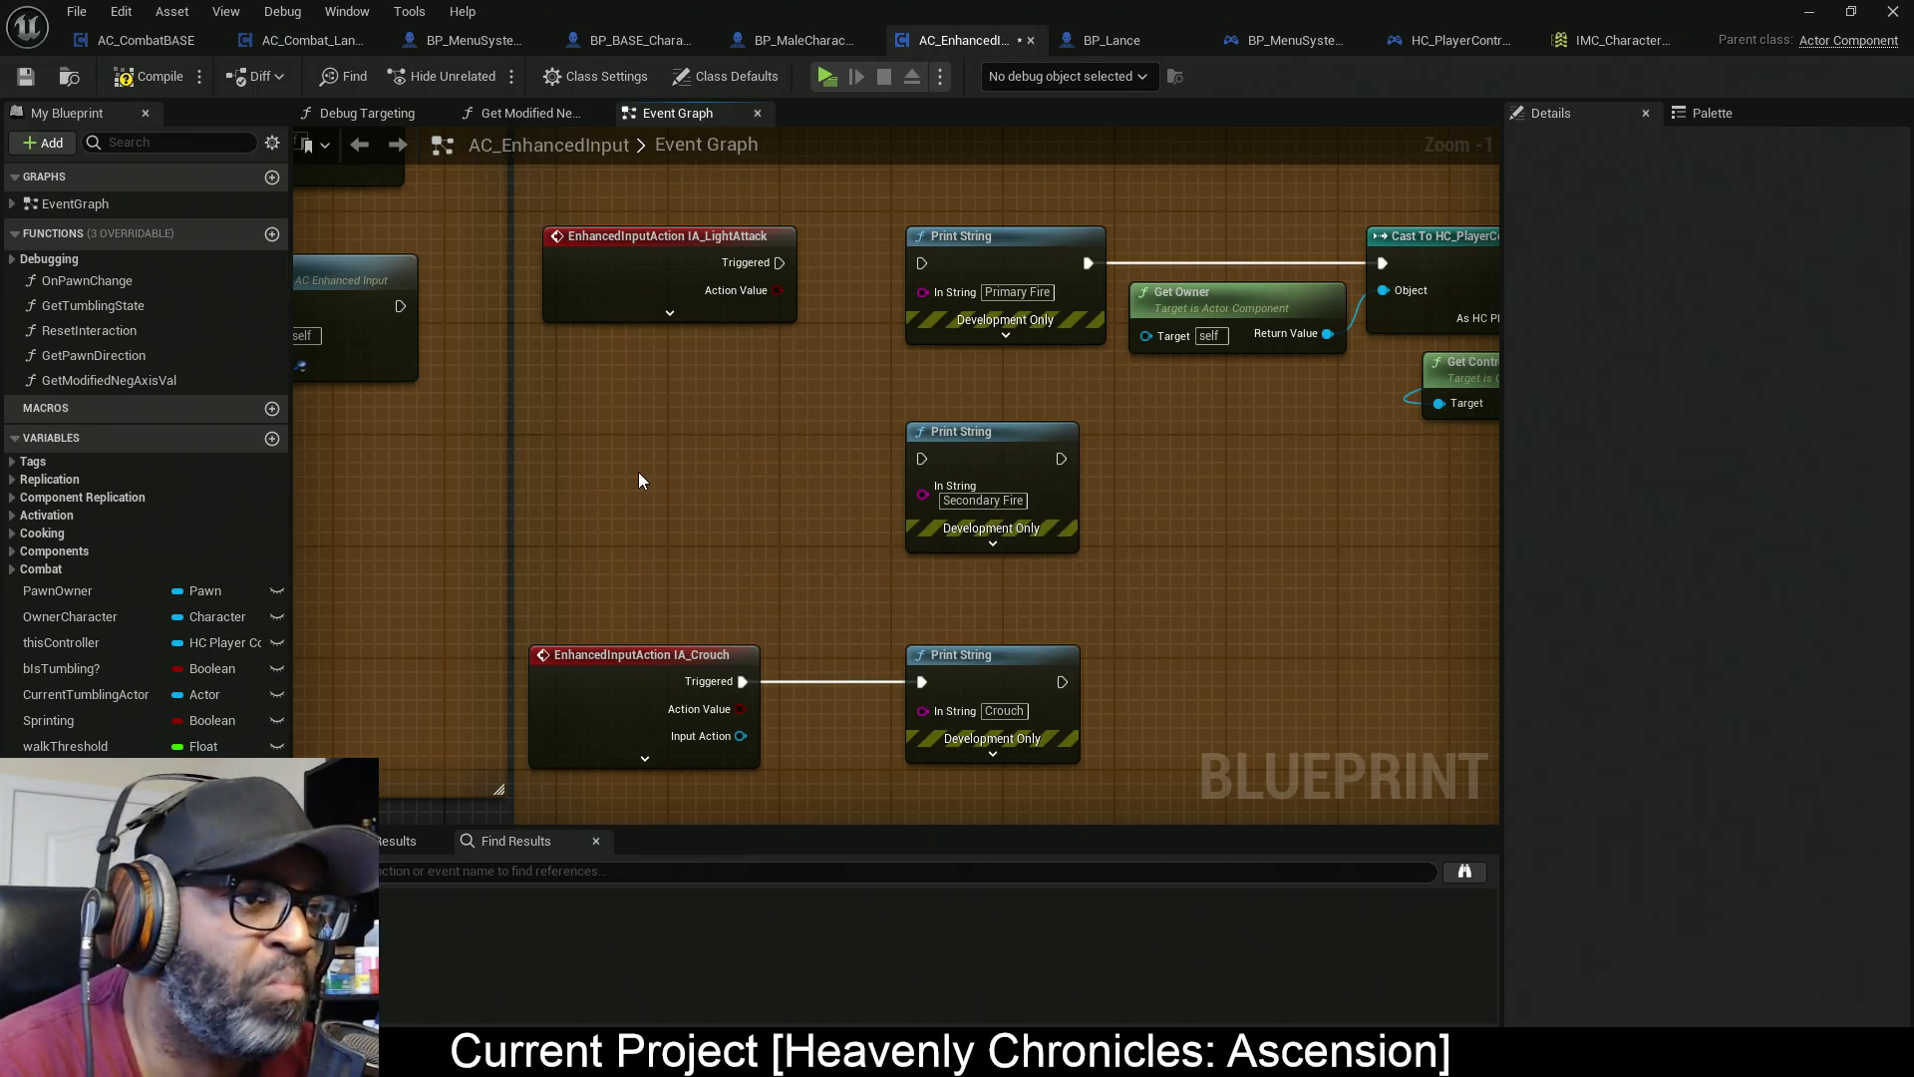
right_click(638, 471)
text(IA_Medium)
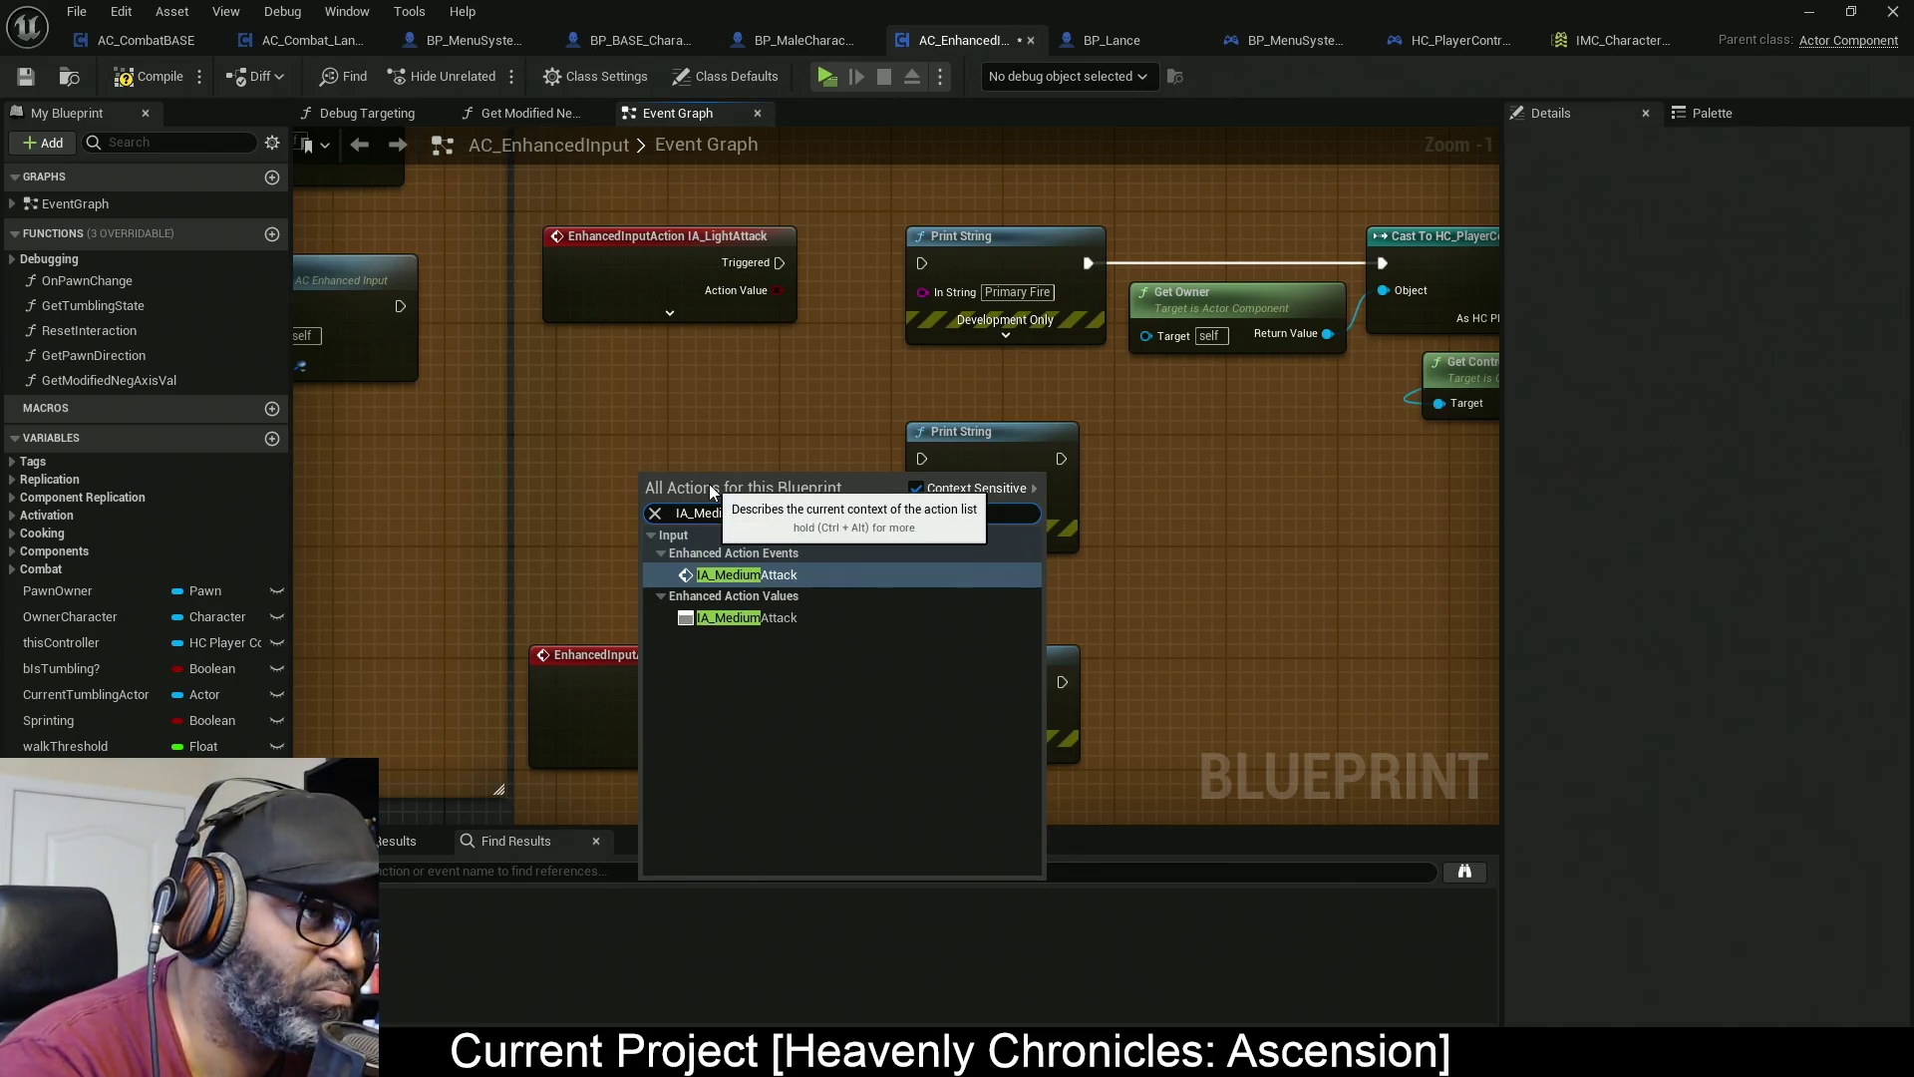
key(Return)
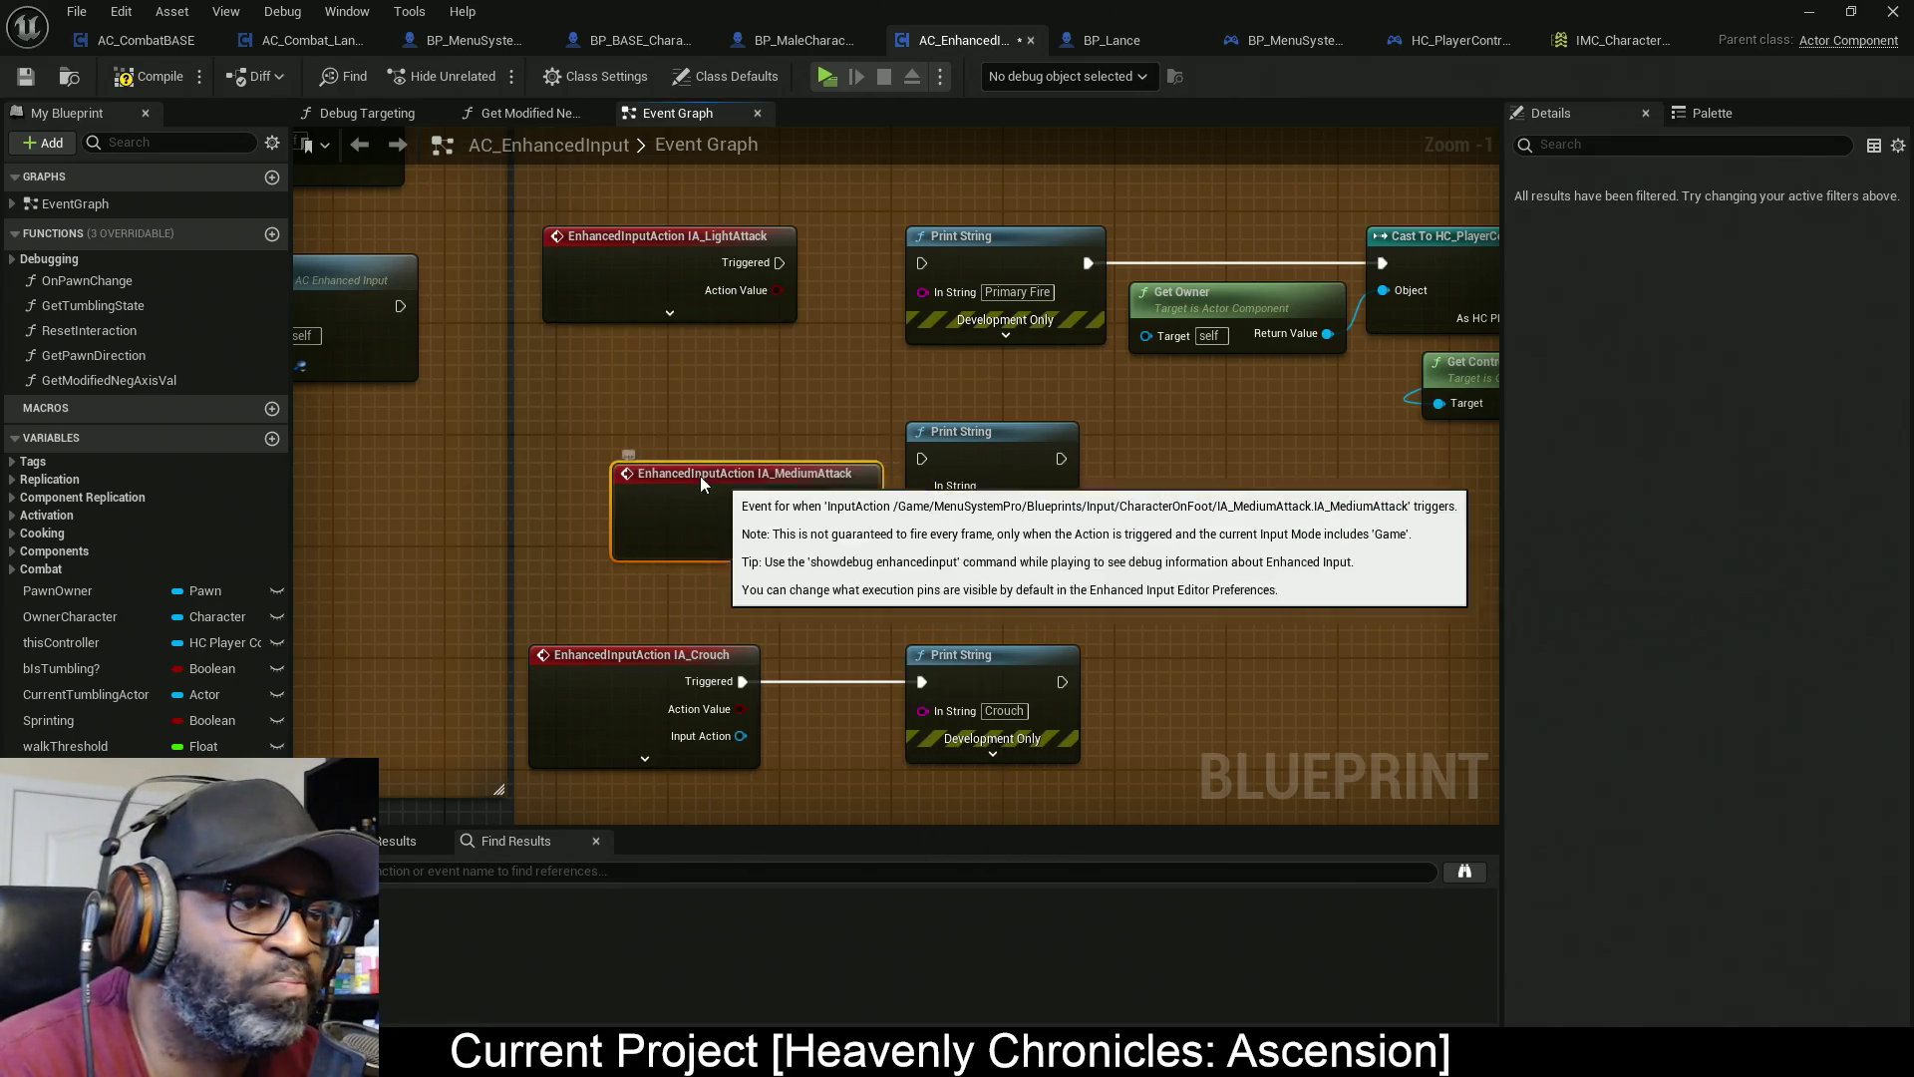
drag(718, 488, 634, 461)
drag(798, 476, 941, 458)
key(Escape)
Arrange the input event and Print String nodes, then save AC_EnhancedInput
drag(840, 510, 879, 369)
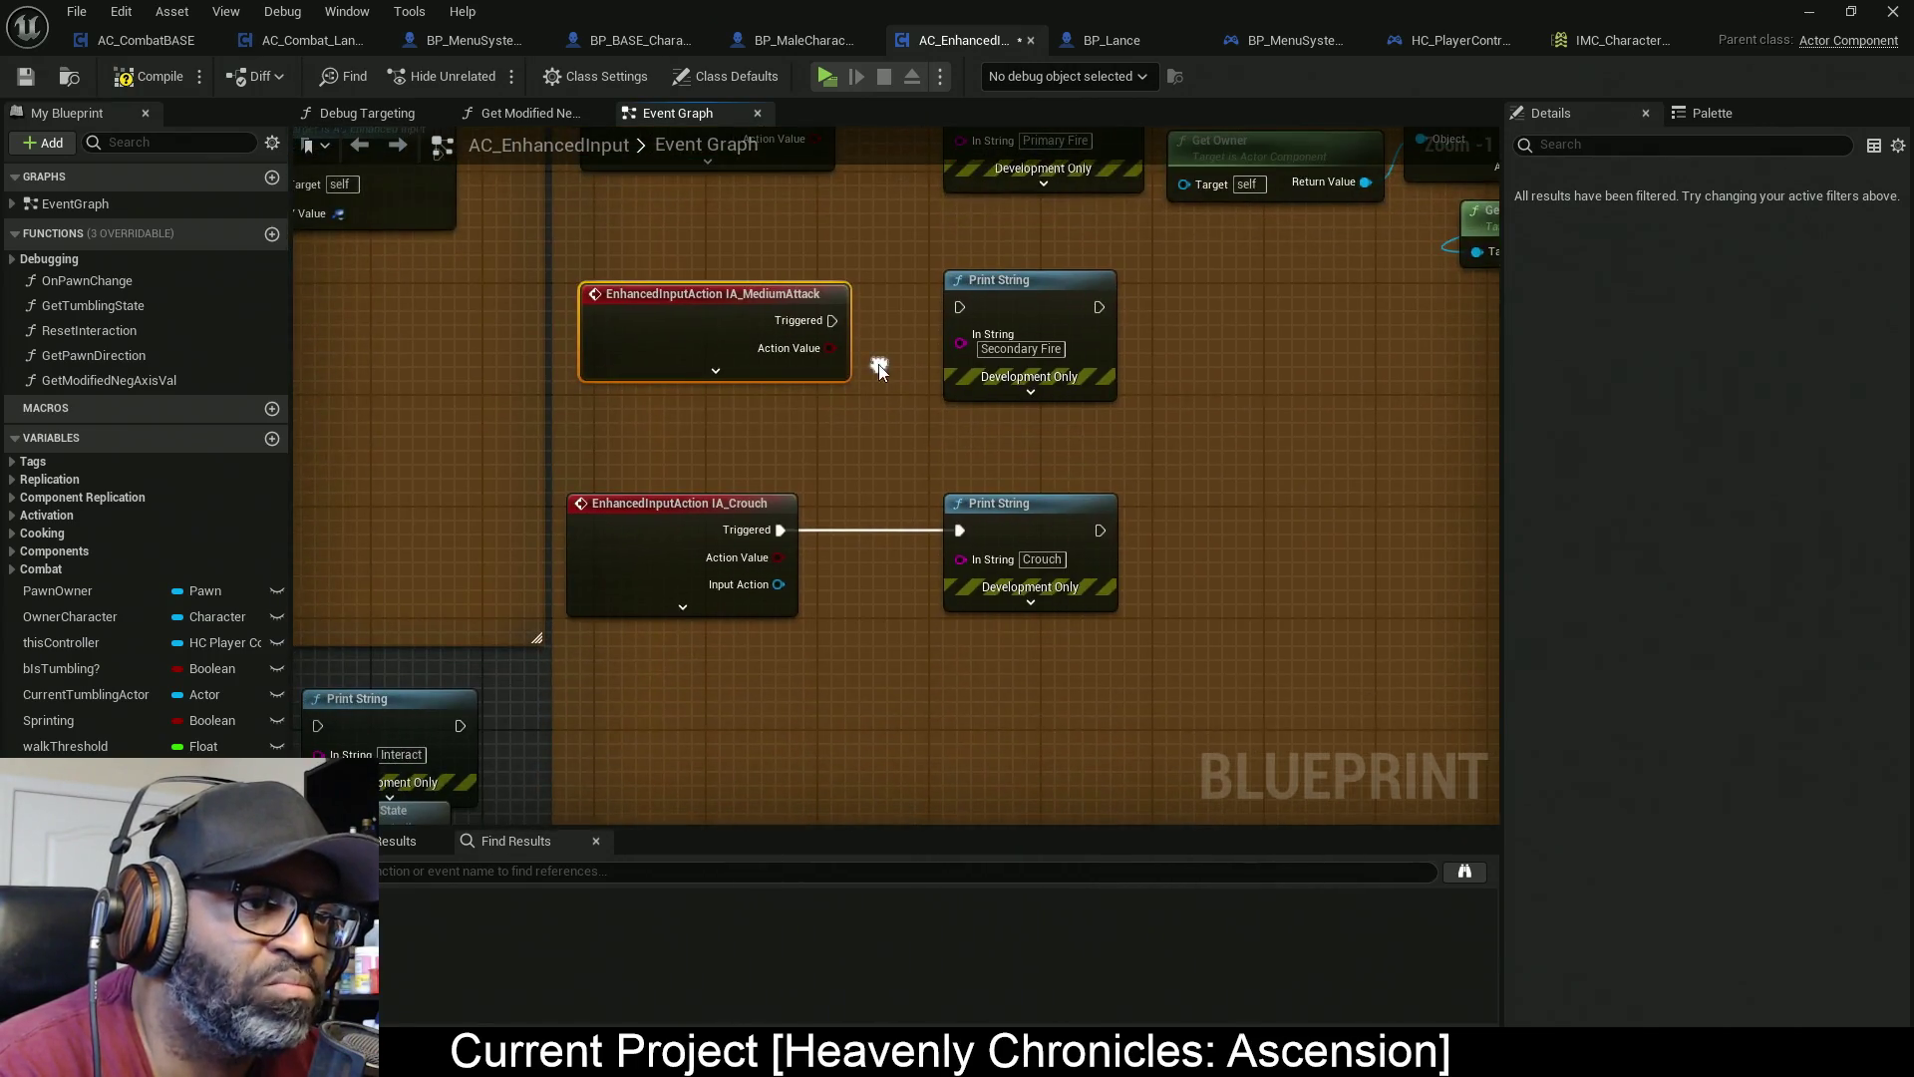
scroll(847, 494, down, 4)
drag(1108, 399, 589, 696)
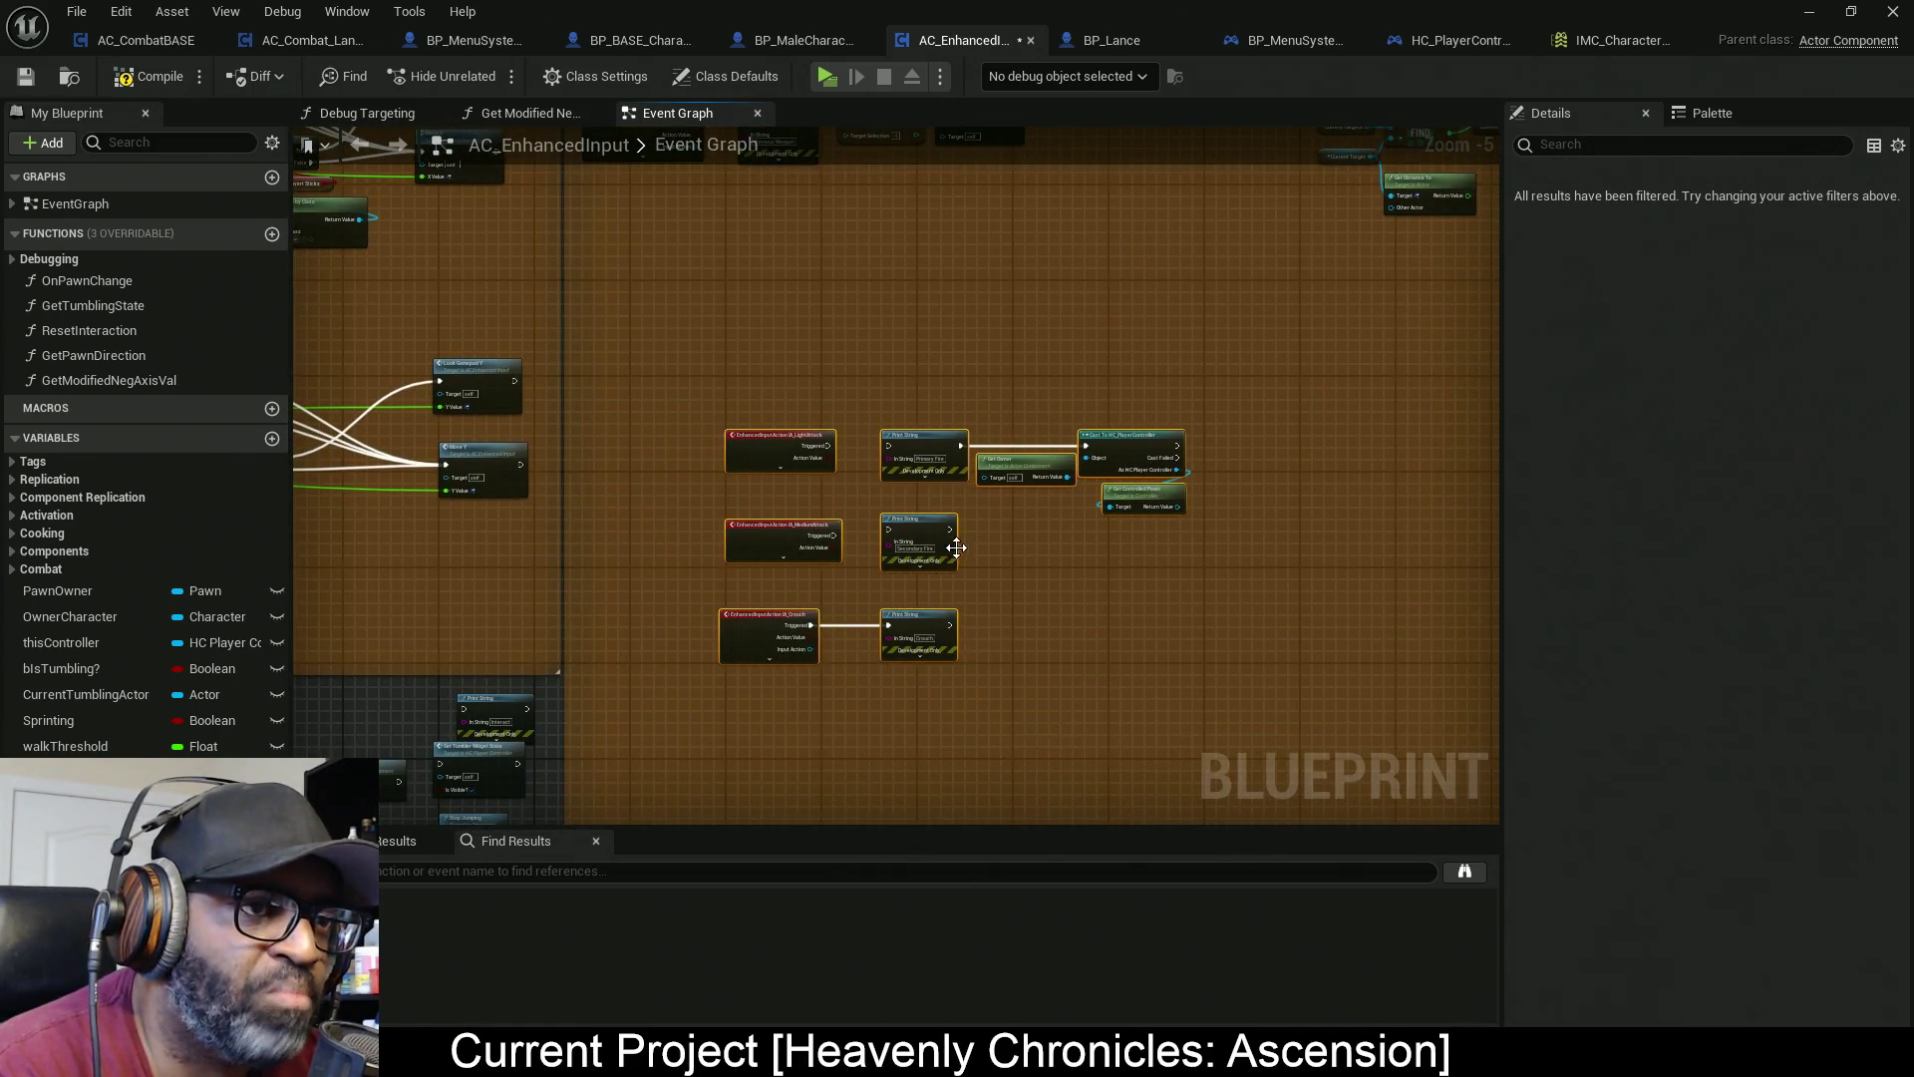
scroll(665, 557, up, 3)
mouse_move(962, 448)
mouse_down()
mouse_move(817, 871)
mouse_move(836, 435)
mouse_move(573, 423)
mouse_up()
scroll(836, 435, down, 3)
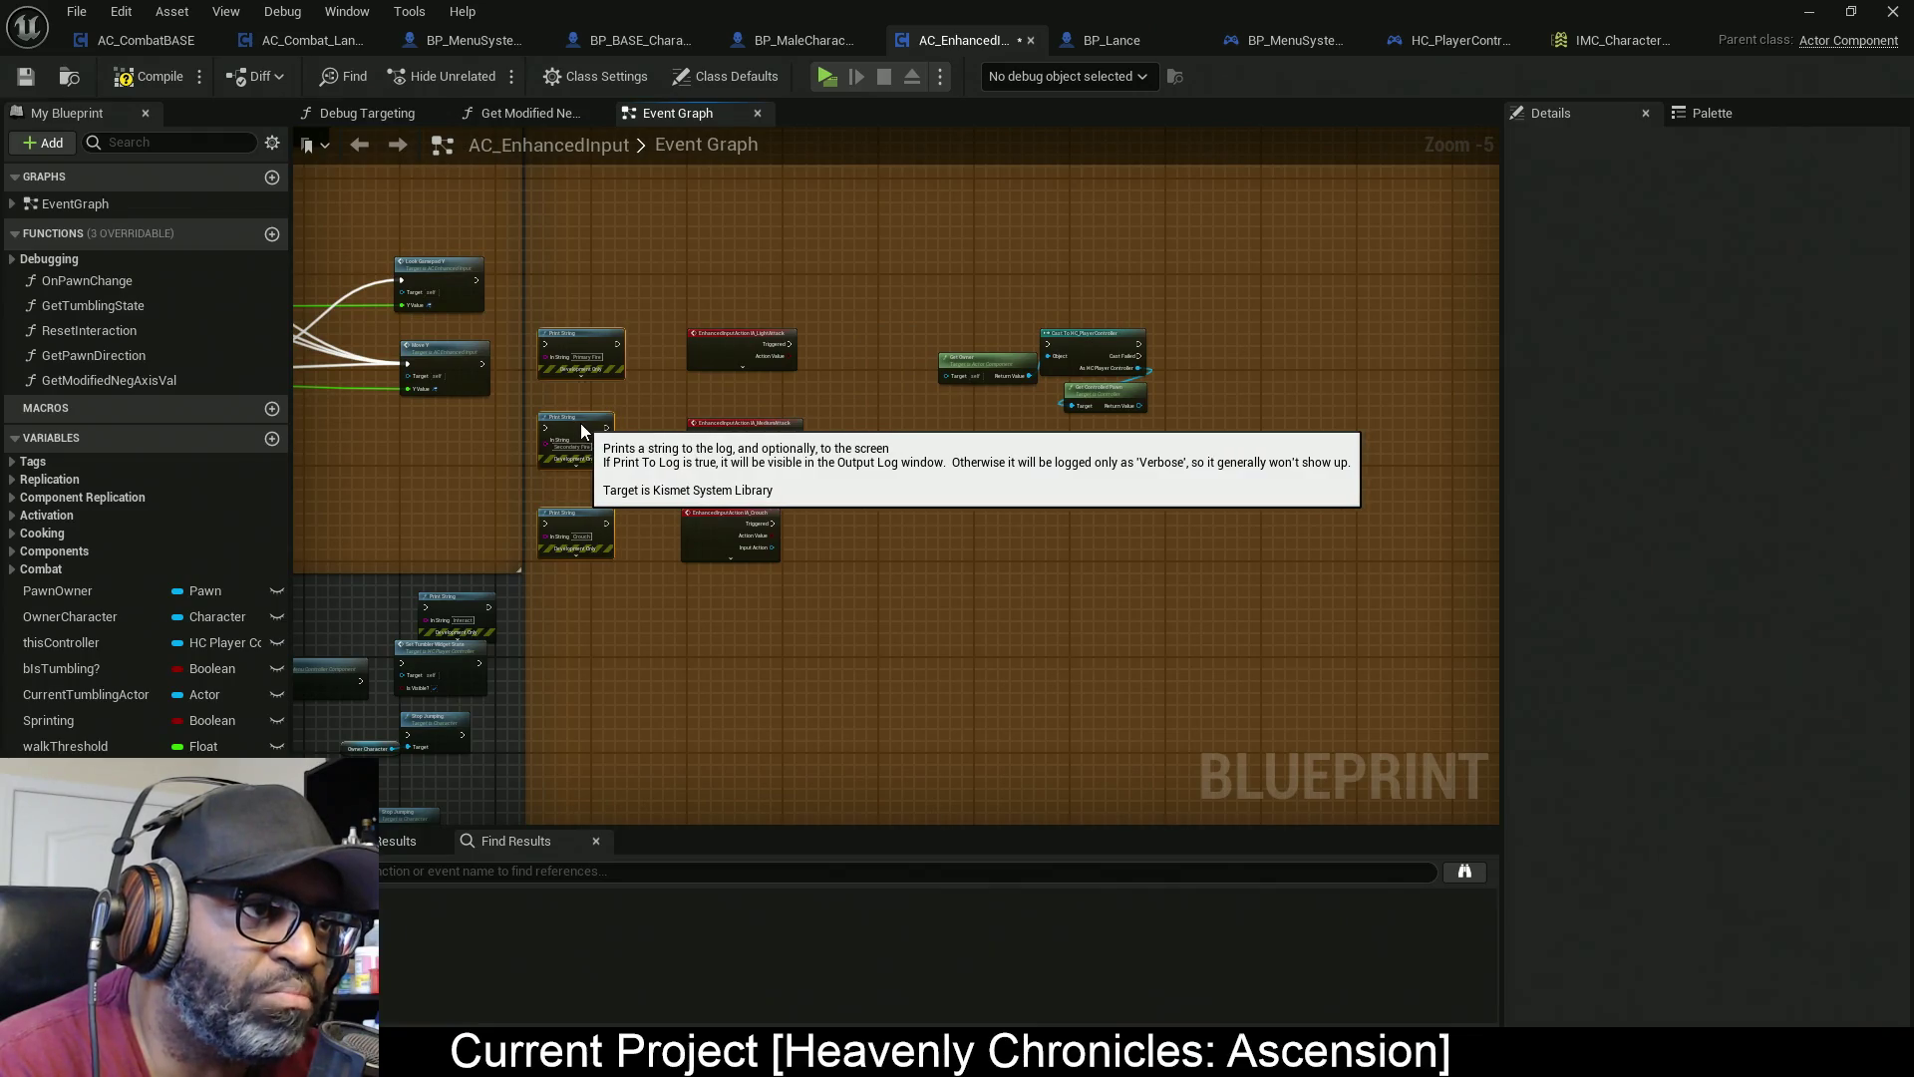
scroll(661, 431, up, 2)
mouse_move(933, 244)
mouse_down()
mouse_move(740, 644)
mouse_move(679, 634)
mouse_move(1043, 522)
mouse_move(905, 444)
mouse_up()
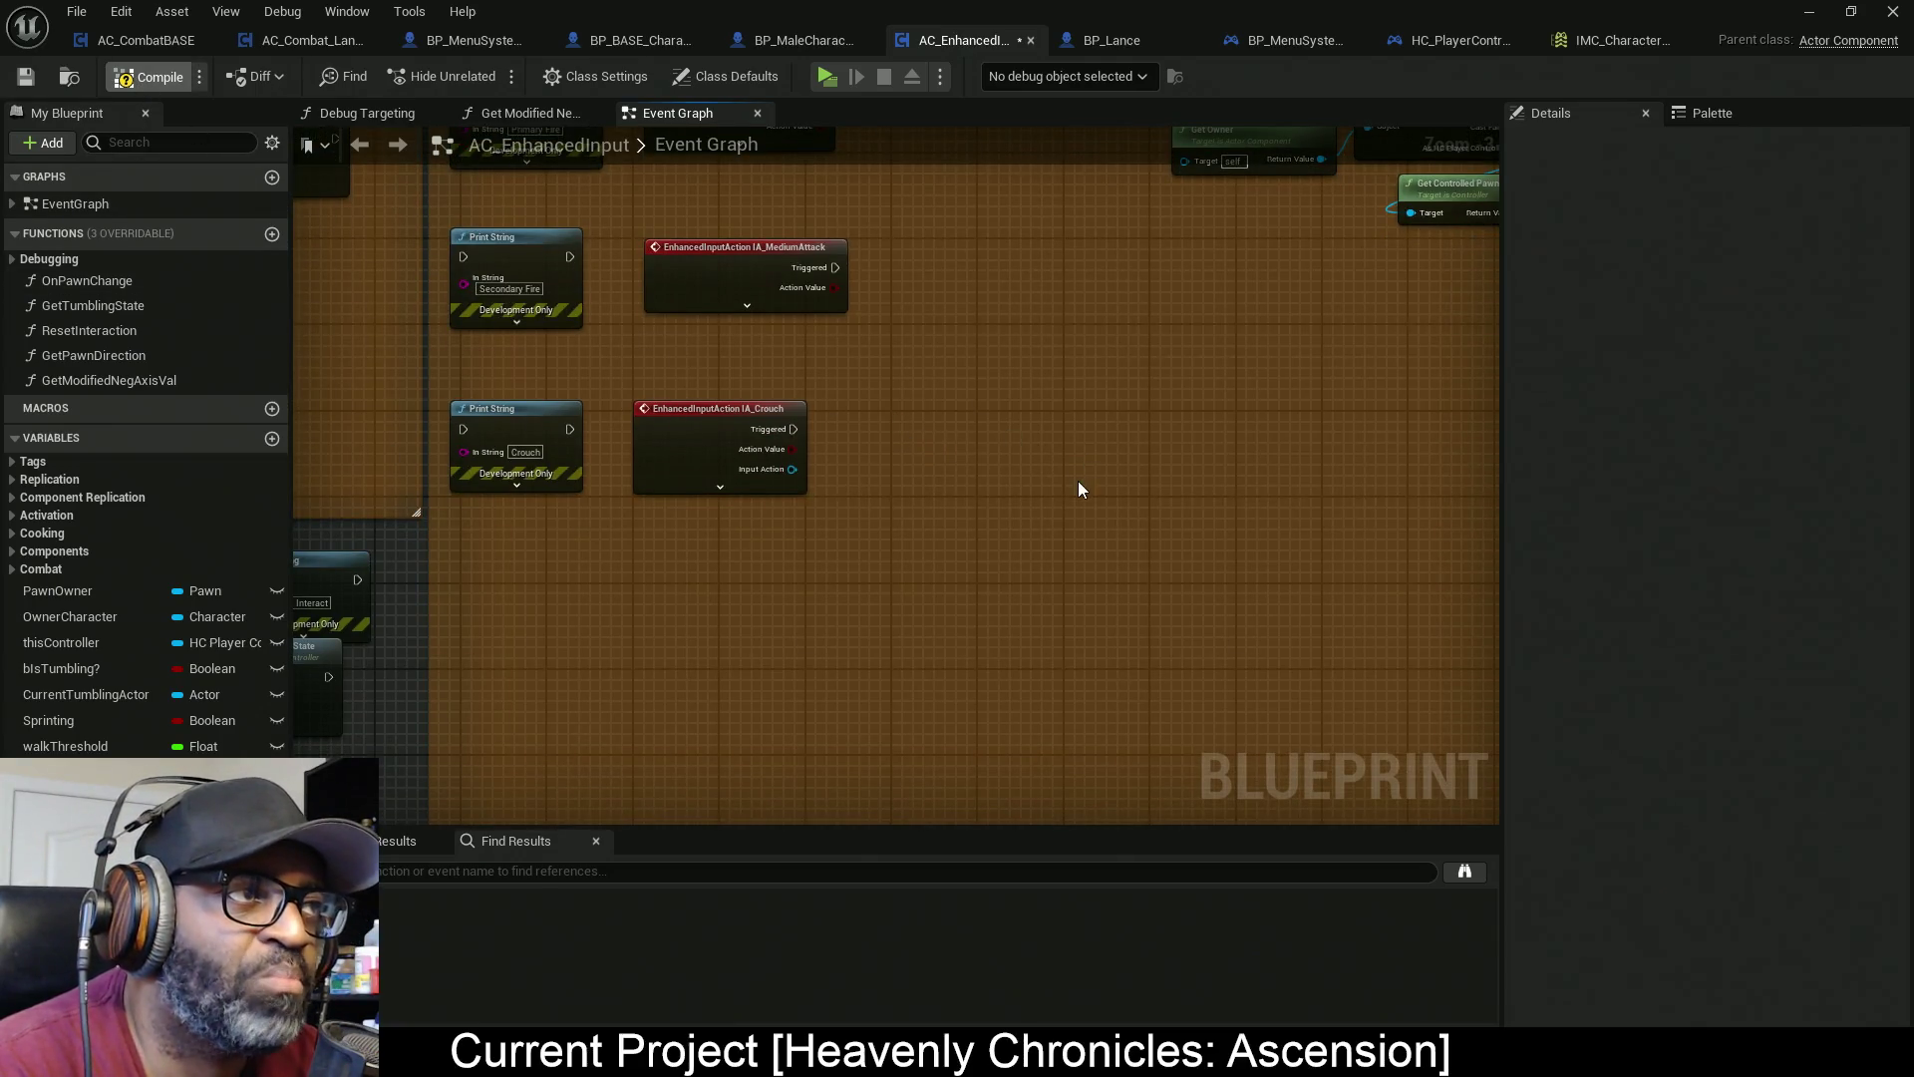
key(ctrl+s)
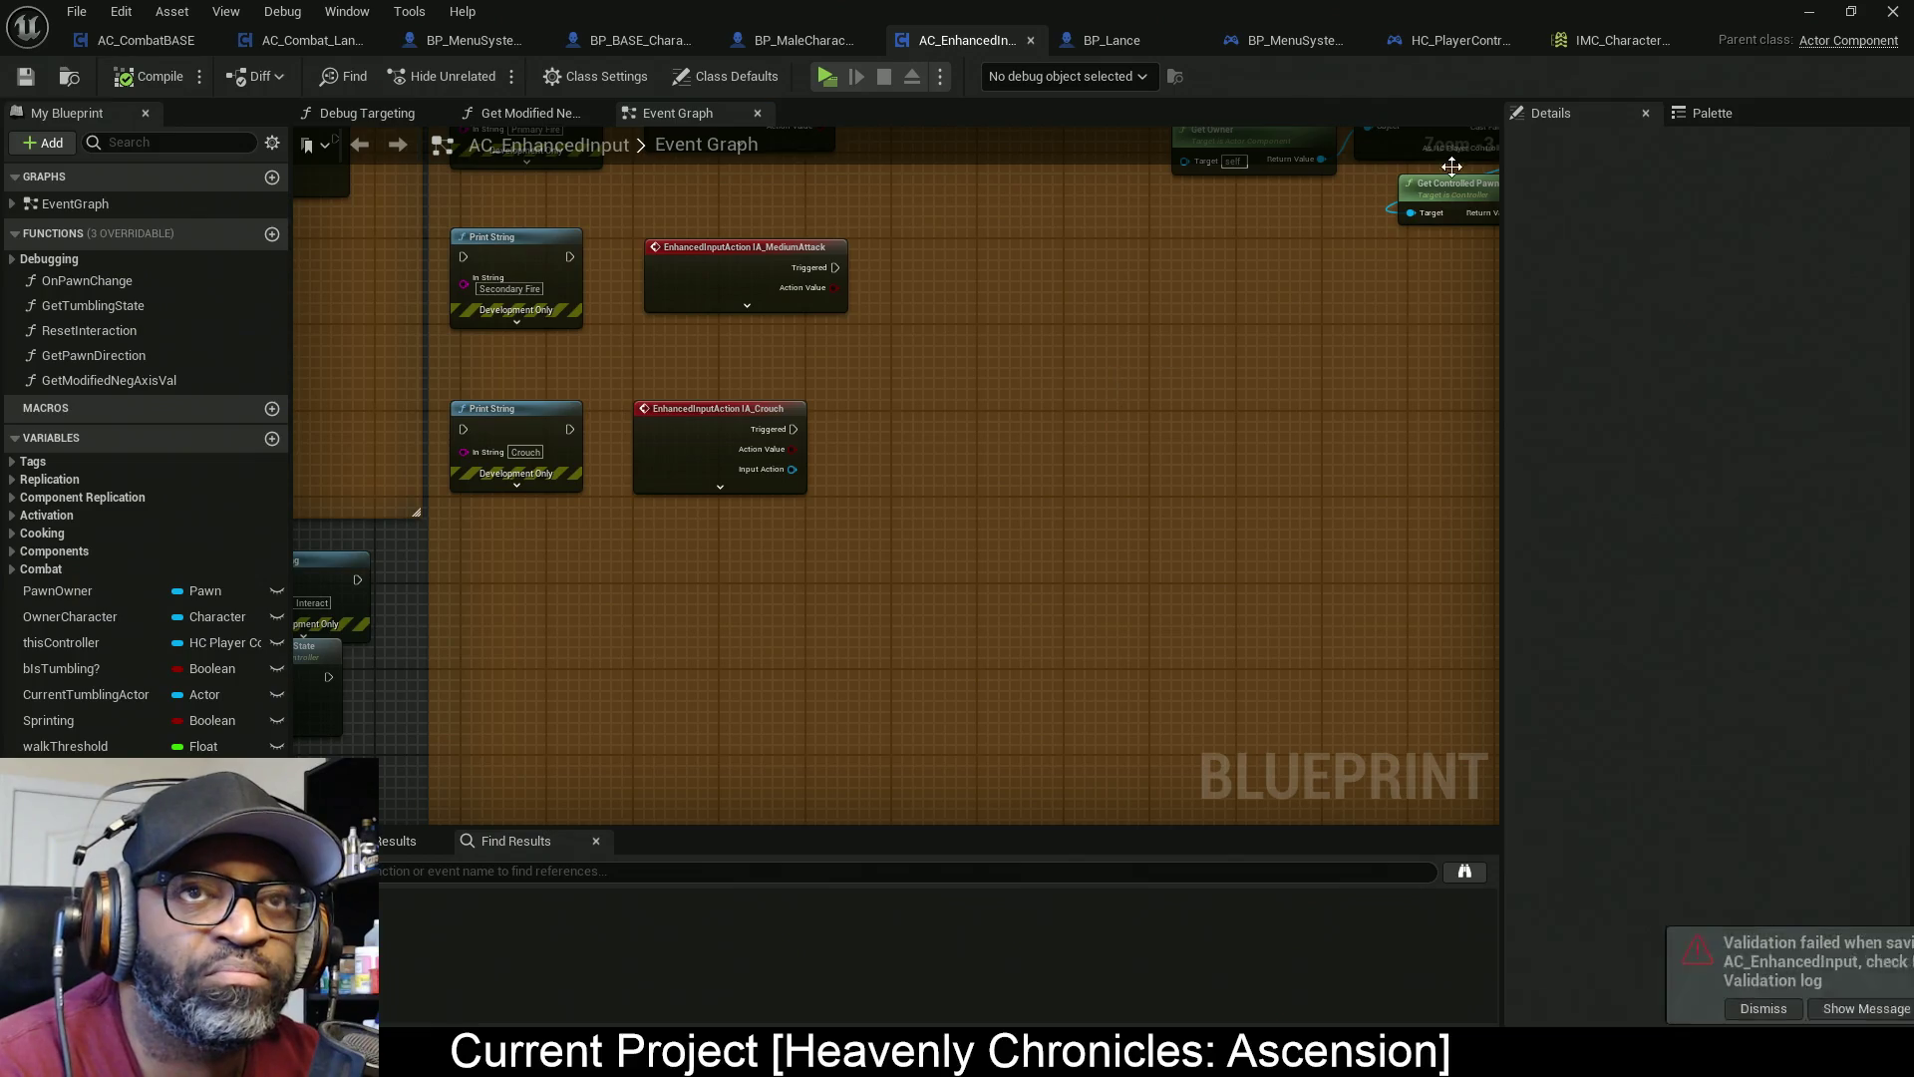
click(1615, 40)
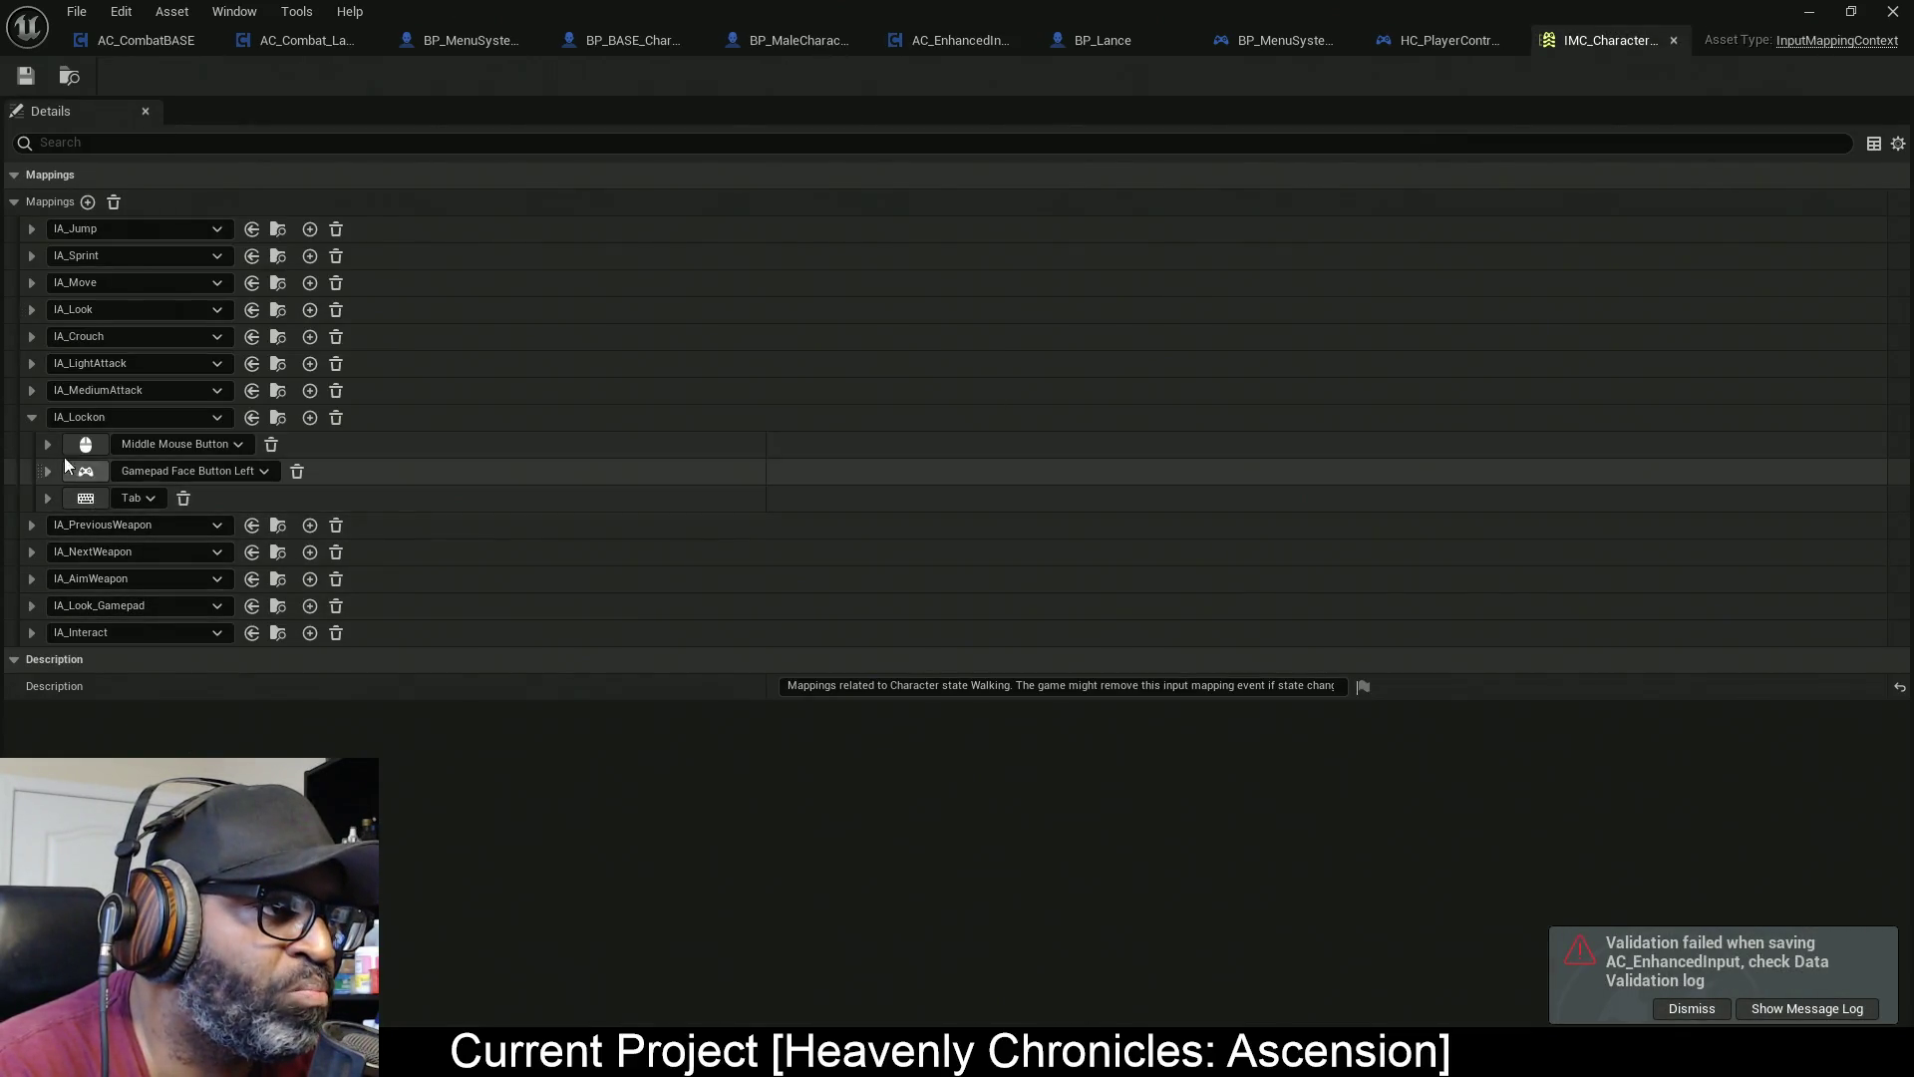
Move the IA_Crouch mapping below IA_MediumAttack in IMC_CharacterOnFoot
click(32, 417)
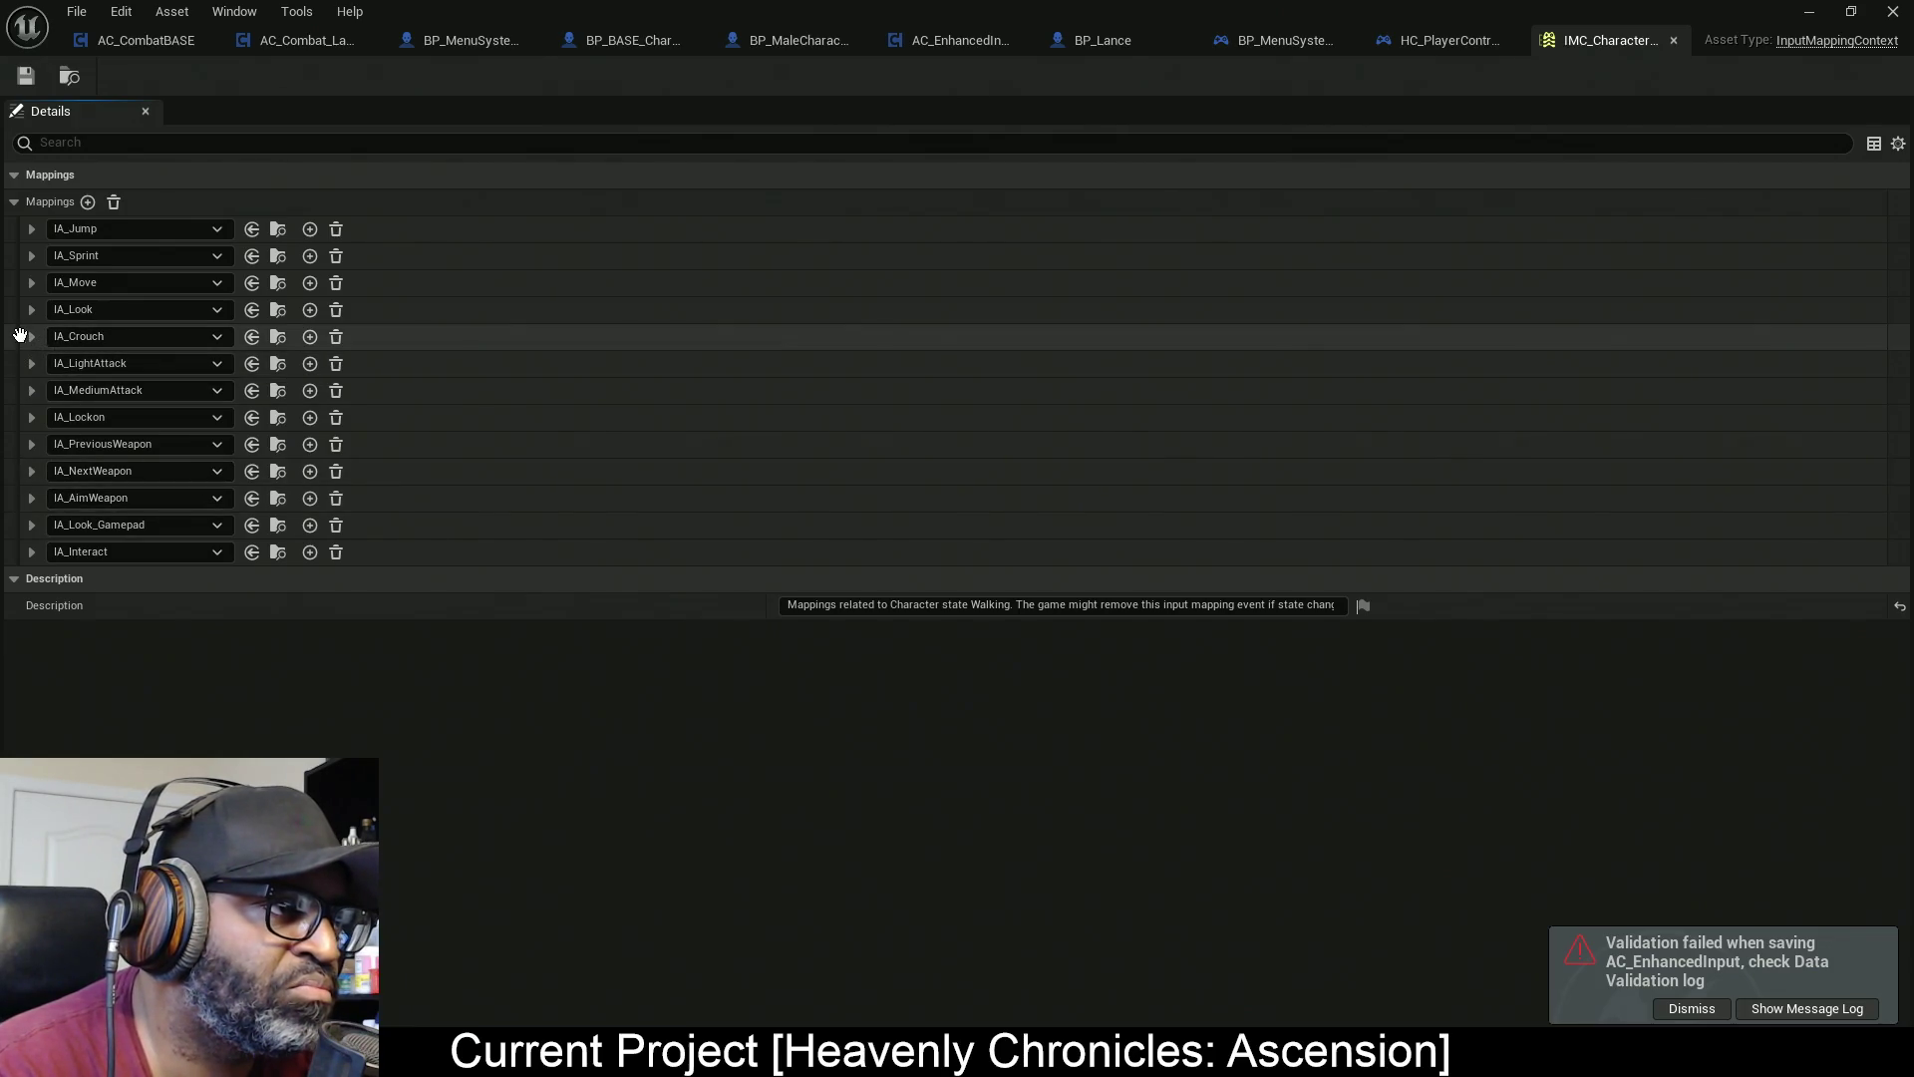
drag(23, 341, 24, 411)
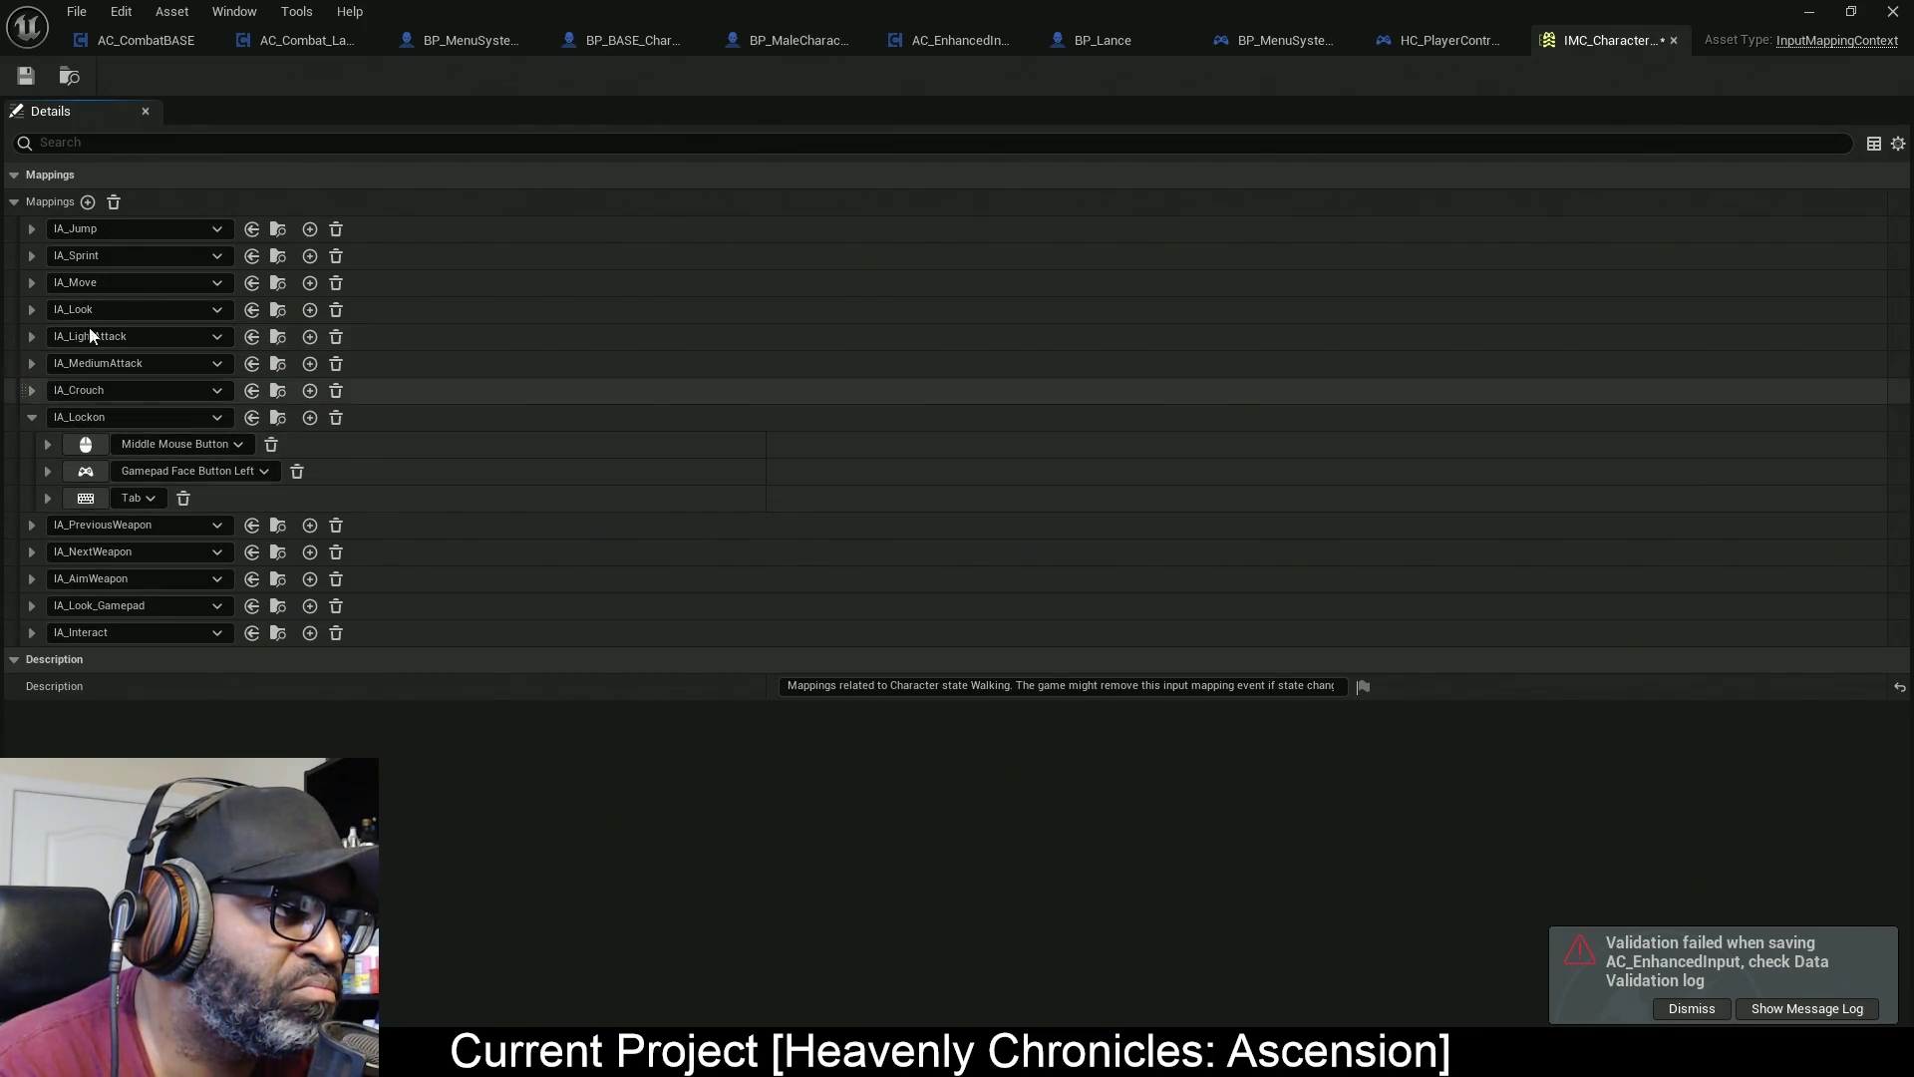
click(34, 417)
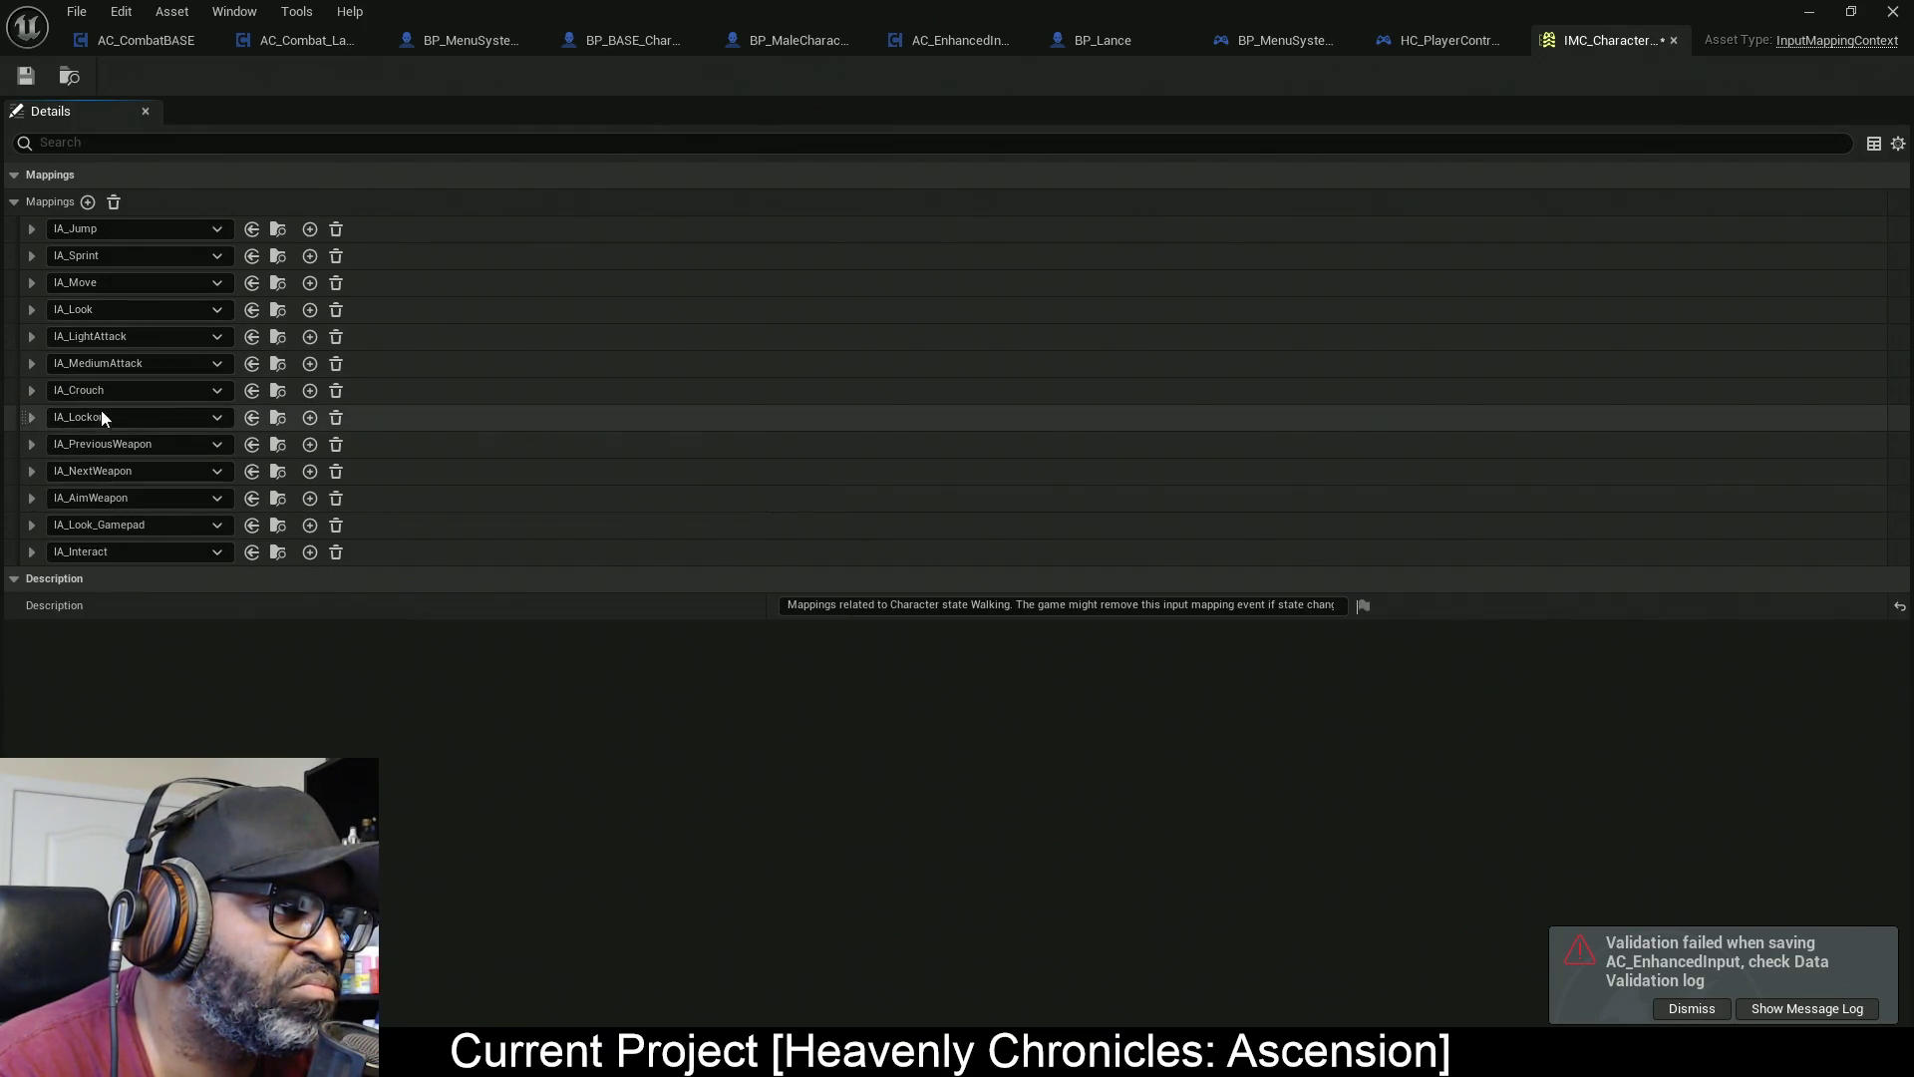
Rename the IA_Crouch asset to IA_HeavyAttack and save all modified assets
click(278, 391)
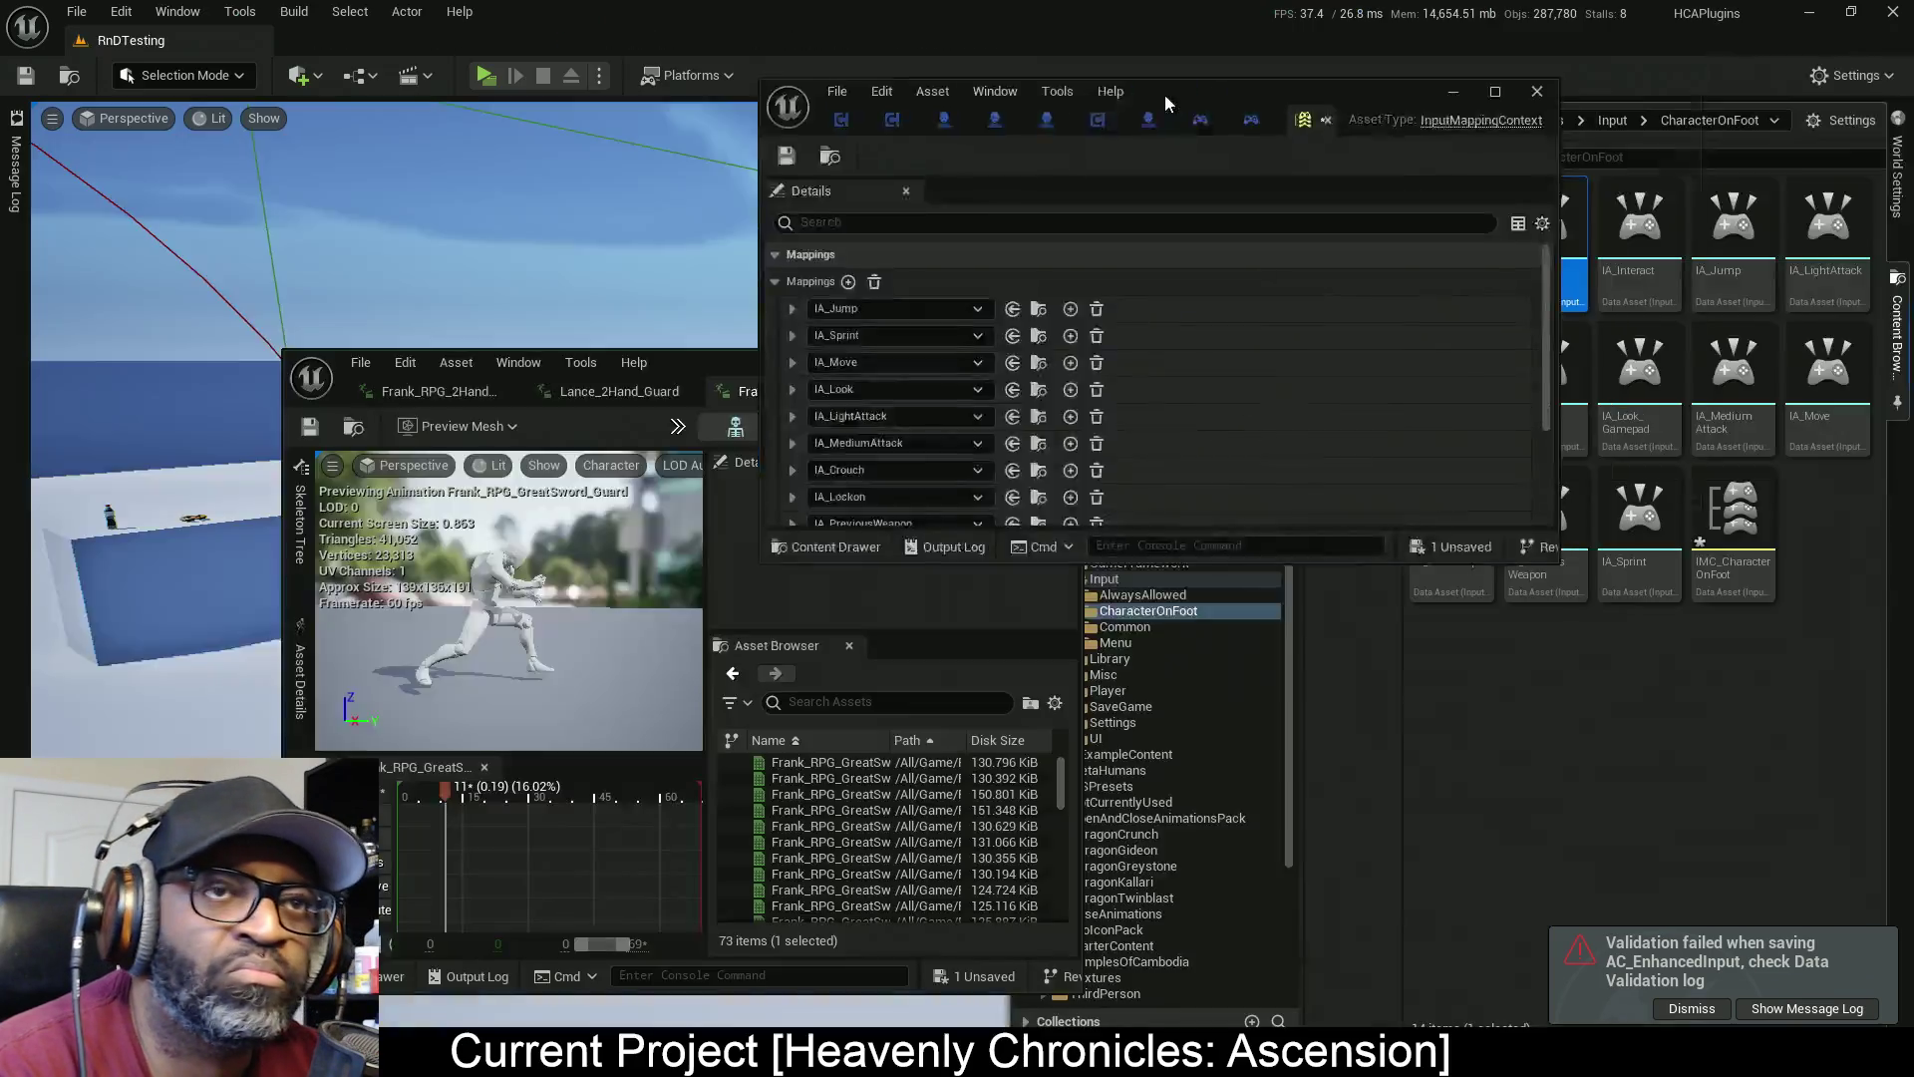
key(F2)
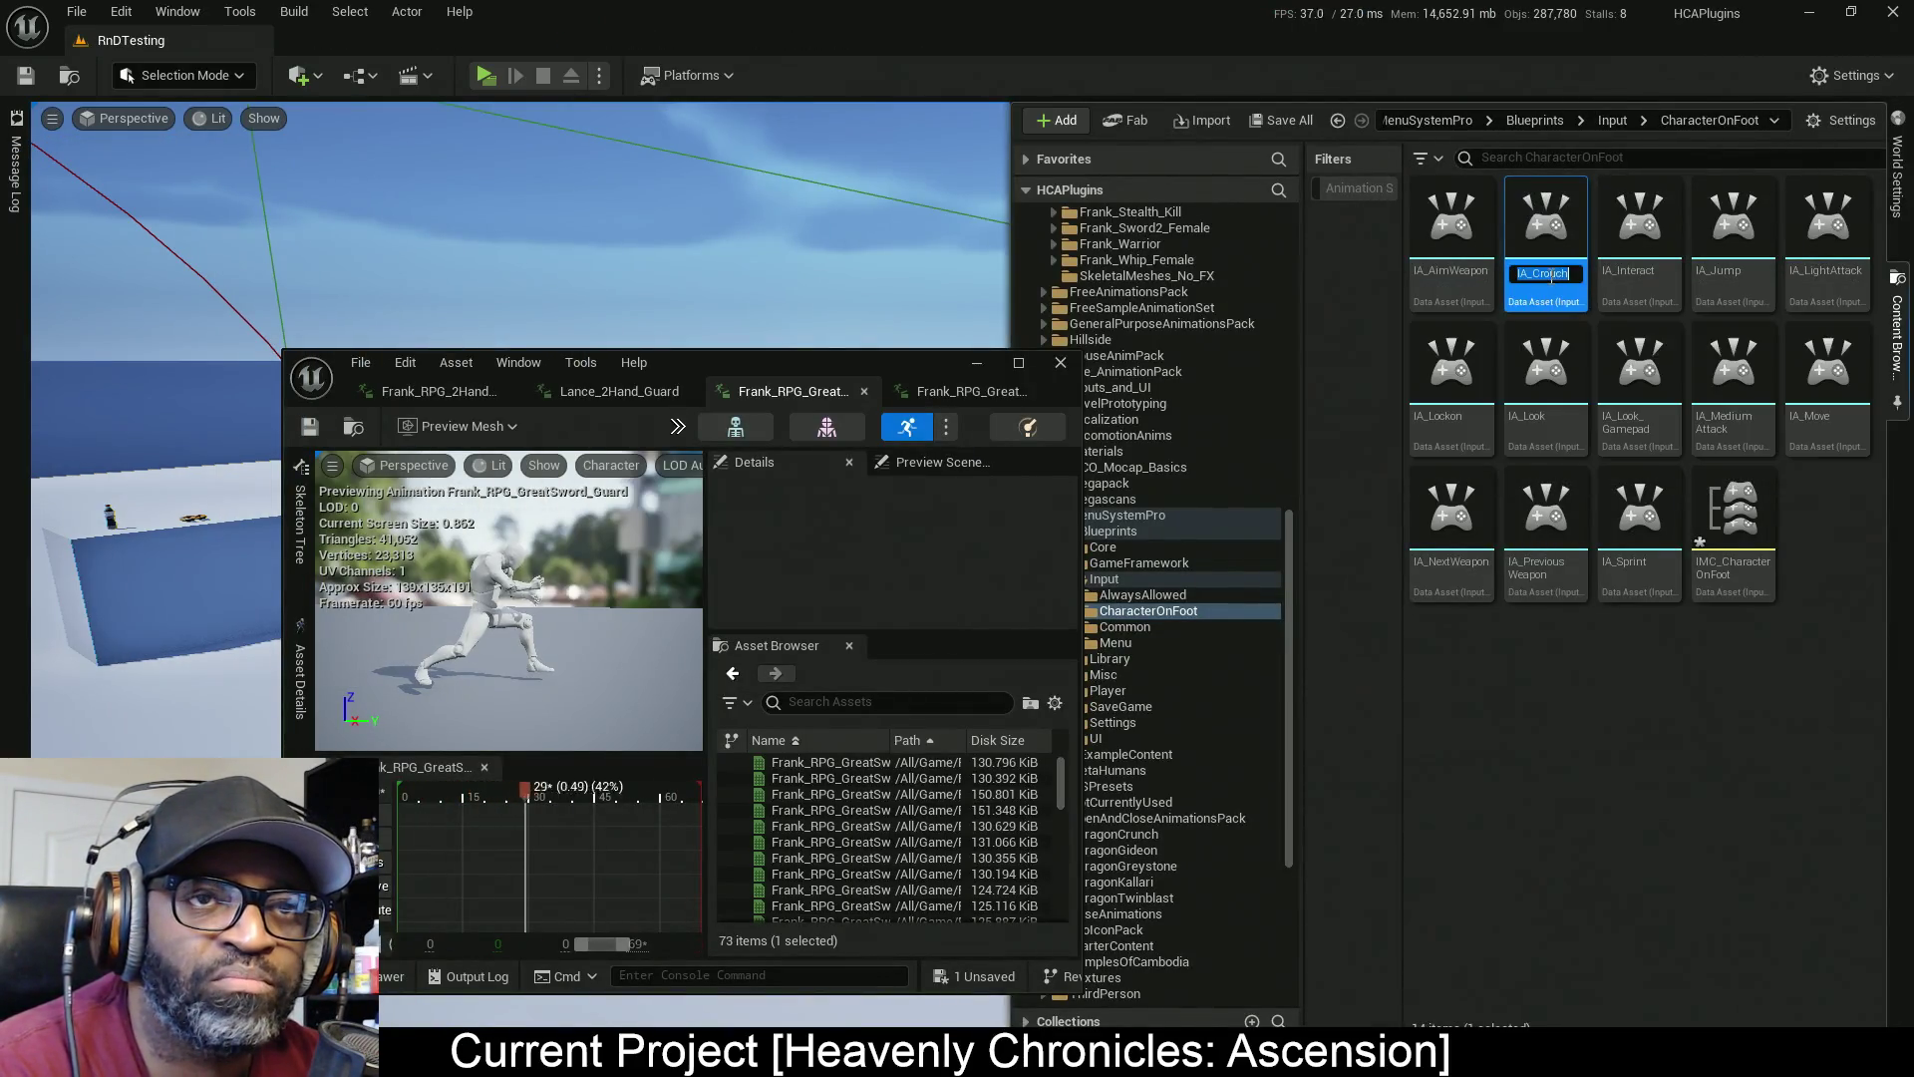
text(IA_)
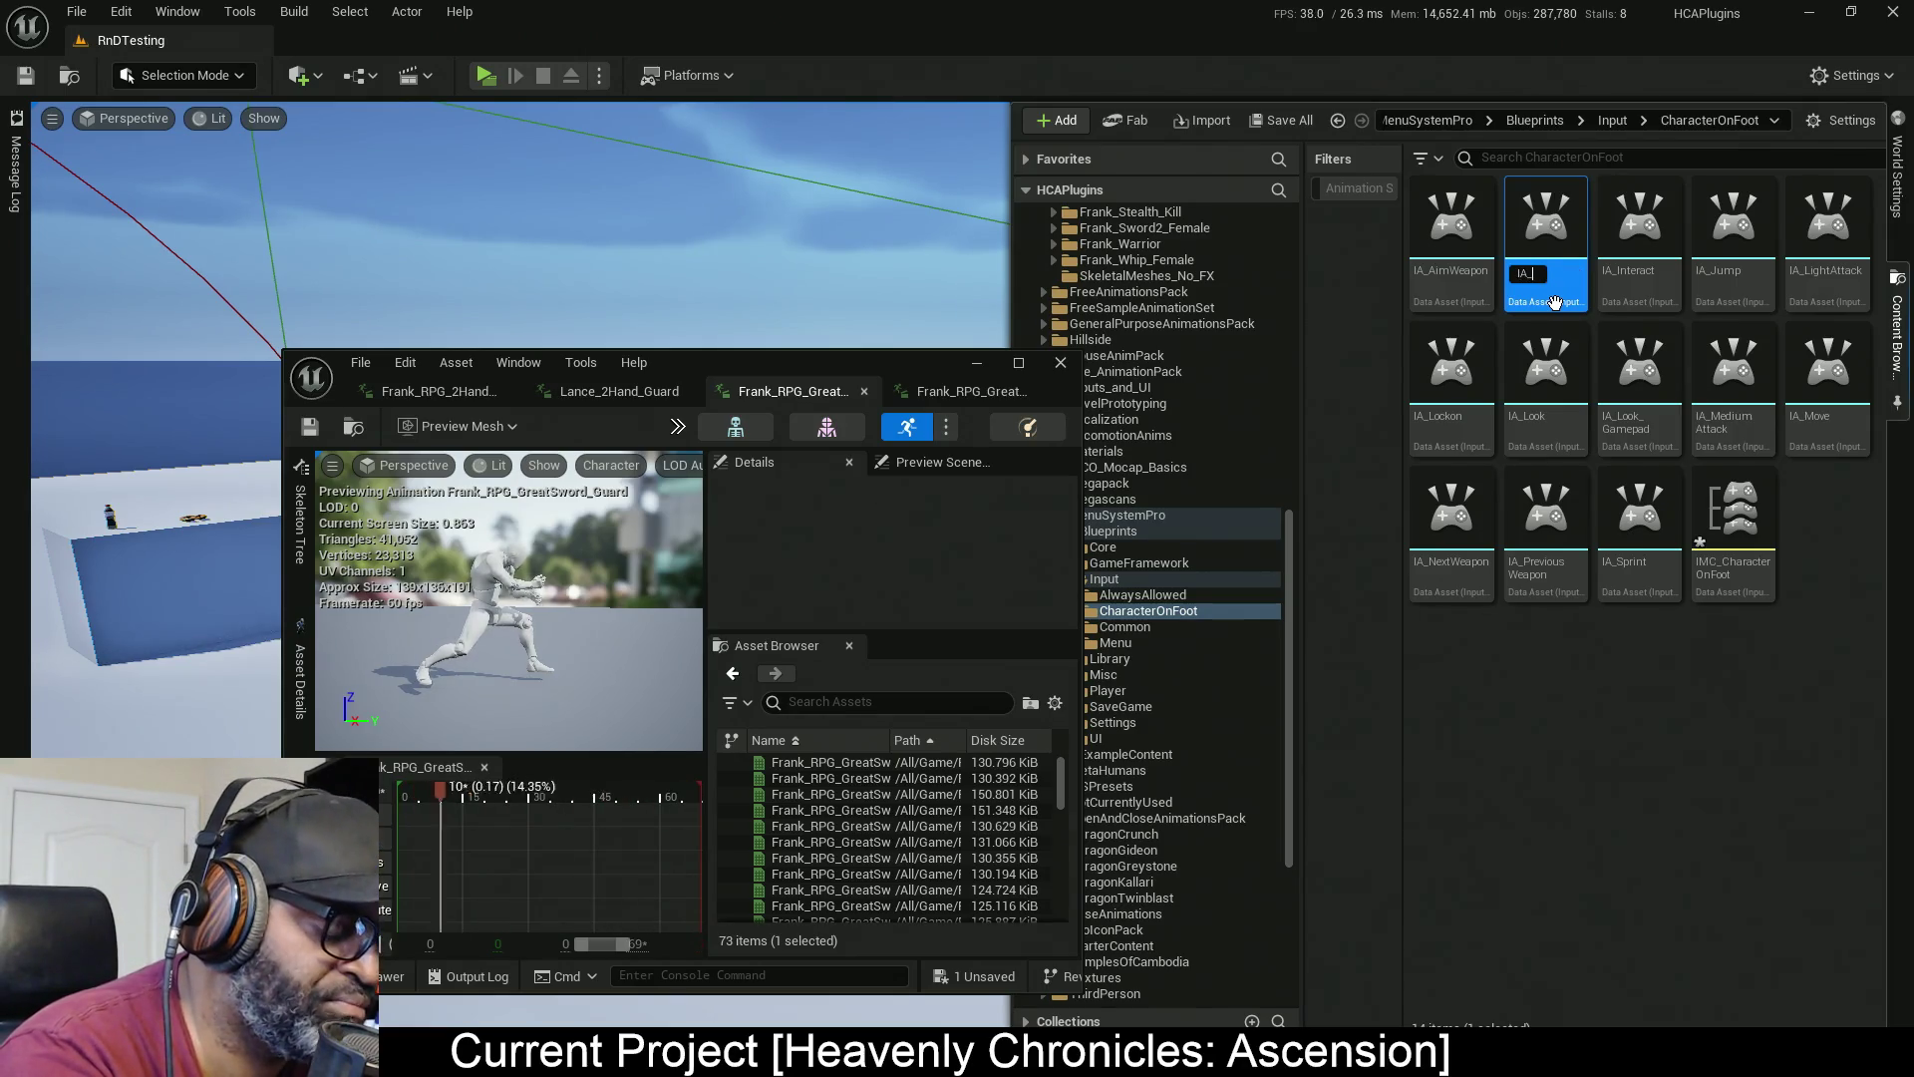
text(He)
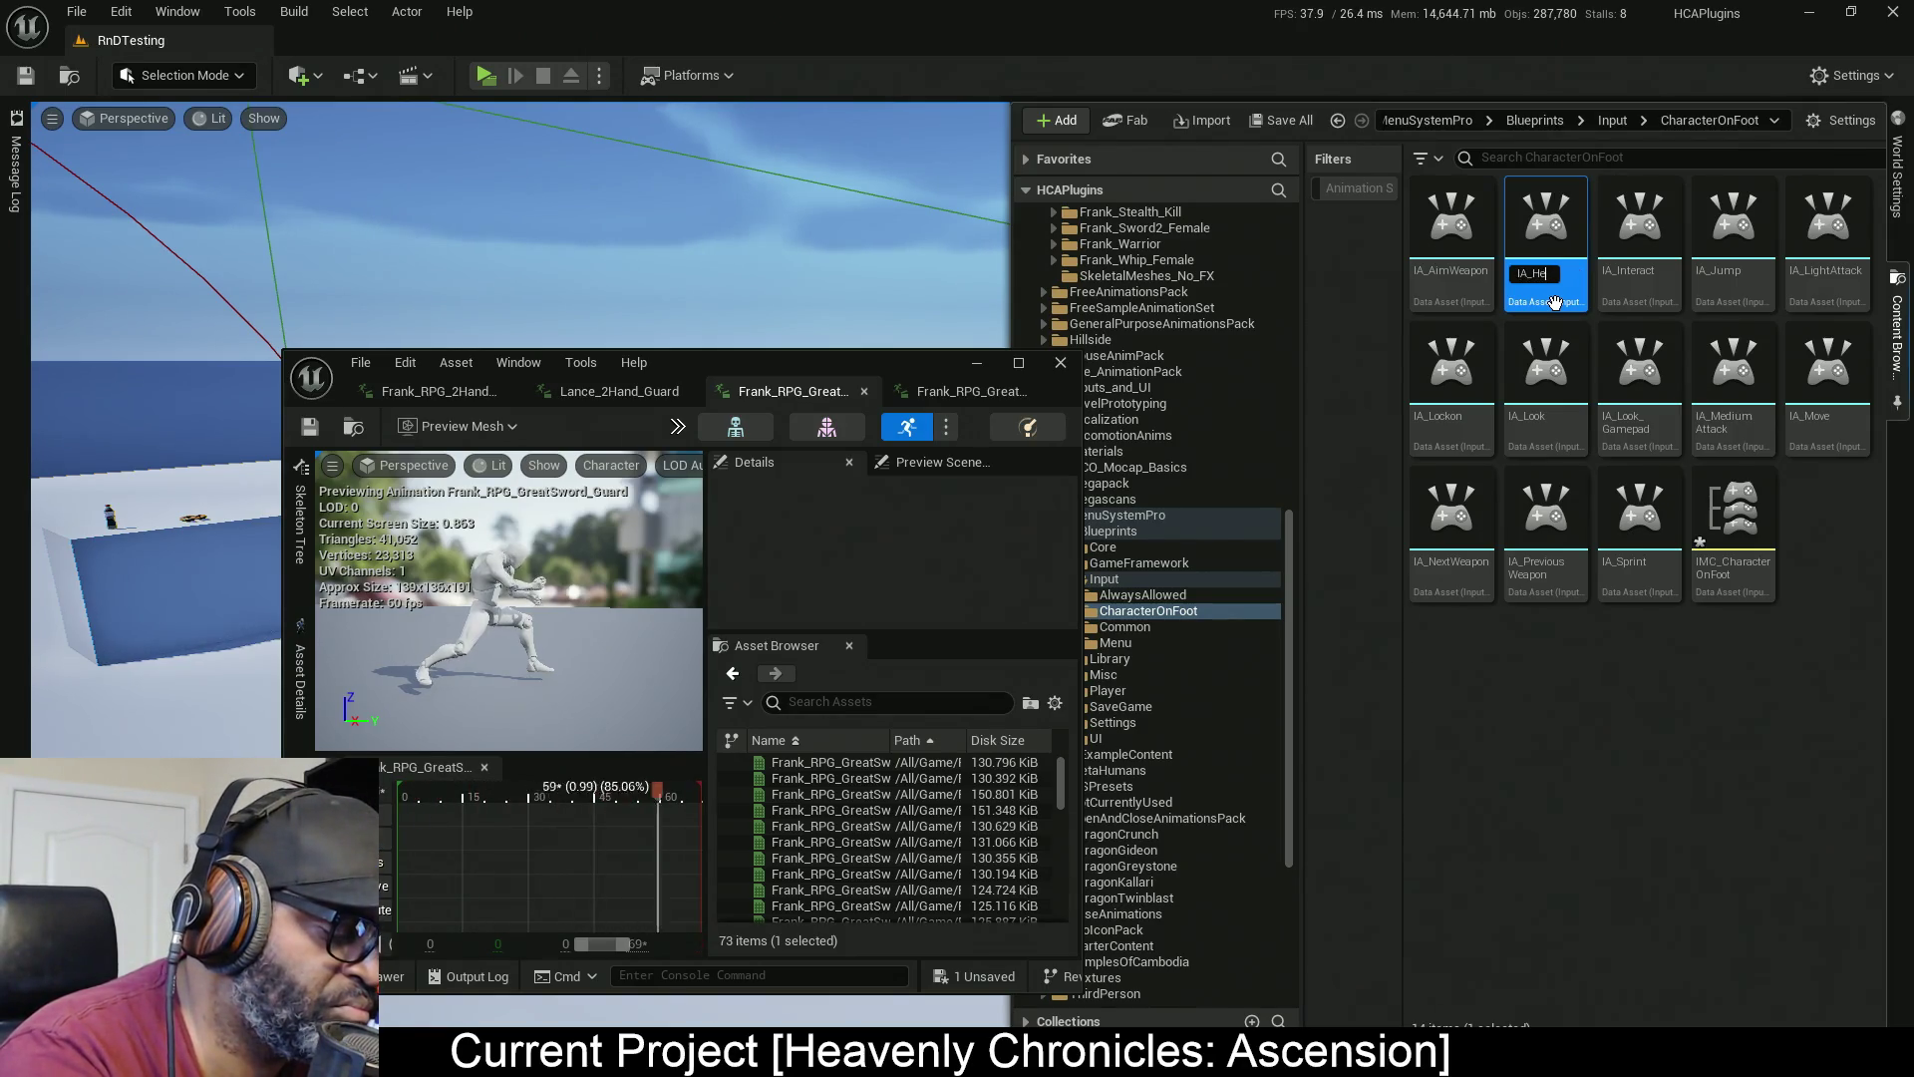
text(avyAttack)
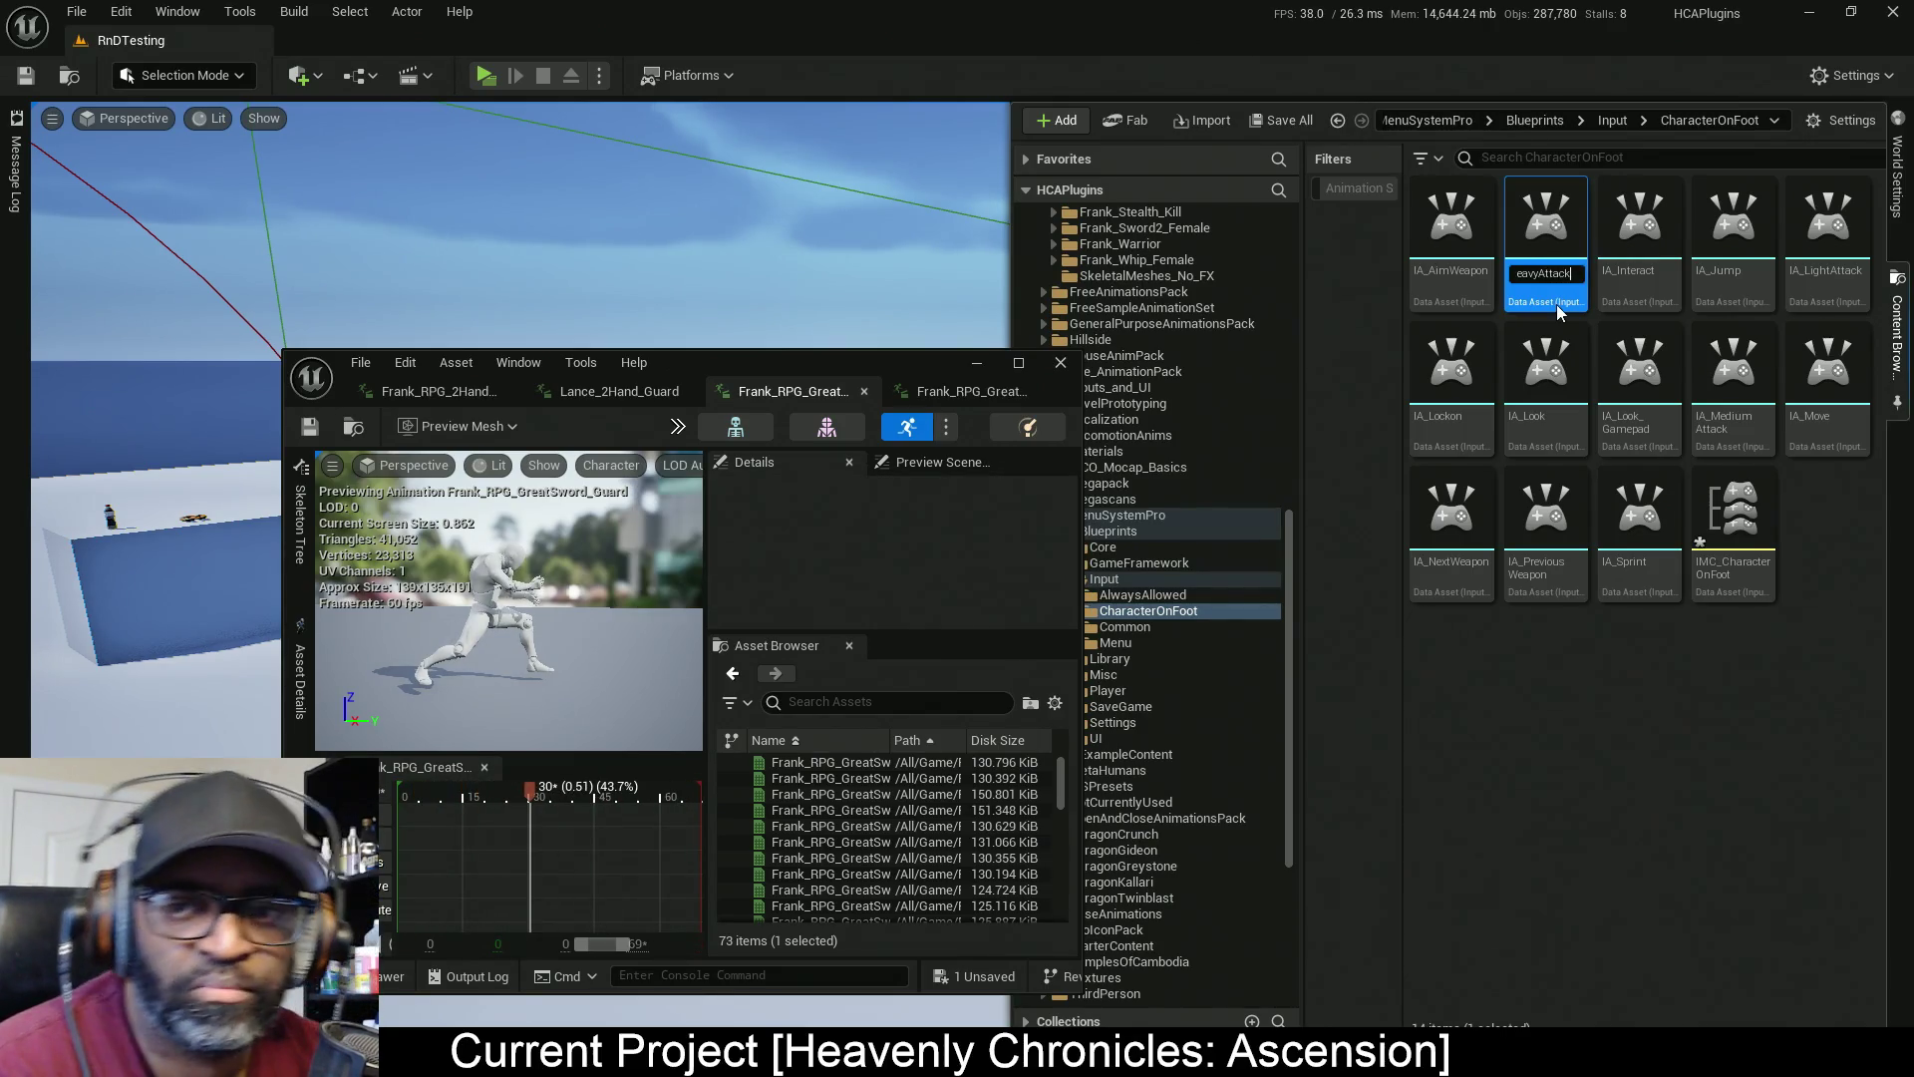
key(Return)
key(ctrl+shift+s)
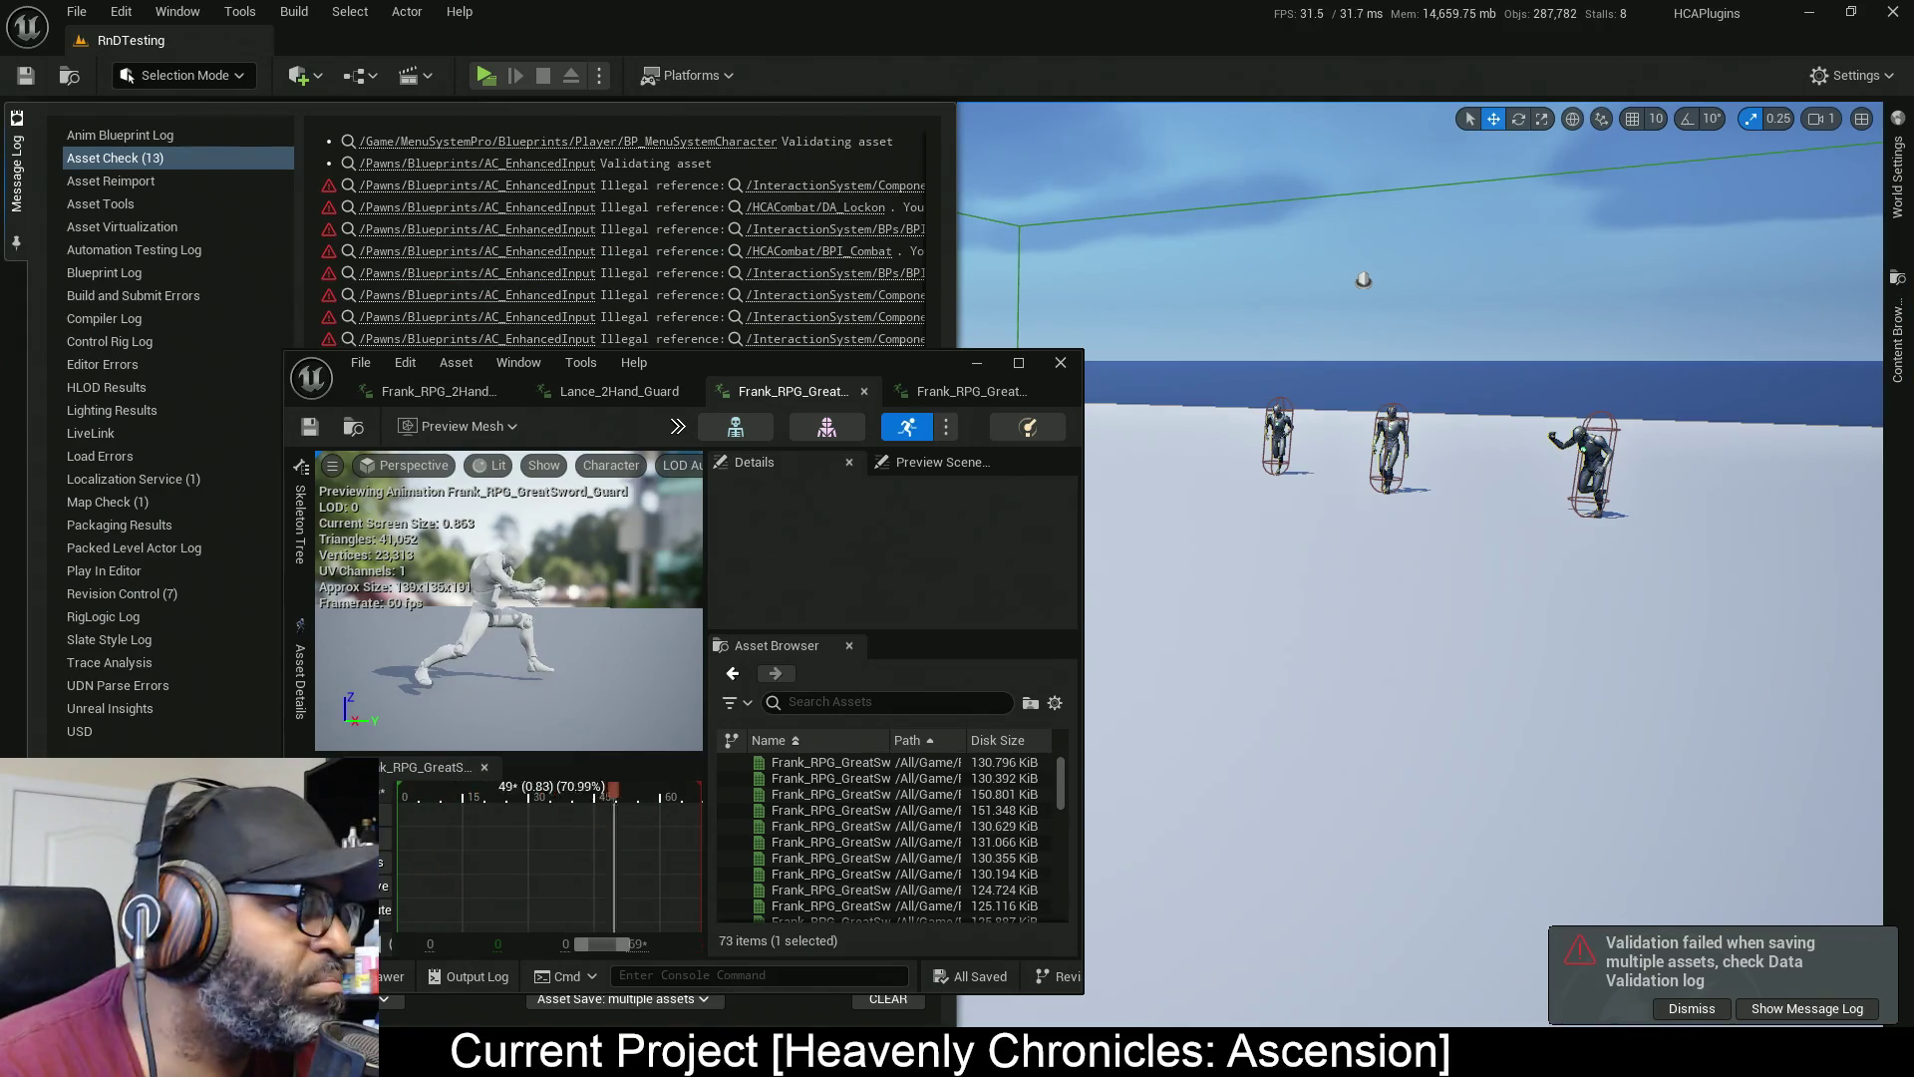
key(alt+Tab)
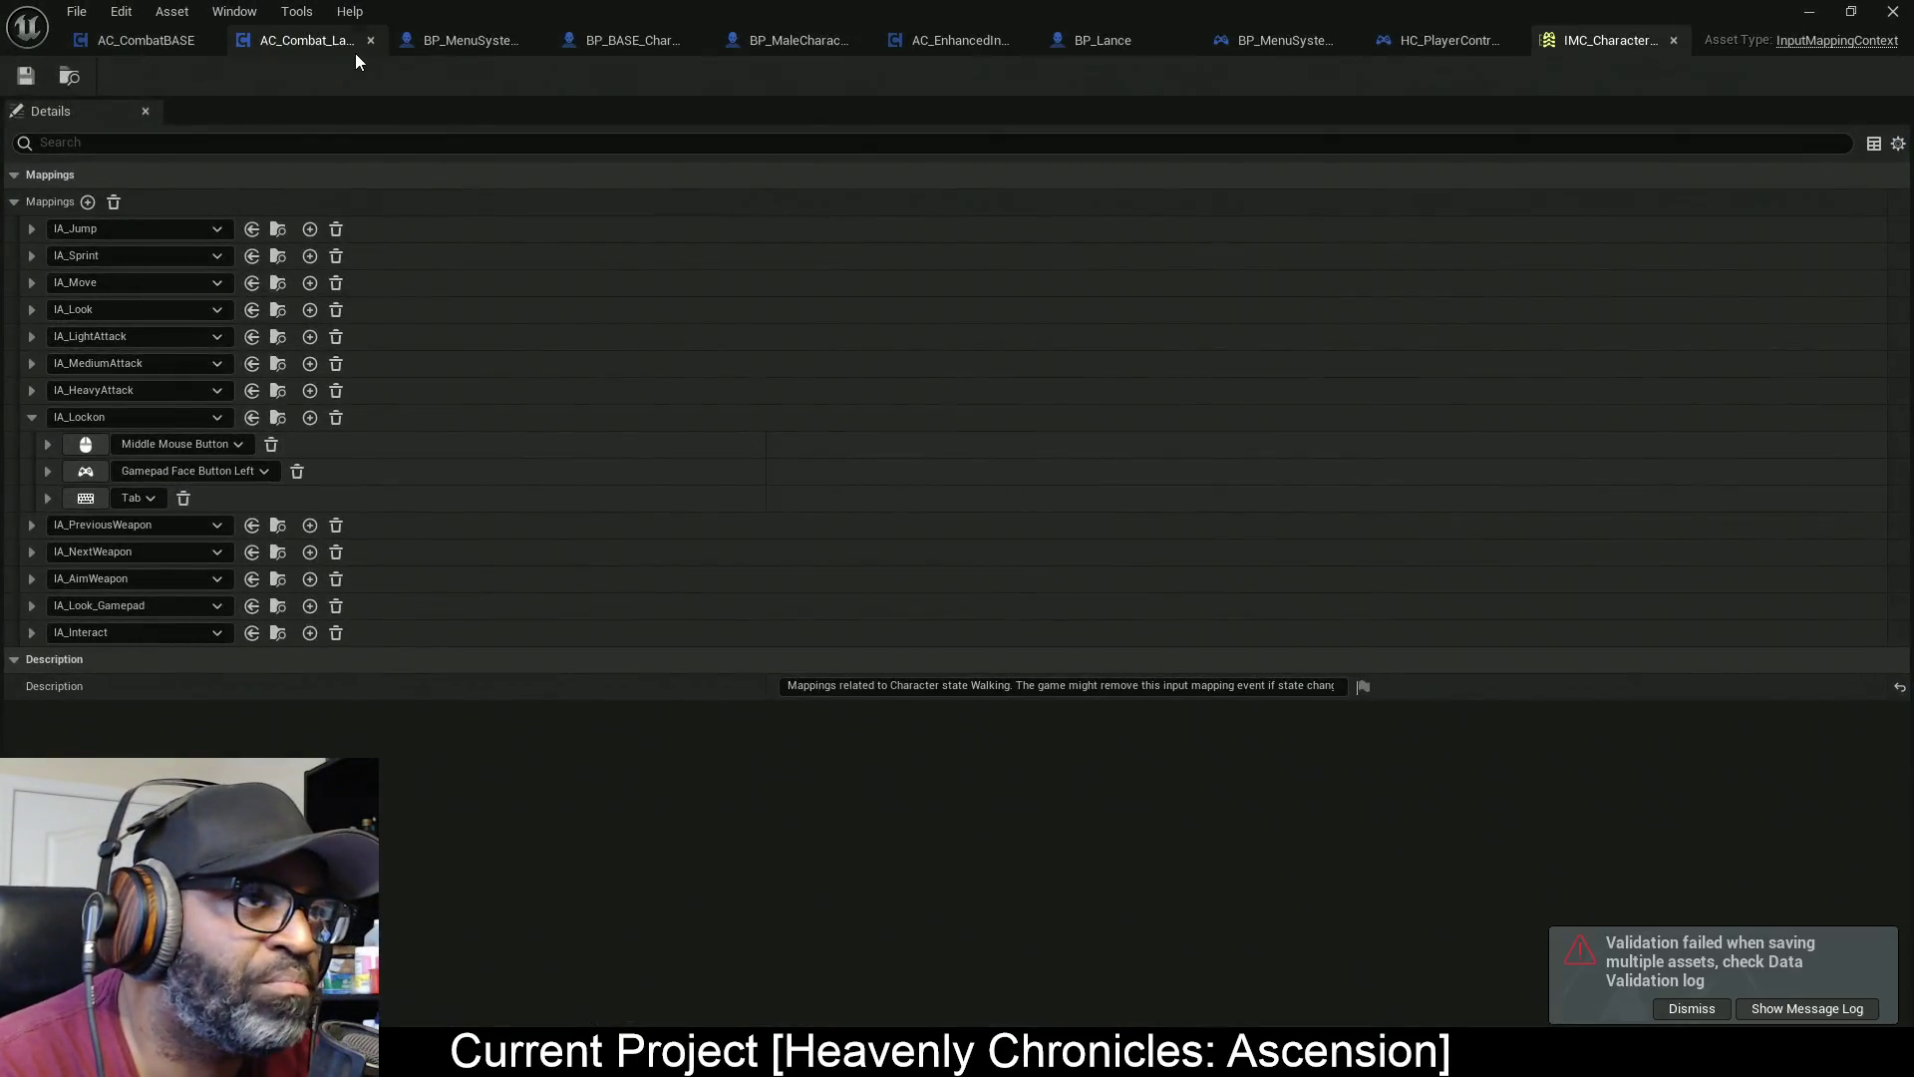
Replace the IA_Crouch event node with an IA_HeavyAttack input action event
click(955, 42)
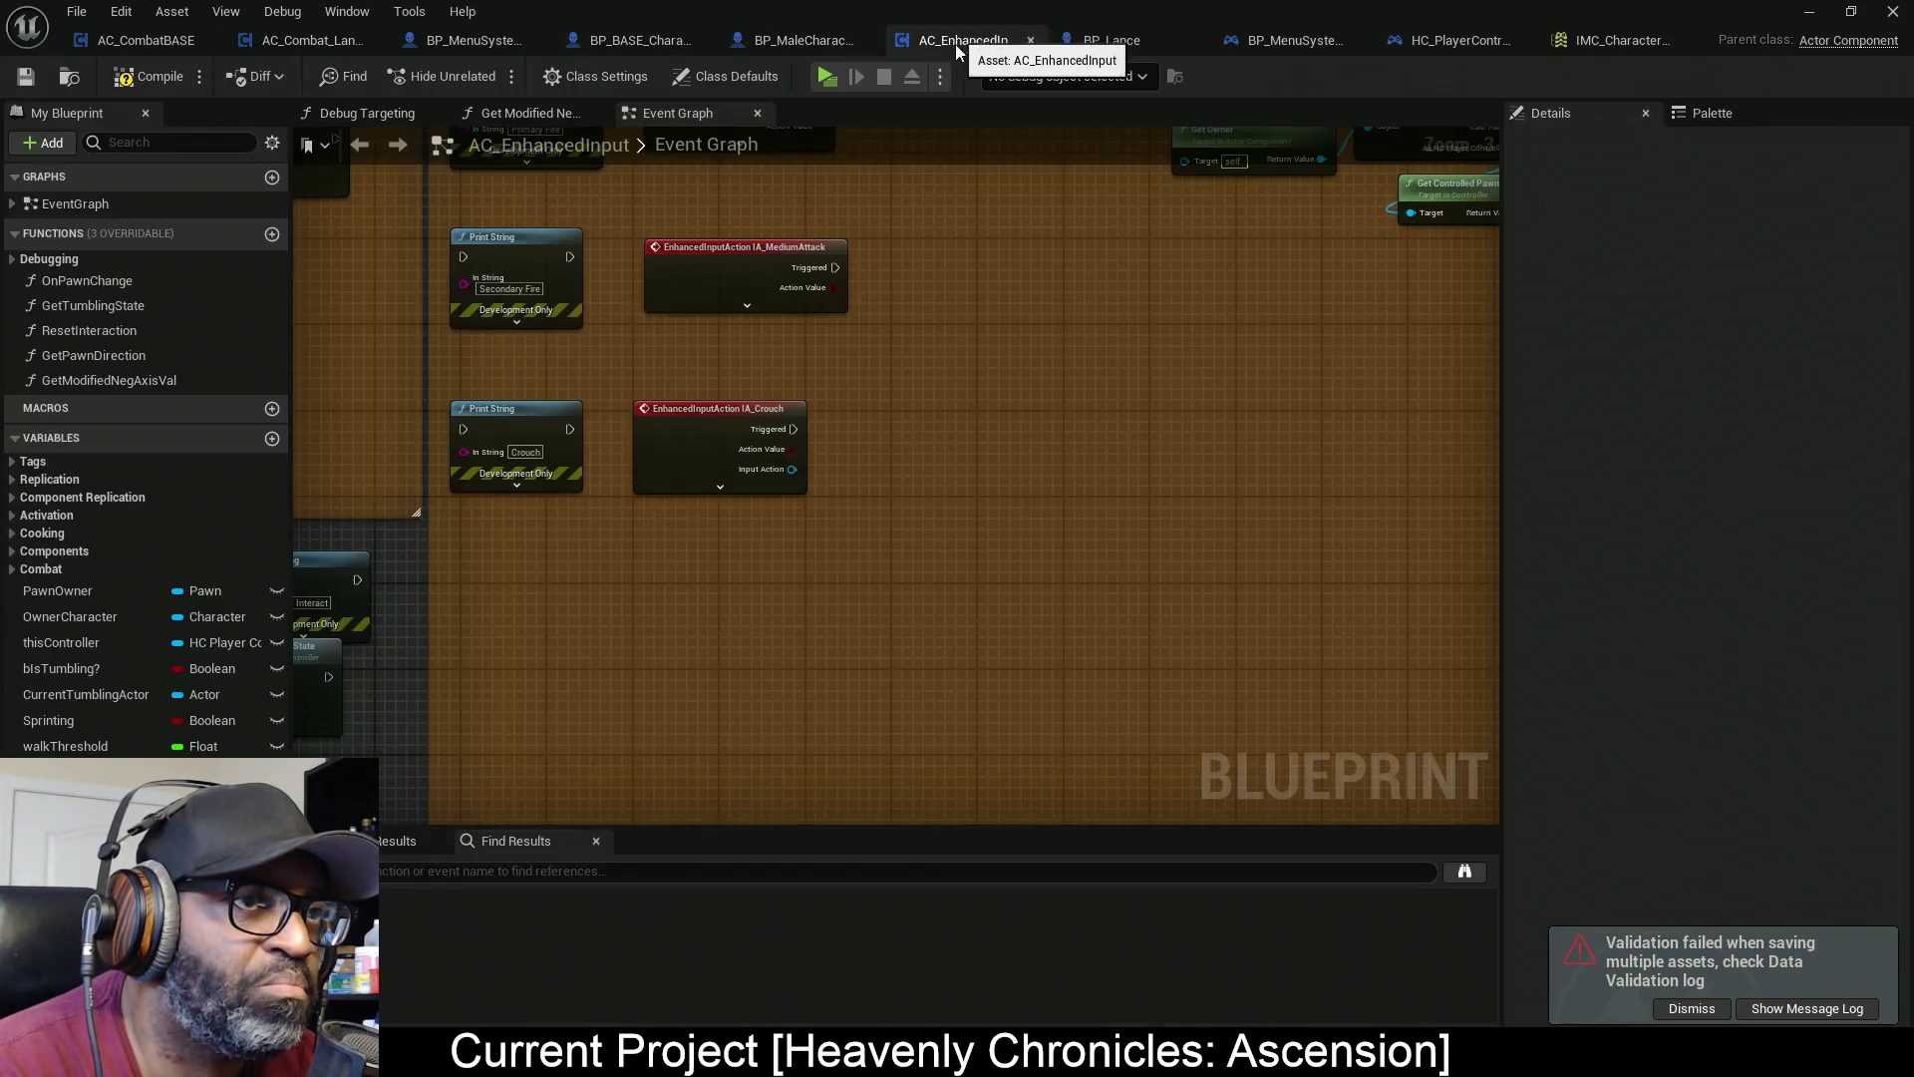
mouse_move(574, 533)
mouse_down()
mouse_move(552, 548)
mouse_move(621, 548)
mouse_up()
drag(857, 389, 670, 533)
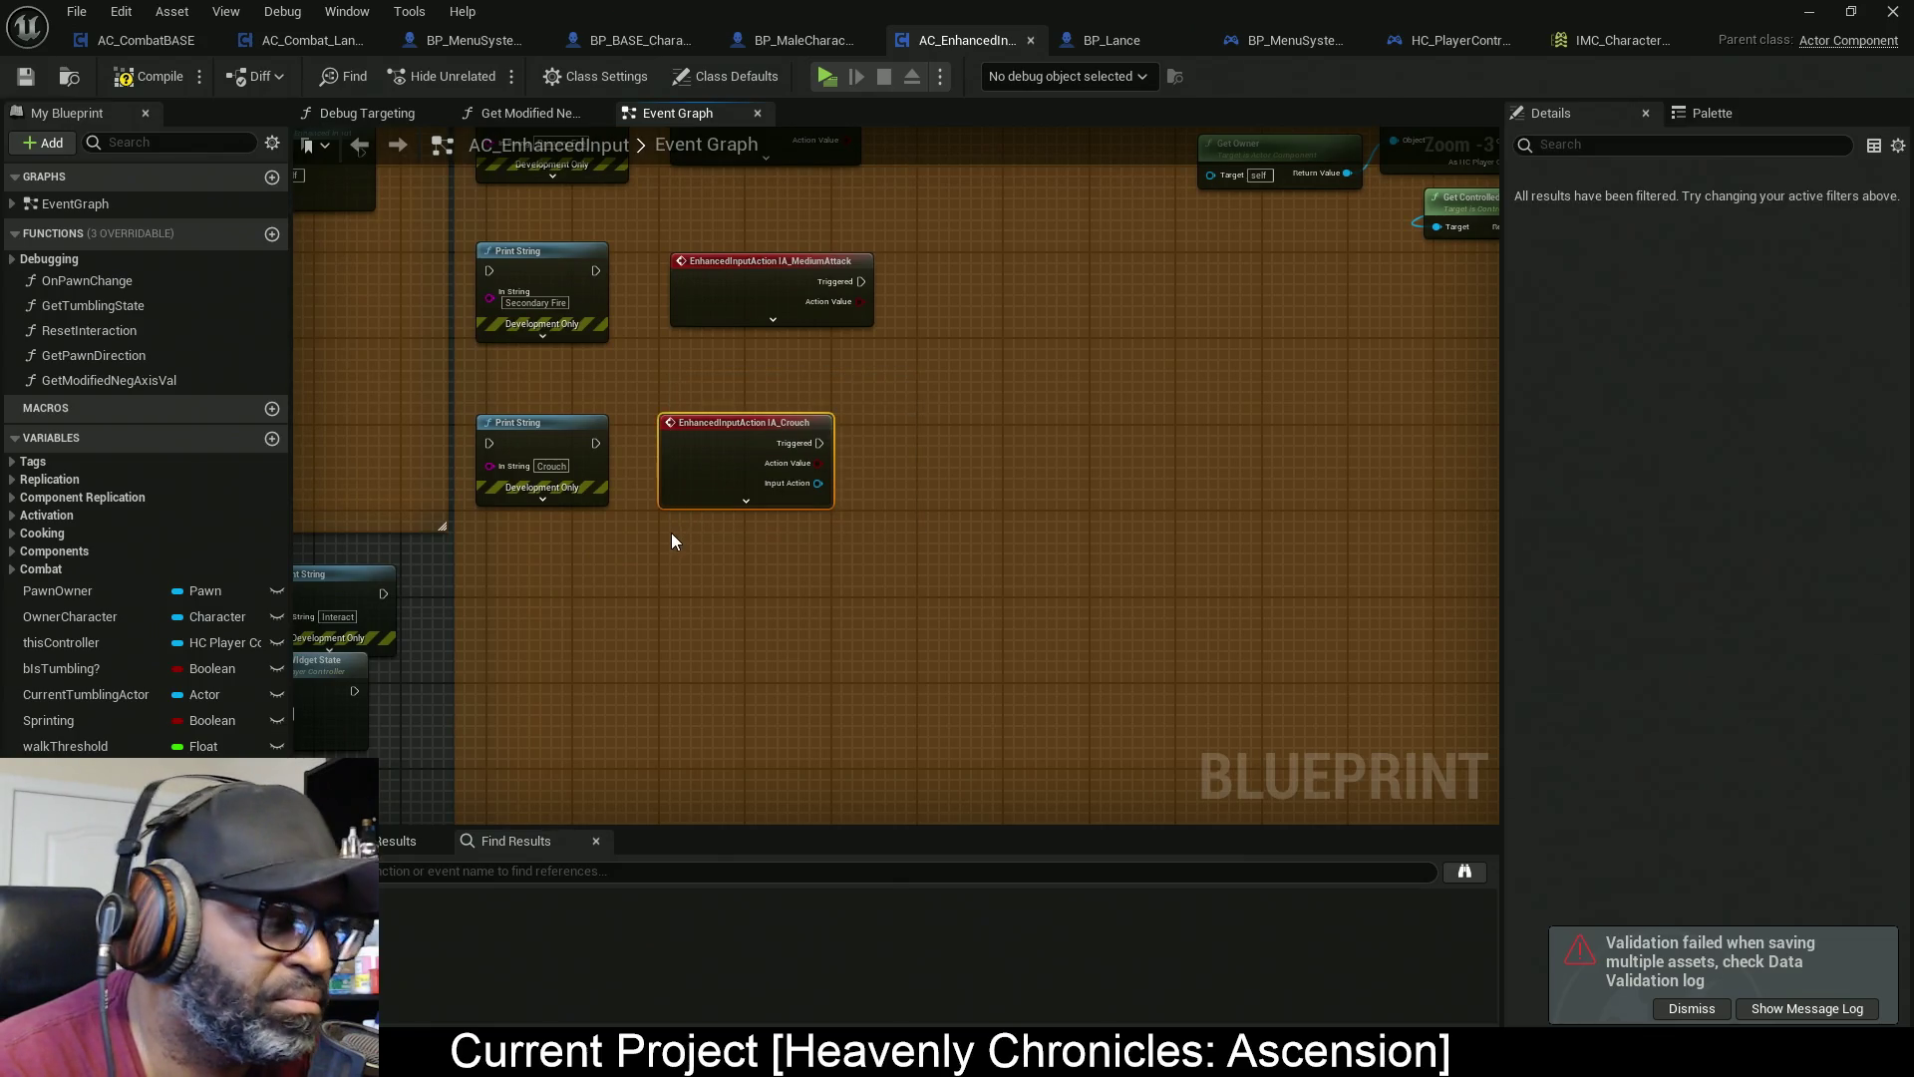
key(Delete)
right_click(724, 449)
text(He)
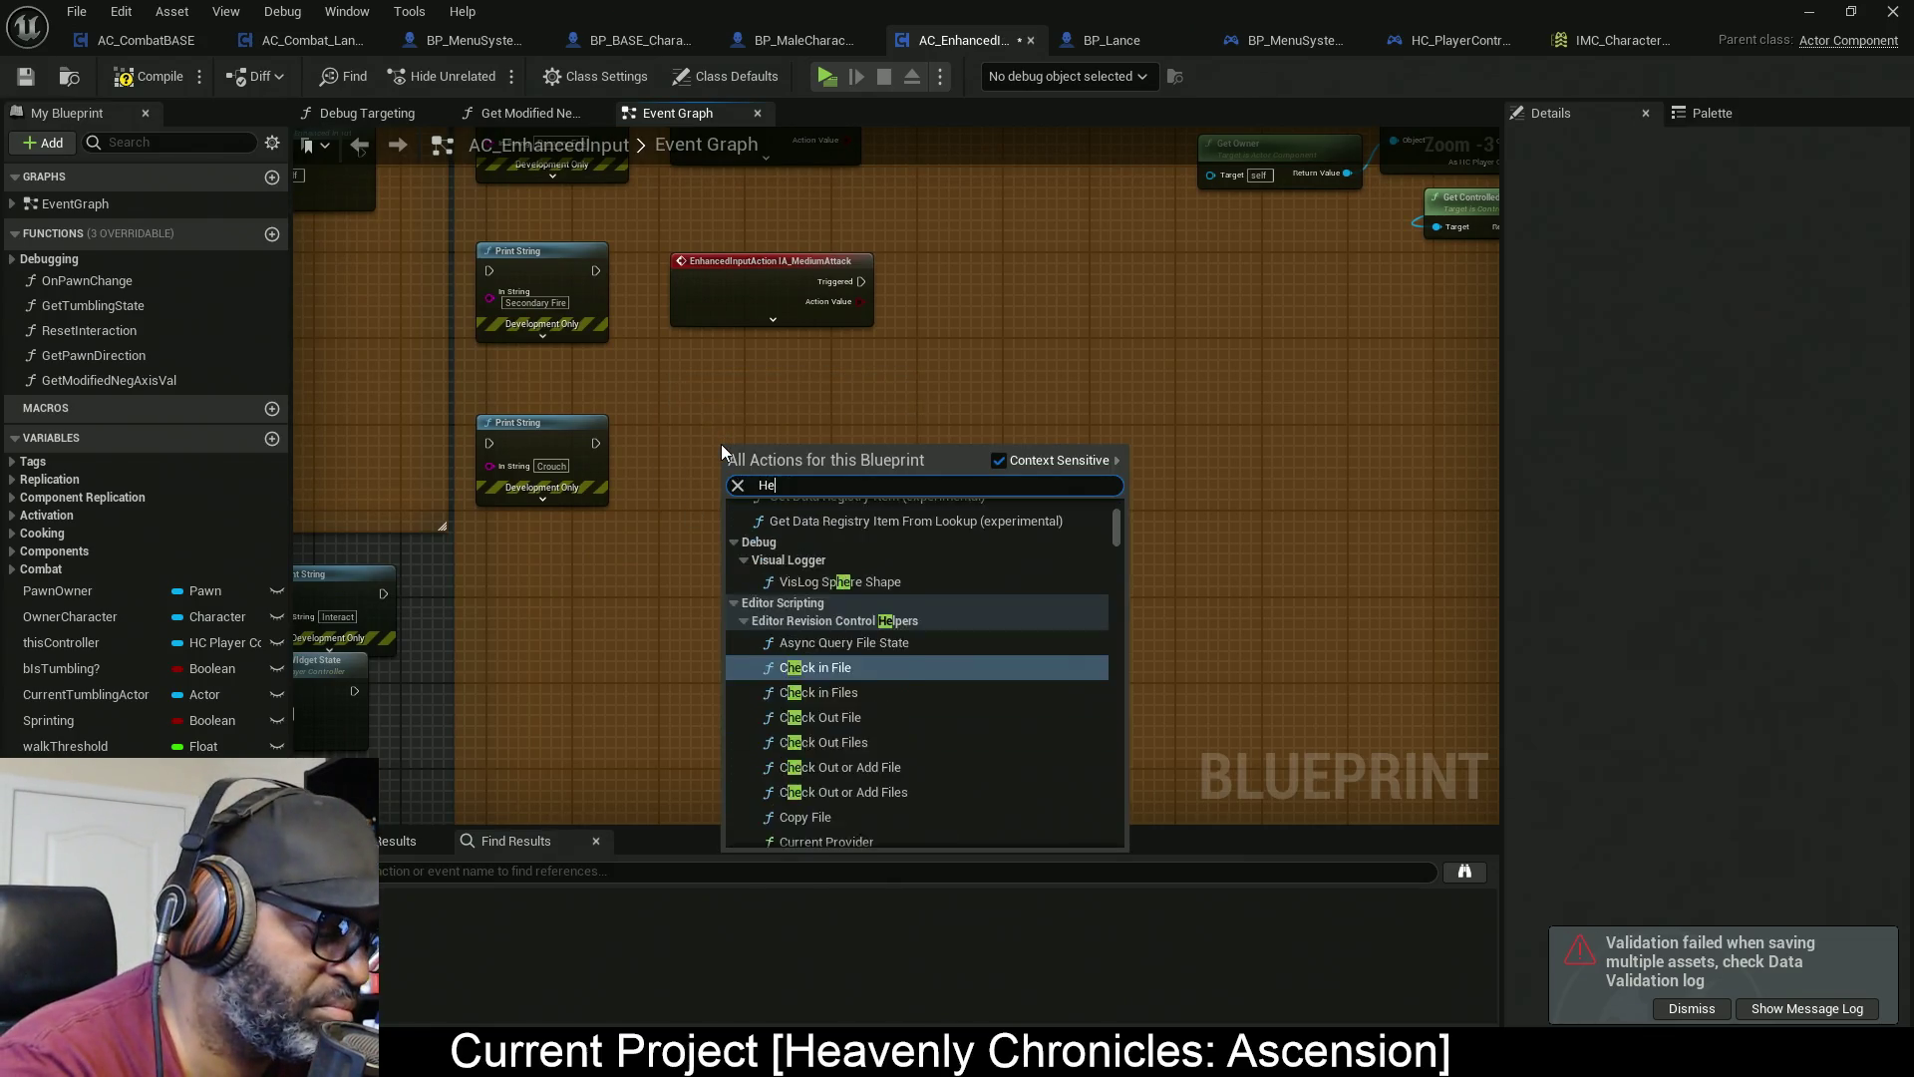
text(avyAttack)
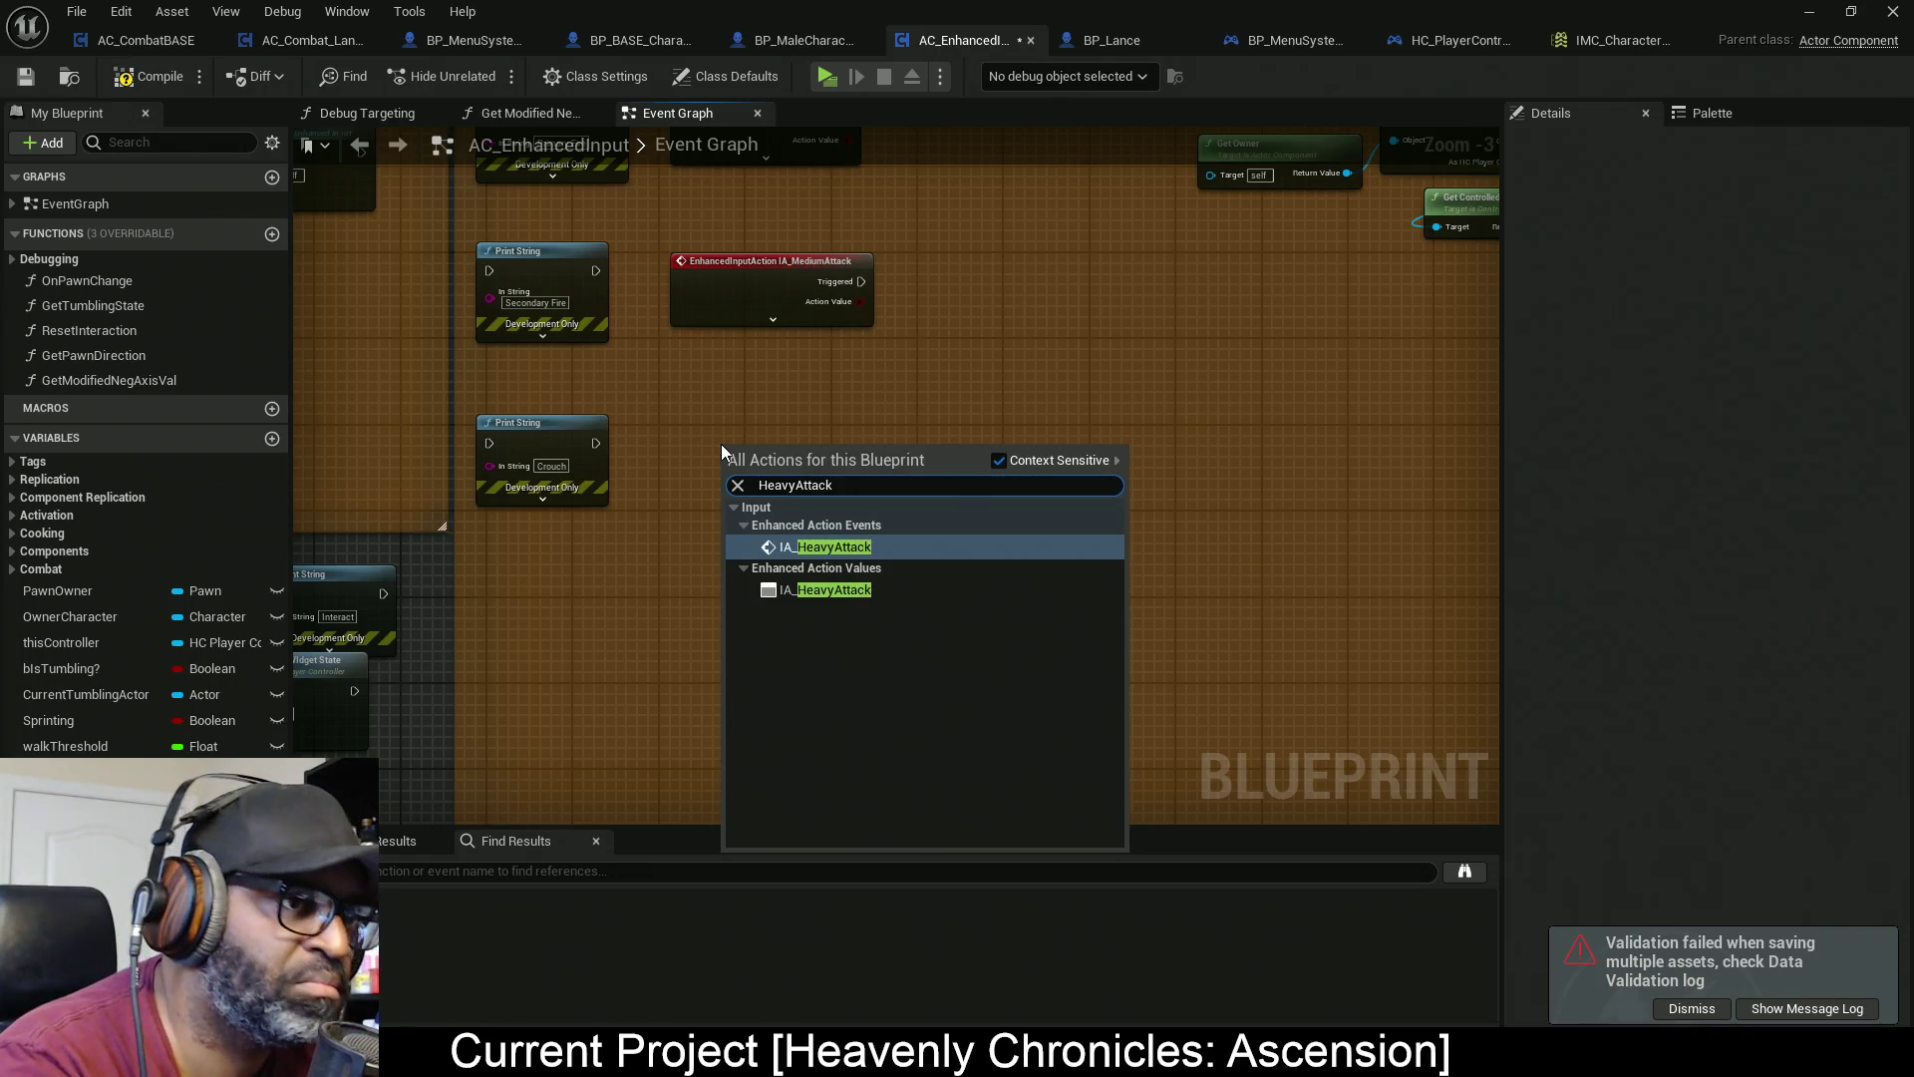
key(Escape)
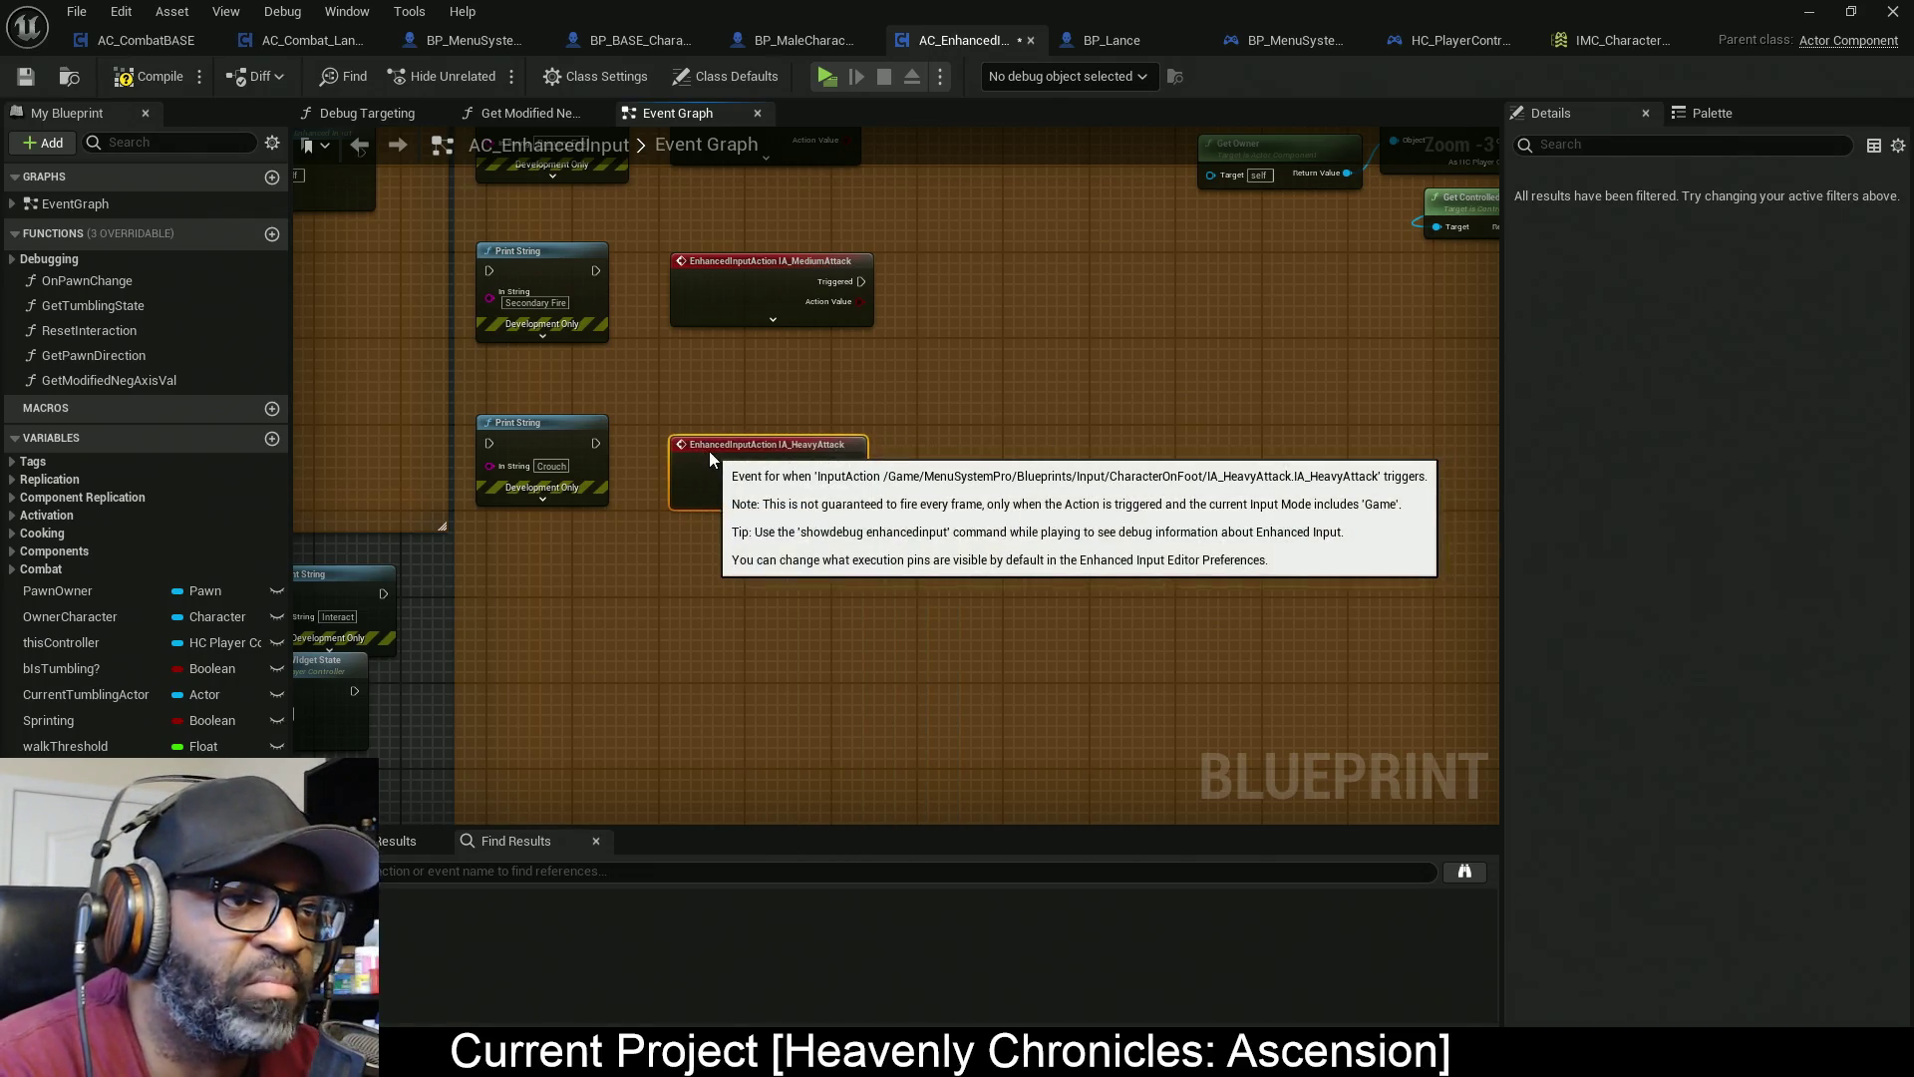
Move the Get Owner and Cast nodes beside the input events and shift the attack nodes down
scroll(702, 457, down, 5)
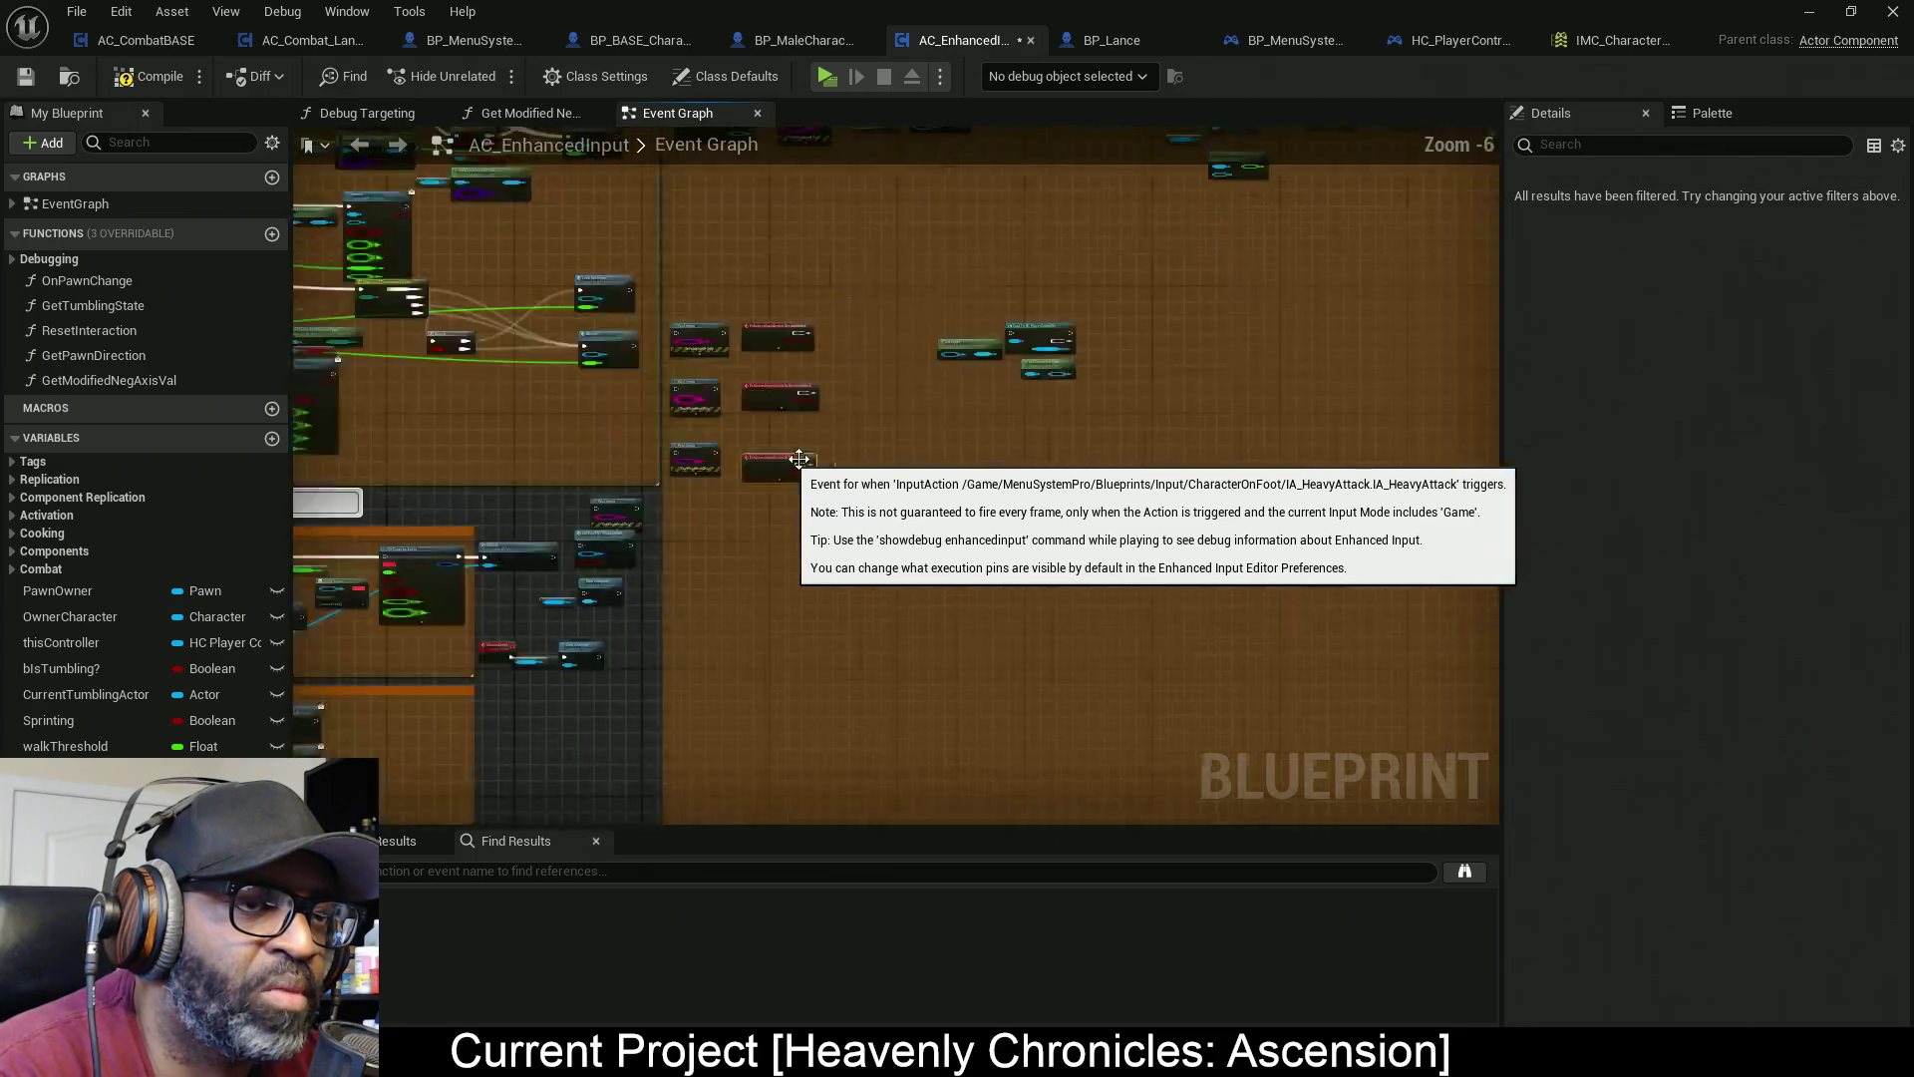
scroll(945, 265, up, 5)
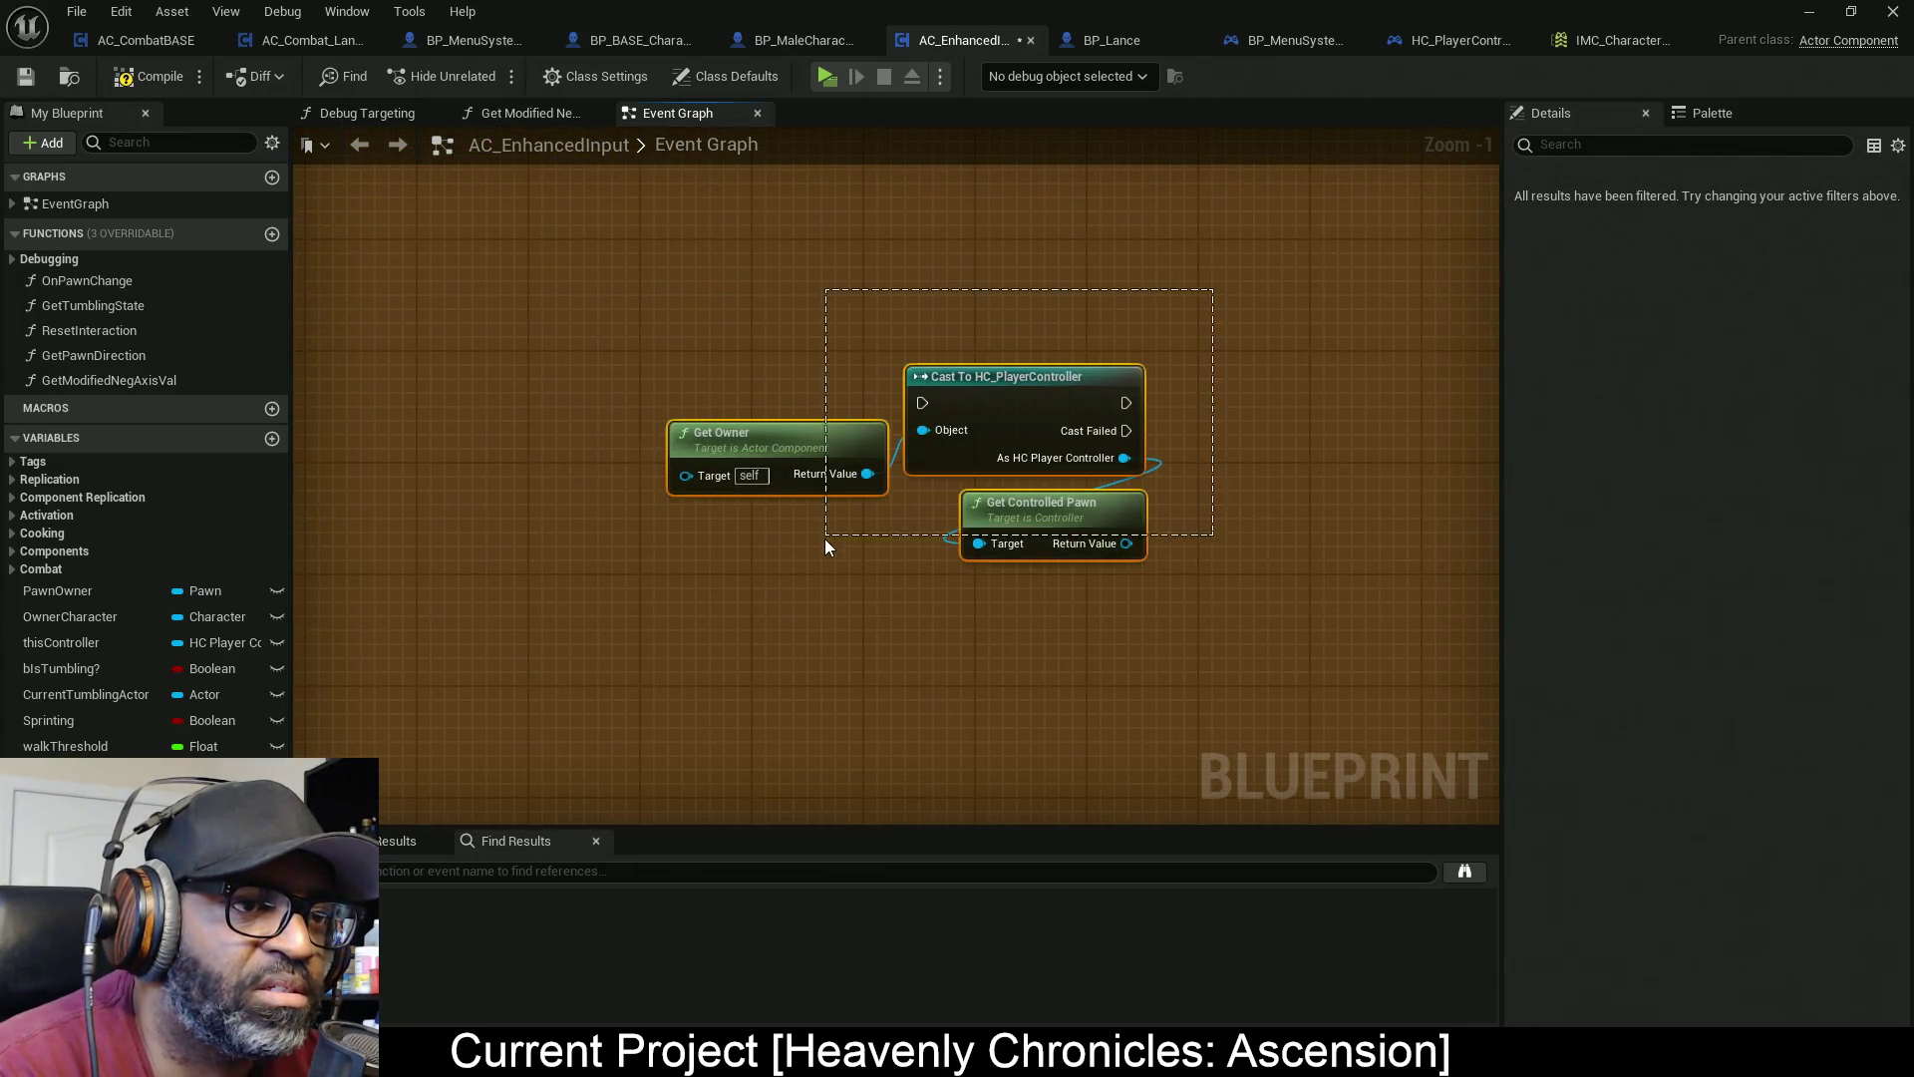
scroll(840, 526, down, 5)
drag(863, 515, 673, 377)
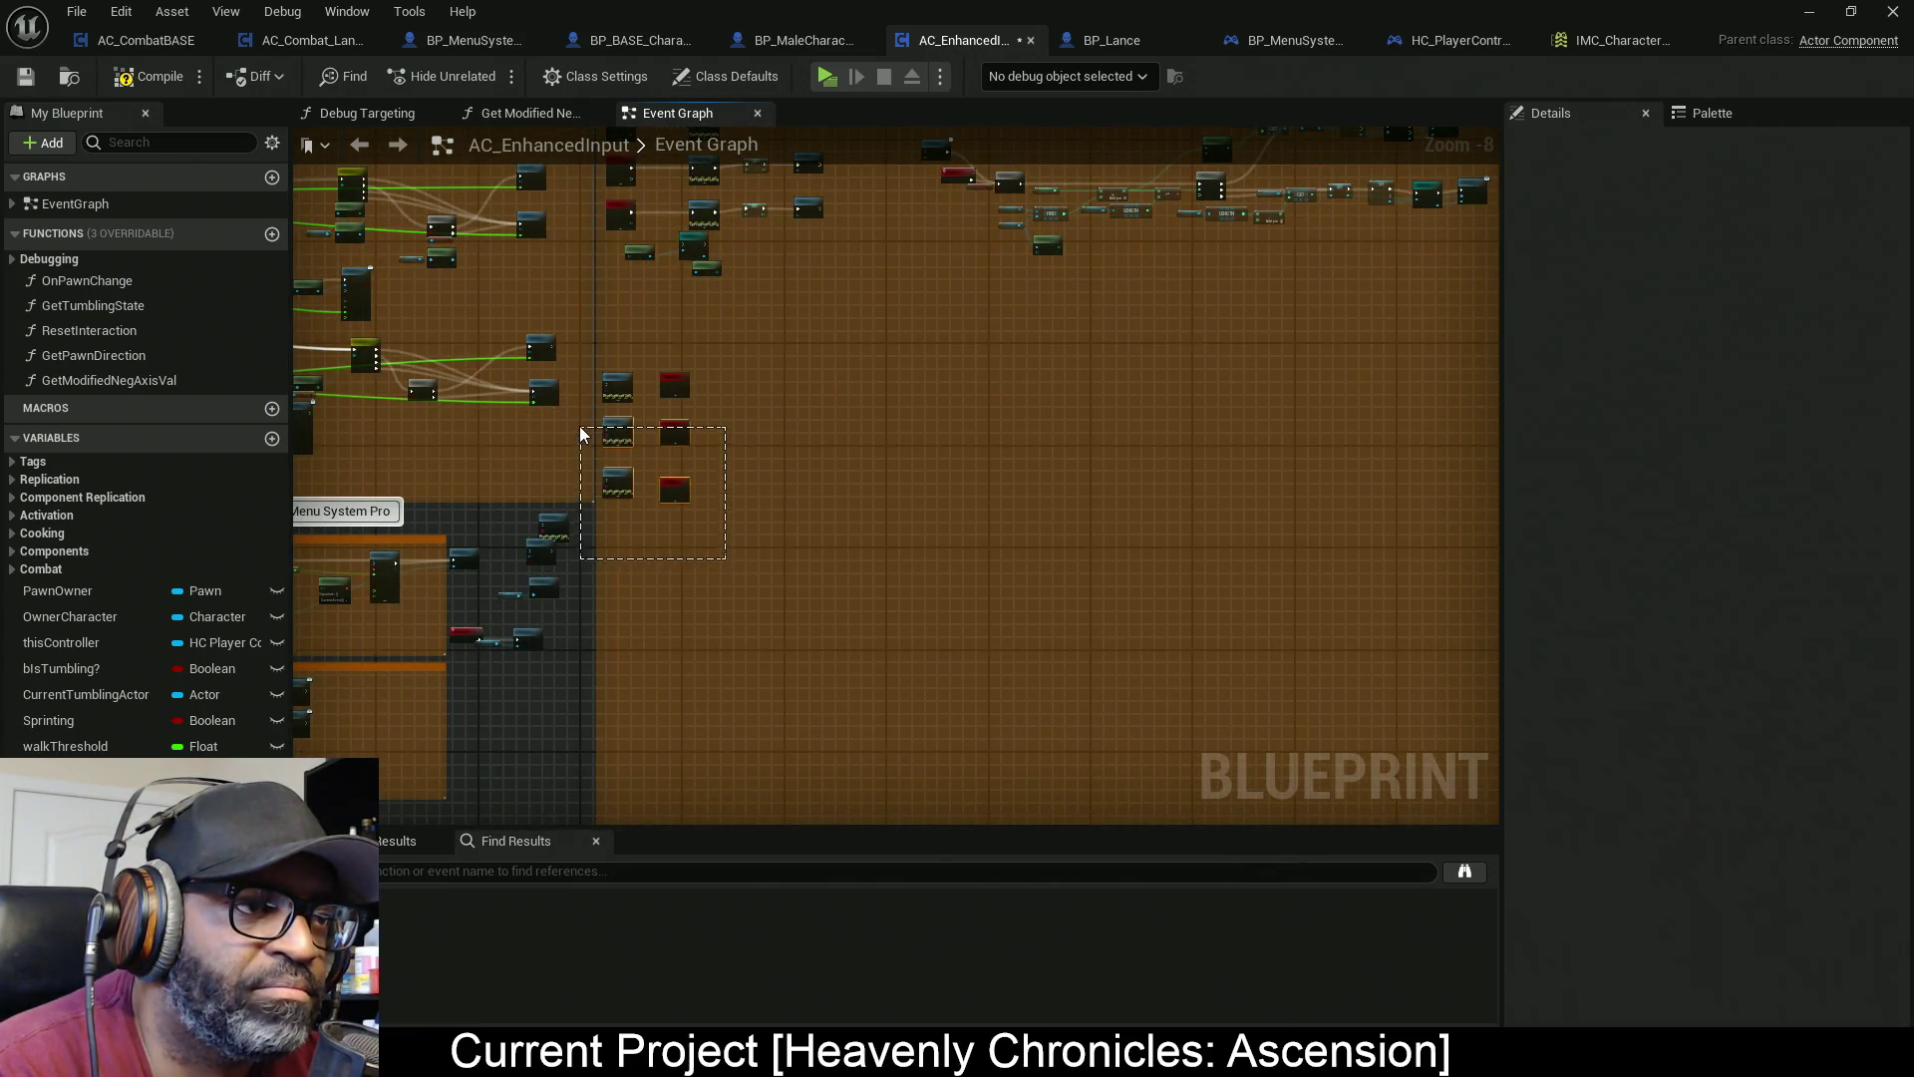
drag(582, 431, 584, 428)
mouse_move(674, 318)
mouse_down()
mouse_move(690, 419)
mouse_move(678, 351)
mouse_move(657, 349)
mouse_move(716, 353)
mouse_move(732, 618)
mouse_up()
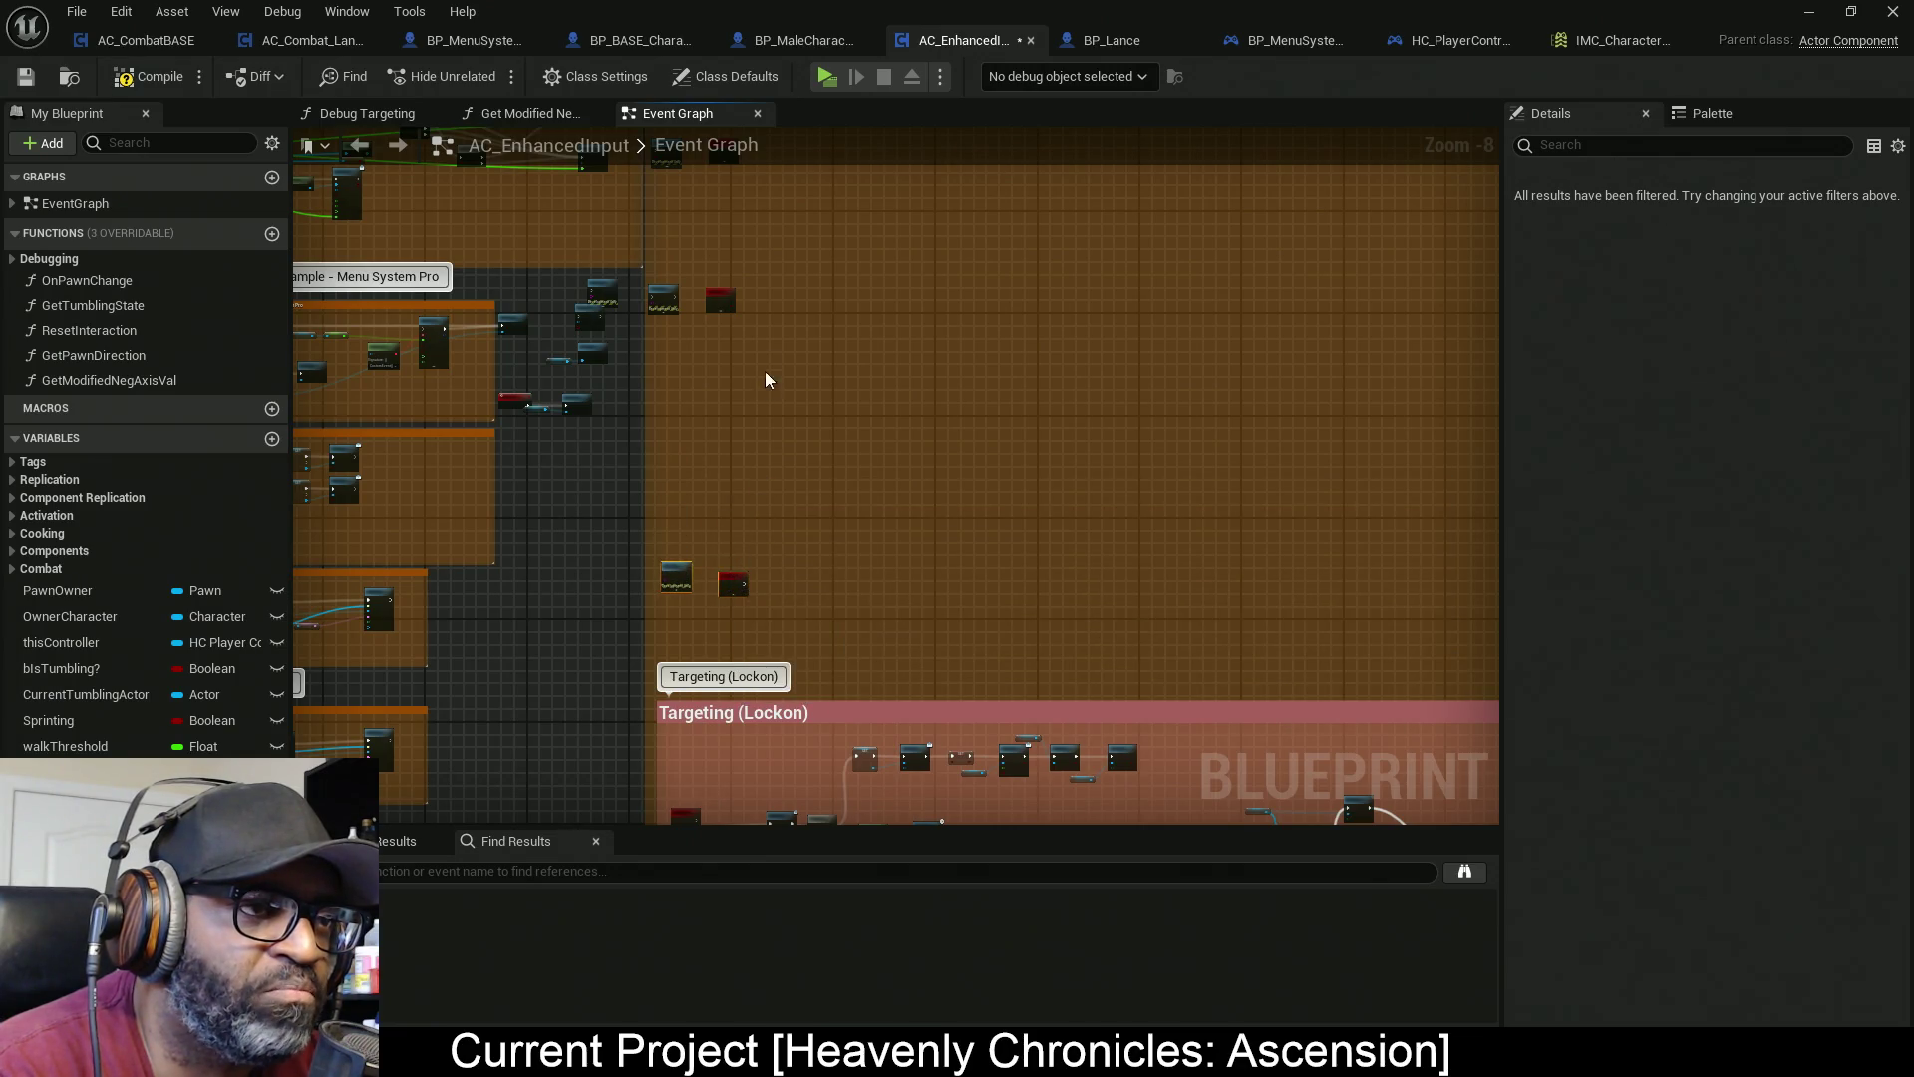
Move the heavy attack print and event nodes down and wrap them in a 'Heavy Attack' comment
drag(691, 344, 653, 357)
drag(732, 304, 734, 442)
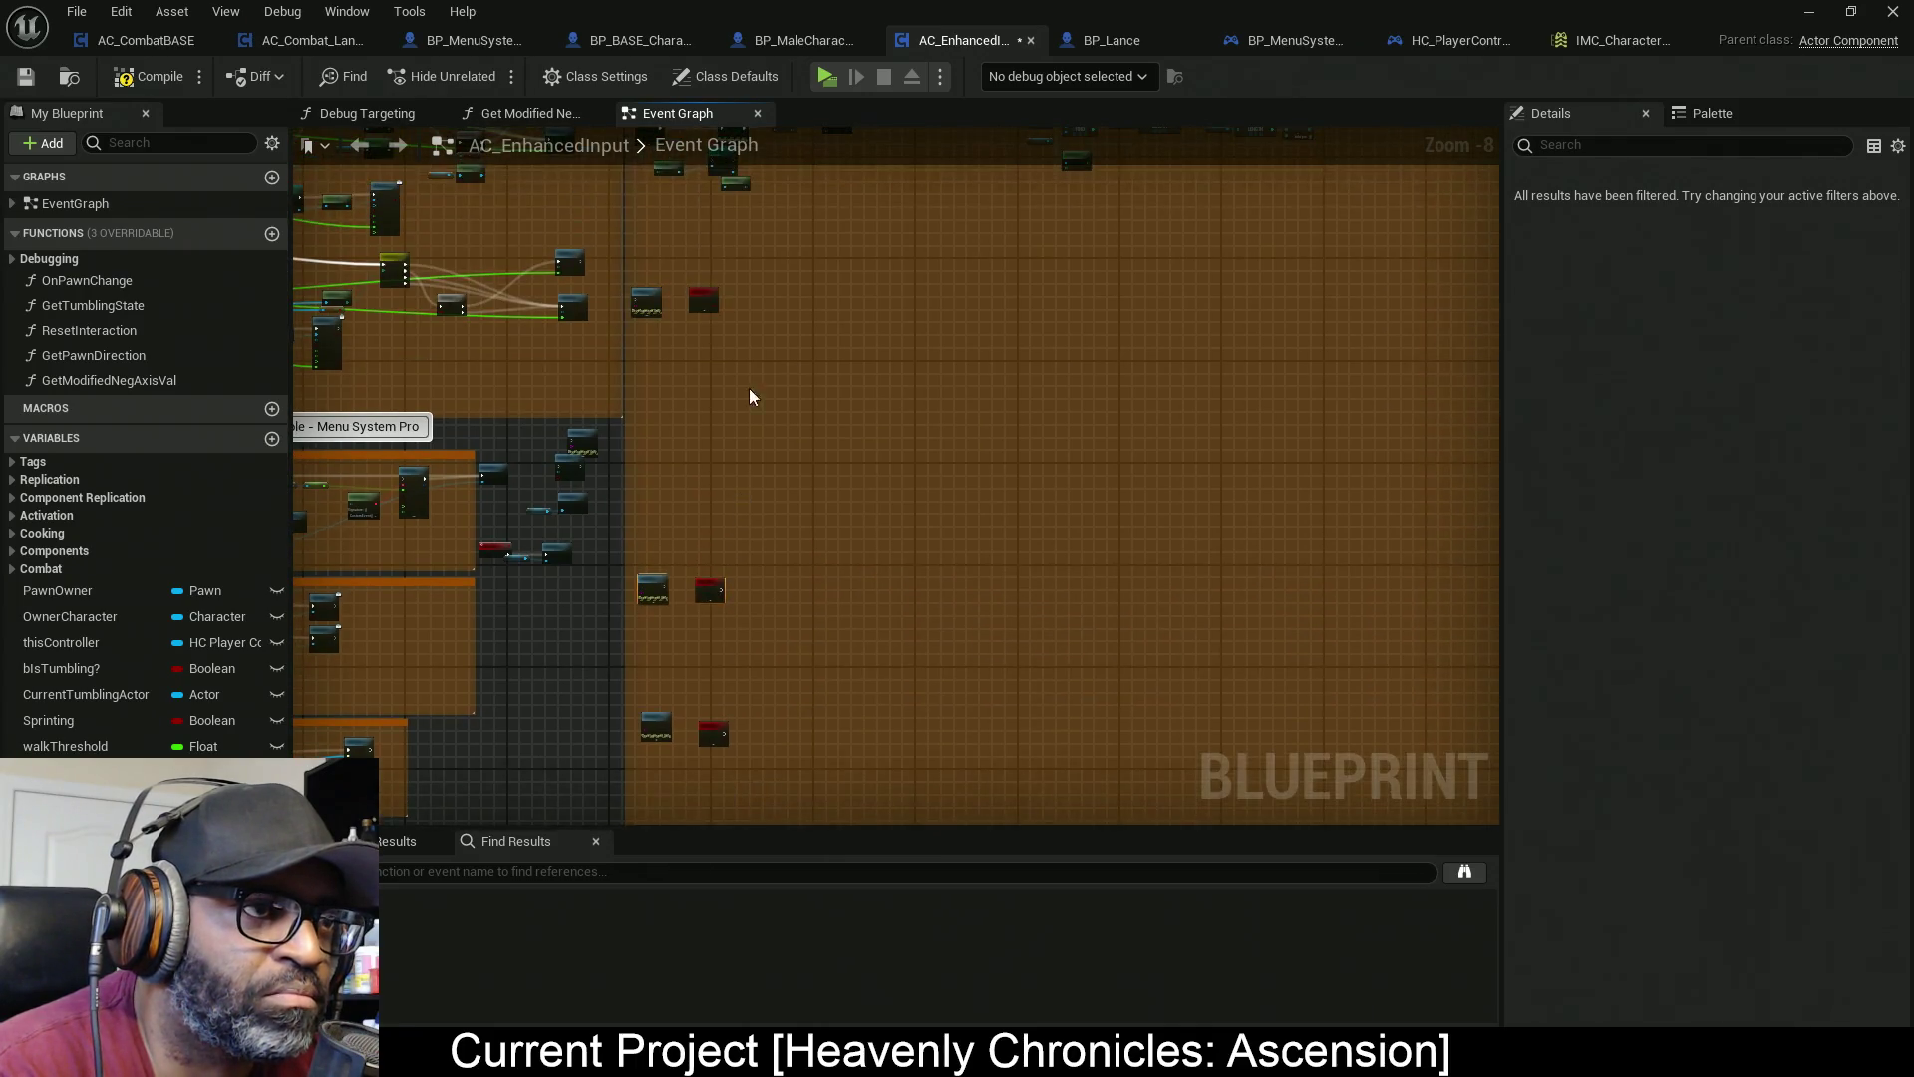
mouse_move(634, 359)
mouse_down()
mouse_move(720, 435)
mouse_move(626, 624)
mouse_up()
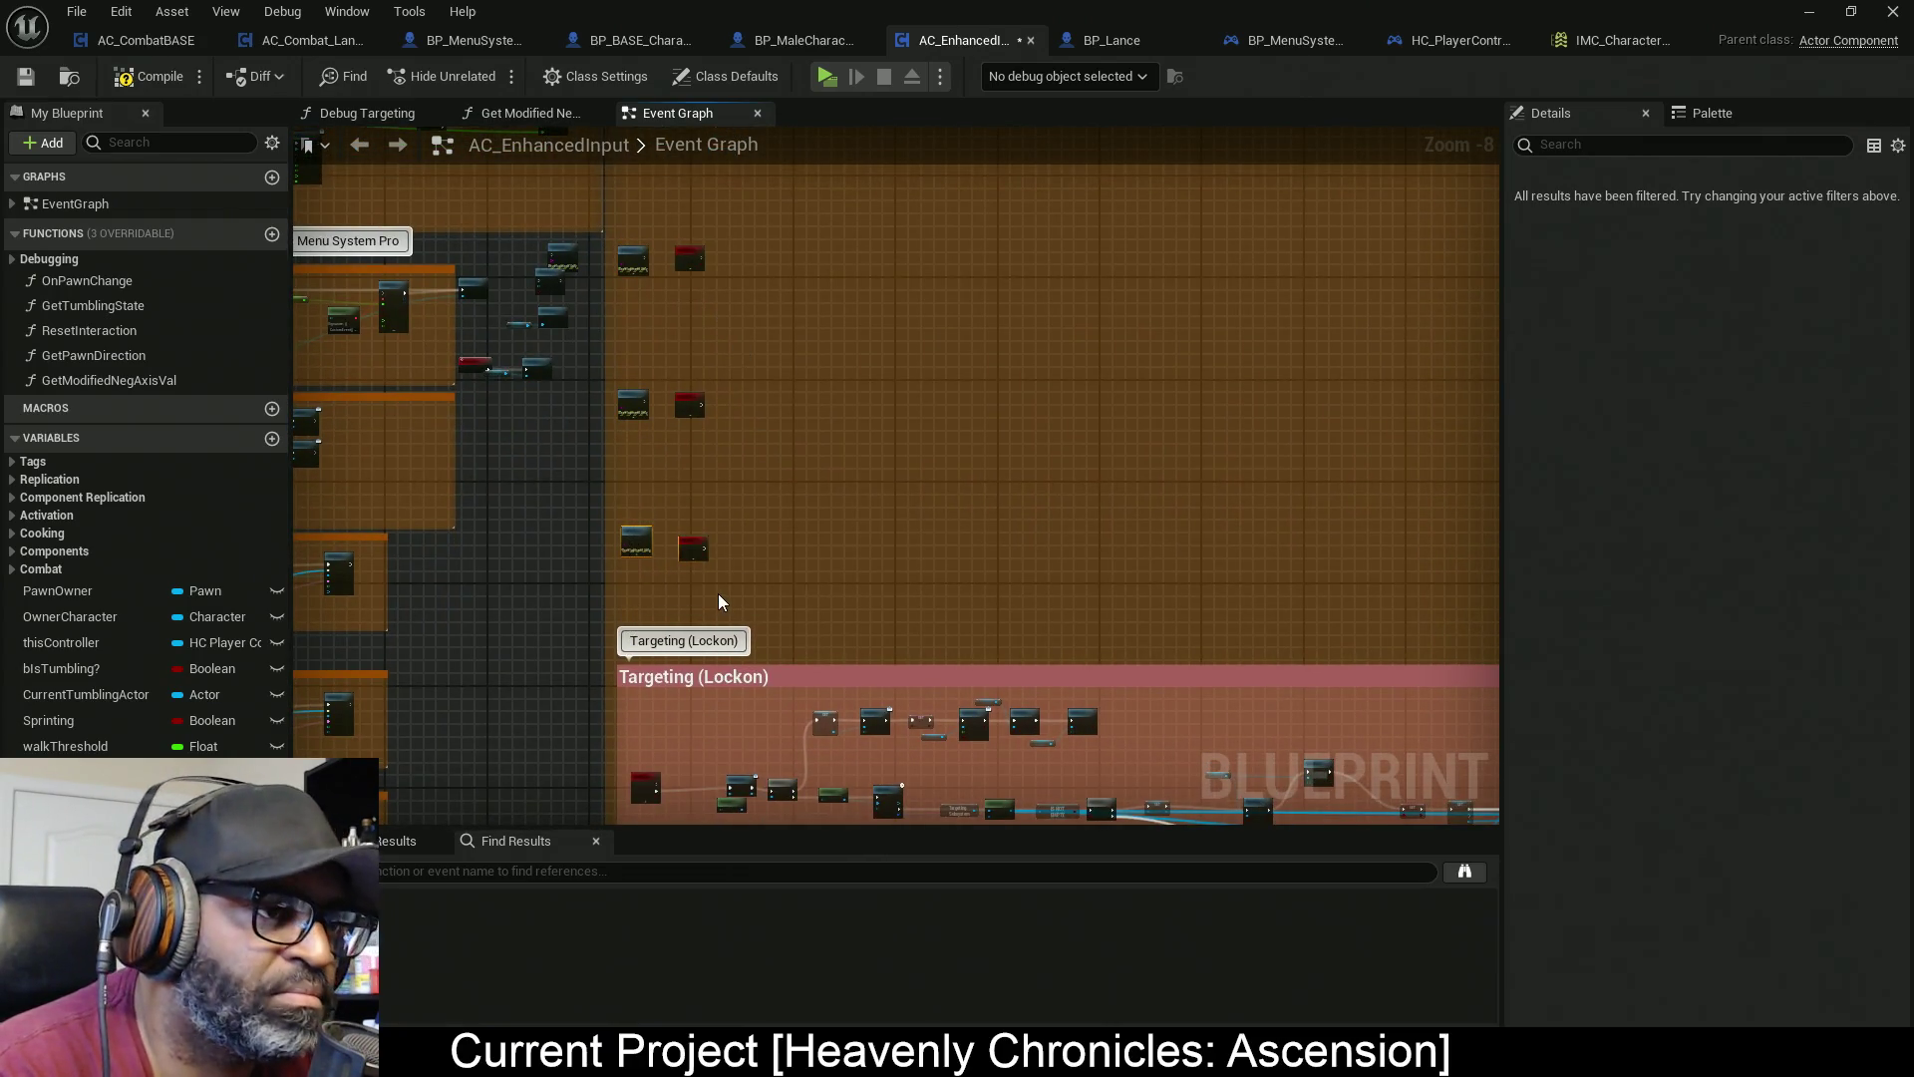
text(c)
text(Hea)
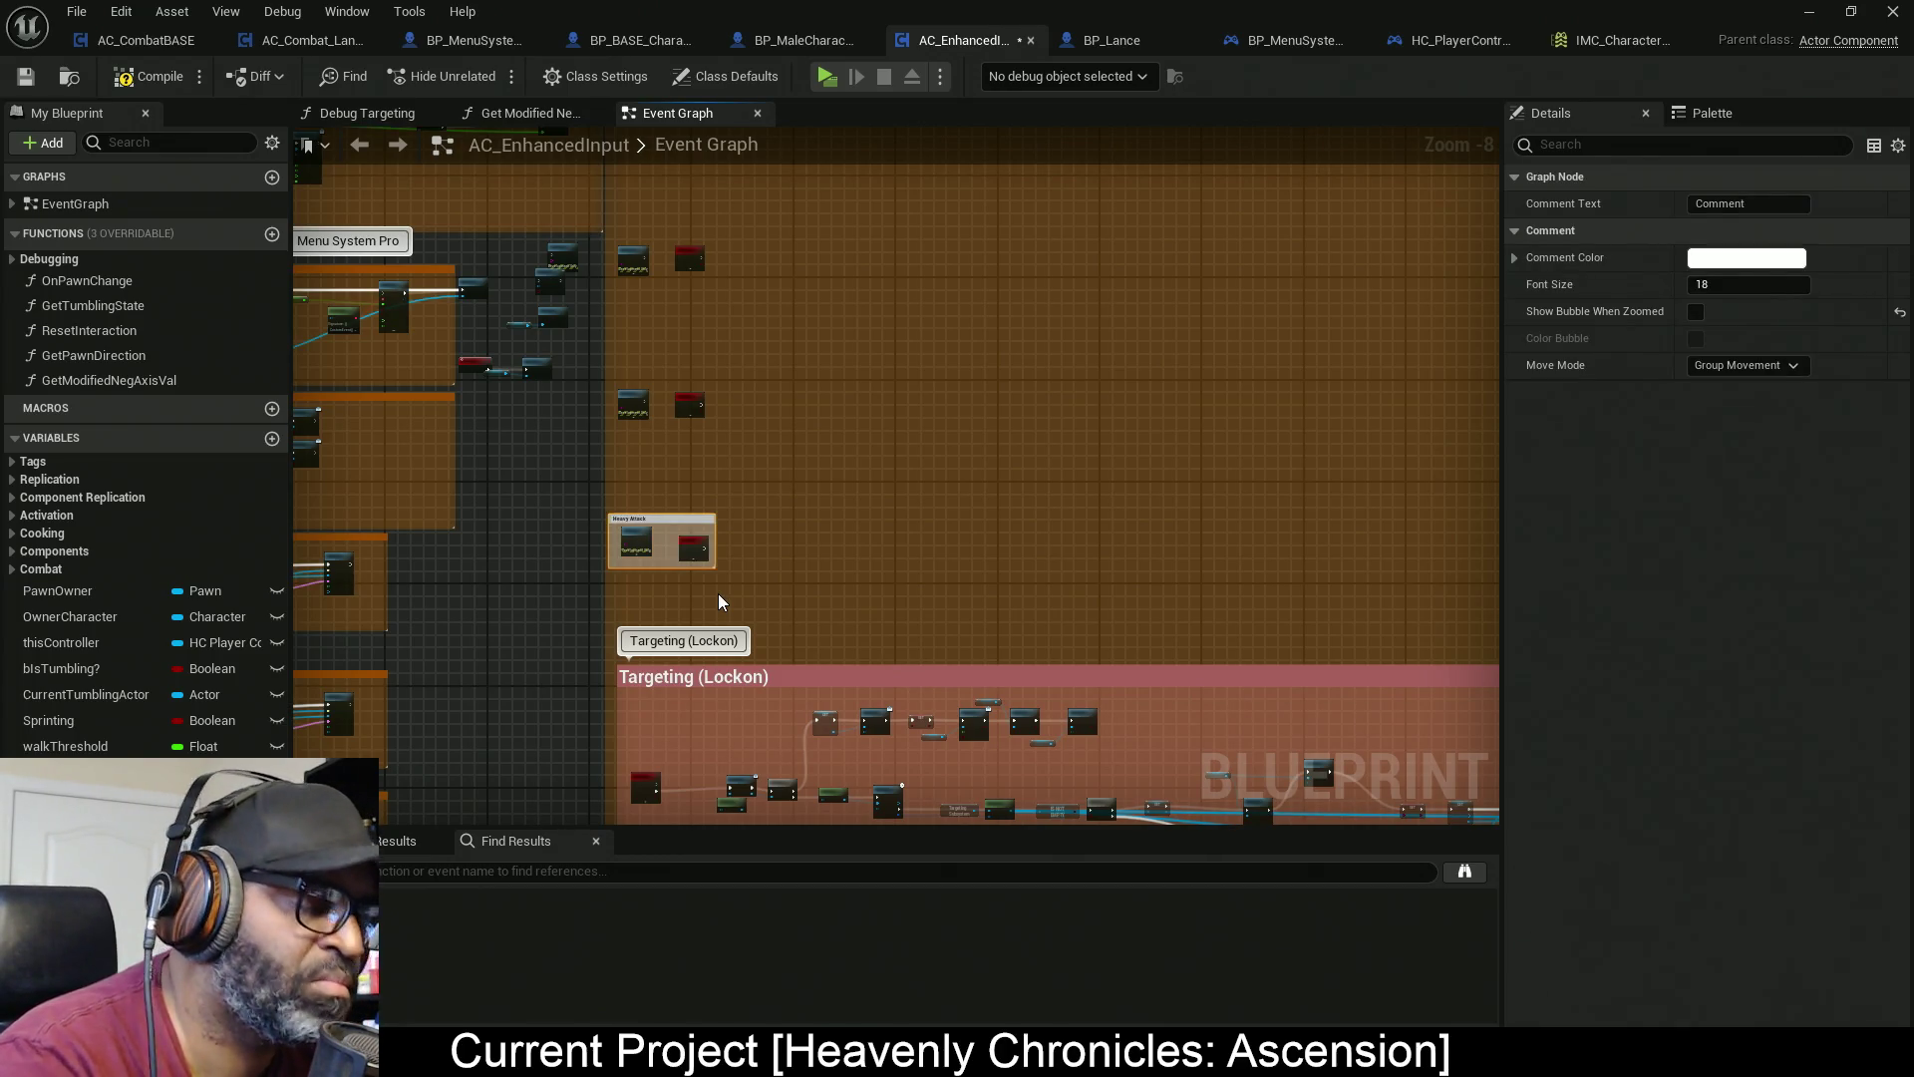
key(Return)
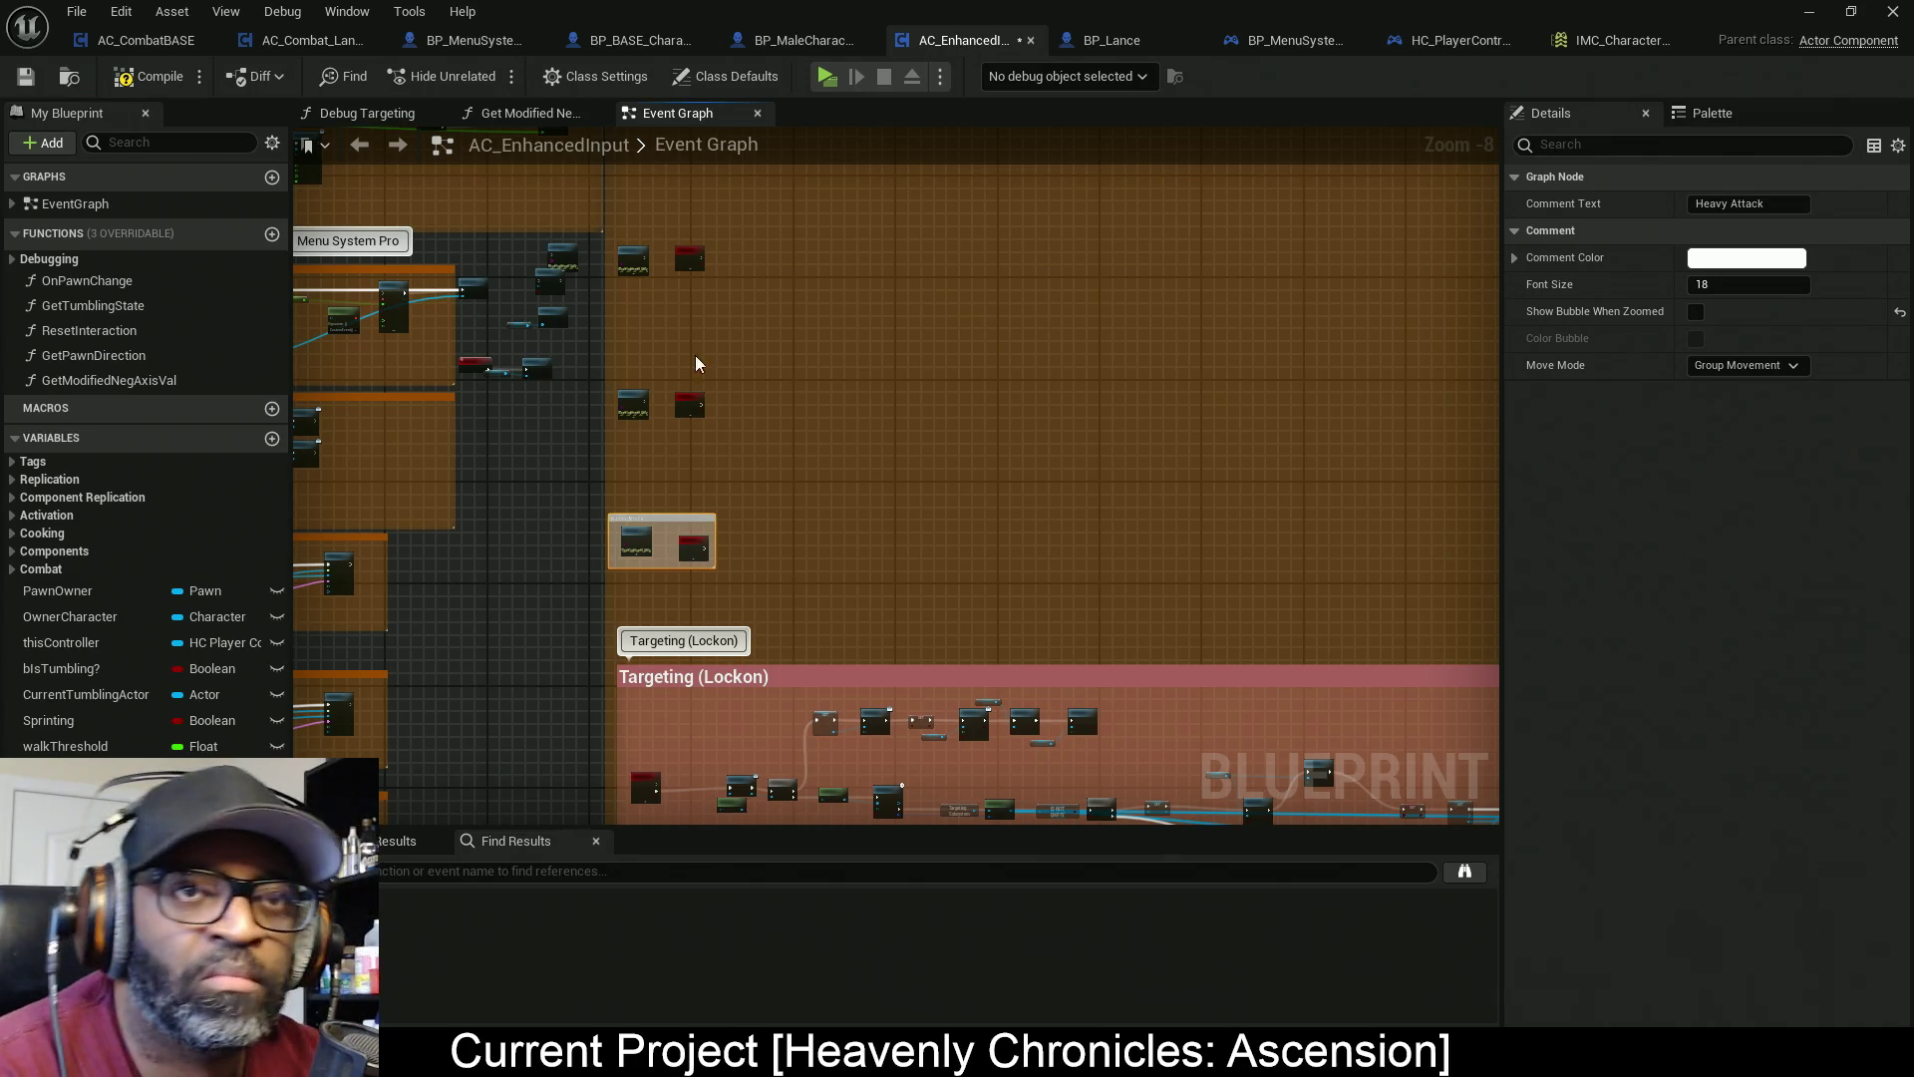
Widen the Heavy Attack comment and enable Show Bubble When Zoomed on it
drag(707, 499, 675, 390)
scroll(675, 390, up, 1)
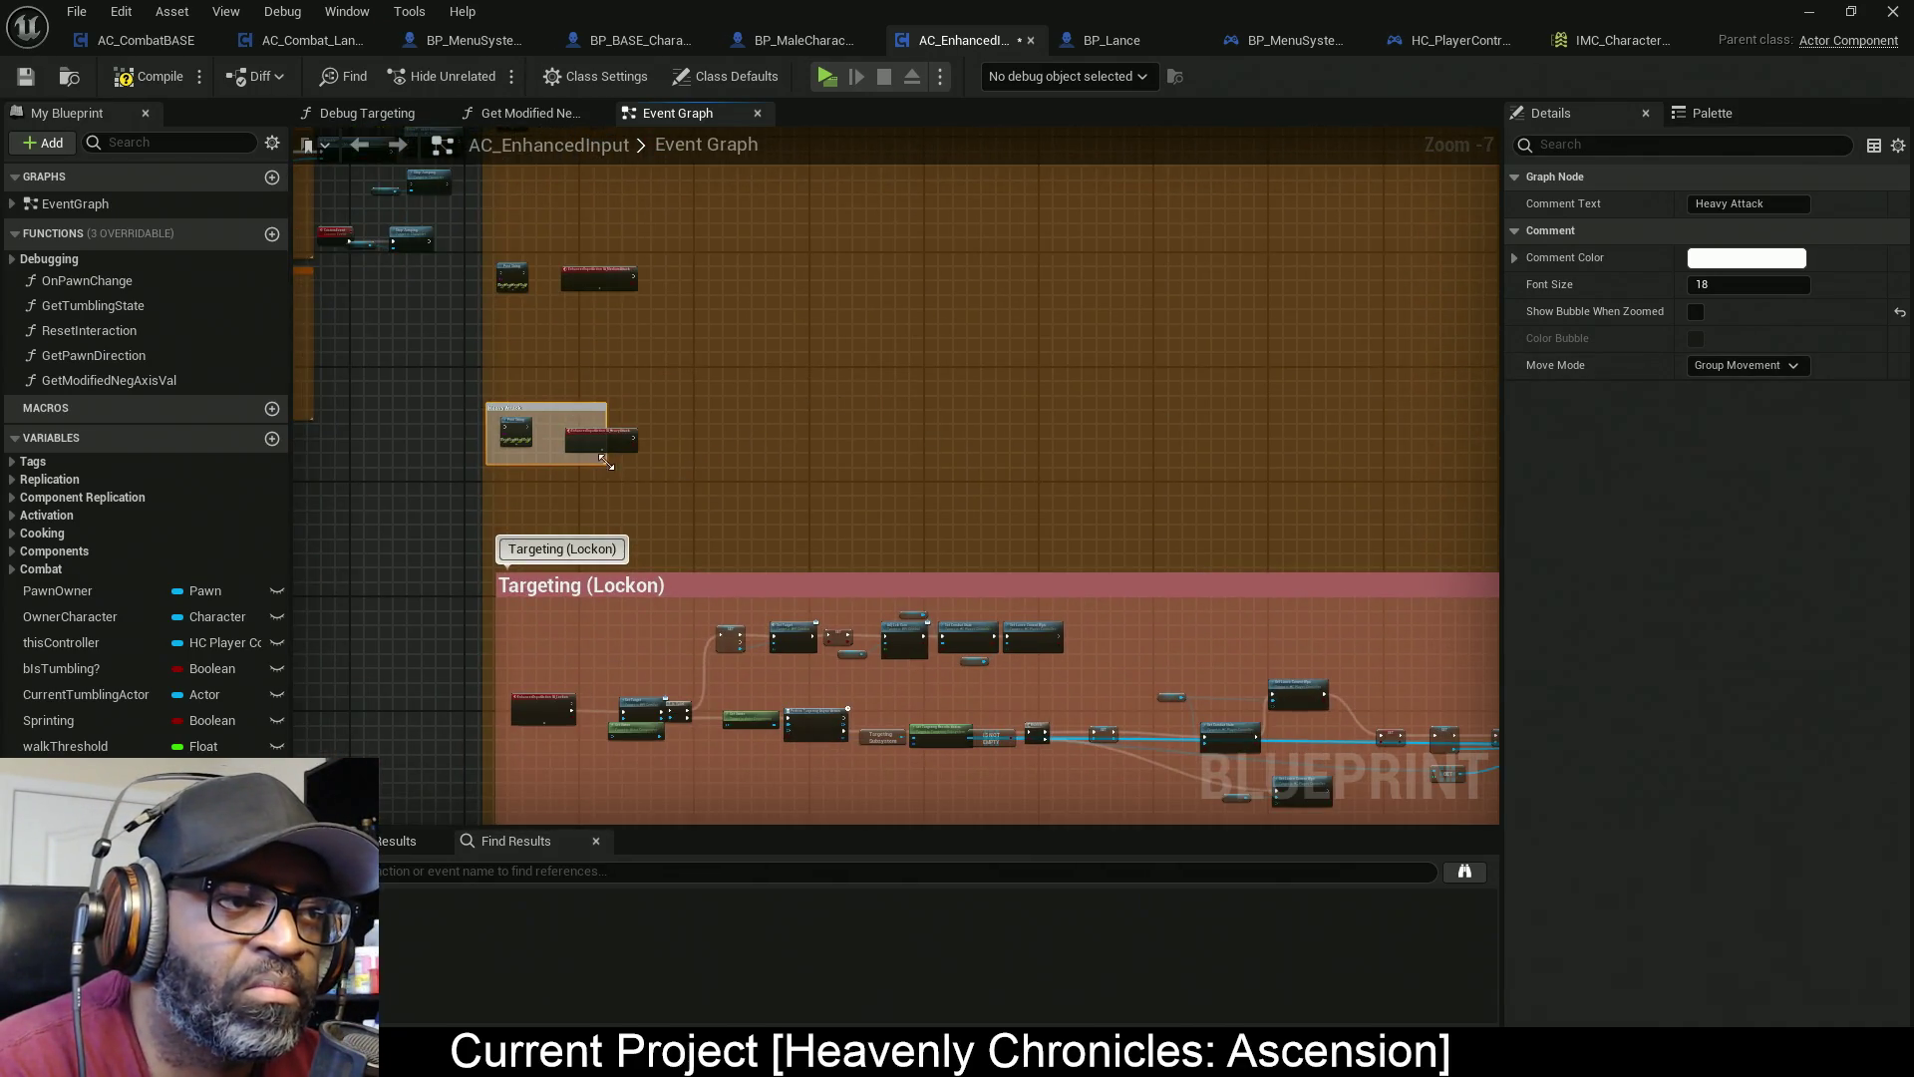
mouse_move(603, 460)
mouse_down()
mouse_move(1428, 539)
mouse_move(1559, 574)
mouse_up()
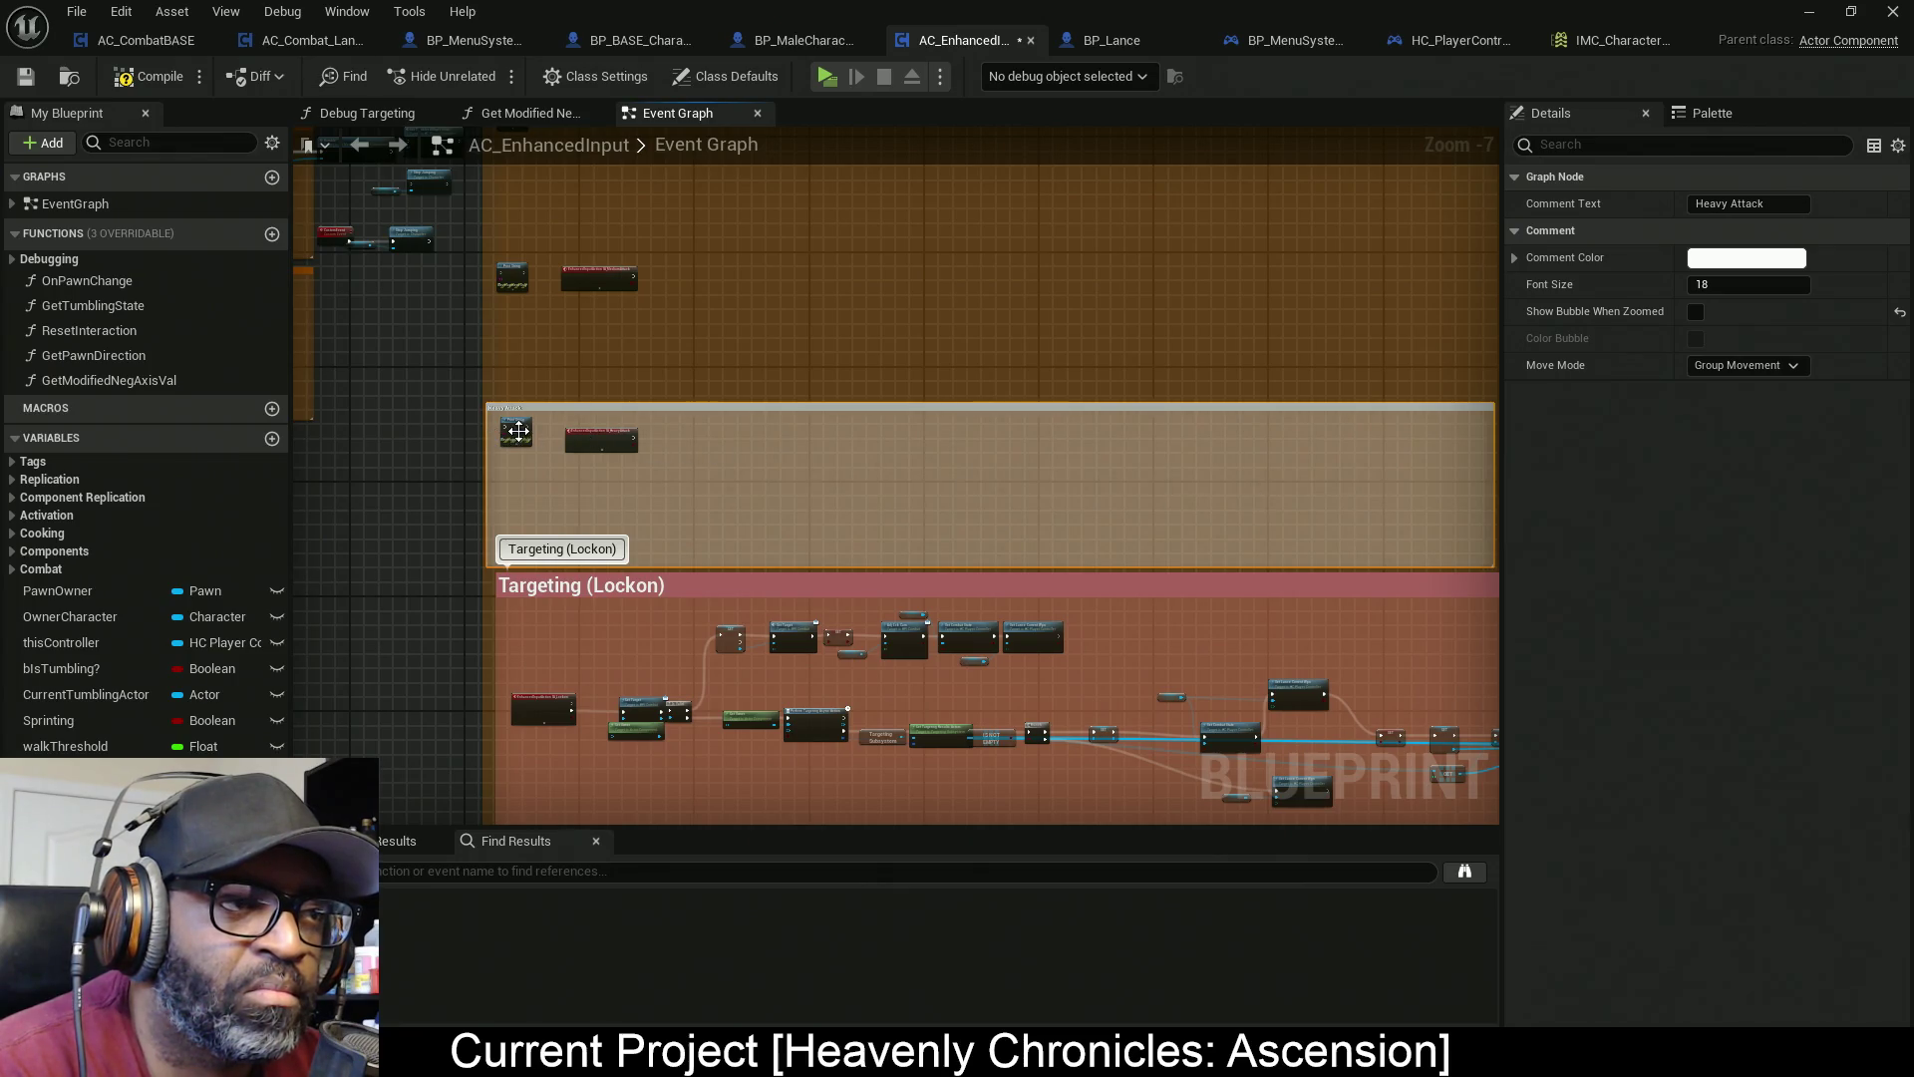
scroll(696, 372, up, 1)
mouse_move(675, 351)
mouse_down()
mouse_move(447, 449)
mouse_move(481, 451)
mouse_up()
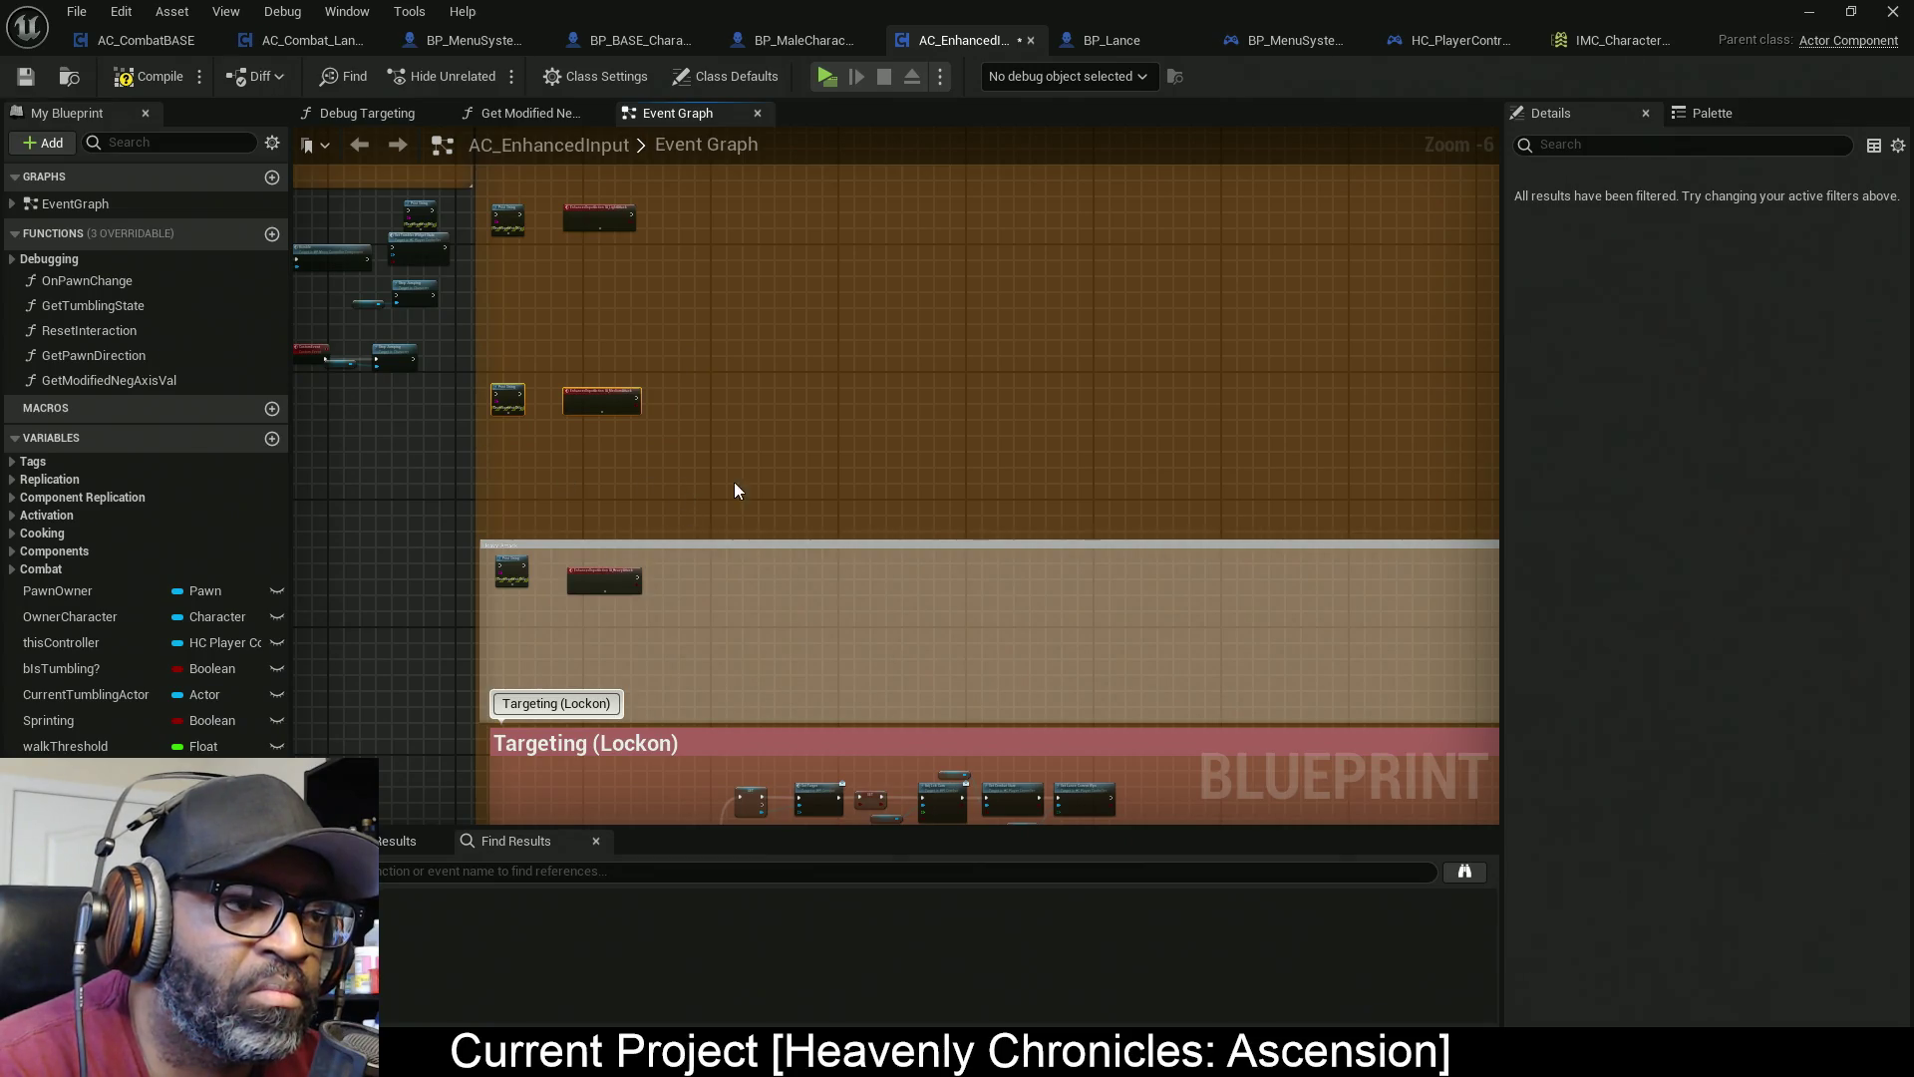
click(736, 546)
click(1696, 311)
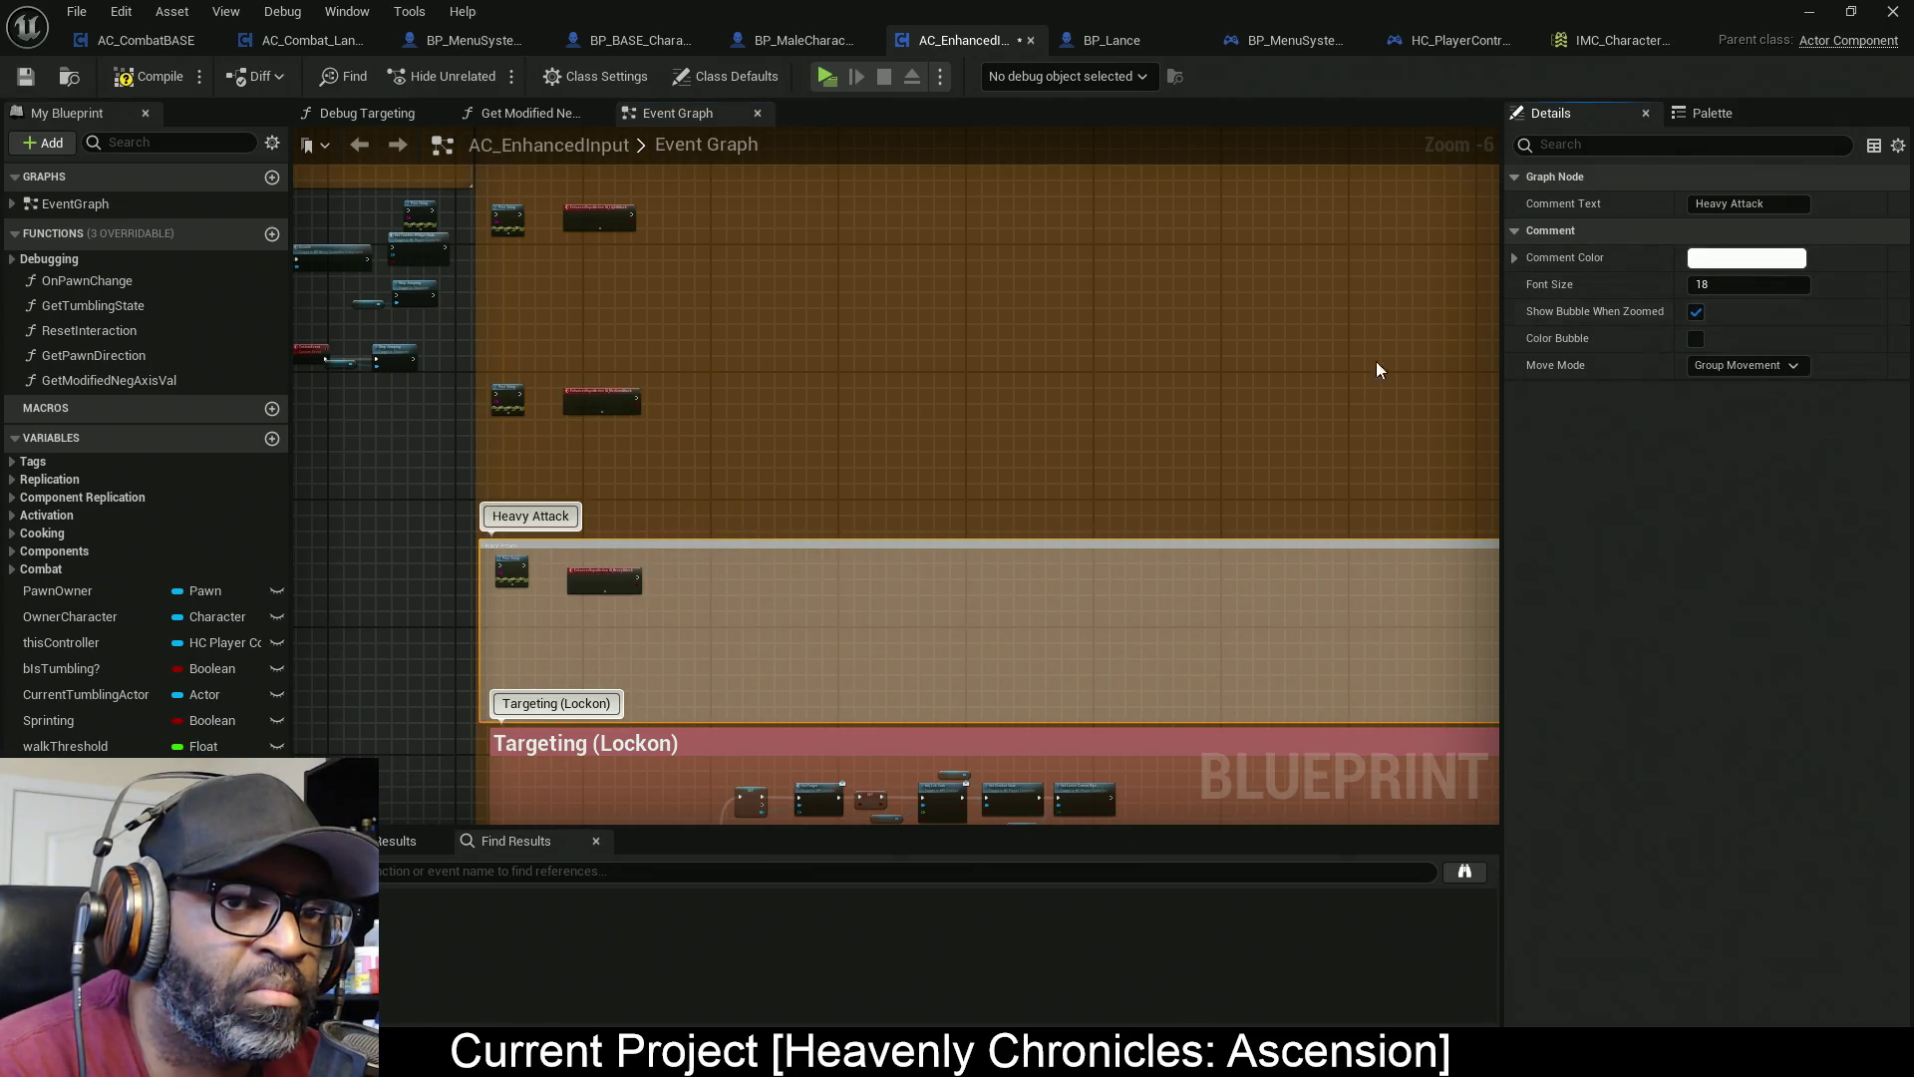
drag(668, 369, 512, 441)
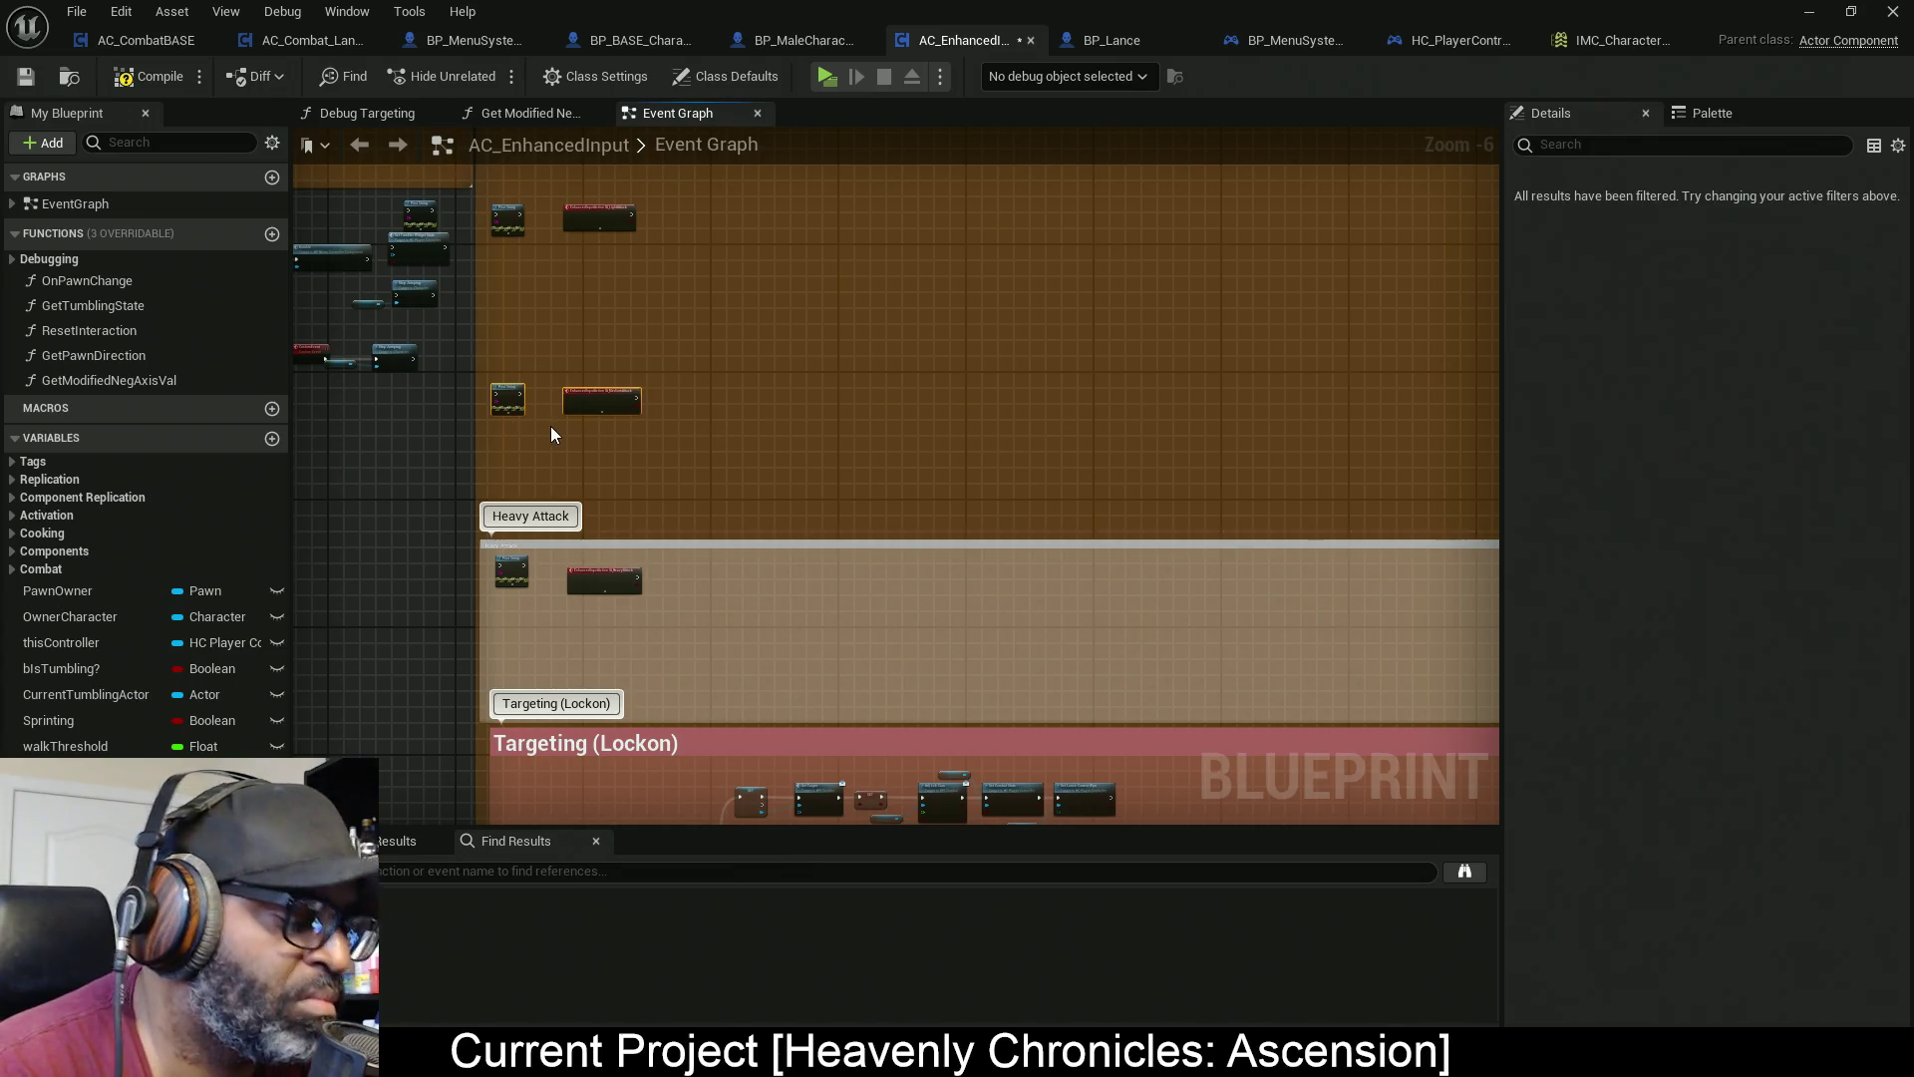
Wrap the medium-attack nodes in a wide 'Medium Attack' comment shown when zoomed out
key(c)
mouse_move(690, 434)
mouse_down()
mouse_move(574, 441)
mouse_move(1318, 523)
mouse_move(1740, 520)
mouse_move(1560, 528)
mouse_up()
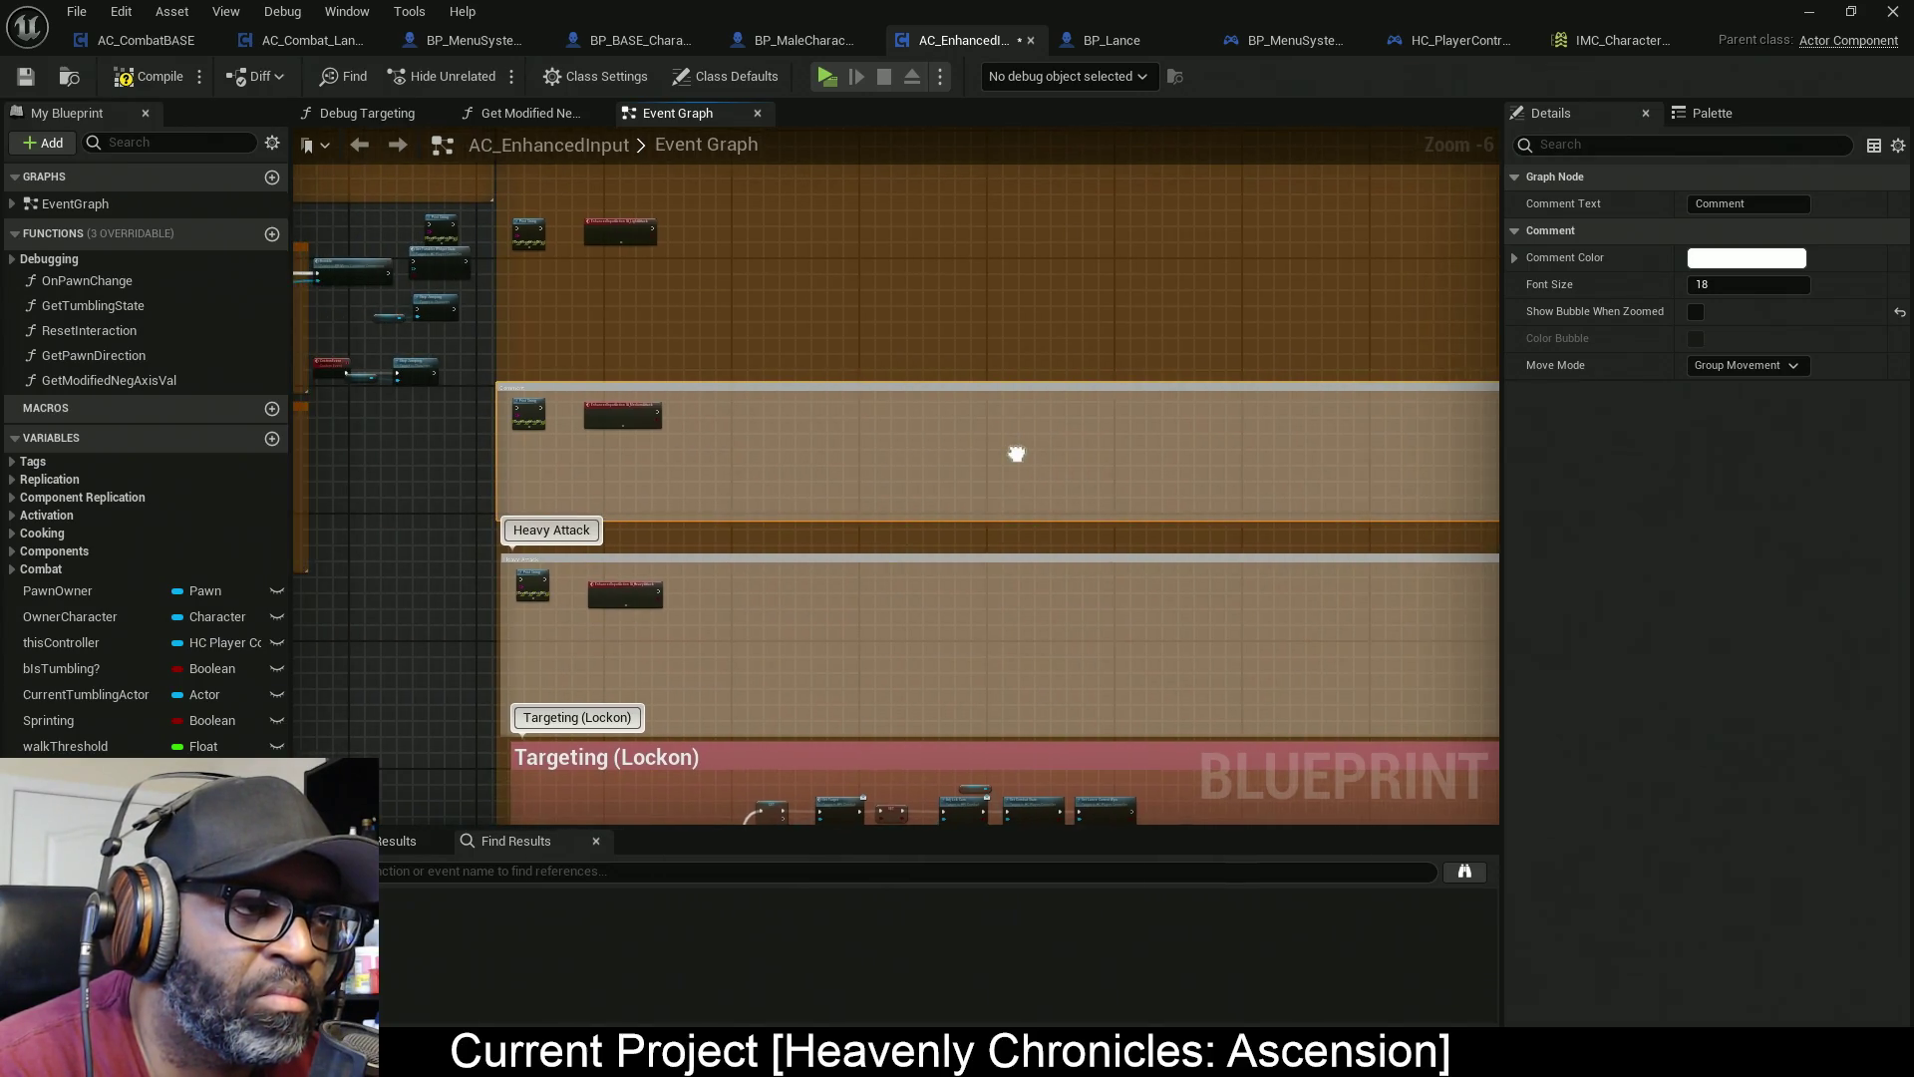
text(Medium Attack)
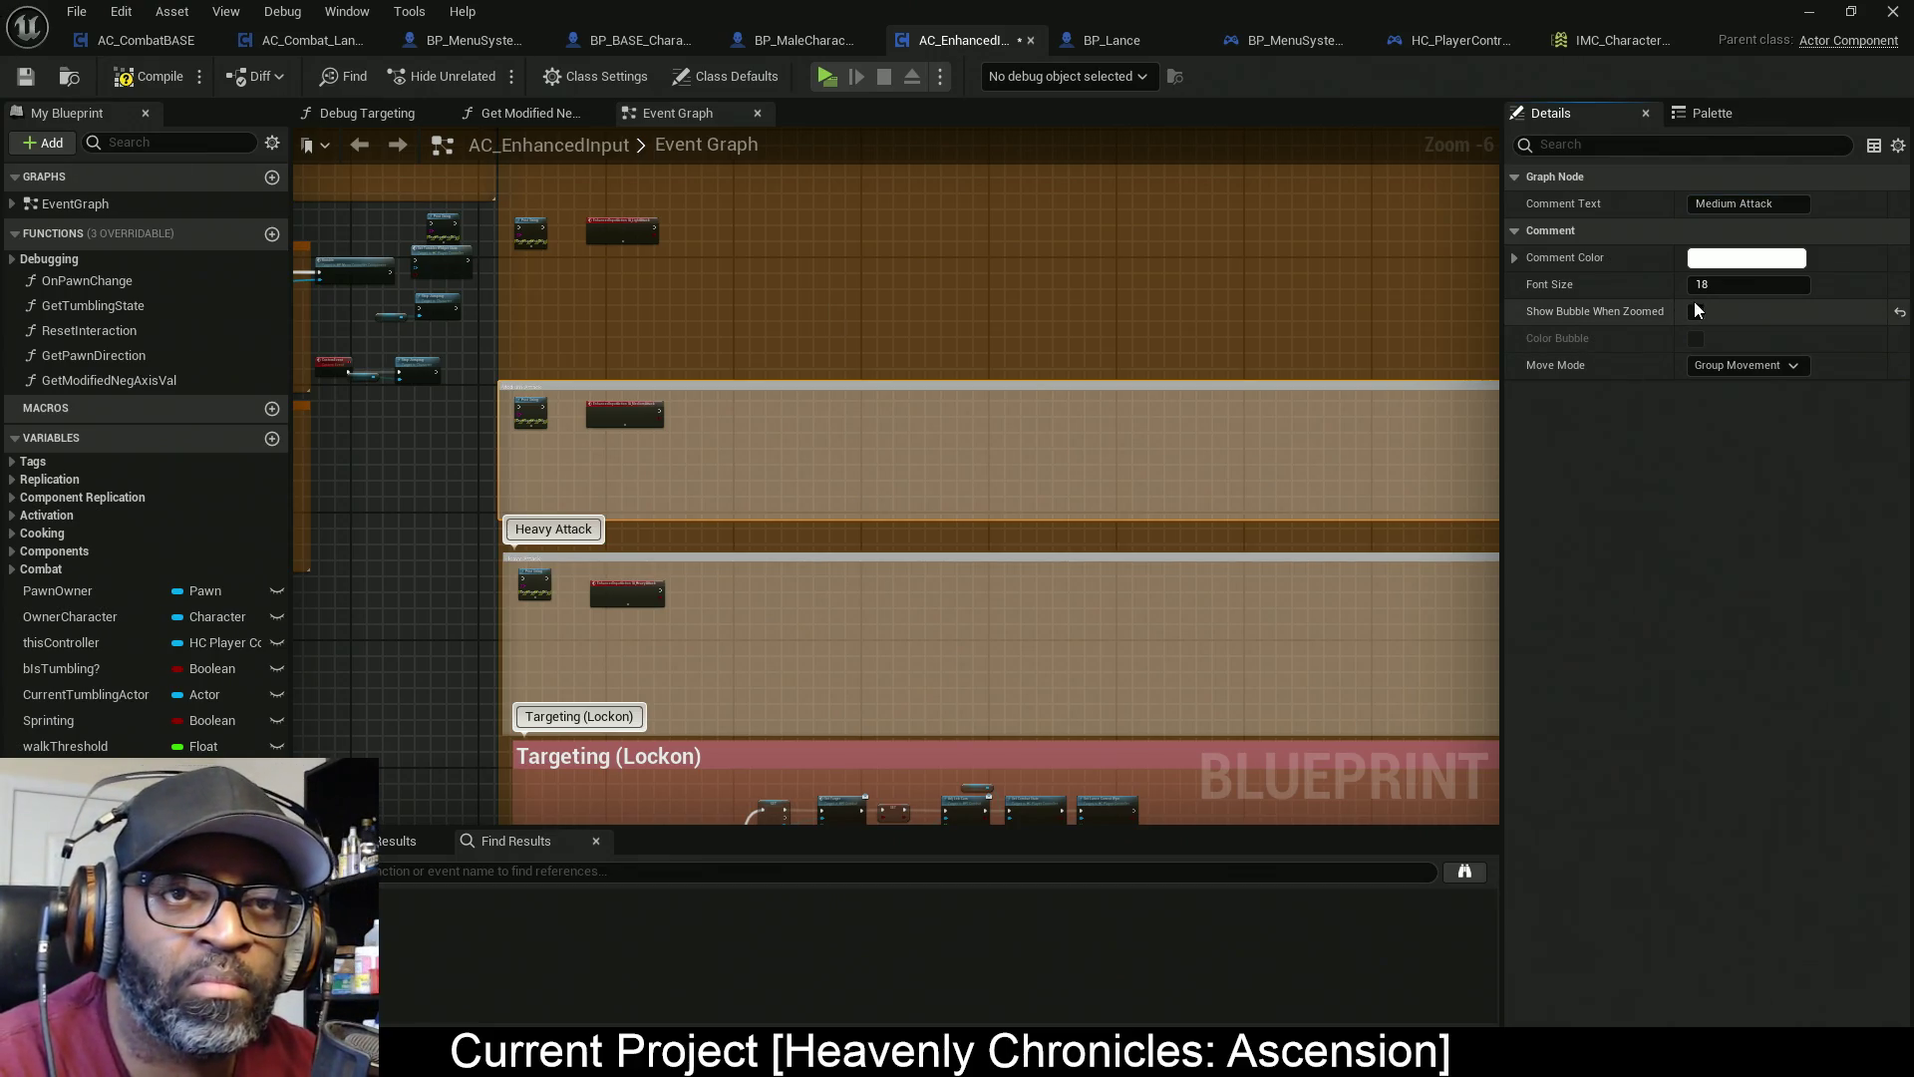
click(1696, 311)
Select the top light-attack node pair and wrap it in a new comment
drag(1011, 307, 847, 409)
drag(820, 274, 365, 440)
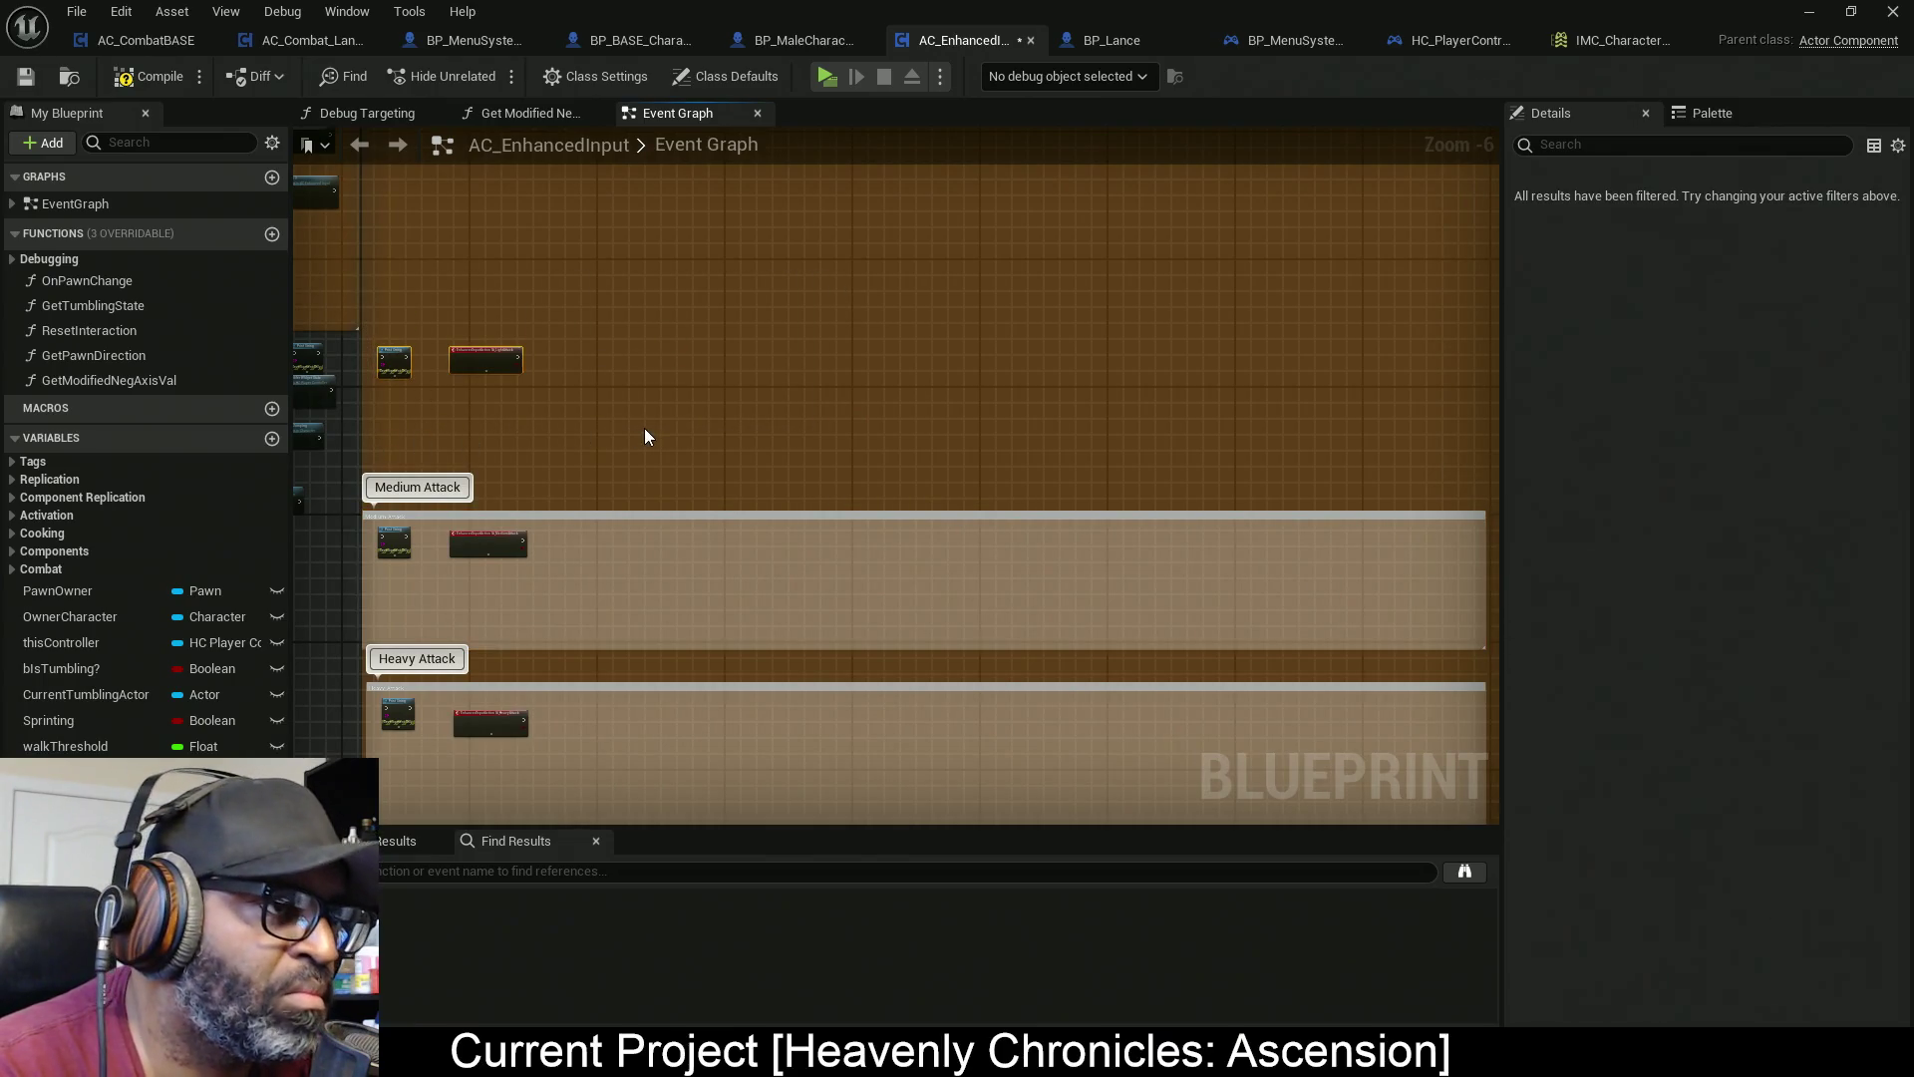
key(c)
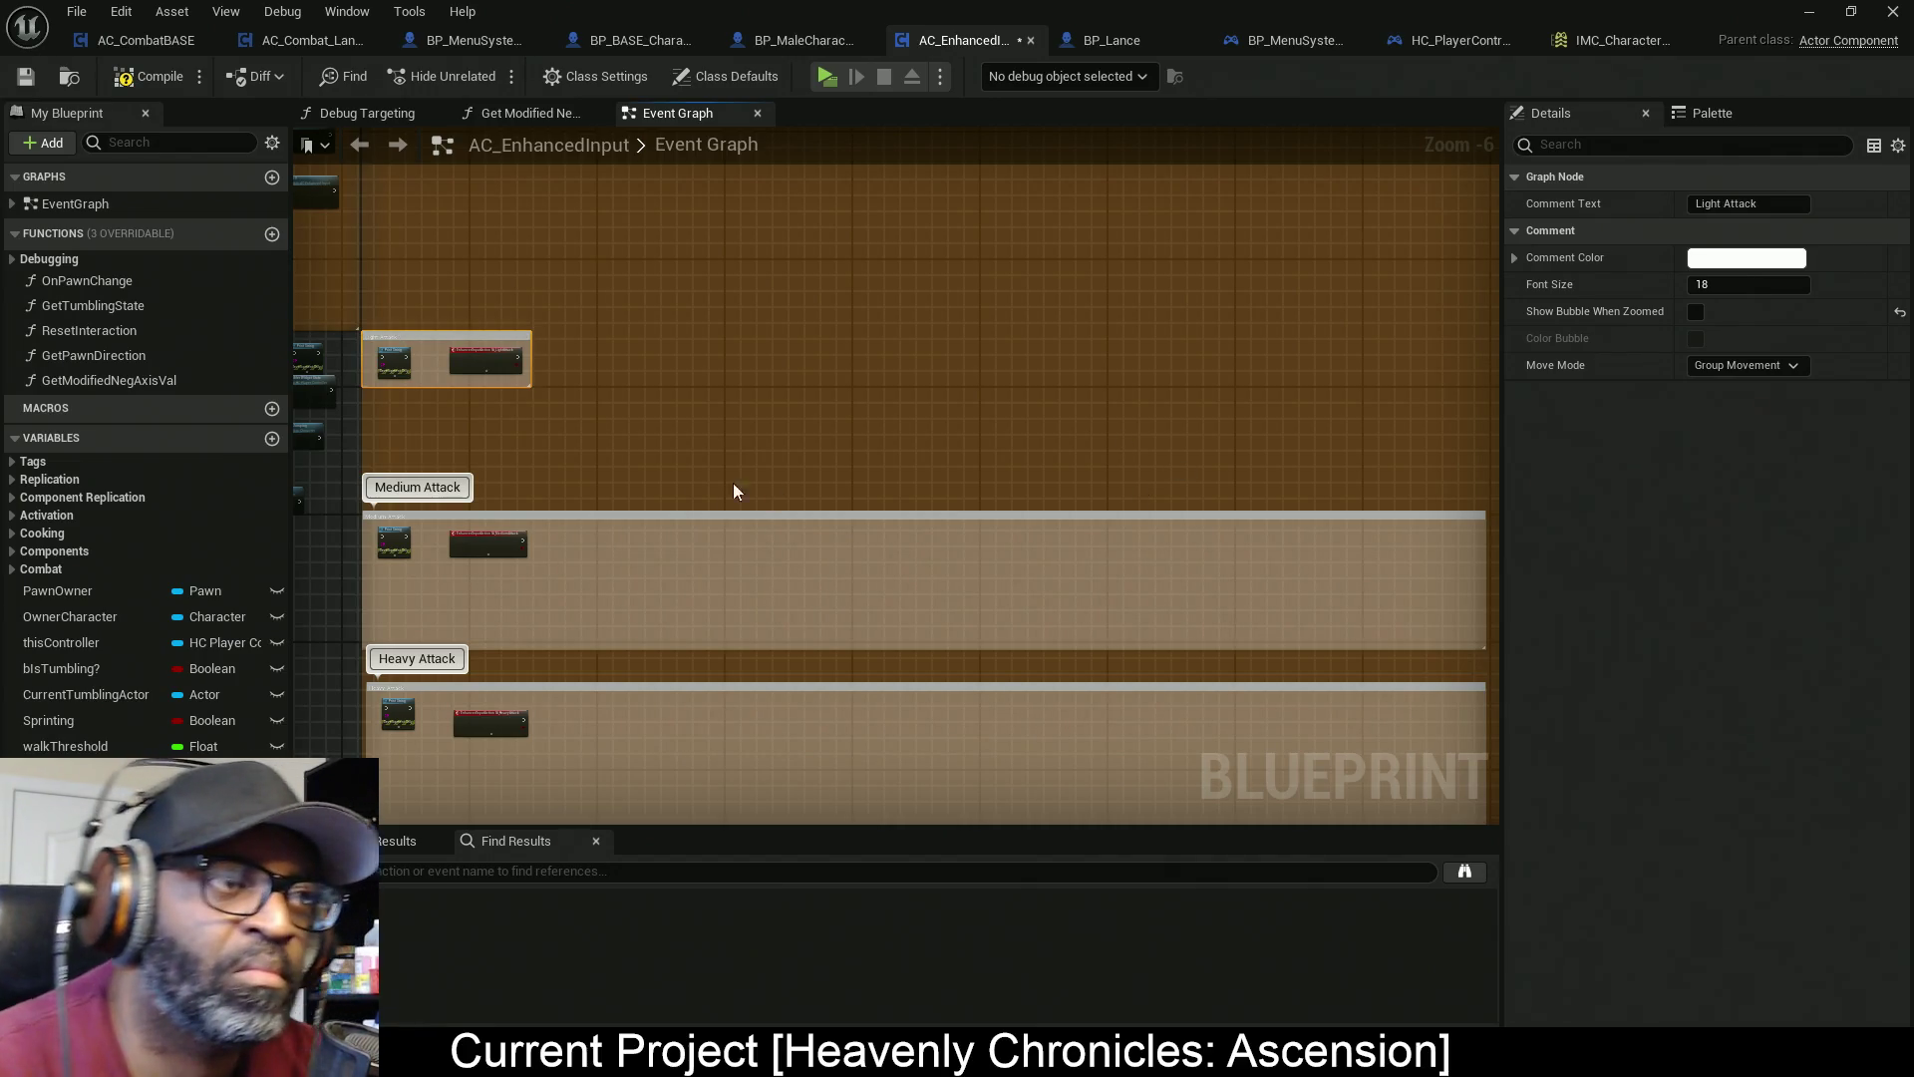
Widen the Light Attack comment to match the others and save AC_EnhancedInput
drag(826, 459, 767, 442)
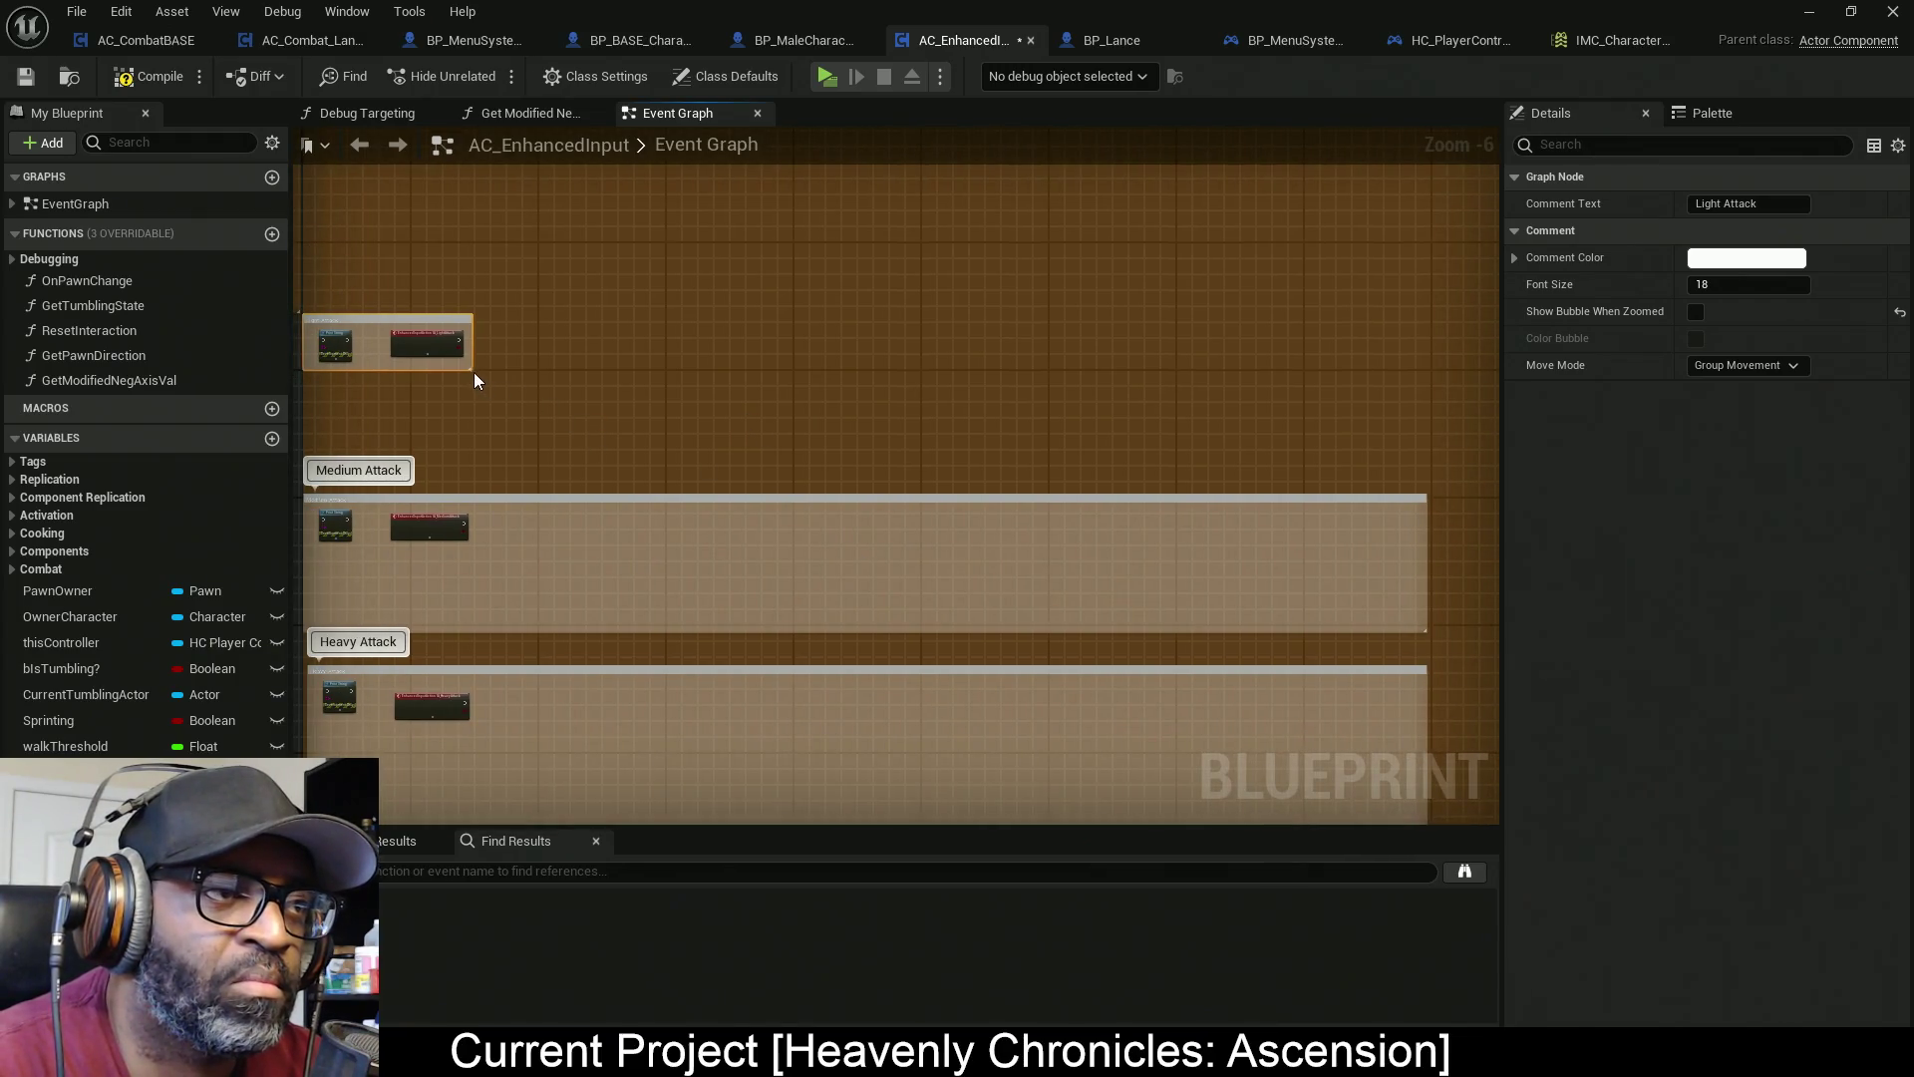
mouse_move(474, 371)
mouse_down()
mouse_move(1577, 461)
mouse_move(1489, 462)
mouse_up()
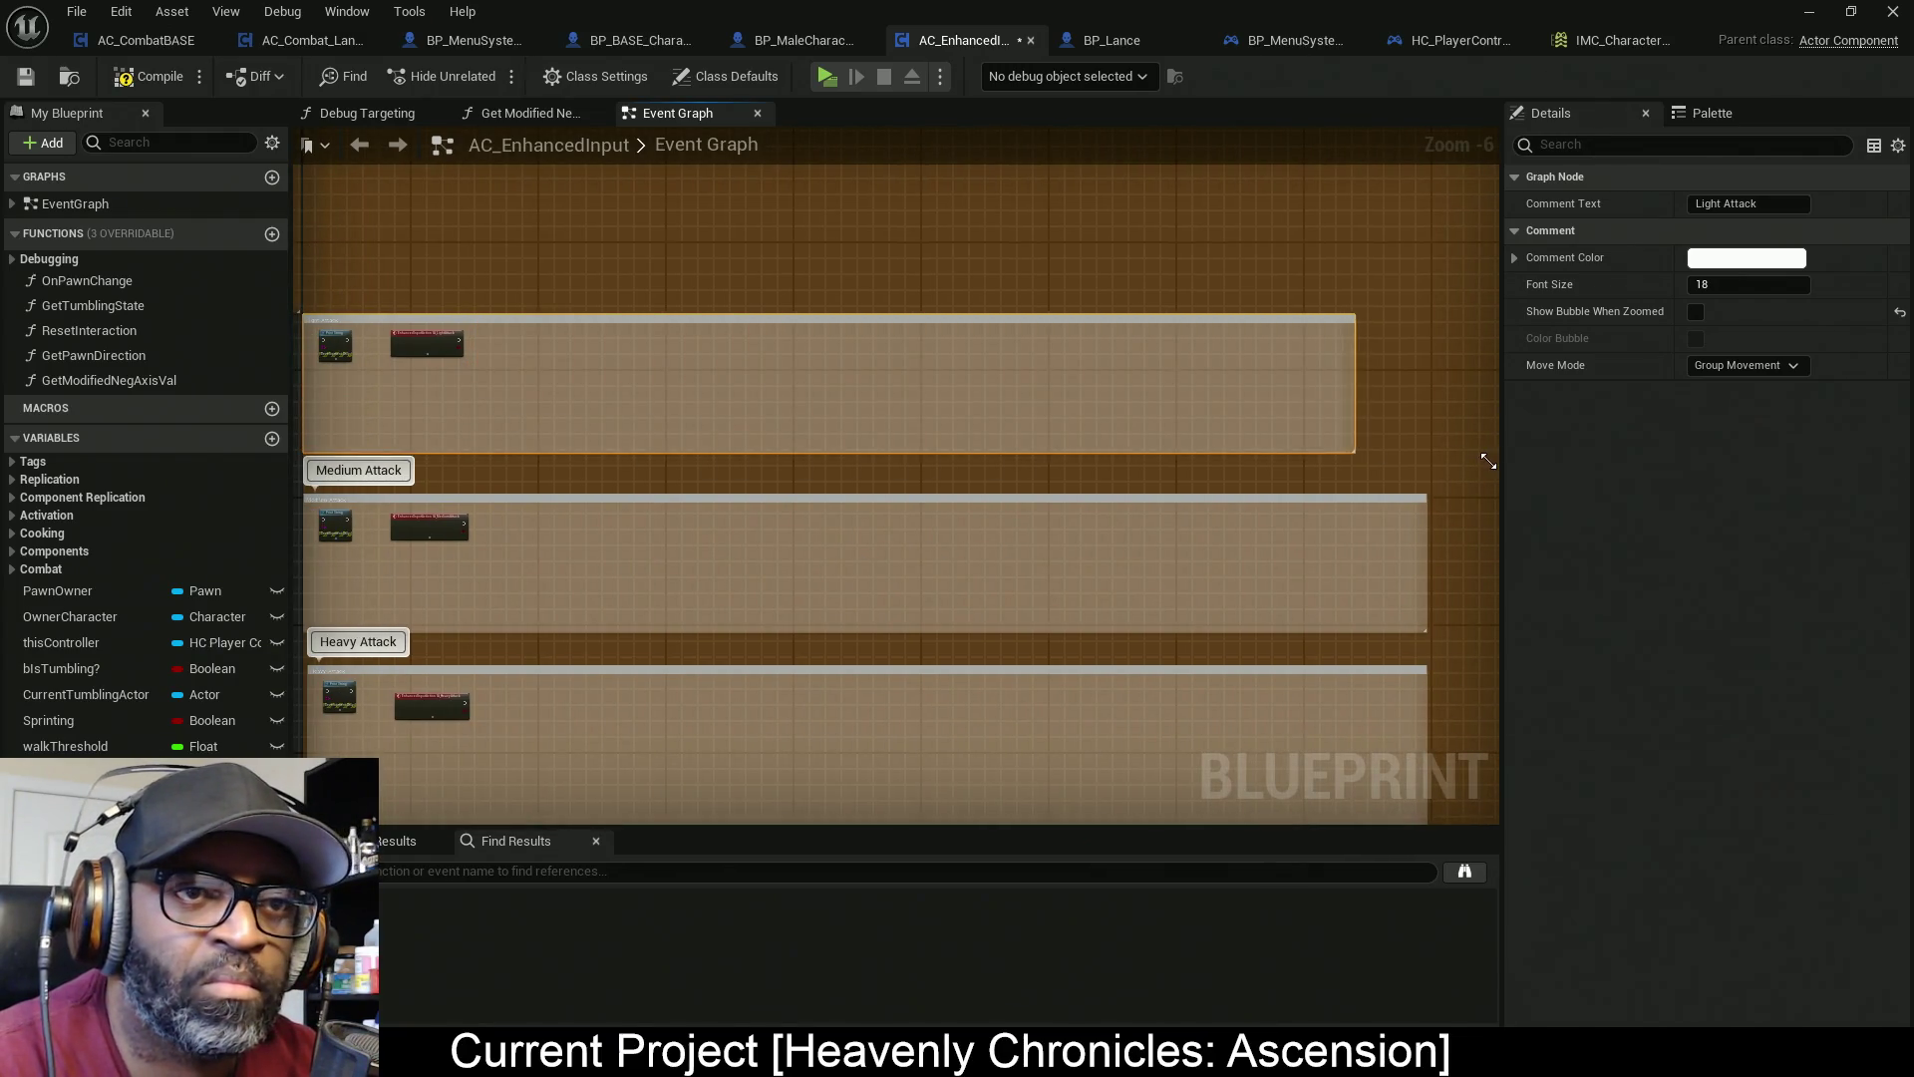
mouse_move(726, 426)
mouse_down()
mouse_move(802, 440)
mouse_move(654, 373)
mouse_up()
click(640, 270)
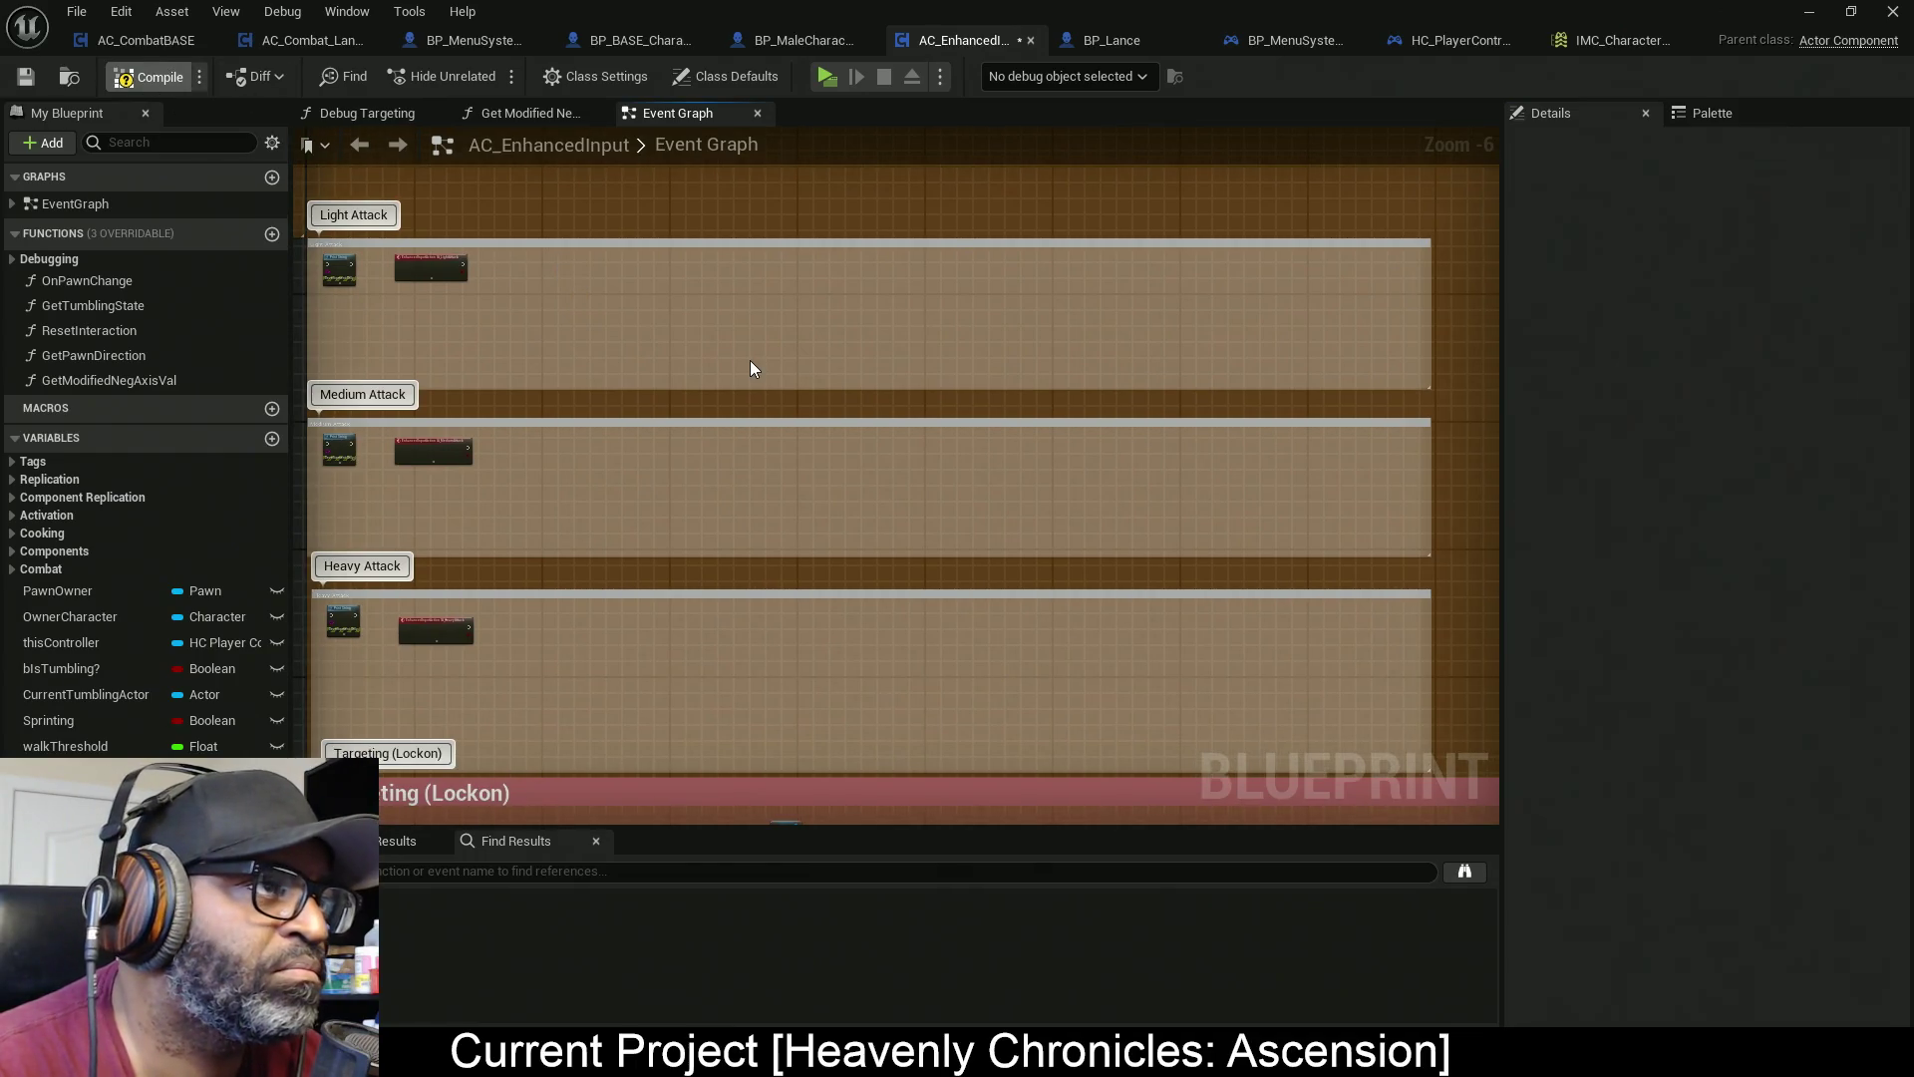
key(ctrl+s)
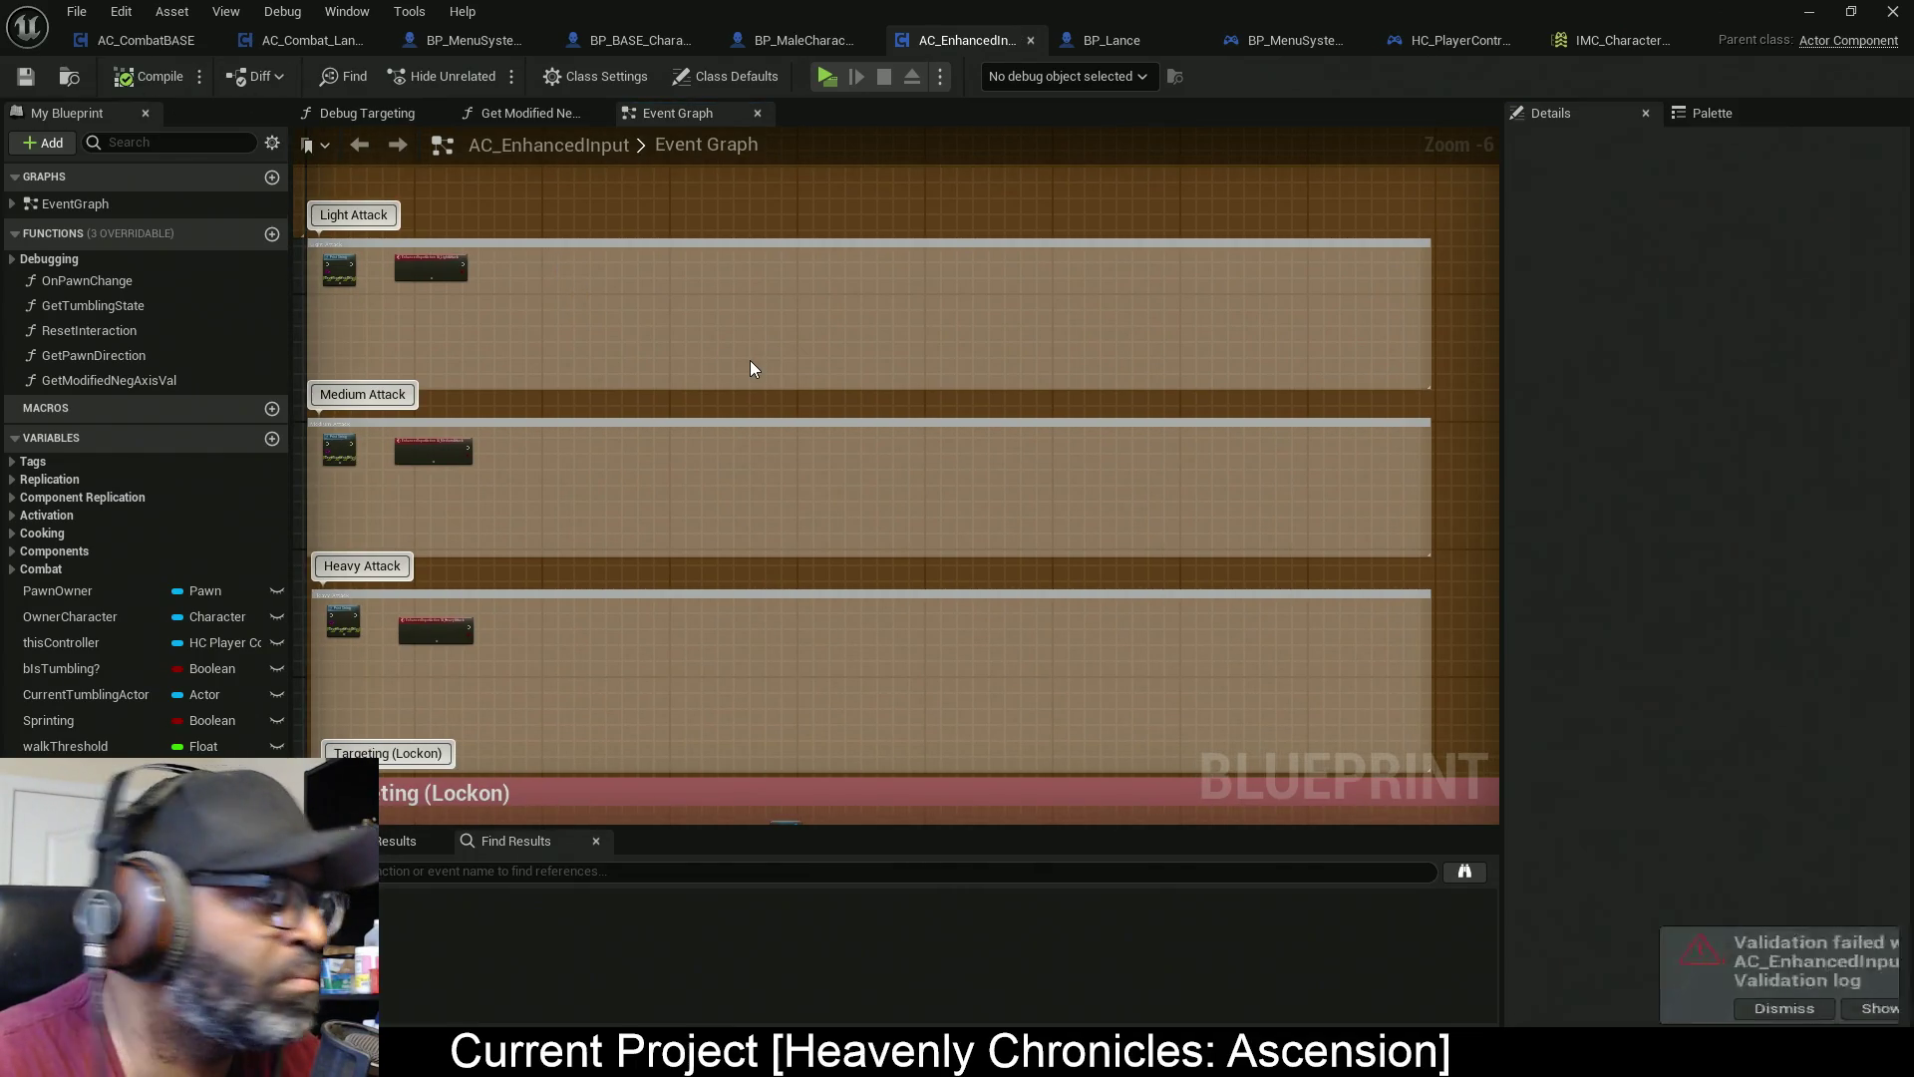
Move the blueprint editor aside and maximize the animation editor
mouse_move(708, 492)
mouse_down()
mouse_move(734, 431)
mouse_move(543, 463)
mouse_up()
mouse_move(1505, 10)
mouse_down()
mouse_move(854, 316)
mouse_move(321, 367)
mouse_up()
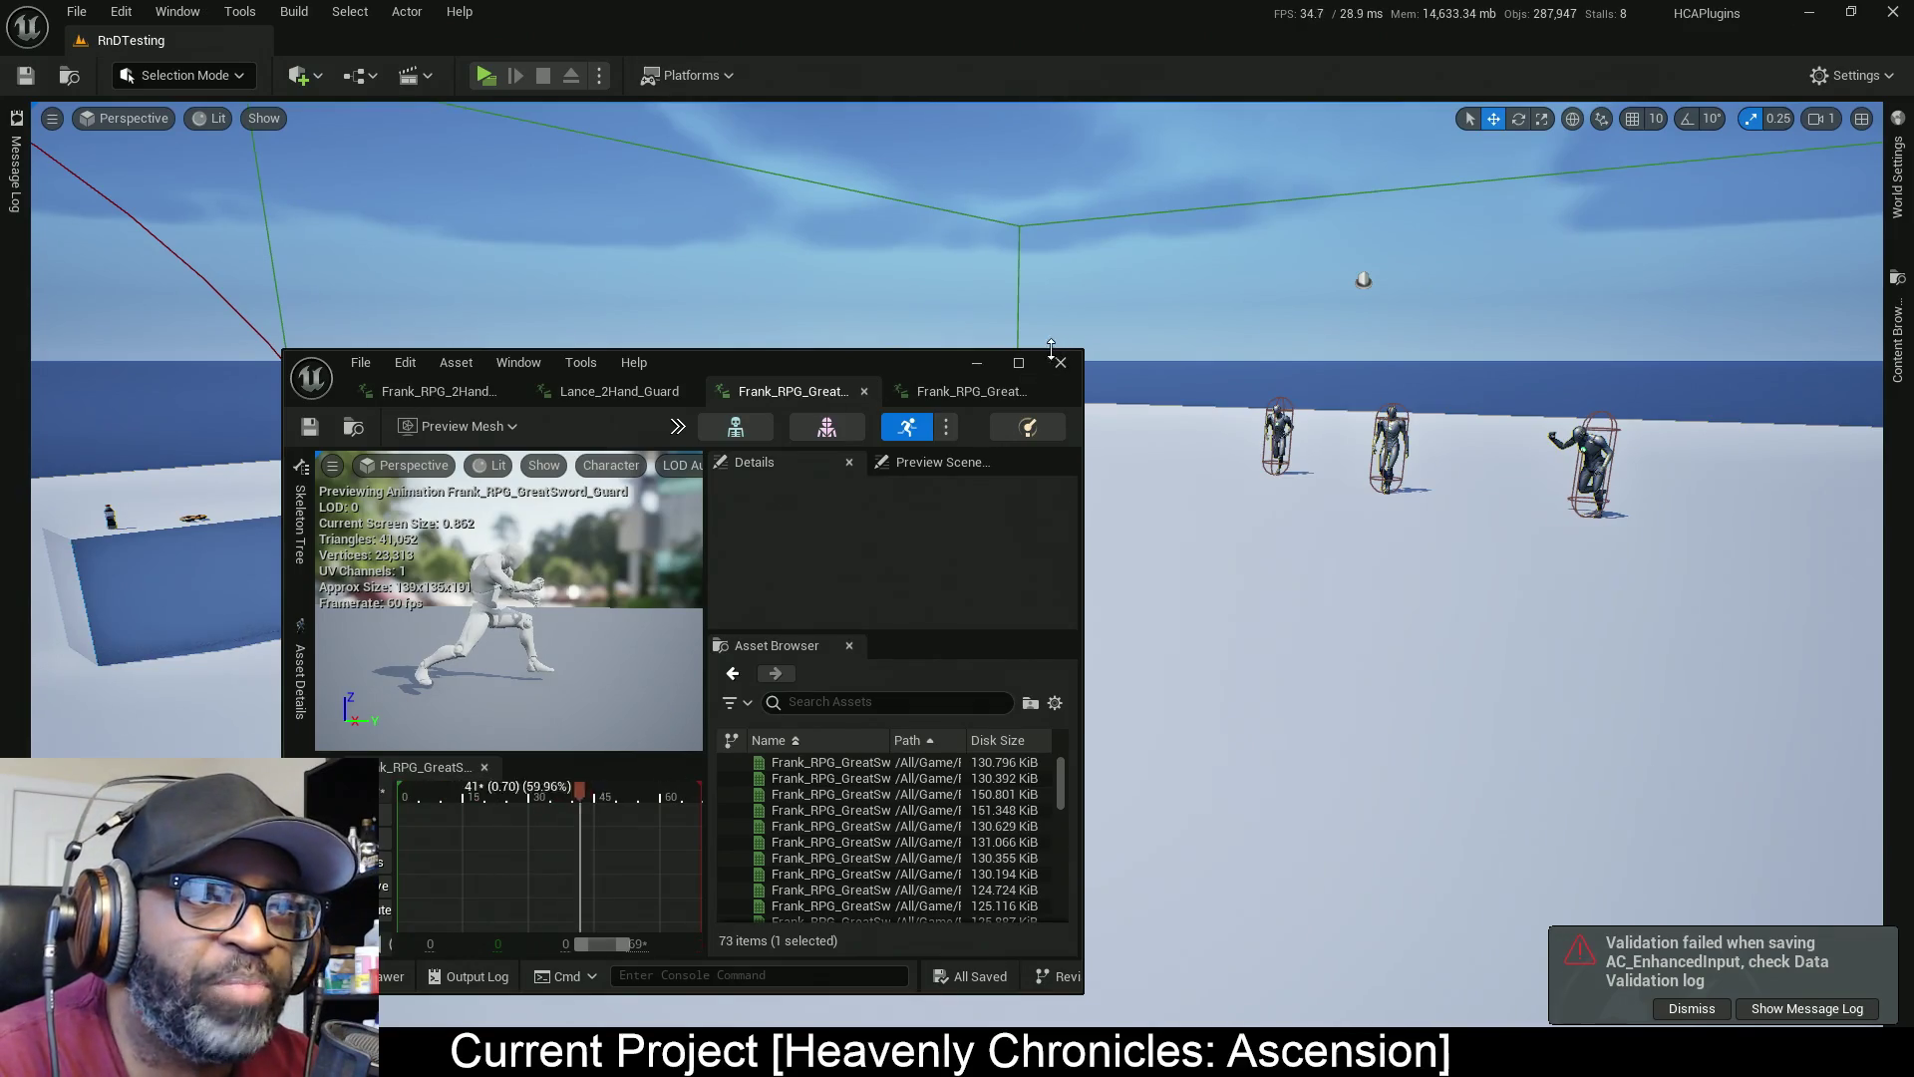
click(1019, 362)
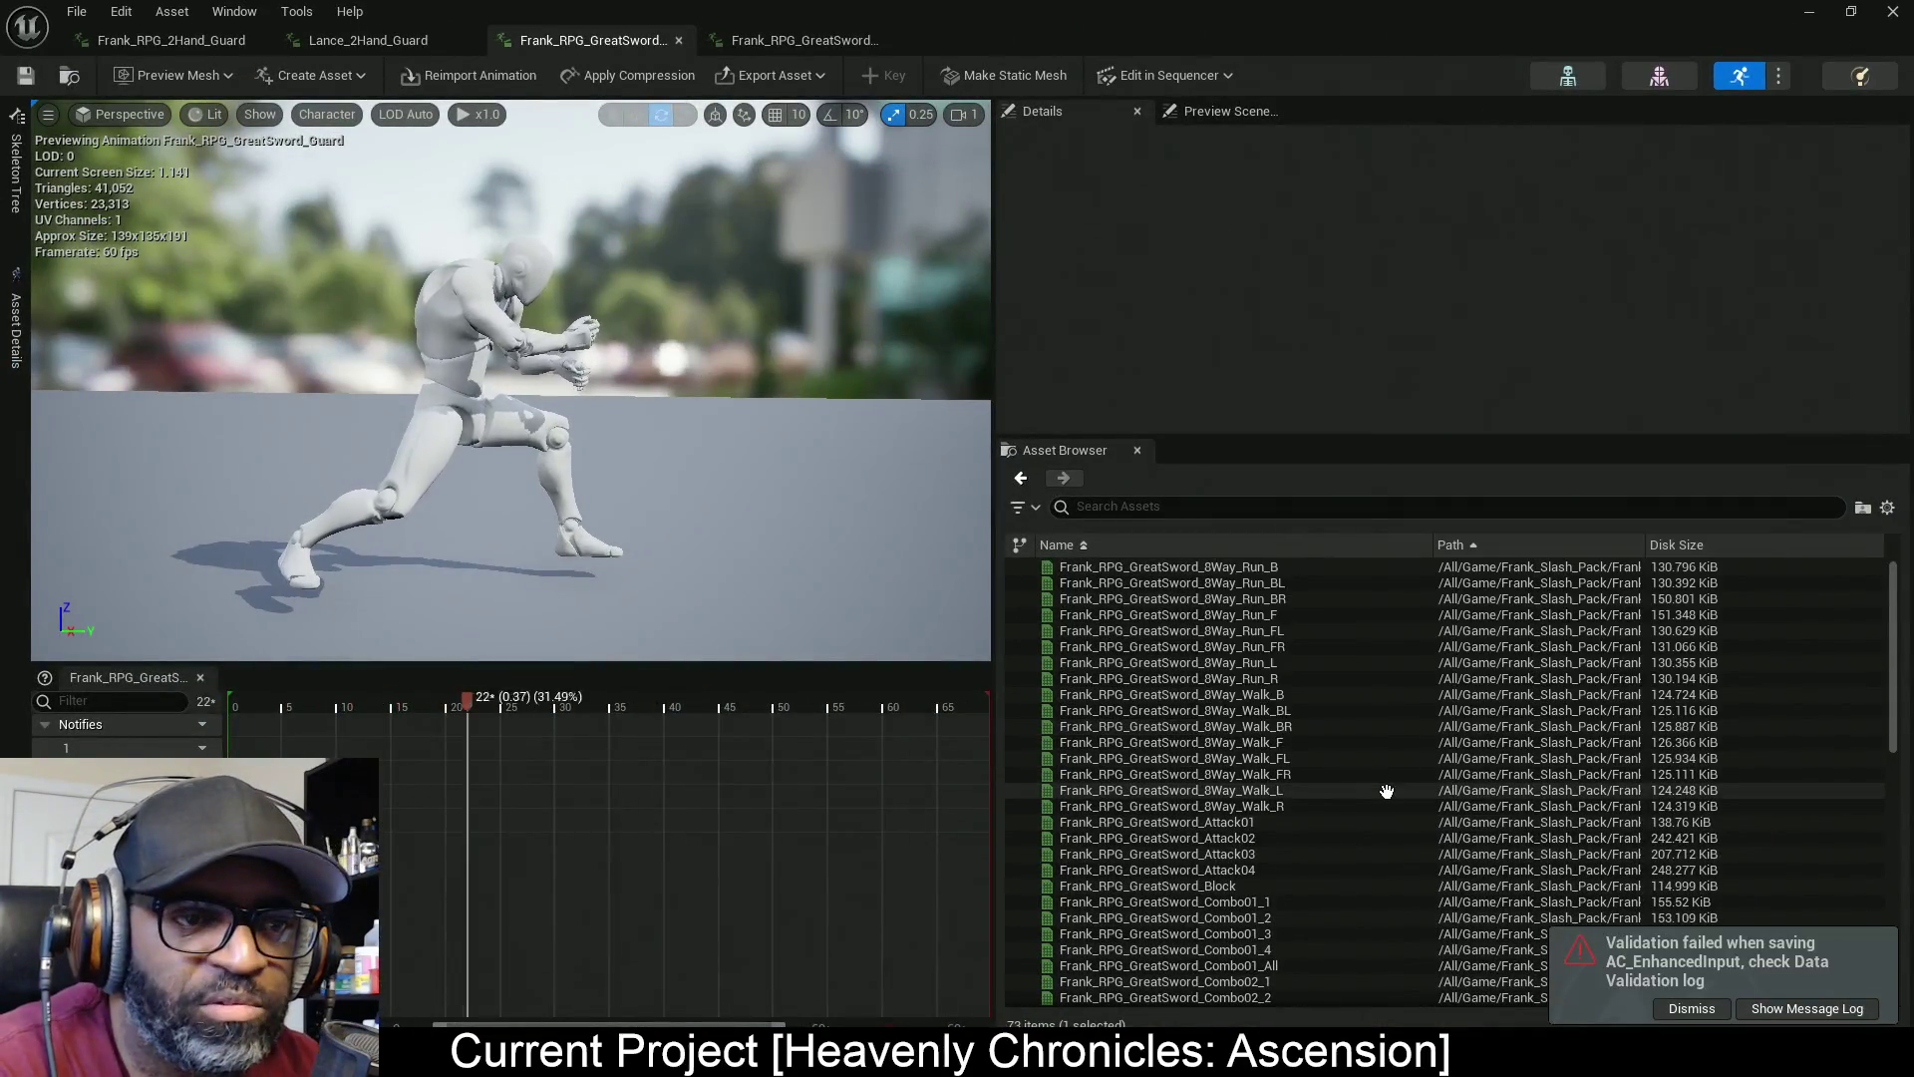
Preview Frank_RPG_GreatSword_Combo01_All, then show Frank_RPG_GreatSword_Guard on the knight
scroll(1386, 790, down, 2)
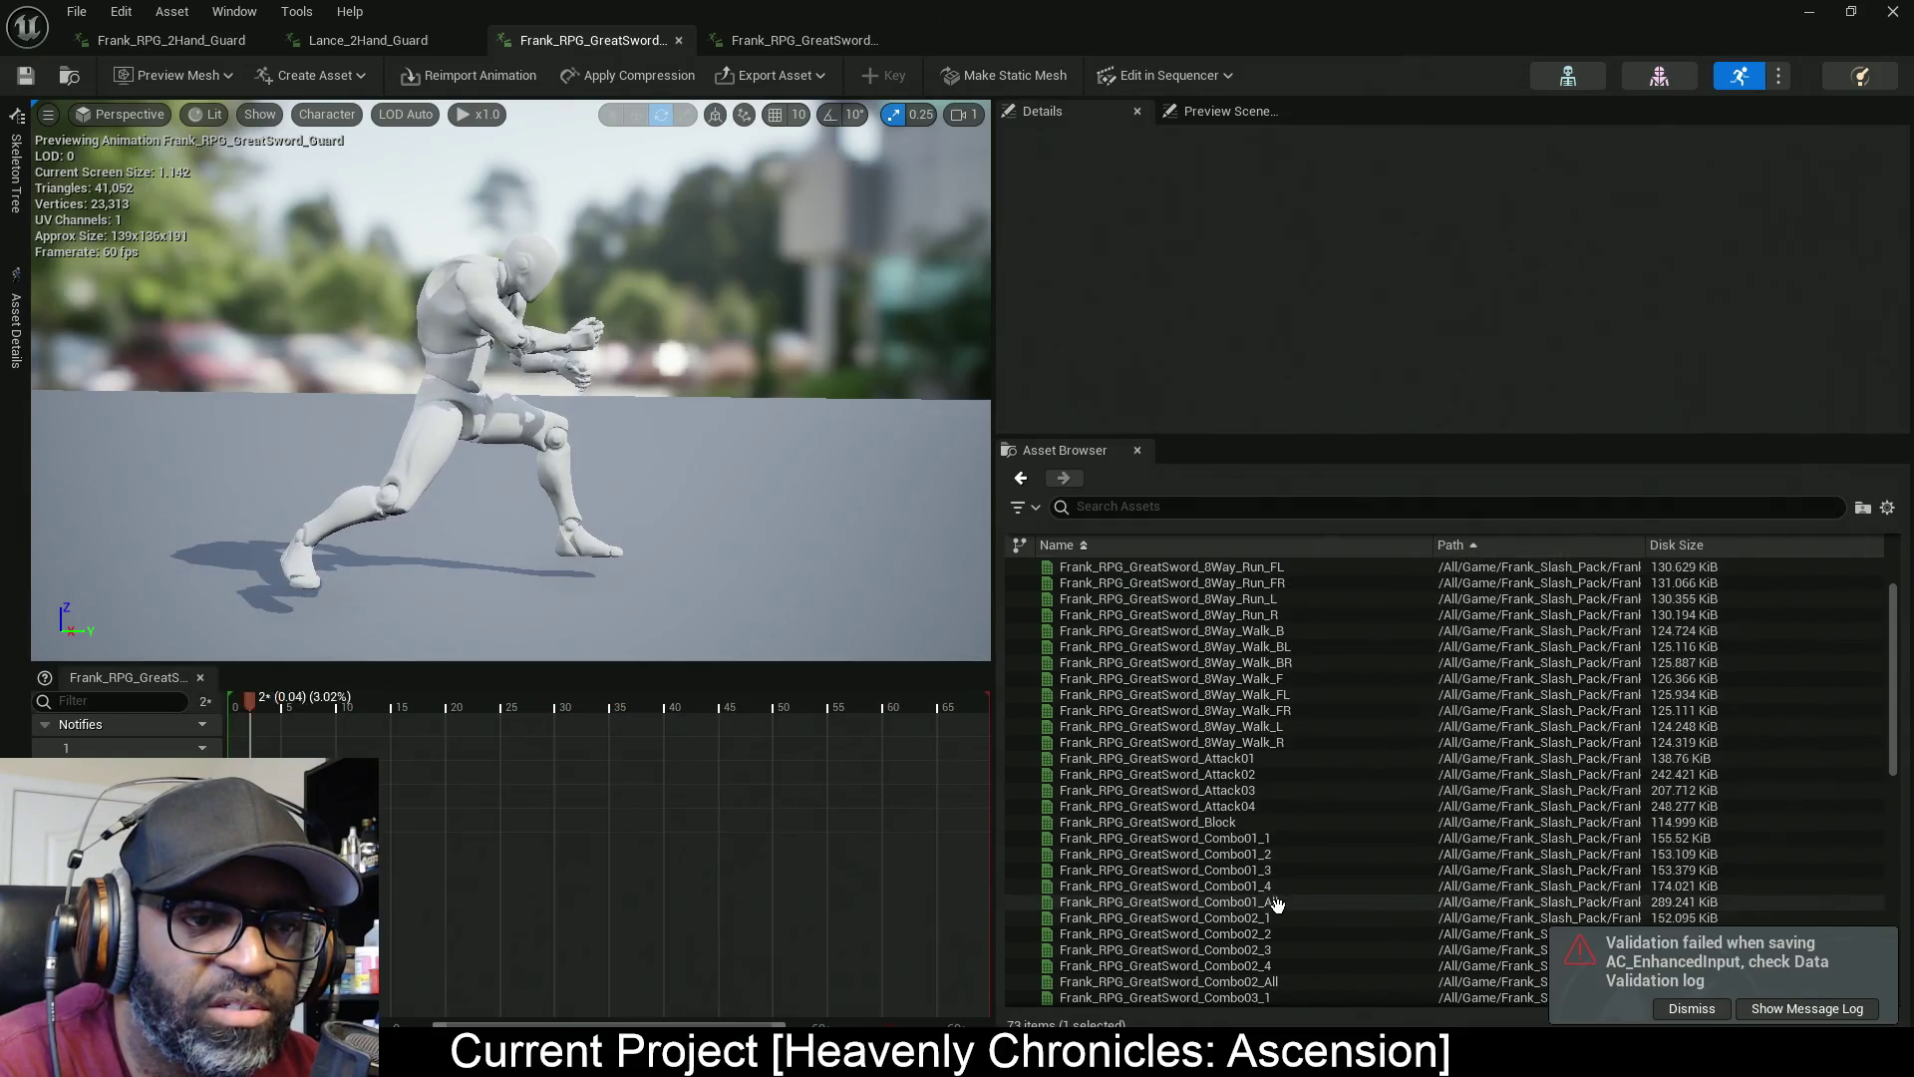
mouse_move(1302, 913)
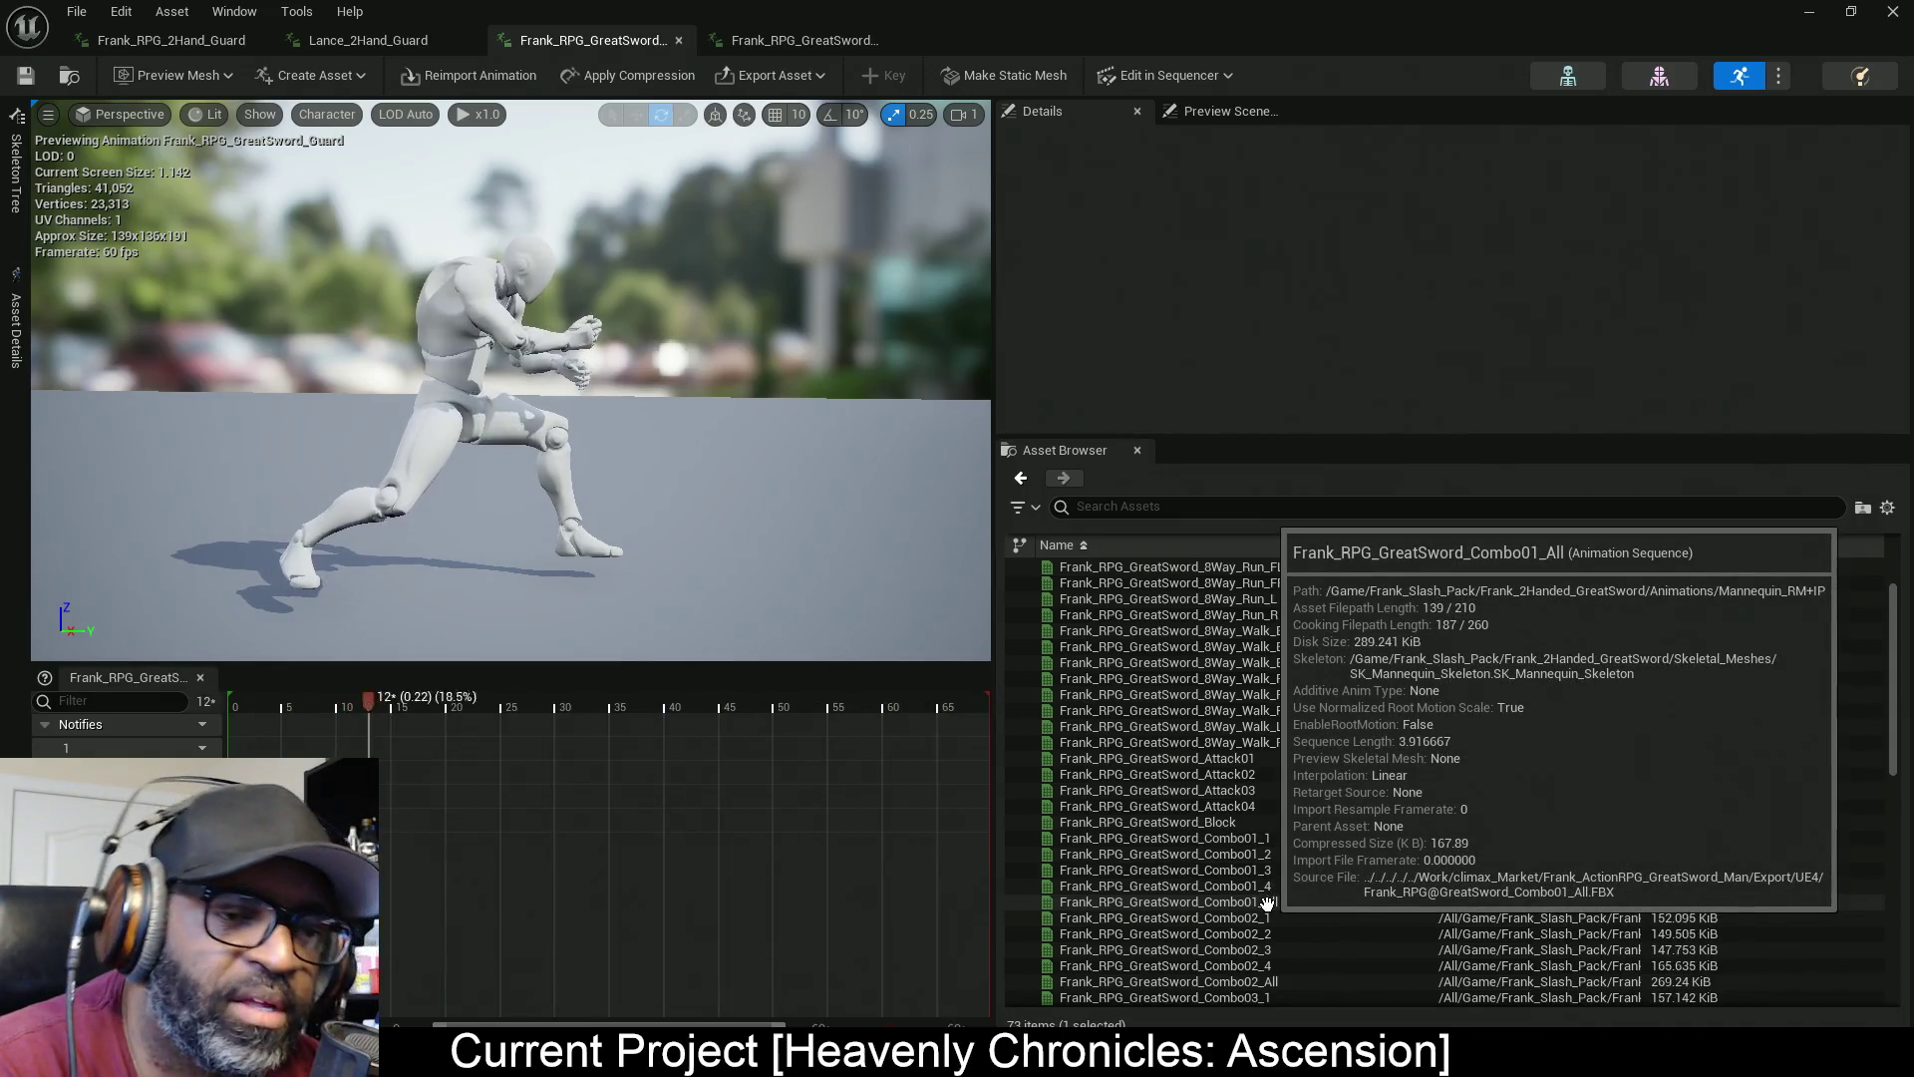
click(1264, 901)
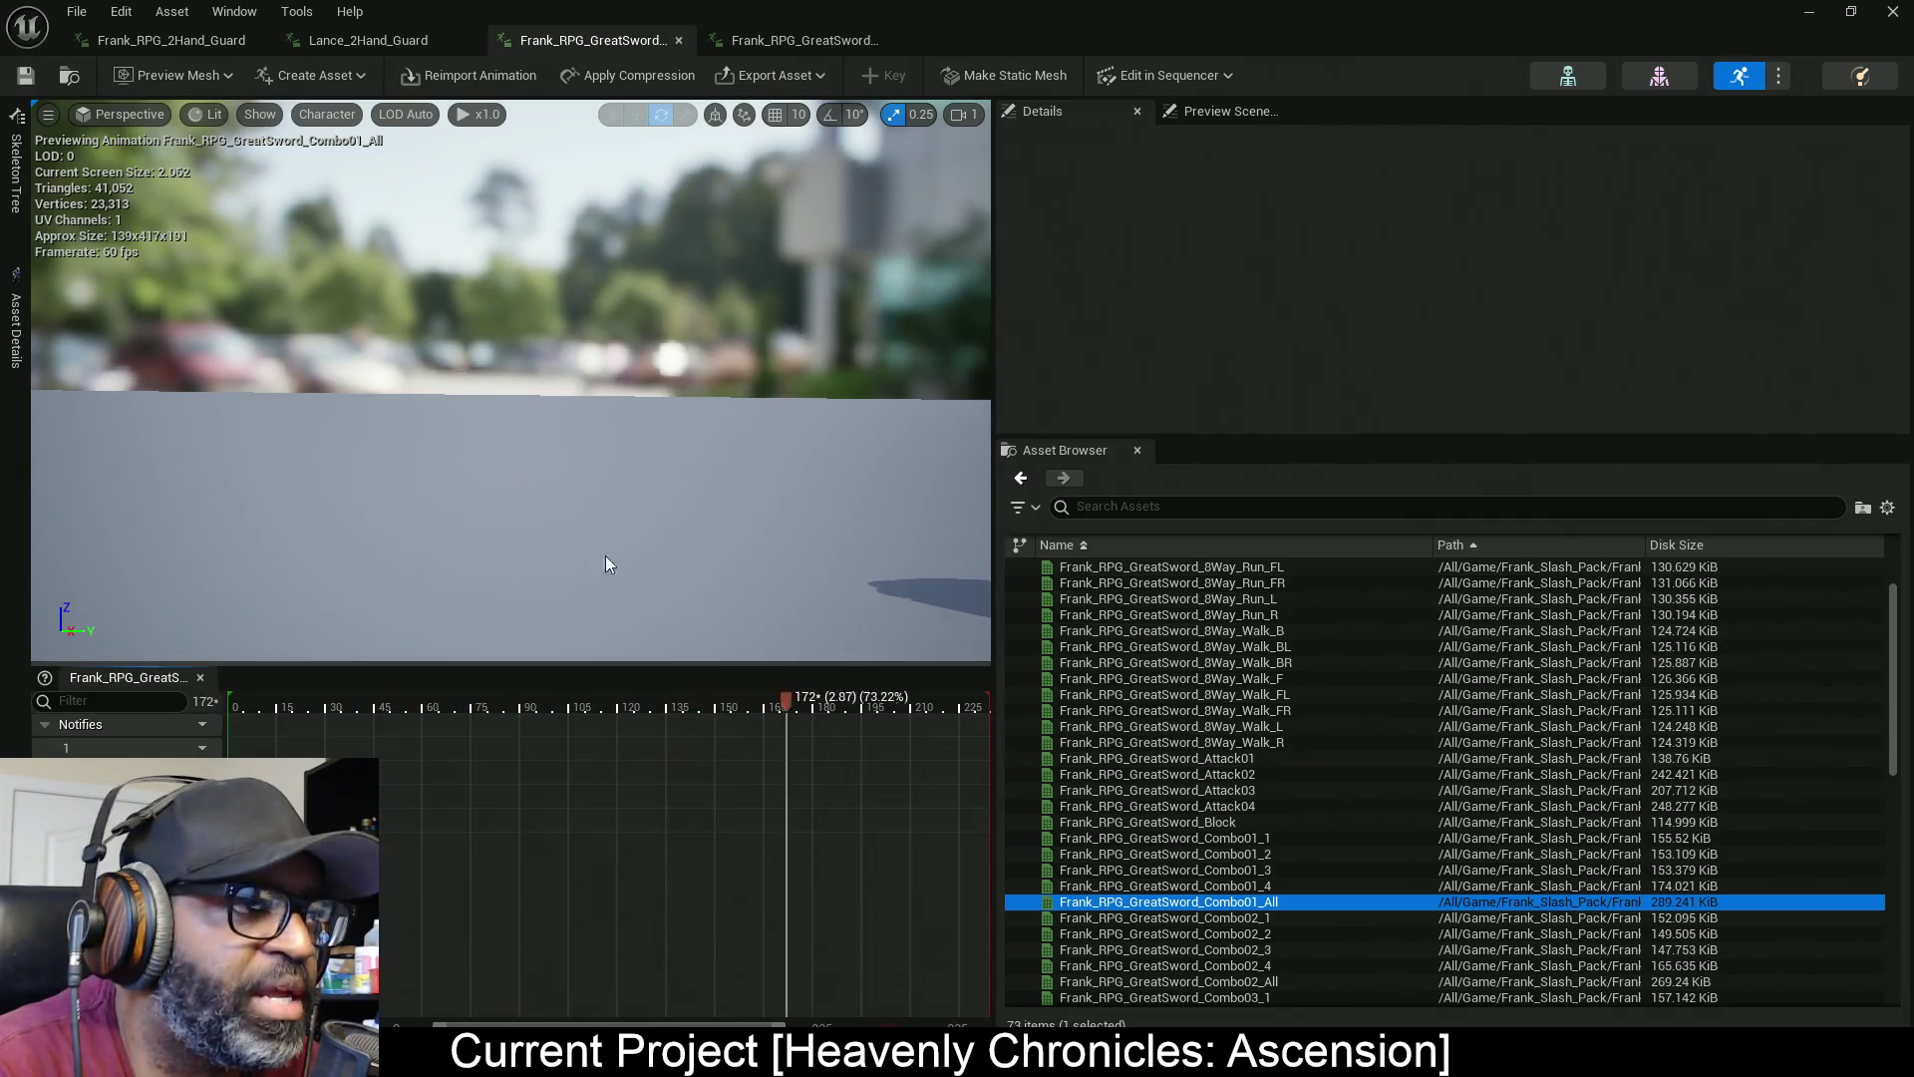
mouse_move(864, 595)
mouse_down()
mouse_move(864, 678)
mouse_move(847, 543)
mouse_up()
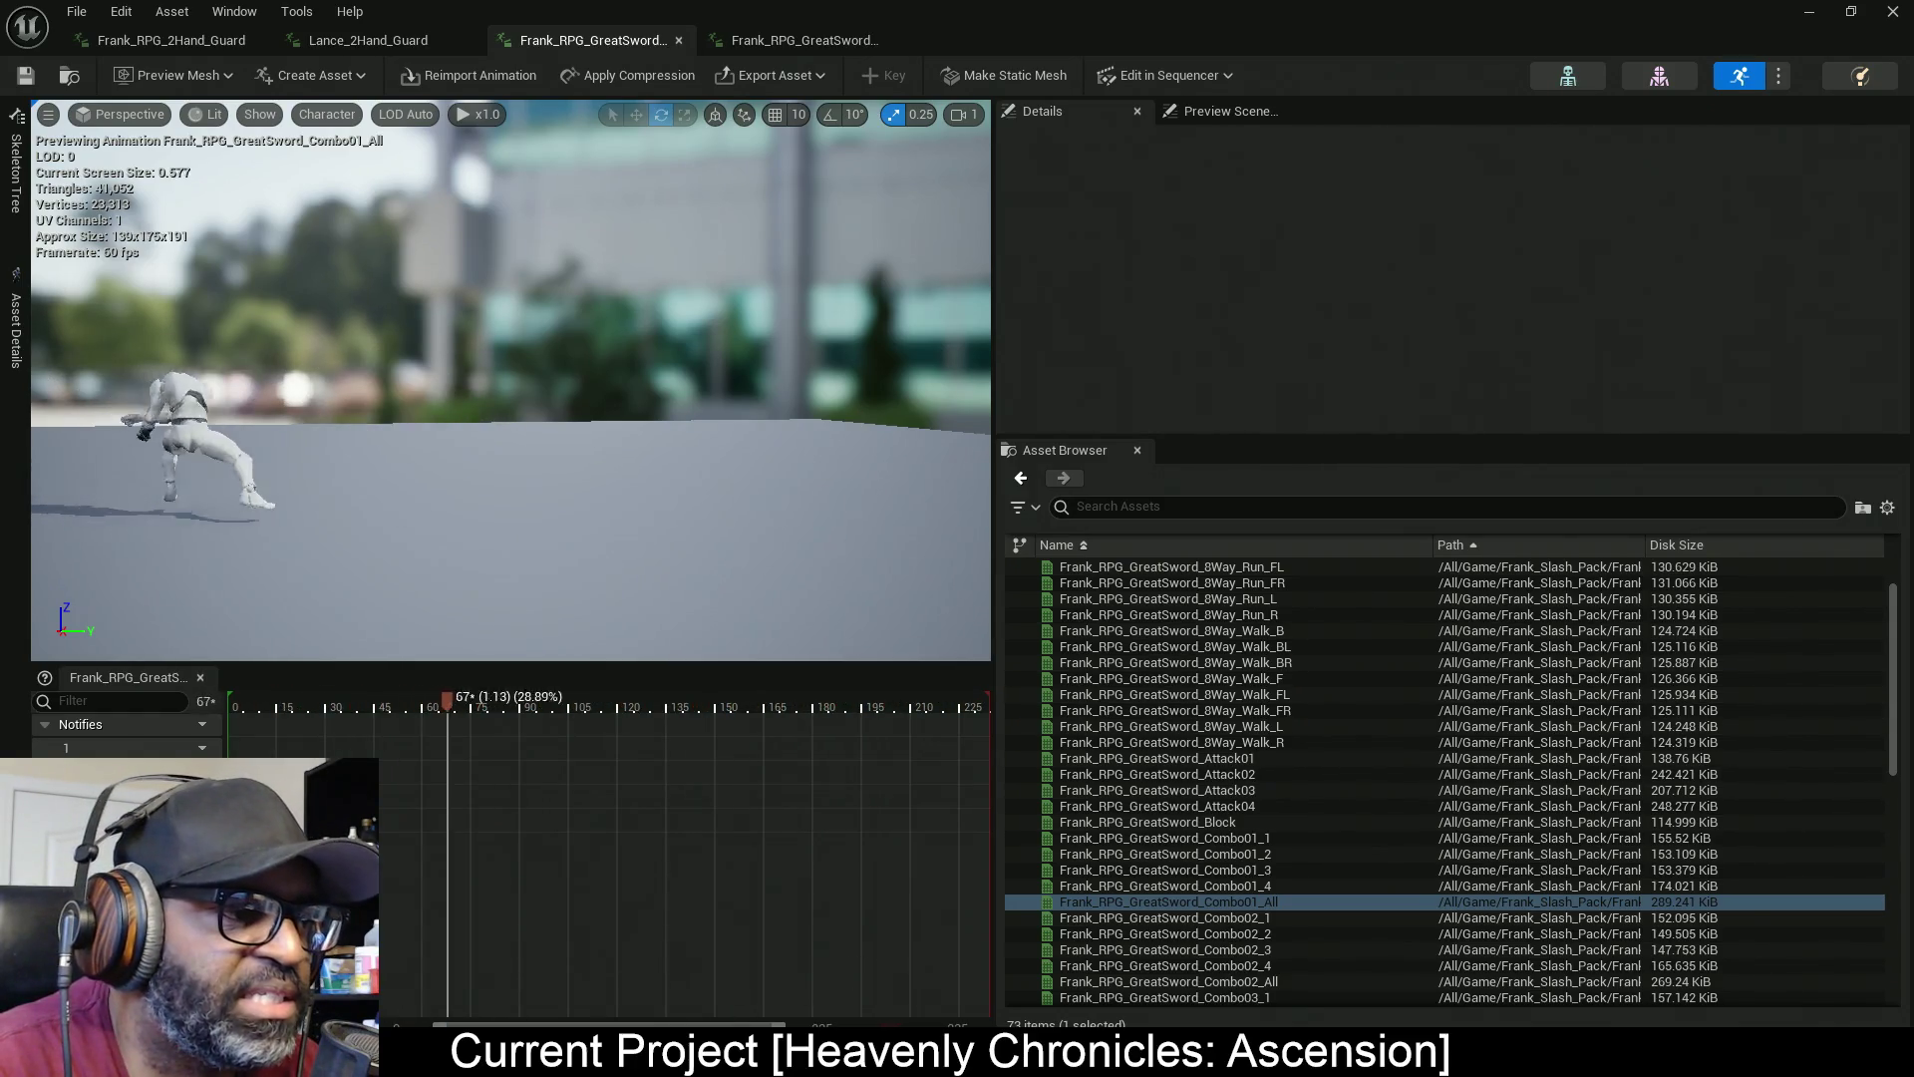
click(775, 40)
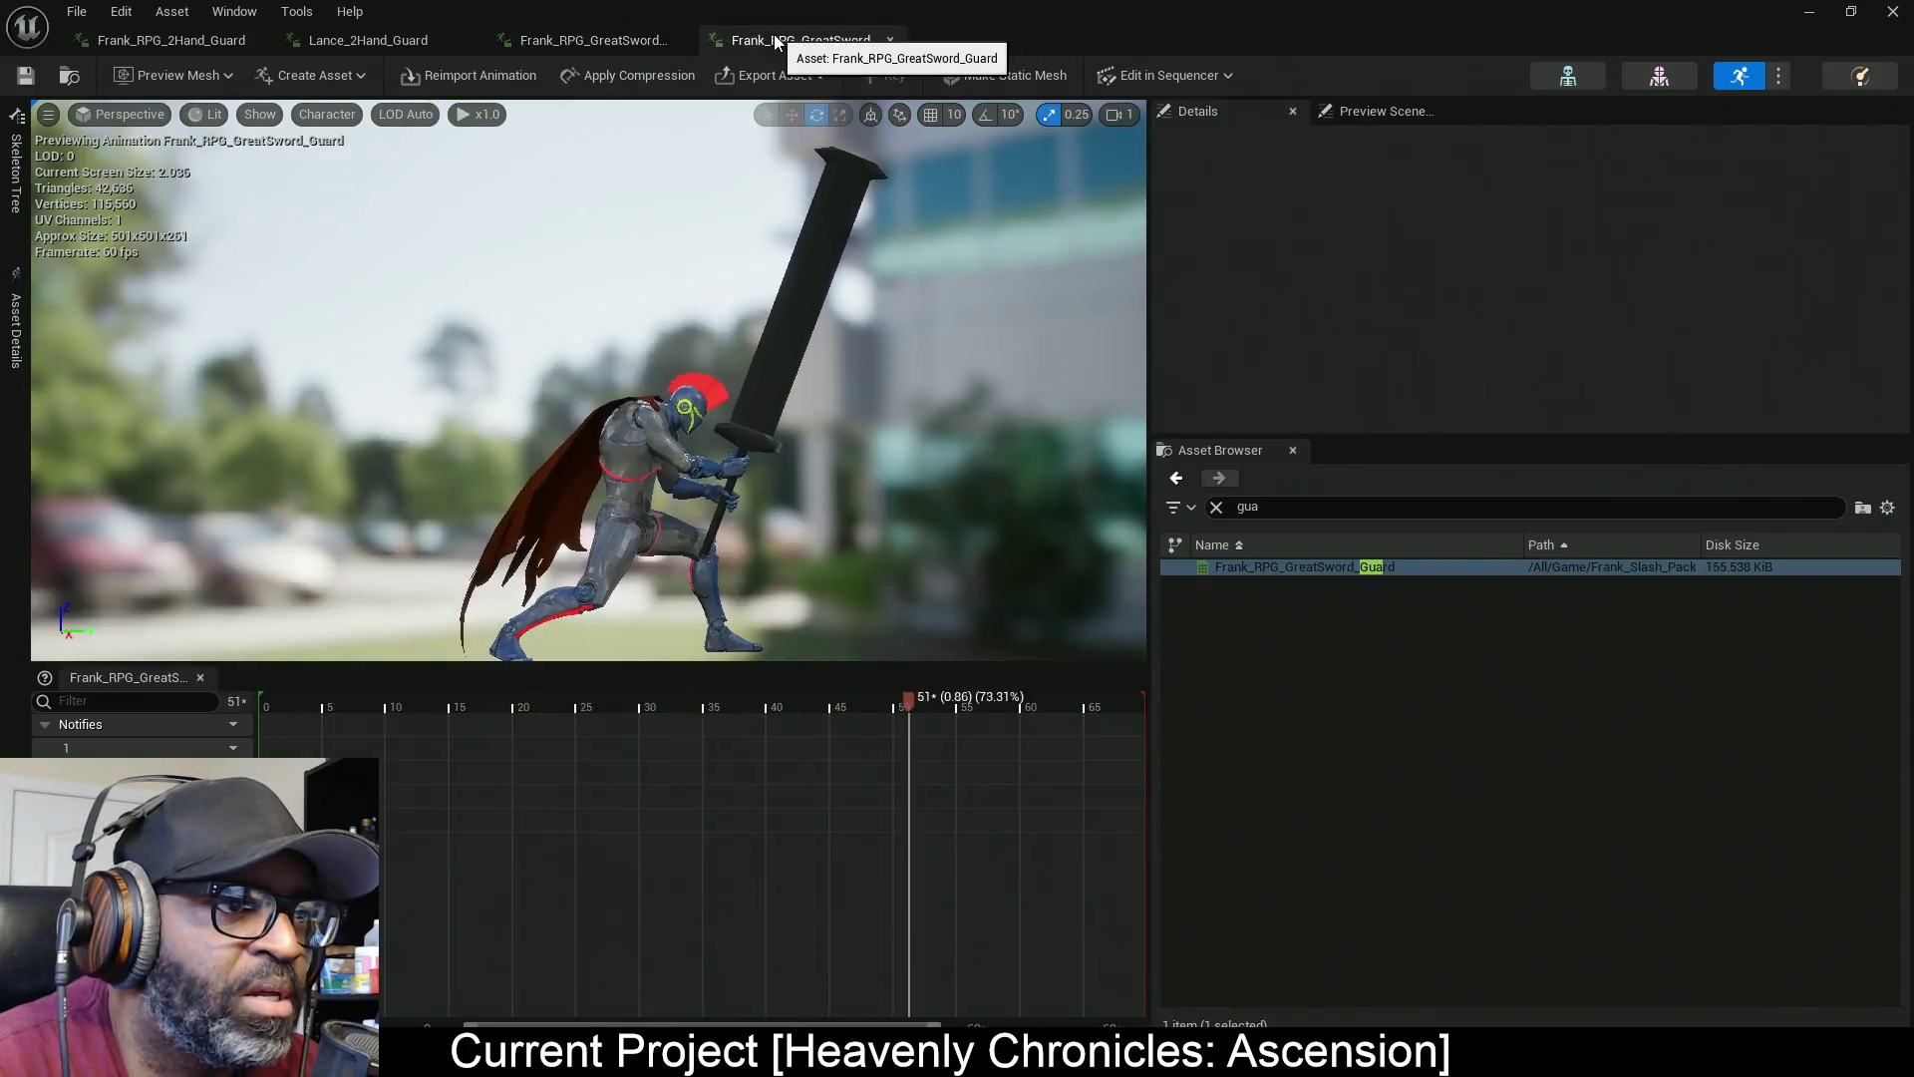
Clear the Asset Browser search and preview Frank_RPG_GreatSword_Combo01_All on the armored knight
click(1217, 506)
scroll(1496, 698, up, 5)
scroll(1695, 735, up, 3)
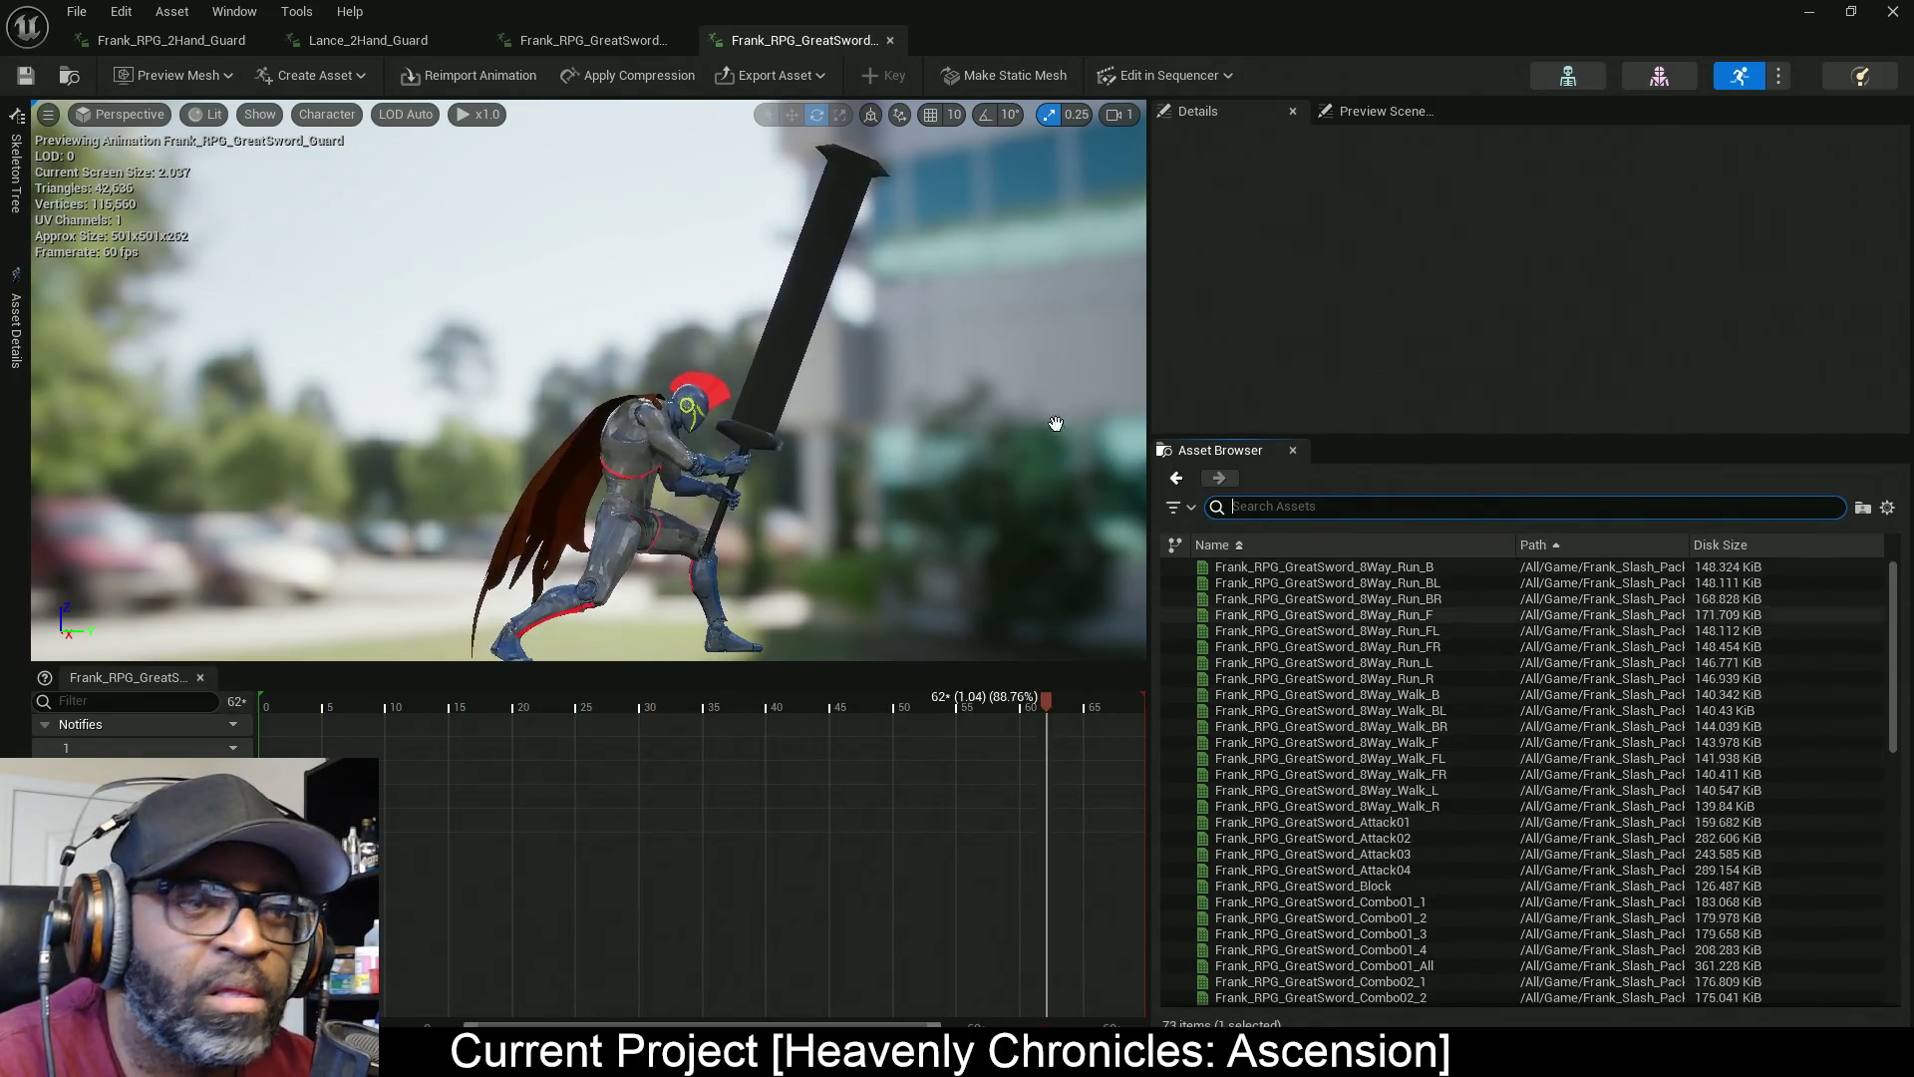
click(598, 39)
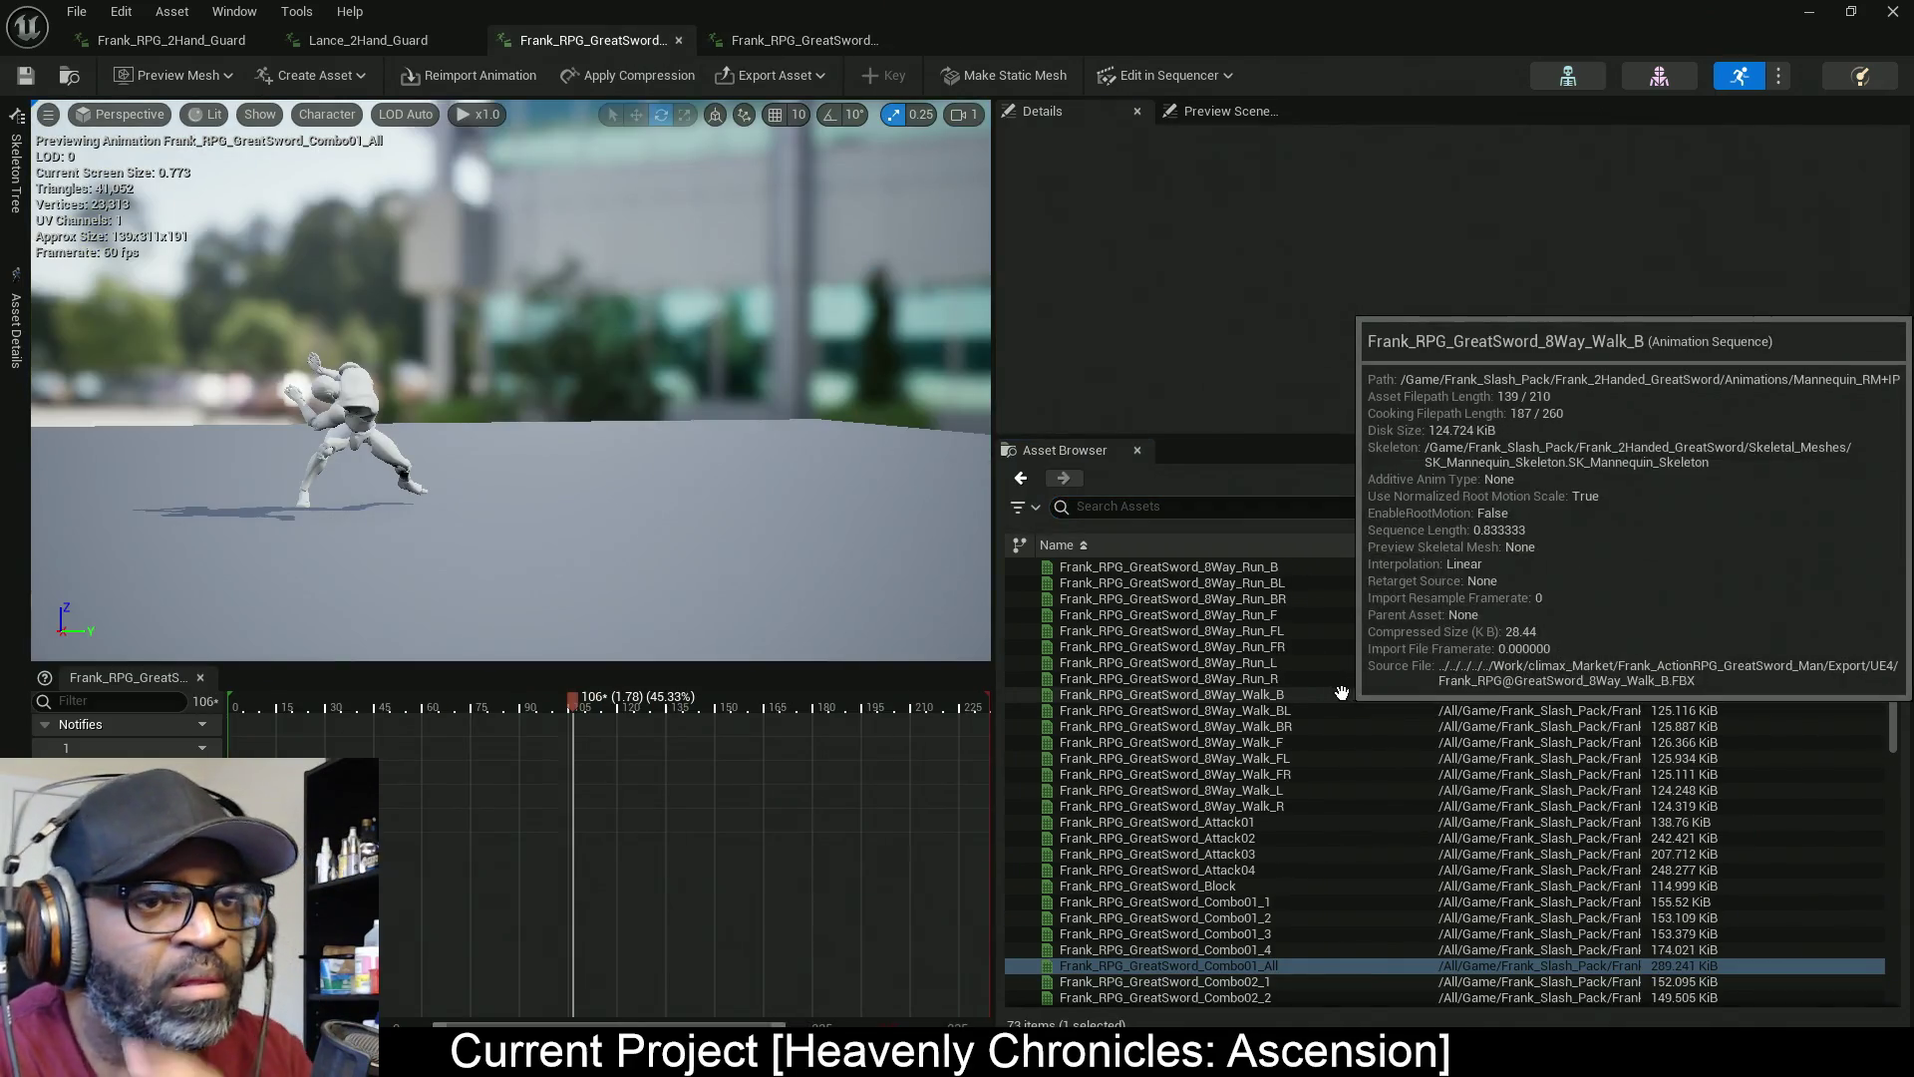
mouse_move(1206, 585)
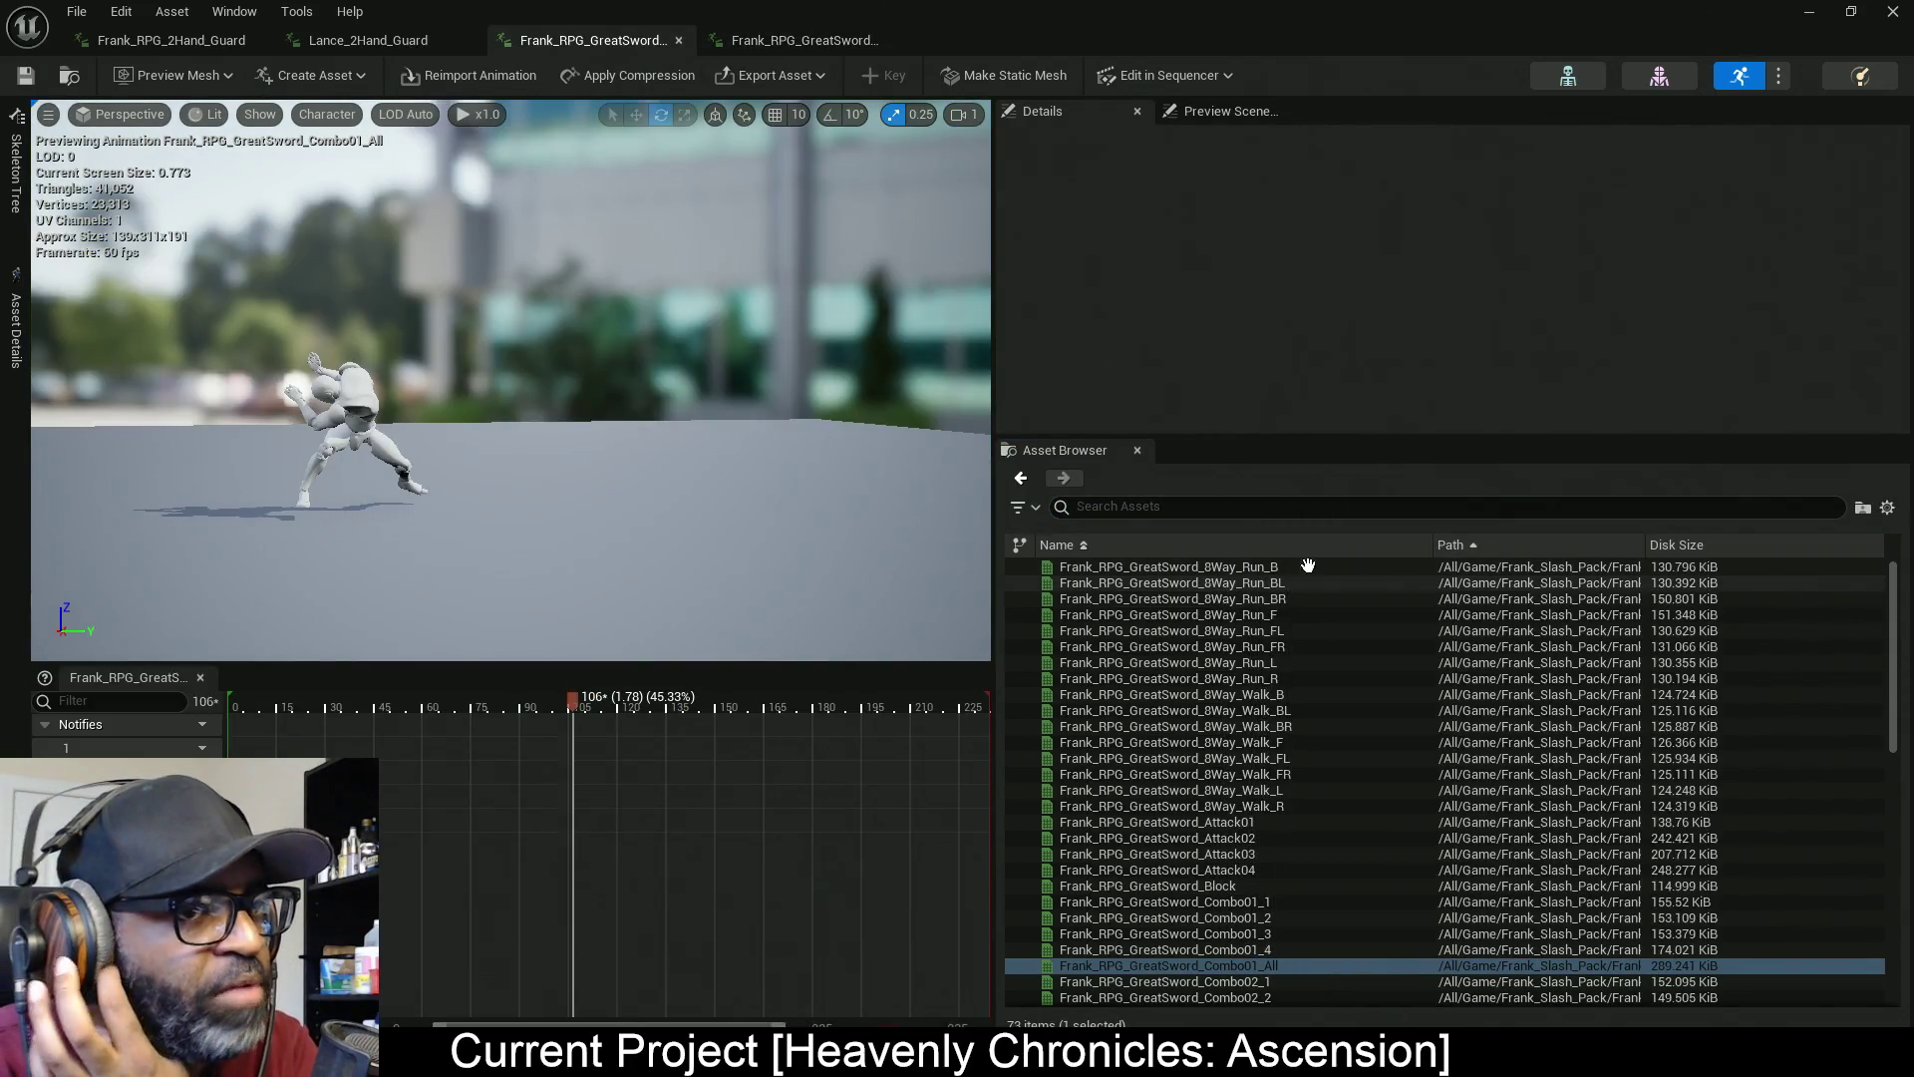
click(809, 45)
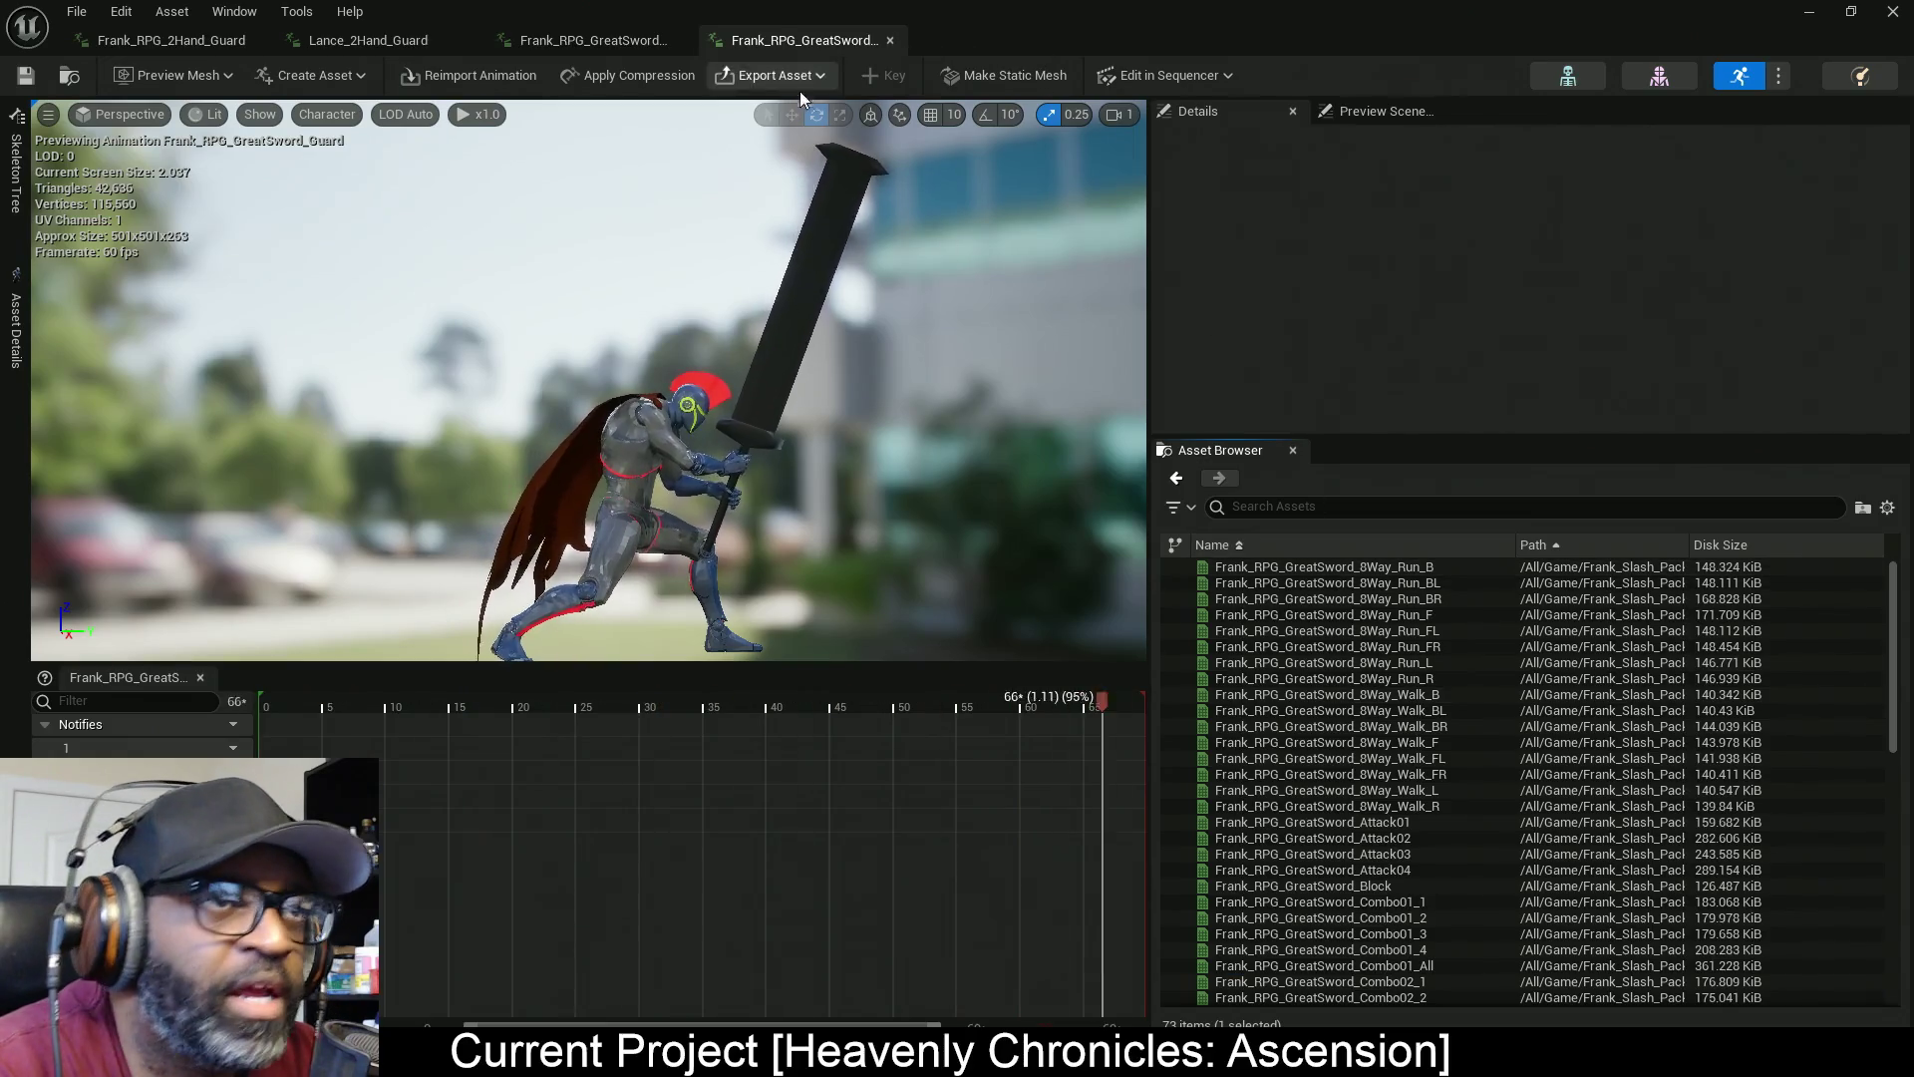
scroll(1399, 789, down, 3)
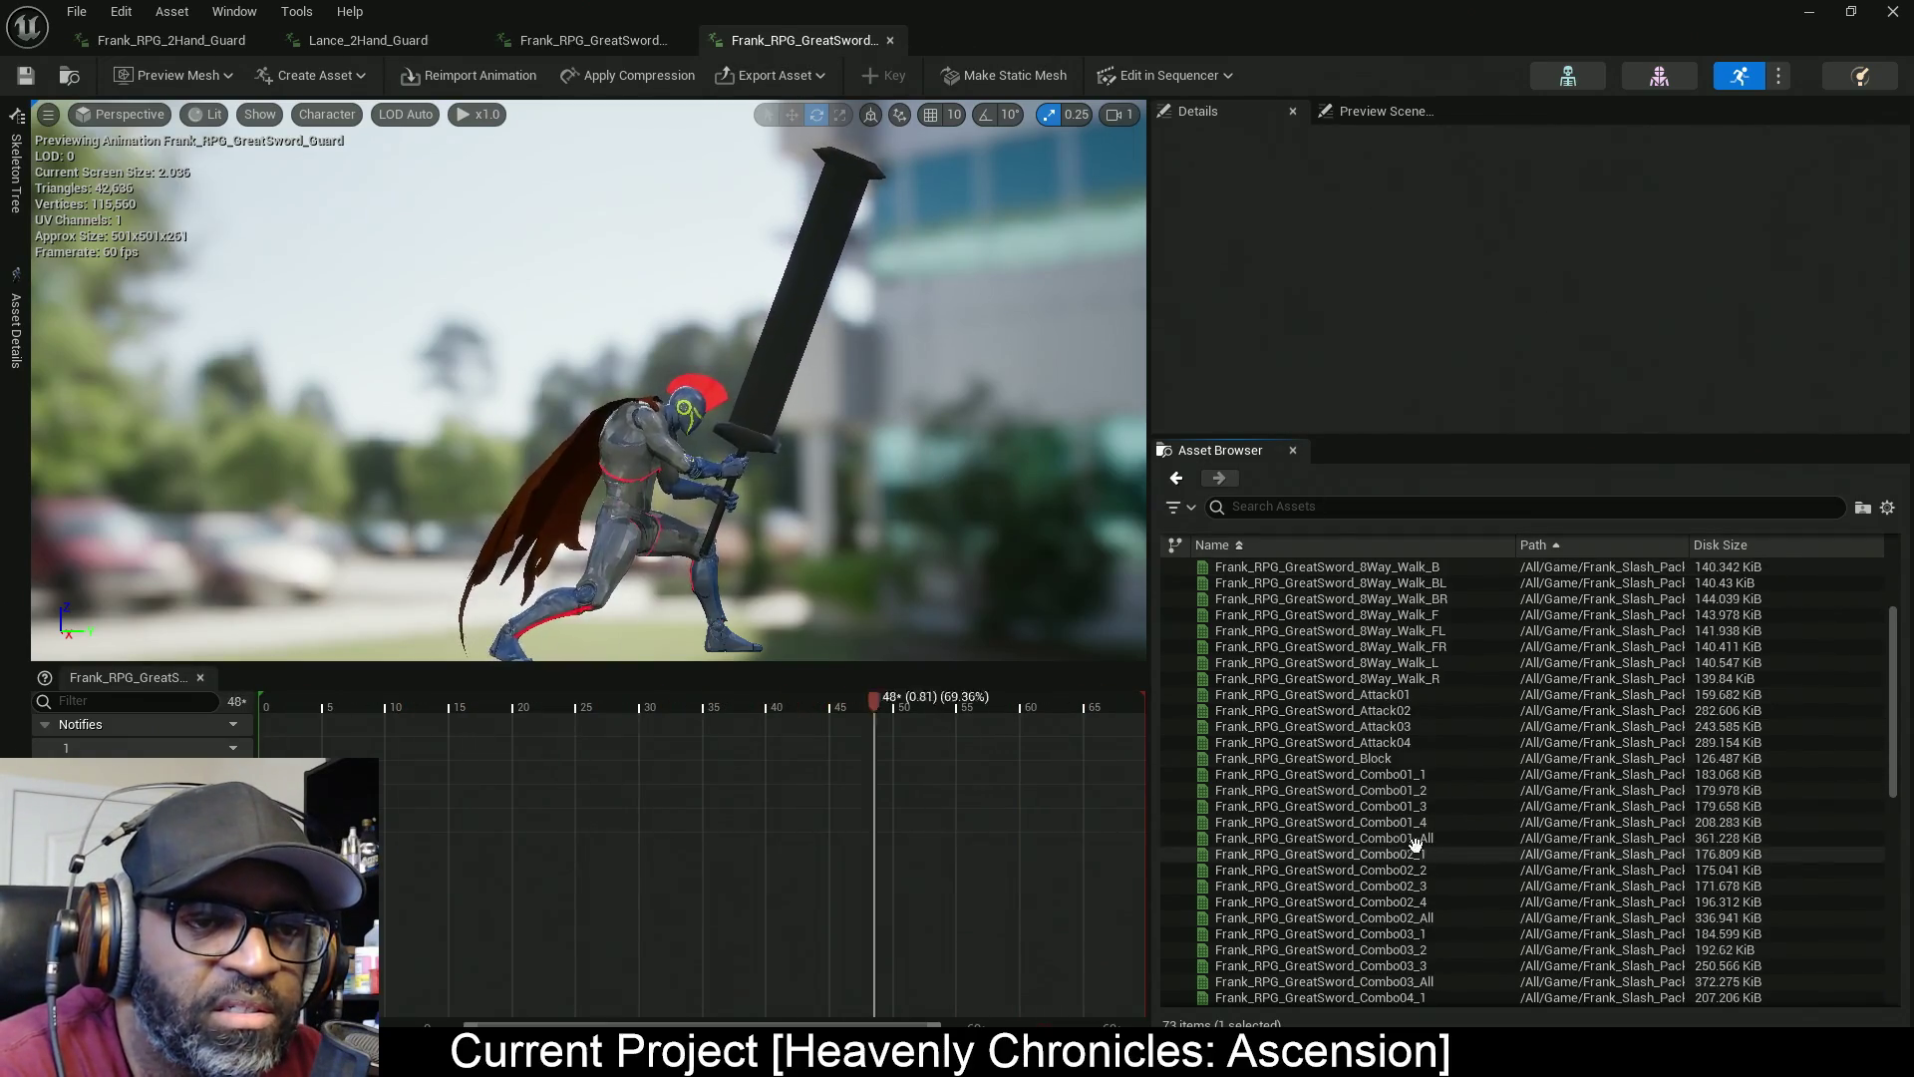
click(593, 41)
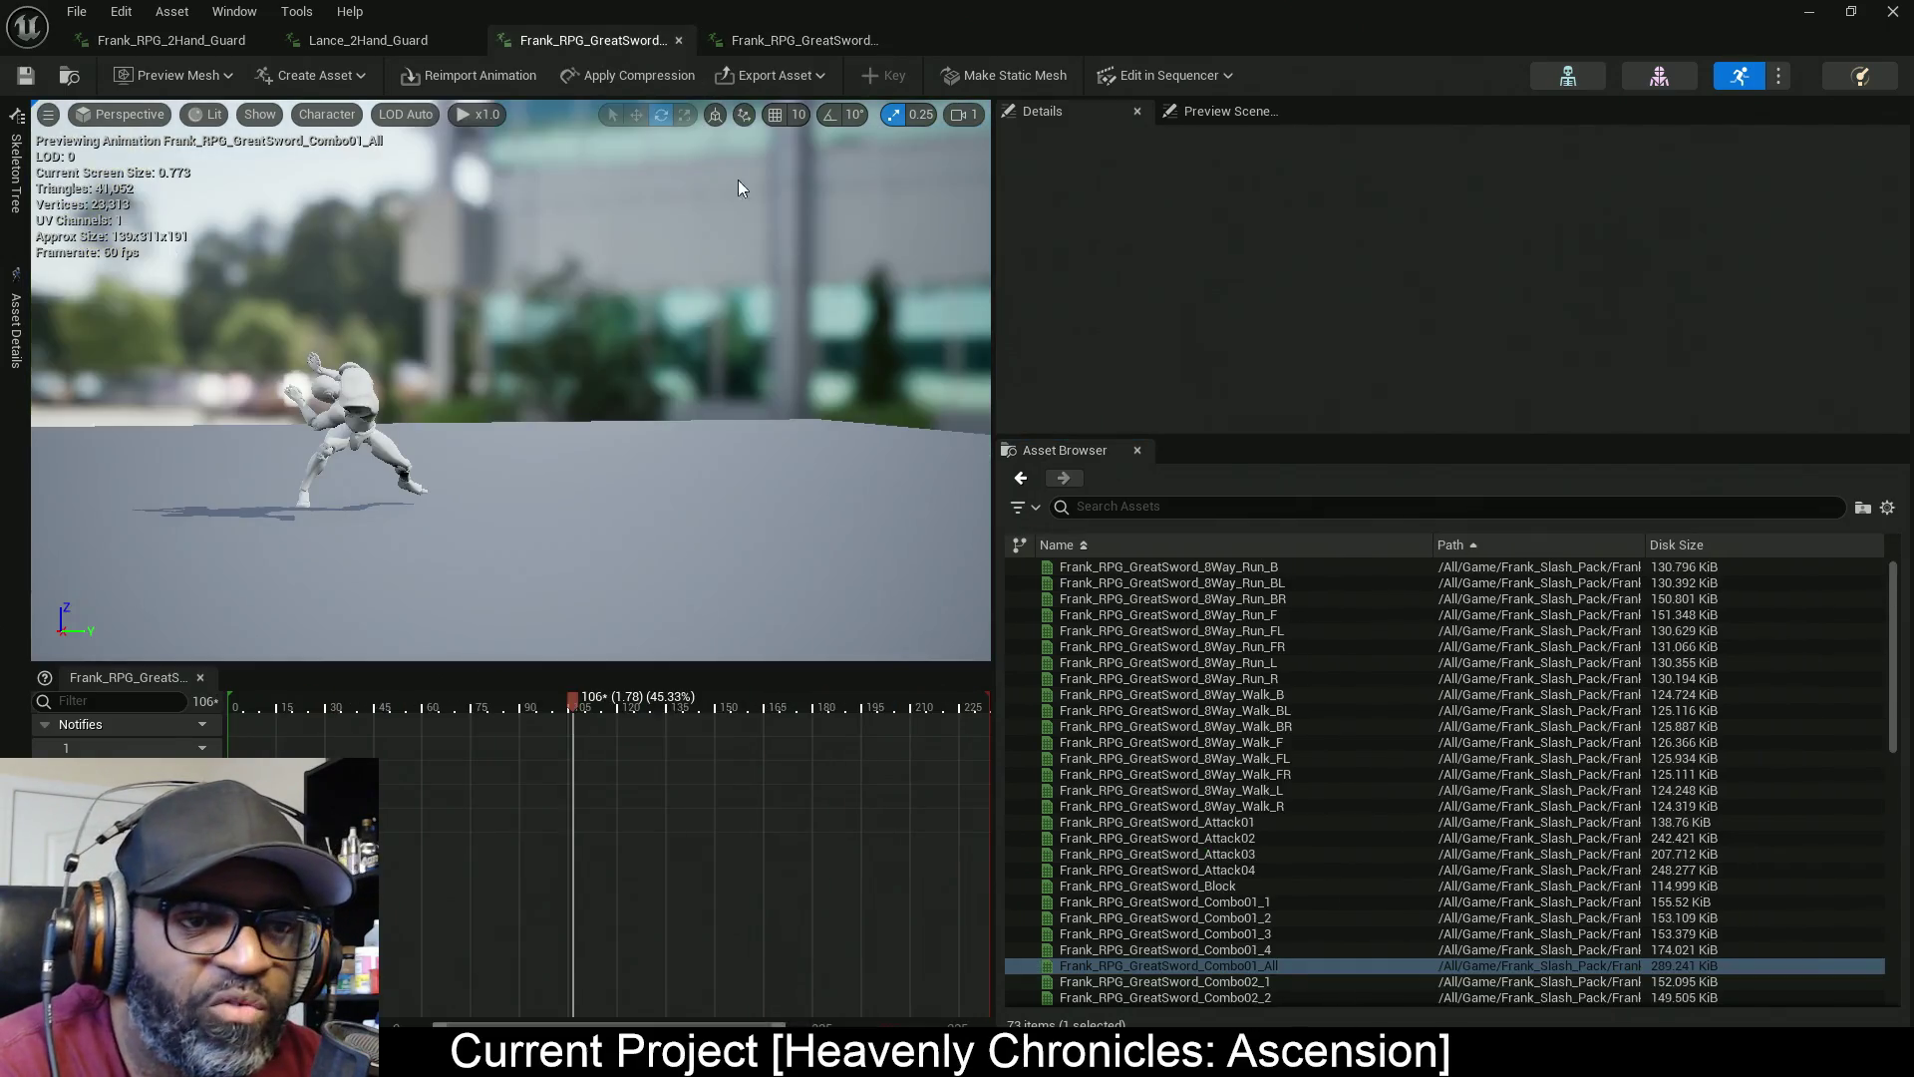
click(817, 33)
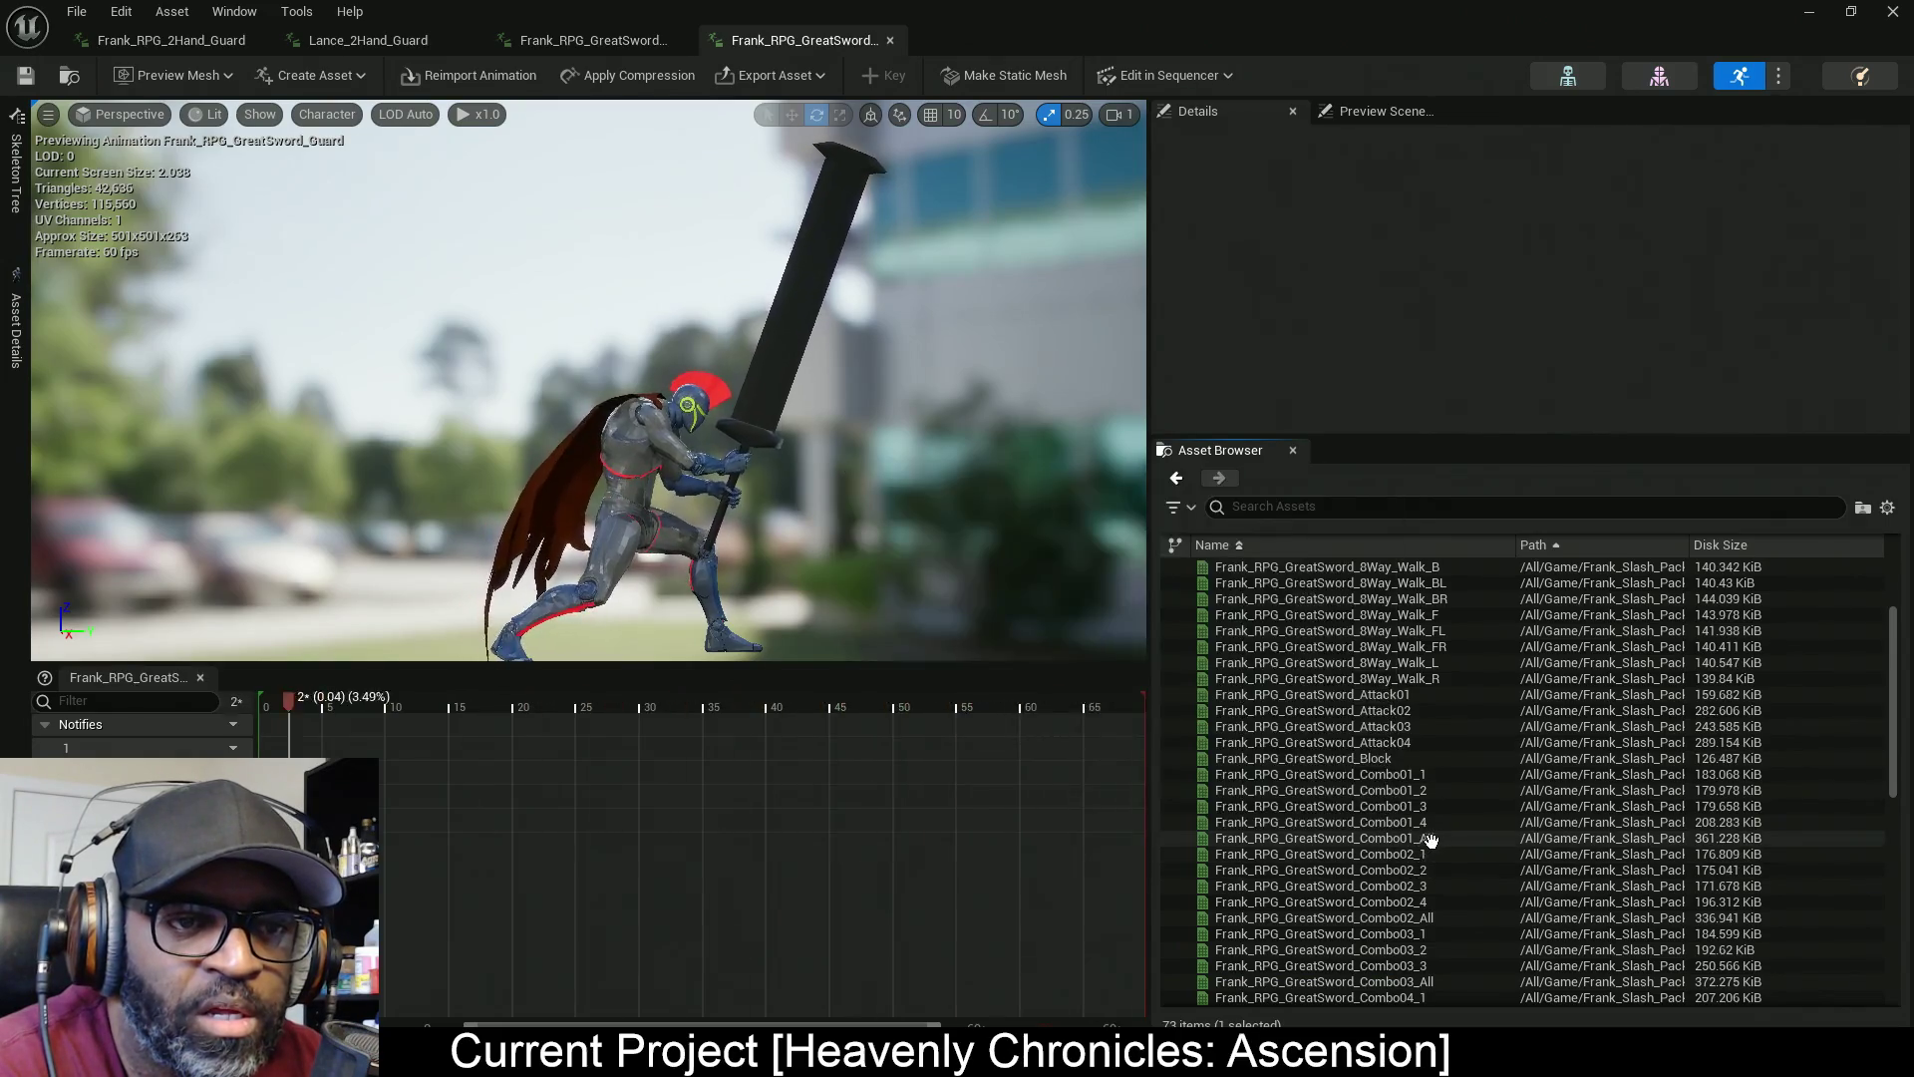
double_click(1431, 841)
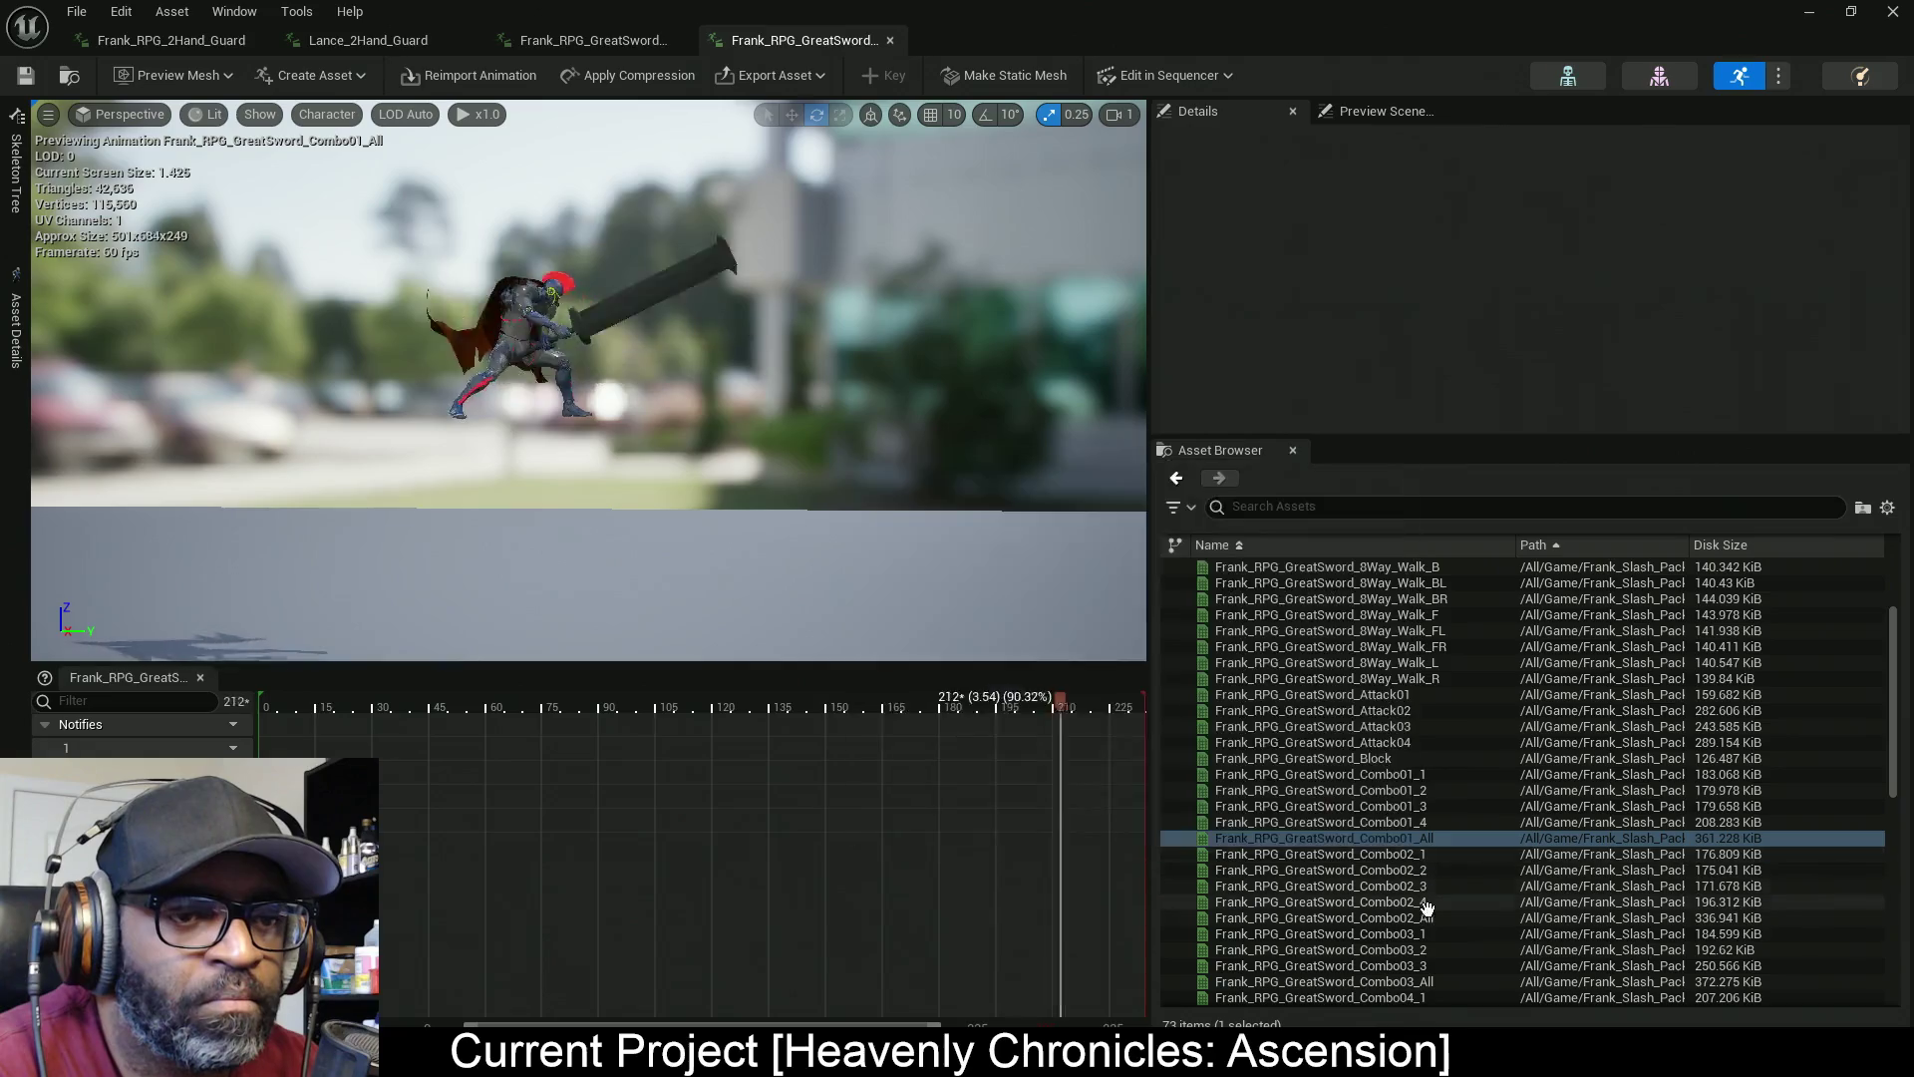
Preview Combo02_All, Combo03_All and Combo04_All on the knight, then select Combo01_All
click(1443, 918)
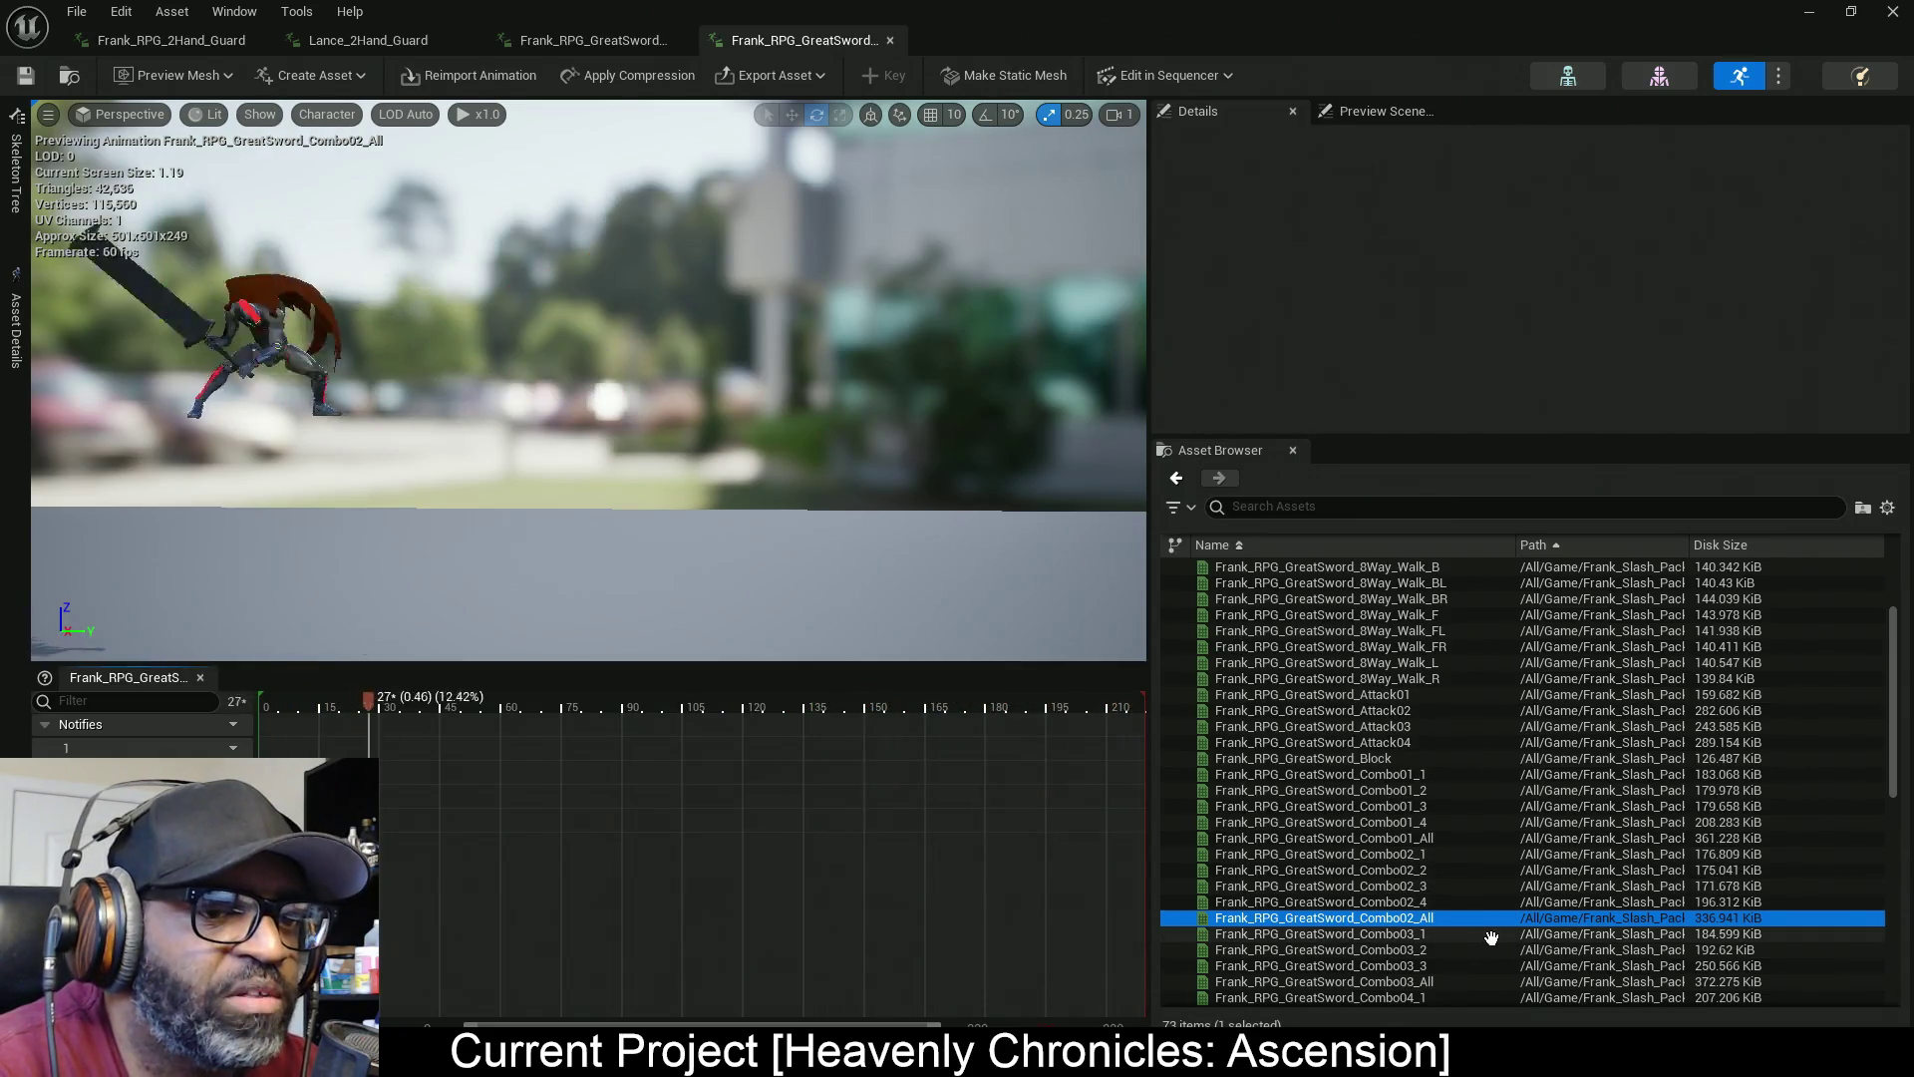
scroll(1496, 918, down, 2)
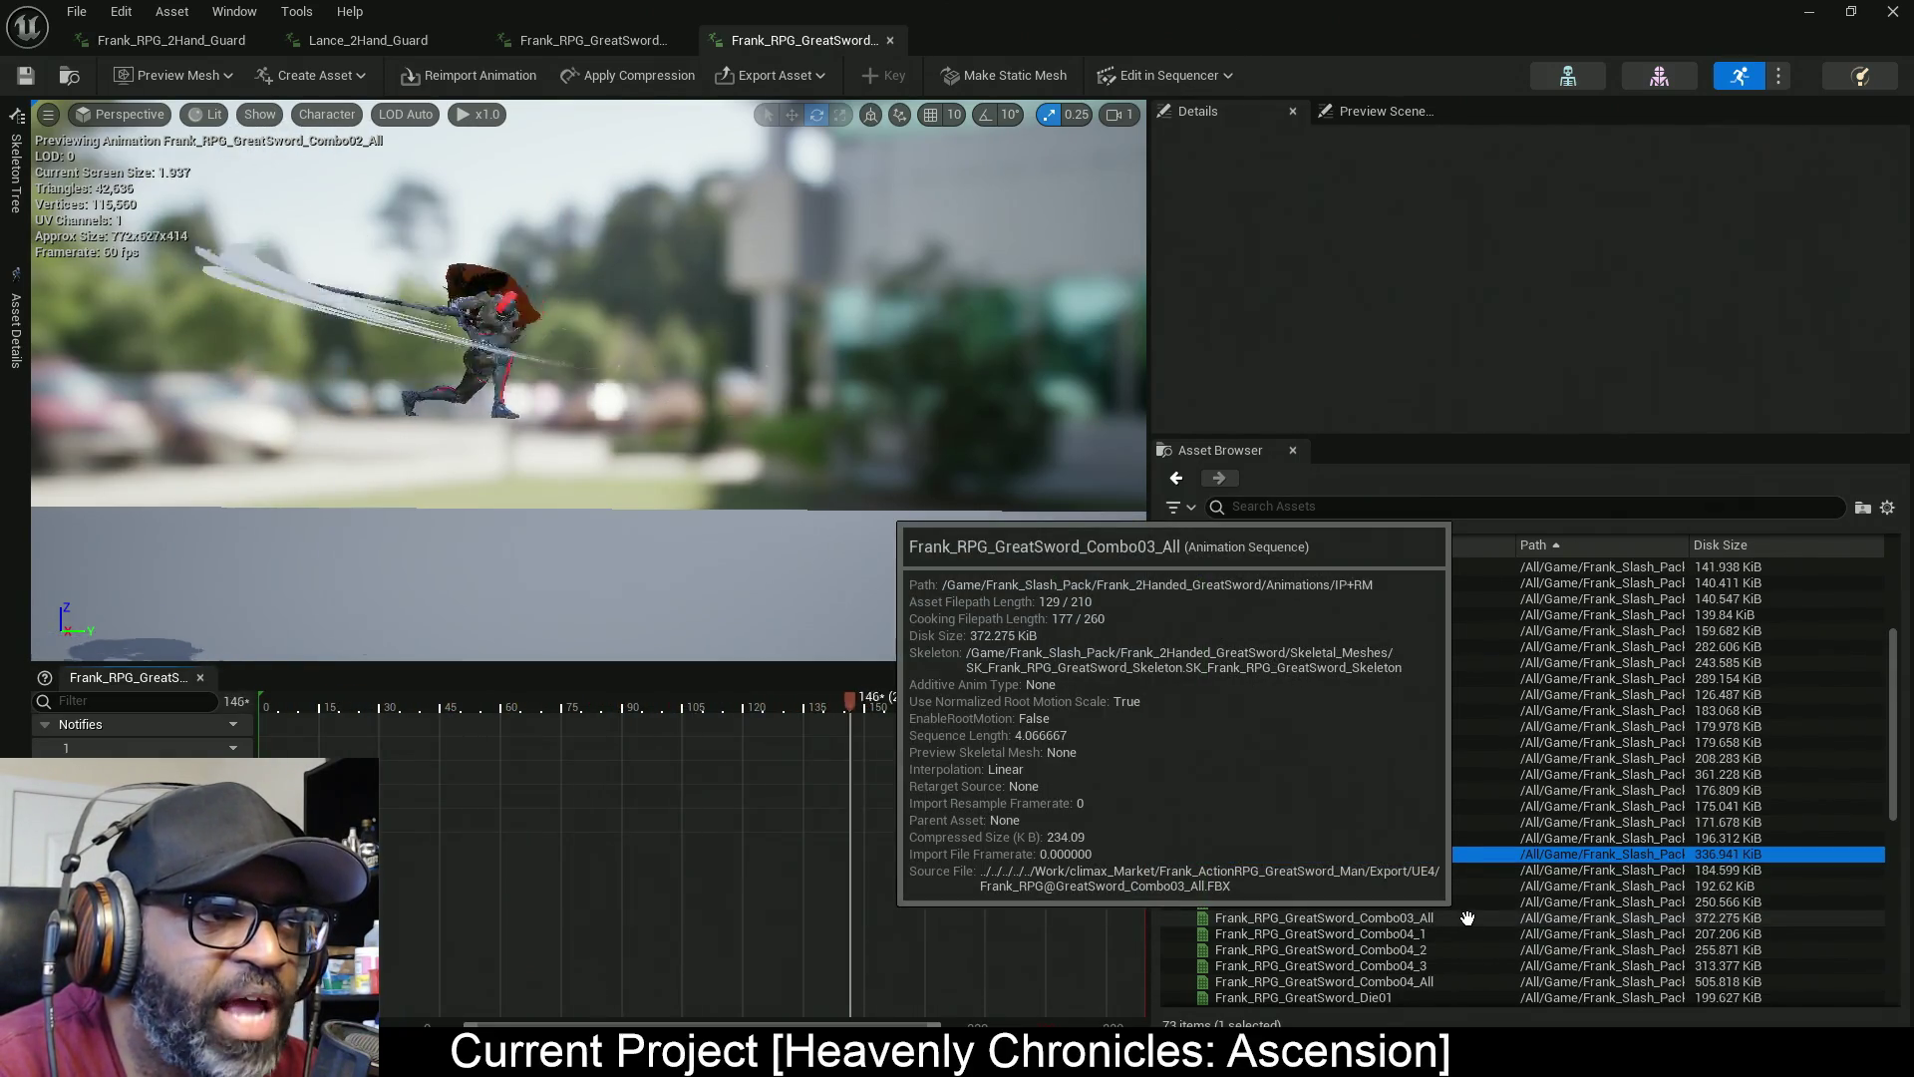
click(1468, 917)
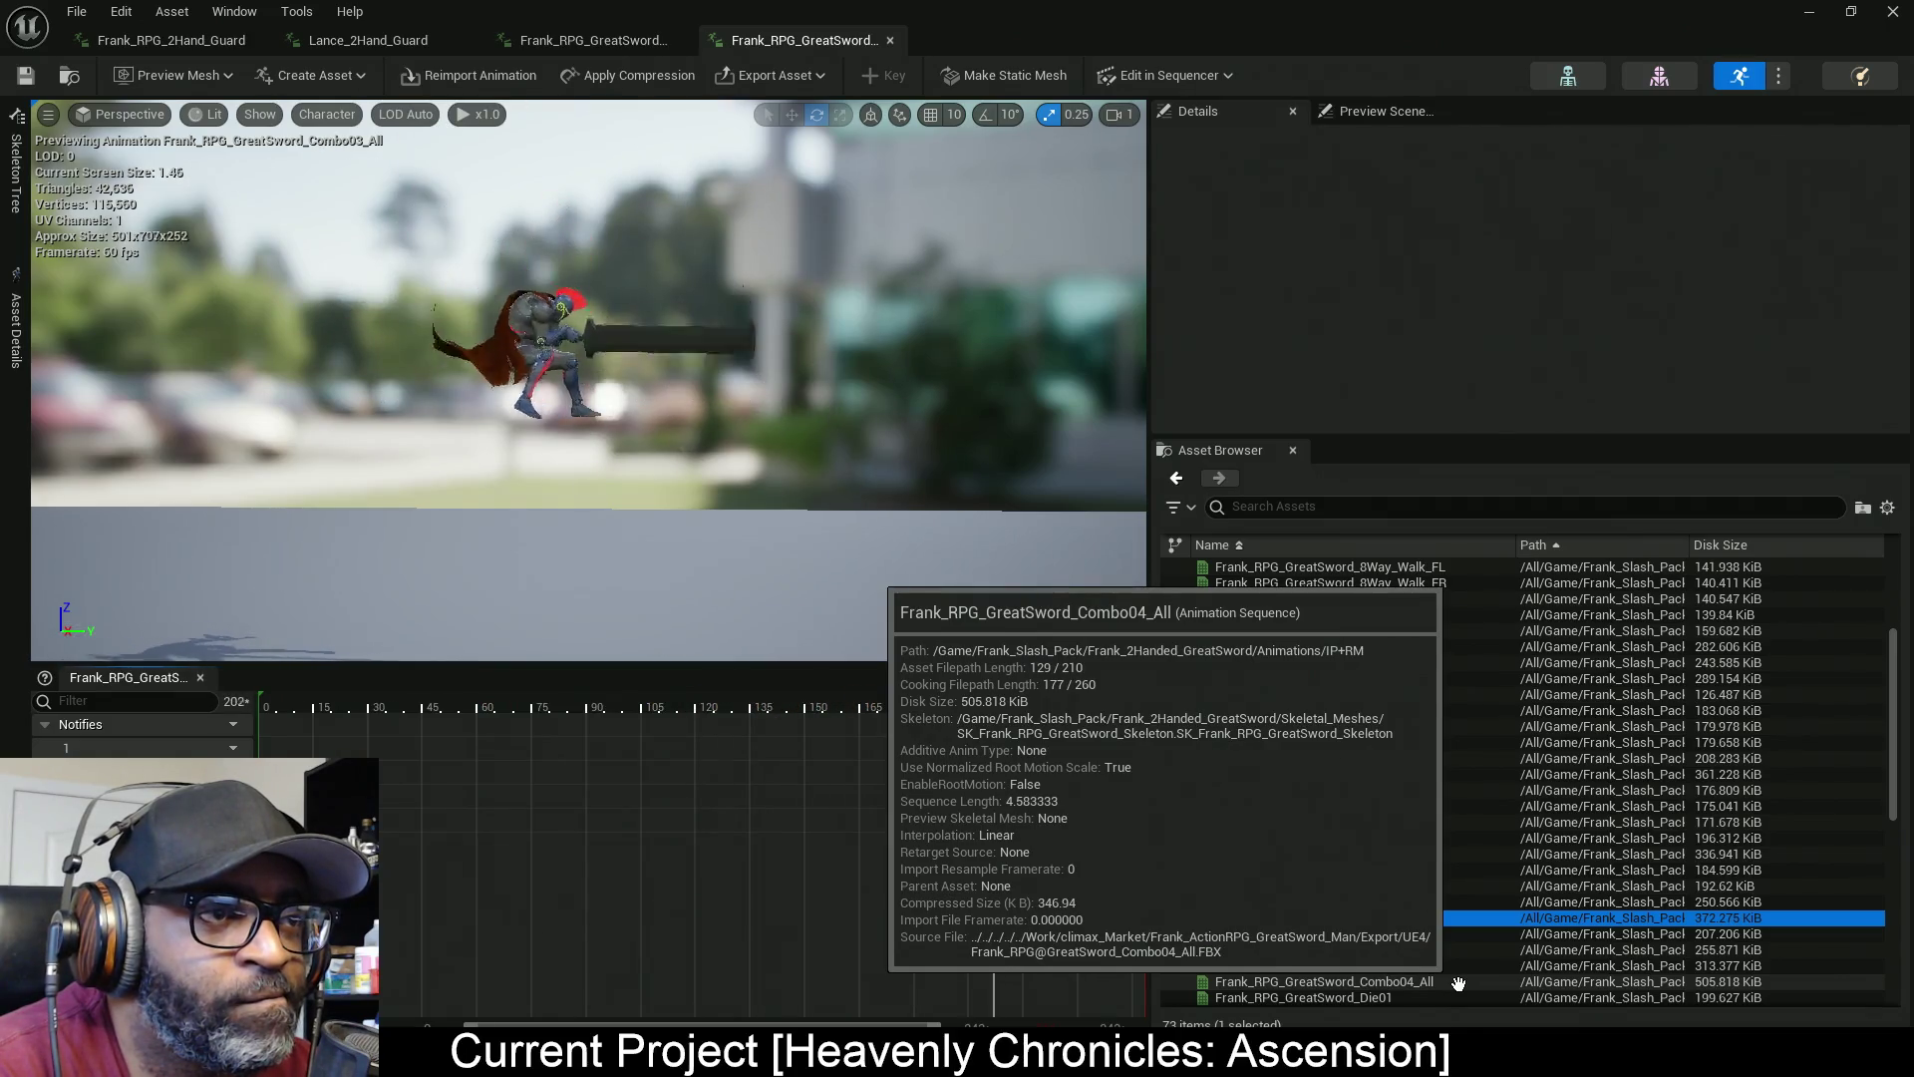
click(1458, 983)
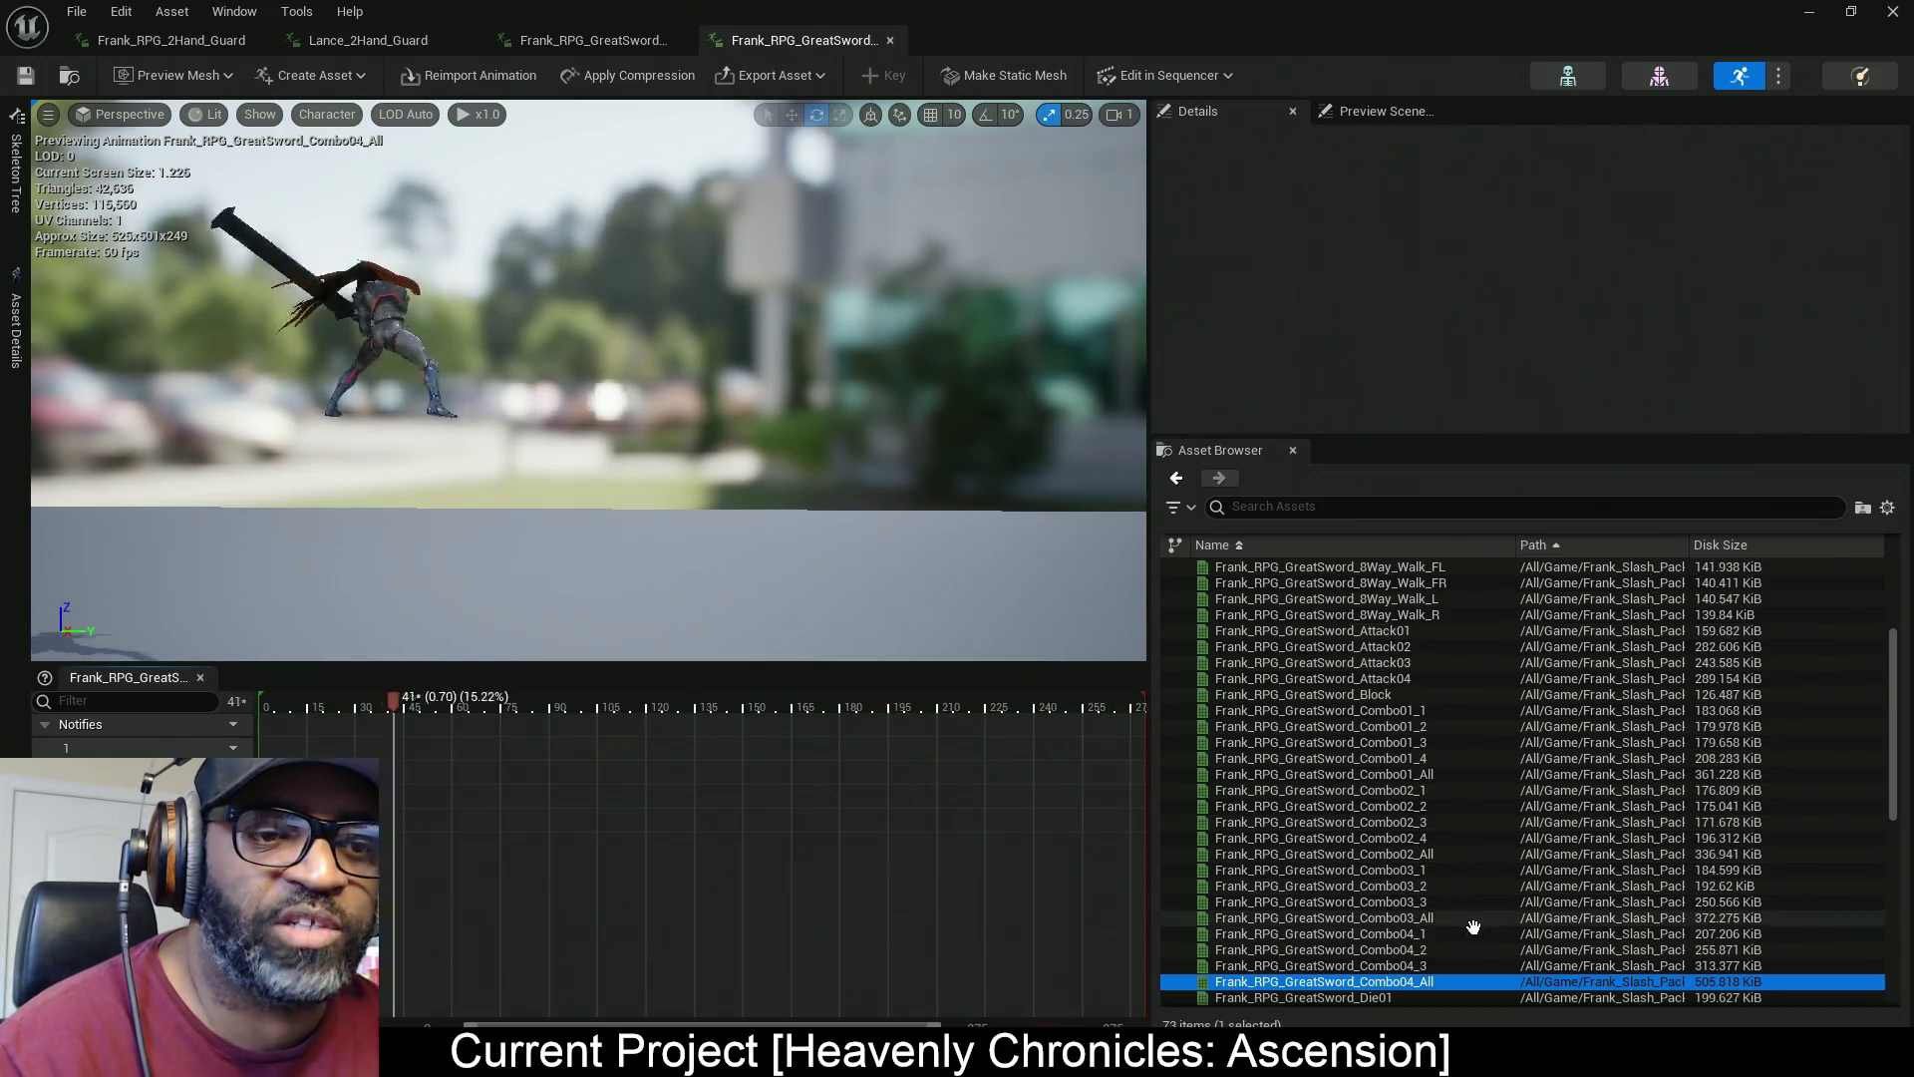
mouse_move(1475, 596)
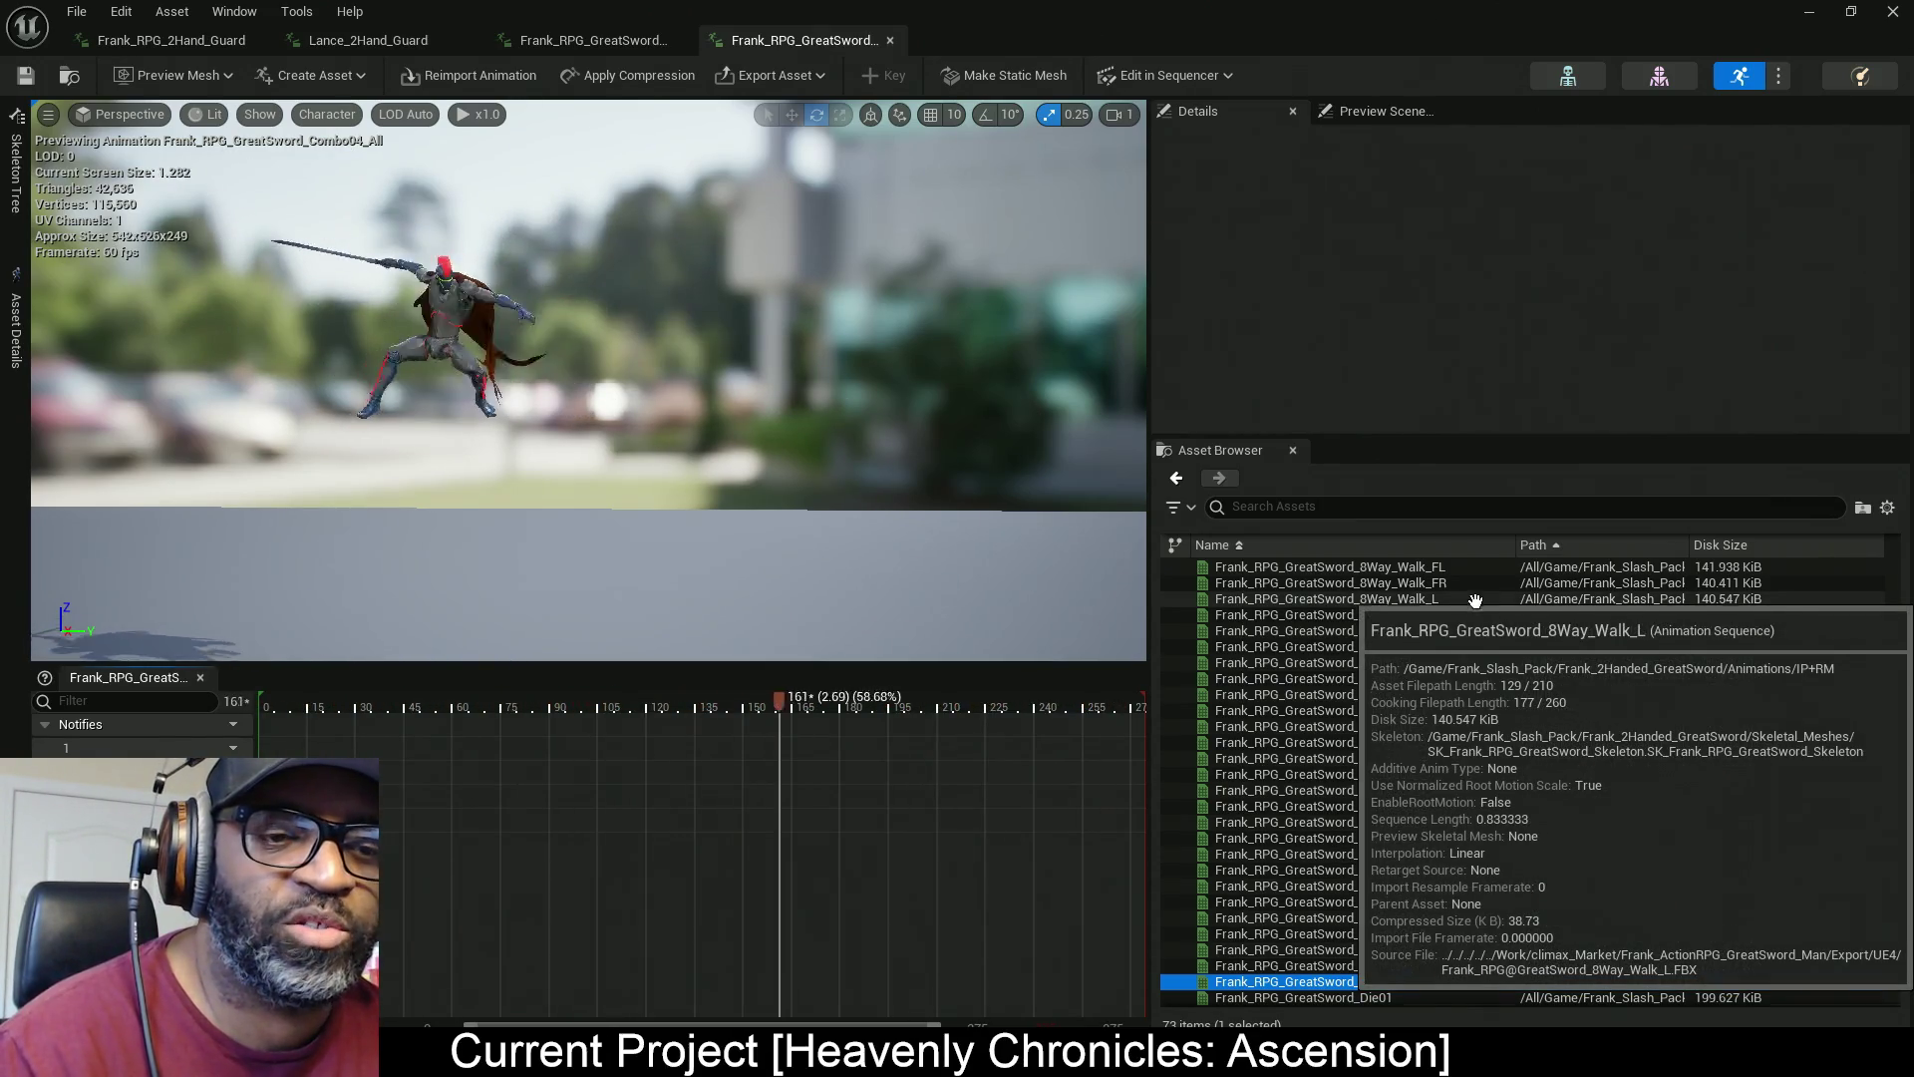
scroll(1475, 599, down, 3)
scroll(1544, 717, up, 8)
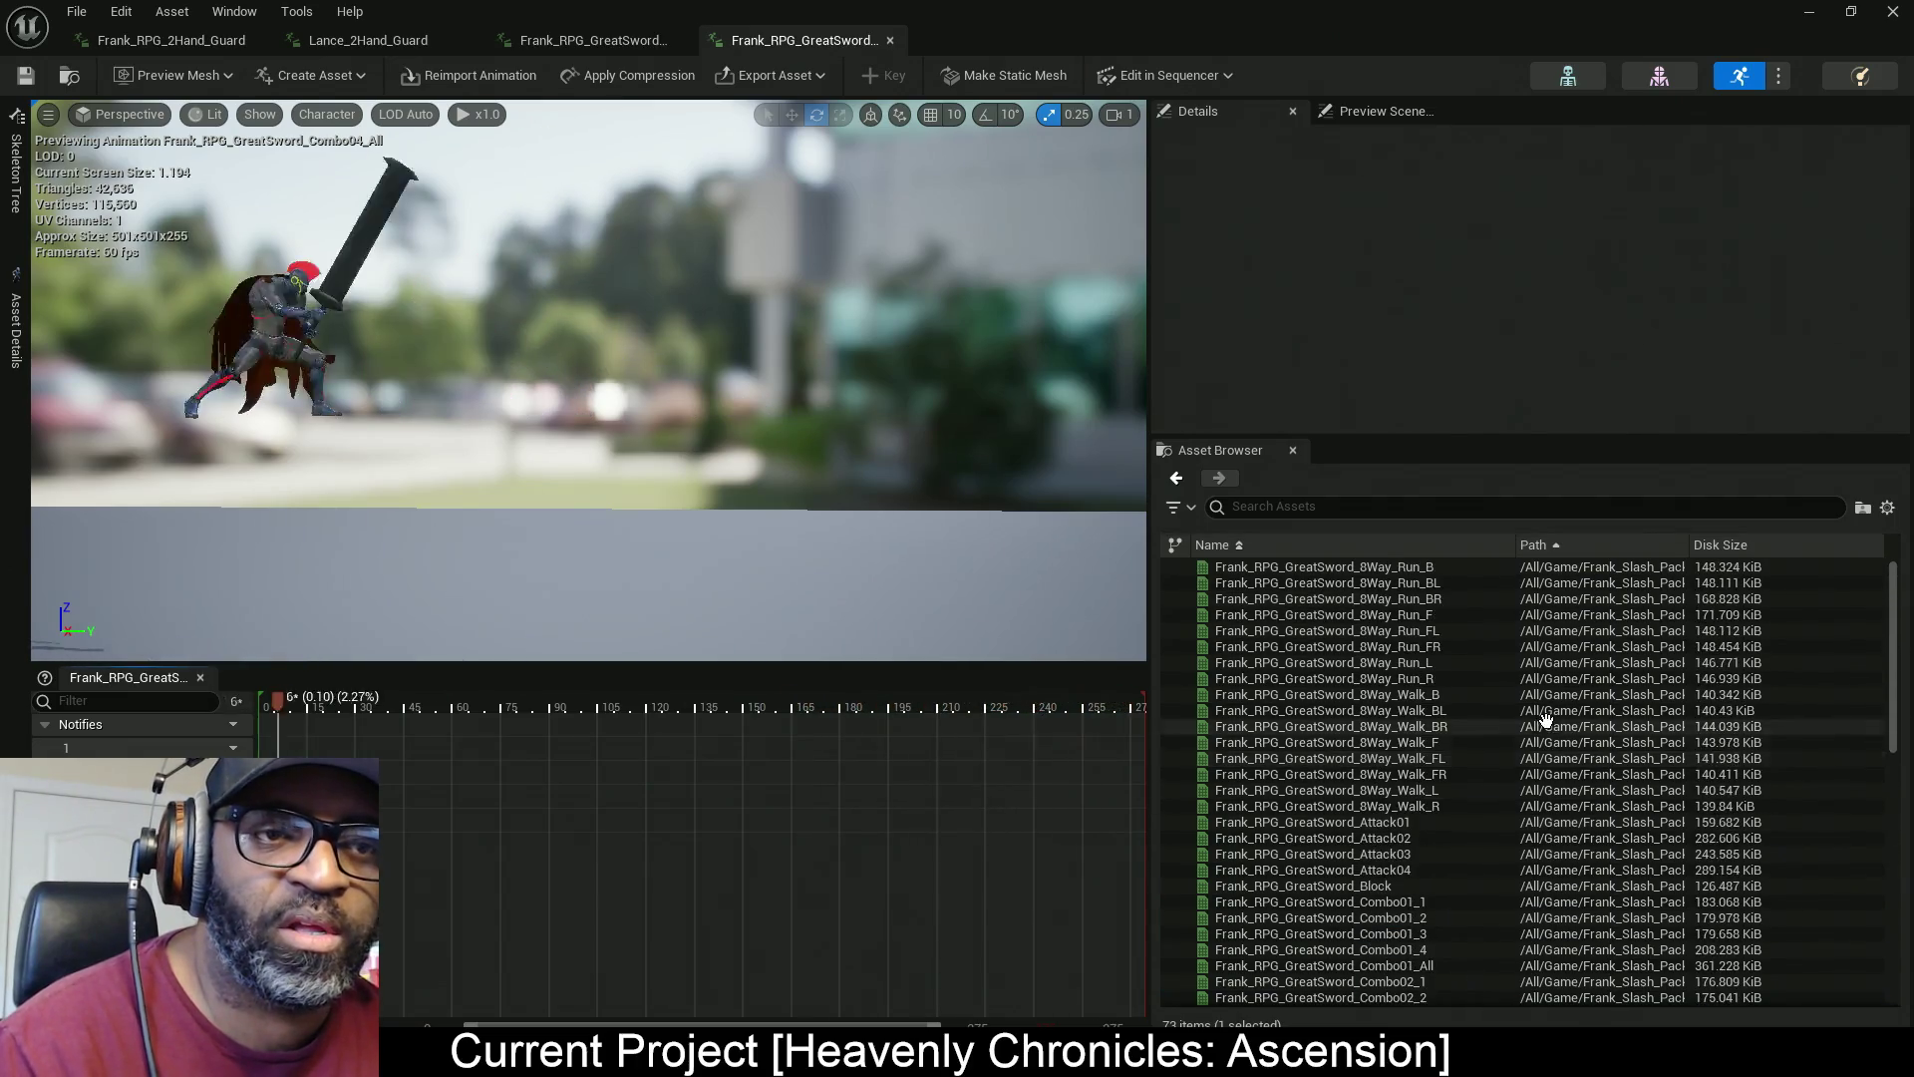
scroll(1496, 797, down, 2)
click(1441, 869)
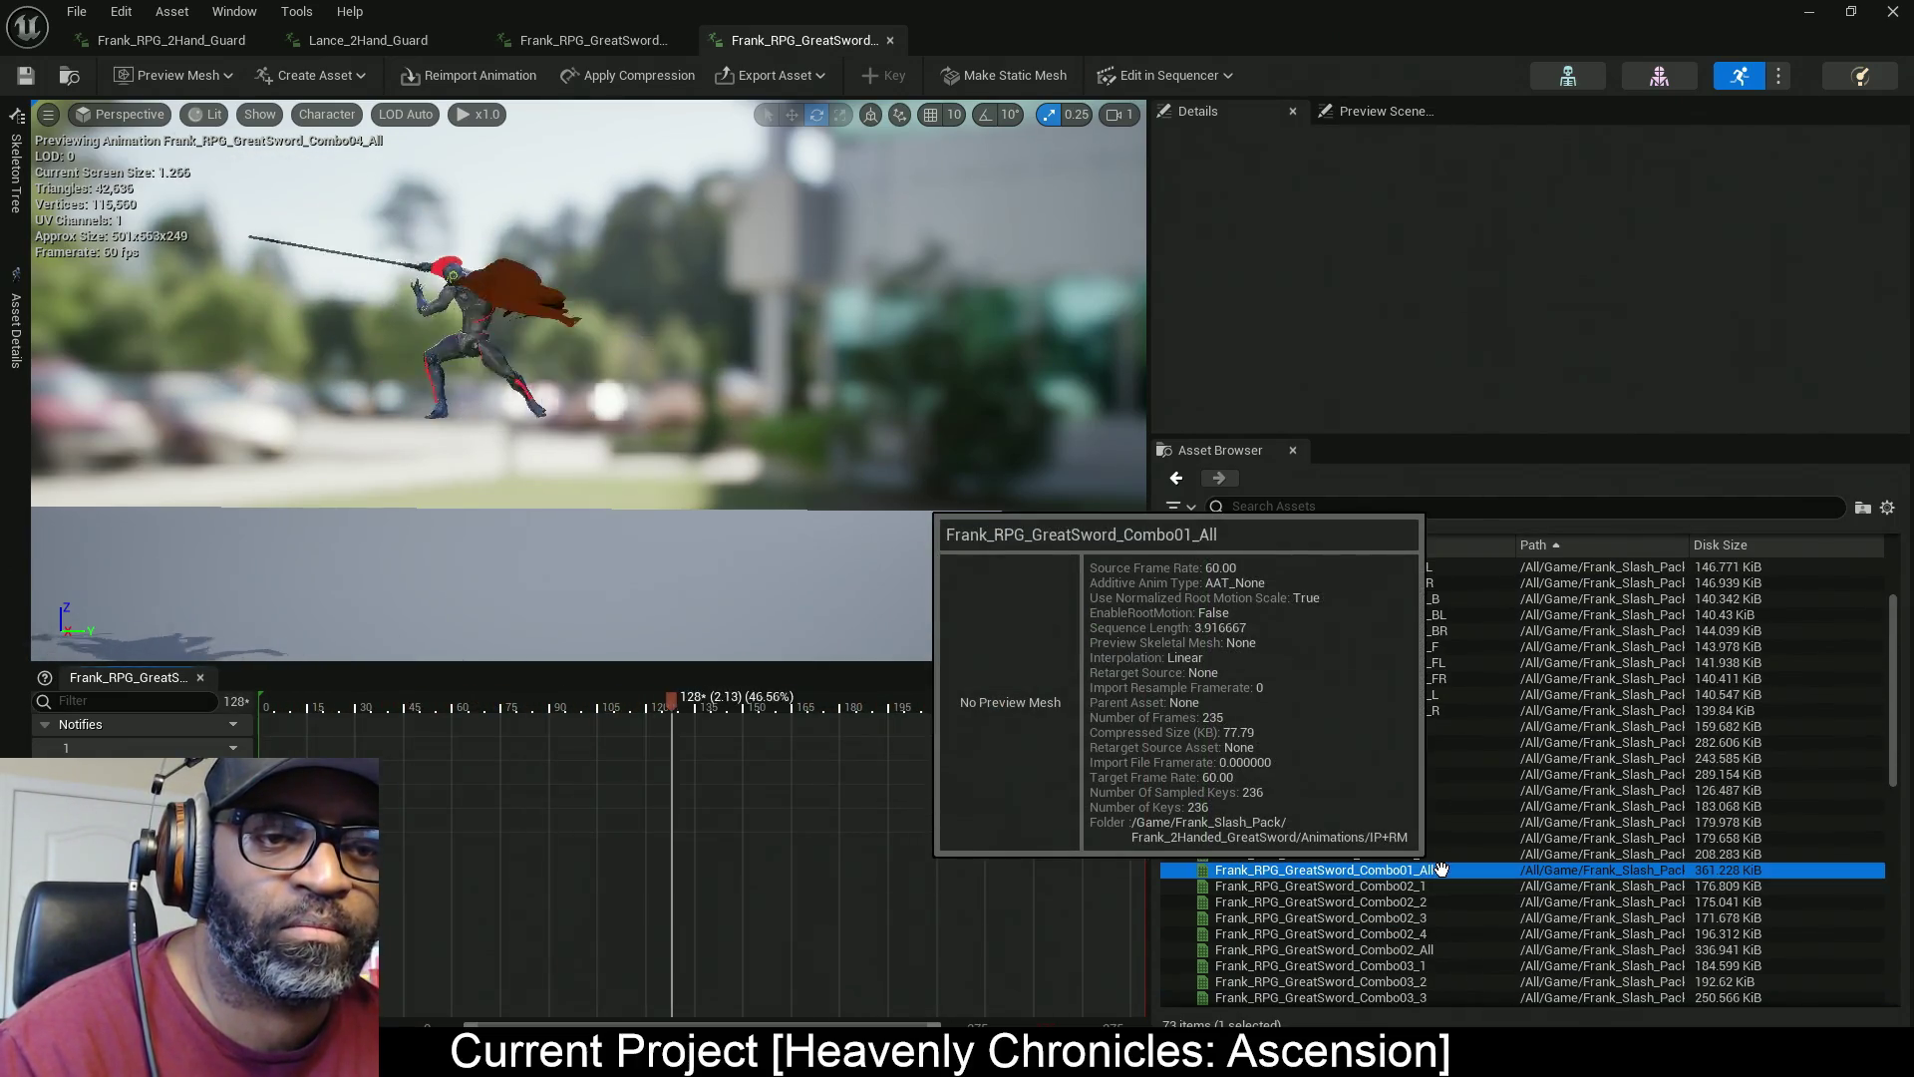
Browse to the Combo01_All asset in the Content Browser and close the animation editor
right_click(1441, 869)
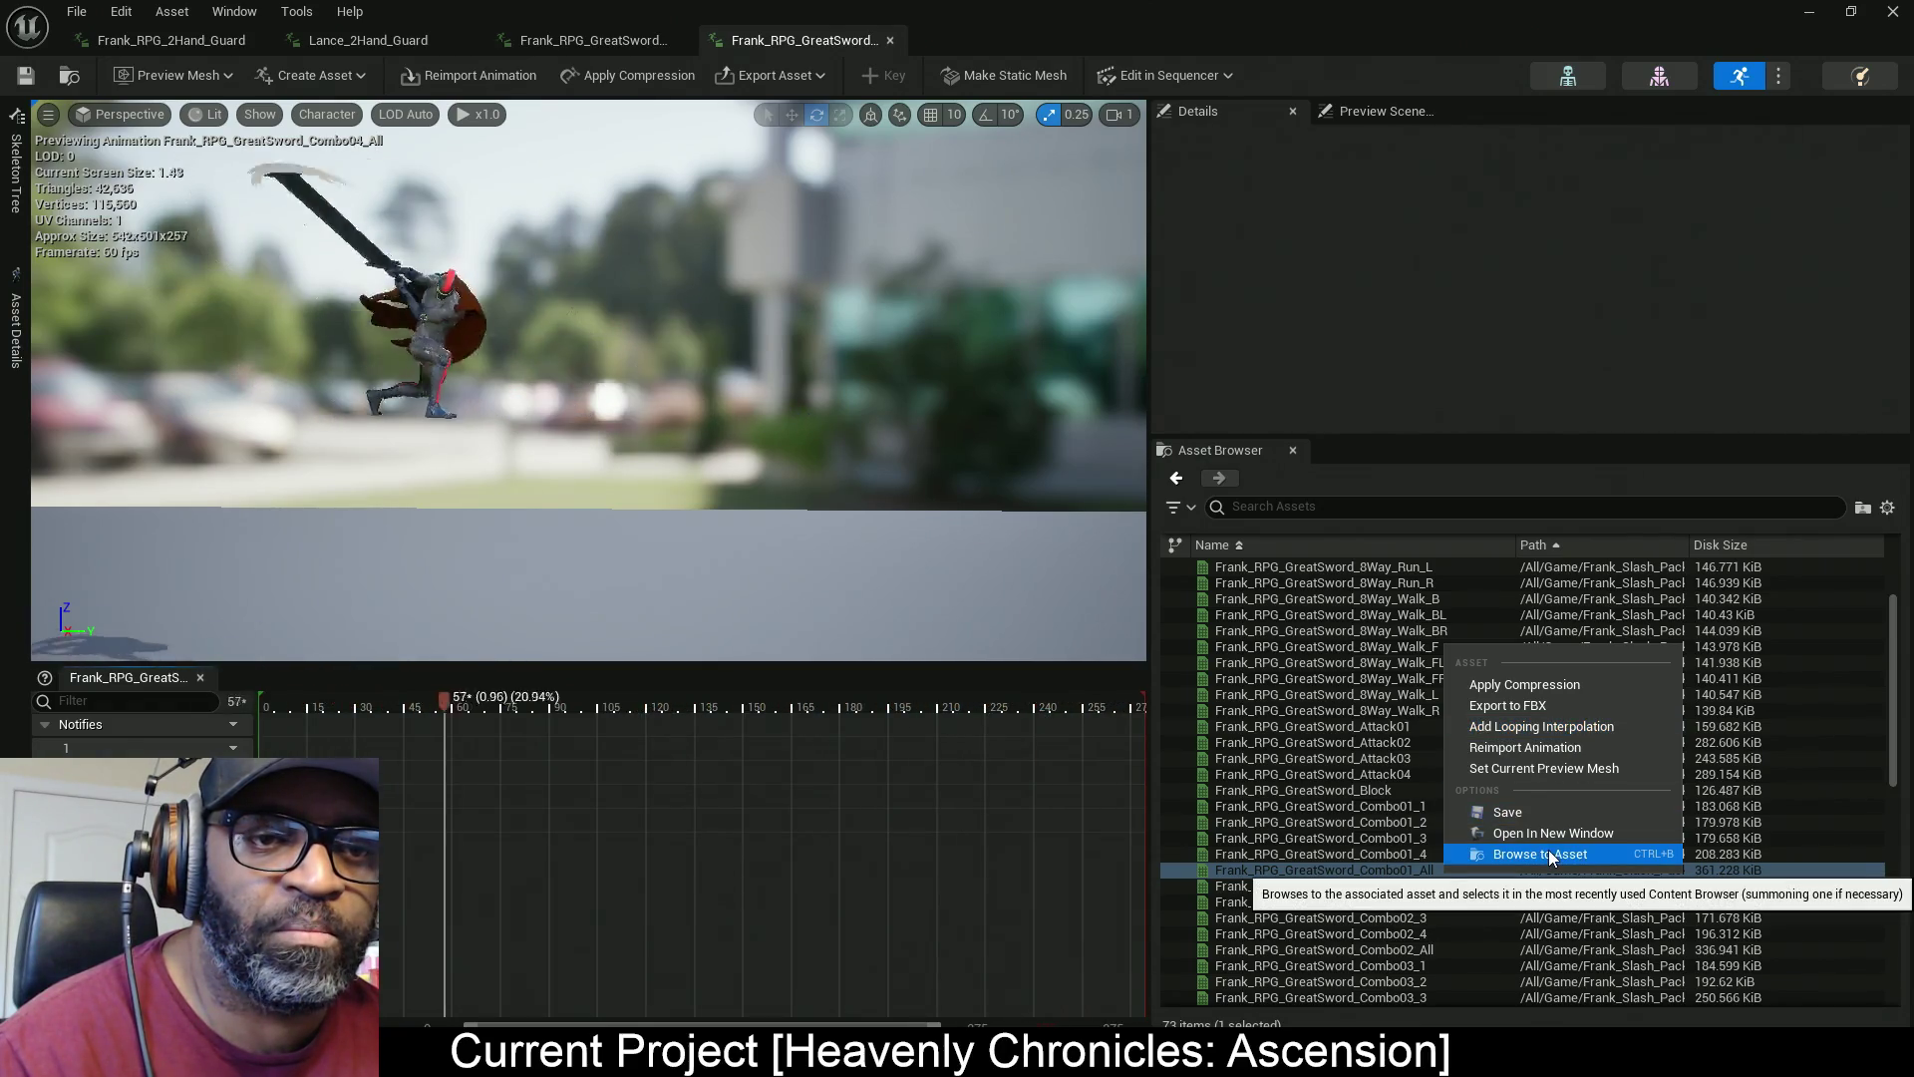
click(1585, 851)
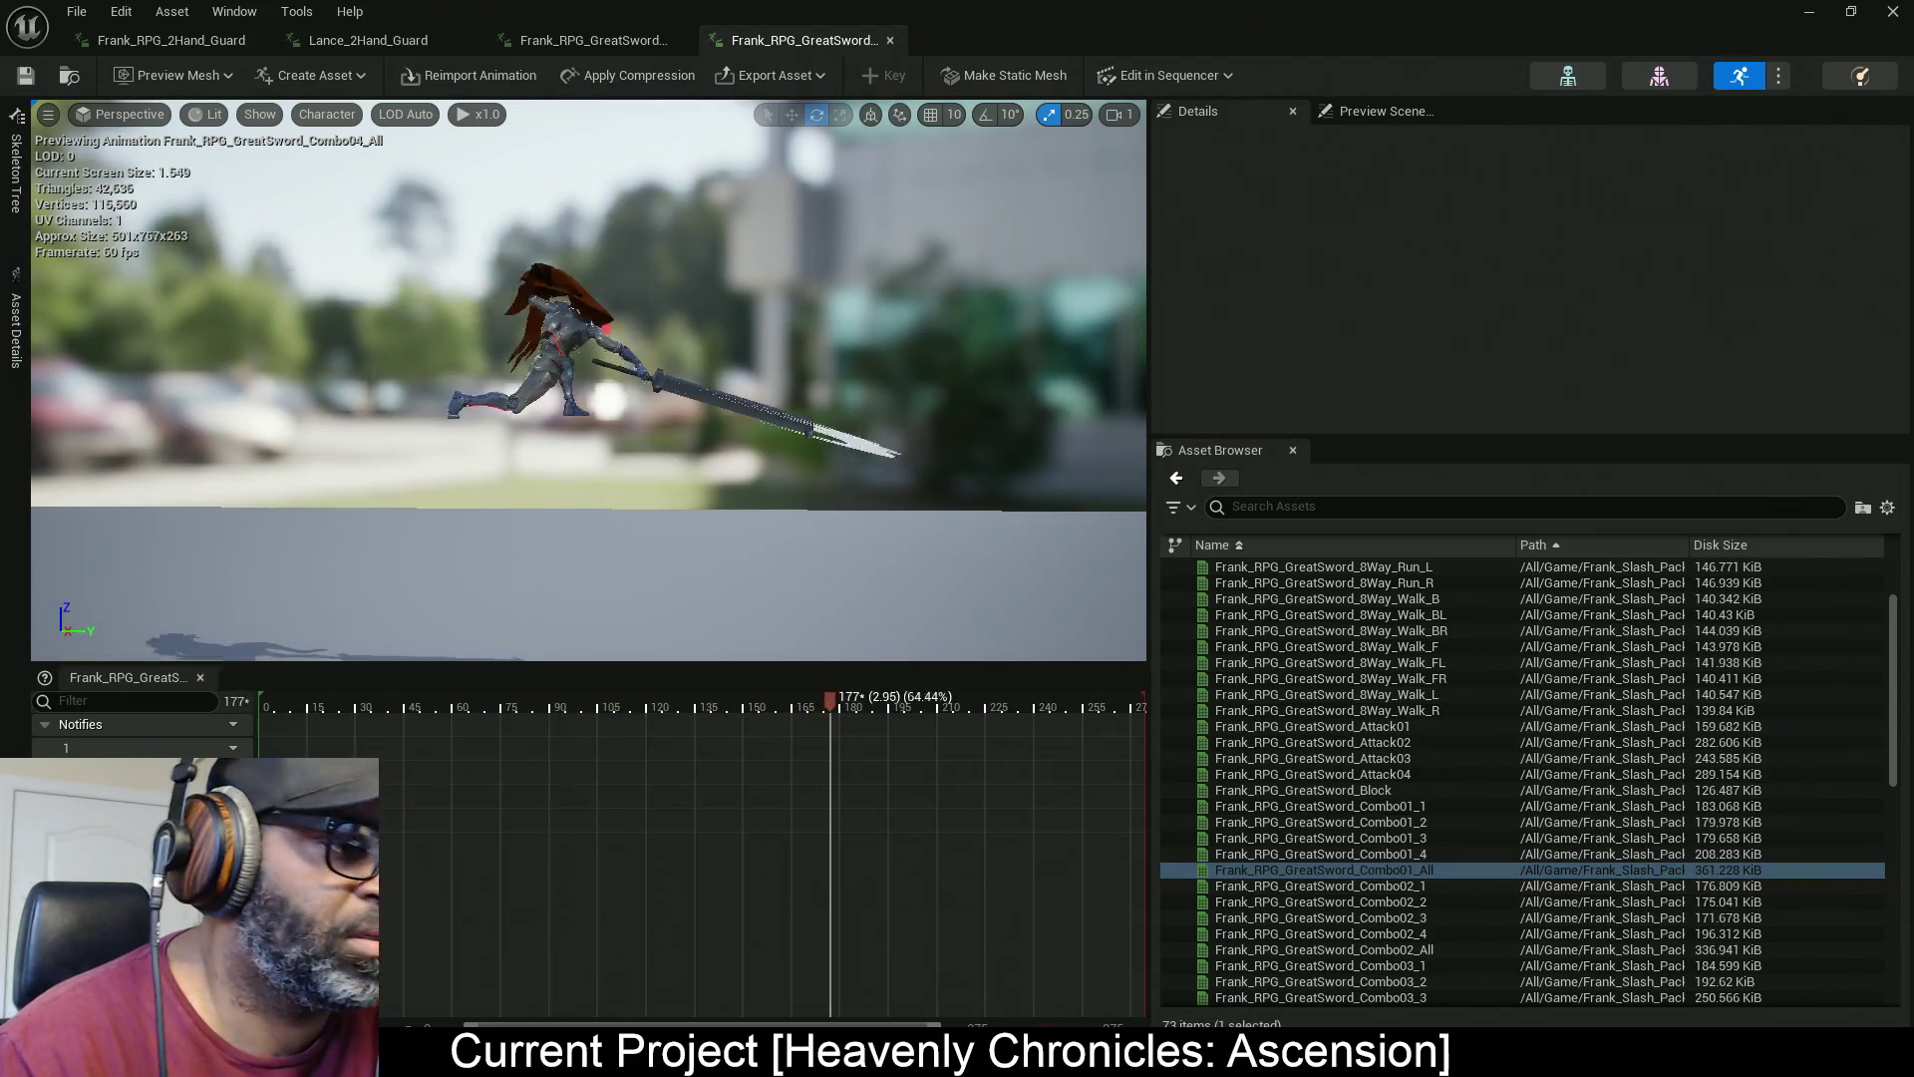
click(617, 41)
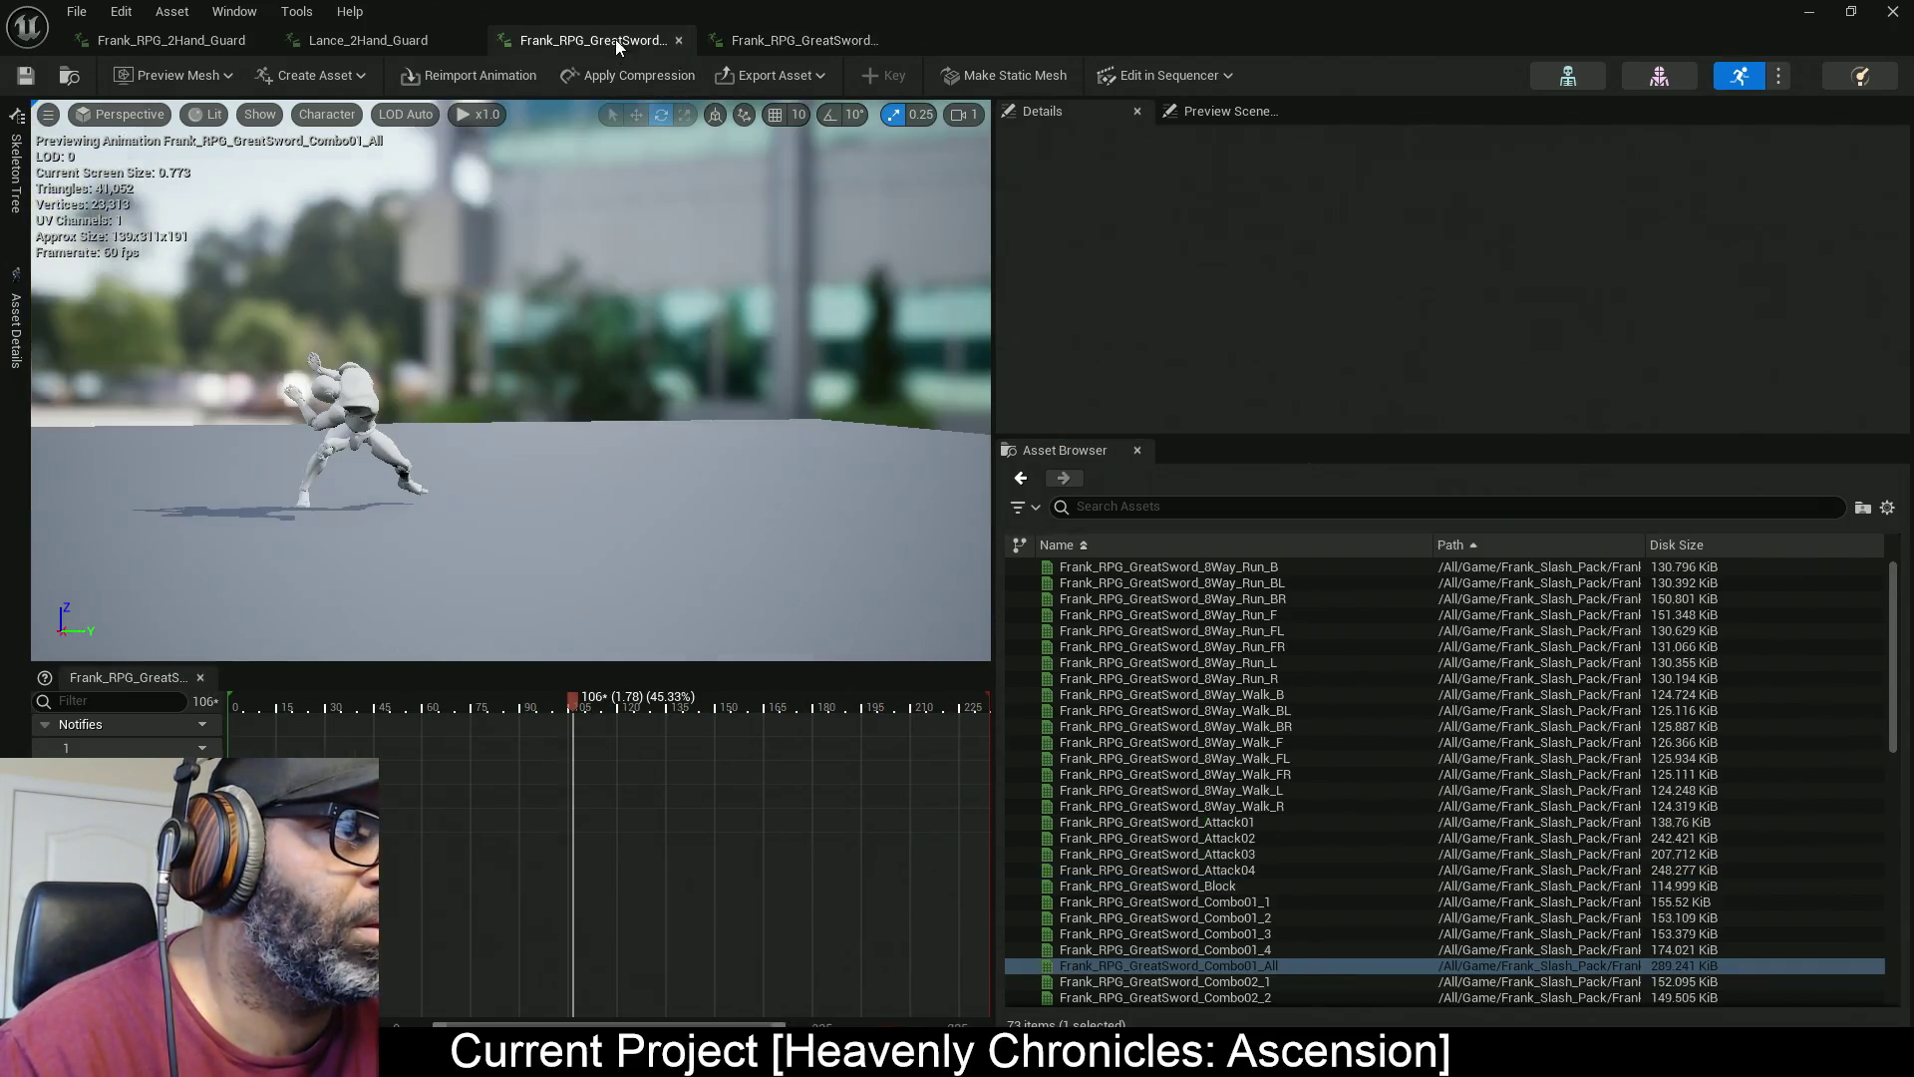
click(359, 46)
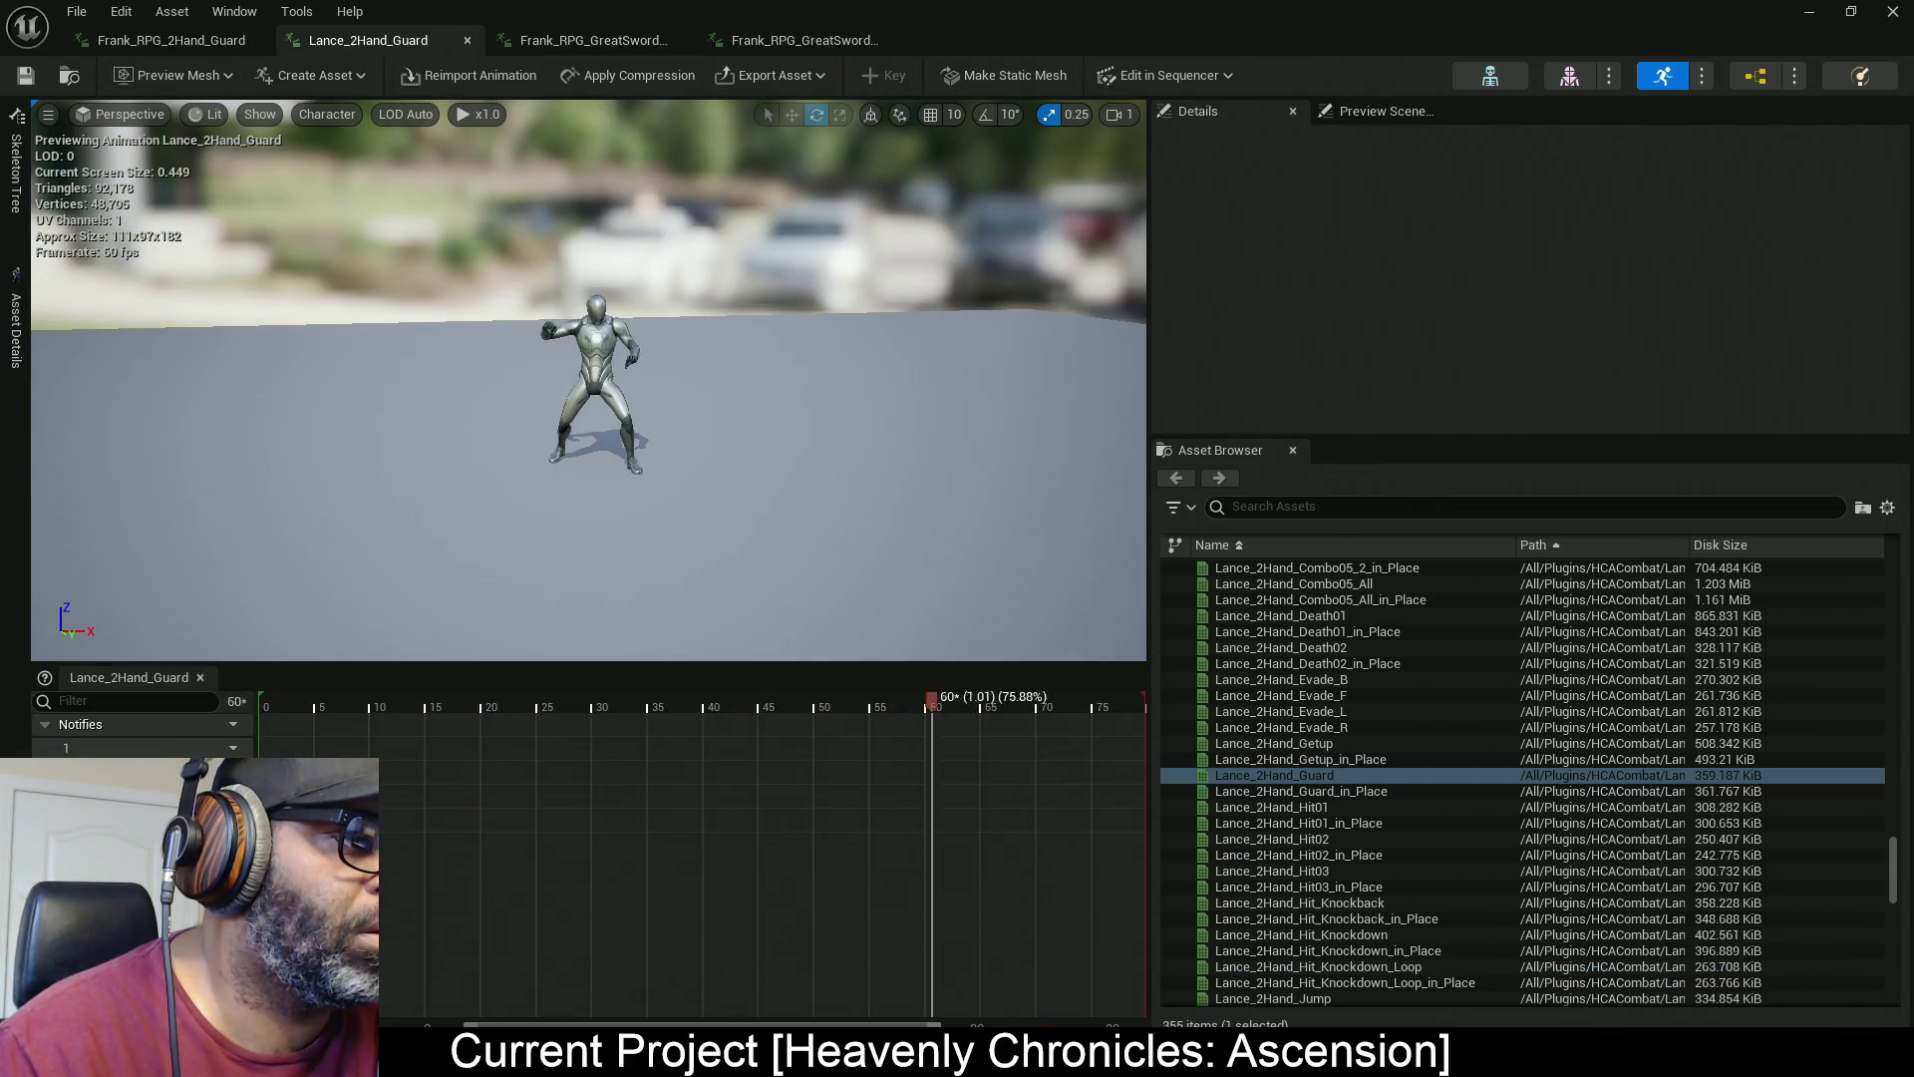
click(134, 40)
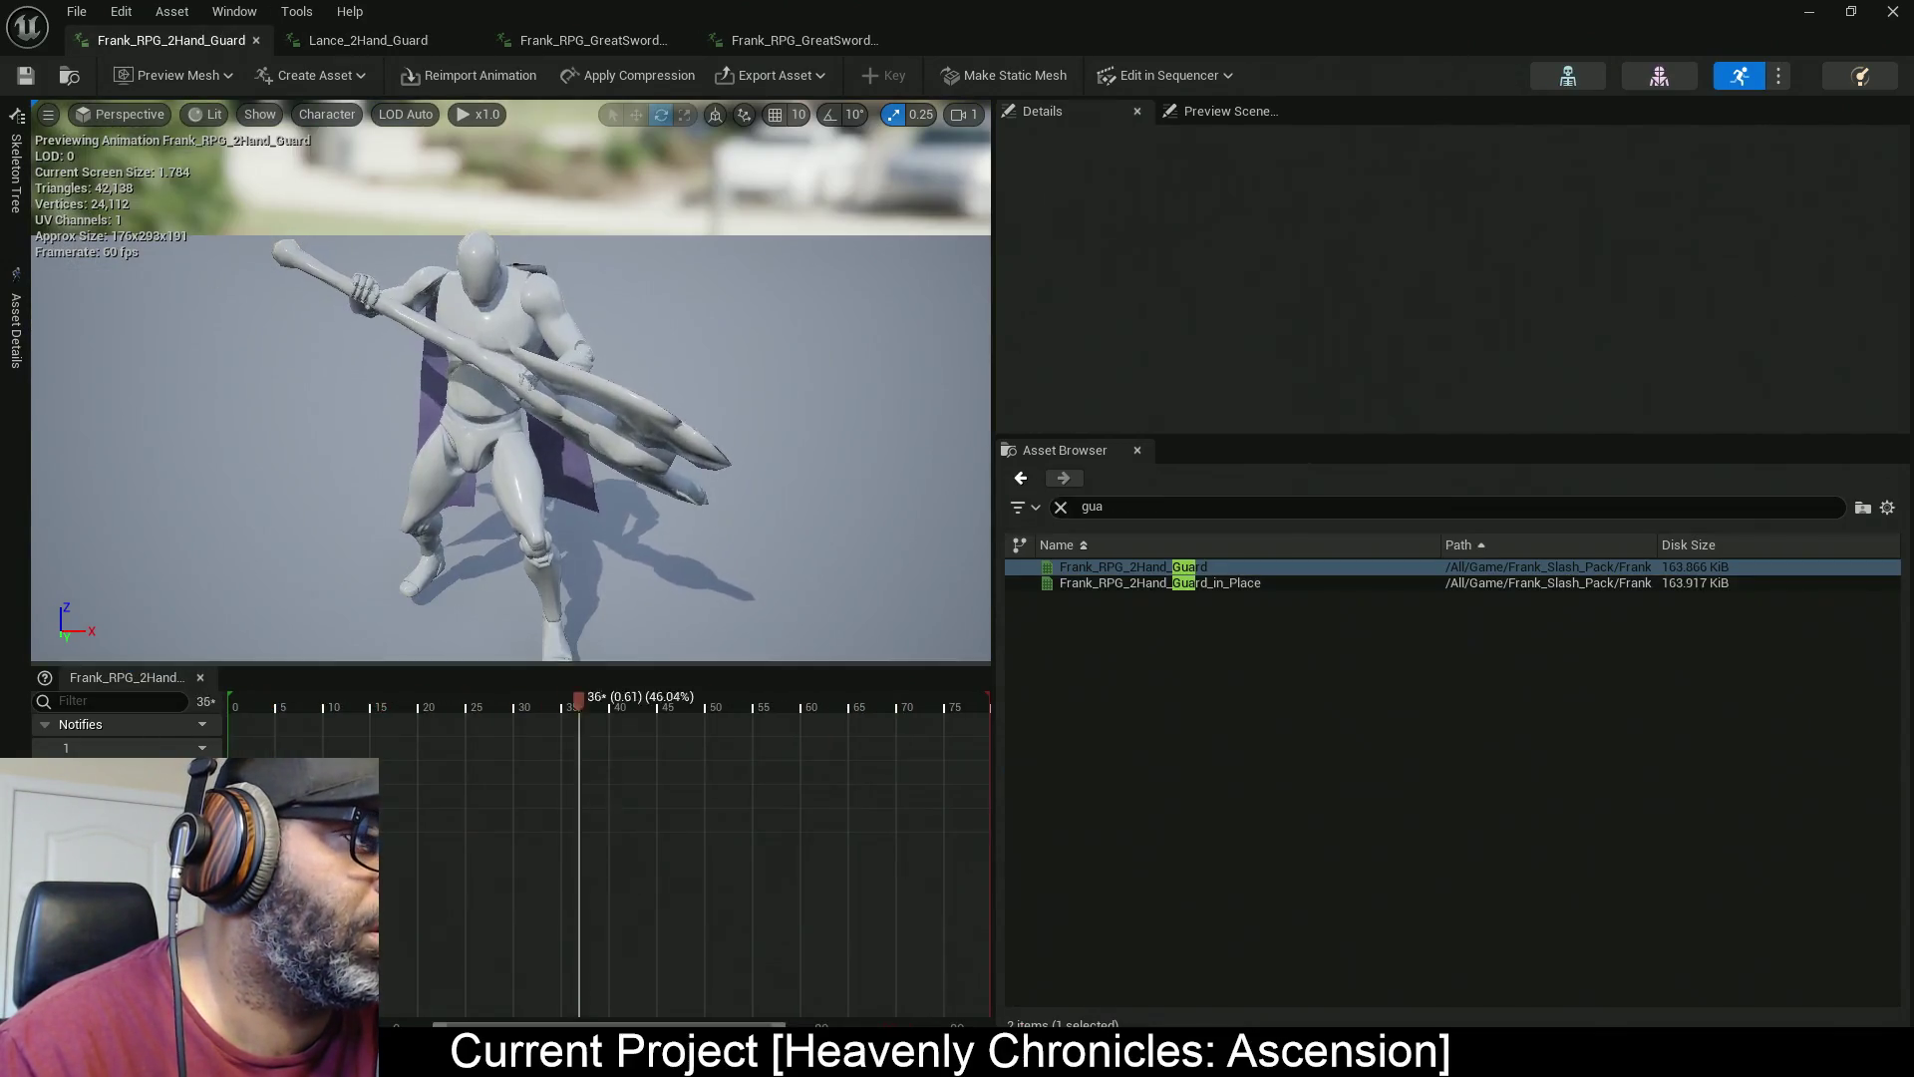
double_click(1310, 9)
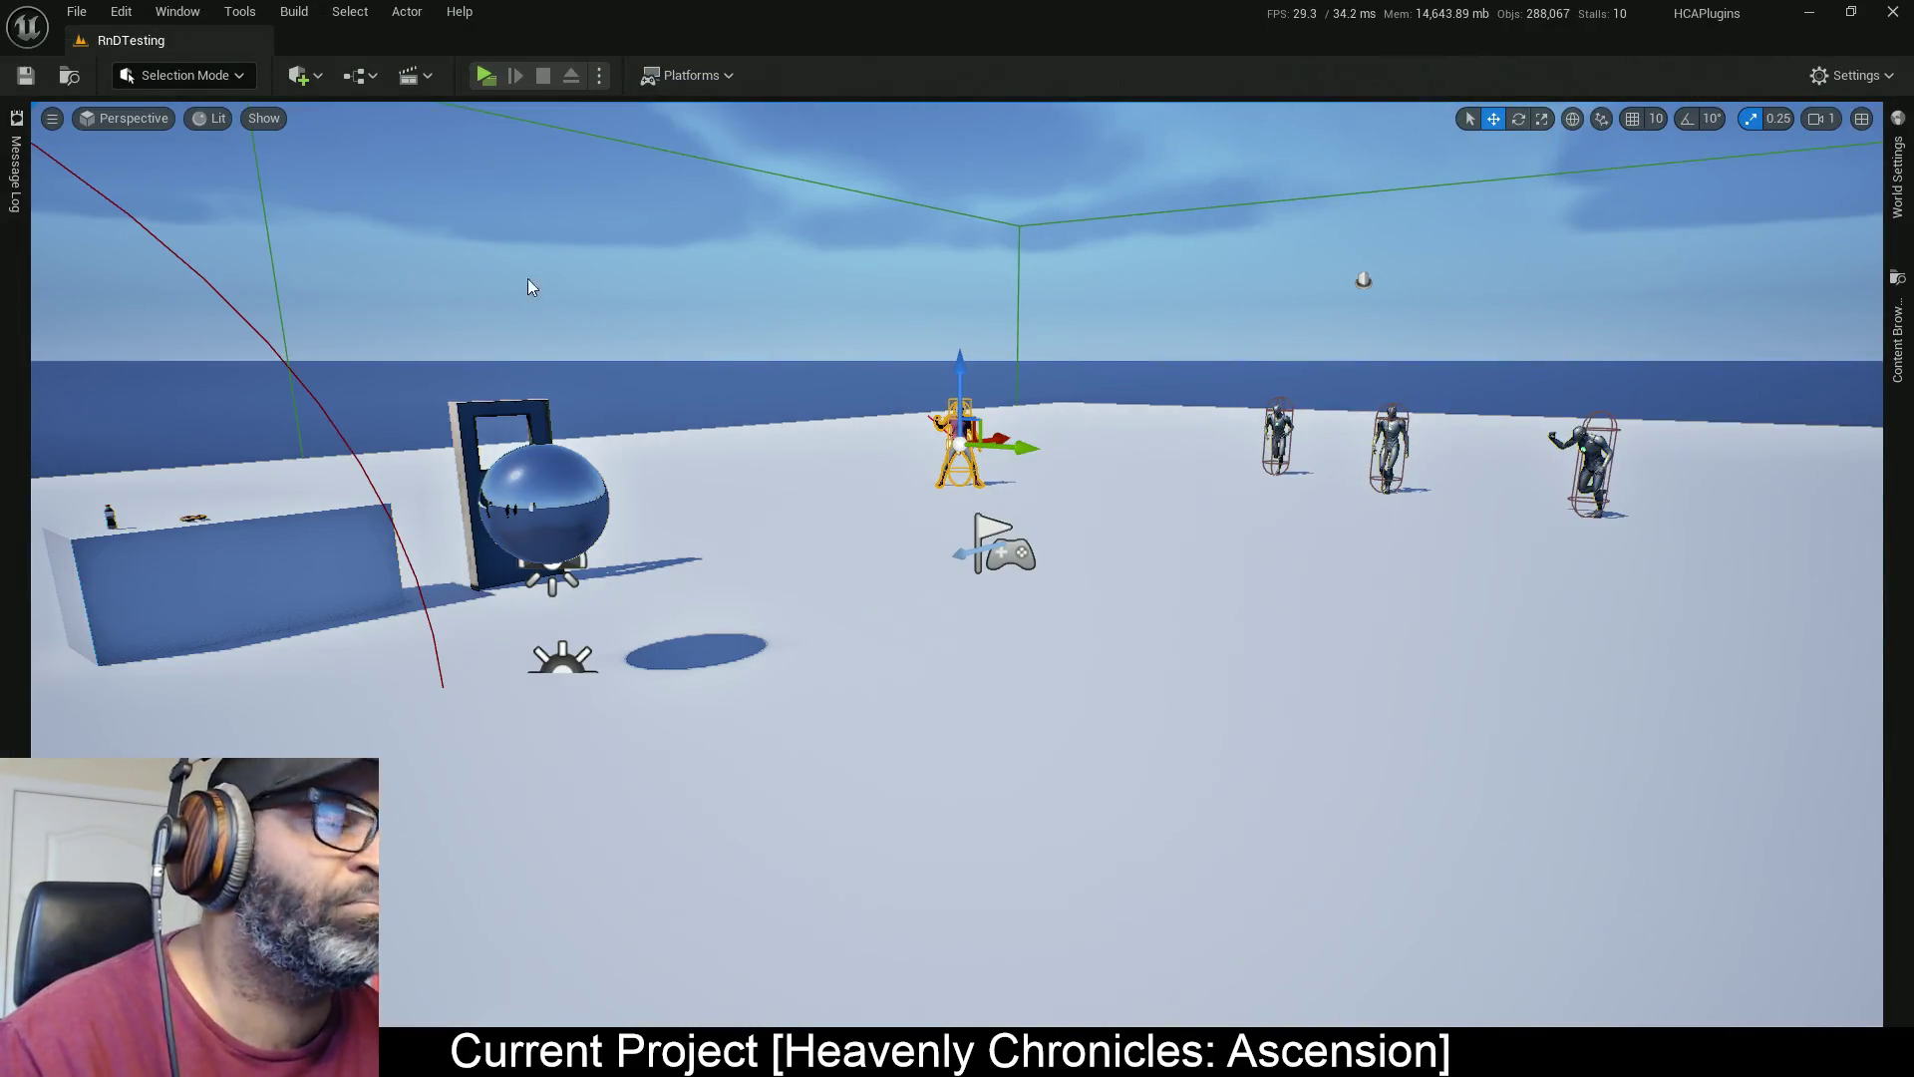
Launch Retarget Animations for the seven selected GreatSword clips
click(1900, 329)
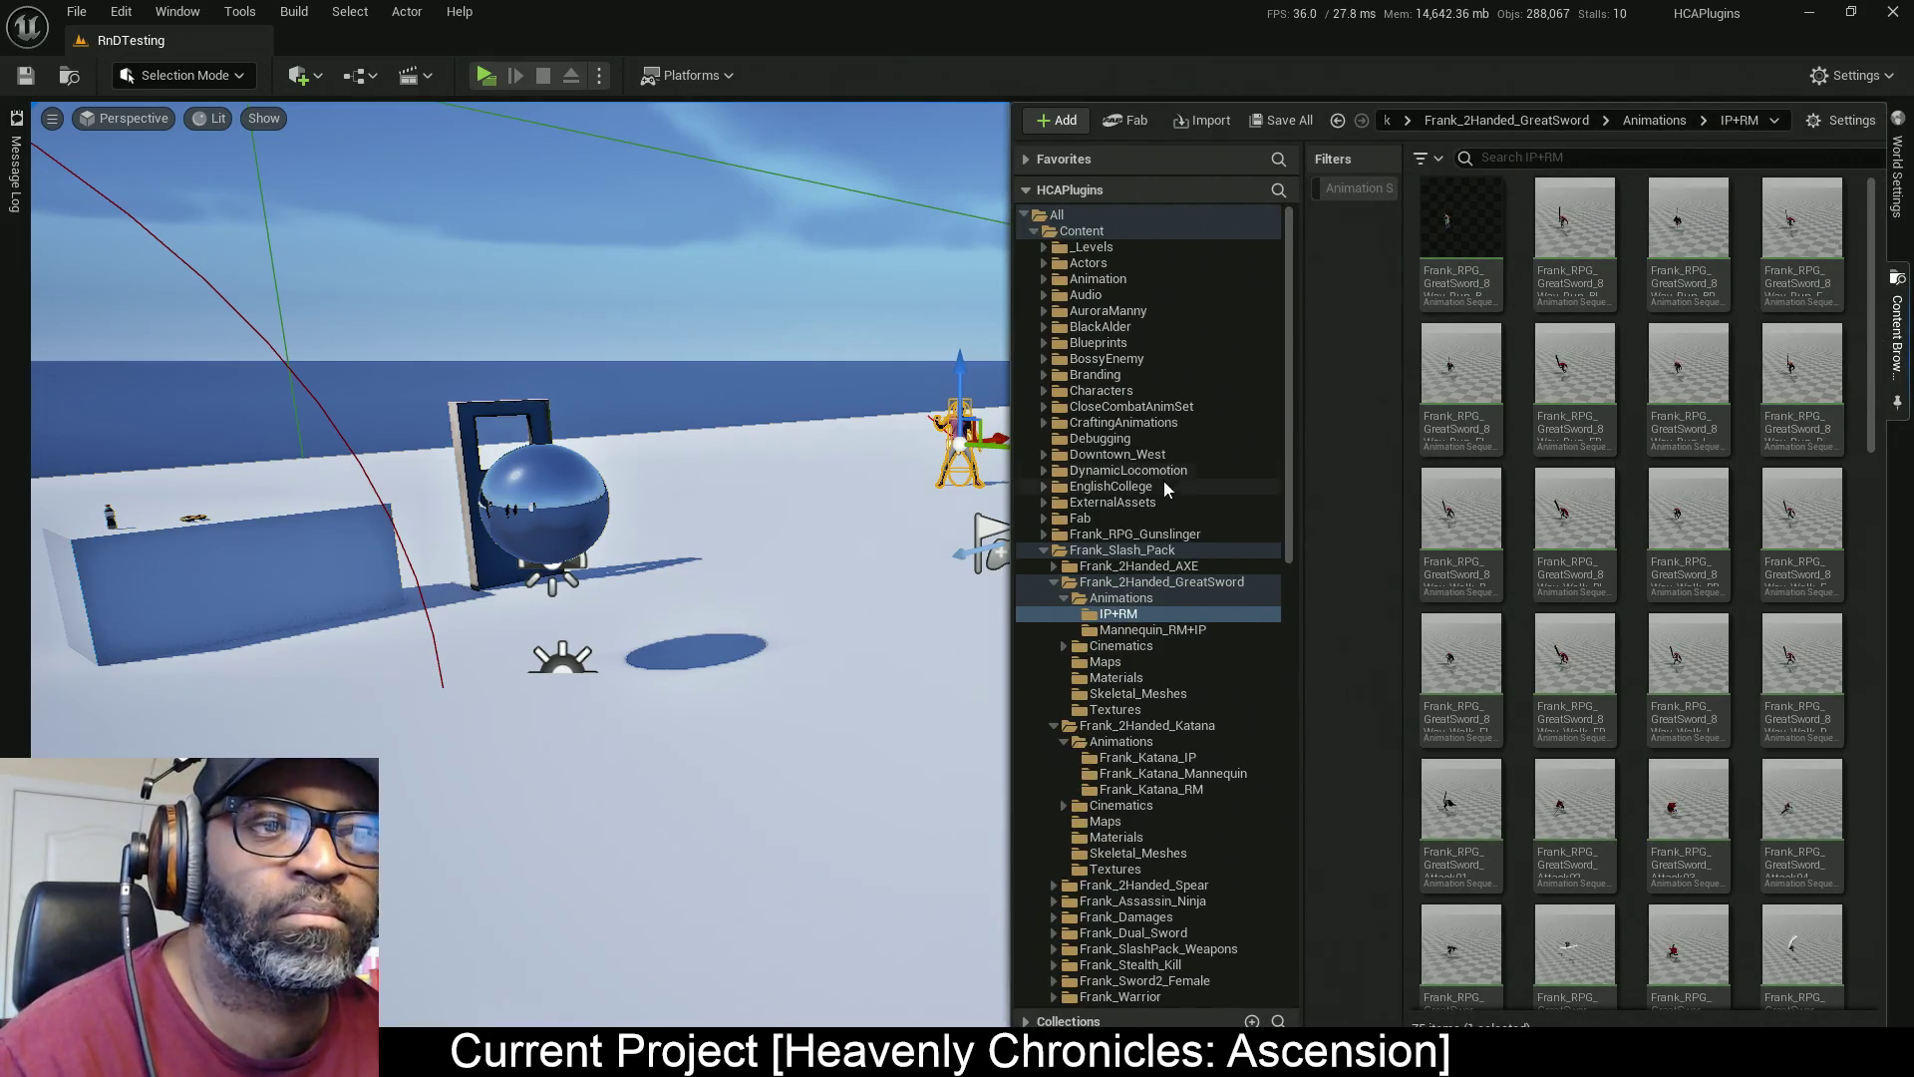
scroll(1695, 399, down, 5)
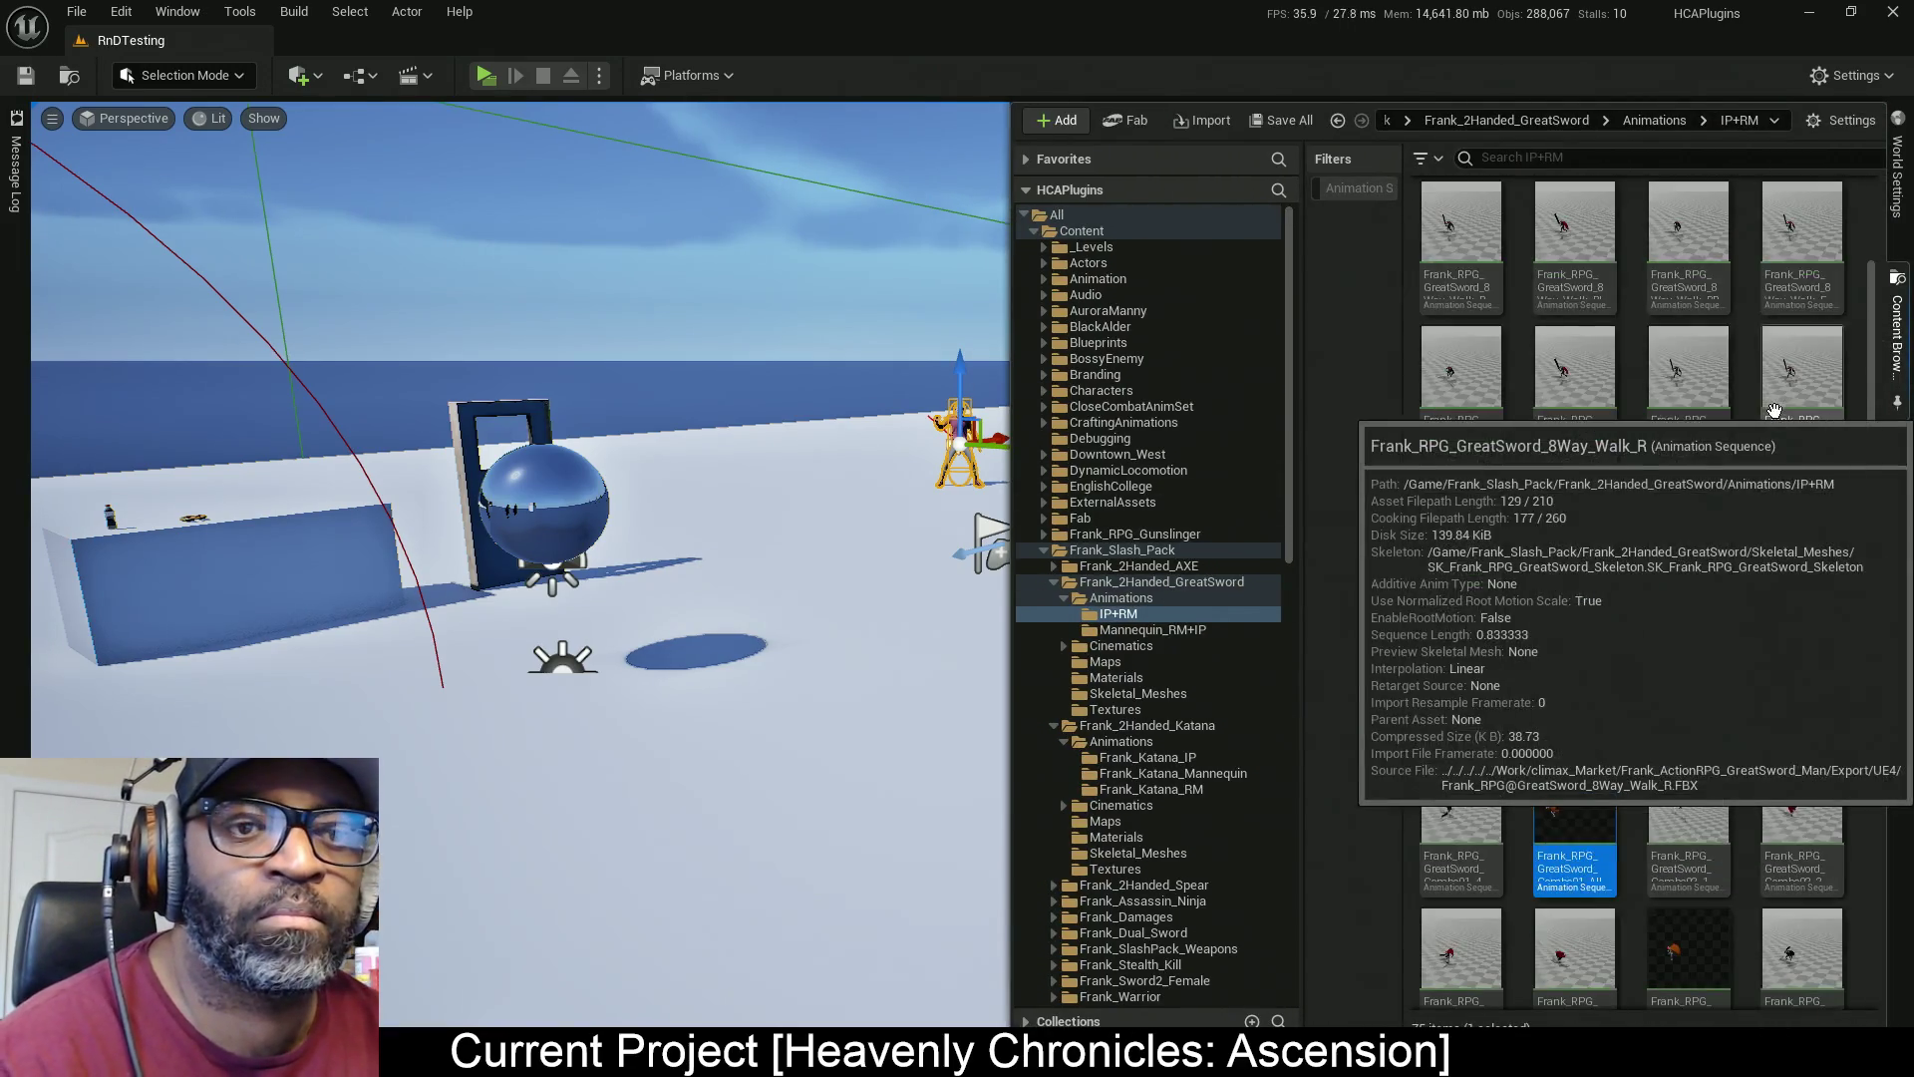
right_click(1558, 561)
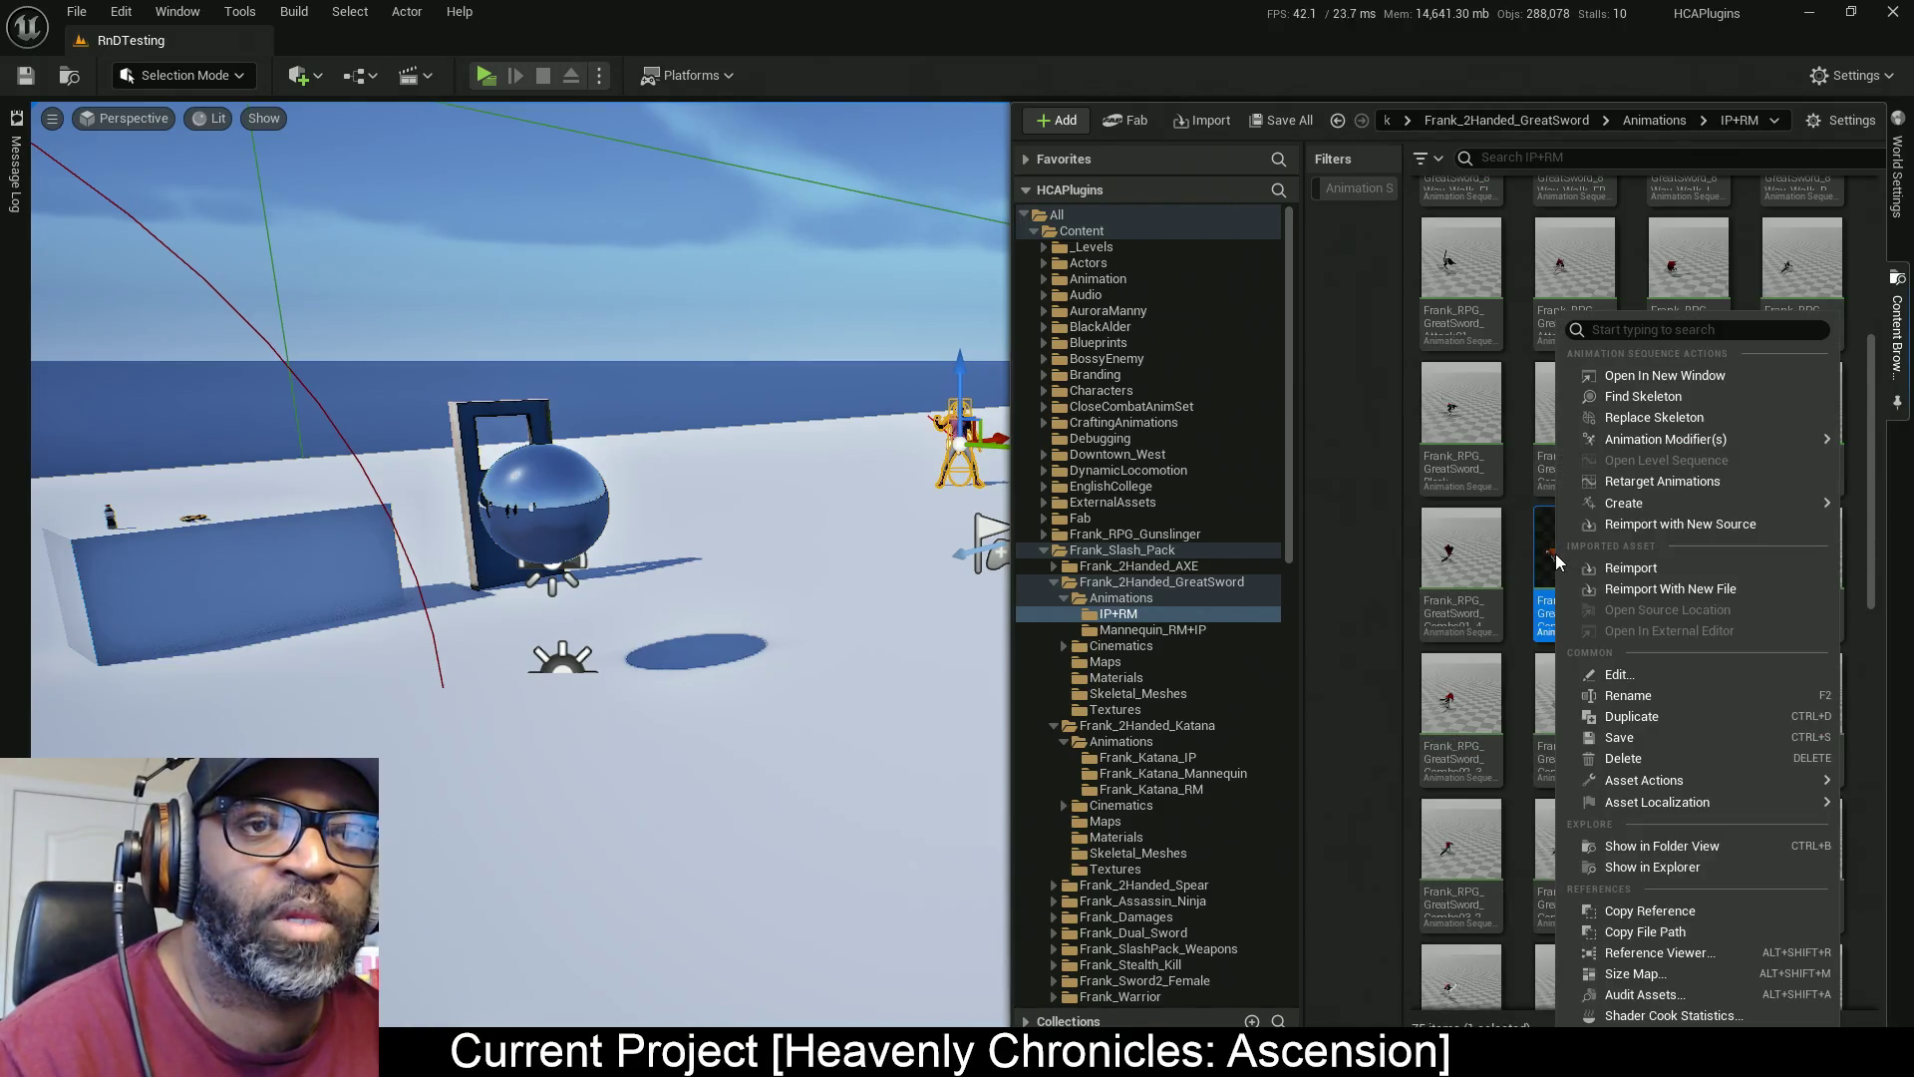
click(1679, 487)
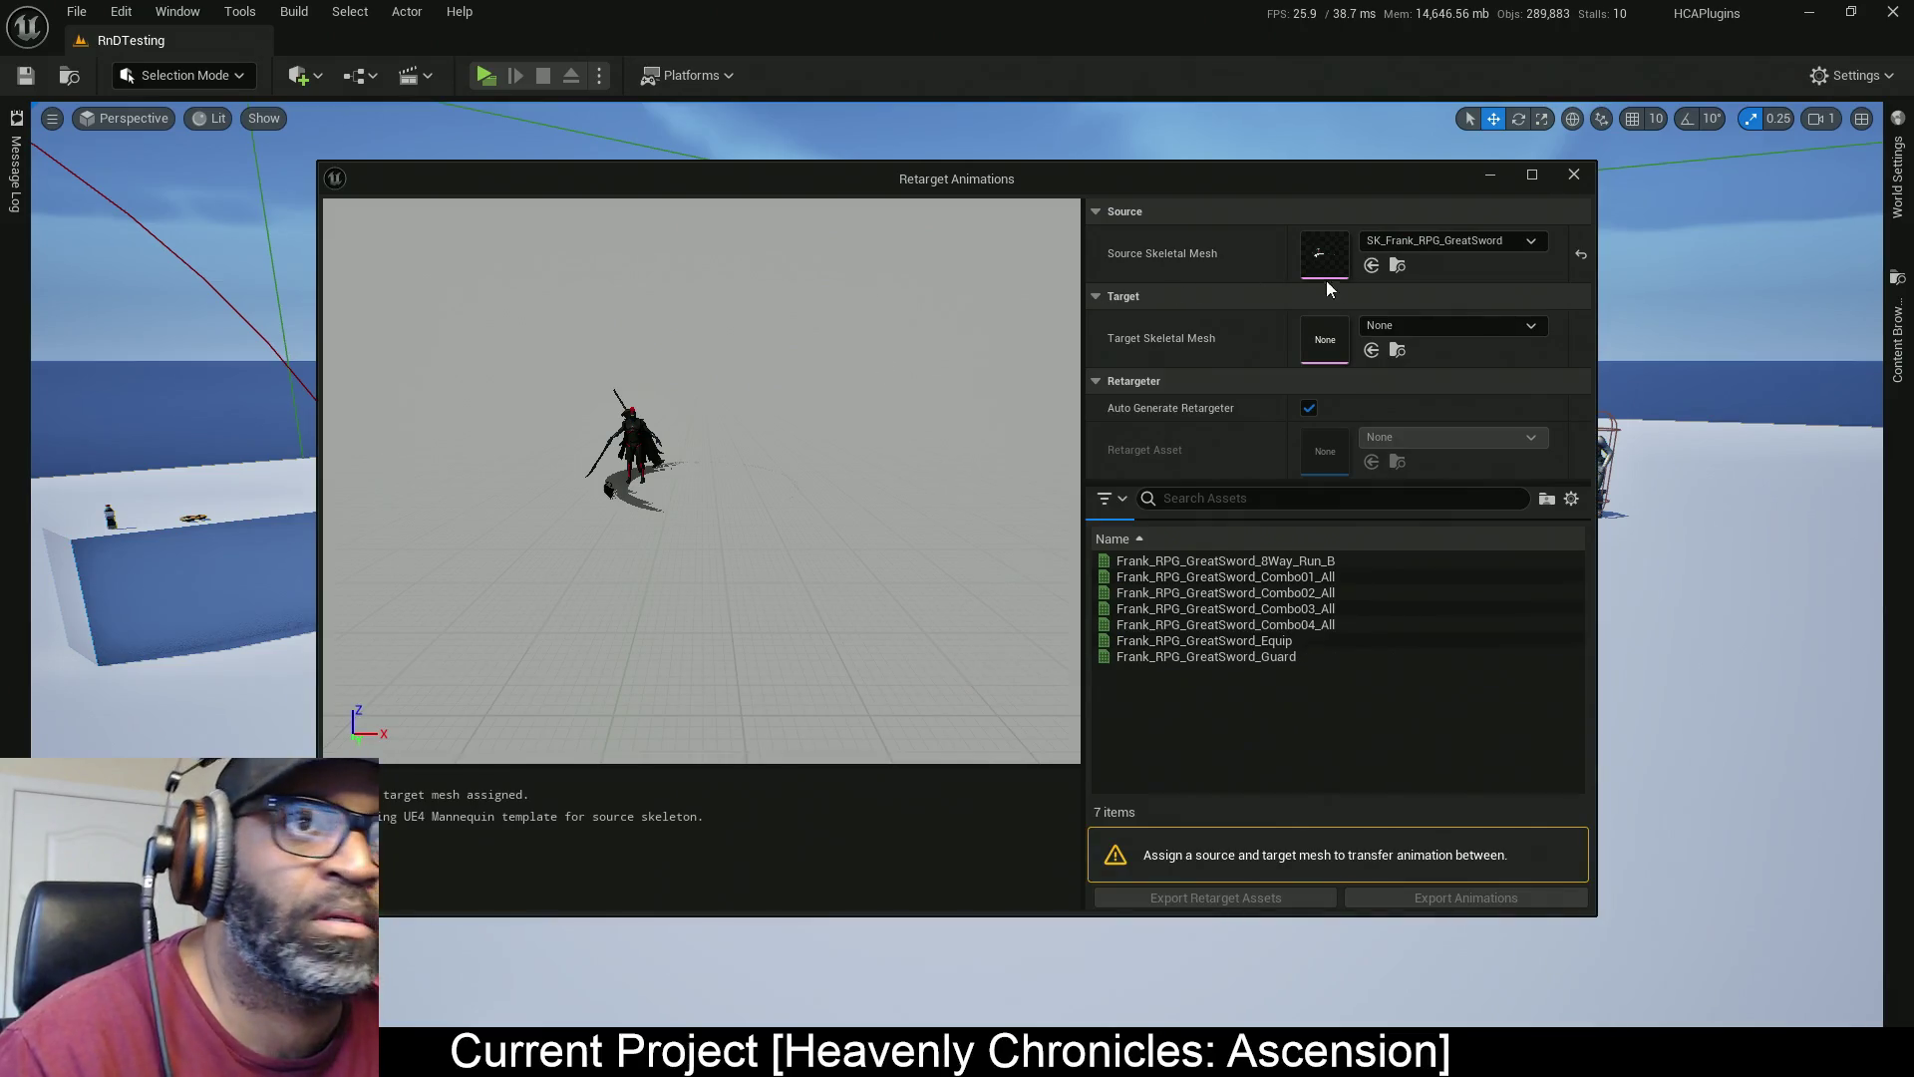
Pick SKM_Manny_Simple as the retarget target mesh, which crashes the editor
click(1436, 327)
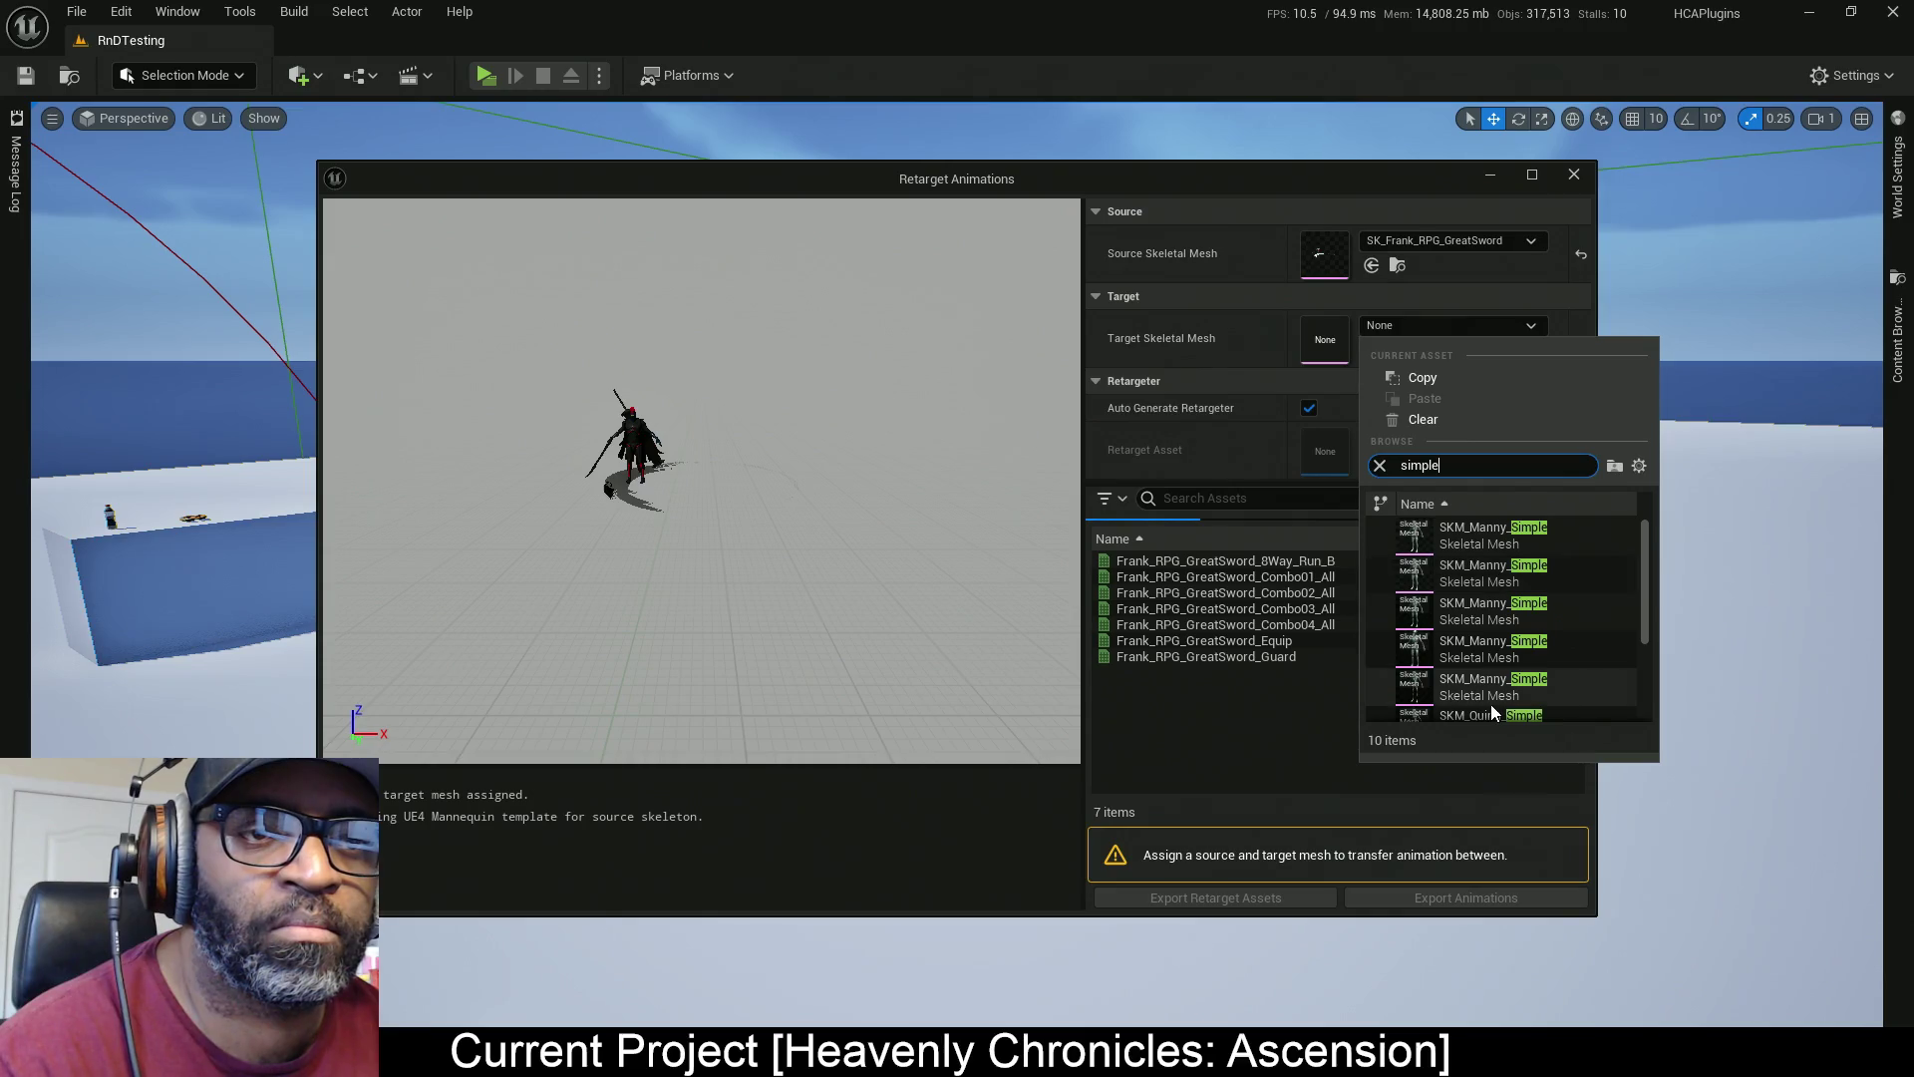
mouse_move(1492, 704)
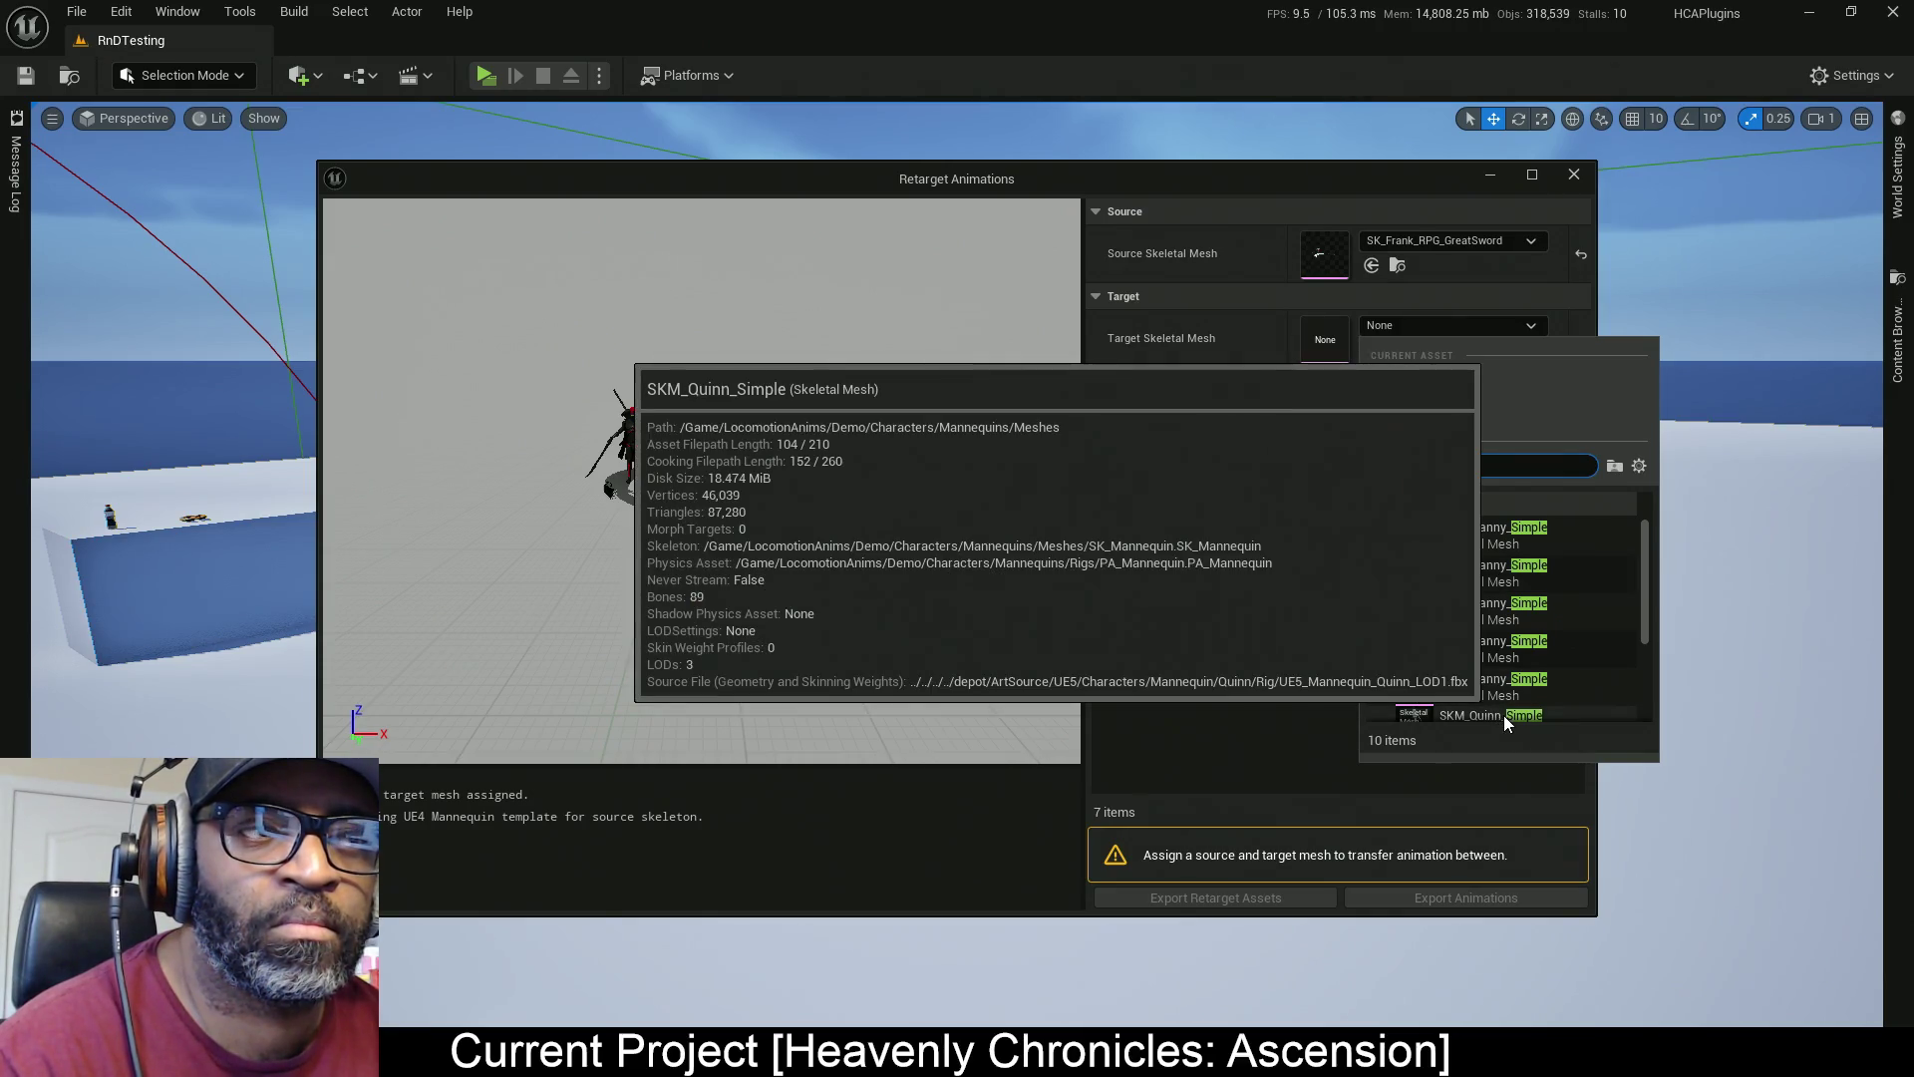
mouse_move(1511, 653)
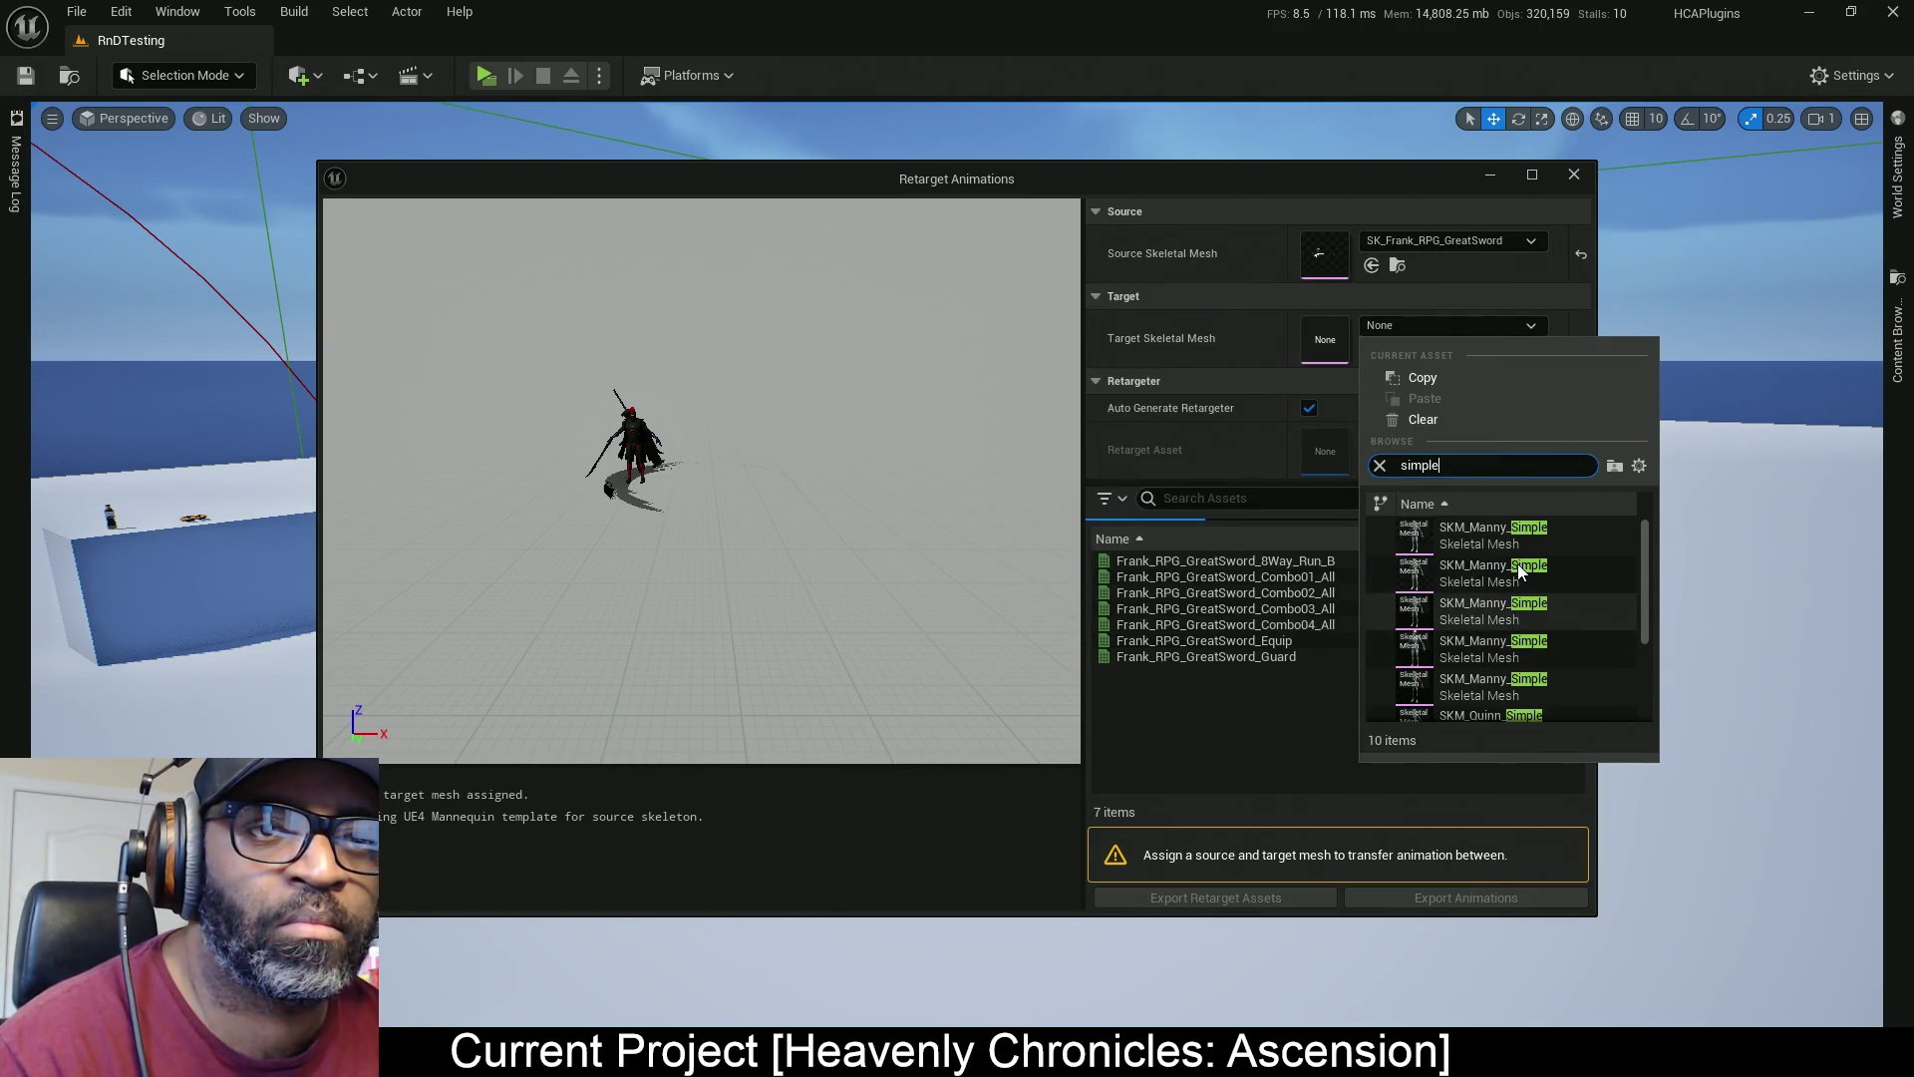
click(1457, 569)
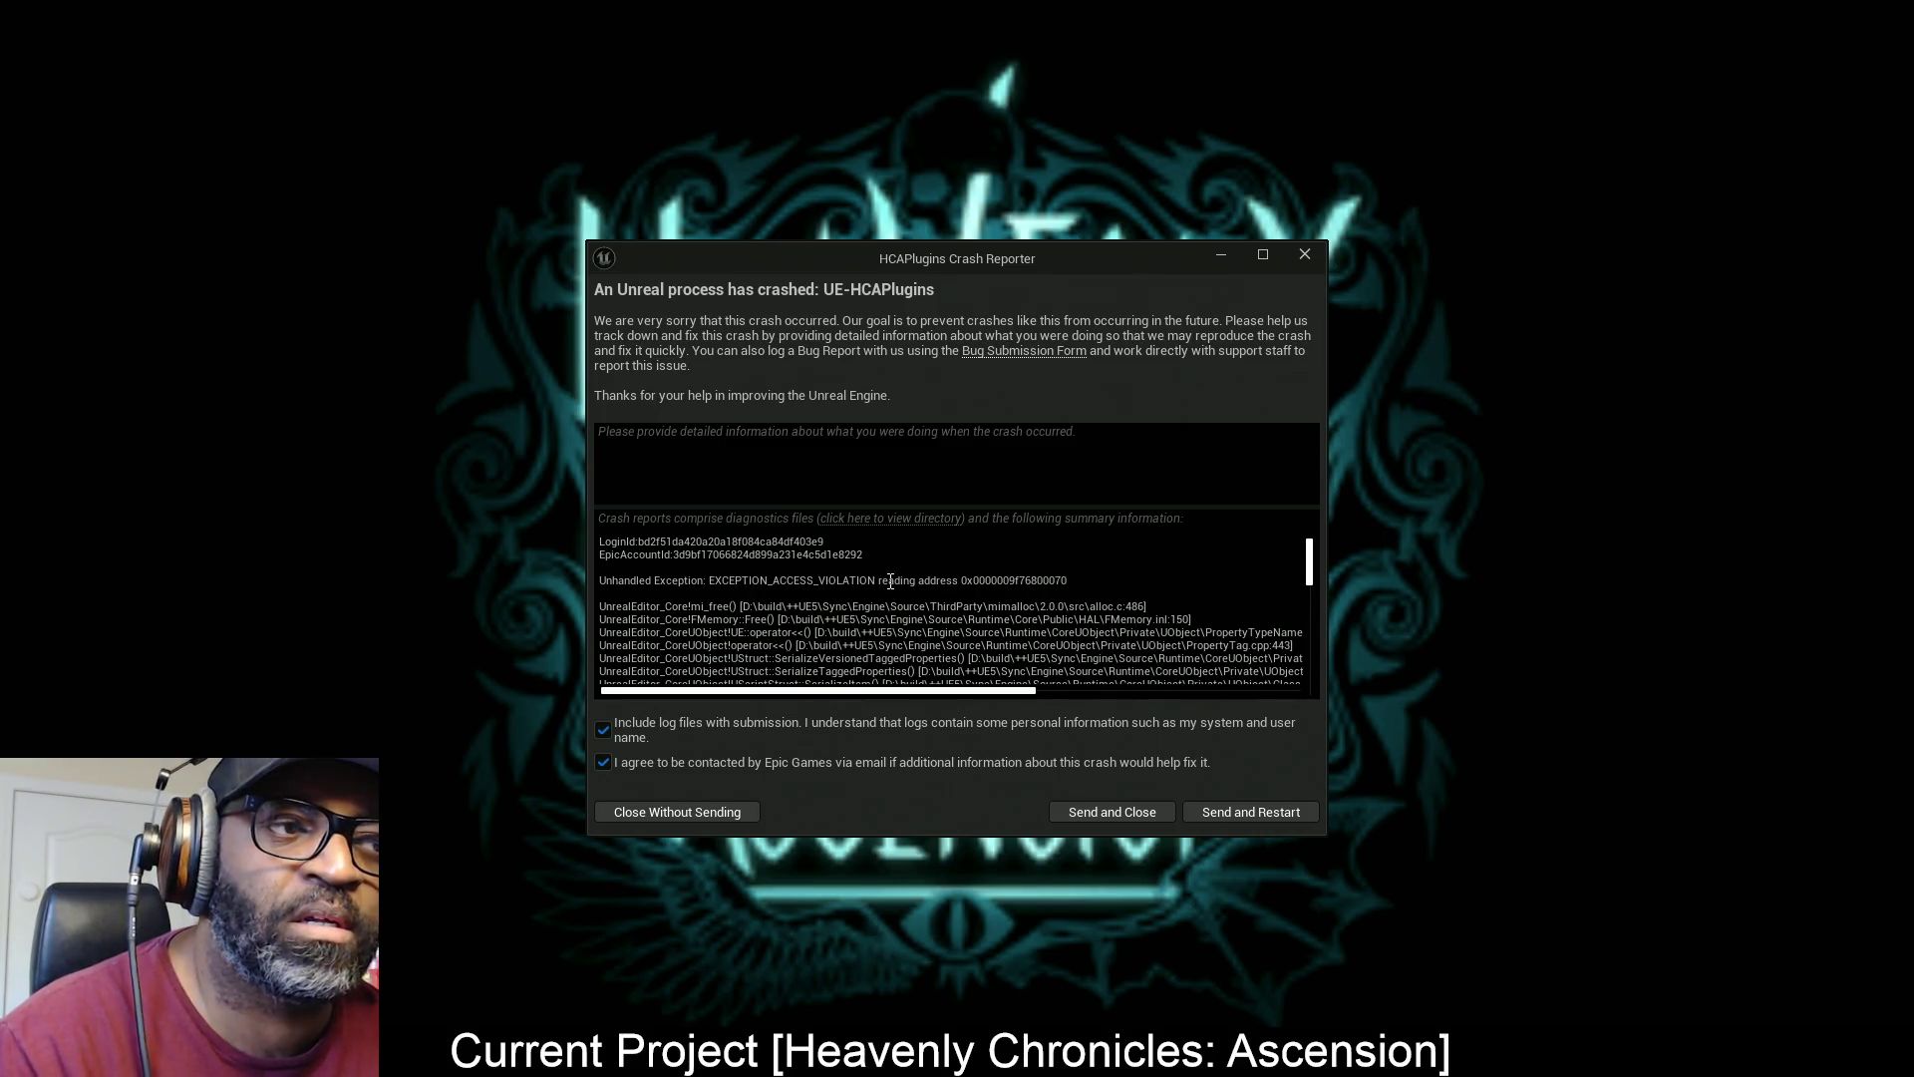
Send the crash report and restart the editor
click(1289, 810)
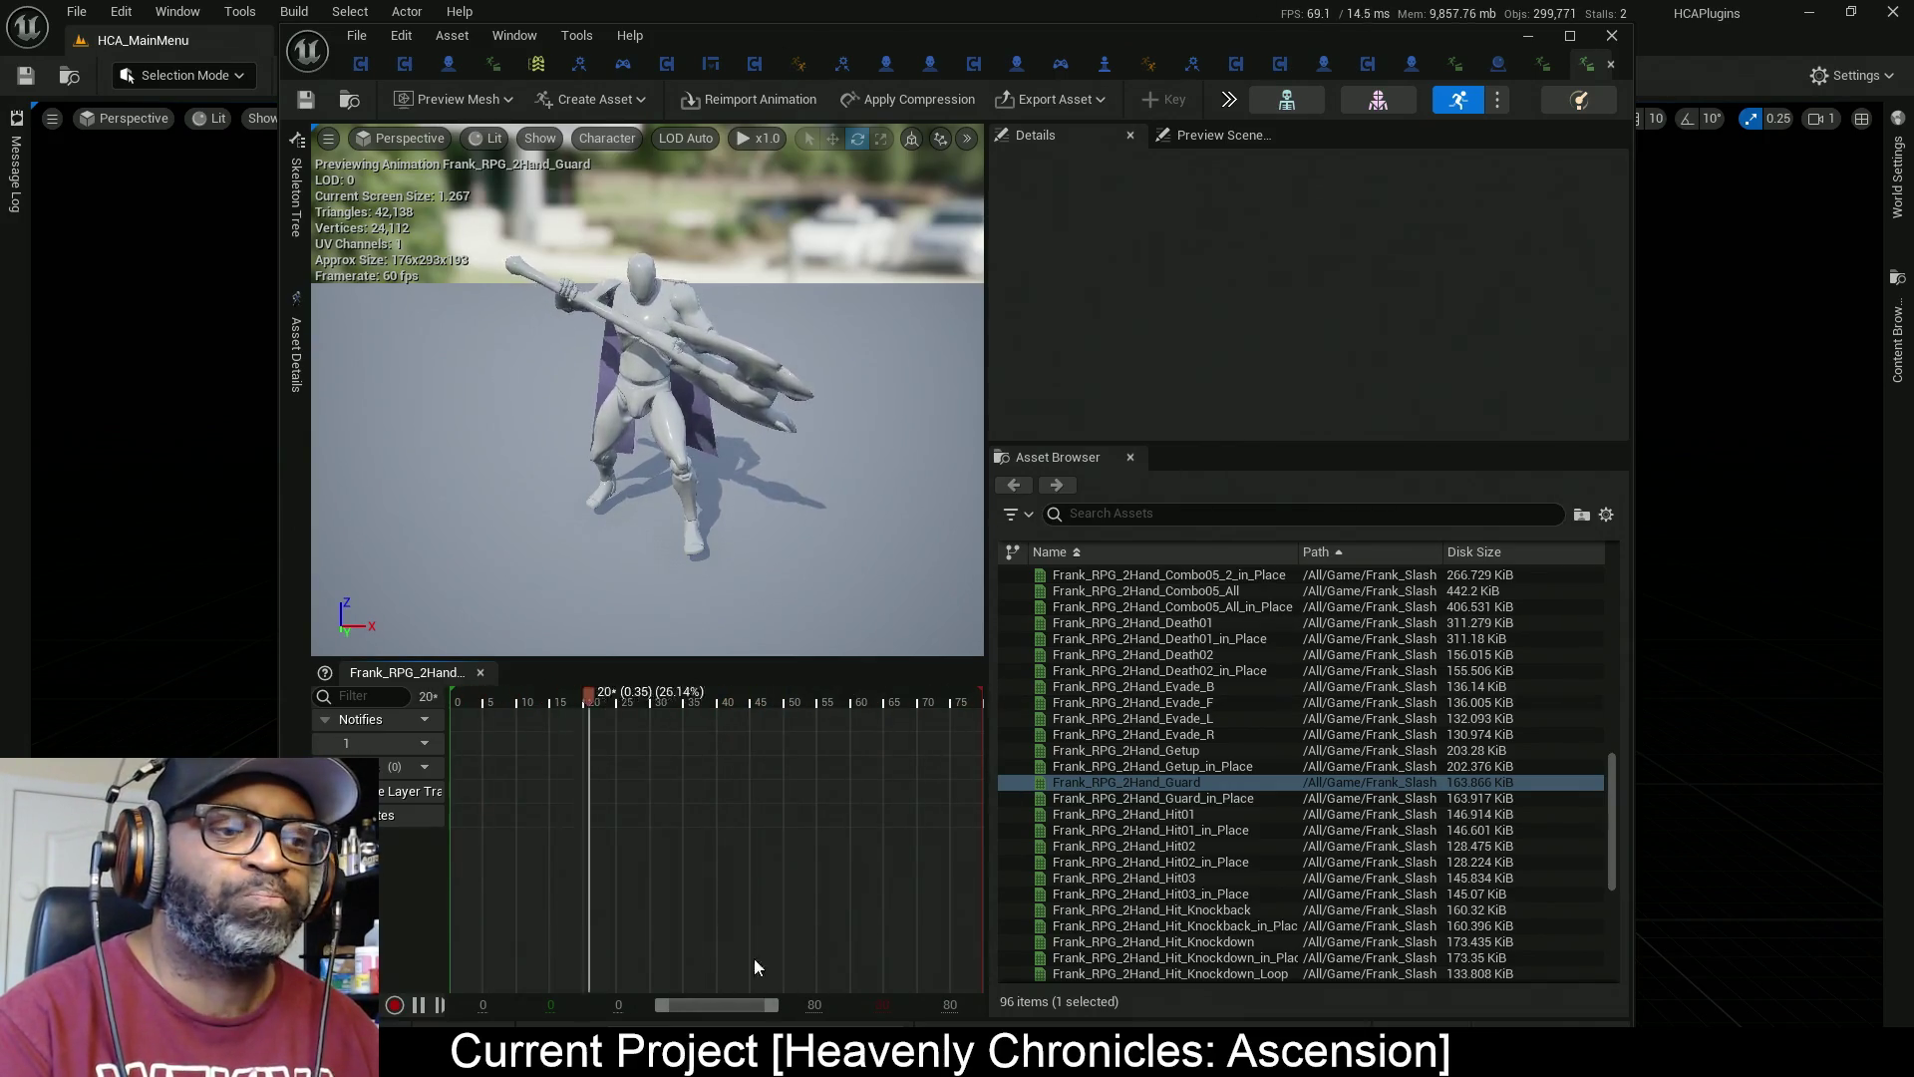
Stop playback and dock the Lance_2Hand_Guard animation into the maximized animation editor
click(428, 1005)
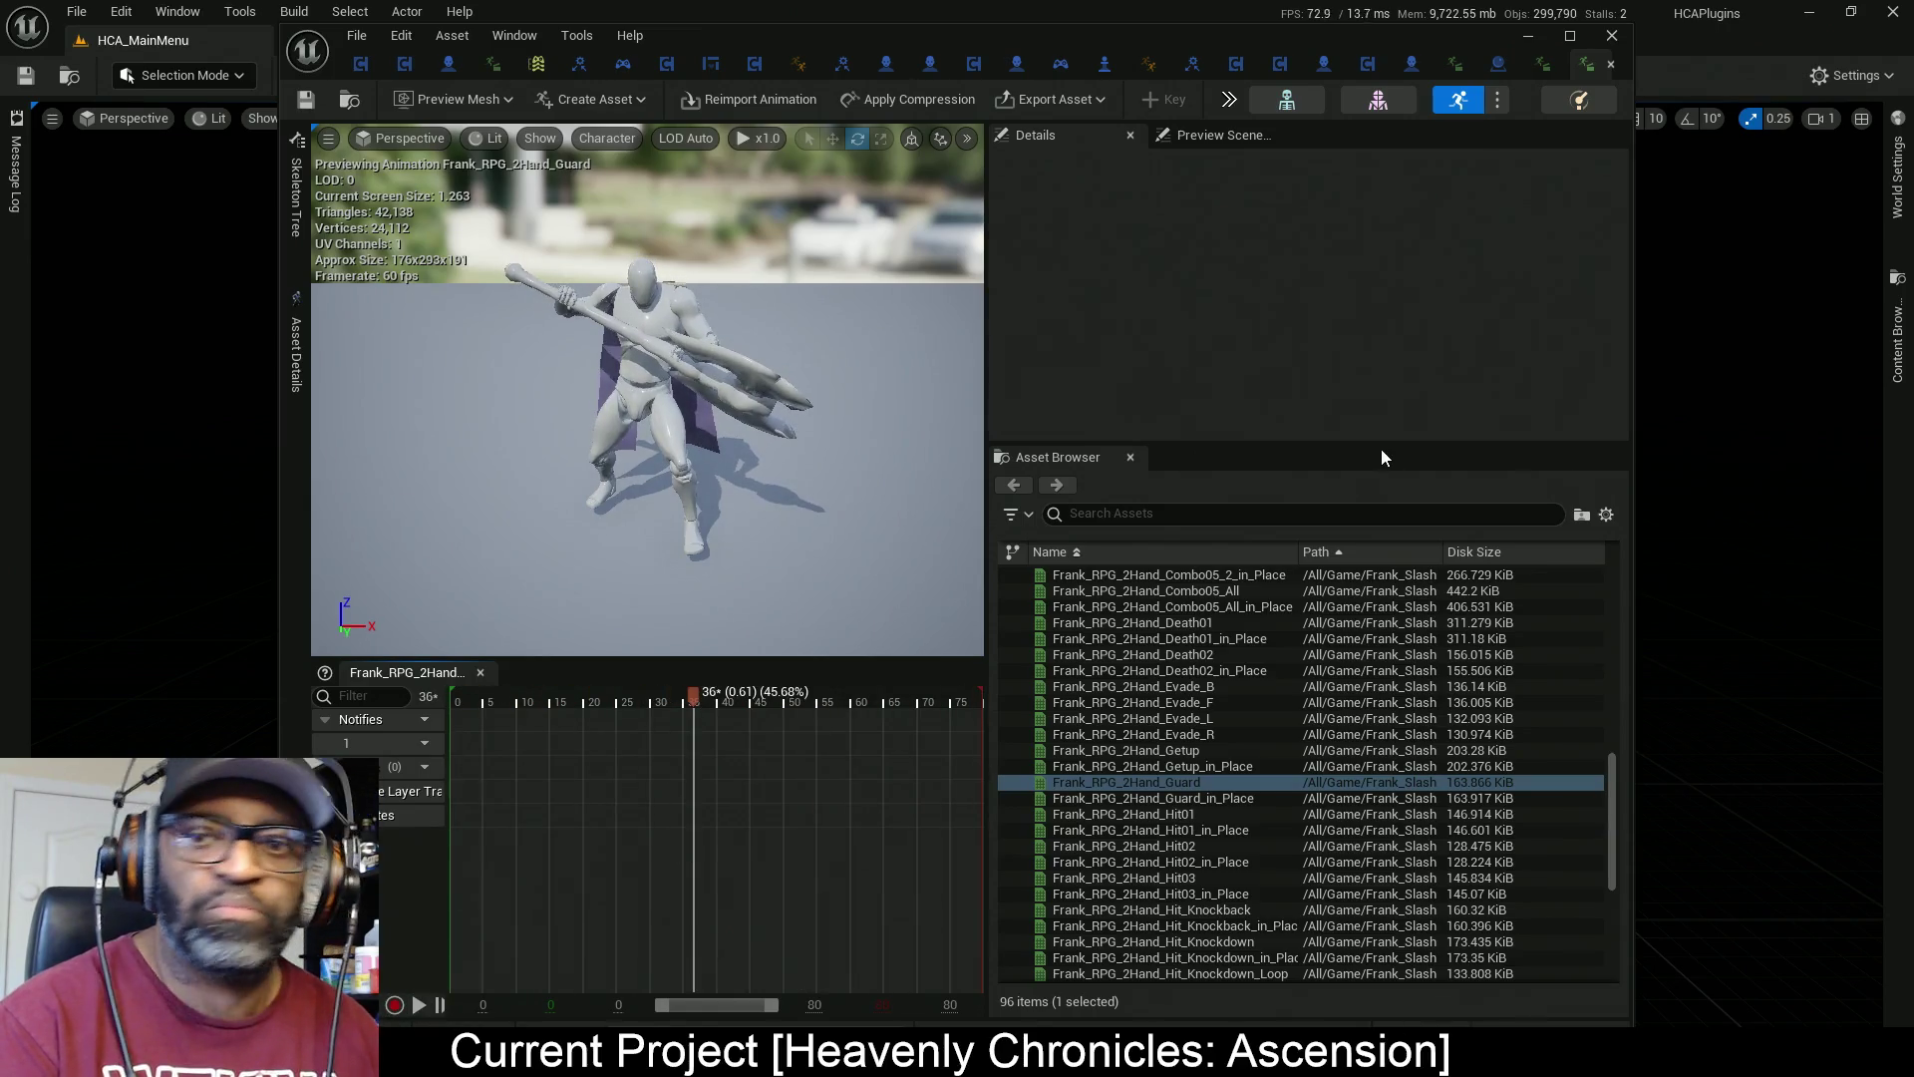
drag(1502, 45, 980, 8)
key(alt+Tab)
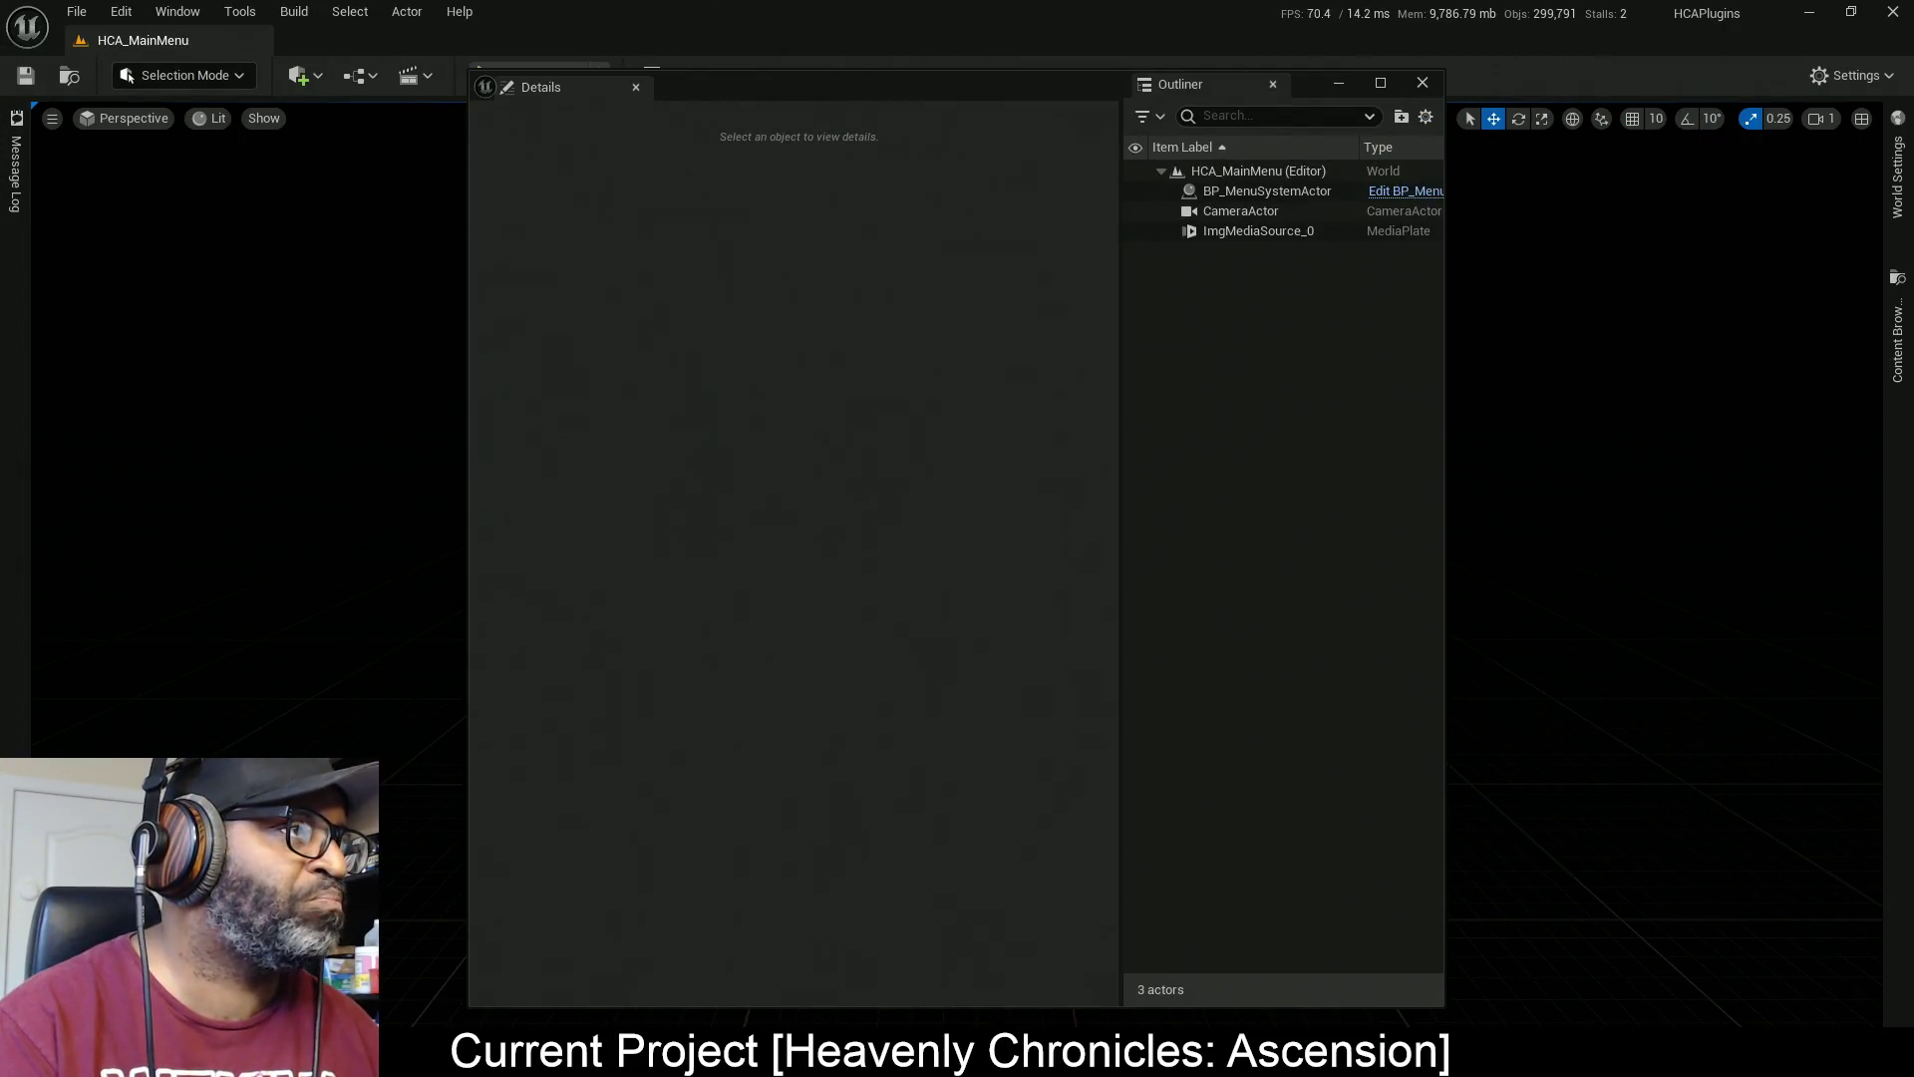
key(alt+Tab)
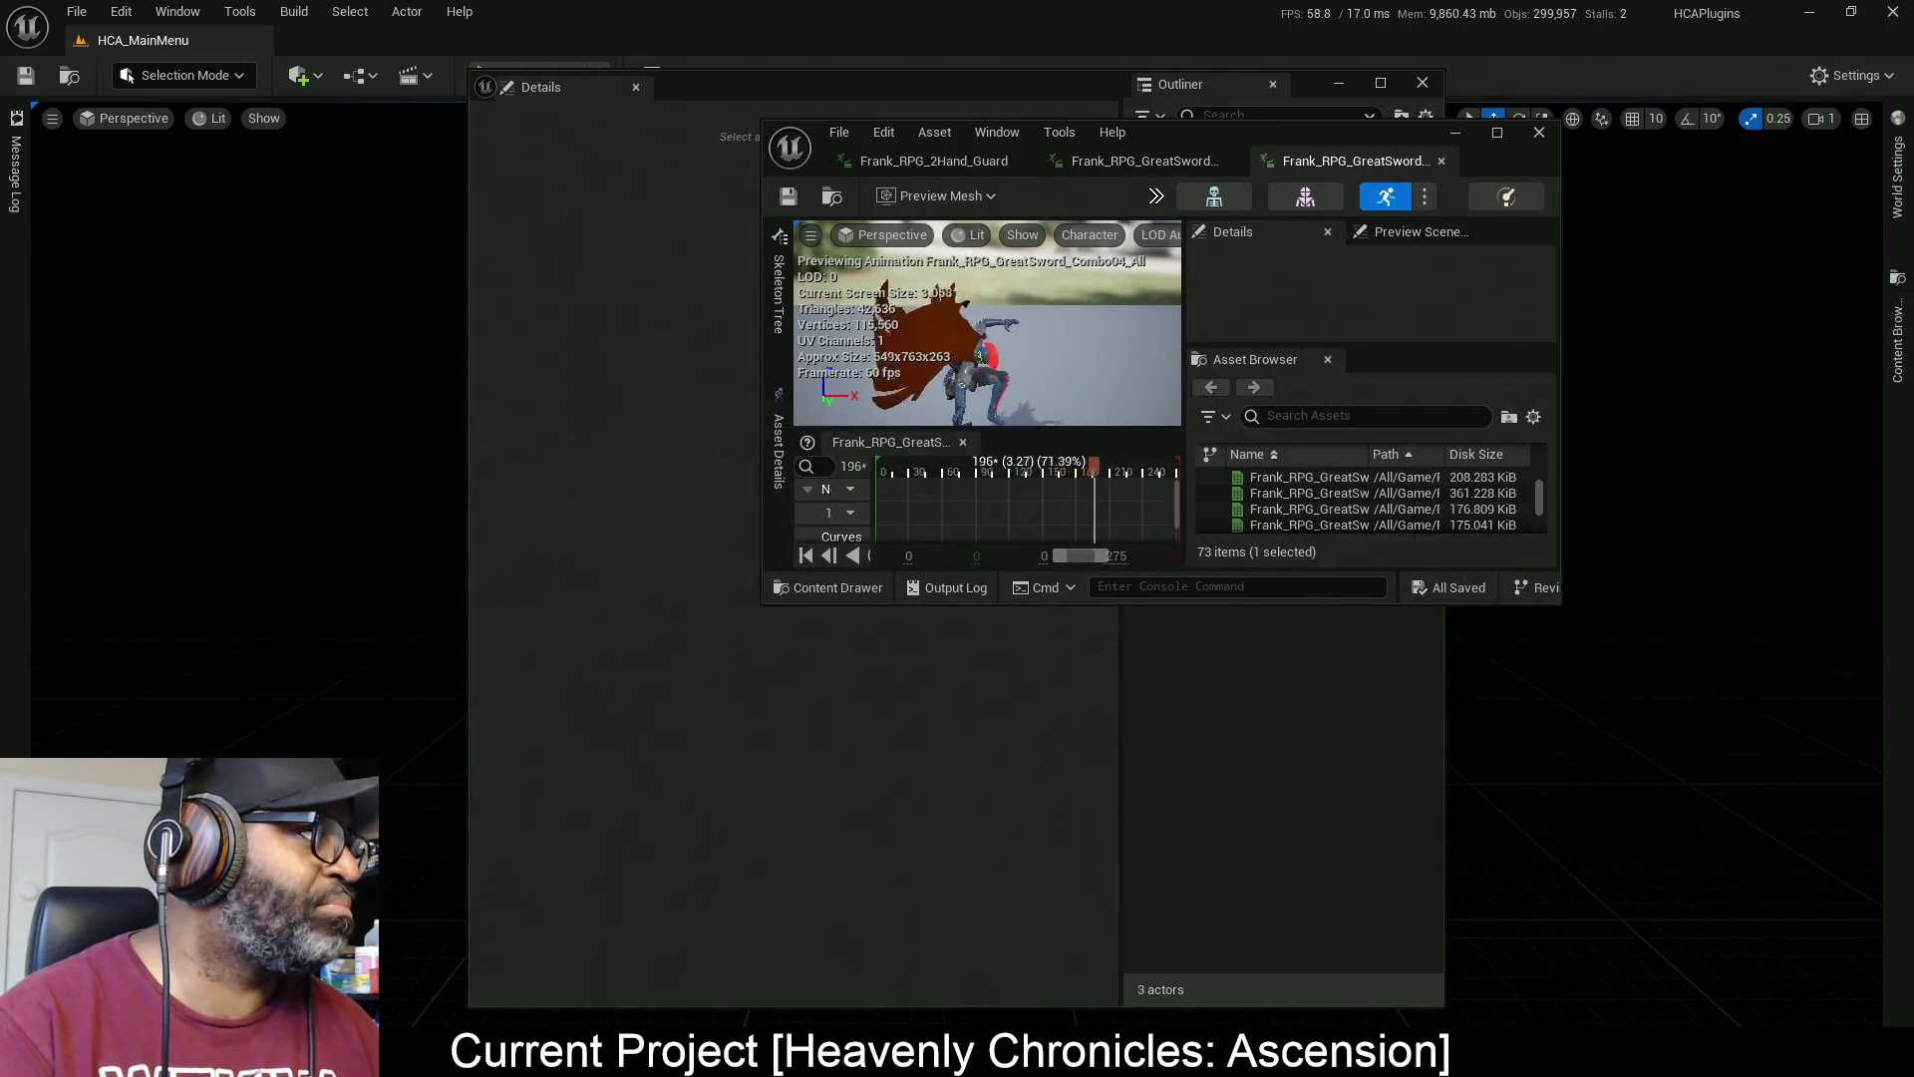
drag(519, 254, 917, 161)
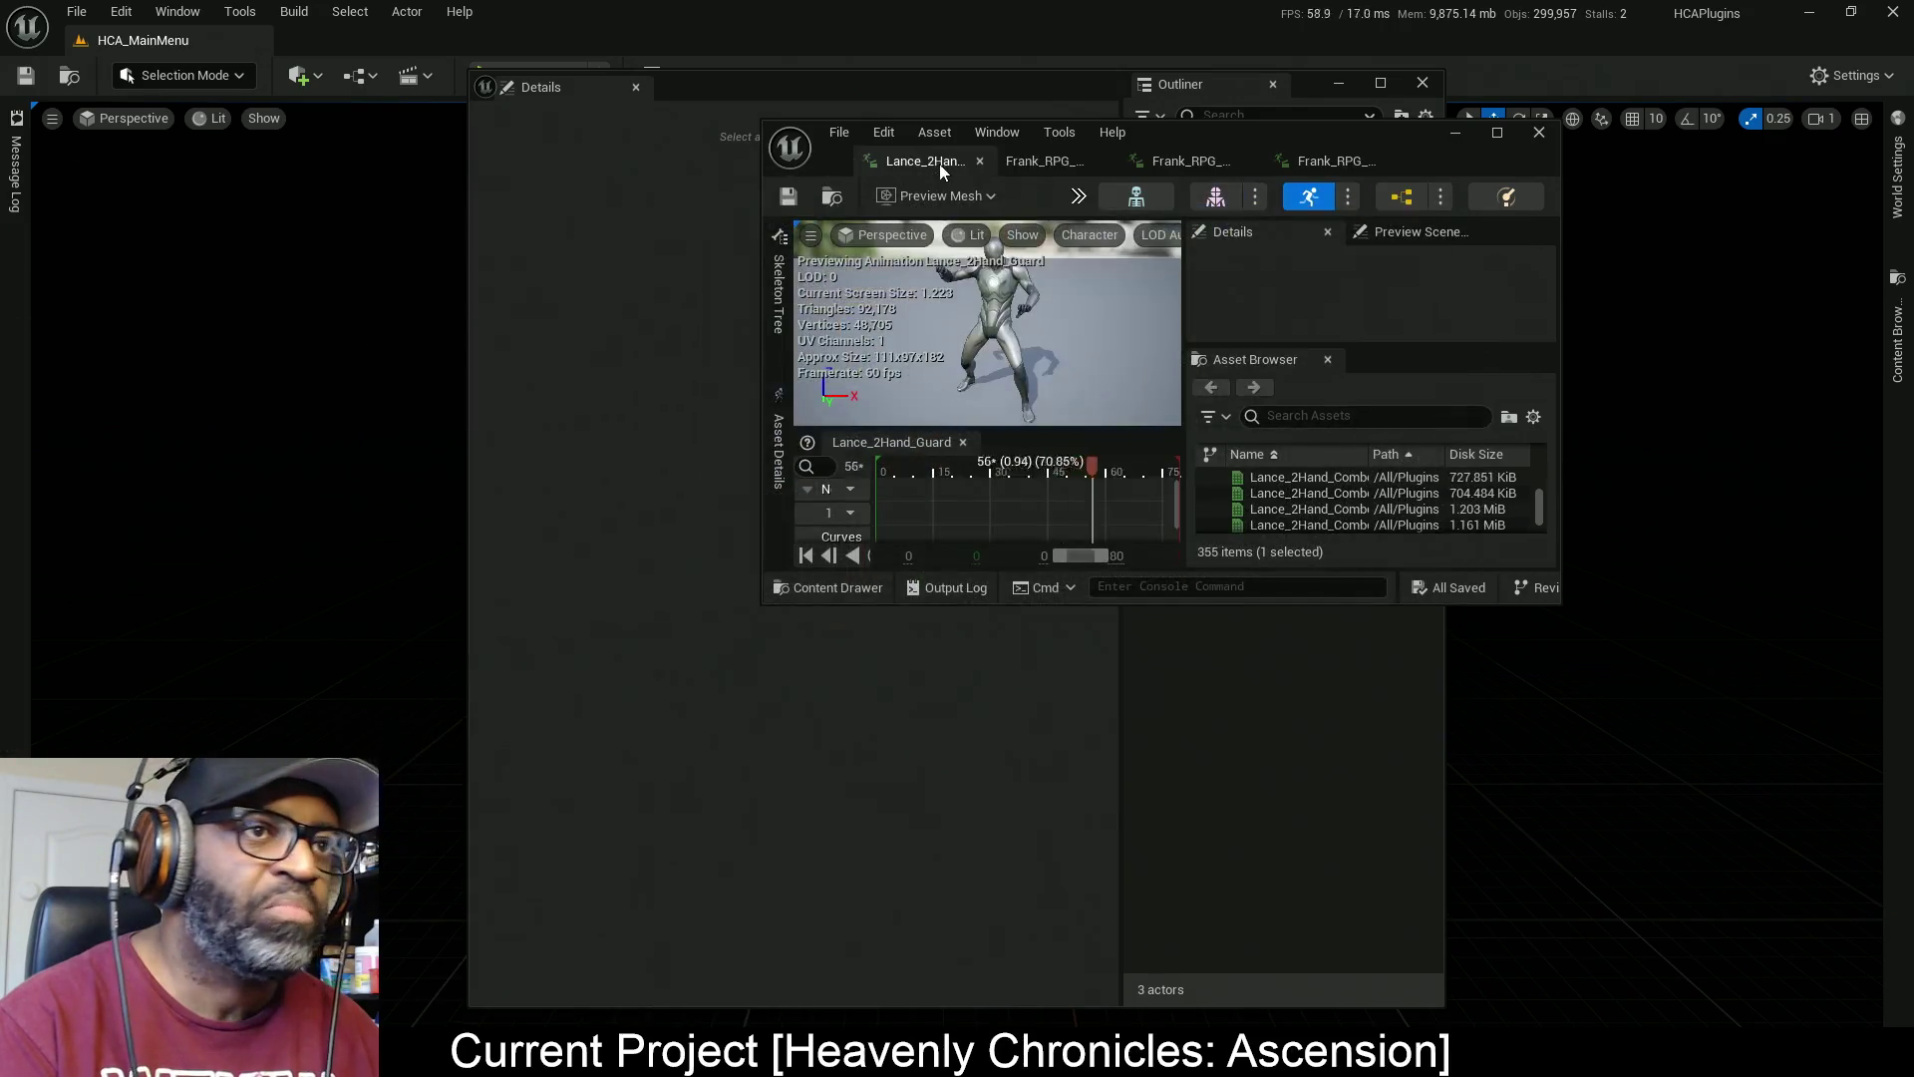
click(1504, 138)
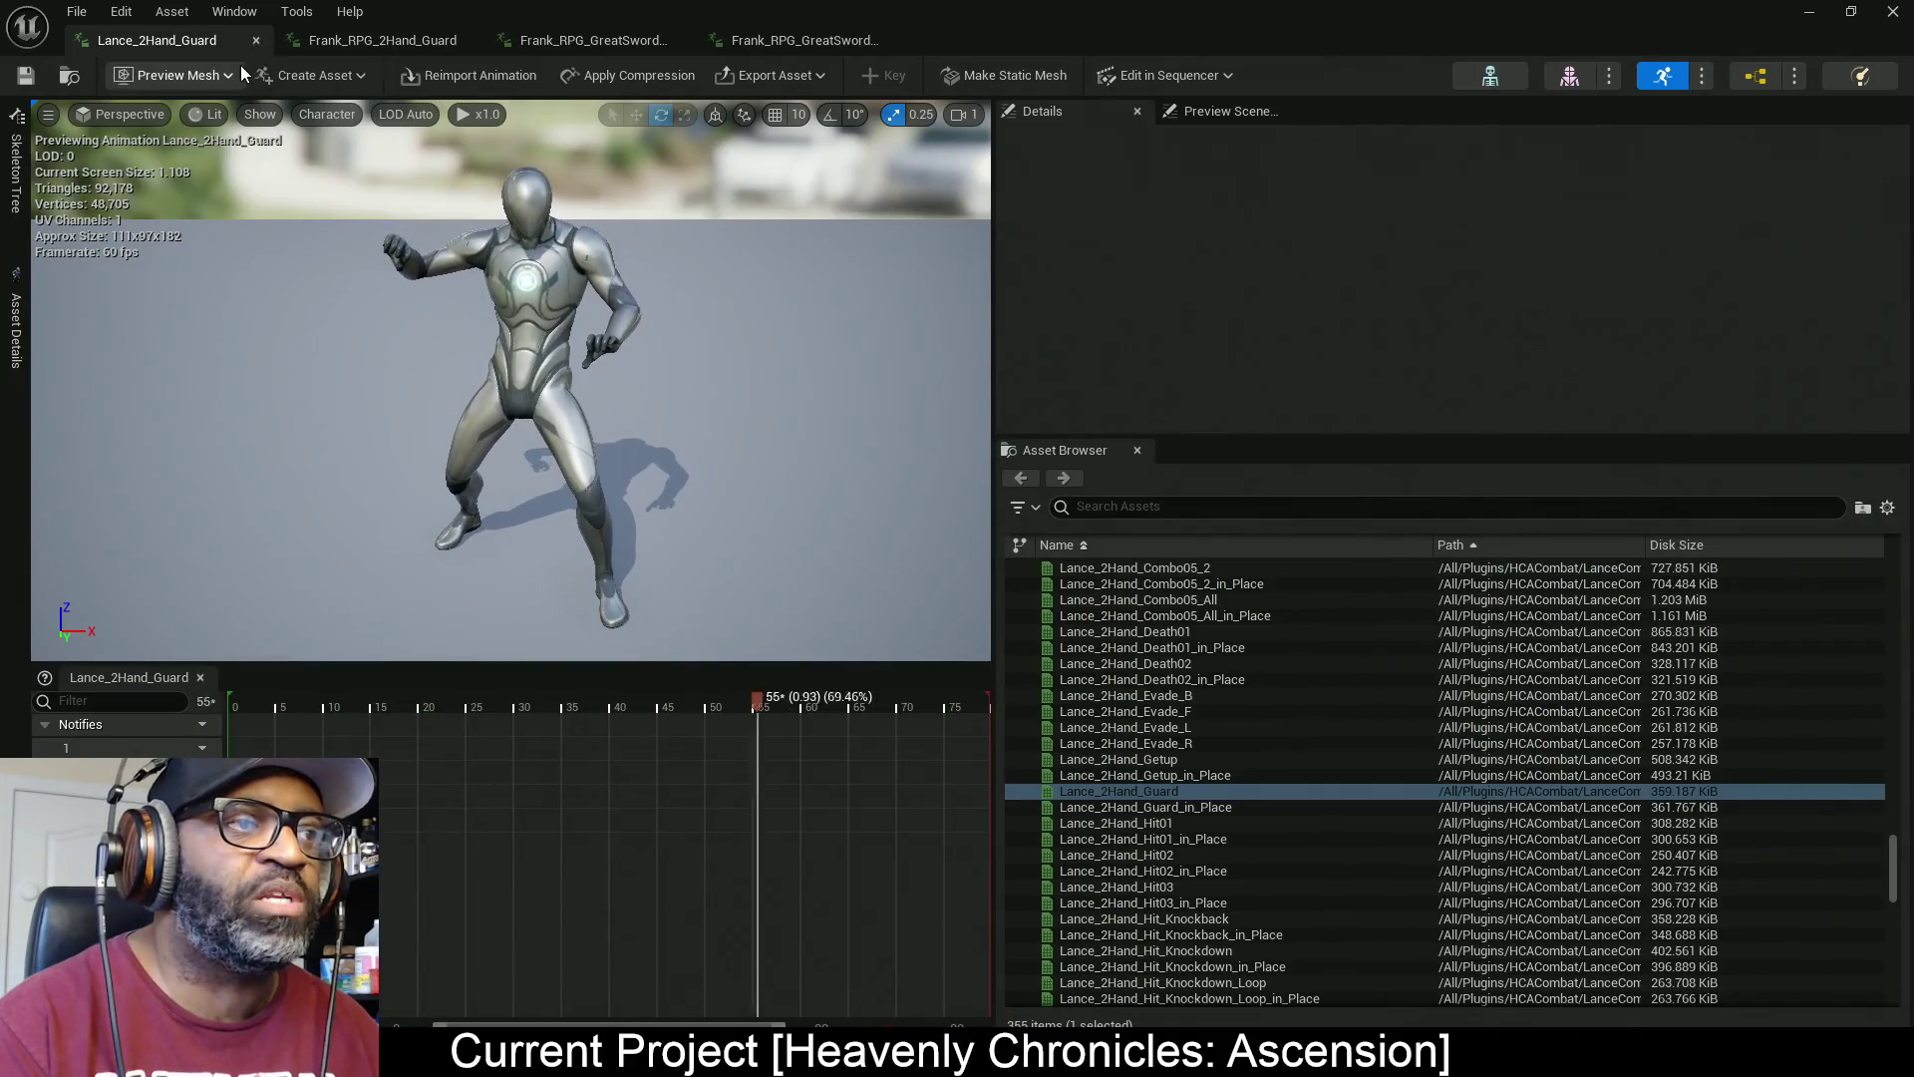
Place the GreatSword Combo04_All tab second, close all tabs to its right, and restore the window
click(808, 42)
drag(808, 42, 309, 42)
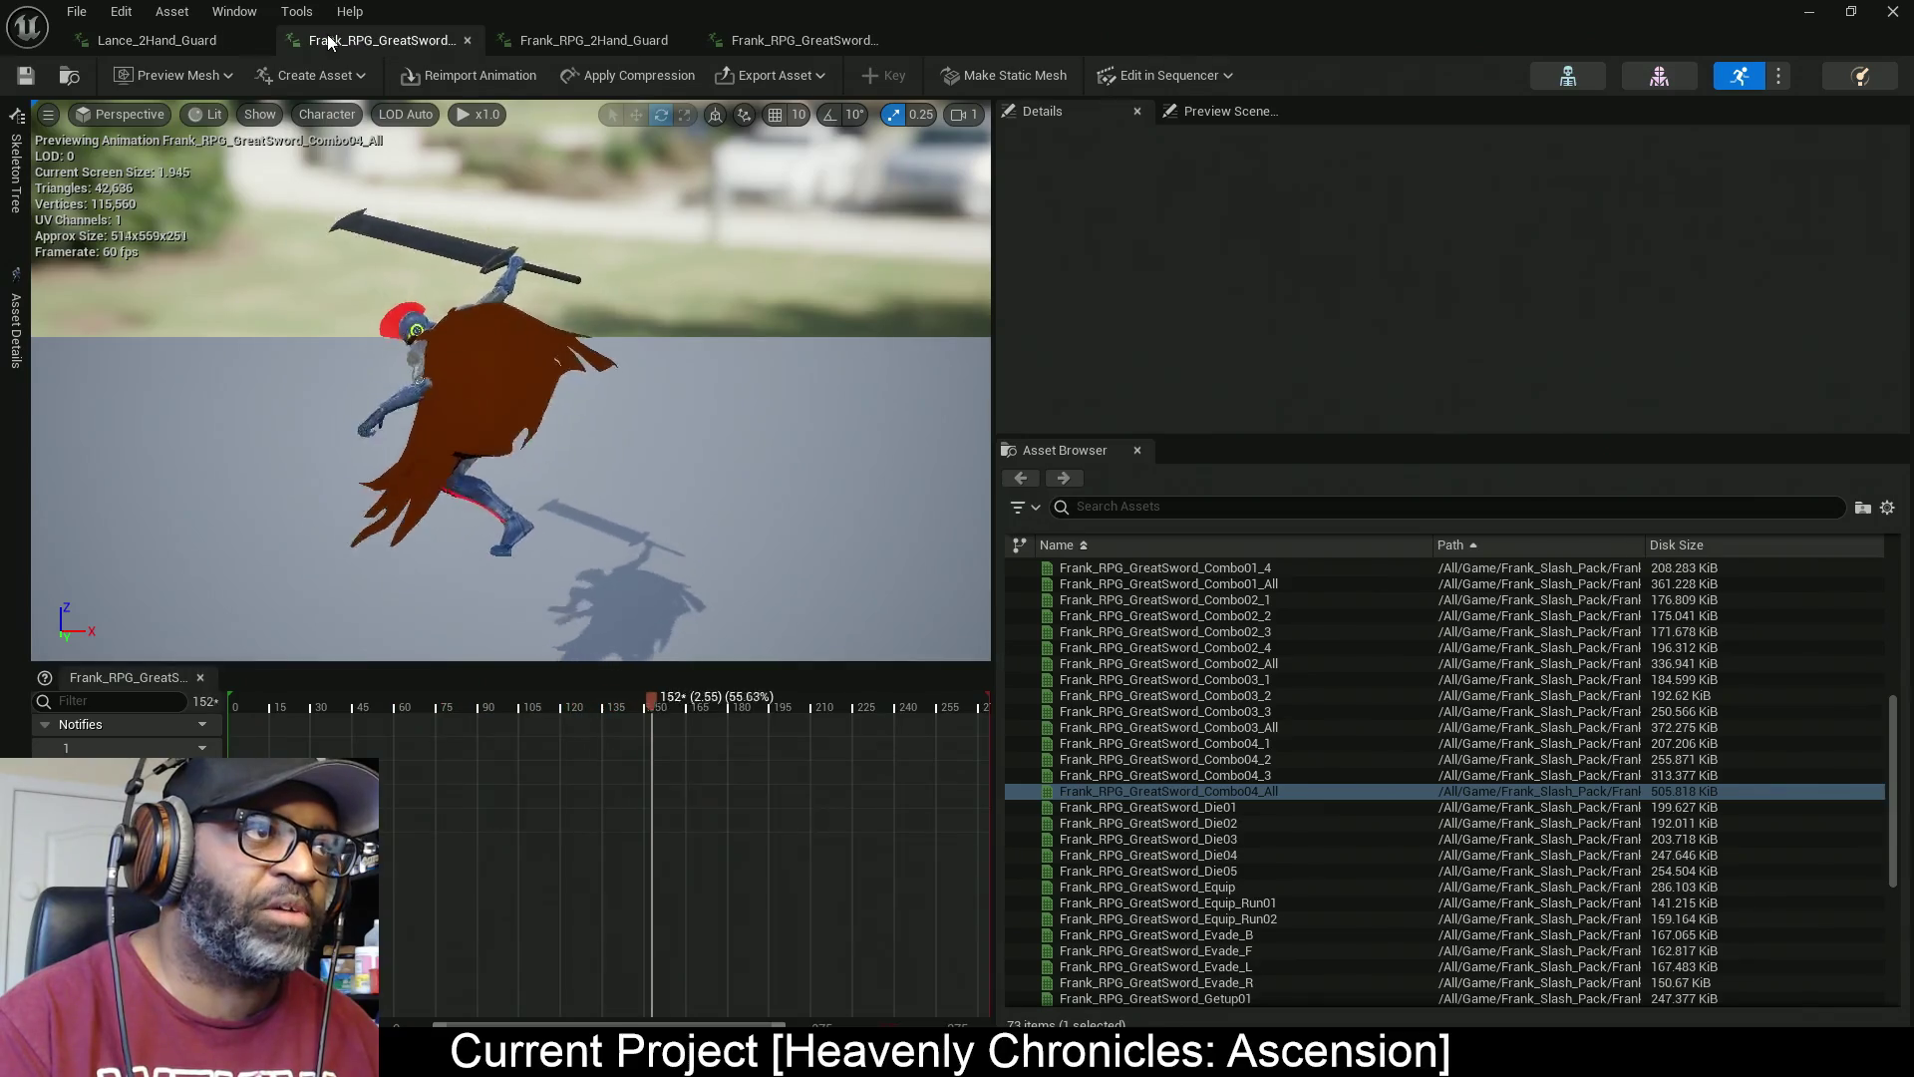
right_click(351, 38)
click(435, 130)
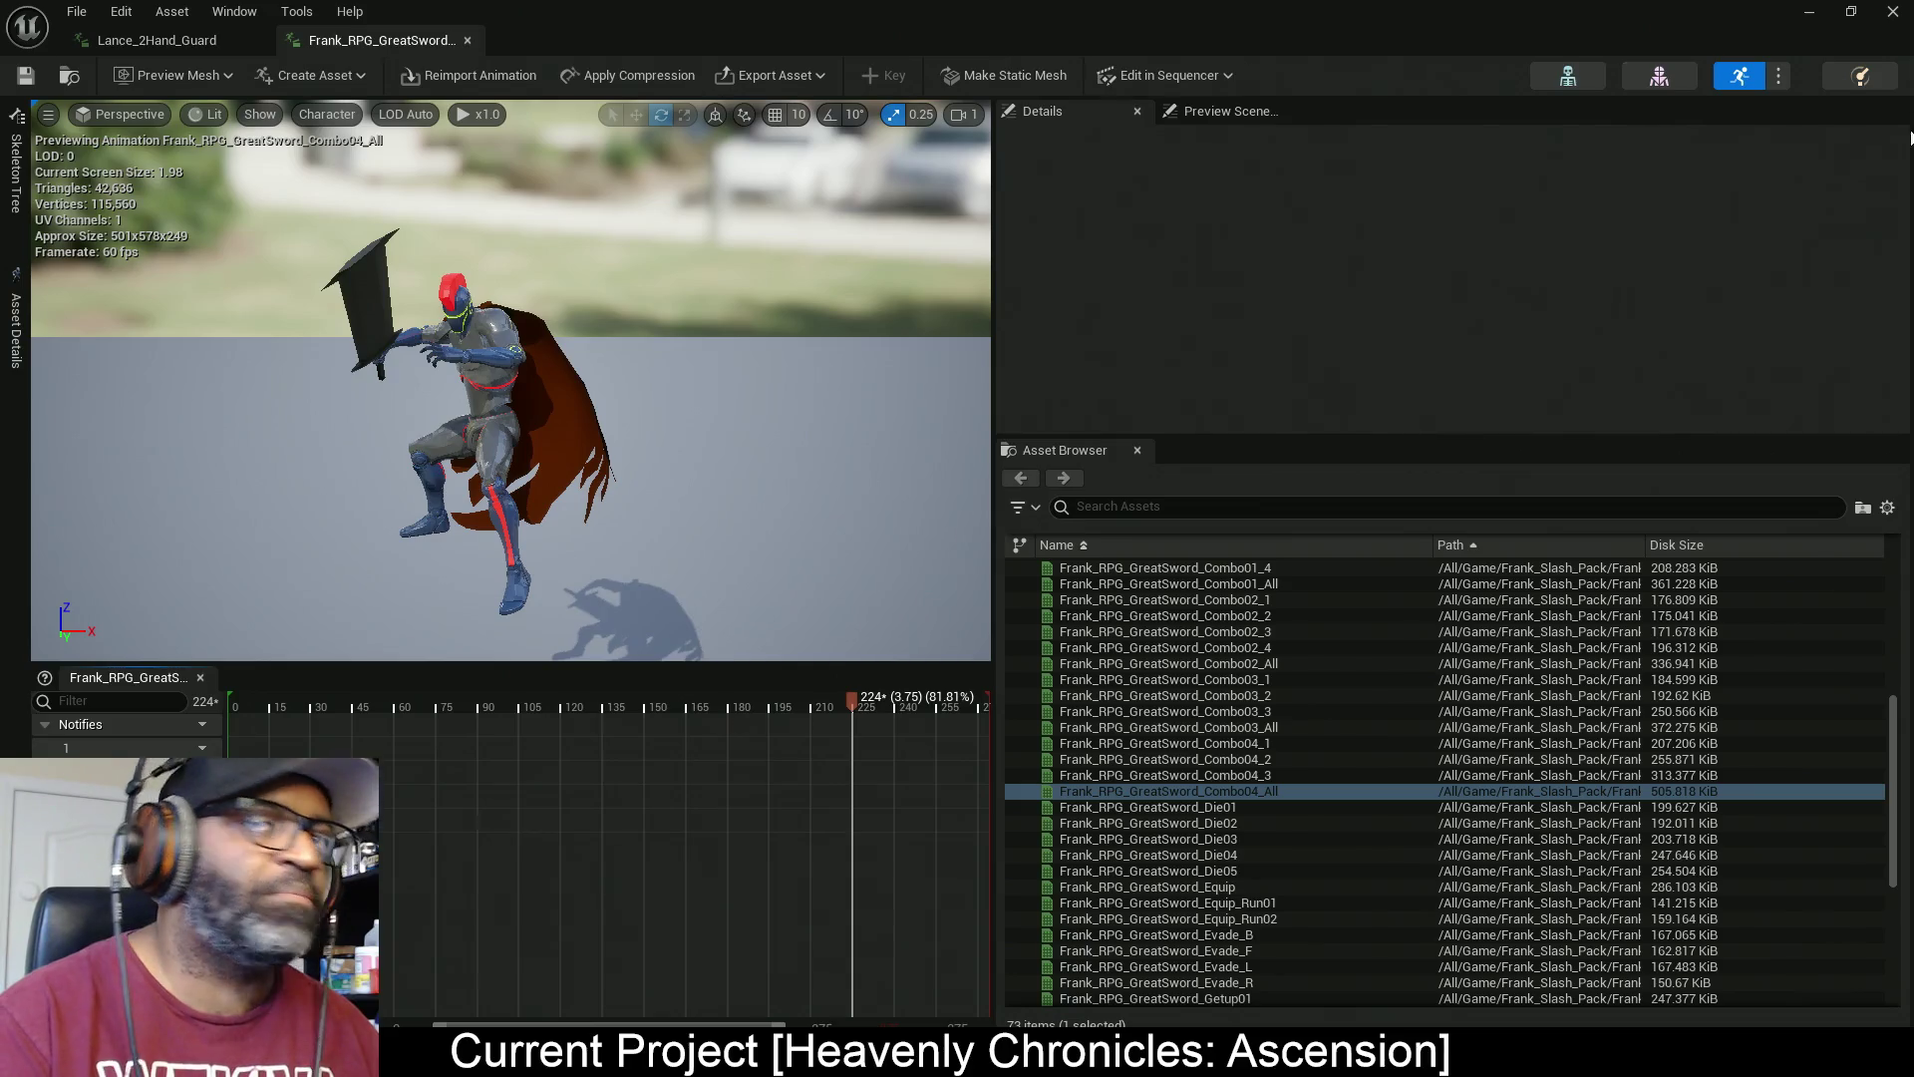
mouse_move(1658, 13)
mouse_down()
mouse_move(1319, 451)
mouse_move(690, 369)
mouse_move(1218, 416)
mouse_move(587, 436)
mouse_move(193, 342)
mouse_move(0, 329)
mouse_up()
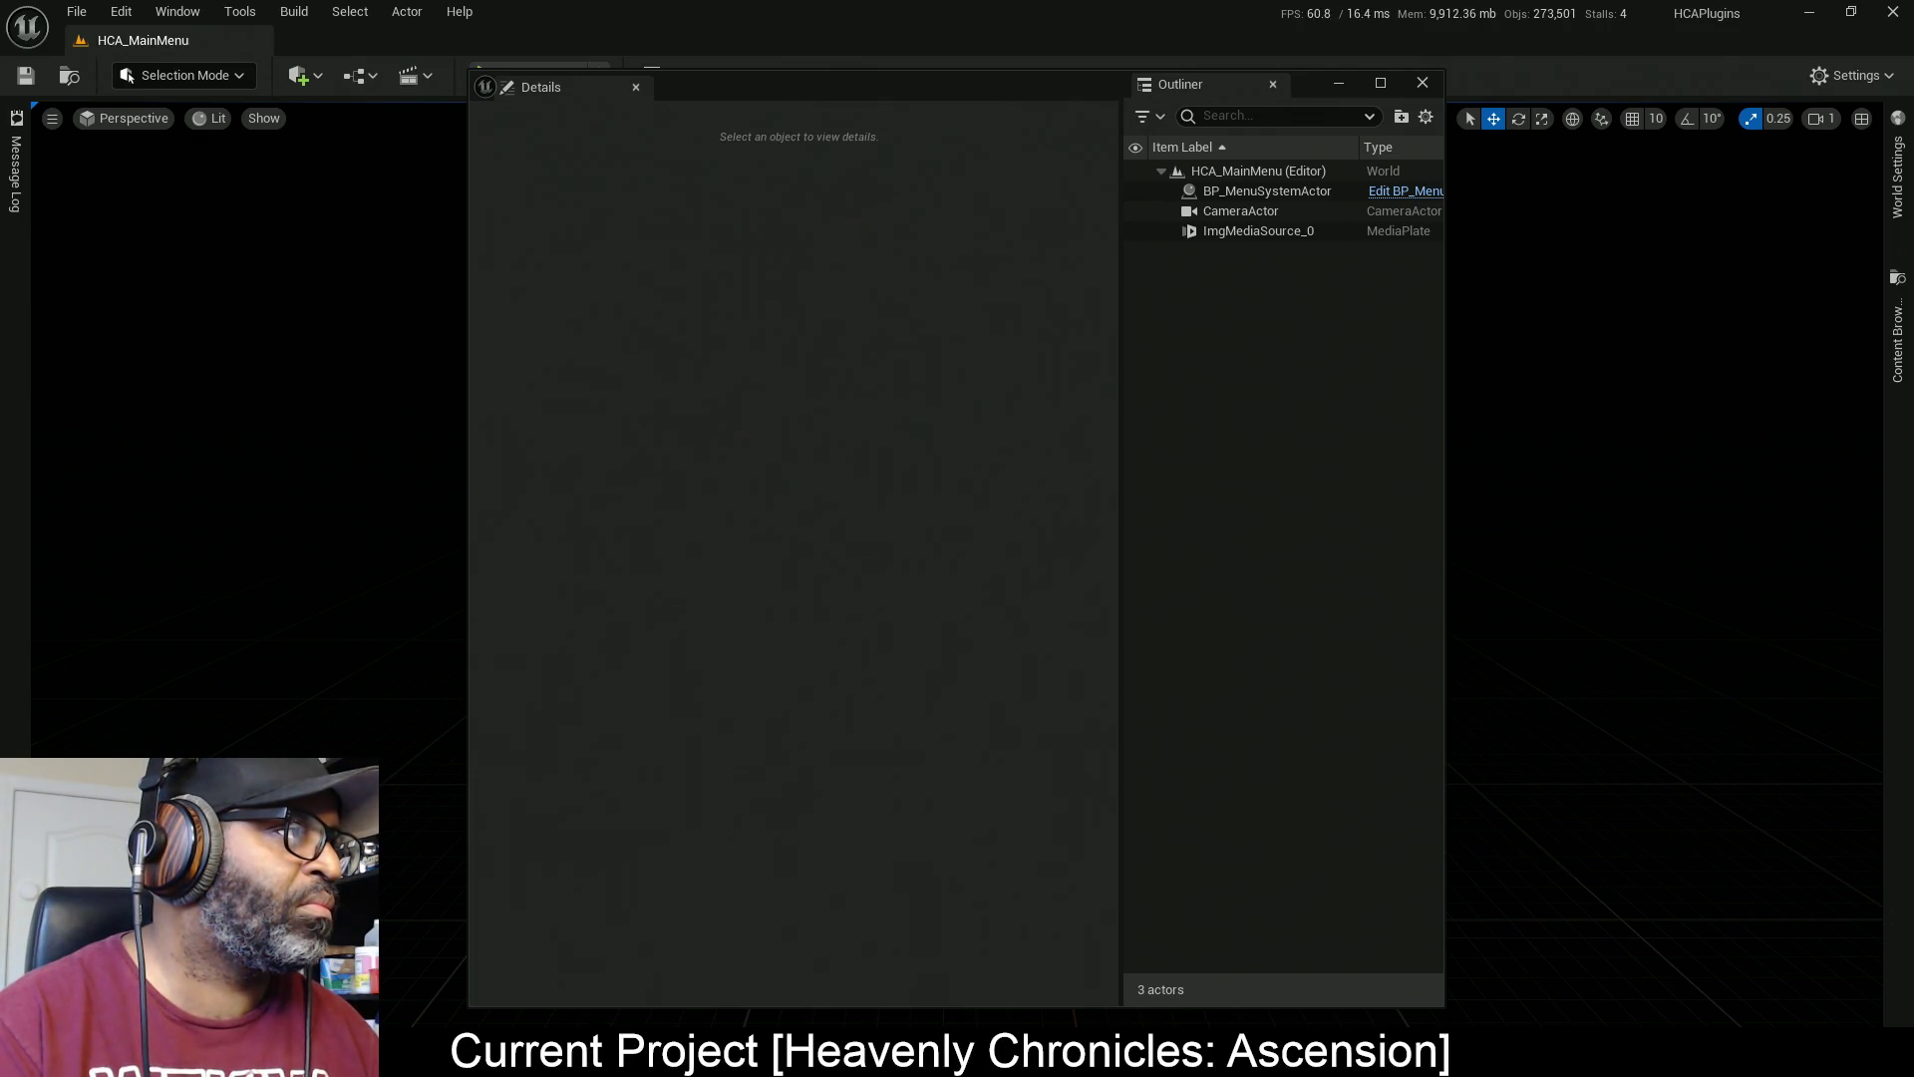
key(alt+Tab)
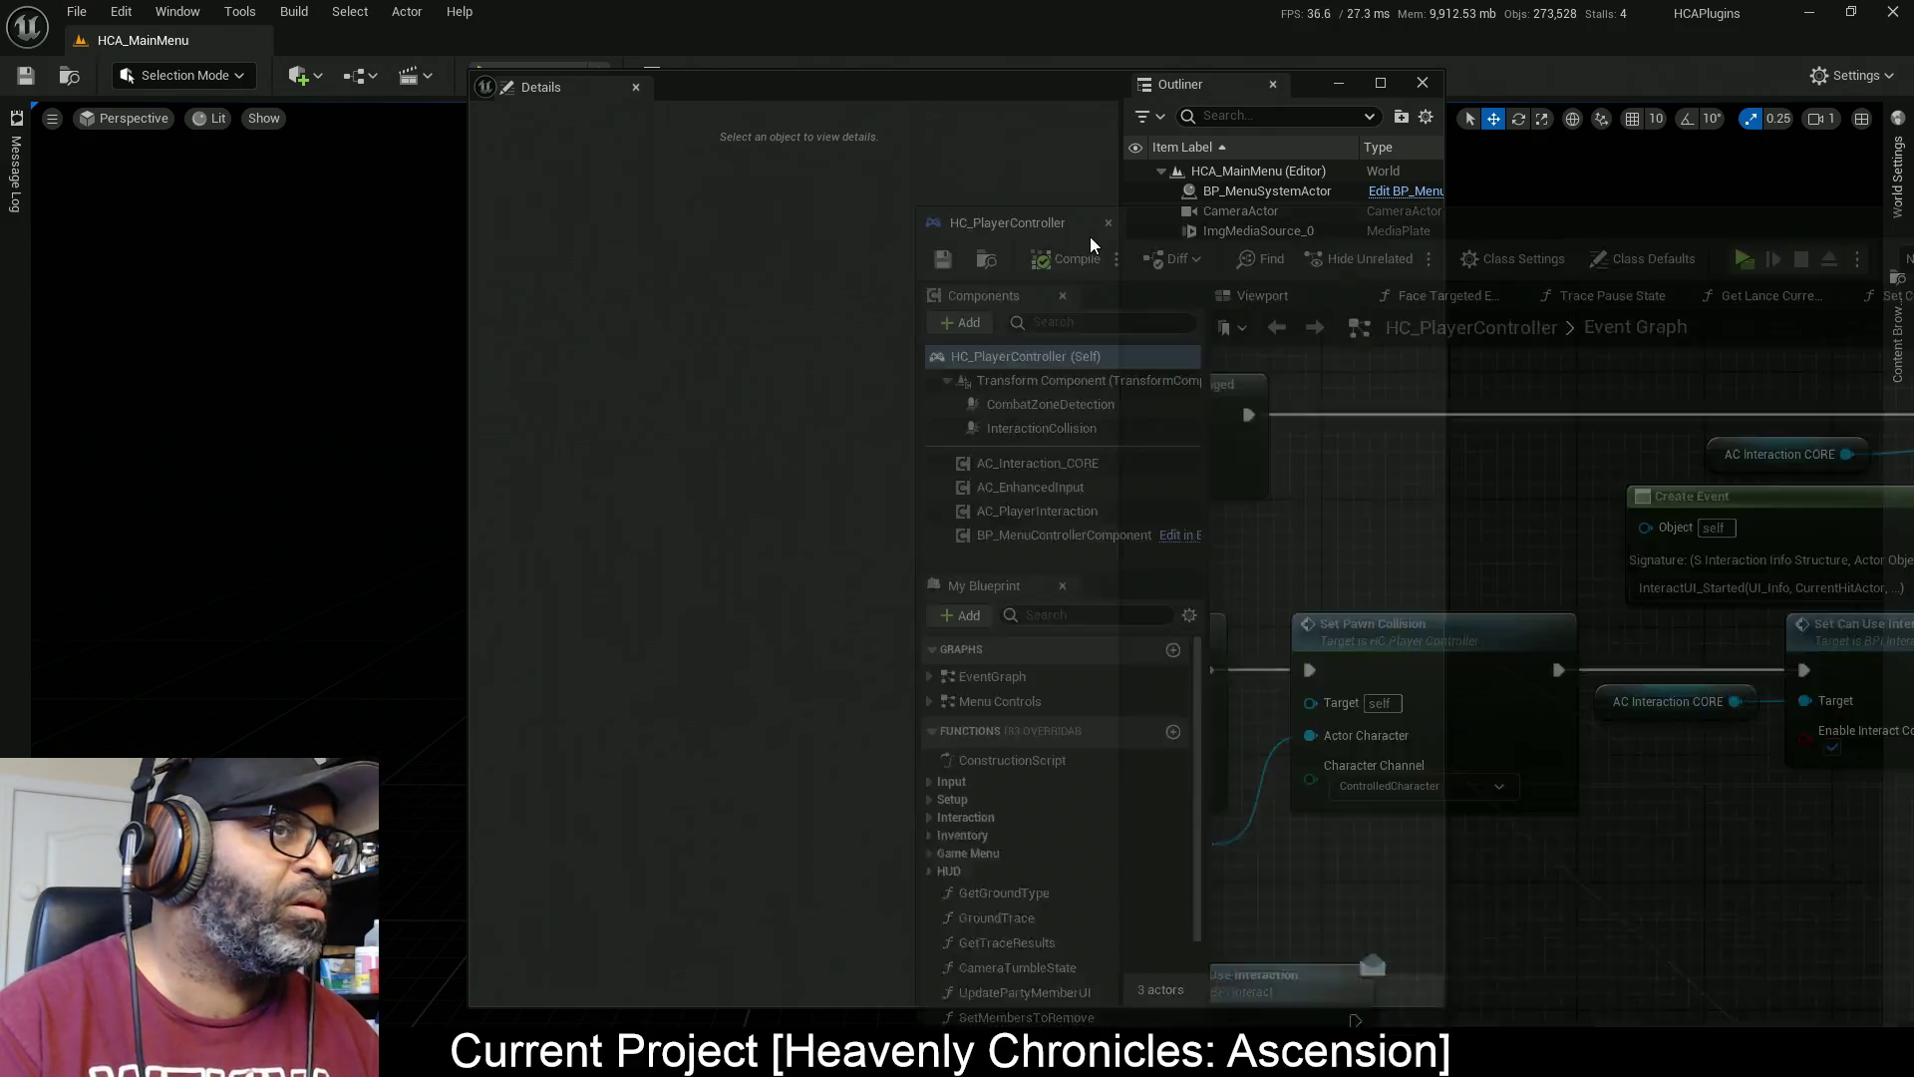
Maximize HC_PlayerController, dock AC_EnhancedInput, BPI_Combat and IMC_CharacterOnFoot, and close BP_MenuSystemPlayerController
double_click(1502, 229)
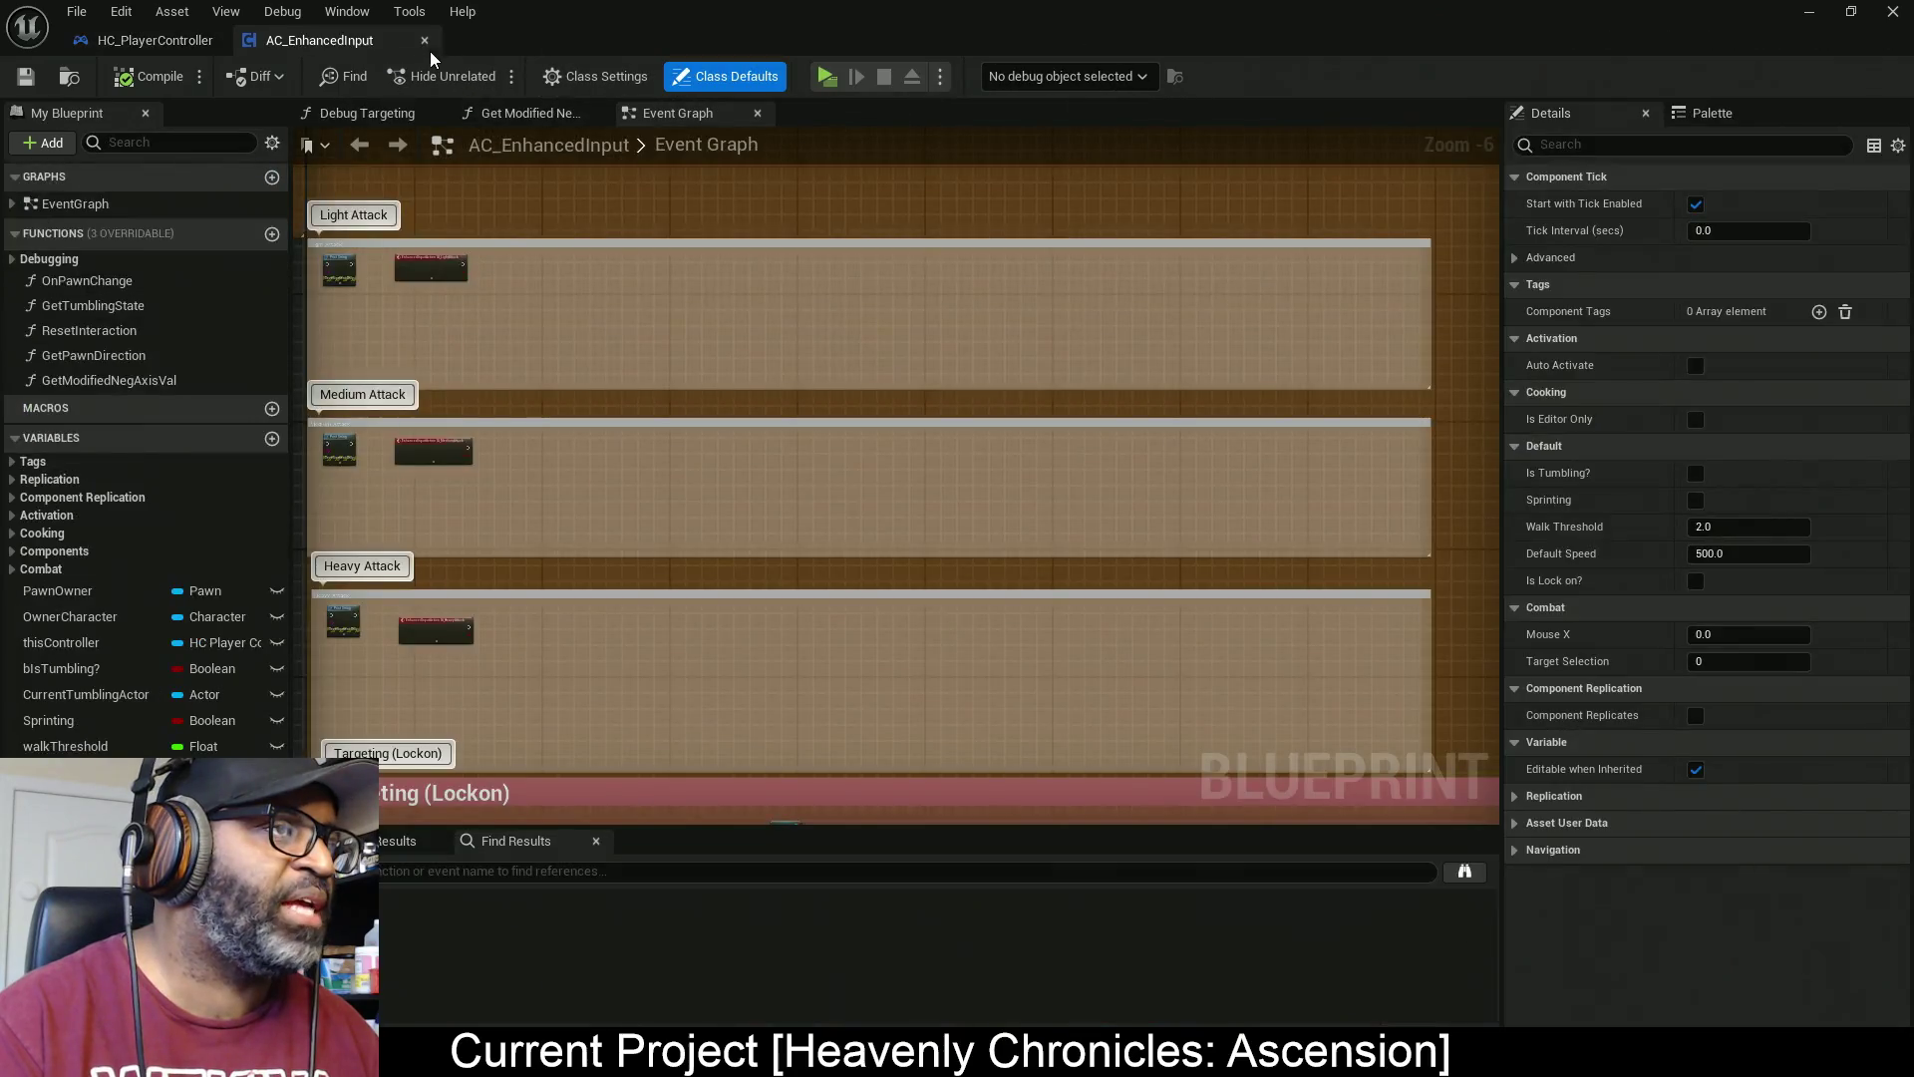
drag(429, 51, 230, 52)
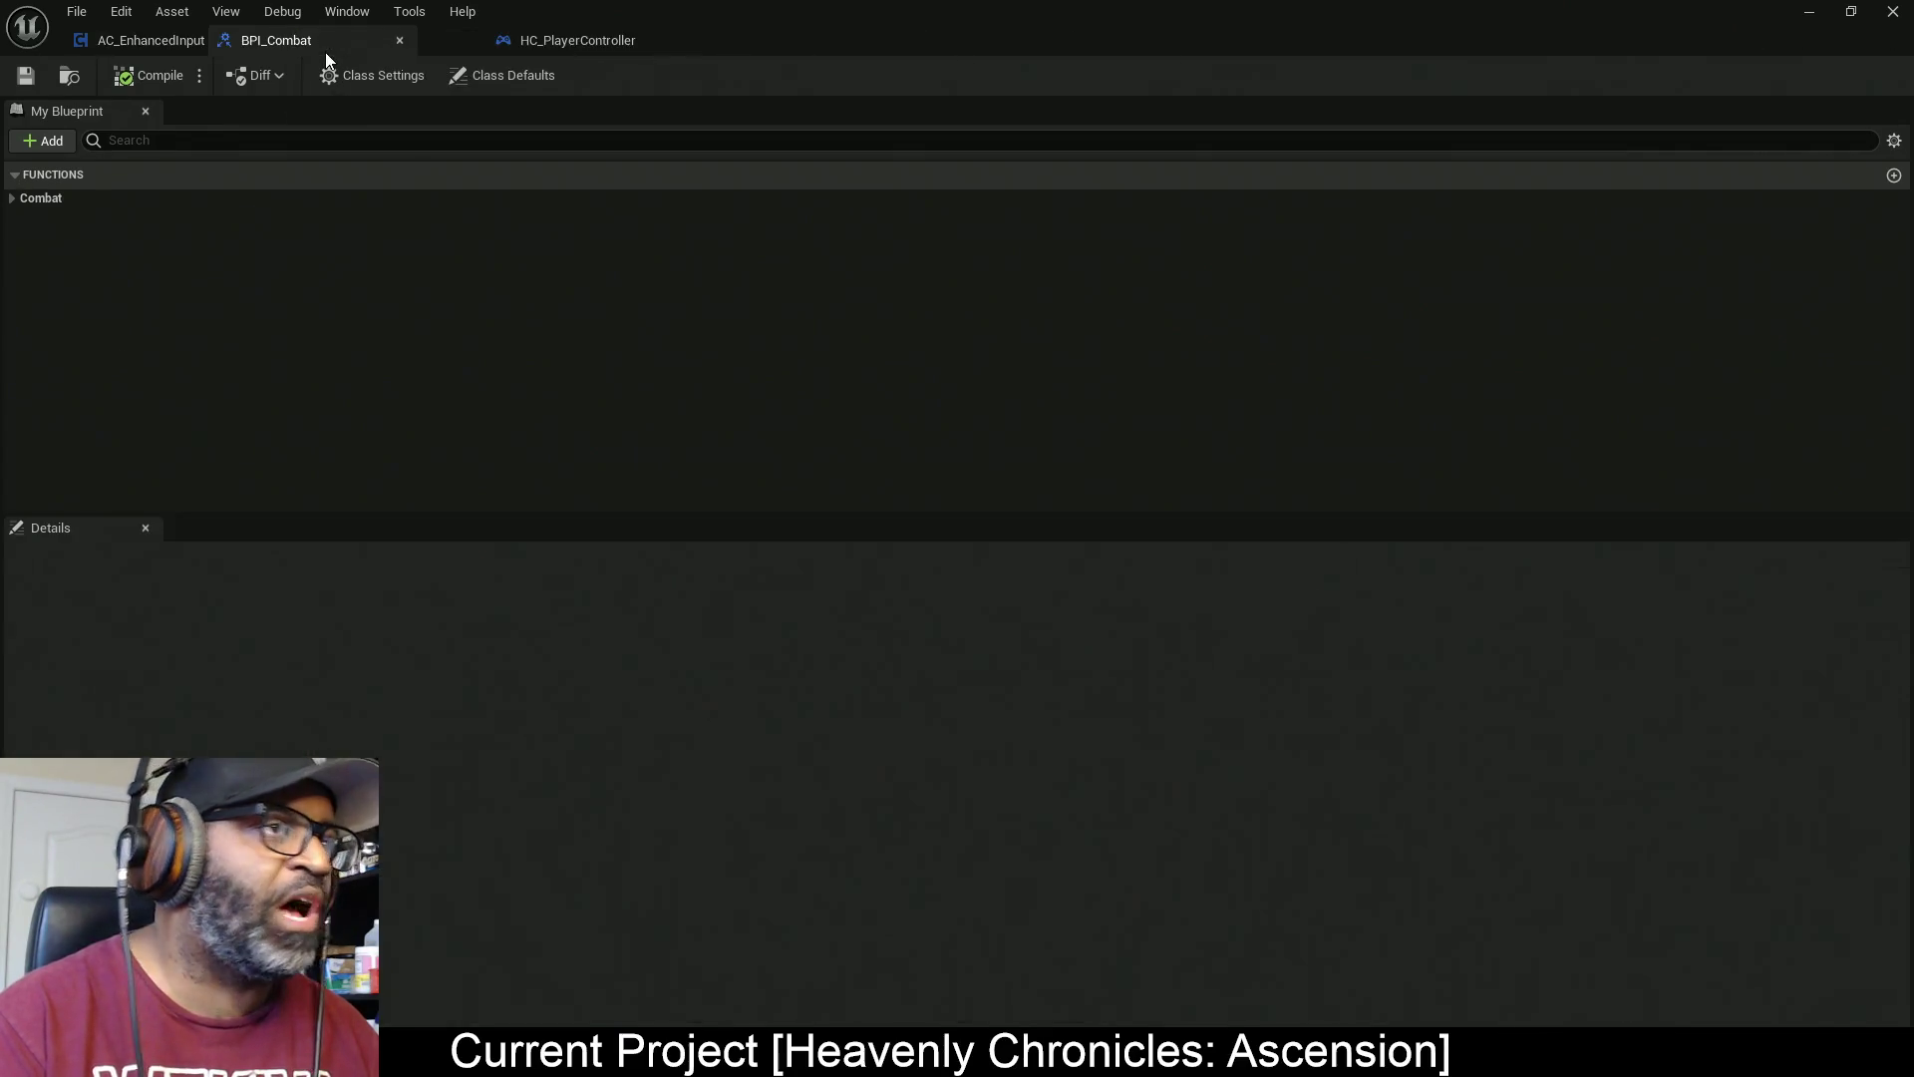
drag(399, 45, 187, 50)
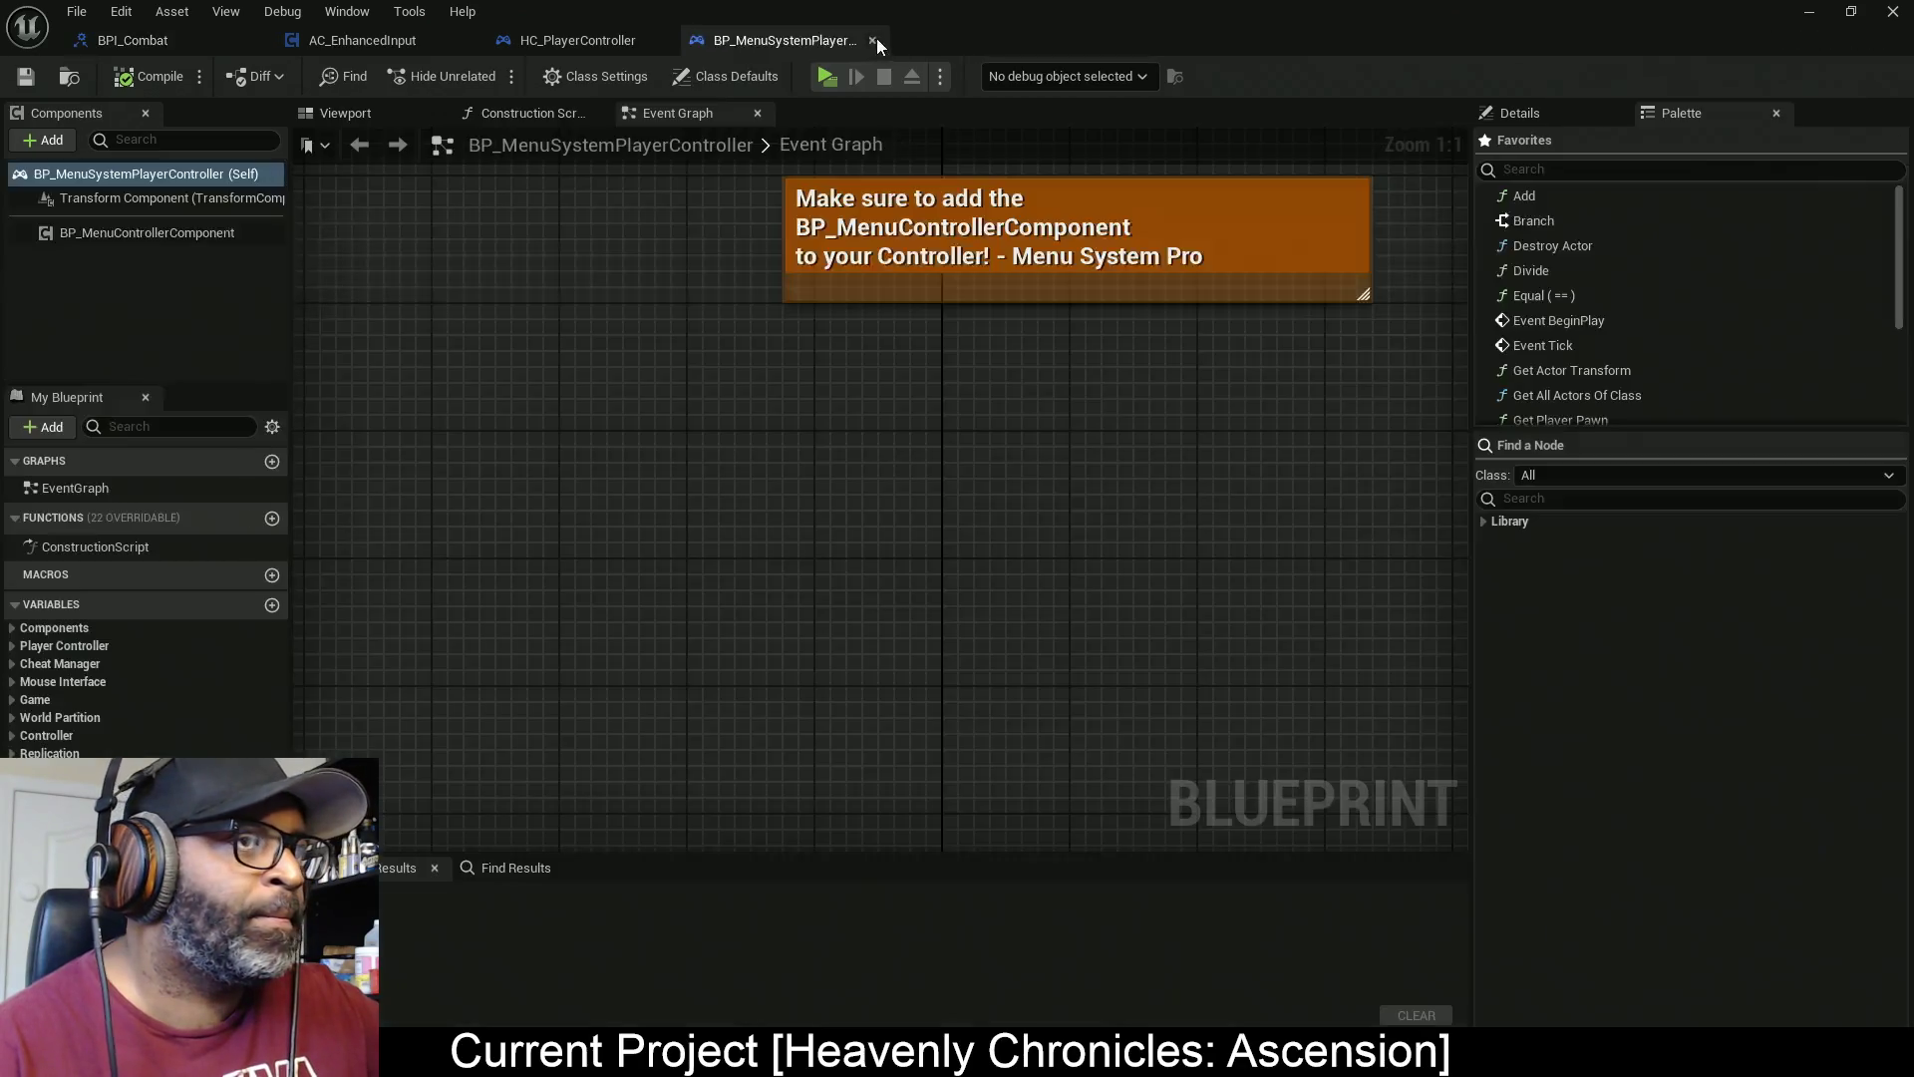
drag(876, 38, 729, 40)
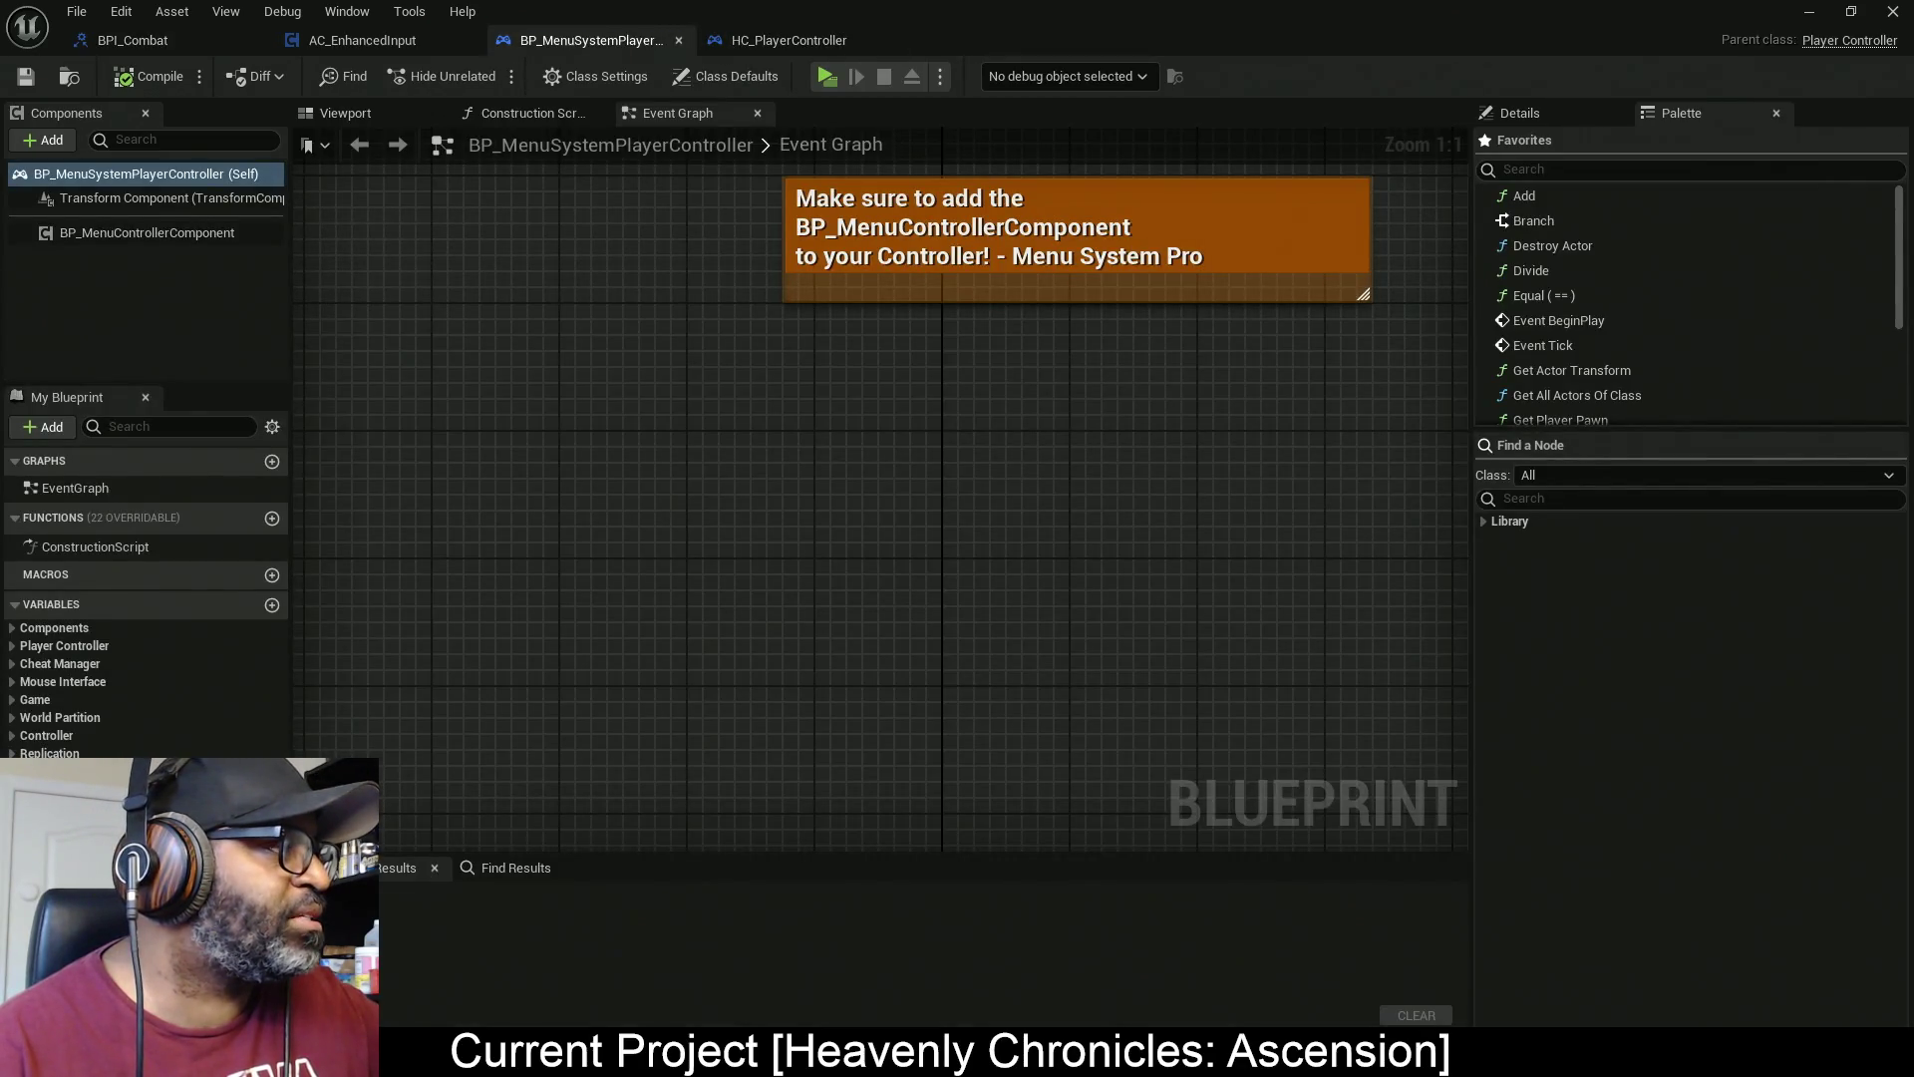
click(678, 41)
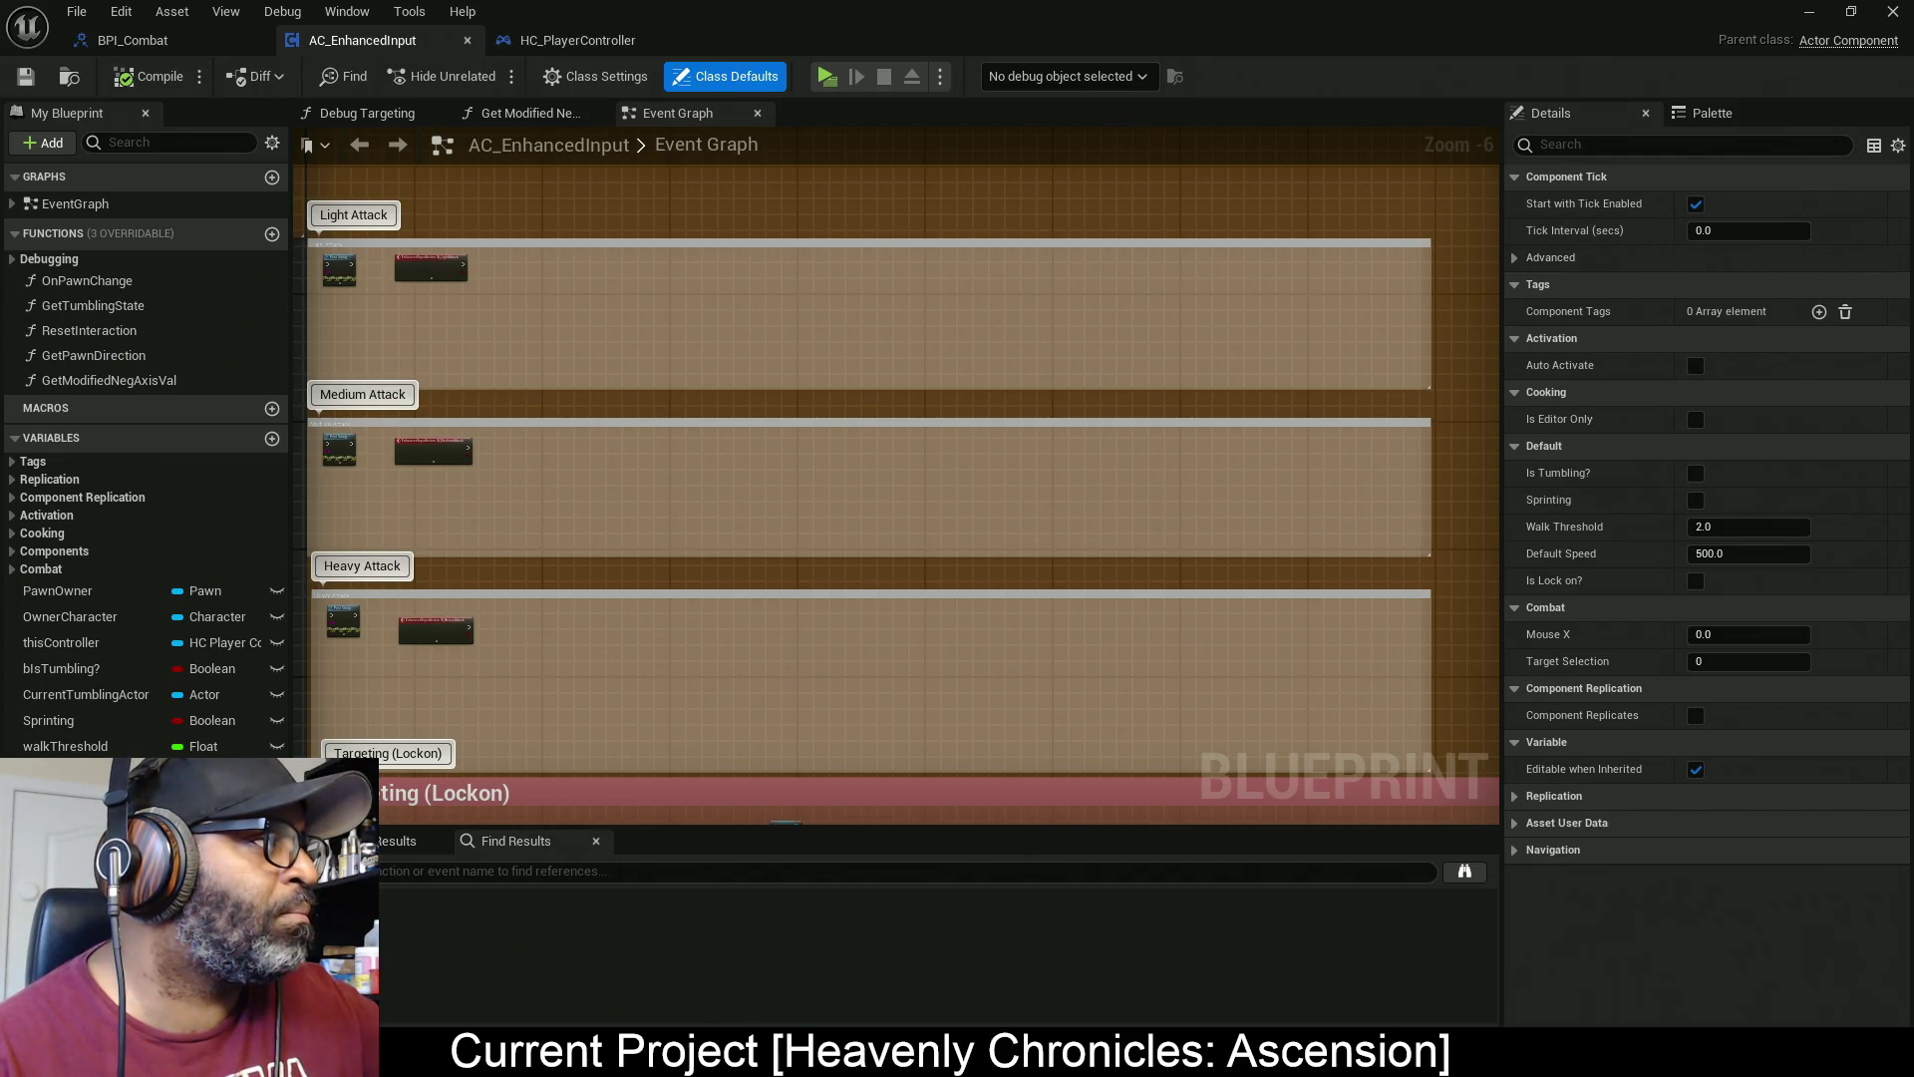
mouse_move(498, 179)
mouse_down()
mouse_move(524, 74)
mouse_move(309, 50)
mouse_move(572, 44)
mouse_up()
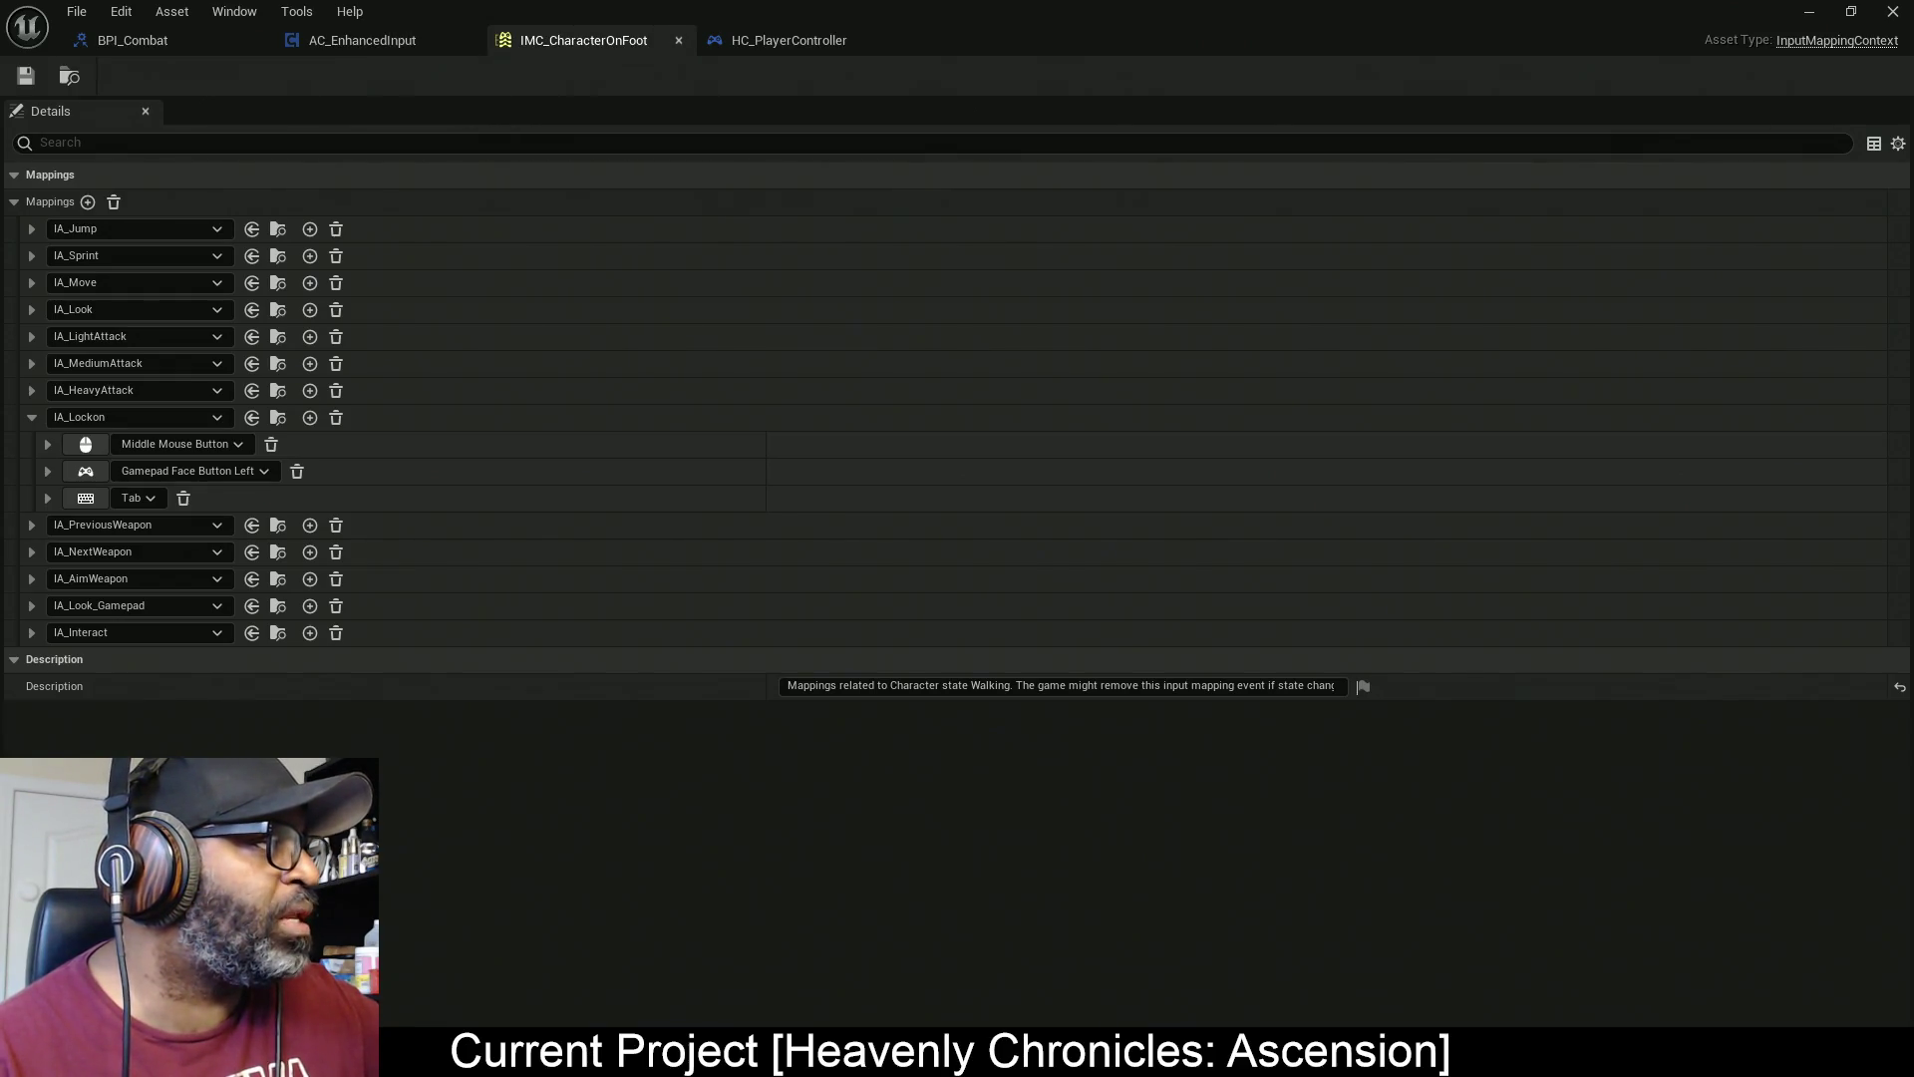
Dock AC_Combat_Lance as a tab, open ABP_Manny, then return to the level editor
mouse_move(788, 10)
mouse_down()
mouse_move(793, 53)
mouse_move(993, 43)
mouse_up()
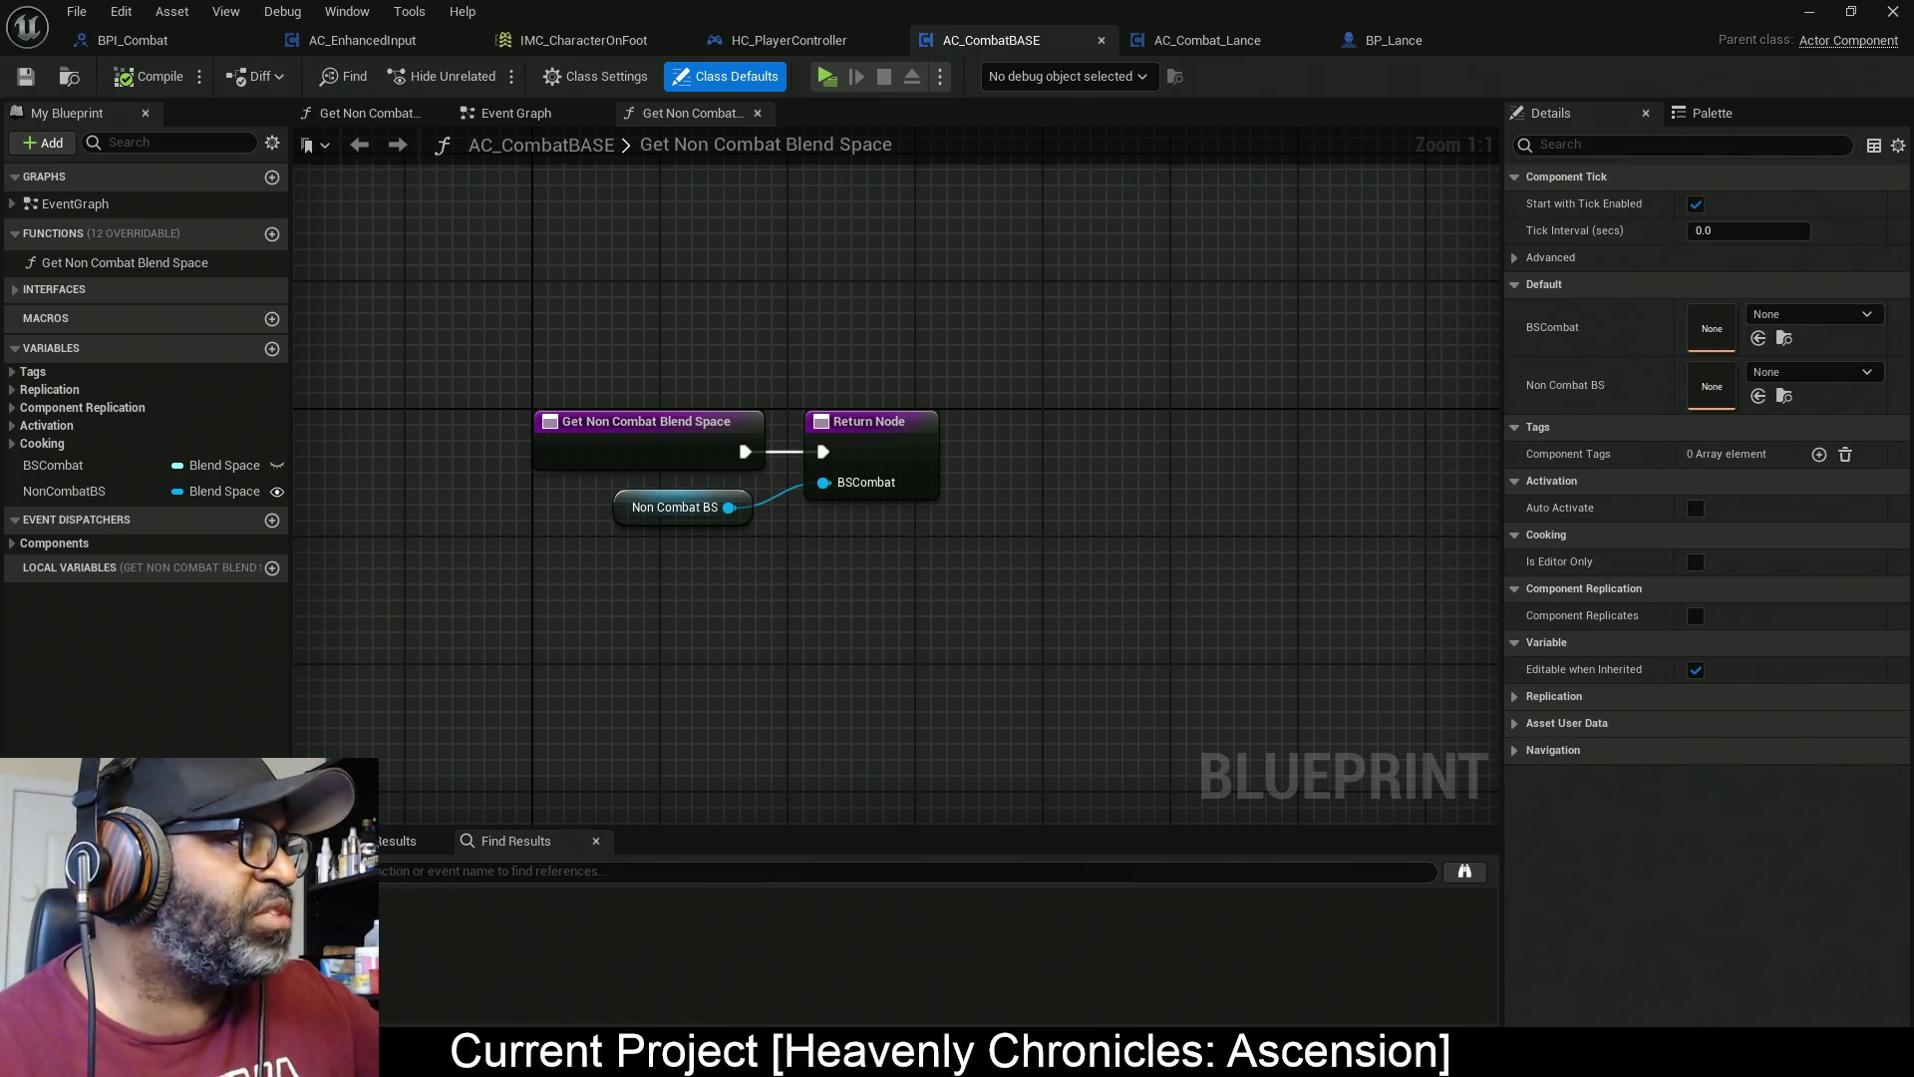
click(177, 92)
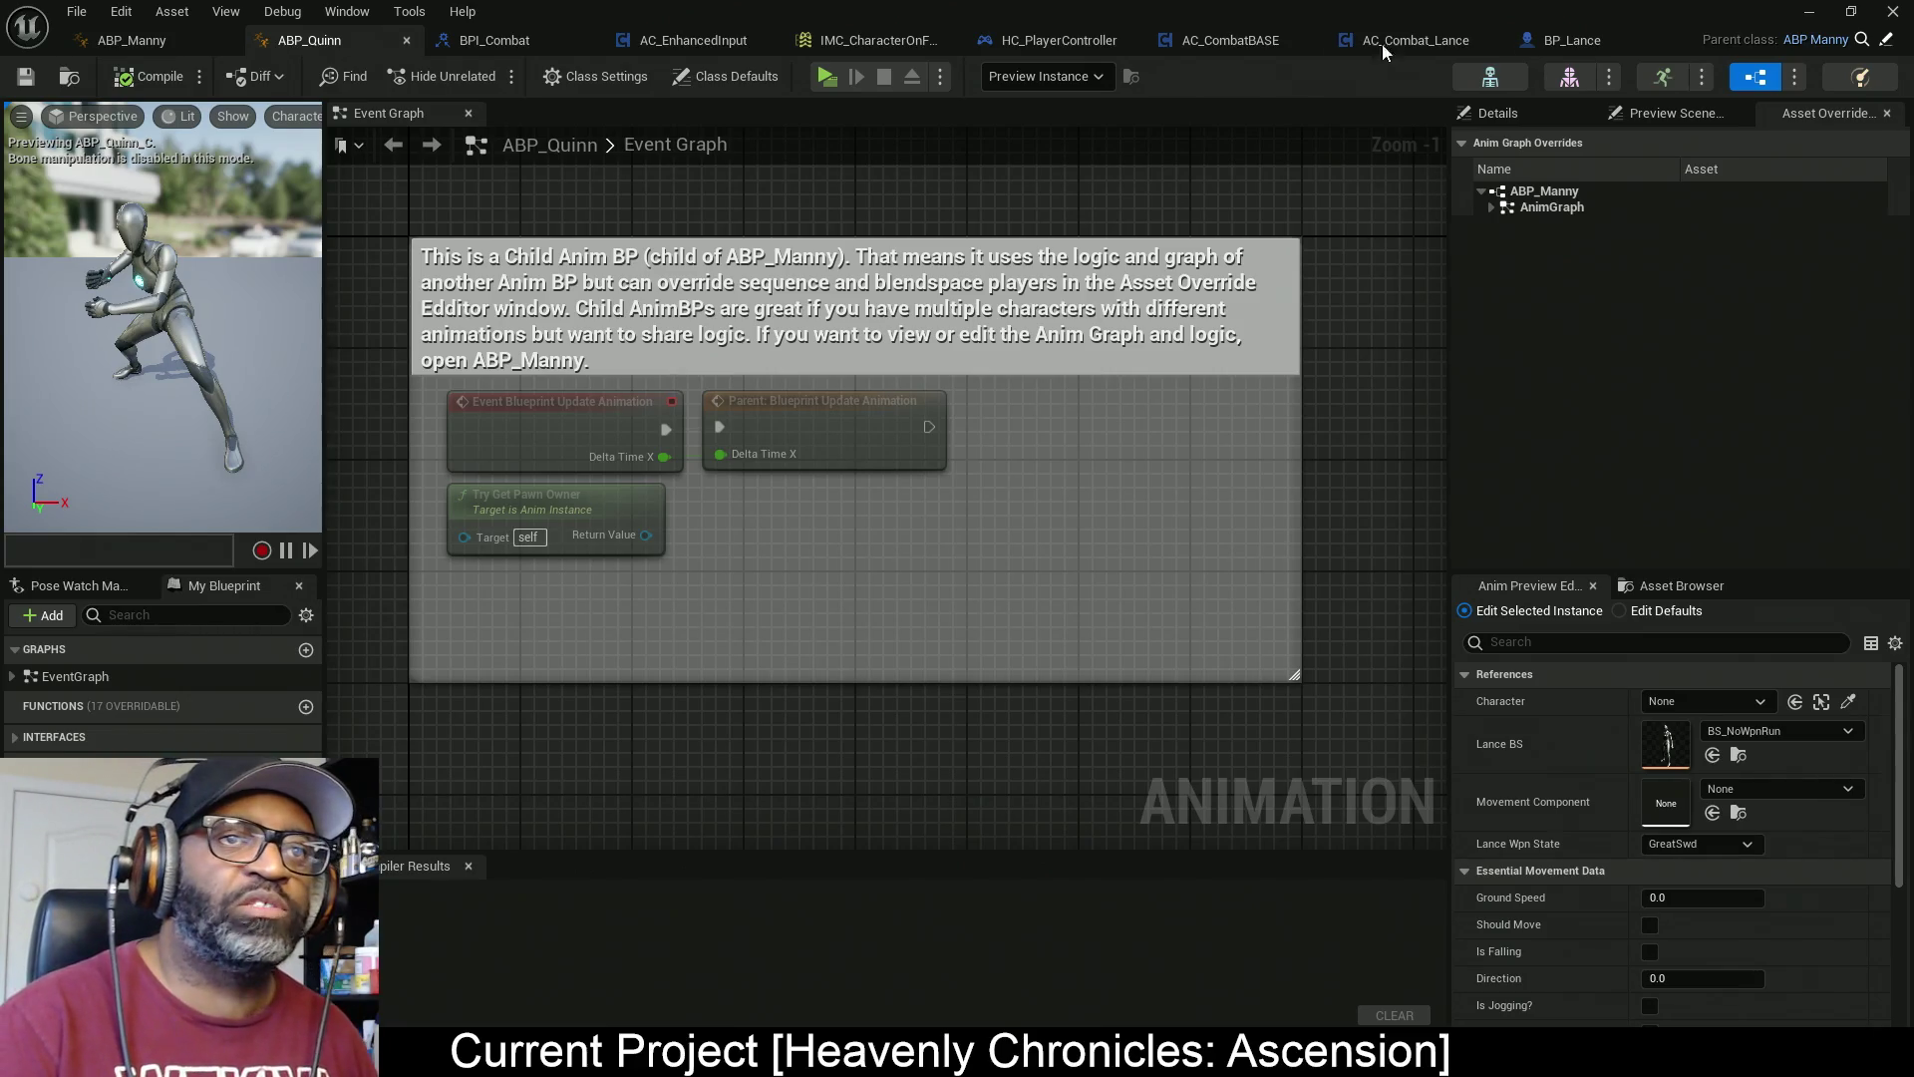
key(alt+Tab)
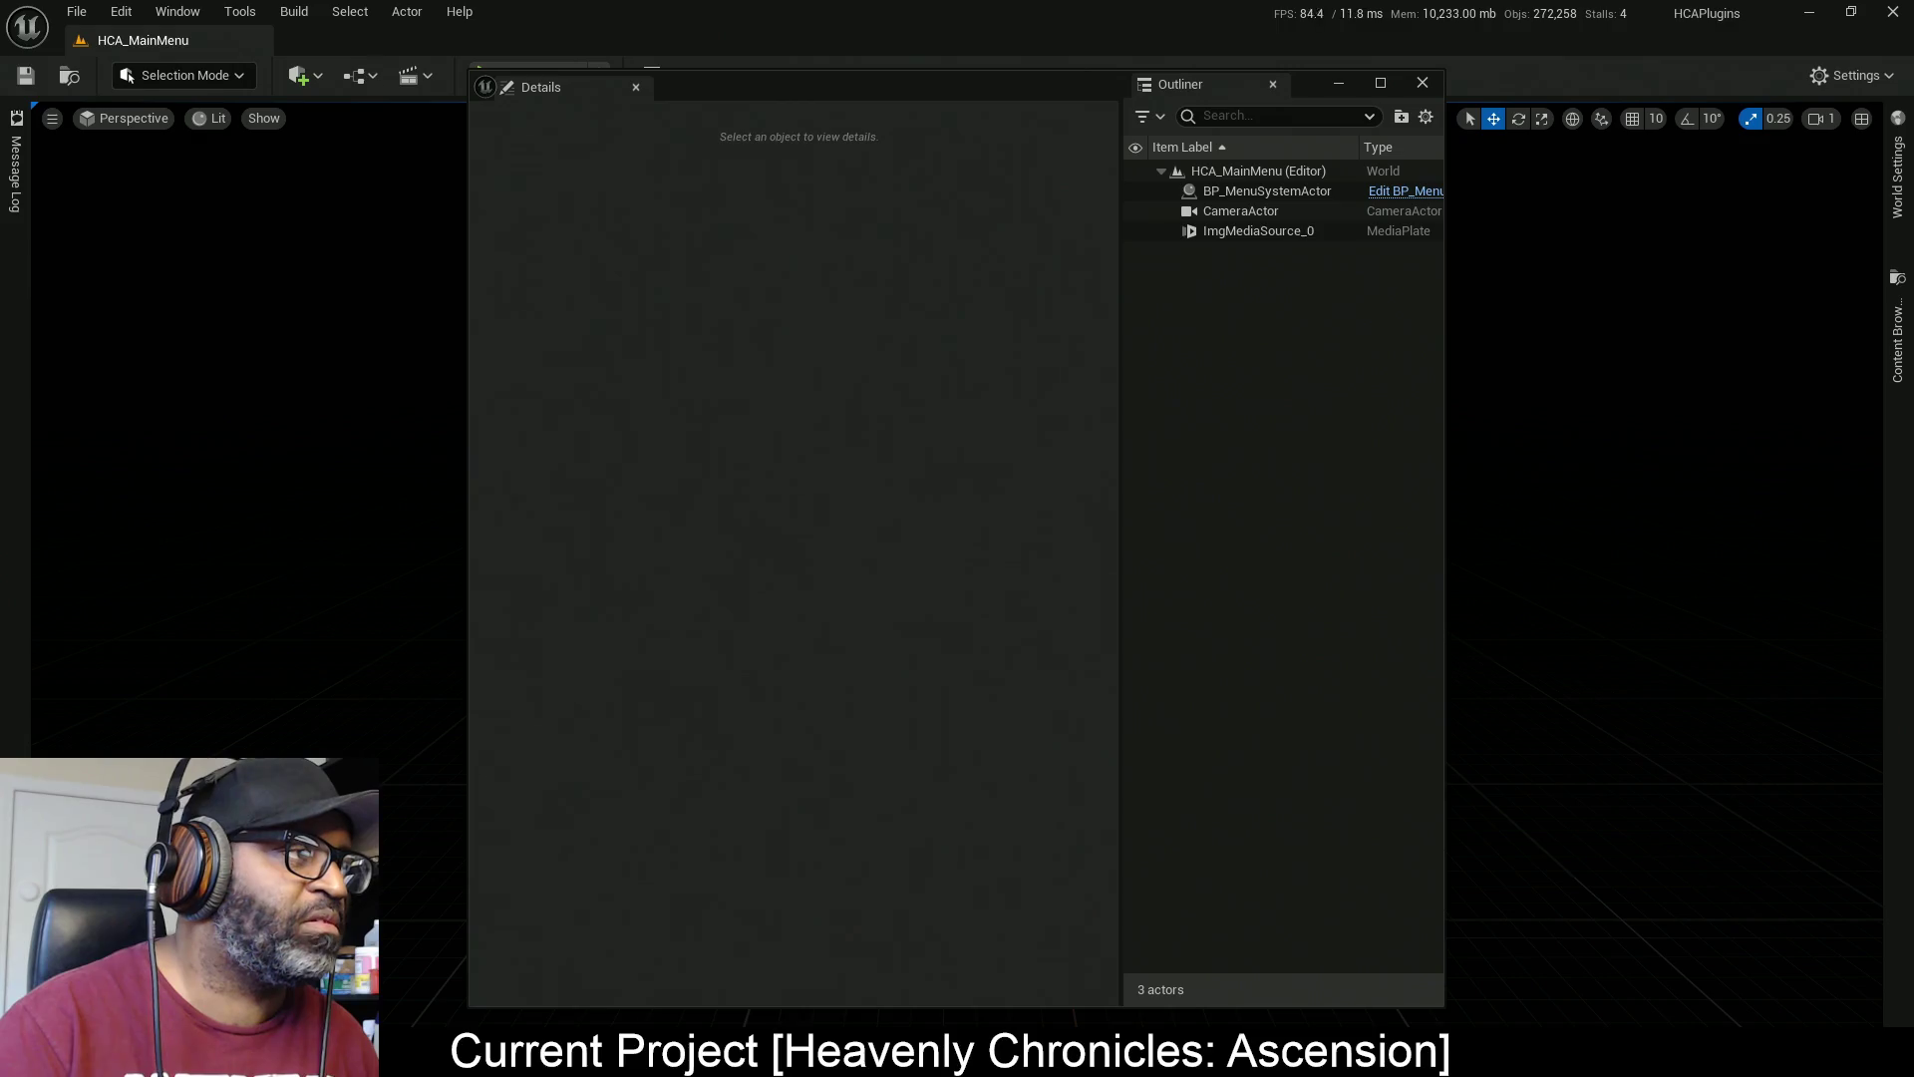
Maximize the GreatSword Combo04_All animation editor, review its Asset Browser, and bring up Combo04_All's actions
key(alt+Tab)
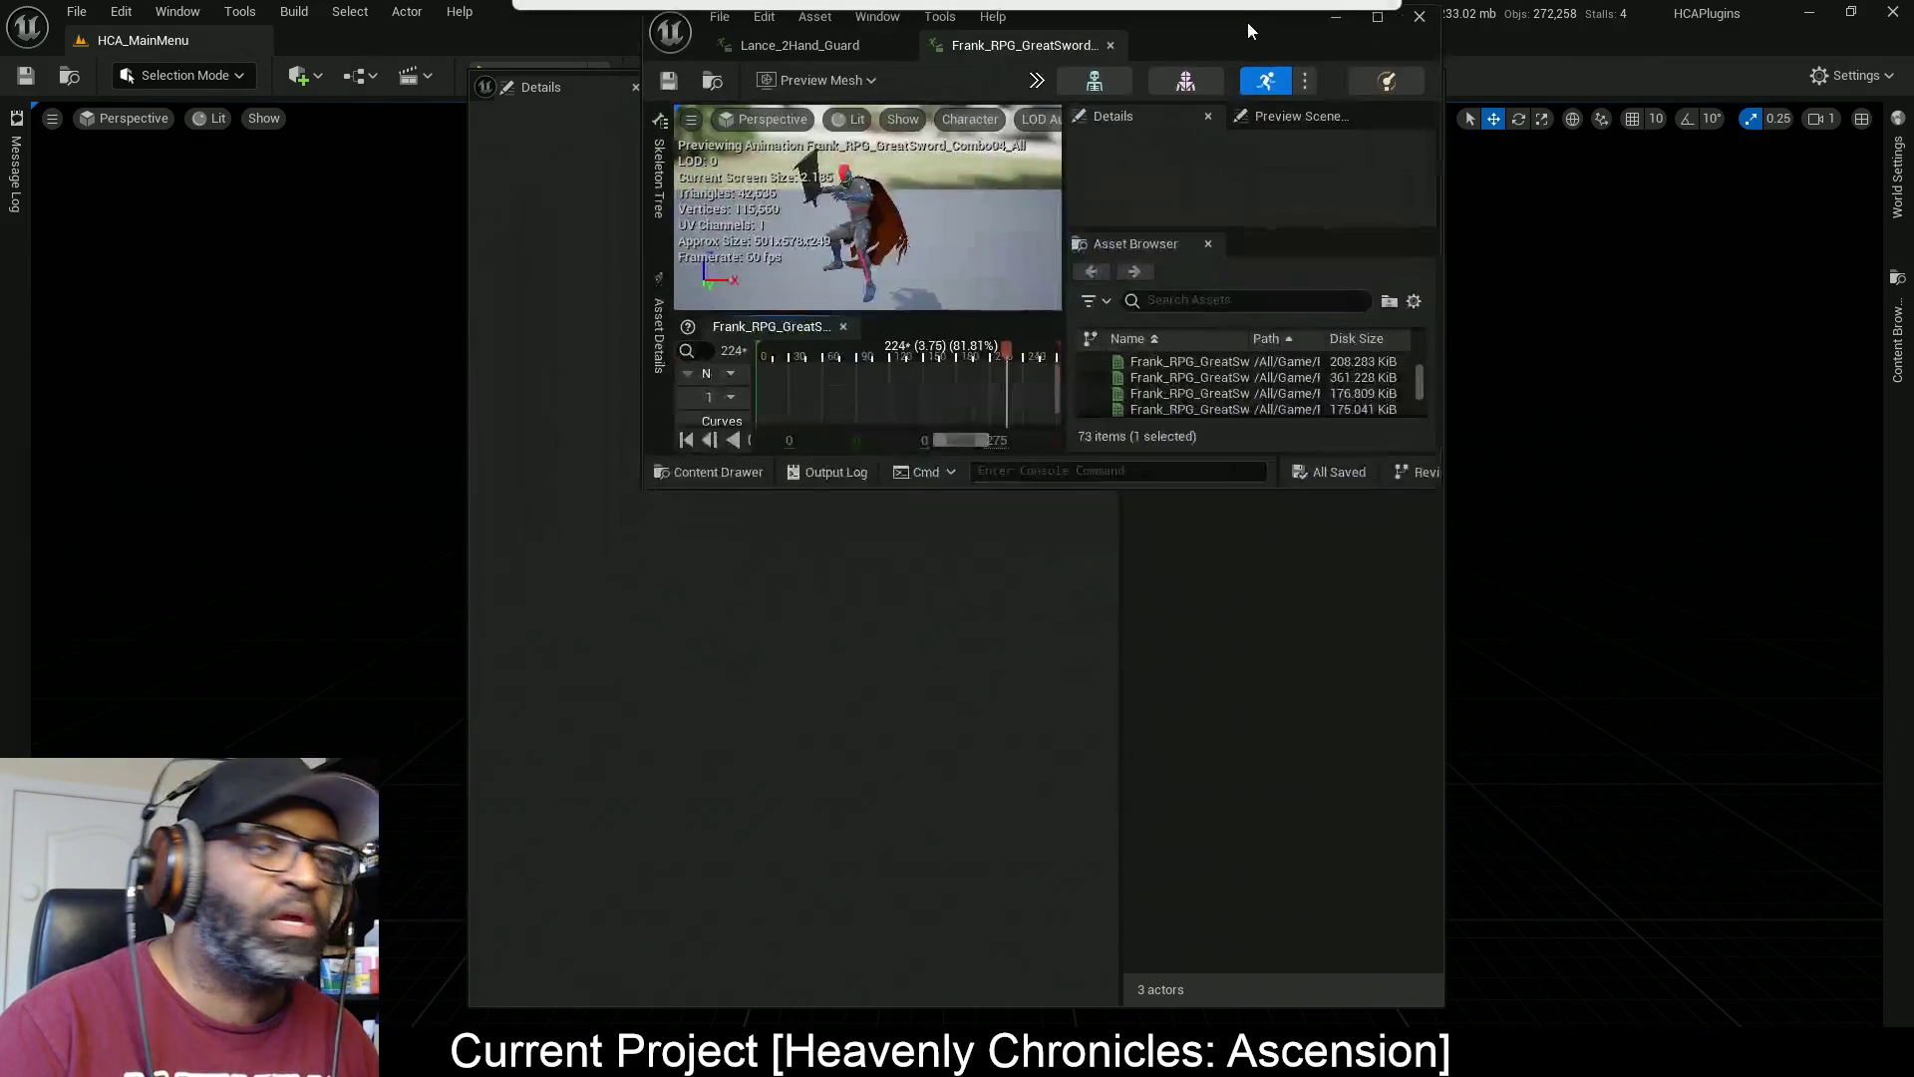
drag(1187, 38, 1224, 4)
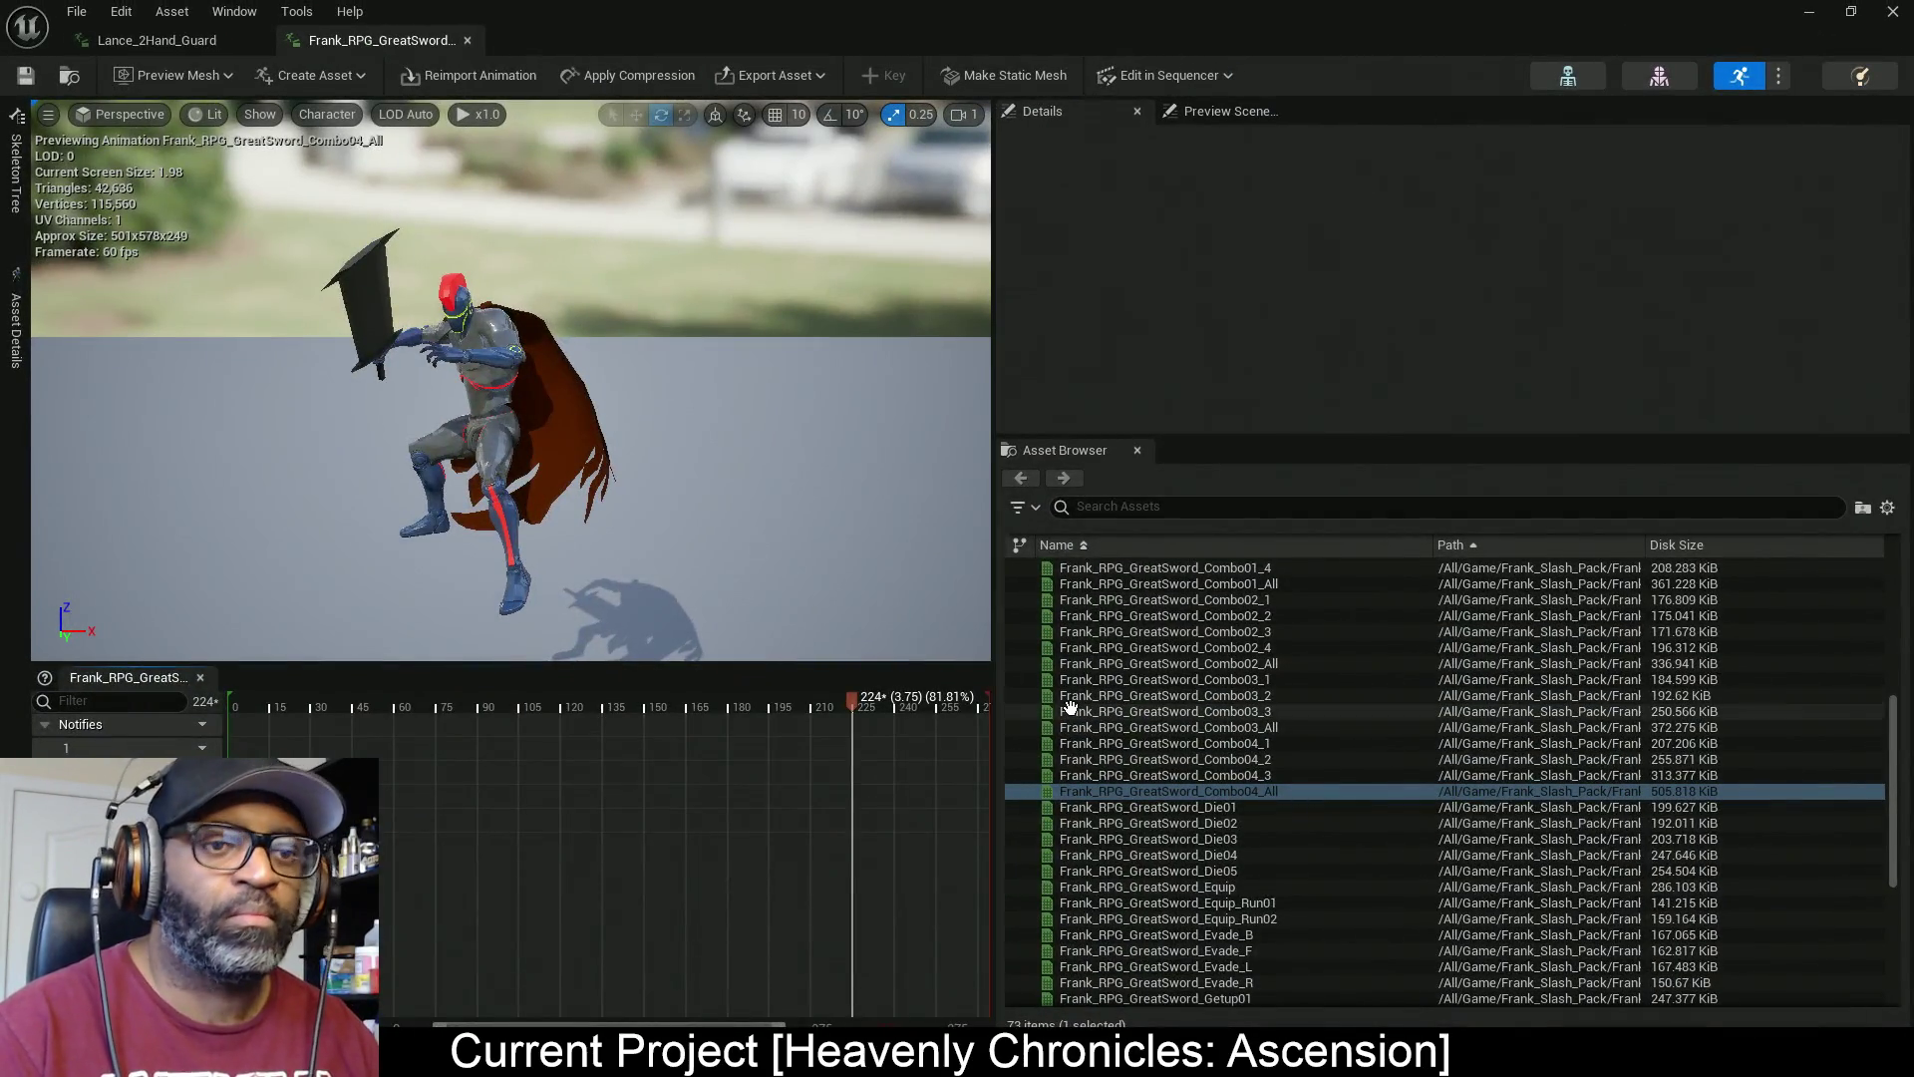
mouse_move(1405, 775)
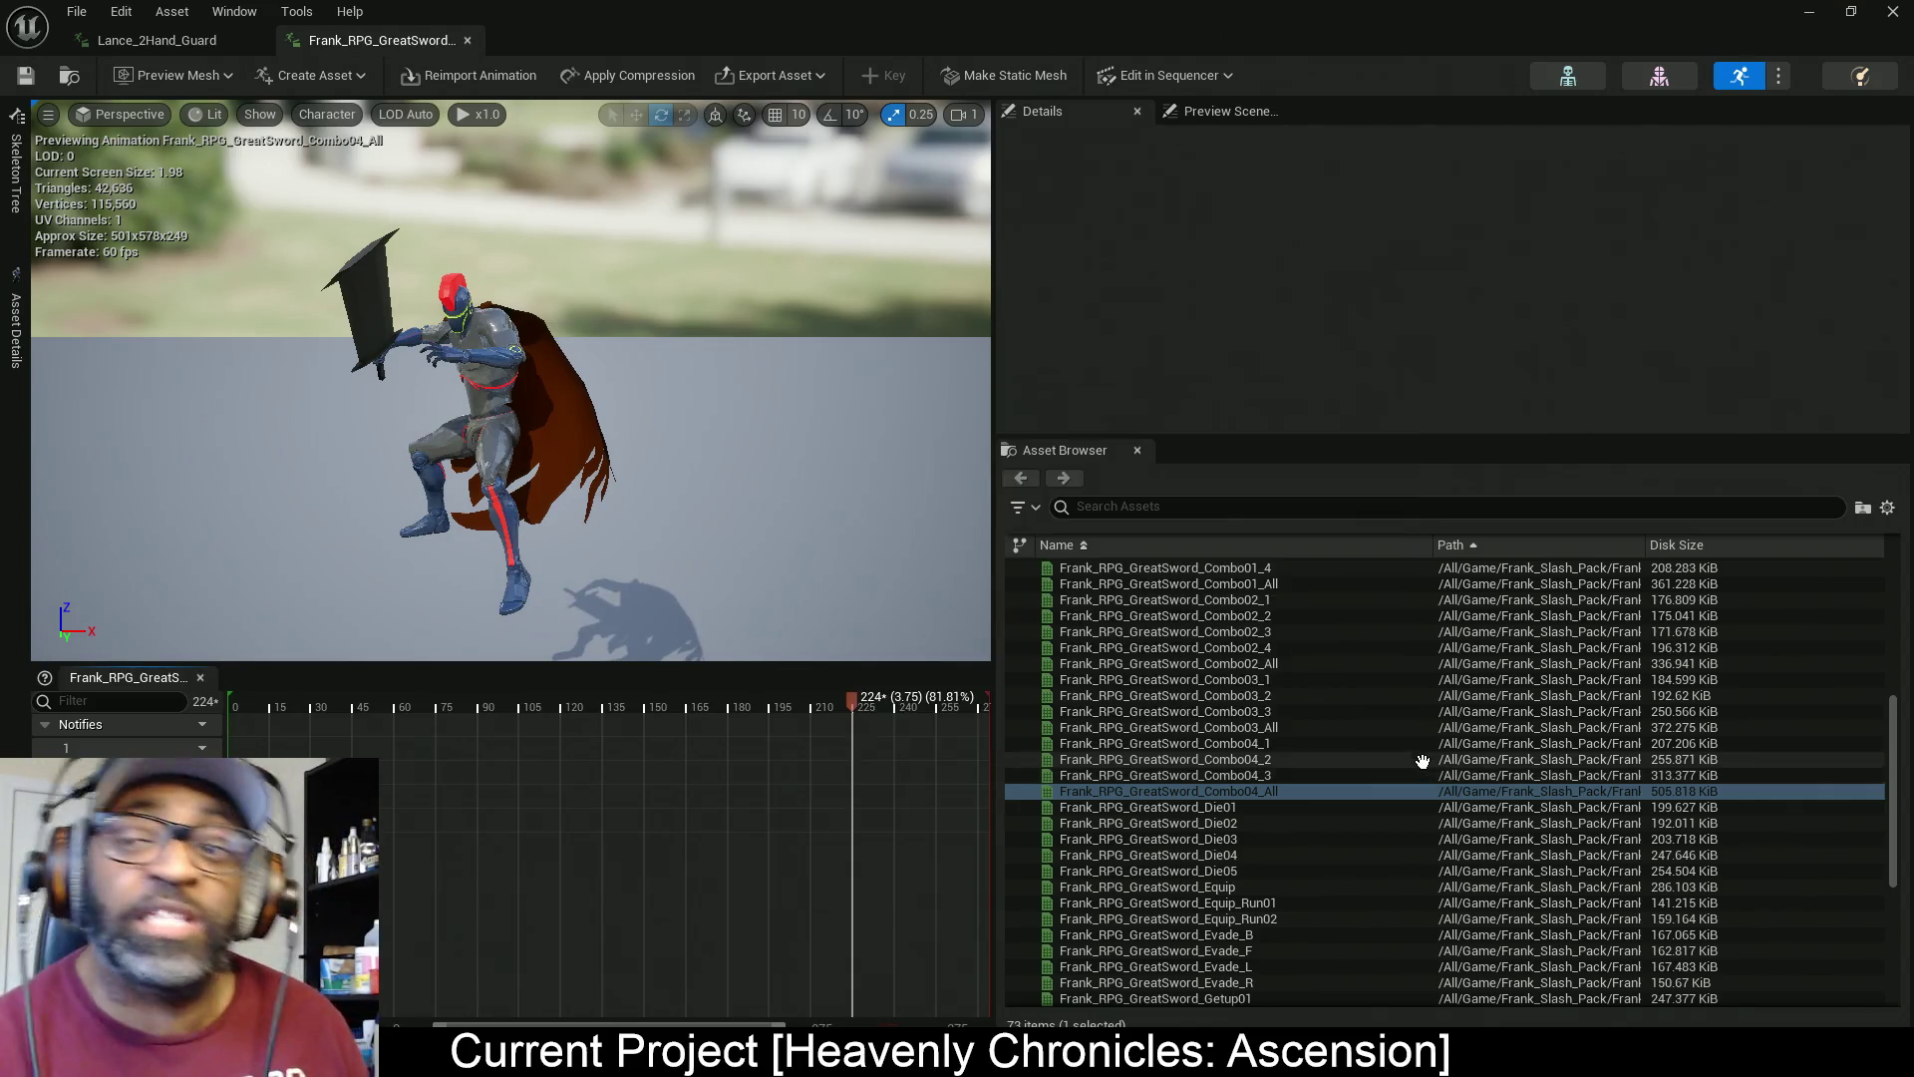
mouse_move(1371, 622)
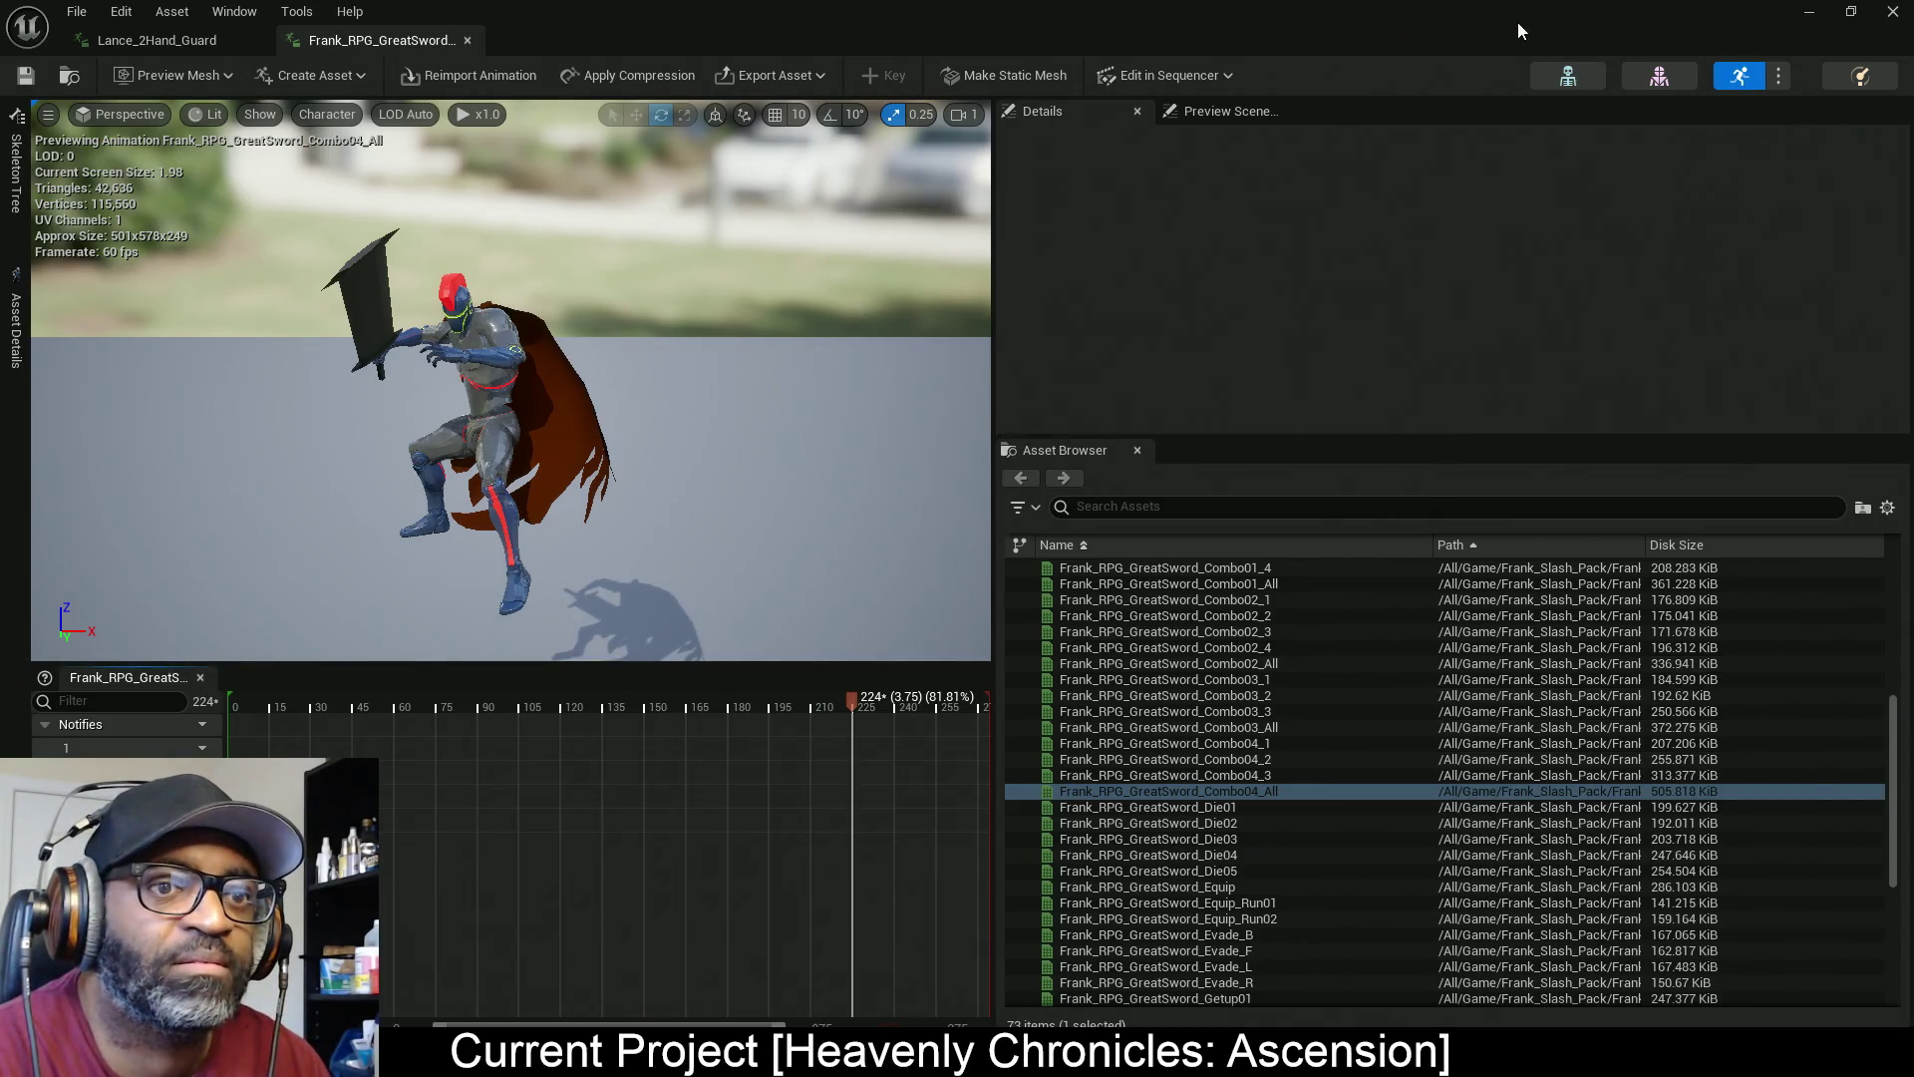
right_click(1277, 798)
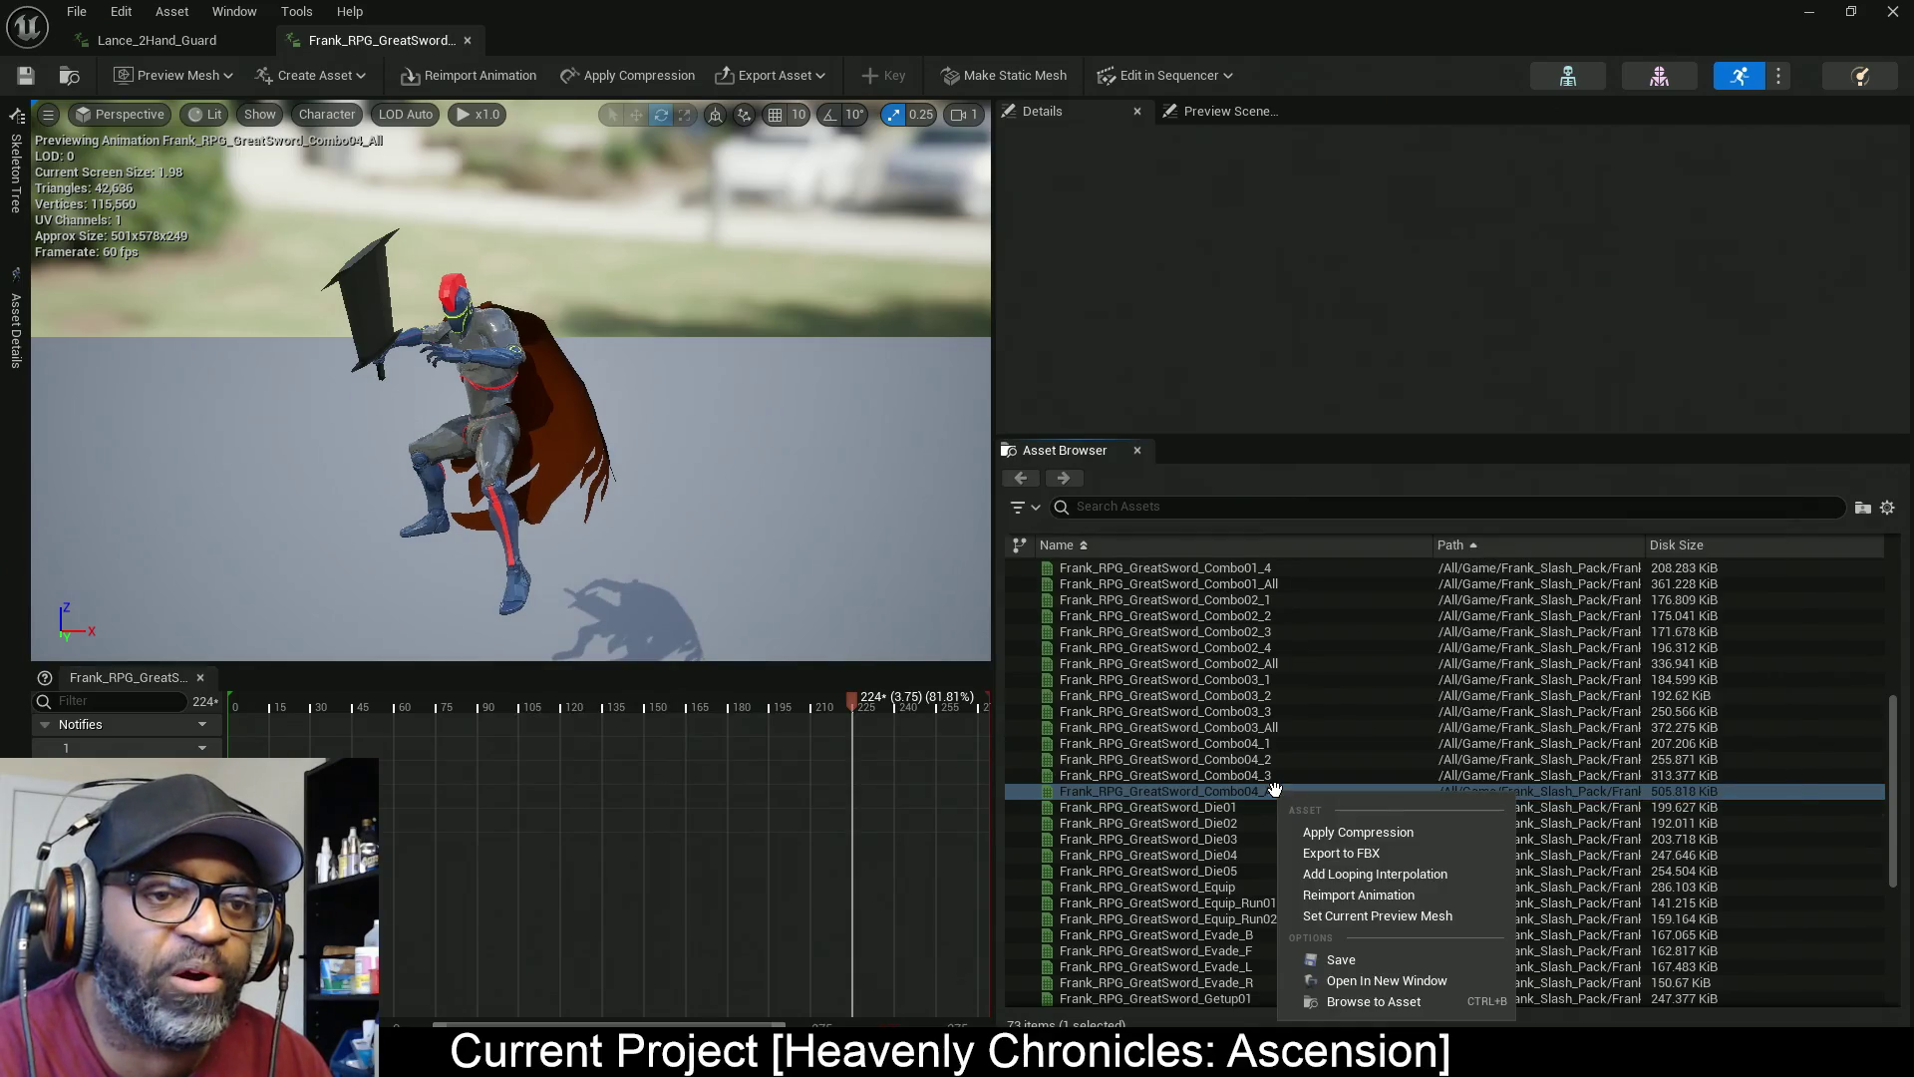
Start retargeting Combo04_All from the content browser and open the Target Skeletal Mesh picker
click(1395, 1001)
mouse_move(1456, 20)
mouse_down()
mouse_move(1298, 96)
mouse_move(804, 188)
mouse_up()
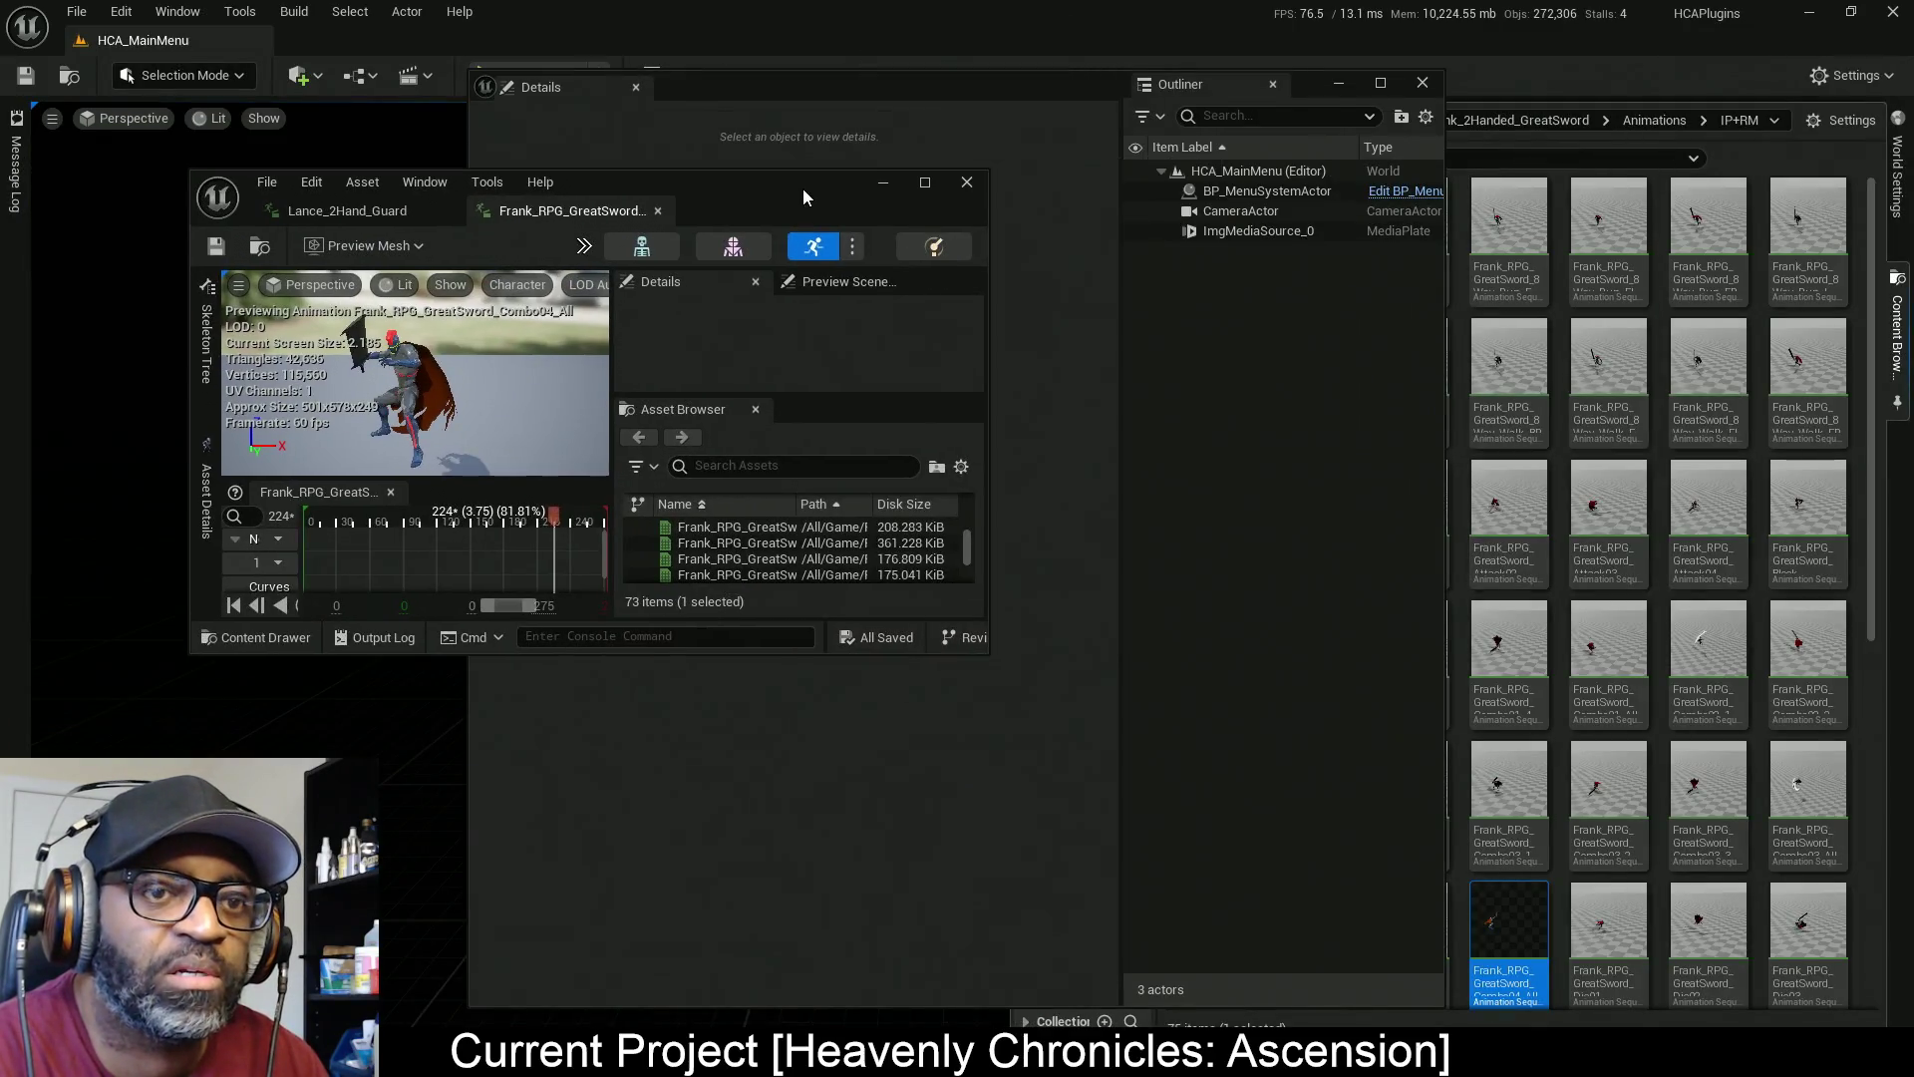
right_click(1507, 919)
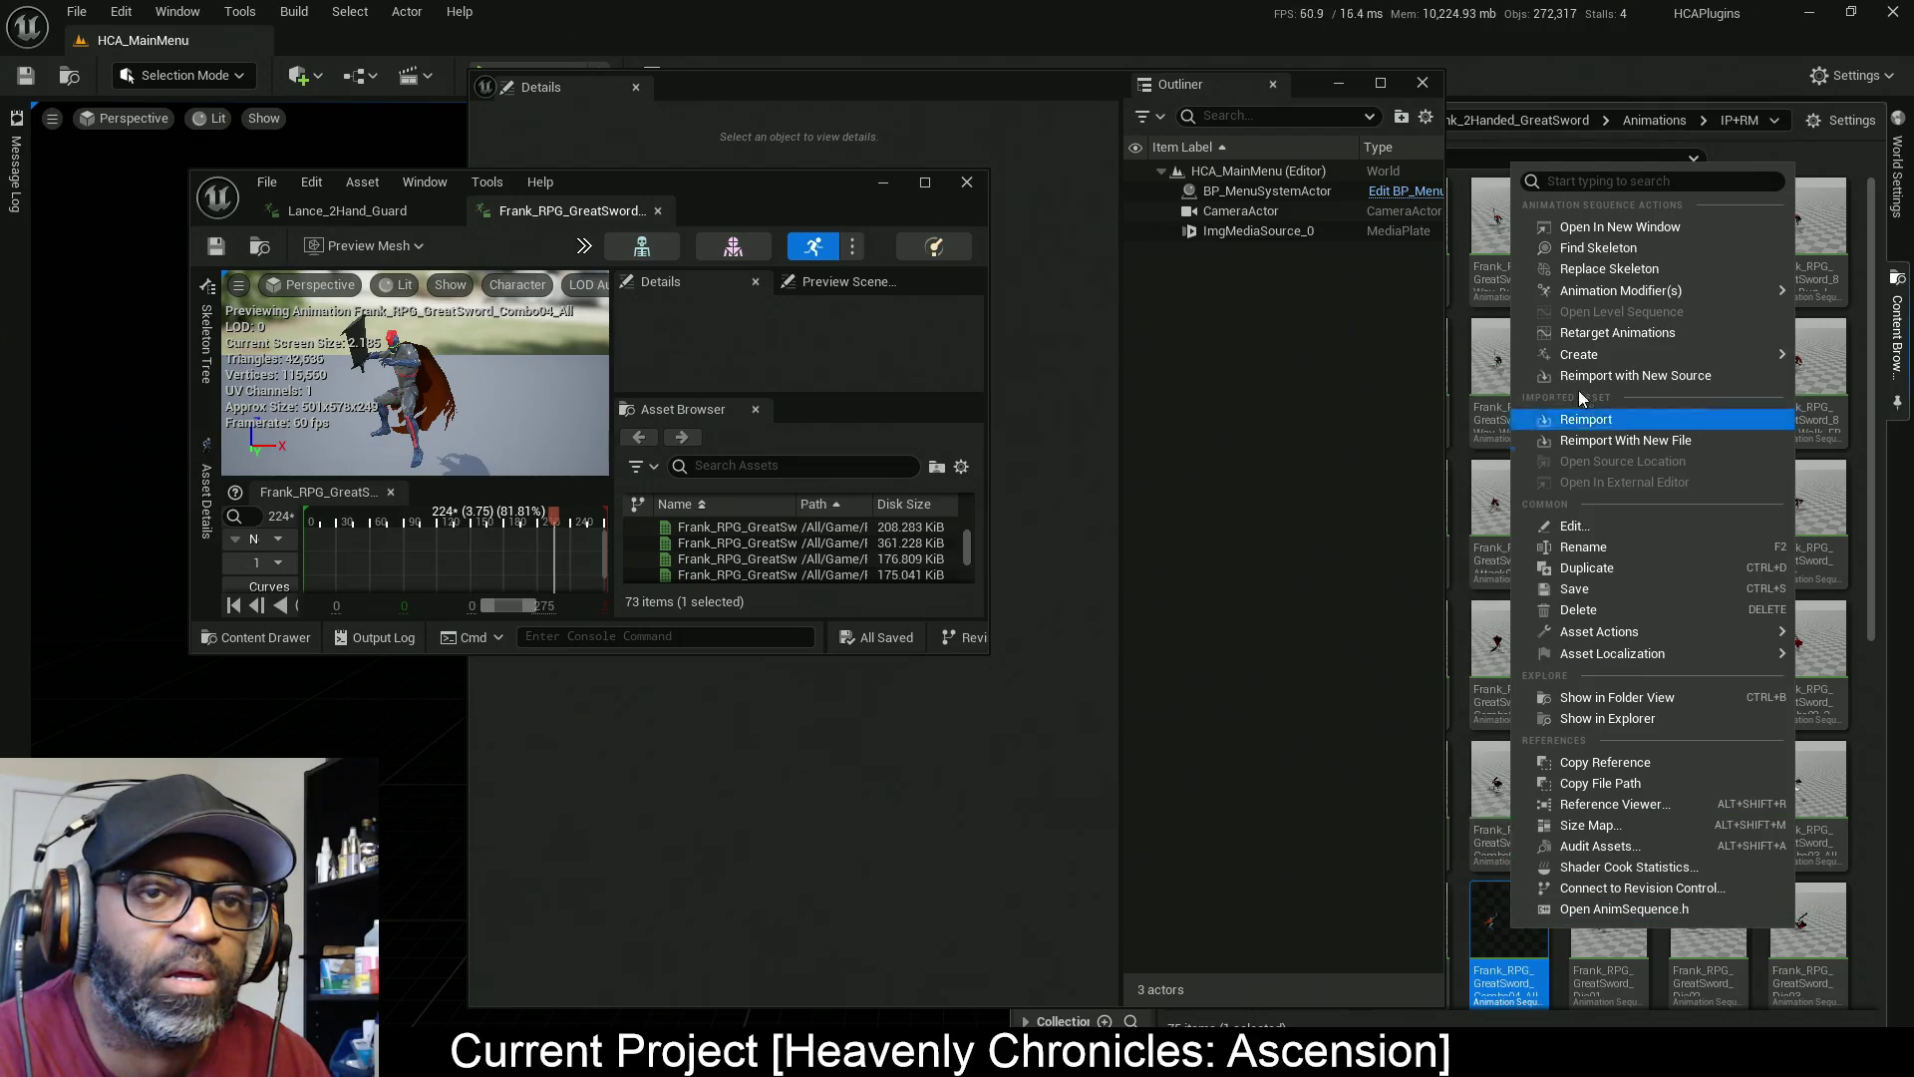
click(1626, 332)
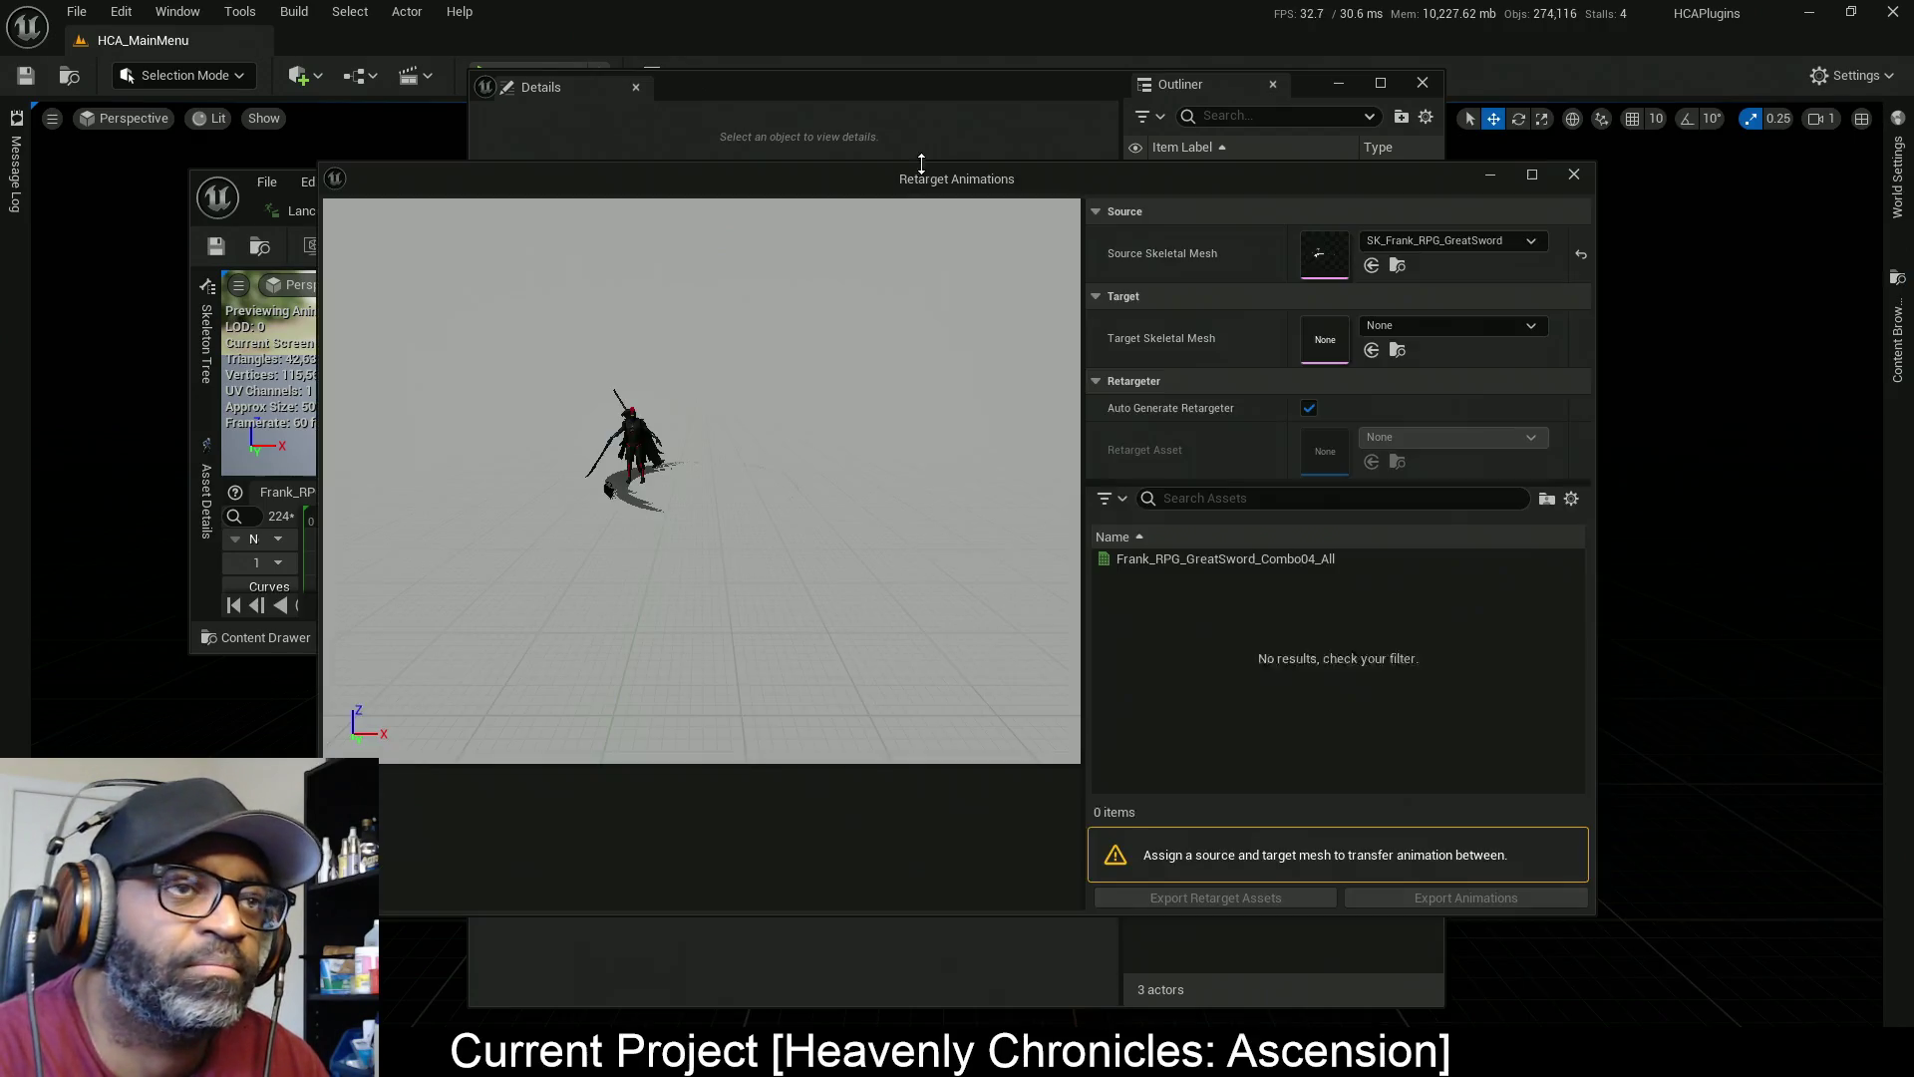
click(1420, 327)
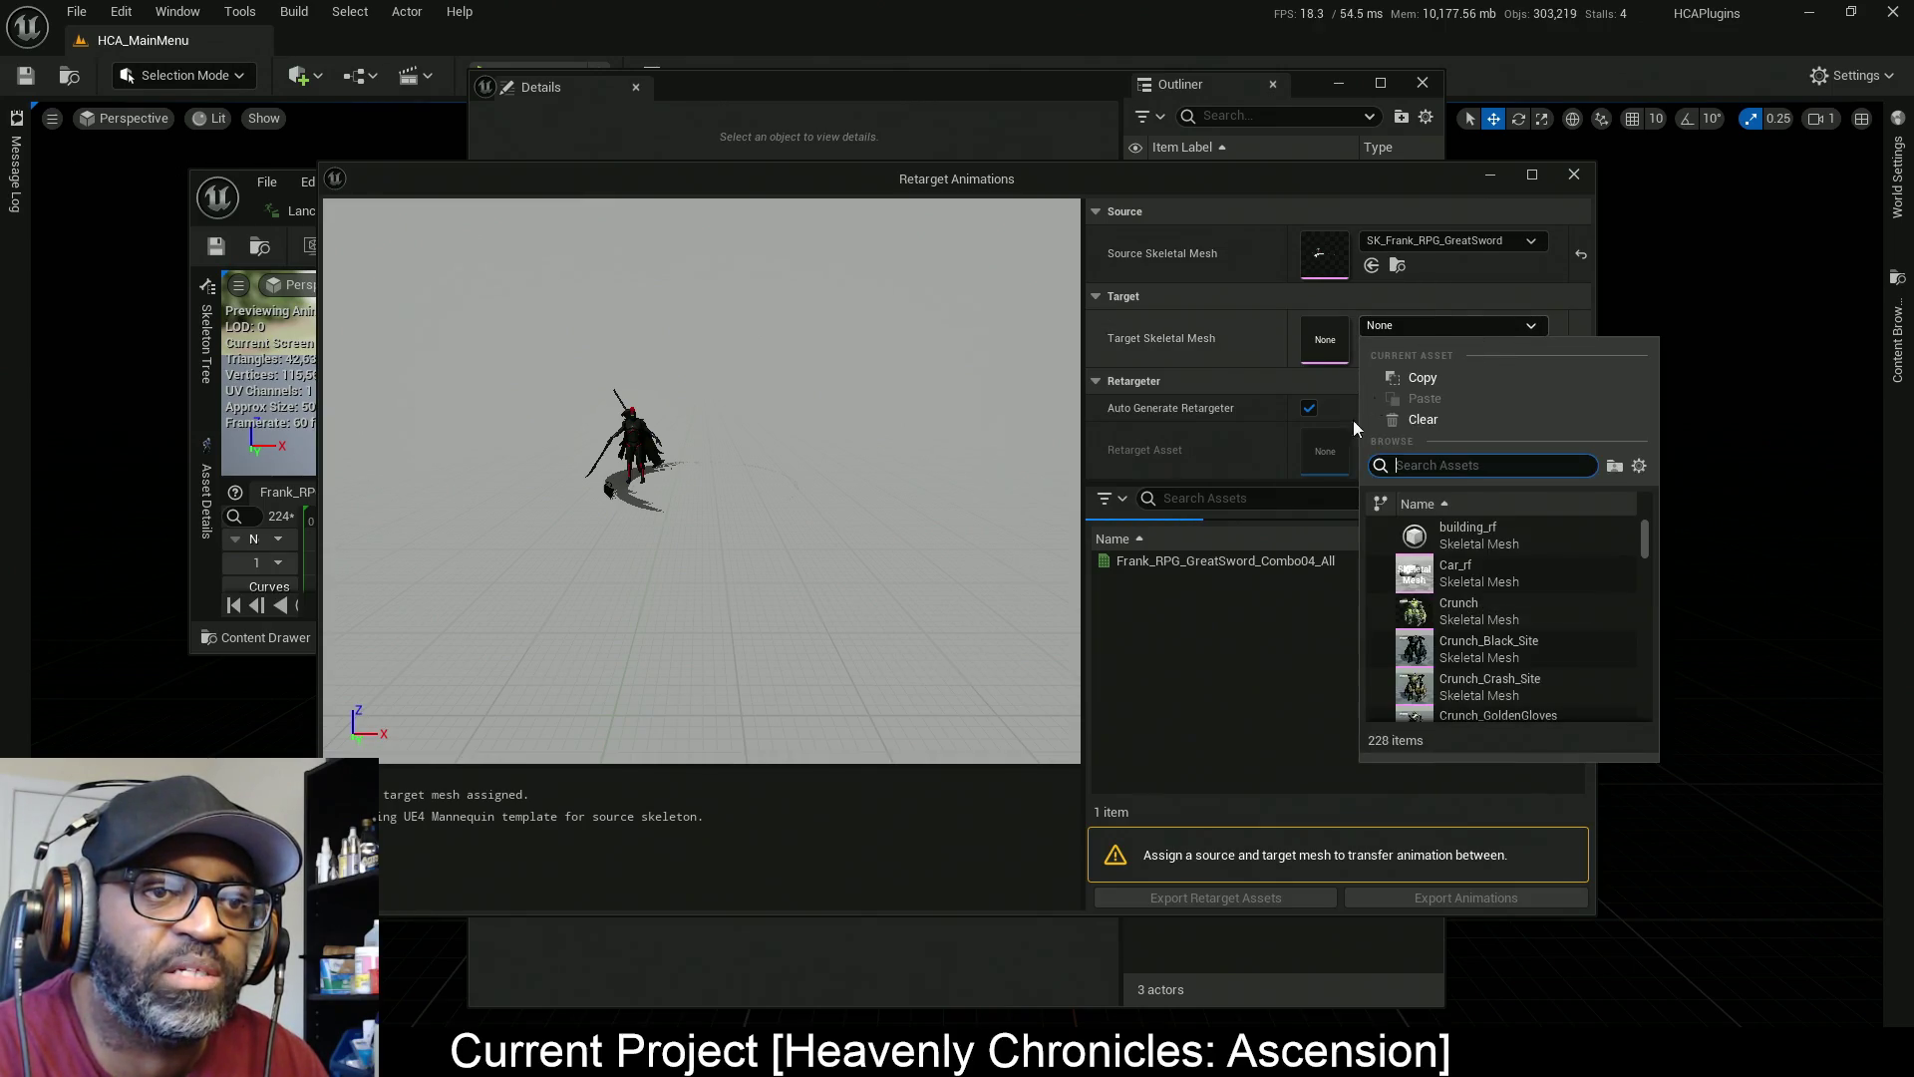
click(1218, 487)
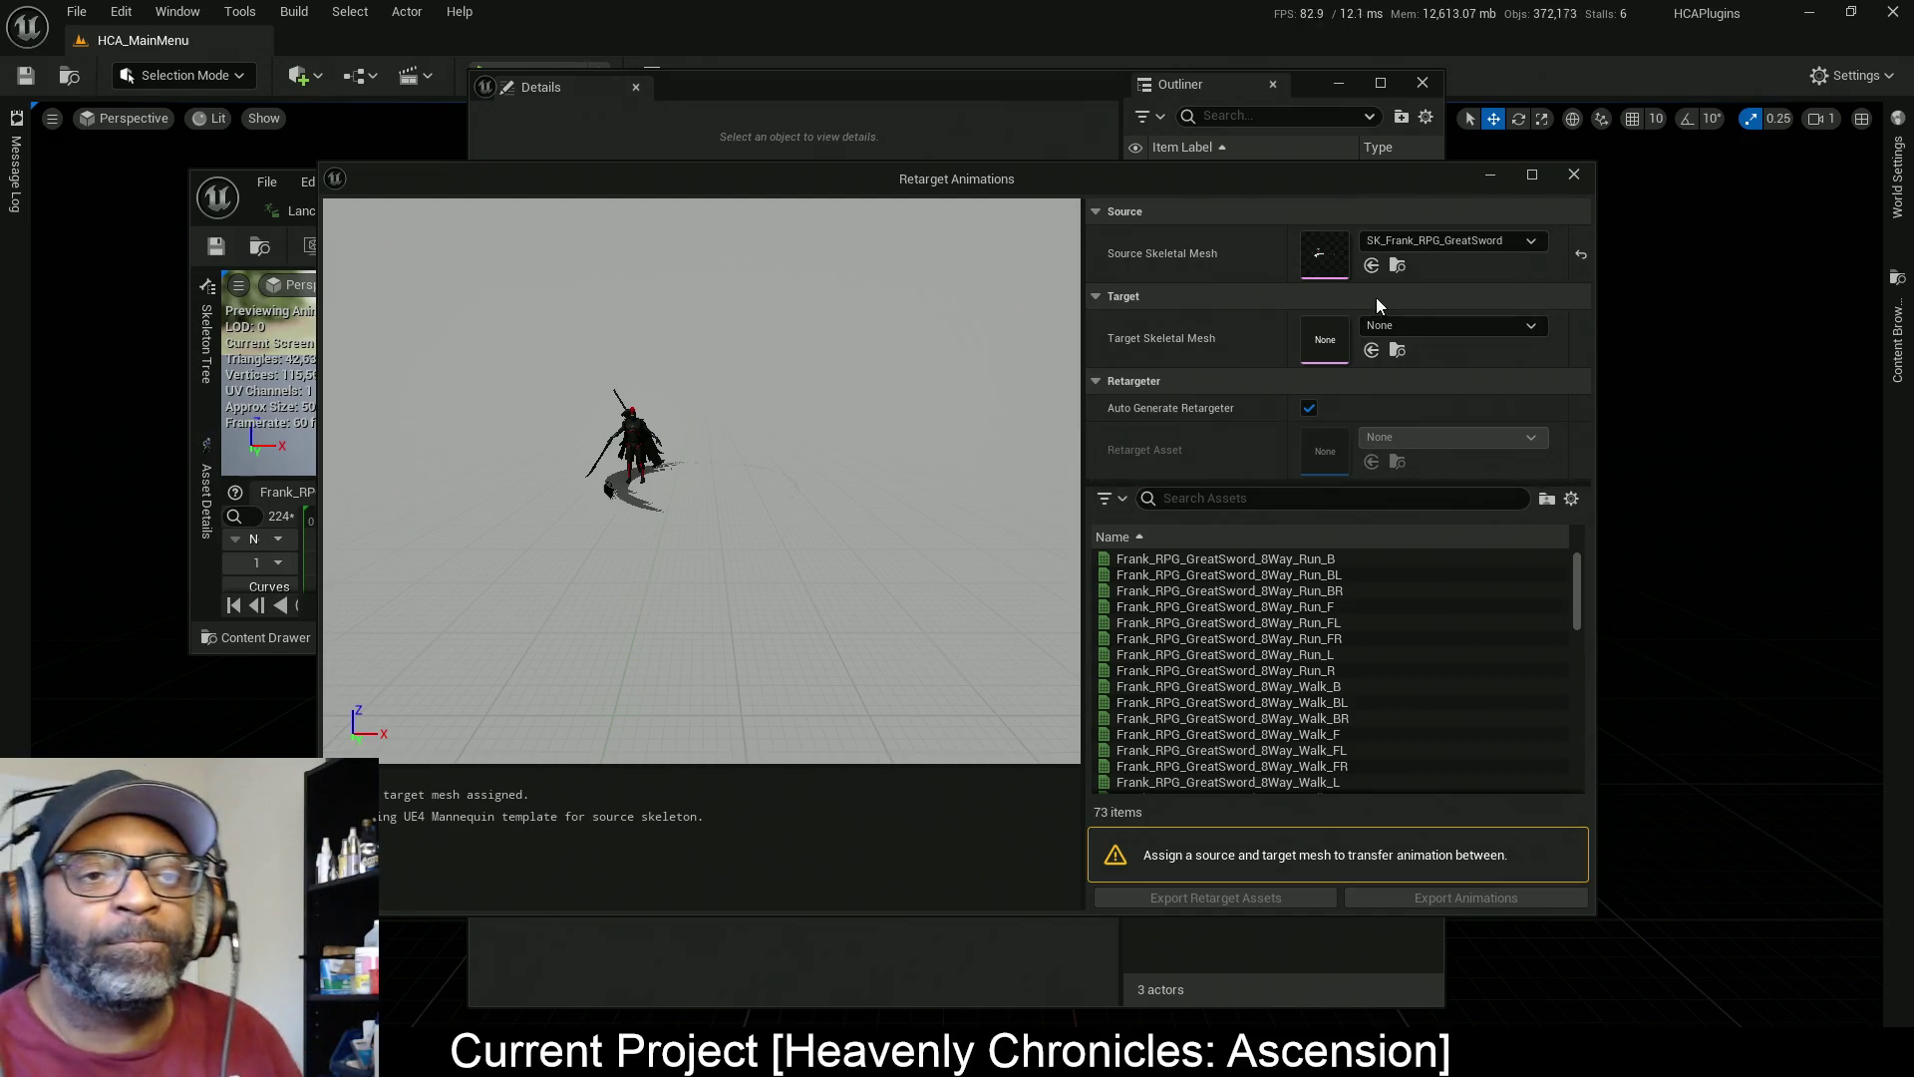
click(1423, 327)
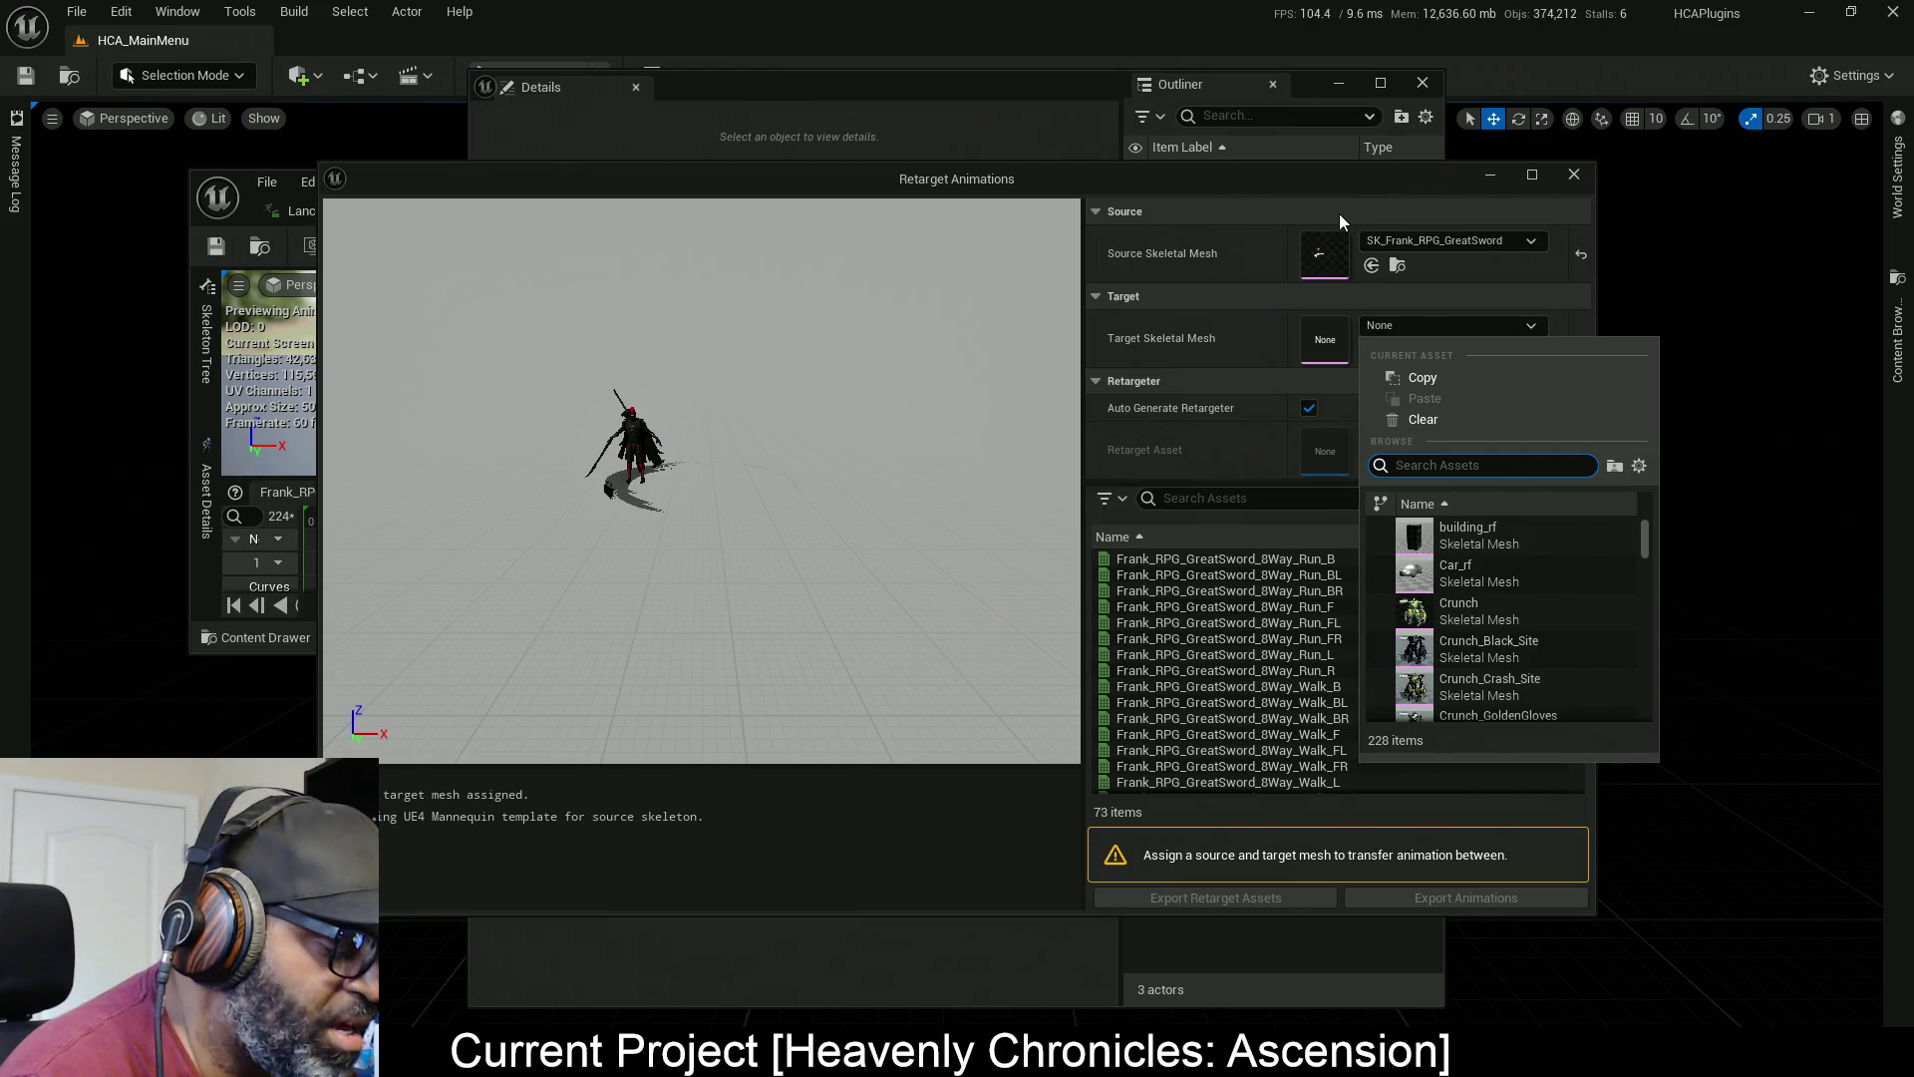
Search 'simple' and choose SKM_Manny_Simple as the retarget target mesh
text(simple)
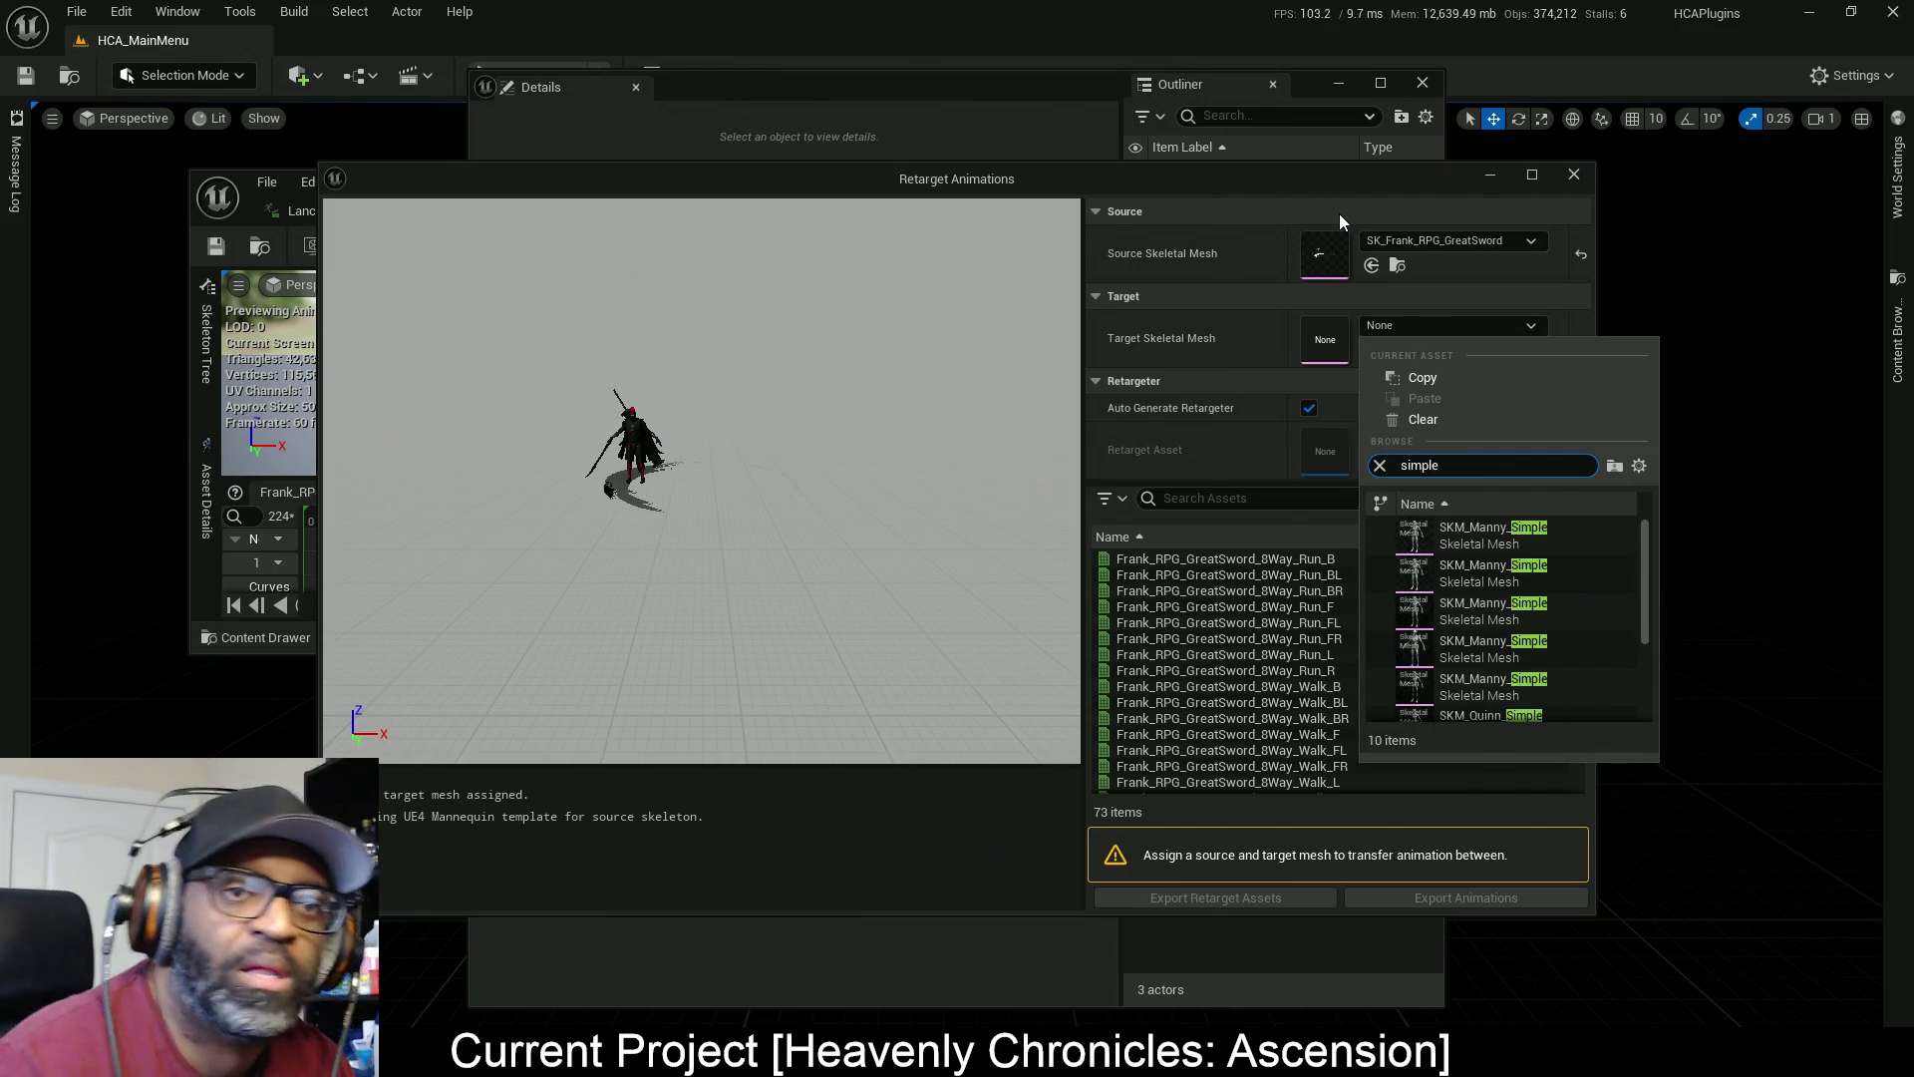
click(1421, 576)
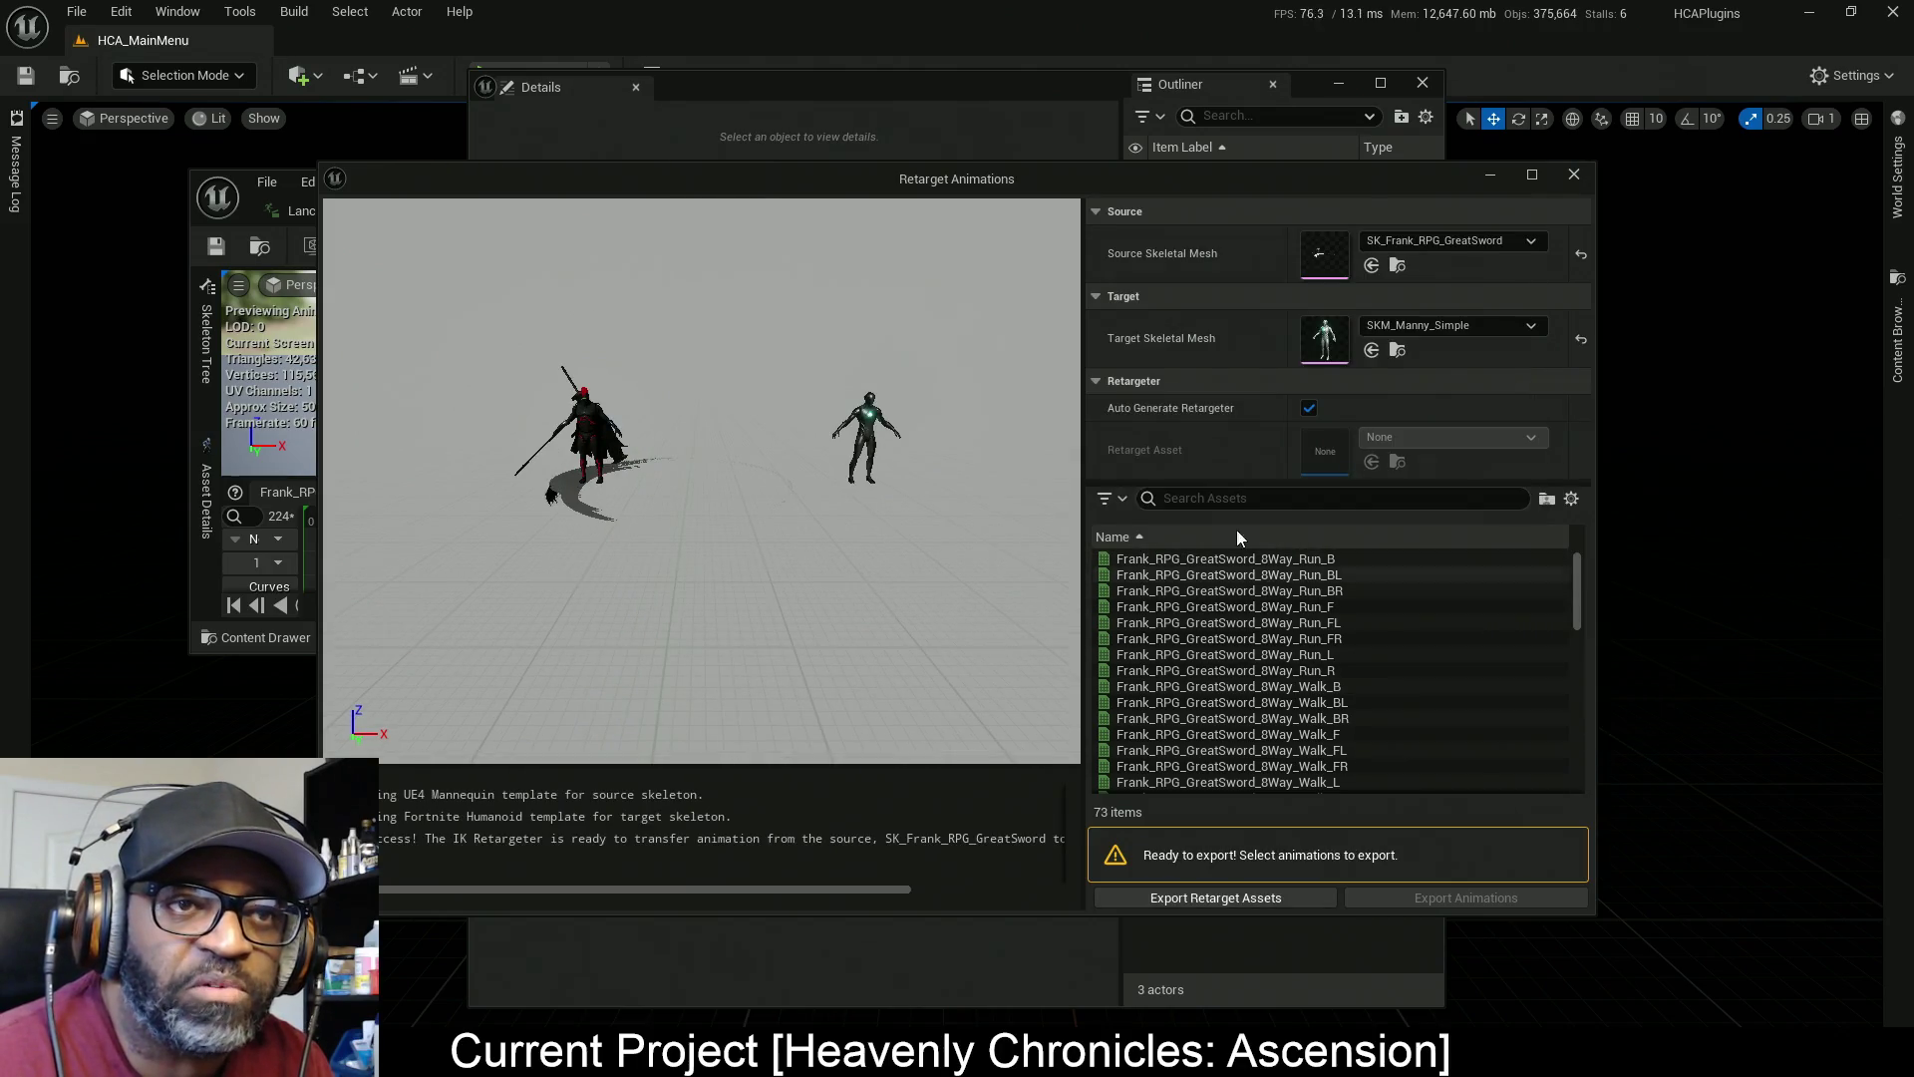
mouse_move(1150, 178)
mouse_down()
mouse_move(646, 122)
mouse_move(668, 118)
mouse_up()
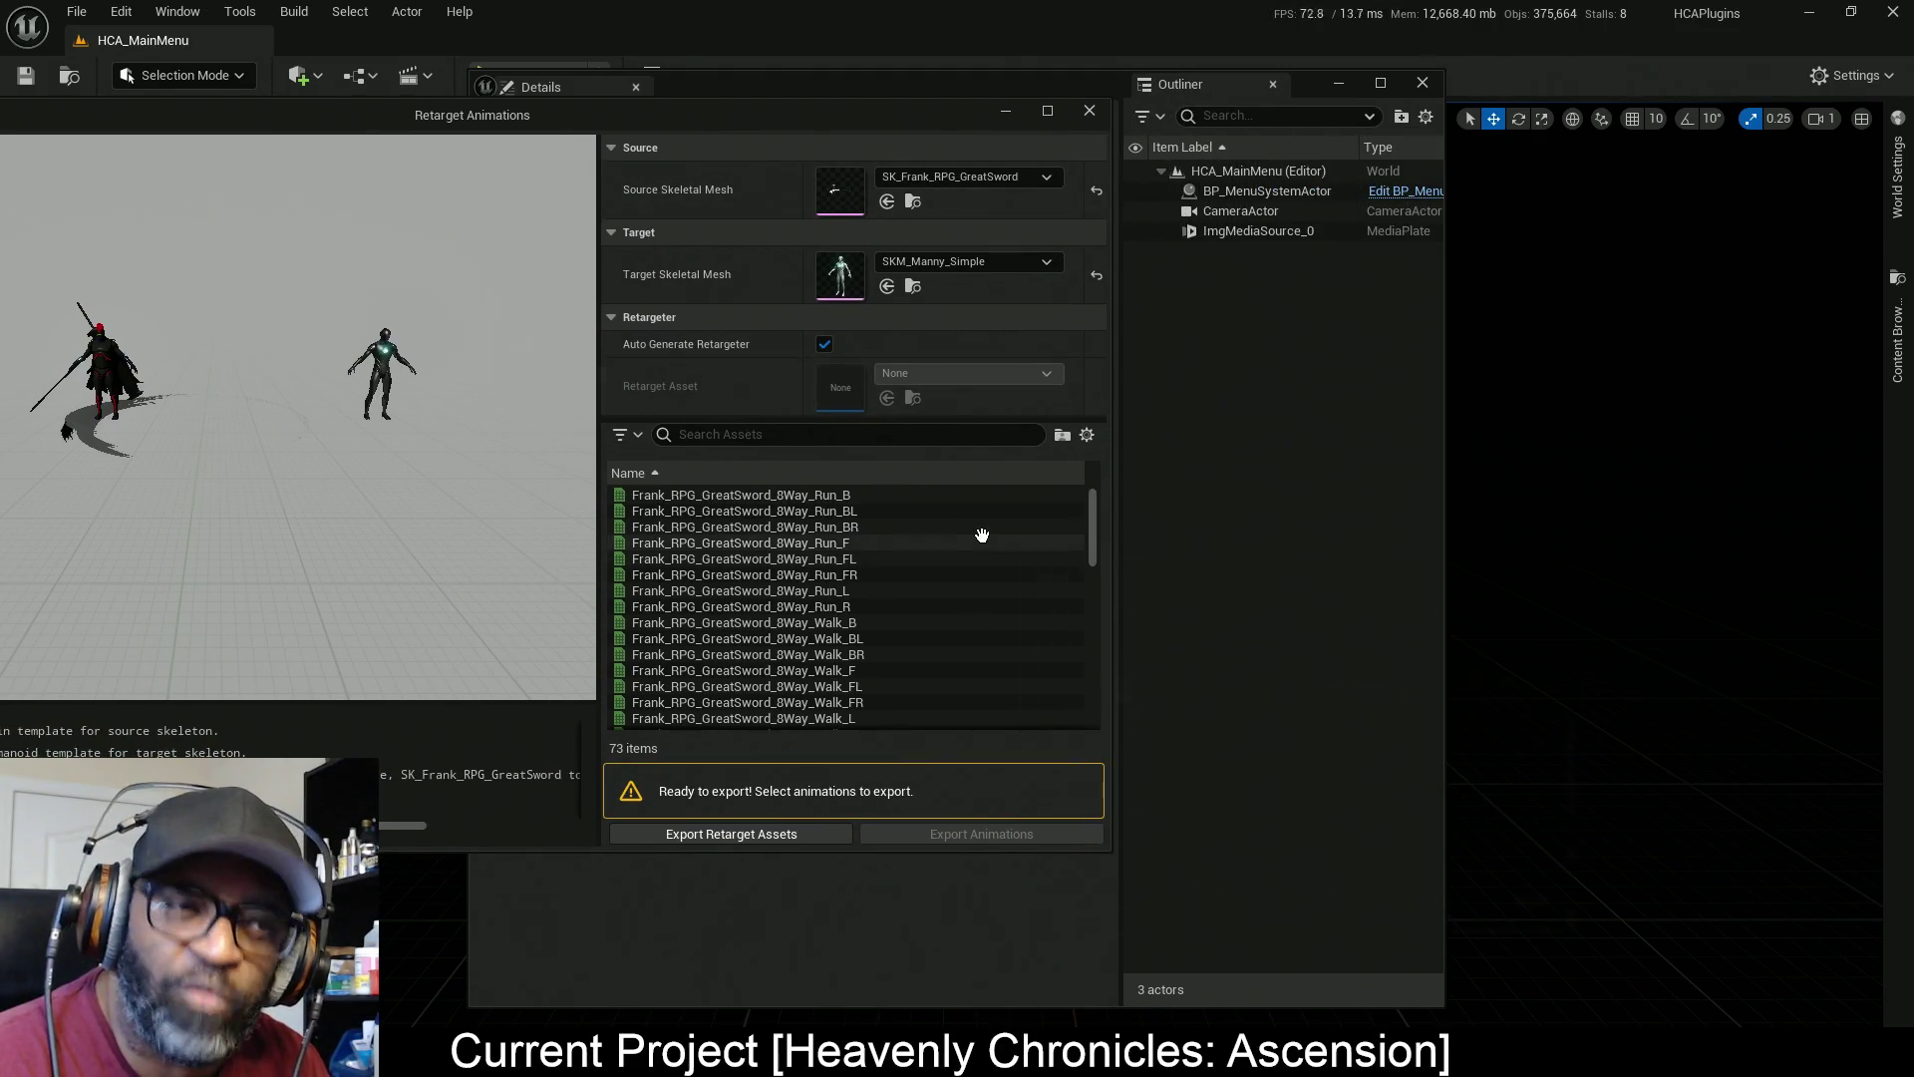
Select the GreatSword Combo01_All, Combo02_All and Combo04_All animations in the retarget list
scroll(983, 538, down, 2)
scroll(947, 648, down, 3)
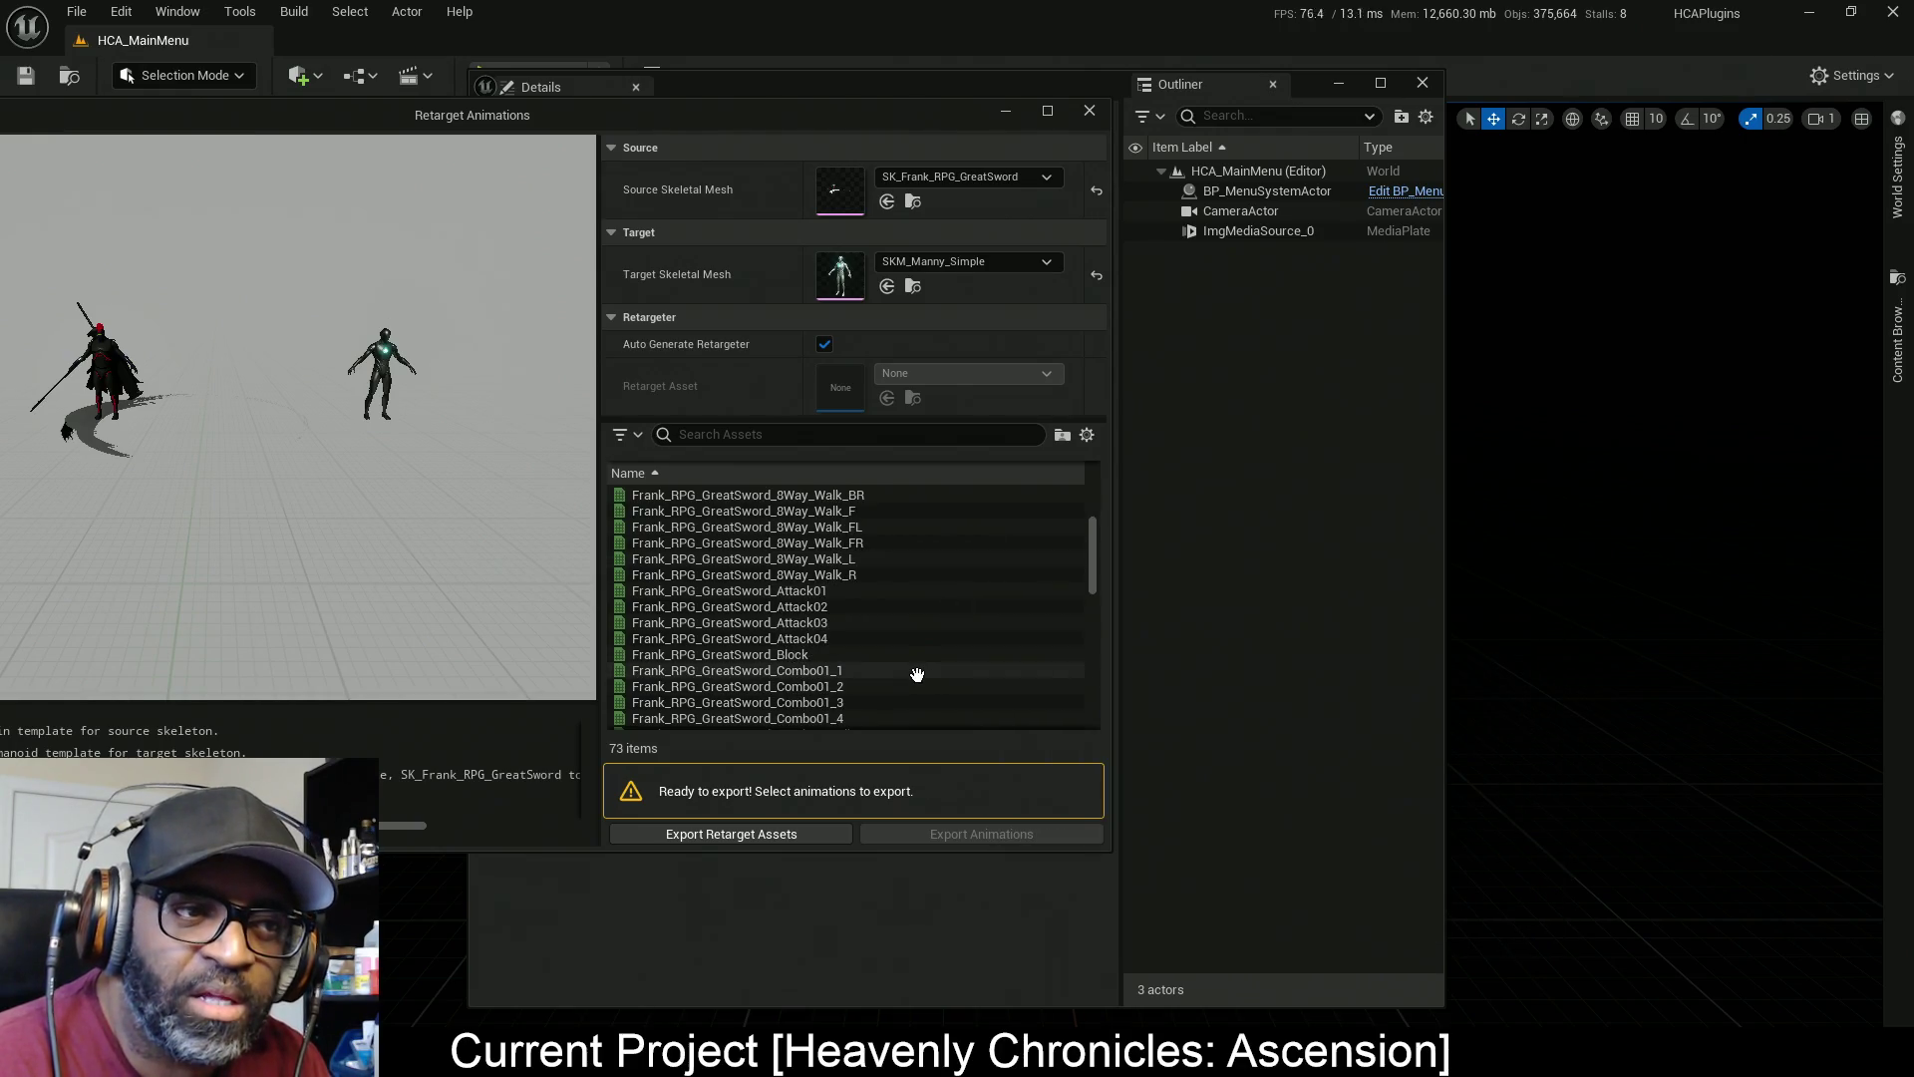
scroll(878, 688, down, 1)
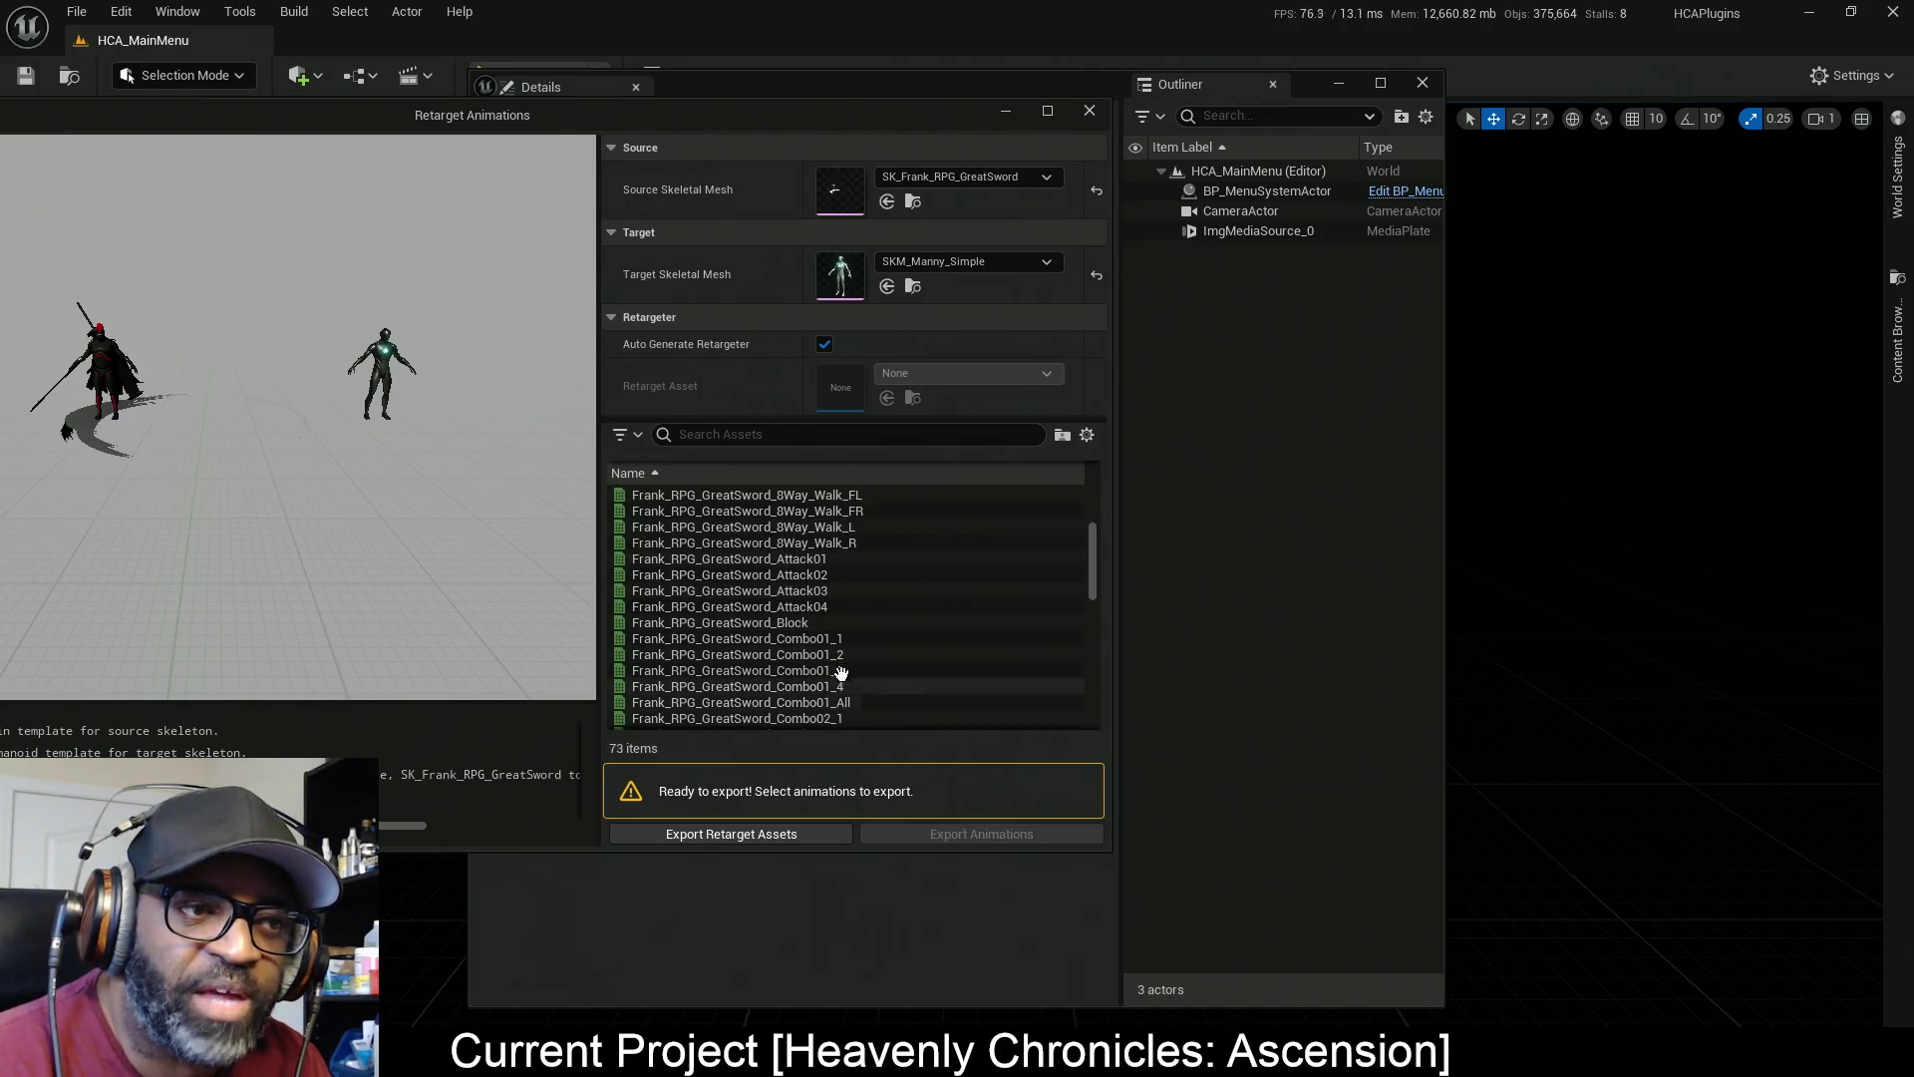
scroll(867, 703, down, 3)
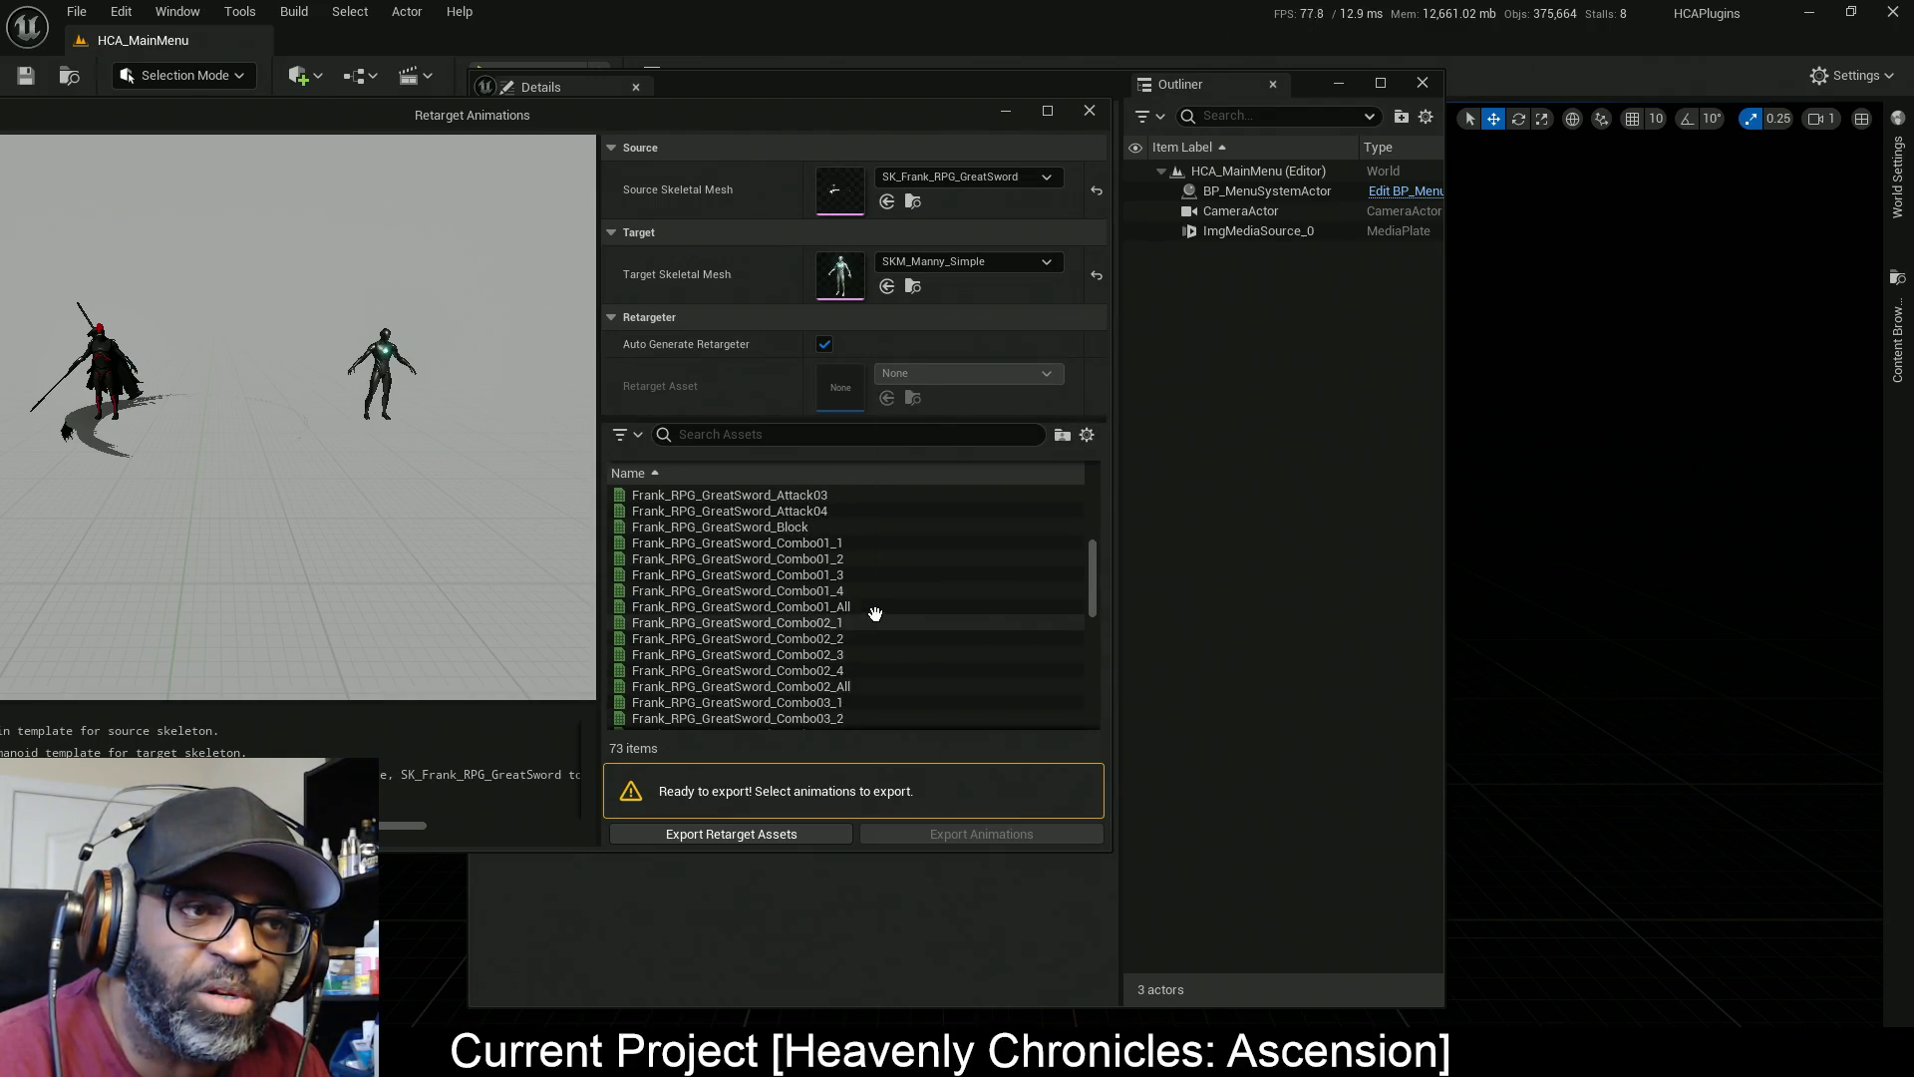
click(872, 608)
scroll(957, 598, down, 2)
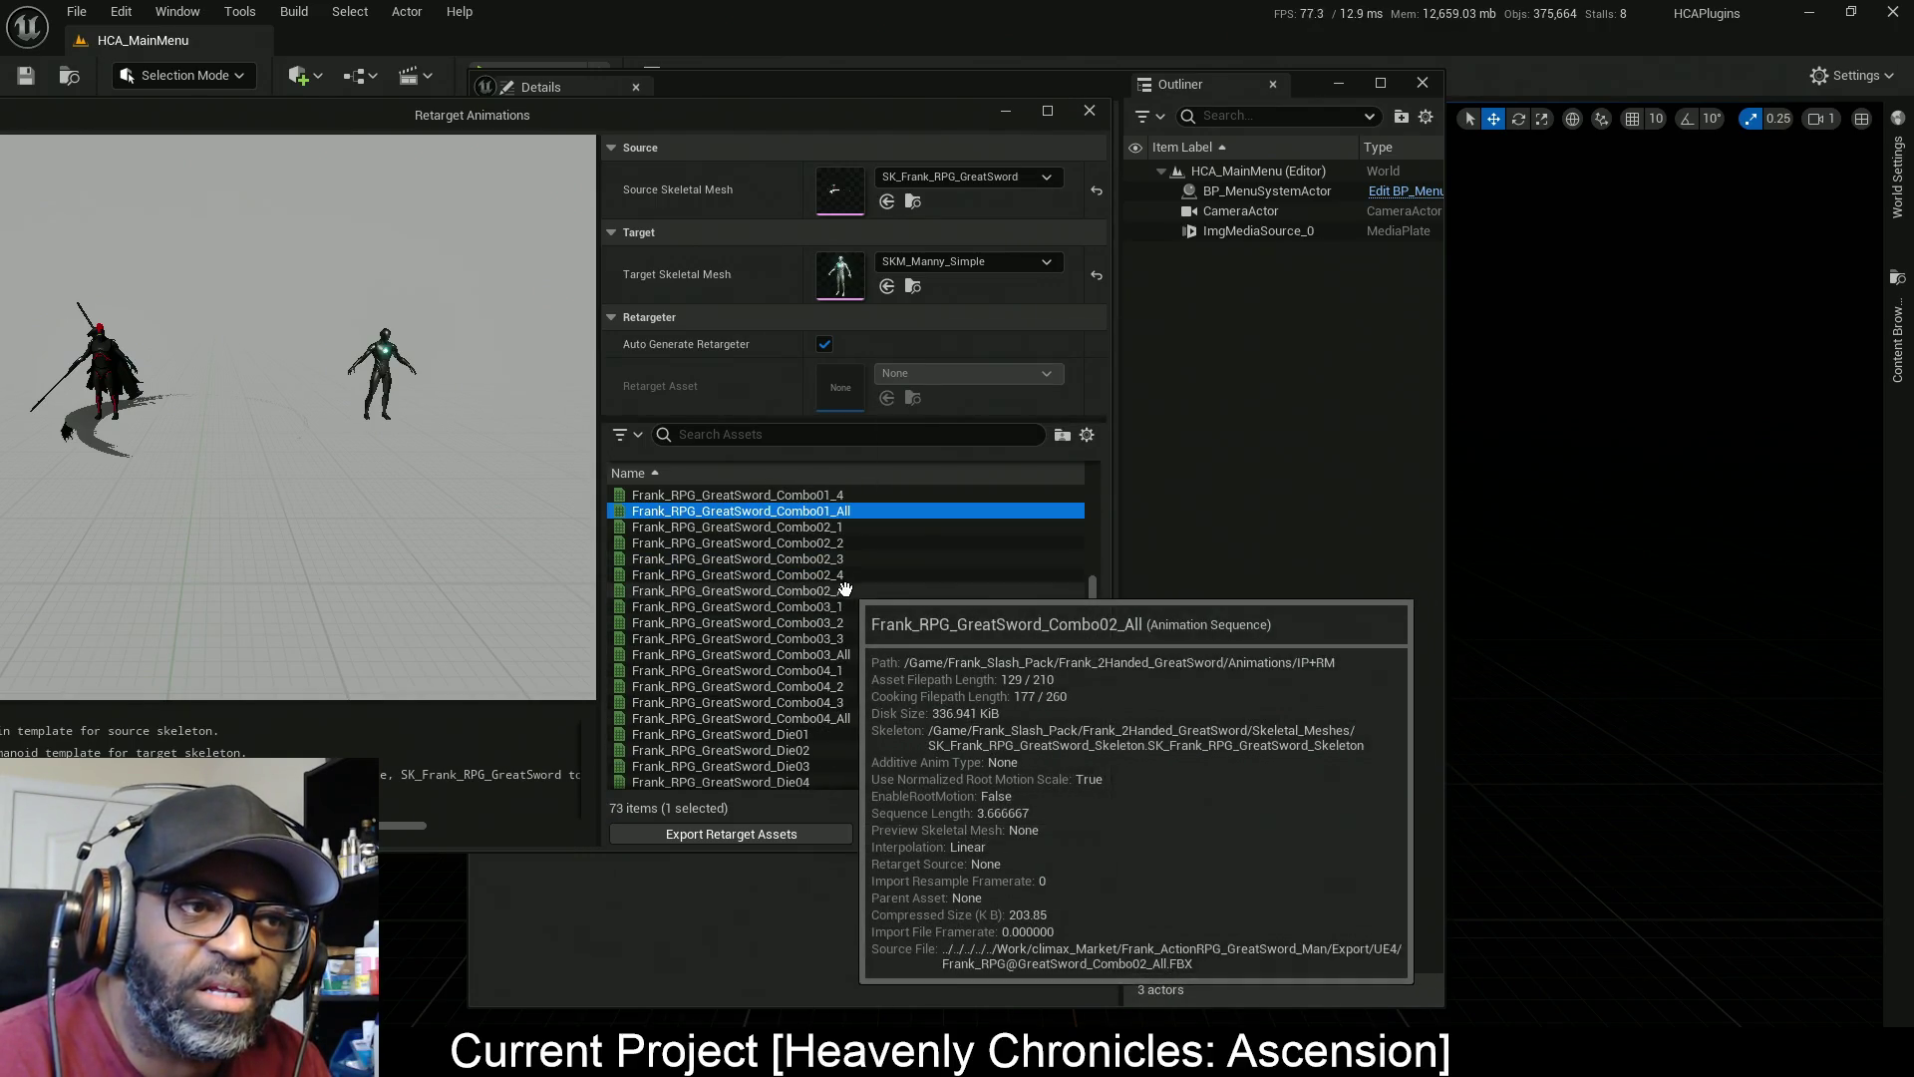
ctrl+click(846, 592)
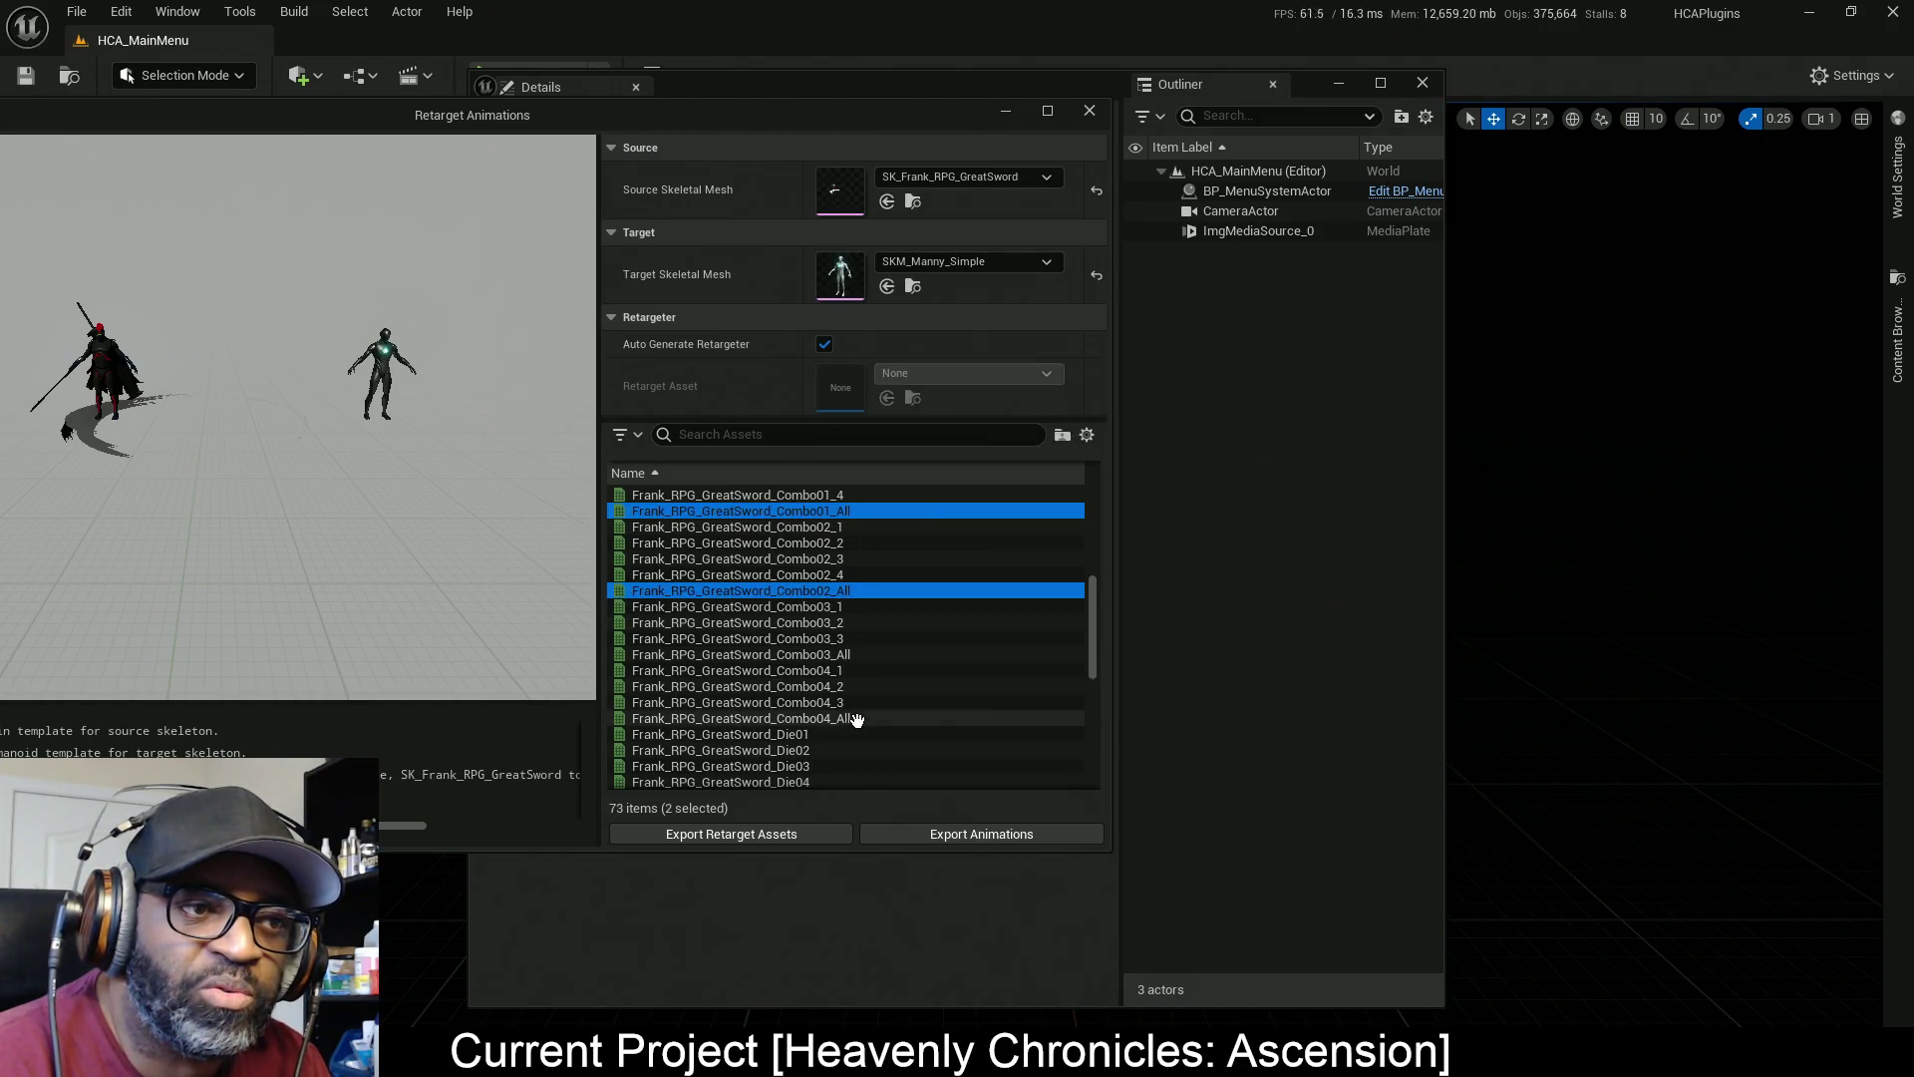
ctrl+click(958, 718)
Open Export Animations, widen it, and set the destination to Plugins/HCACombat Content/LanceCombat/GrtSwd/Atk
click(979, 839)
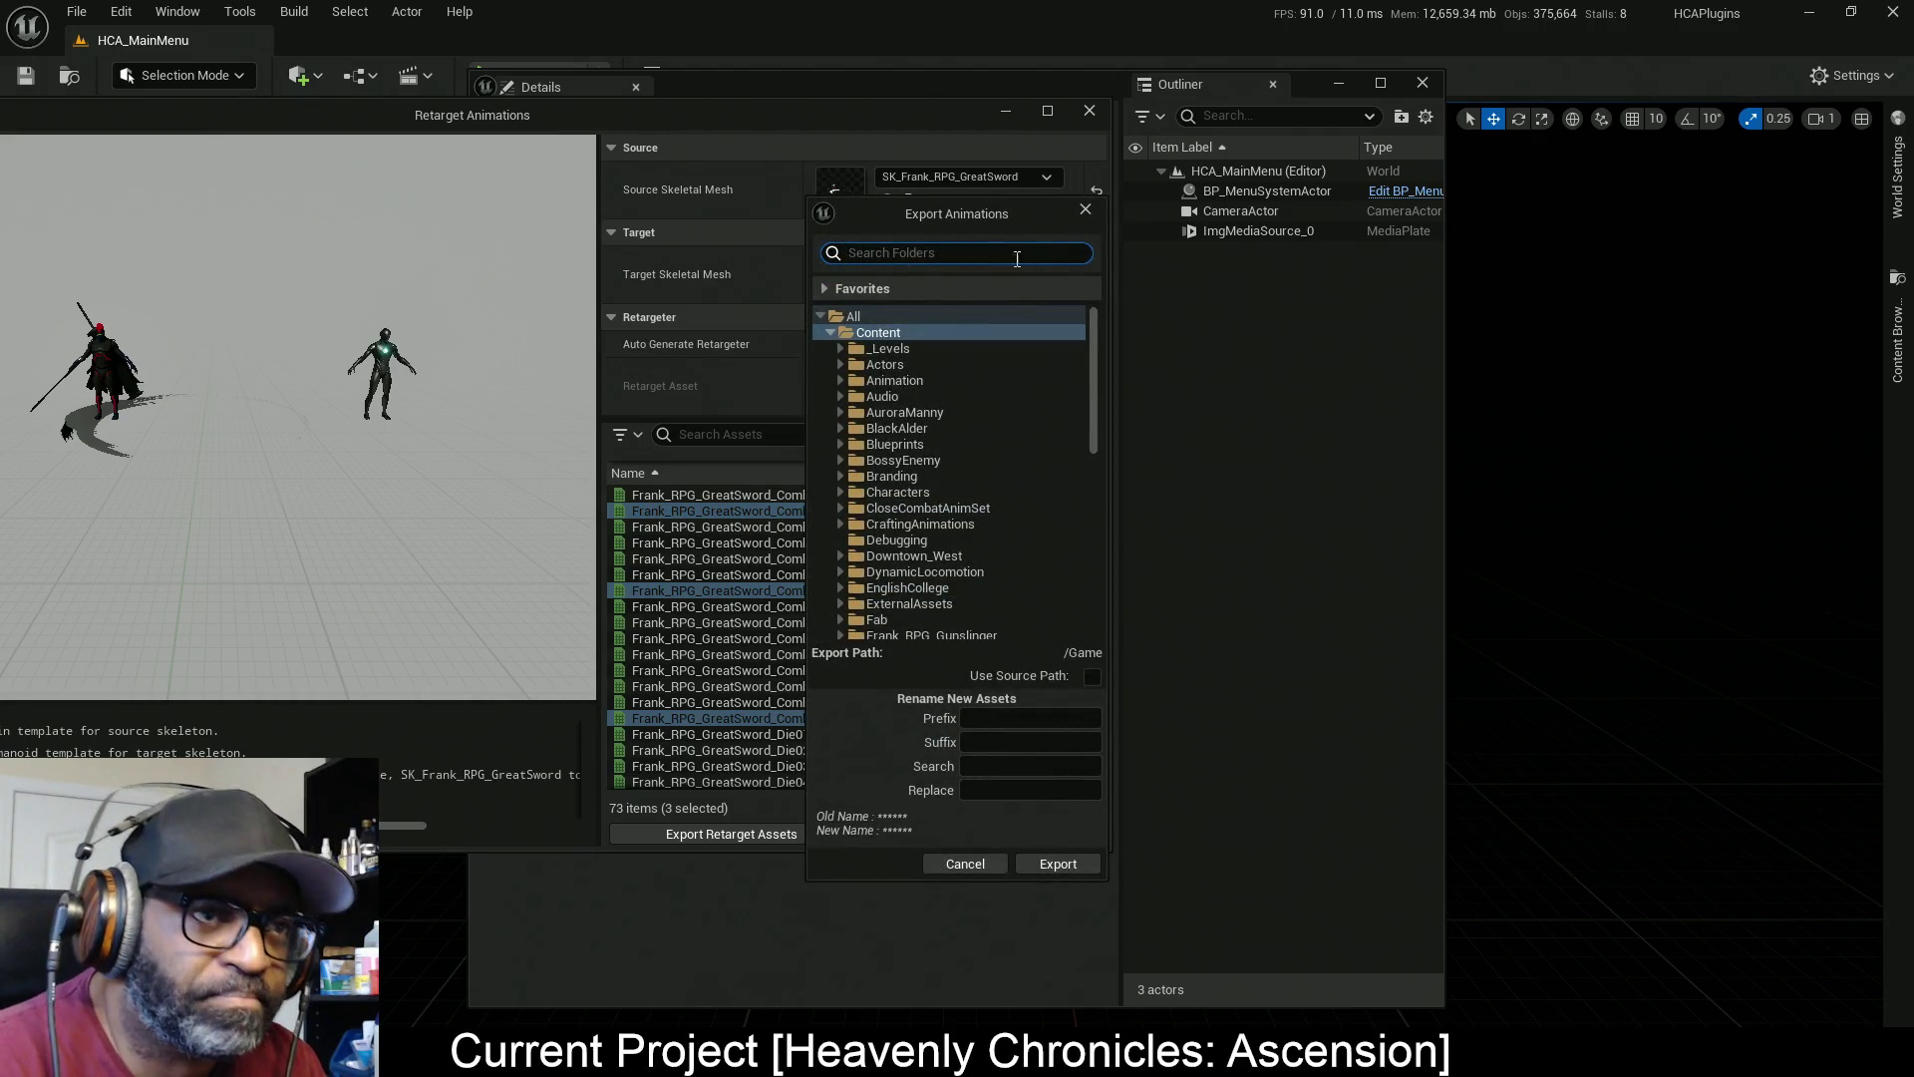
drag(1017, 212, 1321, 190)
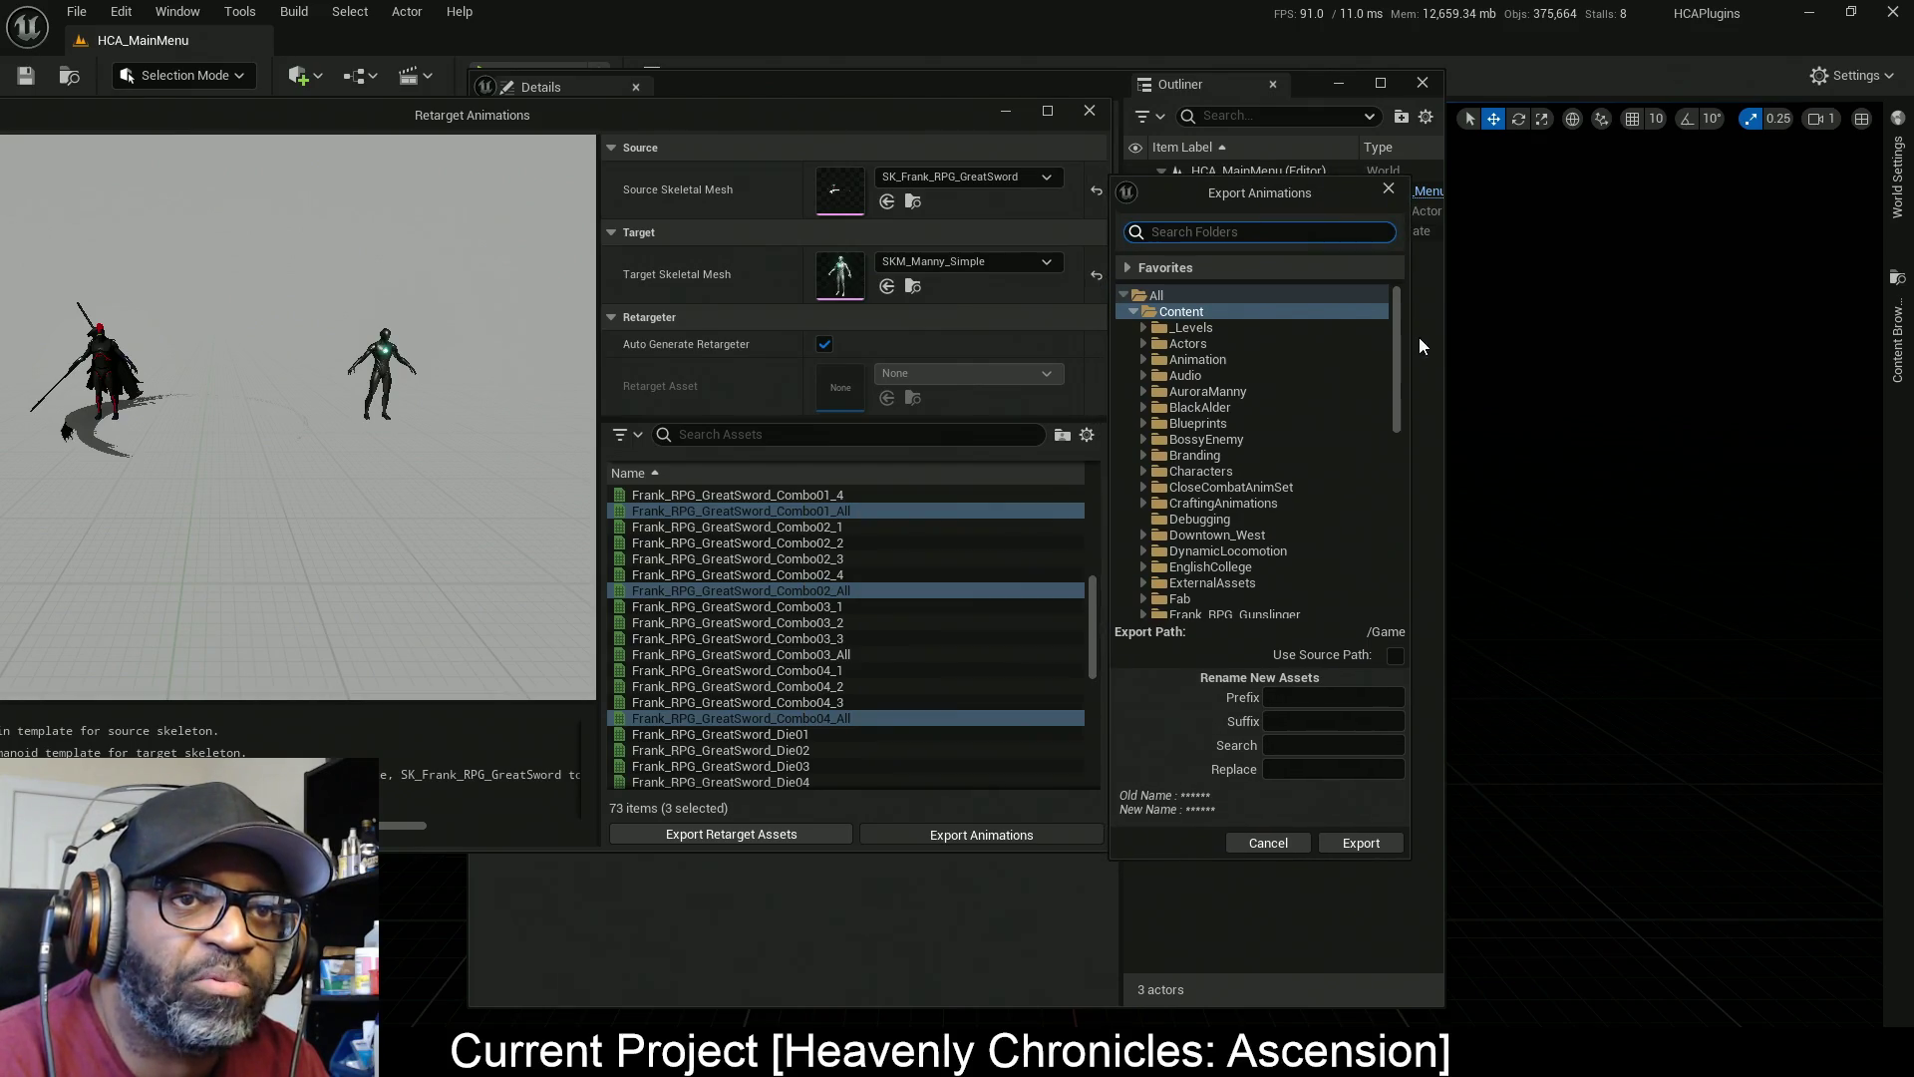
drag(1410, 344, 1655, 349)
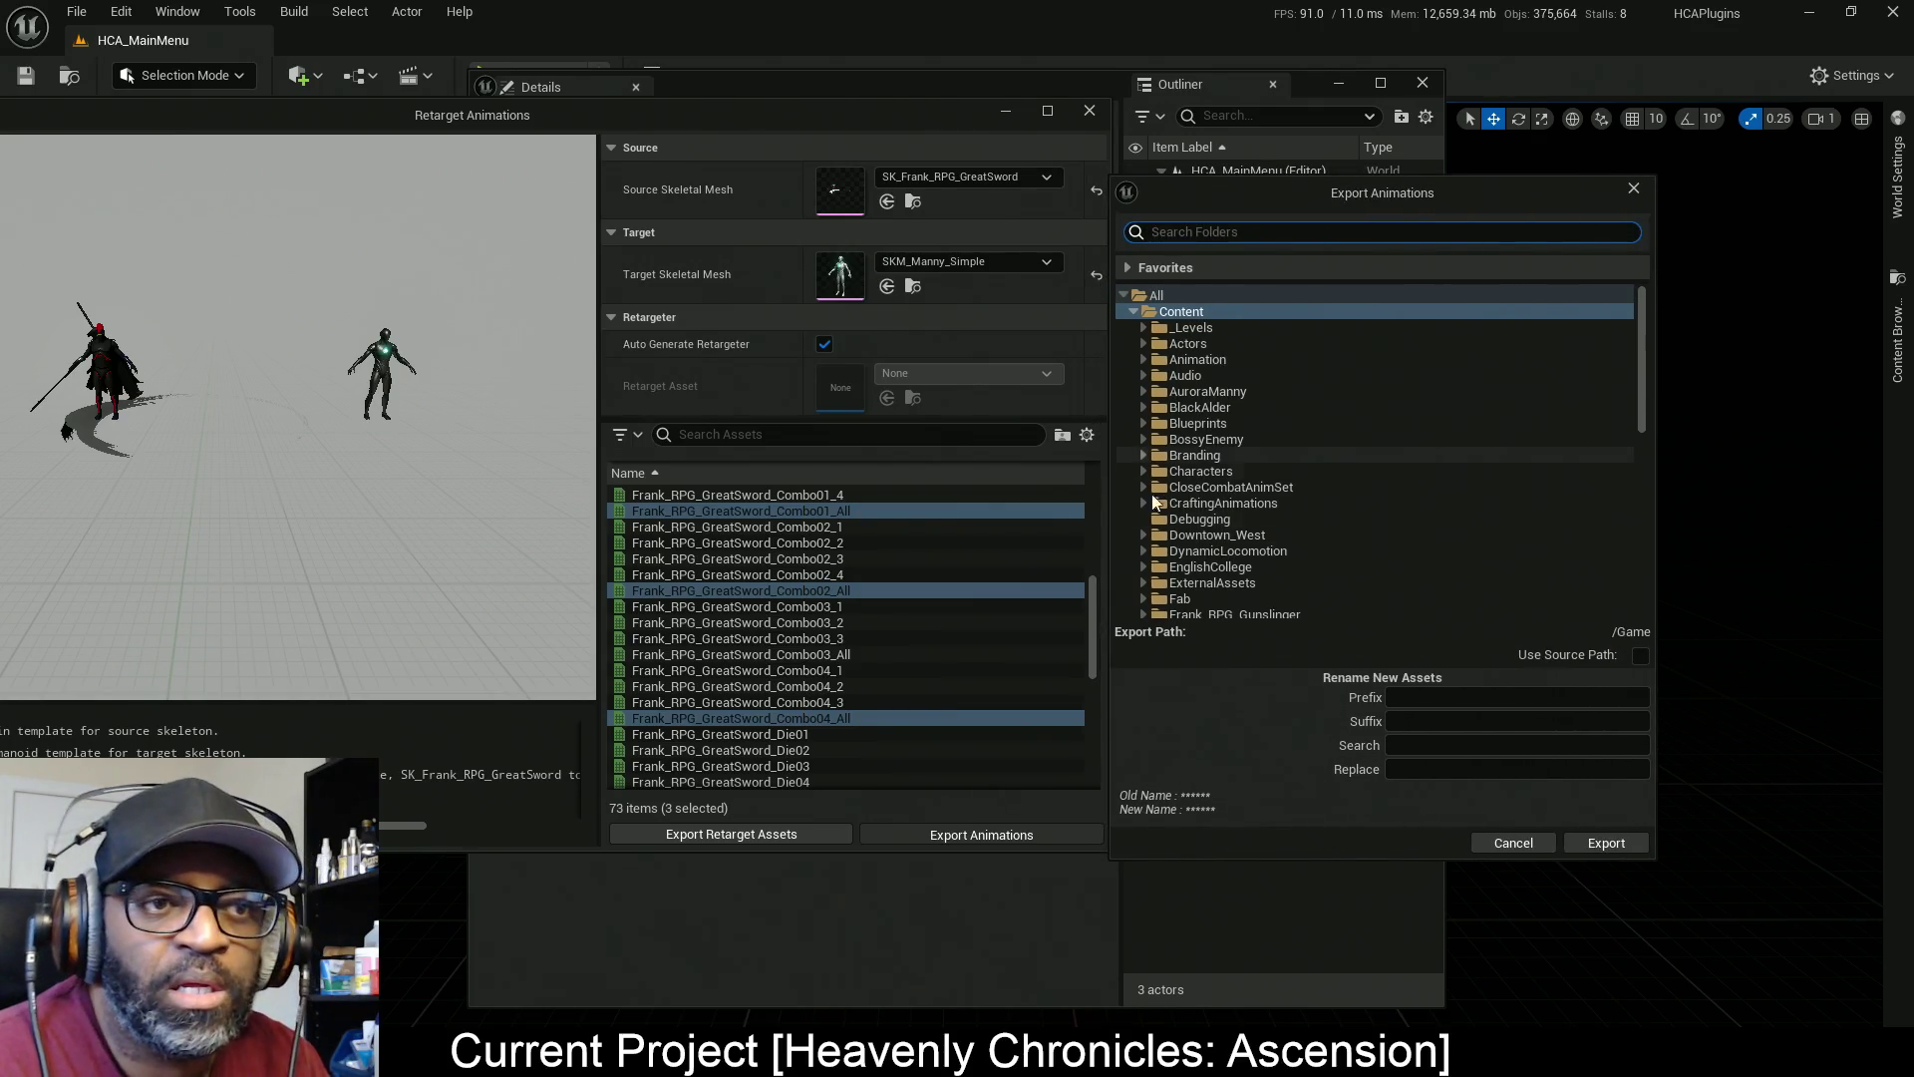
scroll(1185, 515, down, 8)
click(1135, 593)
scroll(1197, 464, down, 4)
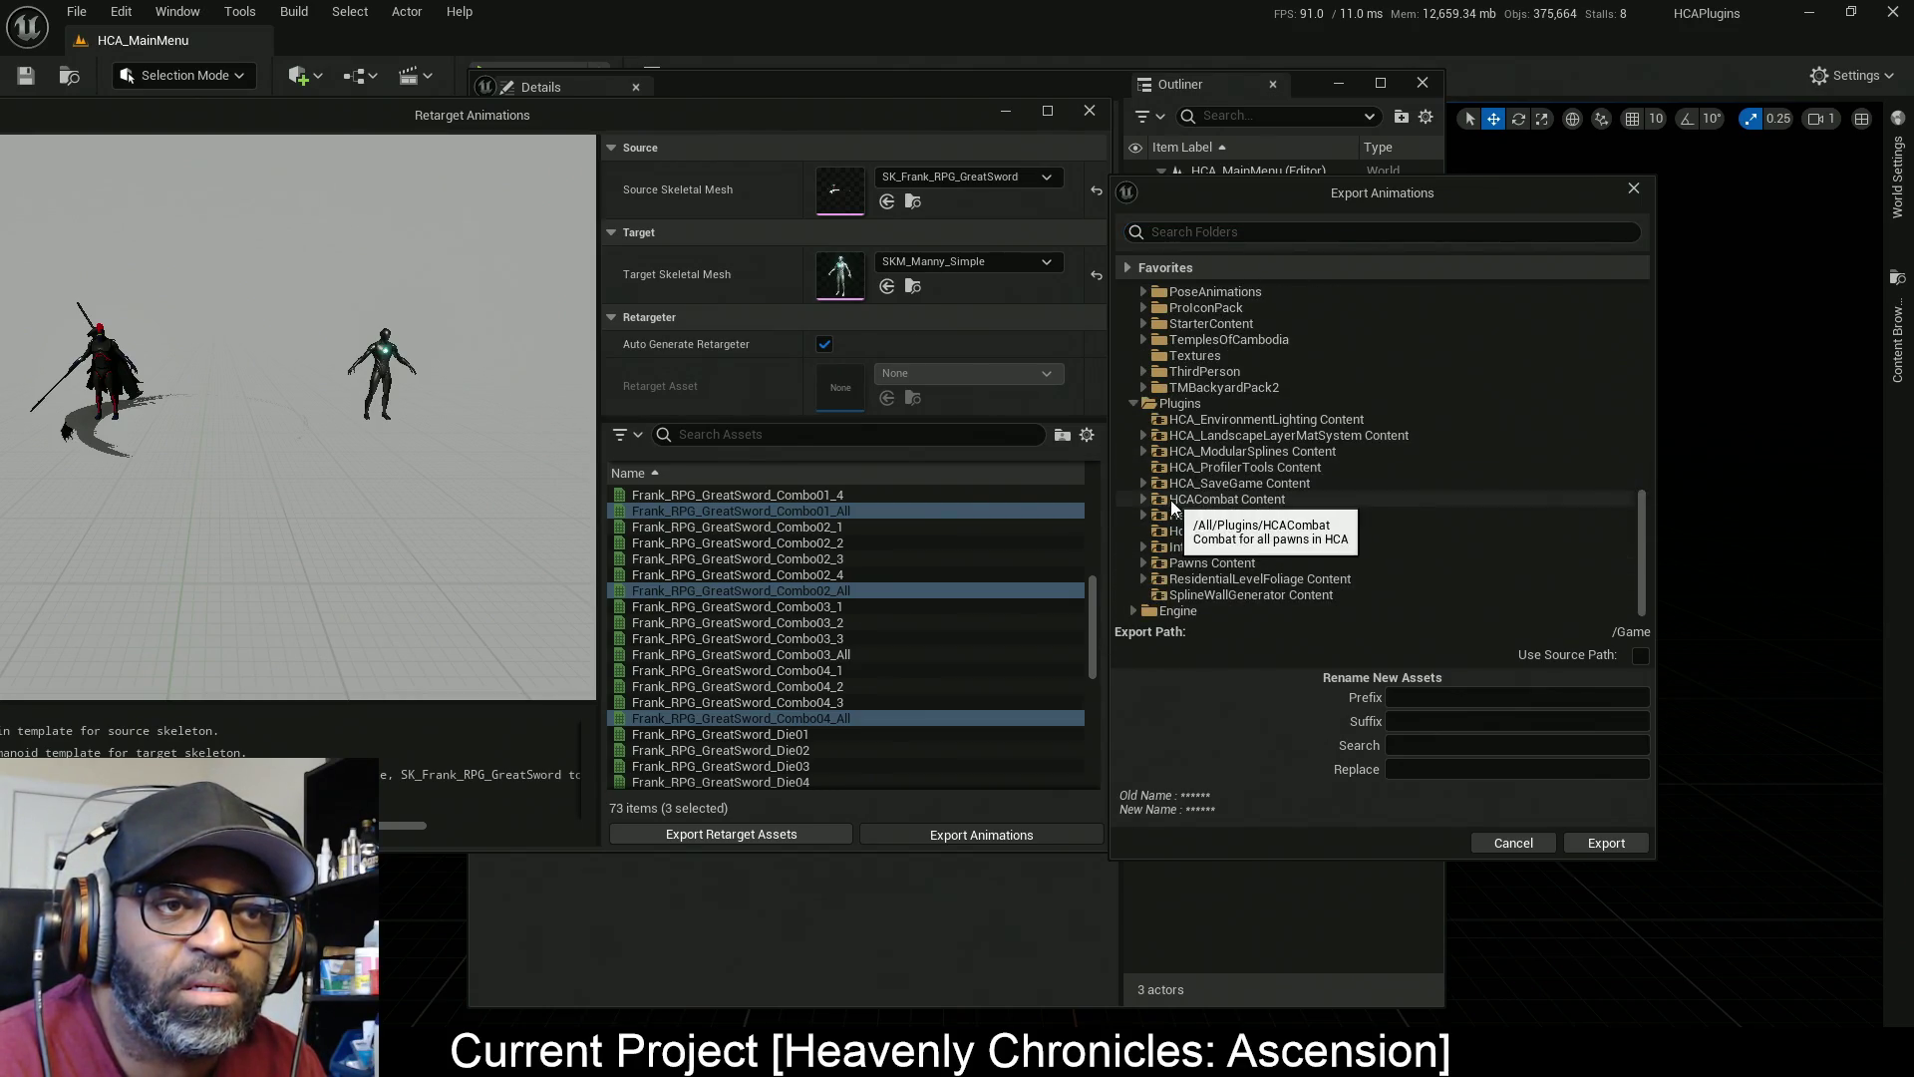
click(1145, 499)
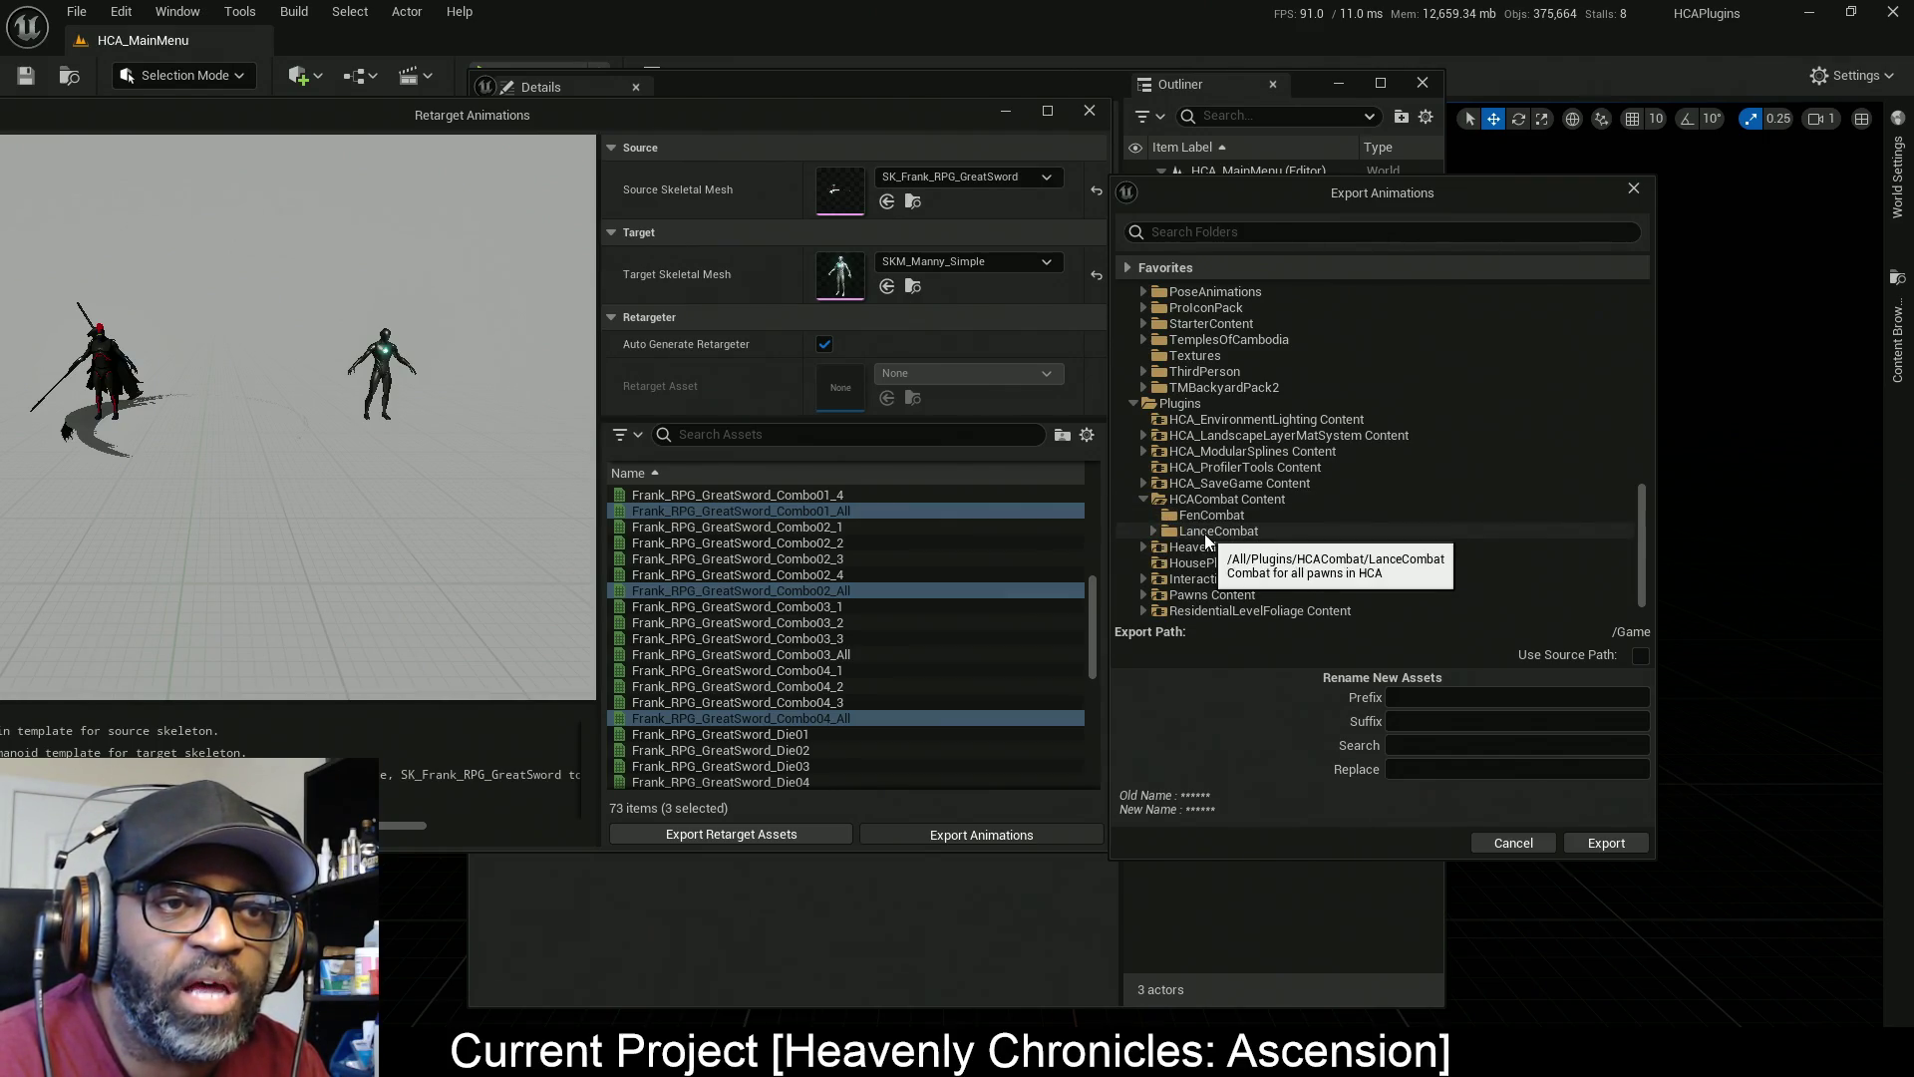
click(1153, 533)
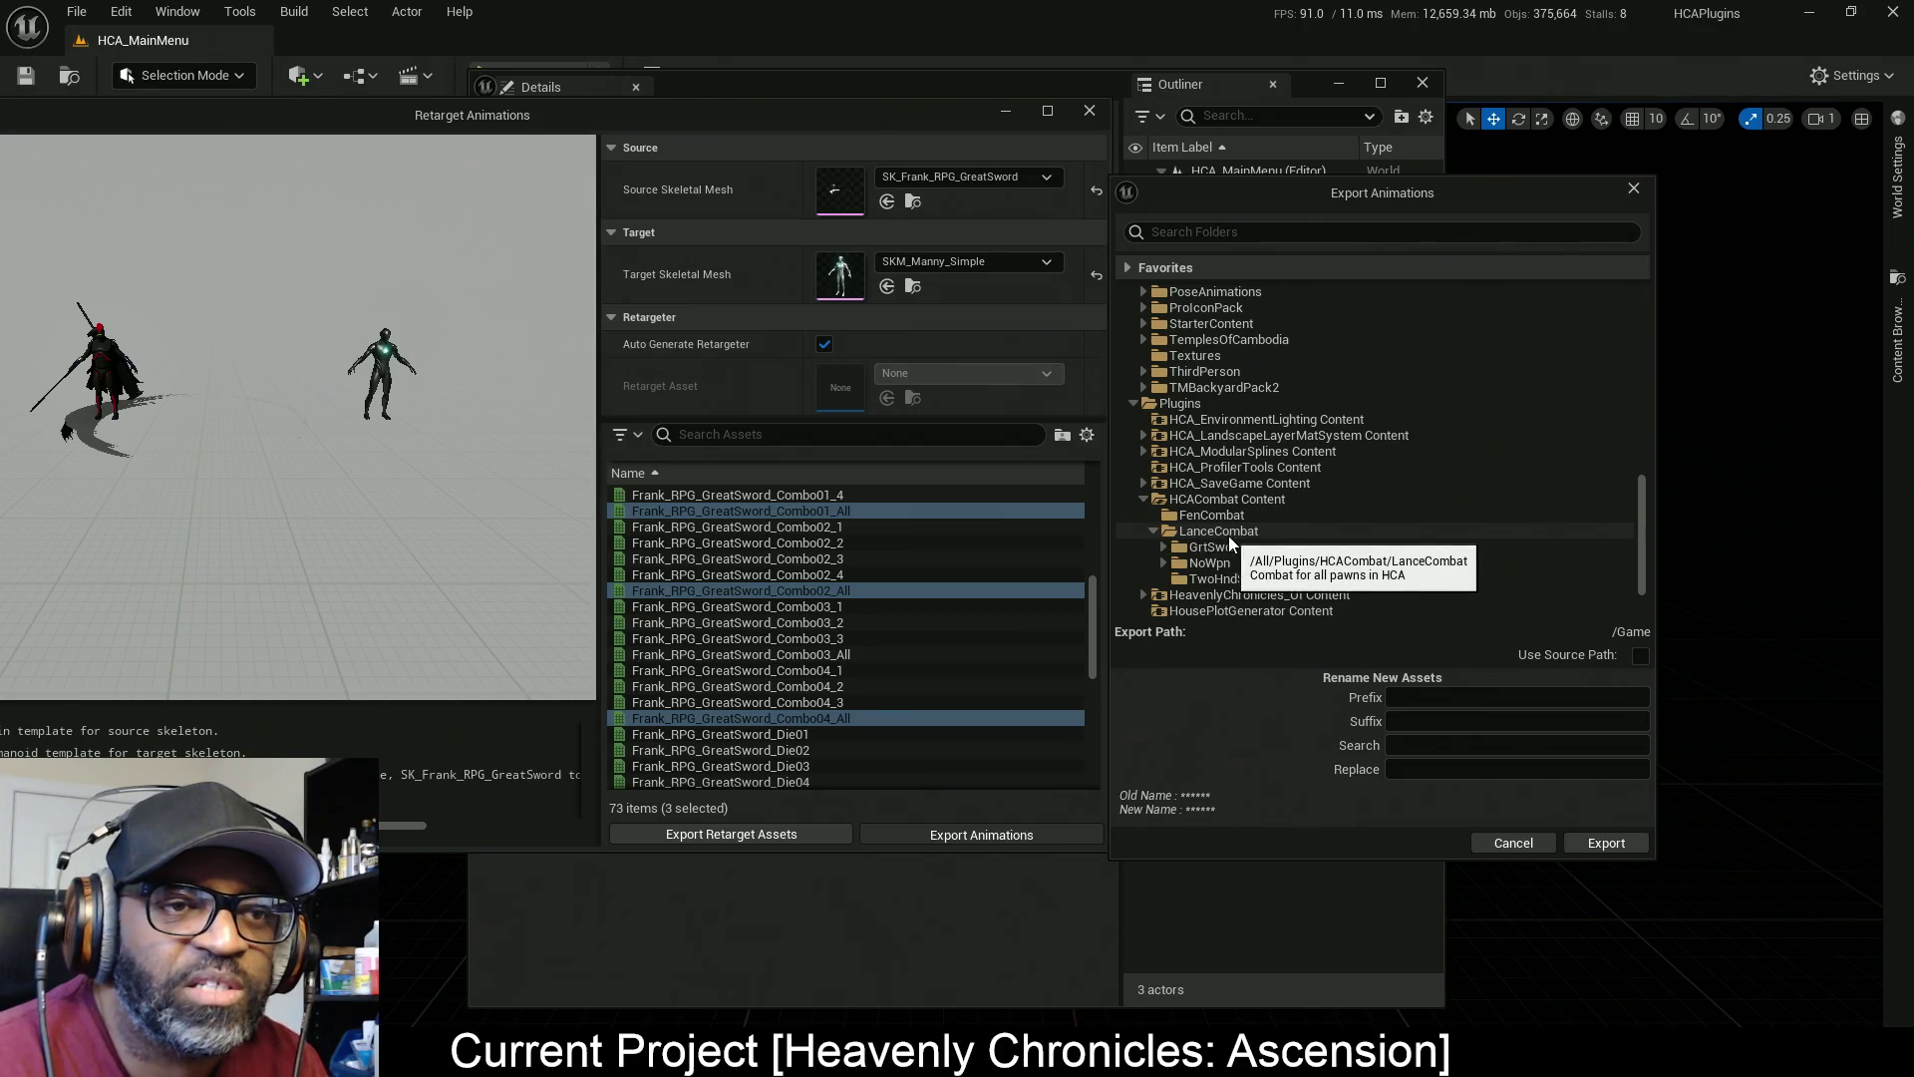
click(1163, 547)
click(1209, 562)
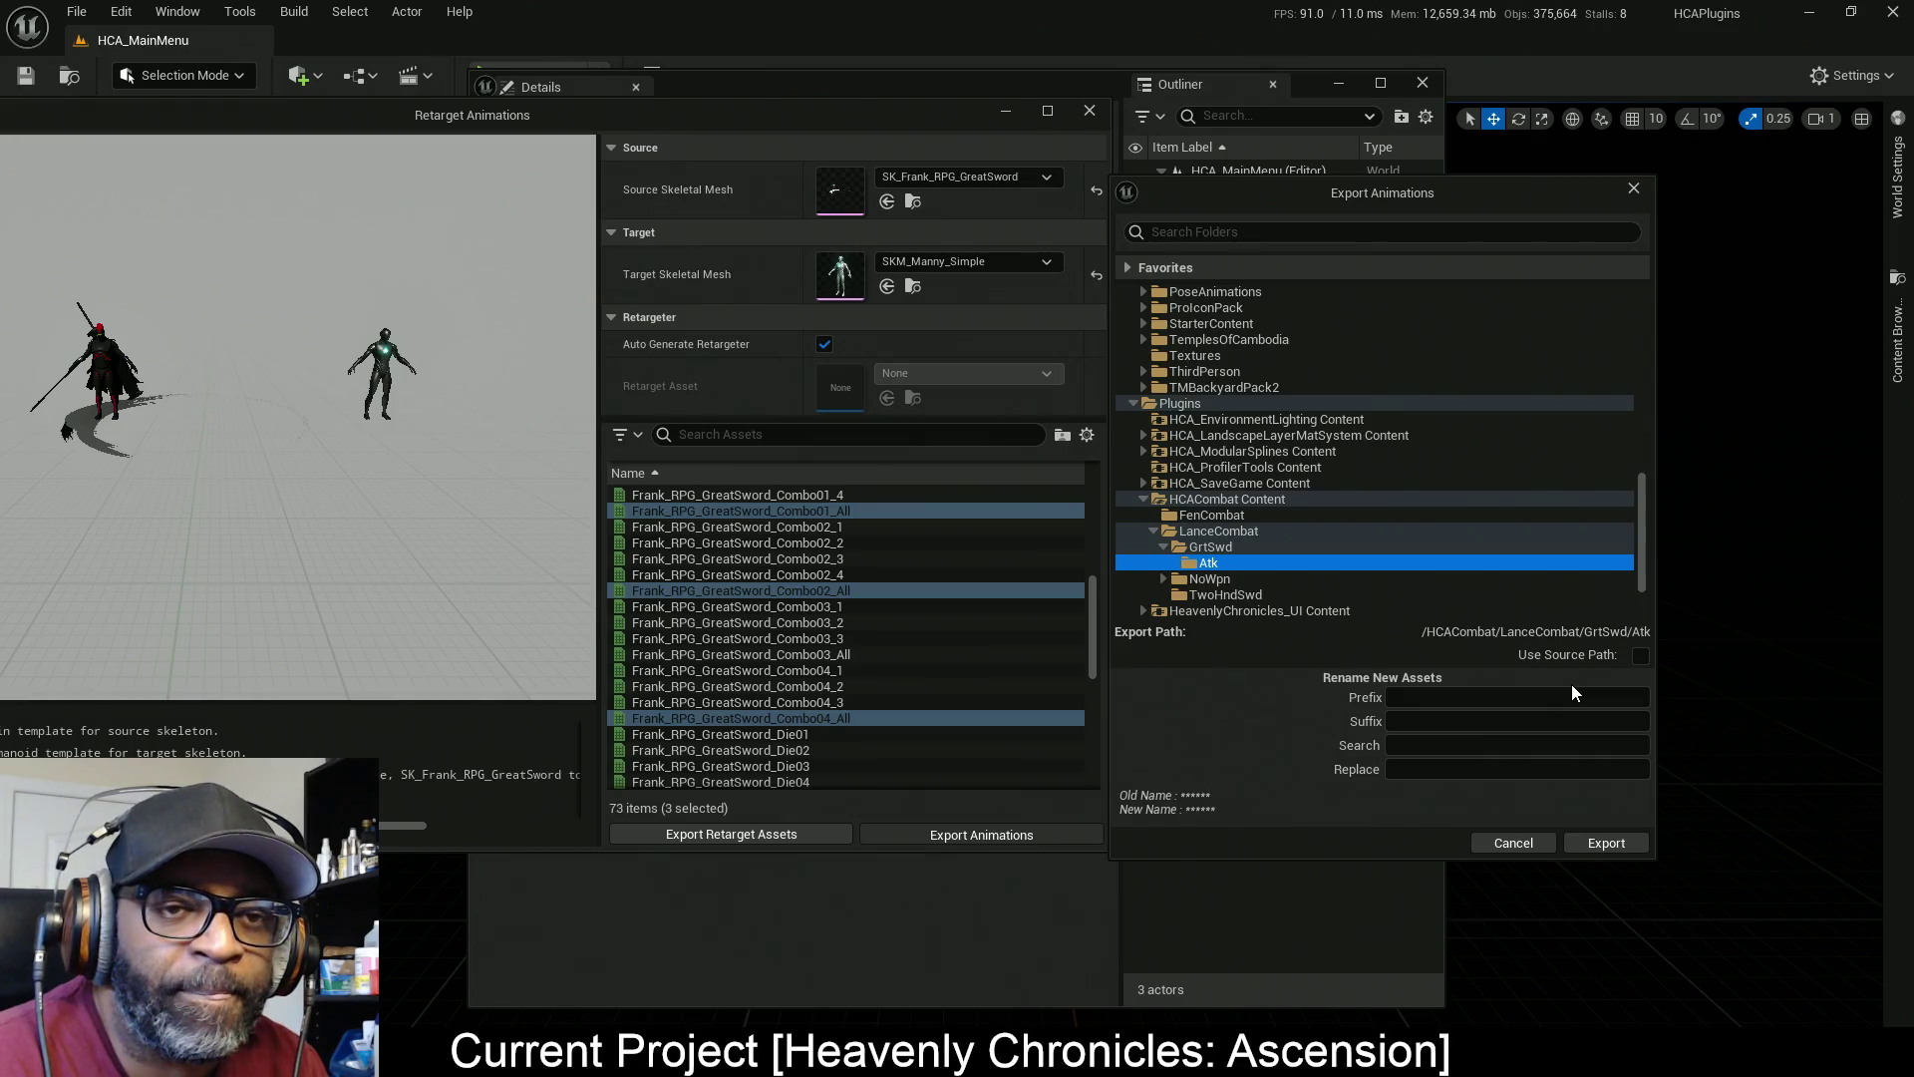
click(1452, 743)
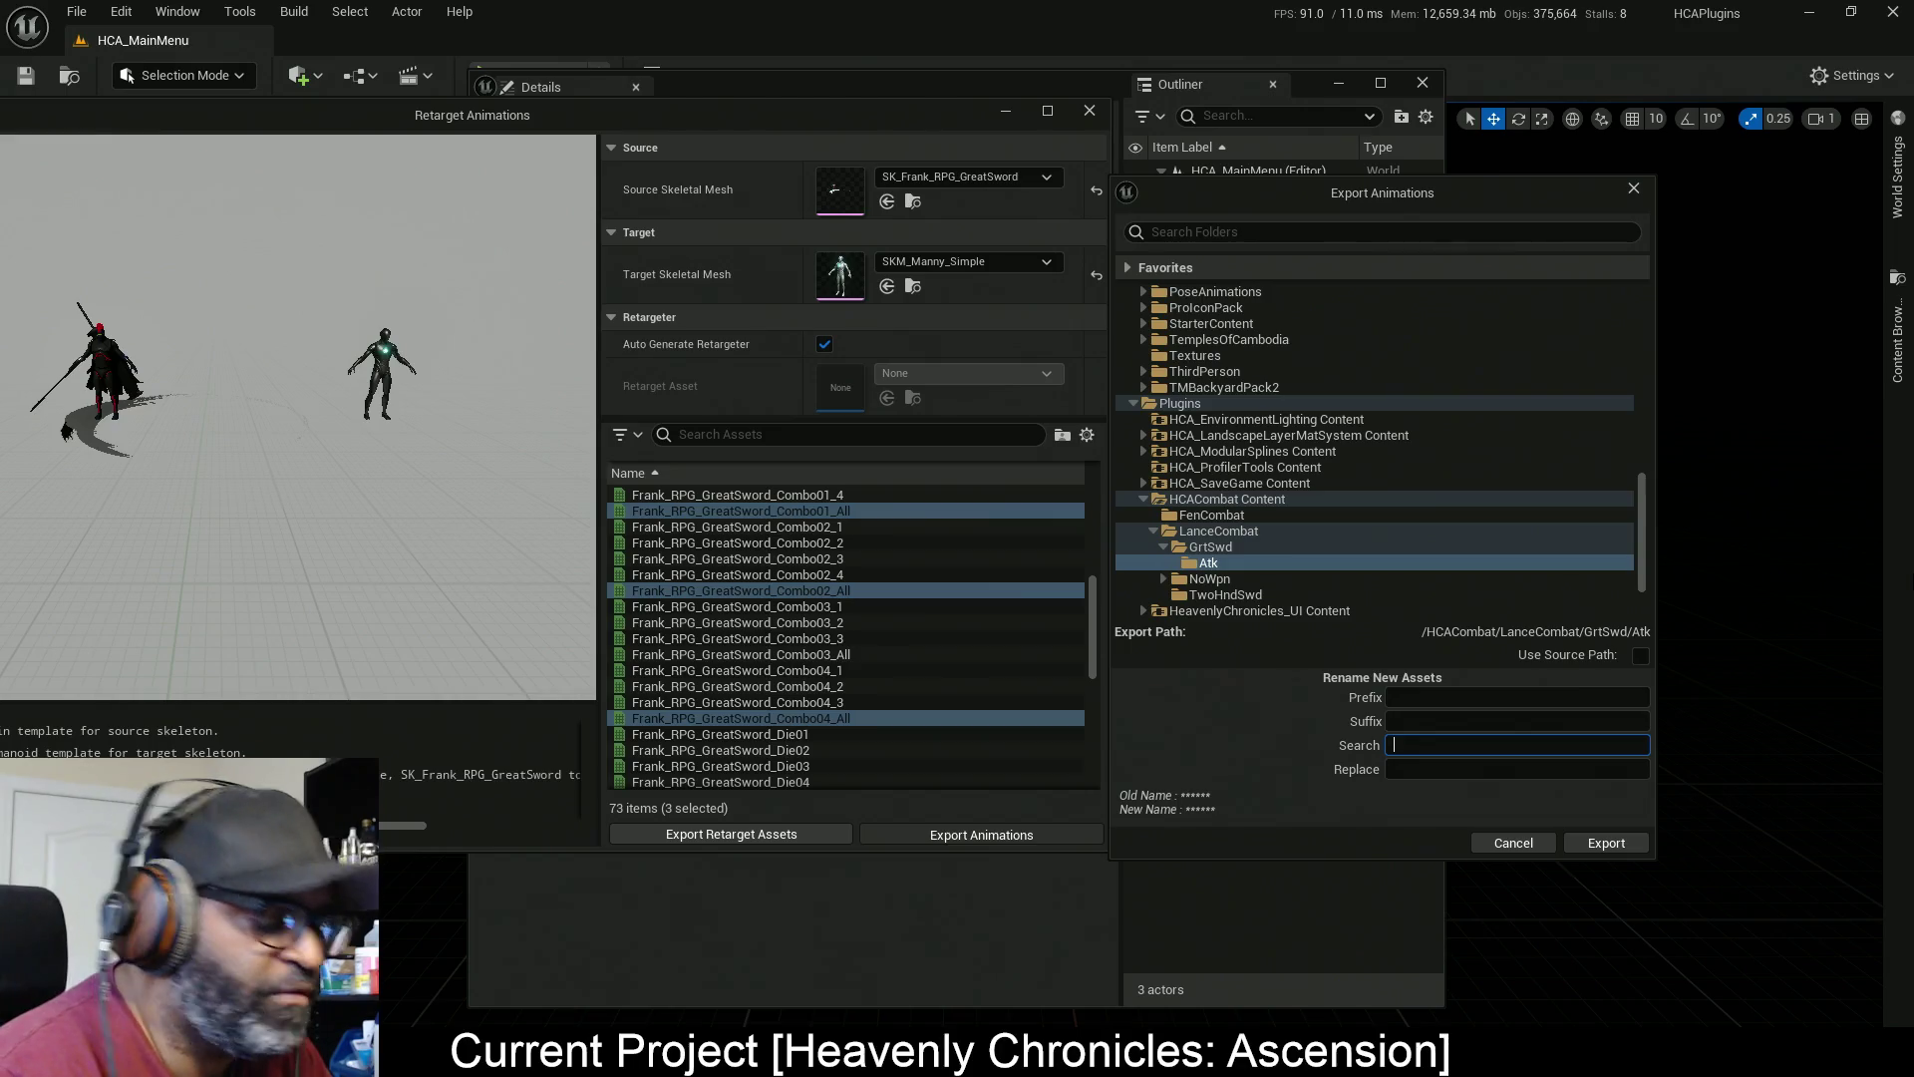
Enter Frank_RPG_GreatSword as the search text and Lance_GrtSwd as its replacement
text(Frank_)
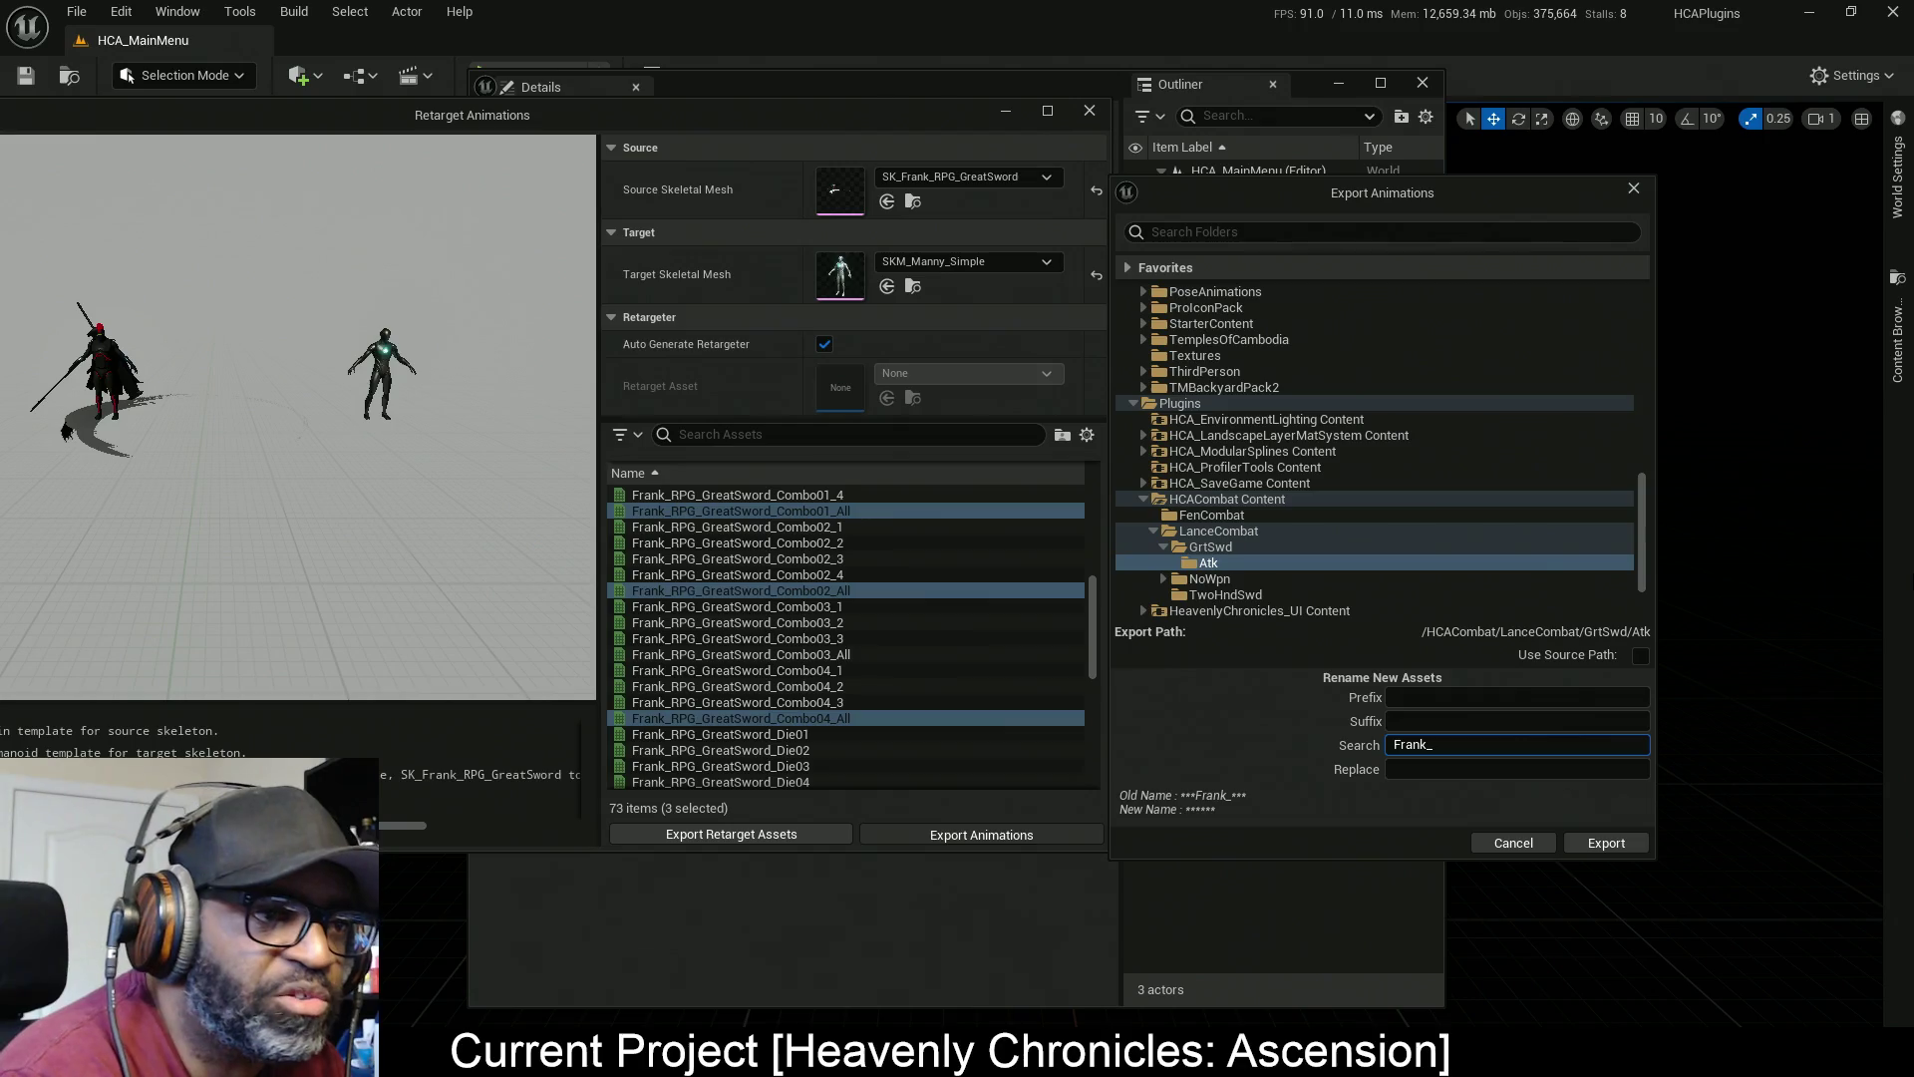
text(RPG)
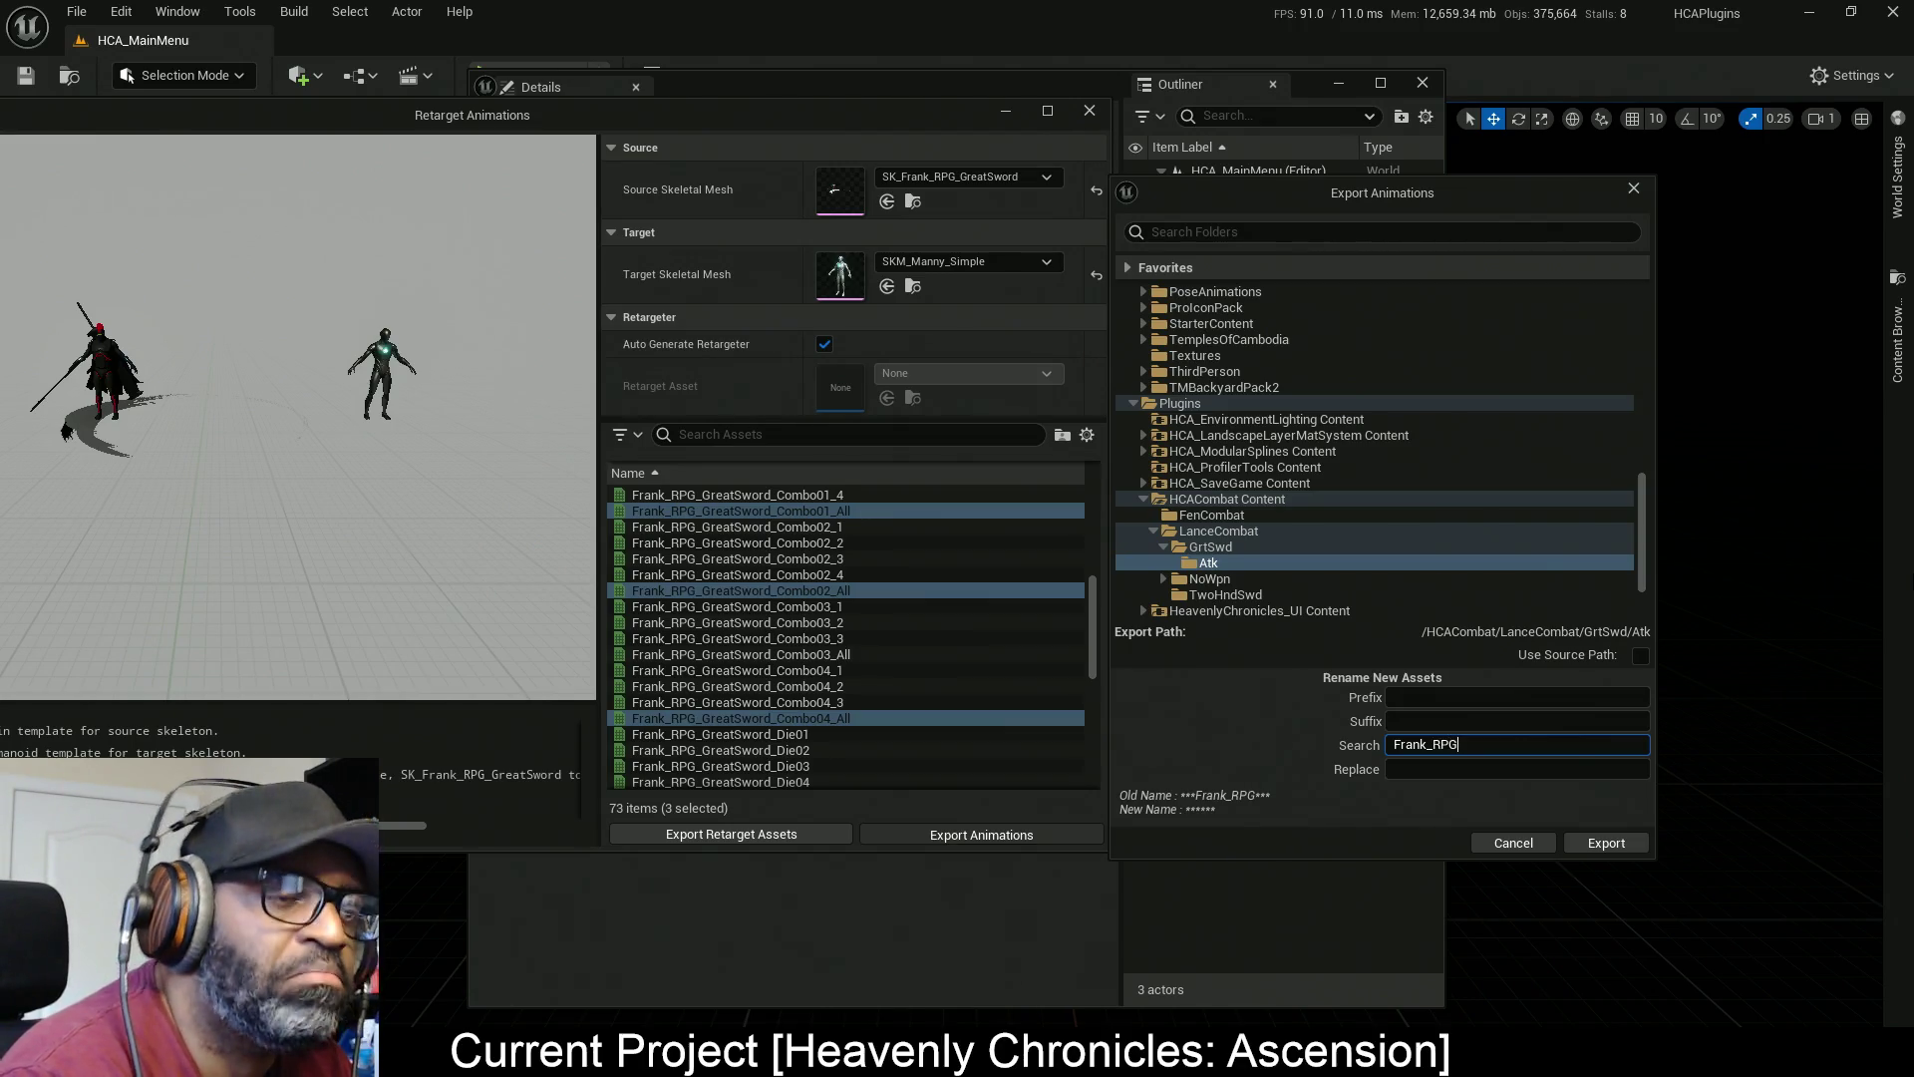
text(_GreatS)
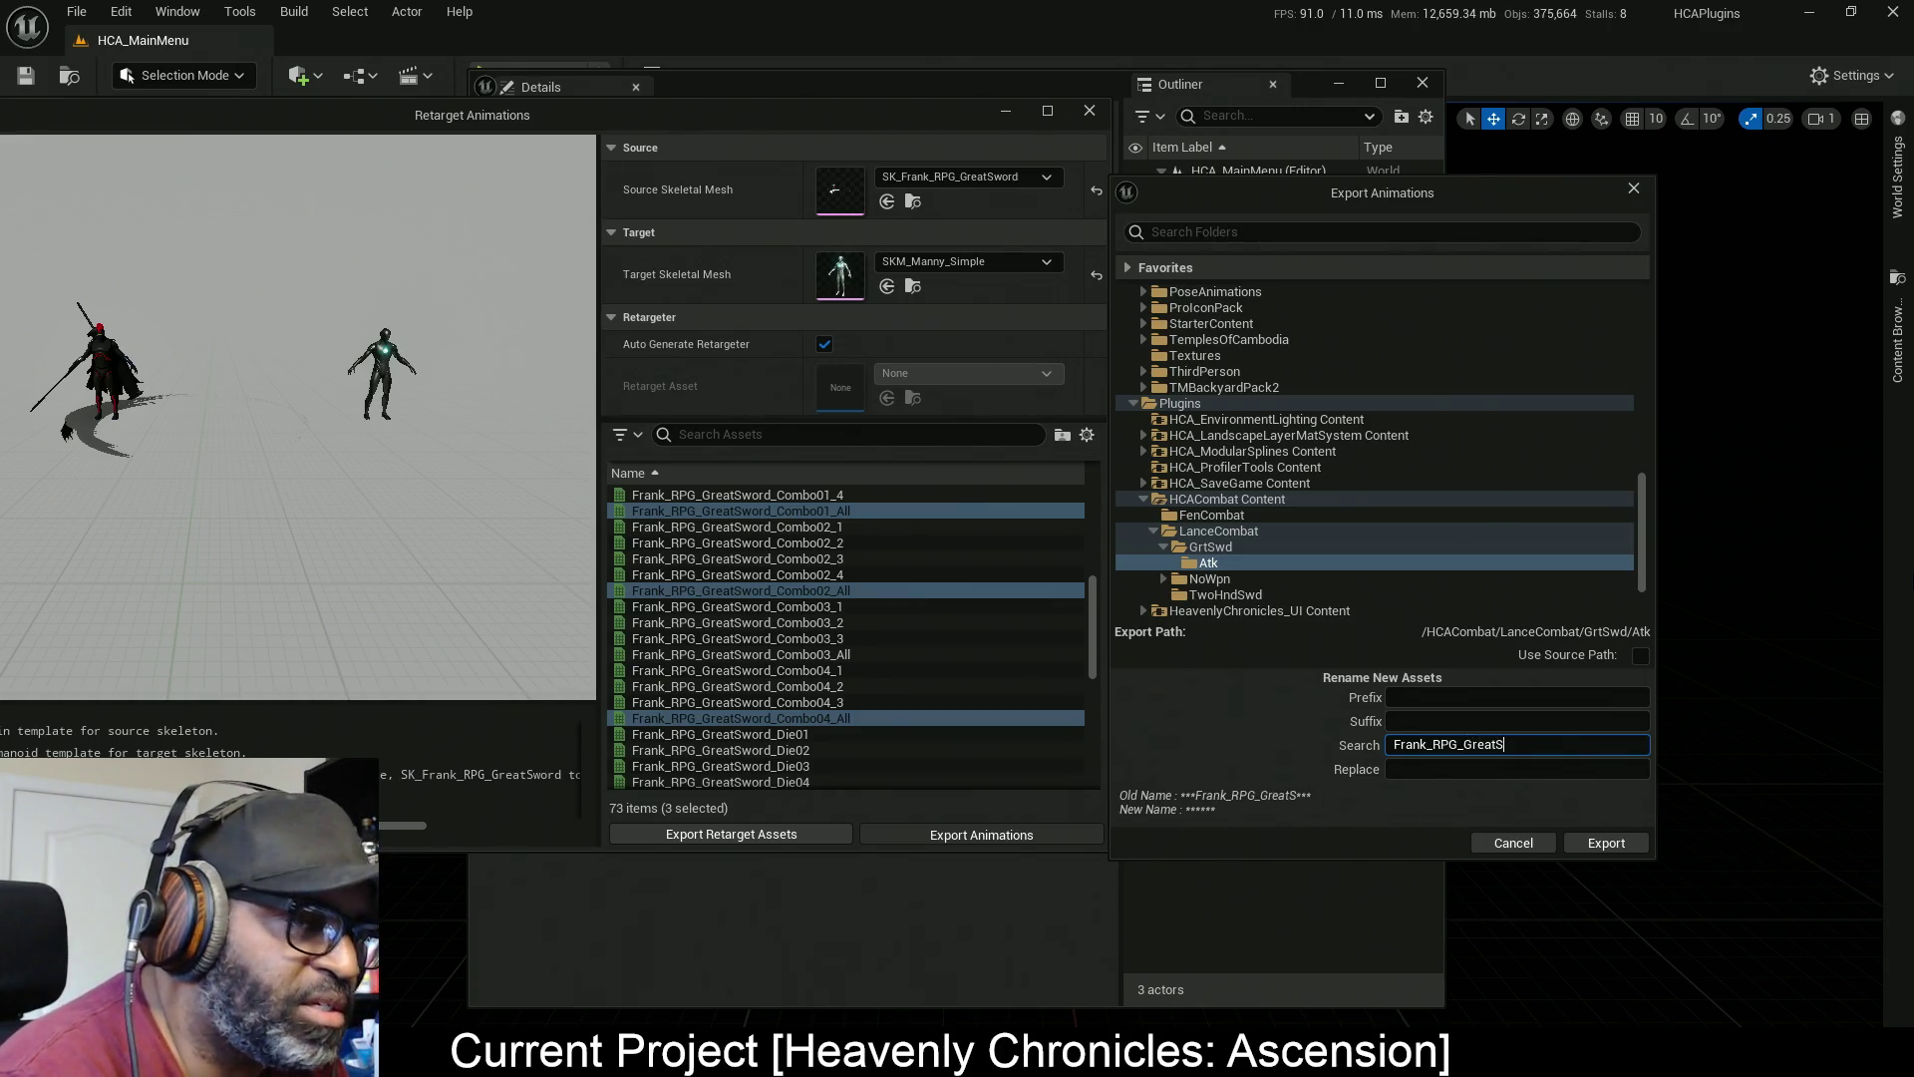
text(word)
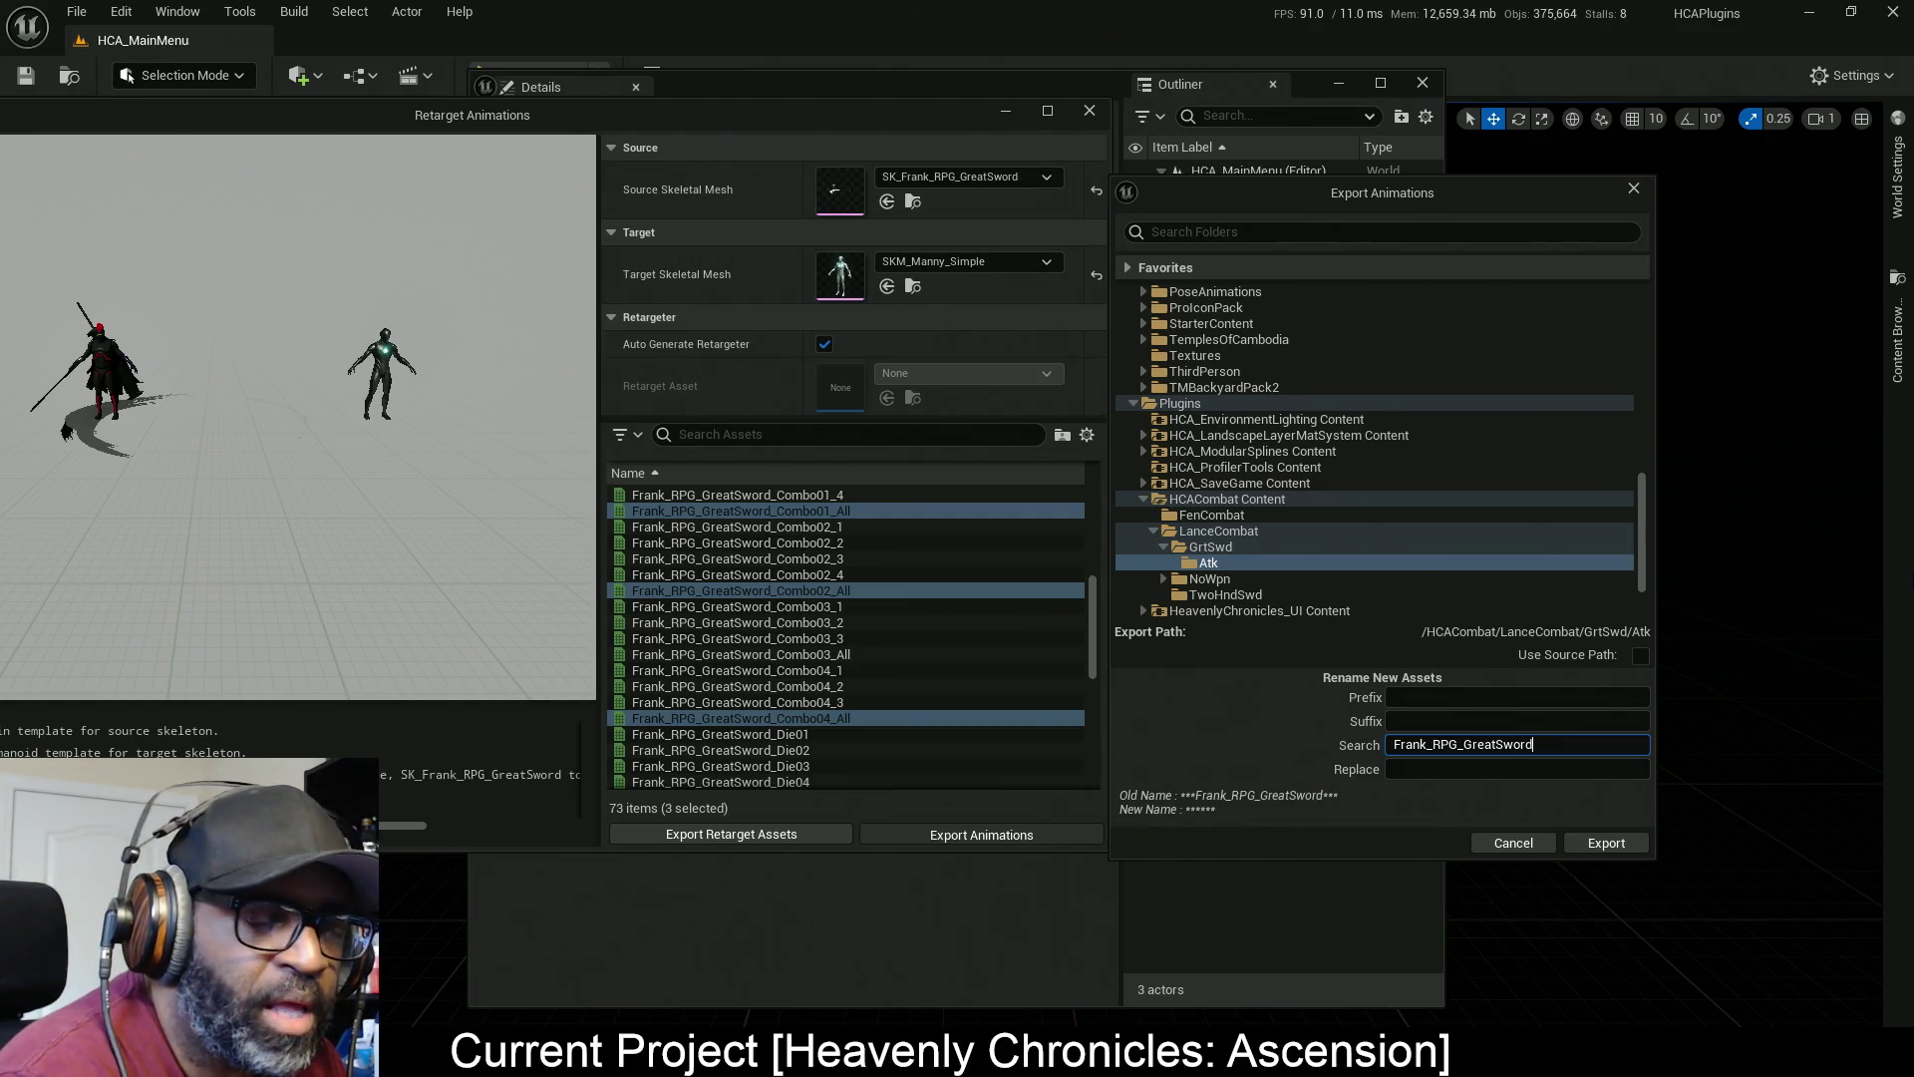
click(1516, 768)
text(La)
text(e_)
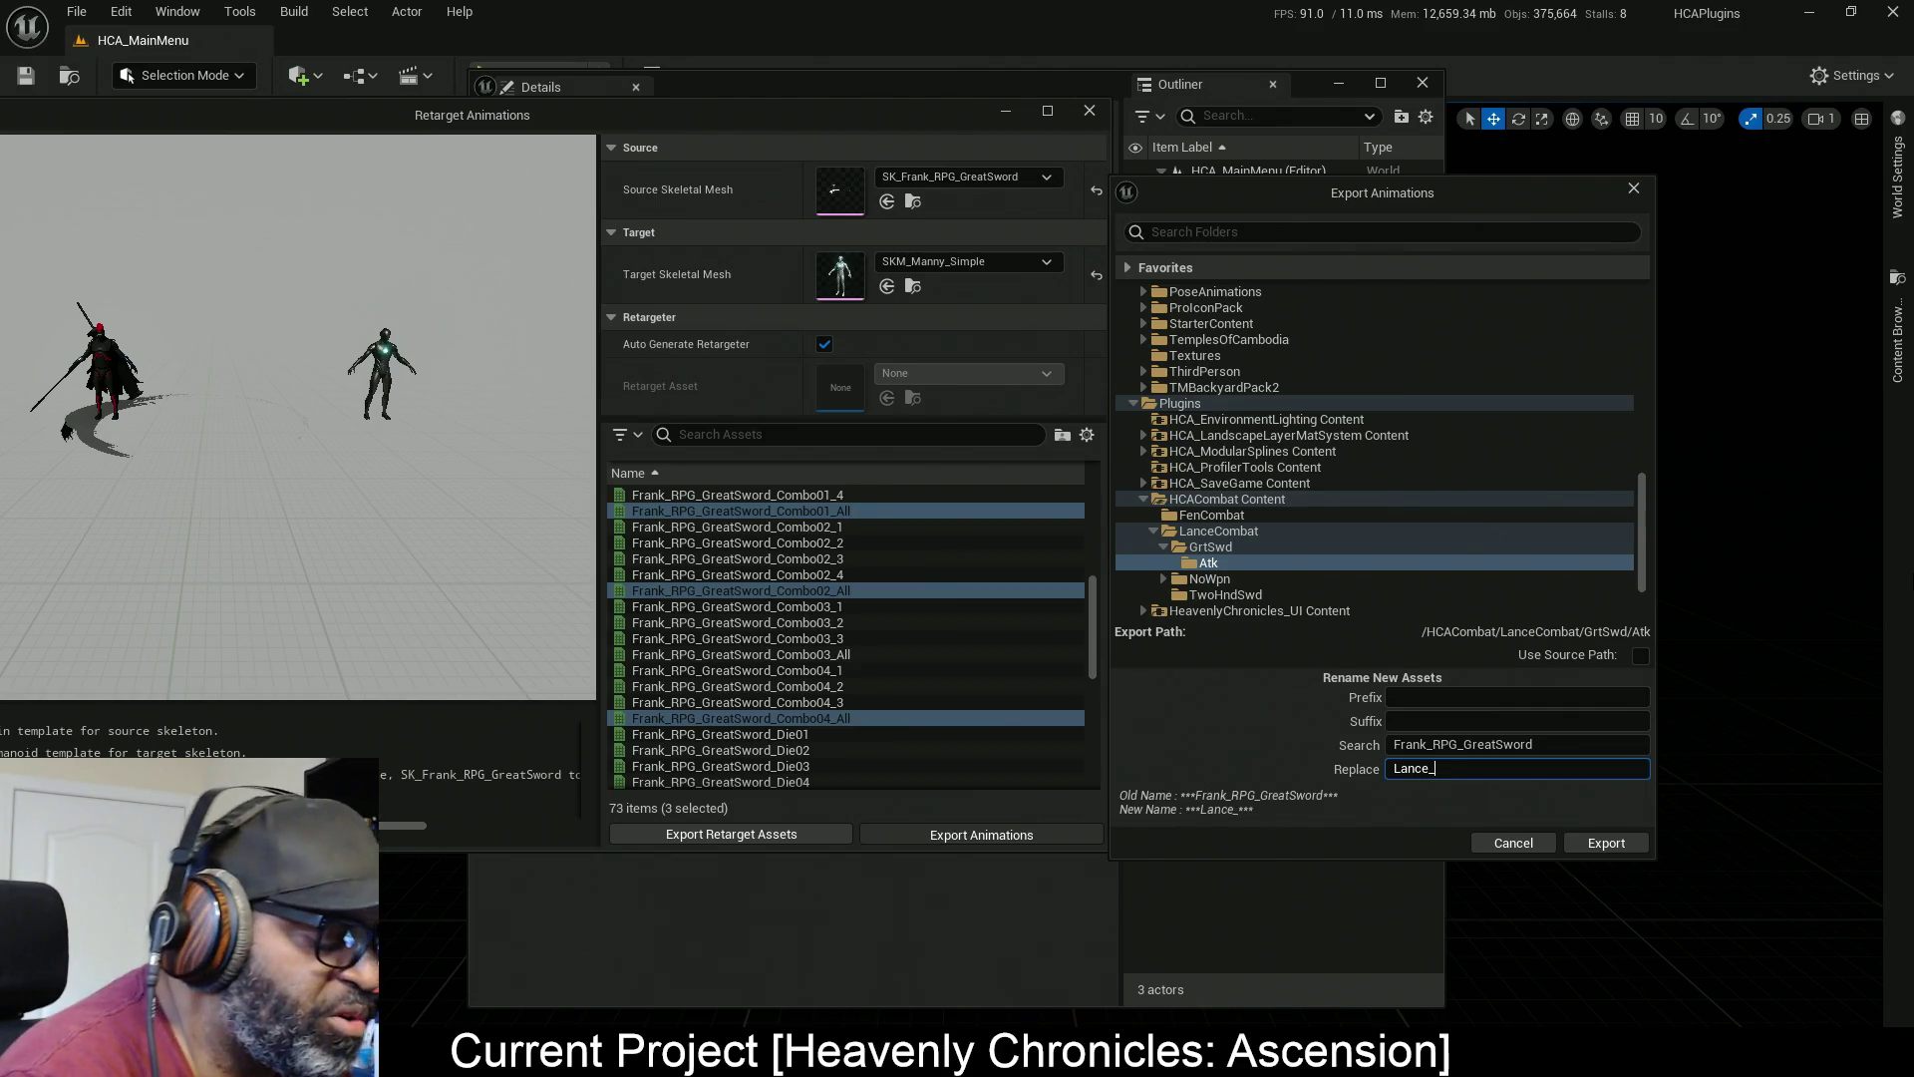
text(Grt)
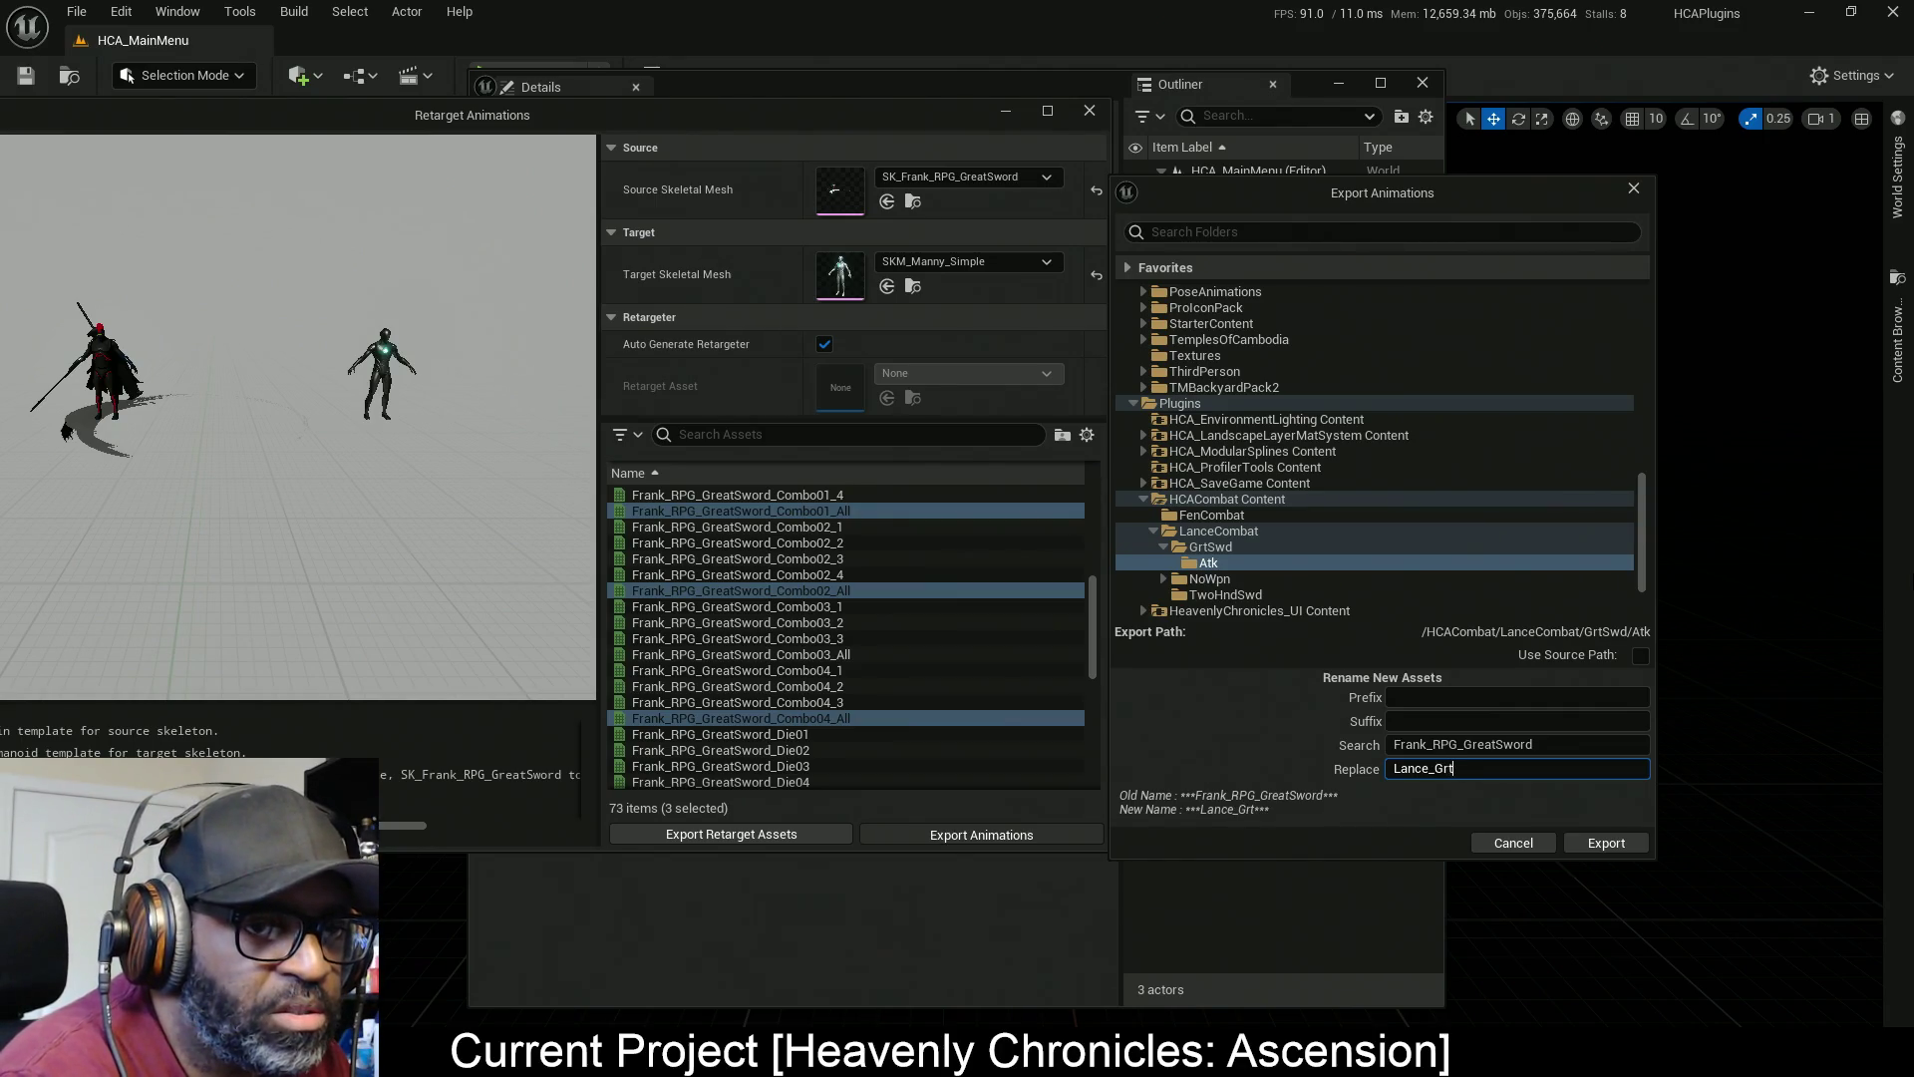
text(Swd)
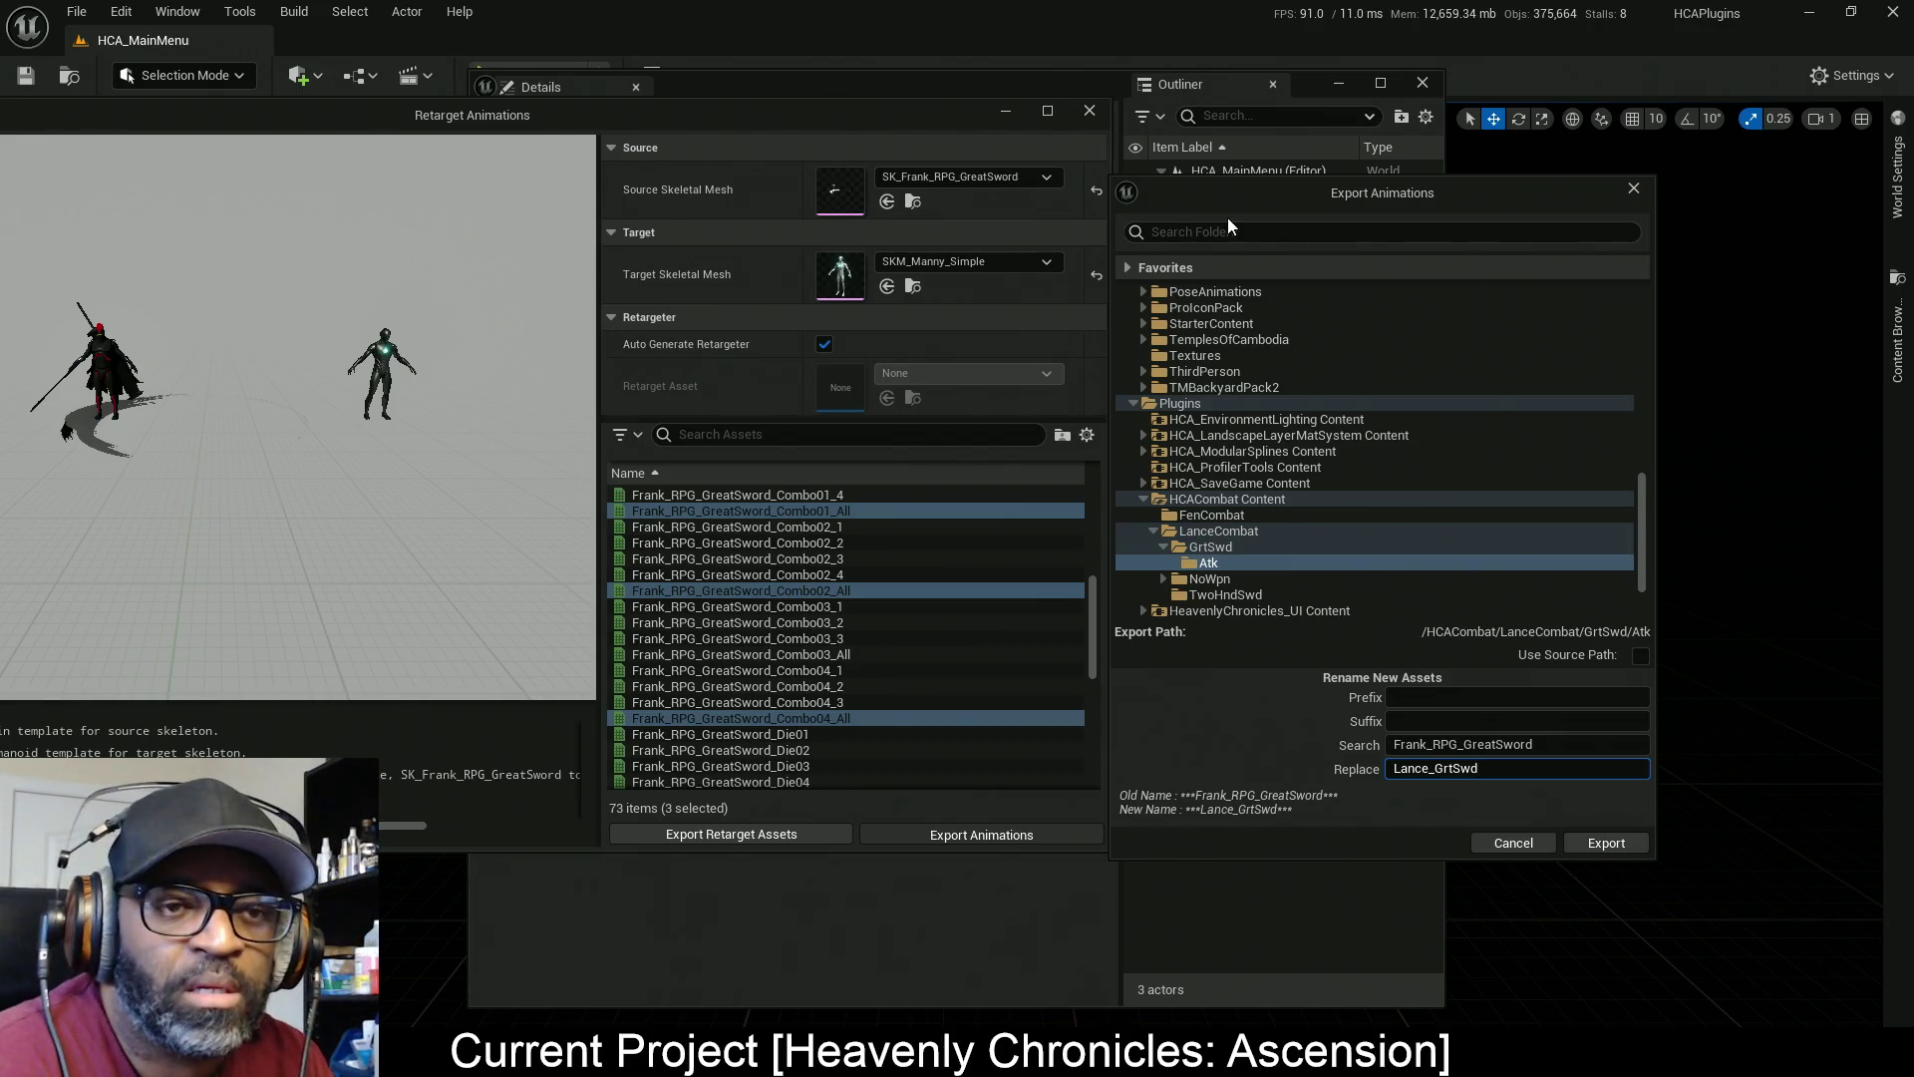
click(1621, 842)
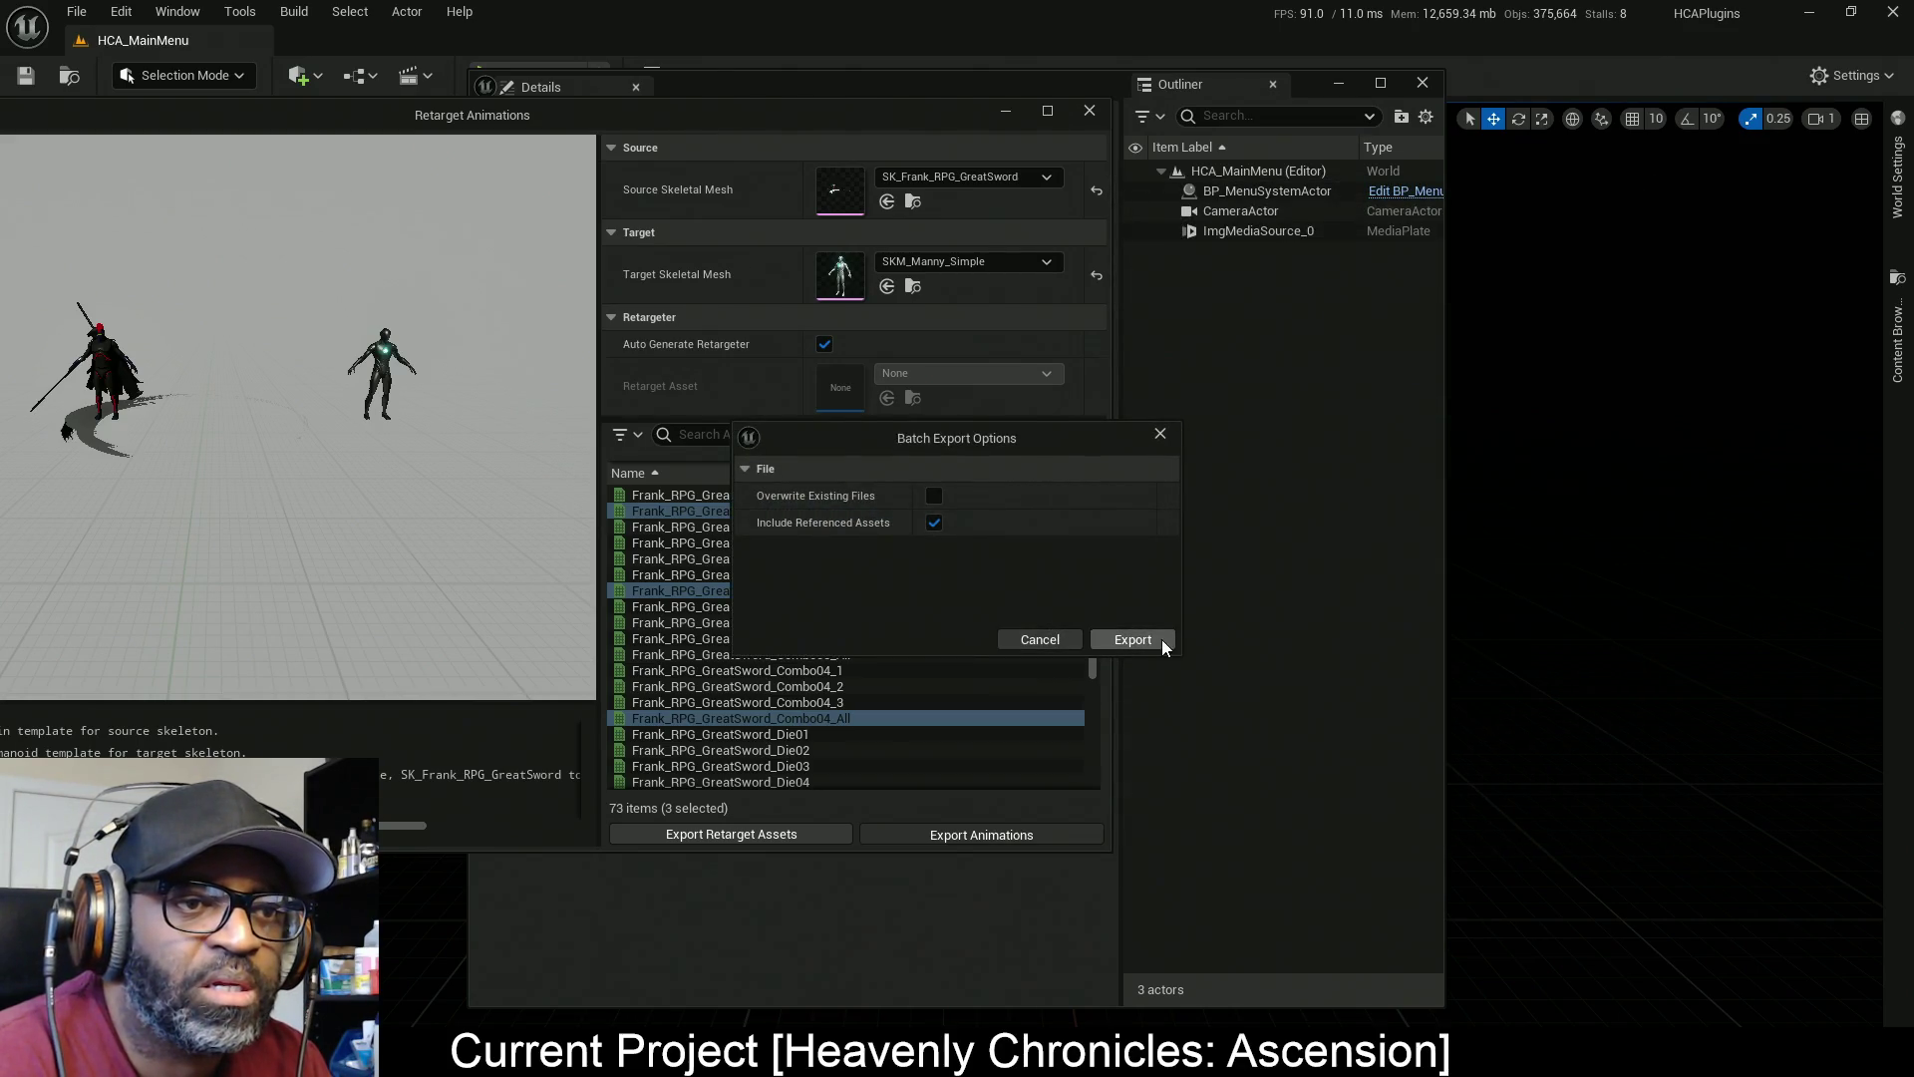
click(1132, 639)
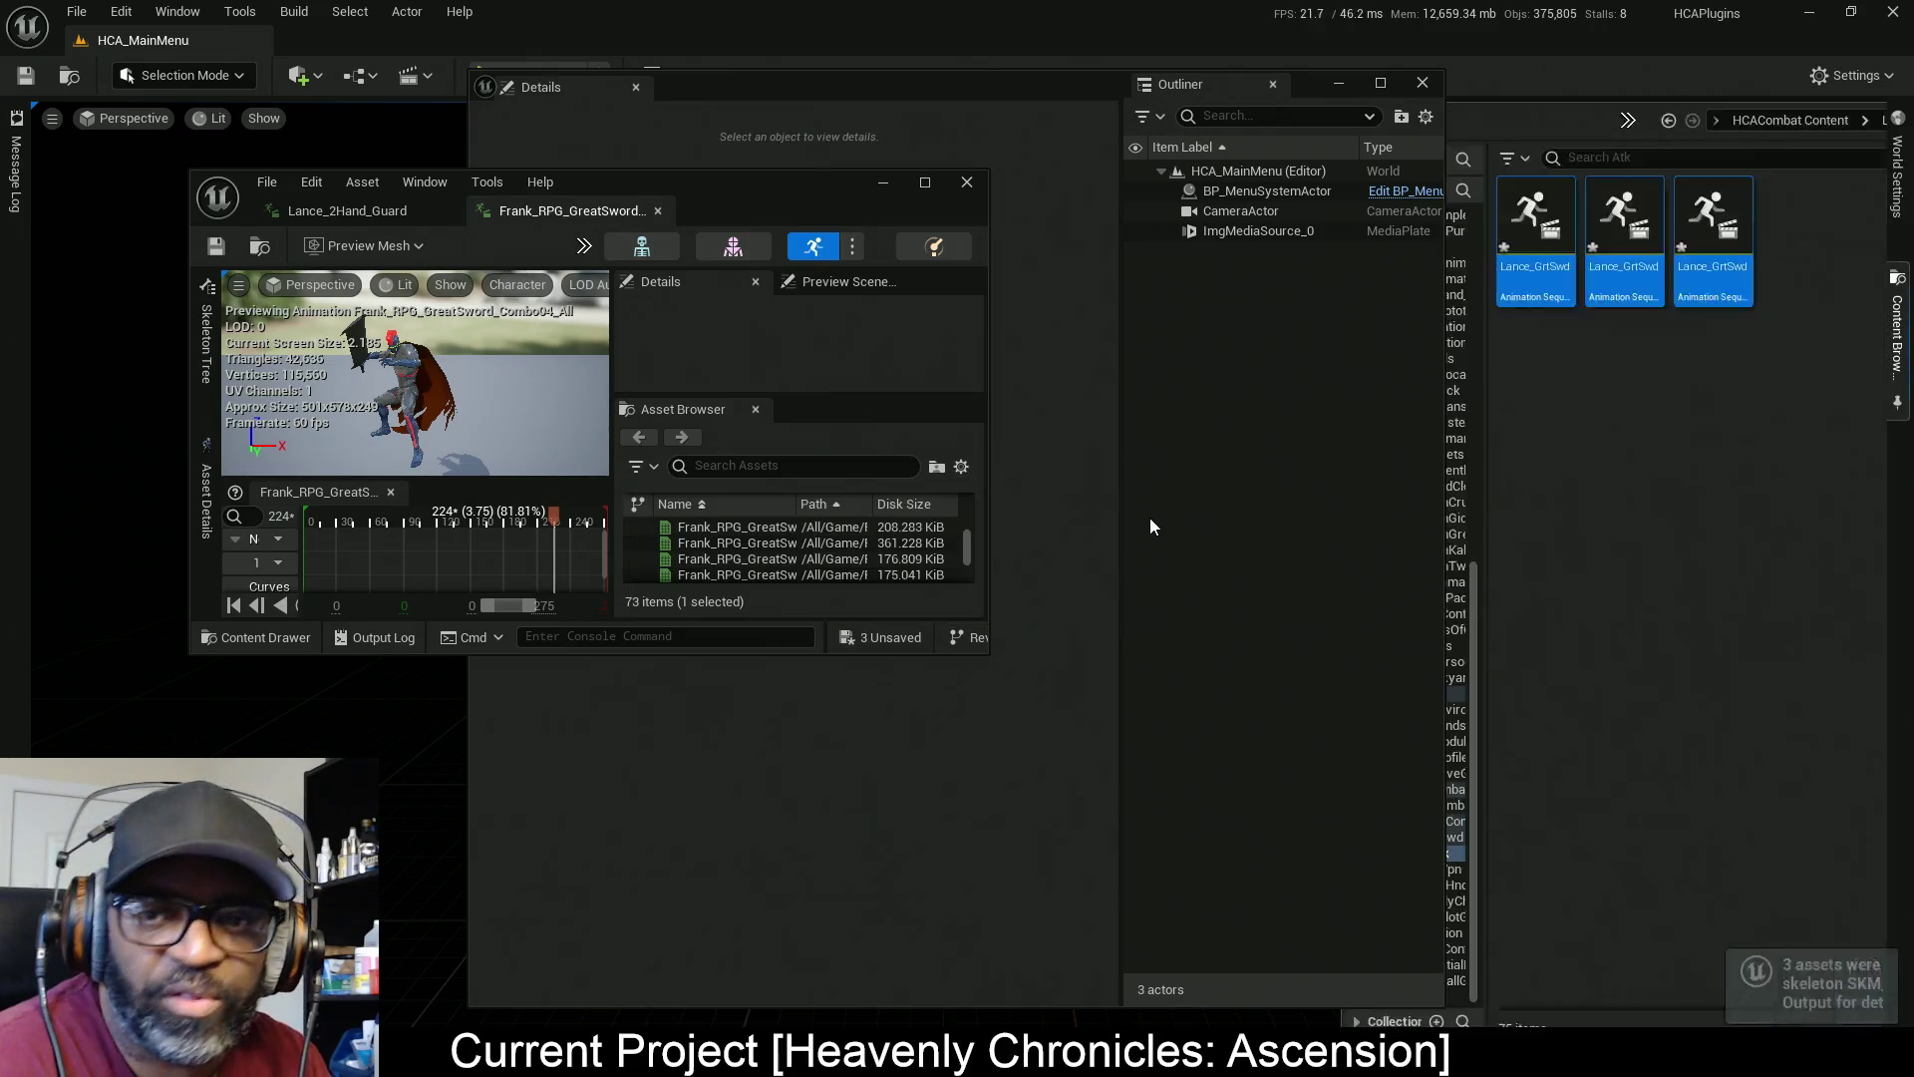
double_click(744, 184)
click(155, 40)
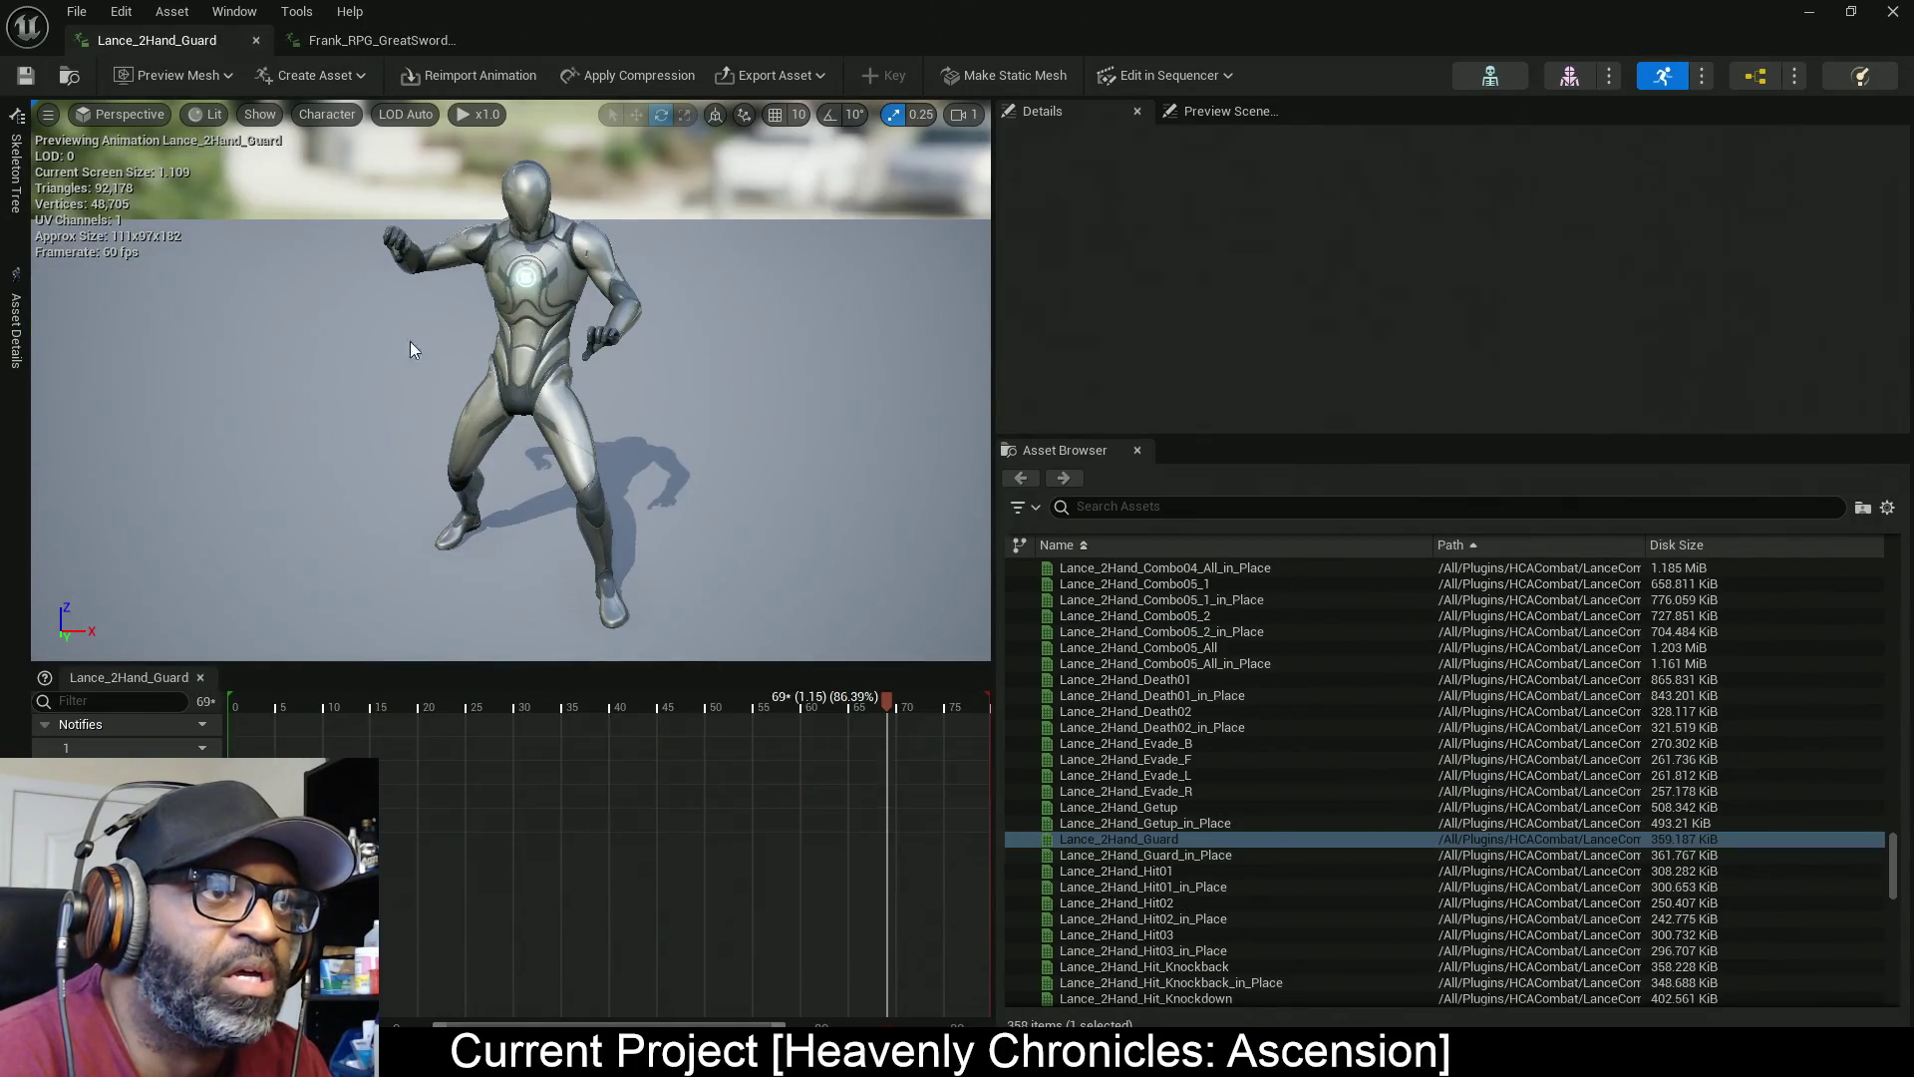
drag(678, 663, 681, 737)
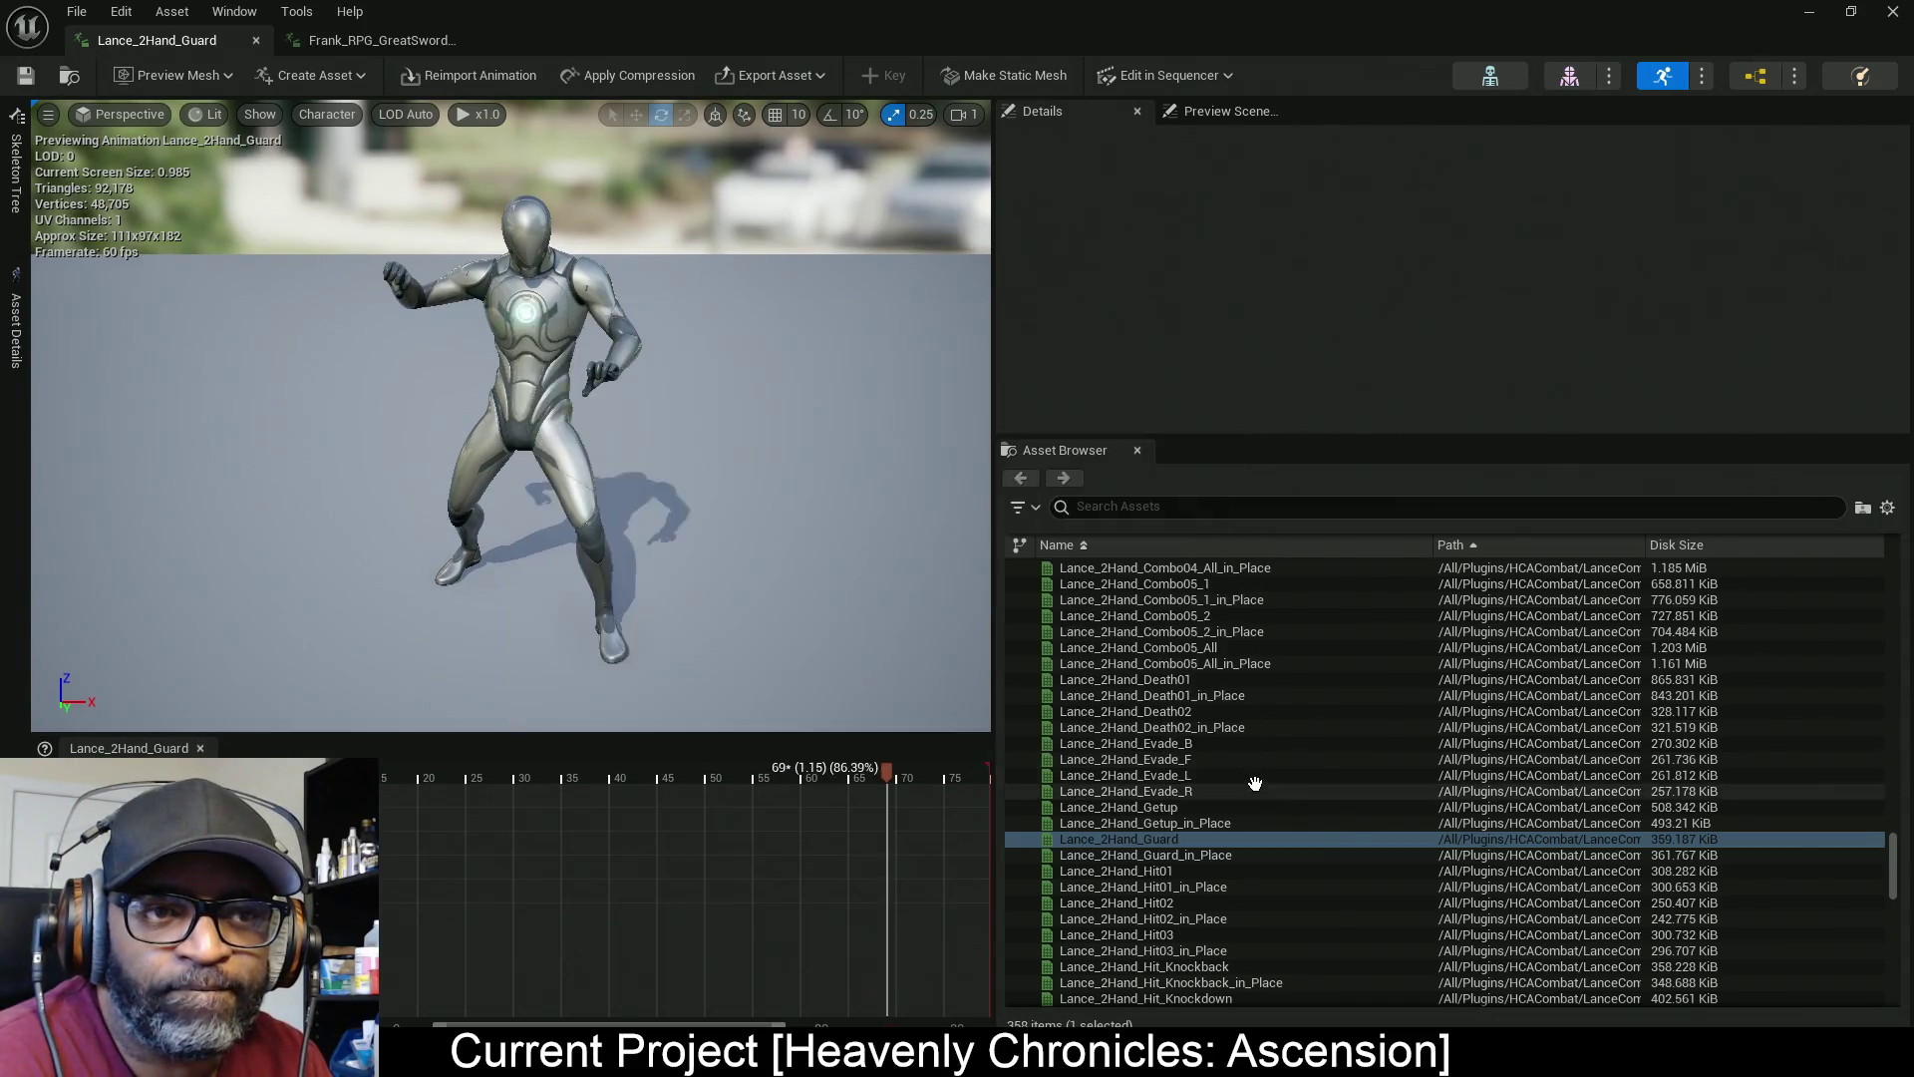
scroll(1192, 875, up, 1)
scroll(1192, 875, up, 10)
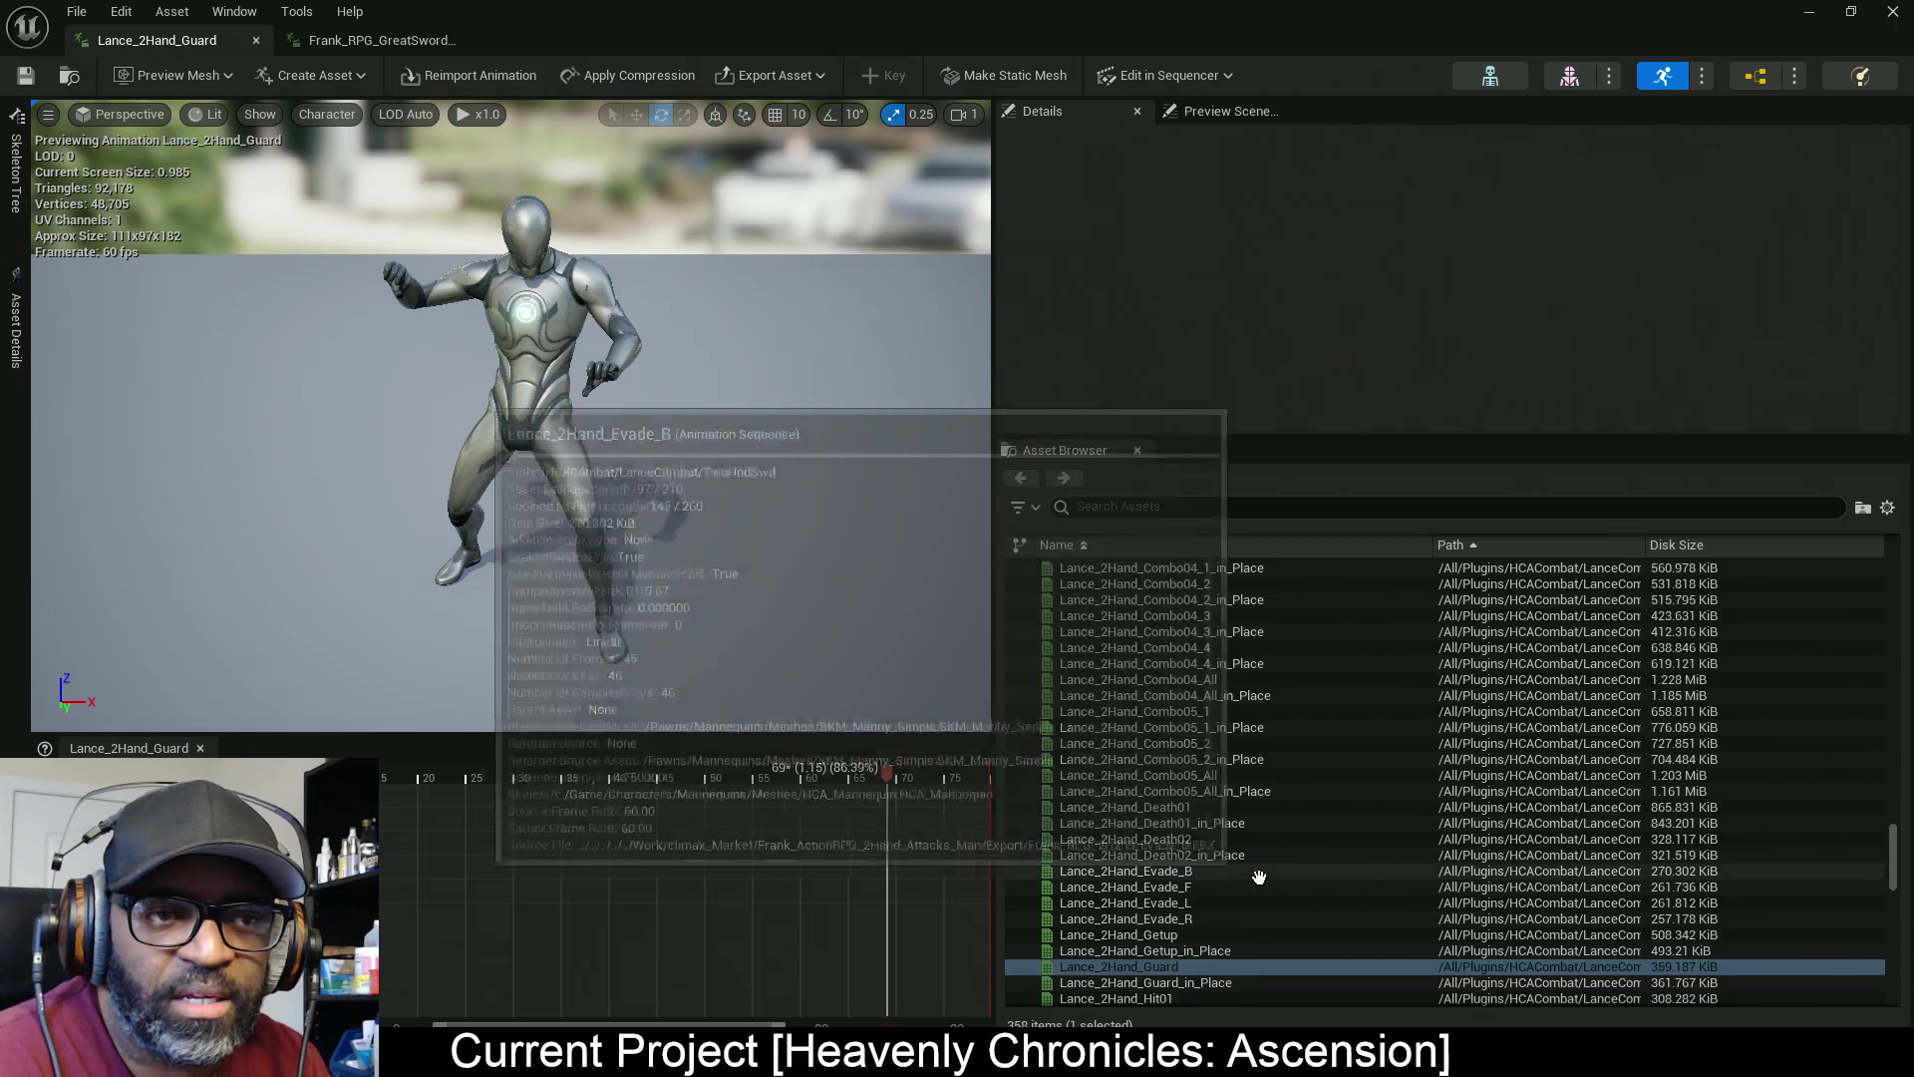
scroll(1180, 835, up, 10)
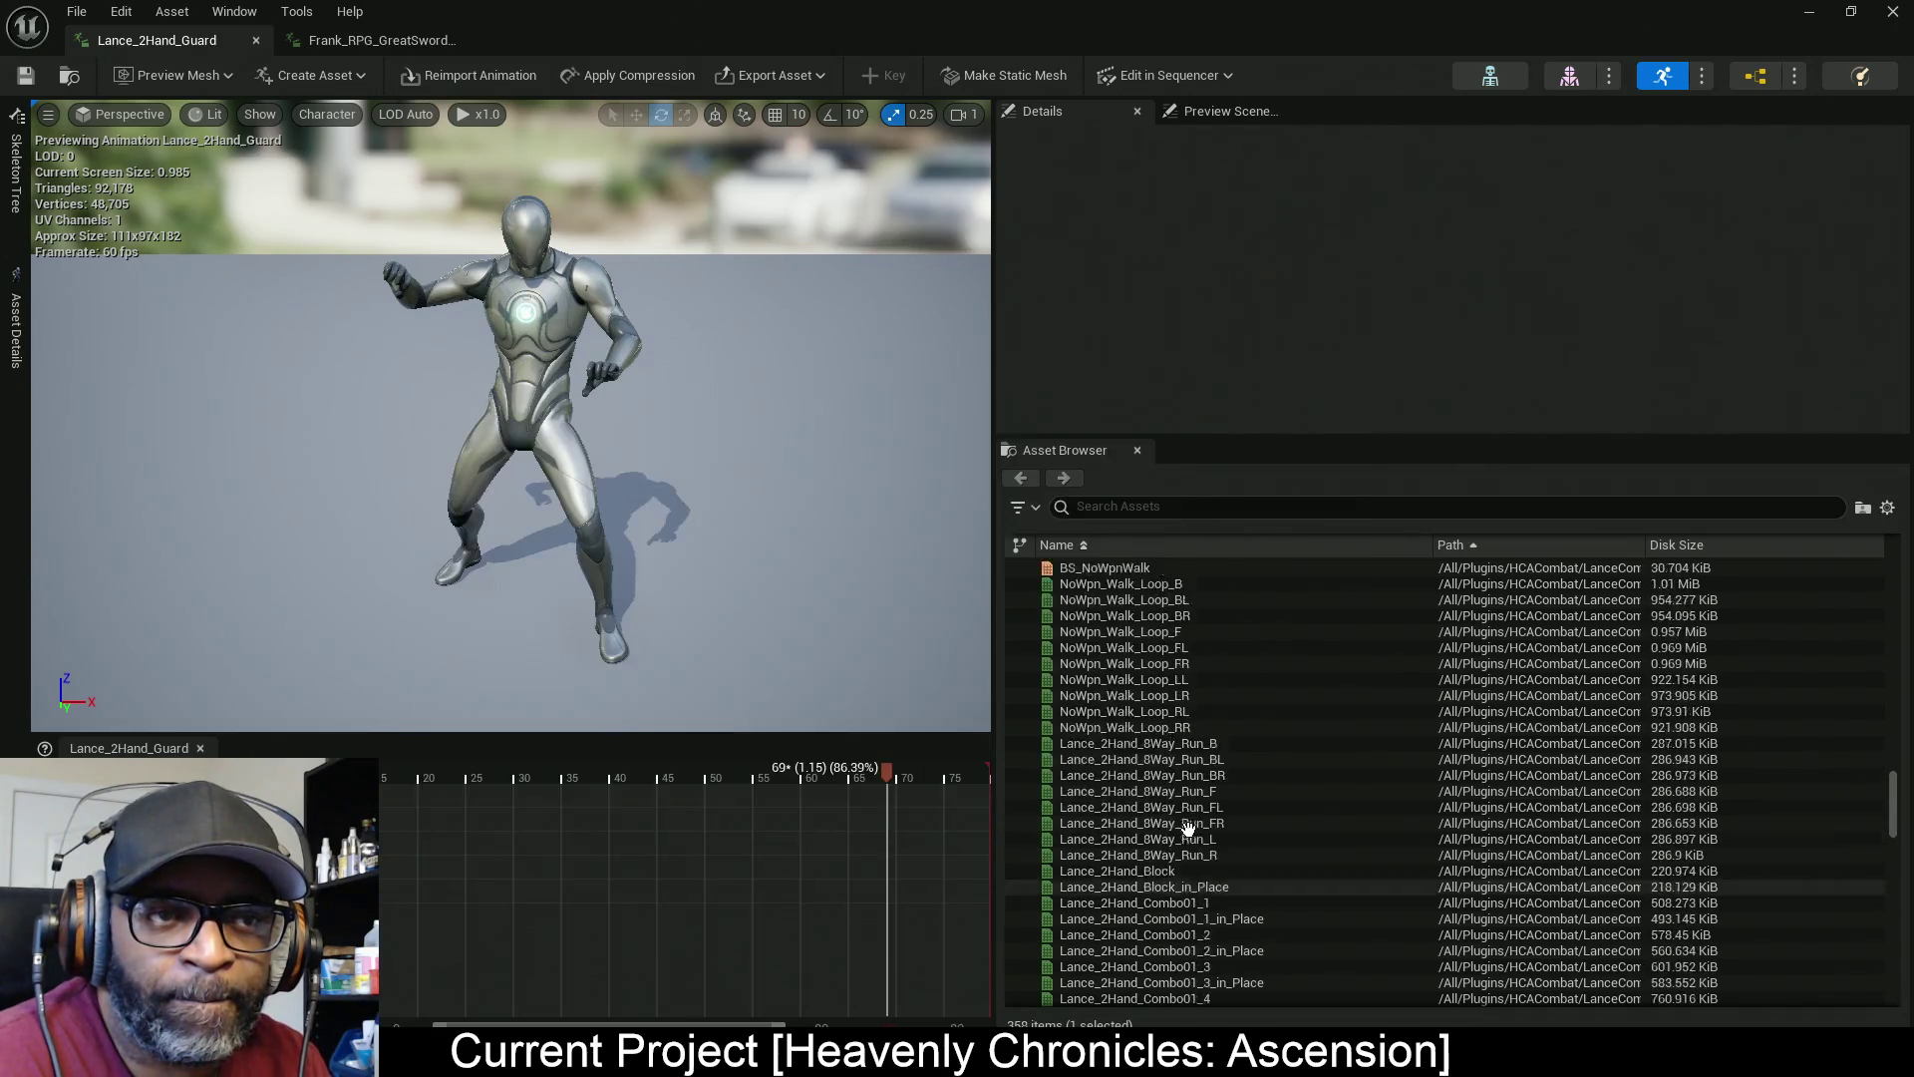
mouse_move(1892, 782)
mouse_down()
mouse_move(1890, 534)
mouse_move(1884, 743)
mouse_up()
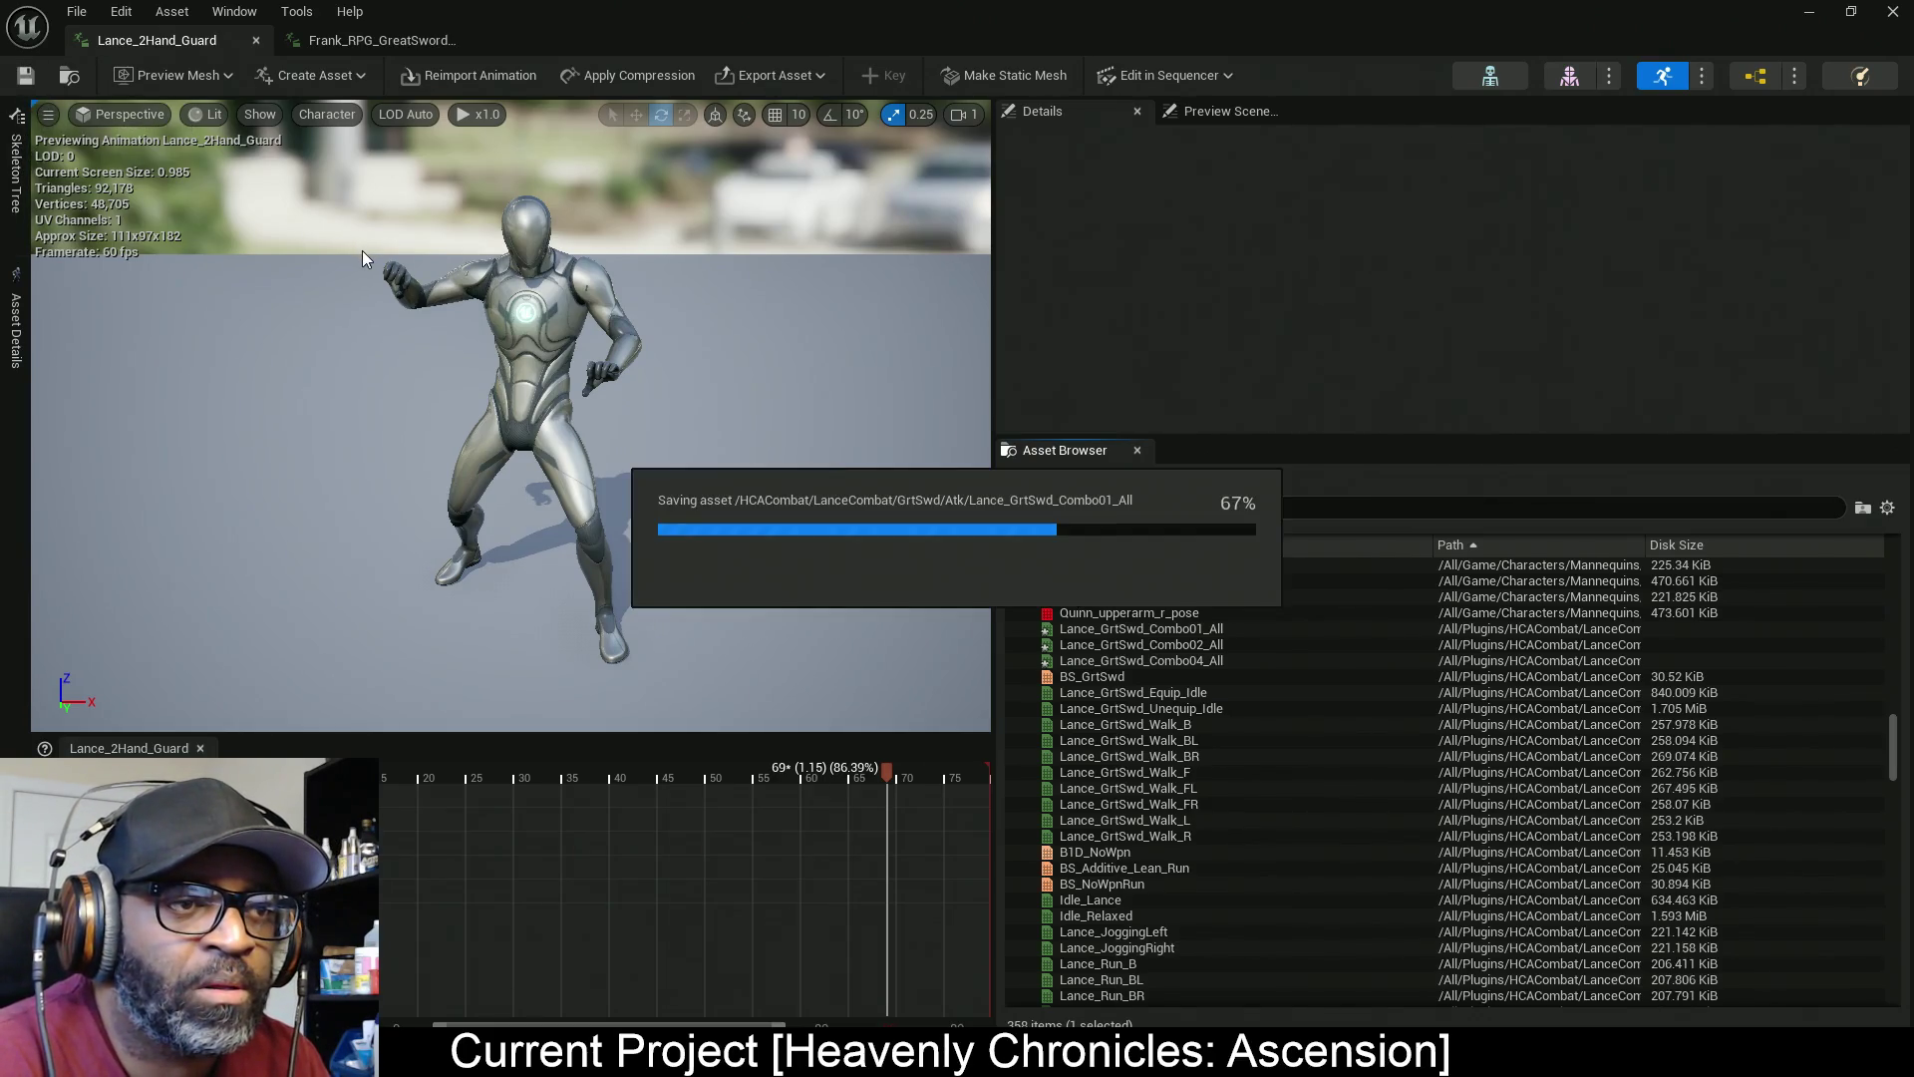
Preview the saved Lance_GrtSwd_Combo02_All and Combo04_All clips, then select Combo01_All
click(1117, 645)
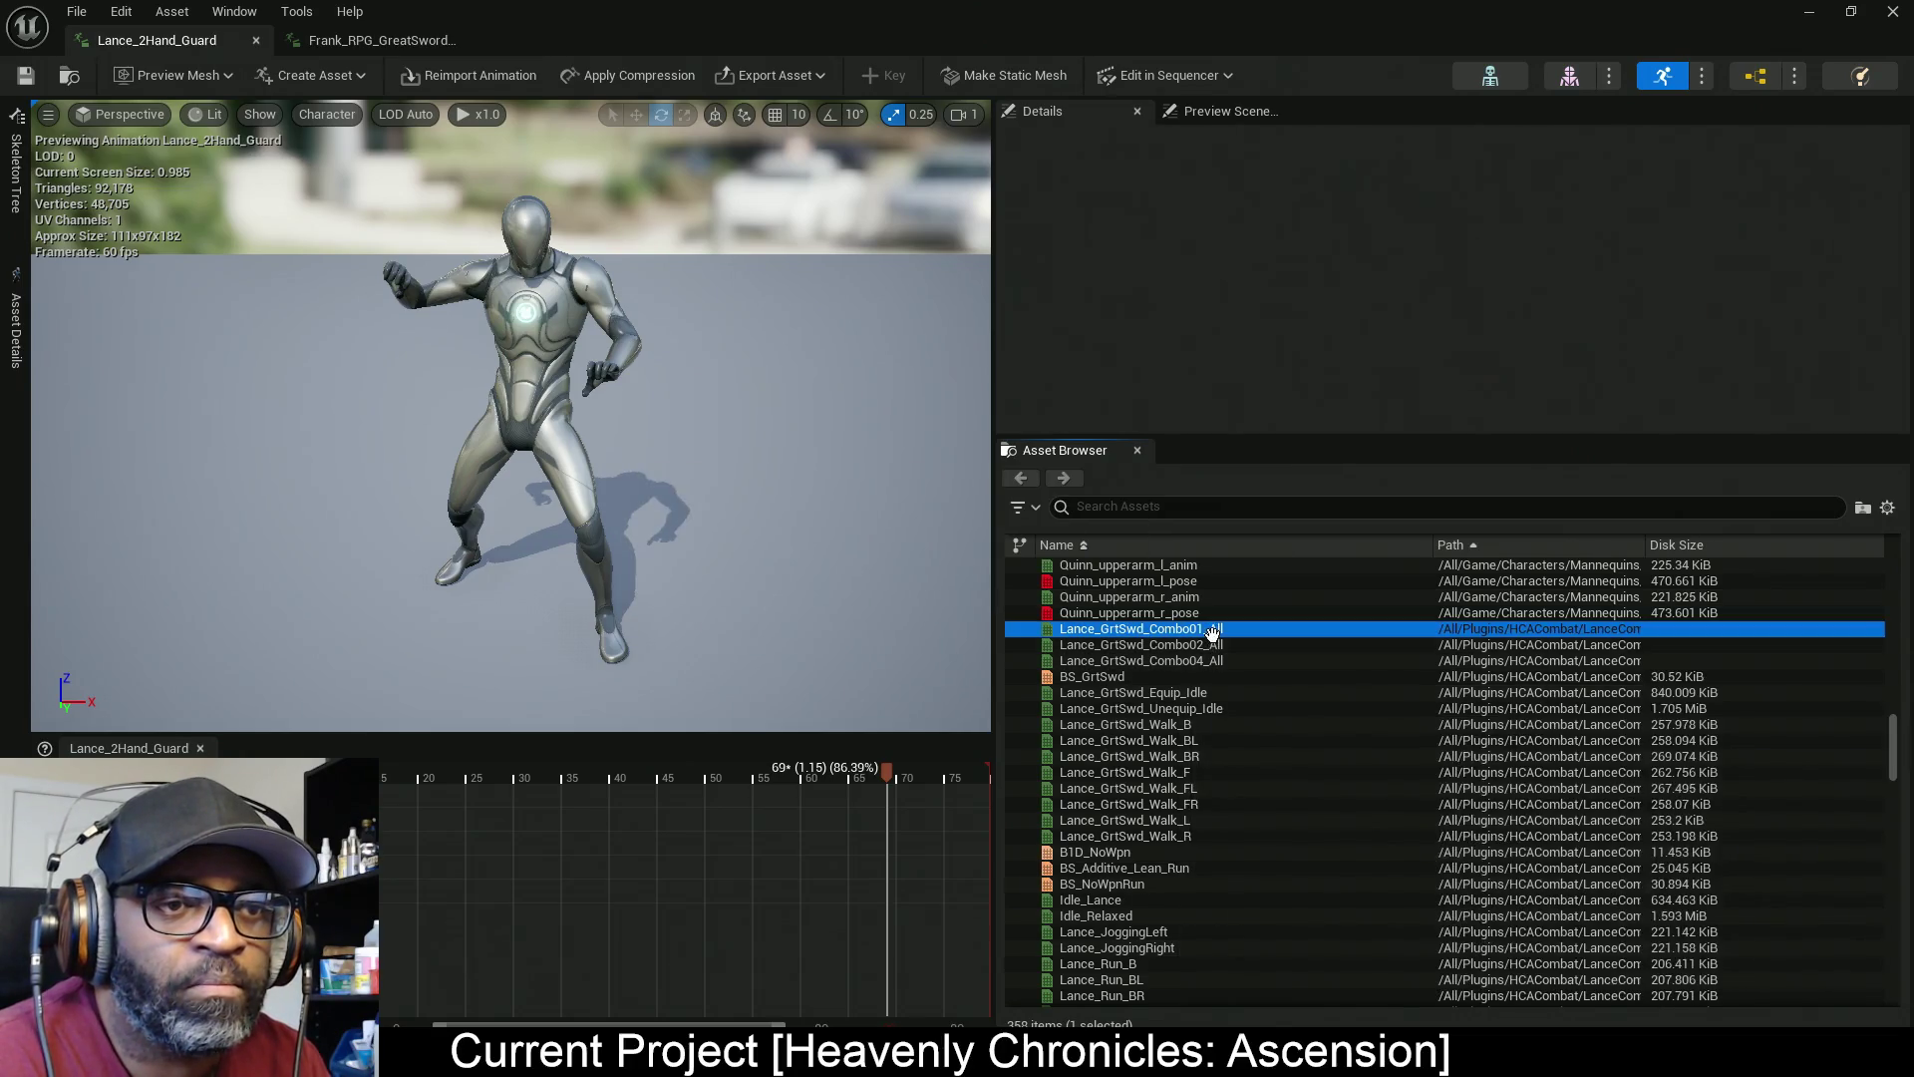
click(1207, 661)
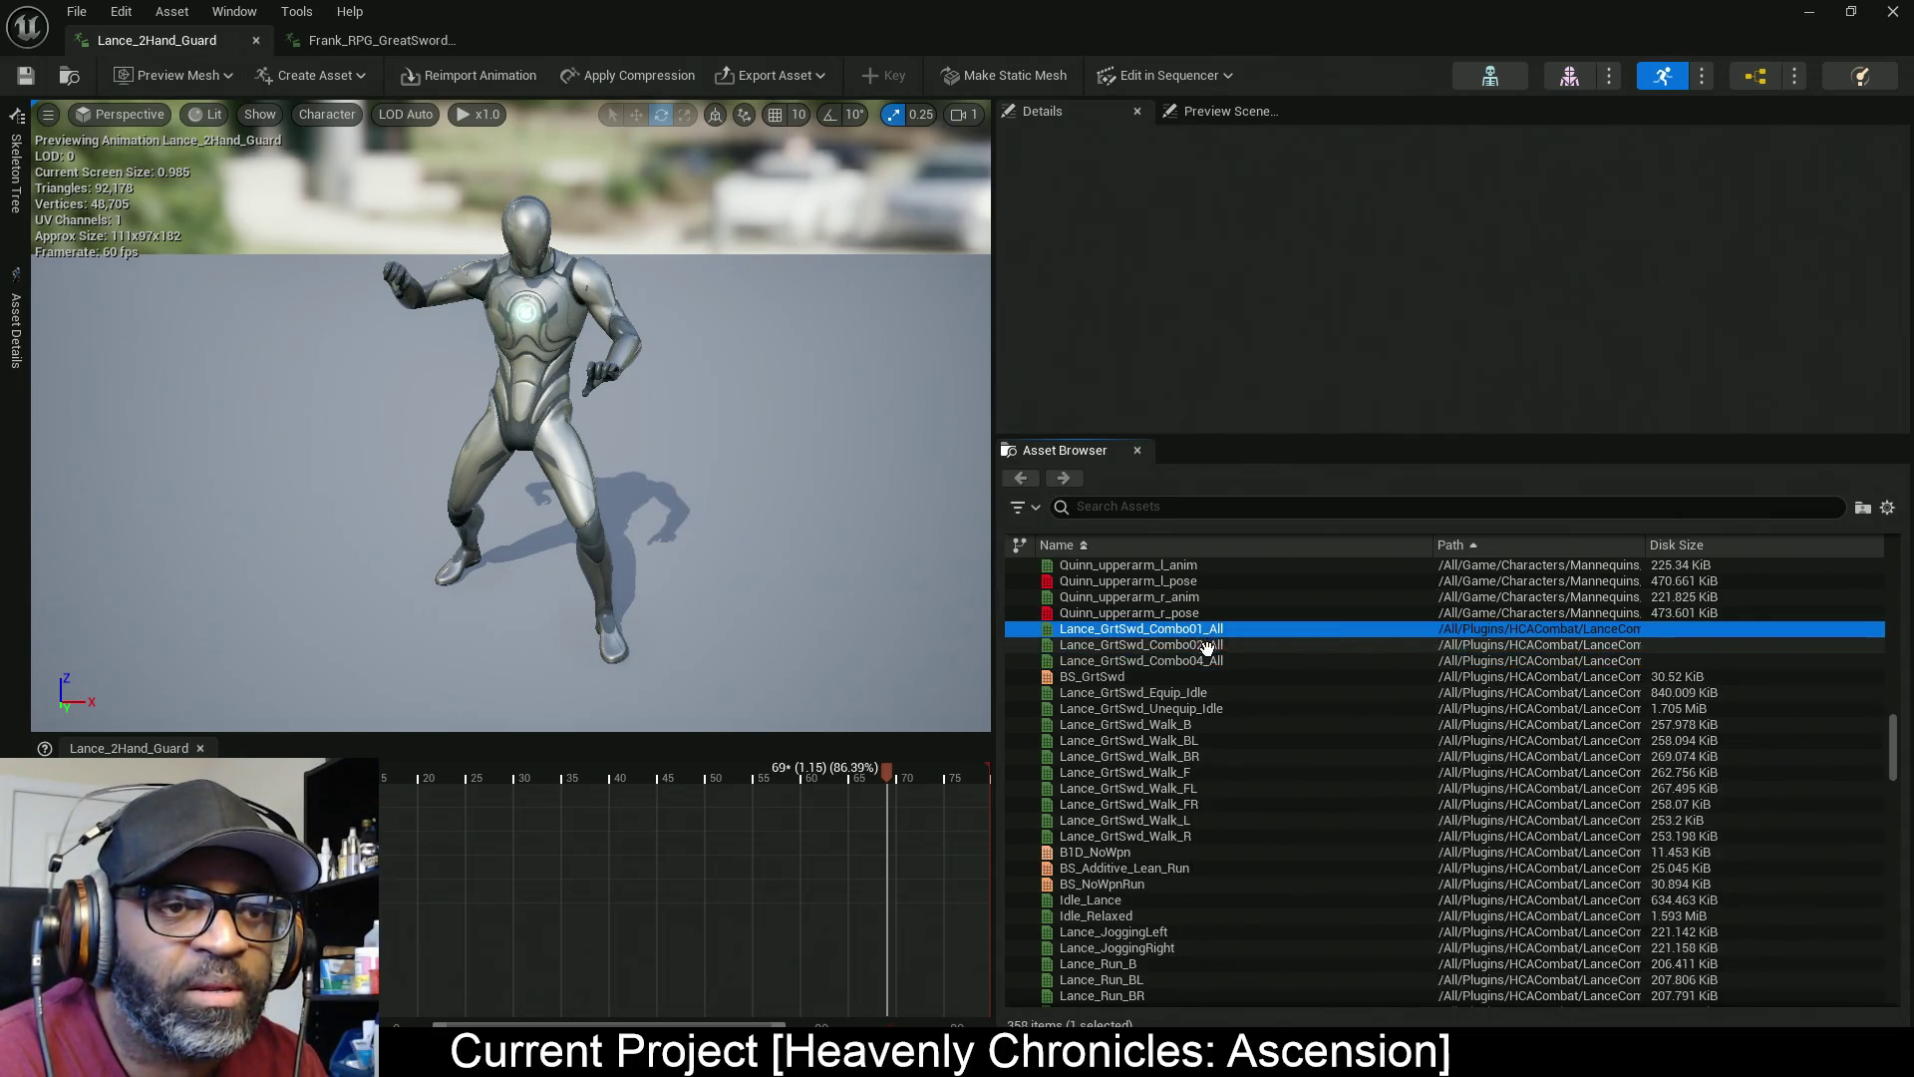
double_click(1196, 645)
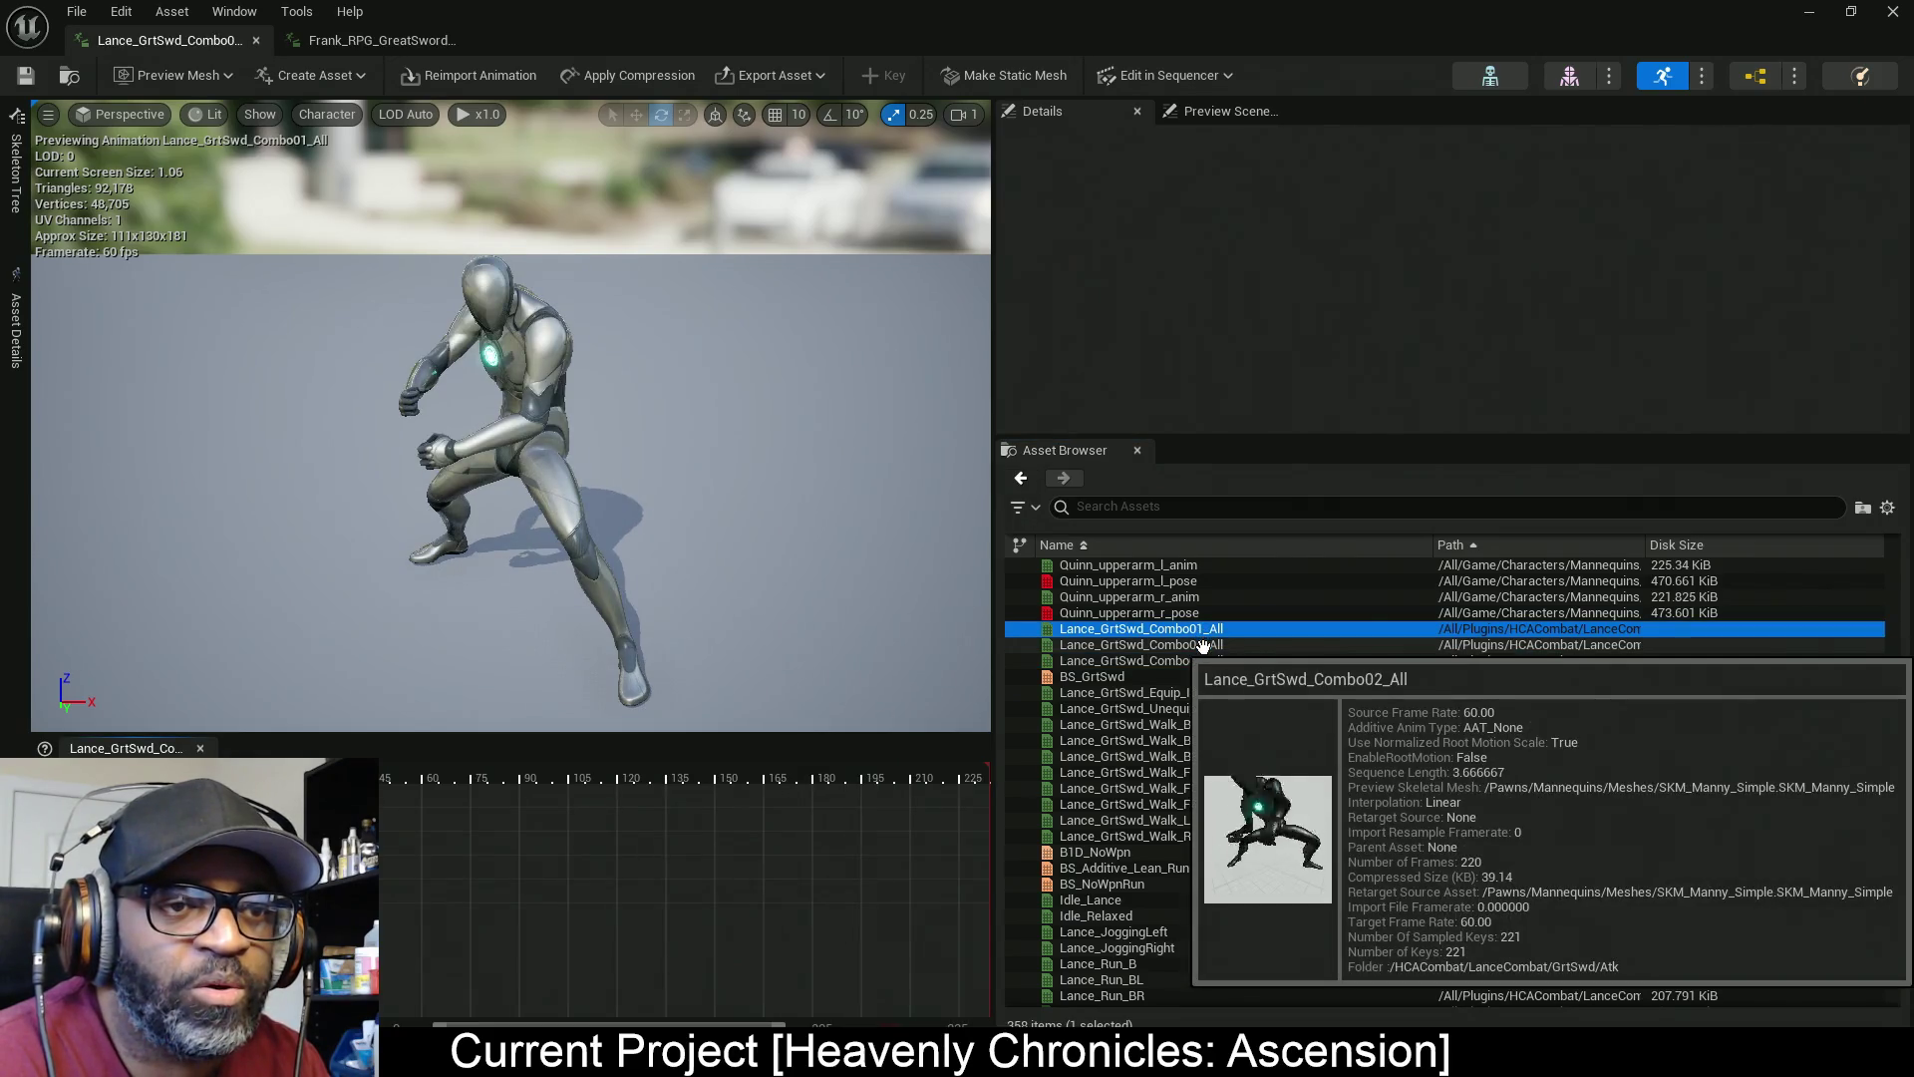
double_click(1180, 661)
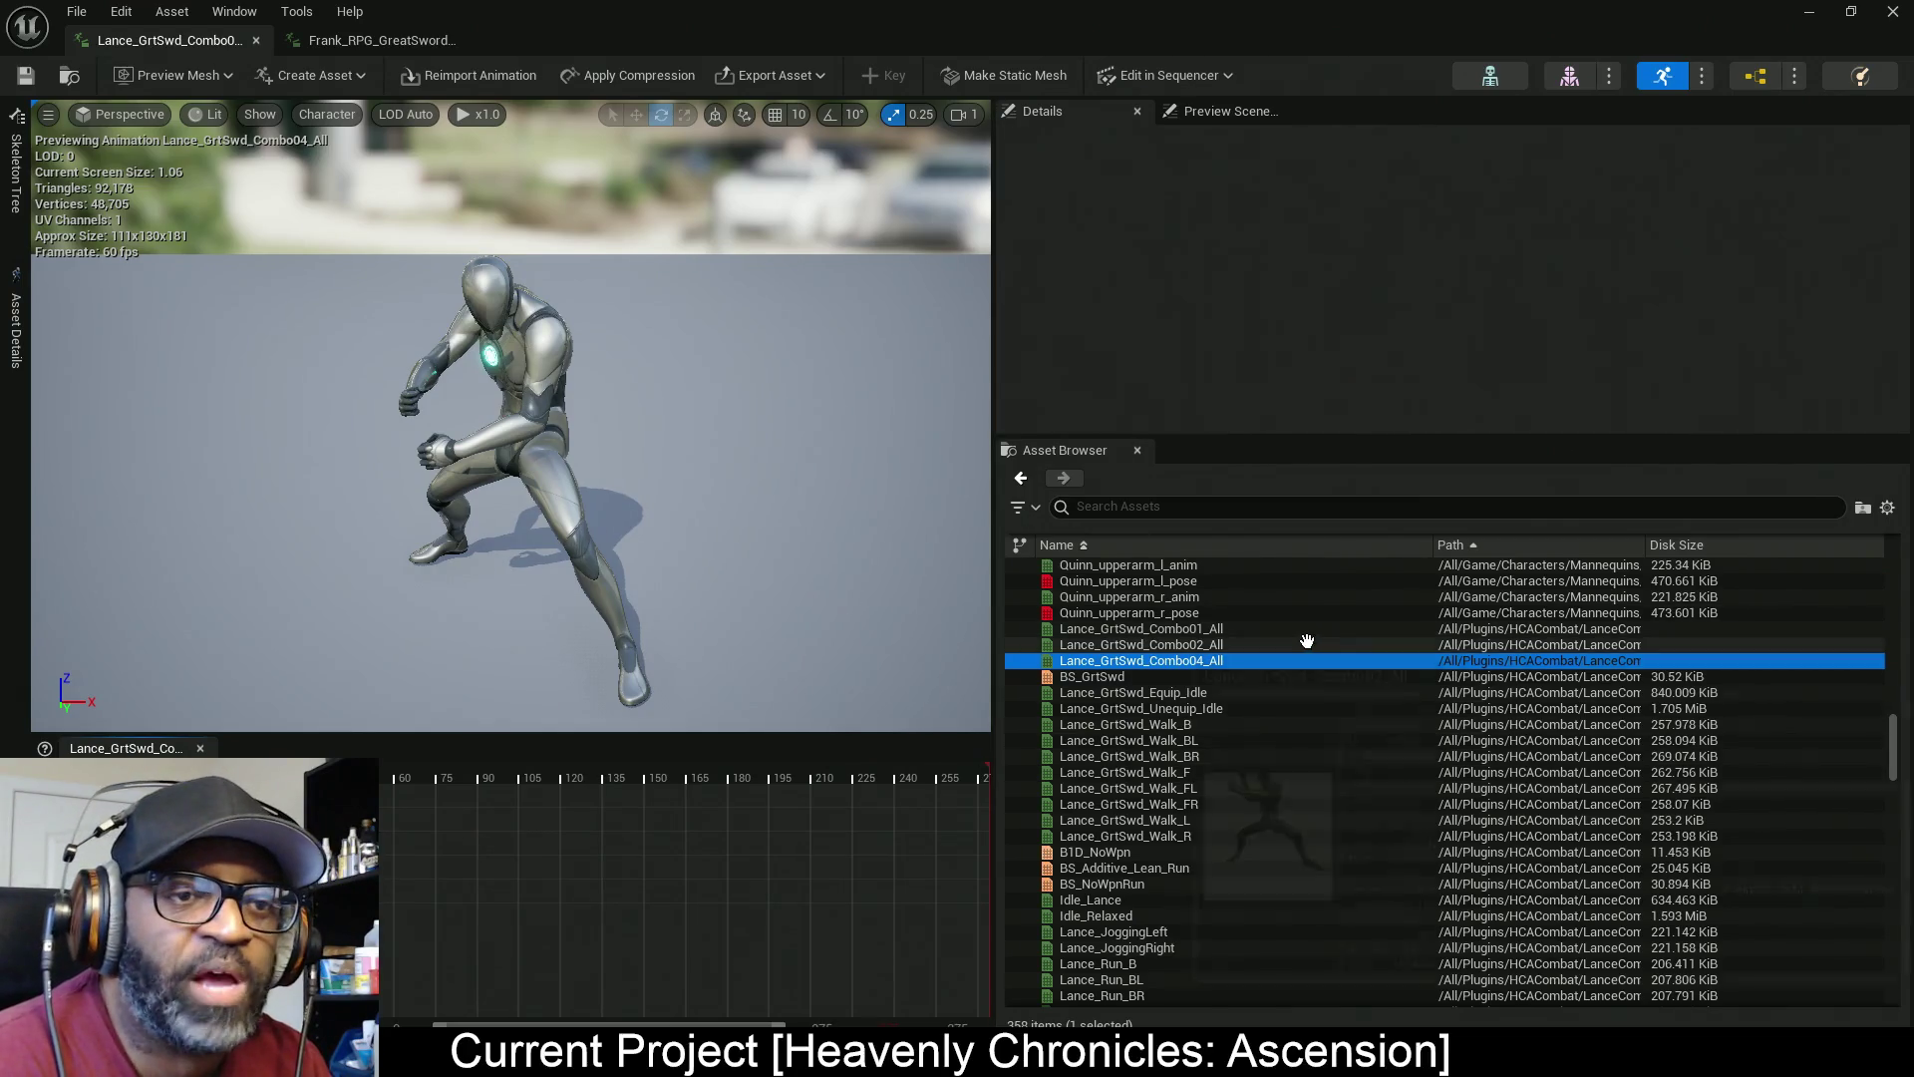
click(1147, 629)
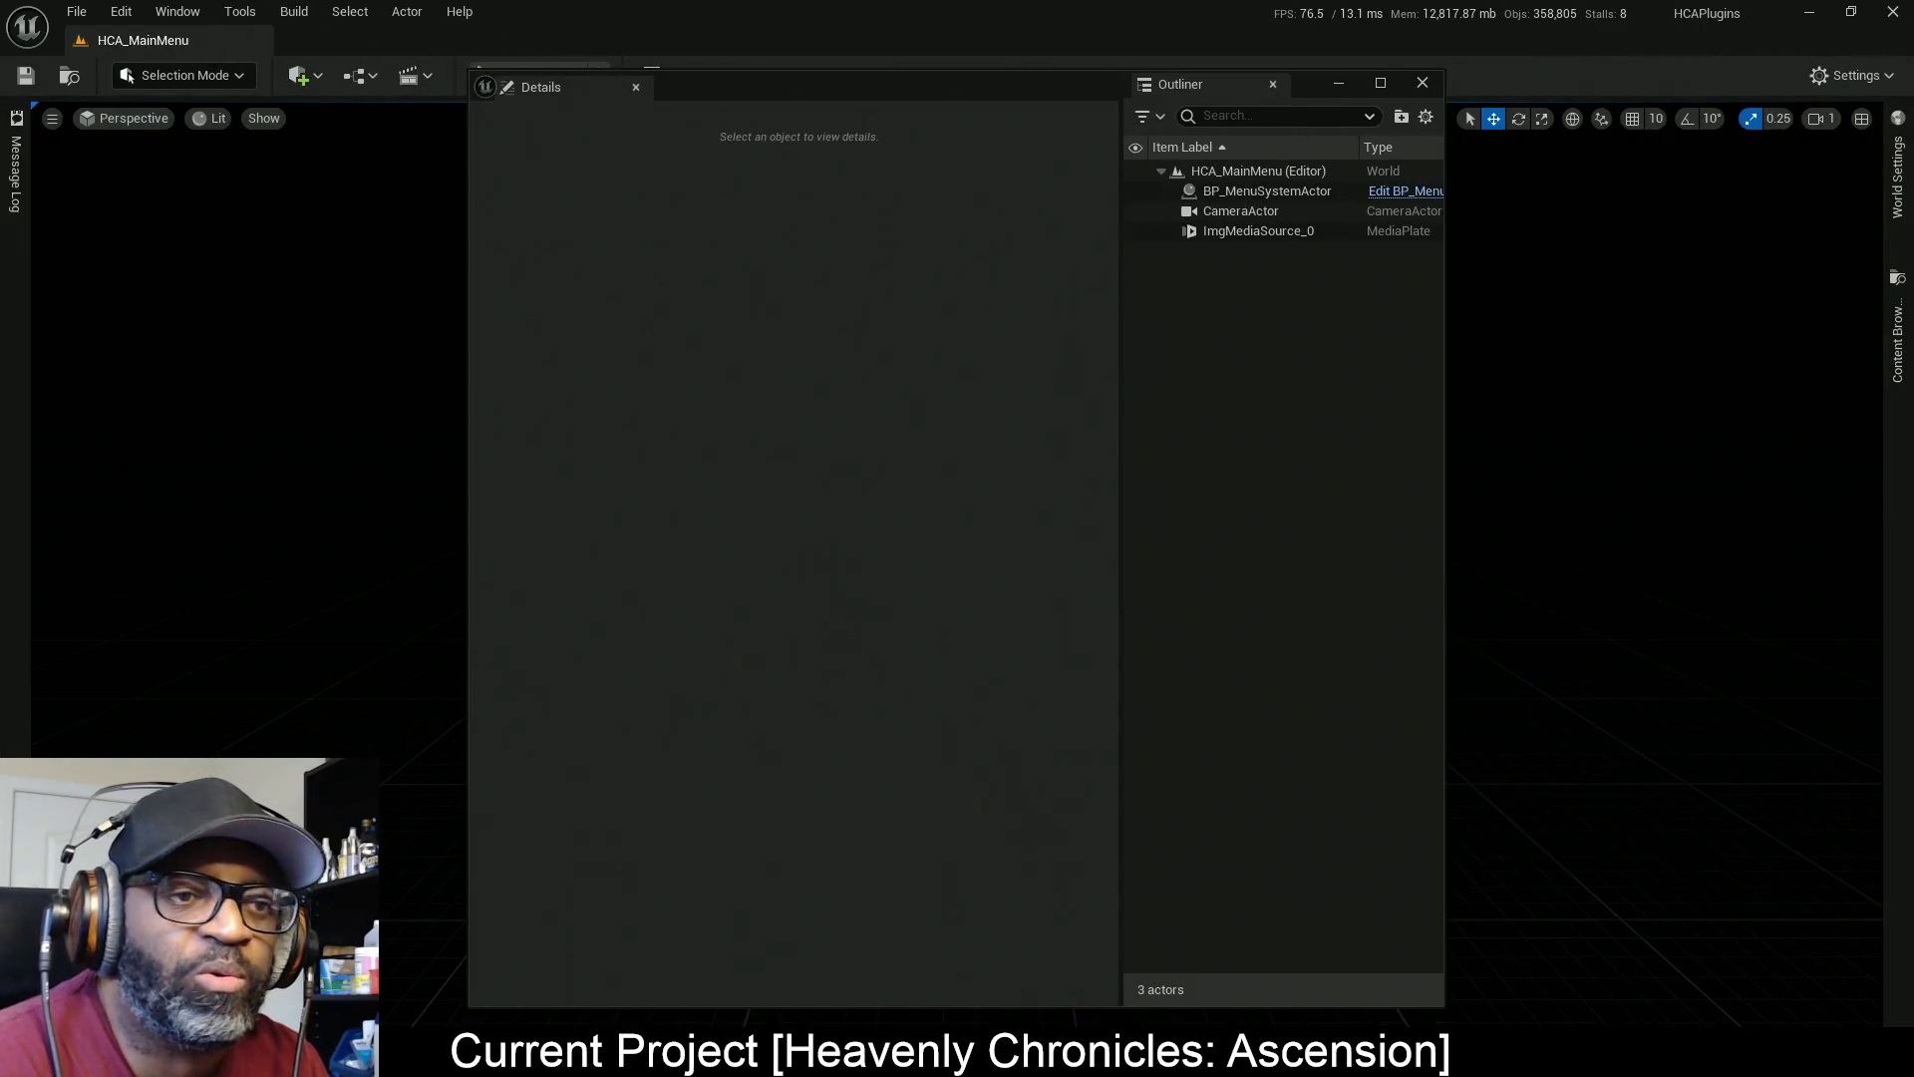
Pin the Content Browser open at the Atk folder and move the floating details window aside
click(1897, 334)
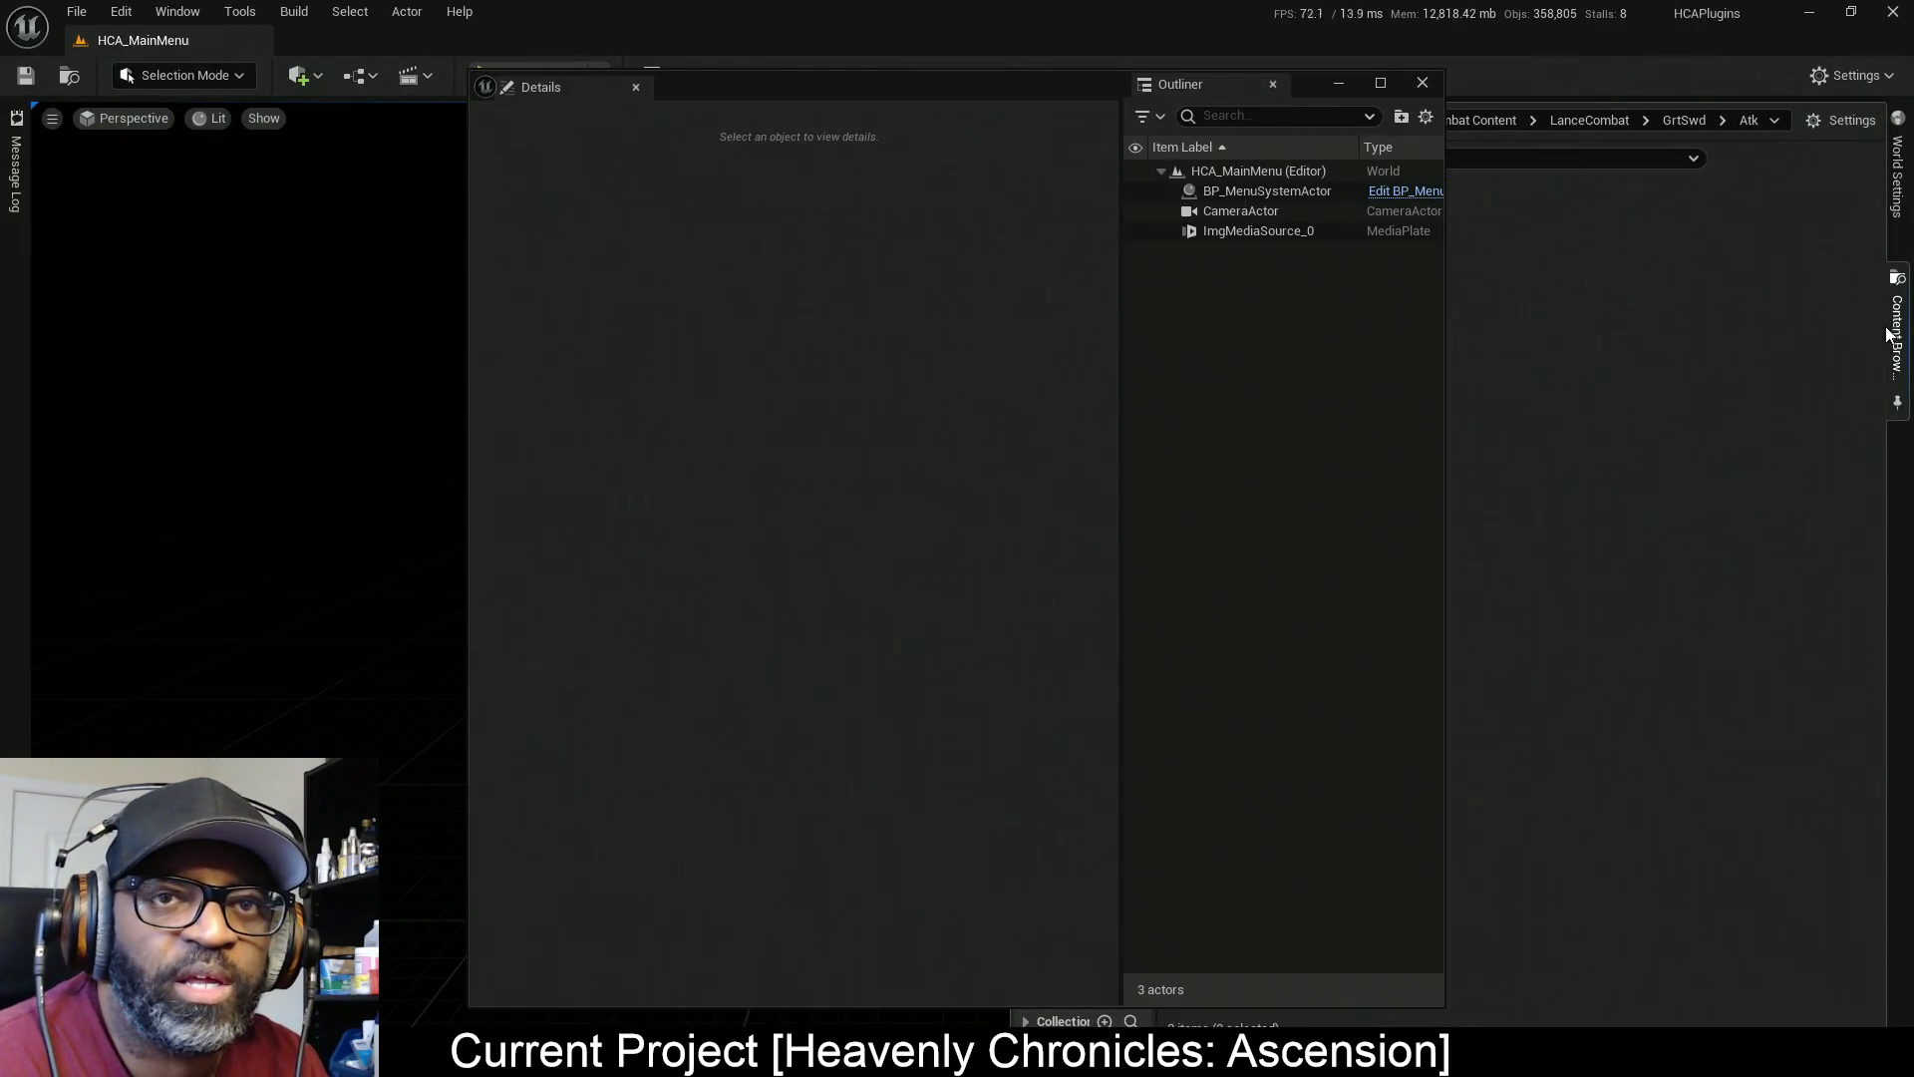
click(1898, 402)
drag(1056, 81, 517, 166)
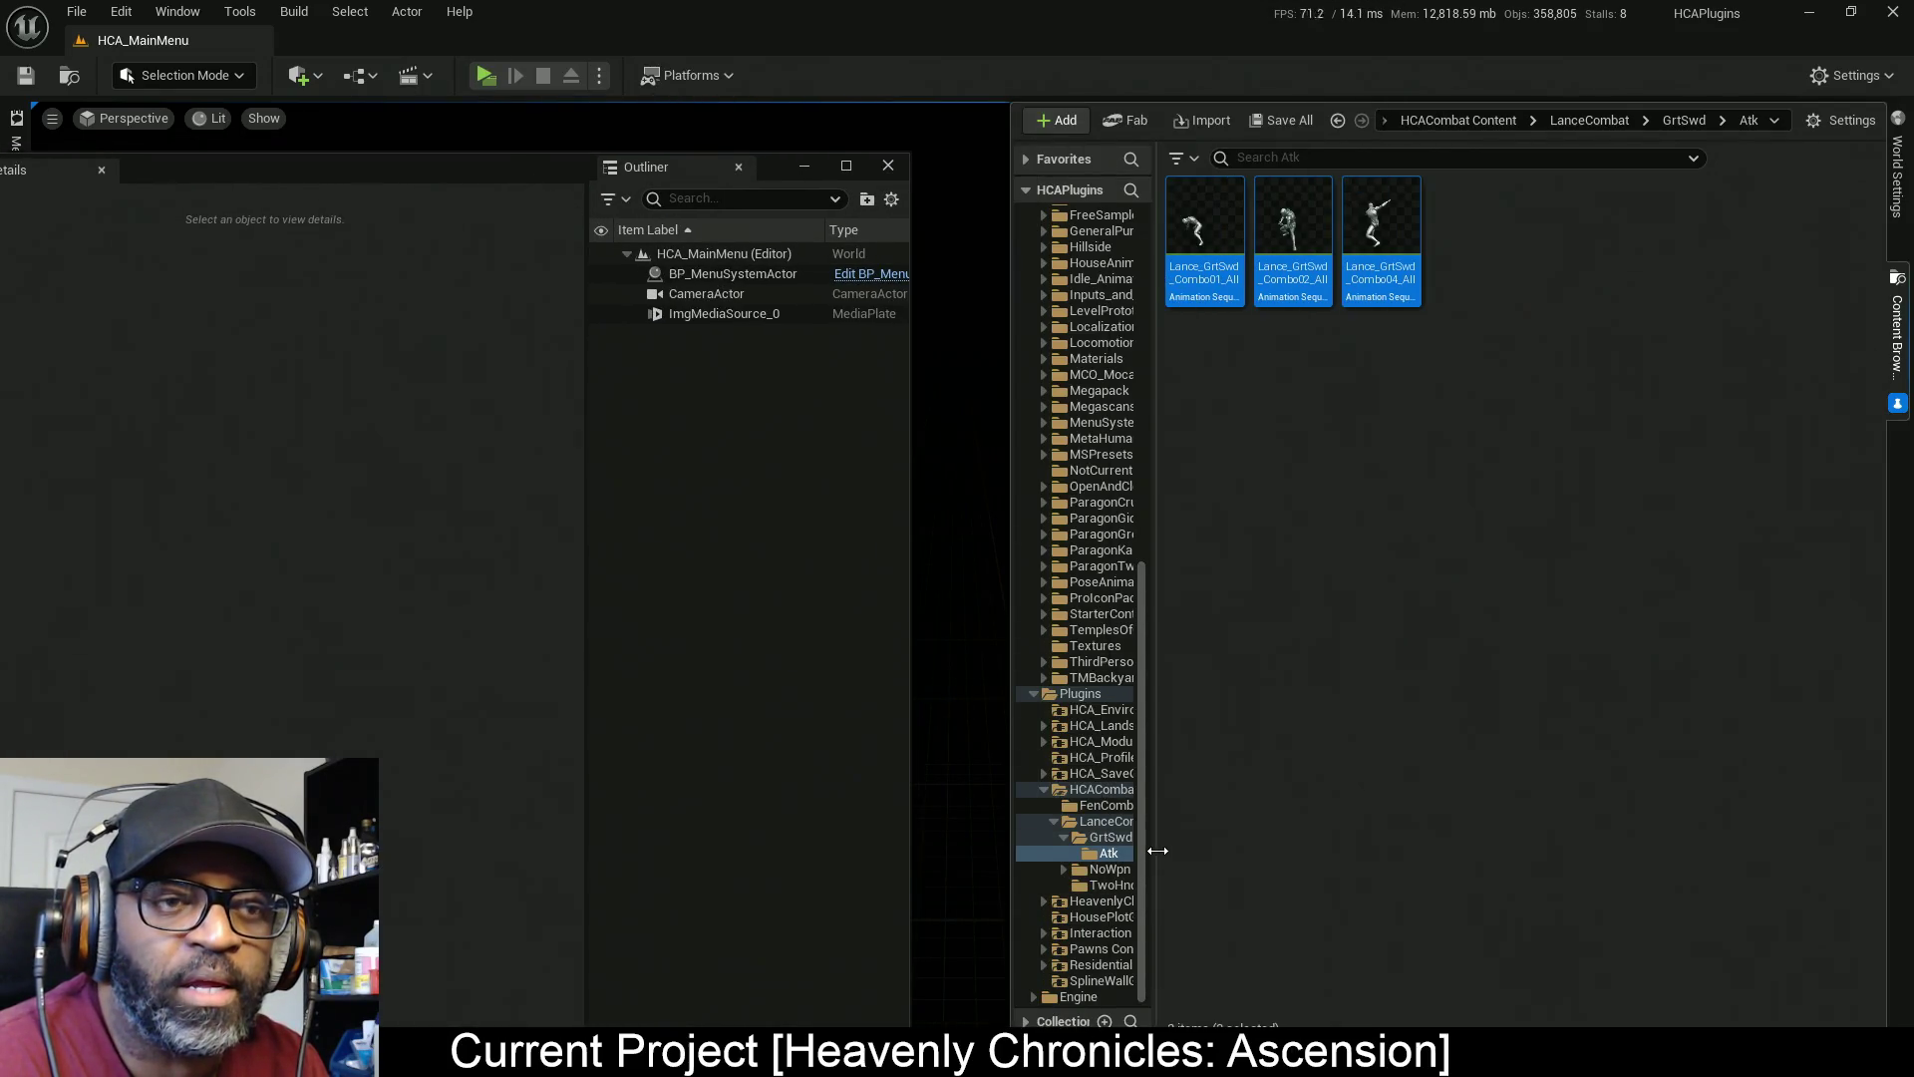
Create AnimMontages from the three selected Lance_GrtSwd combo clips and save all
right_click(1372, 230)
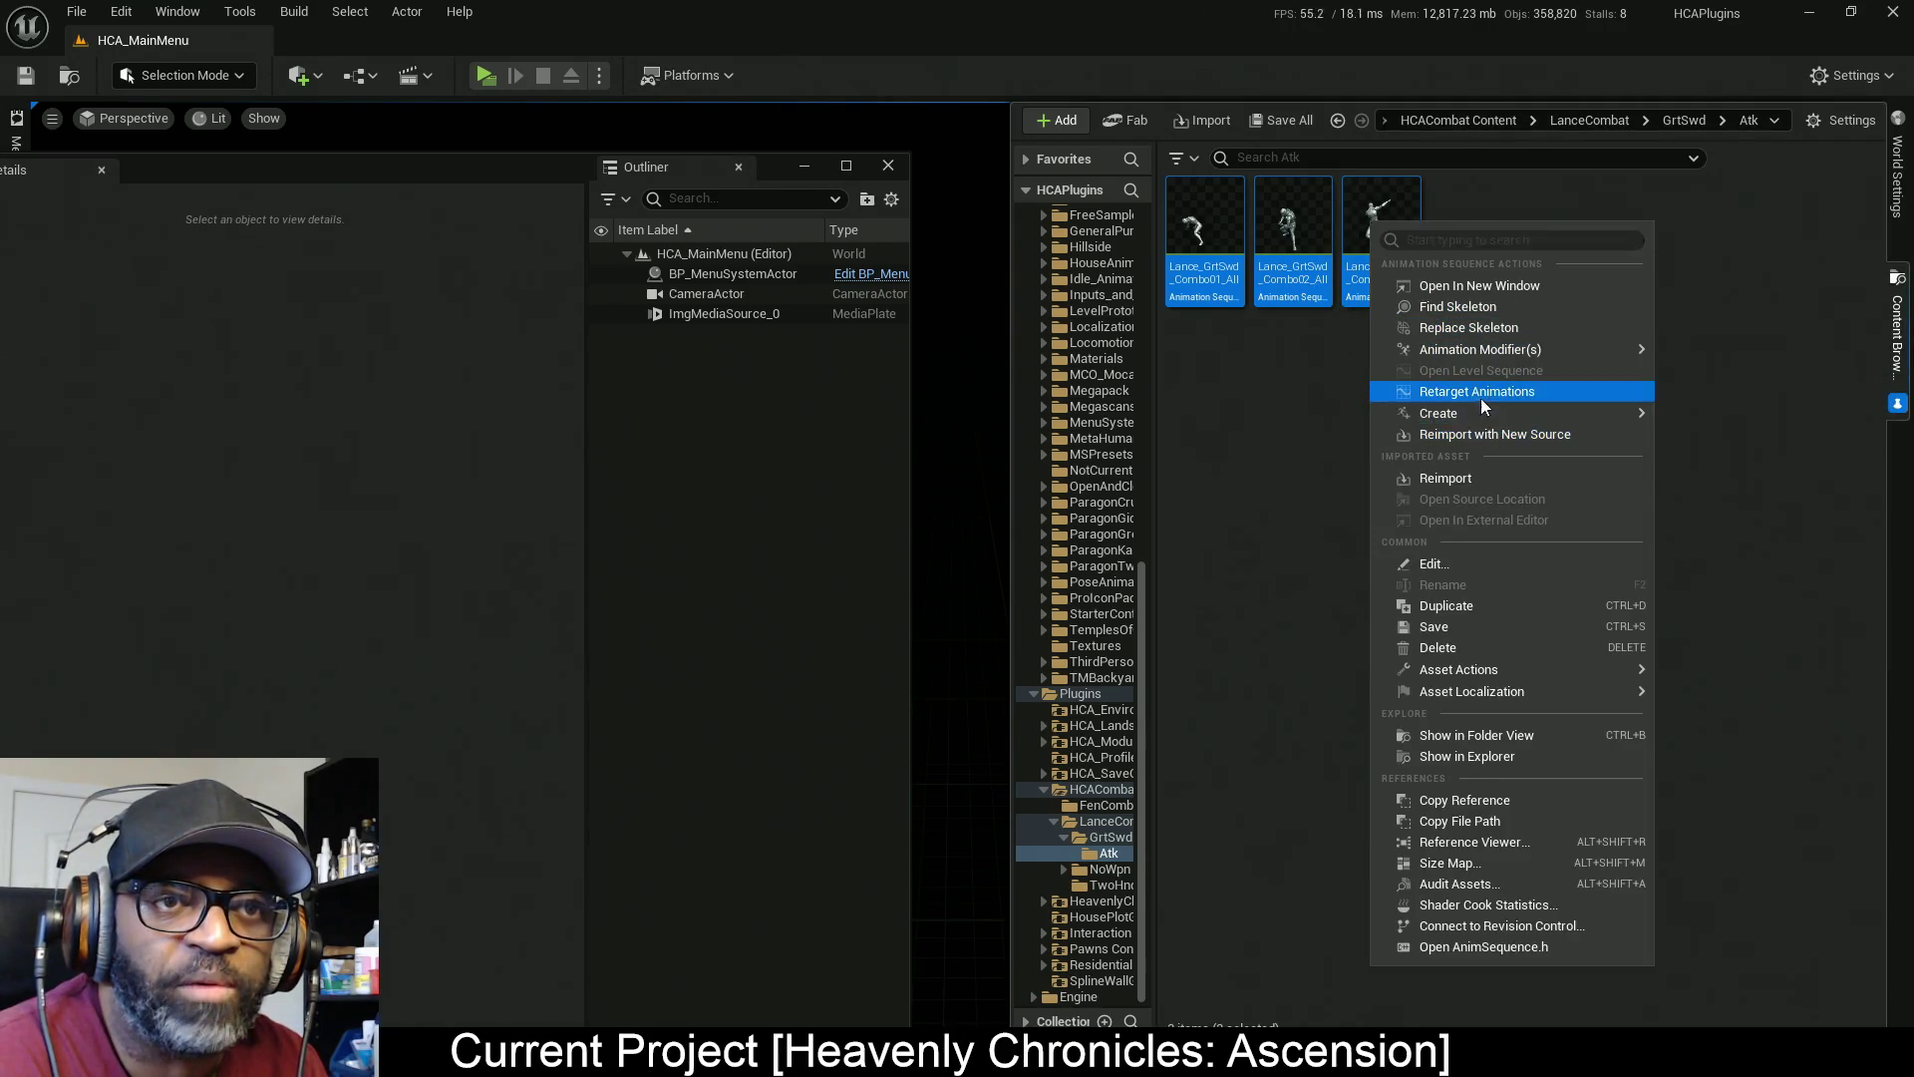
mouse_move(1564, 359)
mouse_move(1468, 411)
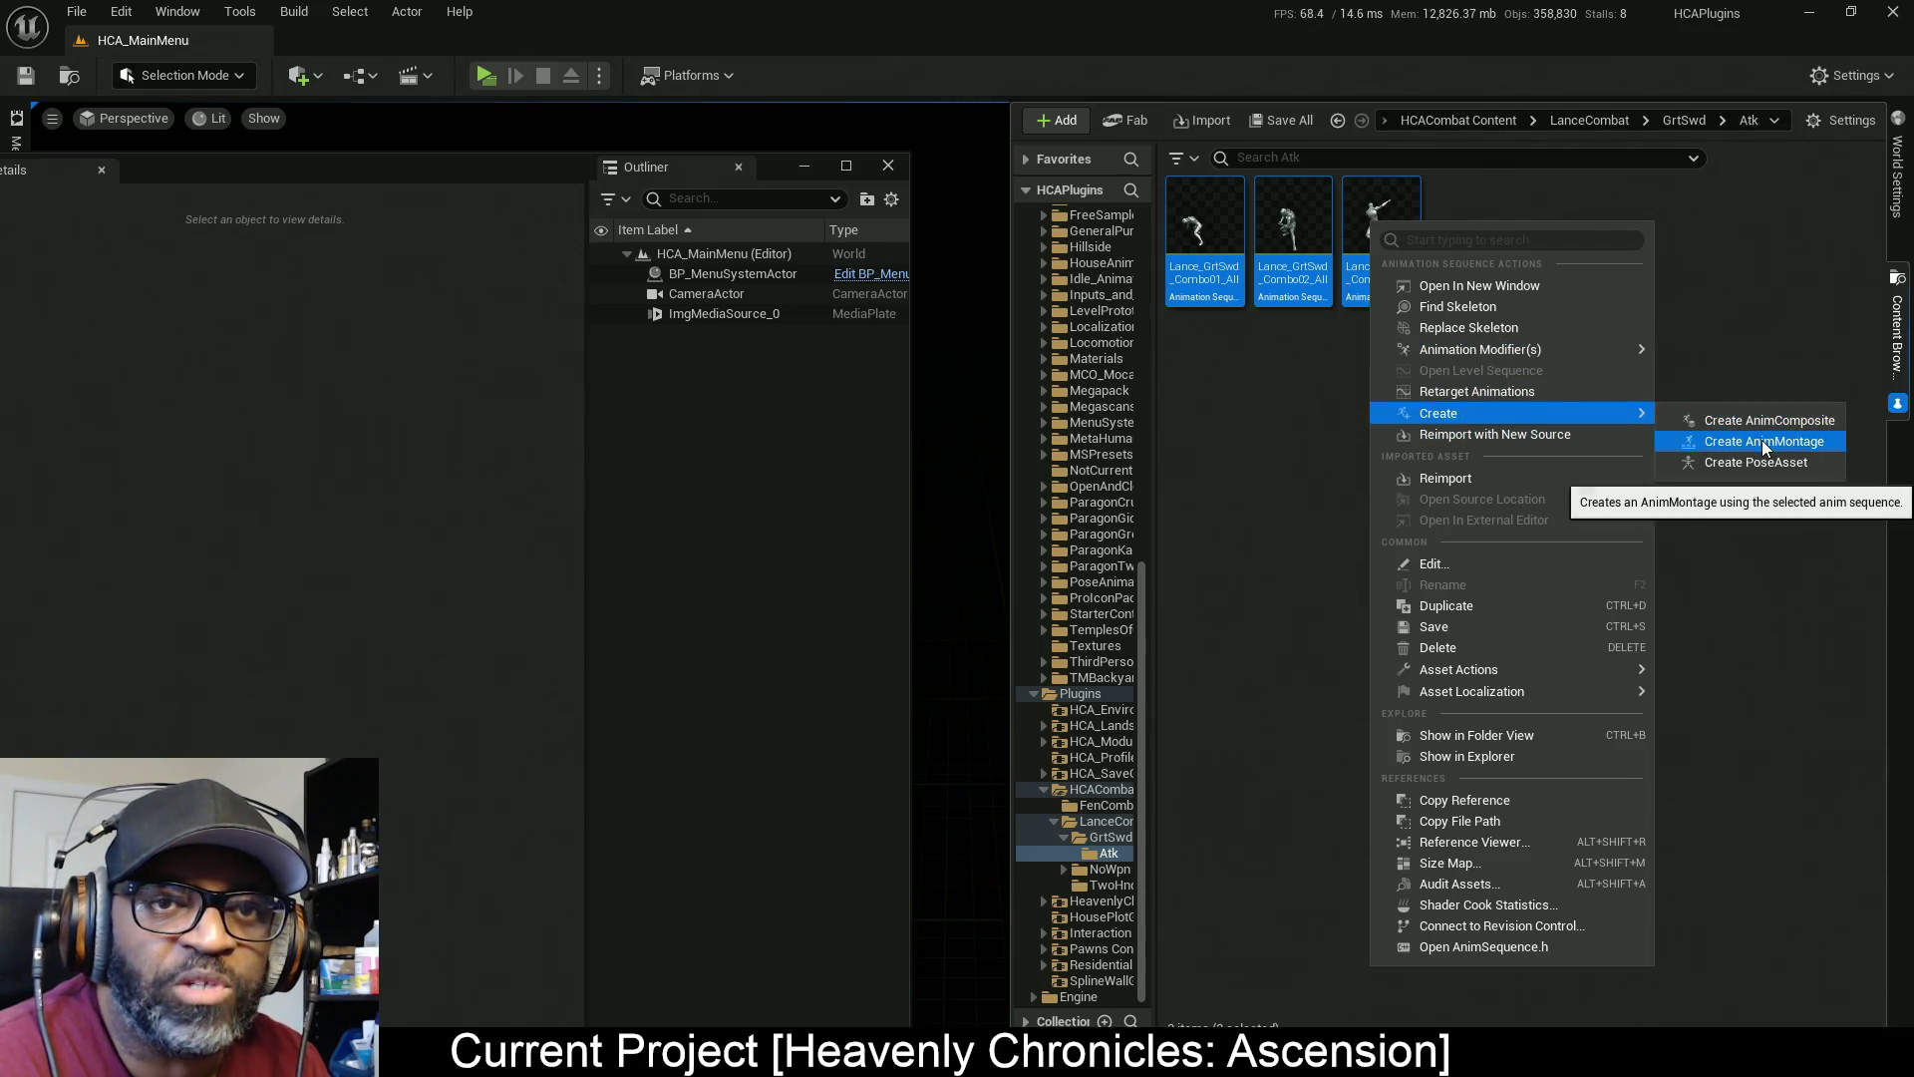
click(1729, 439)
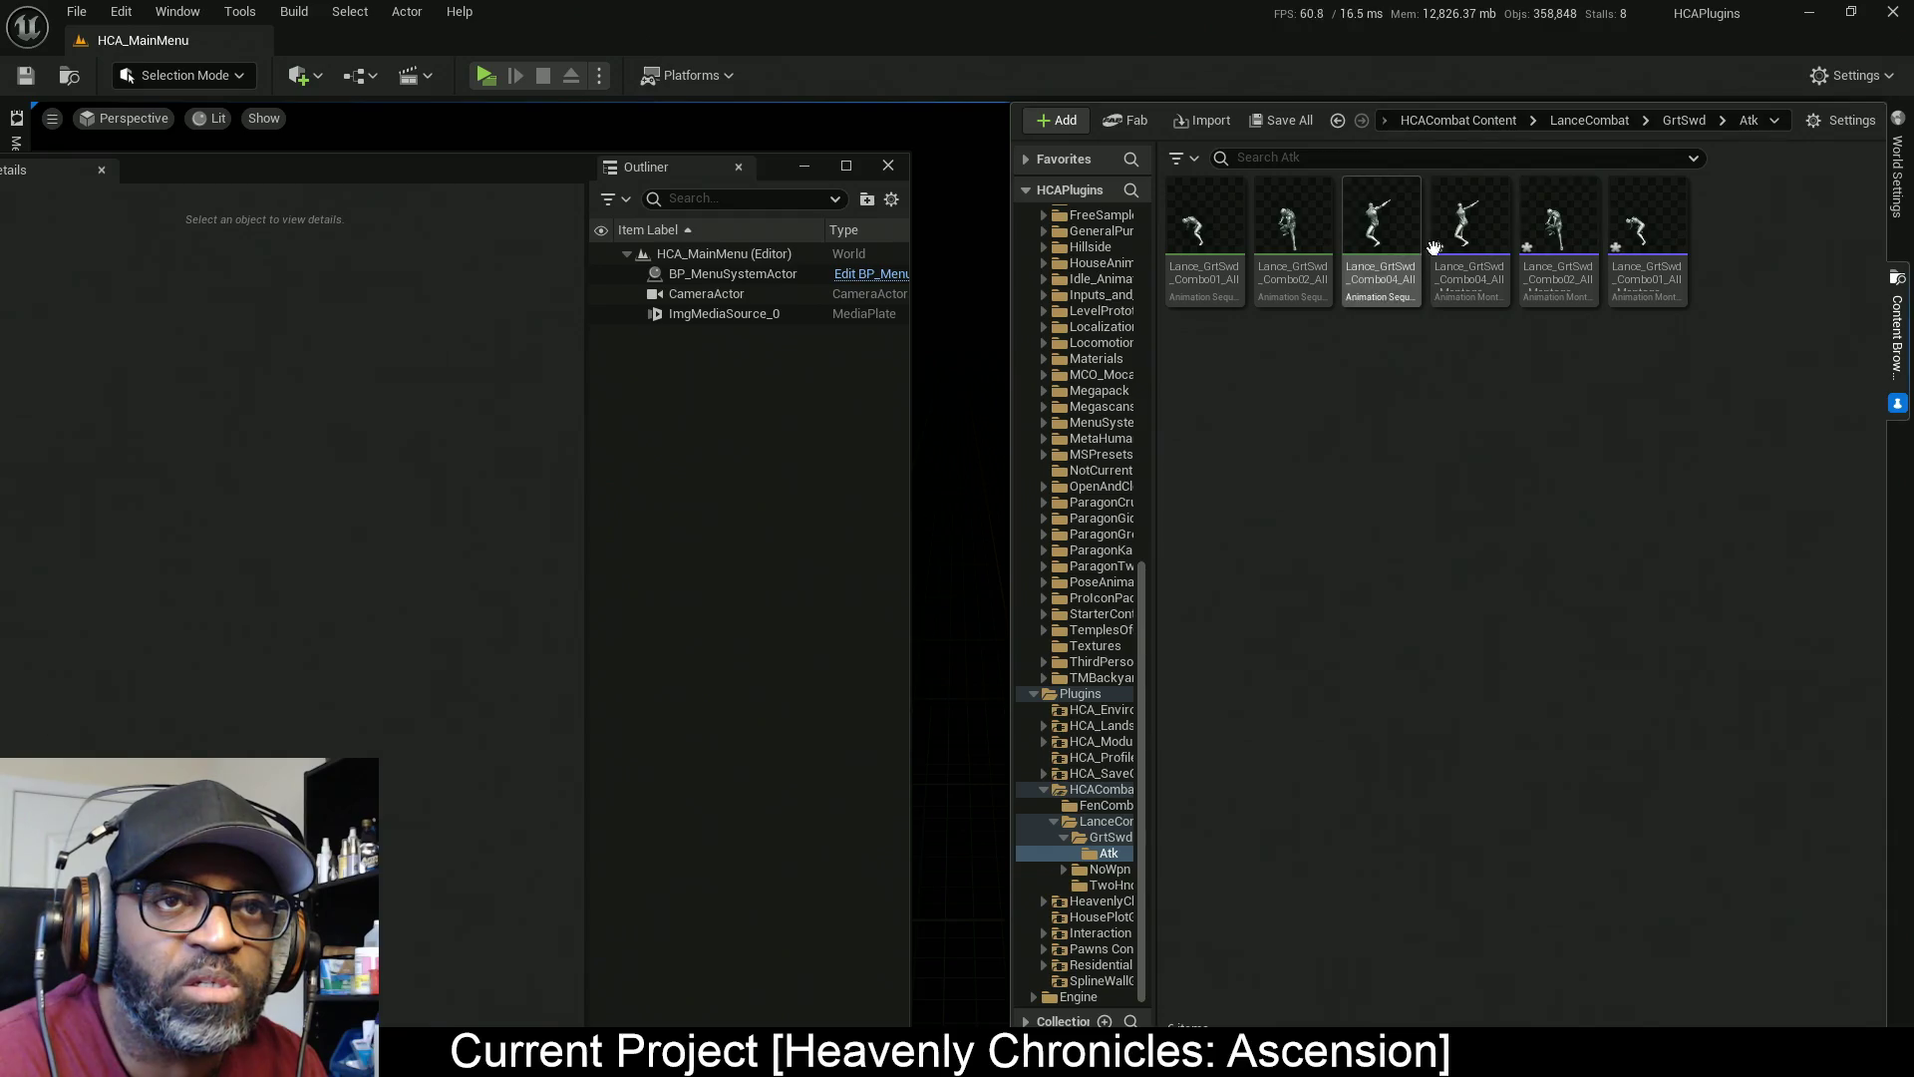
key(ctrl+shift+s)
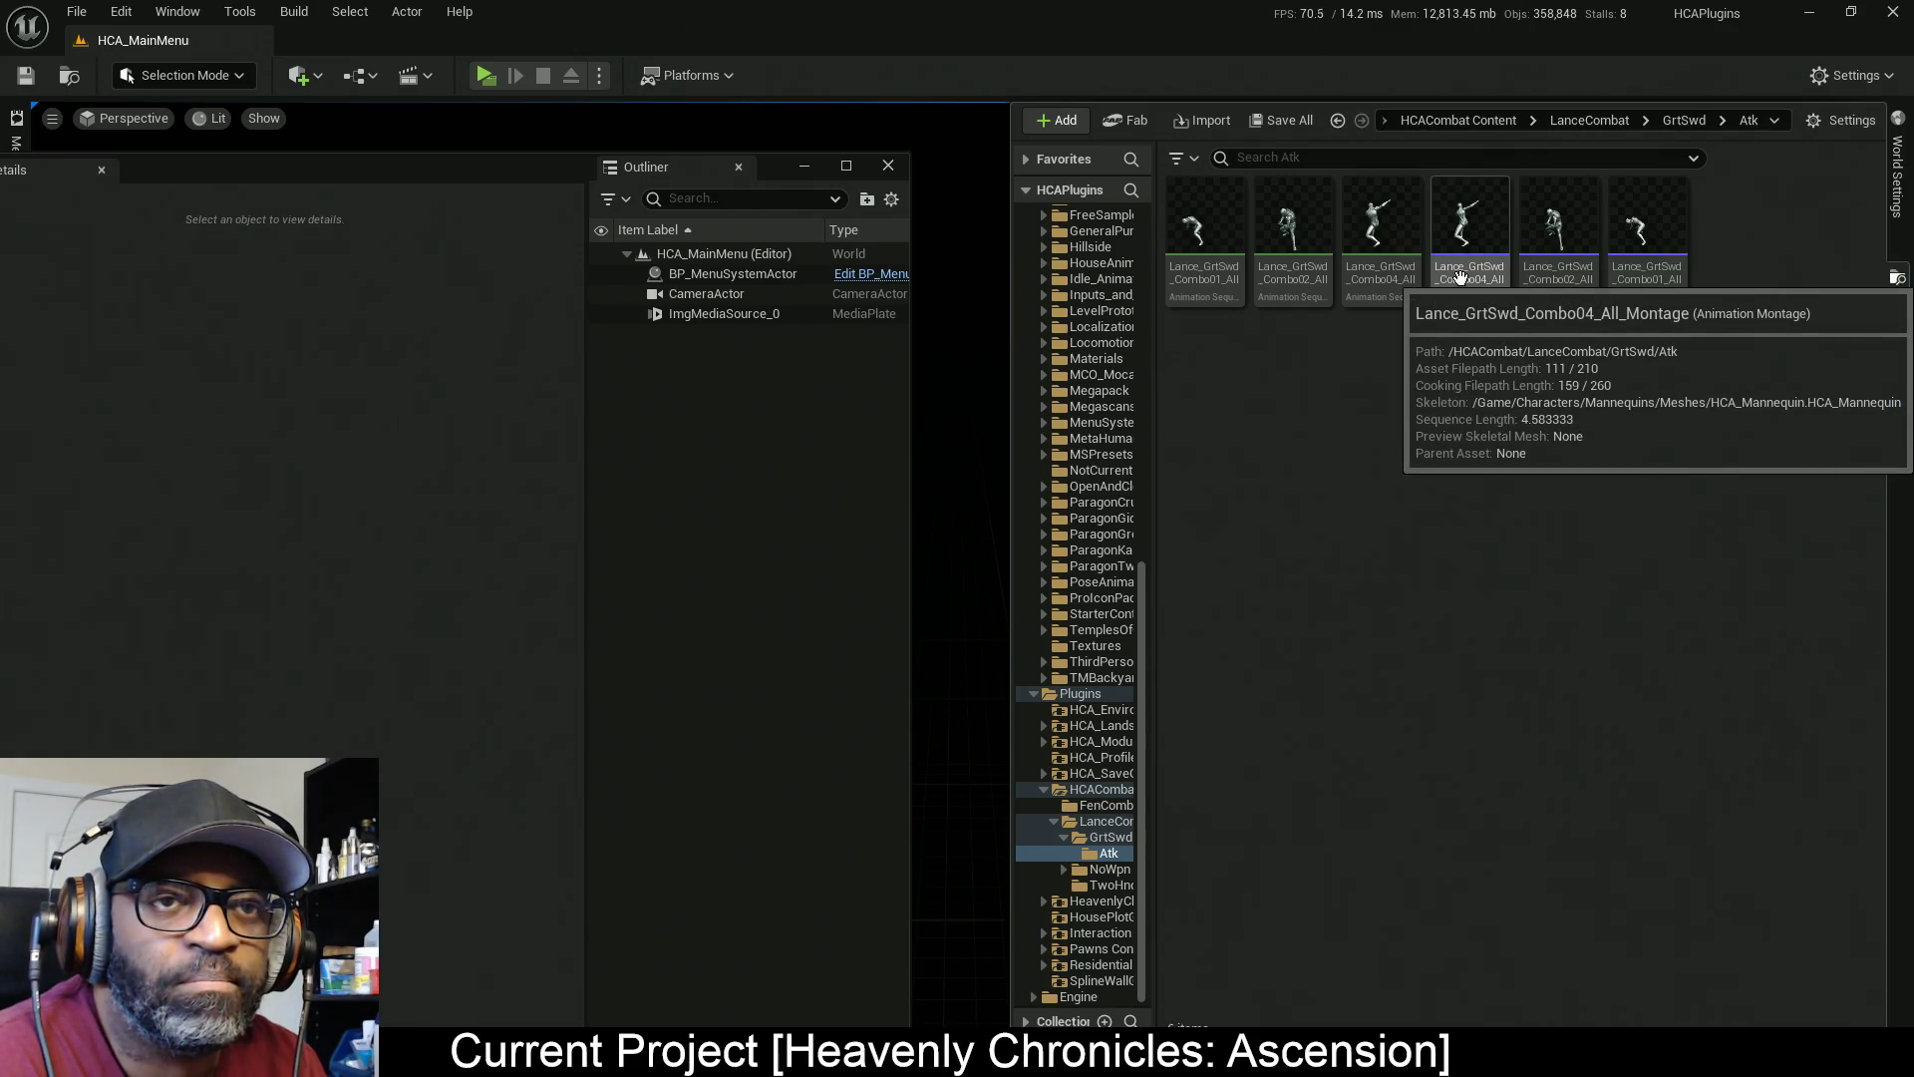
Rename the Lance_GrtSwd_Combo01_All sequence to Lance_GrtSwd_Combo01 by removing '_All'
click(1212, 272)
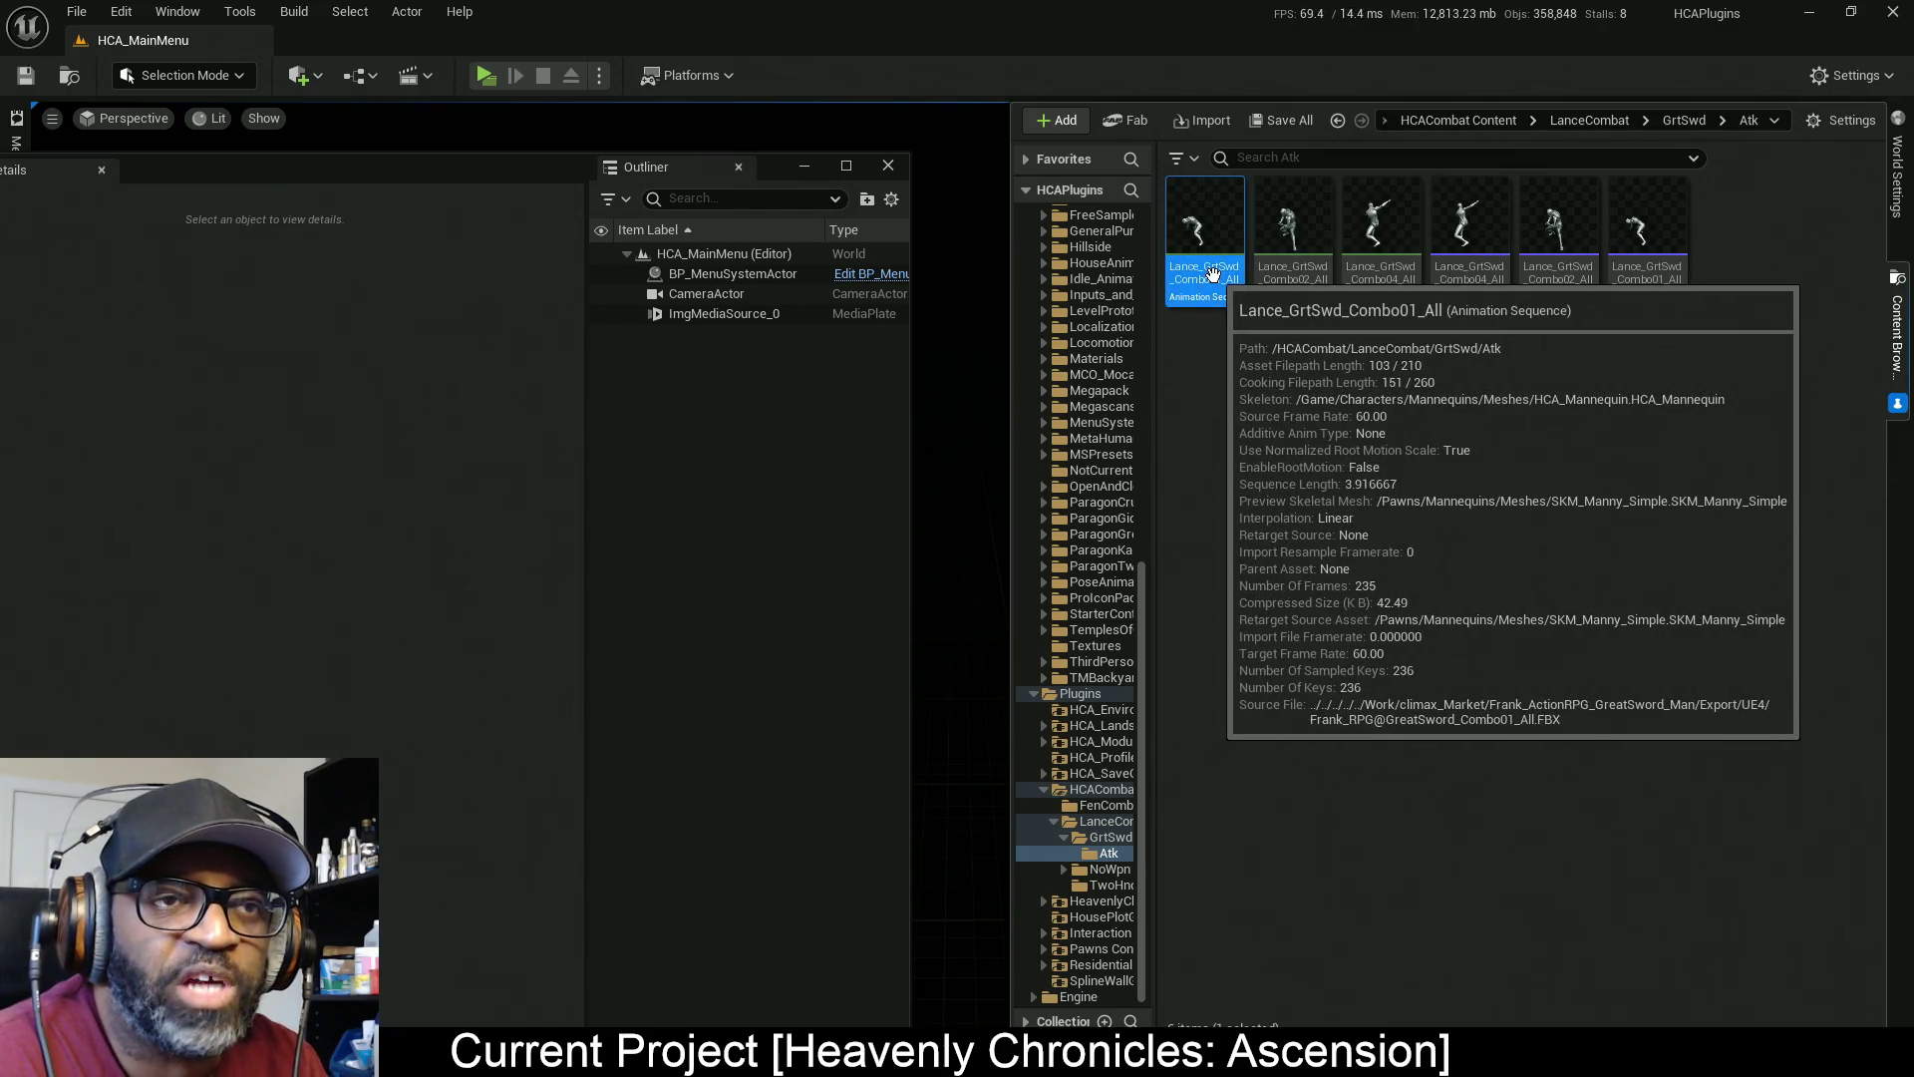
click(1213, 273)
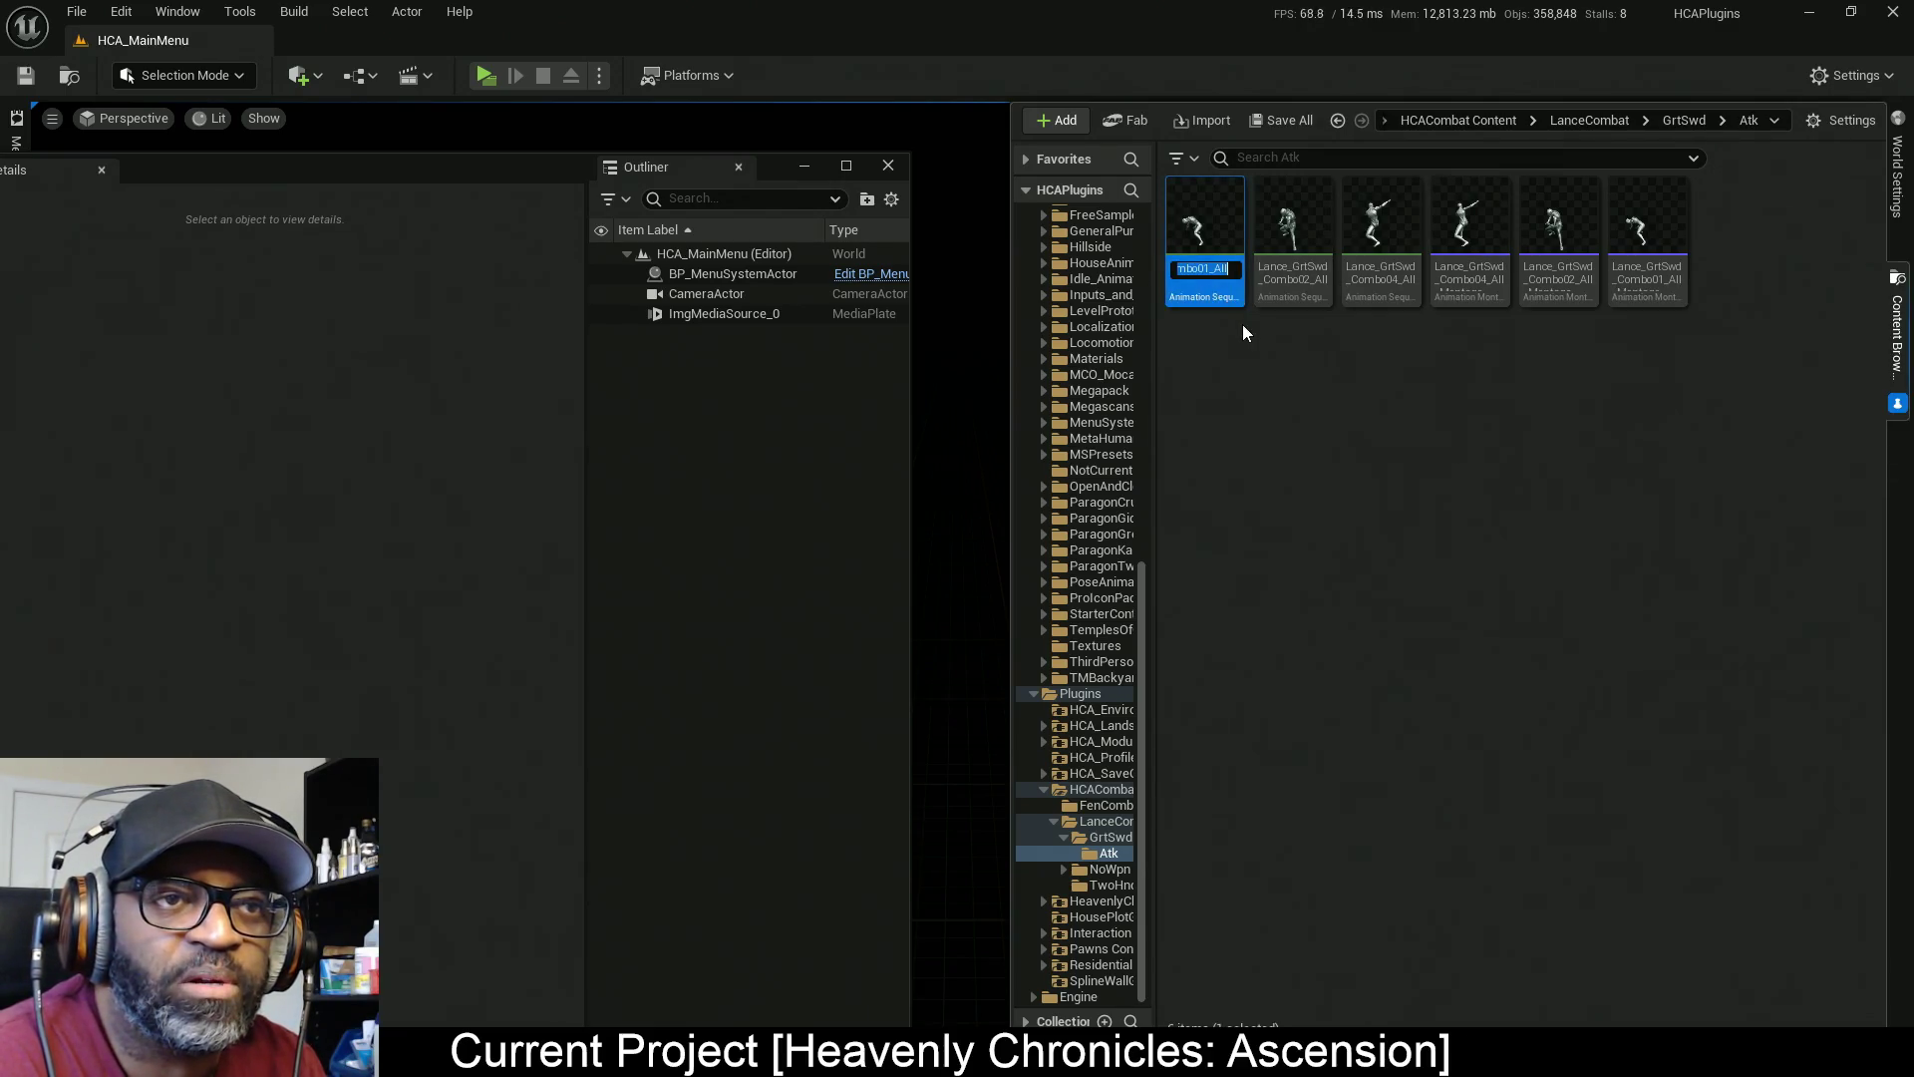
click(1212, 271)
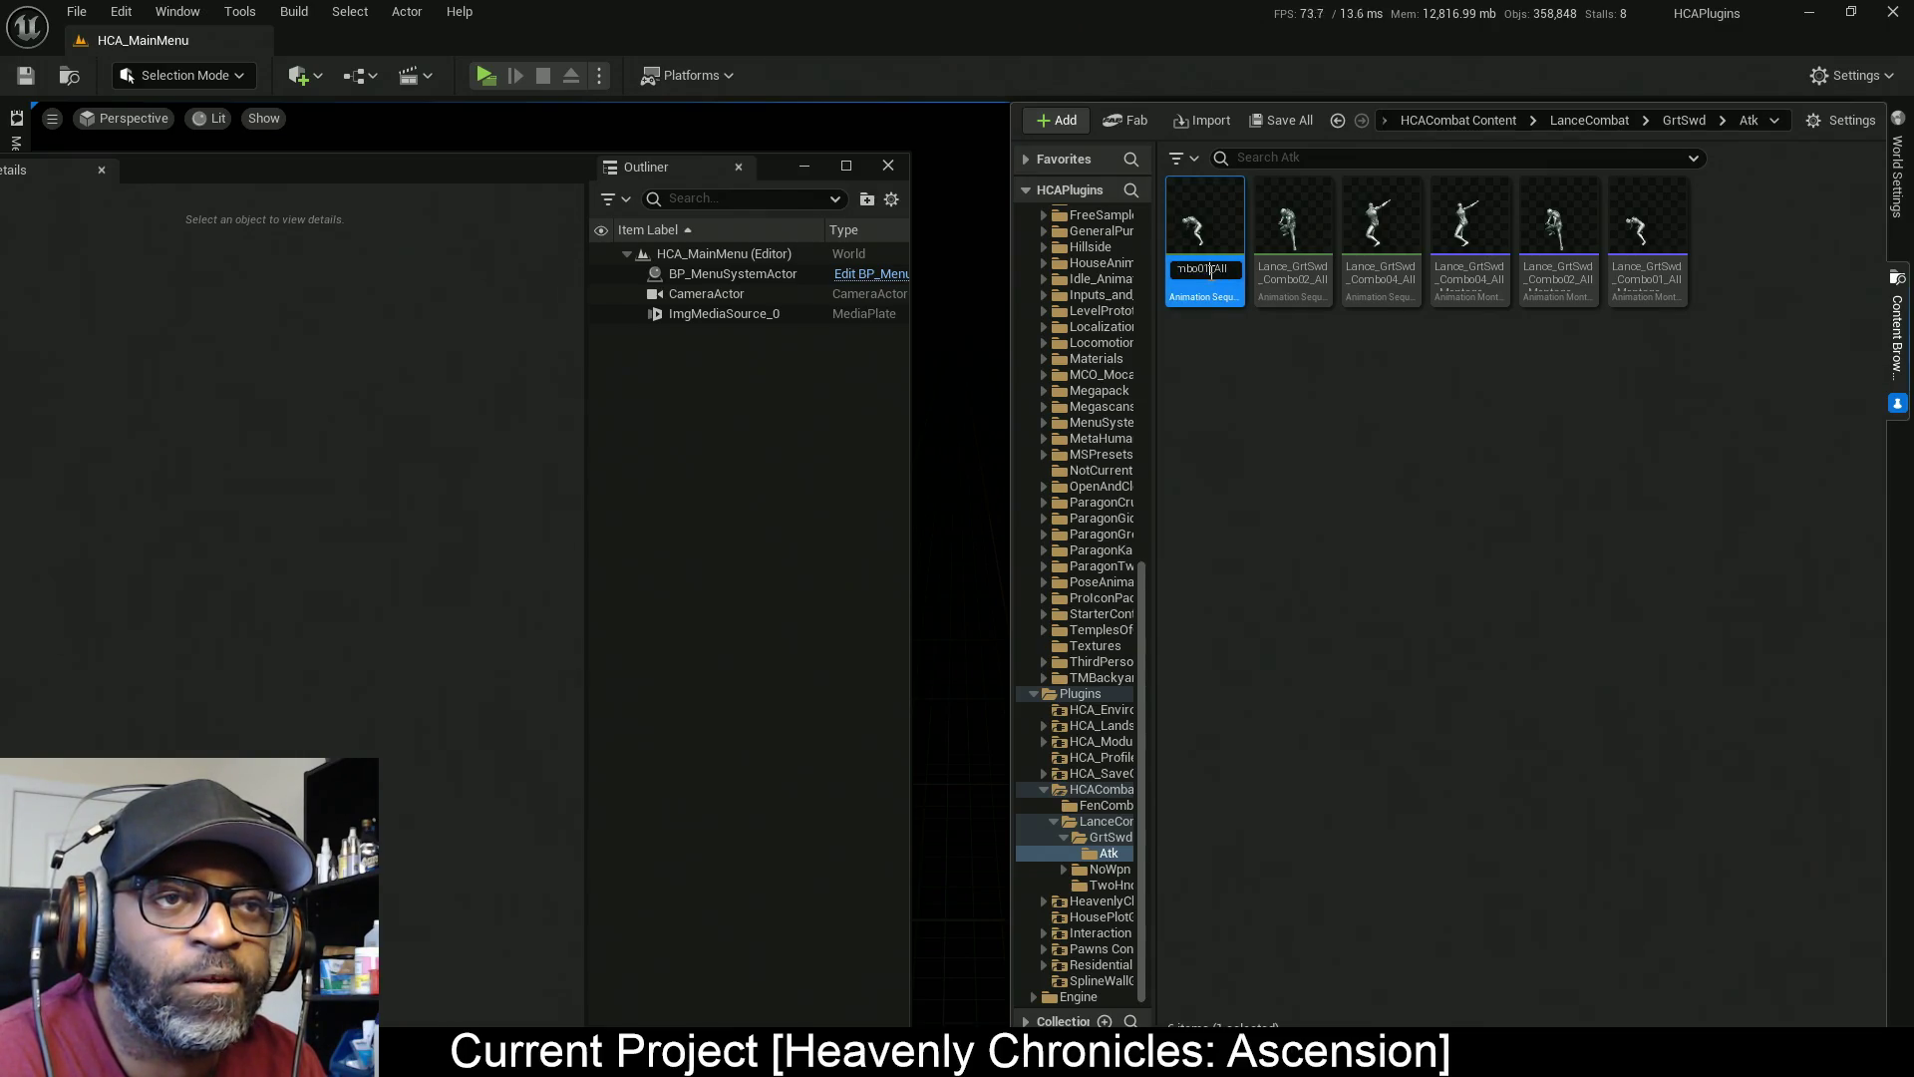
drag(1212, 271, 1237, 271)
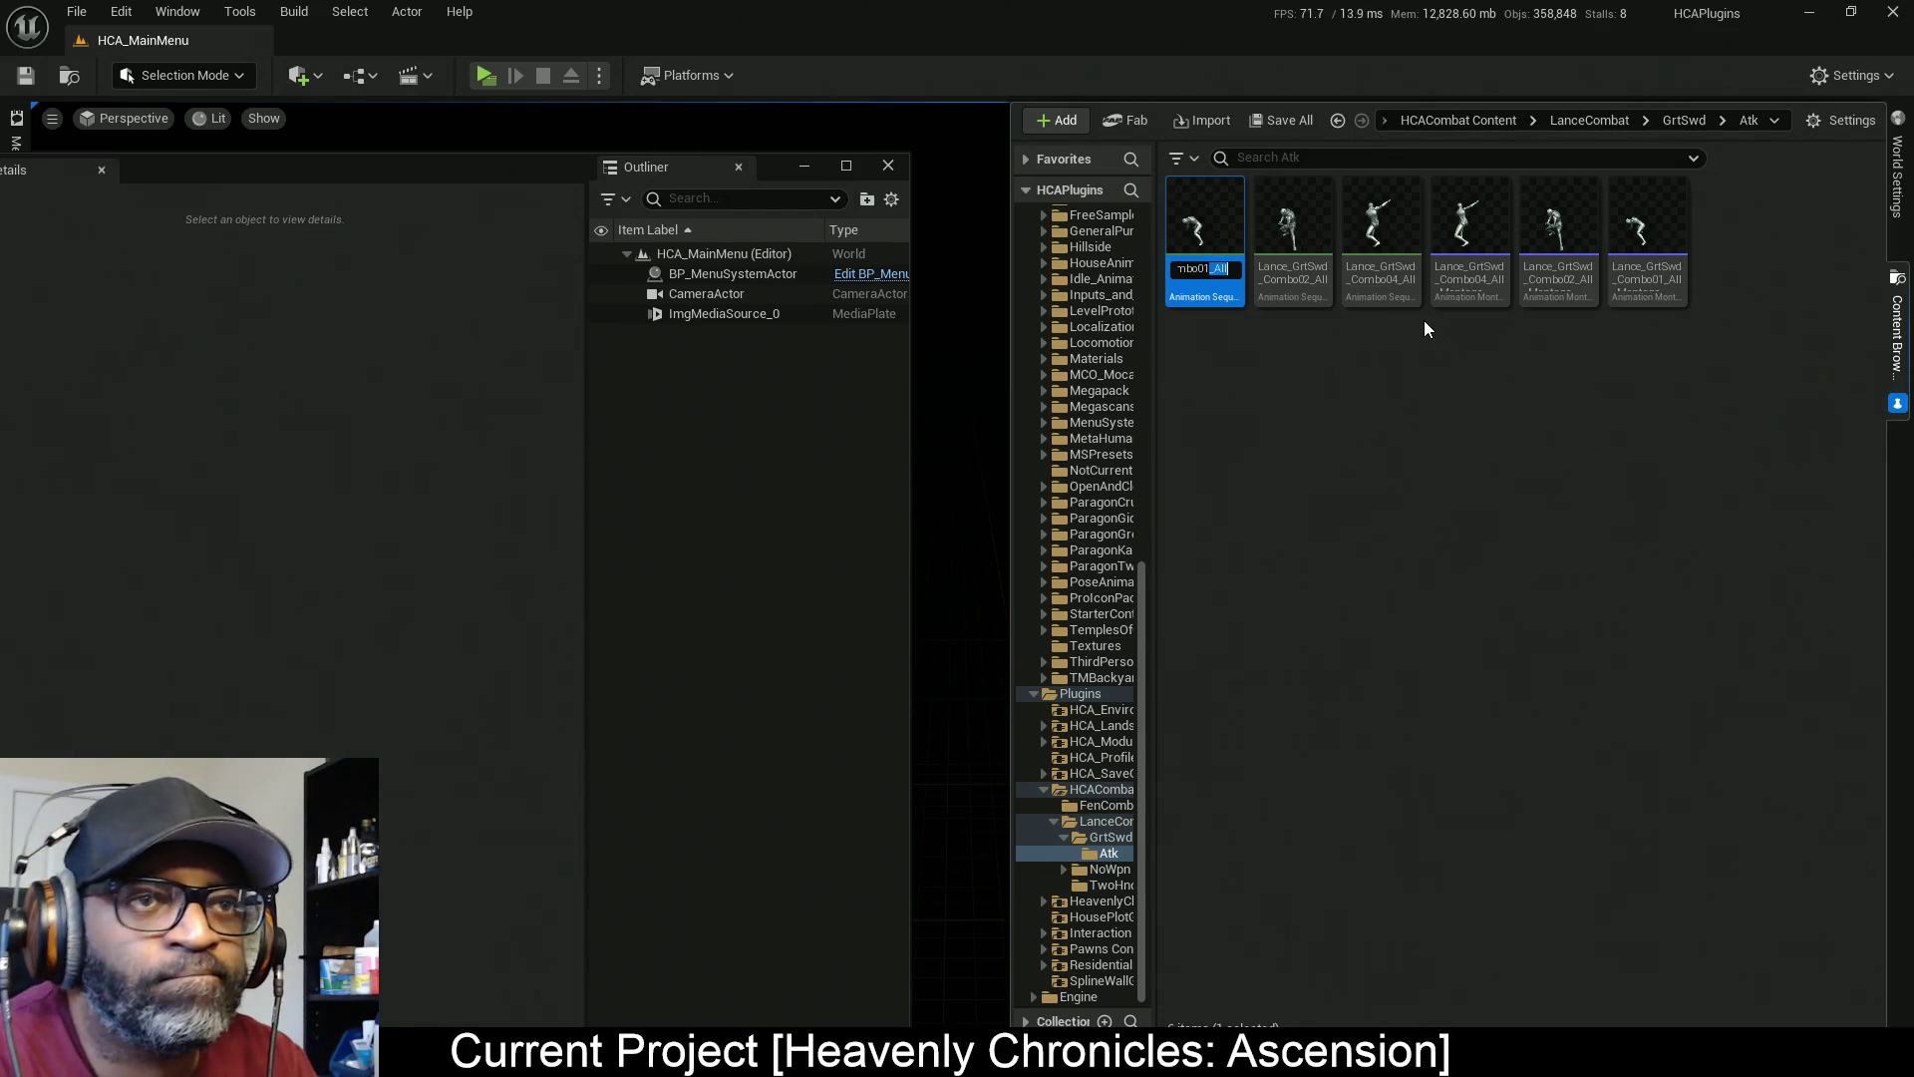
key(BackSpace)
key(Return)
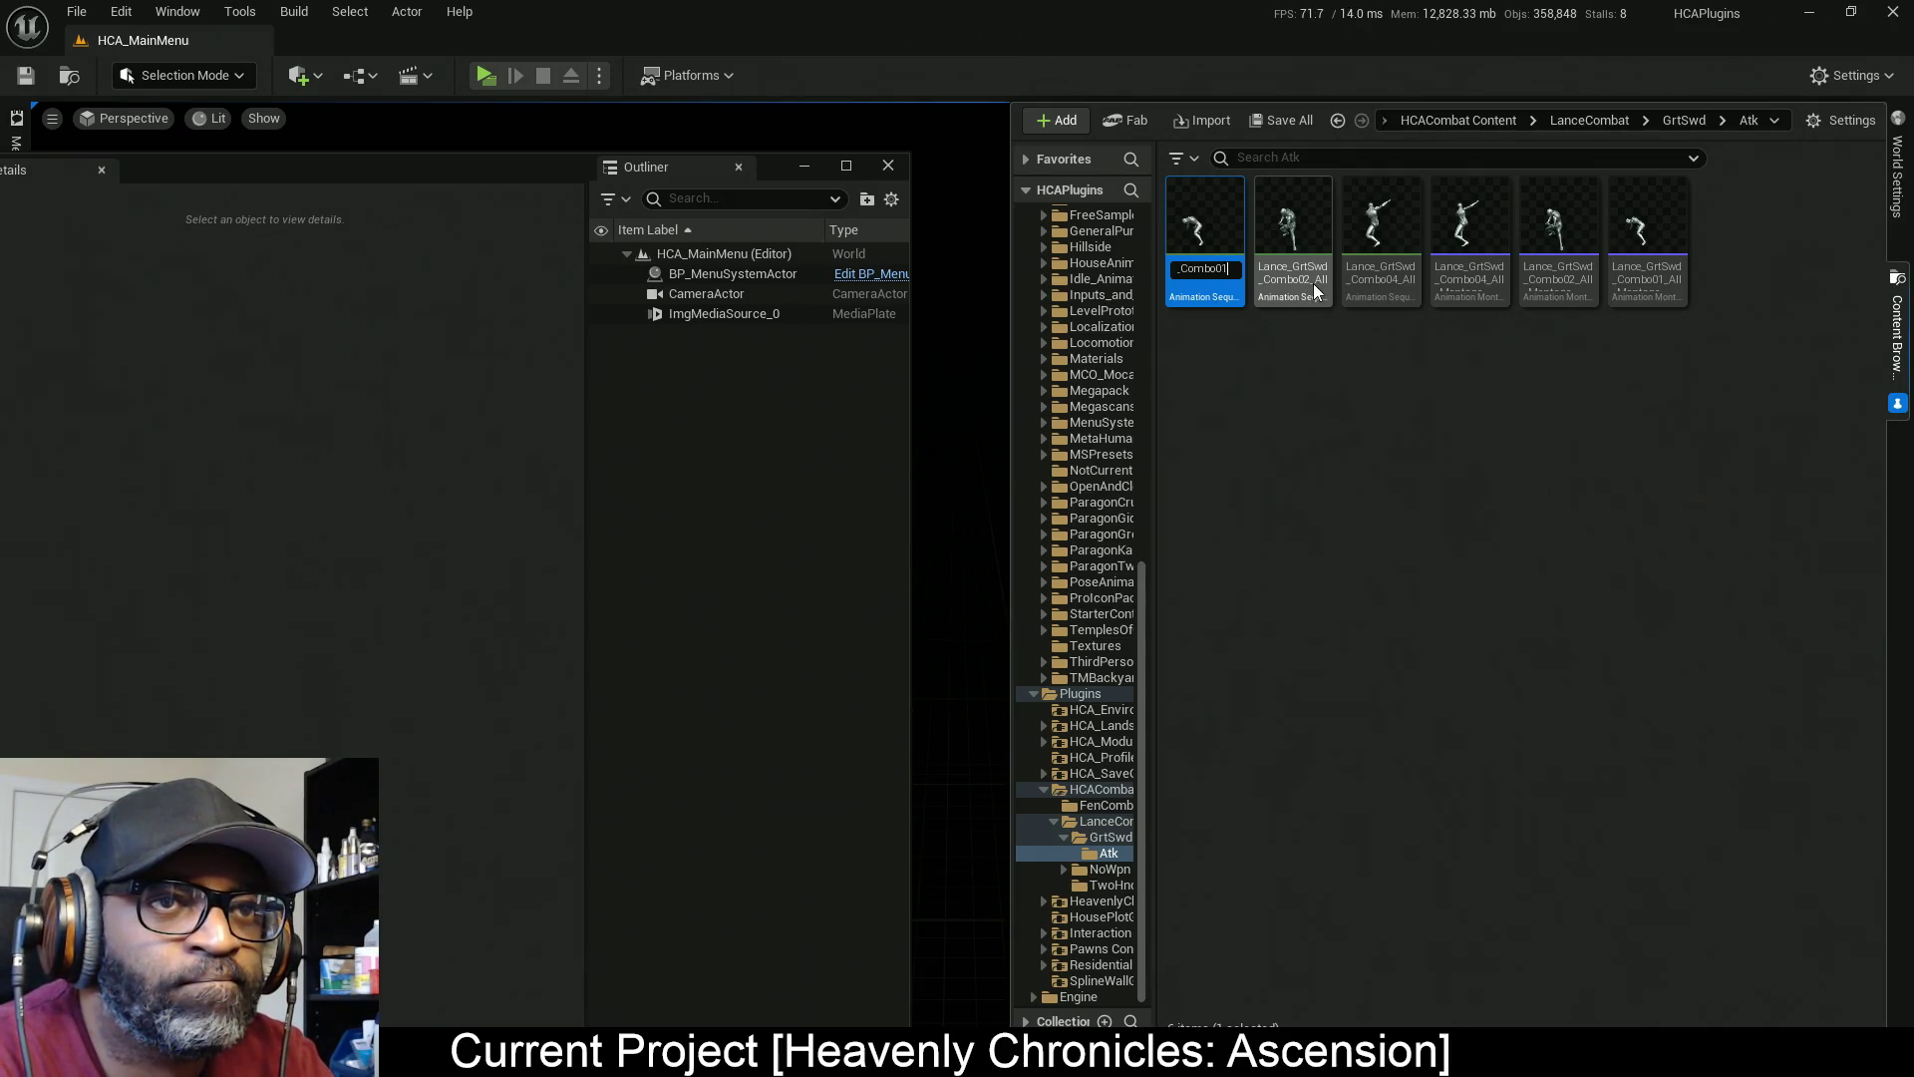
Rename the Combo01_All_Montage asset so its name ends in Combo01_Montage
click(1307, 287)
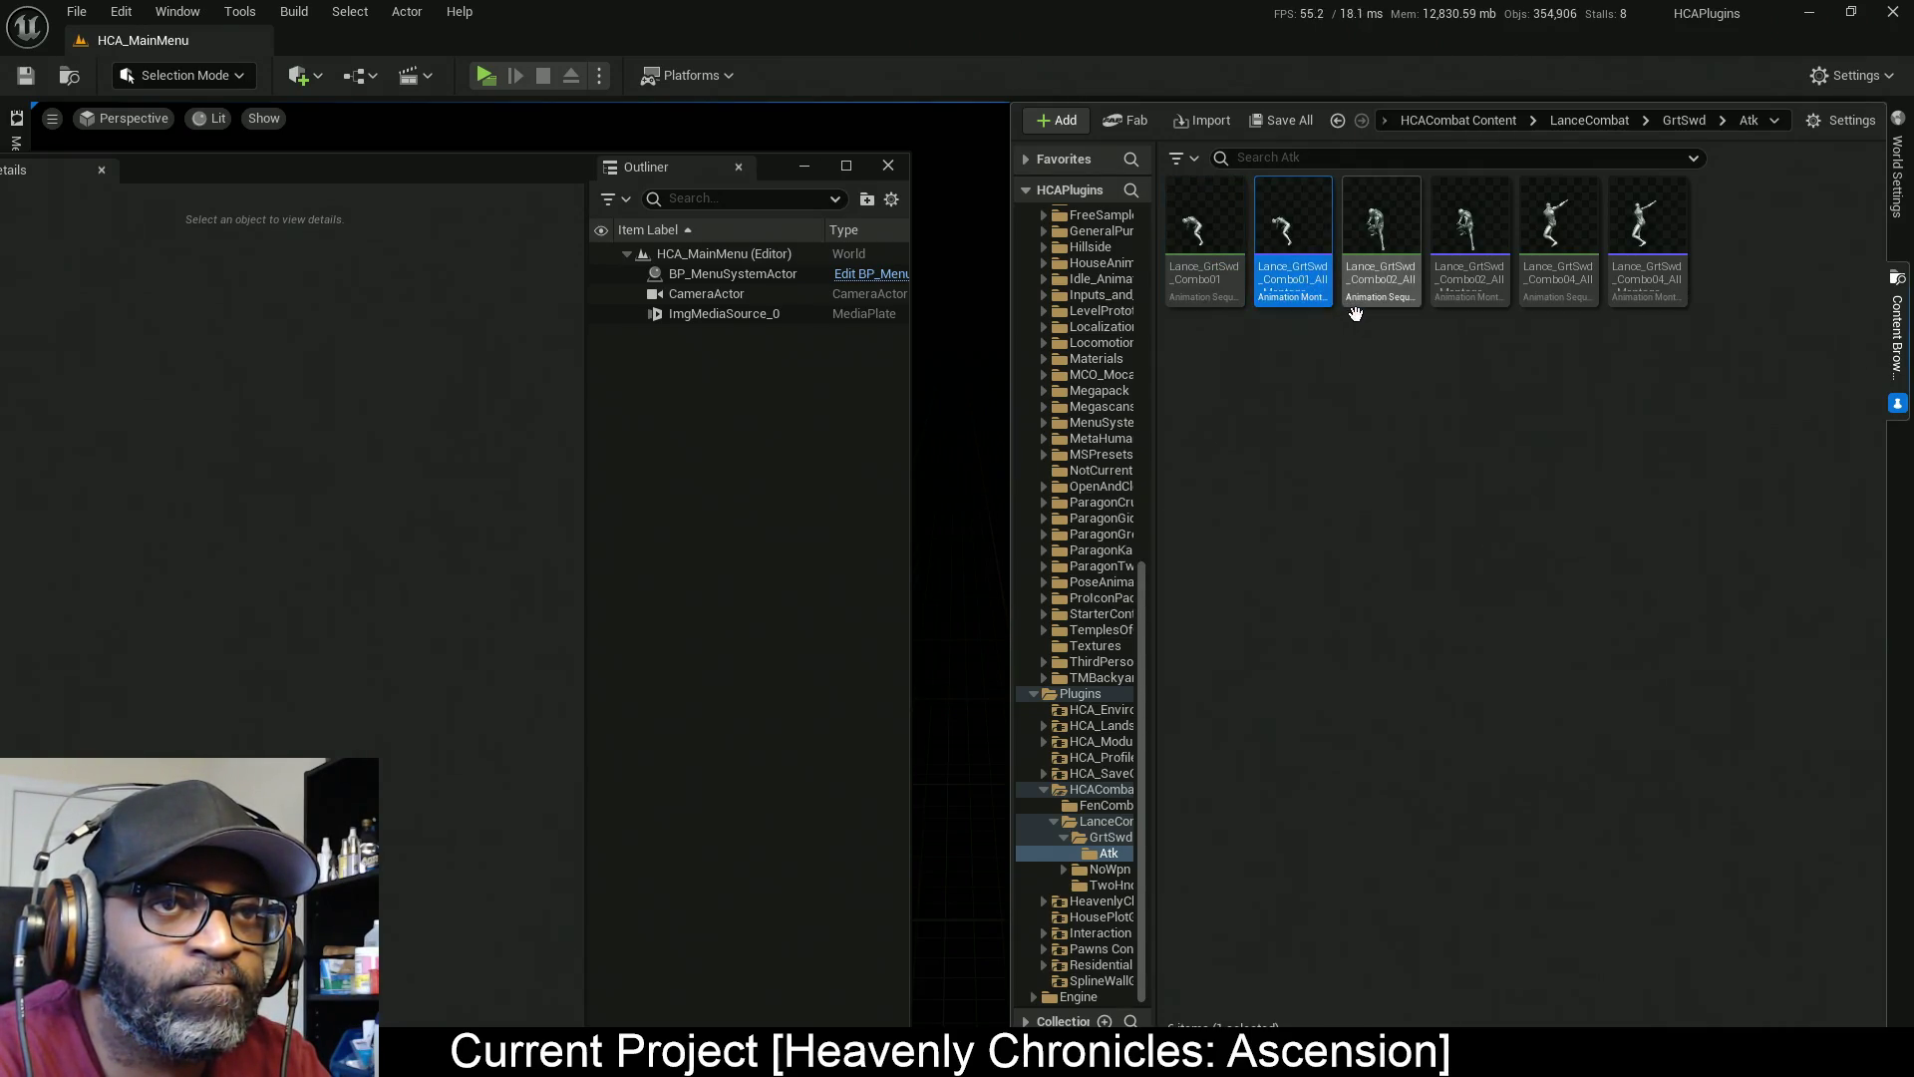
click(1309, 282)
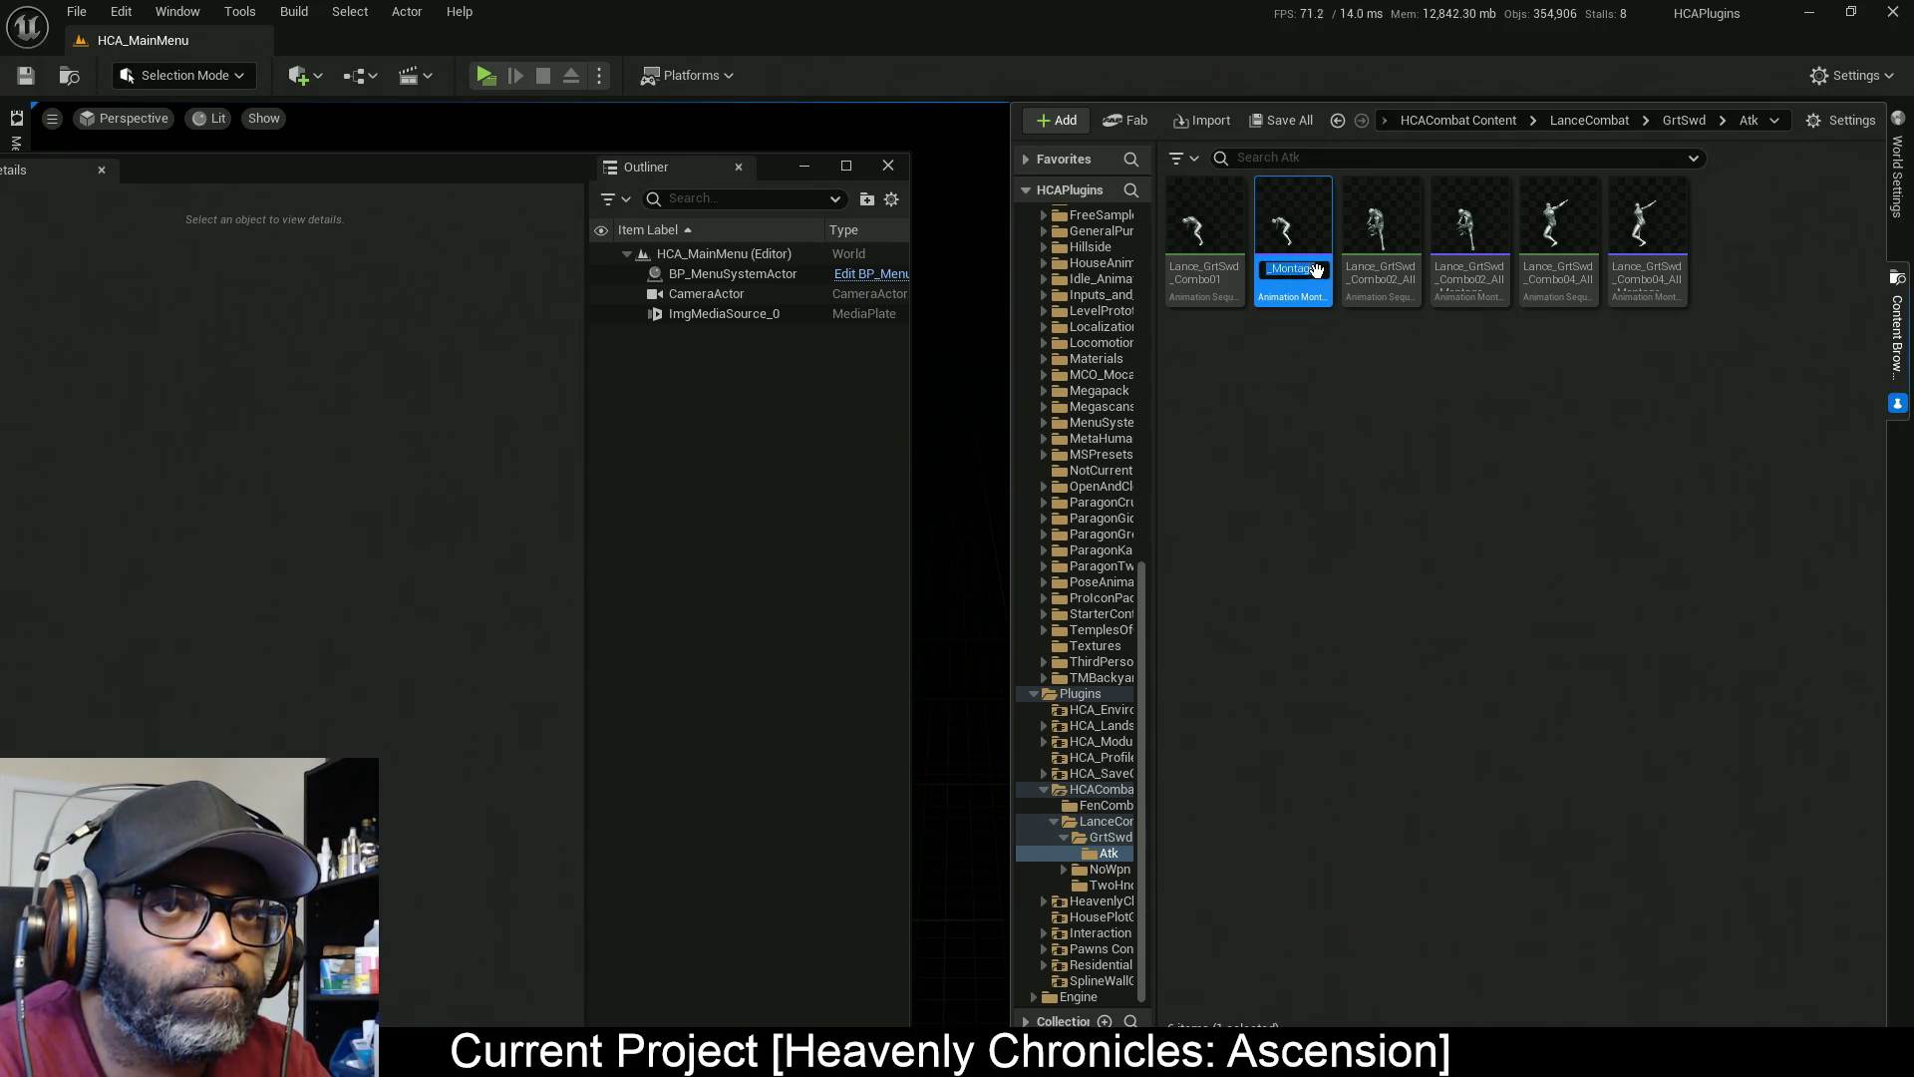
key(End)
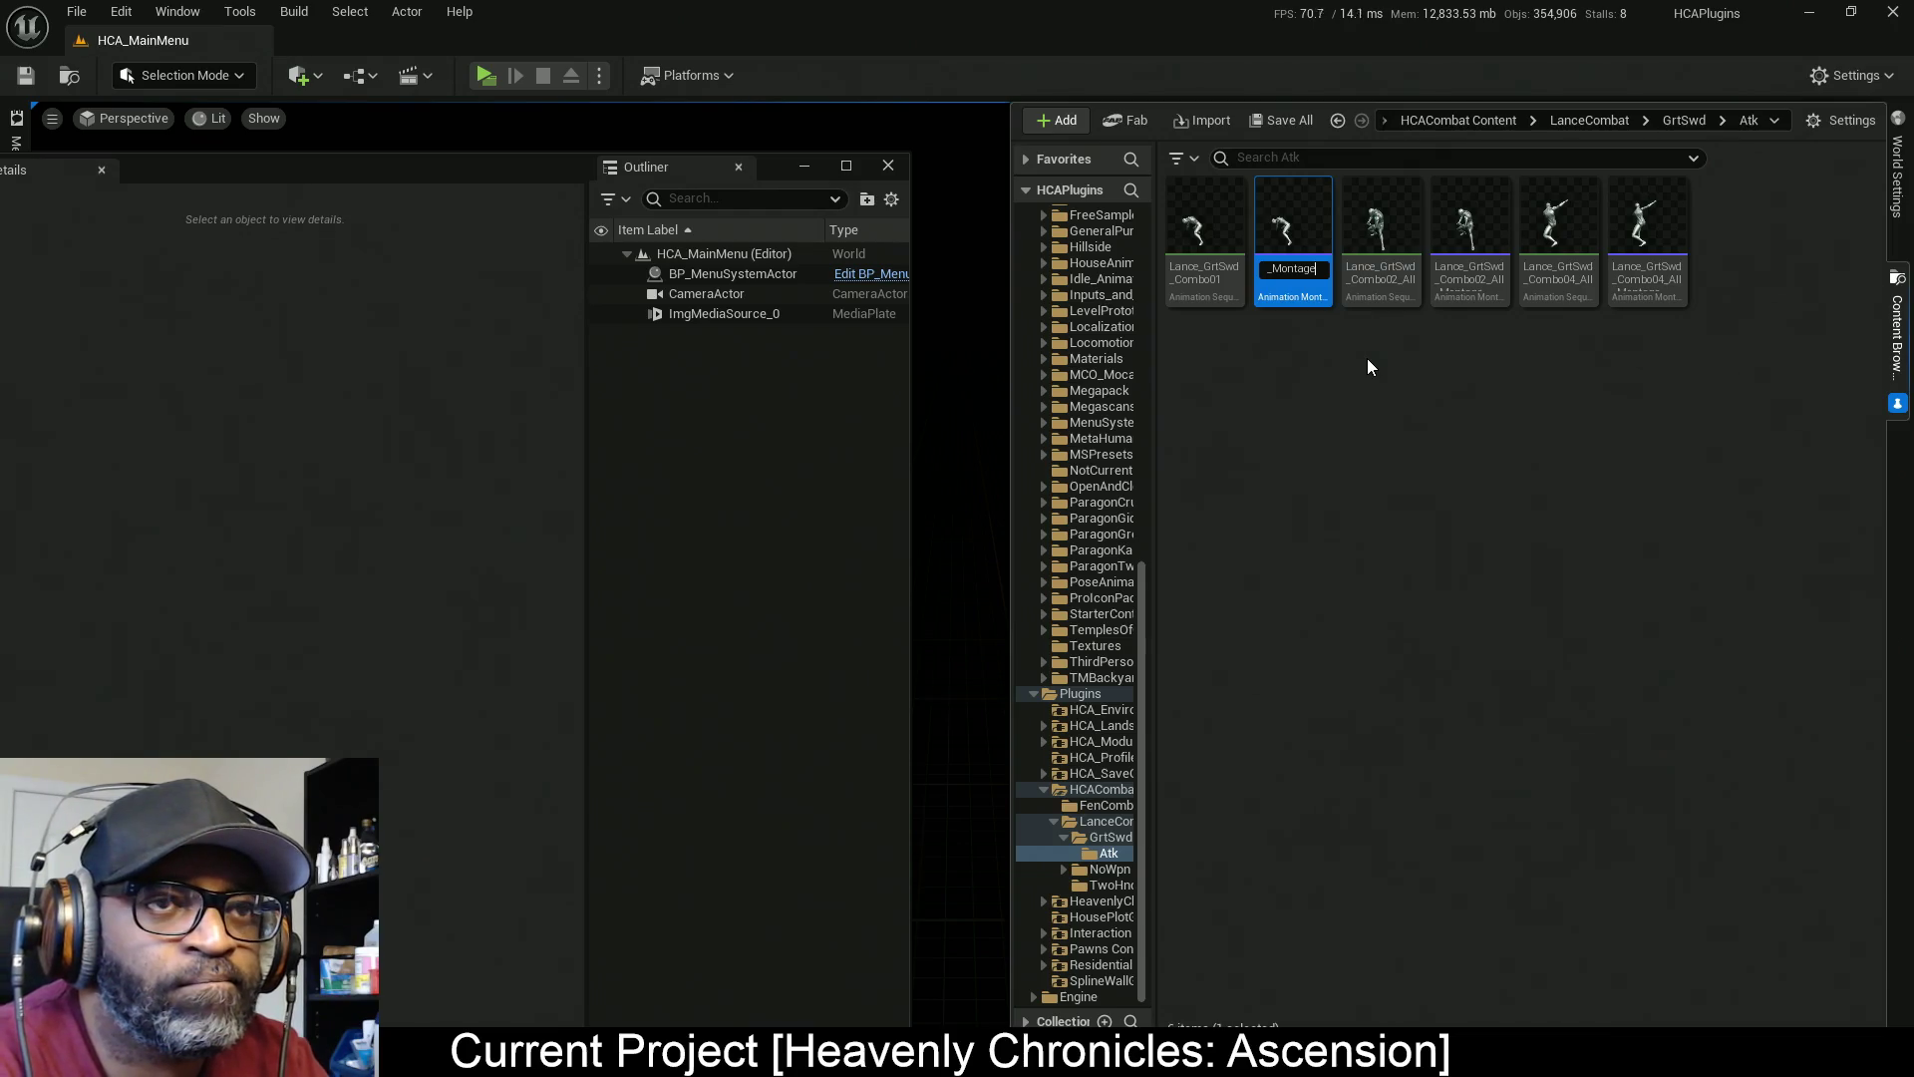
key(Left)
key(Left)
key(Left)
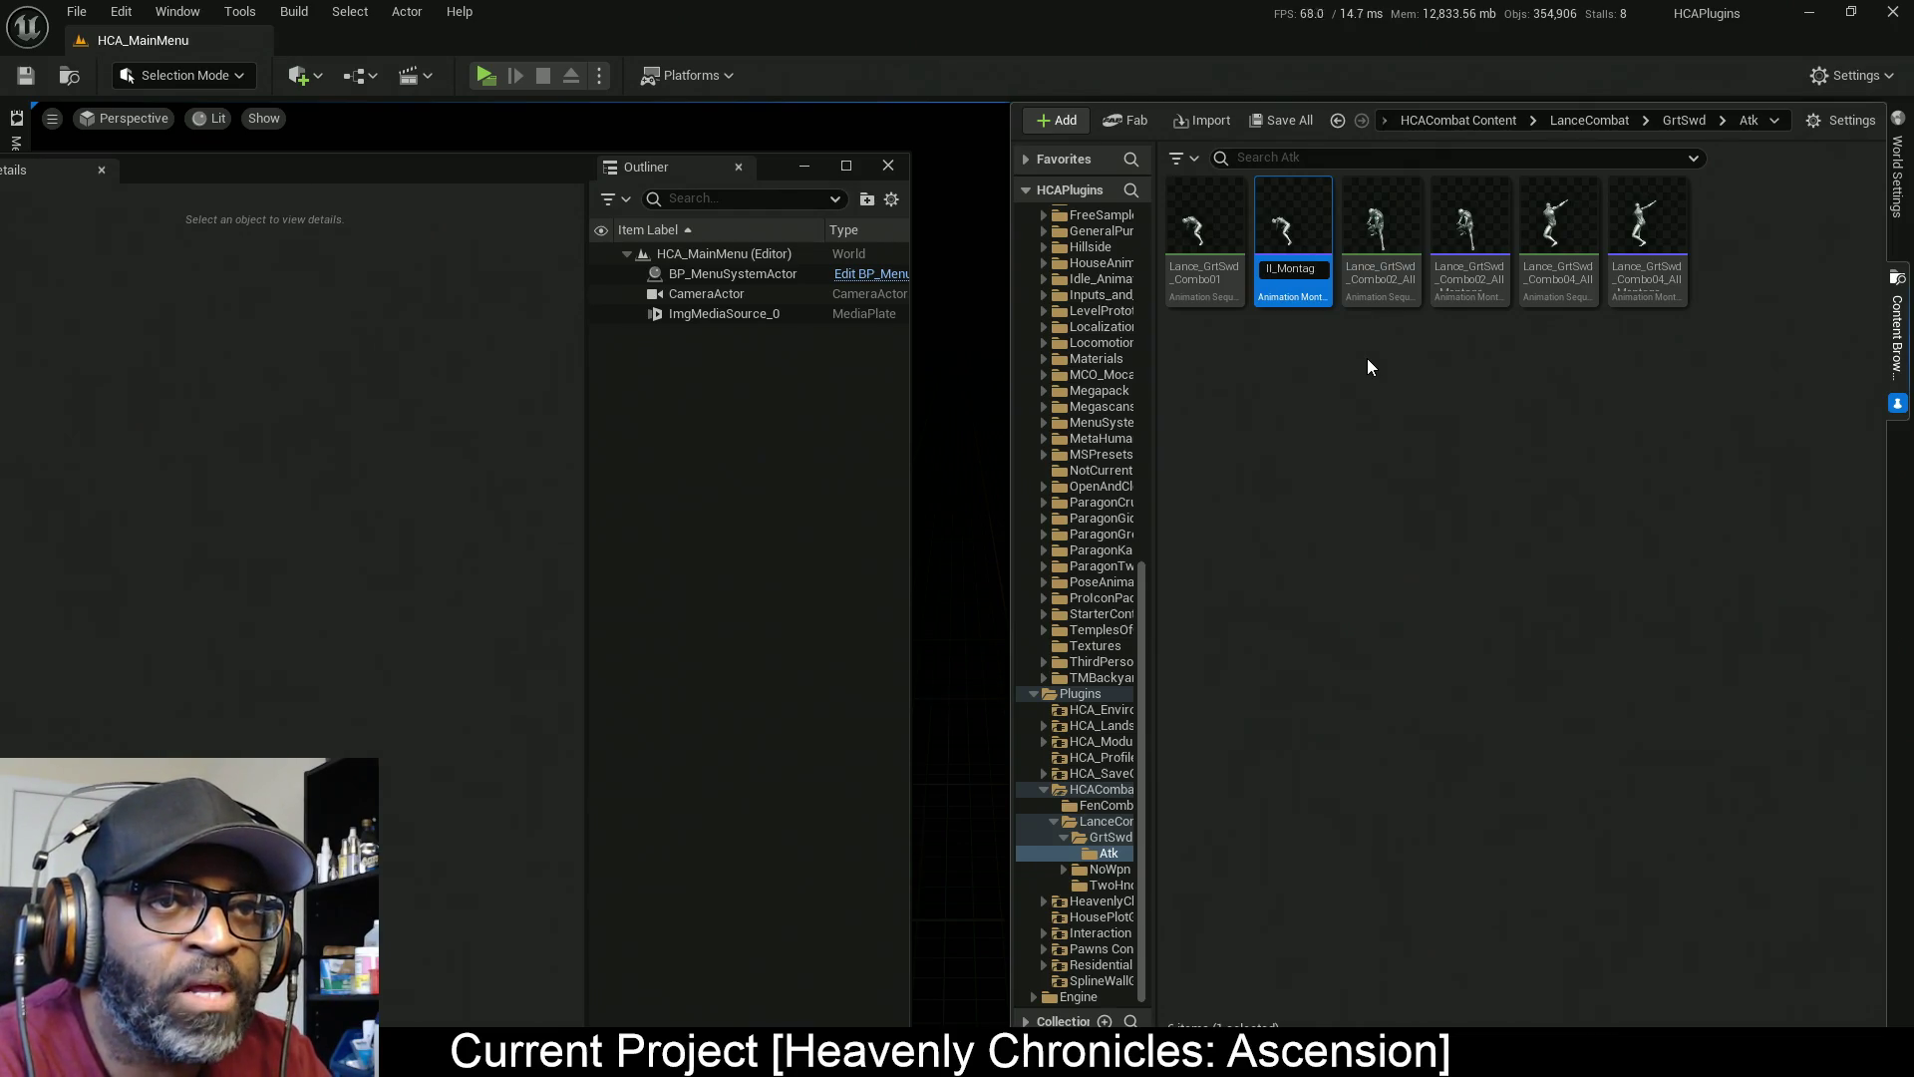
text(A)
key(BackSpace)
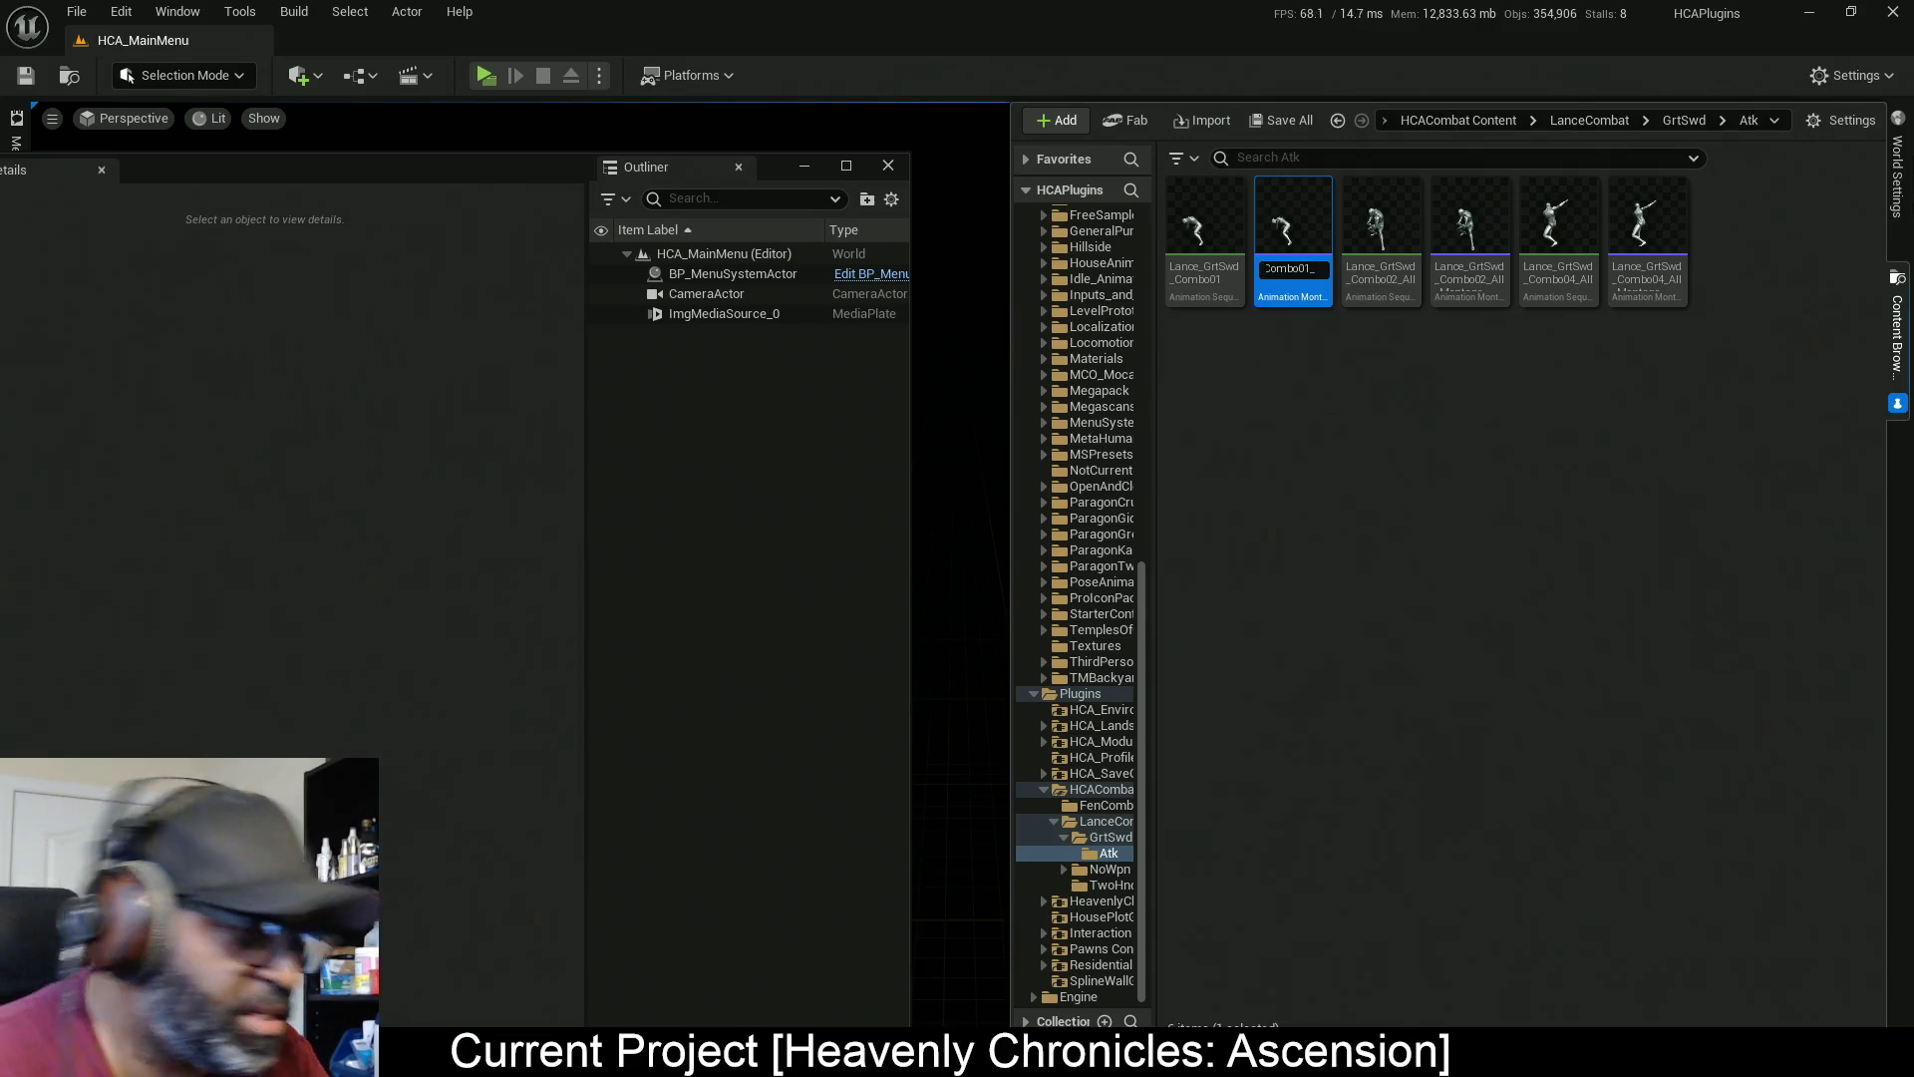
key(Right)
key(Right)
key(Right)
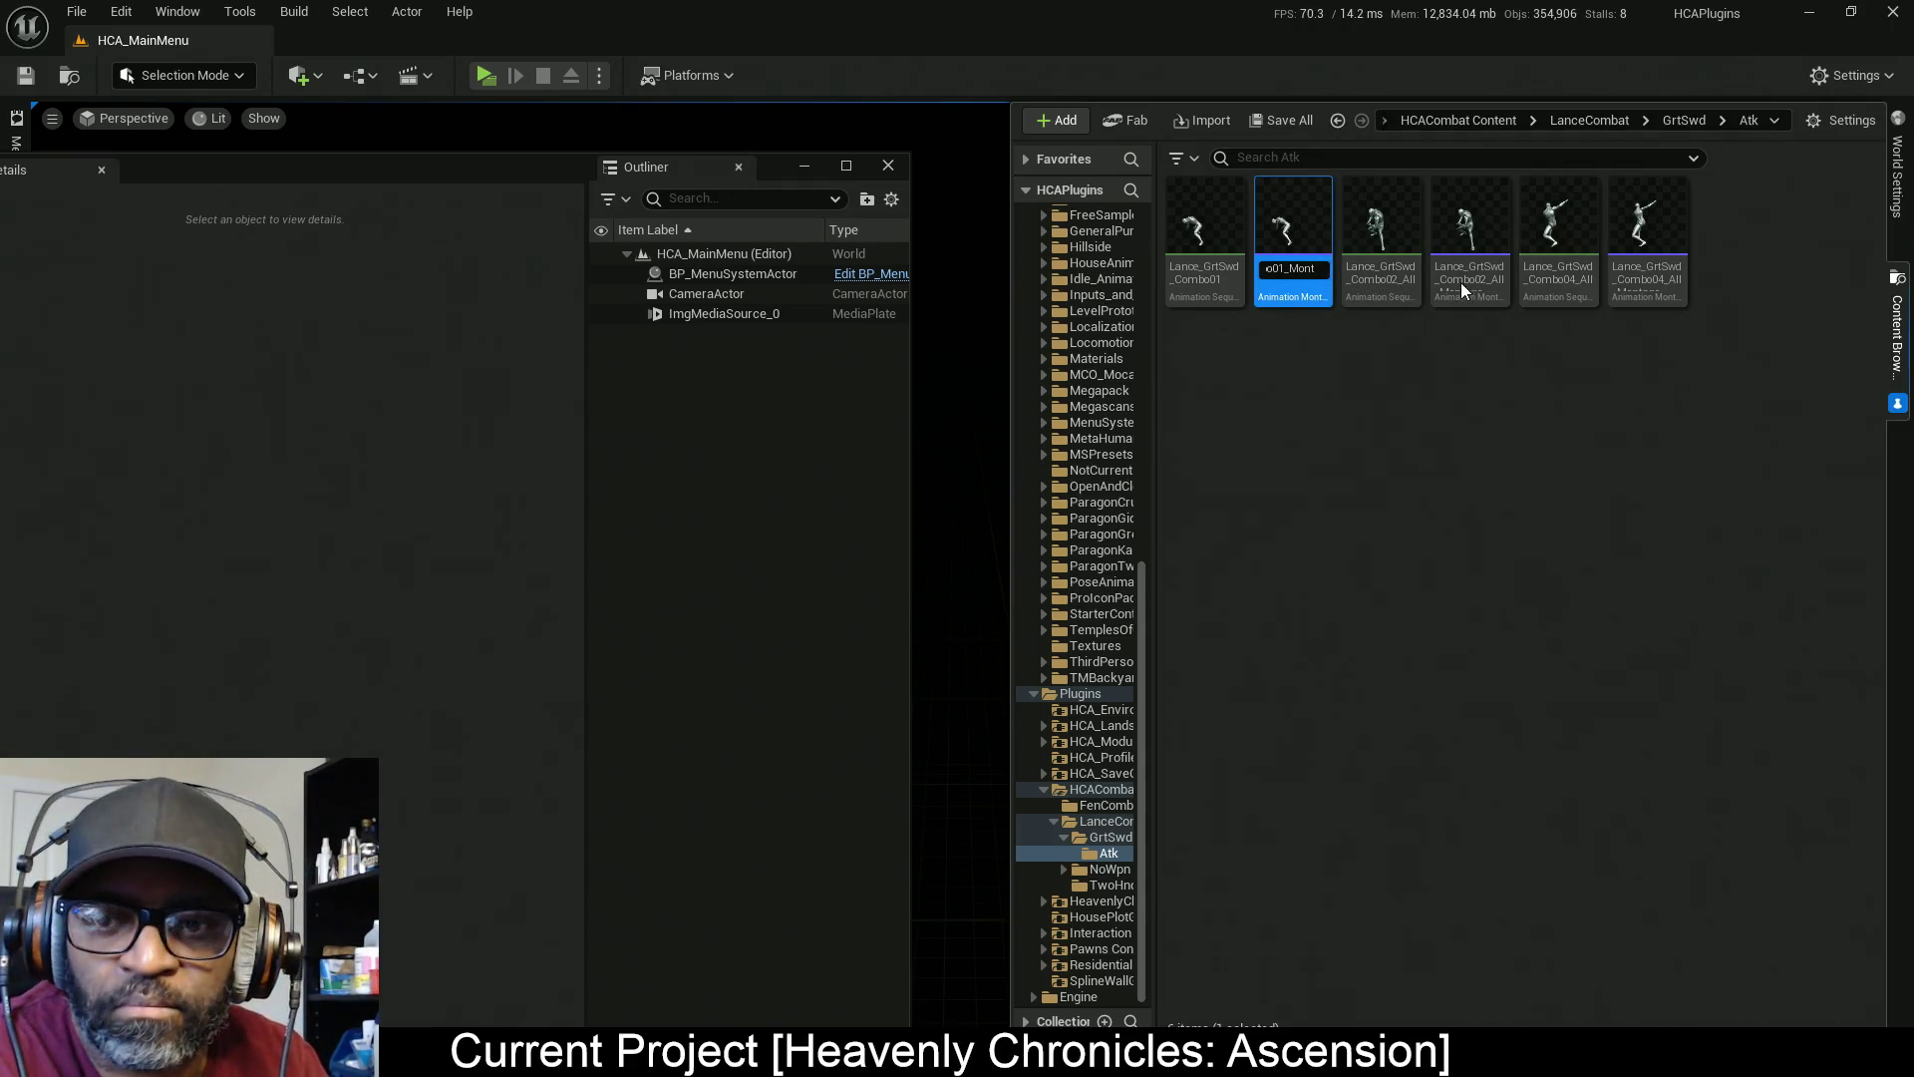
key(Return)
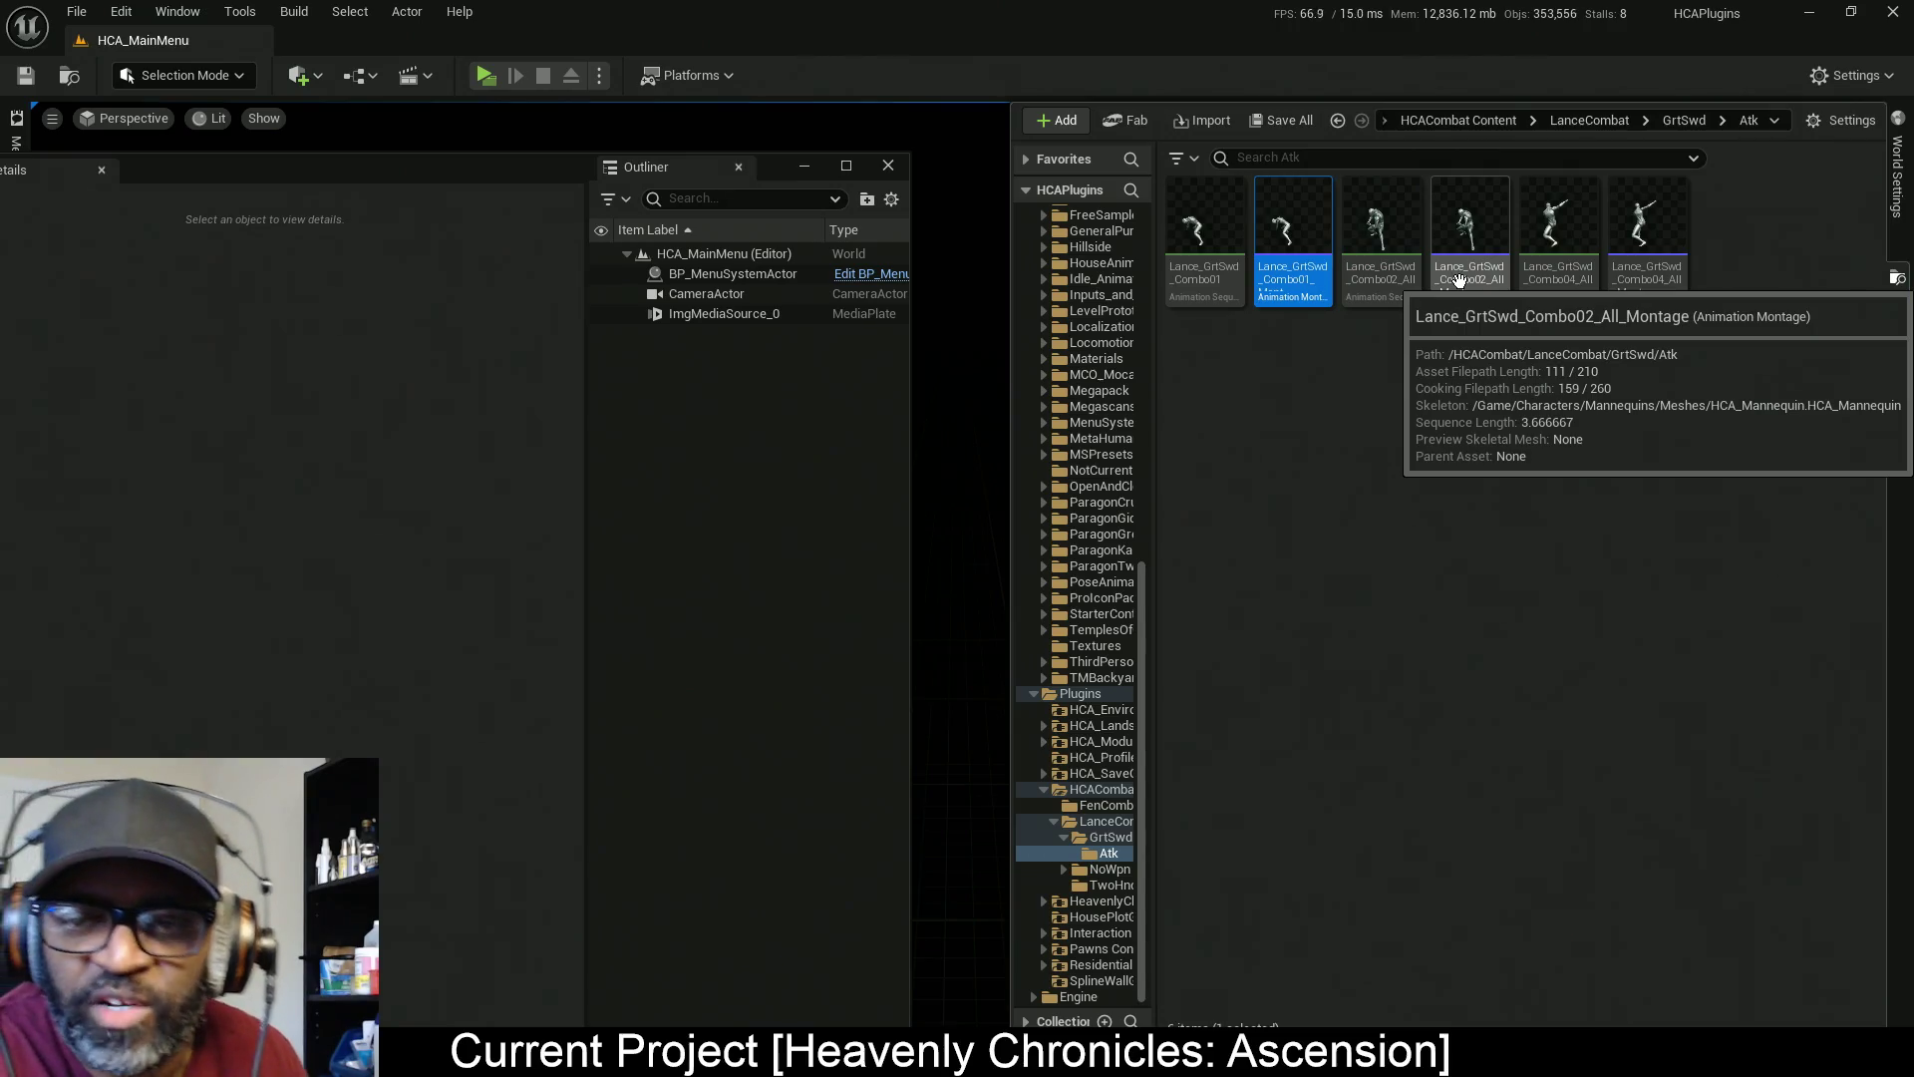
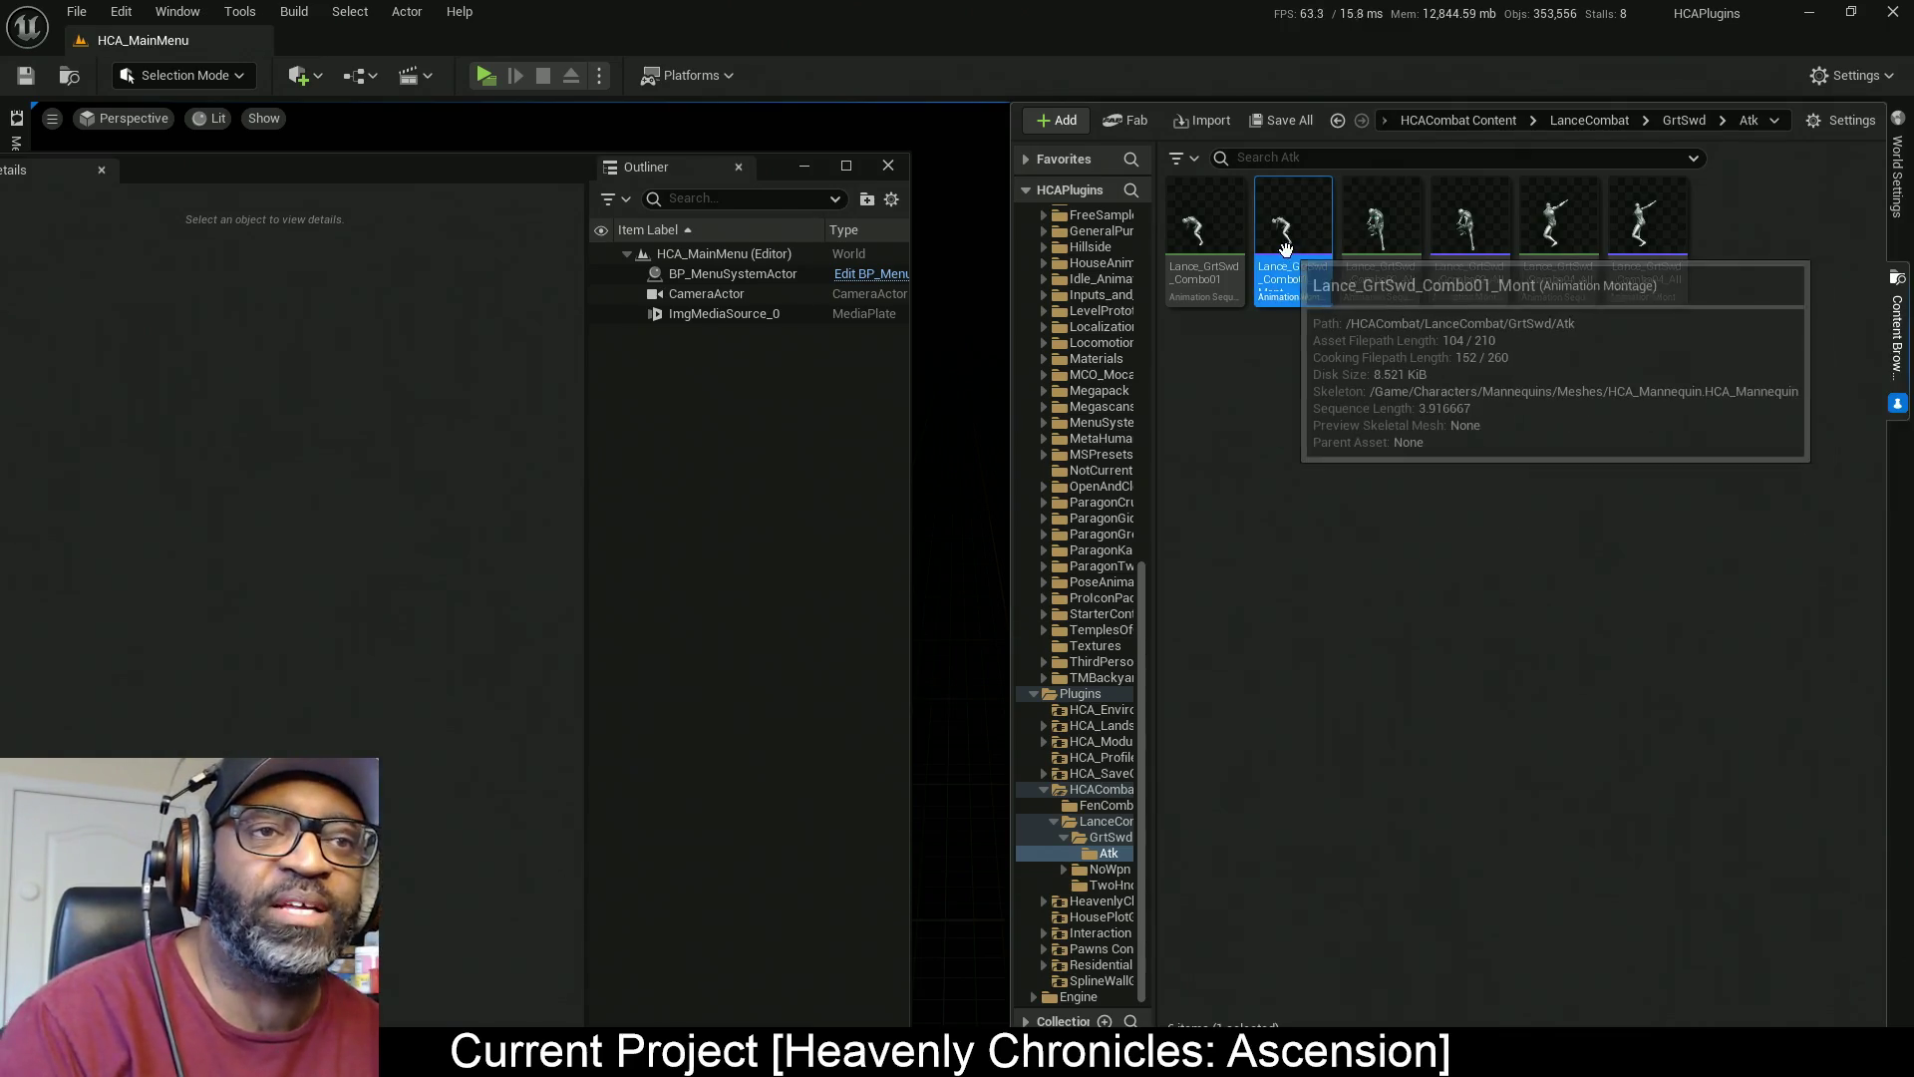
Check the Combo01 montage name to confirm it ends in _Mont
mouse_move(1398, 266)
click(1293, 274)
key(End)
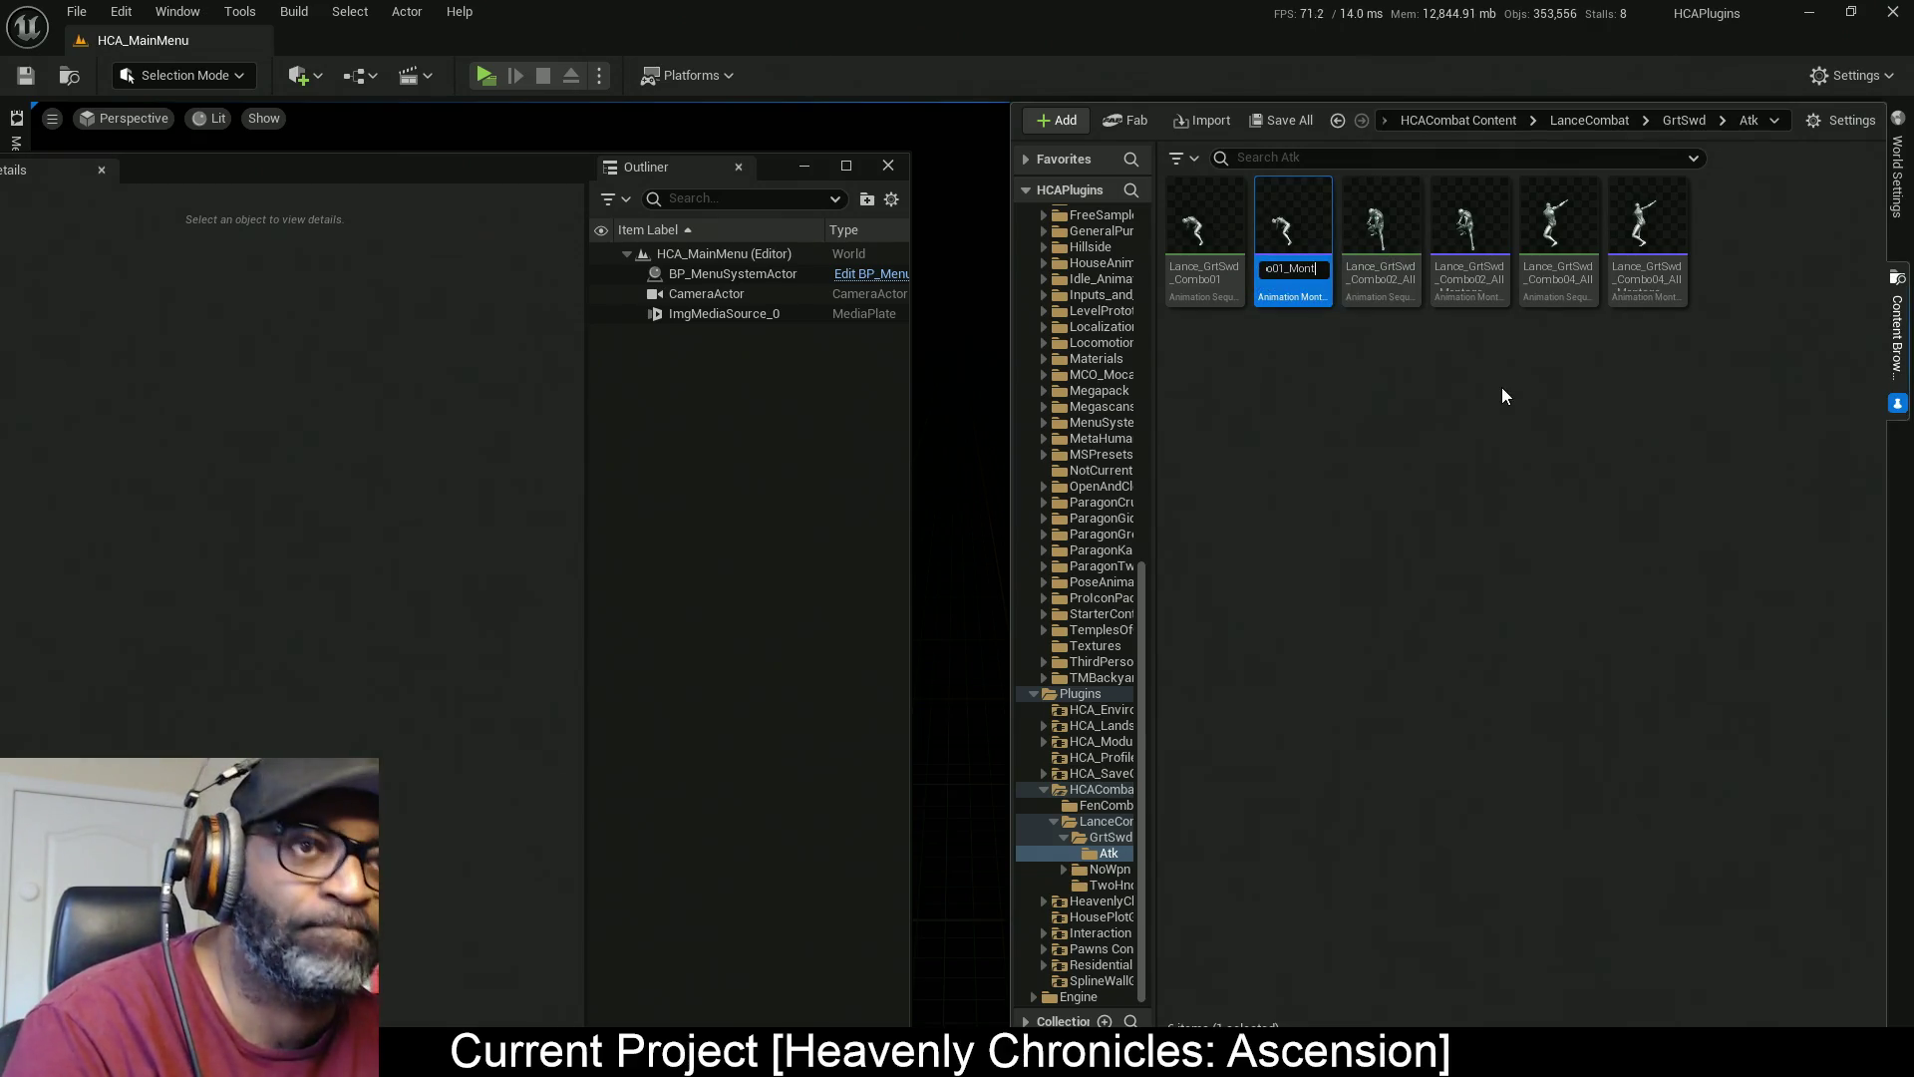
key(shift+Left)
key(shift+Left)
key(shift+Left)
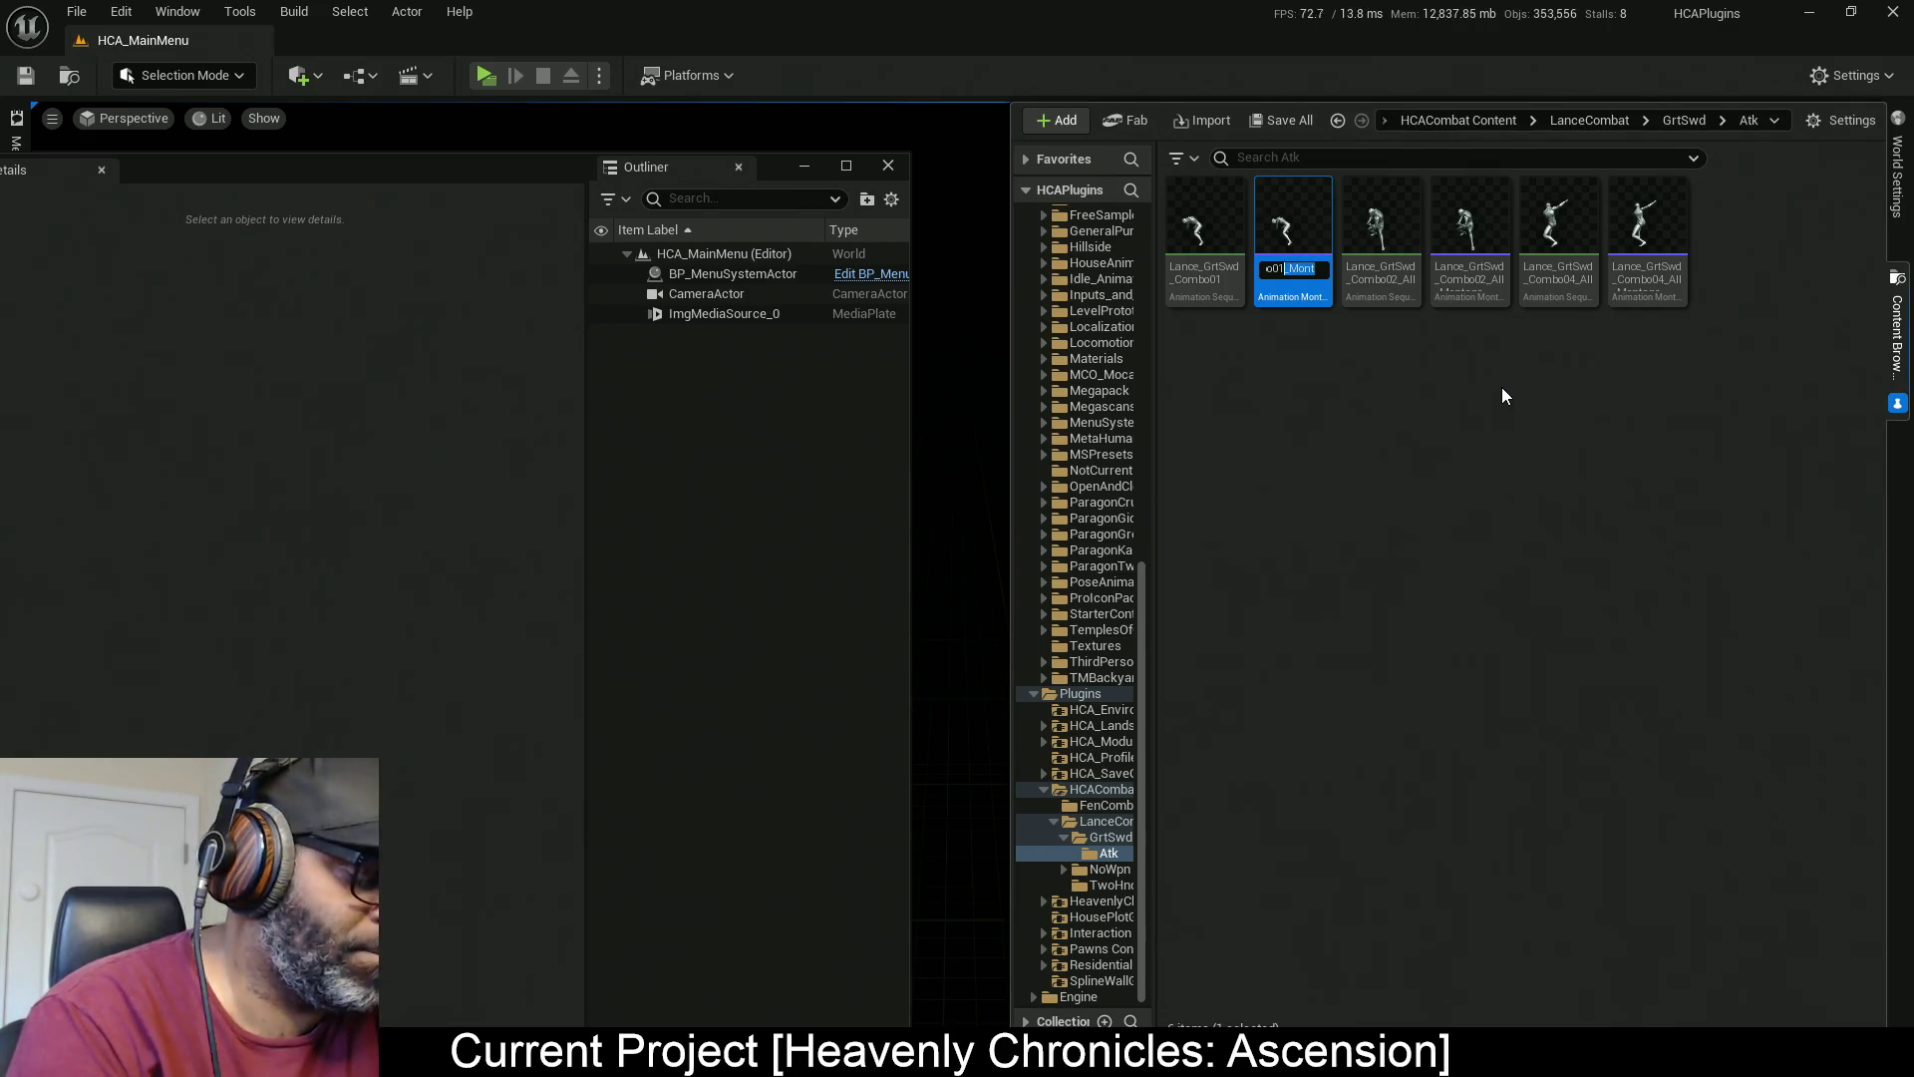
Rename the Combo02 montage, replacing its _All_Montage suffix with _Mont
click(1406, 284)
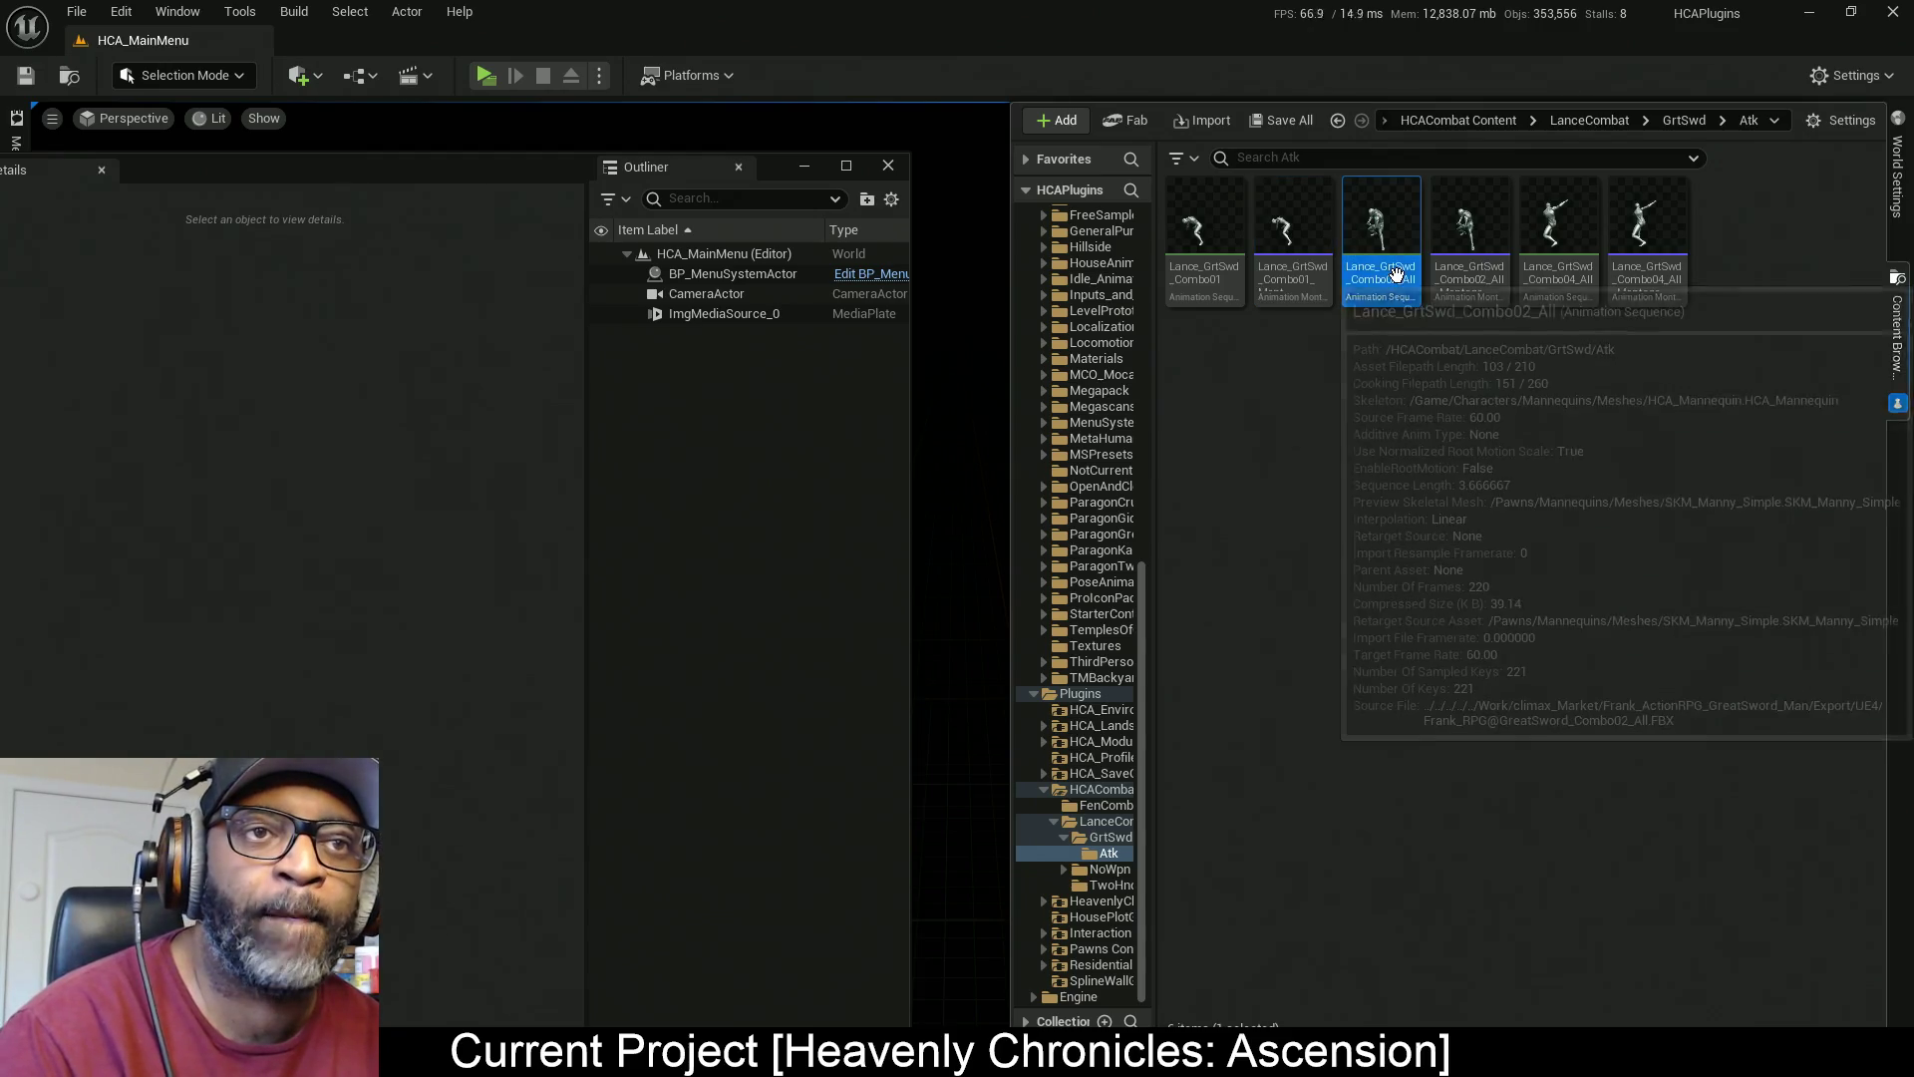
click(1474, 275)
key(F2)
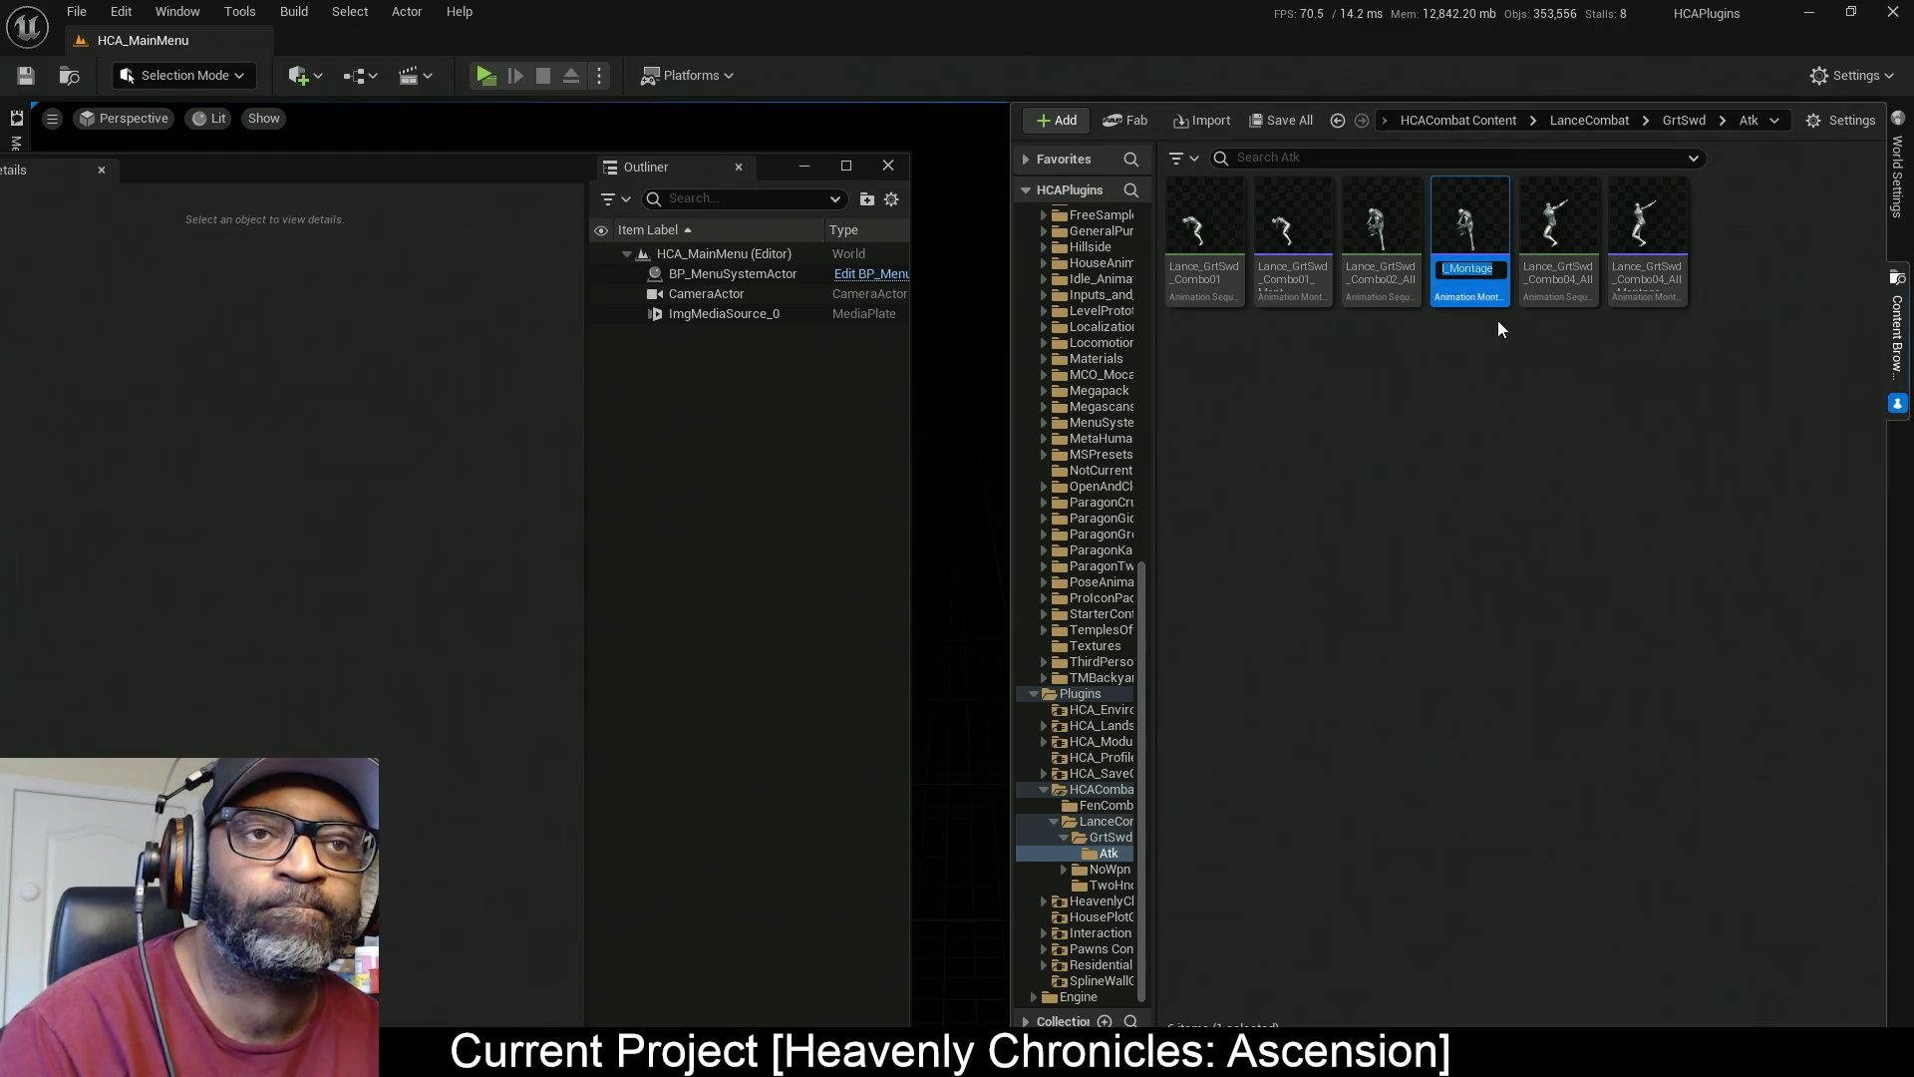
key(End)
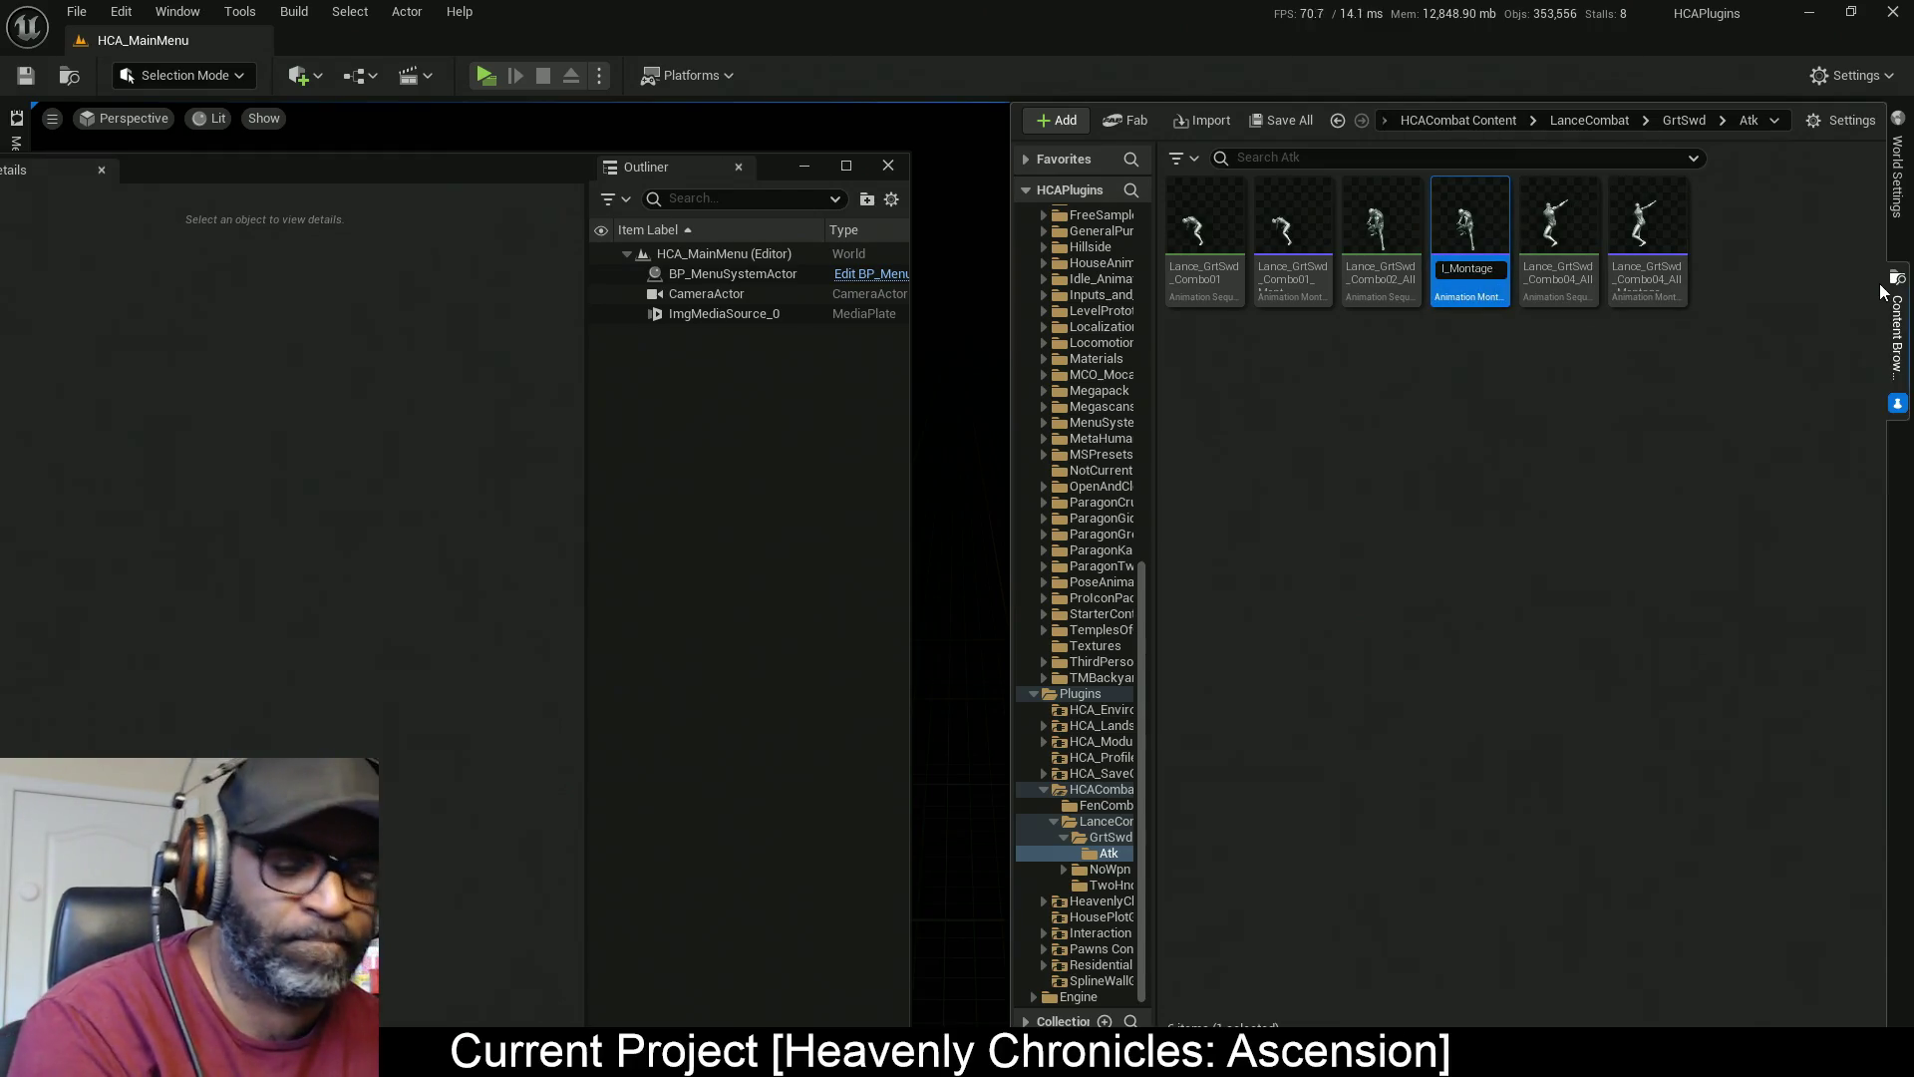
key(shift+Left)
key(shift+Left)
key(shift+Left)
key(shift+Left)
key(shift+Left)
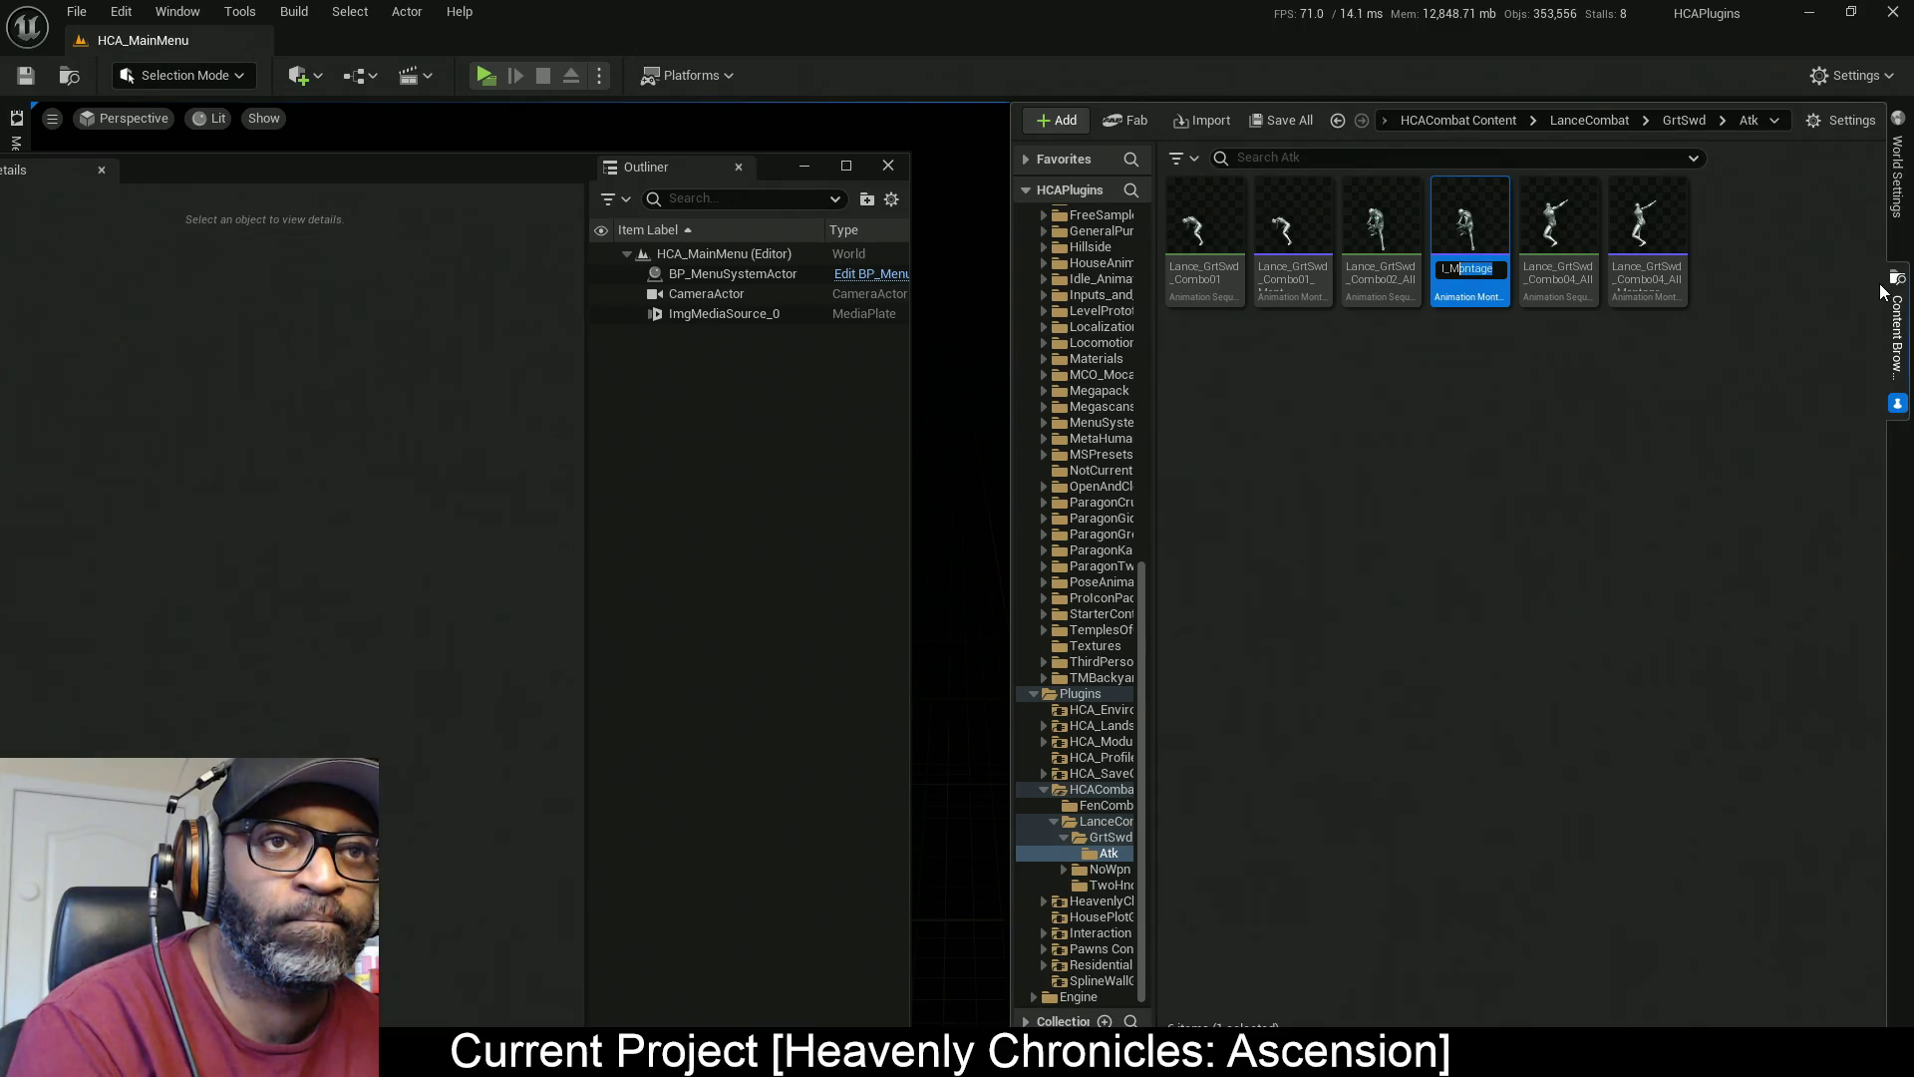
key(shift+Left)
key(shift+Right)
text(_Mont)
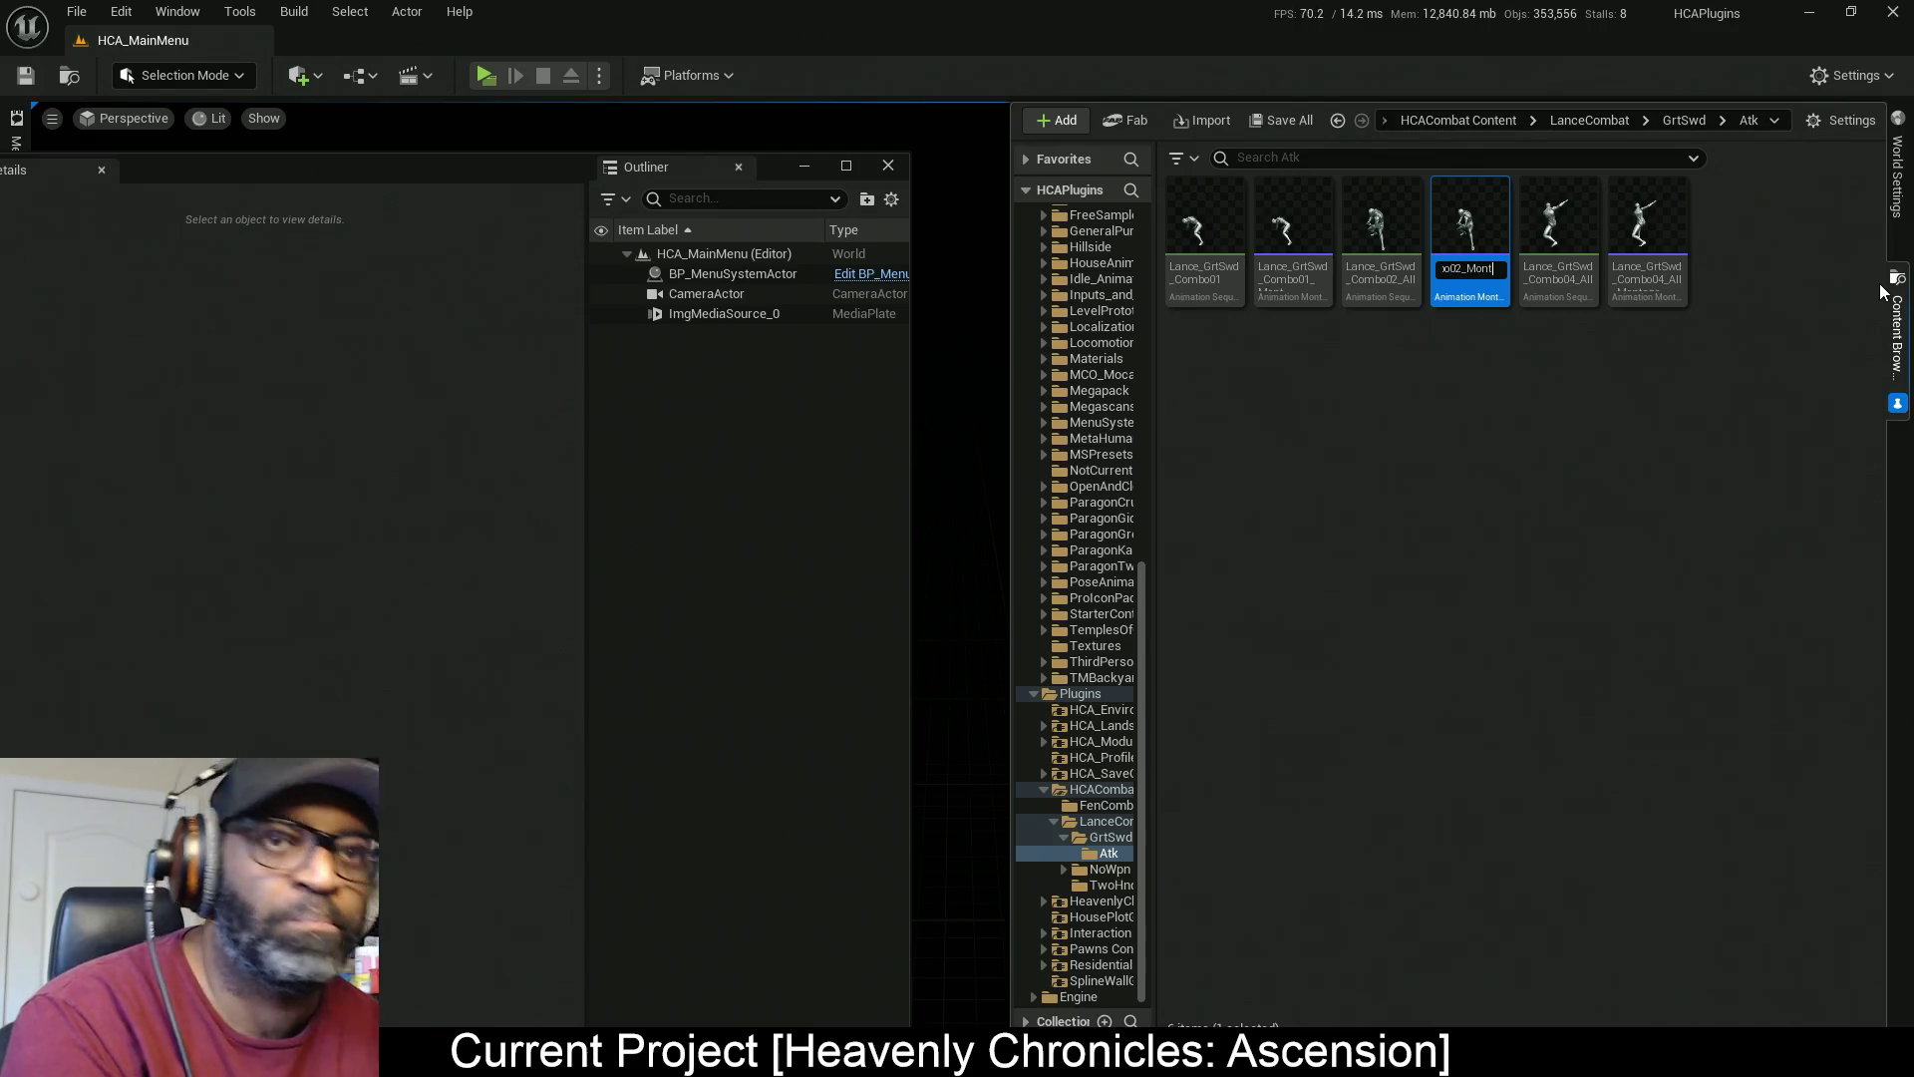
key(Return)
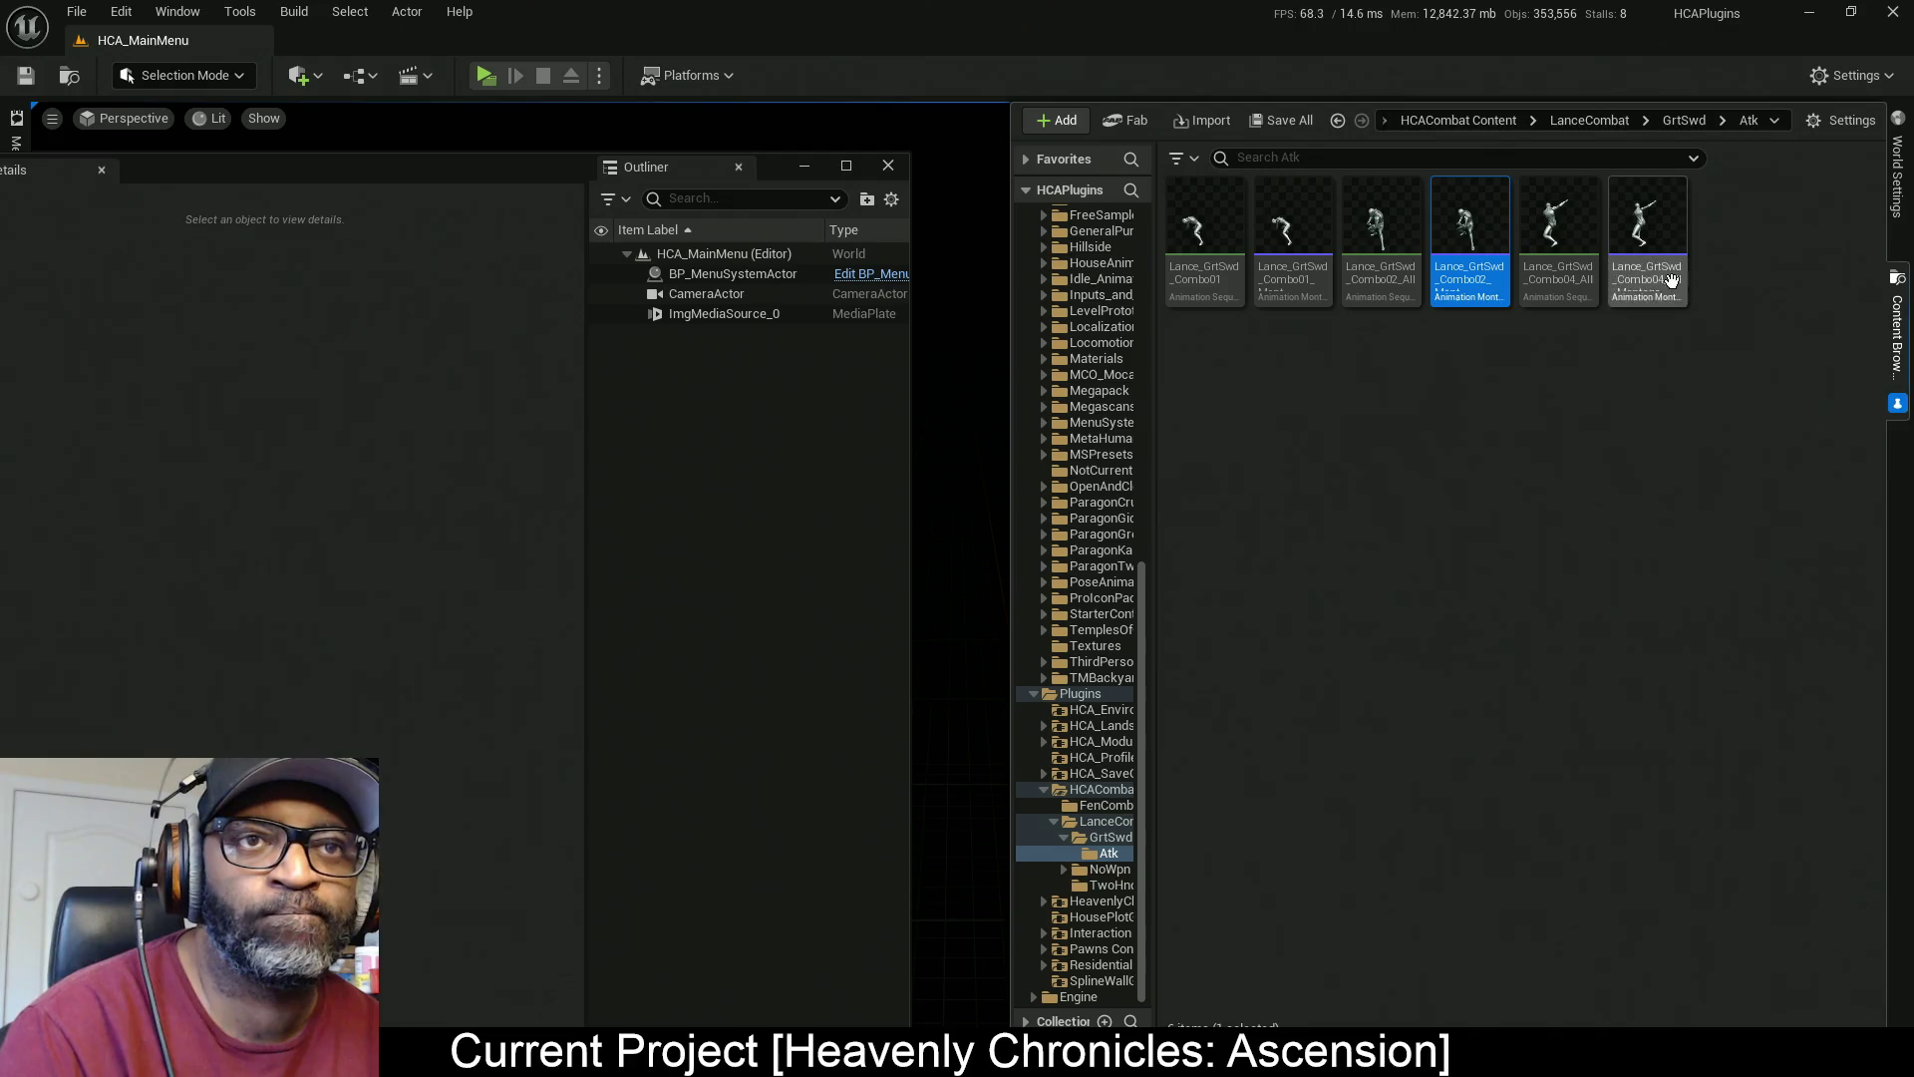
Rename the Combo04 montage so its name ends in _Mont
click(1673, 280)
key(F2)
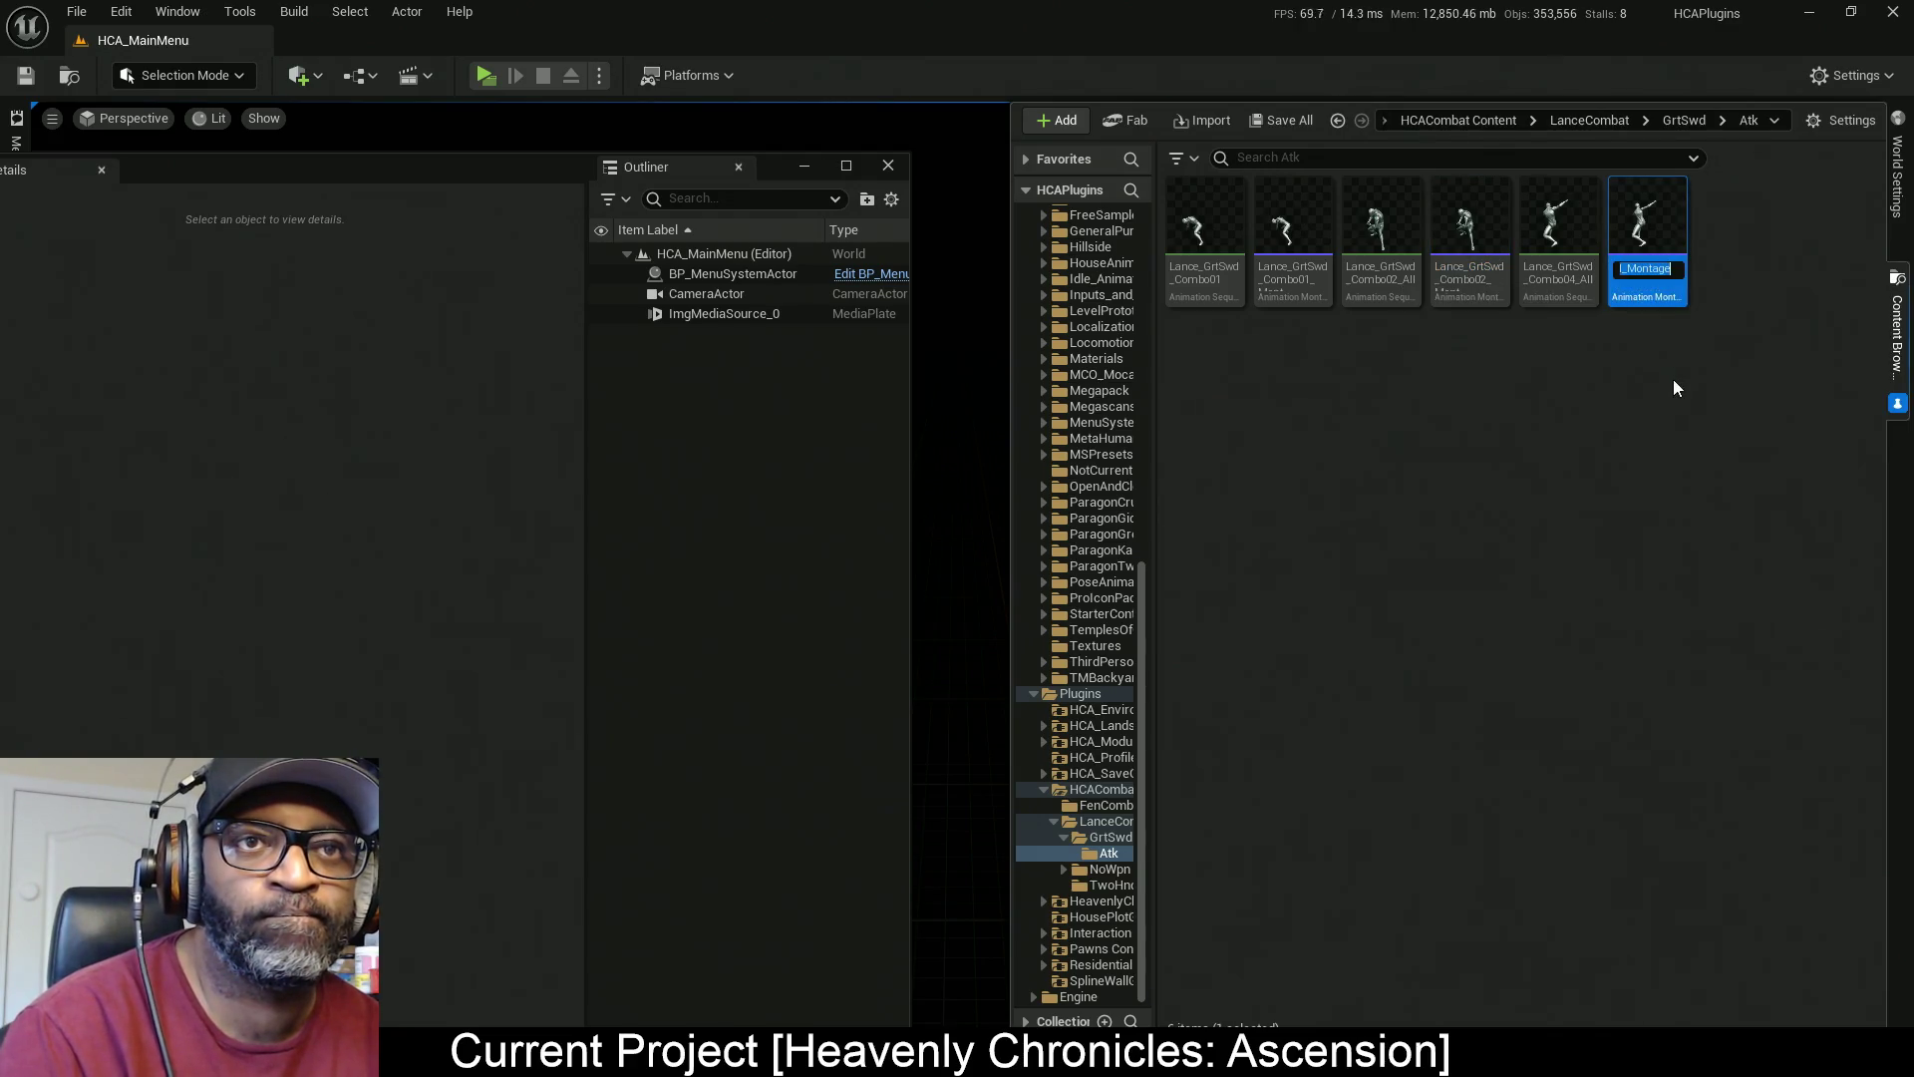
key(End)
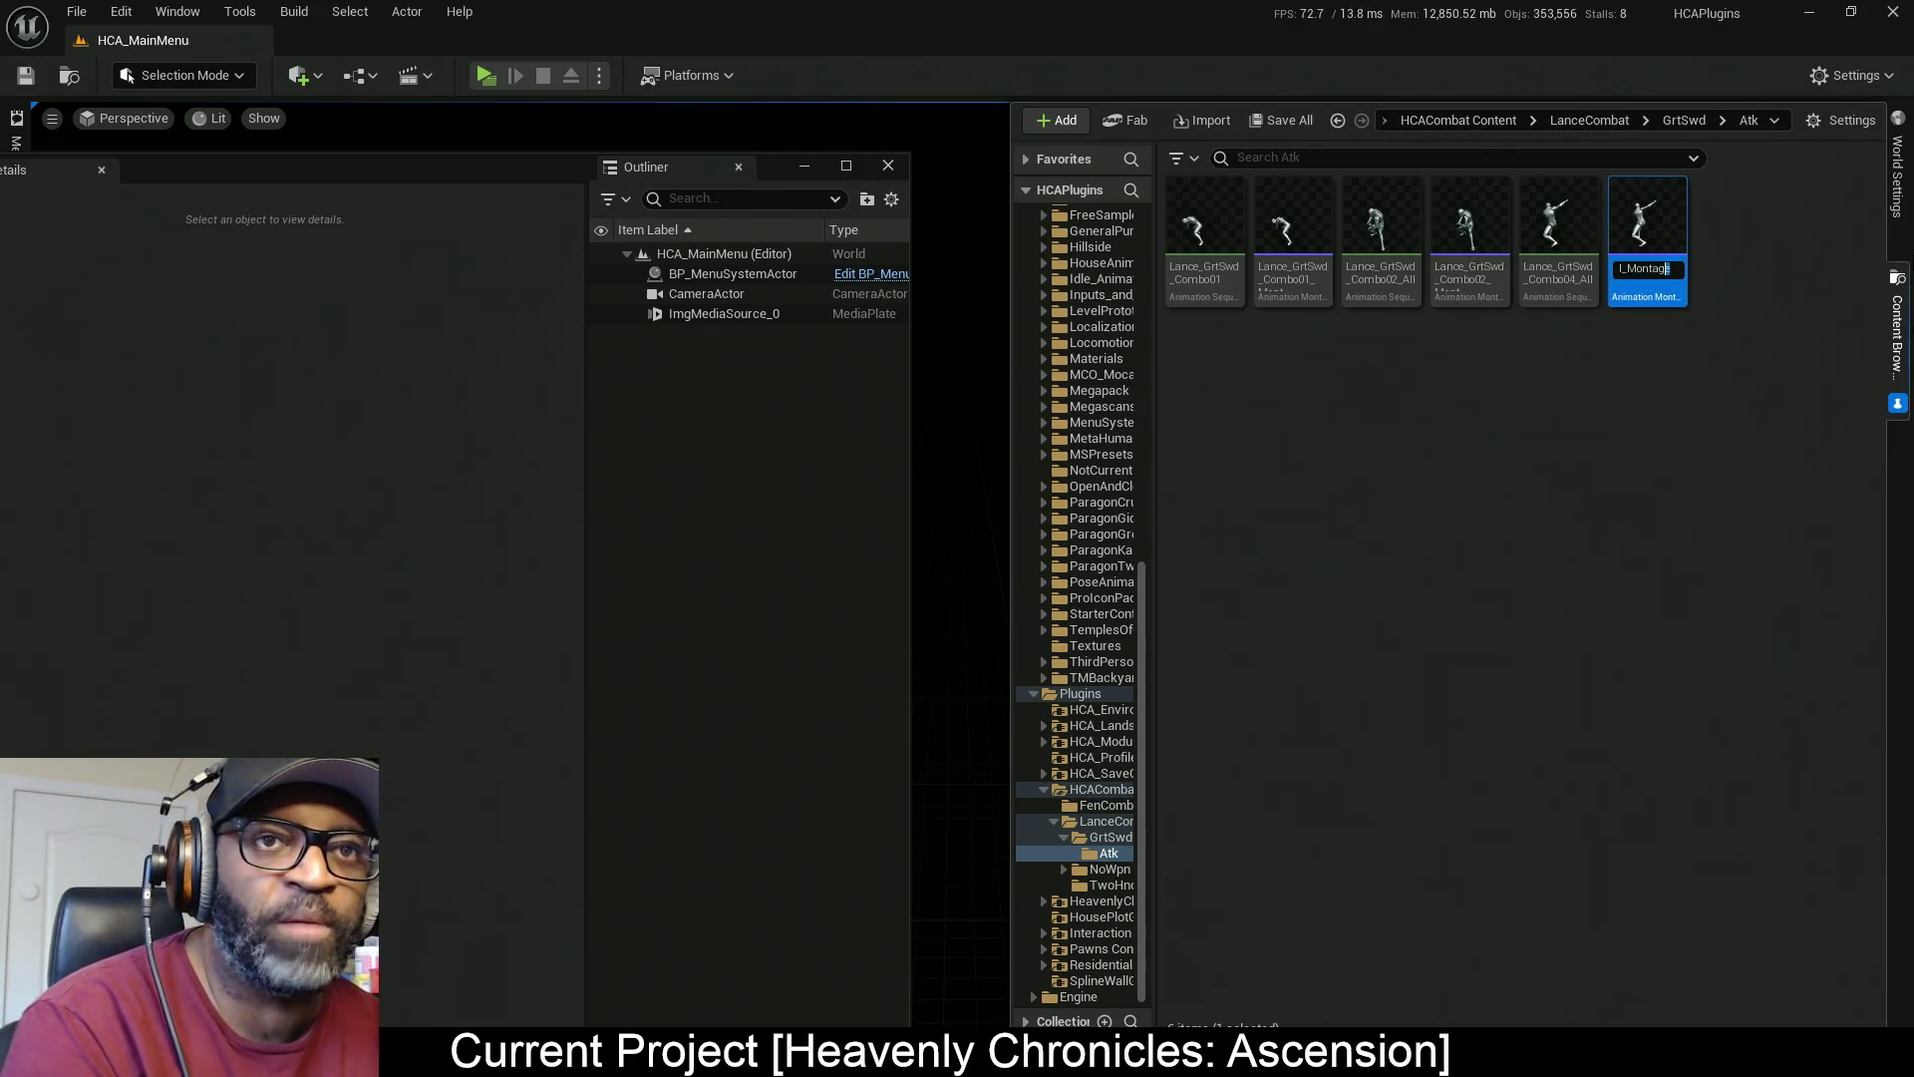
key(shift+Left)
key(shift+Left)
key(shift+Left)
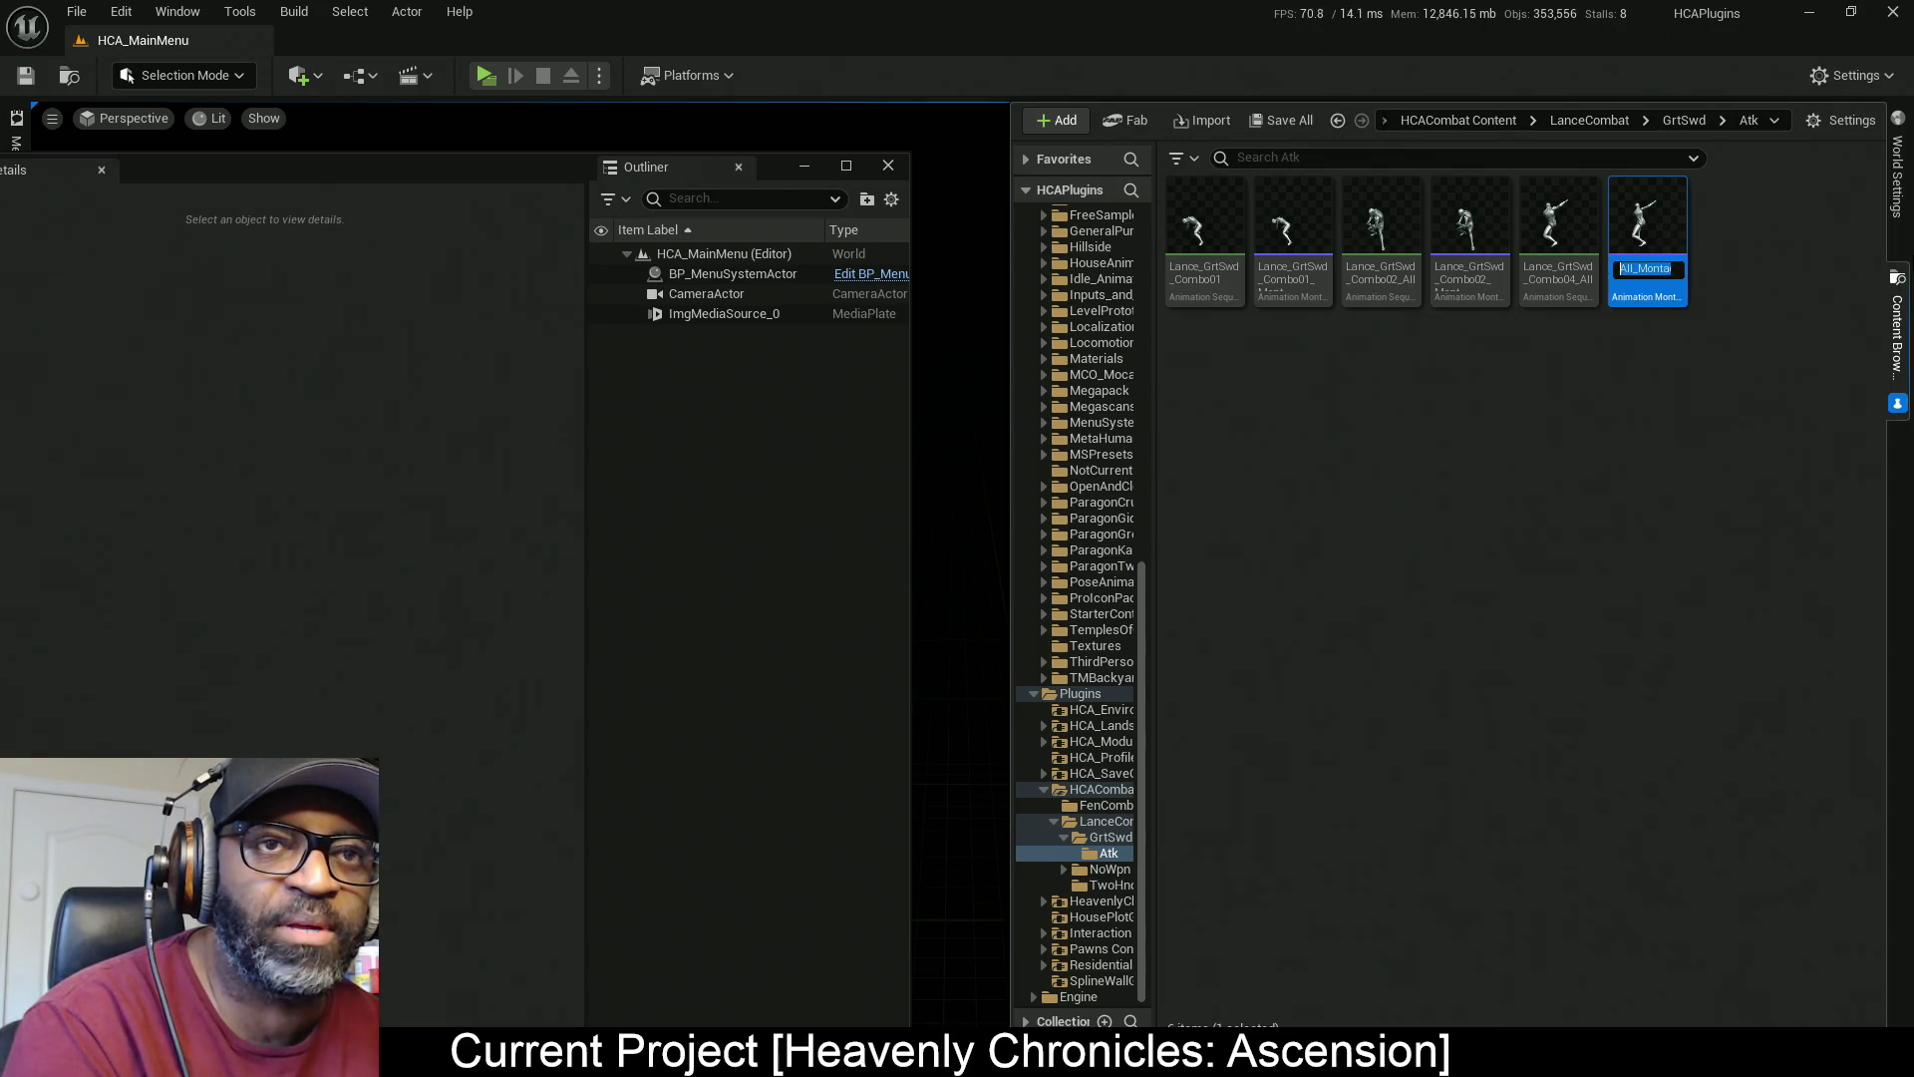
key(shift+Left)
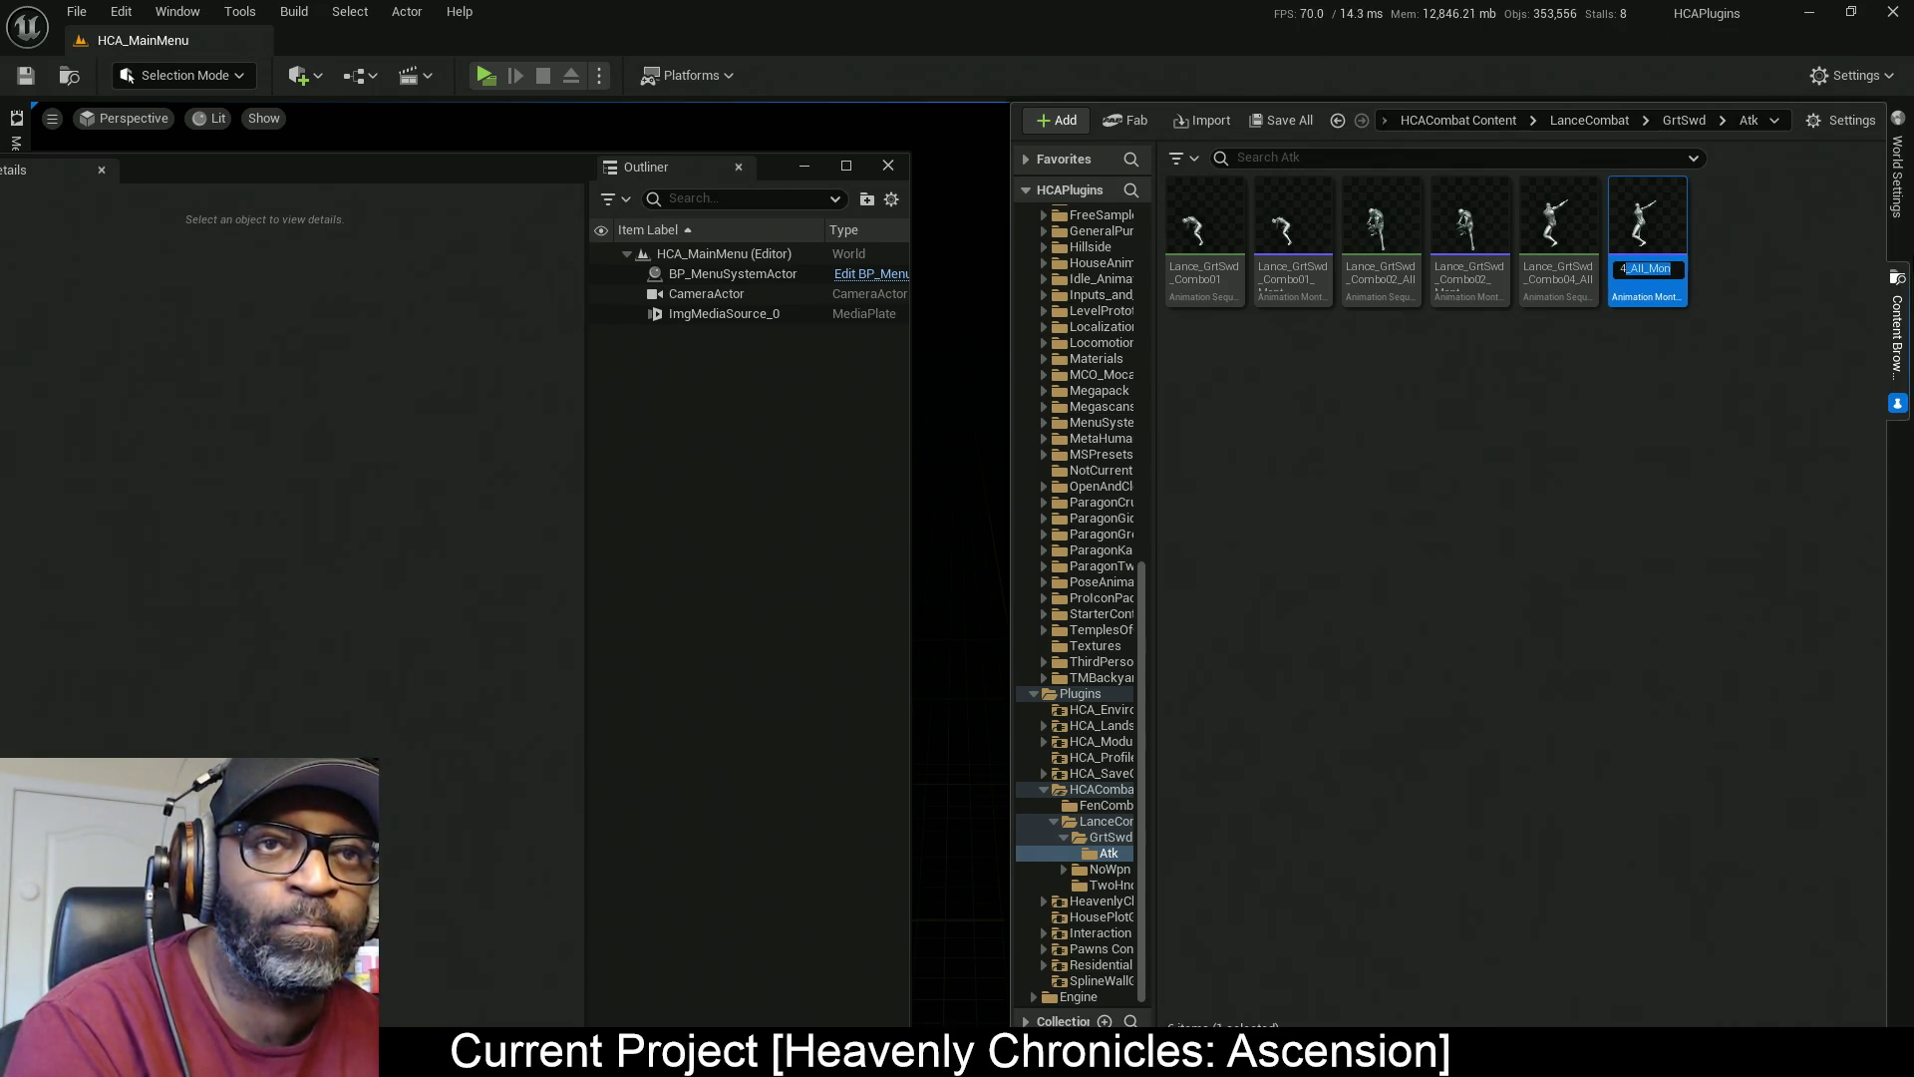
key(Return)
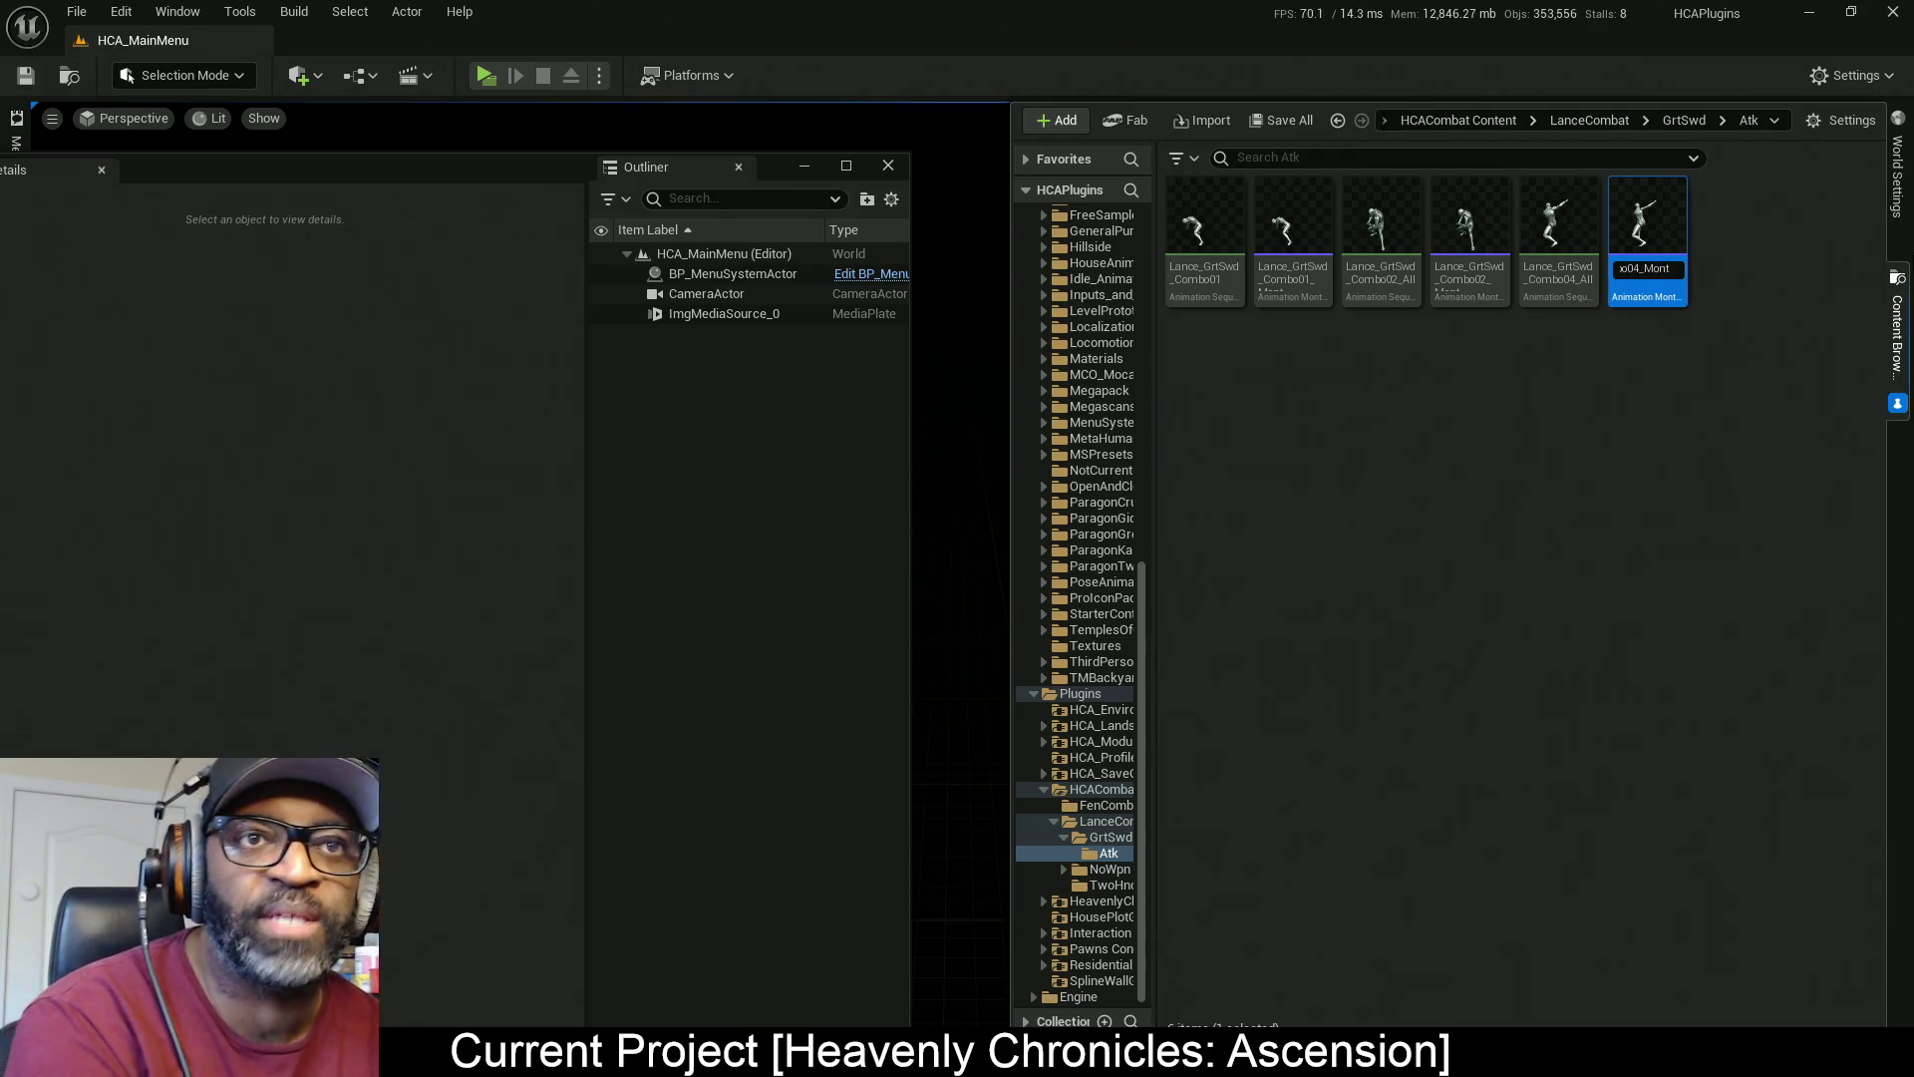
click(1560, 275)
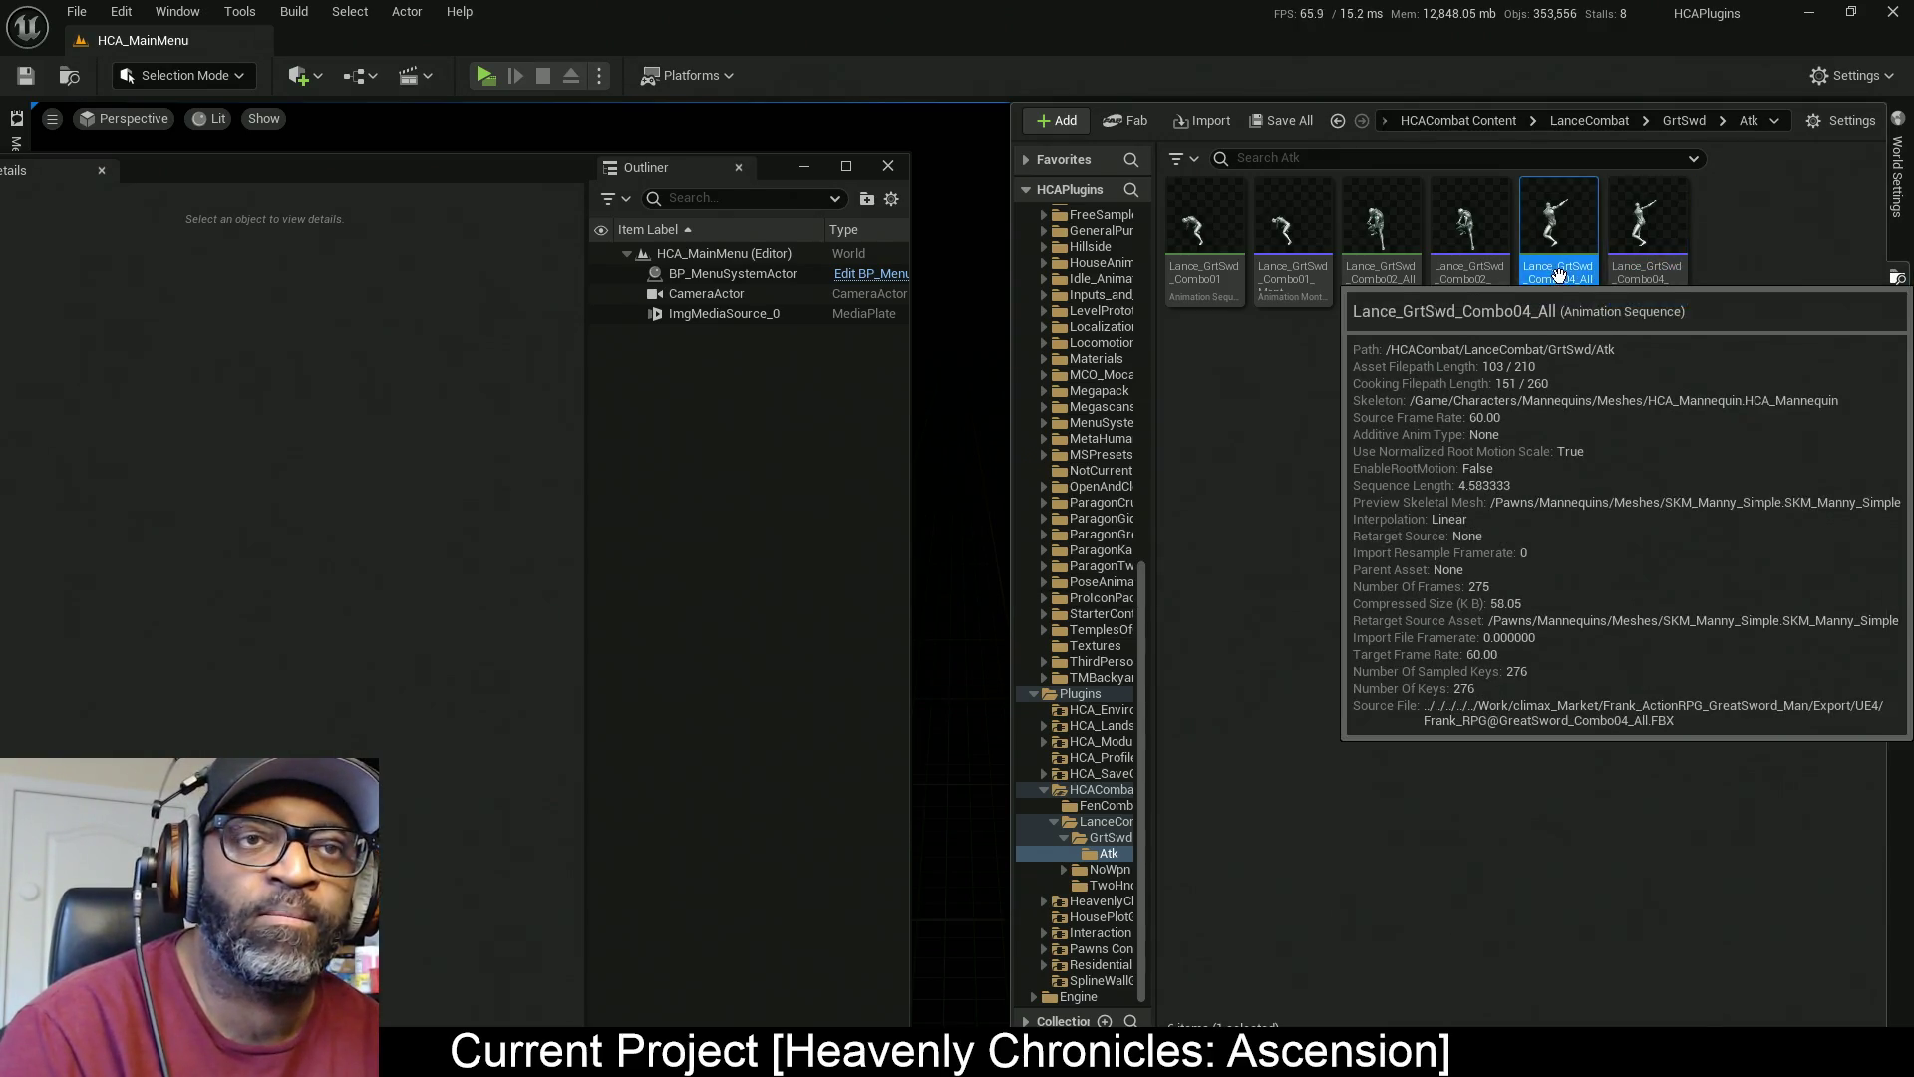
Rename the Combo04_All sequence to Lance_GrtSwd_Combo04
click(1564, 282)
key(End)
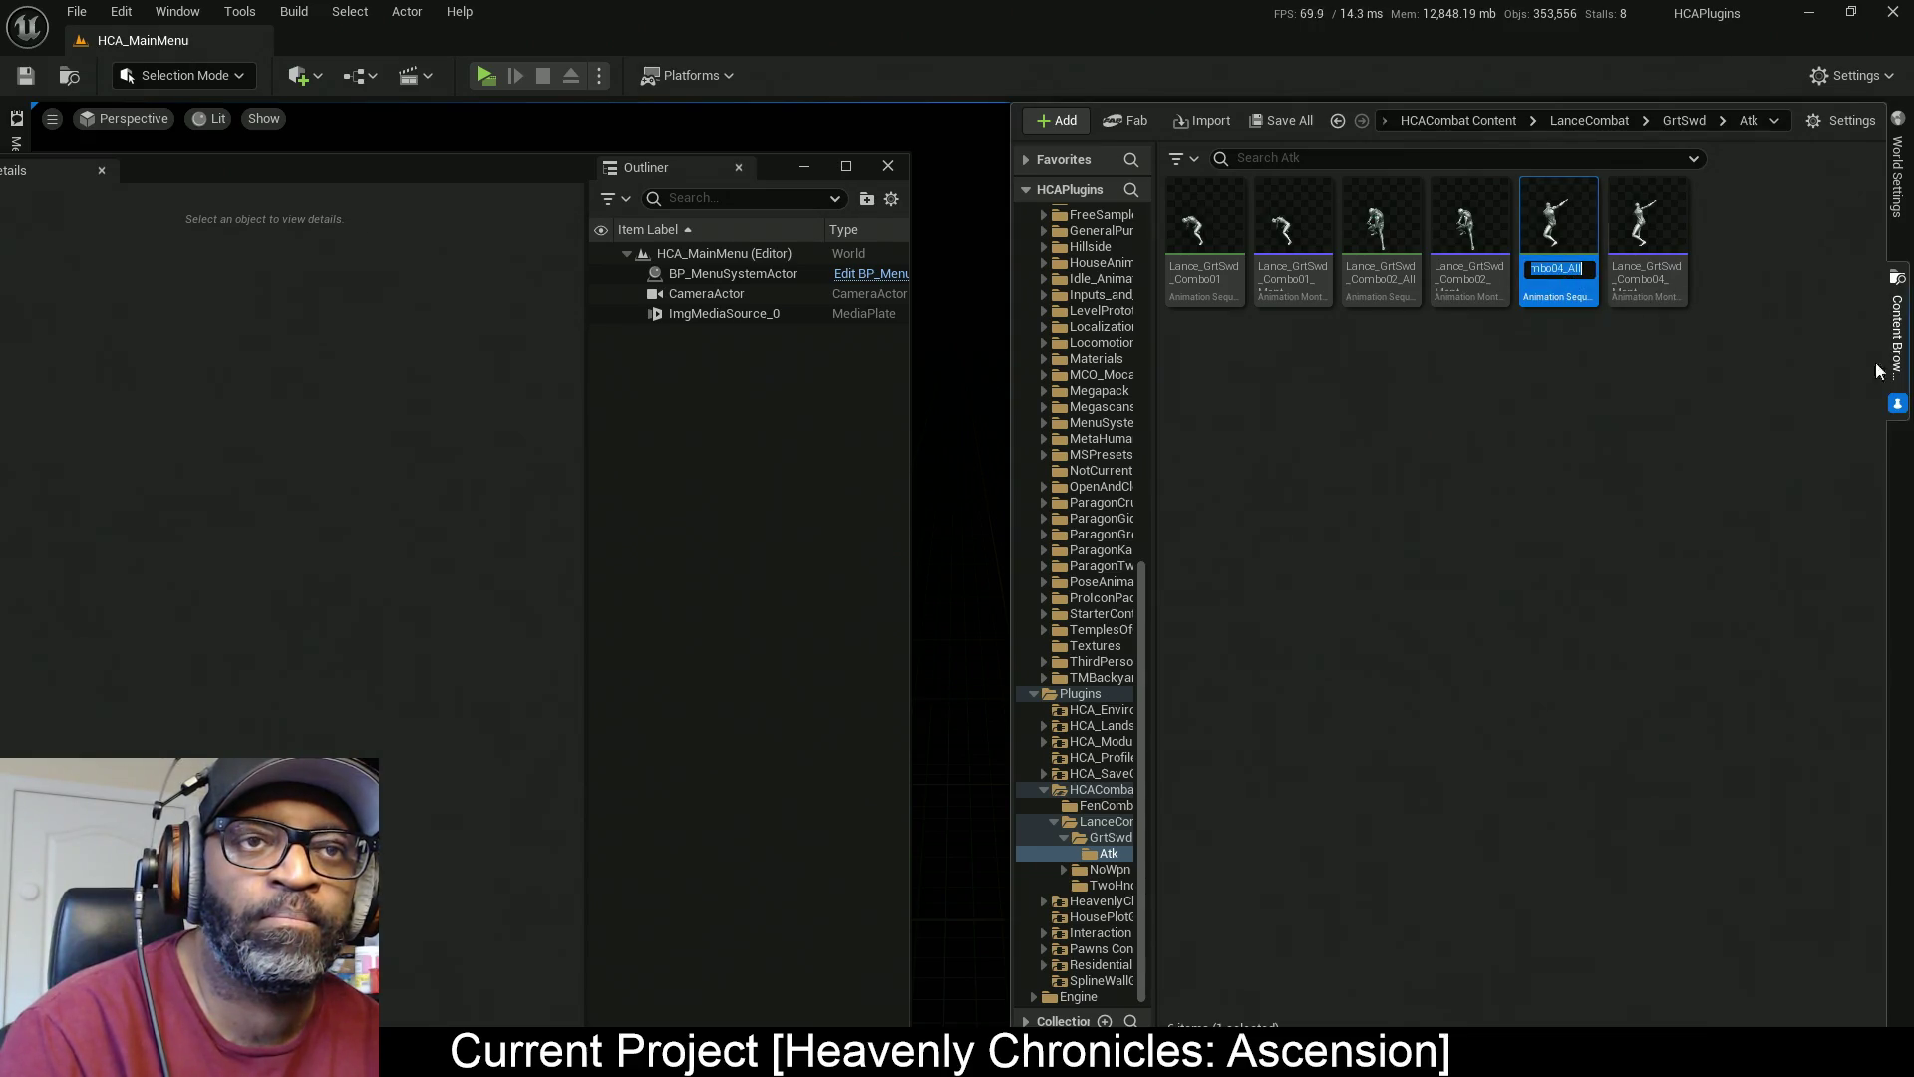
key(BackSpace)
key(BackSpace)
key(BackSpace)
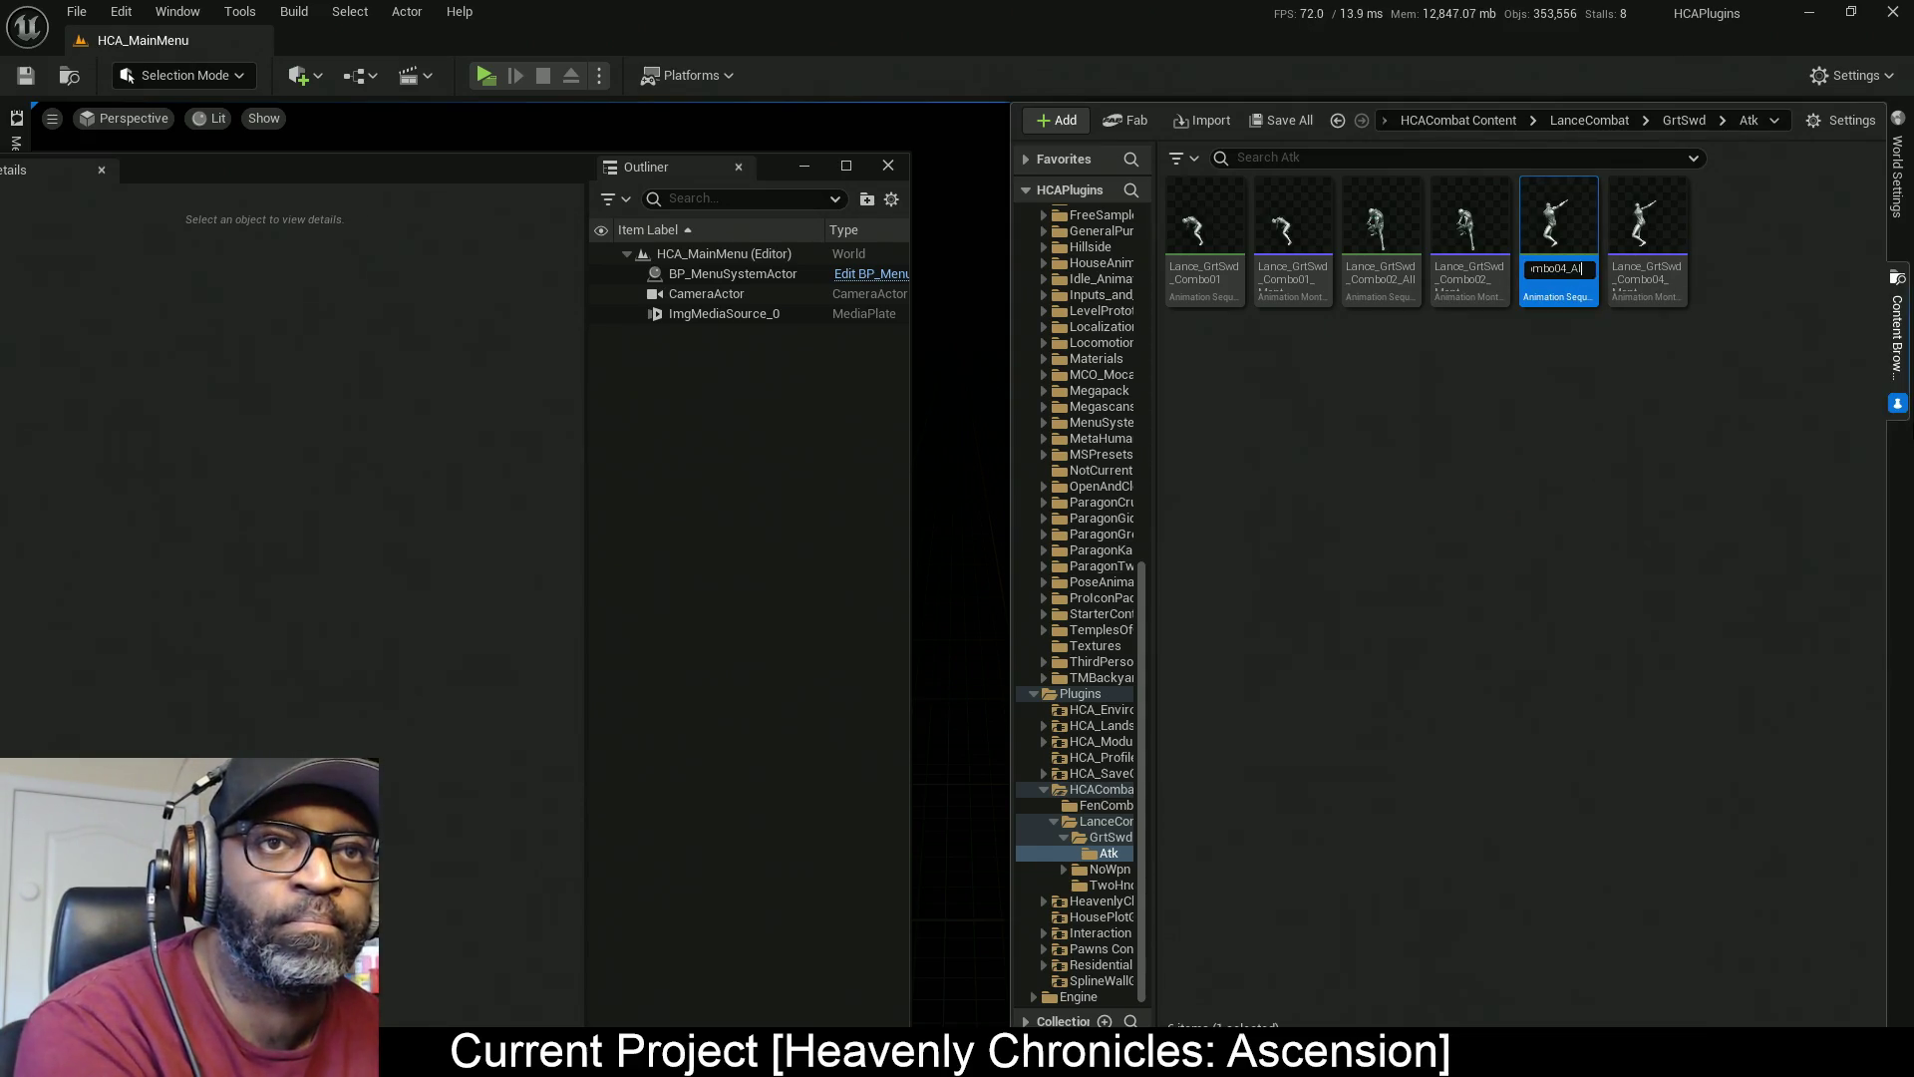
key(Return)
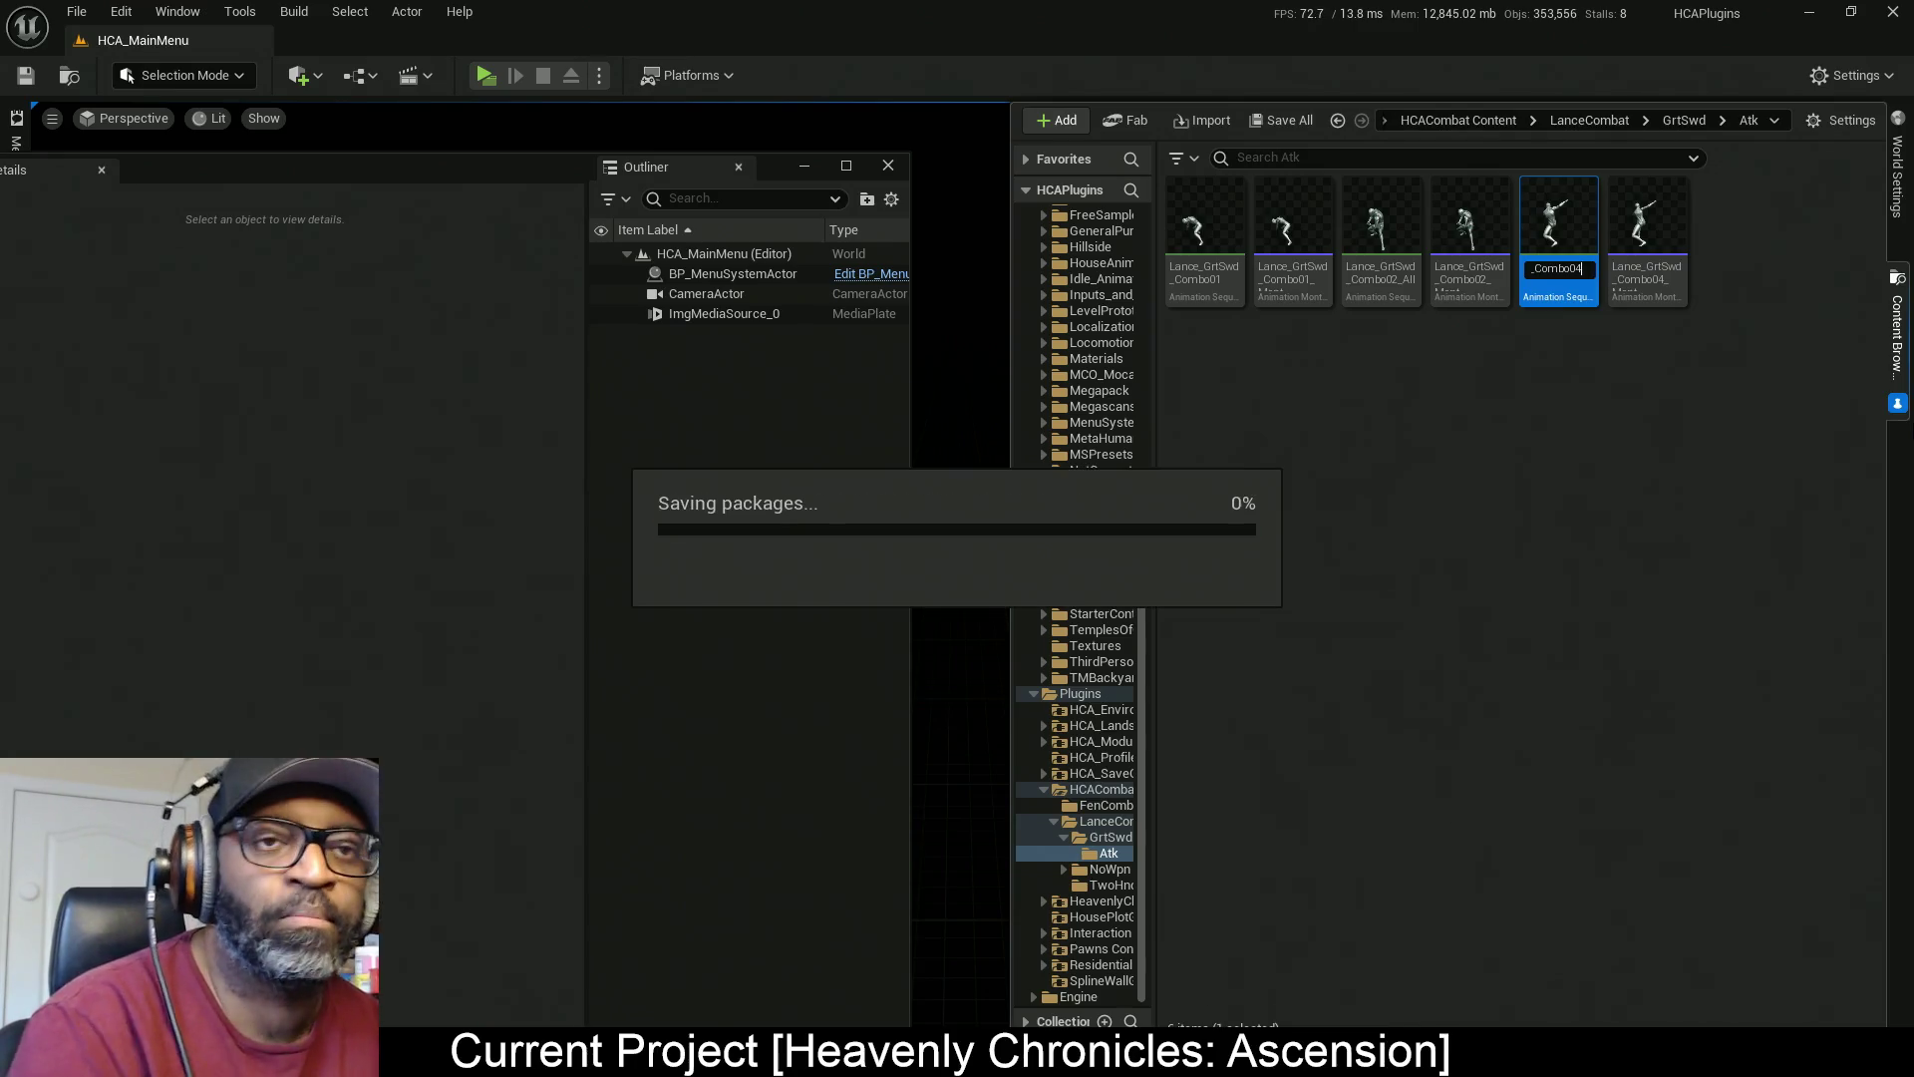
Rename the Combo02_All sequence to Lance_GrtSwd_Combo02 and clear the selection
click(1470, 244)
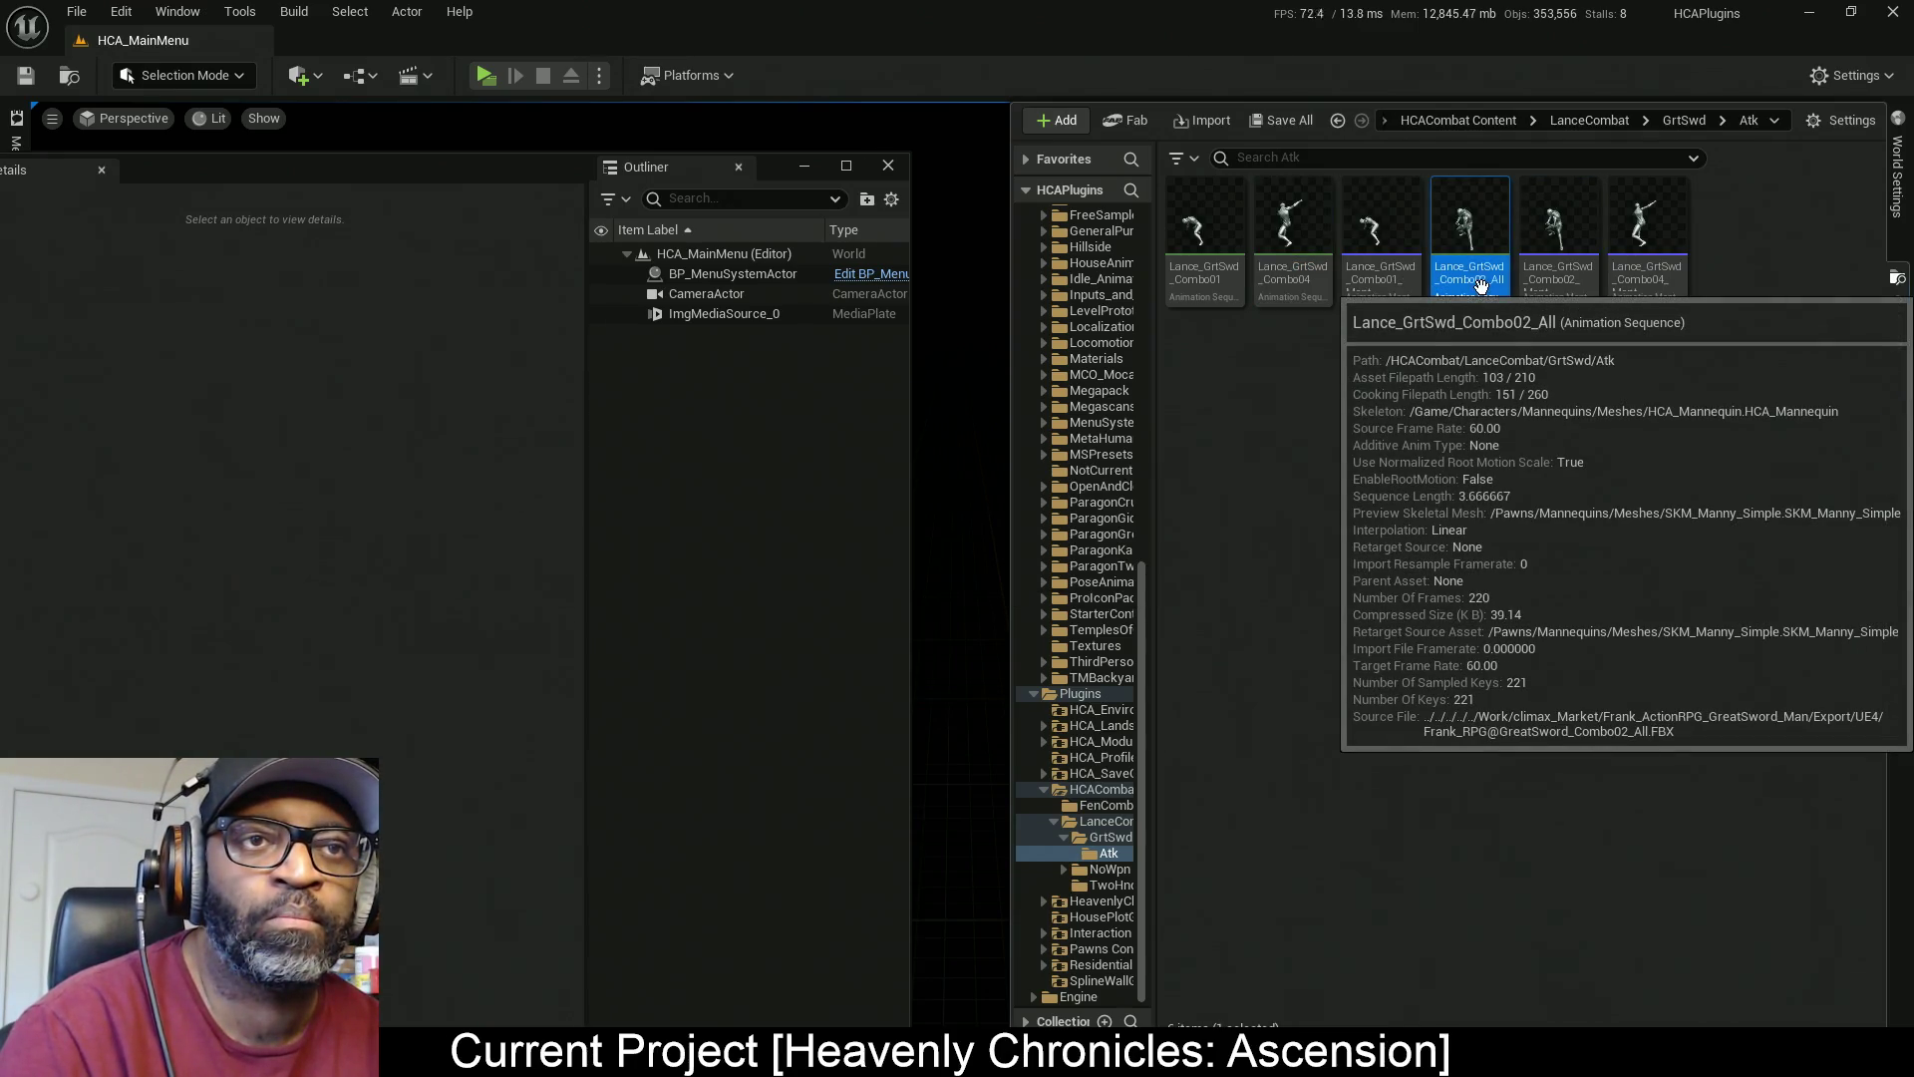
key(F2)
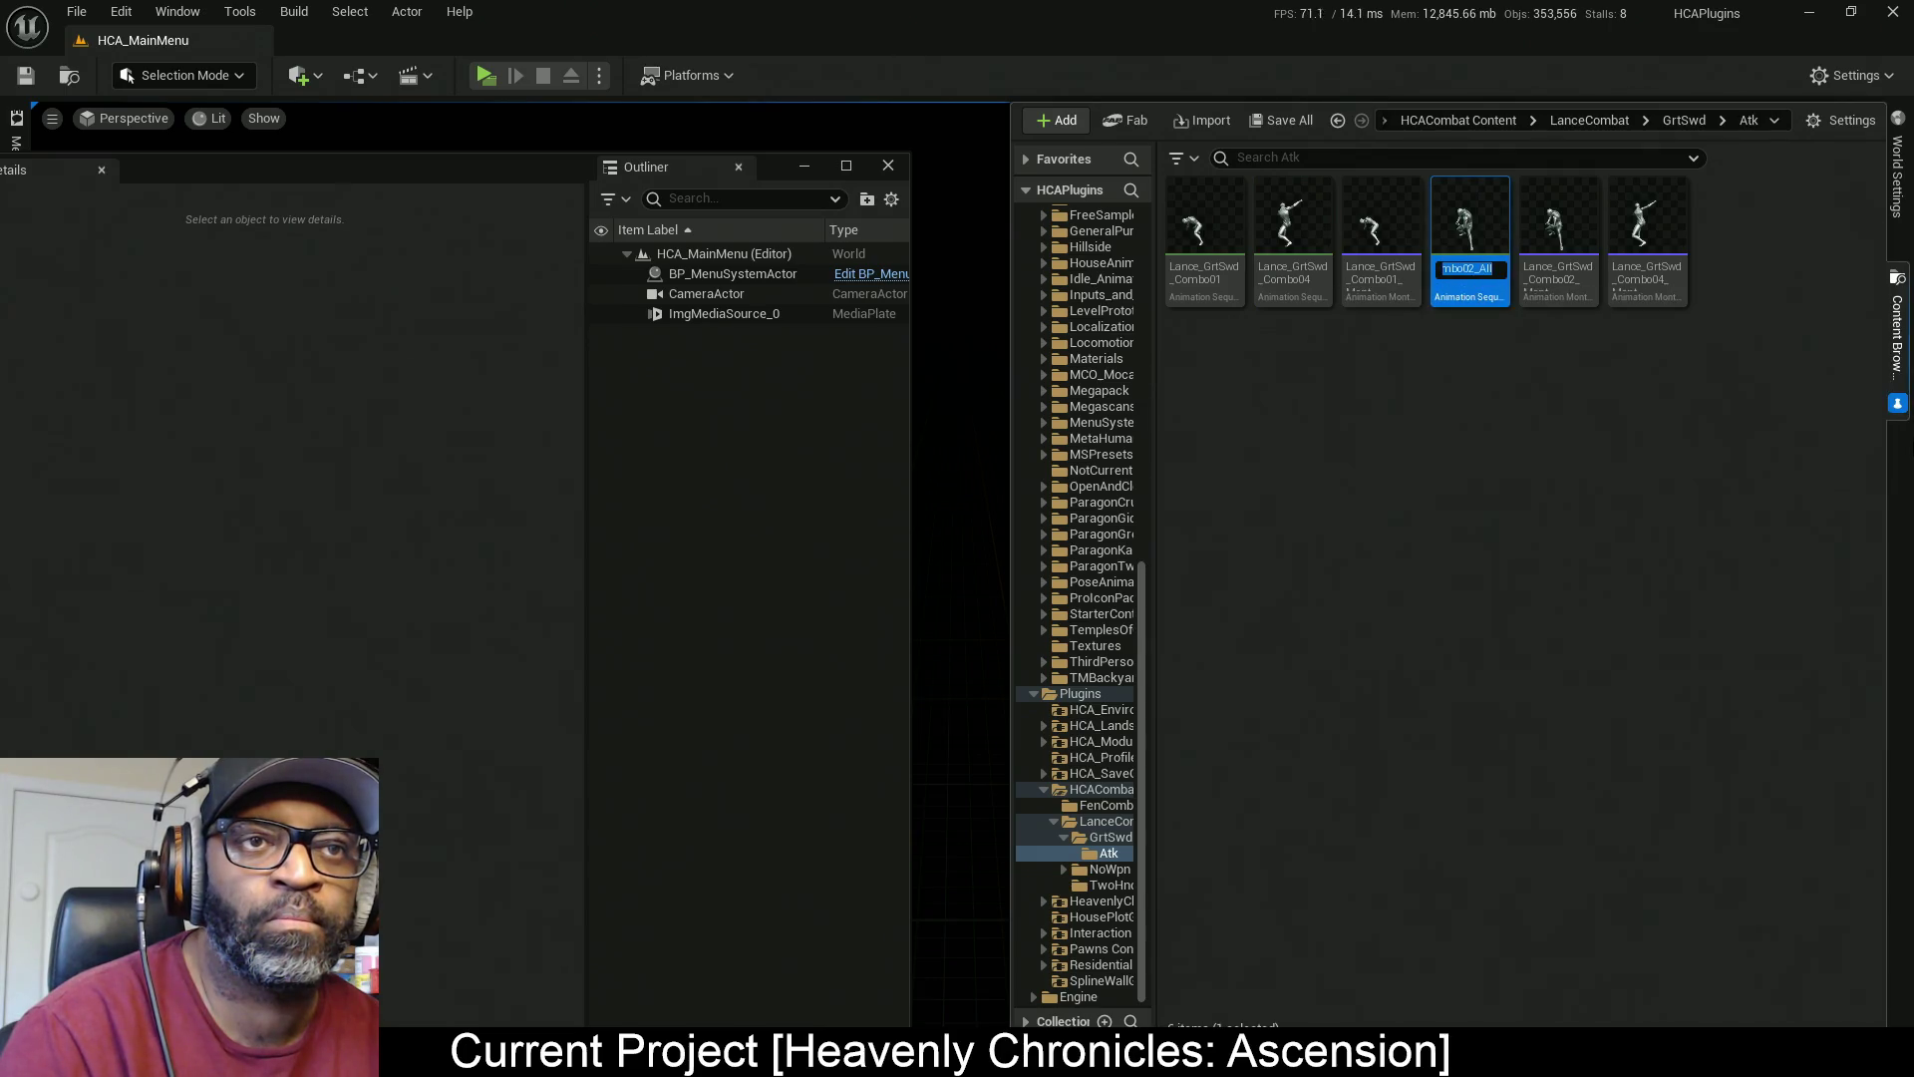
click(1443, 268)
key(BackSpace)
key(BackSpace)
key(BackSpace)
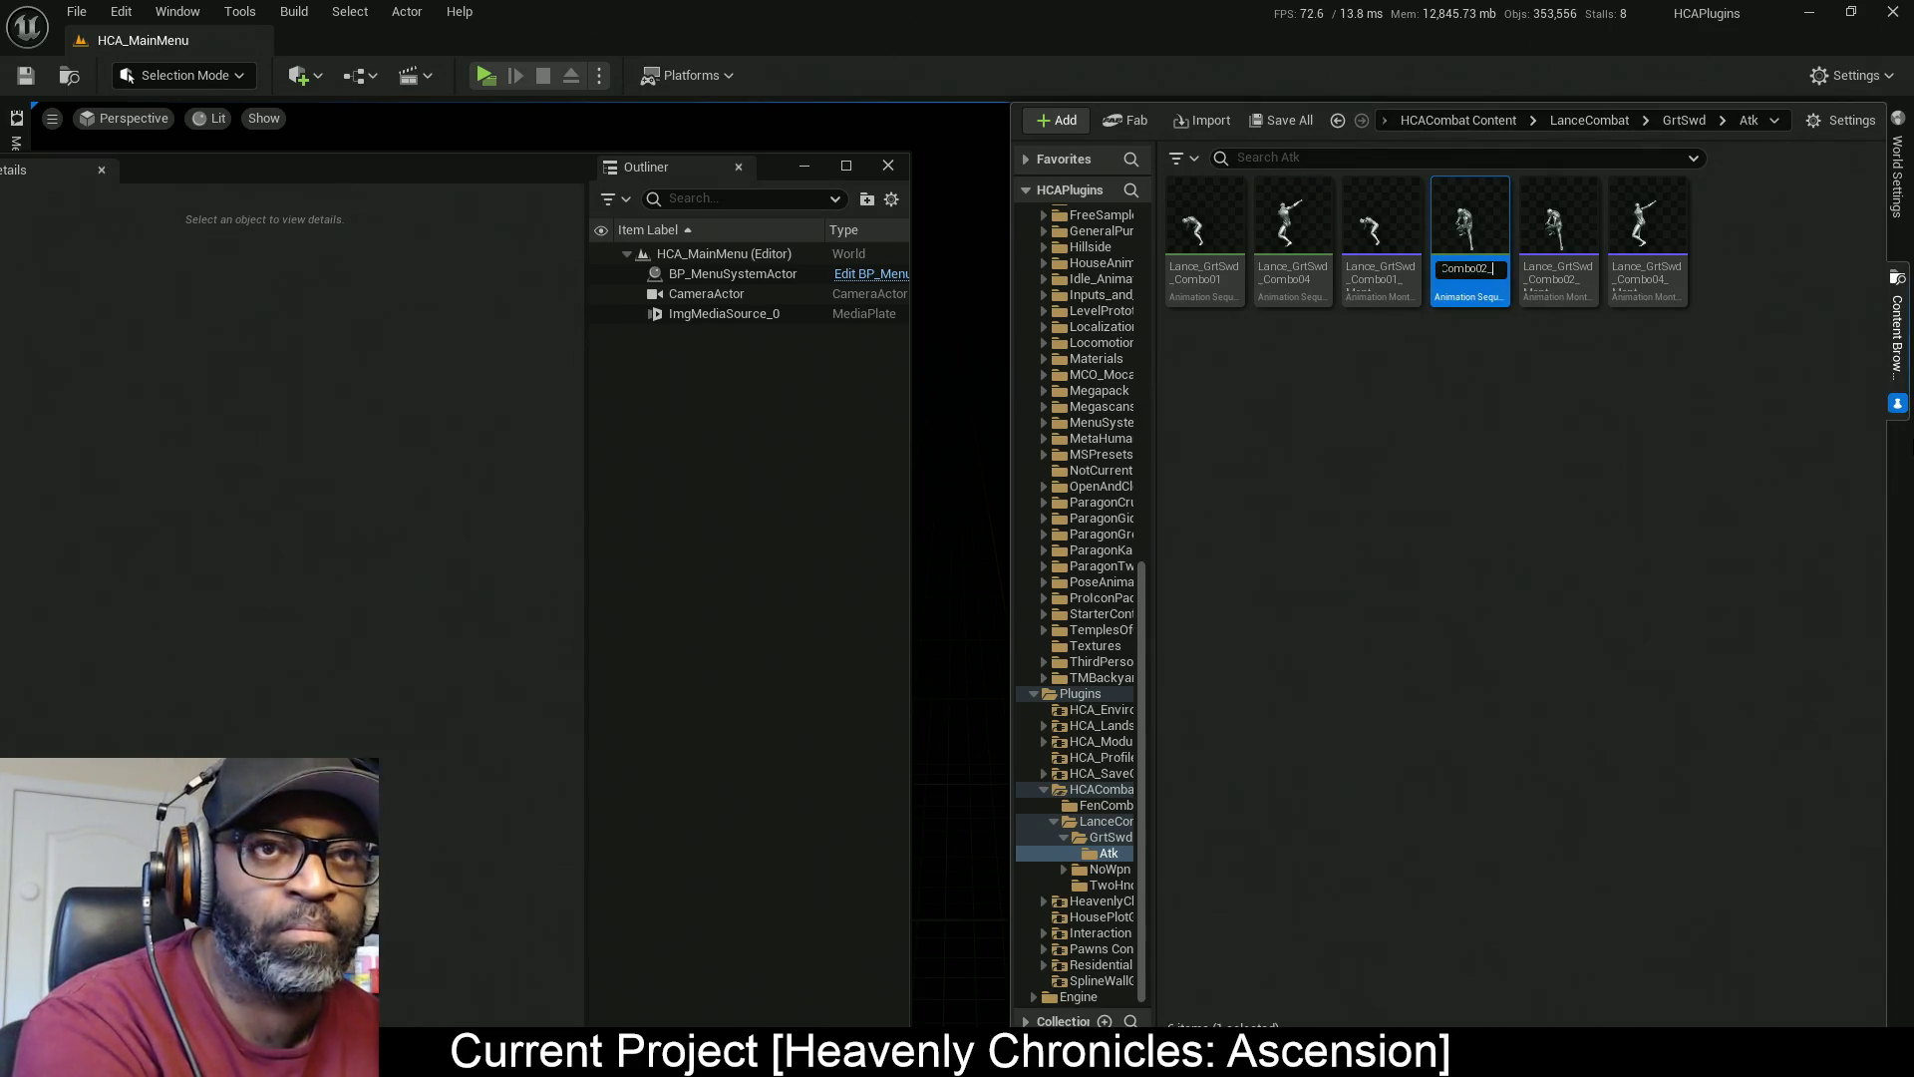
key(Return)
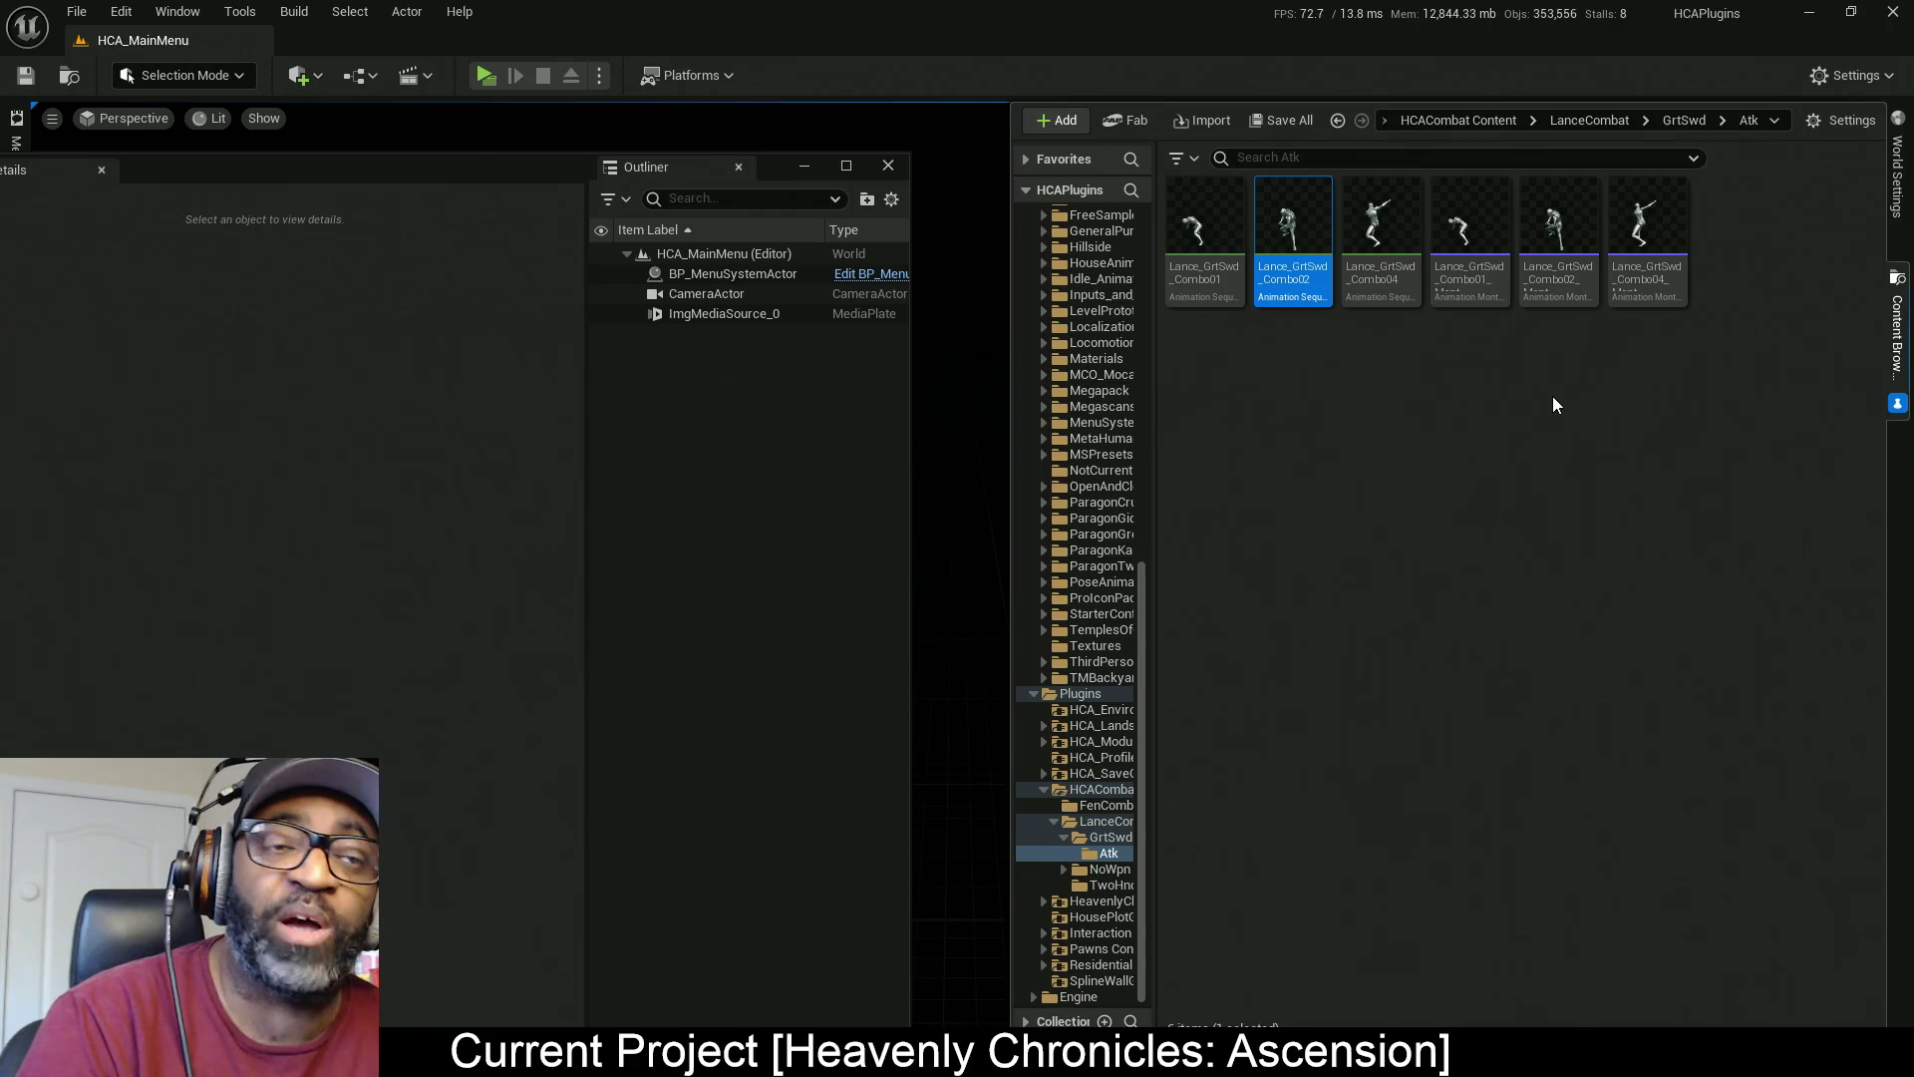
click(1433, 409)
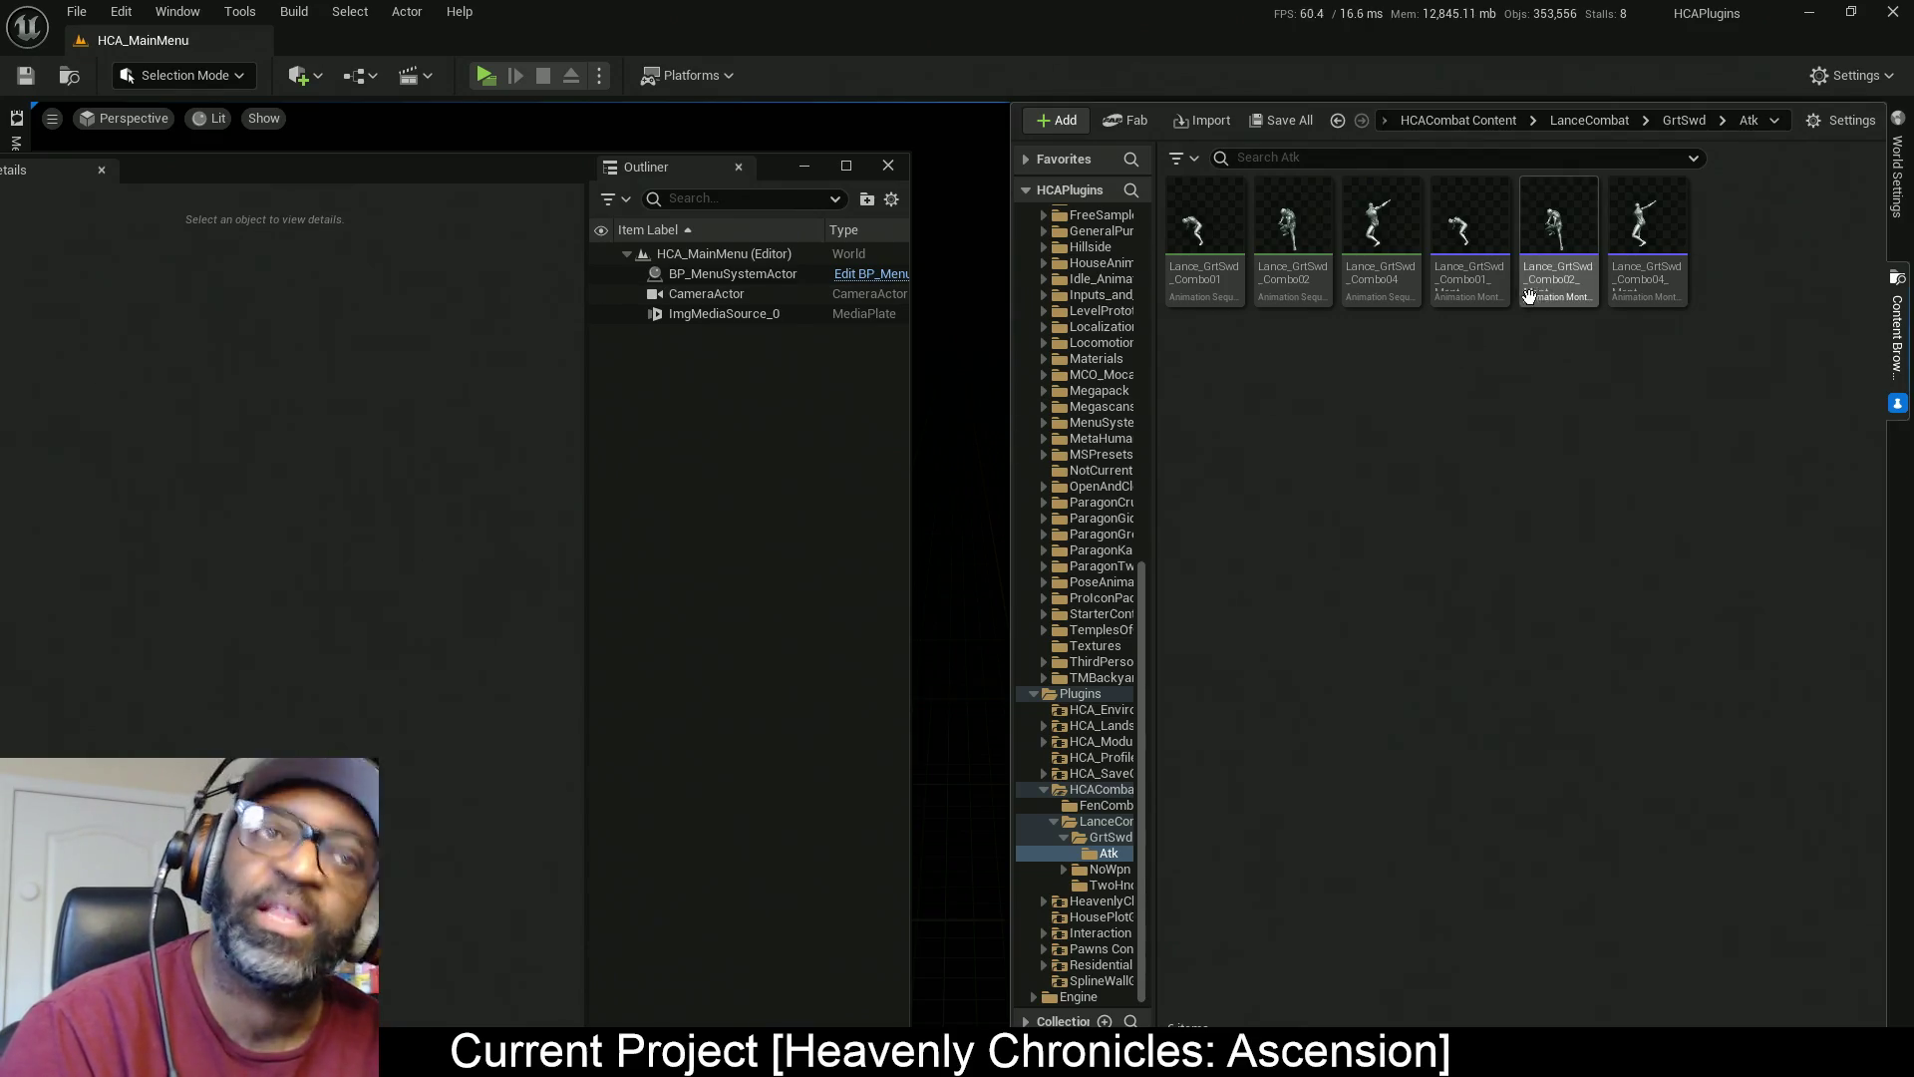
key(alt+Tab)
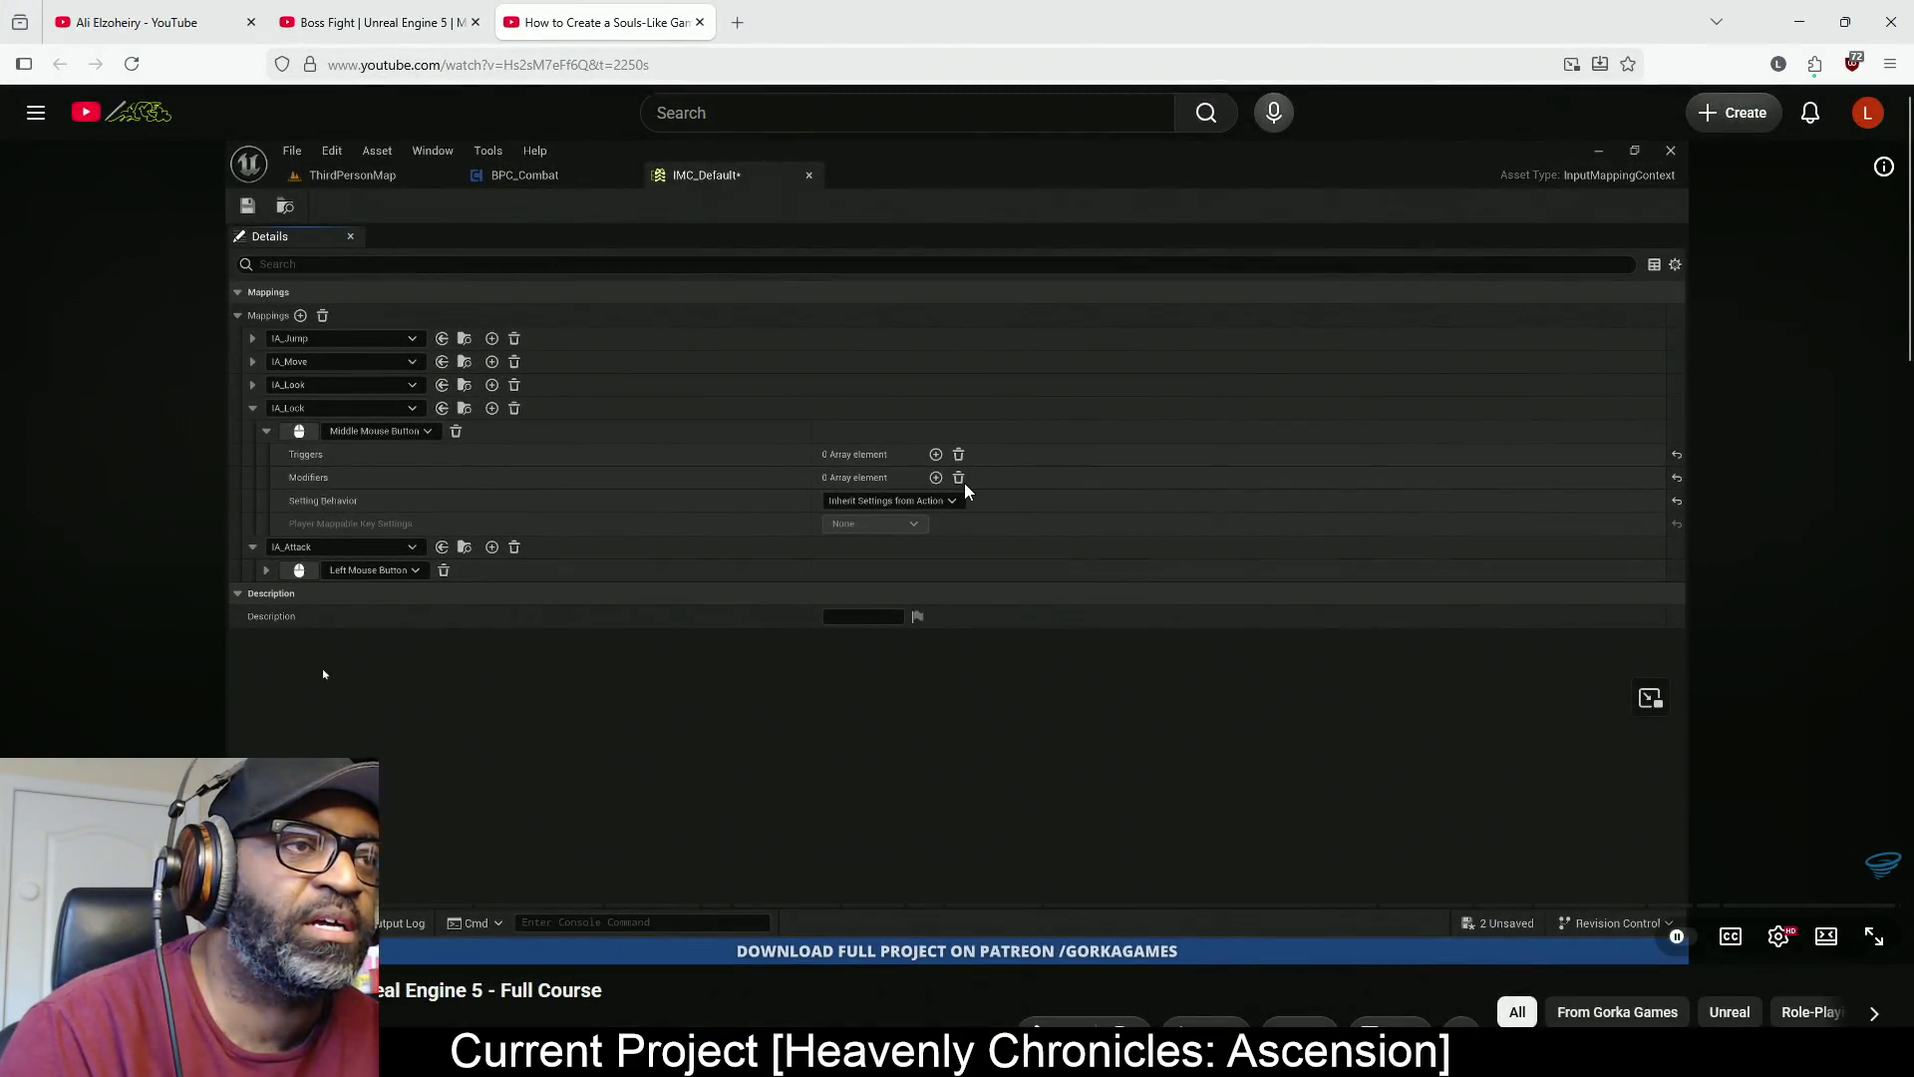
click(965, 483)
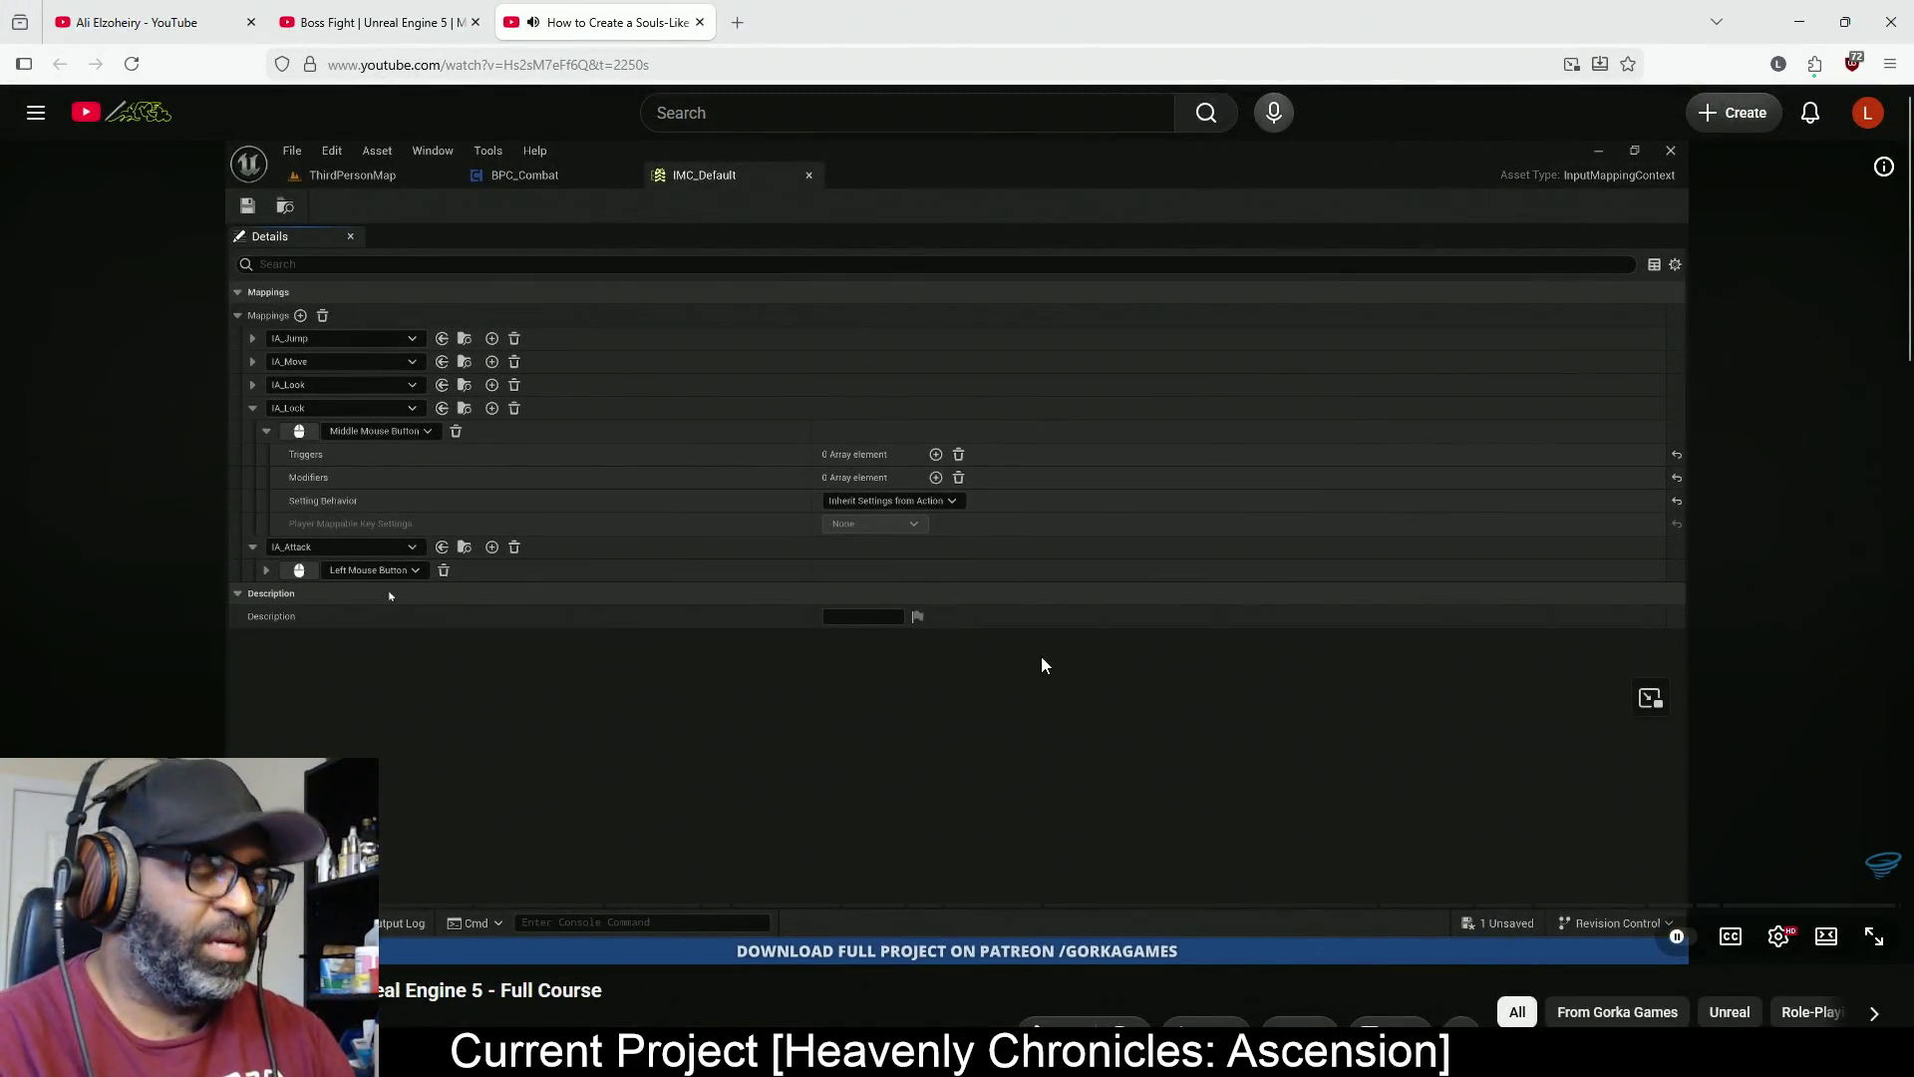
key(space)
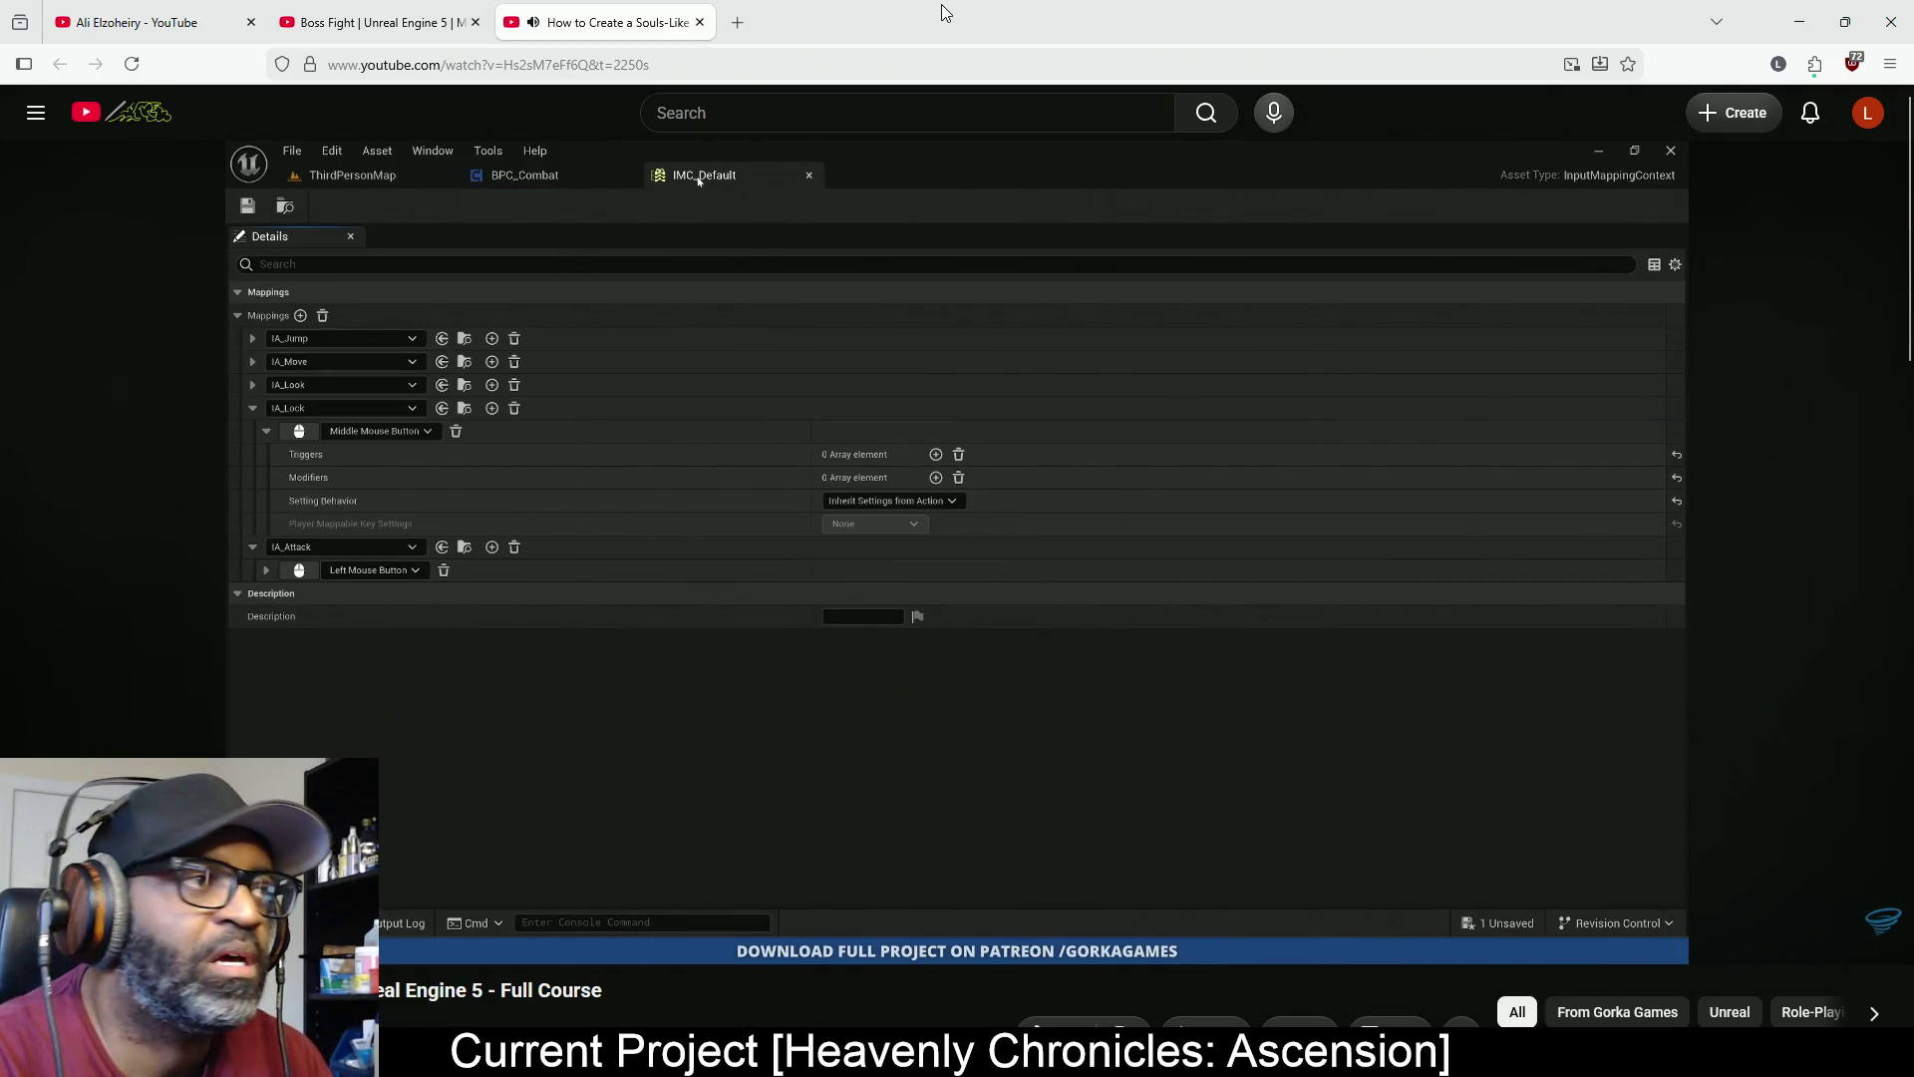
key(alt+Tab)
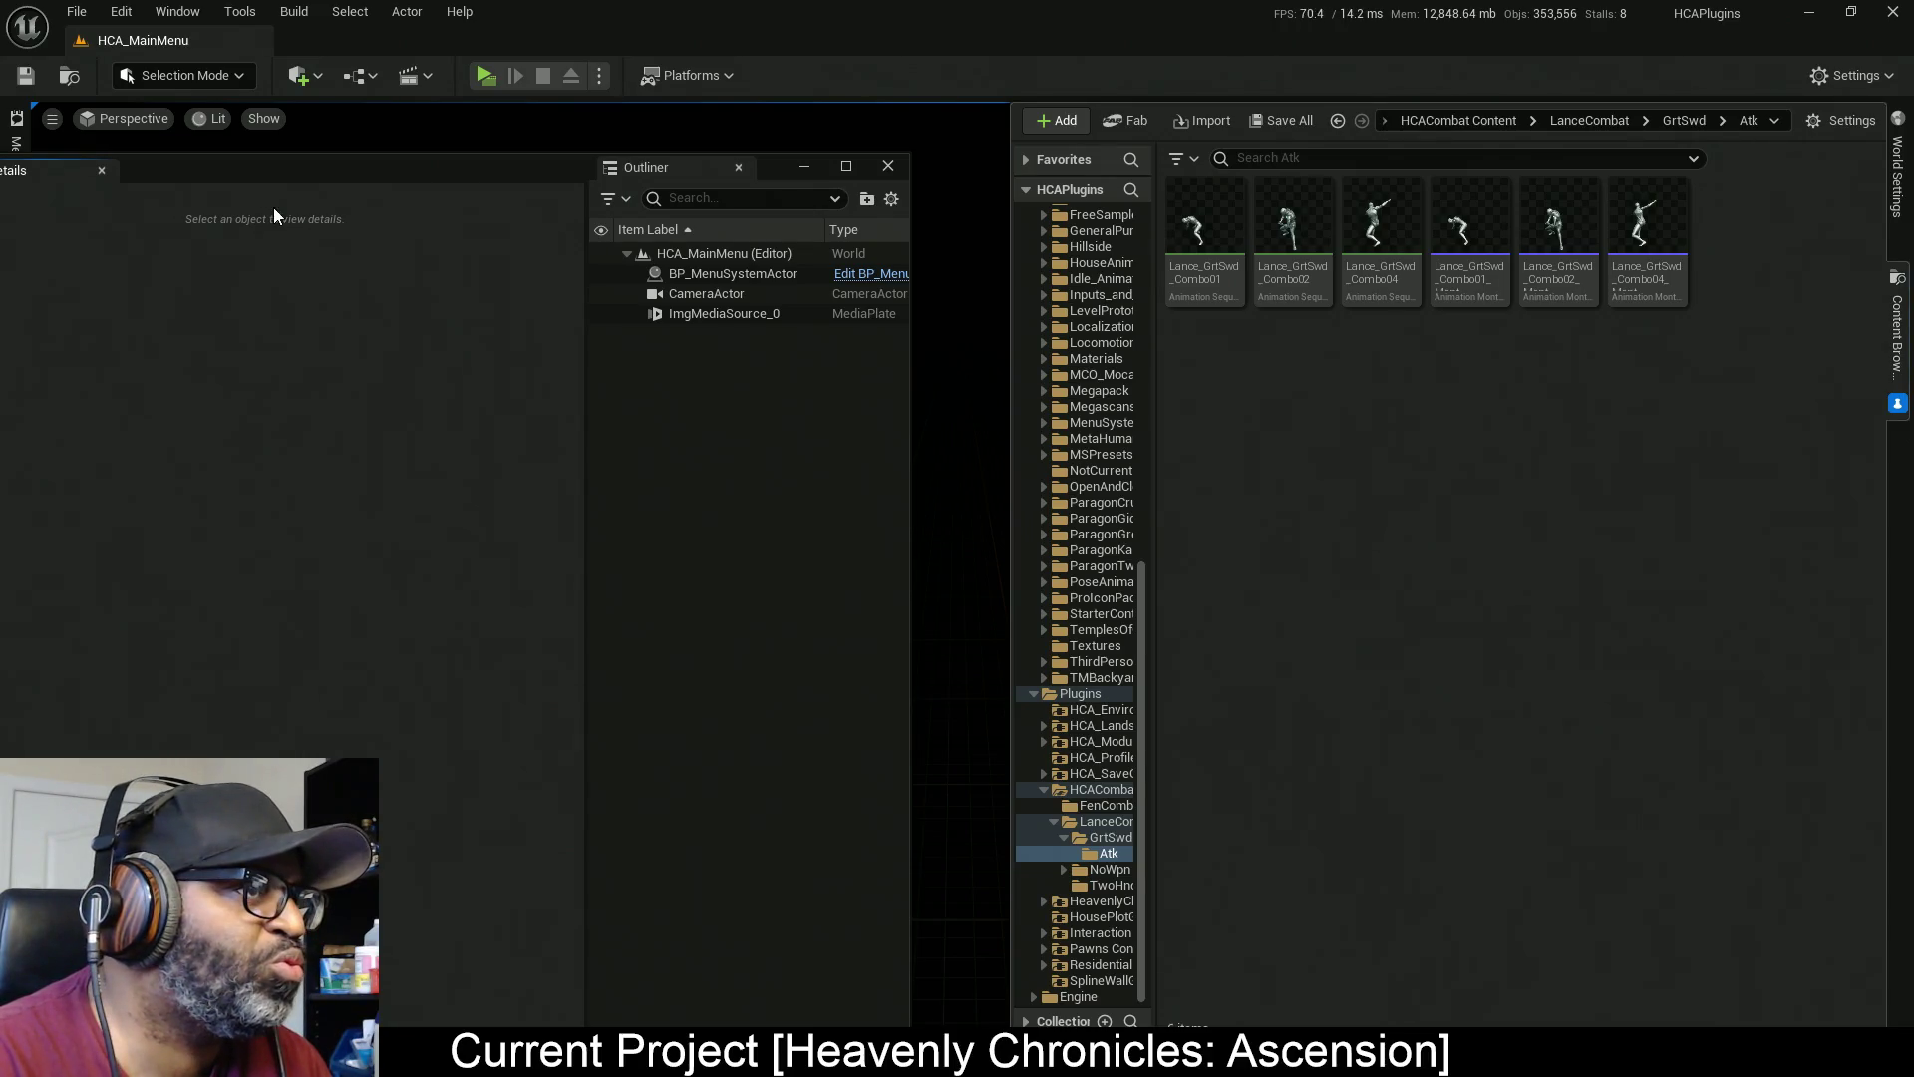
Minimize Retarget Animations and reposition the floating Details/Outliner window
key(alt+Tab)
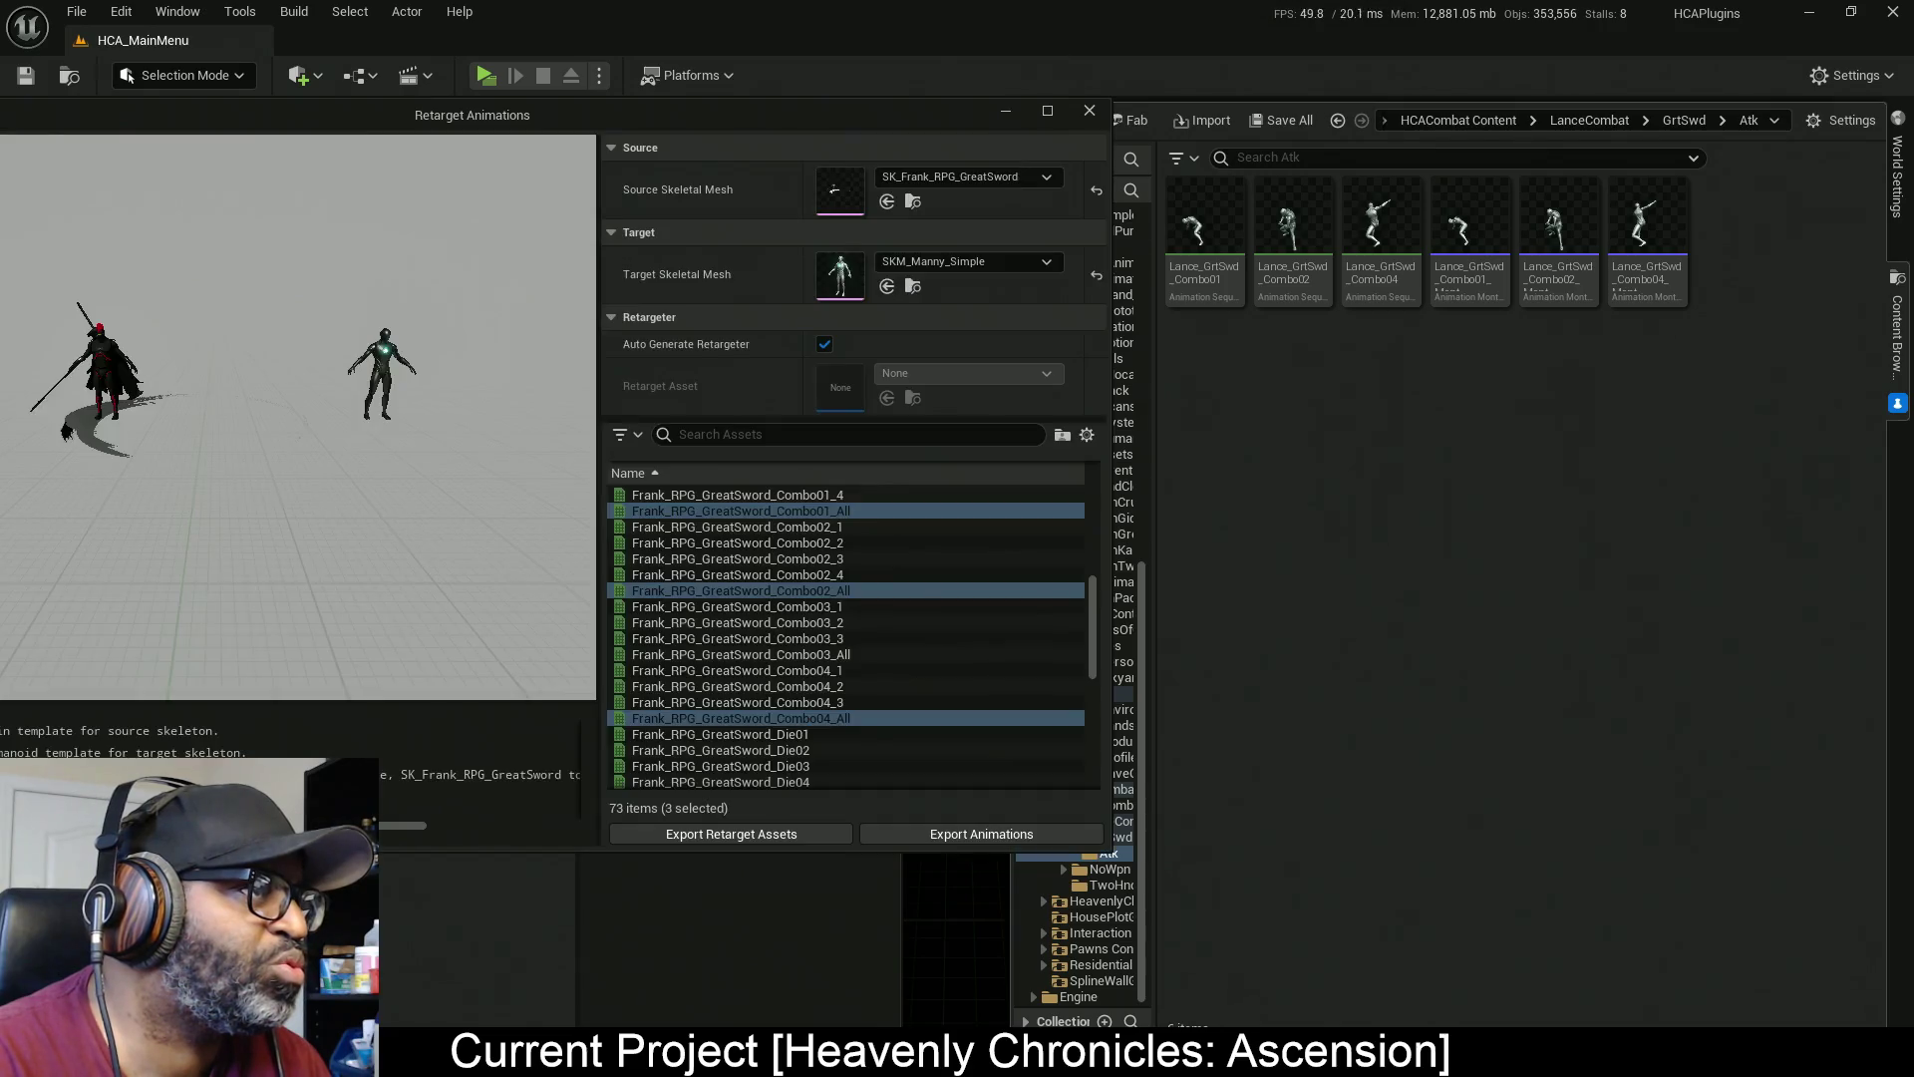
click(1007, 110)
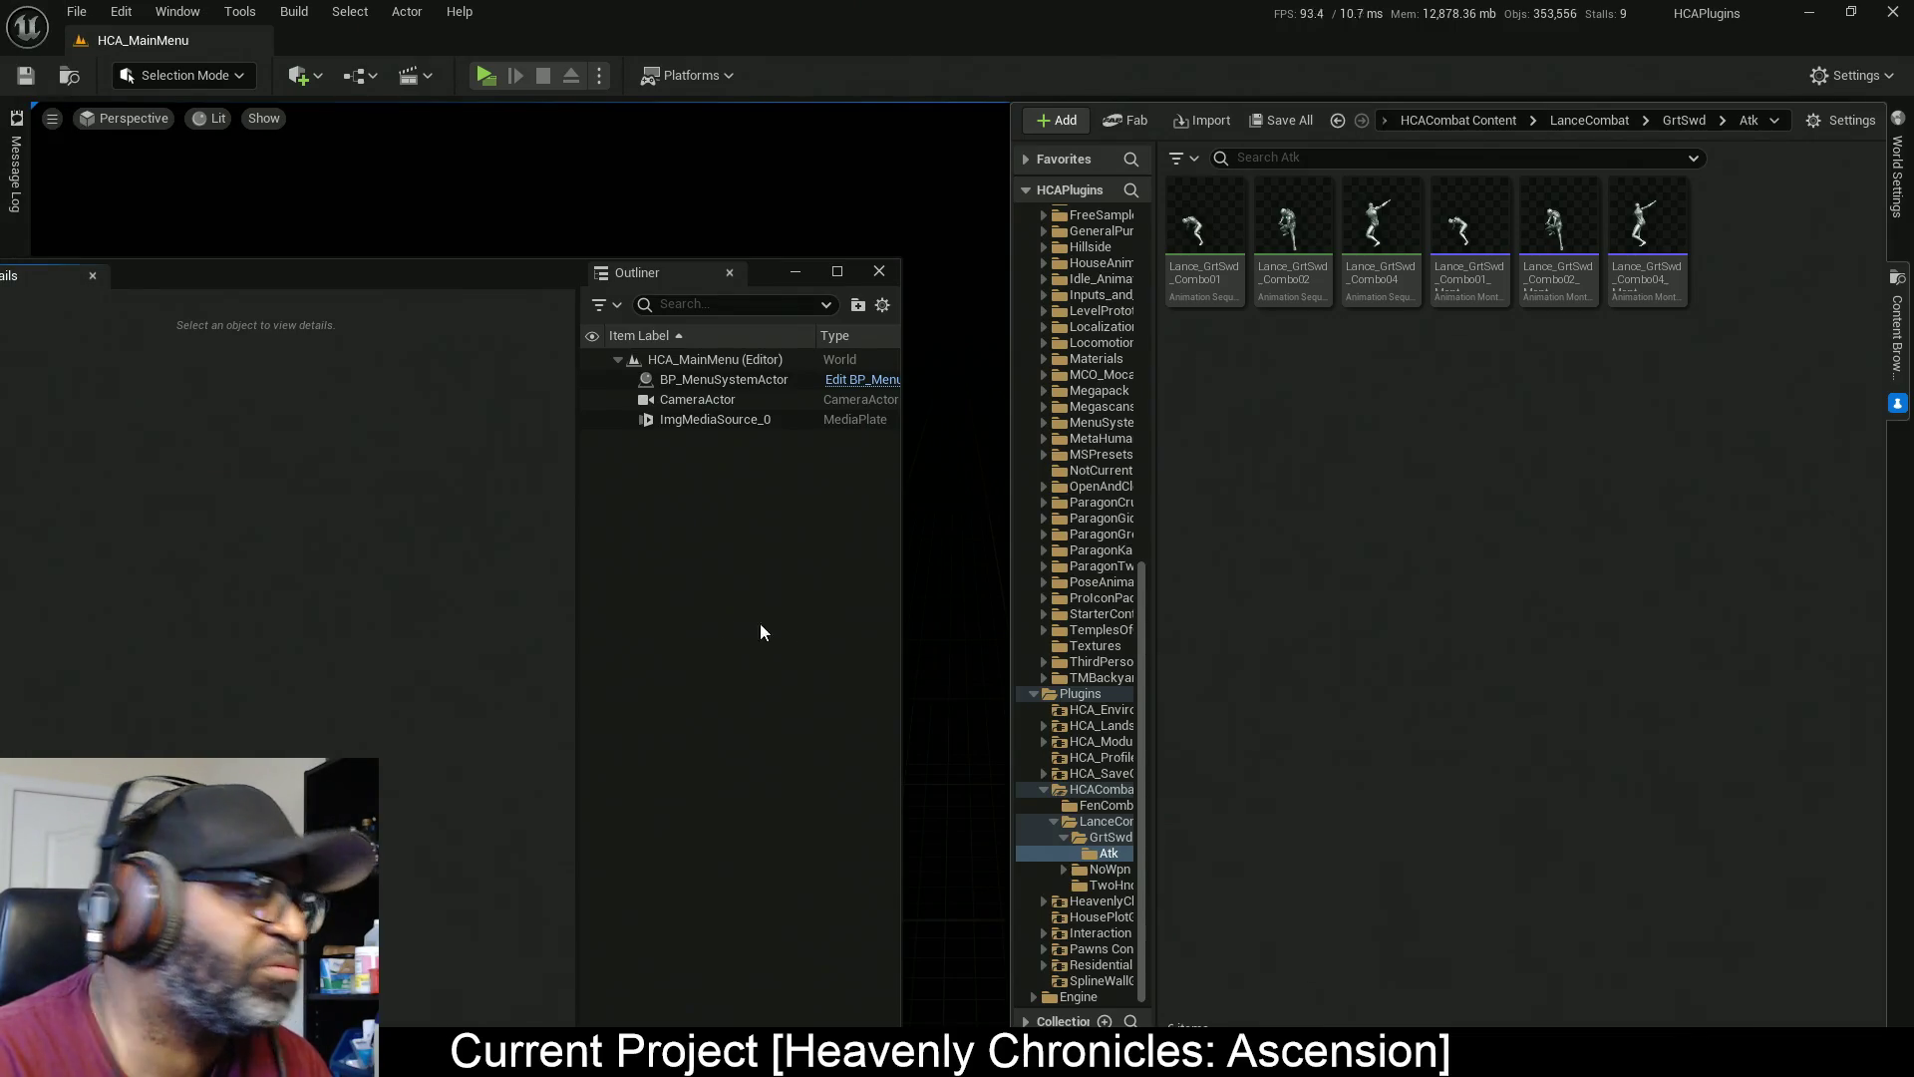
mouse_move(564, 281)
mouse_down()
mouse_move(343, 381)
mouse_move(692, 306)
mouse_move(674, 146)
mouse_up()
key(alt+Tab)
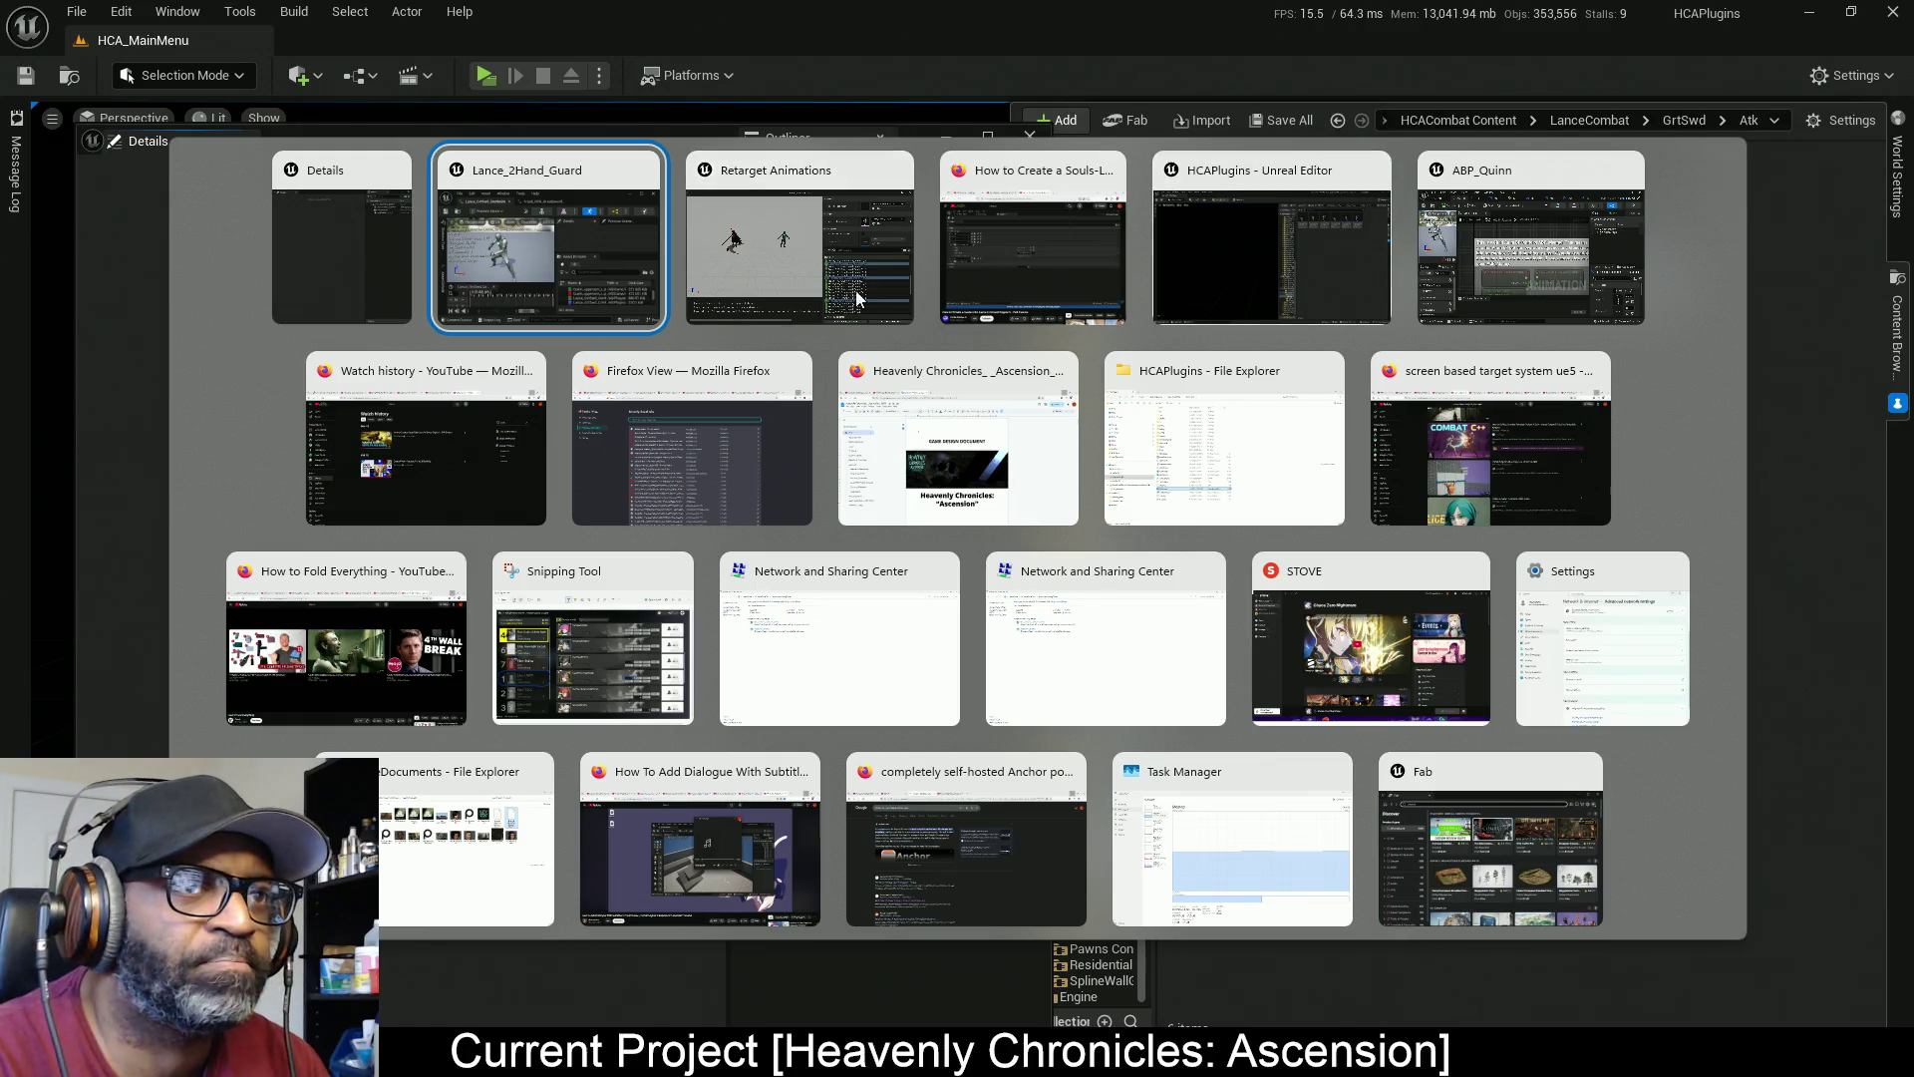
Switch to the ABP_Quinn Blueprint editor and bring up IMC_CharacterOnFoot
click(1312, 244)
key(alt+Tab)
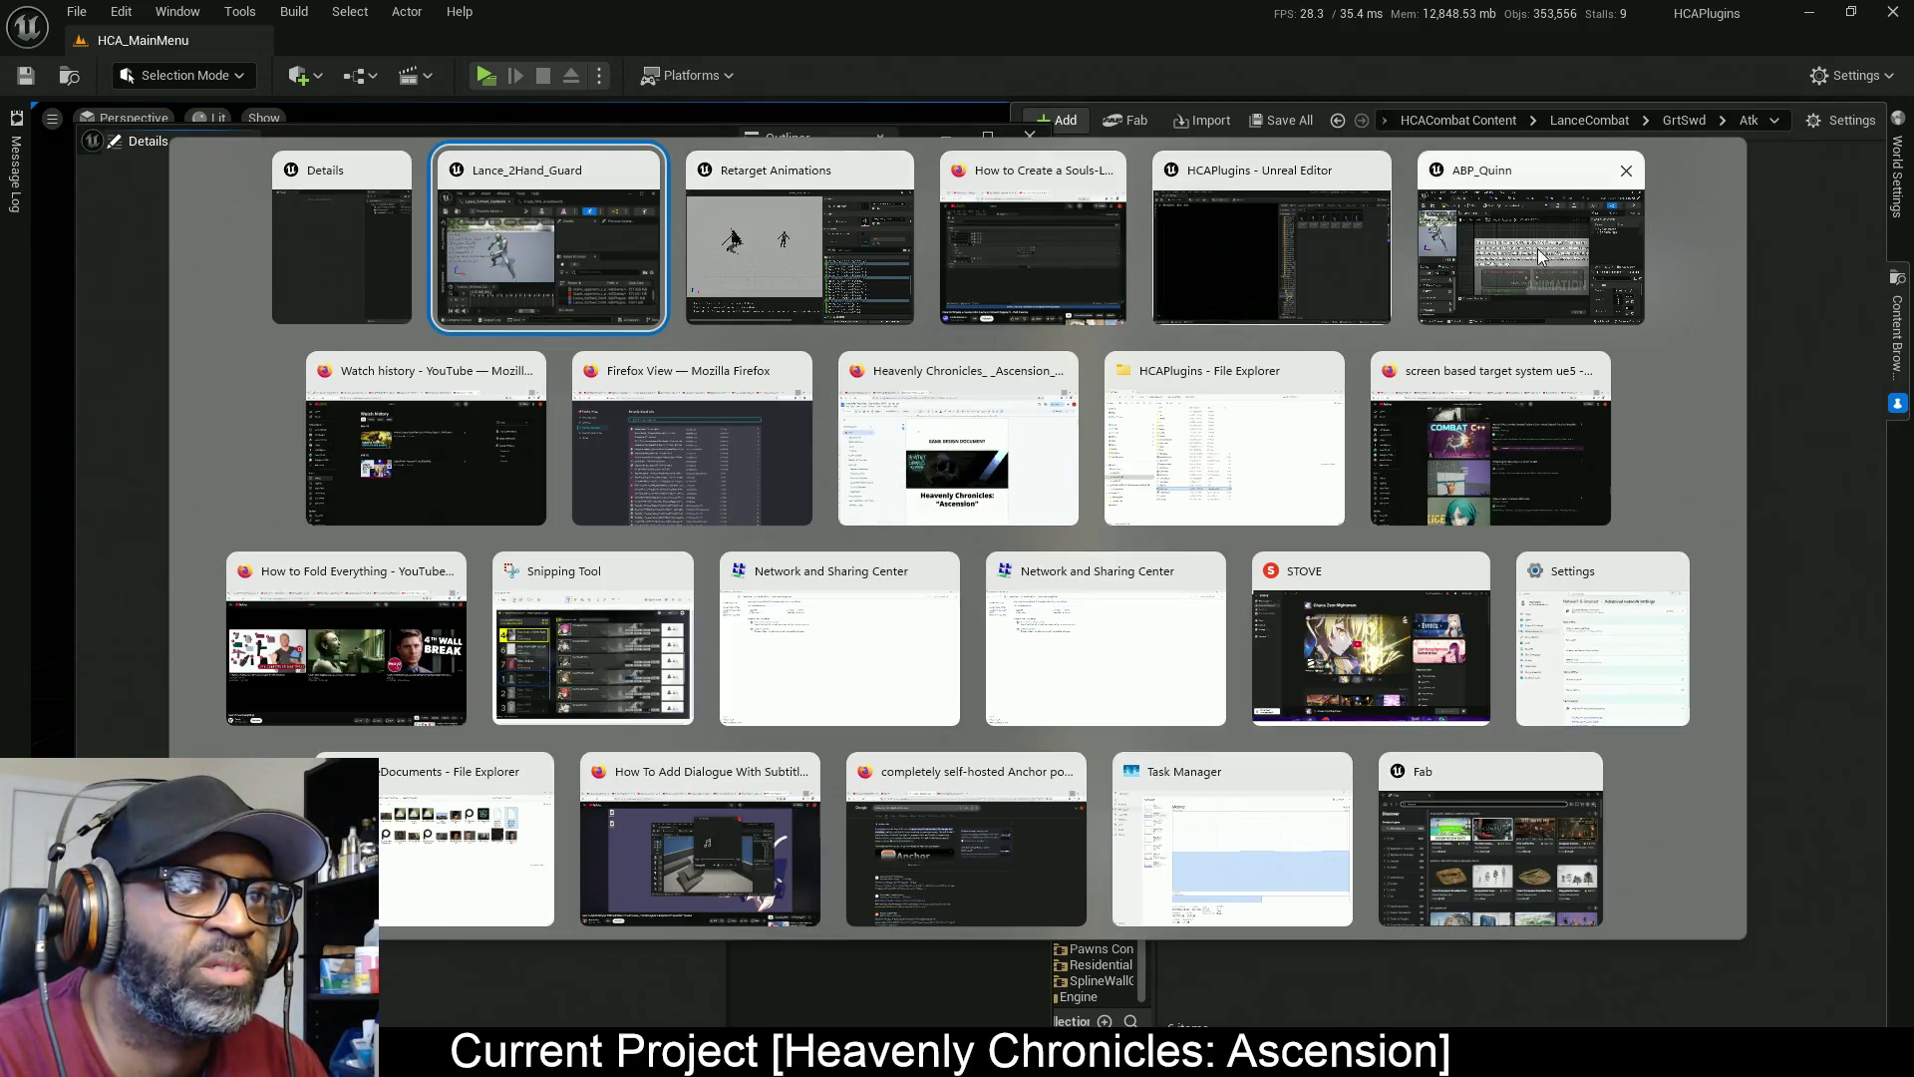
click(1362, 279)
key(alt+Tab)
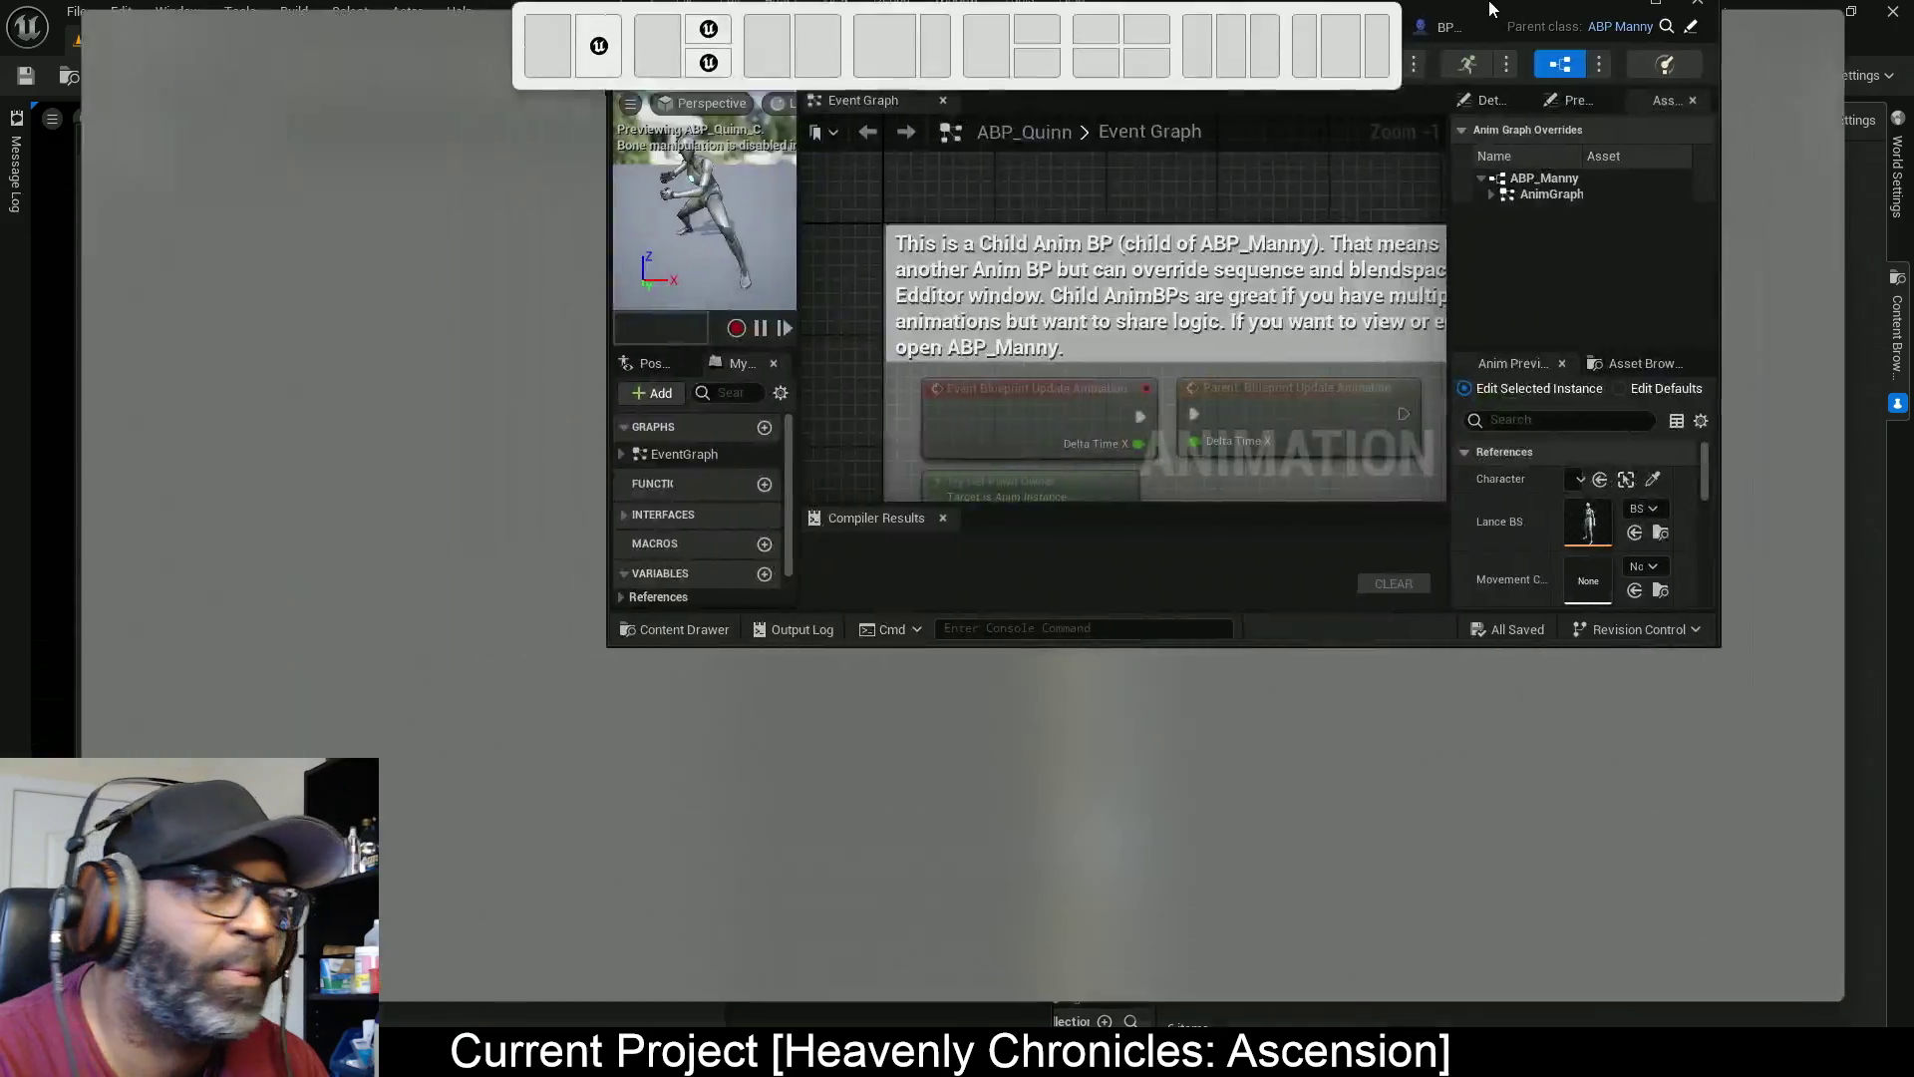
click(855, 37)
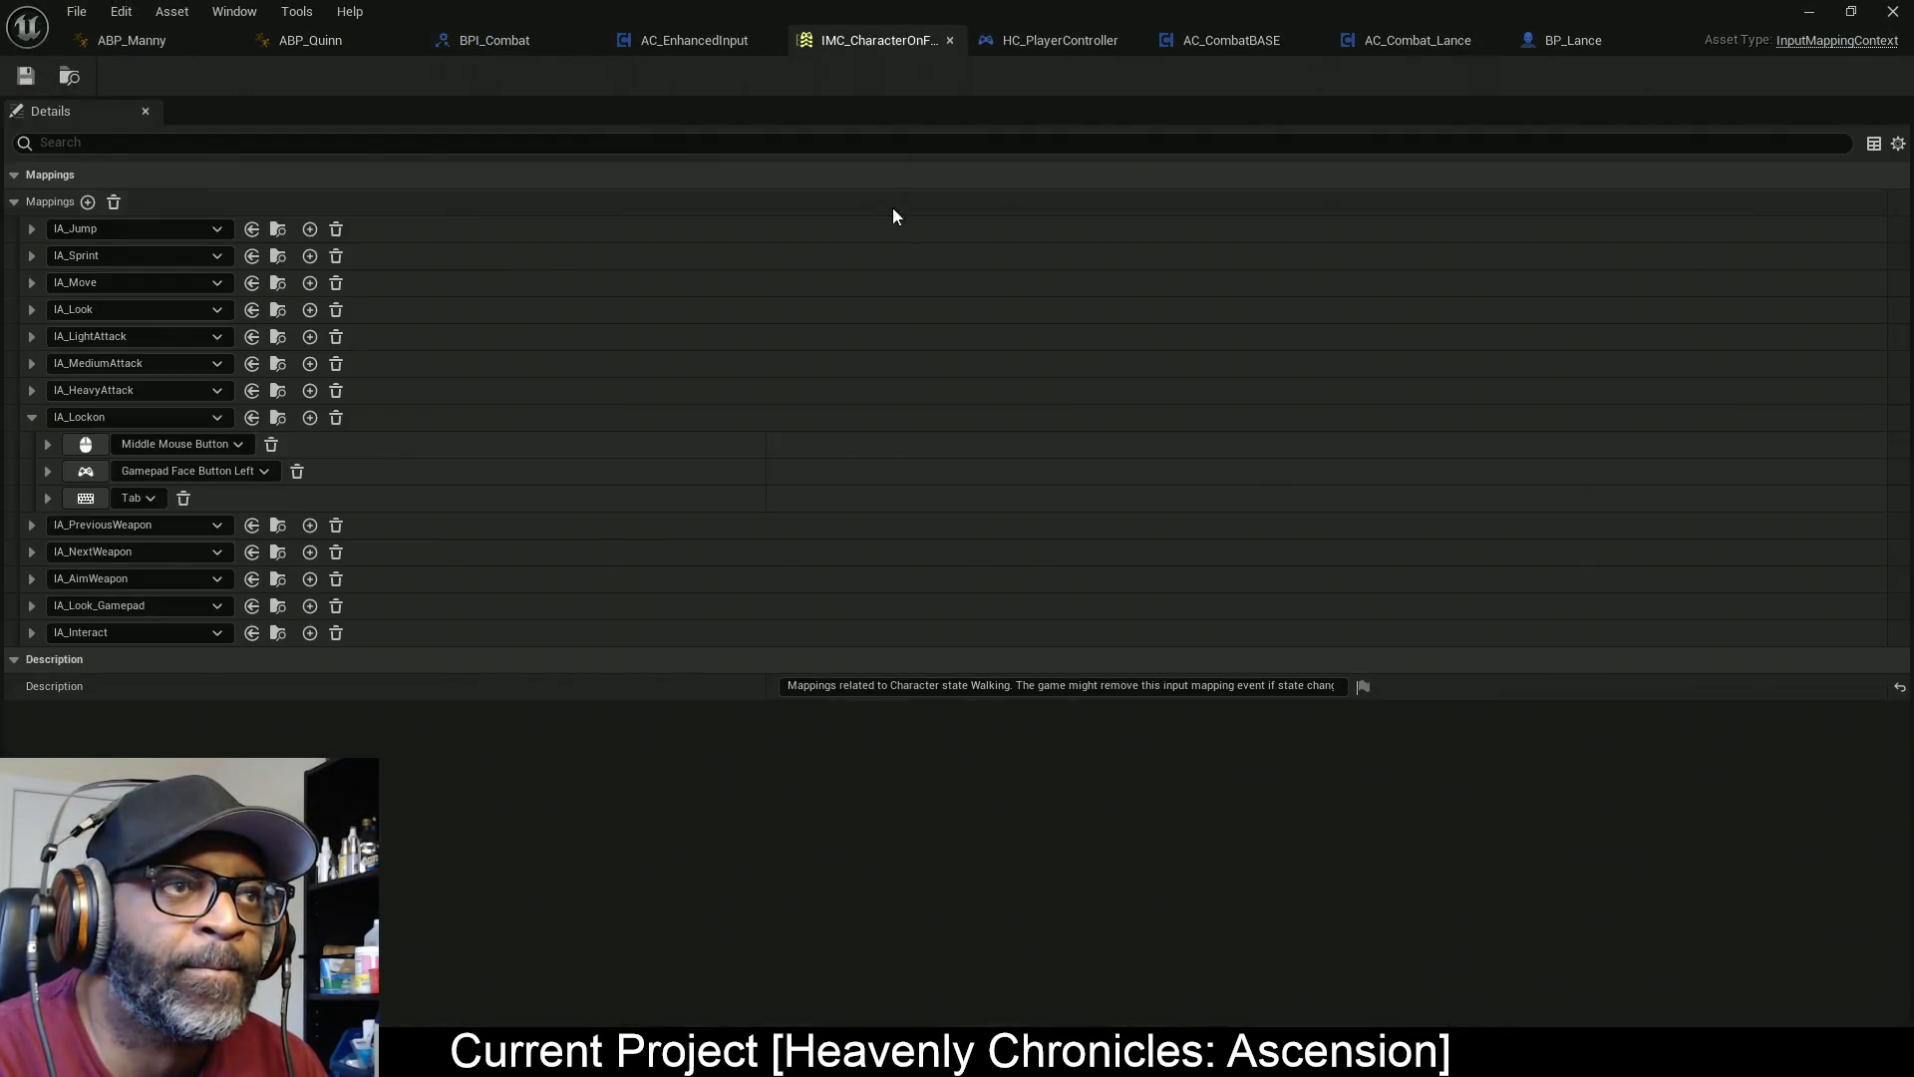
Expand the attack actions and bind IA_MediumAttack to Right Mouse Button
click(32, 336)
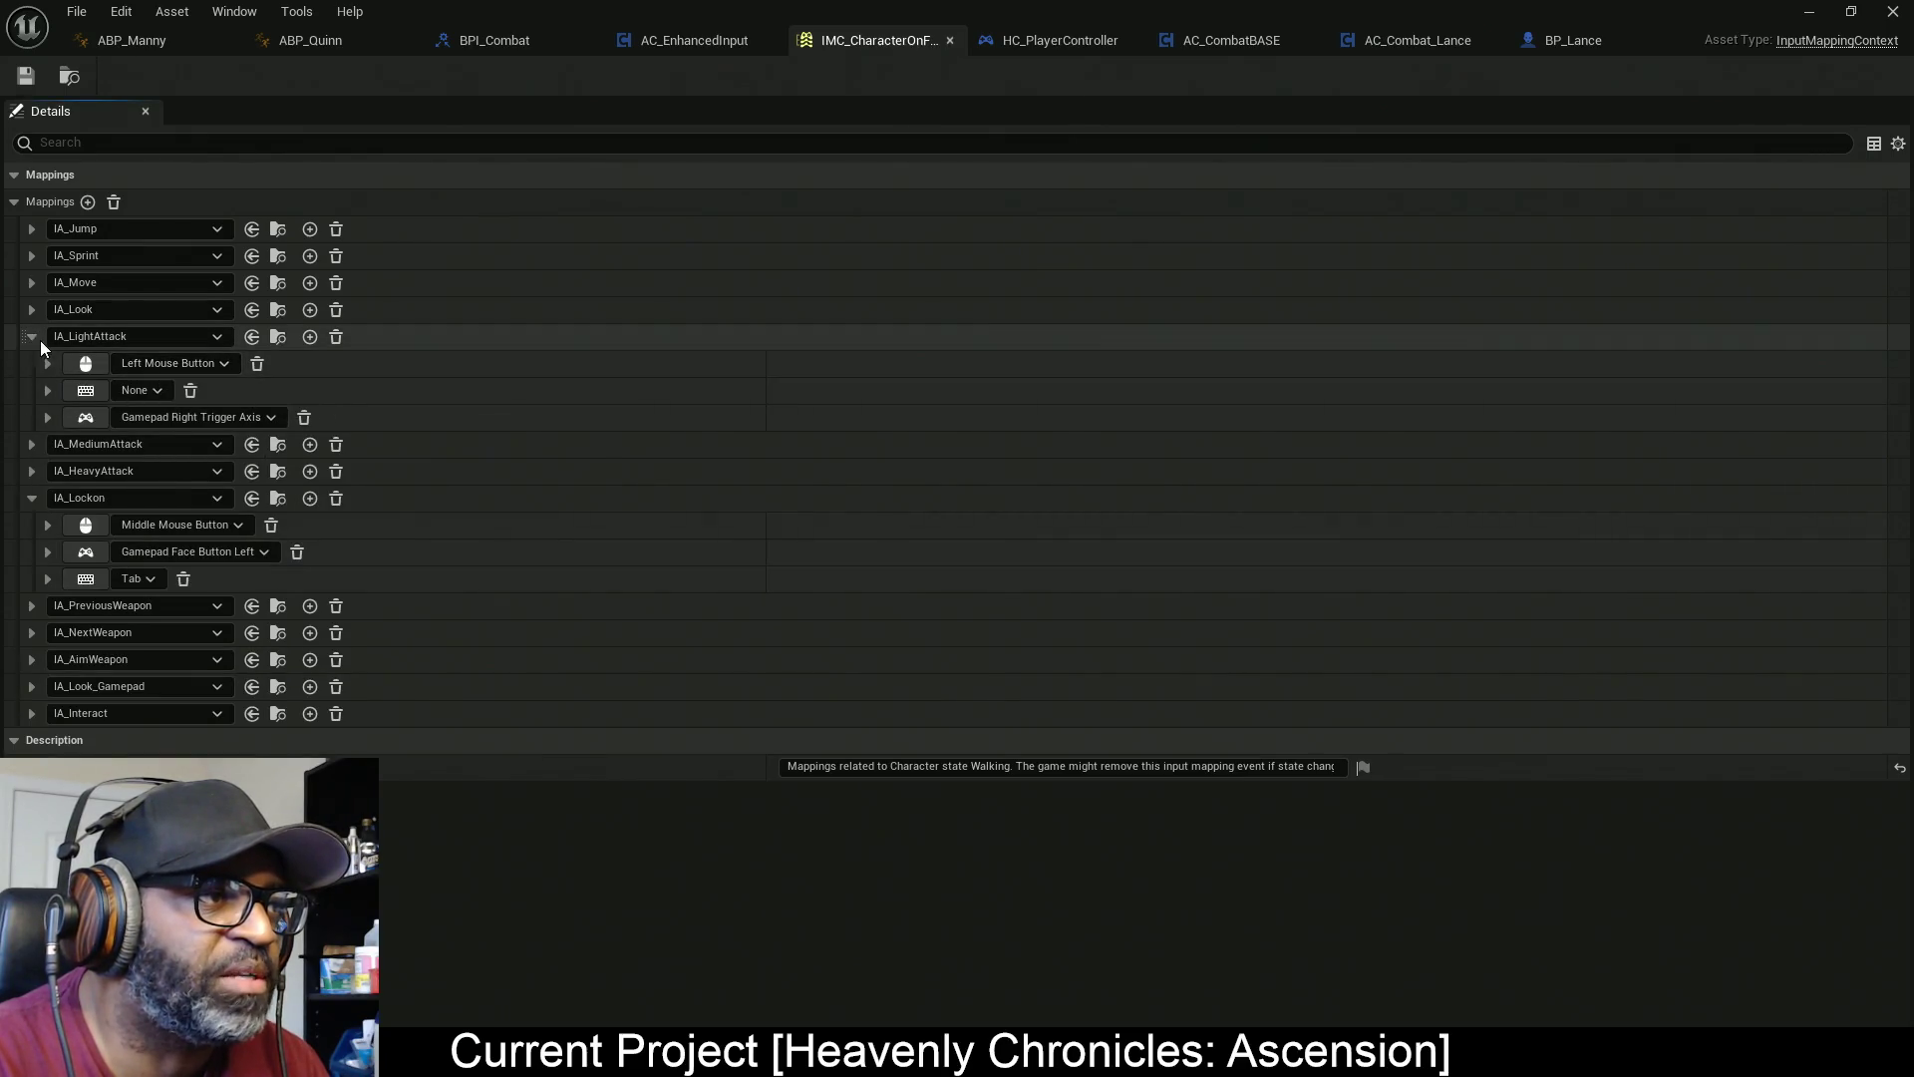
click(33, 336)
click(32, 363)
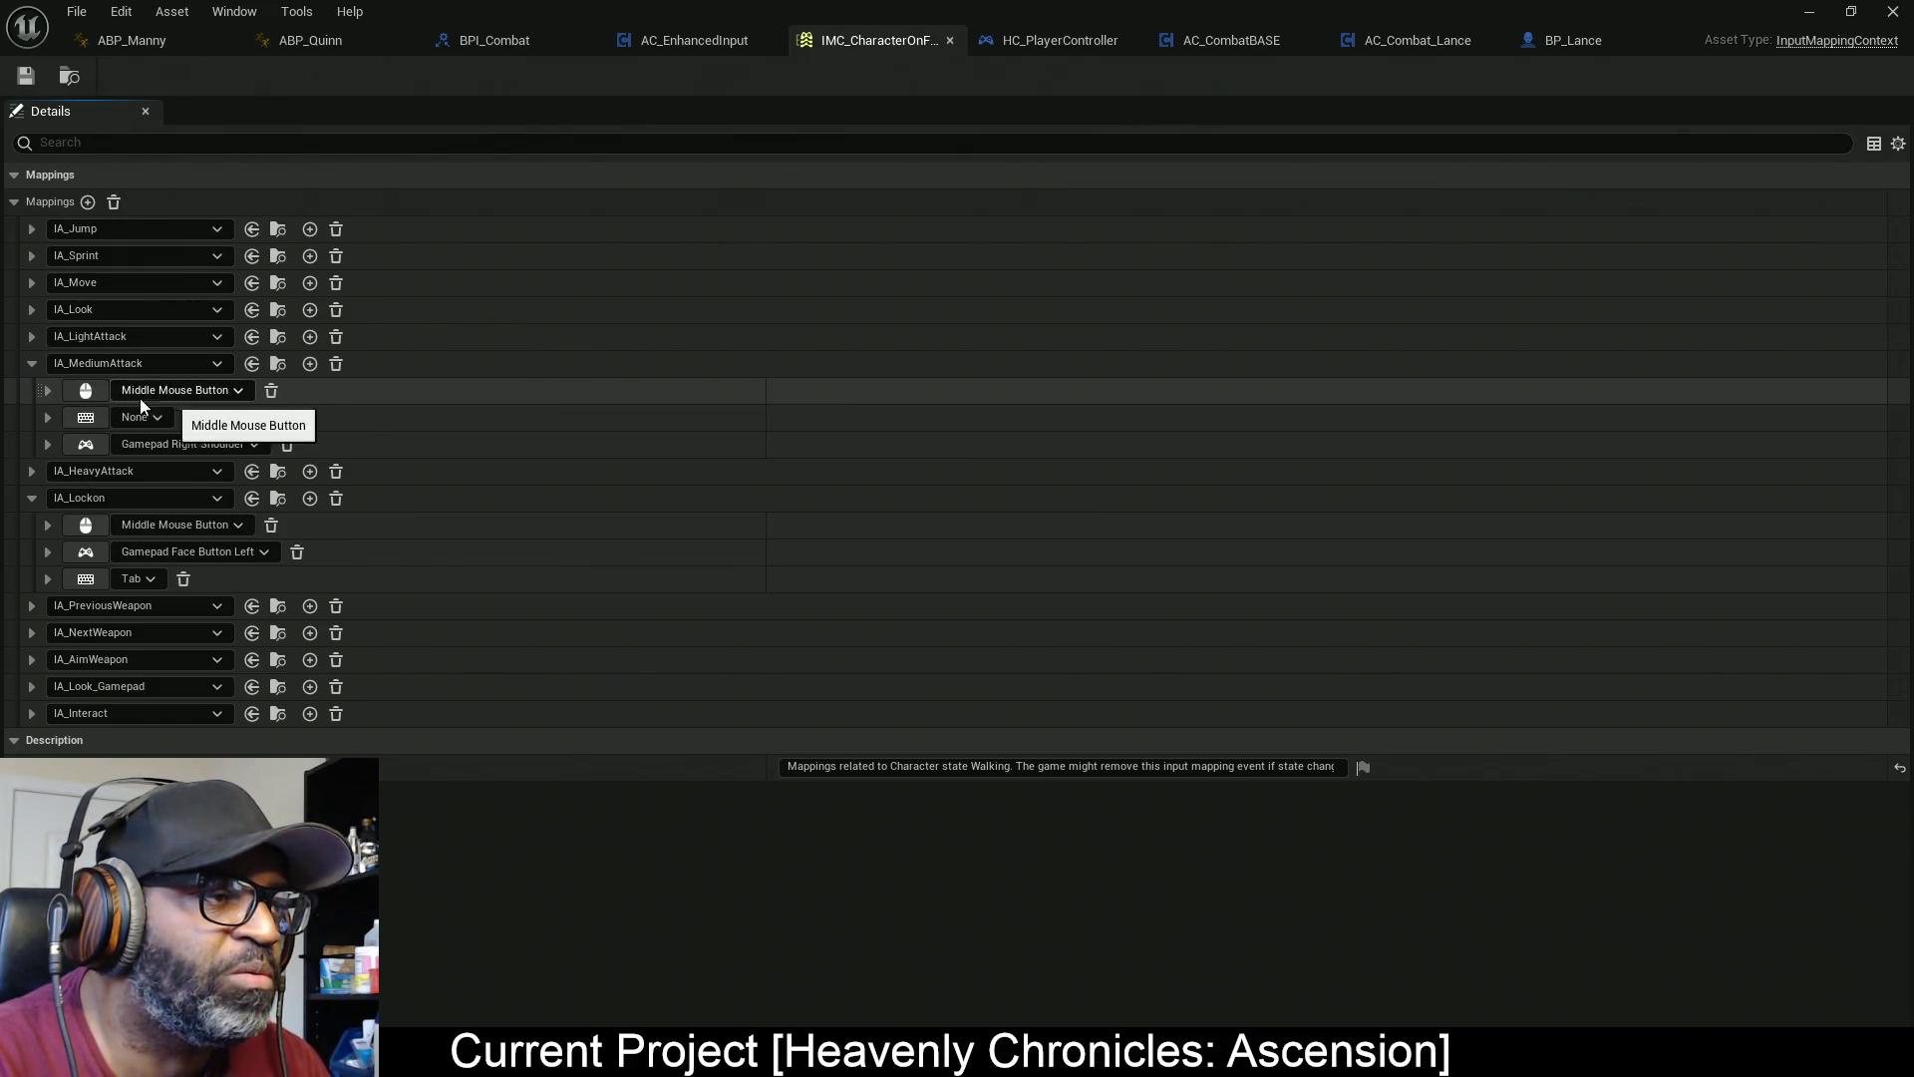
click(30, 473)
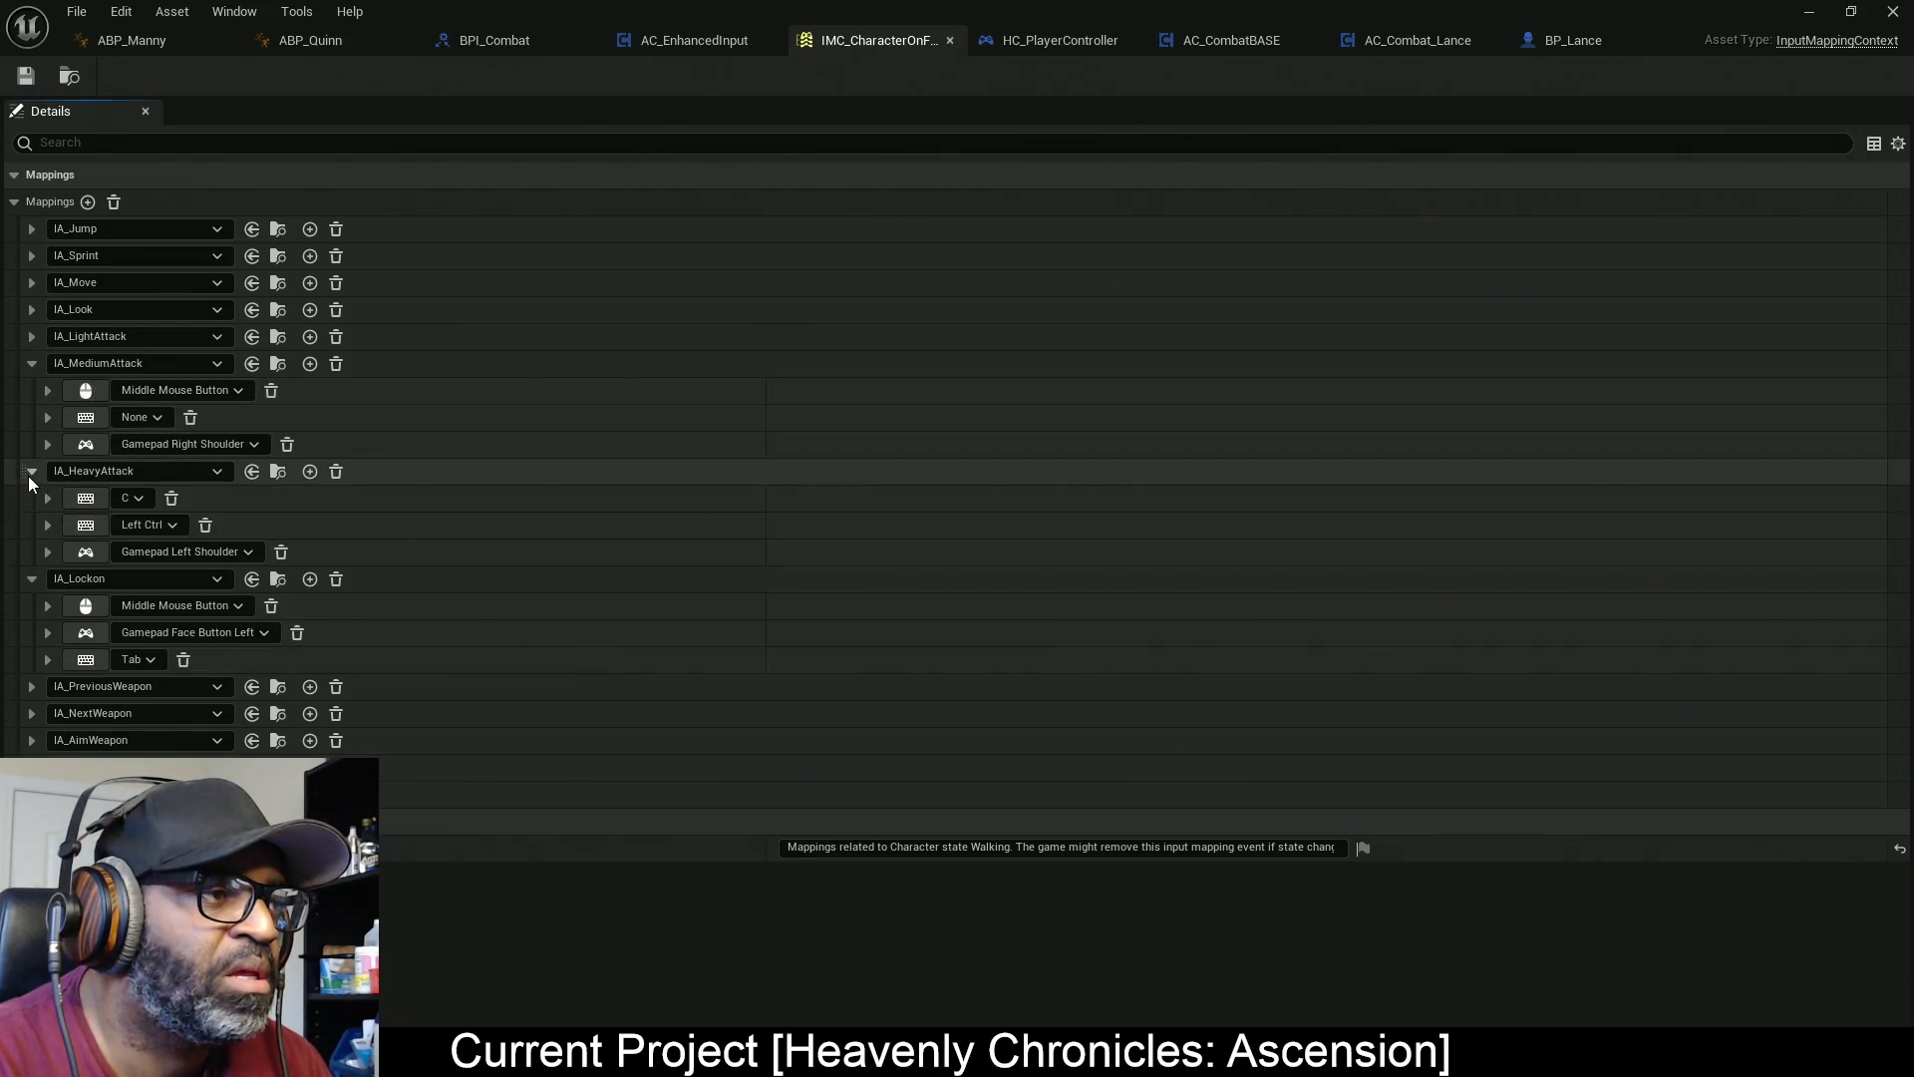
click(84, 389)
right_click(84, 390)
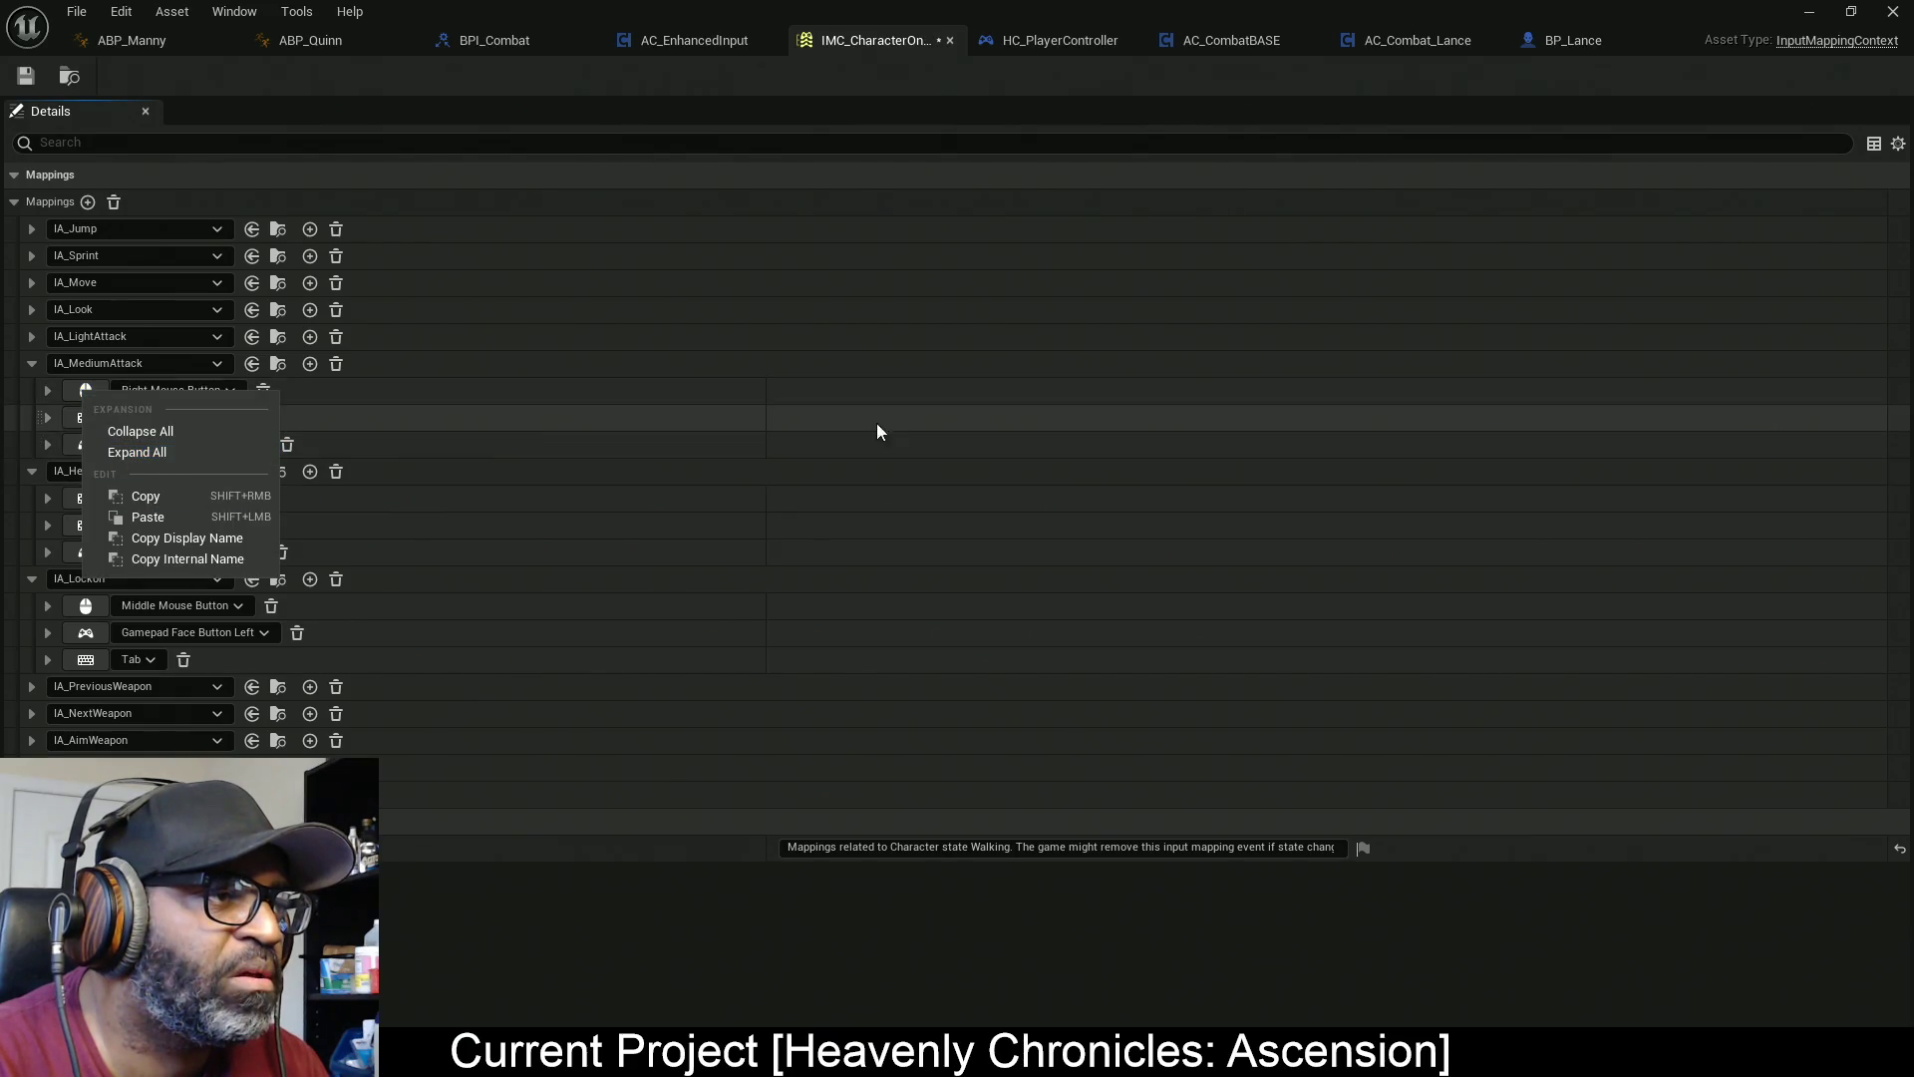
click(618, 399)
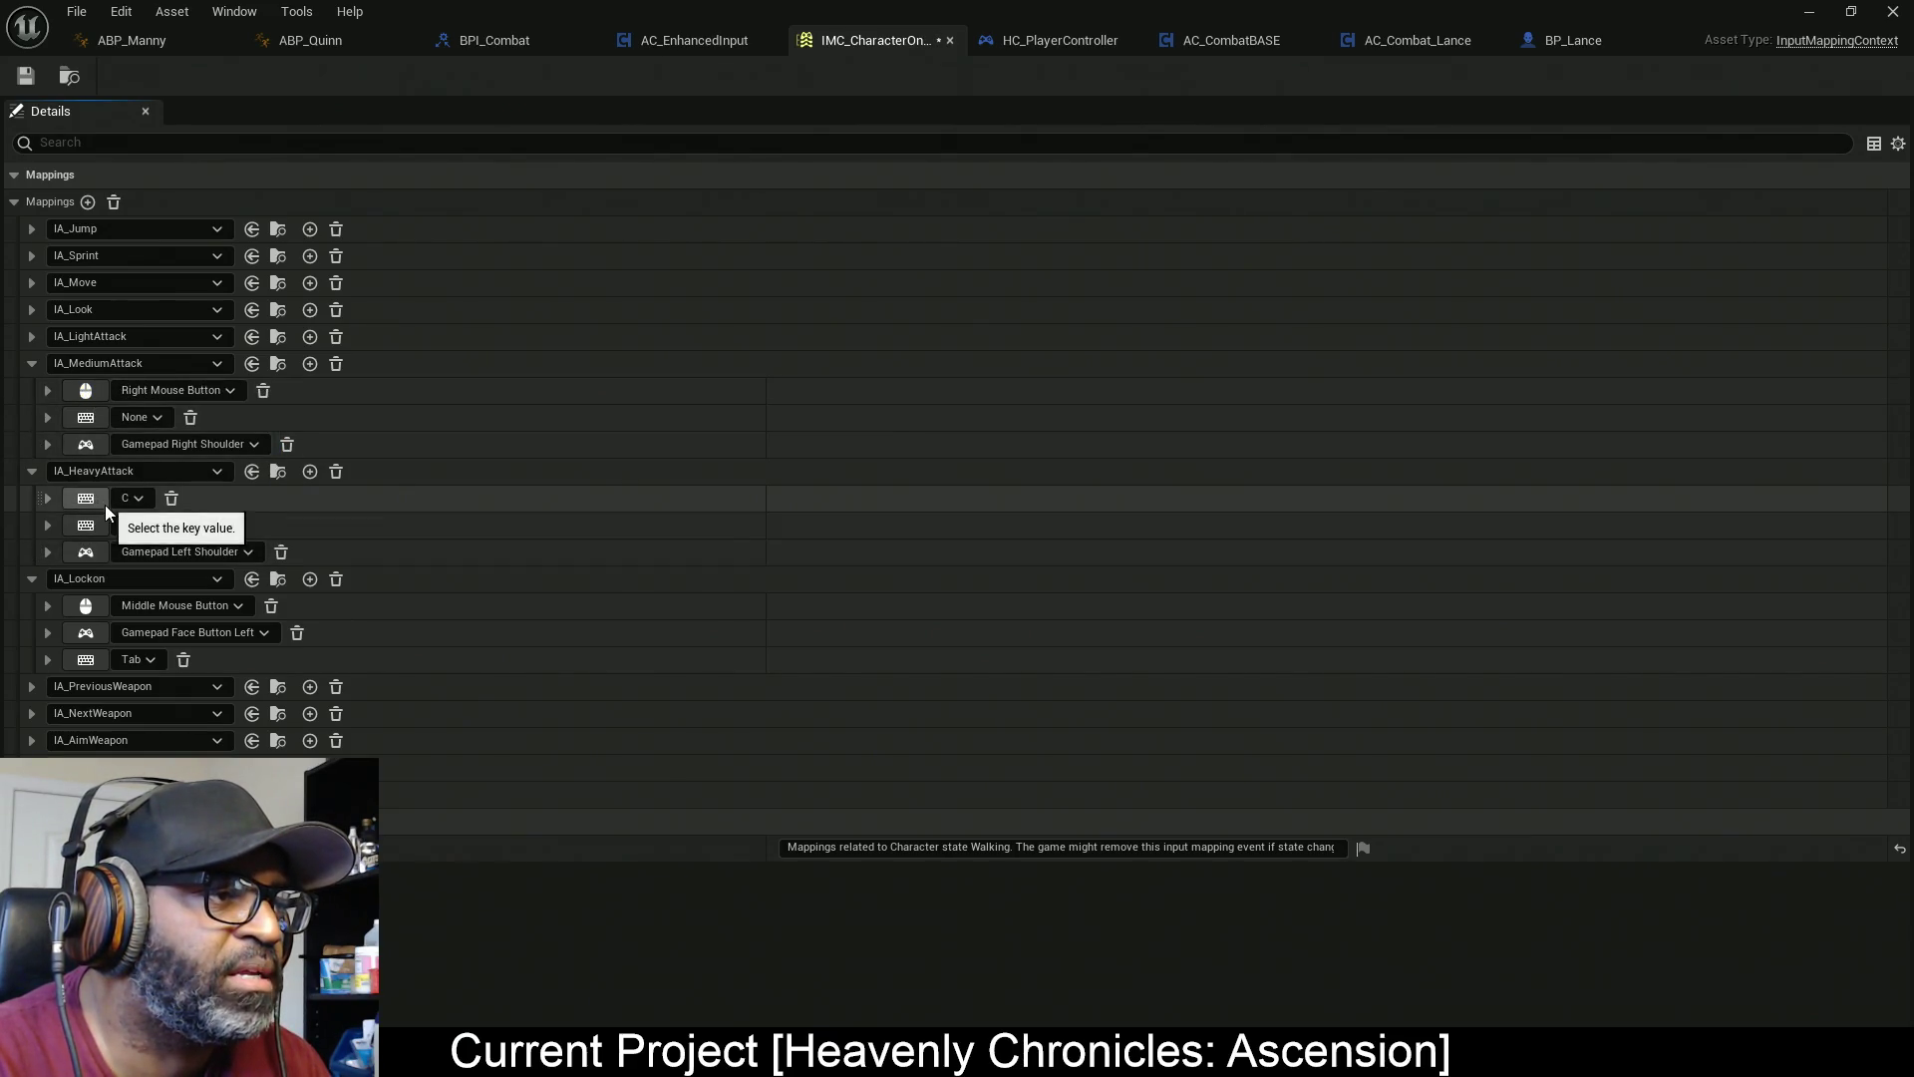
Rebind IA_HeavyAttack from C to Q, remove its Left Ctrl mapping, and save
click(85, 499)
key(q)
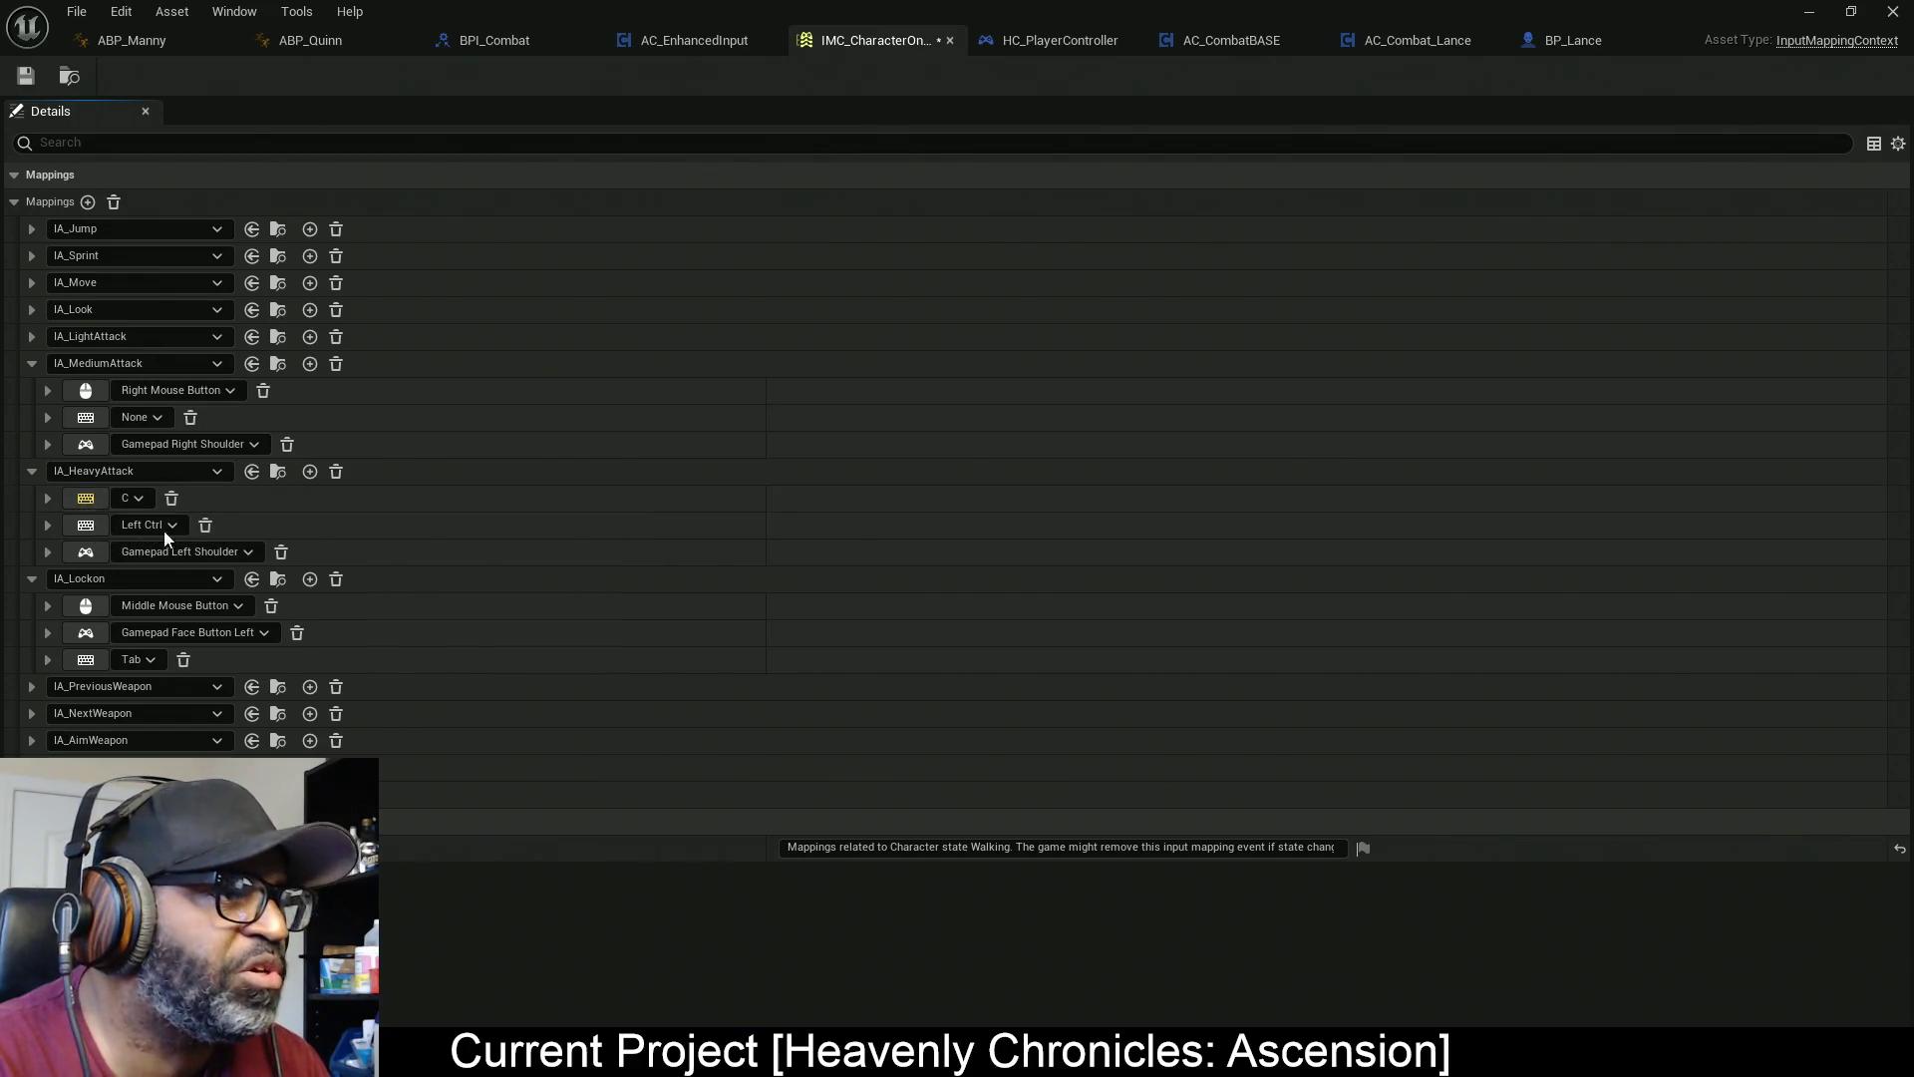
click(32, 337)
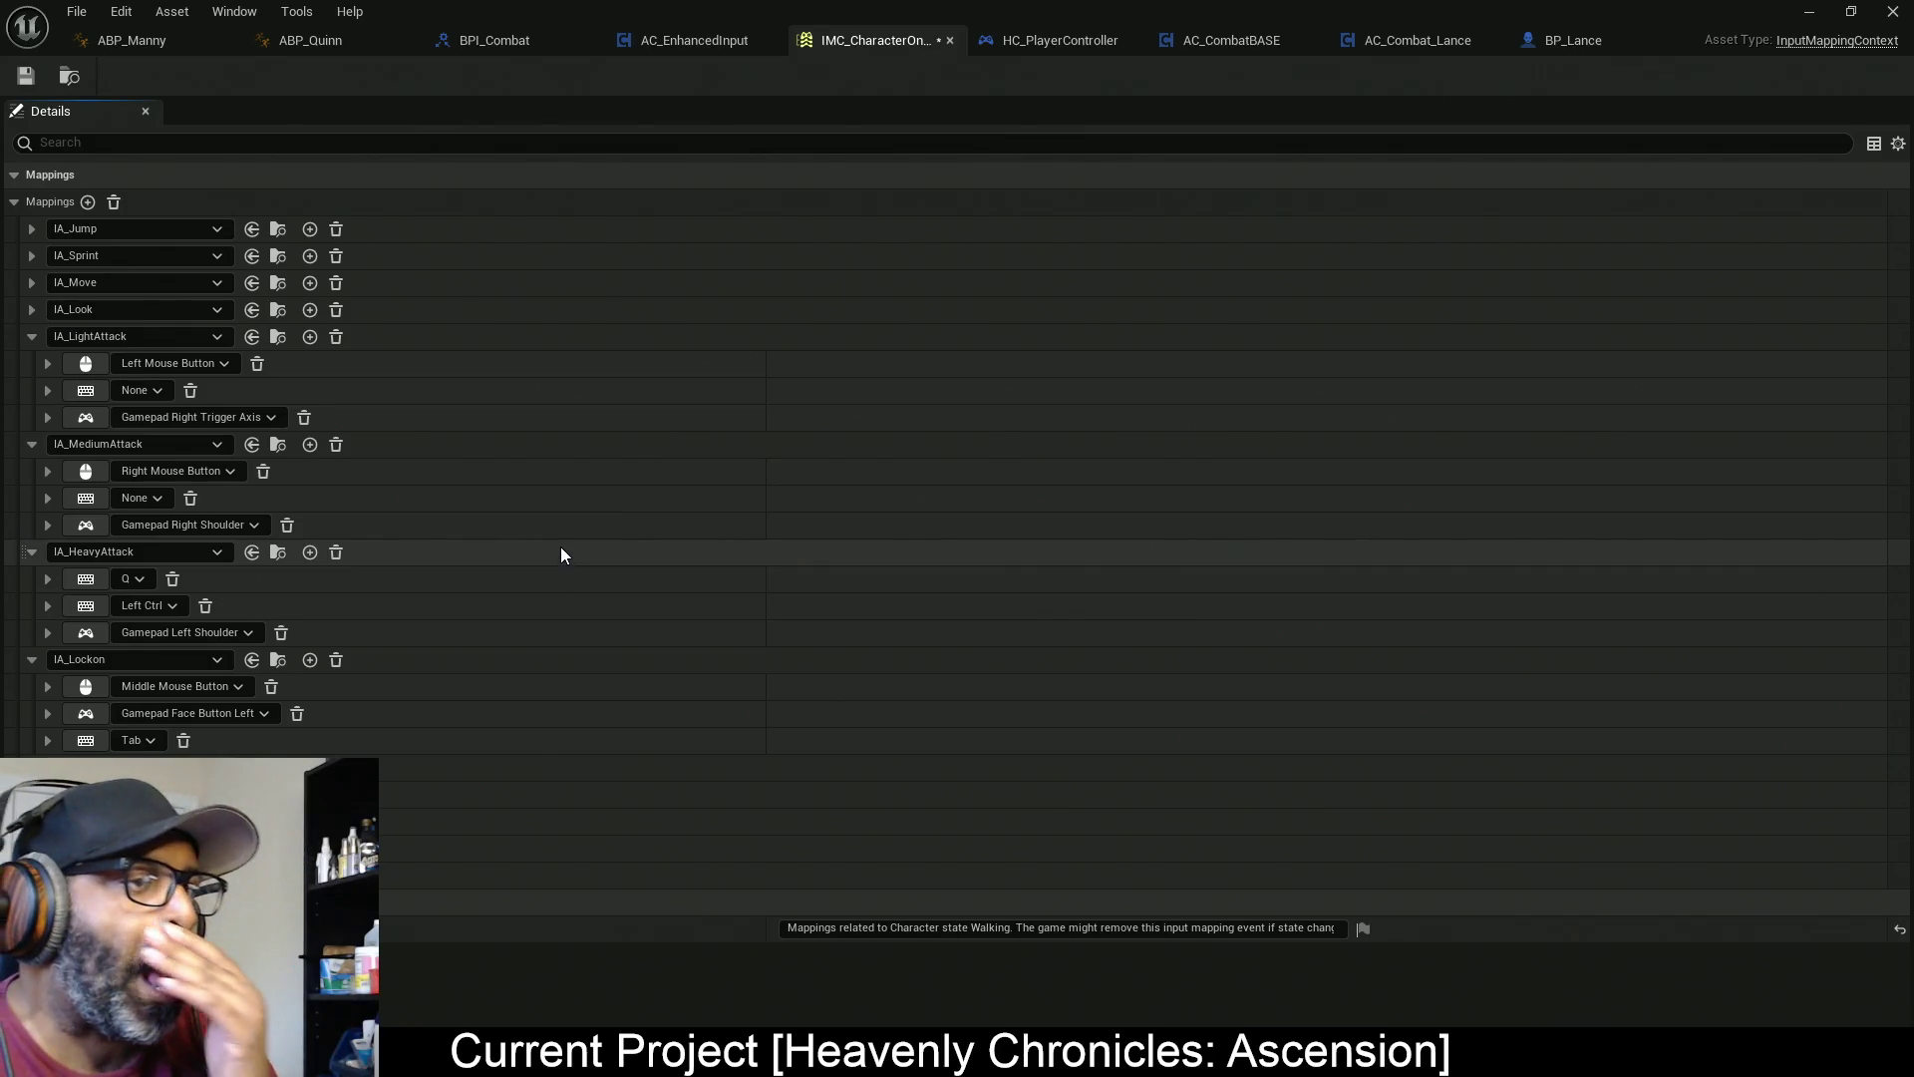
click(206, 606)
key(ctrl+s)
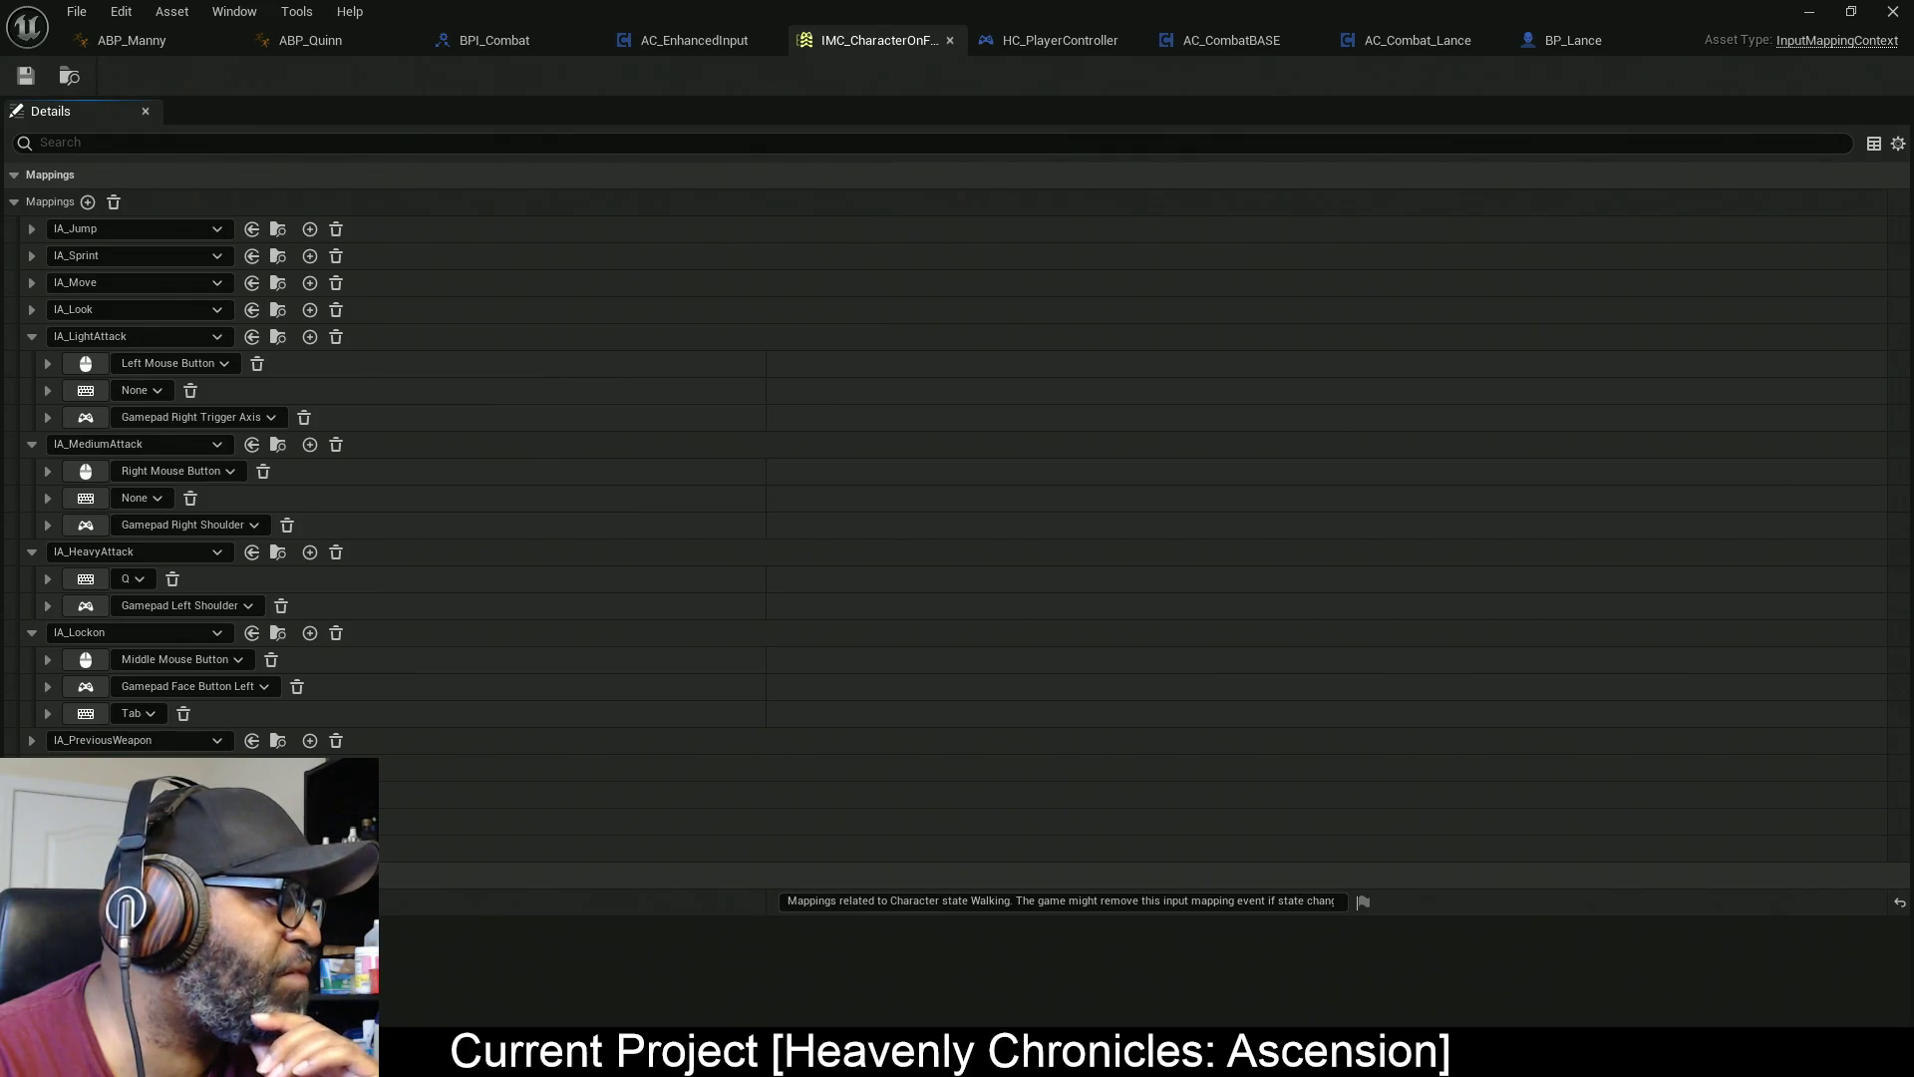
Bring the tutorial video up full screen in the browser
key(alt+Tab)
click(1872, 939)
click(901, 487)
Skip the tutorial ahead to where the Play Montage node is added with a mesh input
key(l)
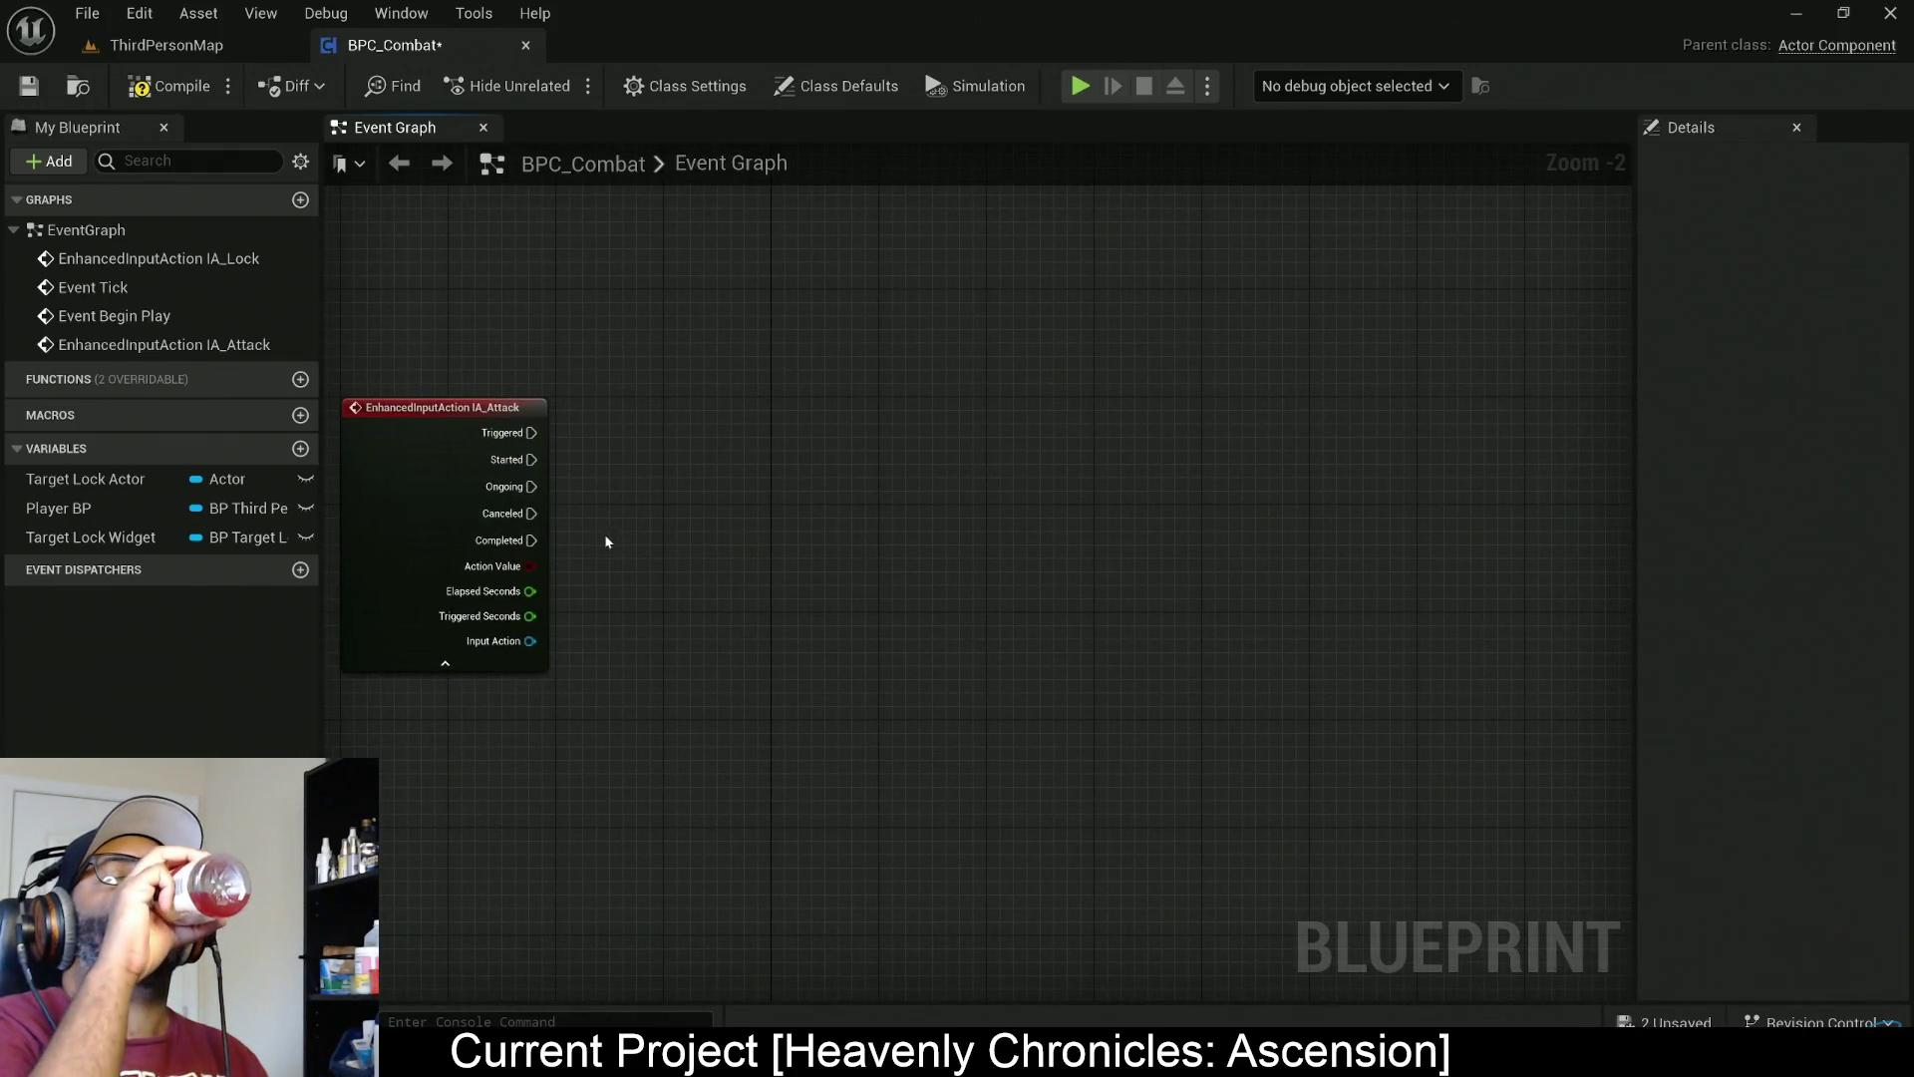
text(play monta)
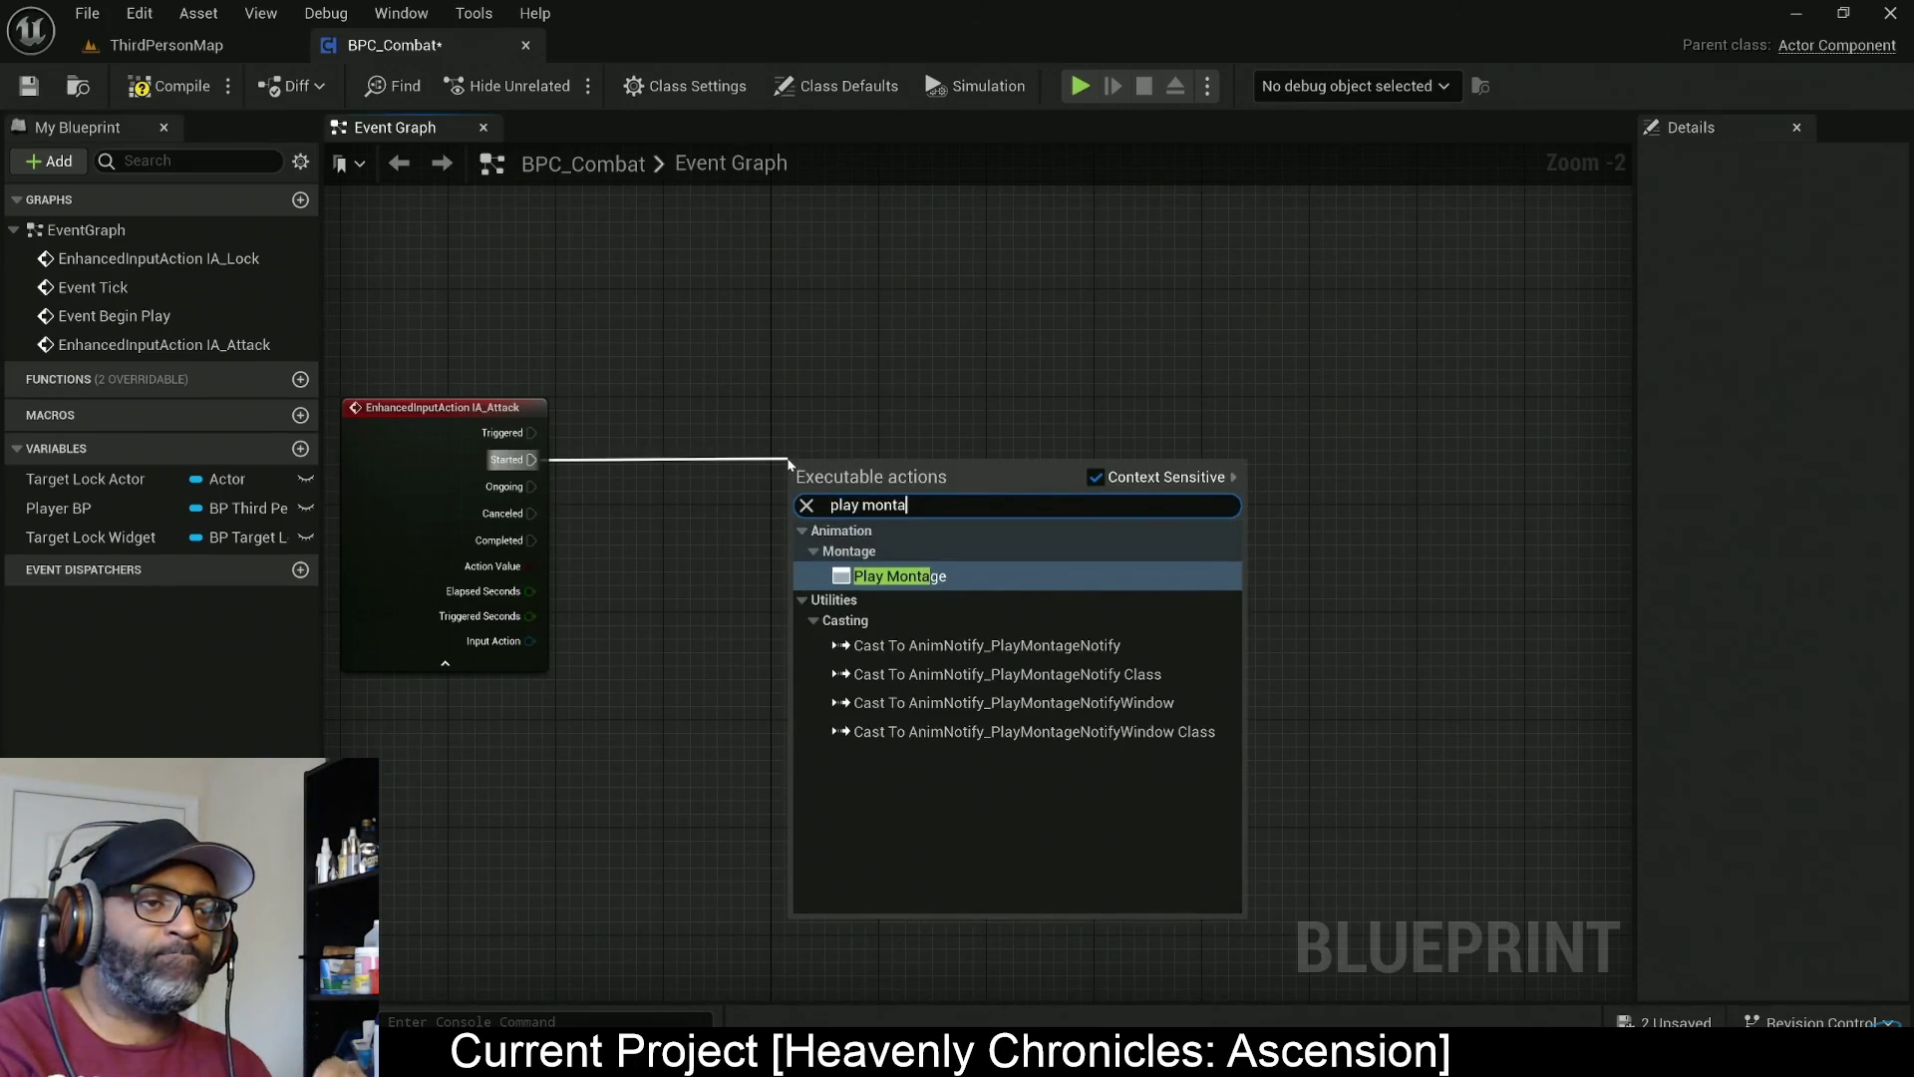
key(Return)
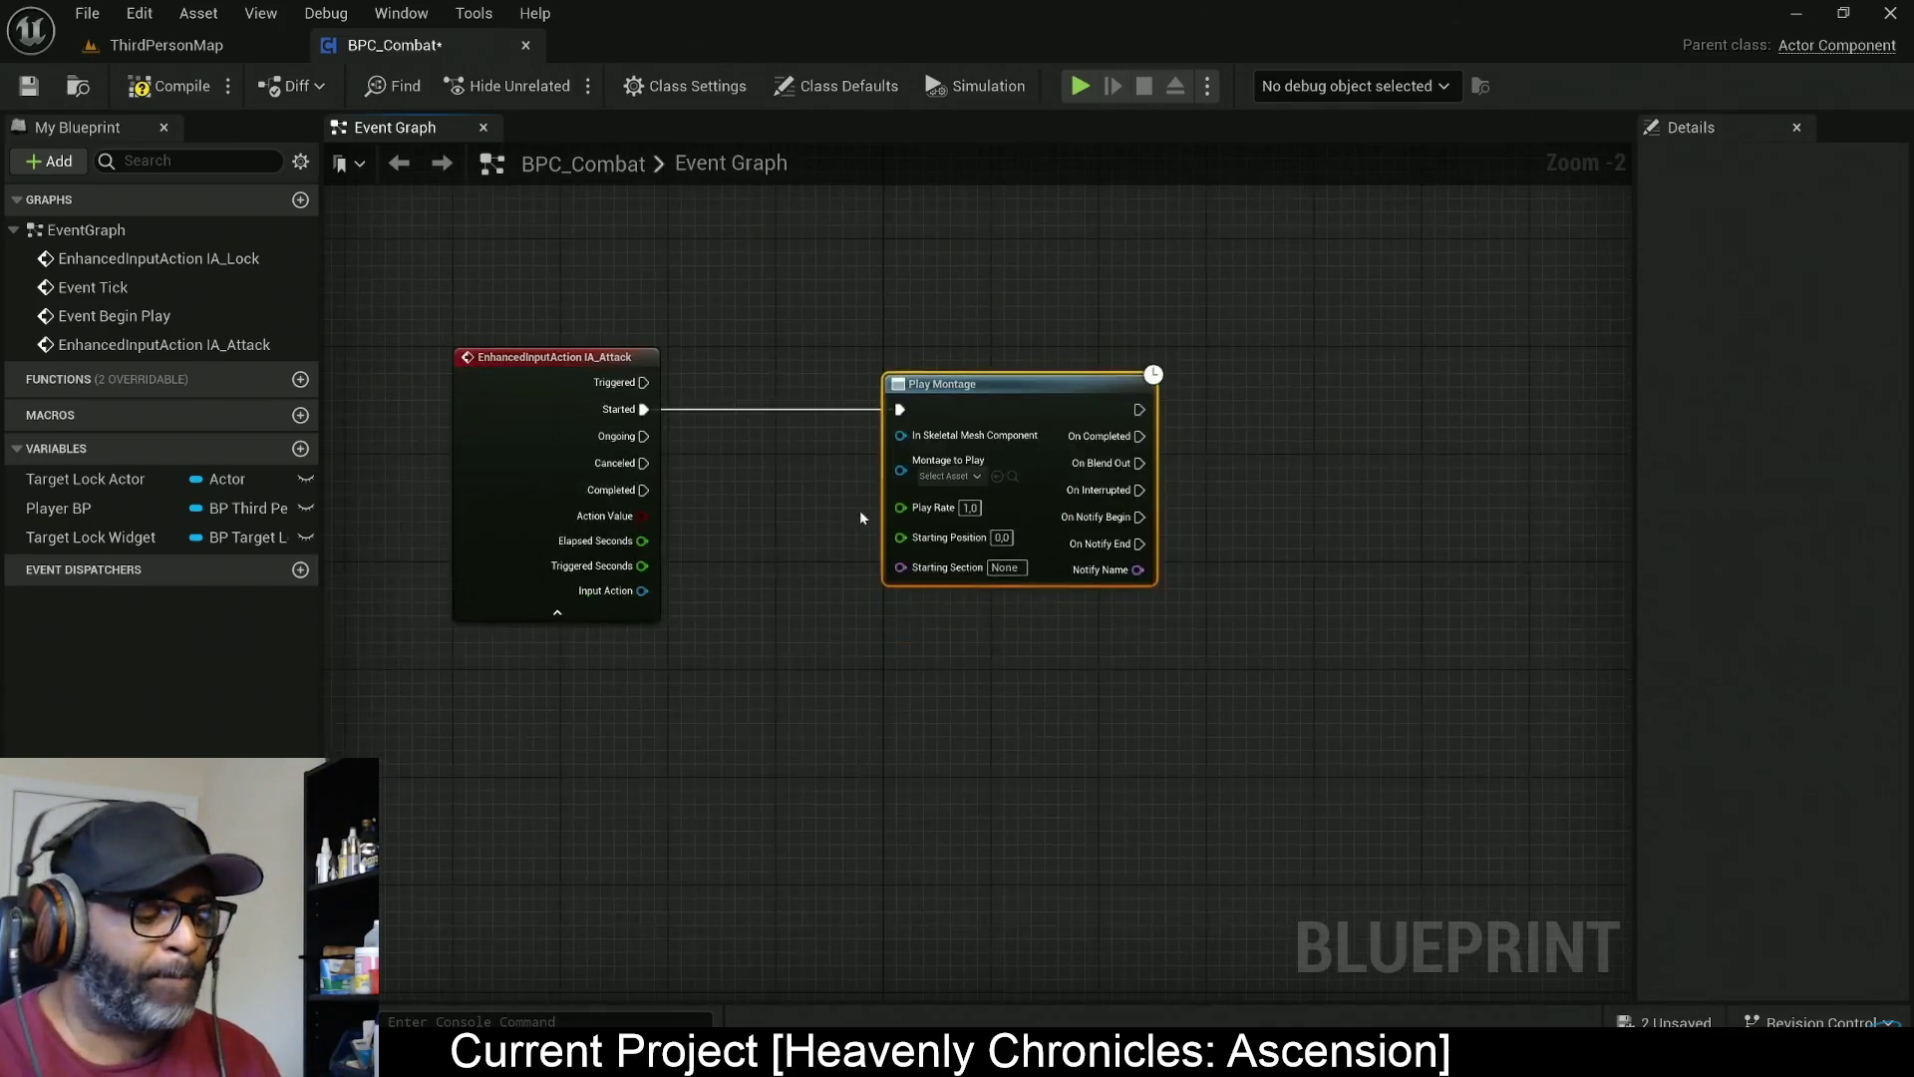
scroll(862, 518, up, 3)
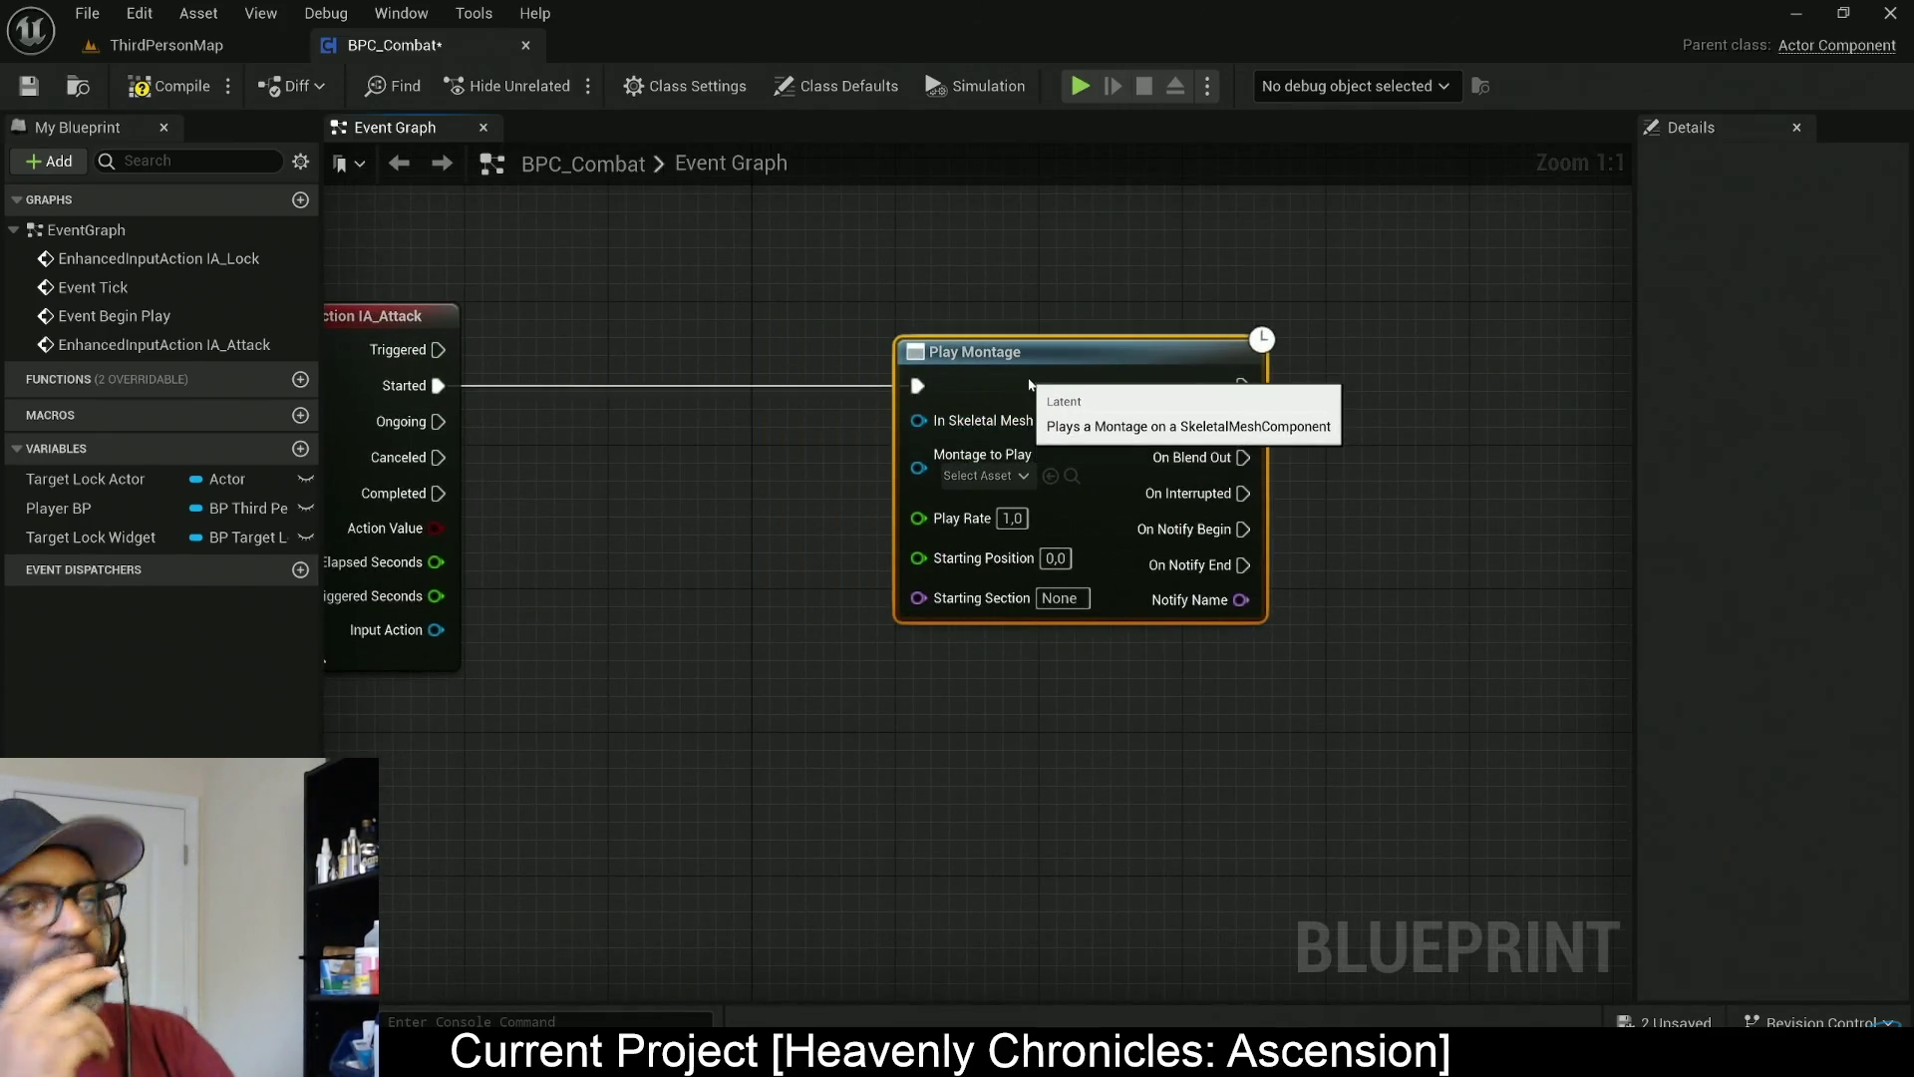
mouse_move(58, 508)
mouse_down()
mouse_move(541, 434)
mouse_move(713, 458)
mouse_move(690, 449)
mouse_up()
click(610, 477)
text(mesh)
key(Return)
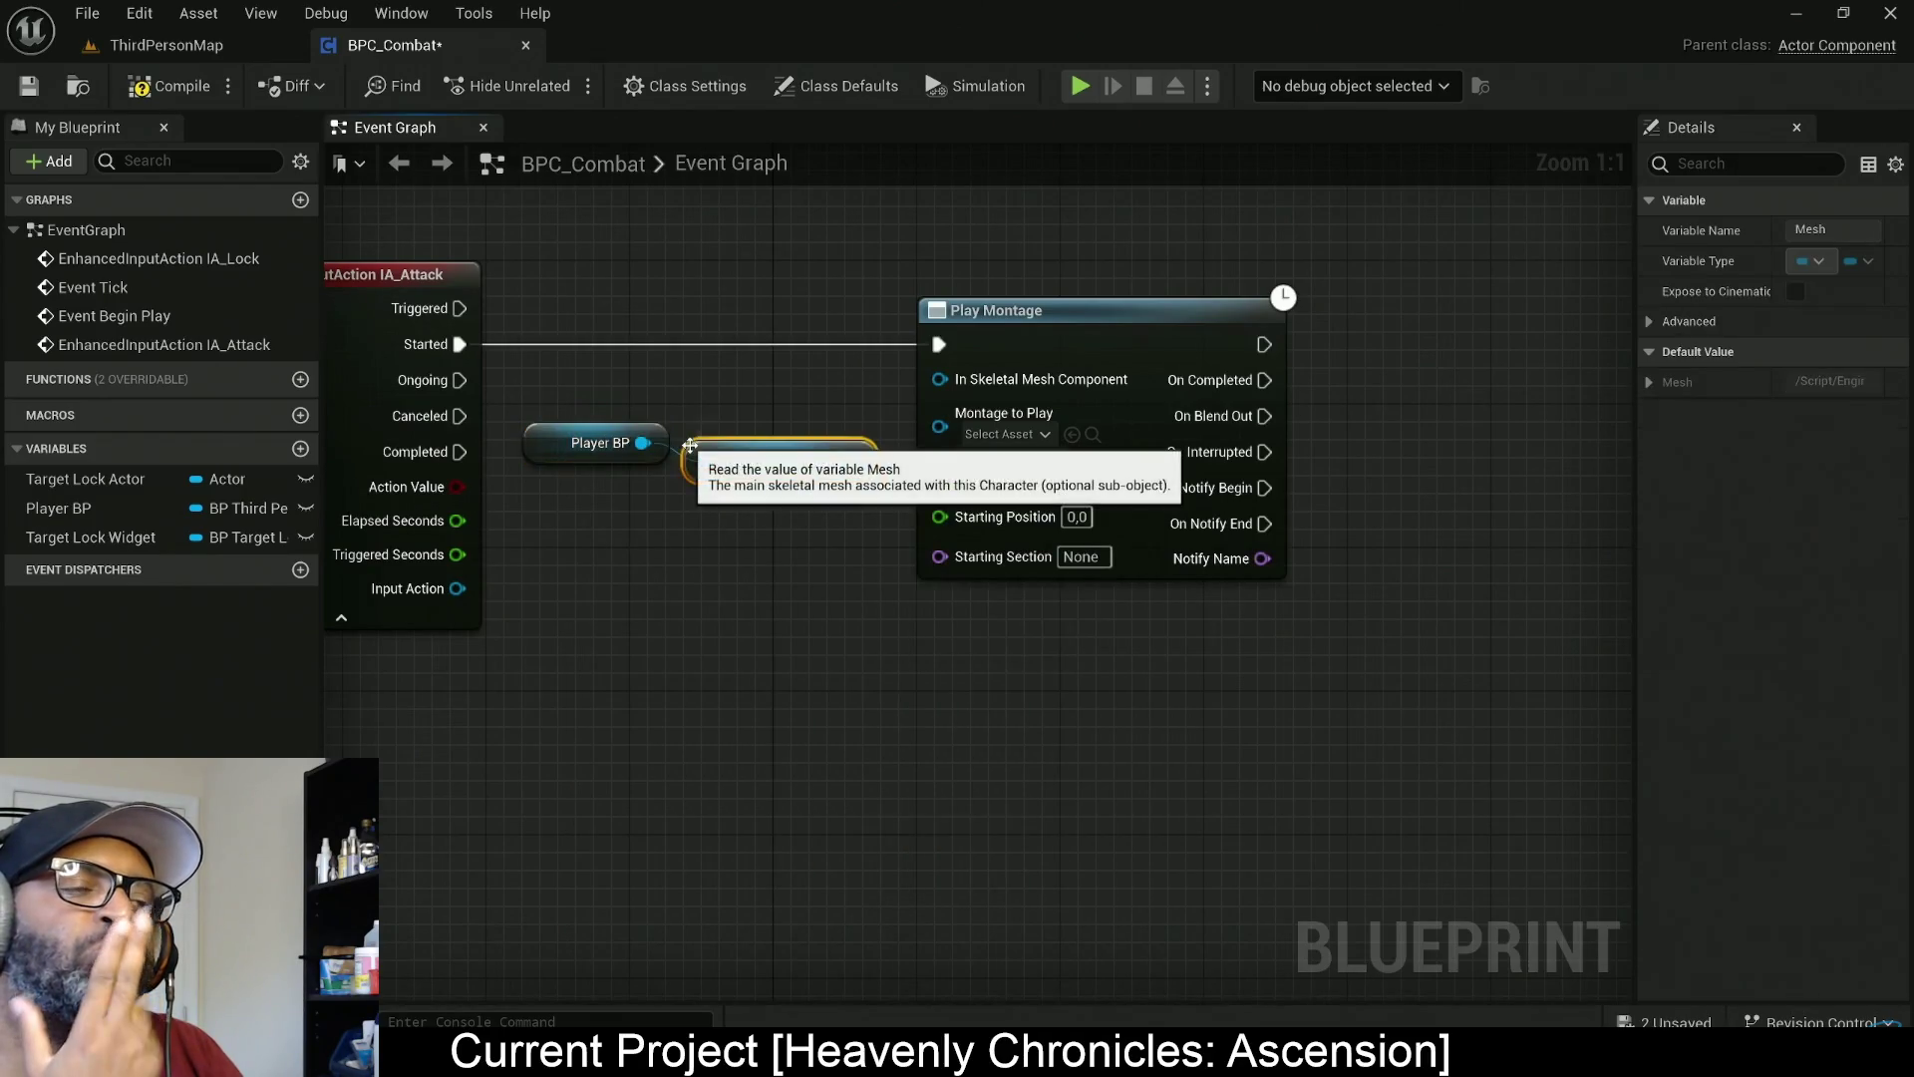
Follow the SwordAttackCombo_Montage wiring, then exit full screen and minimize the browser
ctrl+click(598, 460)
key(q)
drag(850, 461, 940, 379)
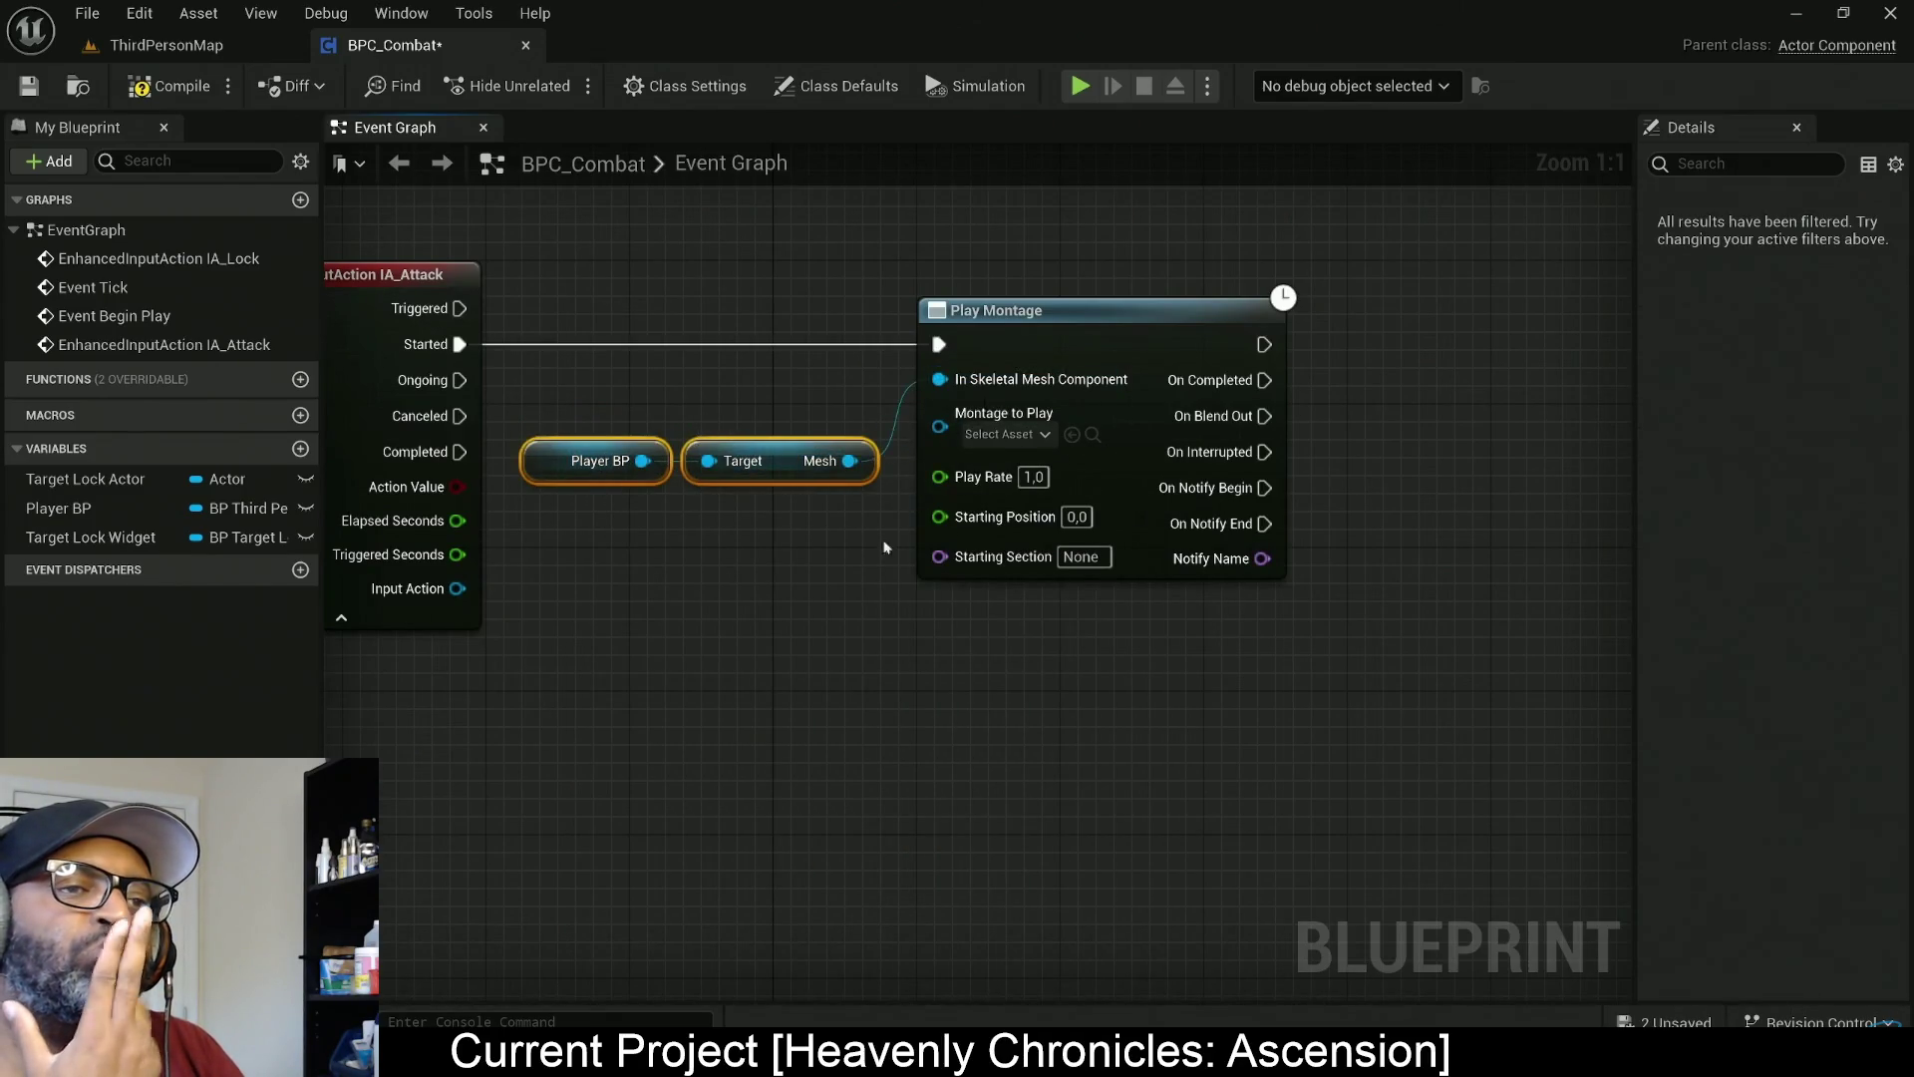
click(877, 558)
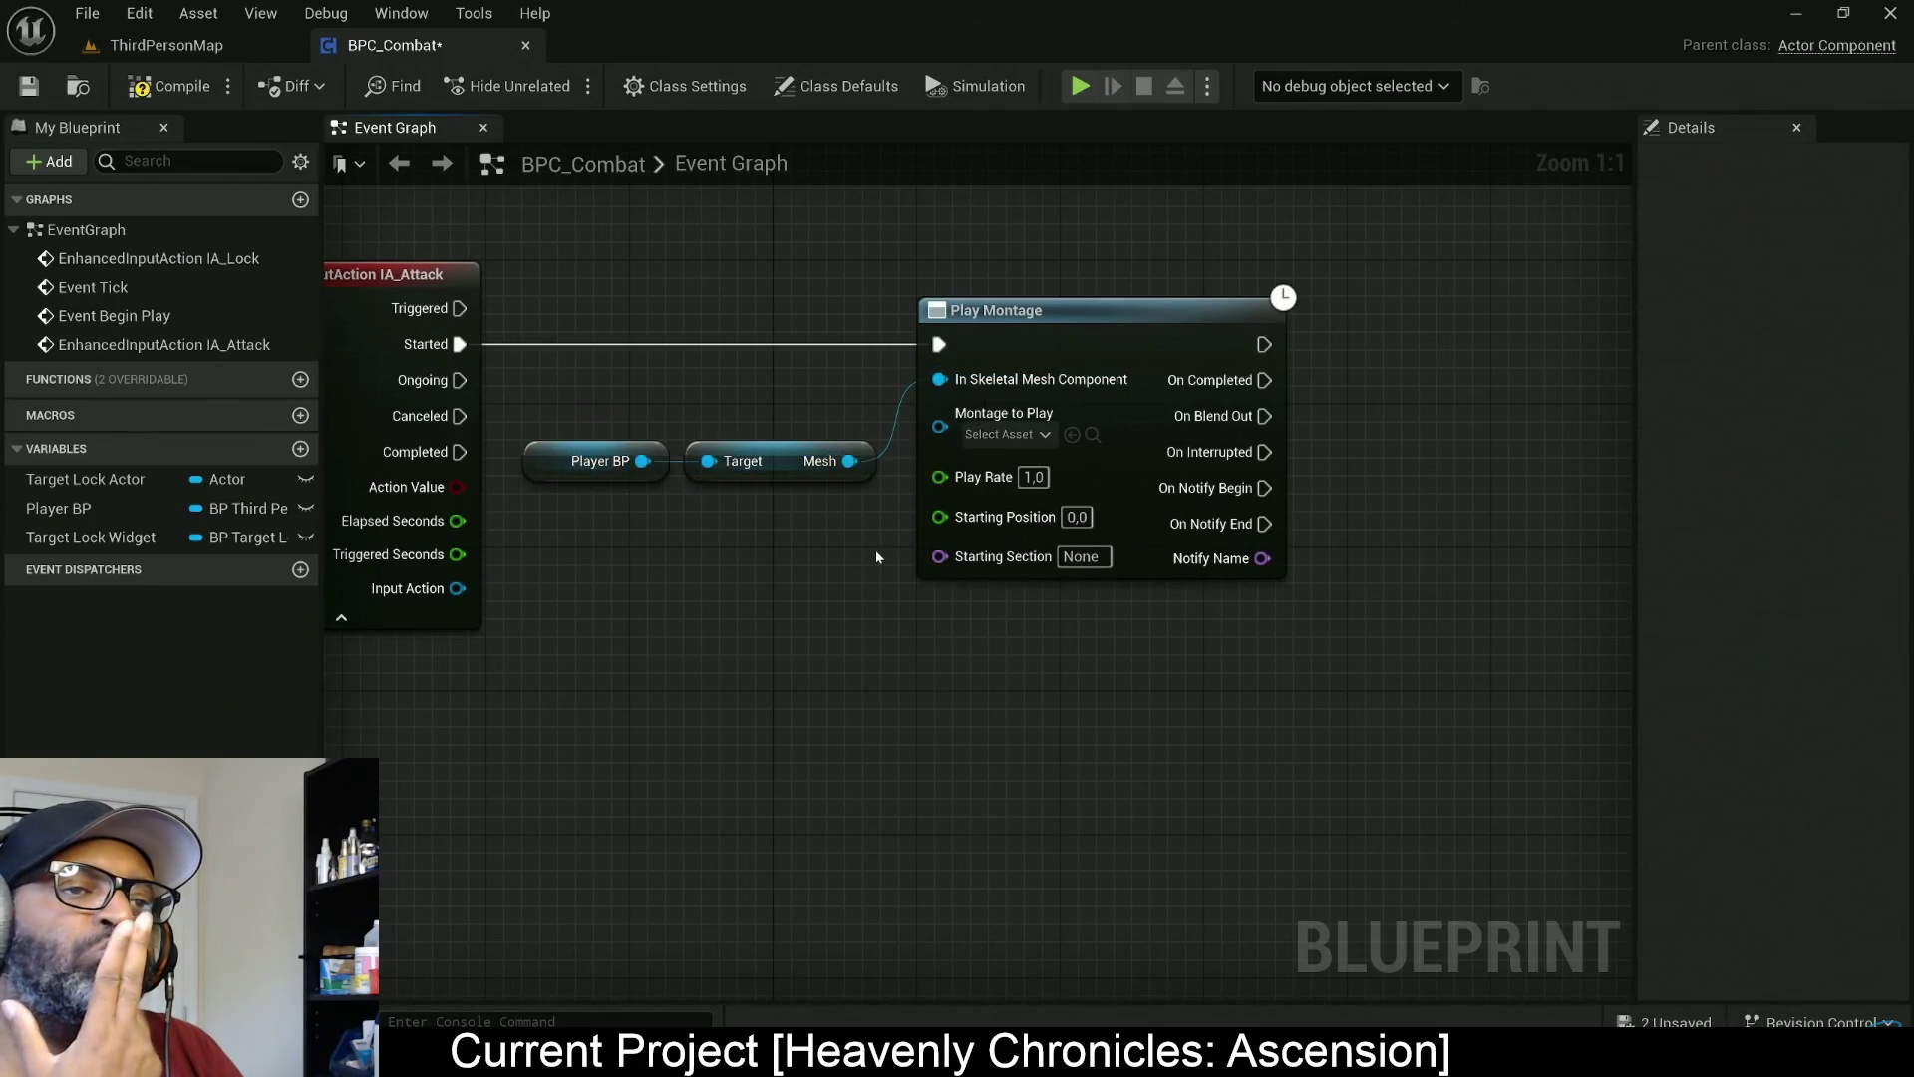
click(1007, 434)
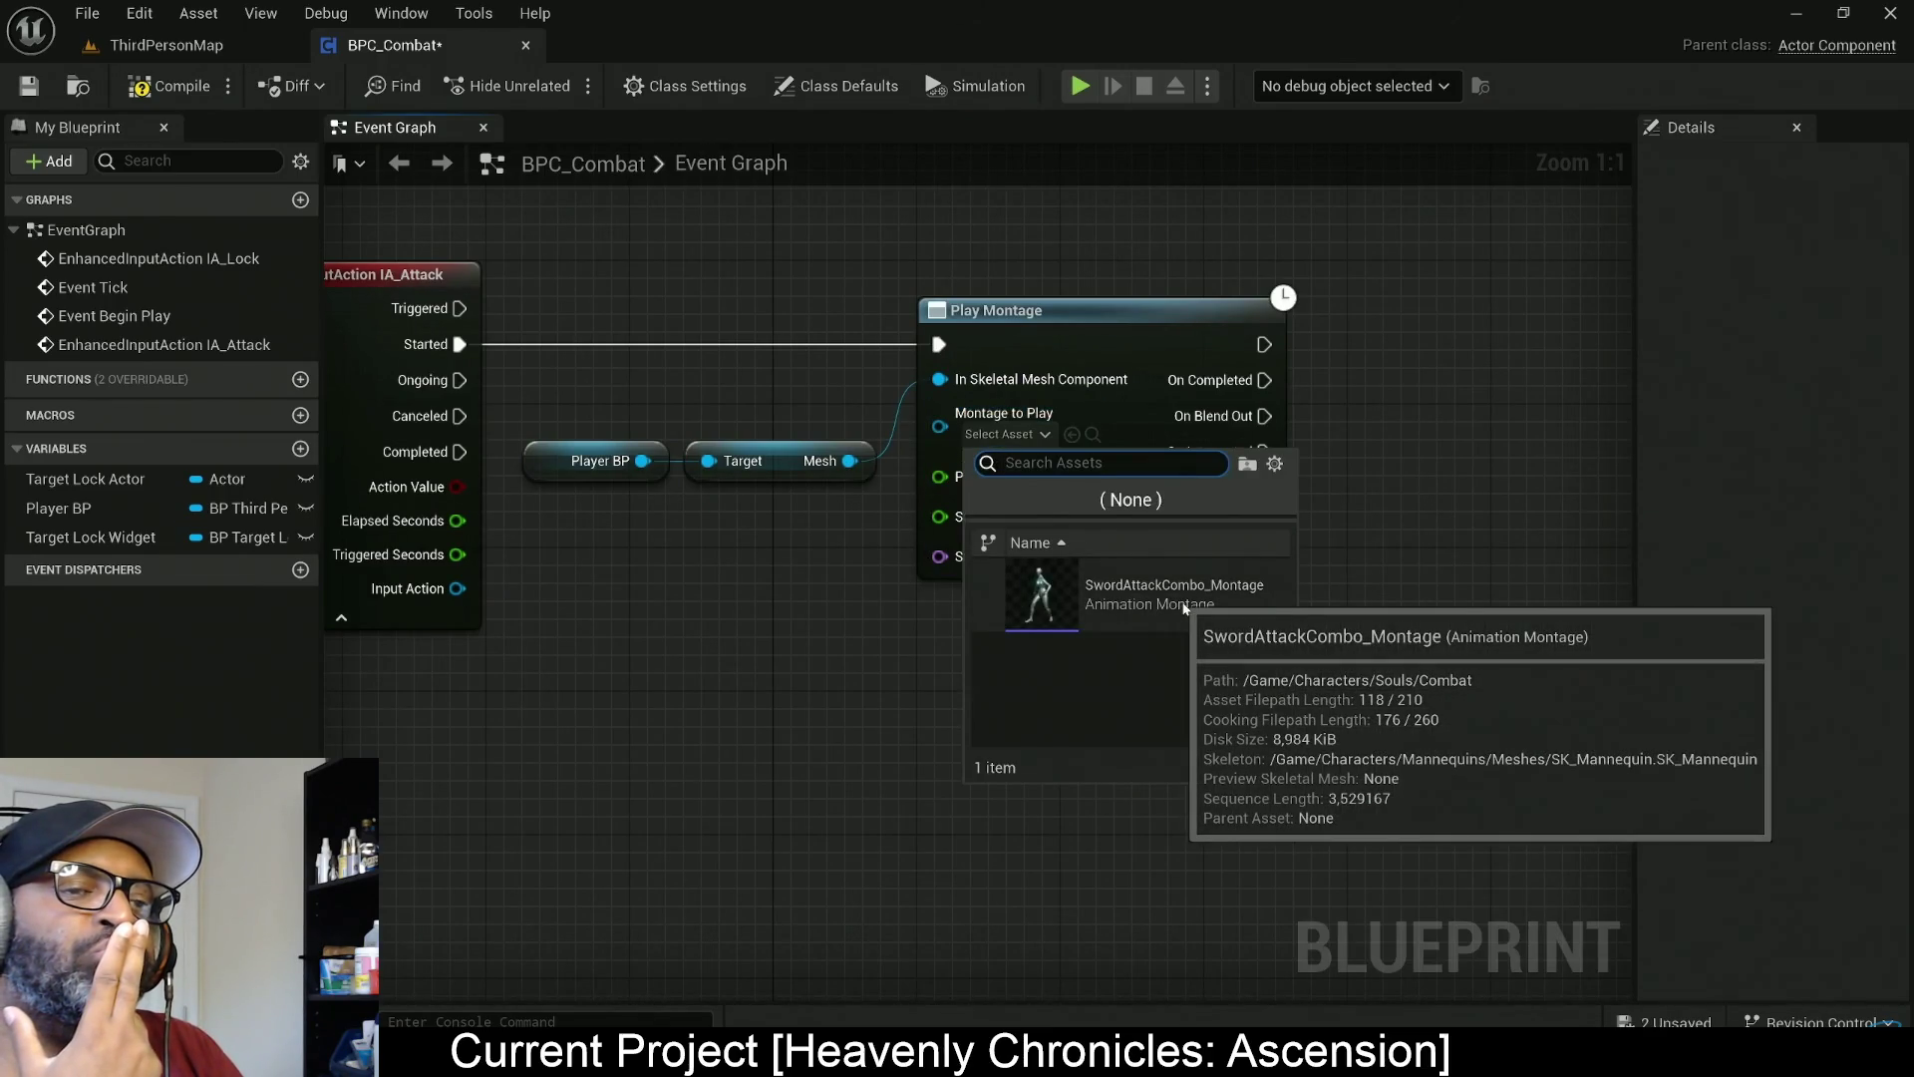
click(1184, 607)
drag(1185, 608, 788, 586)
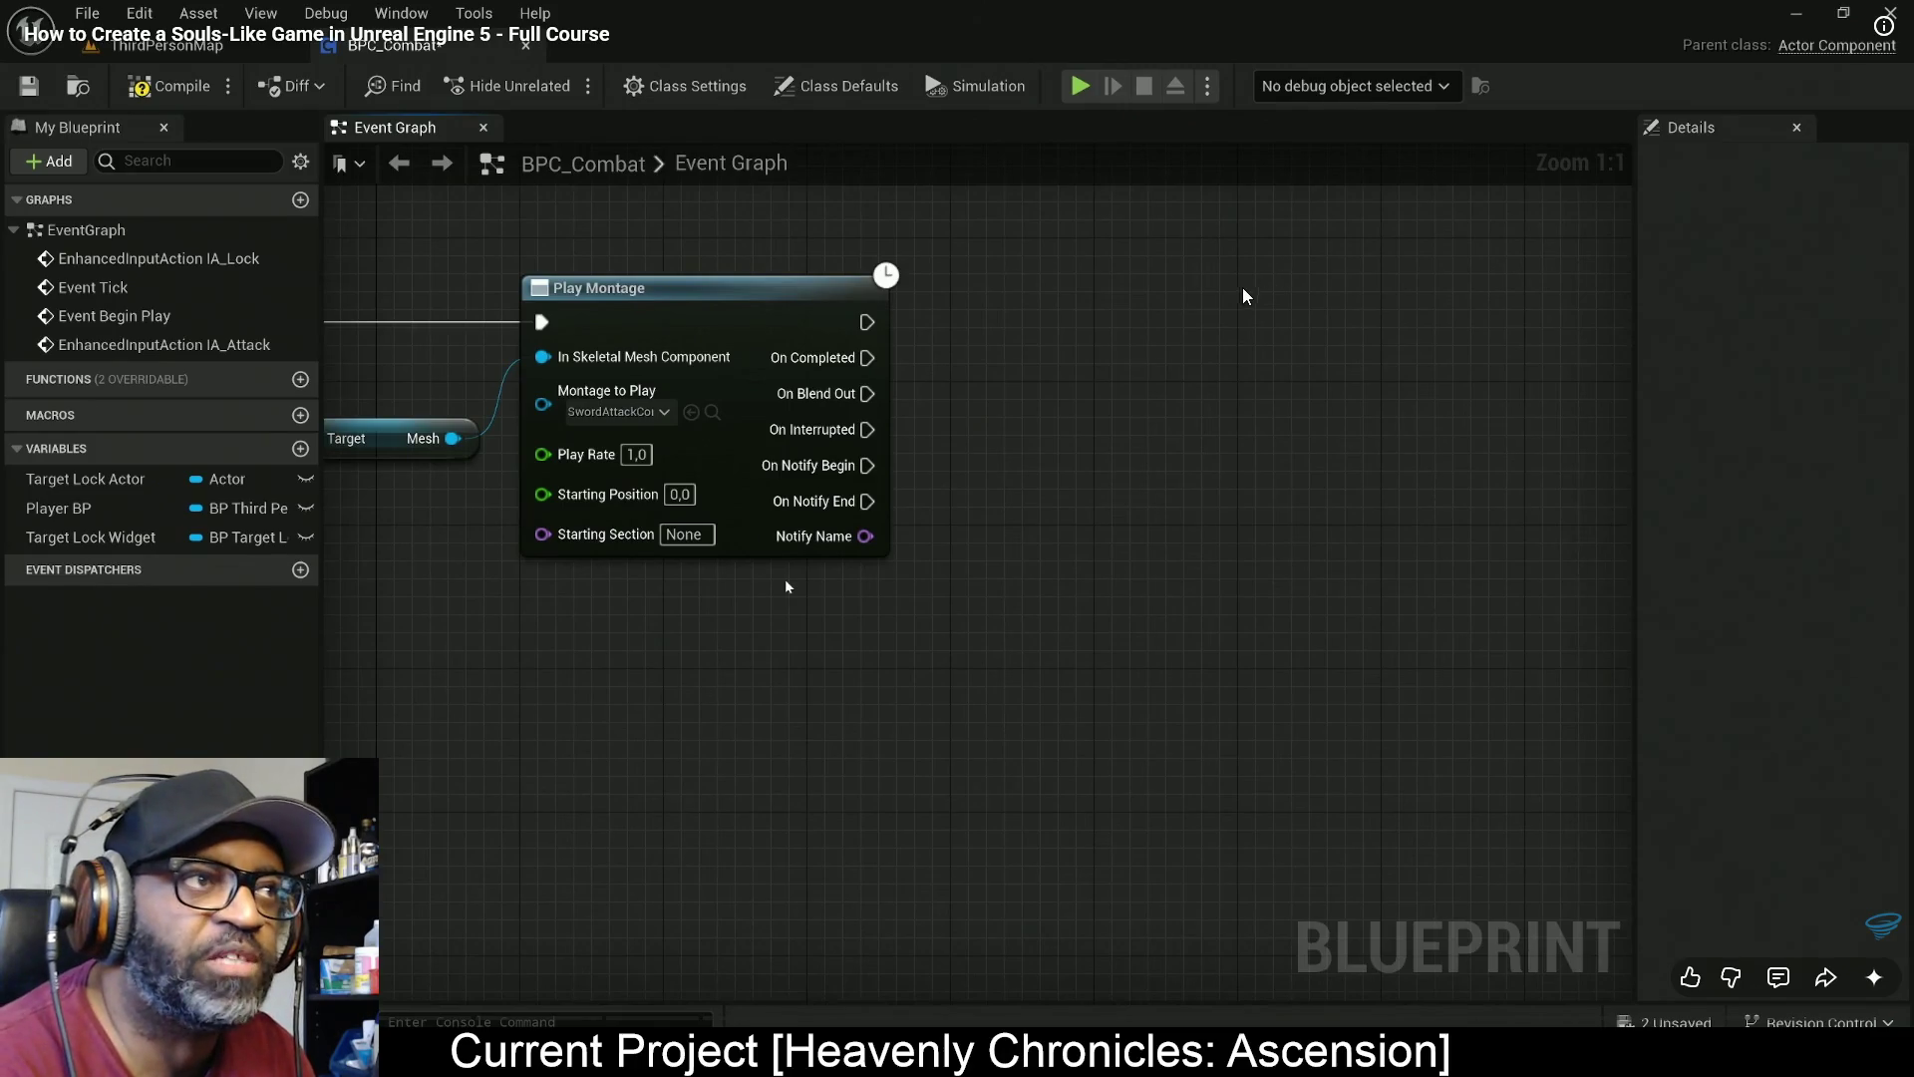
key(Escape)
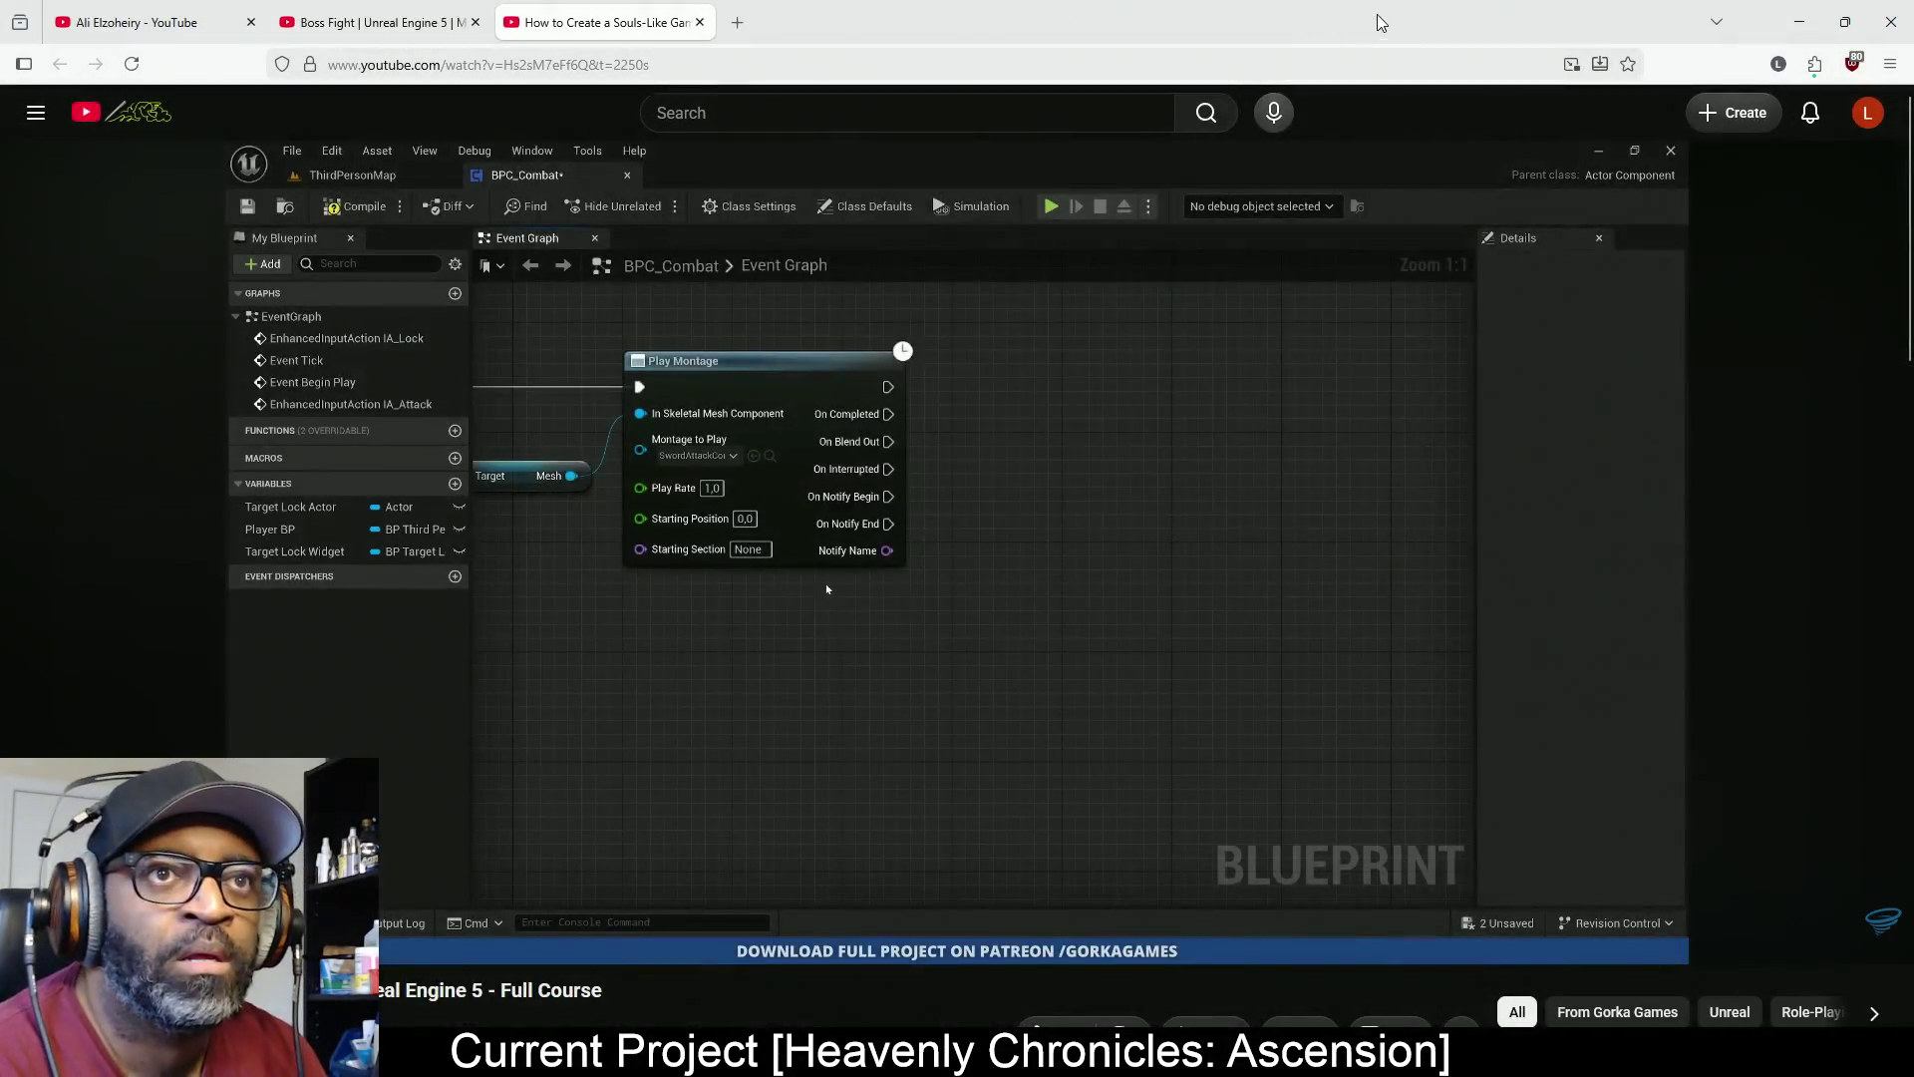
key(super+Down)
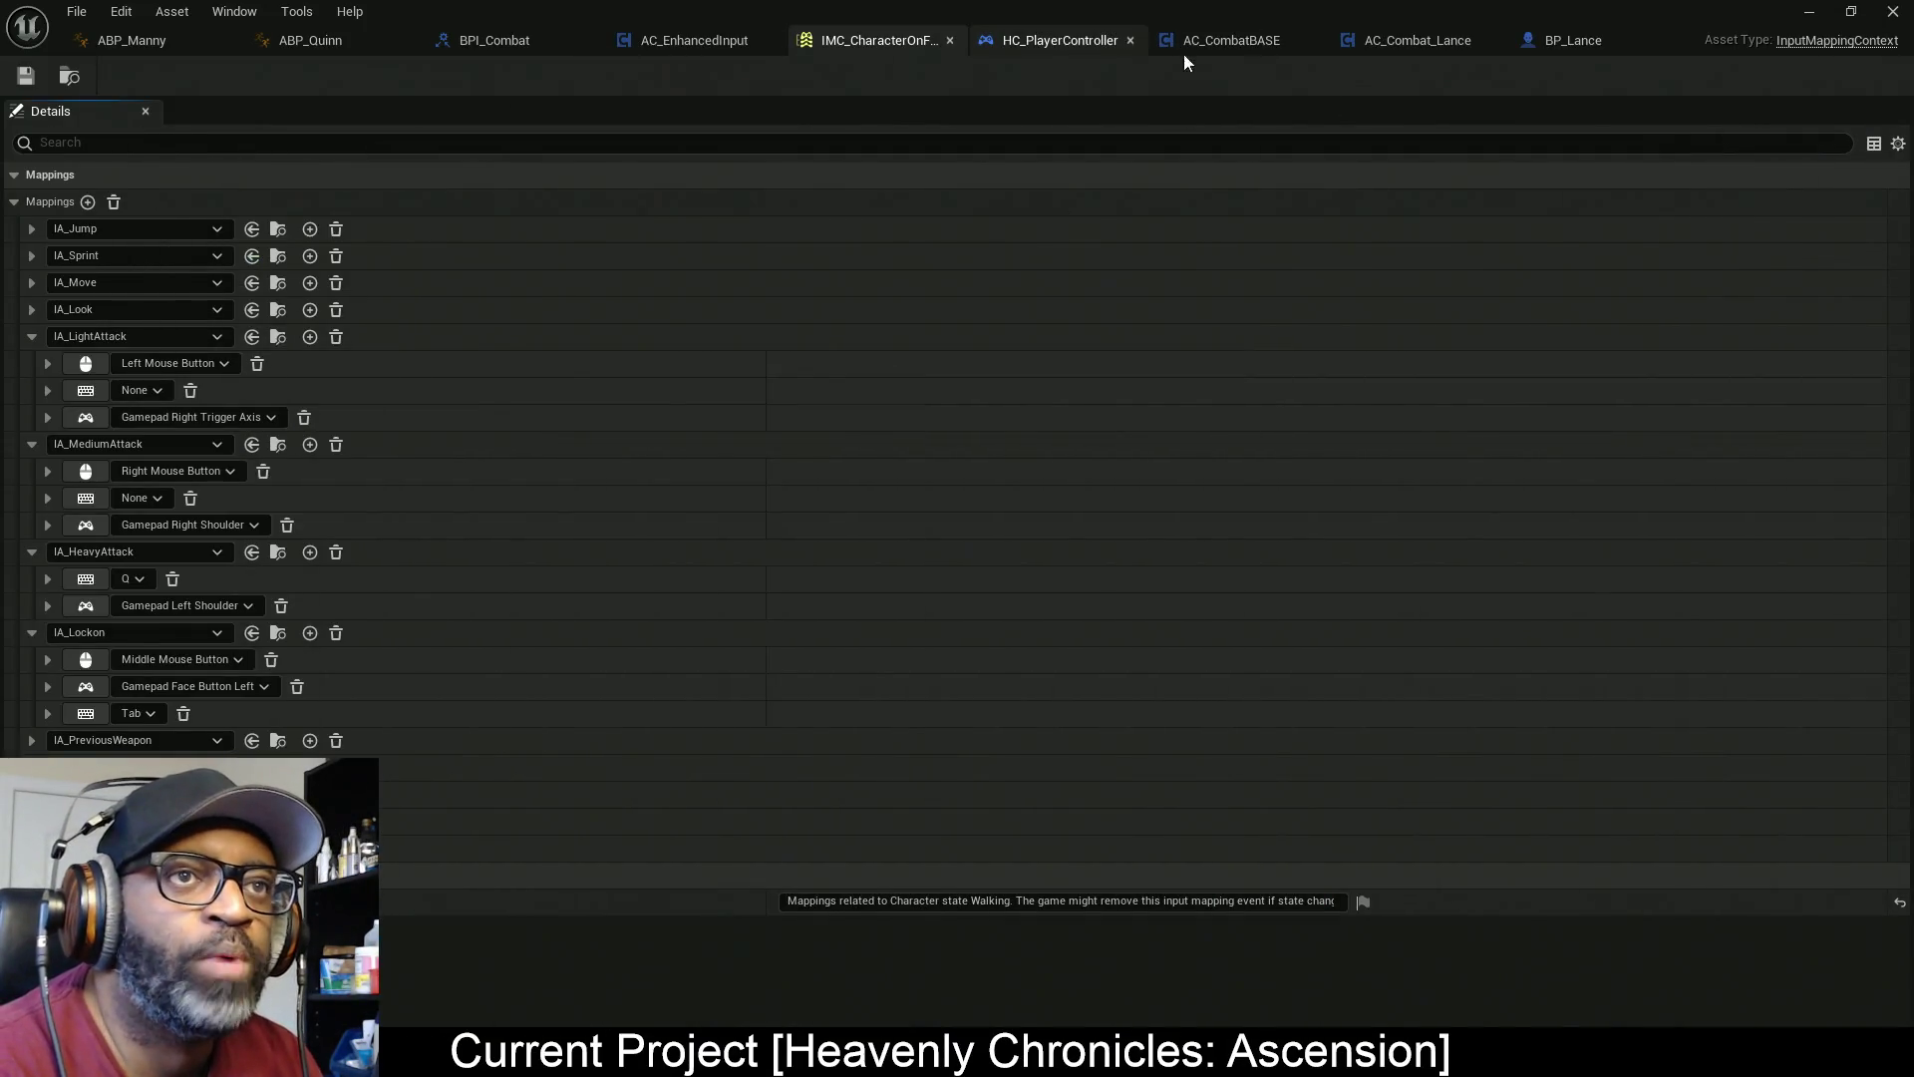
From BP_Lance, open parent BP_MaleCharacterBASE, then its parent BP_BASE_Character
click(1575, 38)
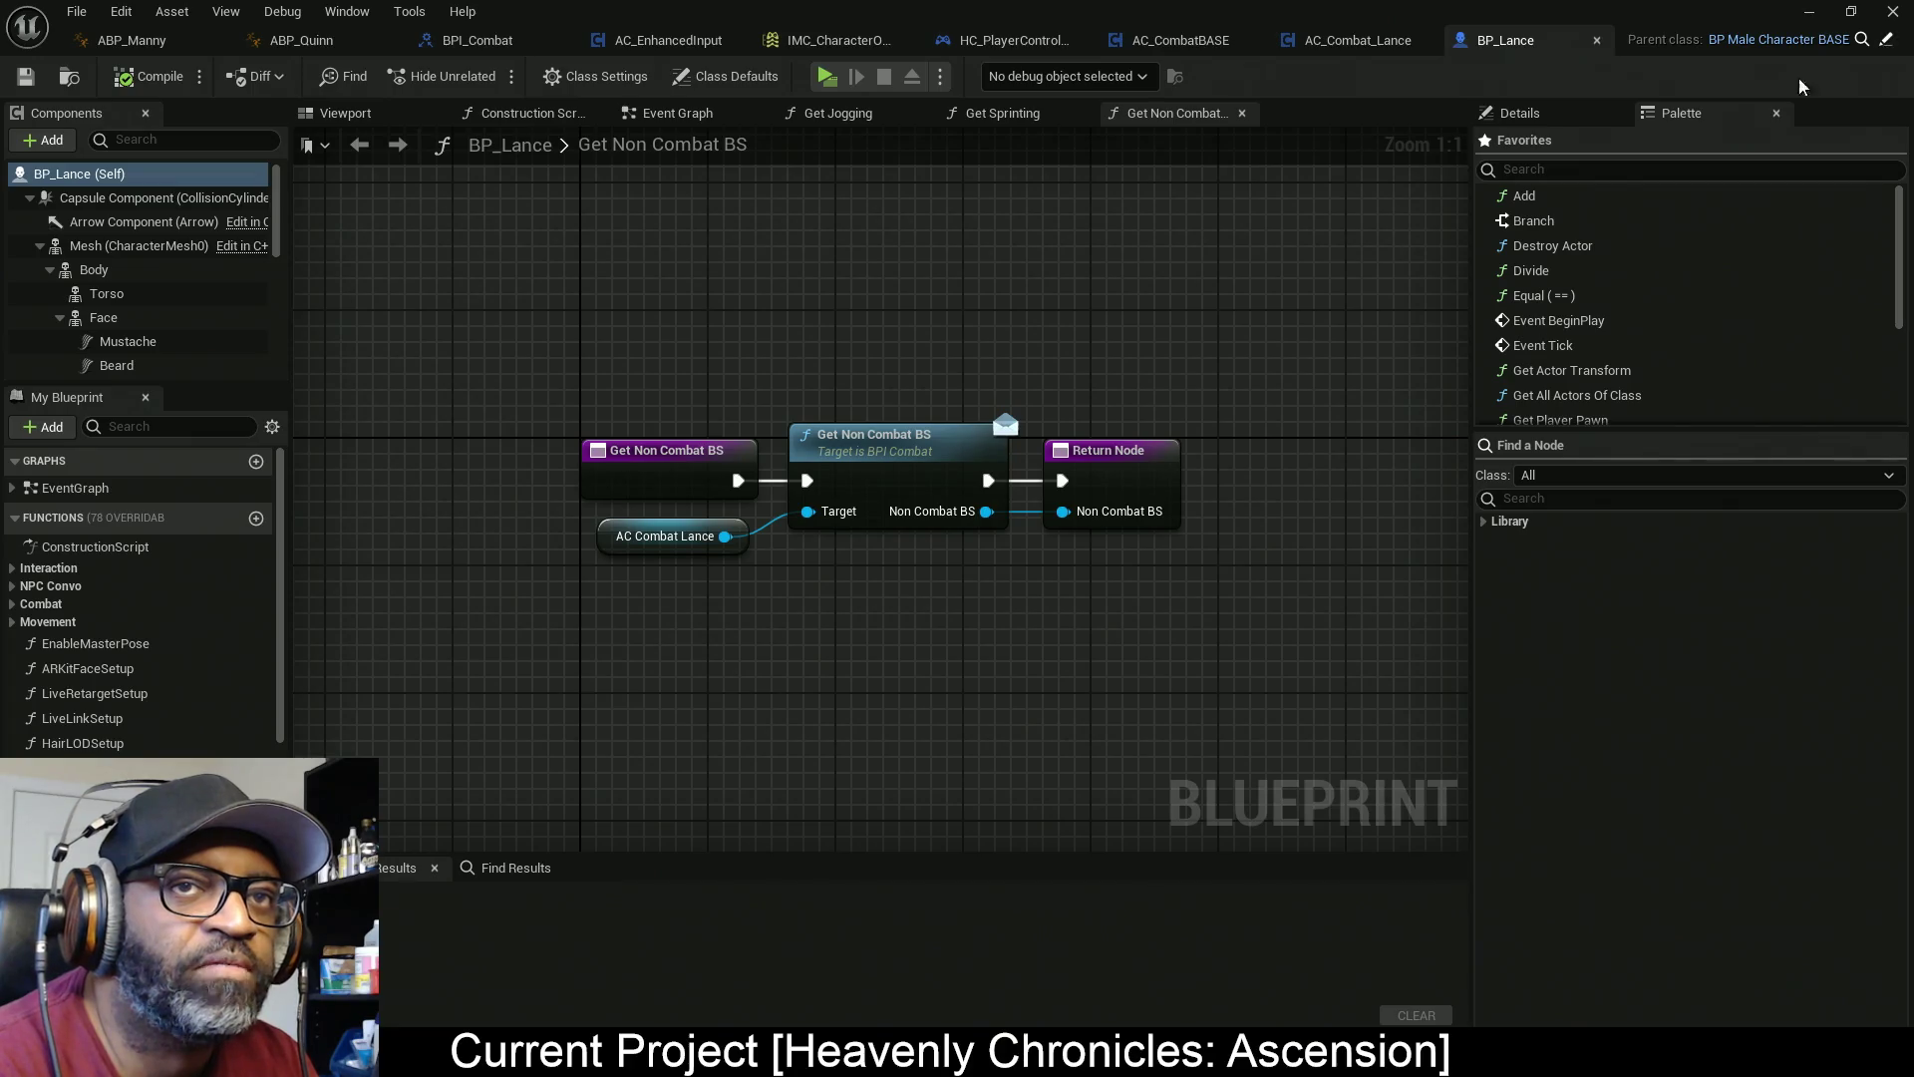
click(1886, 39)
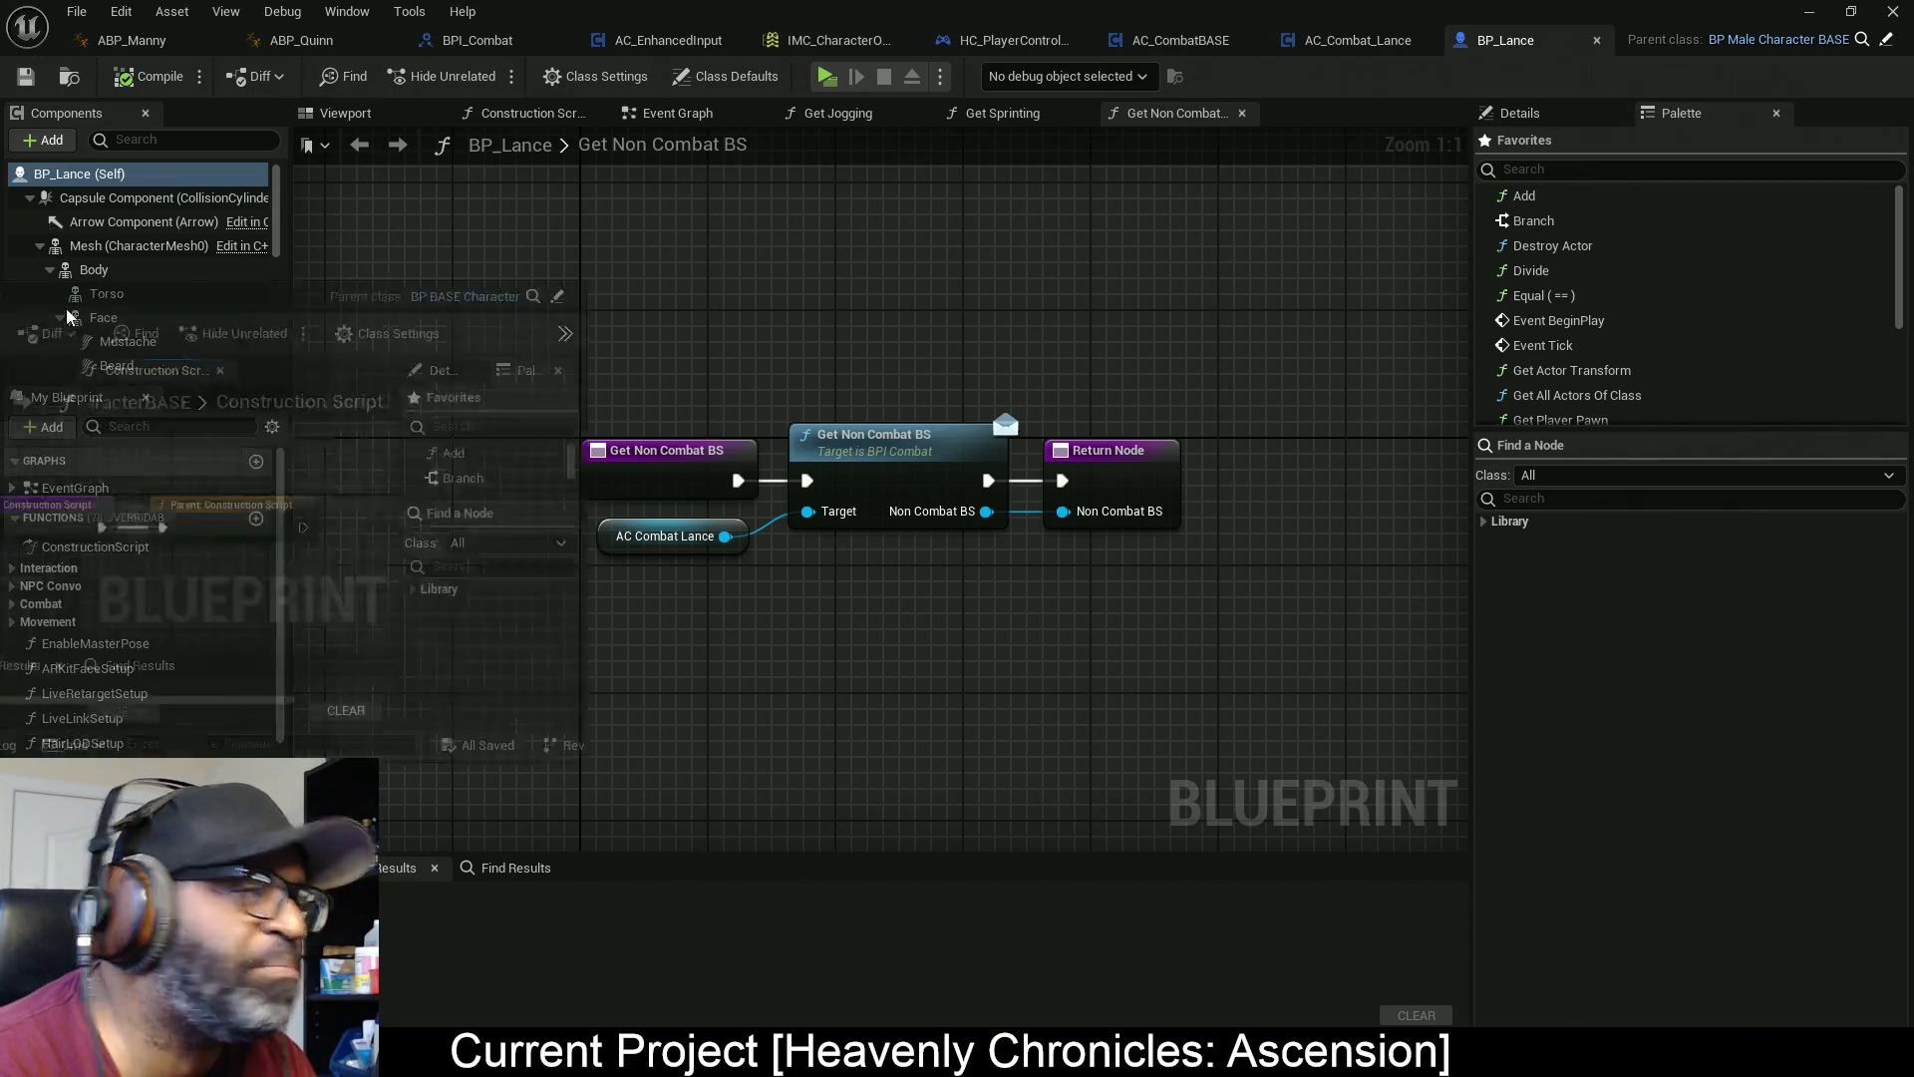
mouse_move(1398, 38)
mouse_down()
mouse_move(1847, 45)
mouse_move(1470, 57)
mouse_move(1346, 38)
mouse_up()
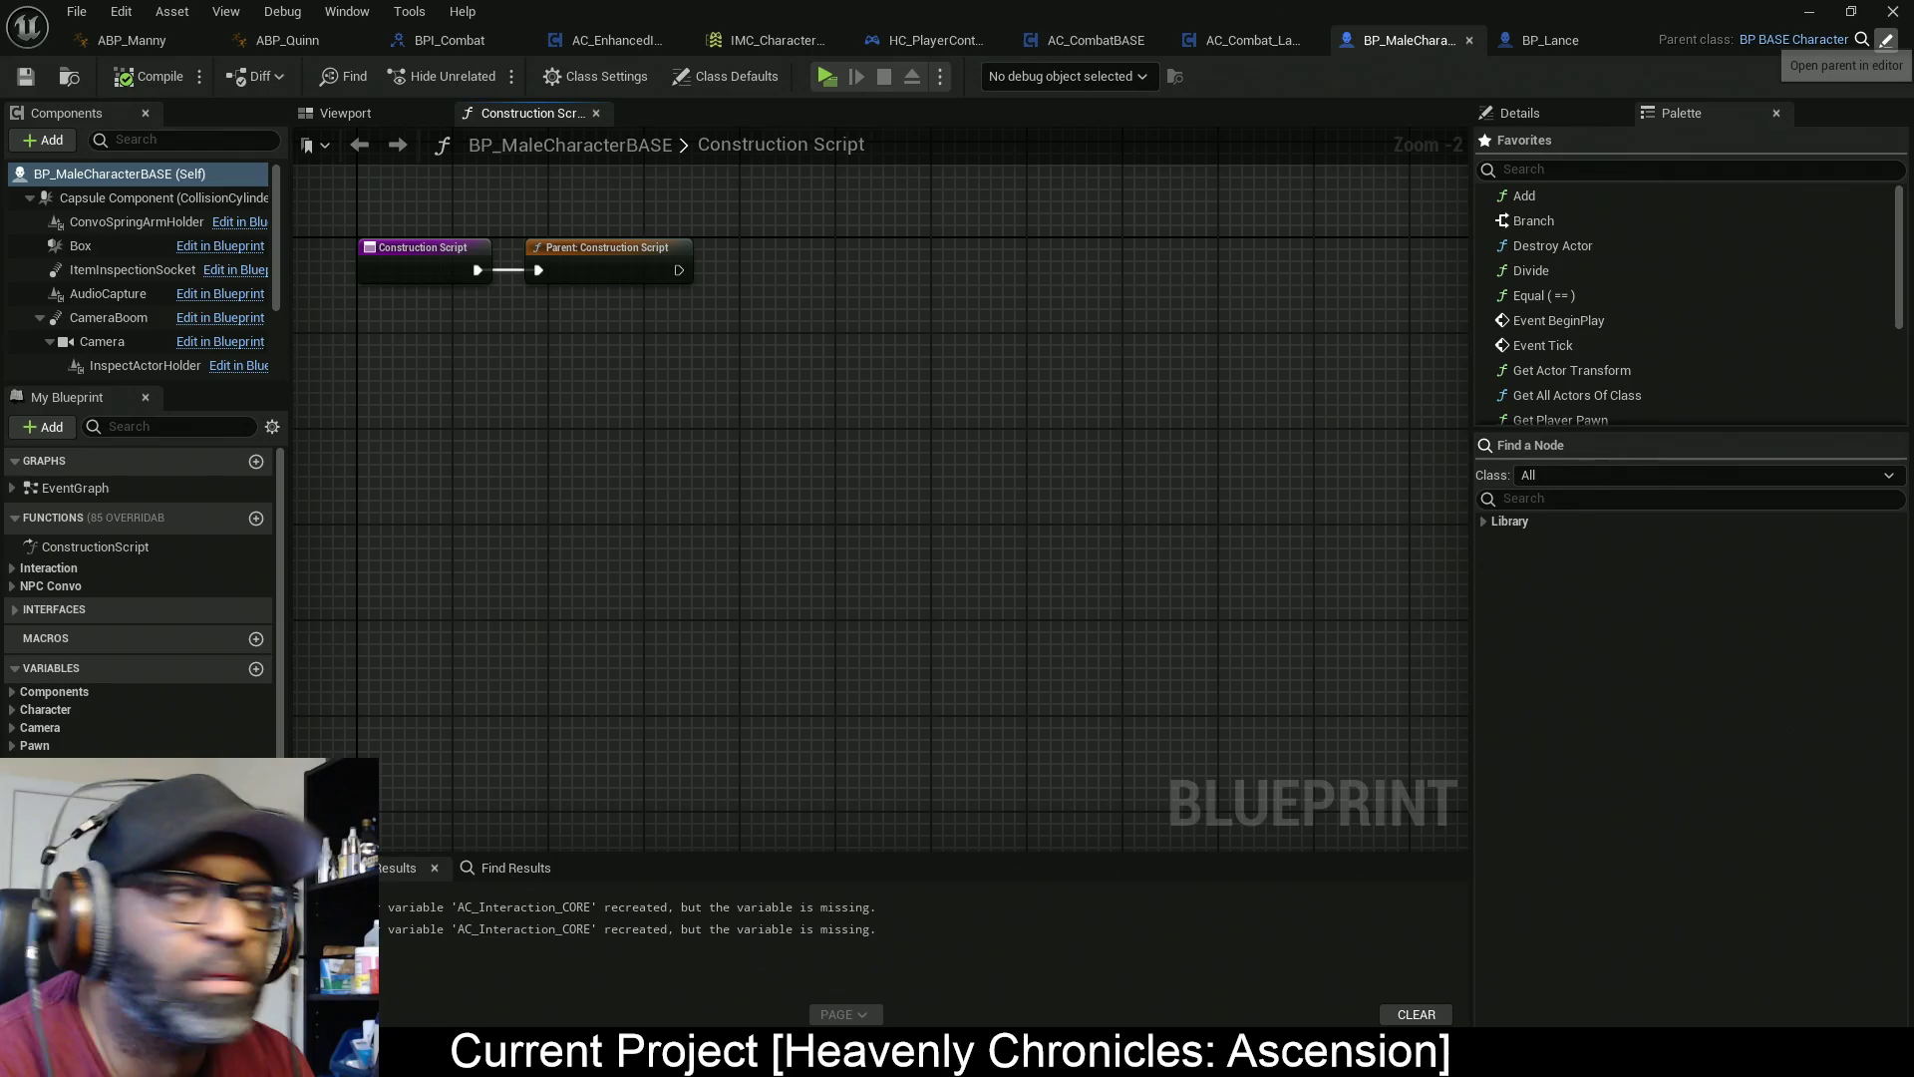
click(1795, 39)
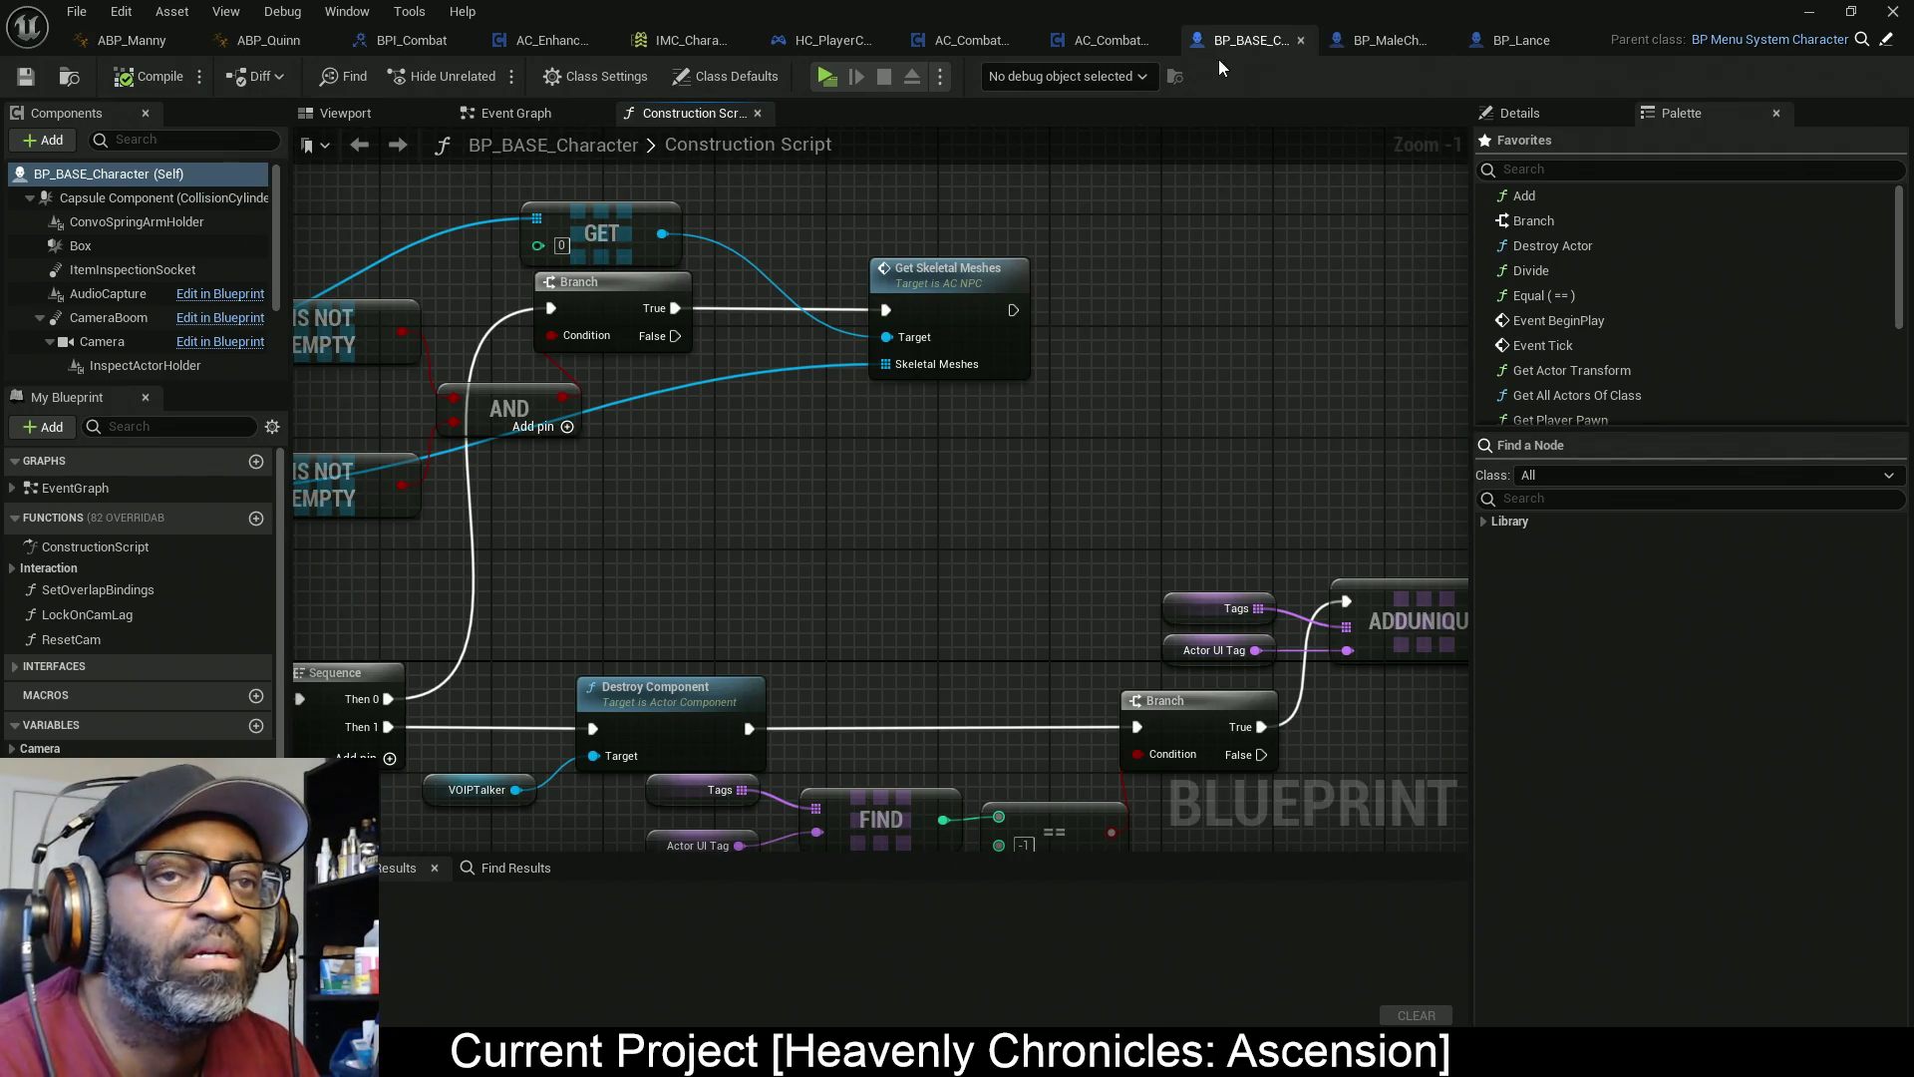
drag(857, 505, 1002, 369)
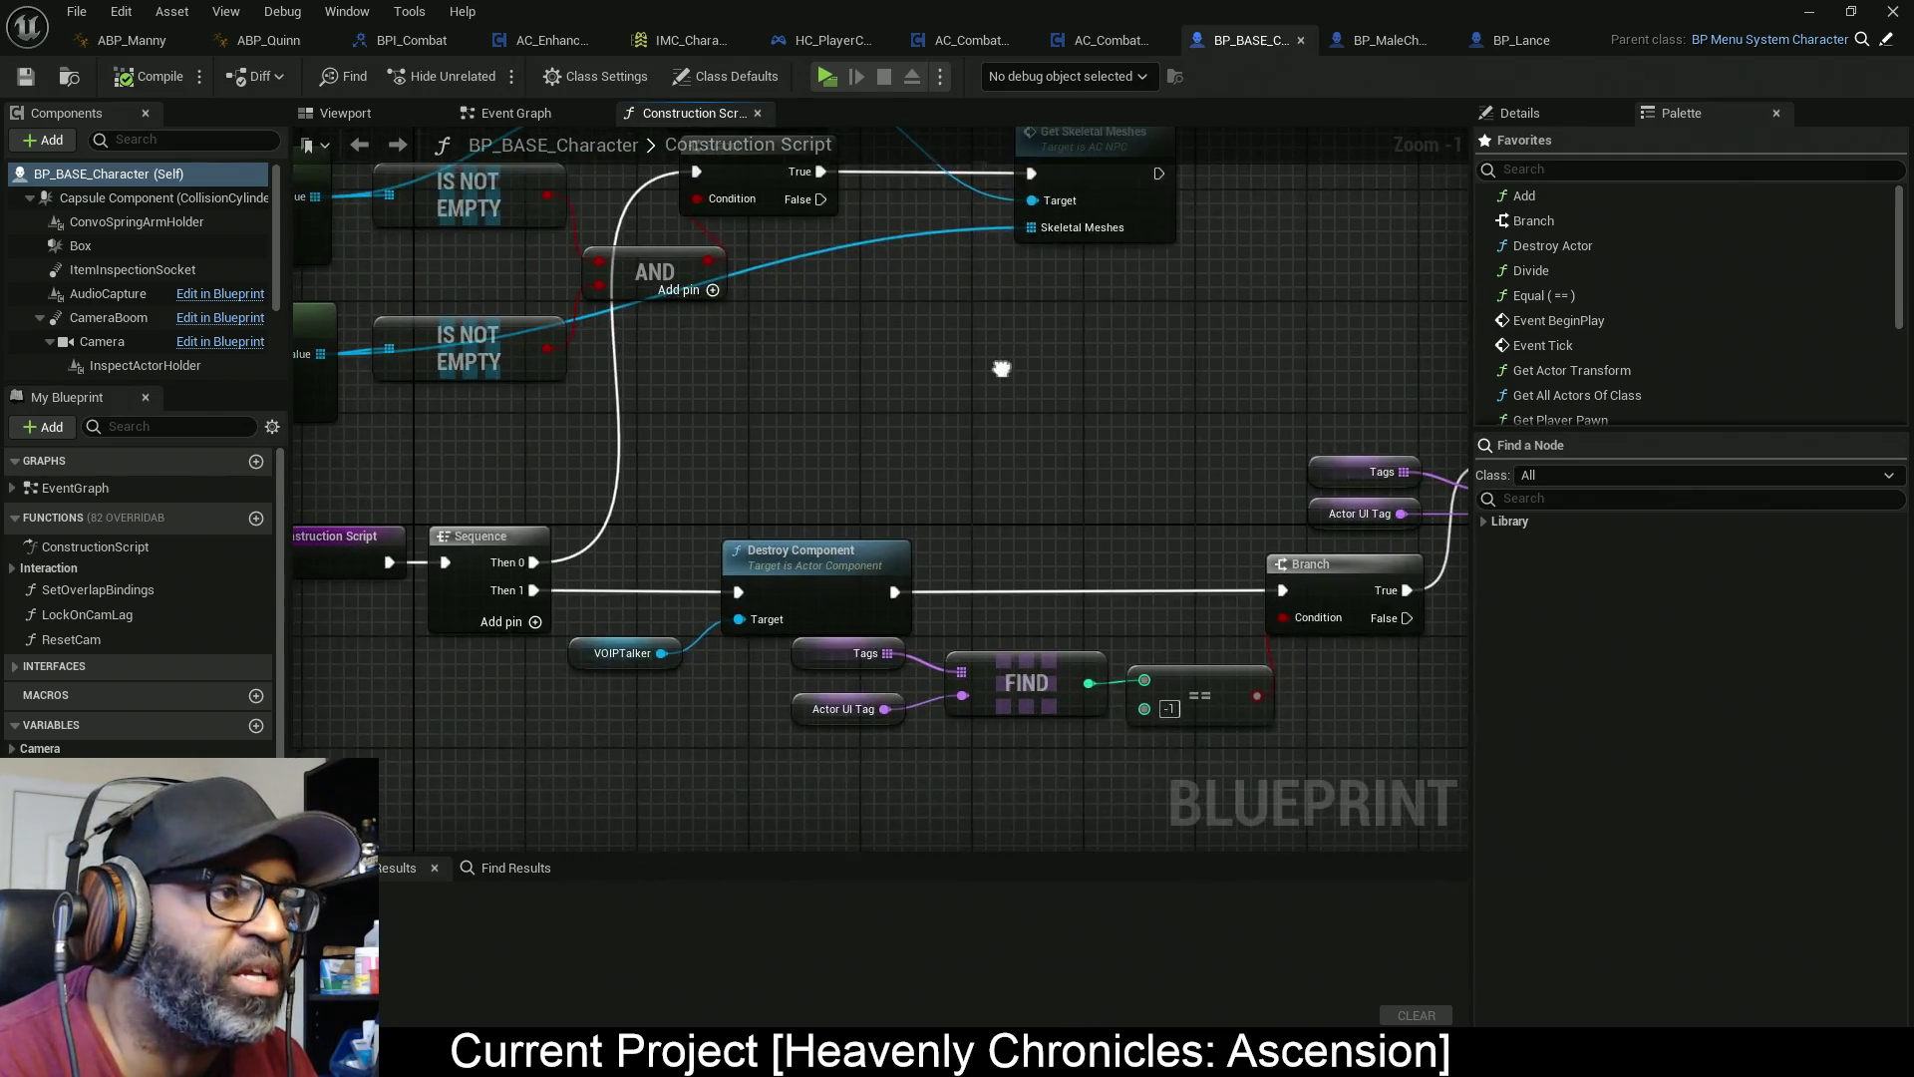
scroll(219, 588, down, 5)
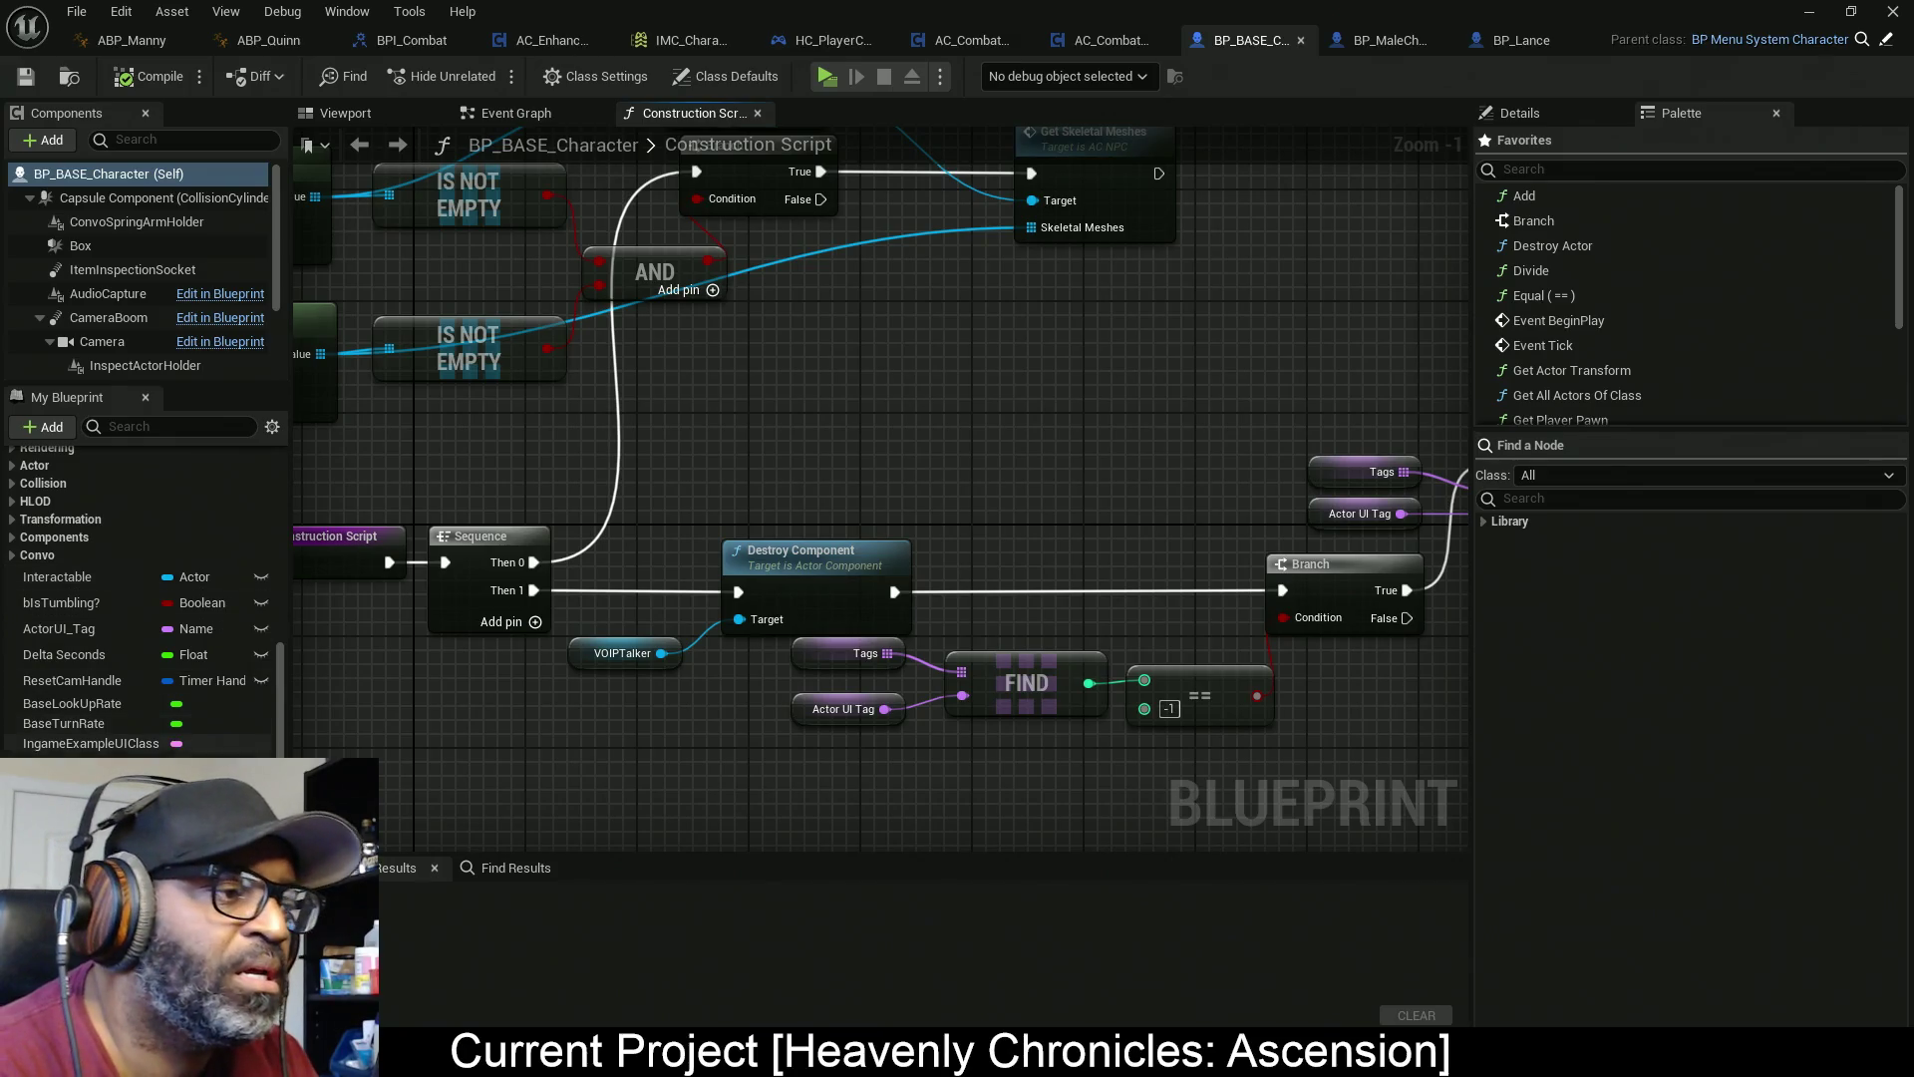
scroll(44, 559, up, 2)
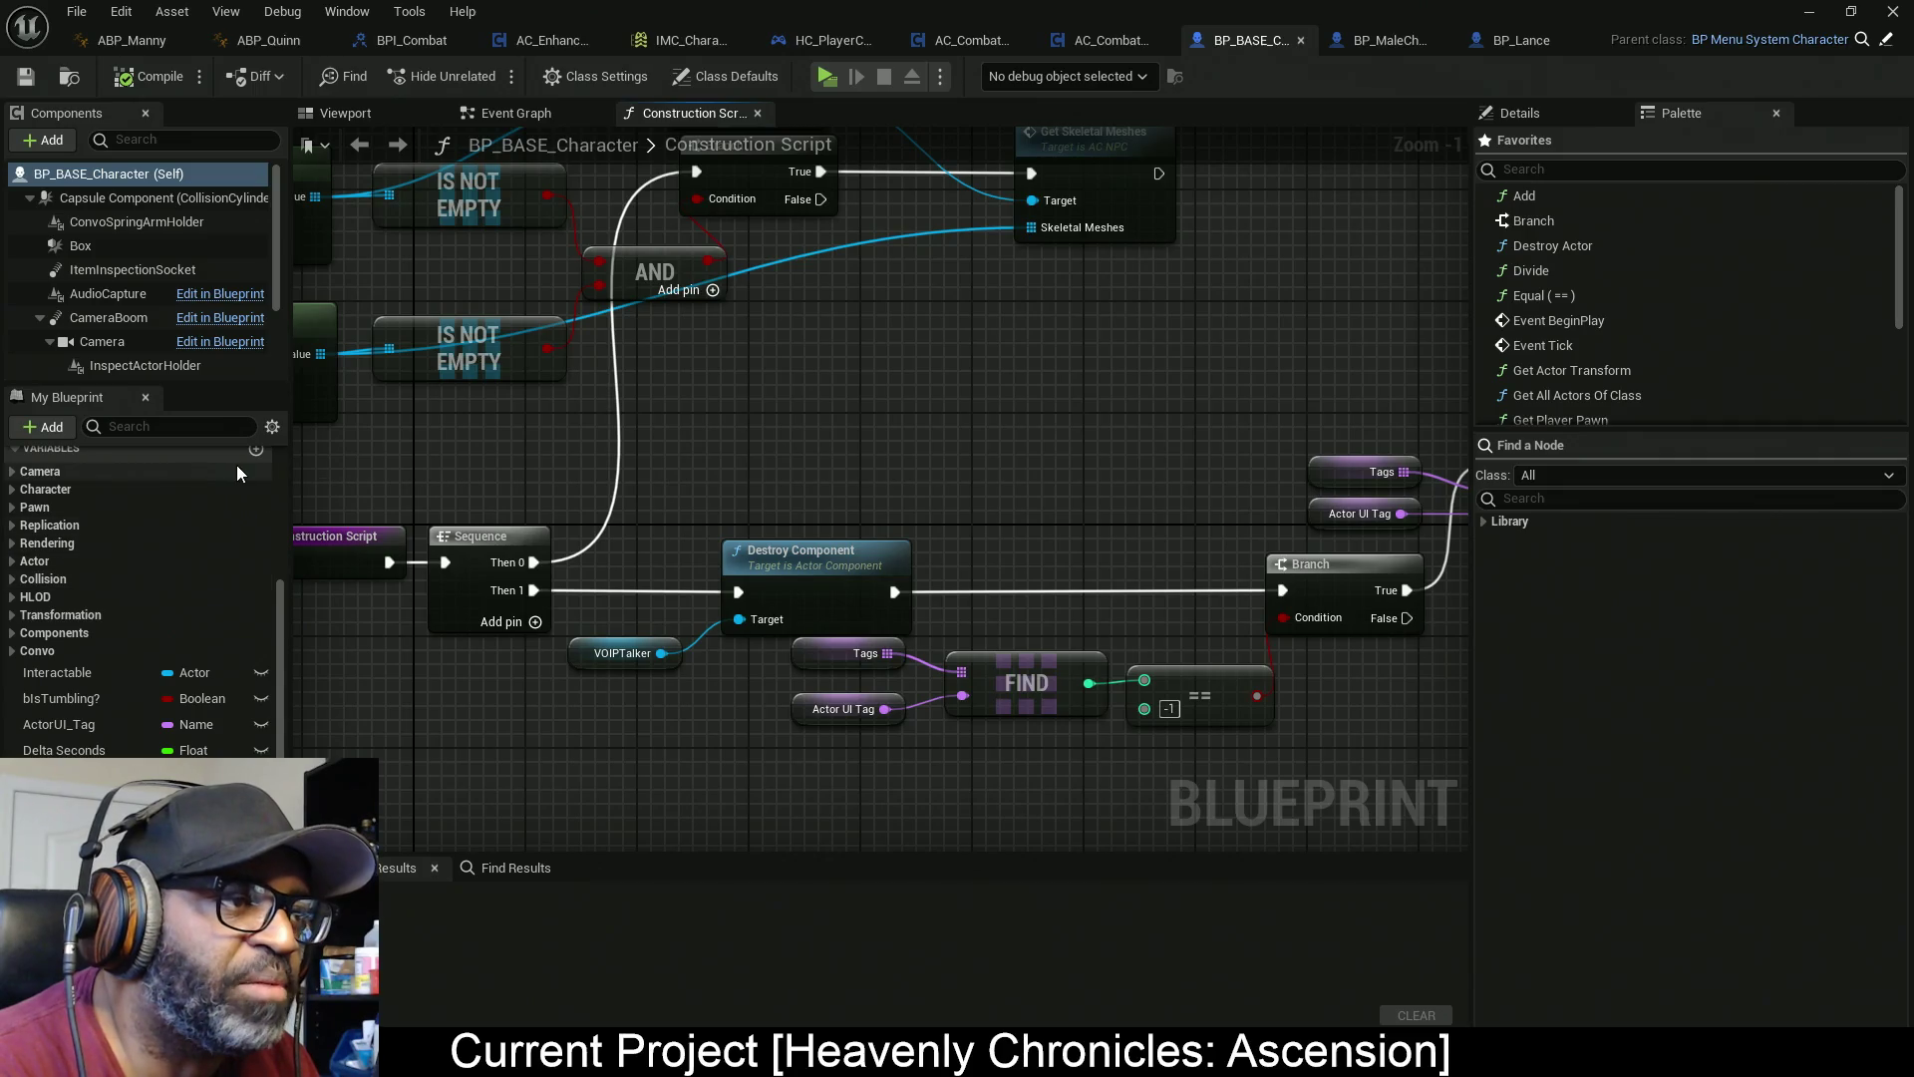
scroll(172, 483, up, 1)
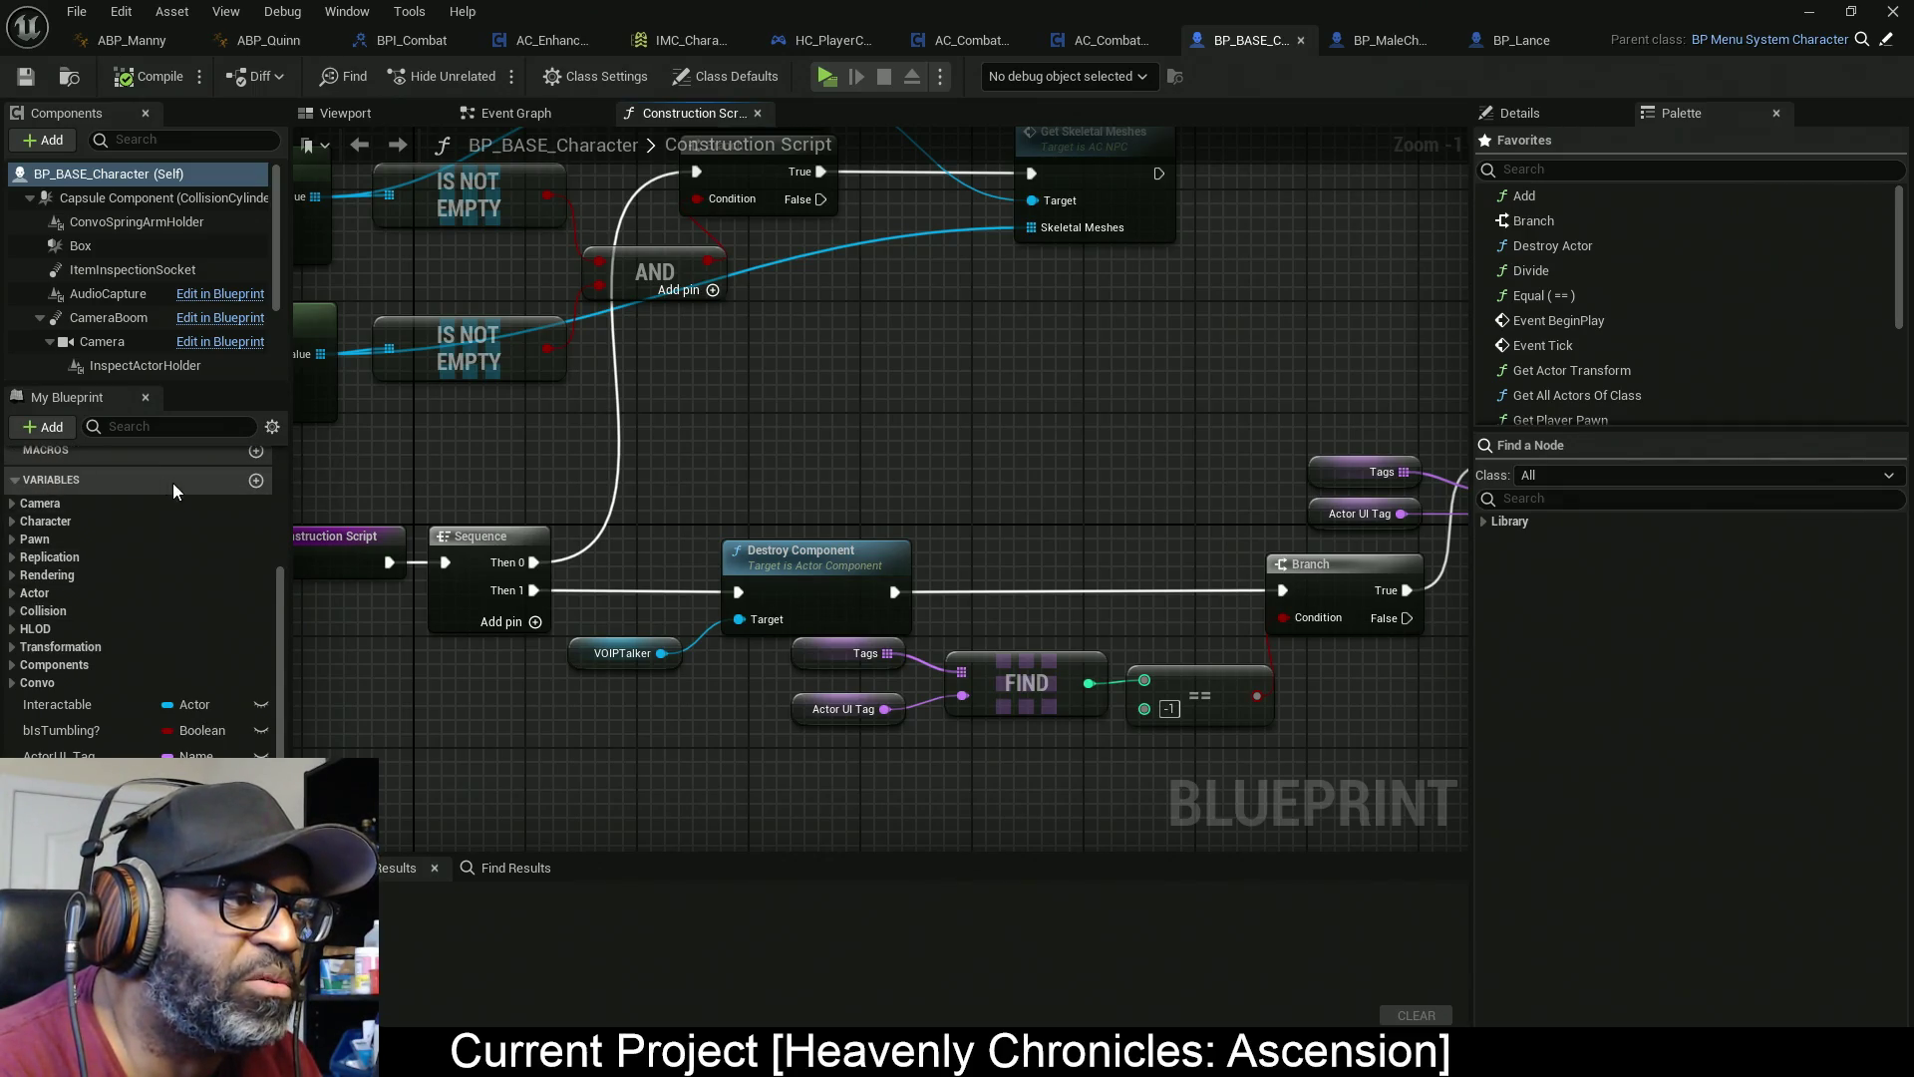
click(256, 481)
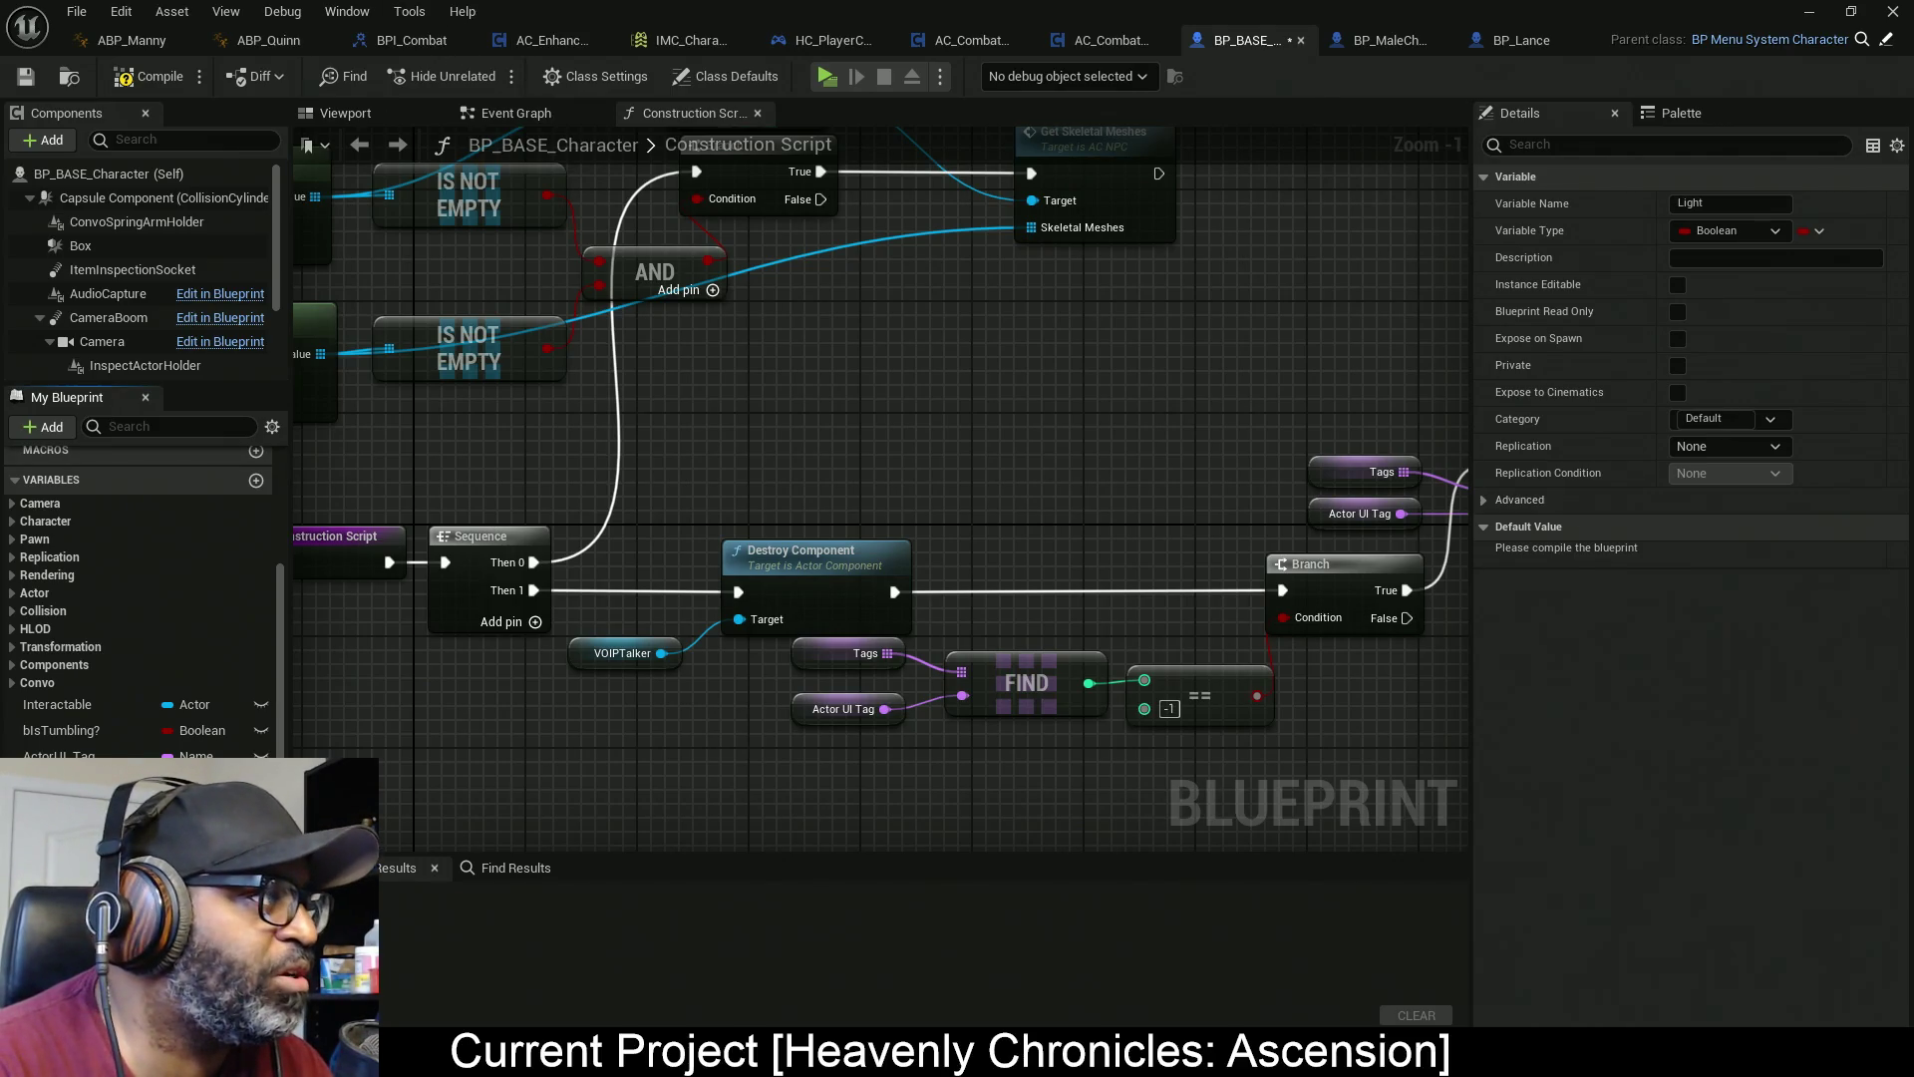
Switch over to the tutorial video in the browser
key(alt+Tab)
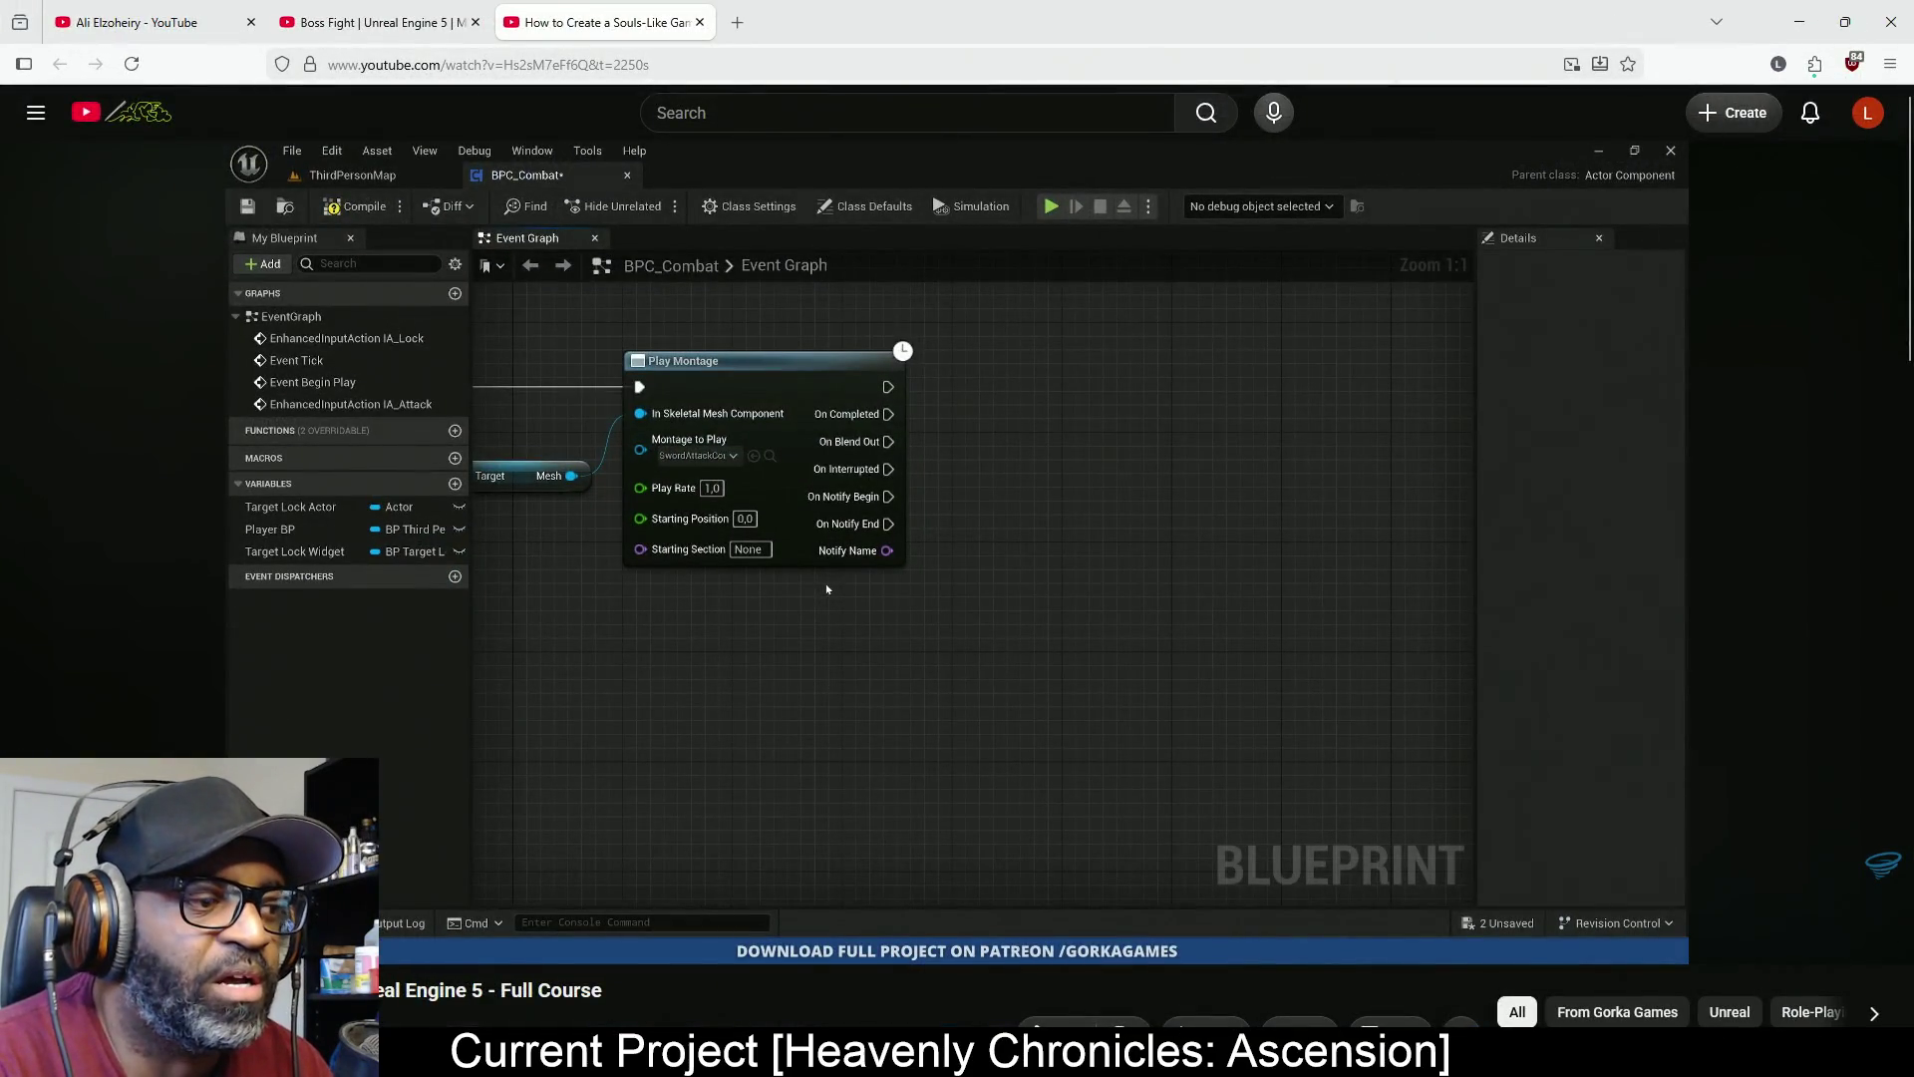
Pause the tutorial on its colour-picker step
mouse_move(1862, 350)
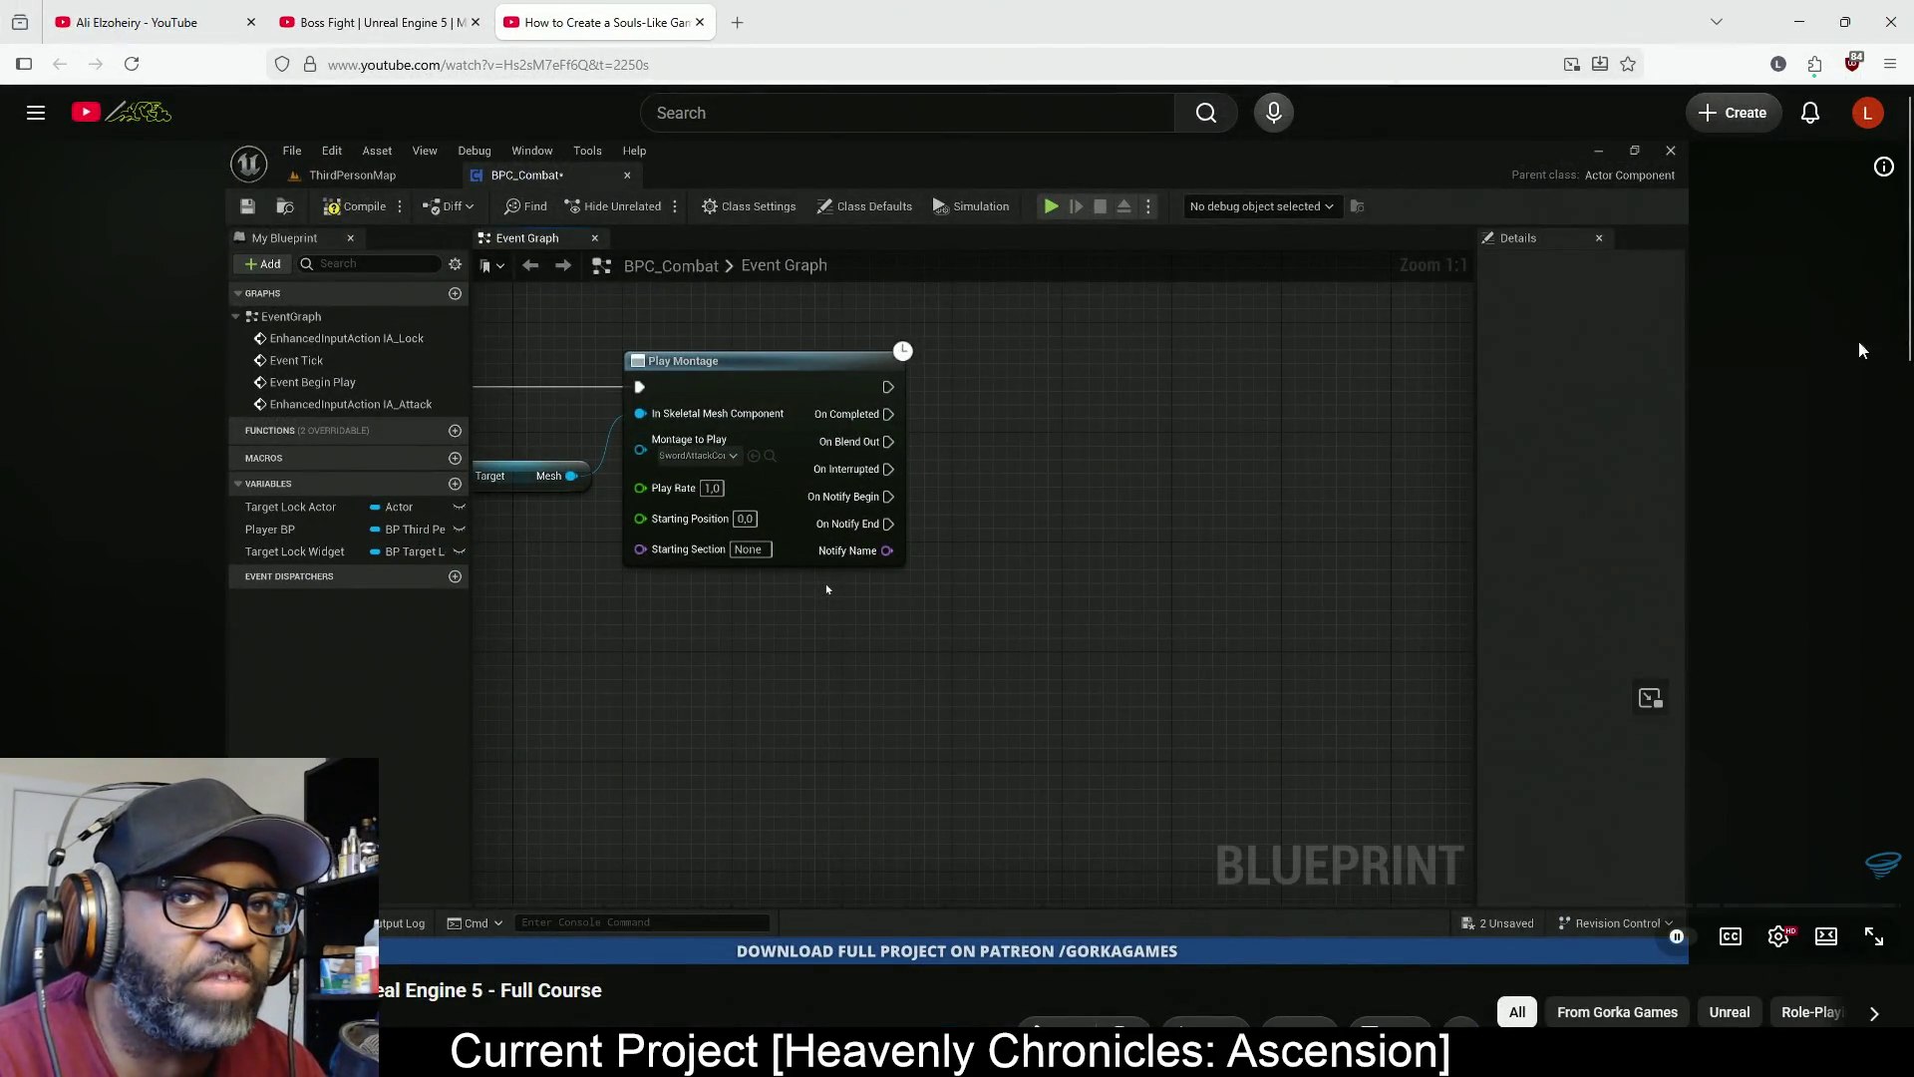
key(alt+Tab)
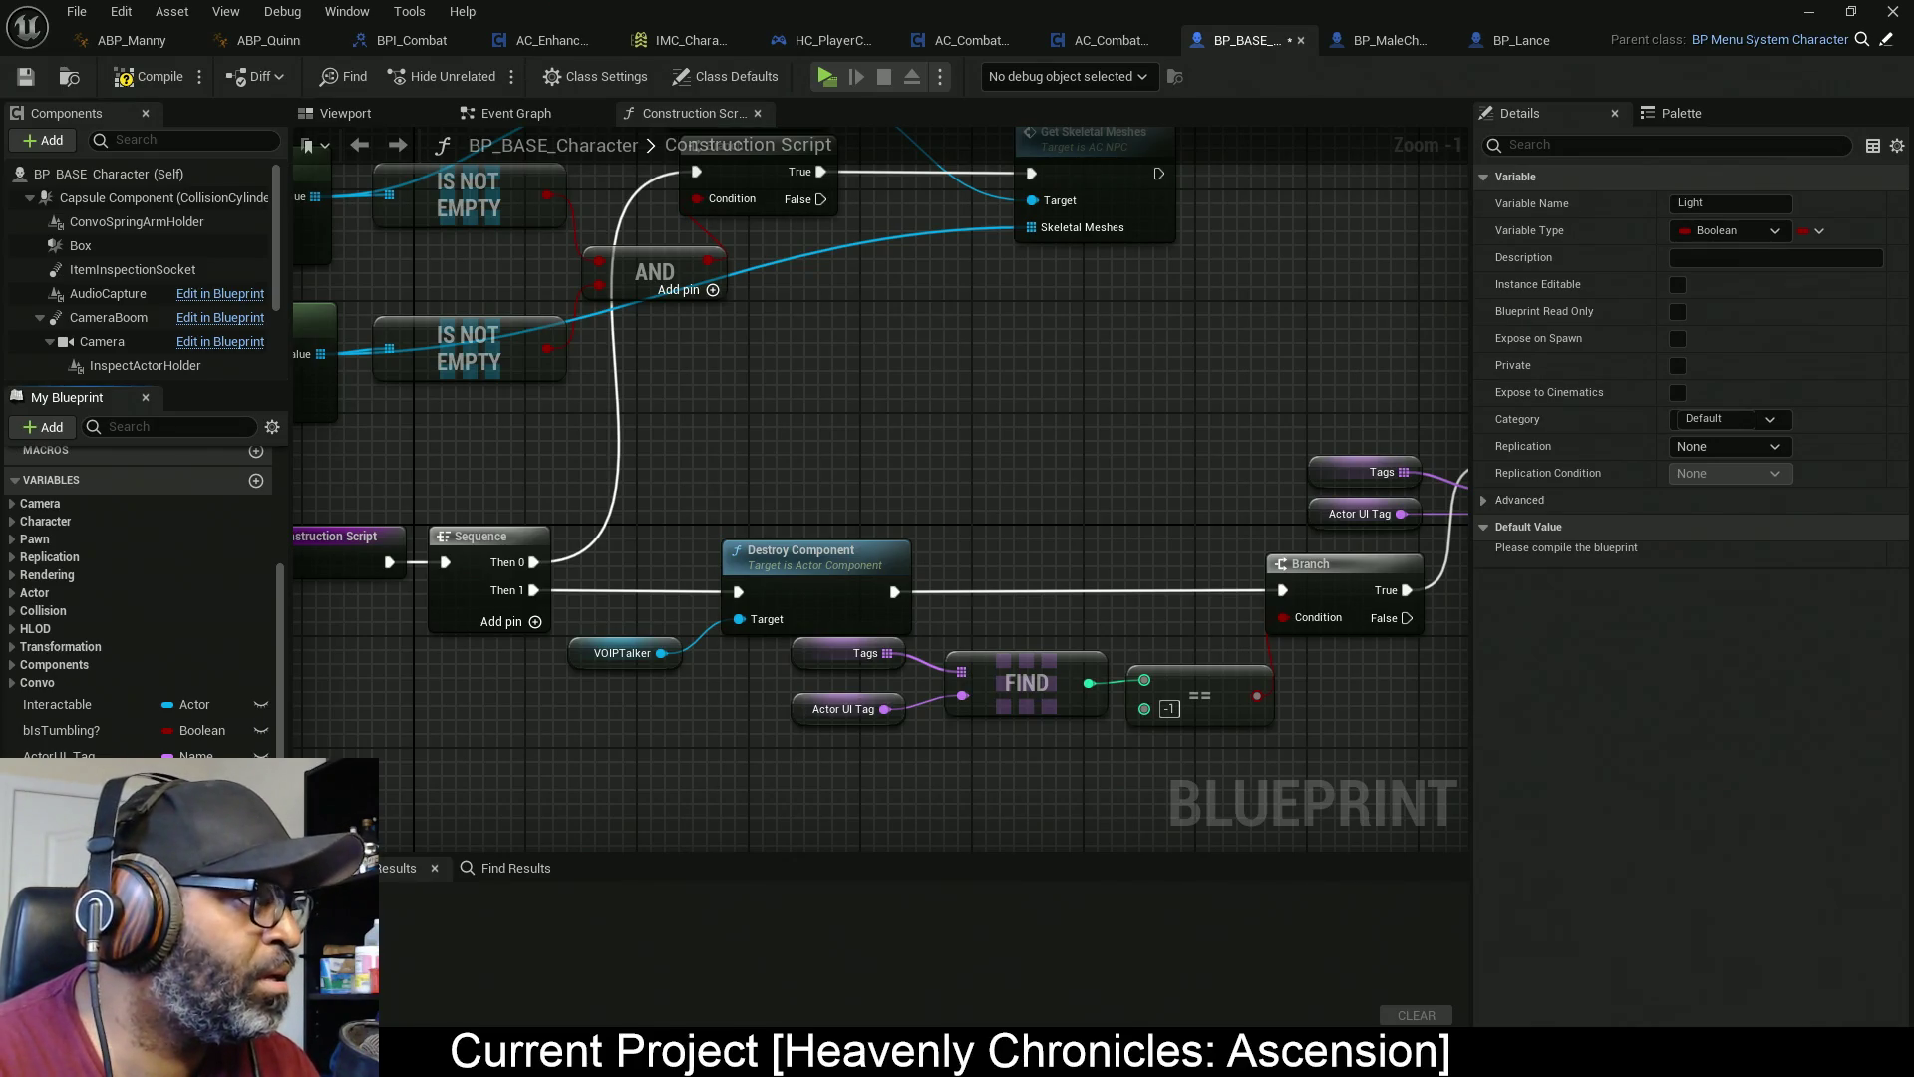
key(alt+Tab)
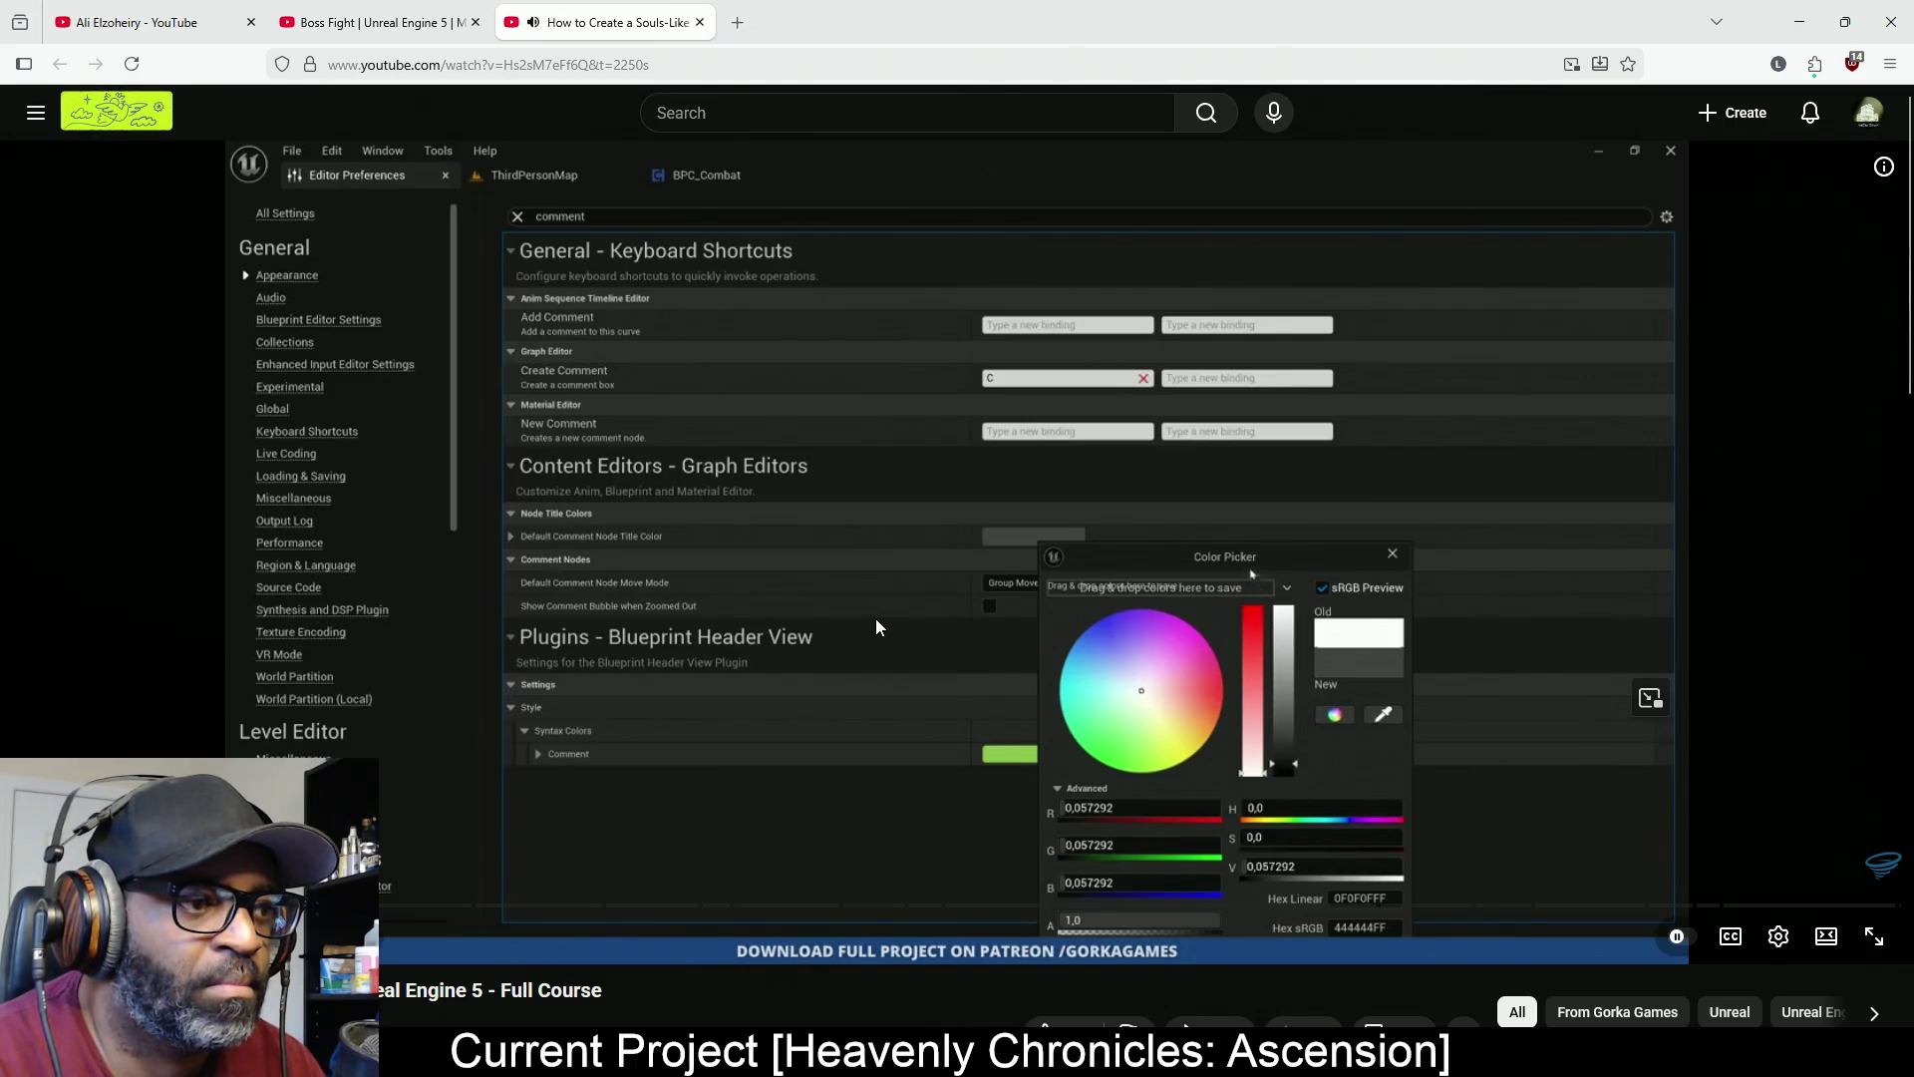
click(876, 630)
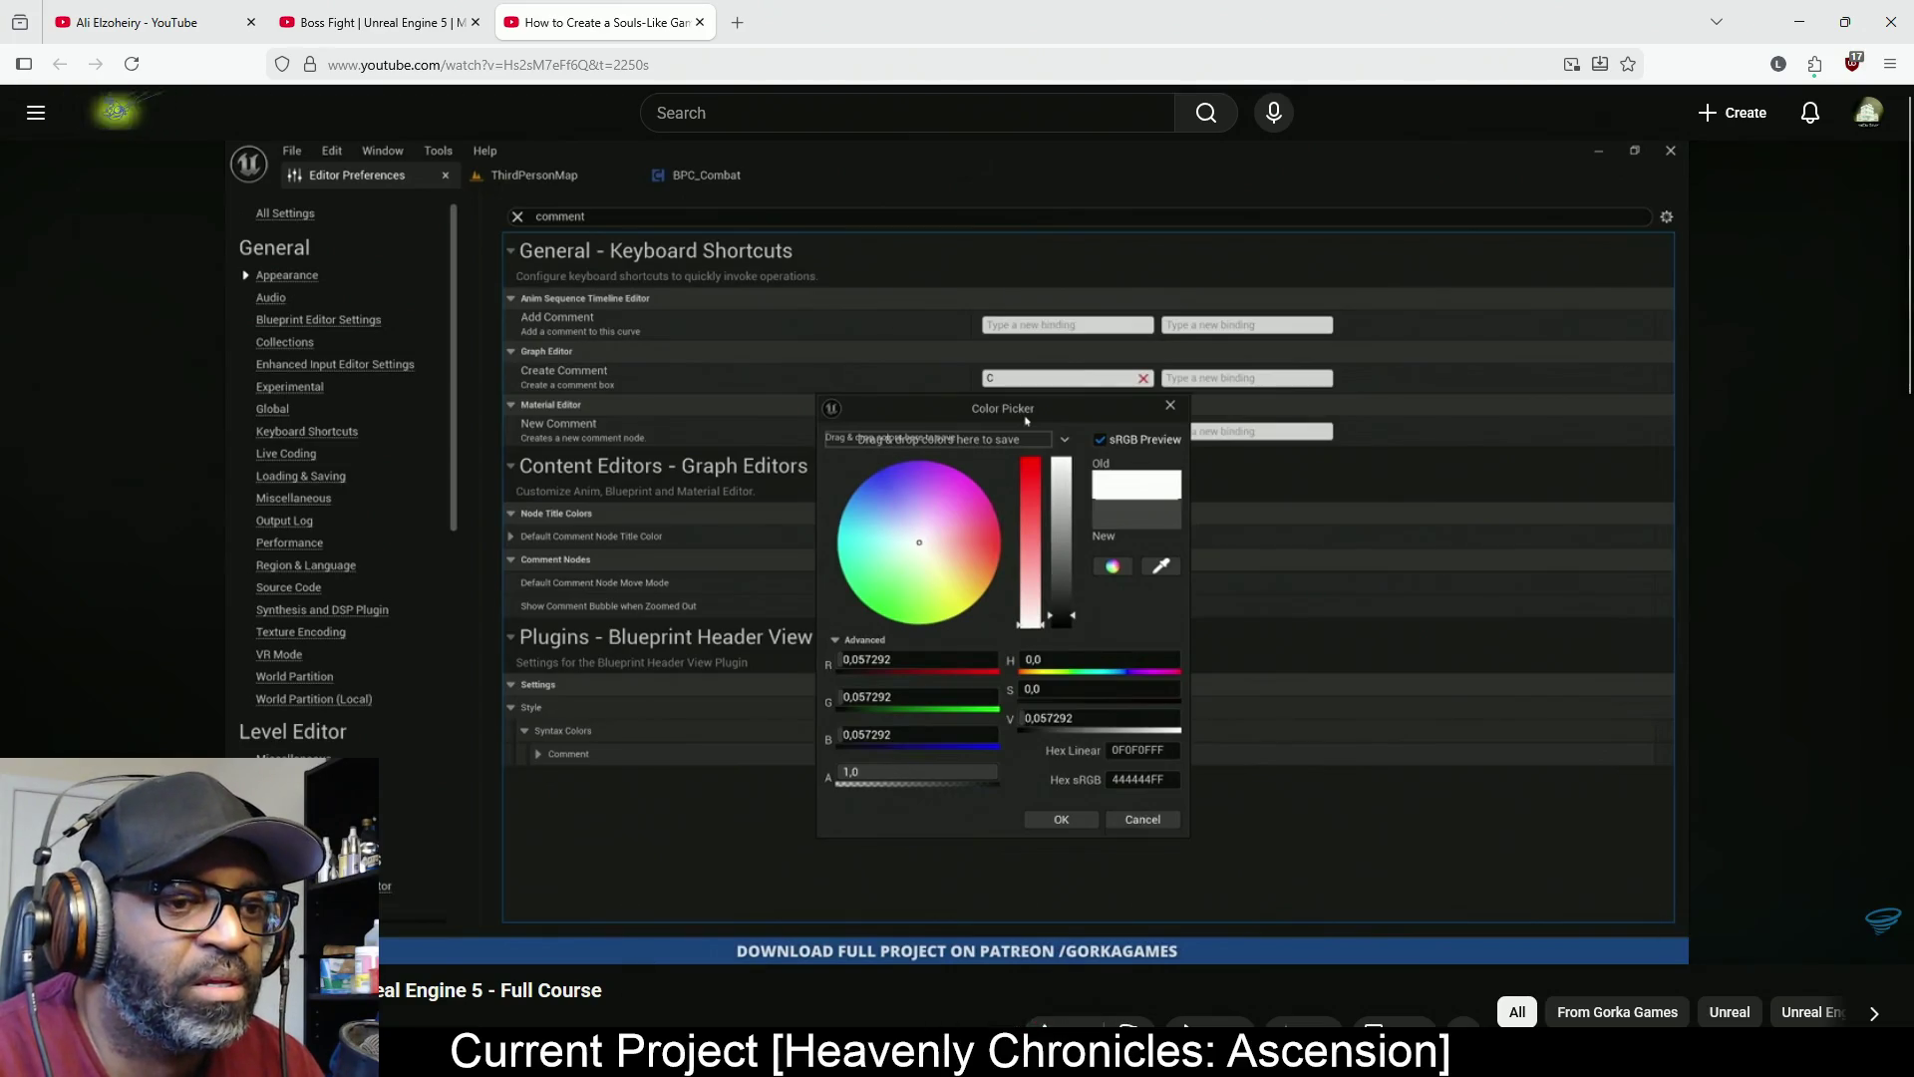
scroll(899, 1009, down, 3)
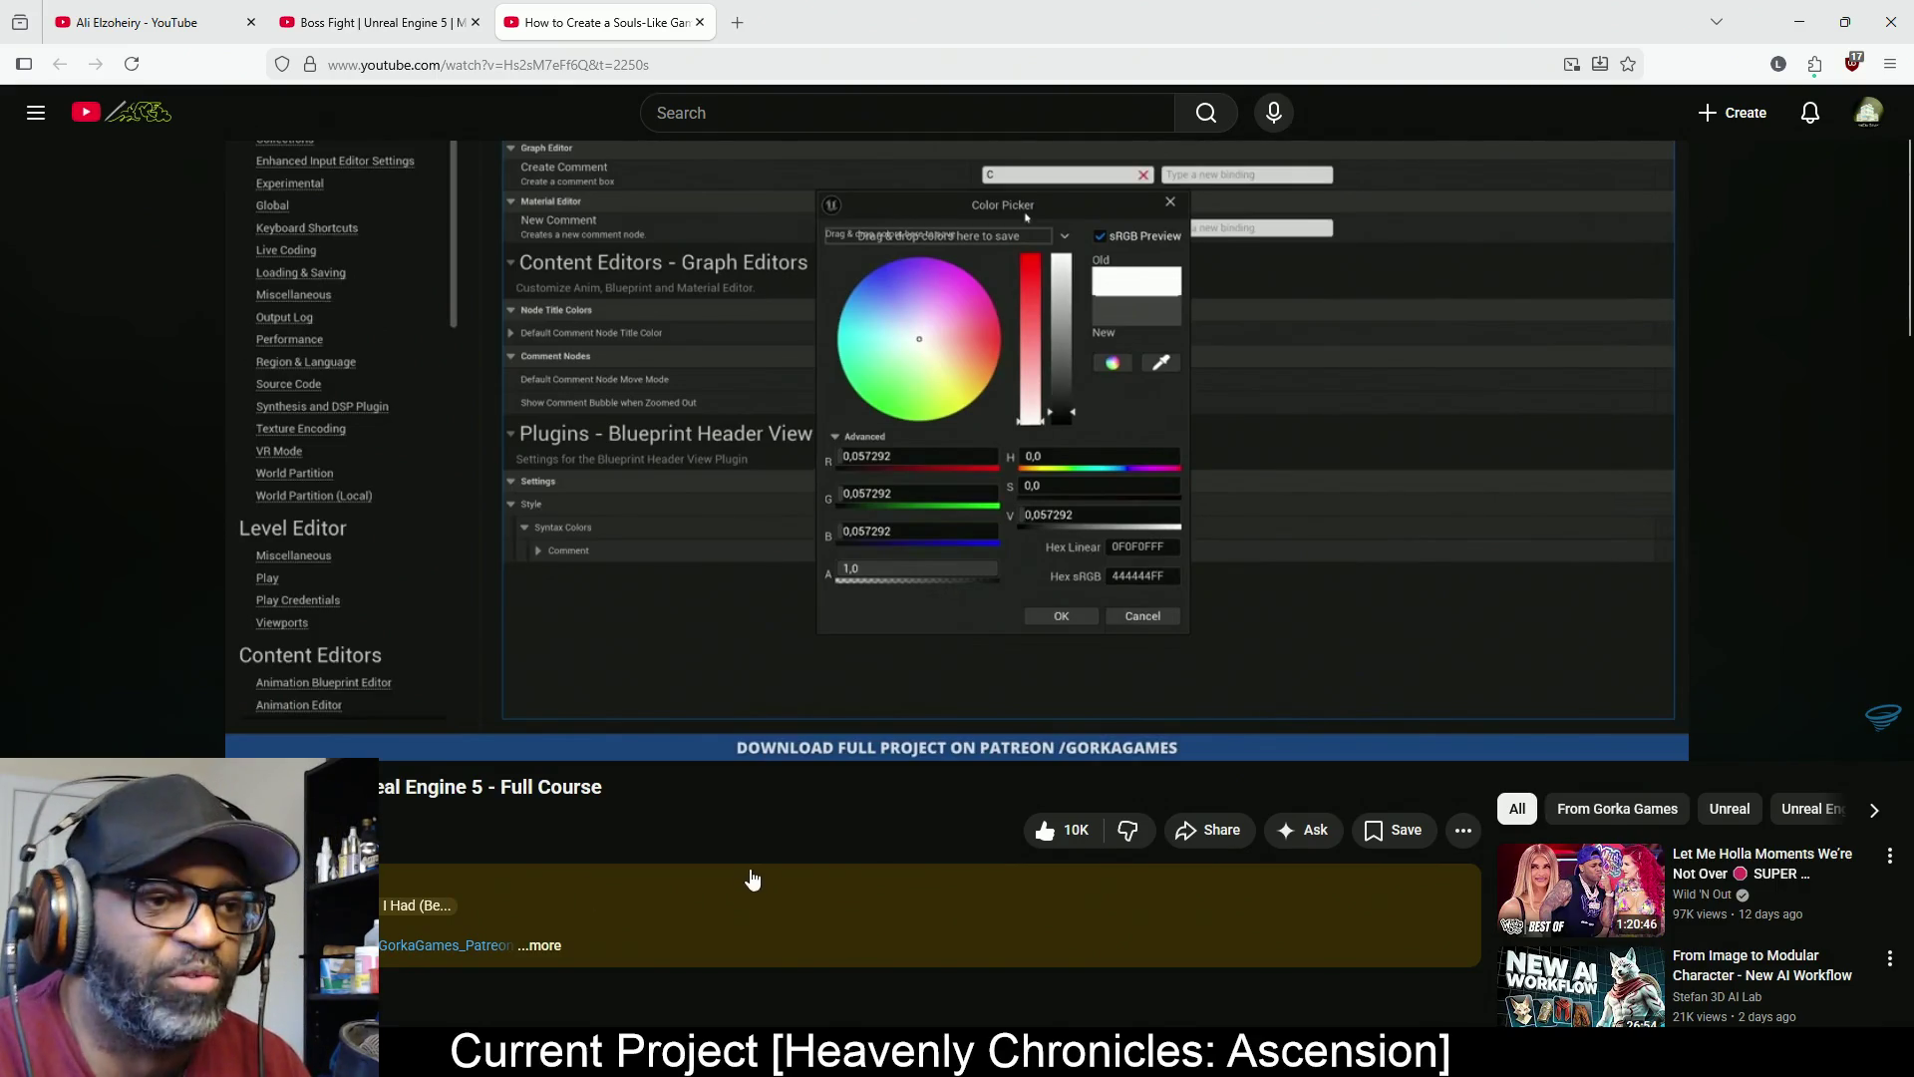
scroll(748, 868, up, 2)
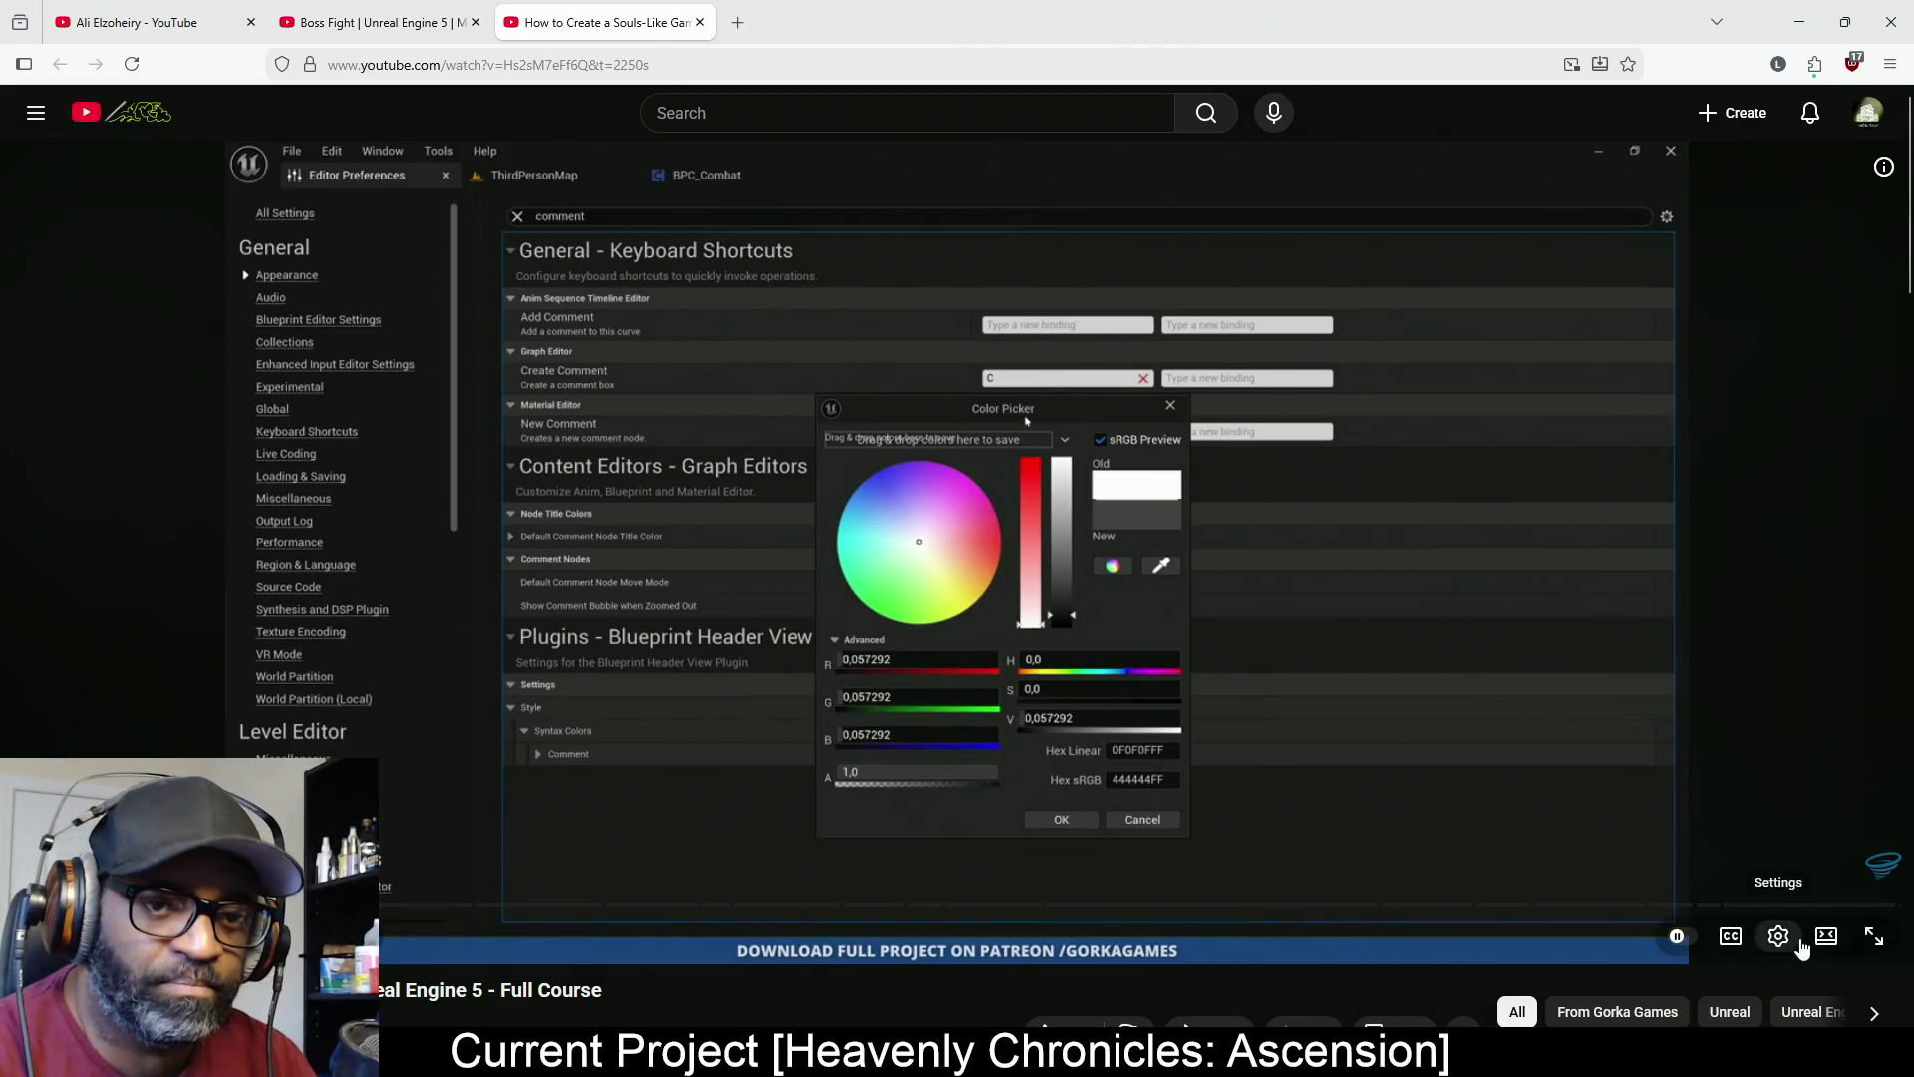
Set the video quality to 1440p60 and minimize the browser
click(1787, 948)
click(1822, 864)
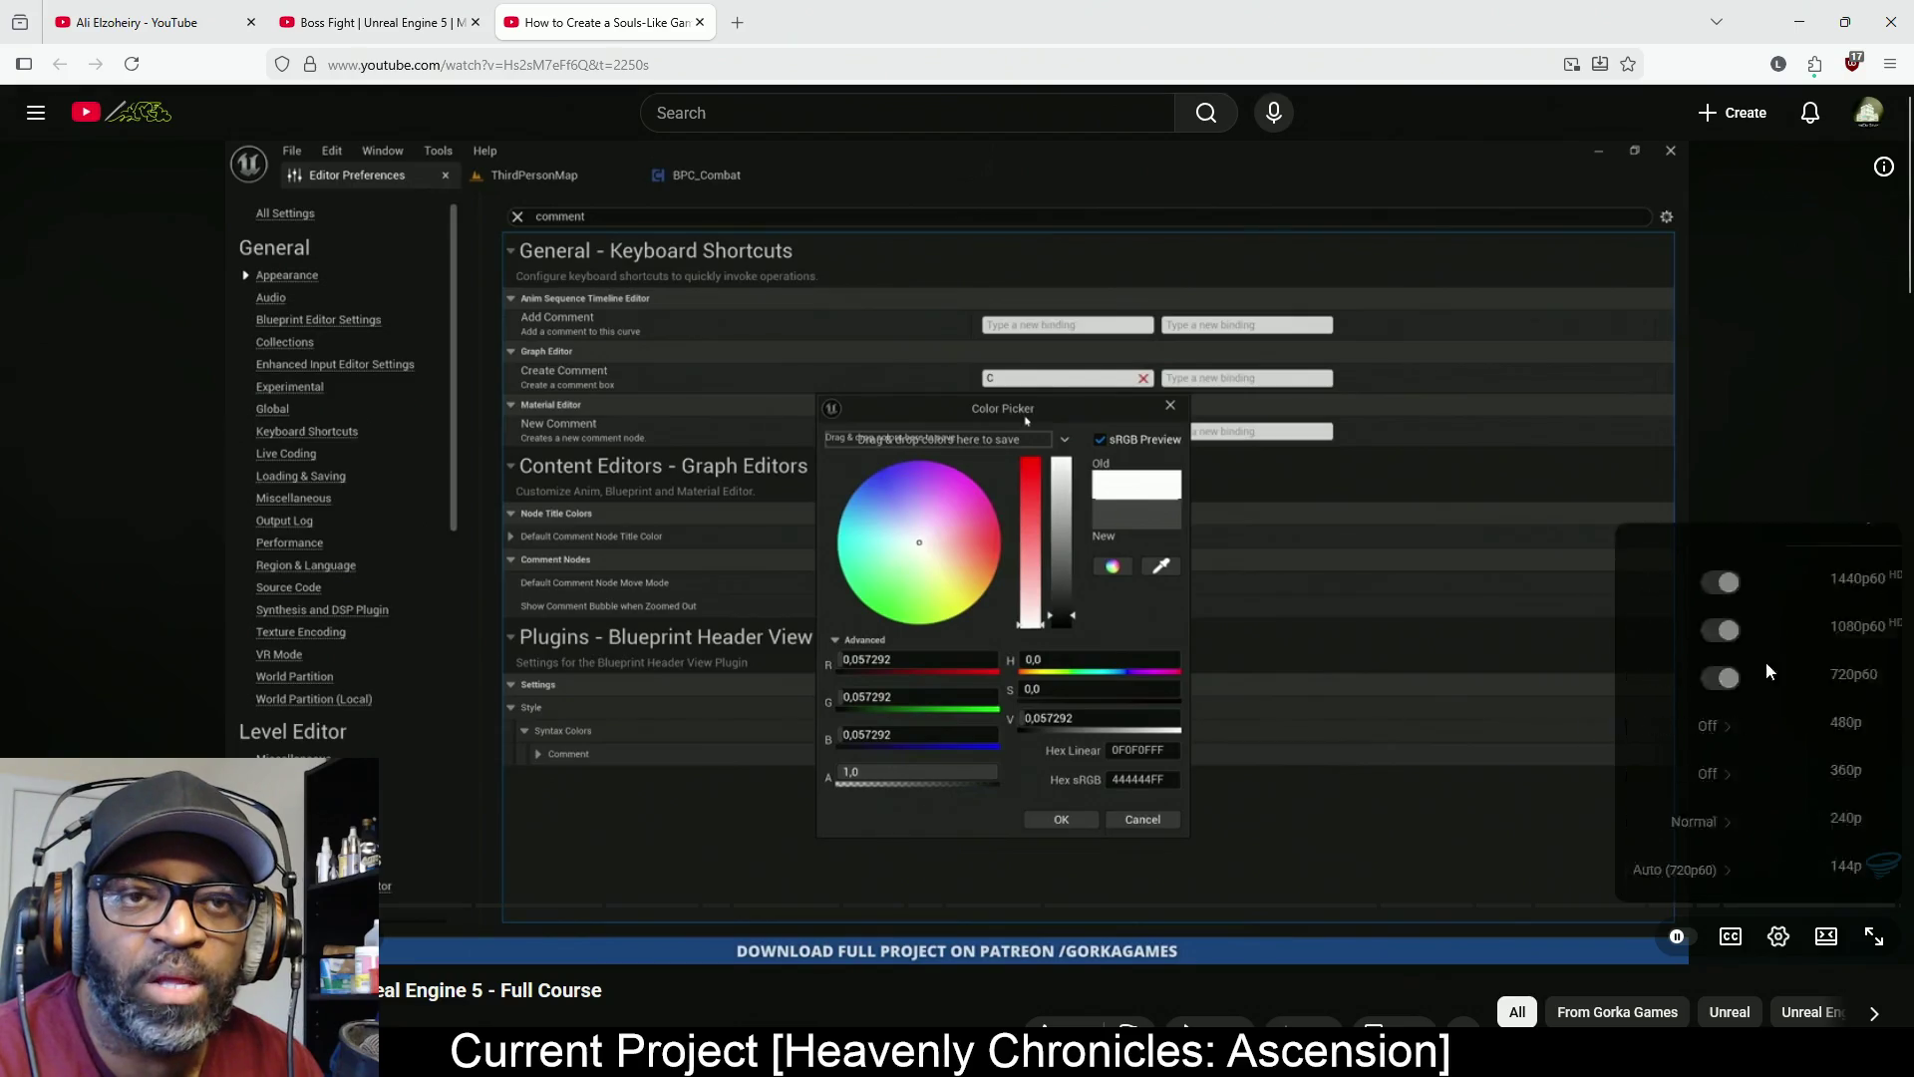
click(1753, 578)
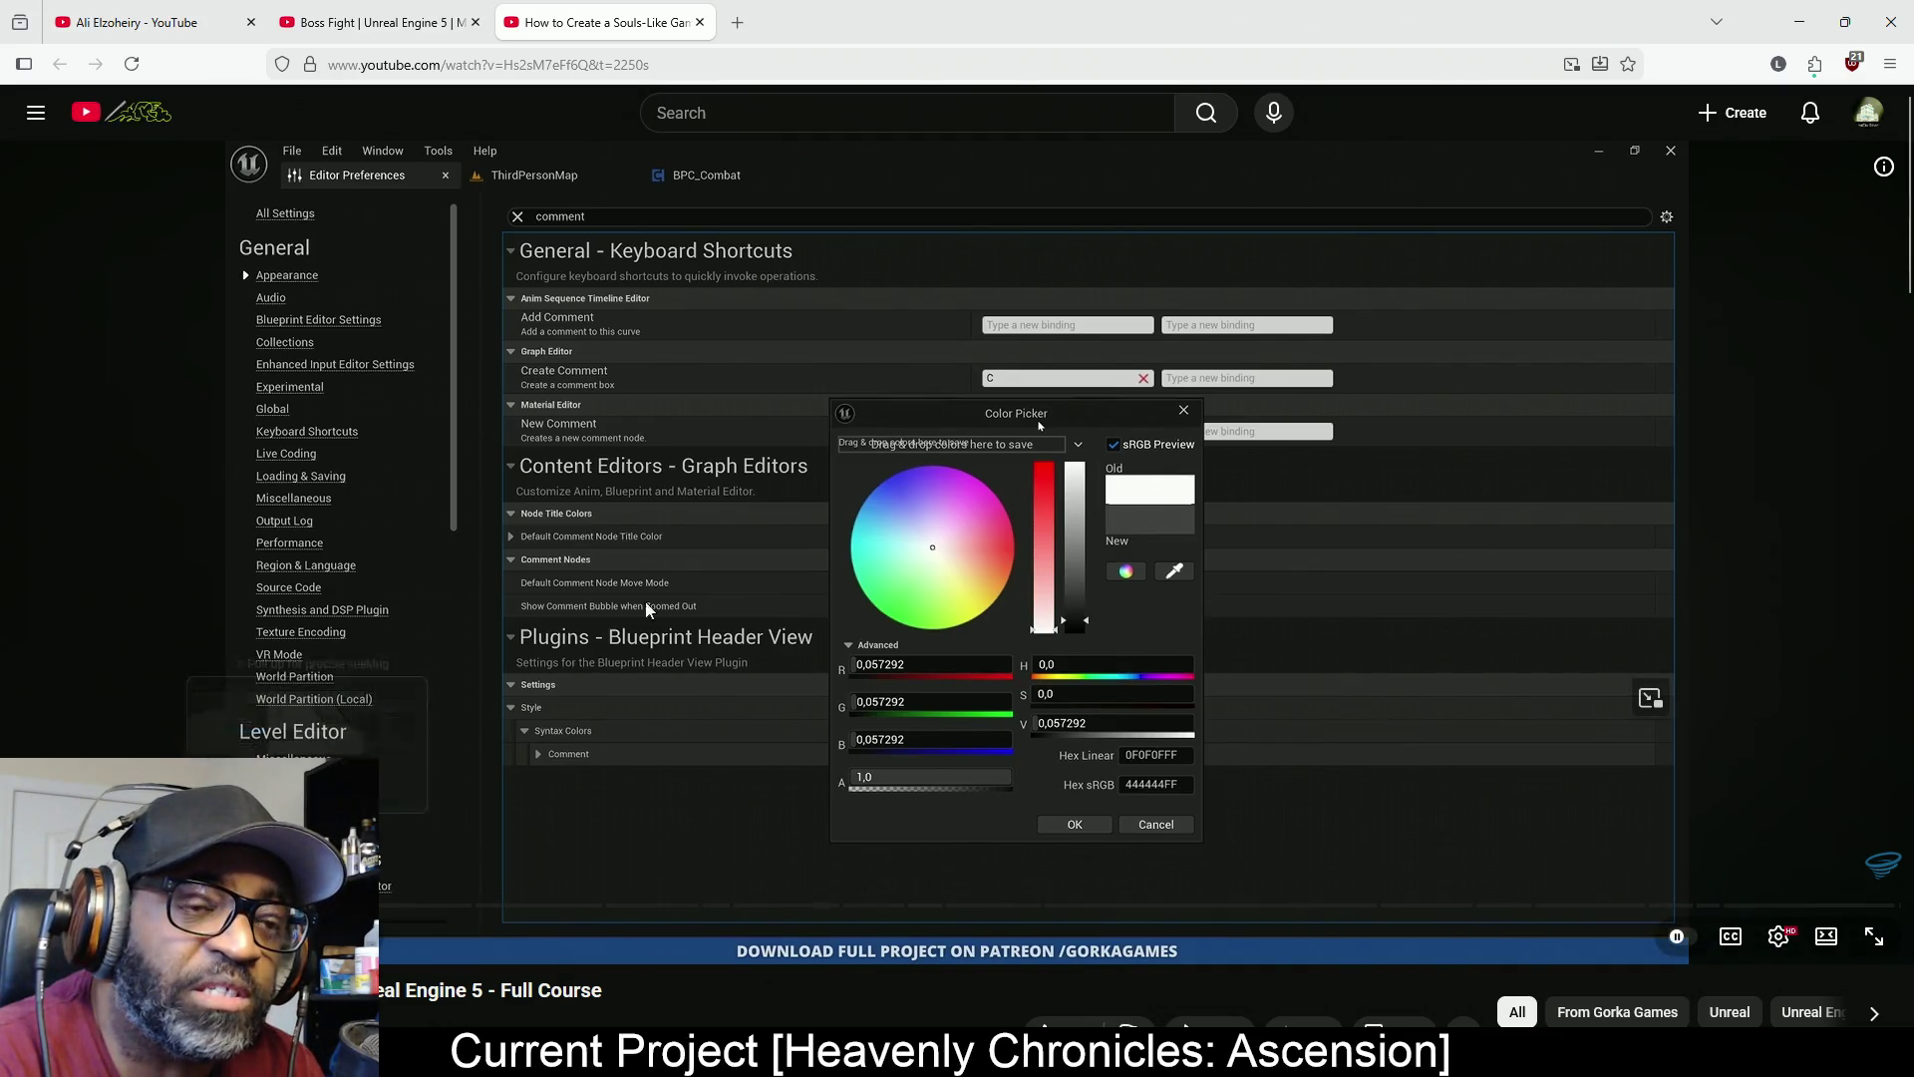
click(1799, 22)
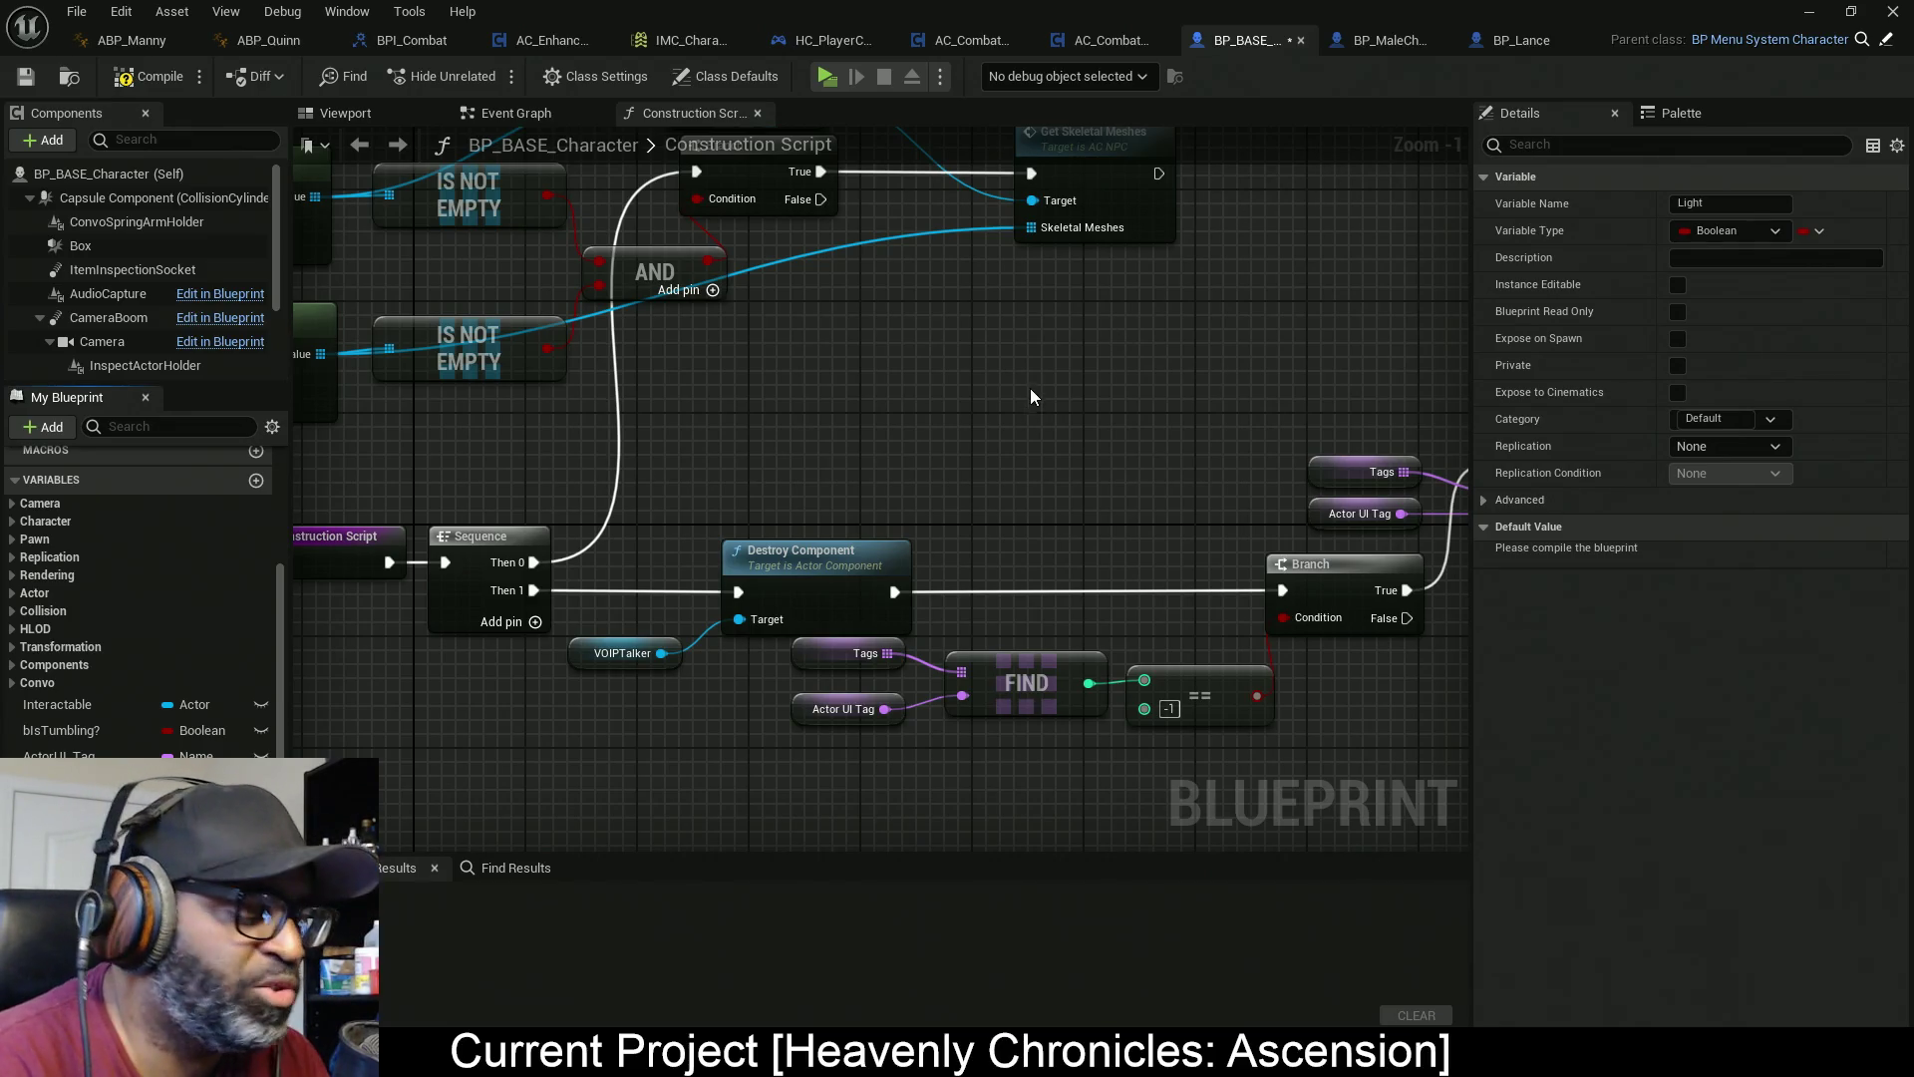
Pan around BP_BASE_Character's Construction Script graph and start compiling the blueprint
mouse_move(1057, 384)
mouse_down()
mouse_move(1111, 339)
mouse_move(1101, 320)
mouse_up()
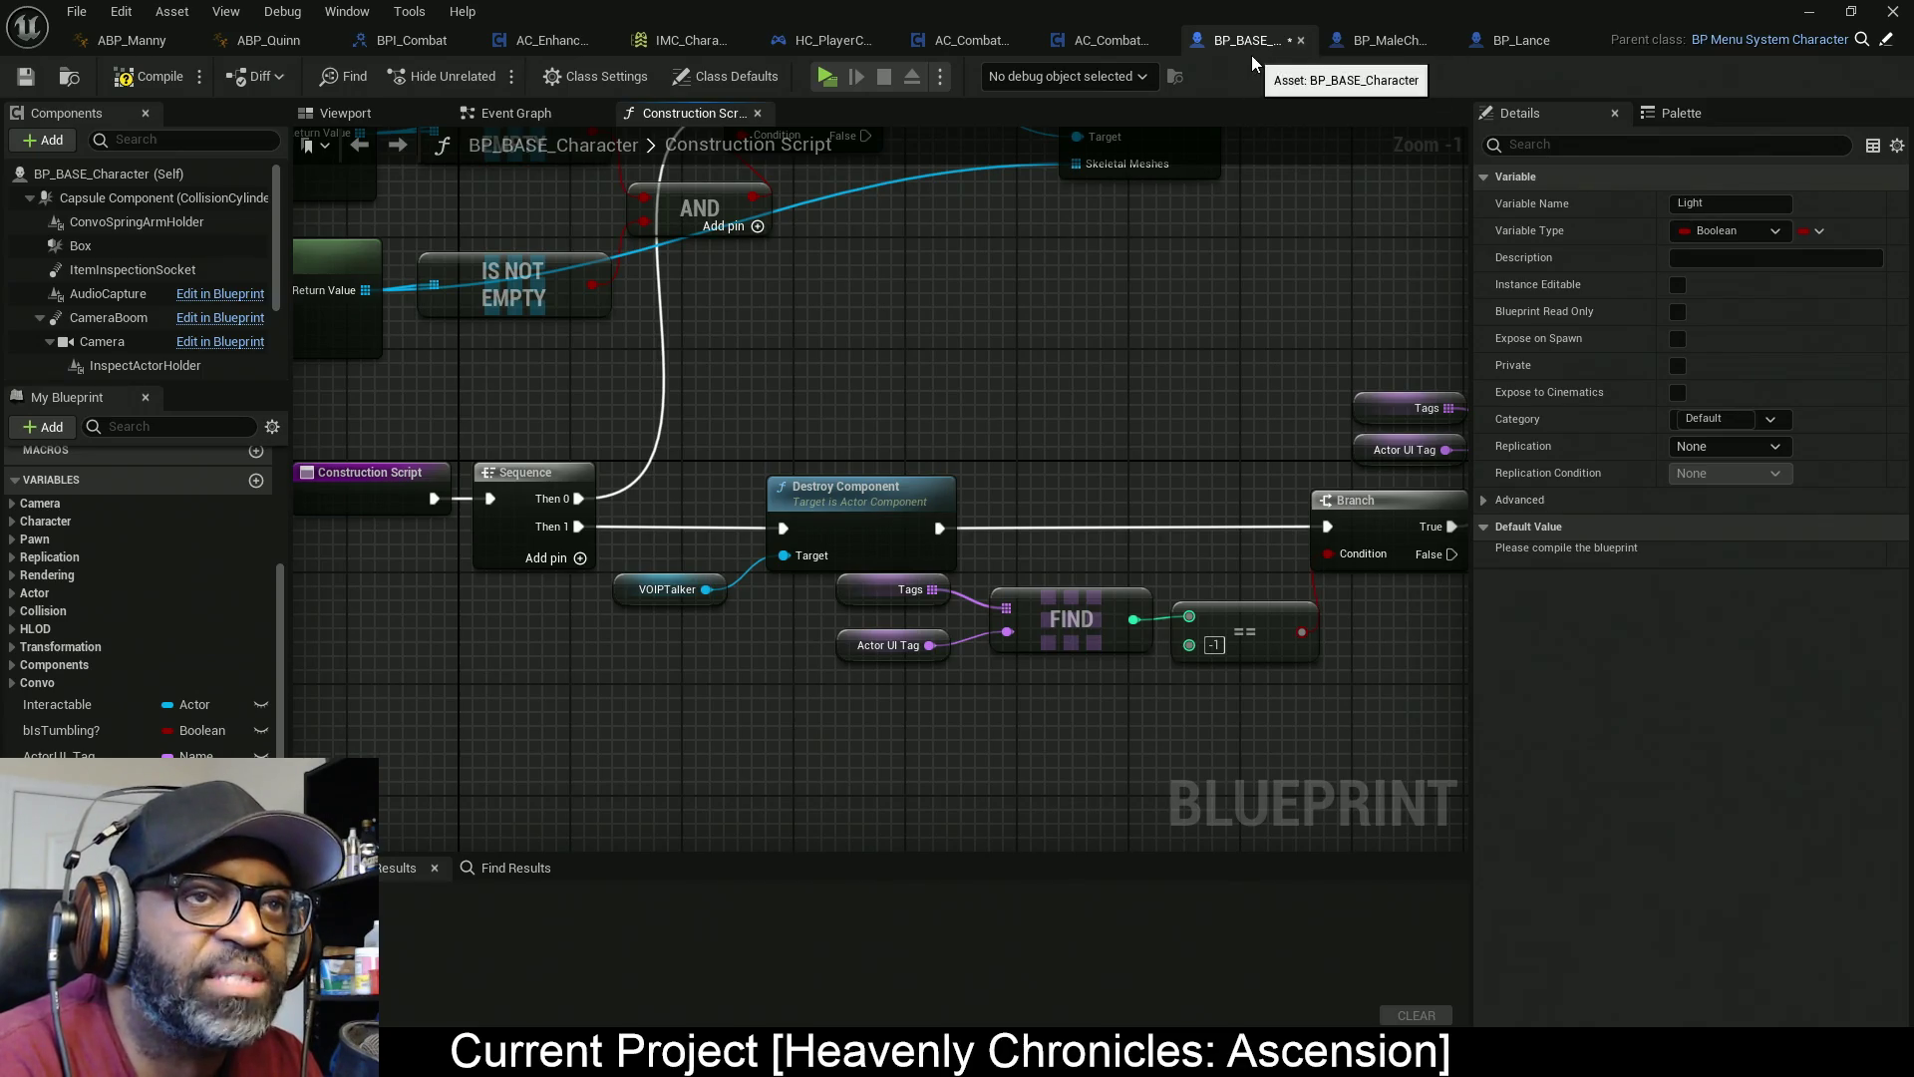
mouse_move(624, 499)
mouse_down()
mouse_move(703, 335)
mouse_move(693, 354)
mouse_up()
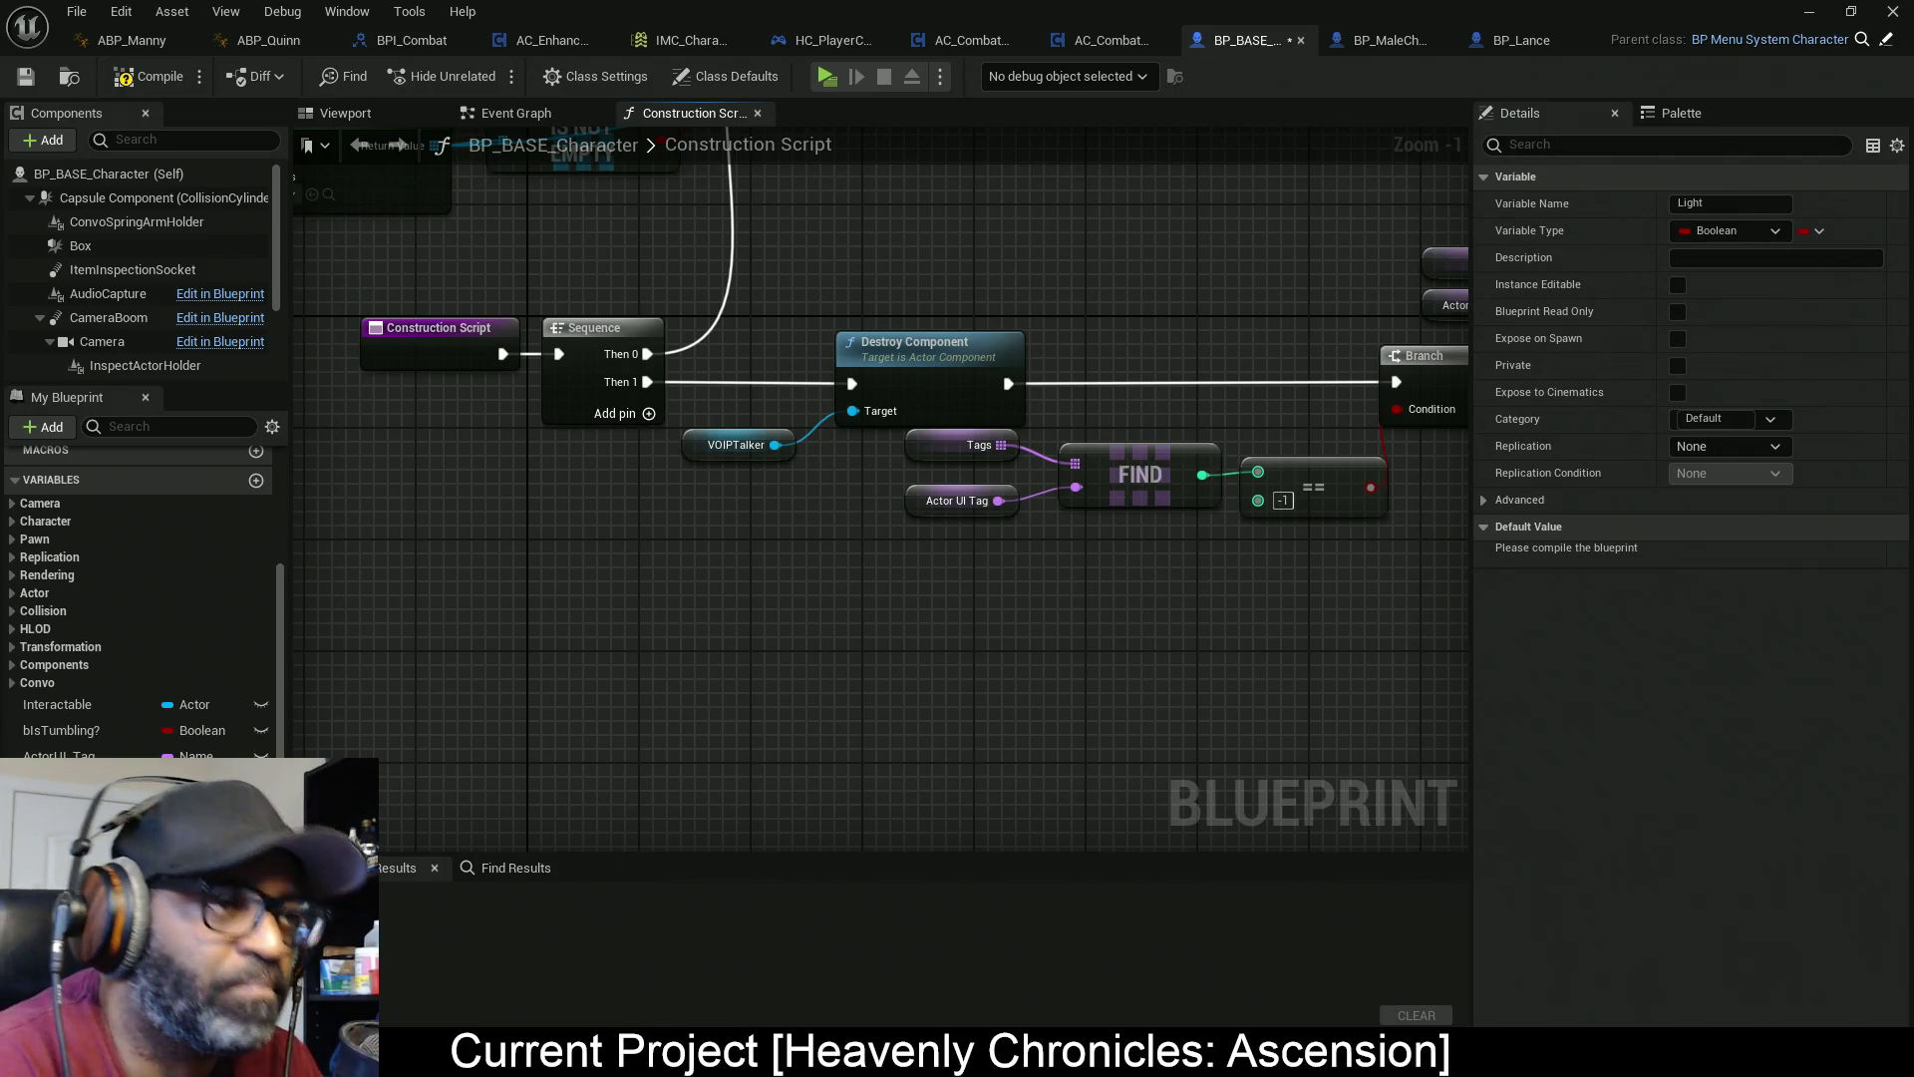
drag(533, 743, 578, 617)
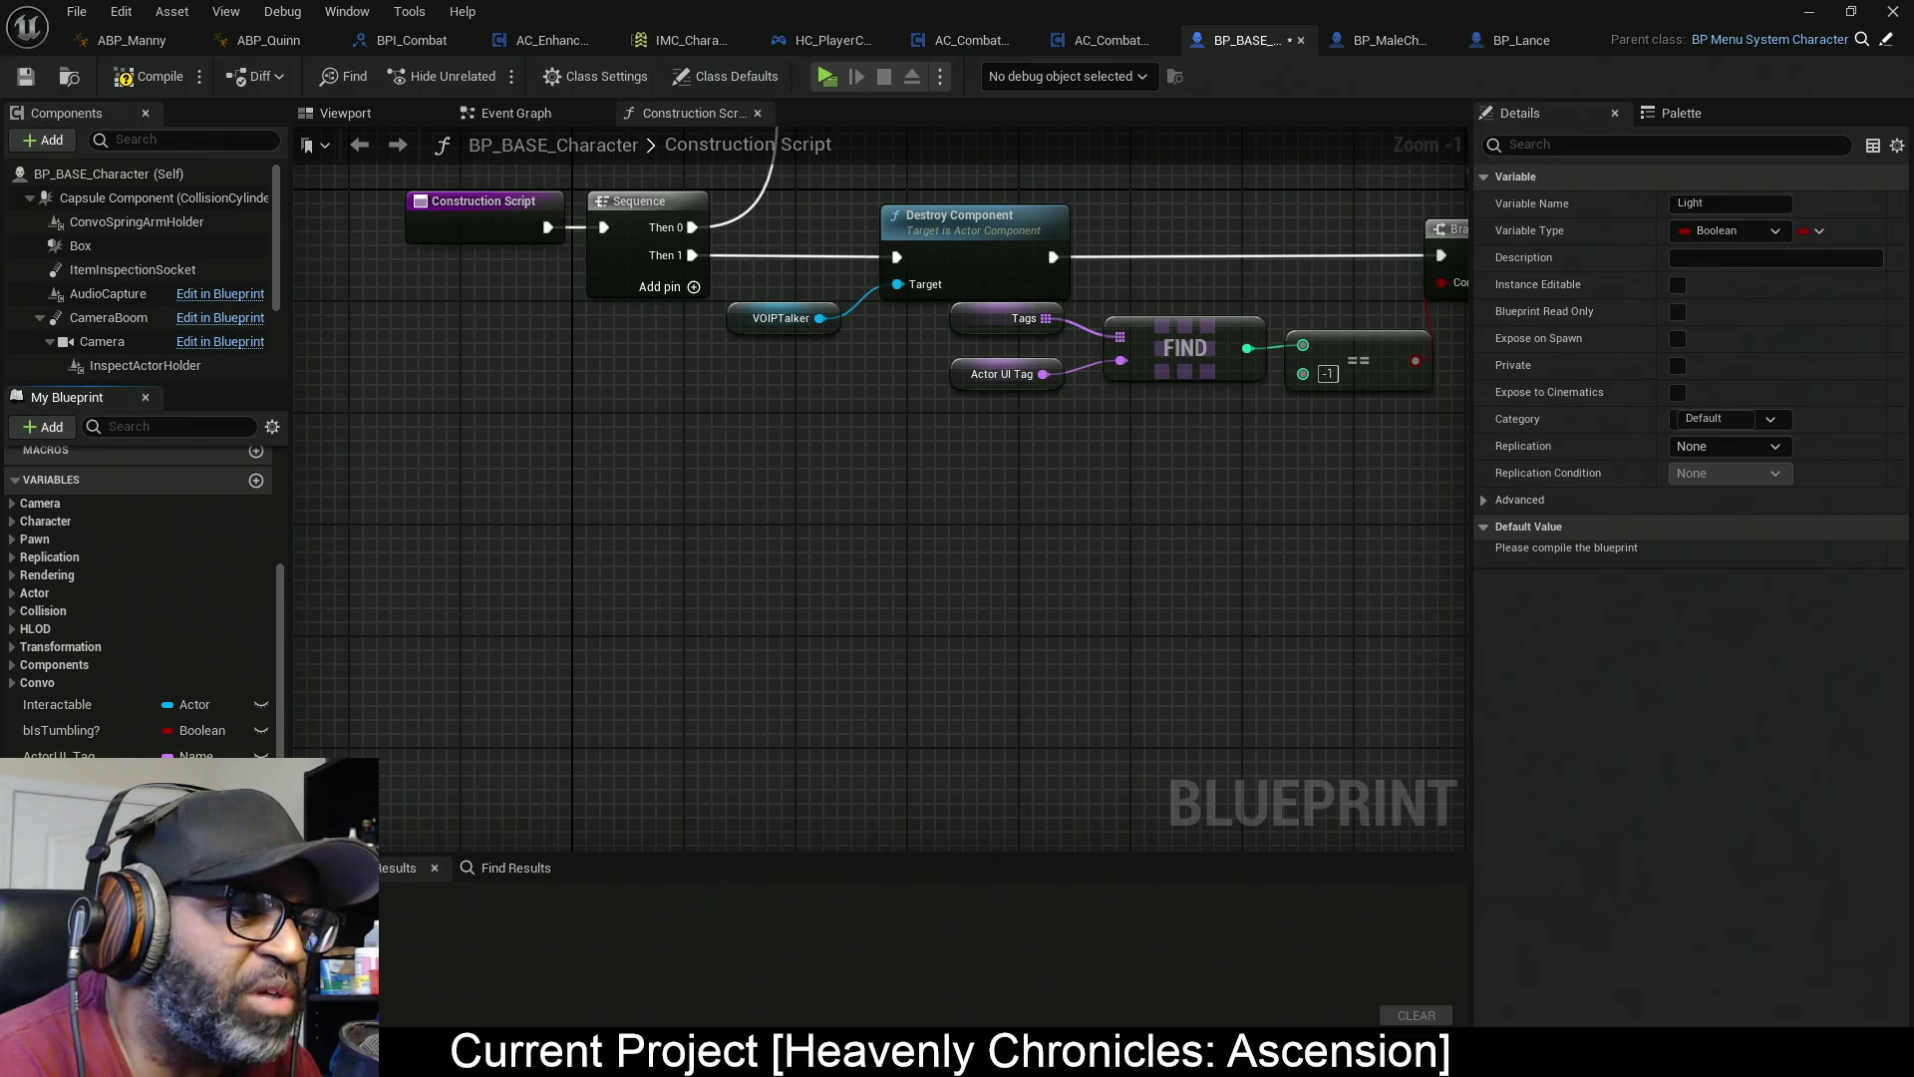
click(157, 76)
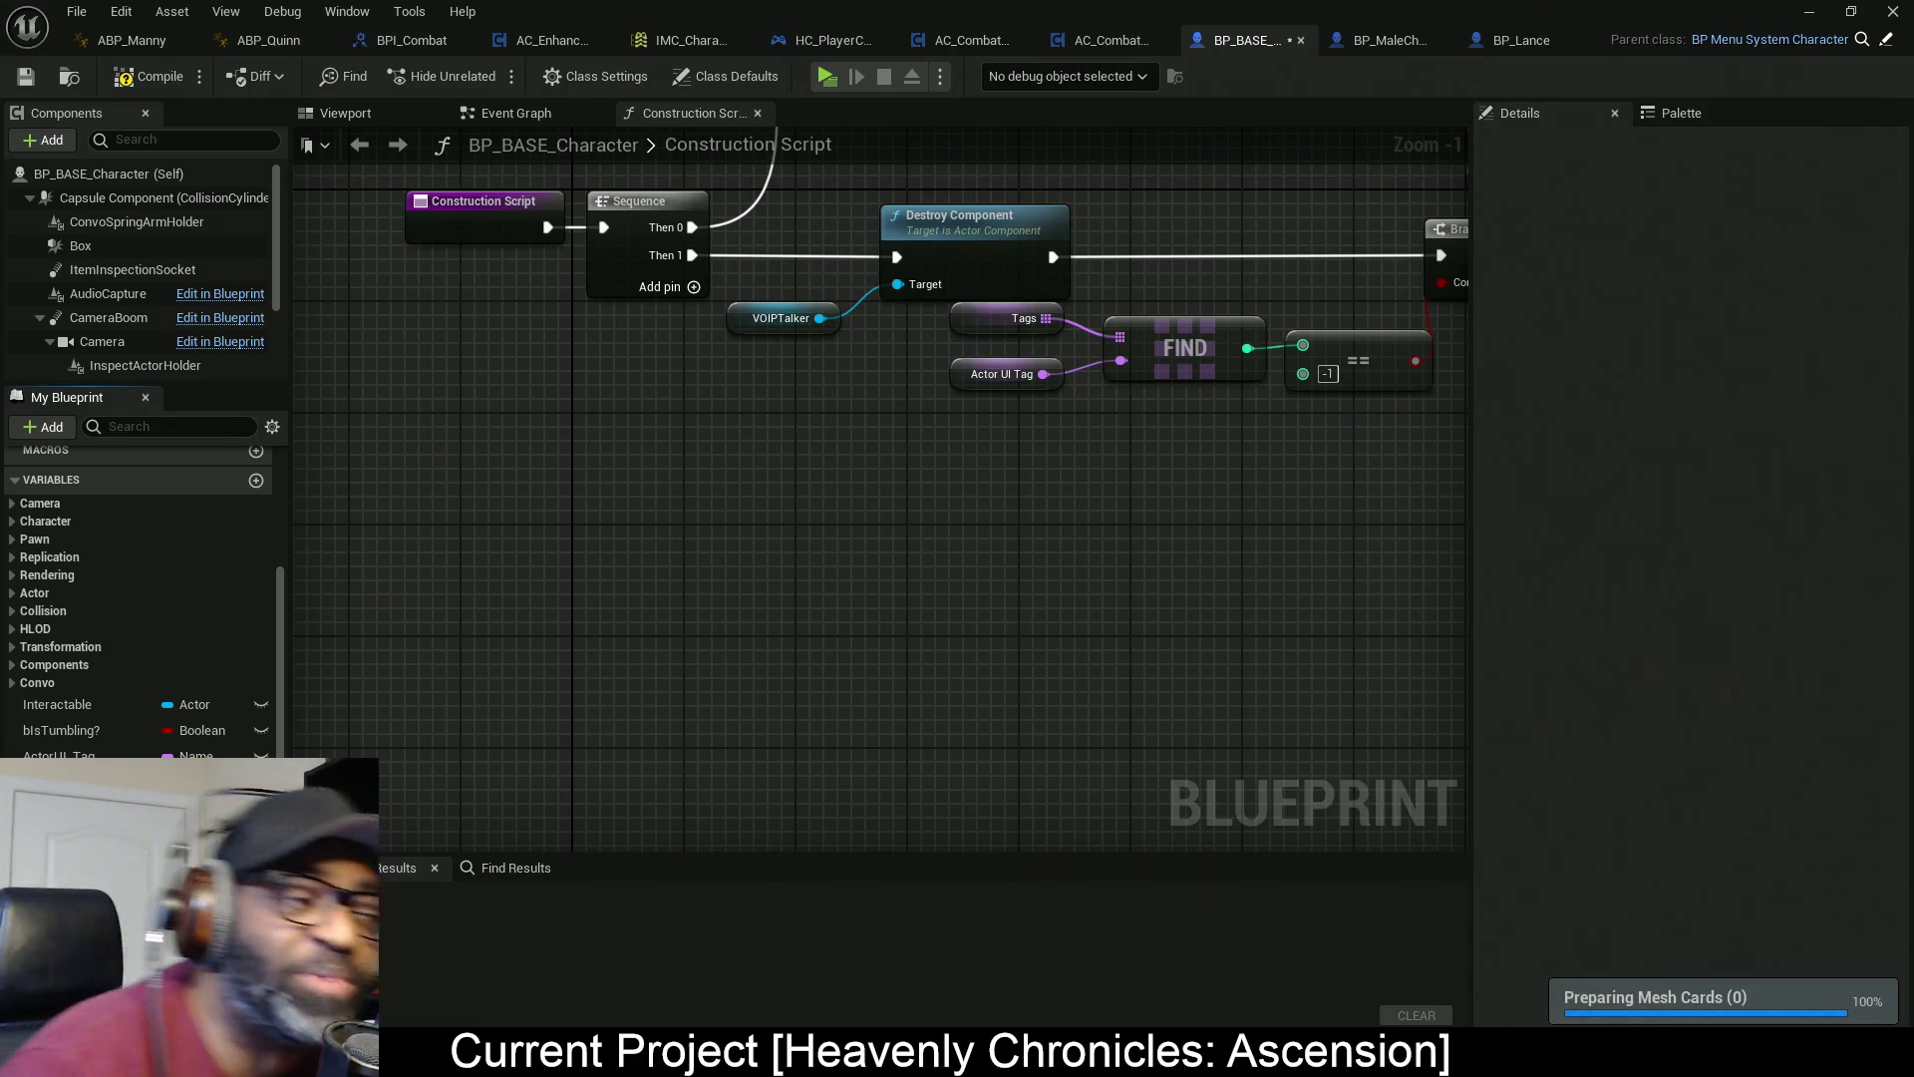
Compile BP_BASE_Character to a 487 ms success, save it, and reframe the Construction Script nodes
click(149, 77)
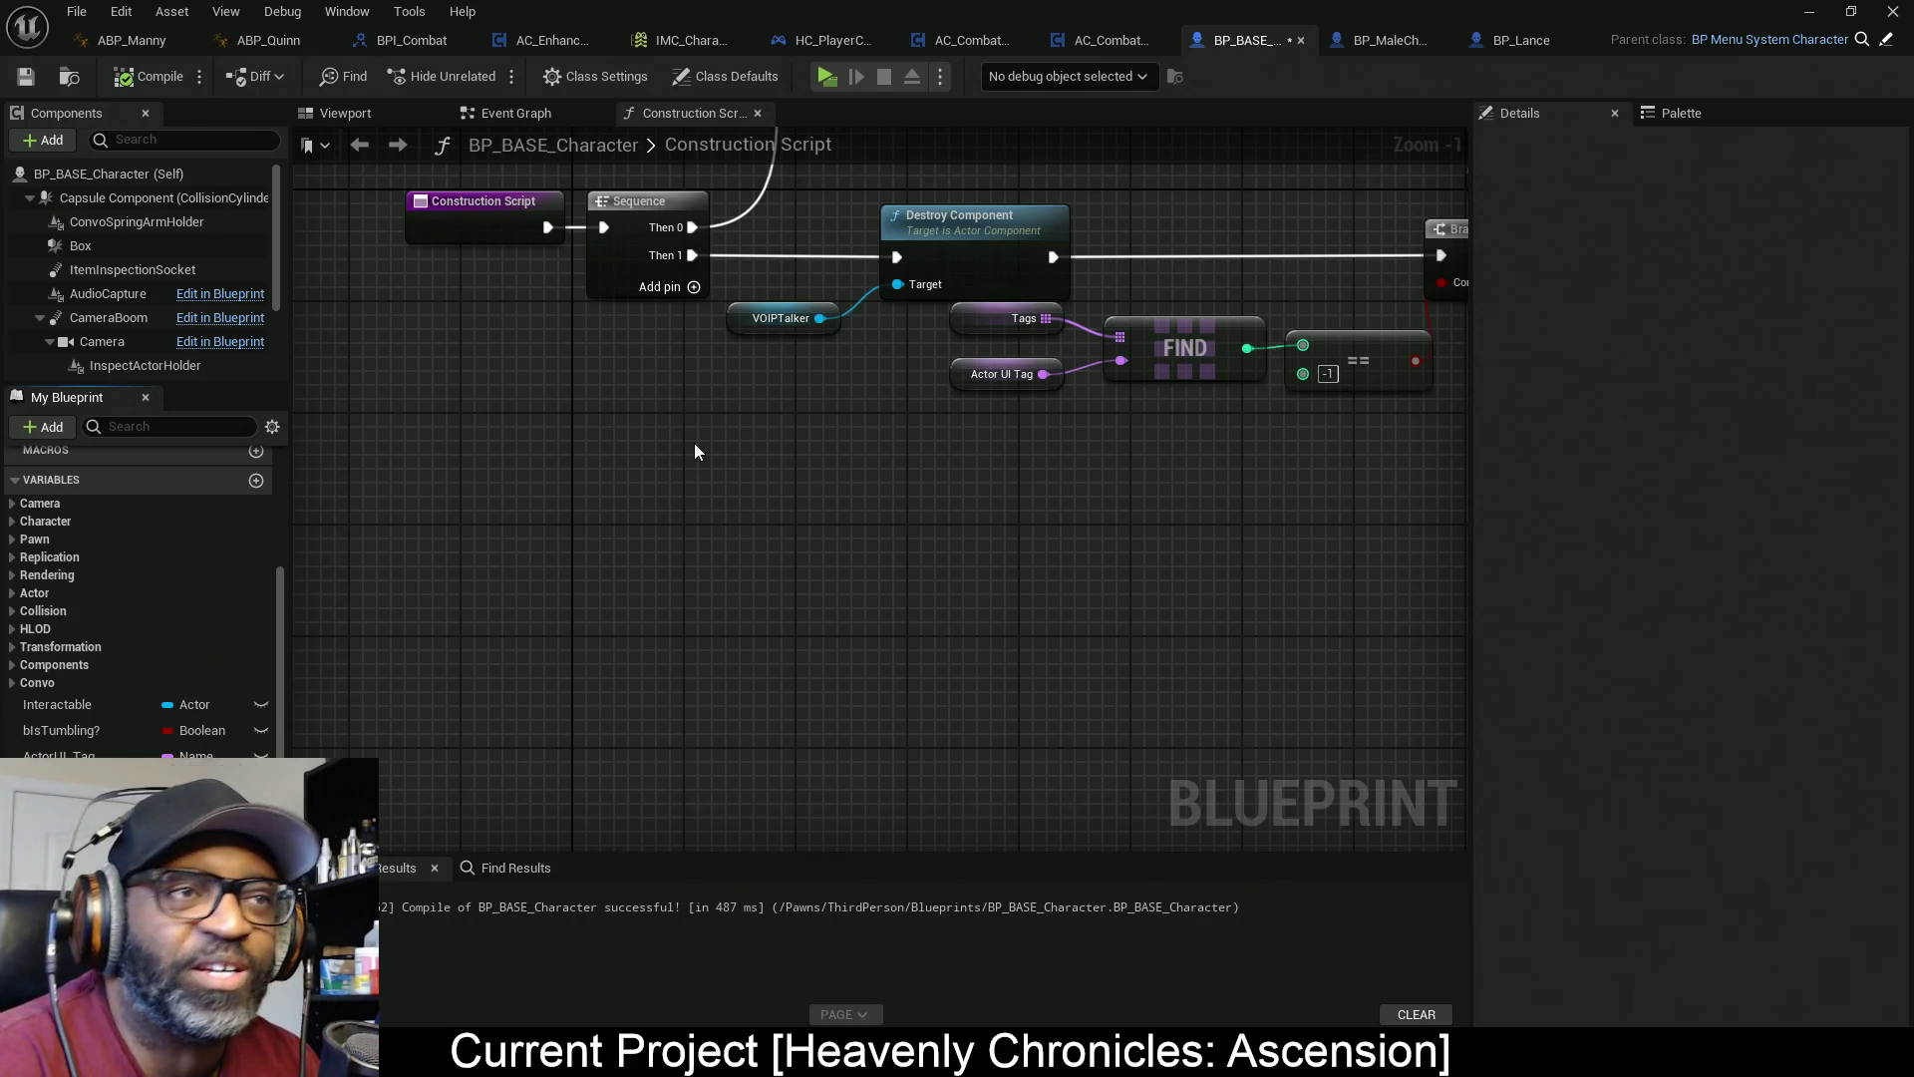
drag(727, 479, 709, 490)
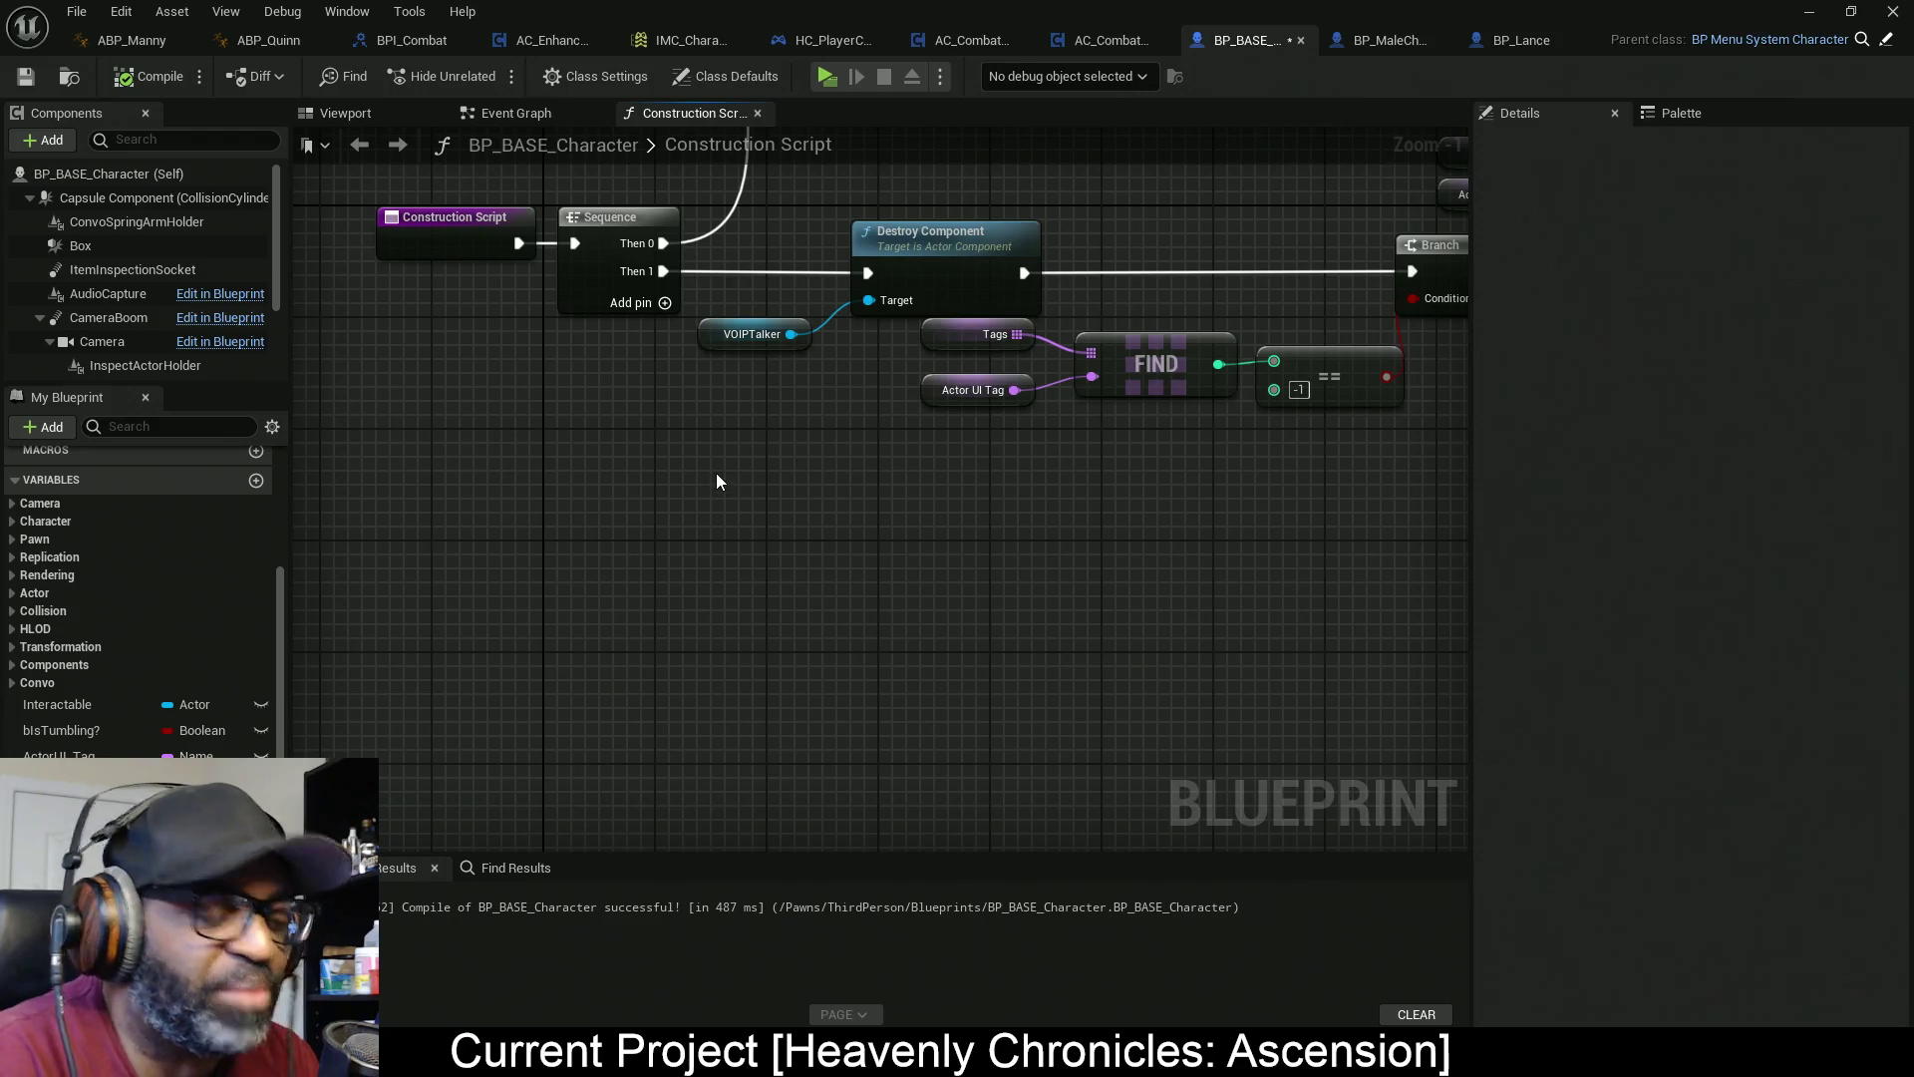
key(ctrl+s)
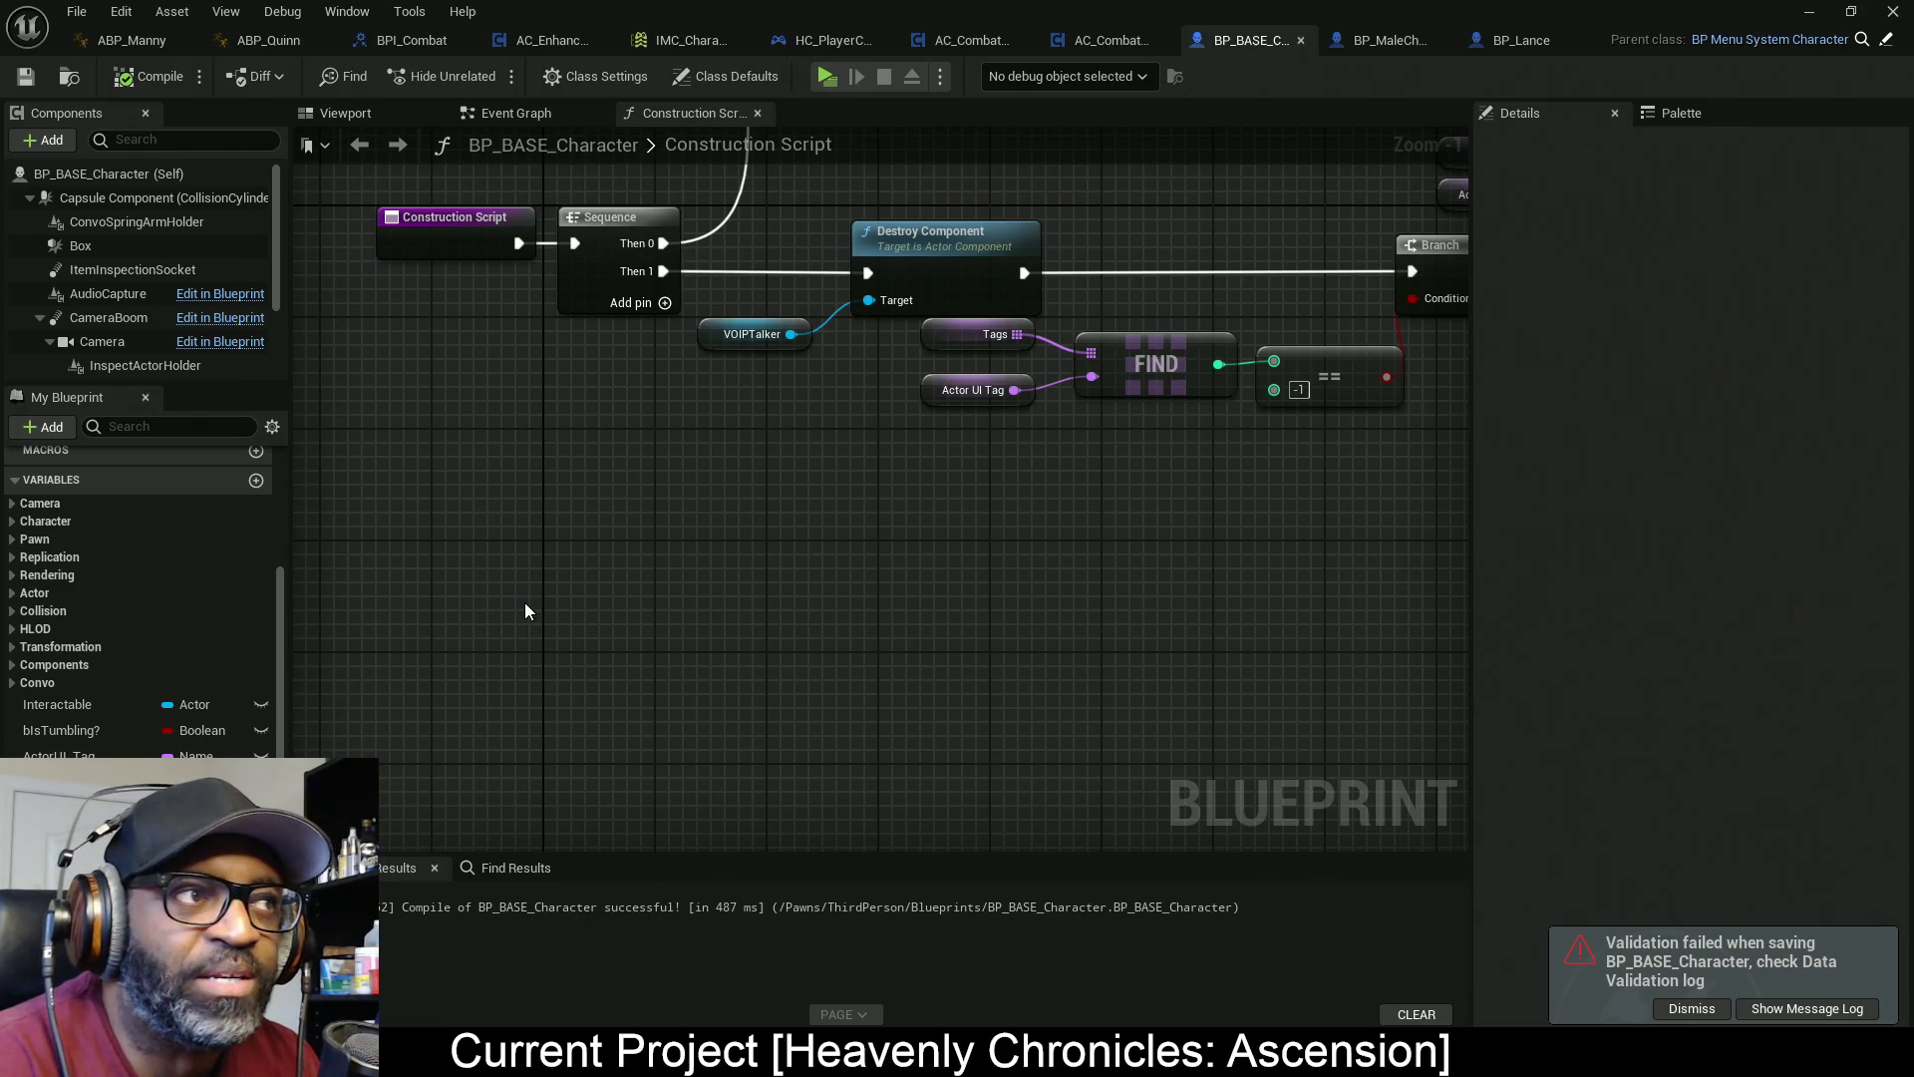
mouse_move(585, 576)
mouse_down()
mouse_move(684, 576)
mouse_move(641, 577)
mouse_move(684, 643)
mouse_up()
scroll(684, 643, down, 4)
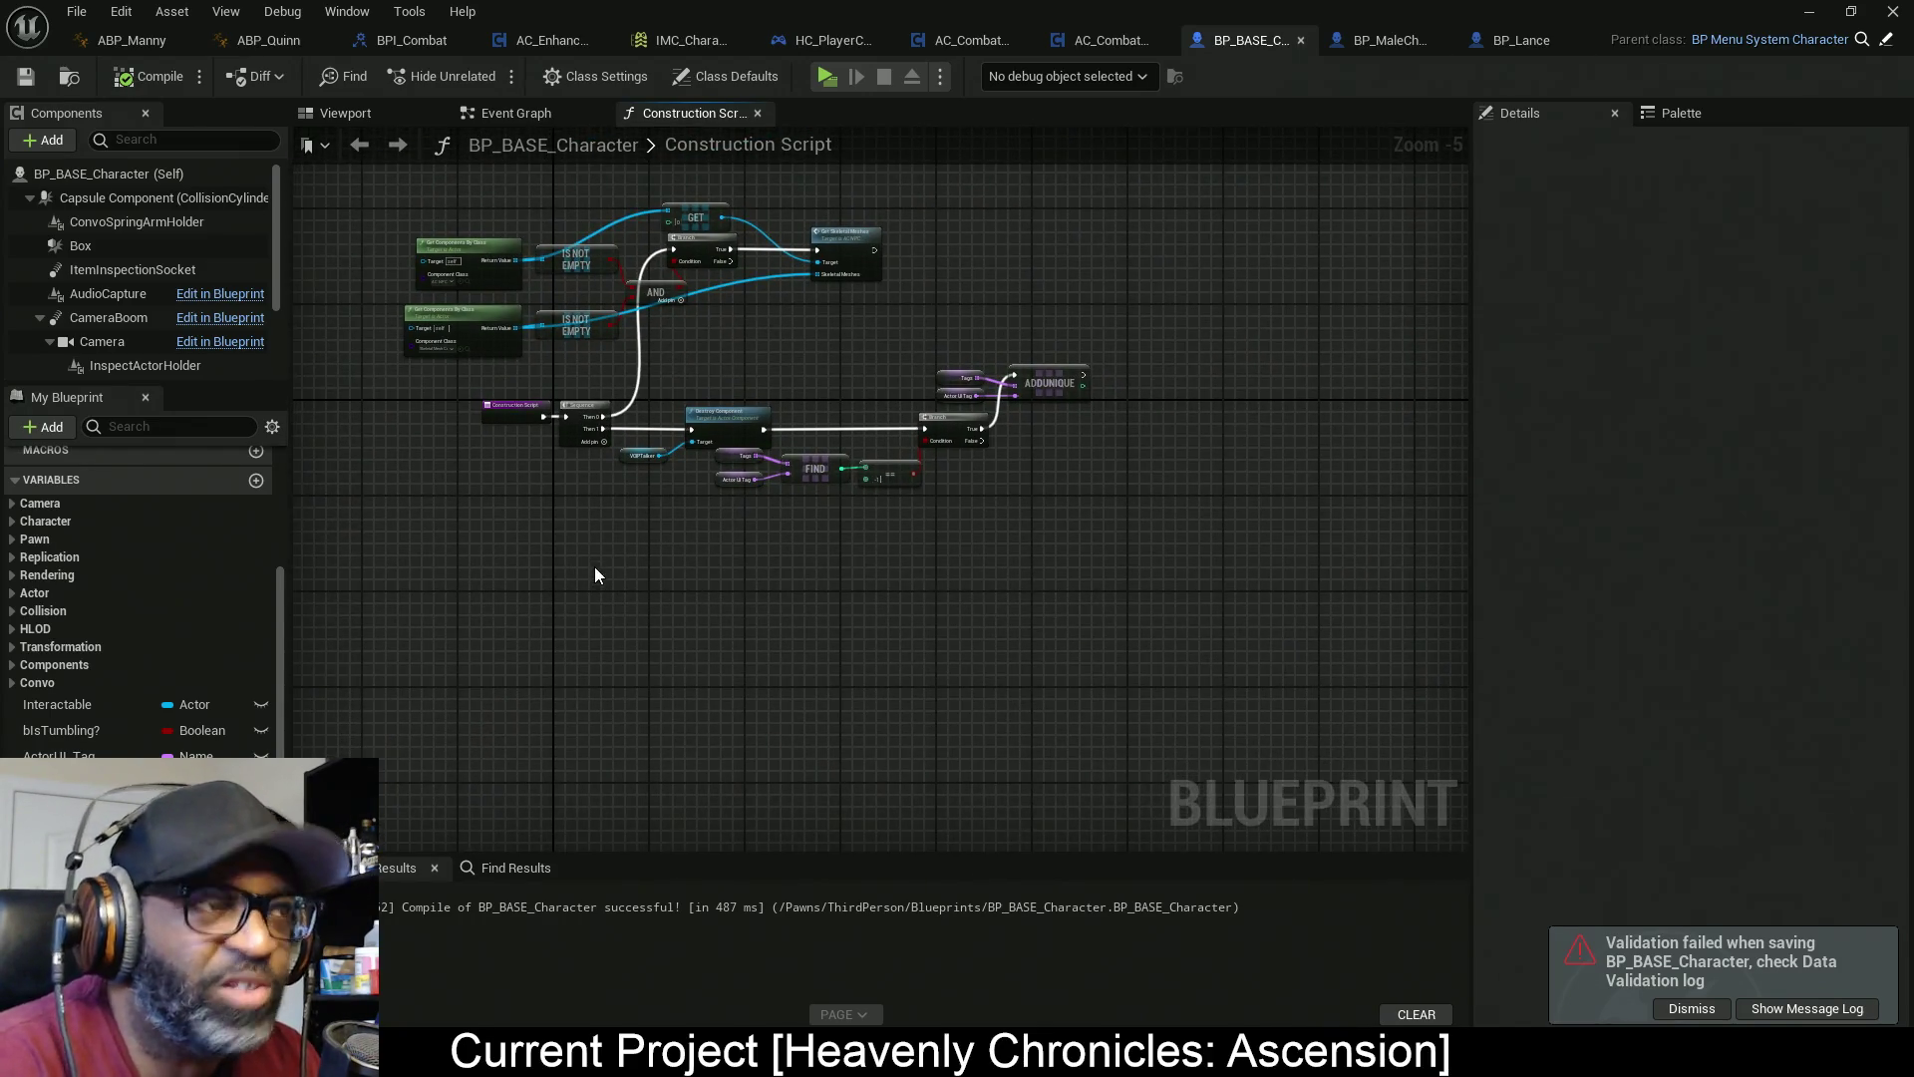
scroll(594, 566, up, 1)
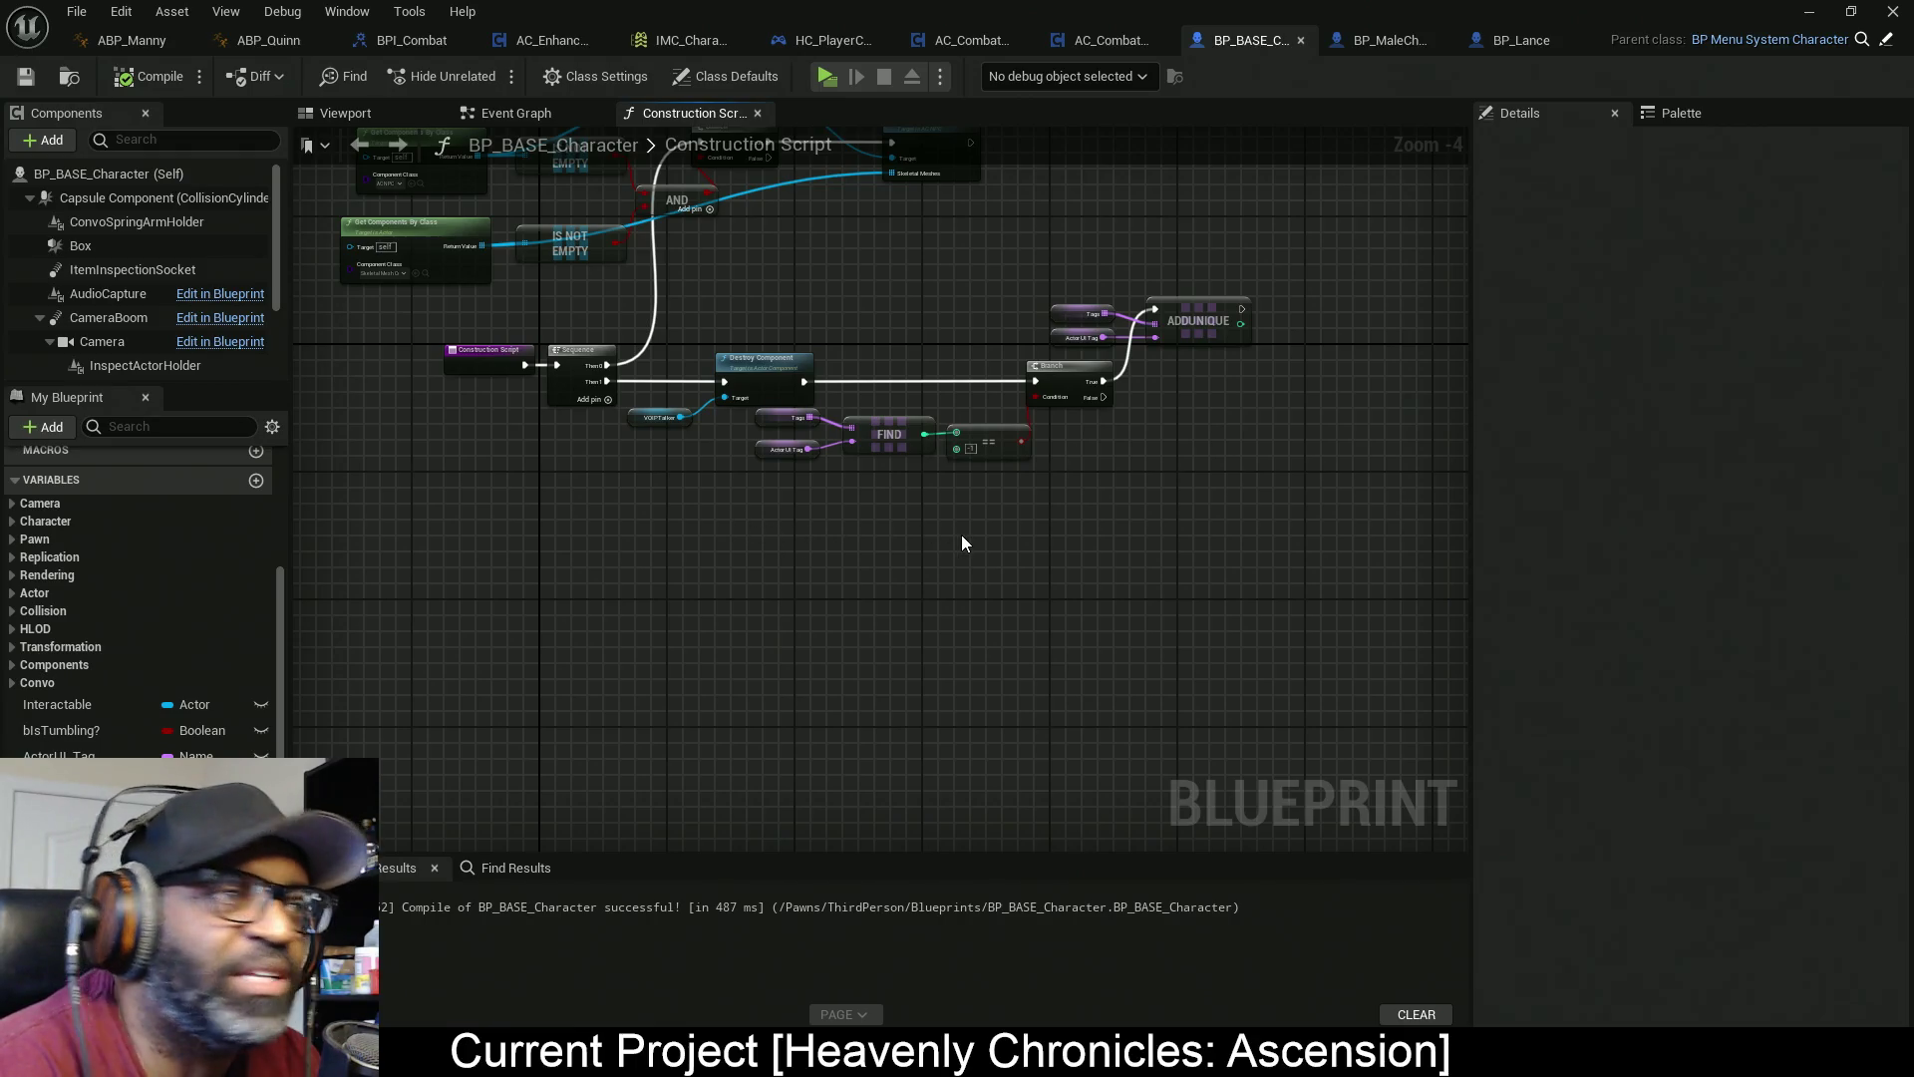
mouse_move(1201, 413)
mouse_down()
mouse_move(1086, 483)
mouse_move(1172, 555)
mouse_up()
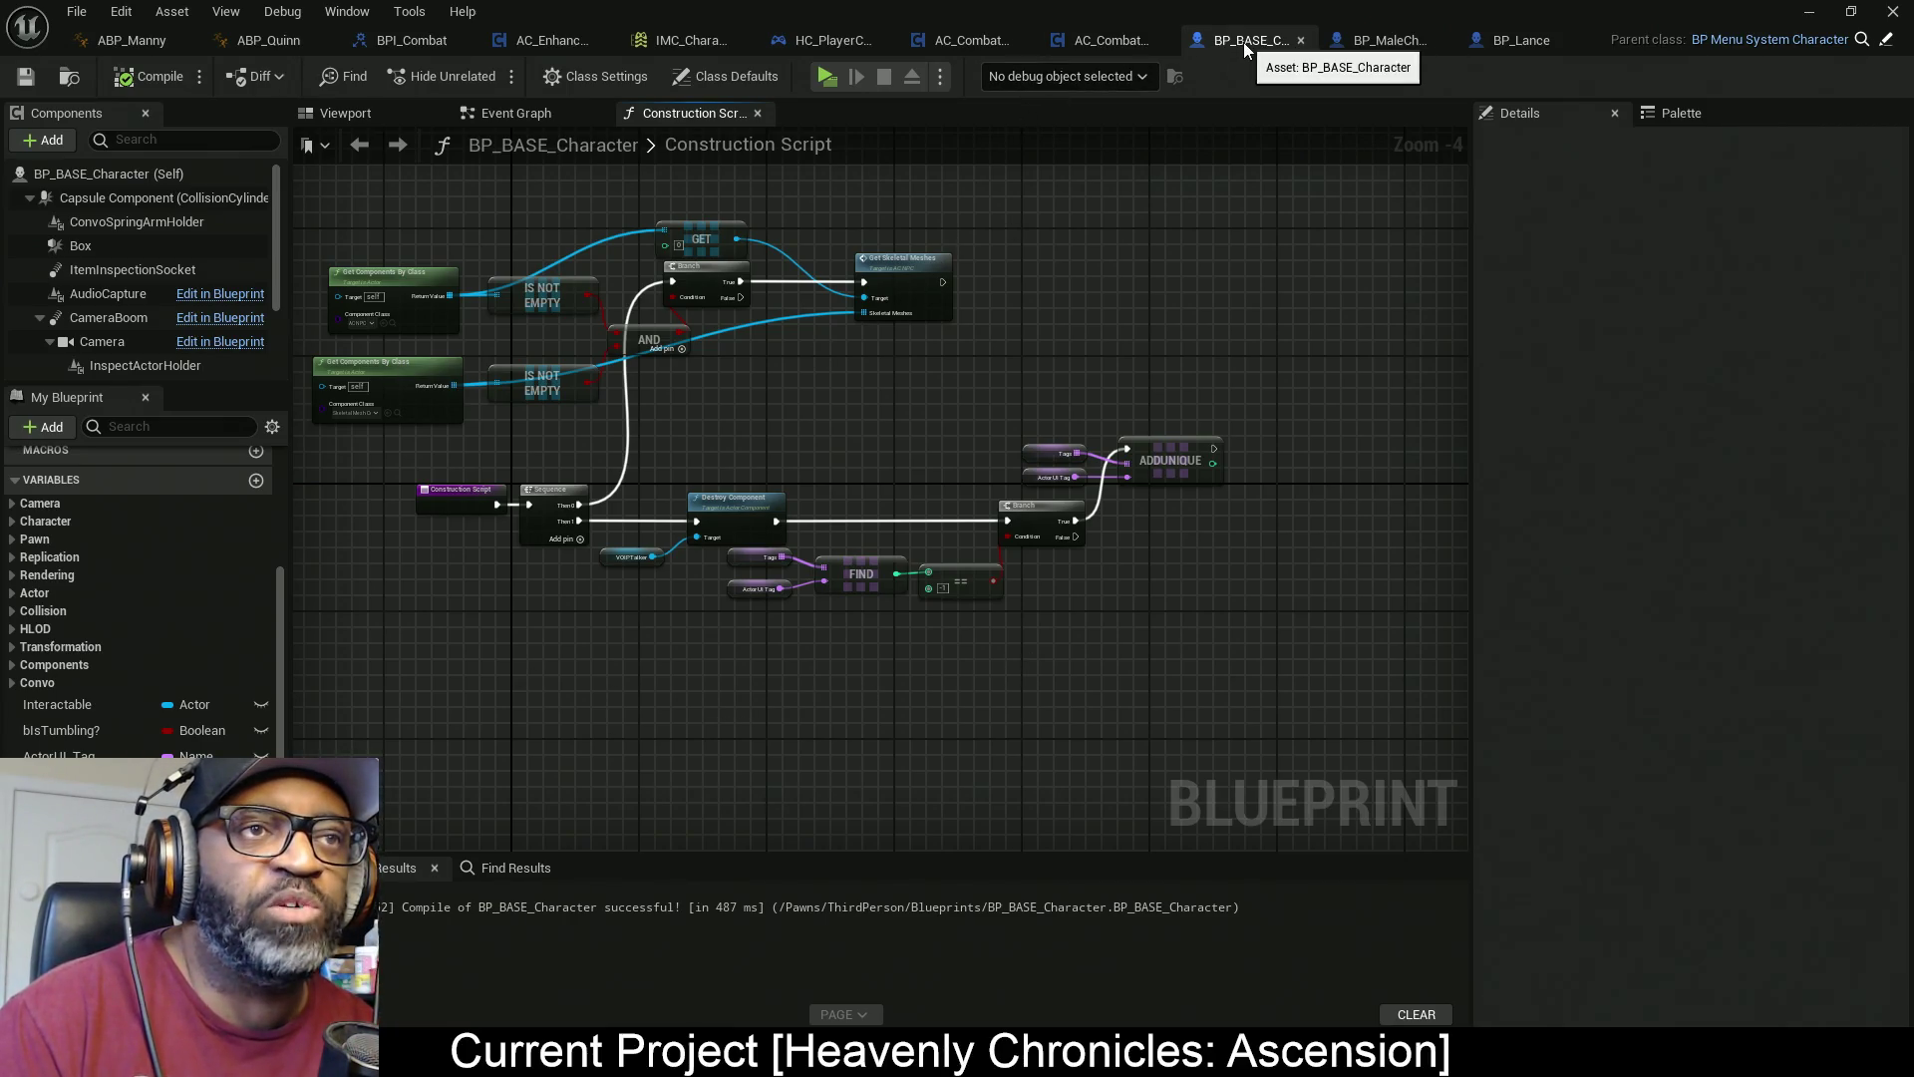
Switch to AC_CombatBASE, close both Get Non Combat Blend Space tabs, and move Event Graph first
click(1091, 48)
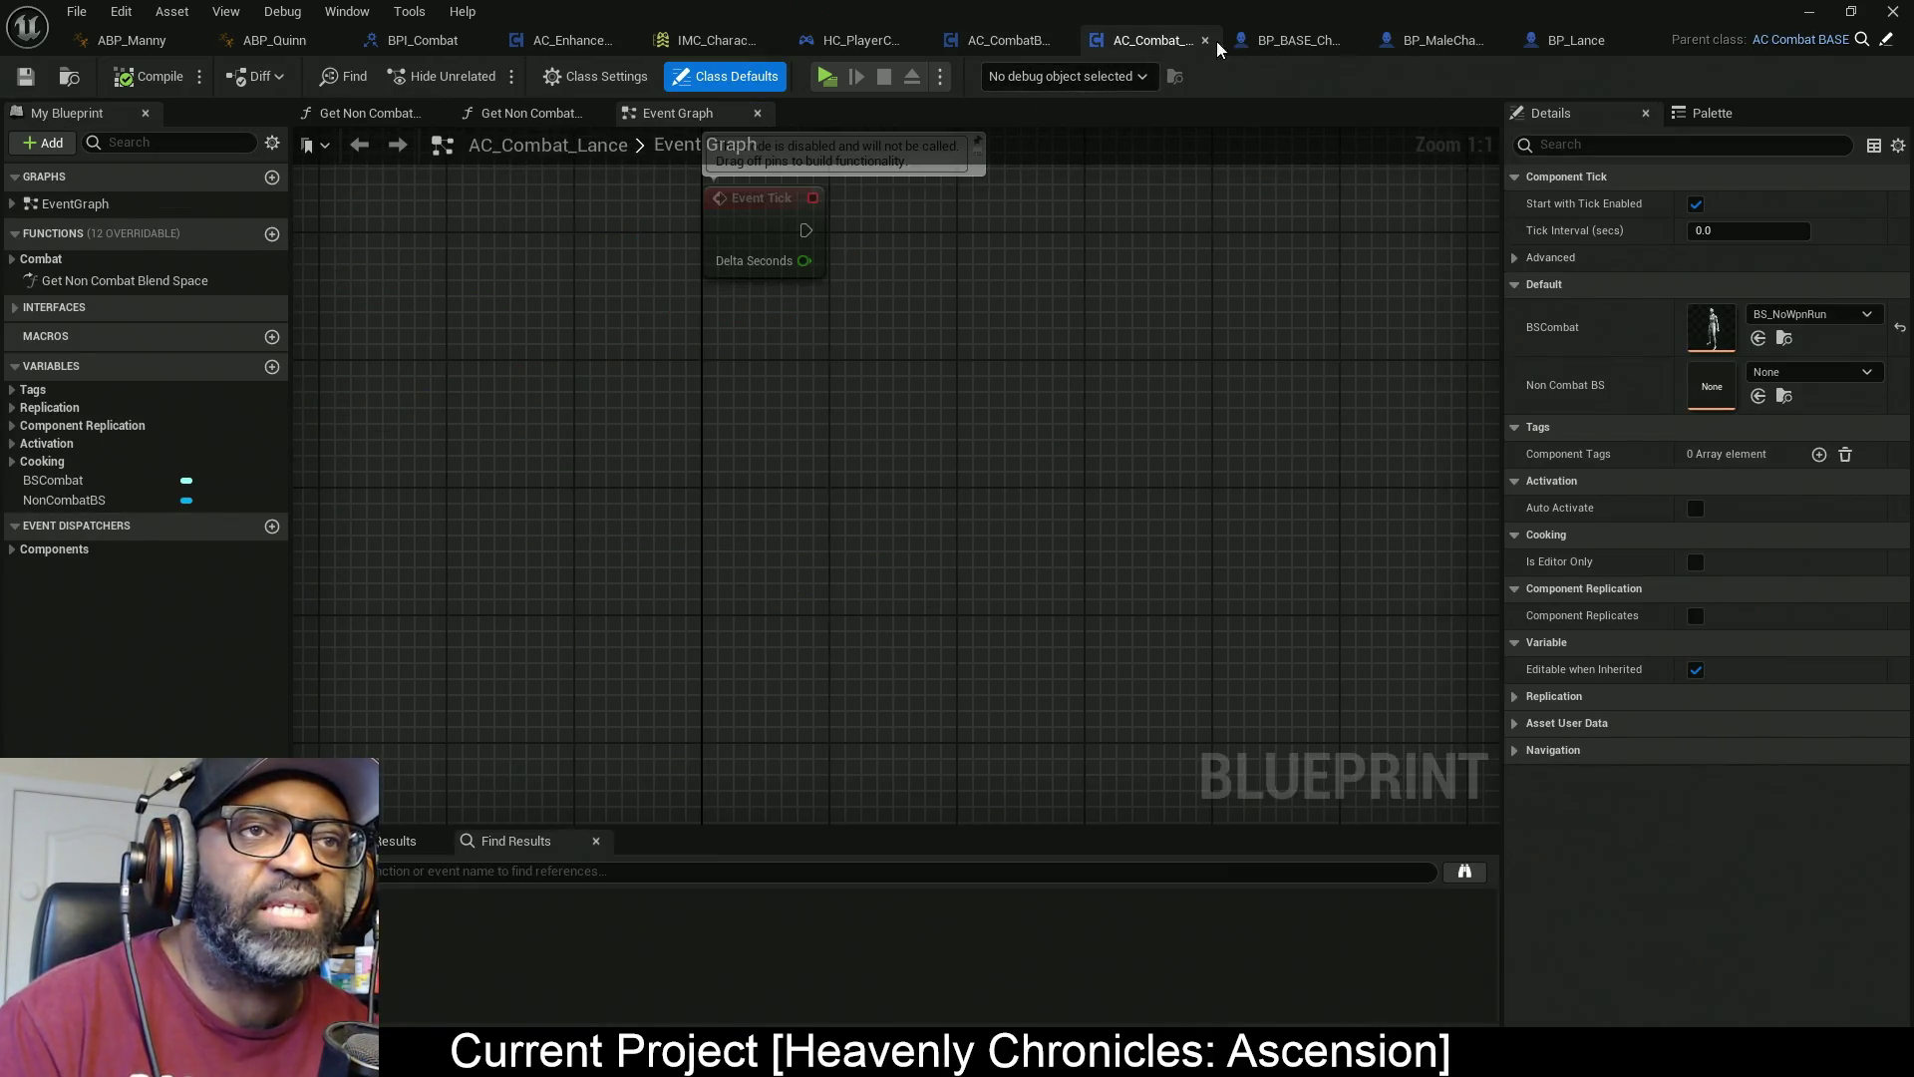
click(1007, 42)
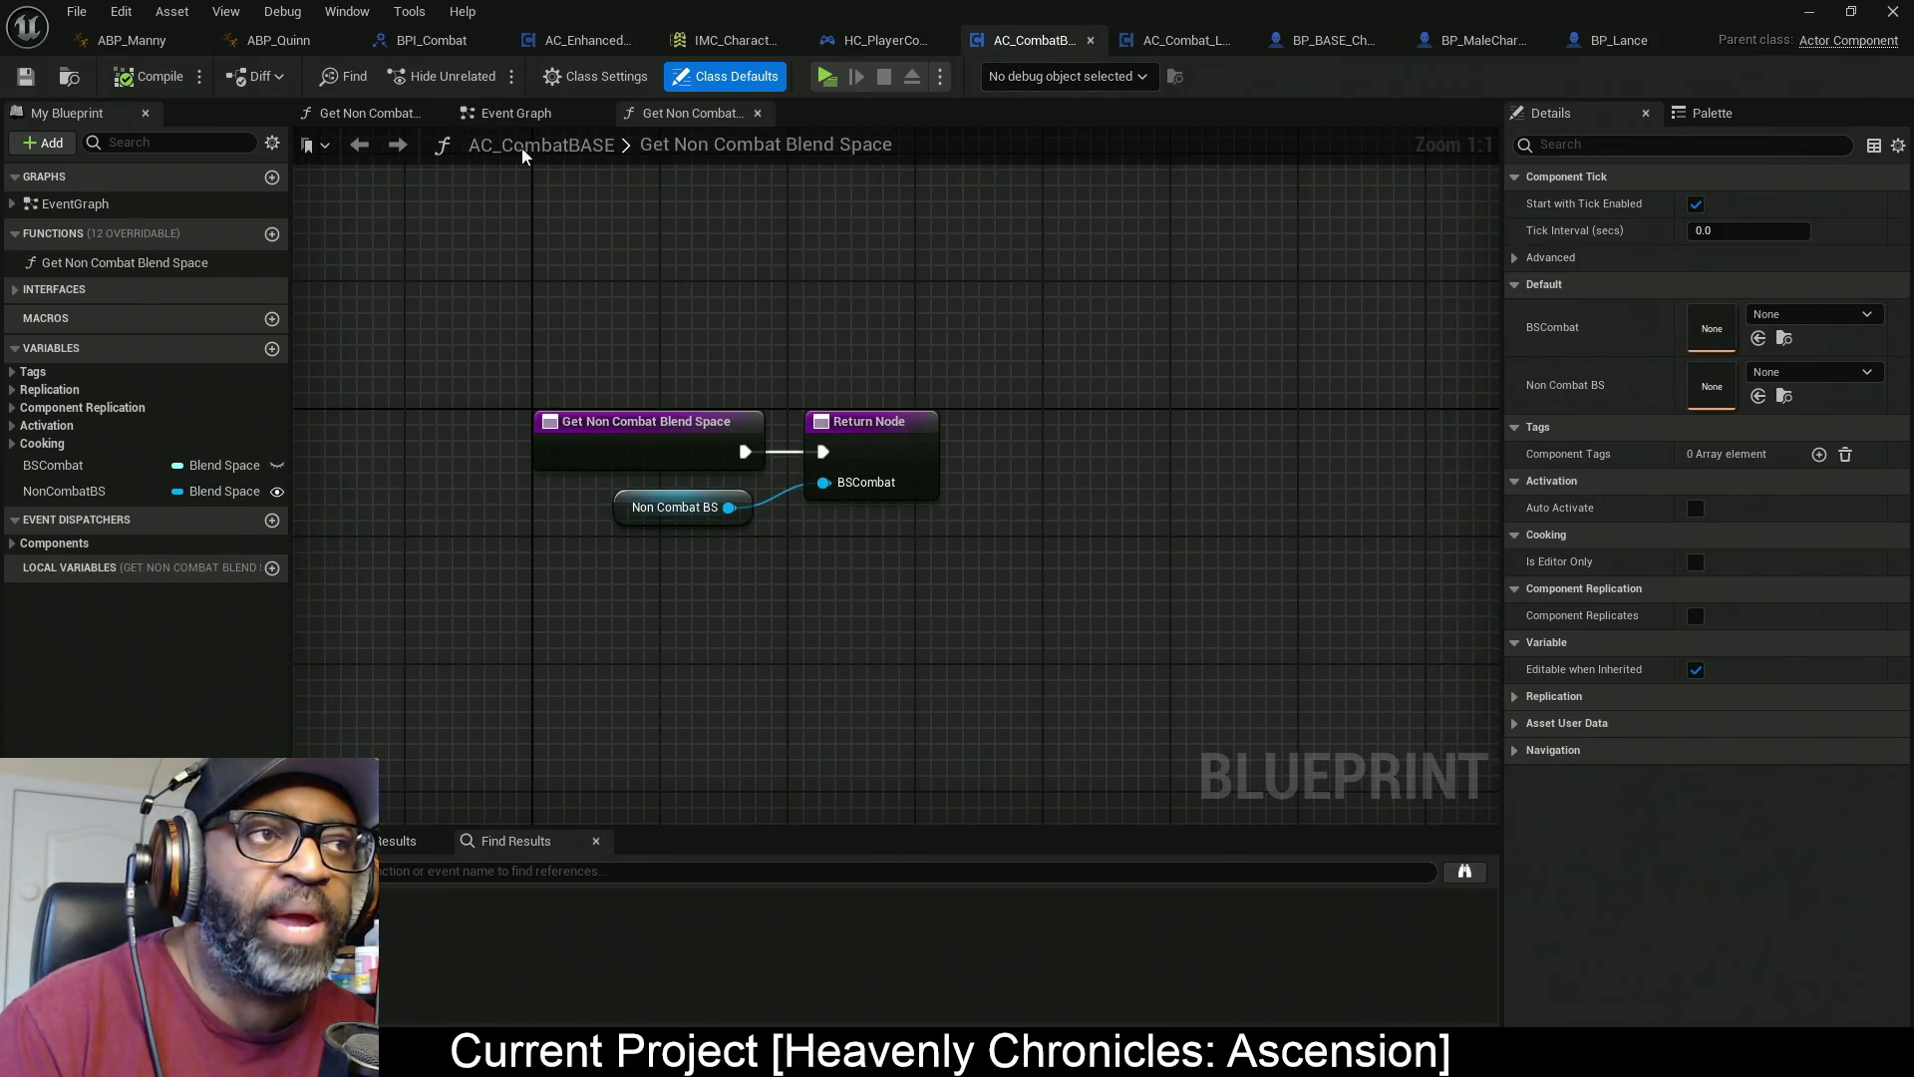
click(758, 112)
drag(488, 123, 419, 118)
click(595, 112)
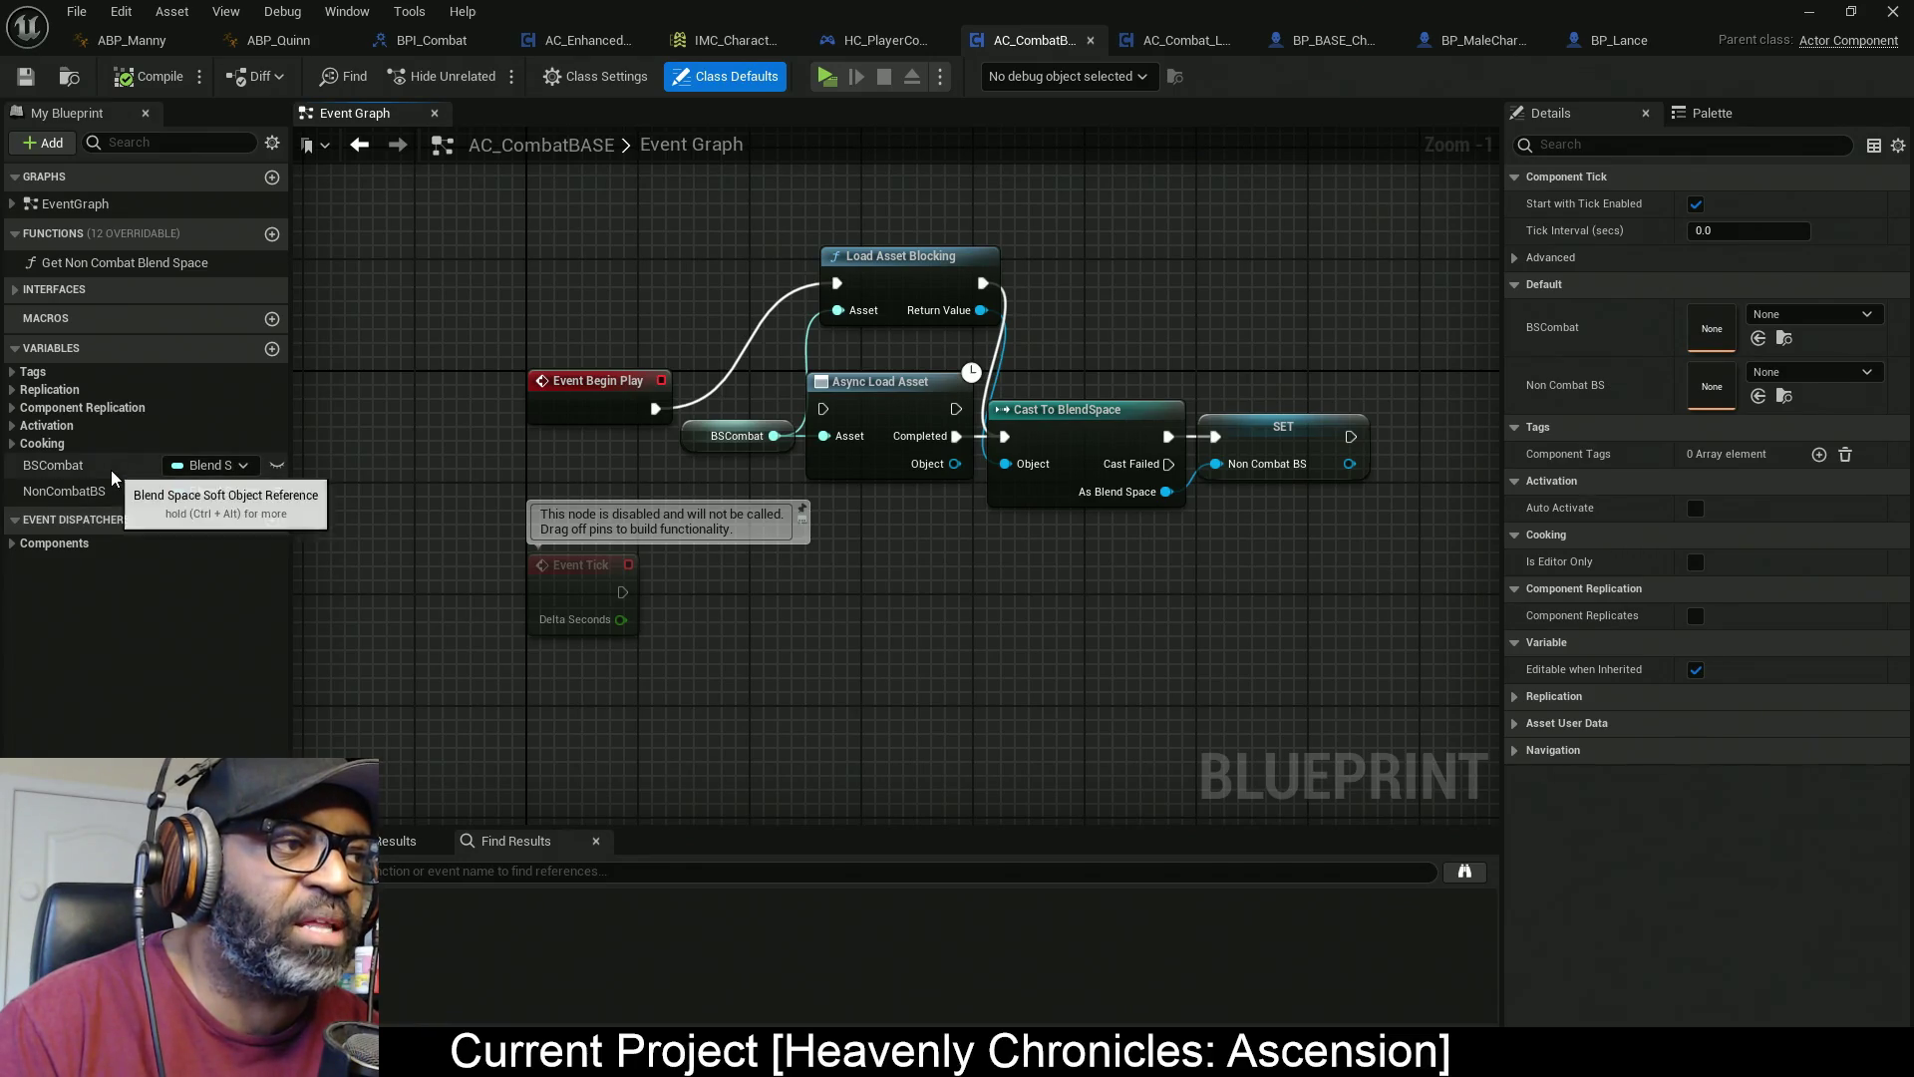
Add a new variable to AC_CombatBASE named LightAtkCombo
click(272, 350)
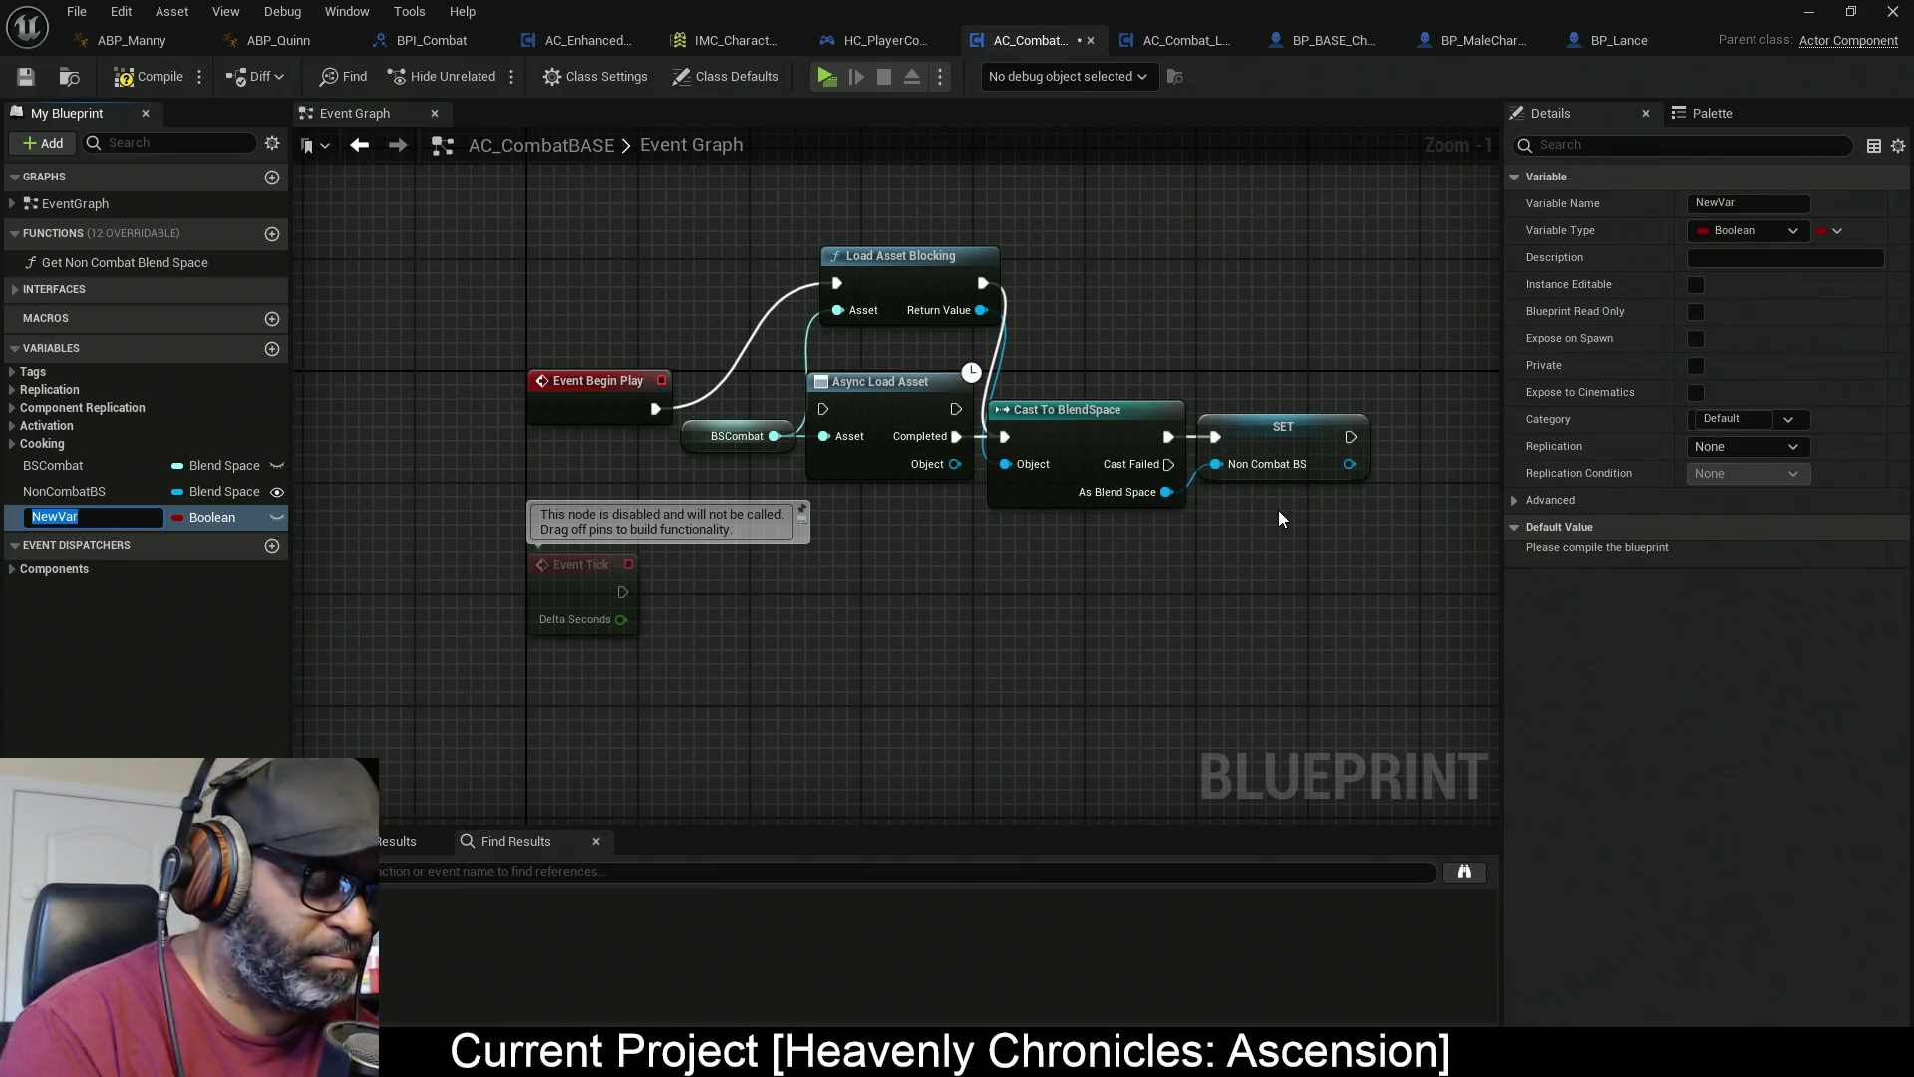
text(LightA)
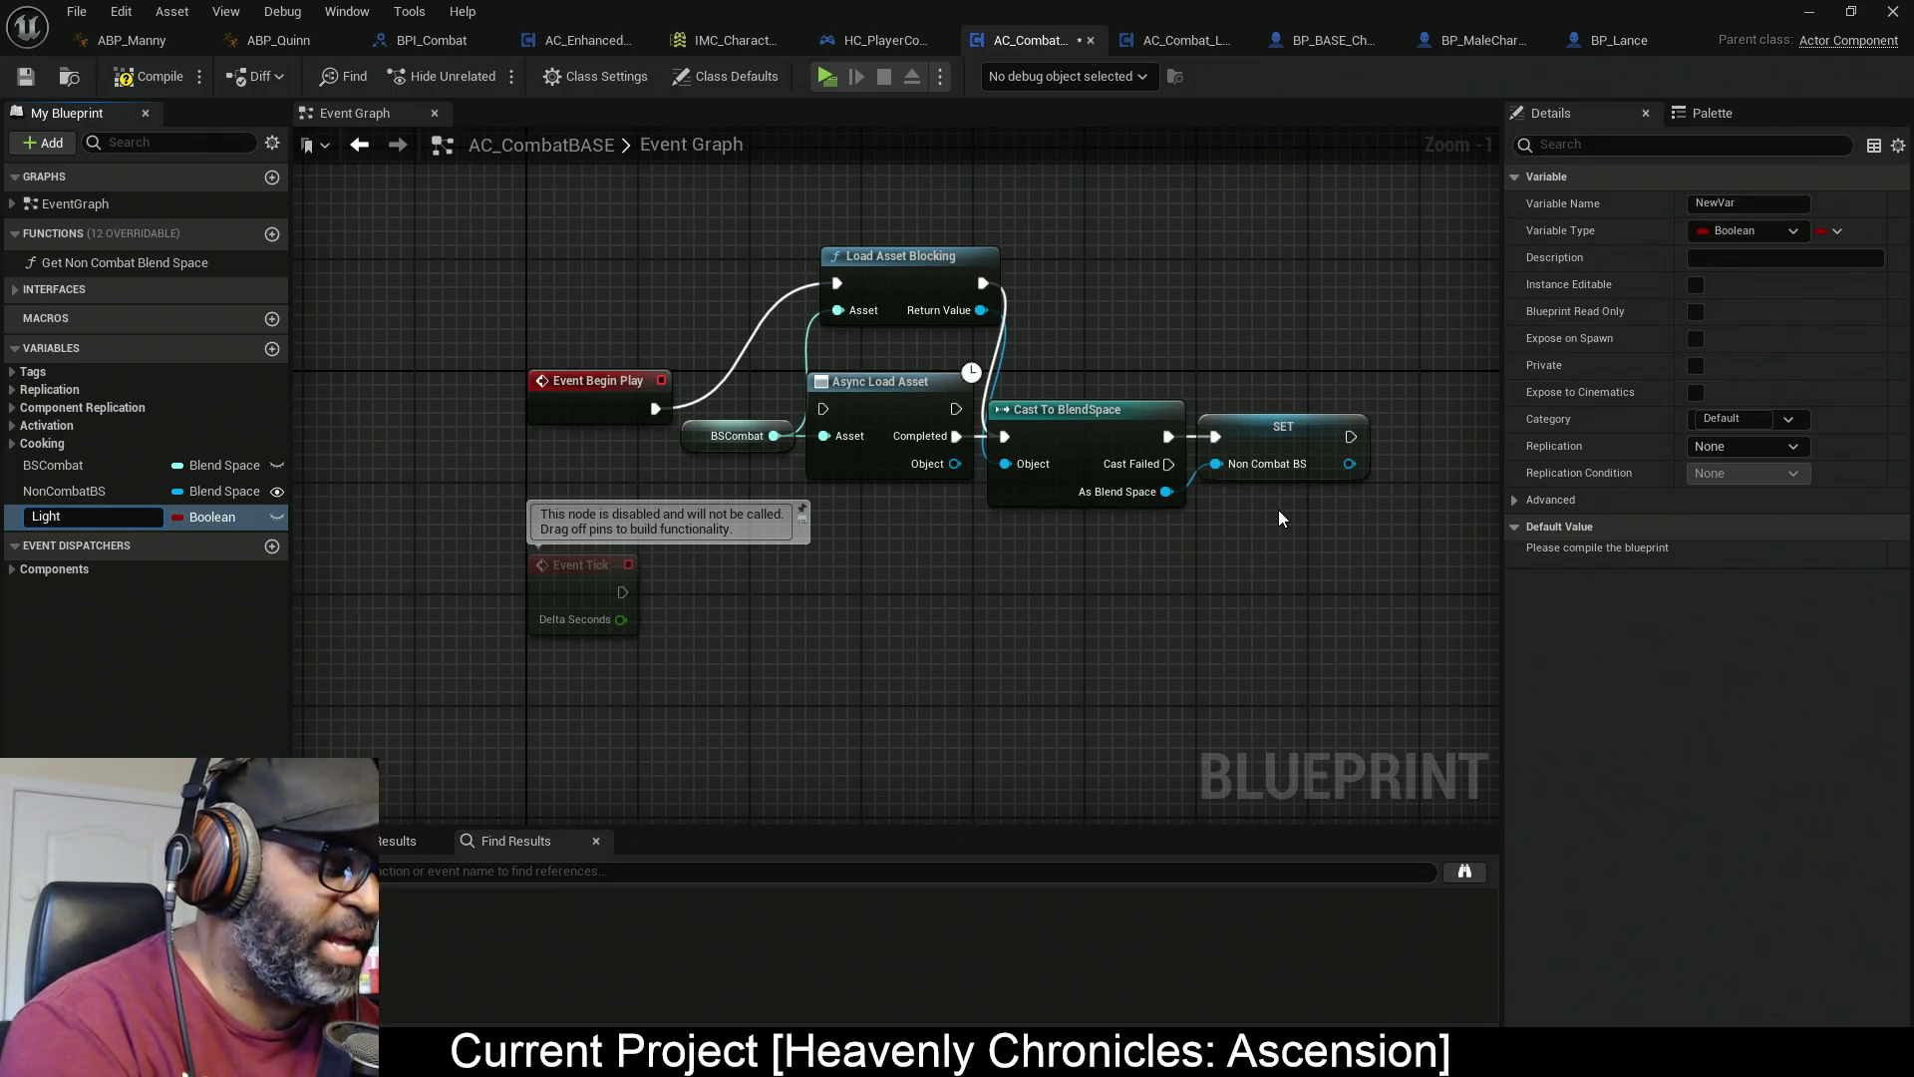
text(tk)
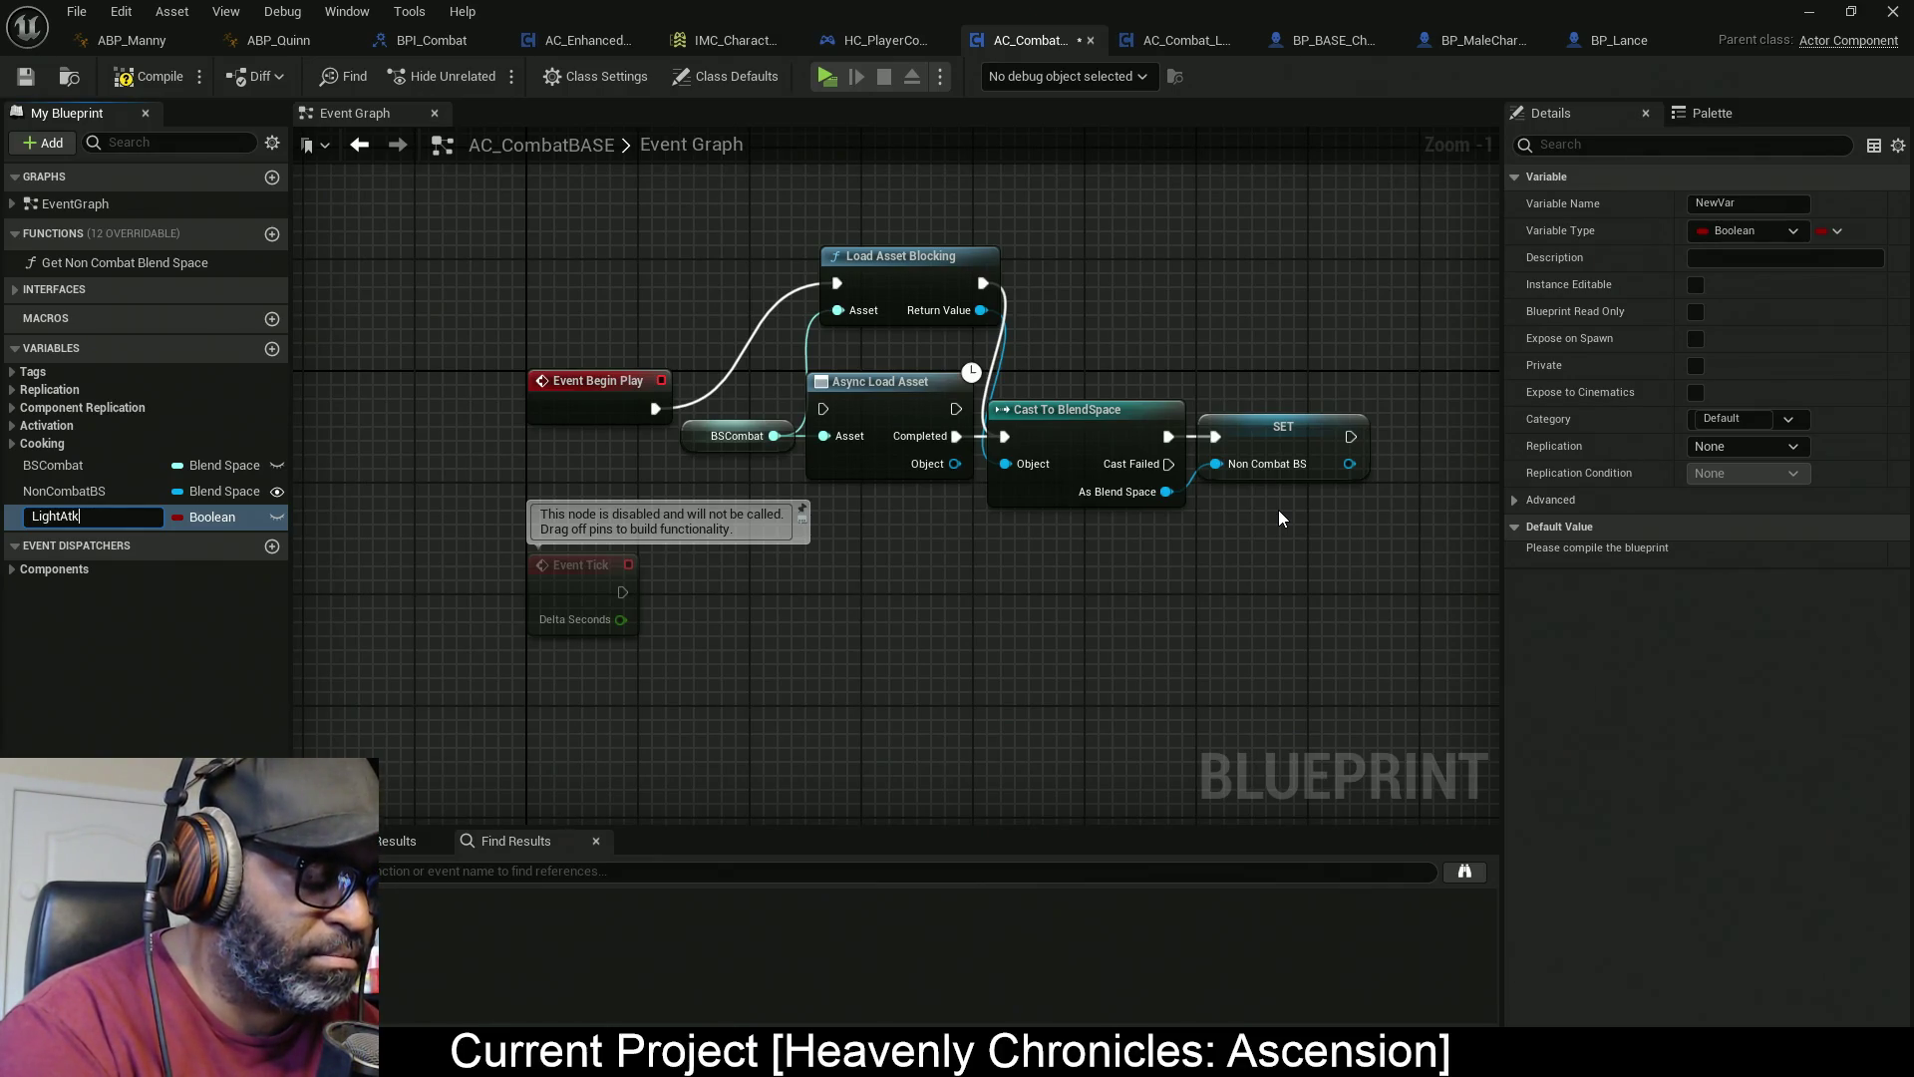
text(Combo)
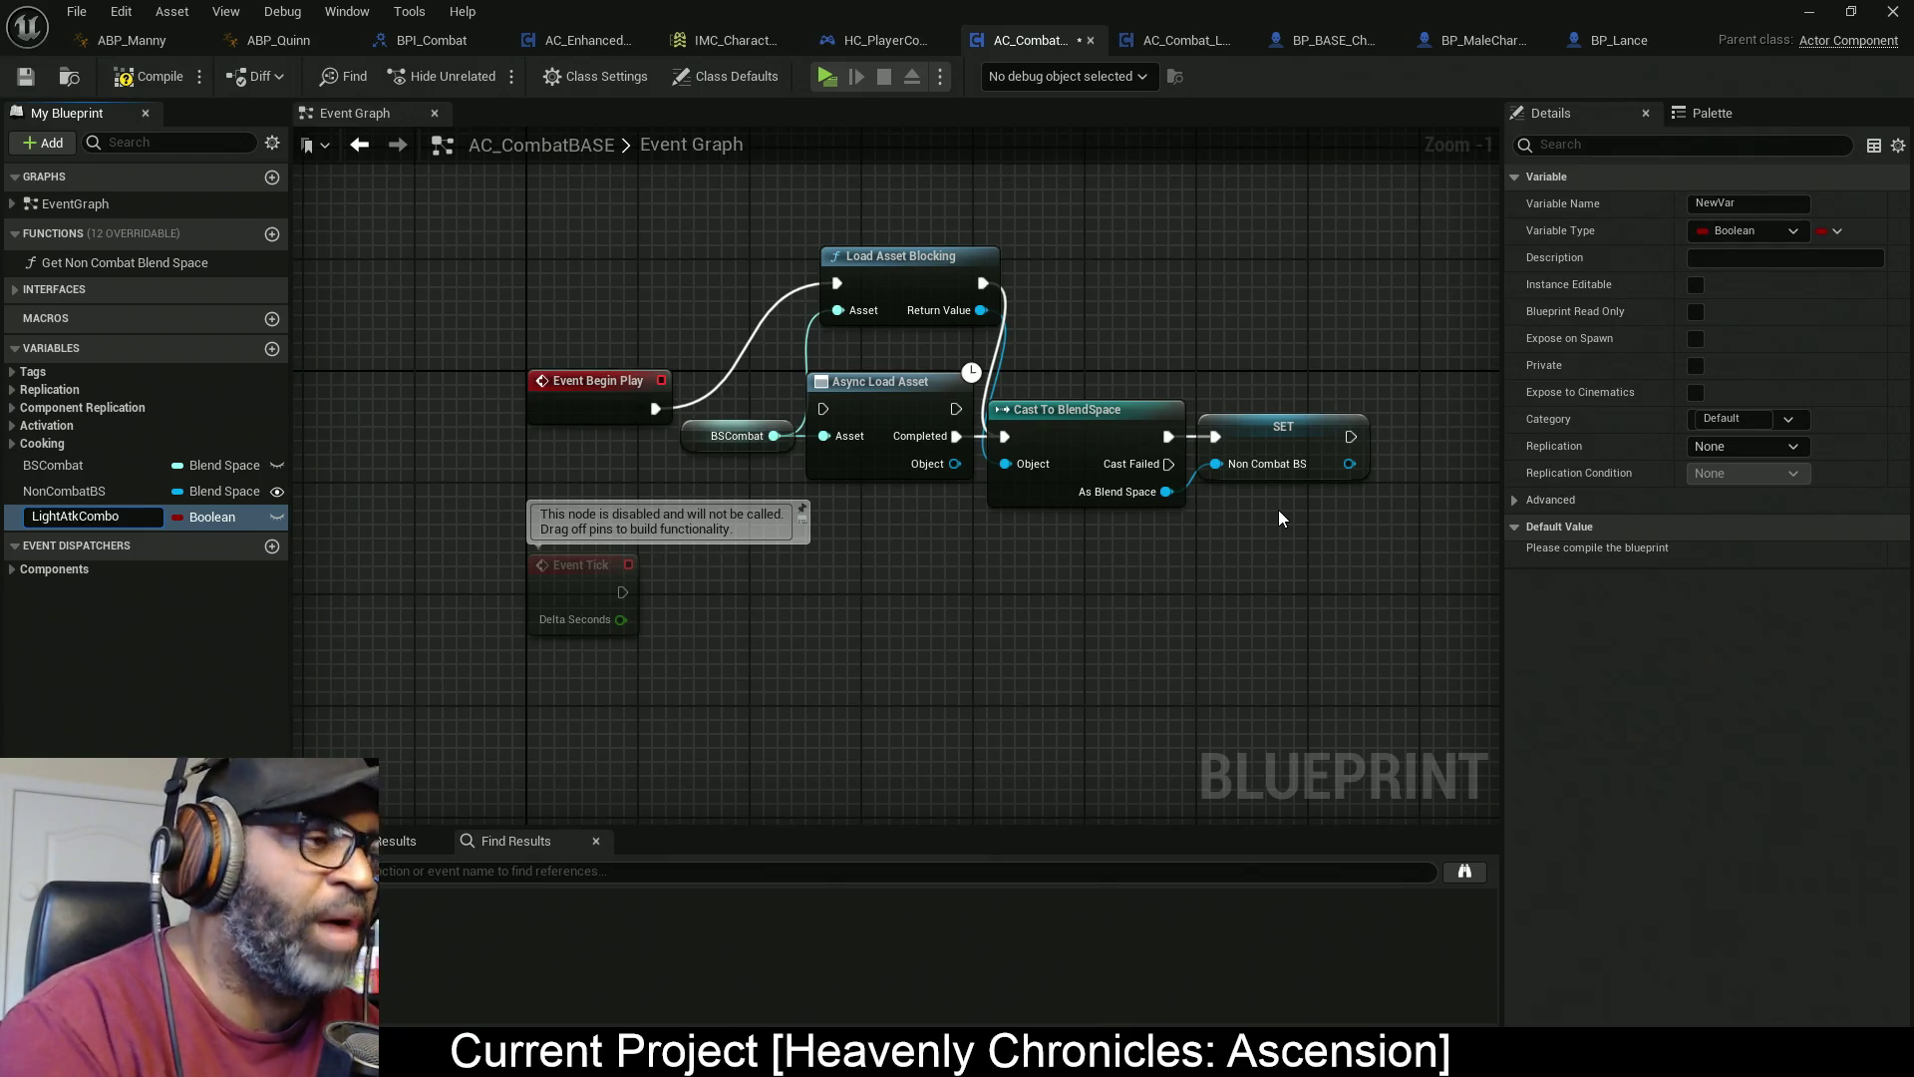
key(Return)
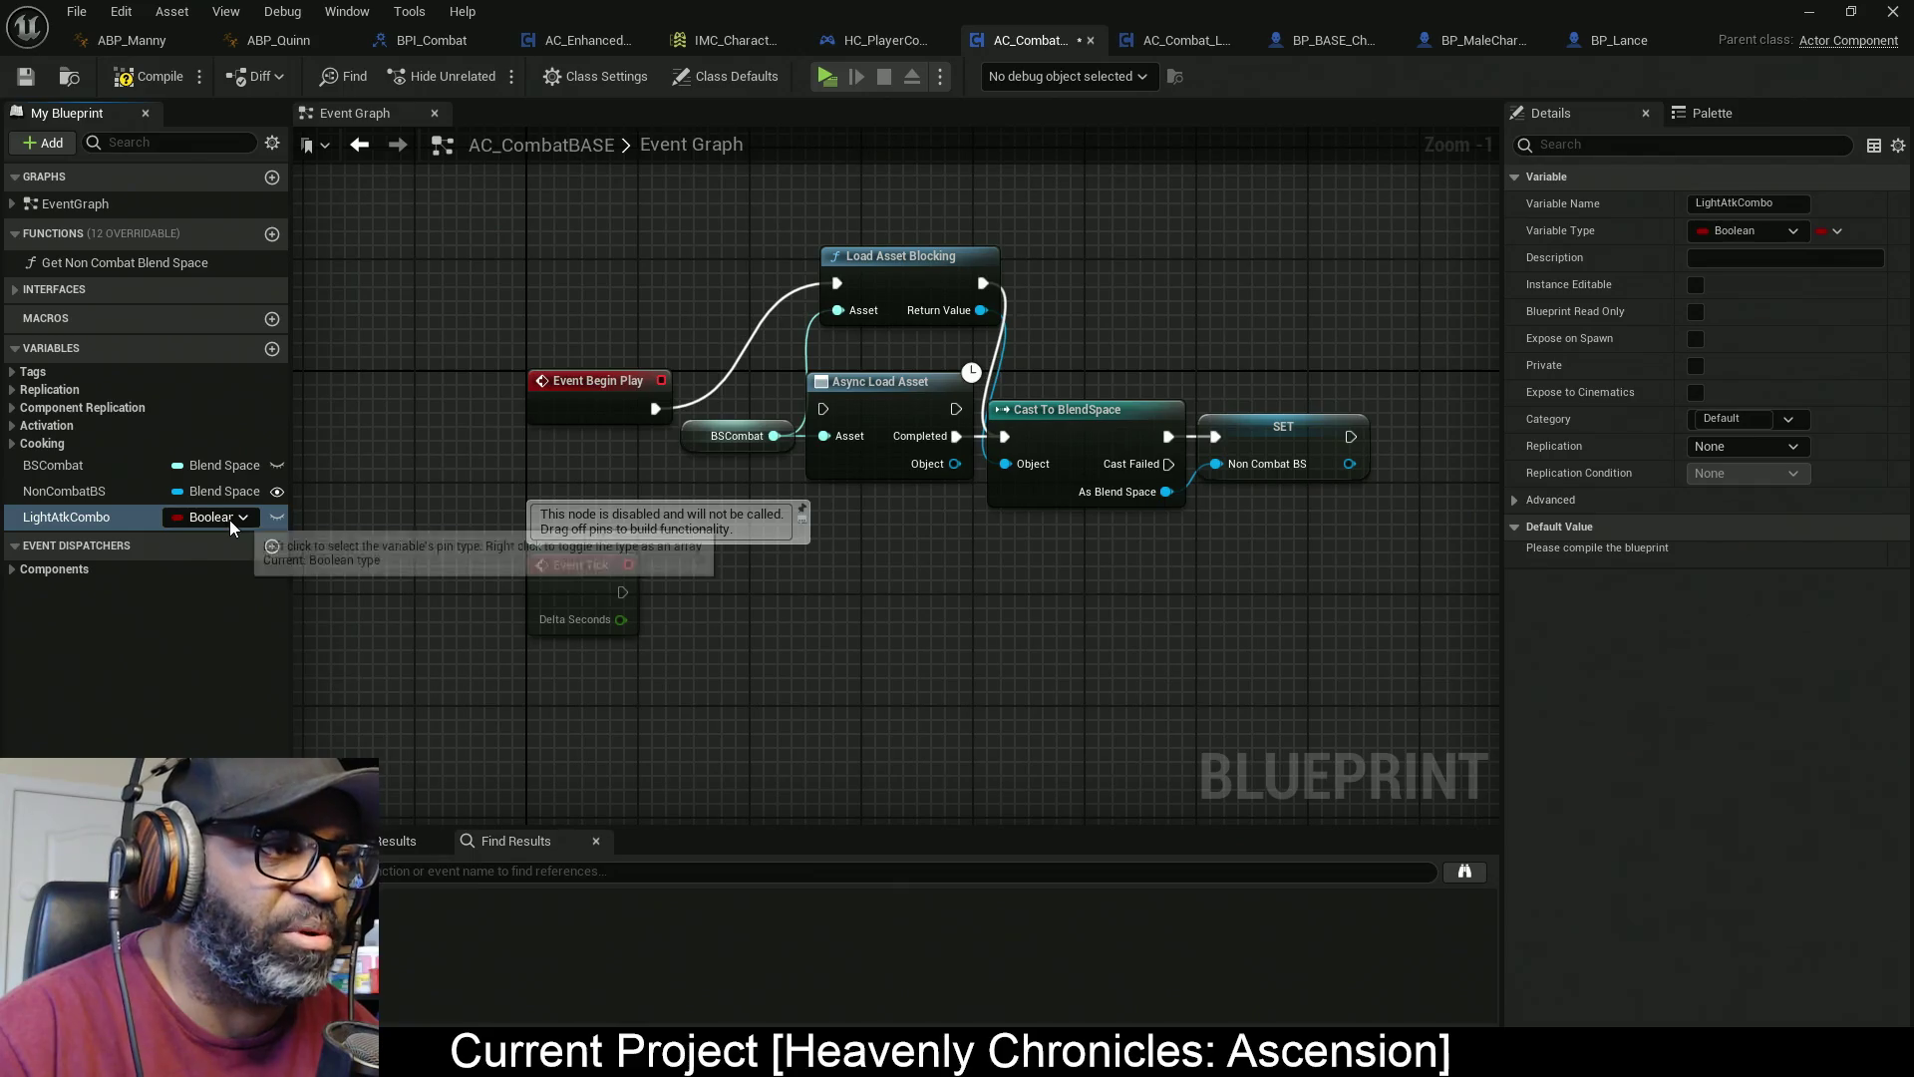
Search the variable type list for 'Montage' to show the available montage types
click(230, 517)
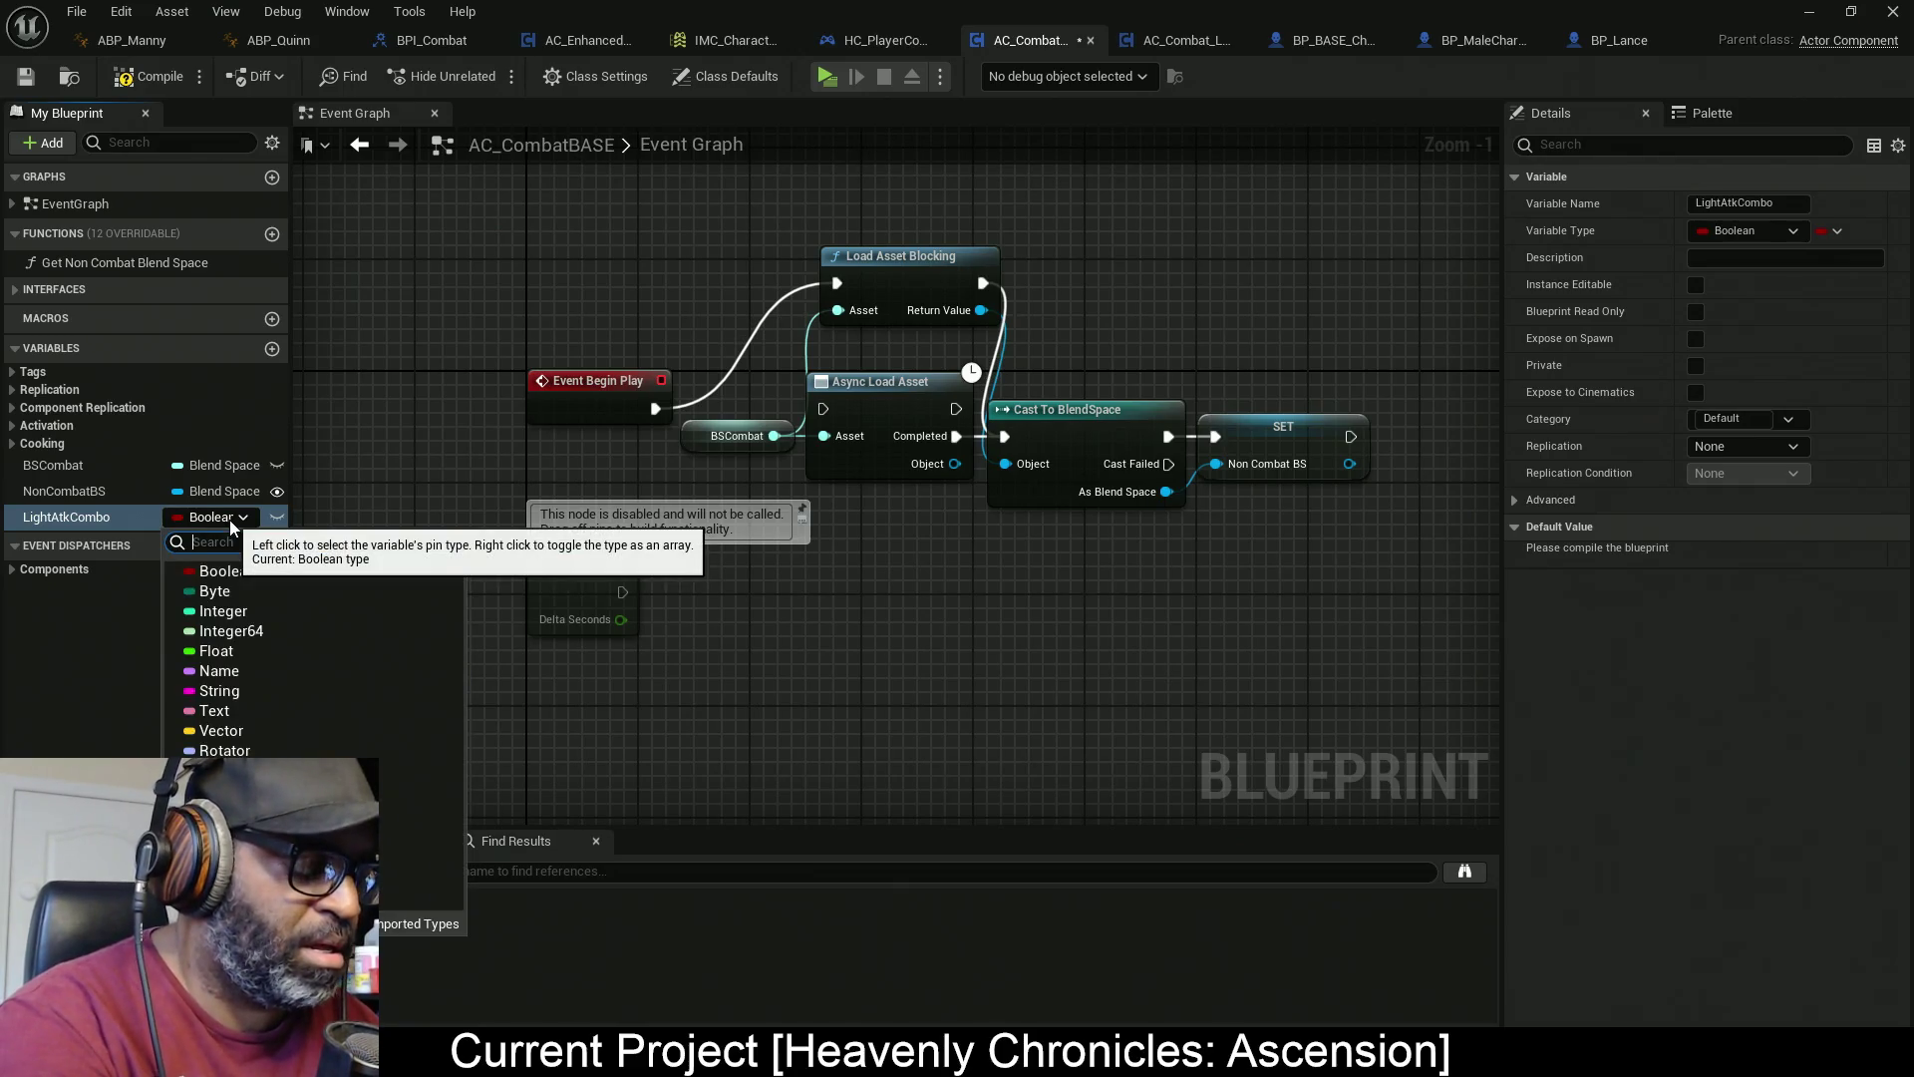
text(Ania)
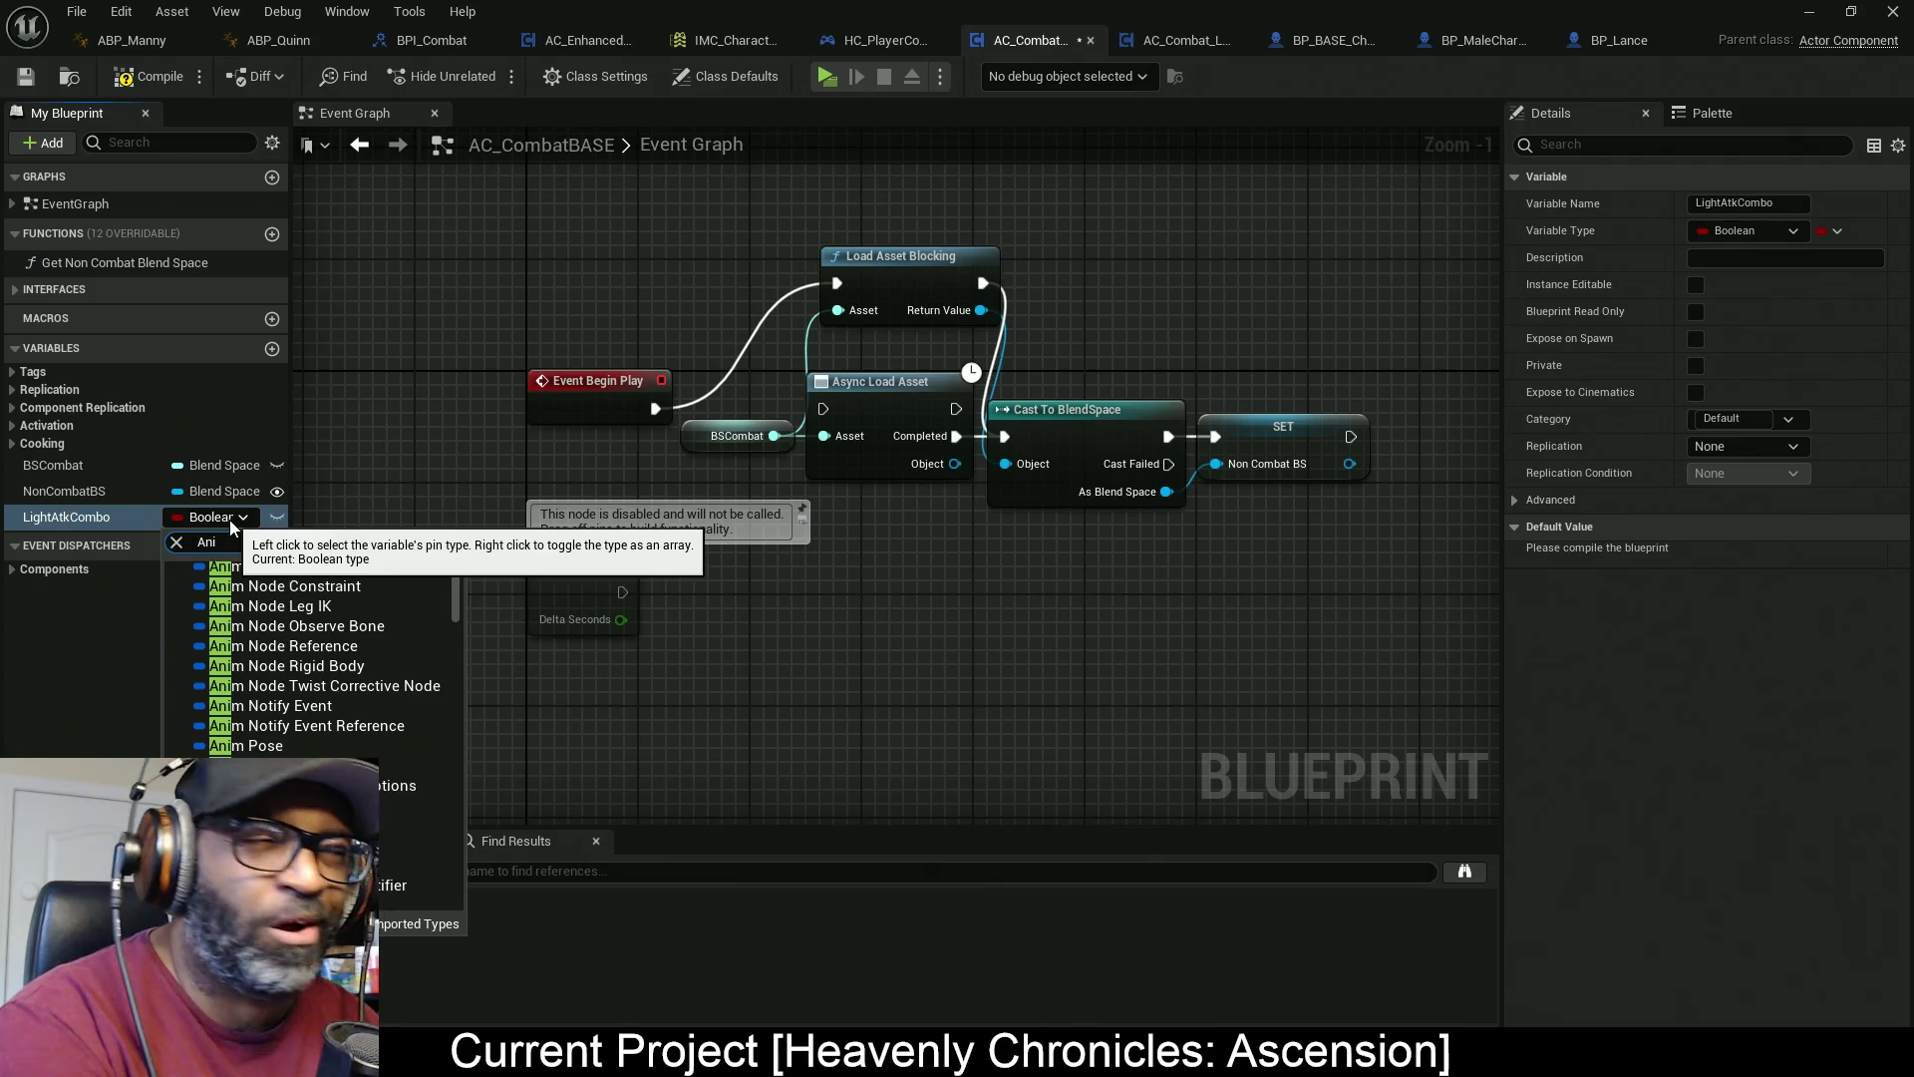
key(BackSpace)
text(ma)
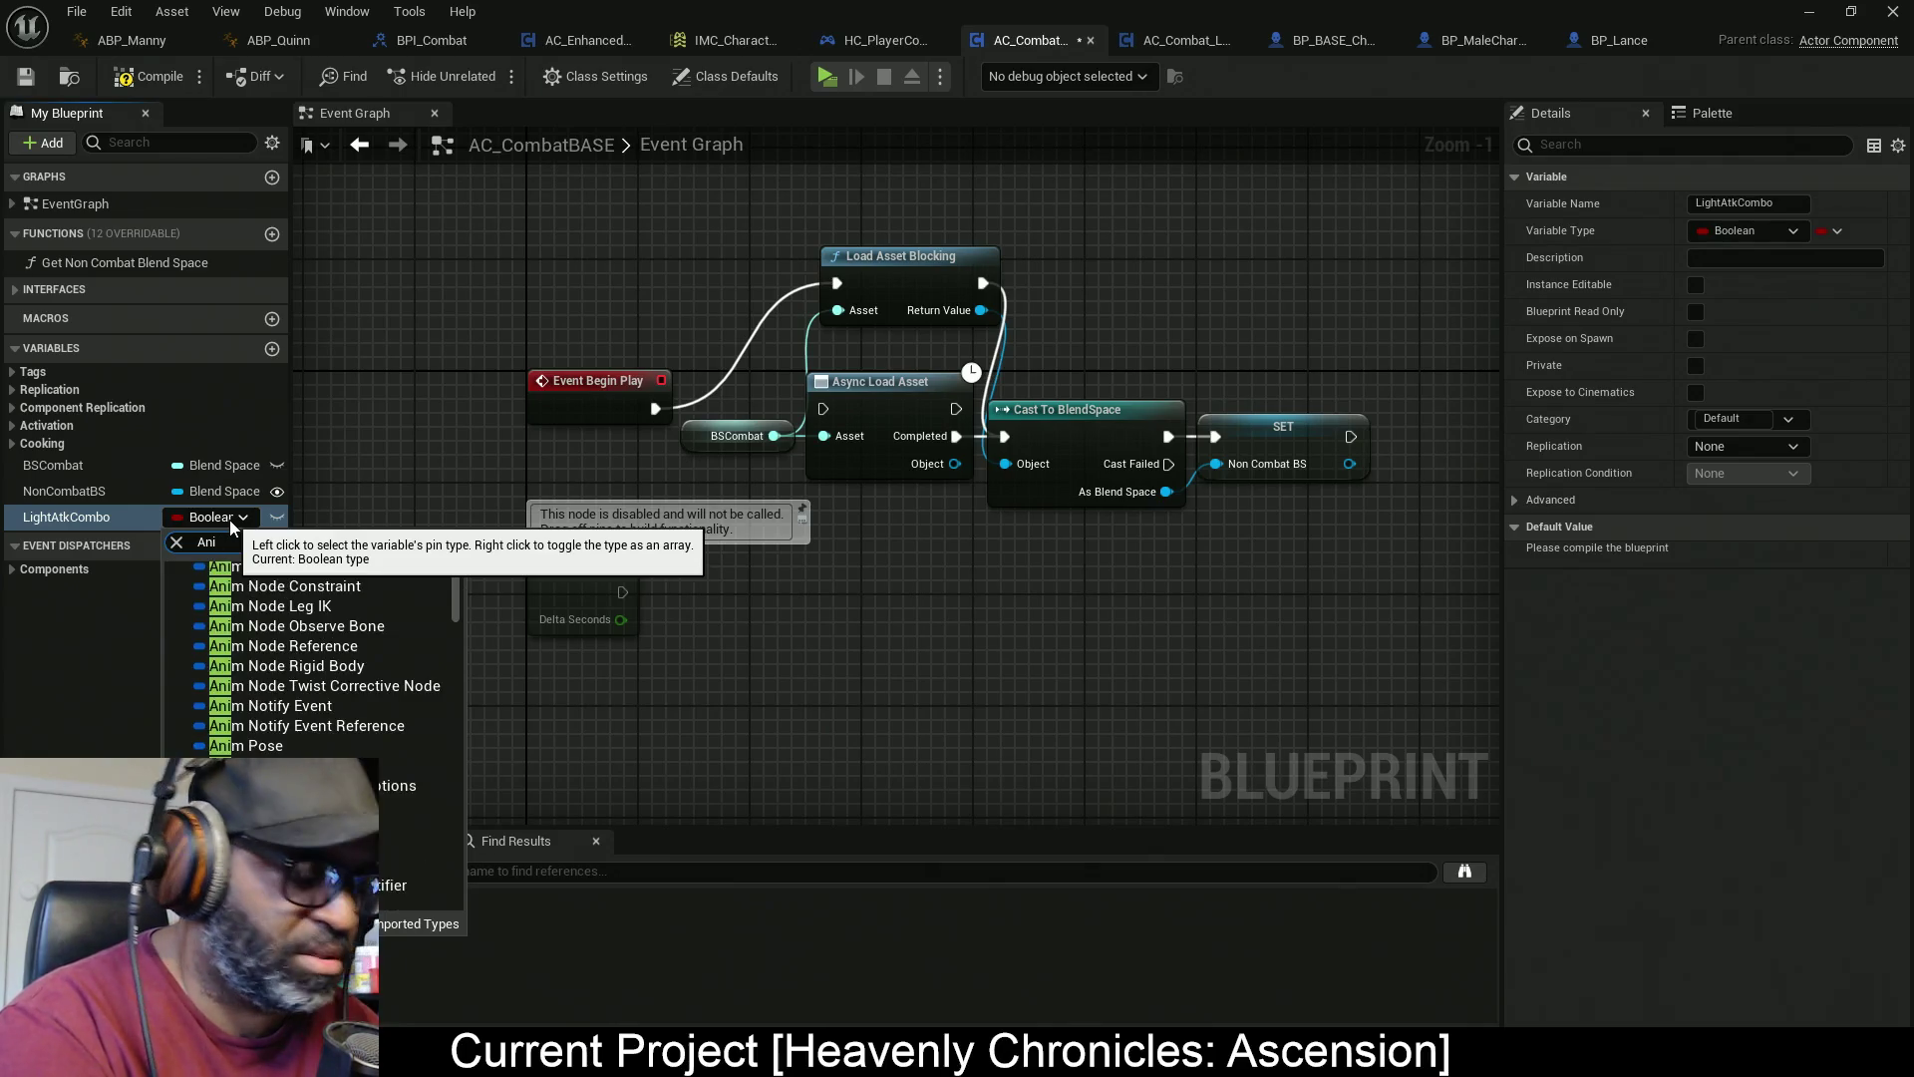
text(tion)
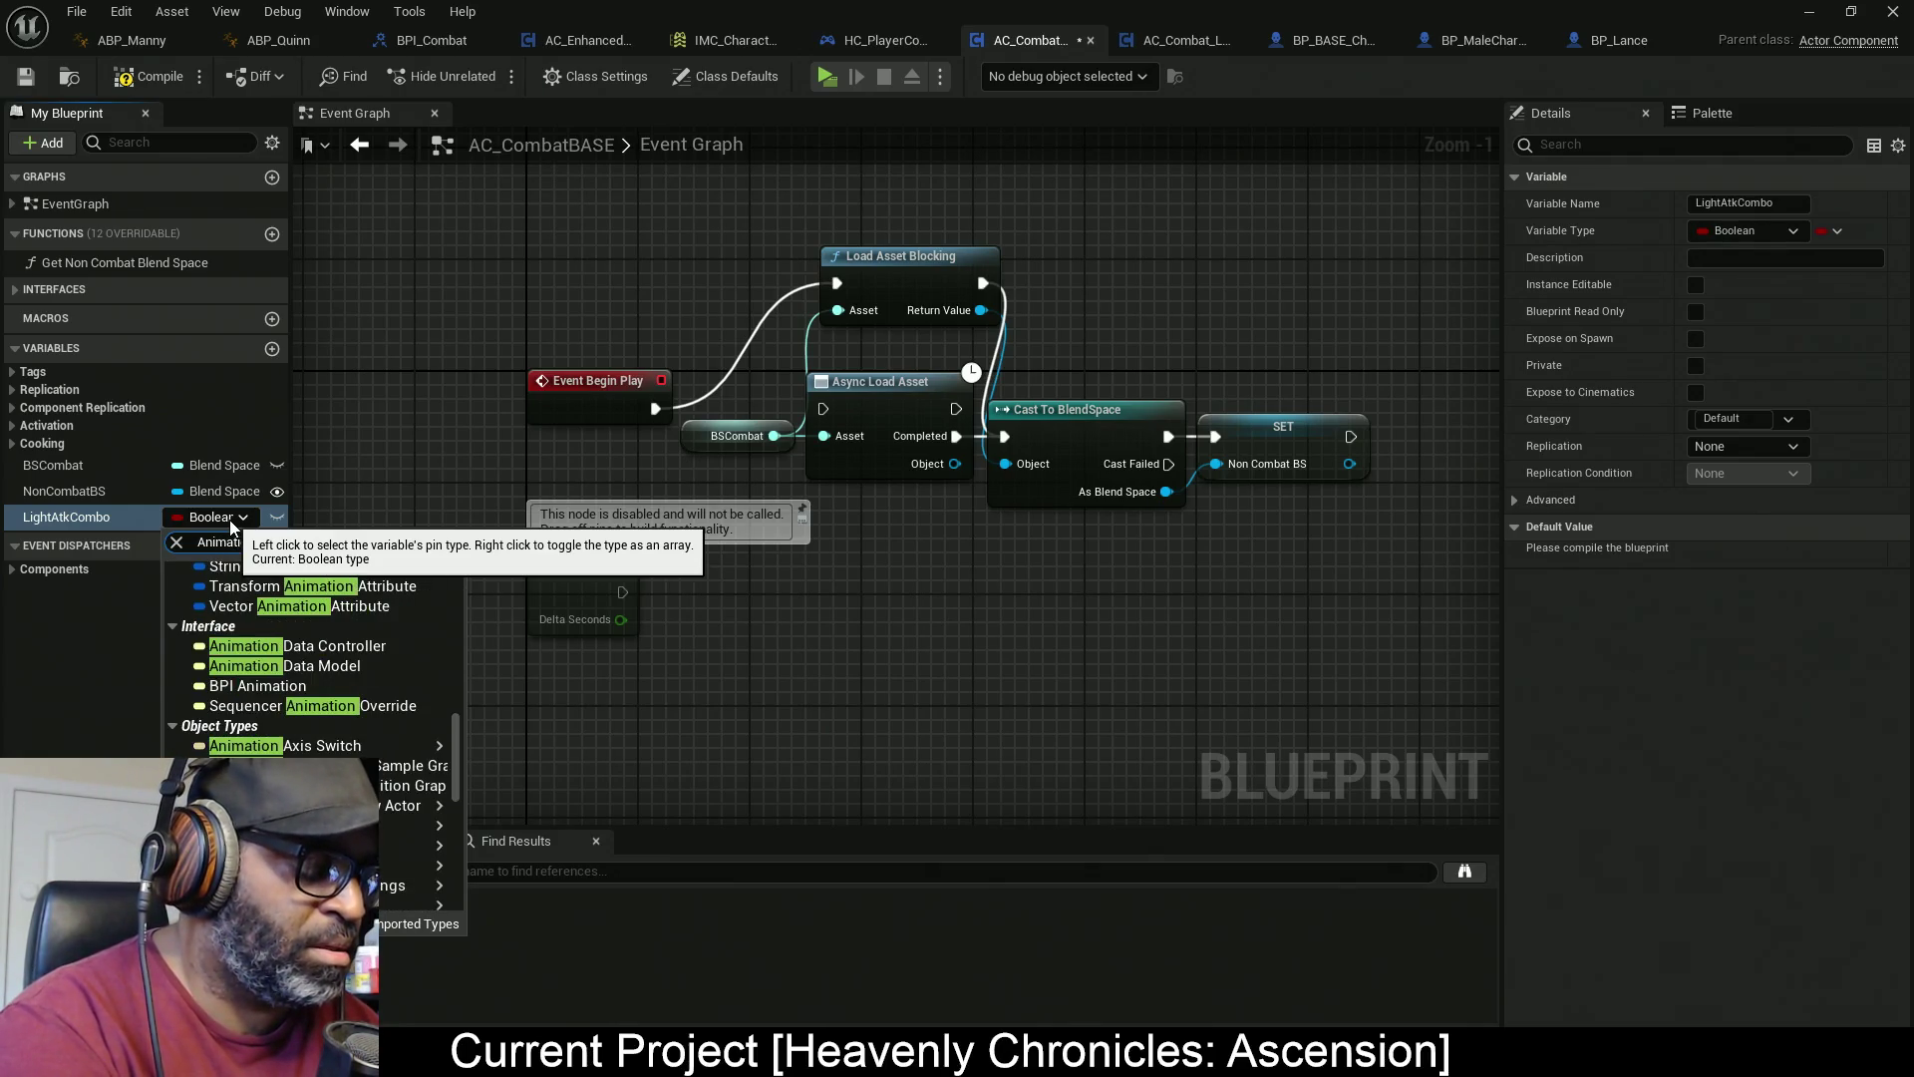
text( Montage)
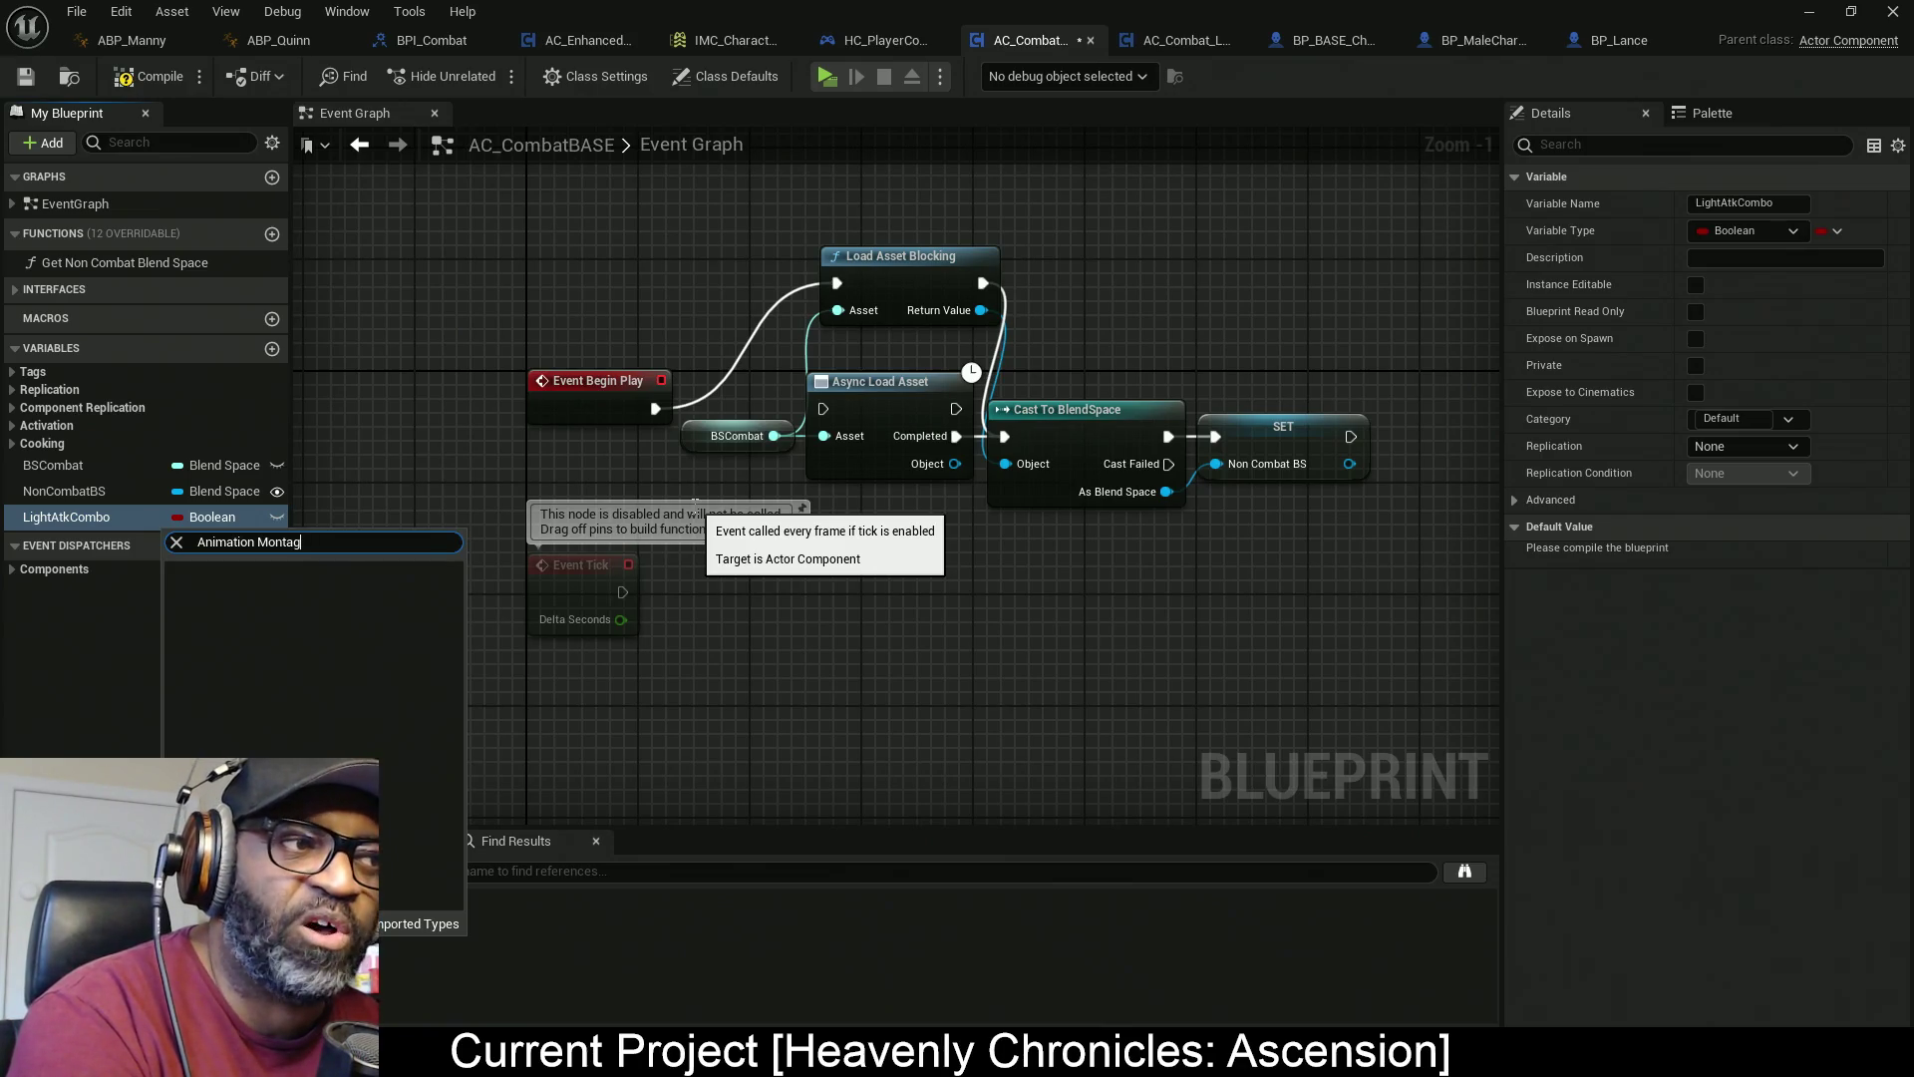
key(Delete)
key(Delete)
key(Delete)
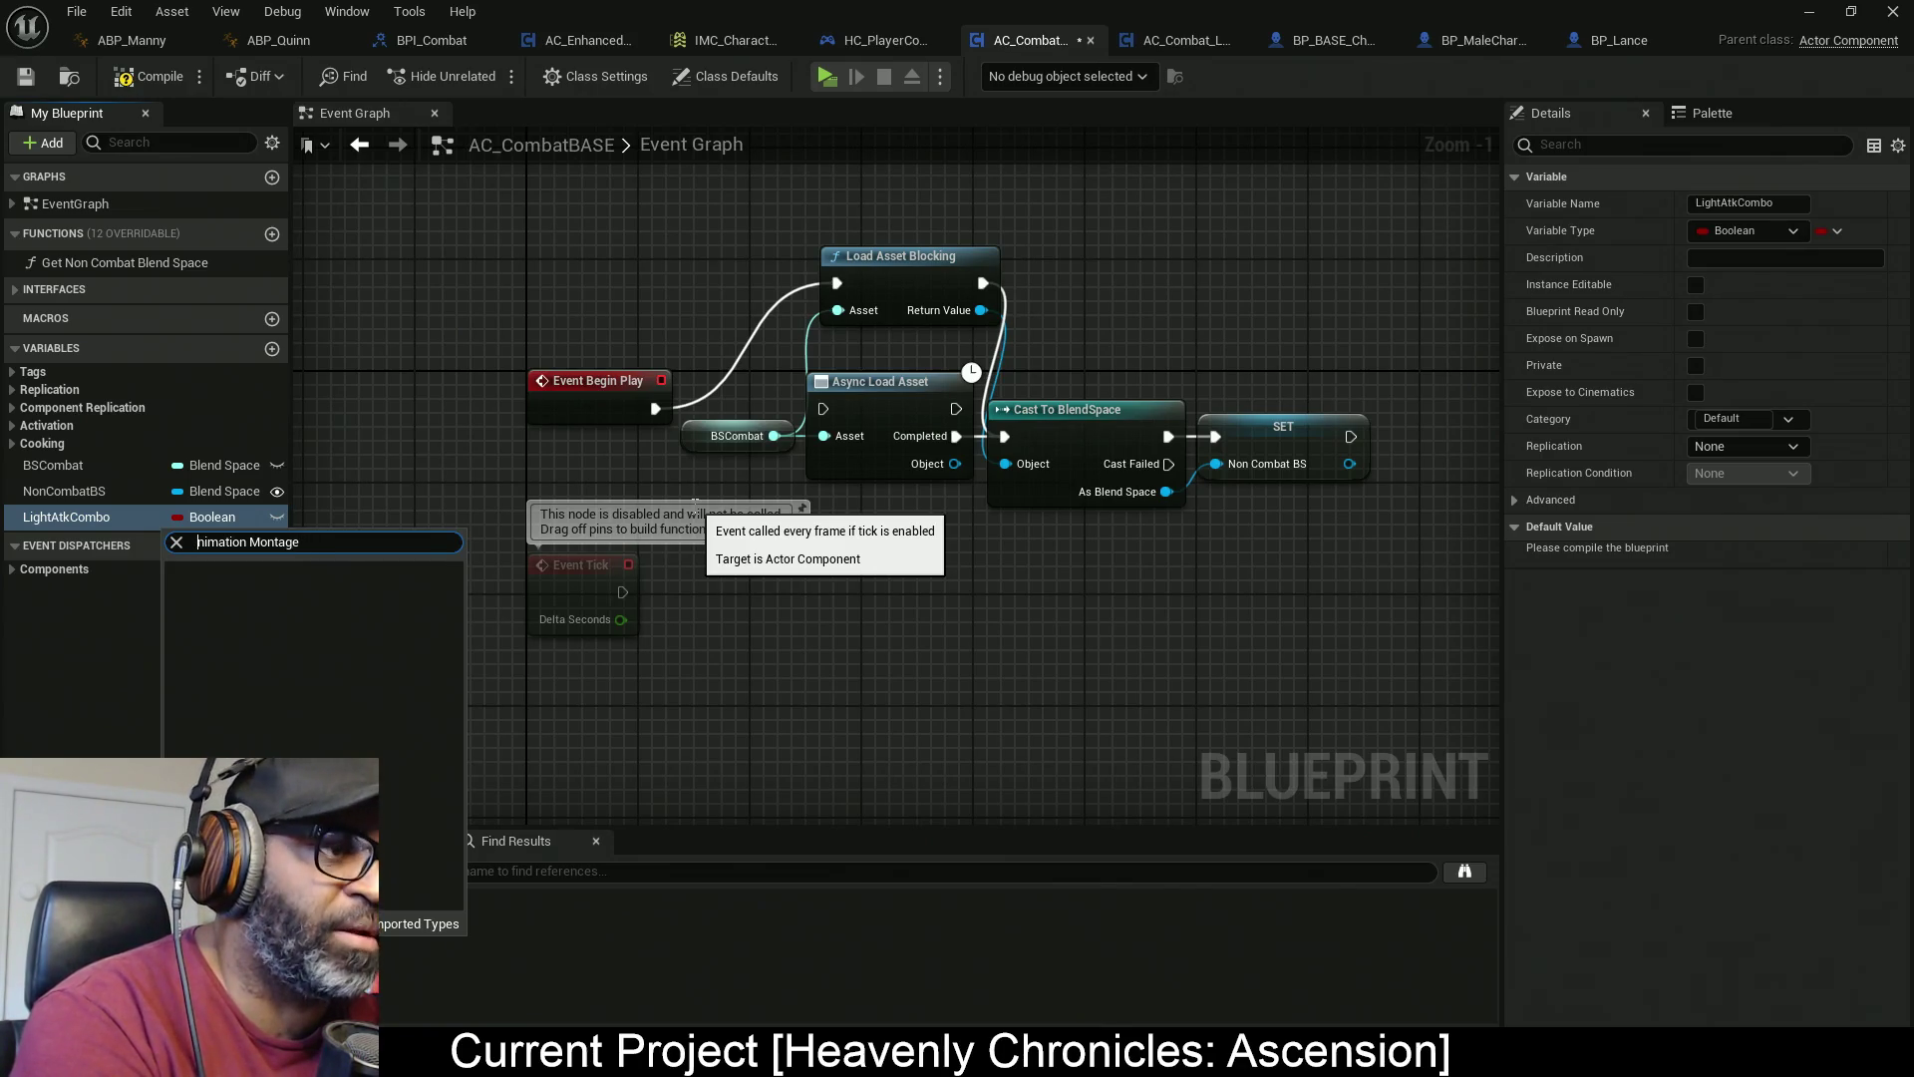
key(Delete)
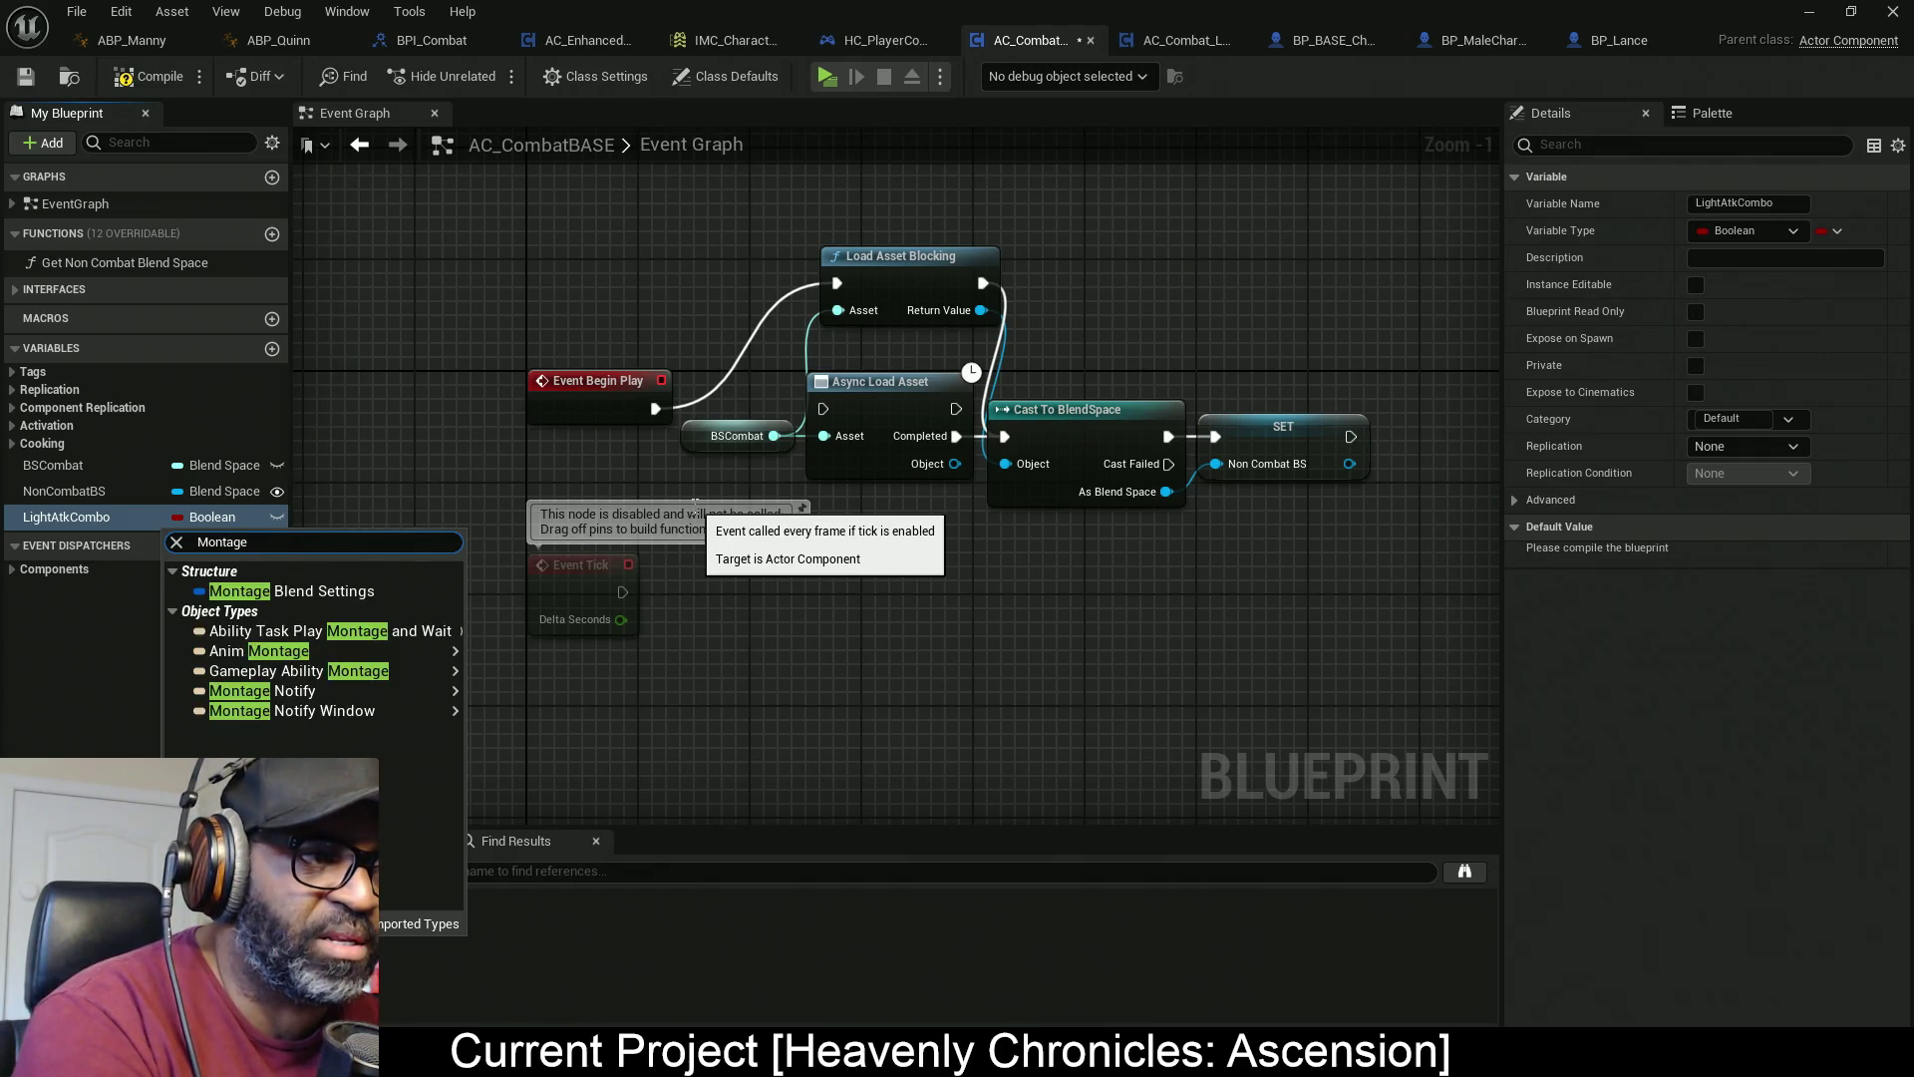